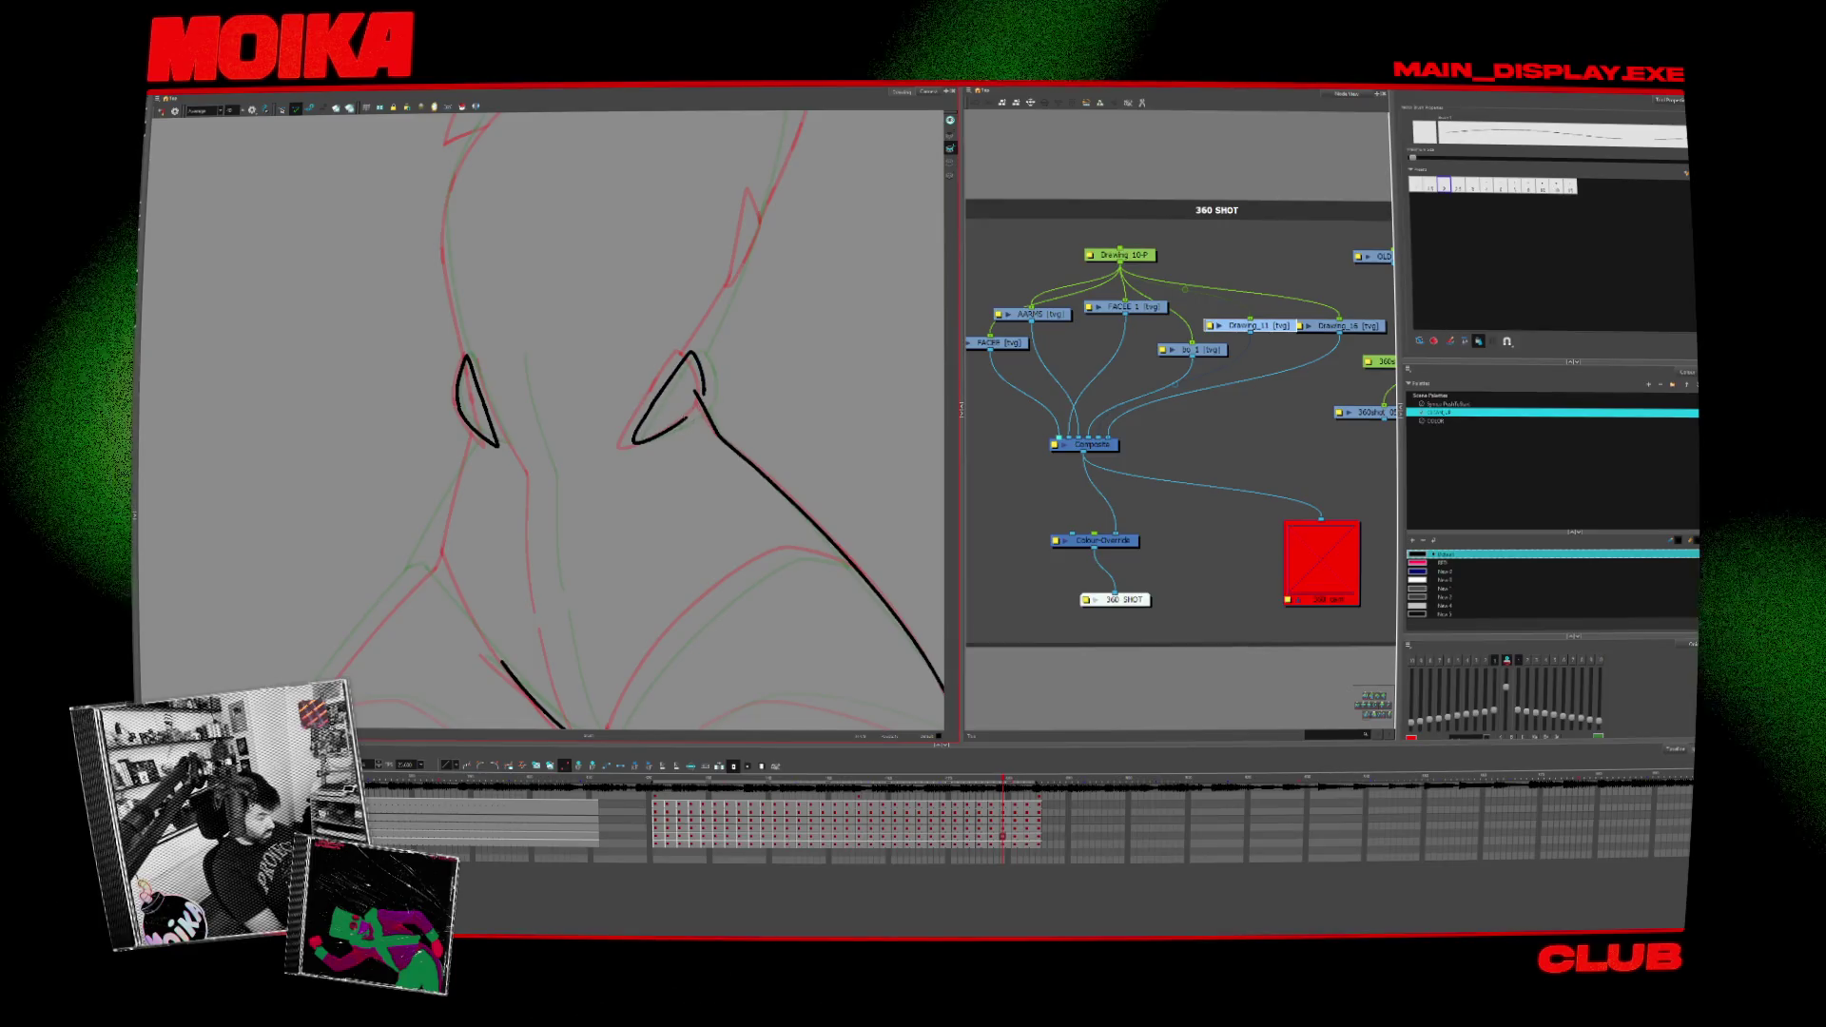
# Step: Undo the bad stroke and redraw the top of the right eye as a closed, pointed outline
pyautogui.hotkey('ctrl', 'z')
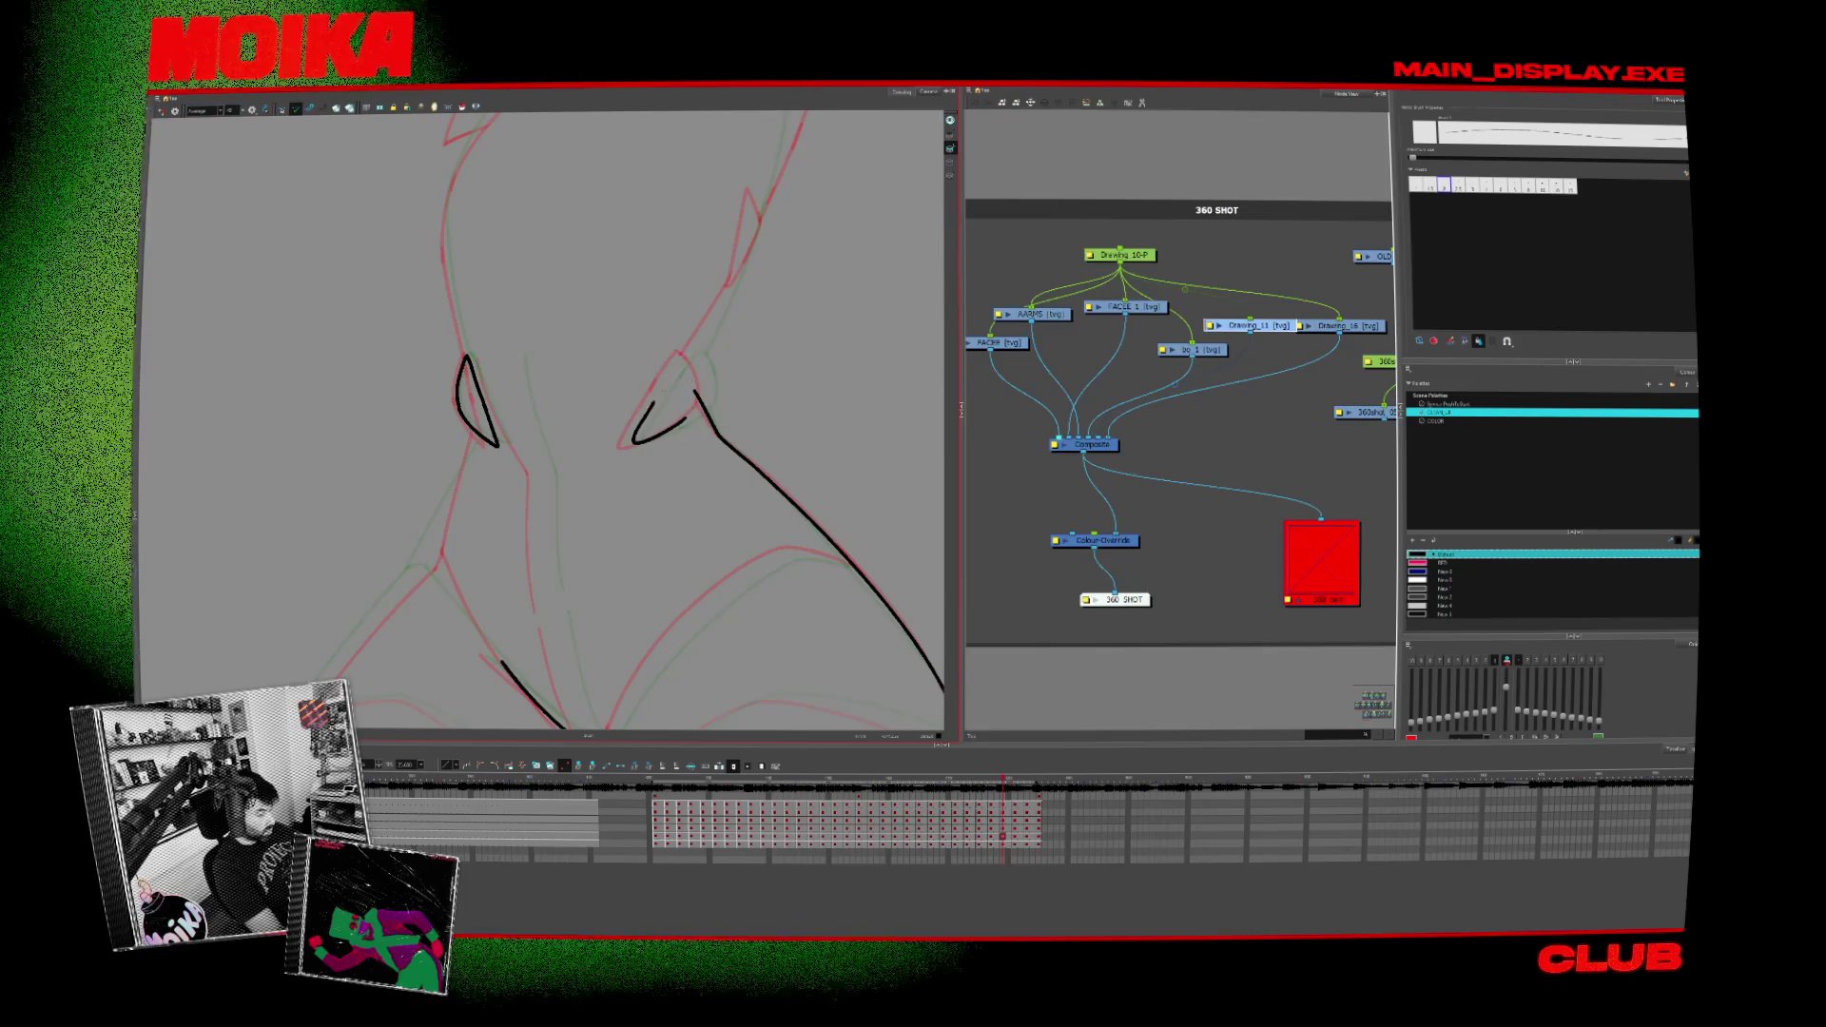
pyautogui.moveTo(638, 434); pyautogui.dragTo(707, 400)
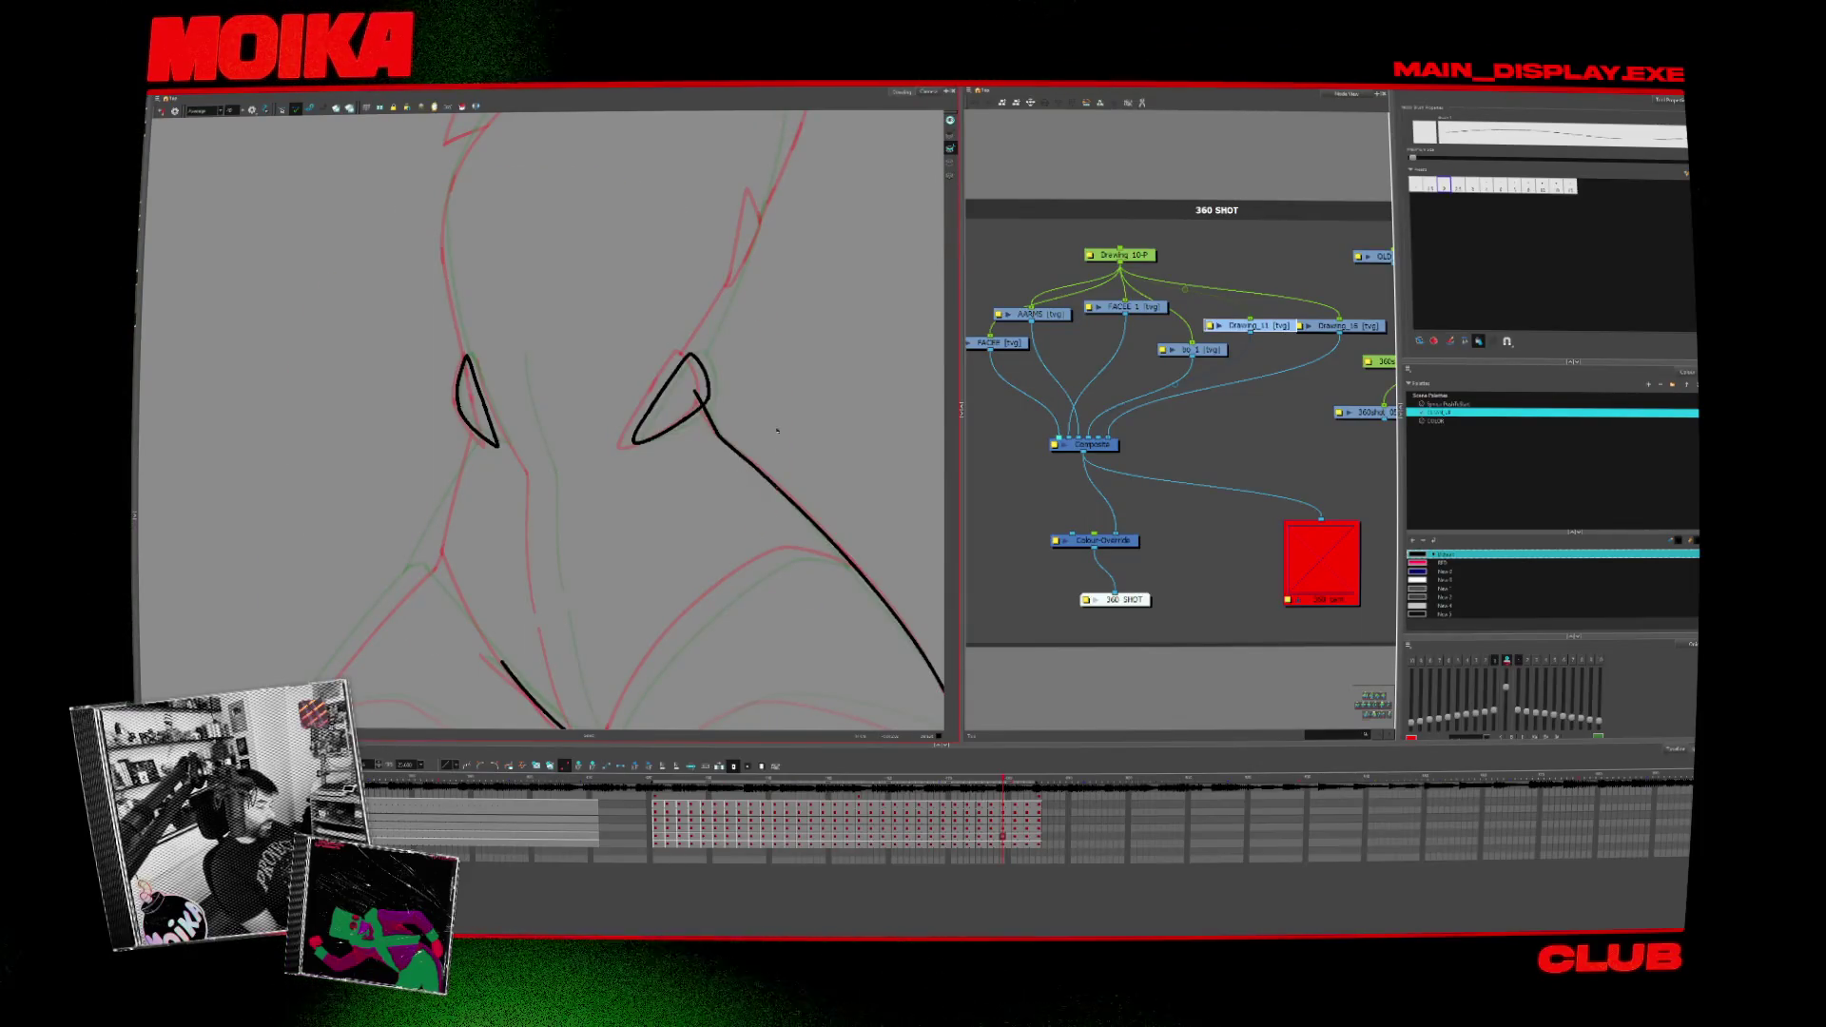
# Step: Advance to the next rough and ink the teardrop loop and V-shaped stroke over it
pyautogui.press('Return')
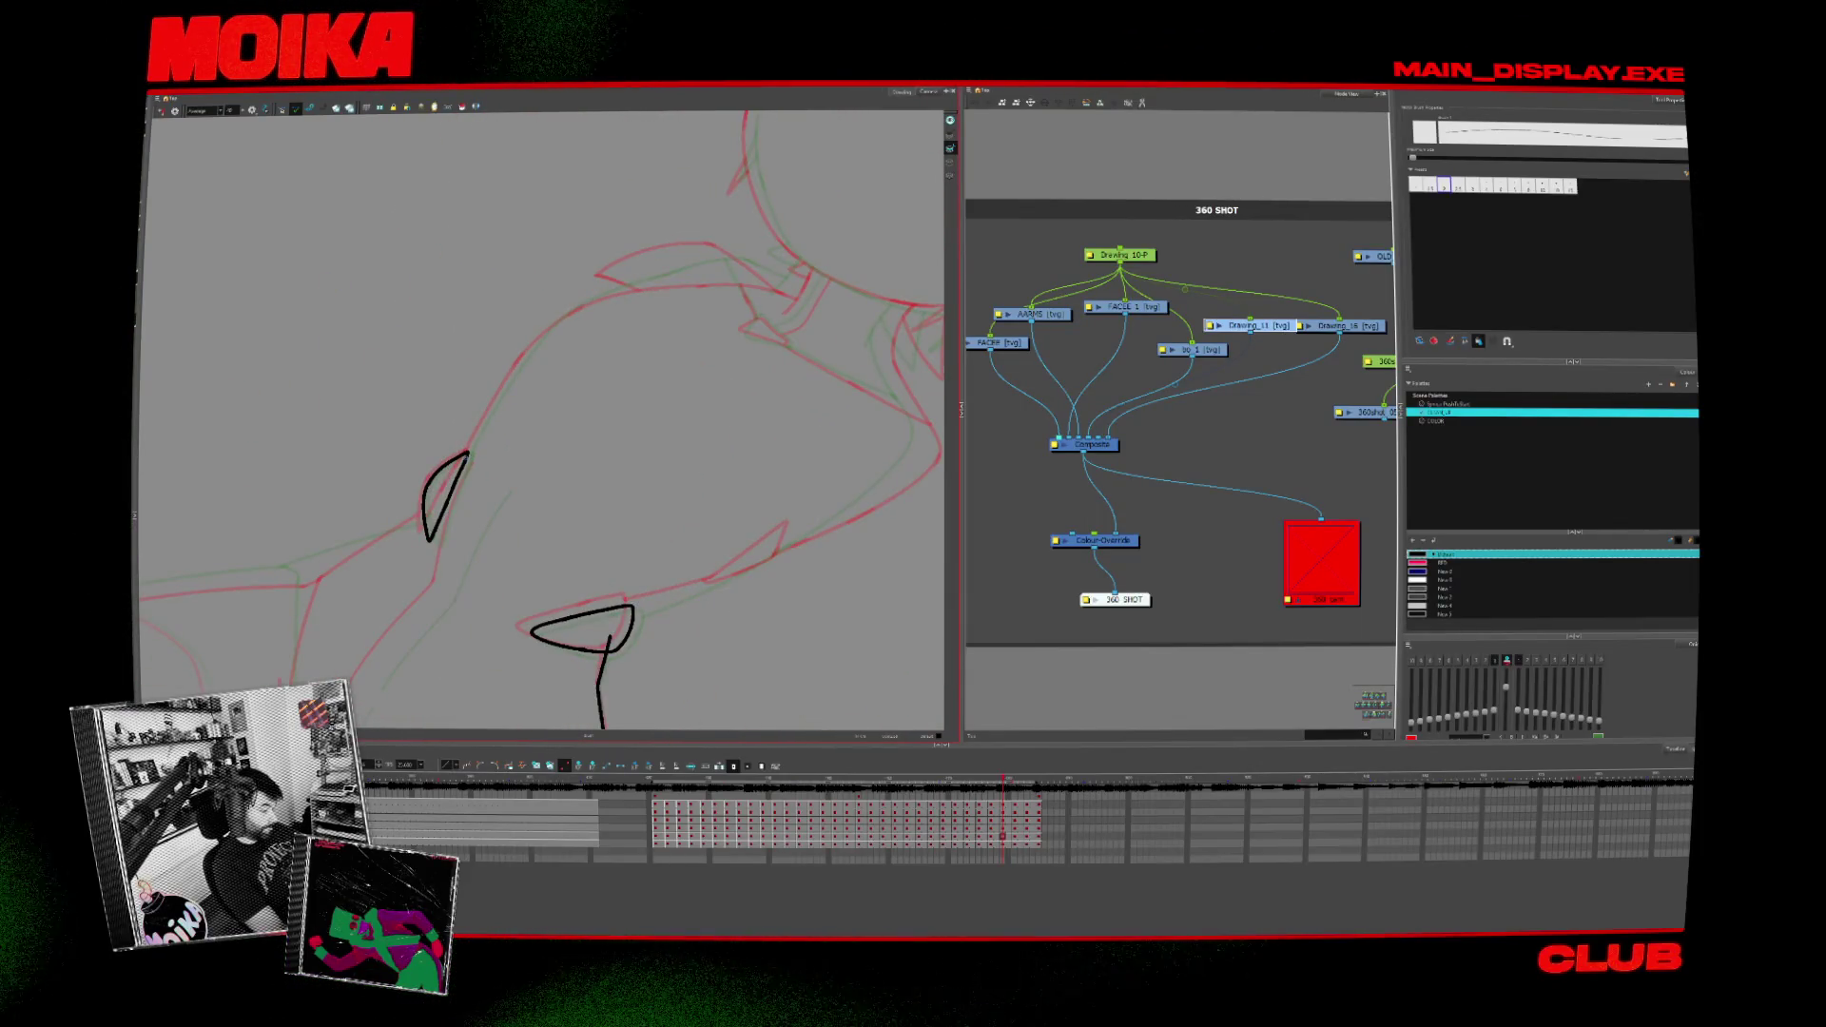
pyautogui.press('.')
pyautogui.press('.')
pyautogui.press('.')
pyautogui.press('.')
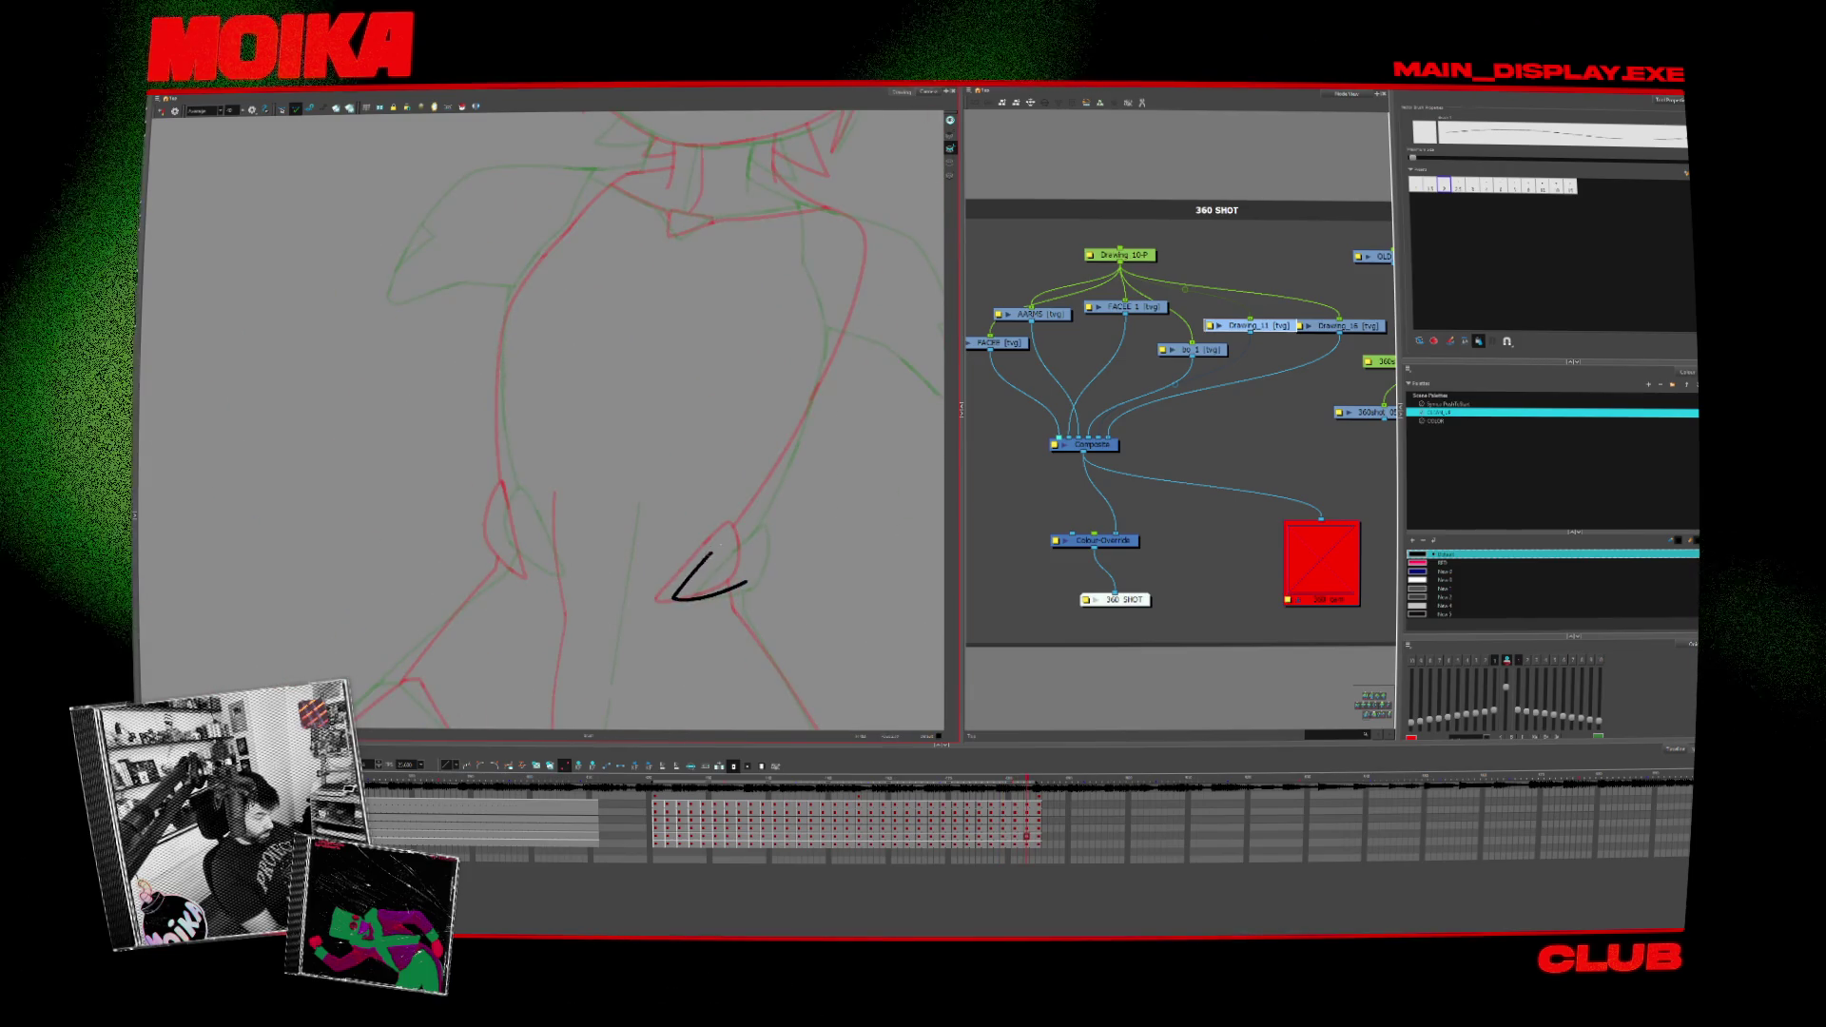
pyautogui.moveTo(745, 582); pyautogui.dragTo(676, 597)
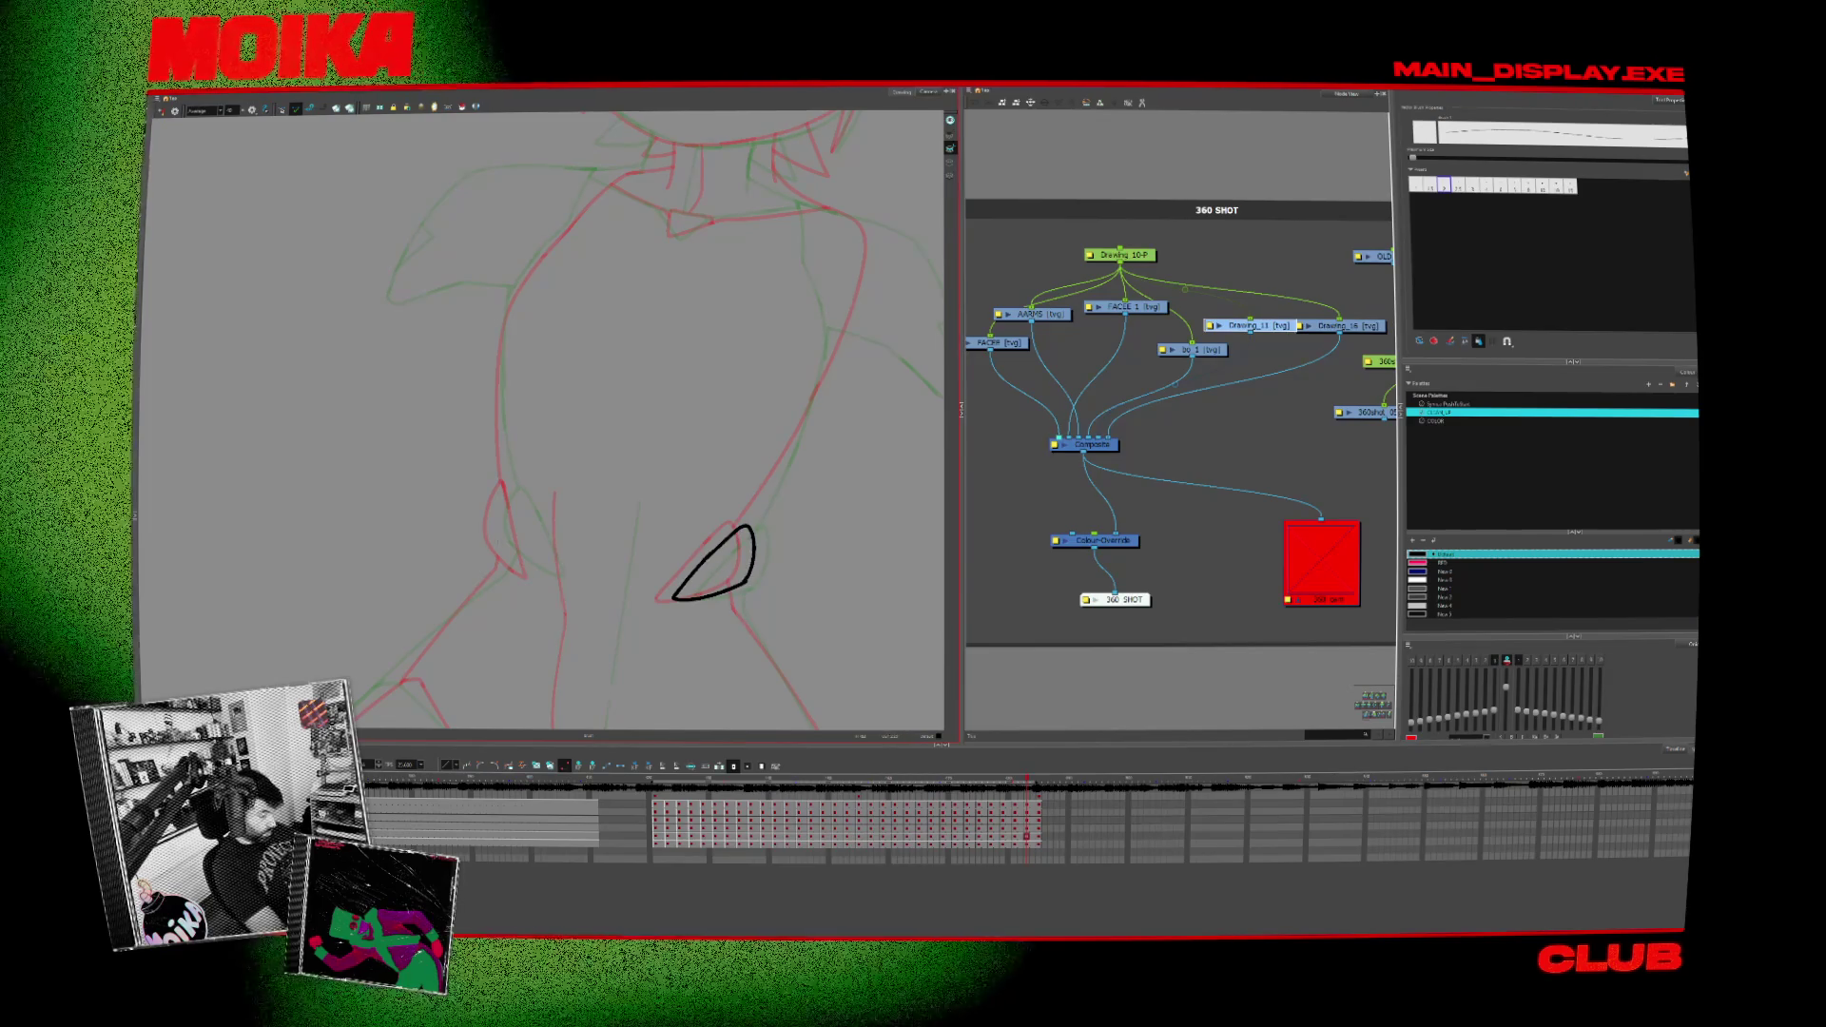
pyautogui.moveTo(495, 539); pyautogui.dragTo(528, 539)
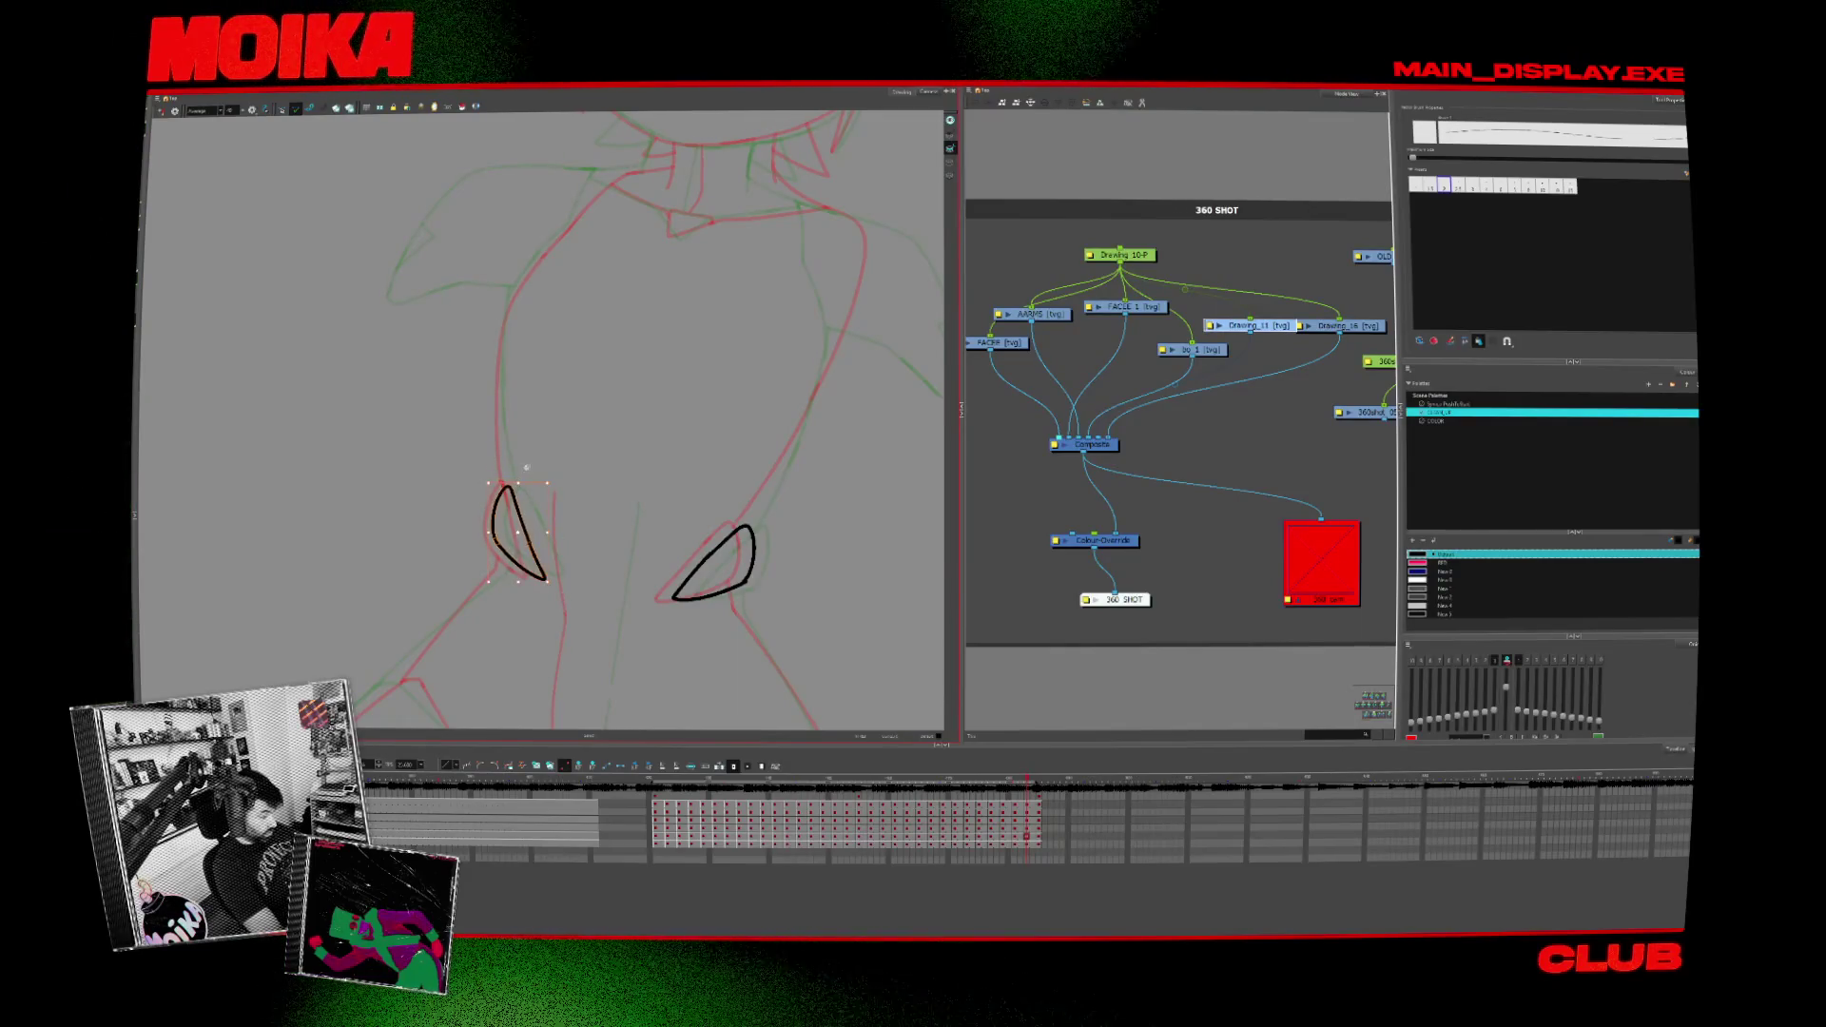
# Step: Flip back and forth between neighbouring frames to compare the new inking
pyautogui.press(',')
pyautogui.press(',')
pyautogui.press(',')
pyautogui.press(',')
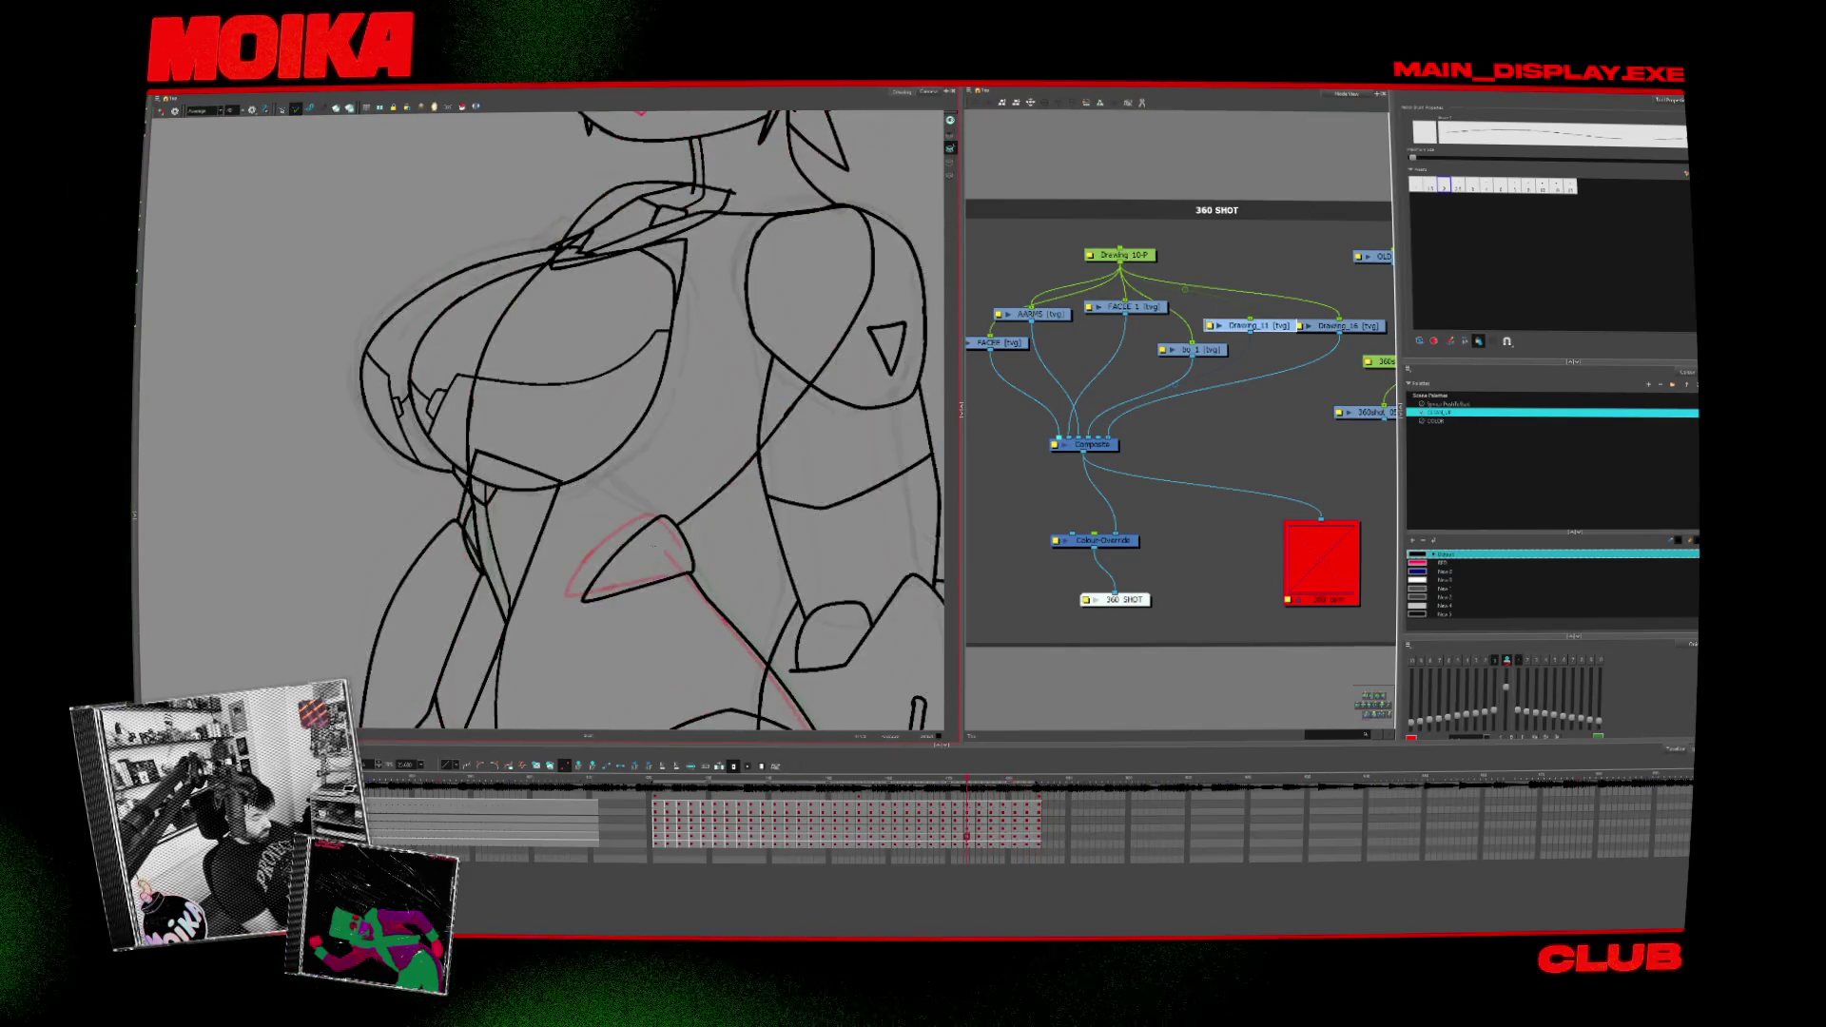
pyautogui.press('.')
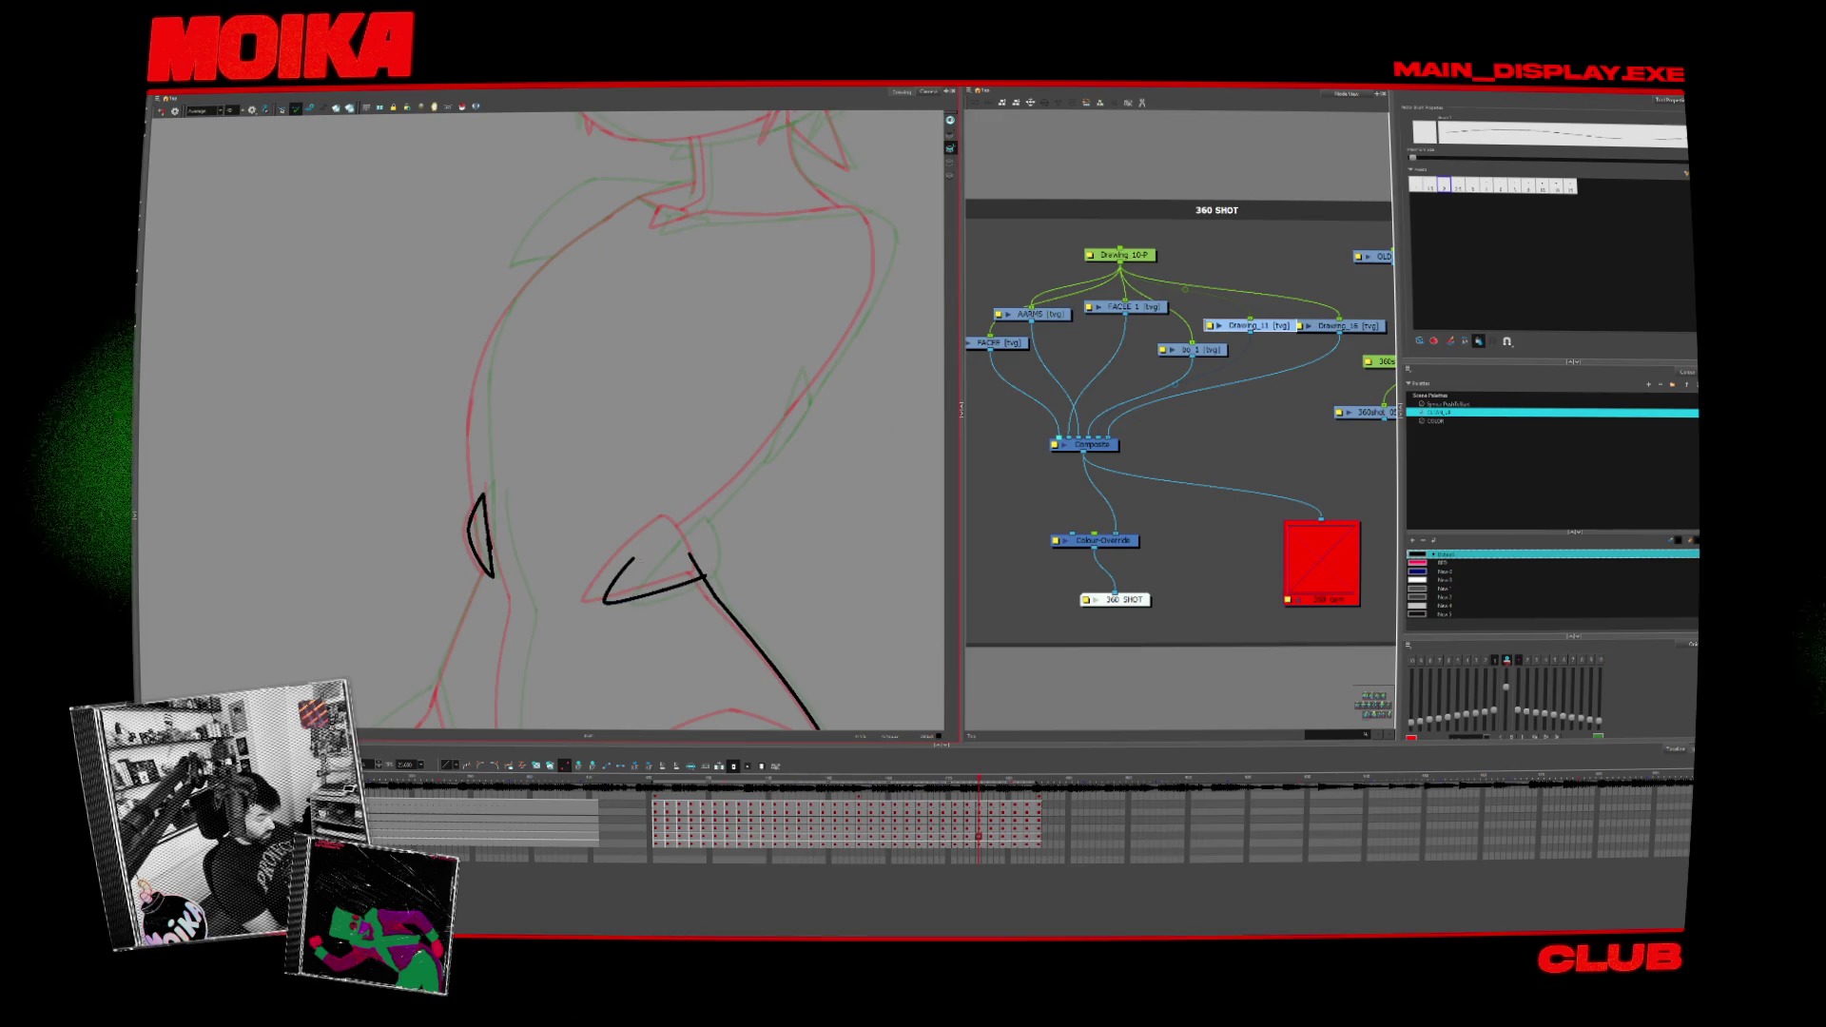
pyautogui.press('.')
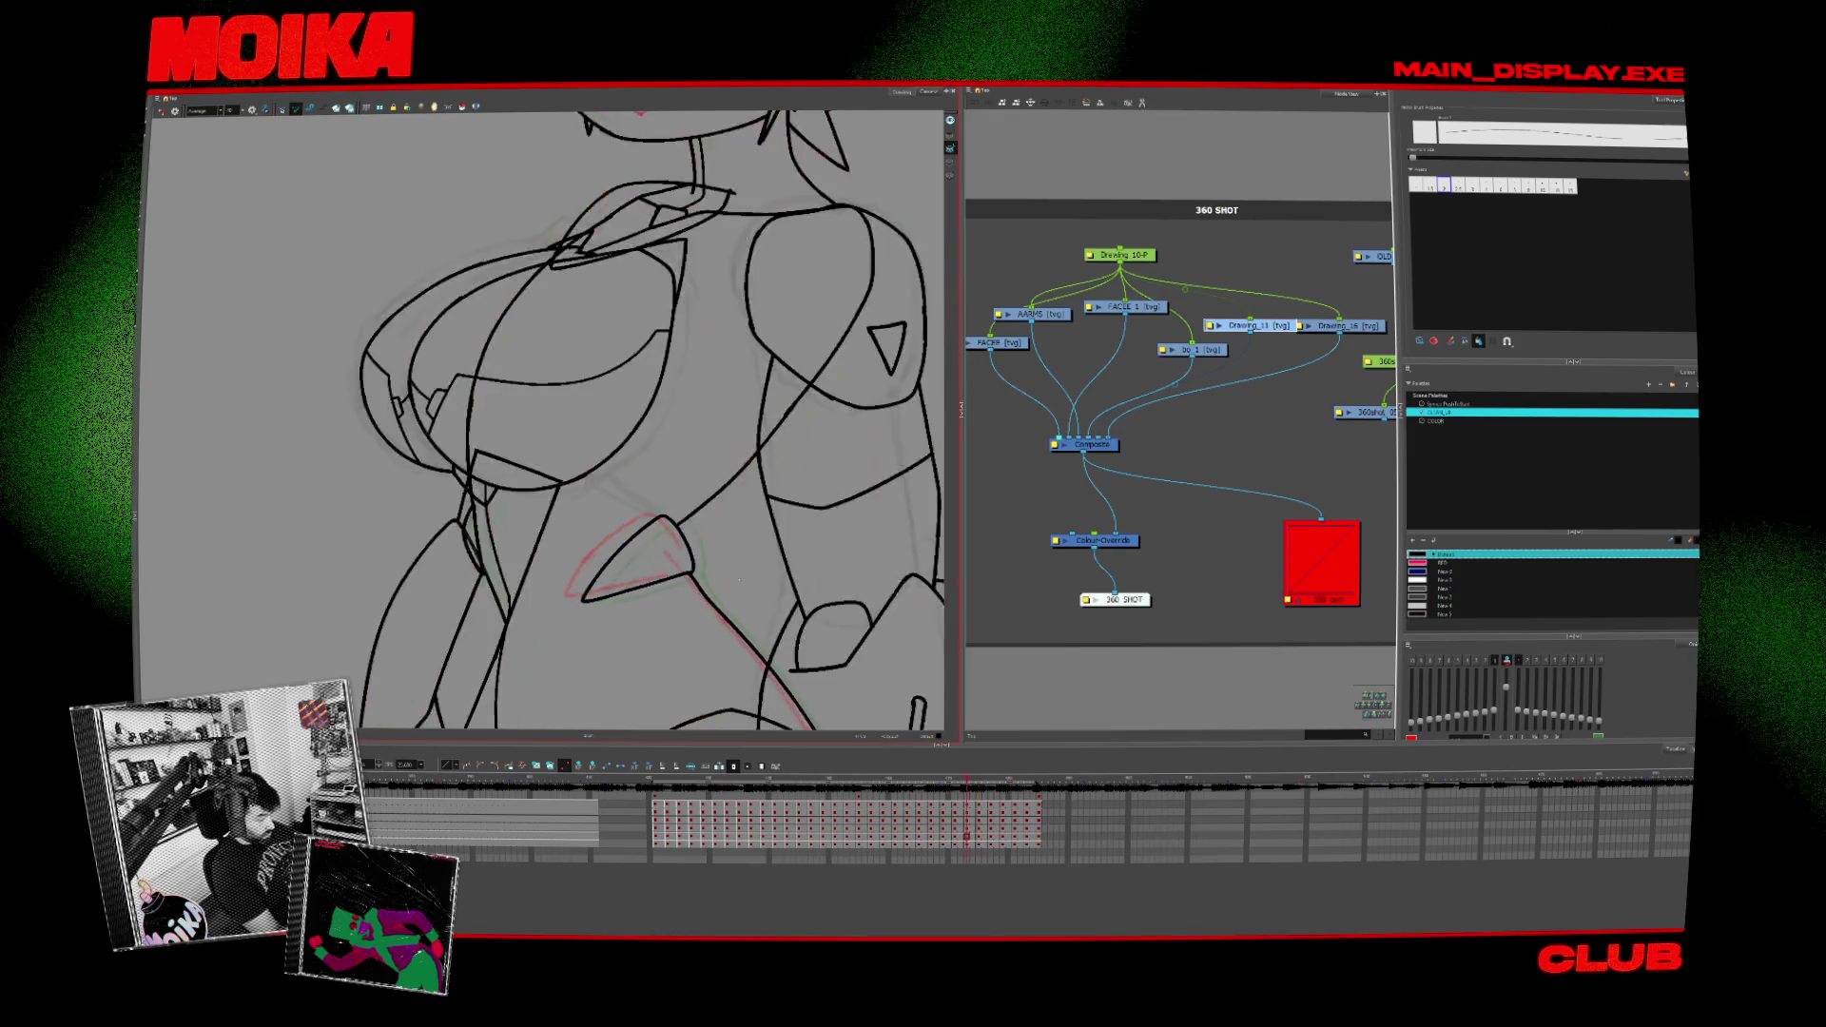
pyautogui.press('.')
pyautogui.press(',')
pyautogui.press(',')
pyautogui.press('.')
pyautogui.press(',')
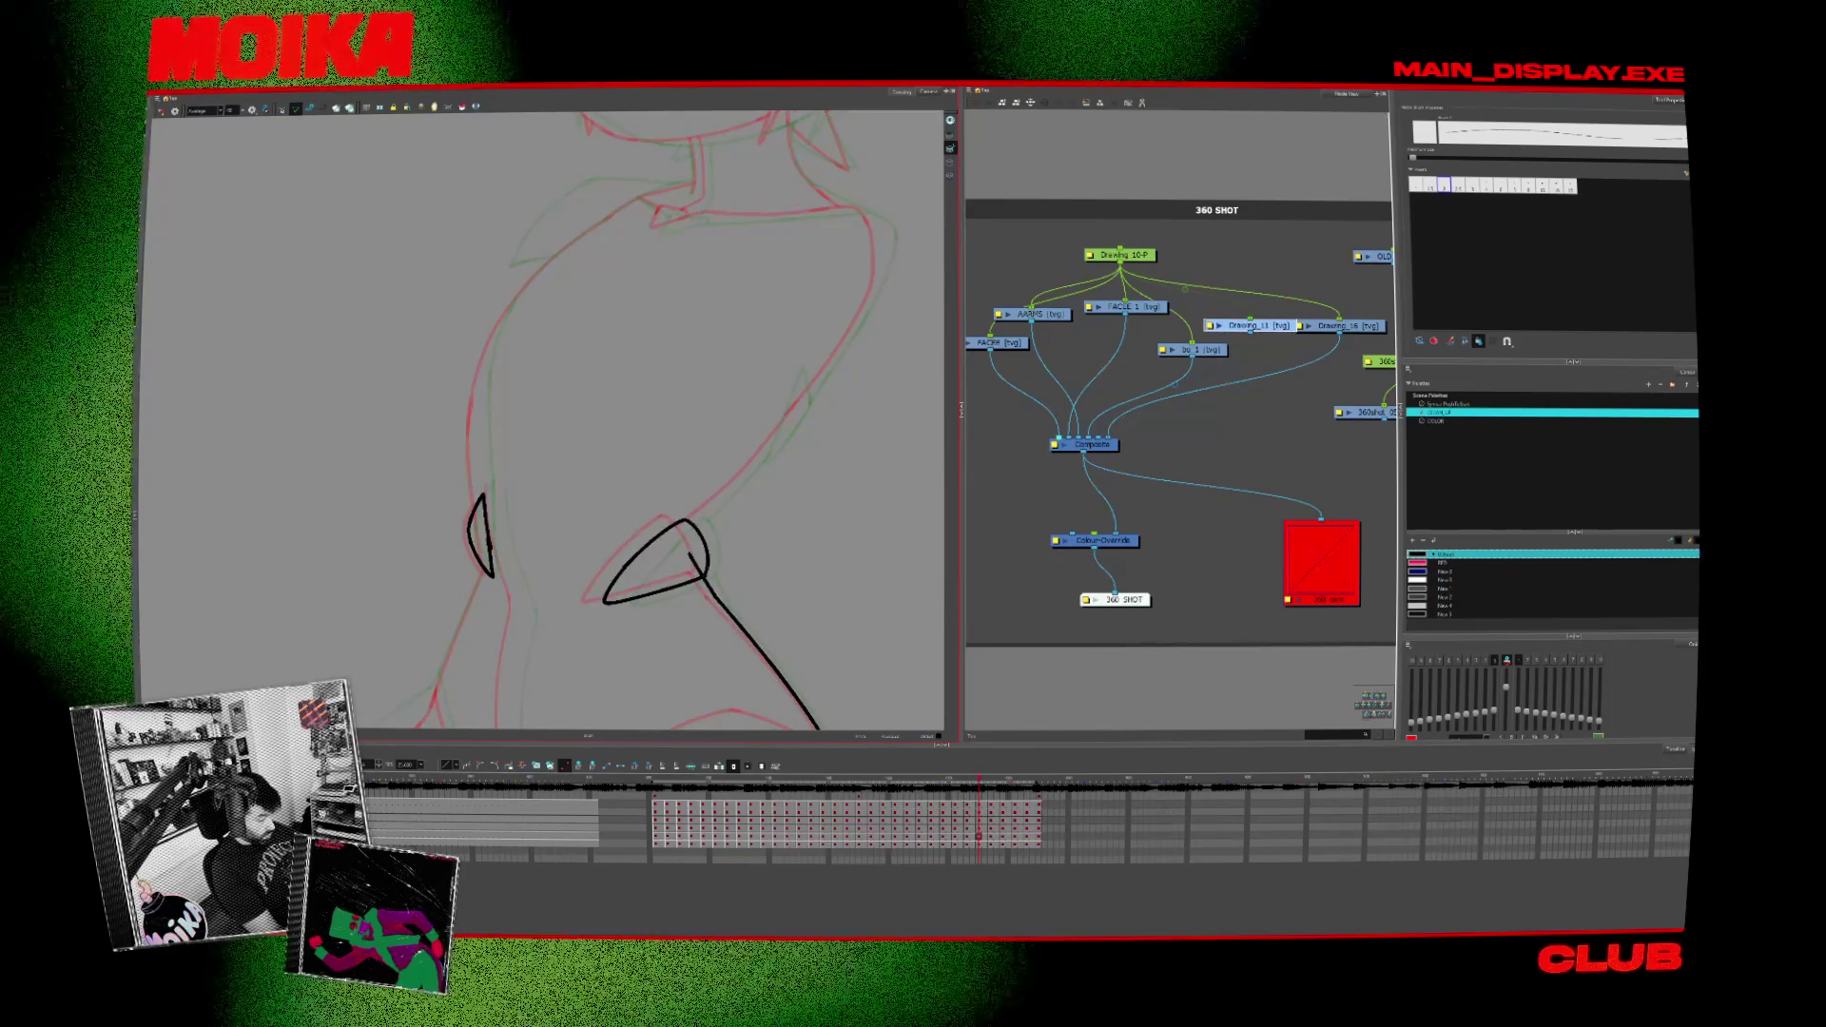
pyautogui.press('.')
pyautogui.press(',')
pyautogui.press('.')
pyautogui.press(',')
# Step: Step back through several earlier frames of the sequence
pyautogui.press(',')
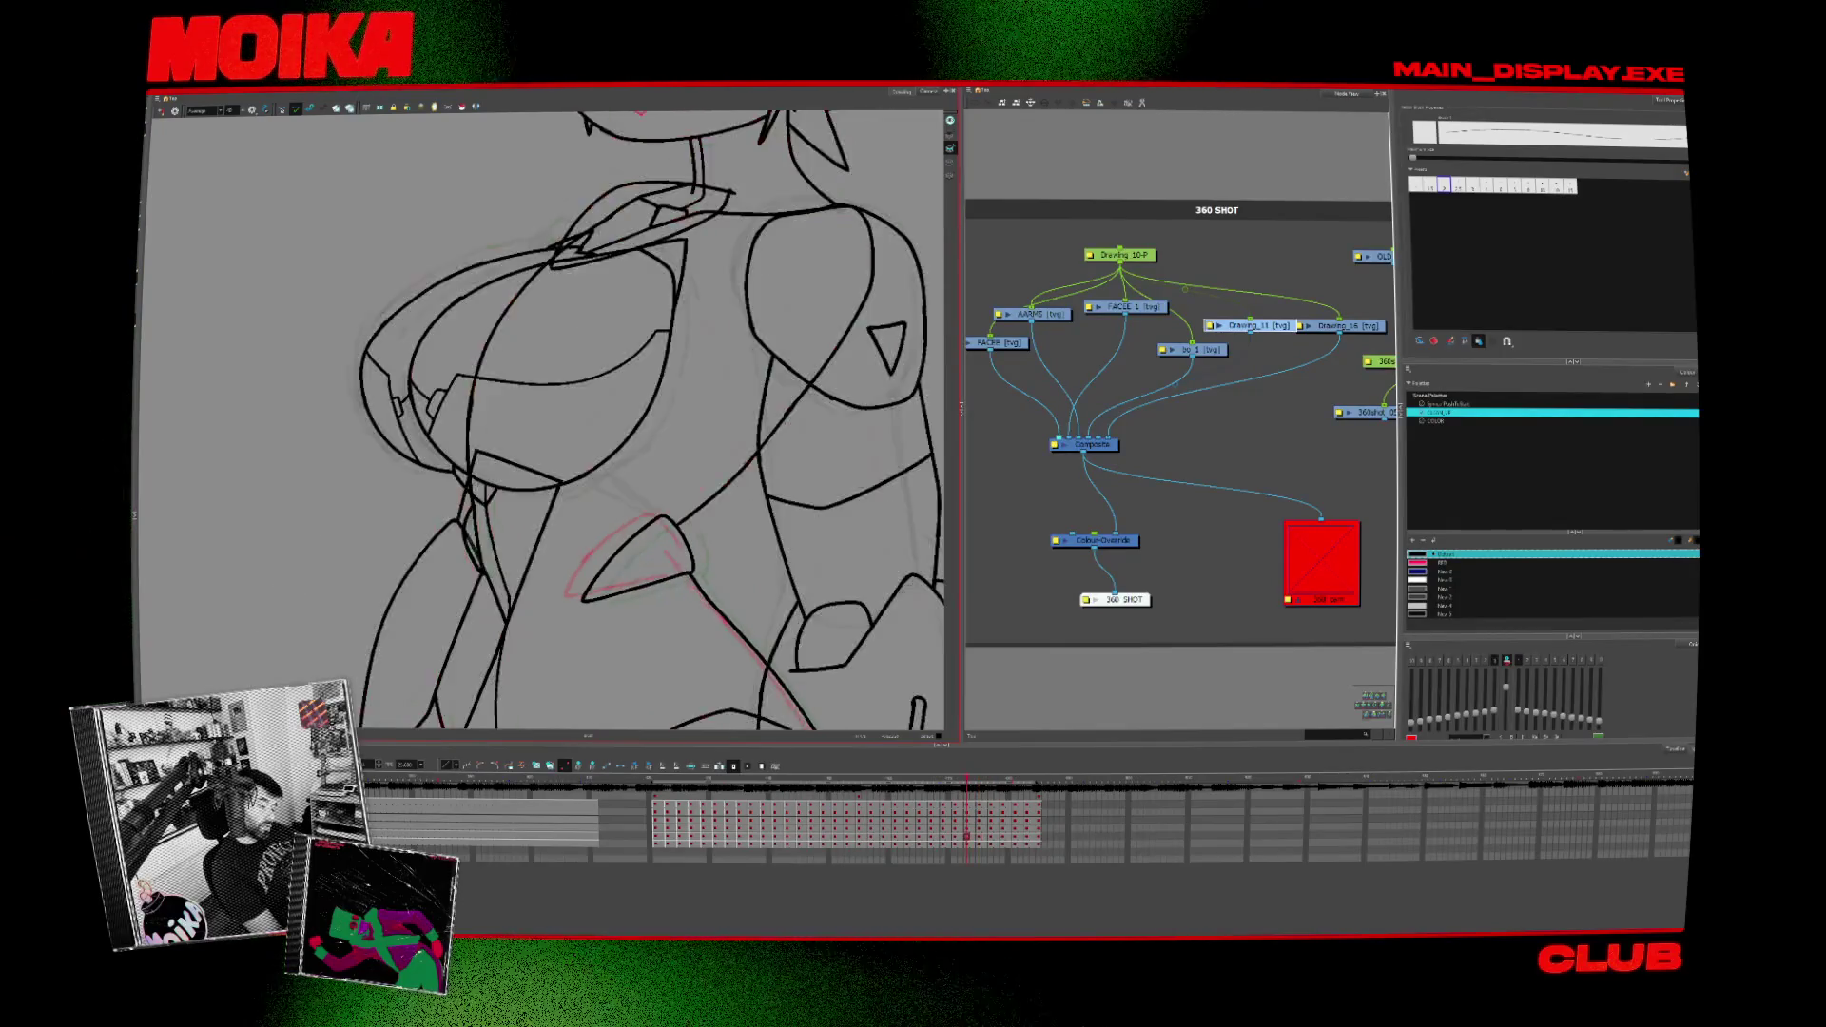
pyautogui.press(',')
pyautogui.press(',')
pyautogui.press(',')
pyautogui.press(',')
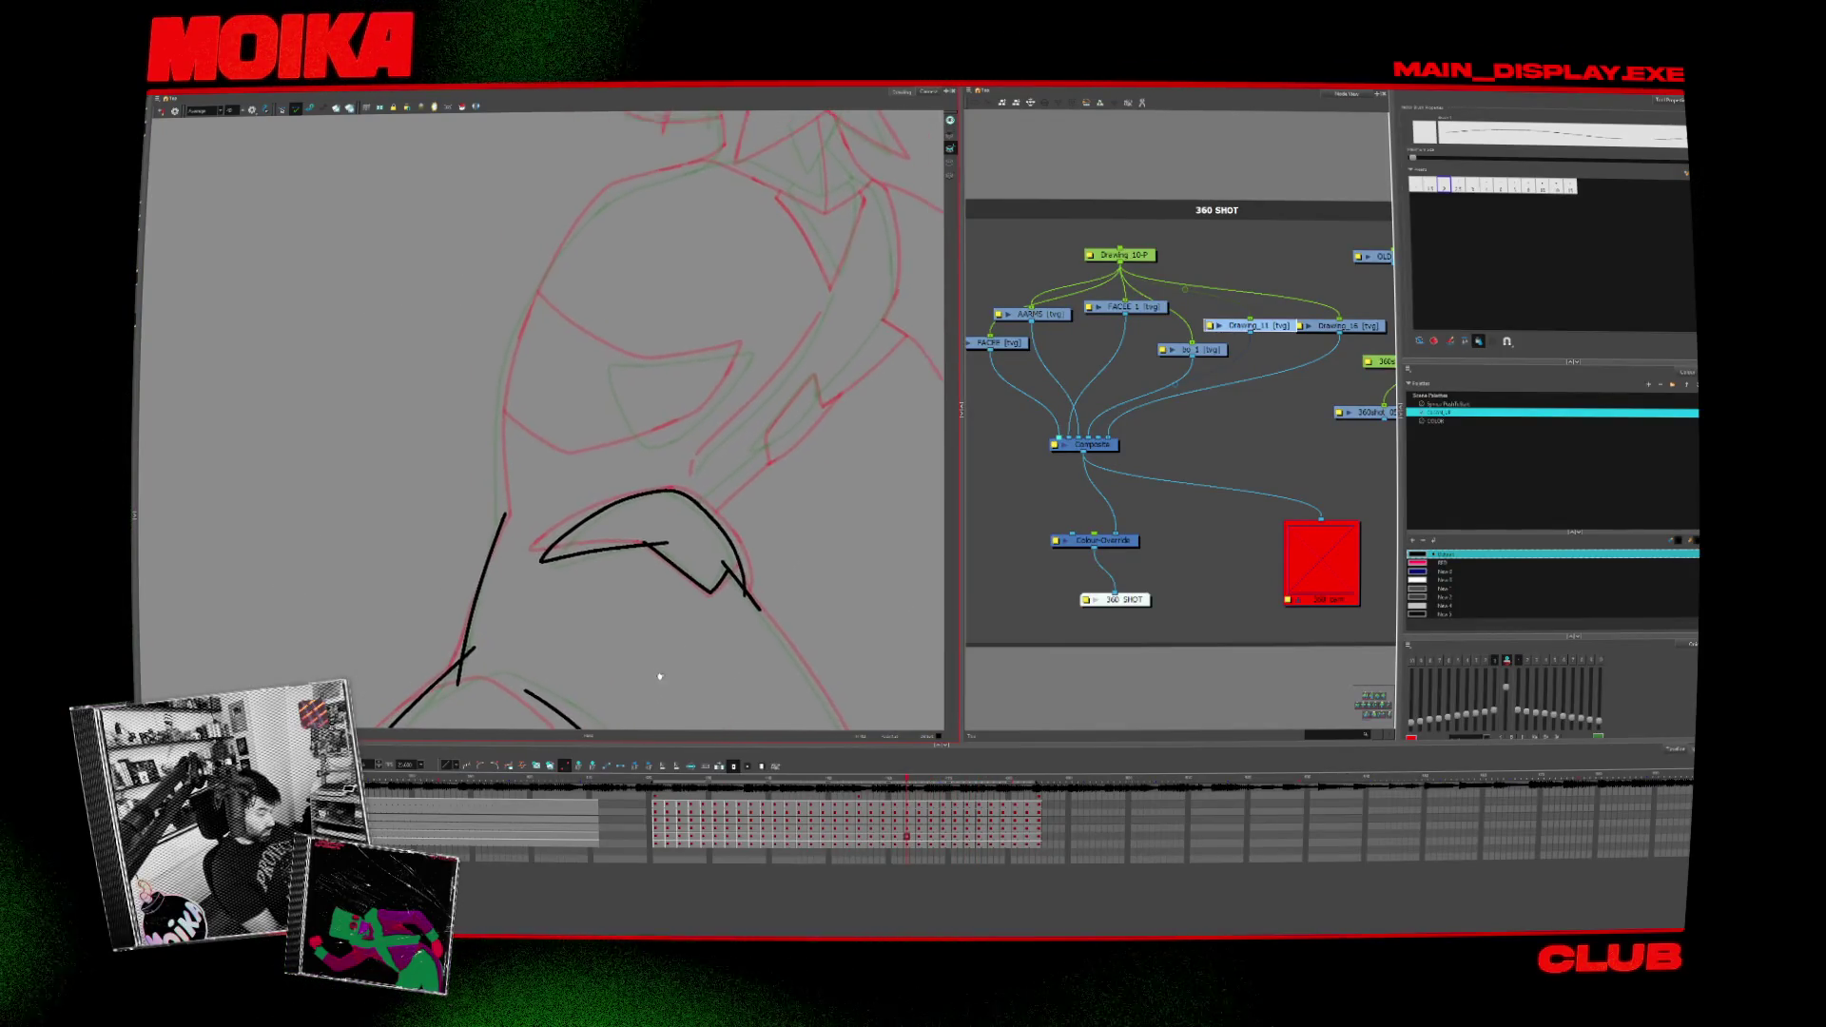
pyautogui.press(',')
pyautogui.press(',')
pyautogui.scroll(3, 547, 421)
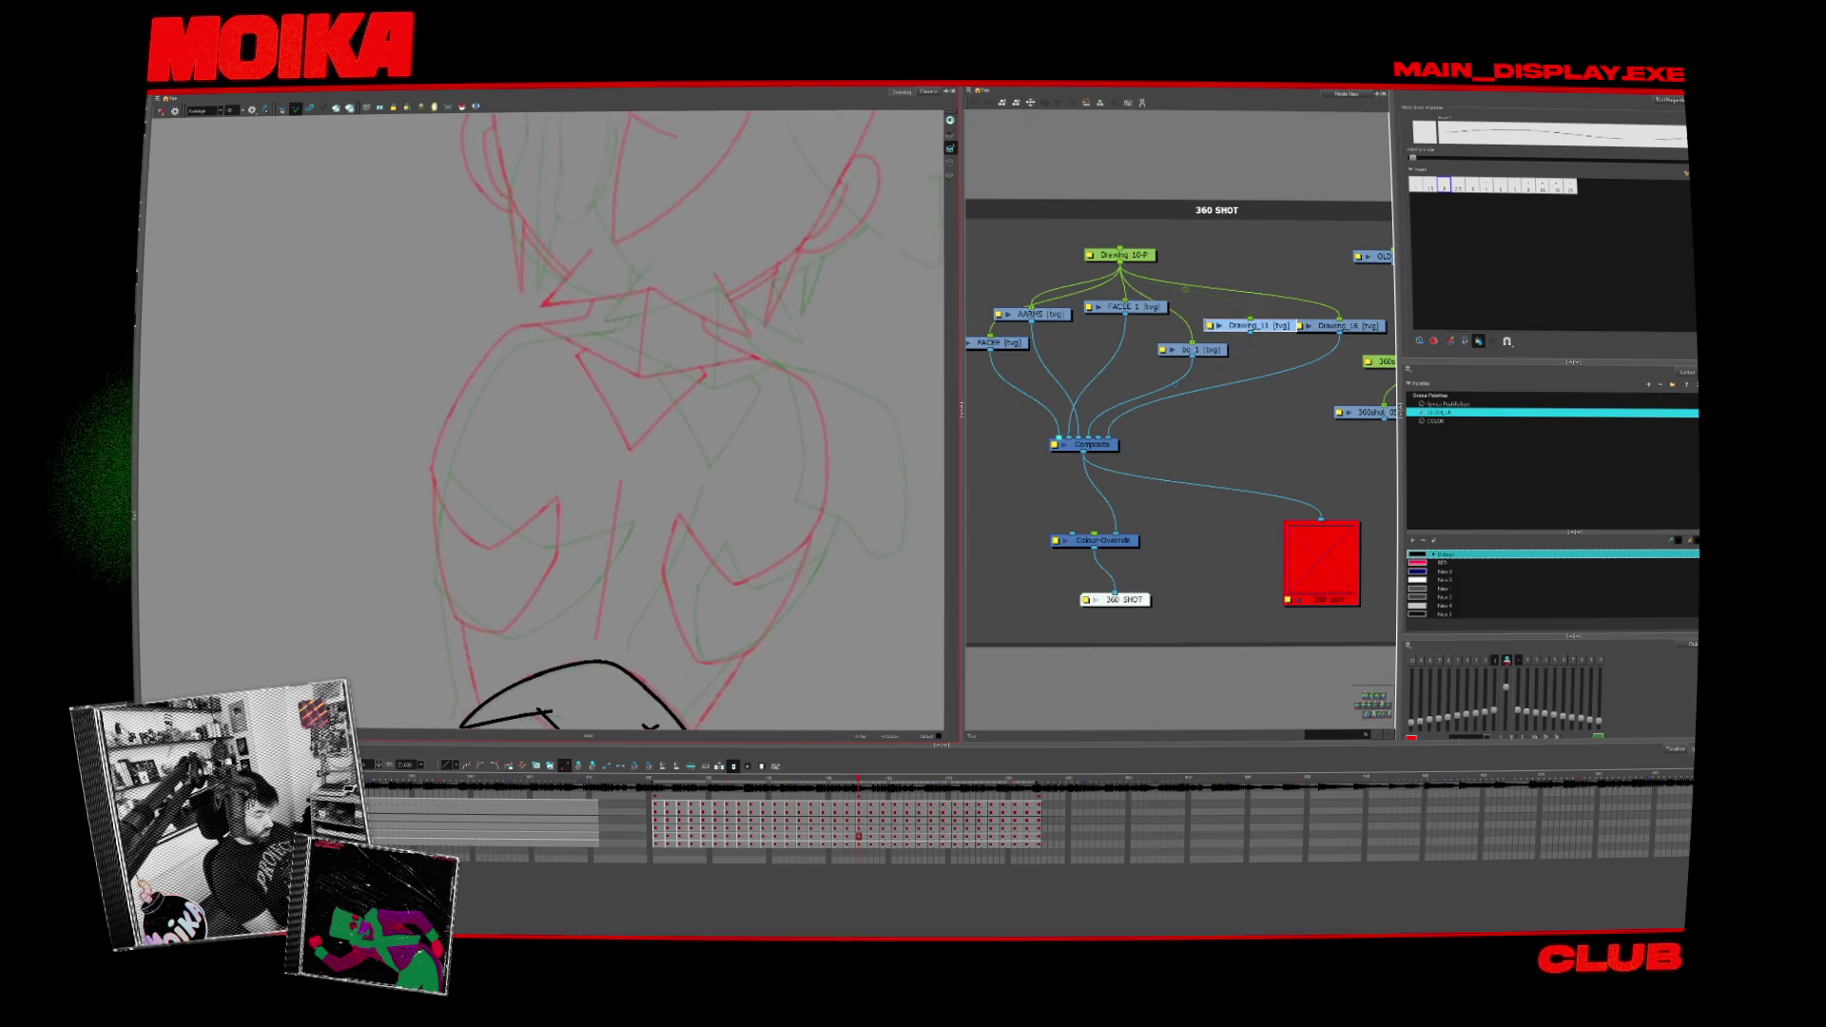
pyautogui.press(',')
pyautogui.press(',')
pyautogui.press(',')
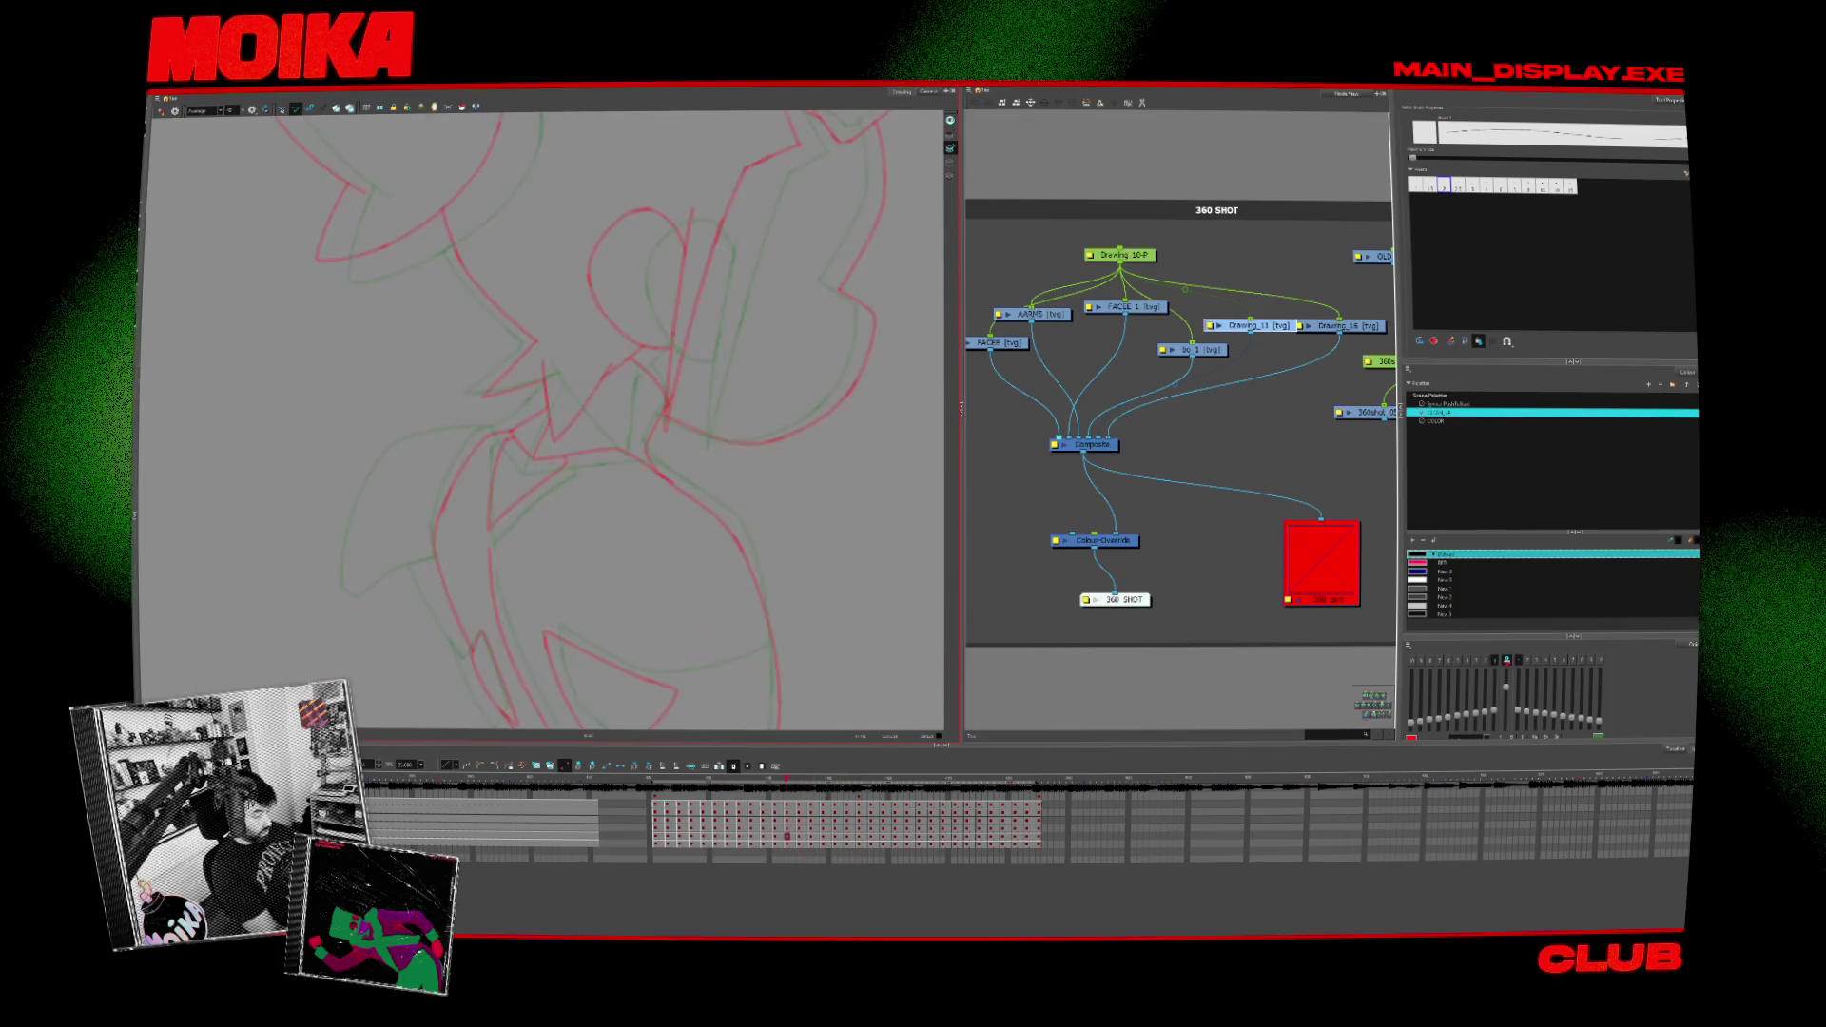
pyautogui.press(',')
# Step: Fit the figure in view, step back a couple of frames, then jump to a later frame in the Timeline
pyautogui.hotkey('shift', 'm')
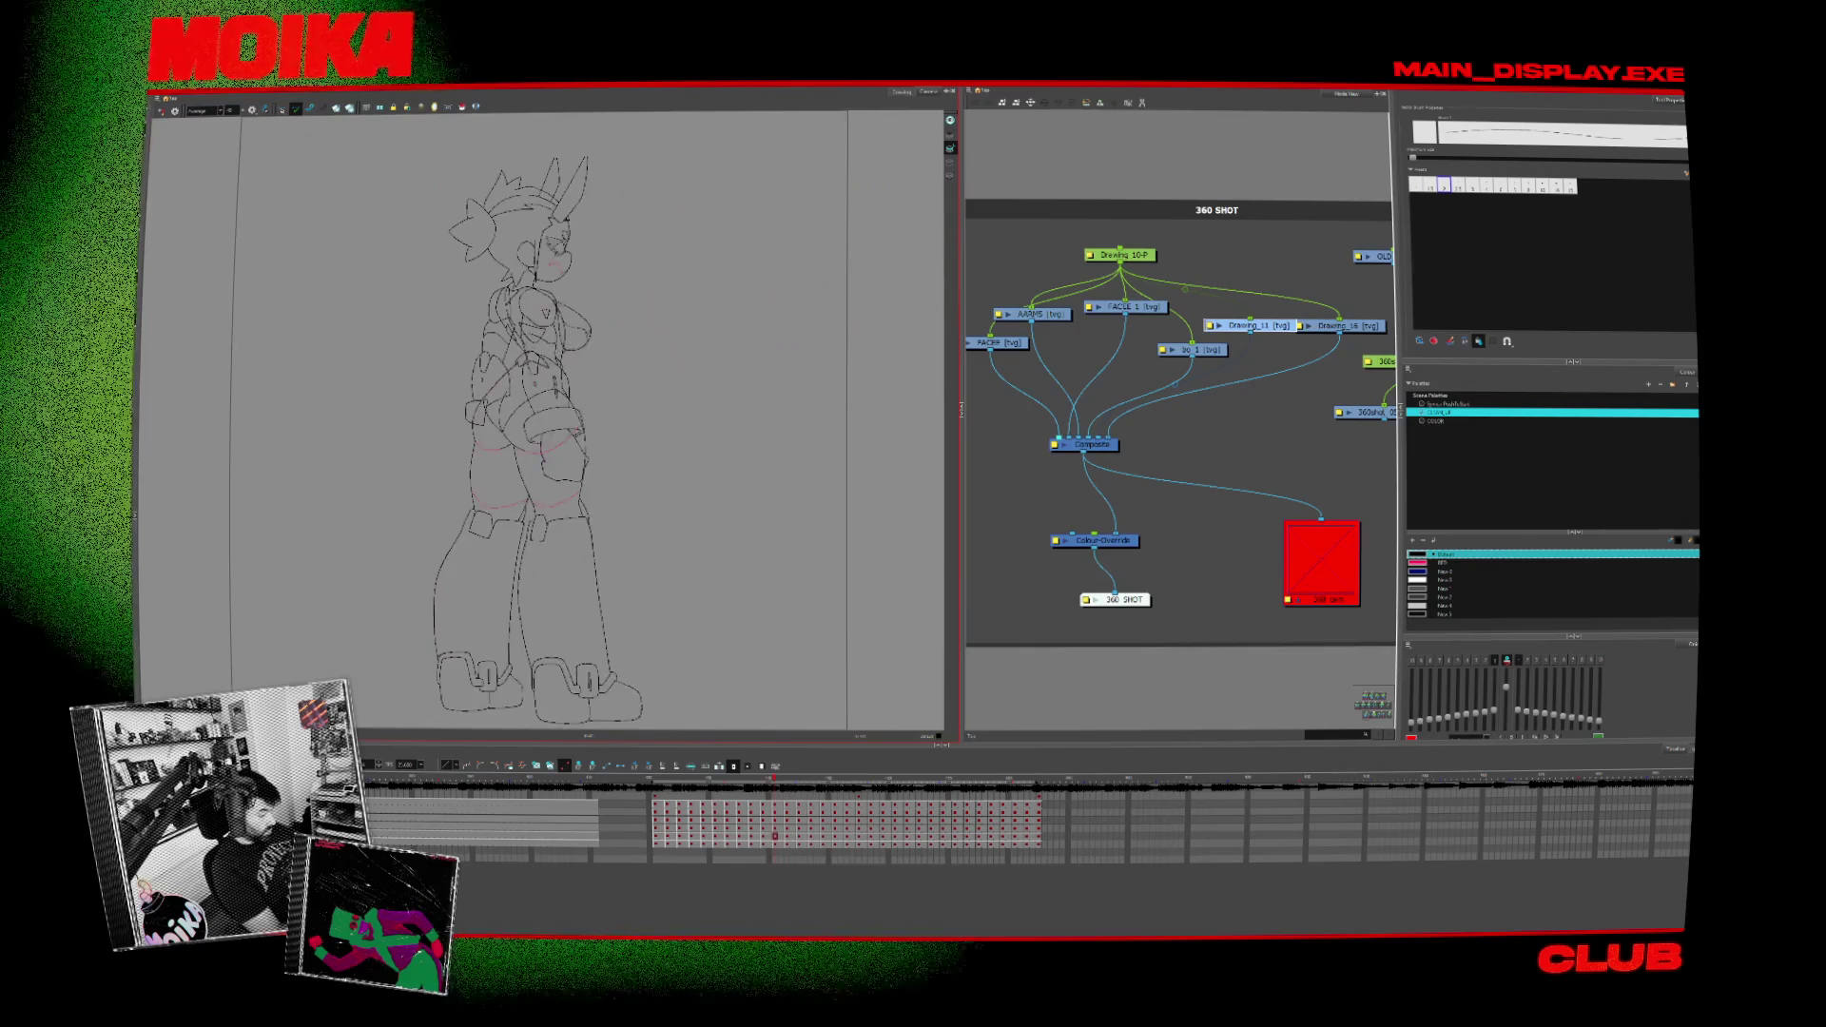
pyautogui.moveTo(624, 611); pyautogui.dragTo(693, 617)
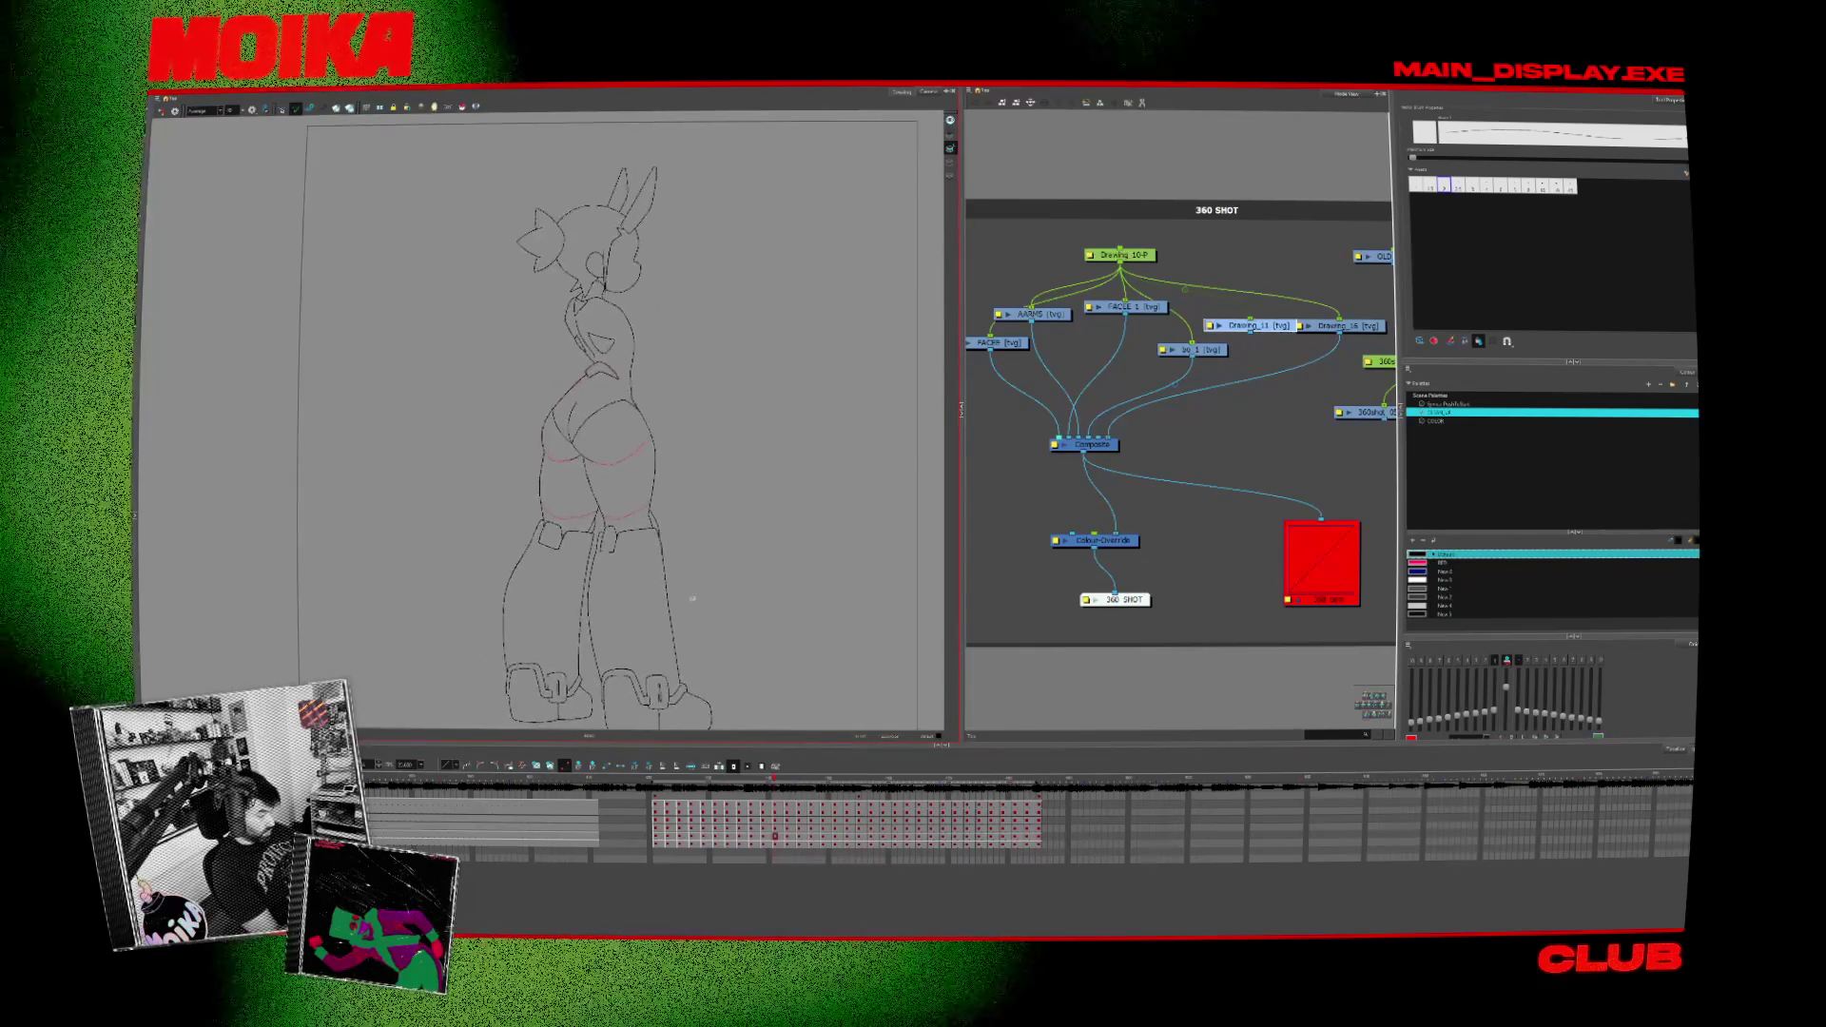
pyautogui.press(',')
pyautogui.press(',')
pyautogui.press(',')
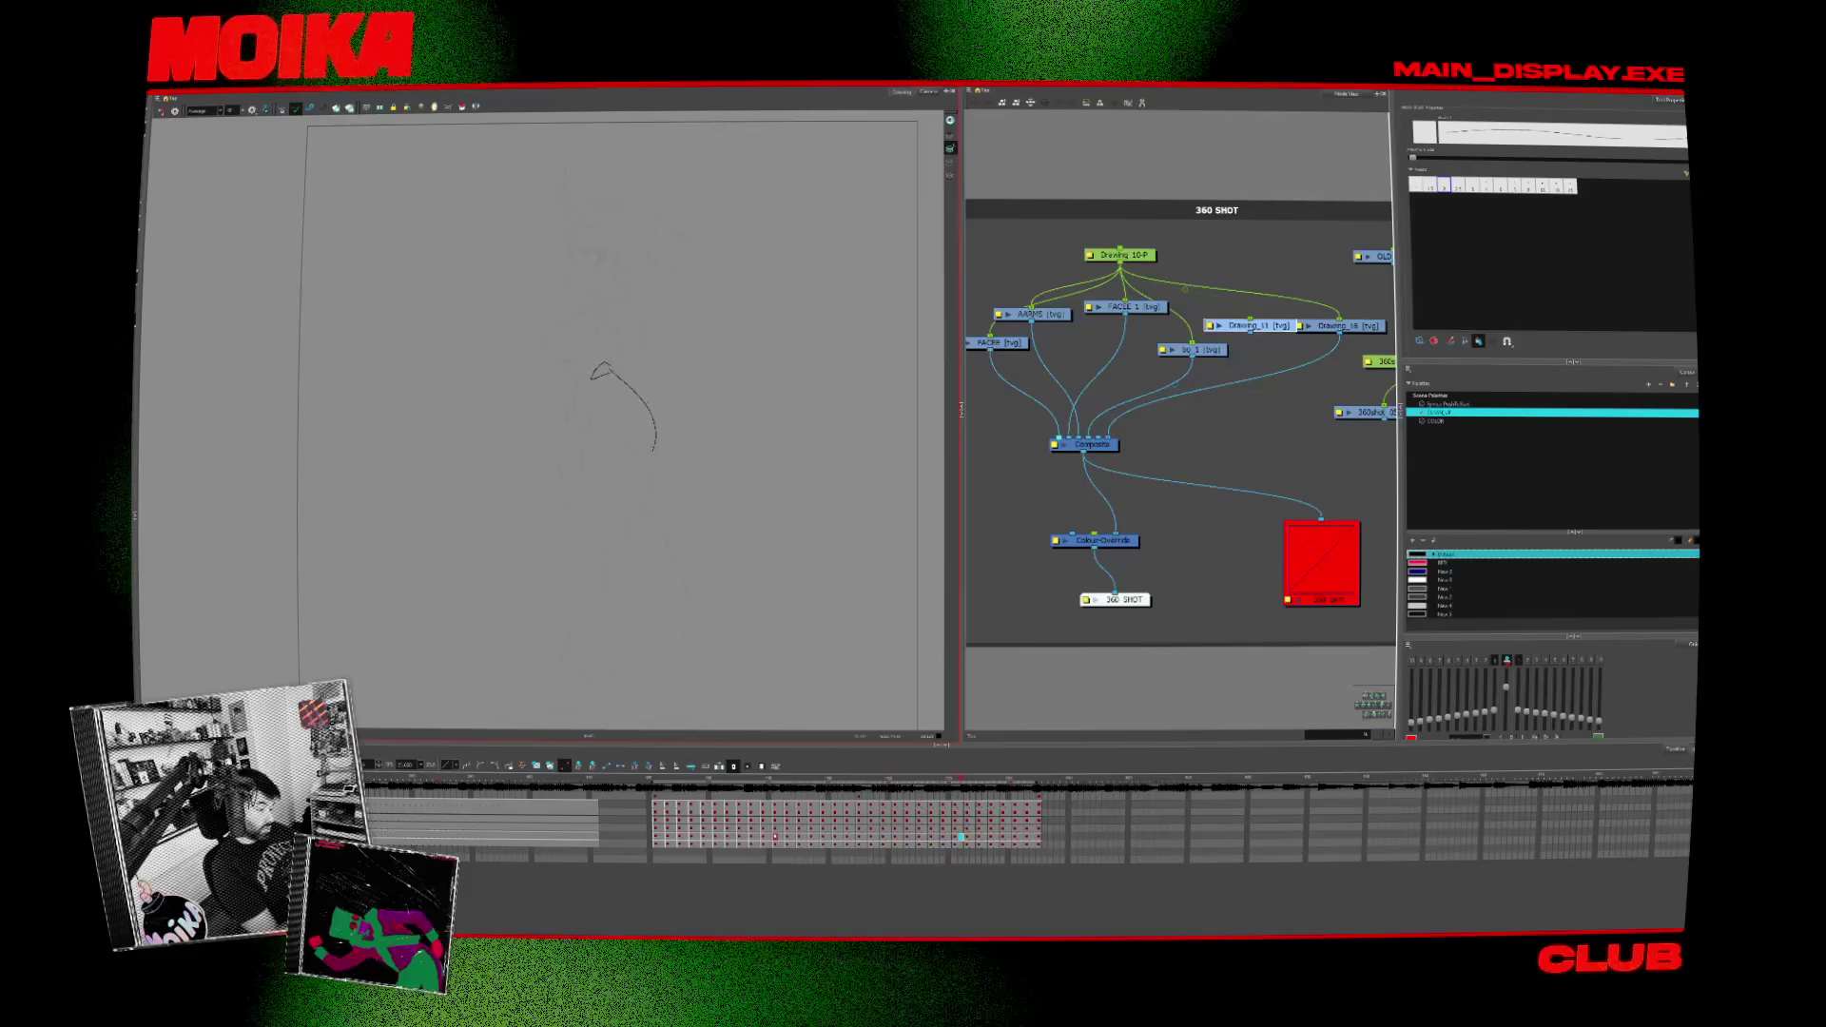
pyautogui.press(',')
pyautogui.click(677, 758)
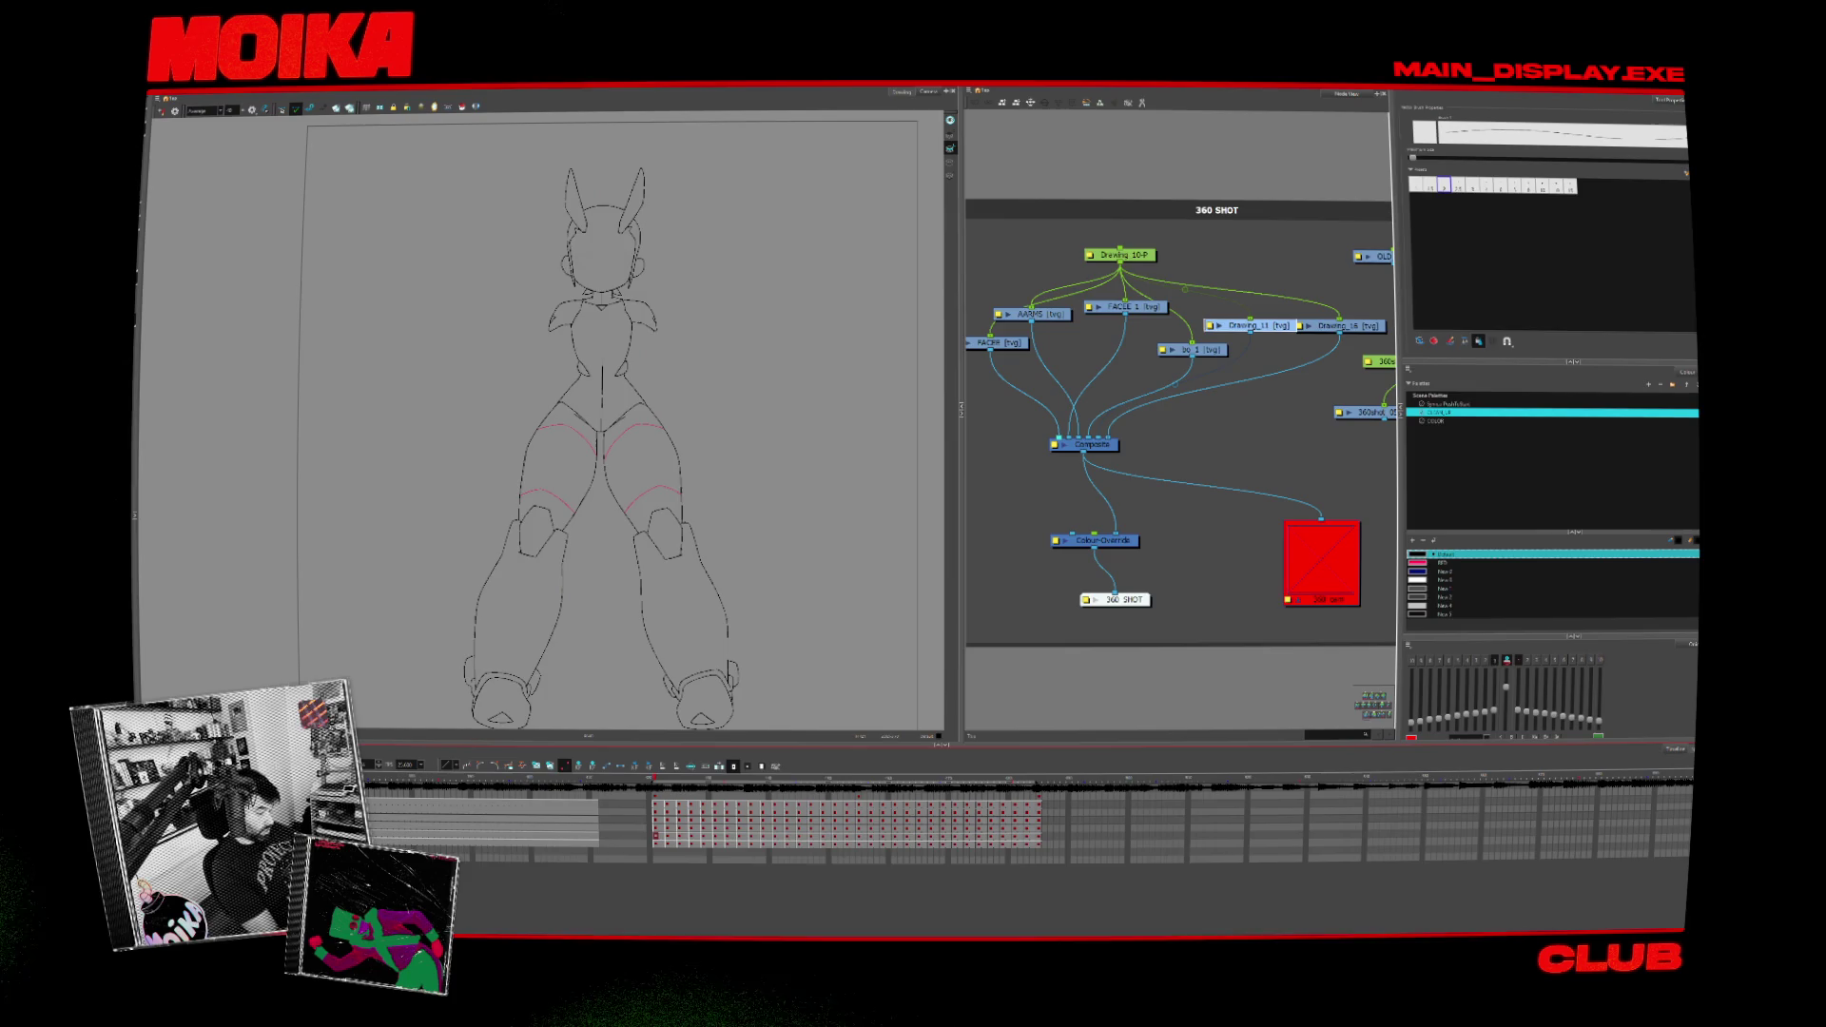
pyautogui.scroll(3, 643, 518)
pyautogui.scroll(2, 600, 563)
pyautogui.scroll(2, 578, 604)
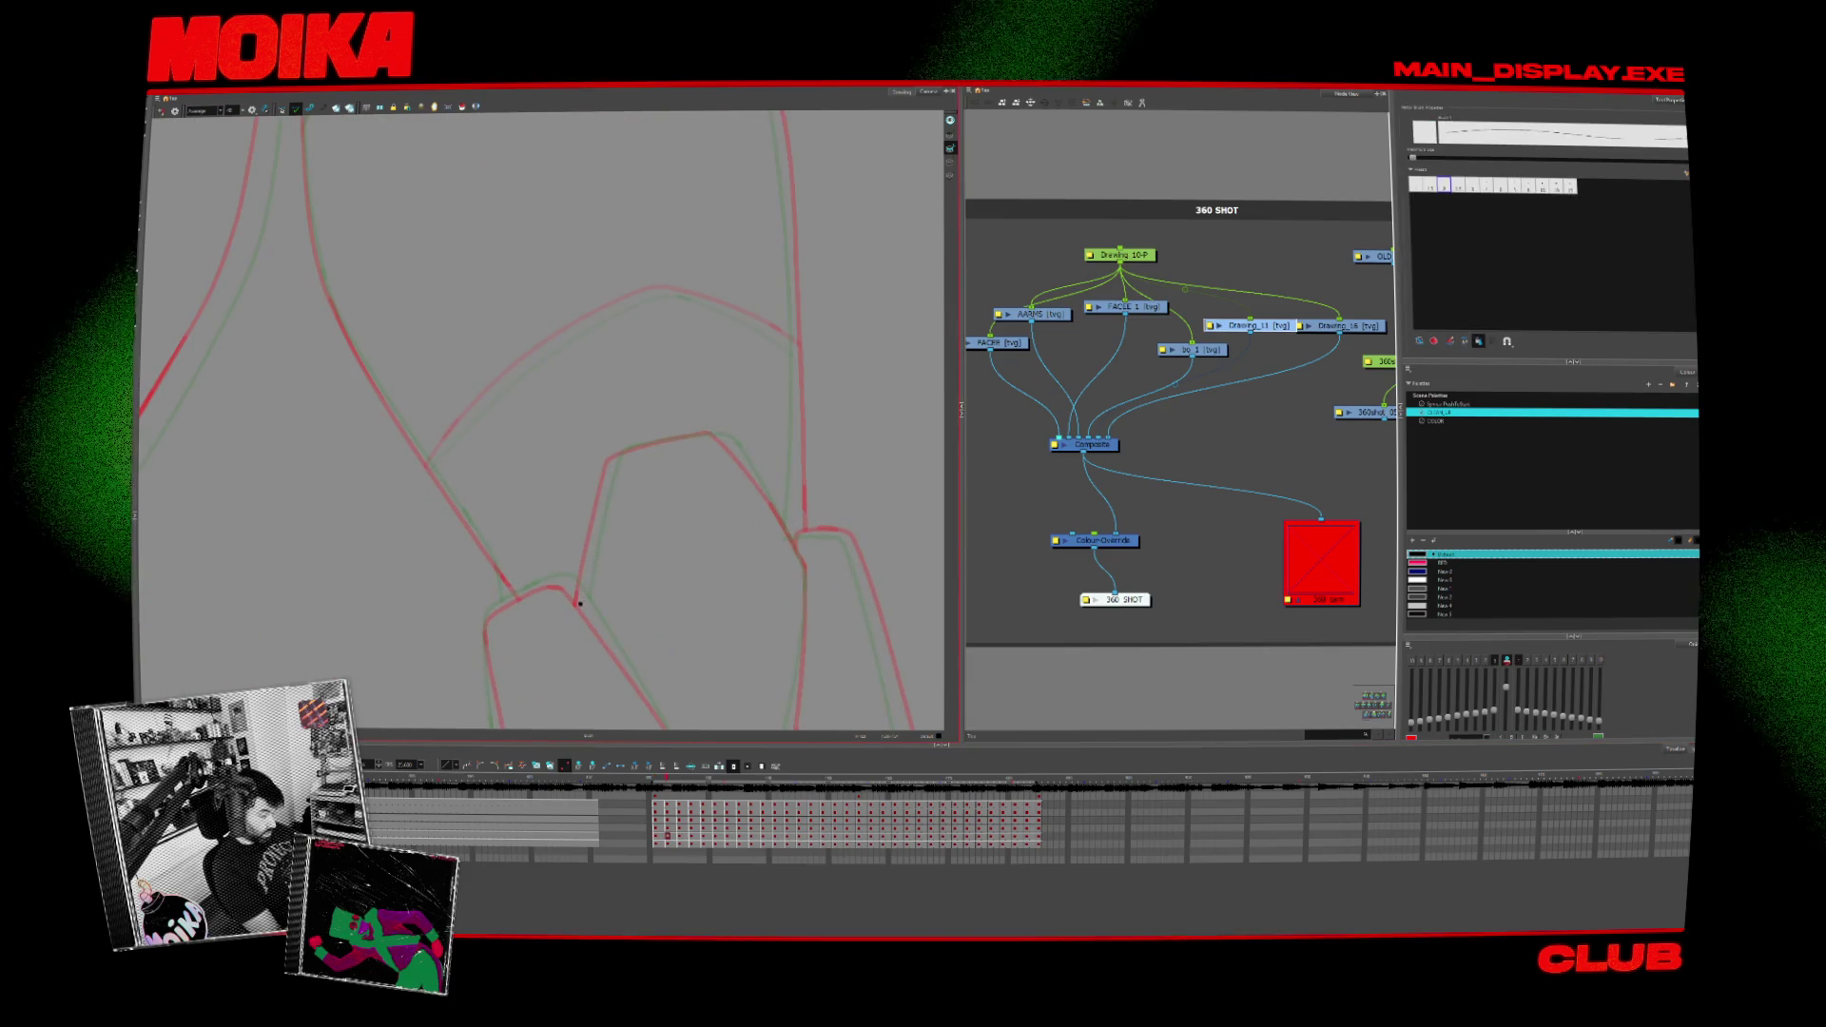
# Step: Rotate the canvas, delete the old arch stroke and ink a clean arch over the rough leg on the next frame
pyautogui.moveTo(743, 257); pyautogui.dragTo(856, 471)
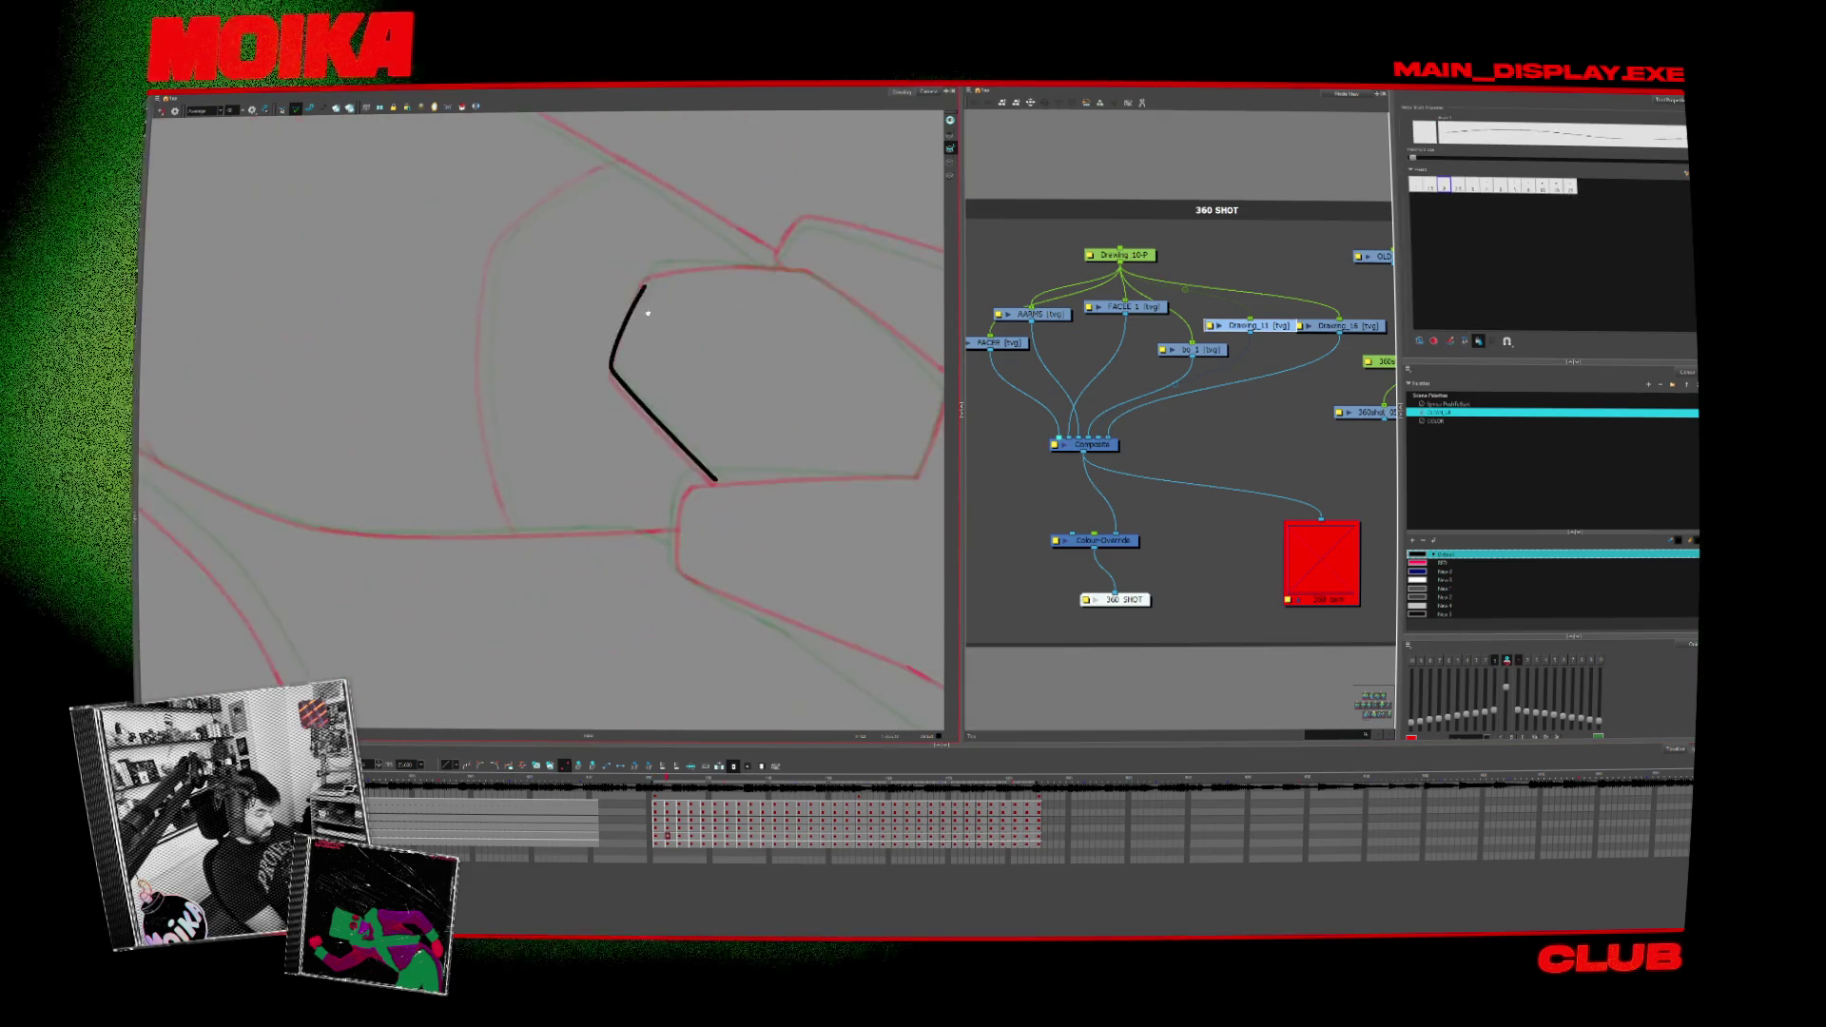
pyautogui.moveTo(670, 513); pyautogui.dragTo(623, 582)
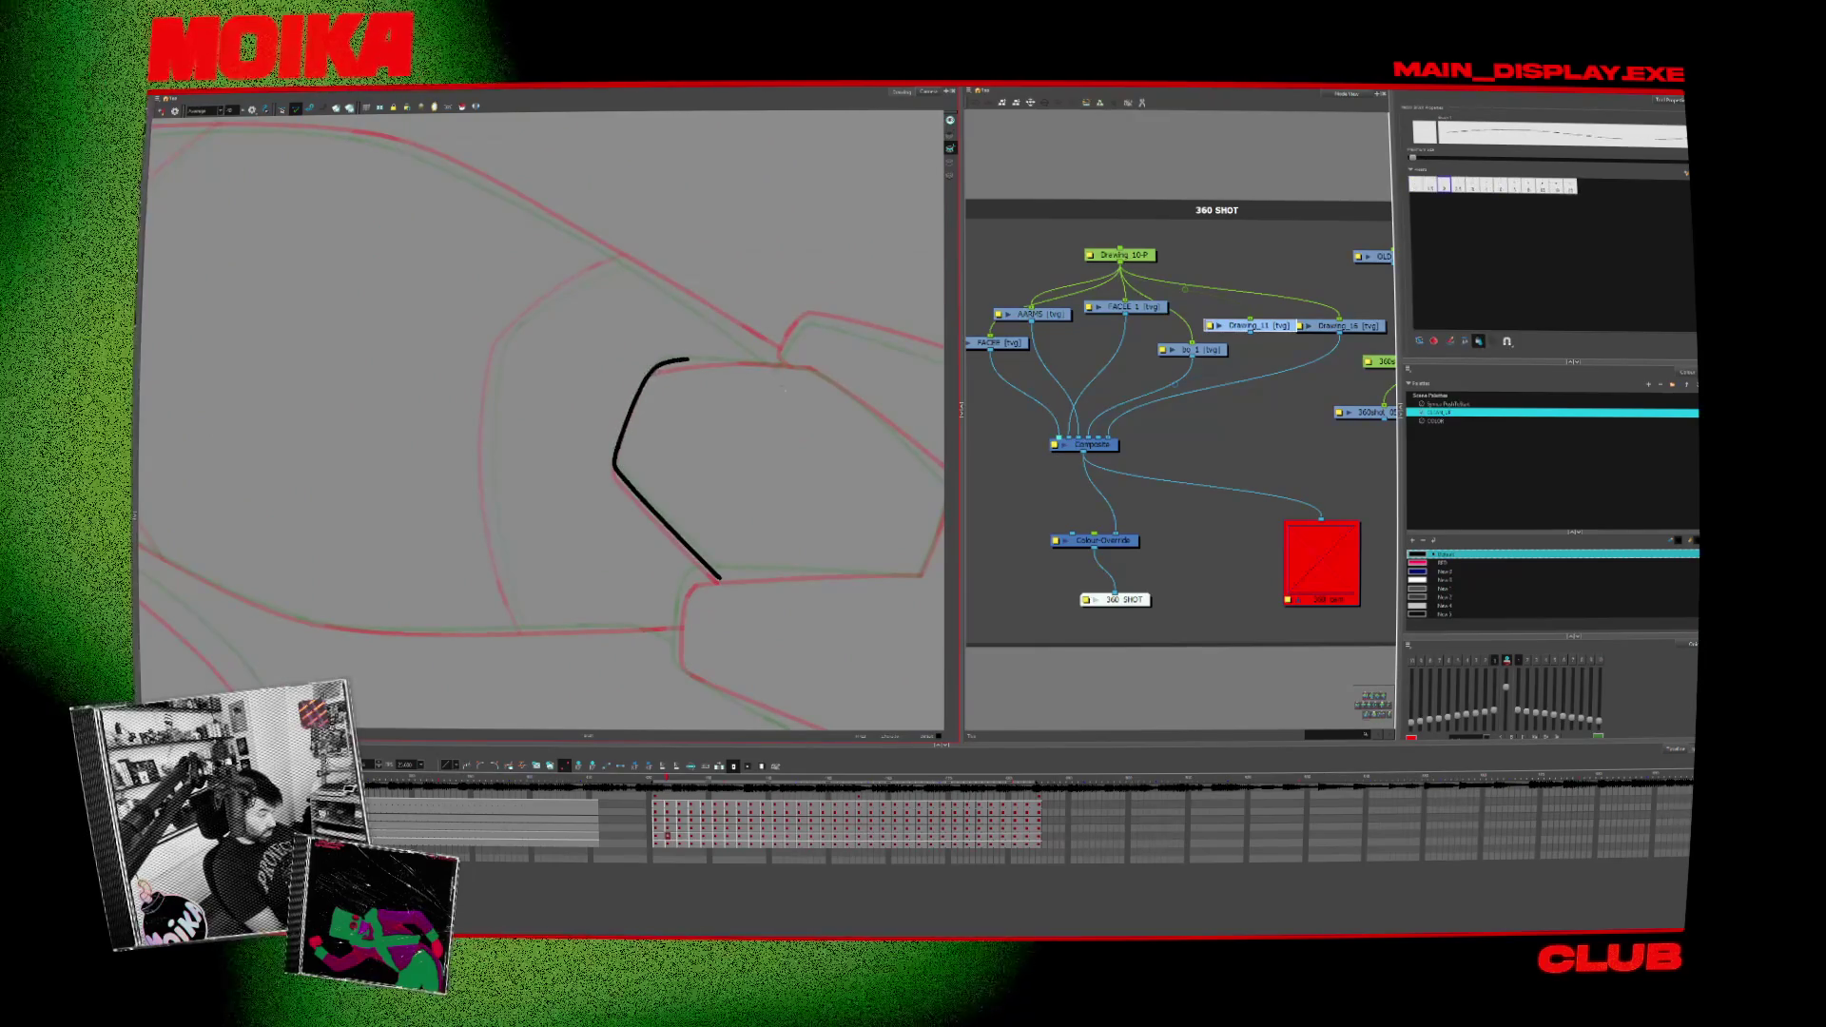
pyautogui.press('Delete')
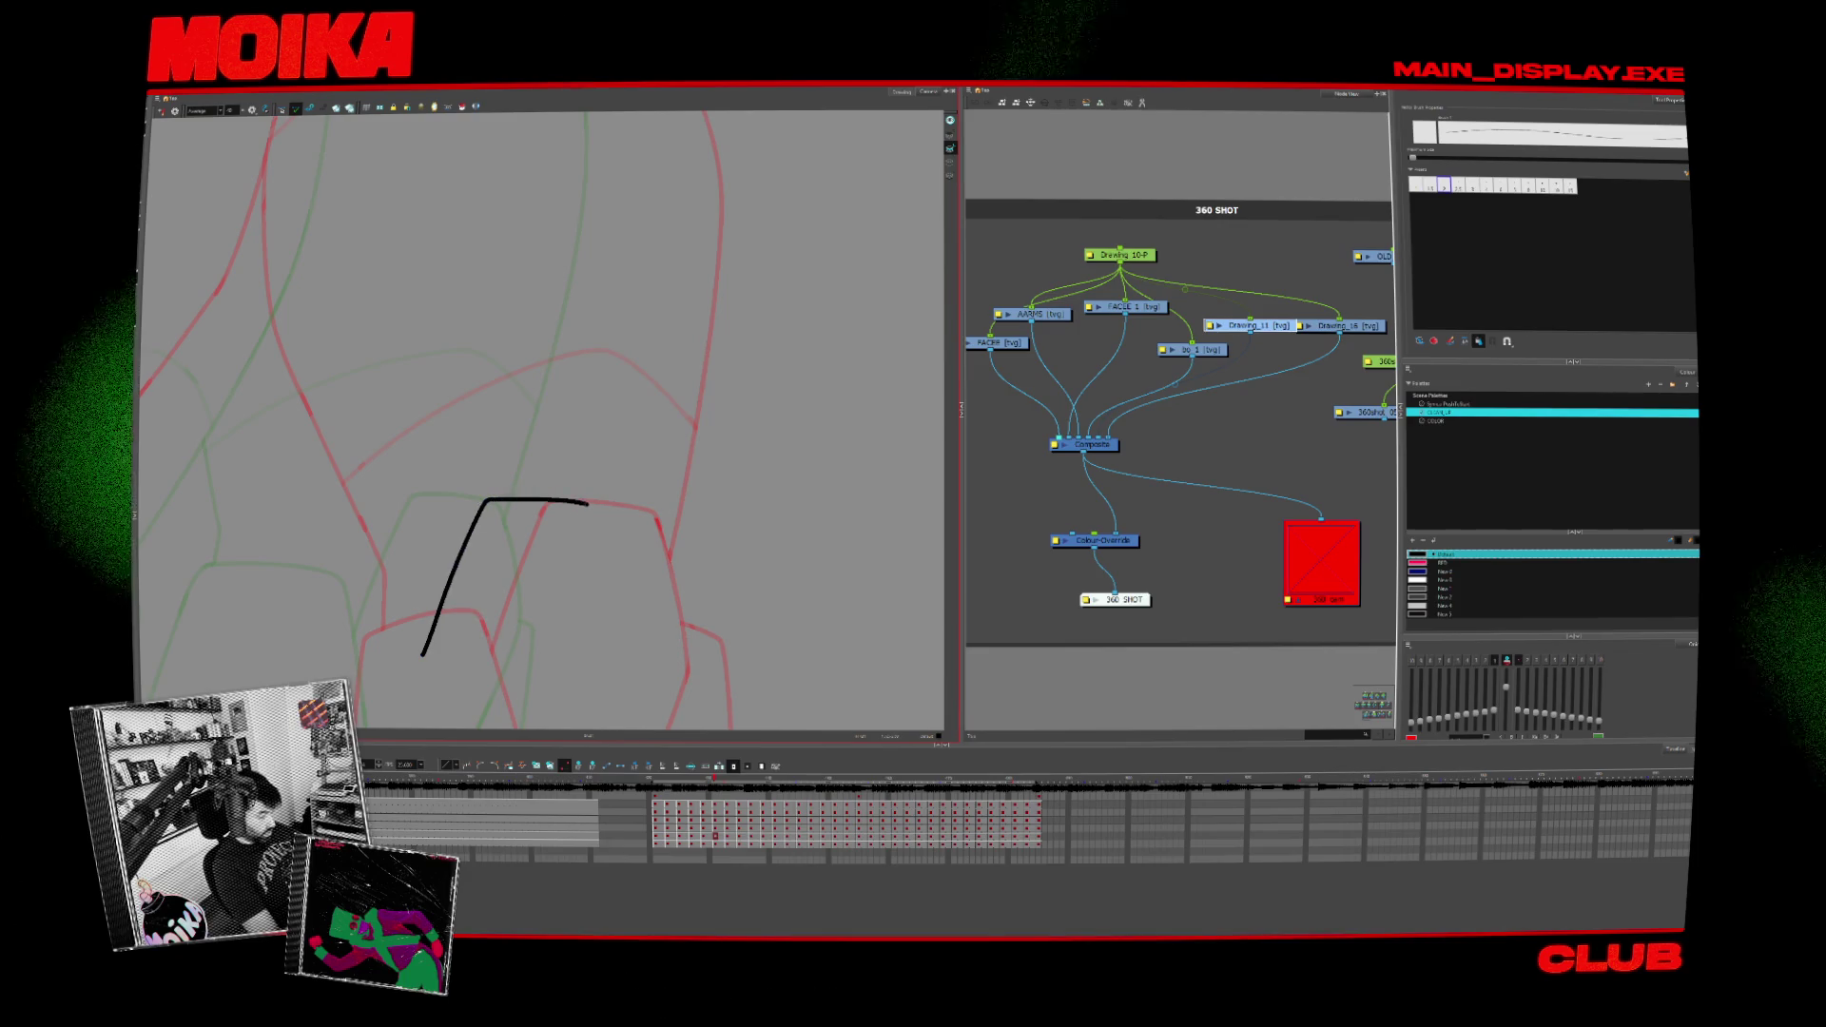
pyautogui.press('.')
pyautogui.press('.')
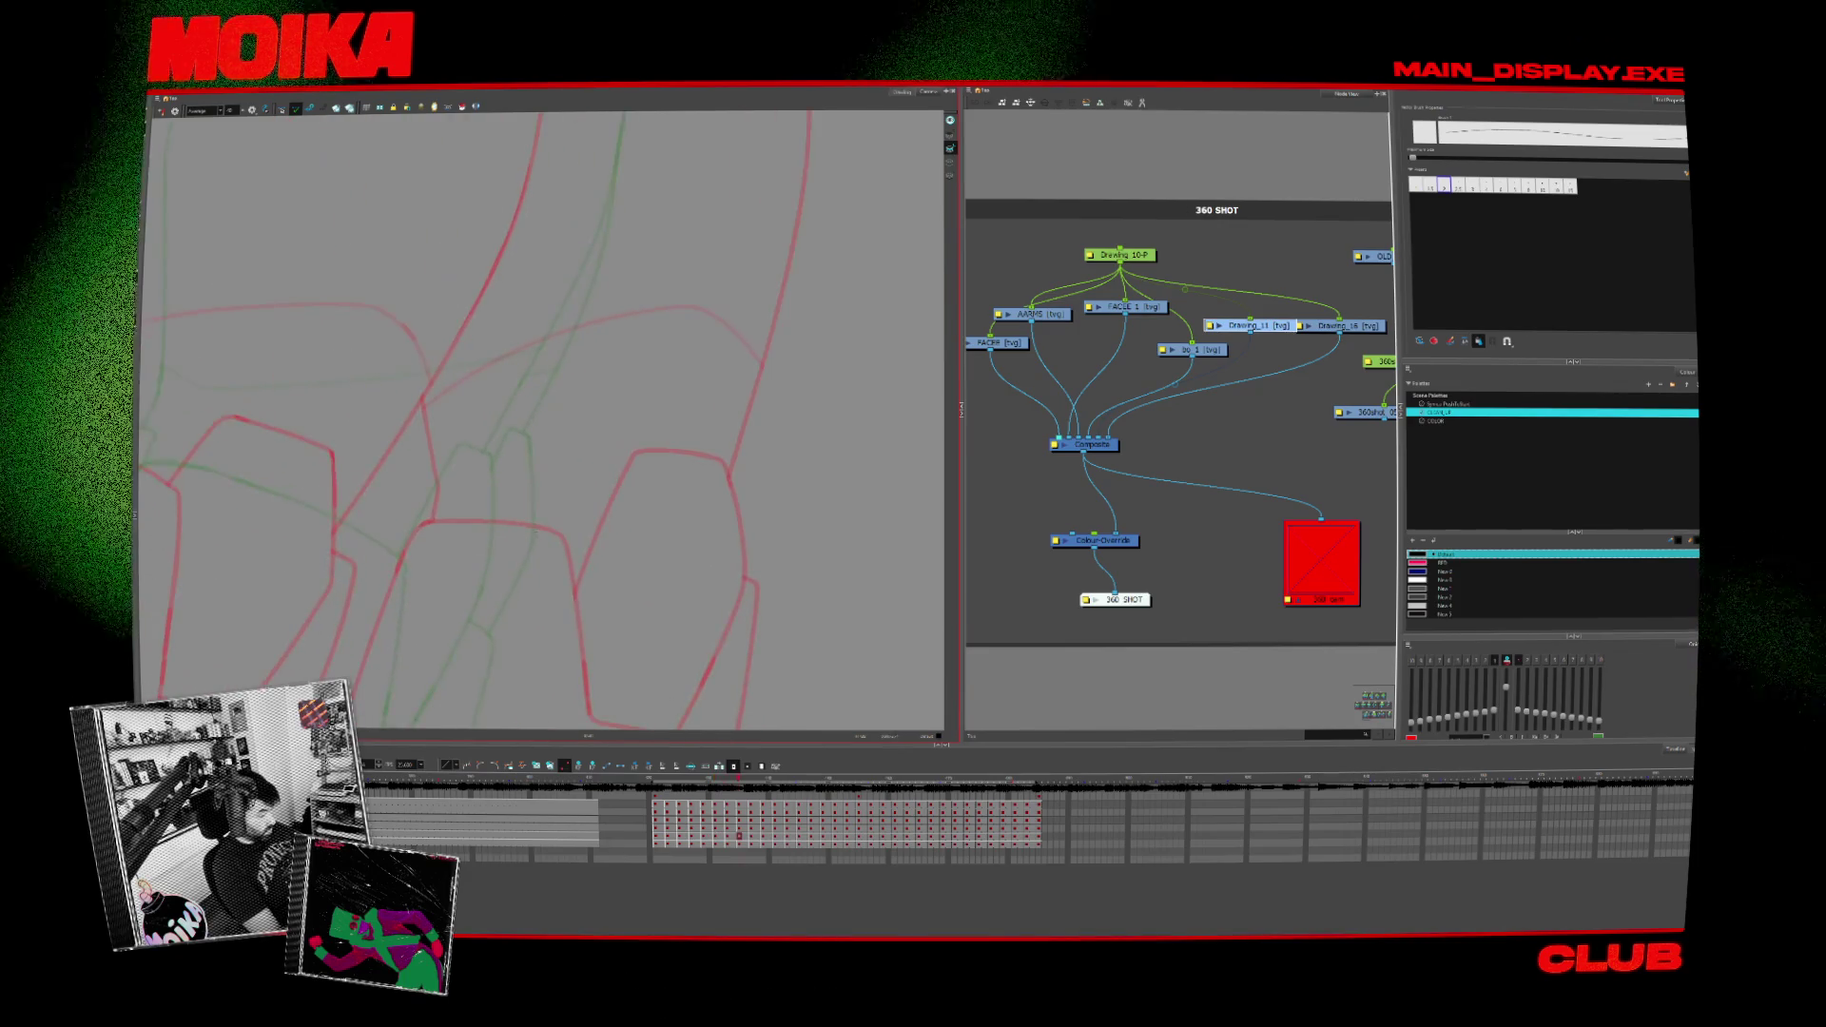
pyautogui.moveTo(499, 574); pyautogui.dragTo(621, 610)
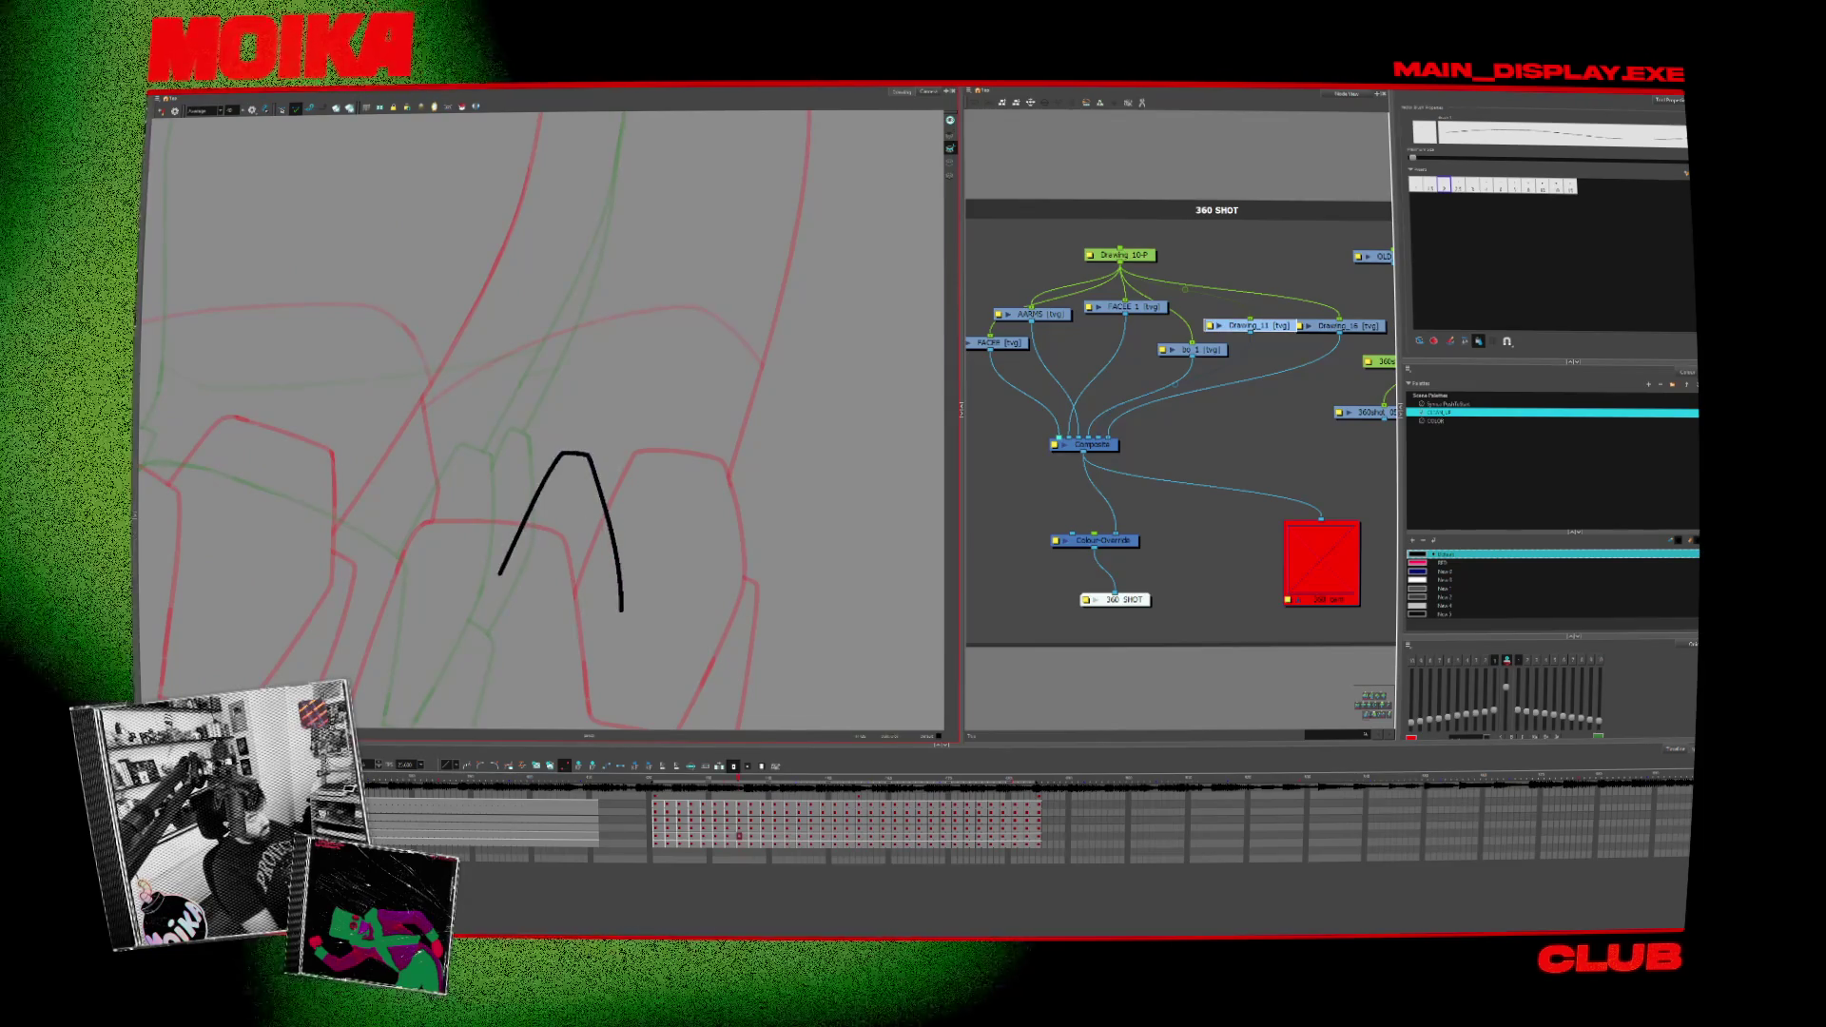
pyautogui.hotkey('ctrl', 'z')
pyautogui.moveTo(505, 583)
pyautogui.mouseDown()
pyautogui.moveTo(547, 461)
pyautogui.moveTo(600, 485)
pyautogui.moveTo(610, 611)
pyautogui.mouseUp()
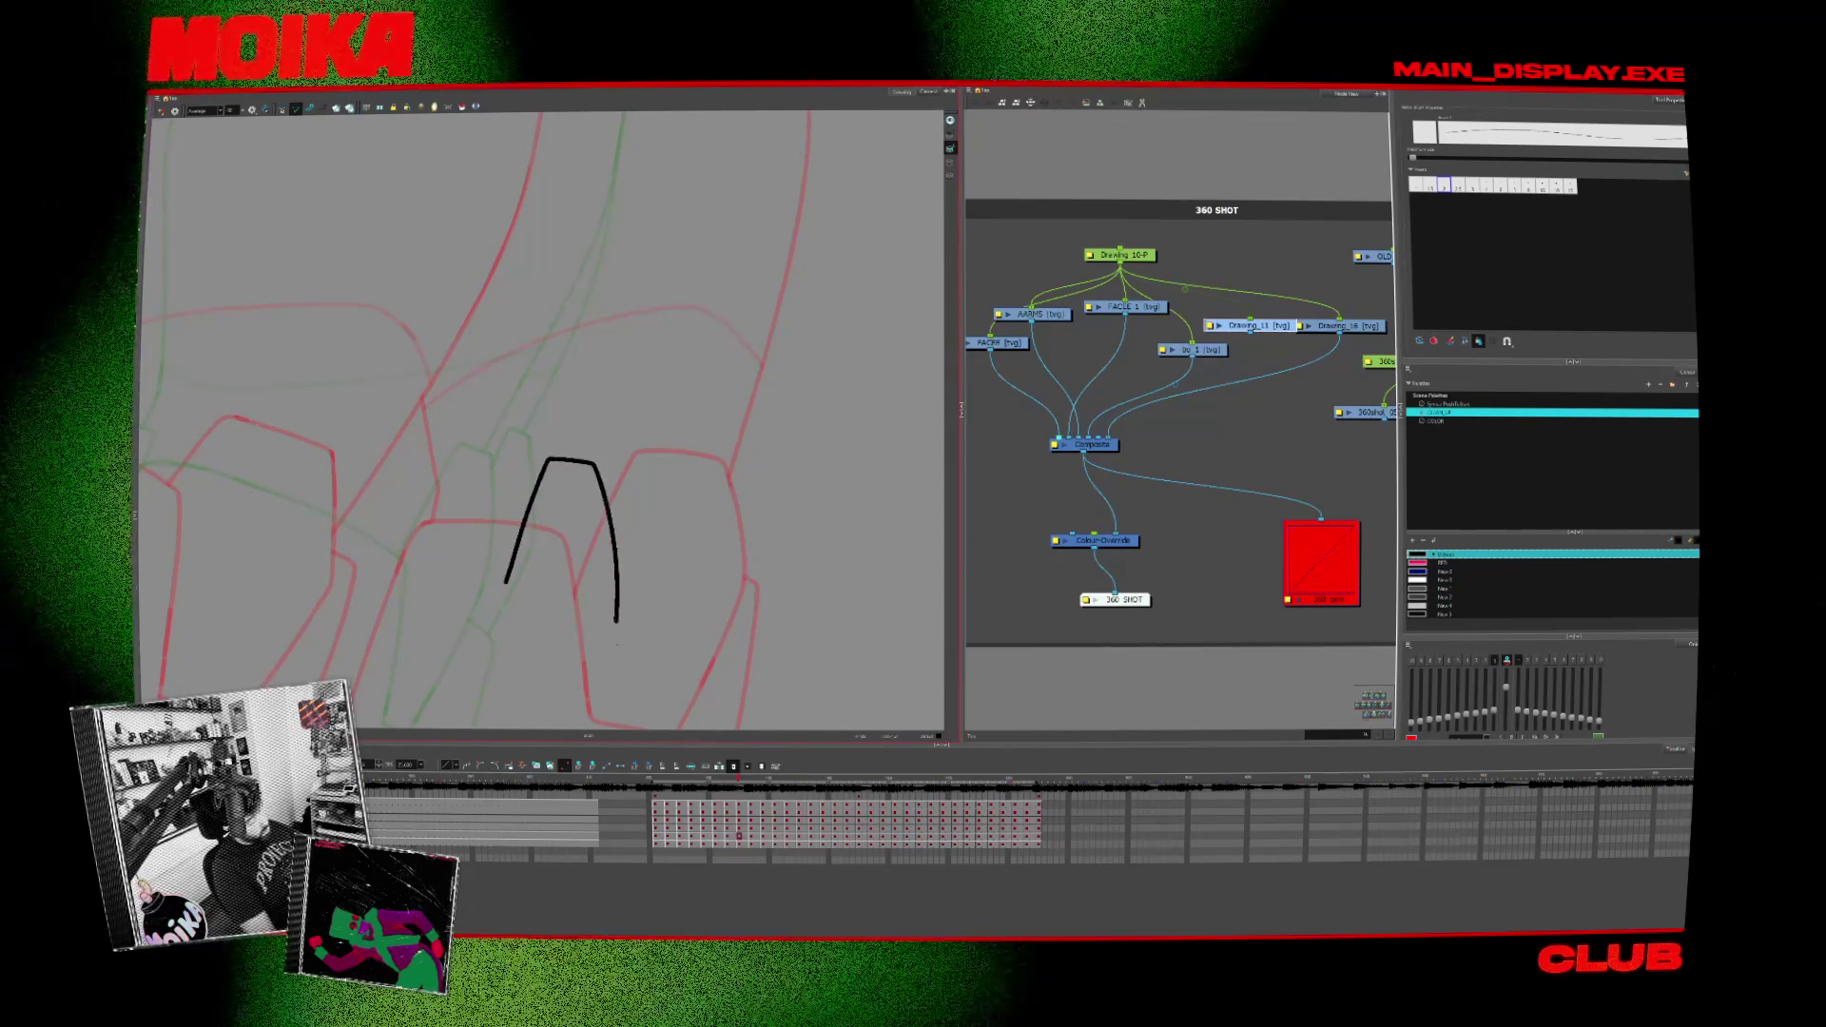
# Step: Step forward through the next frames, comparing the last stroke with undo/redo
pyautogui.press('.')
pyautogui.press('.')
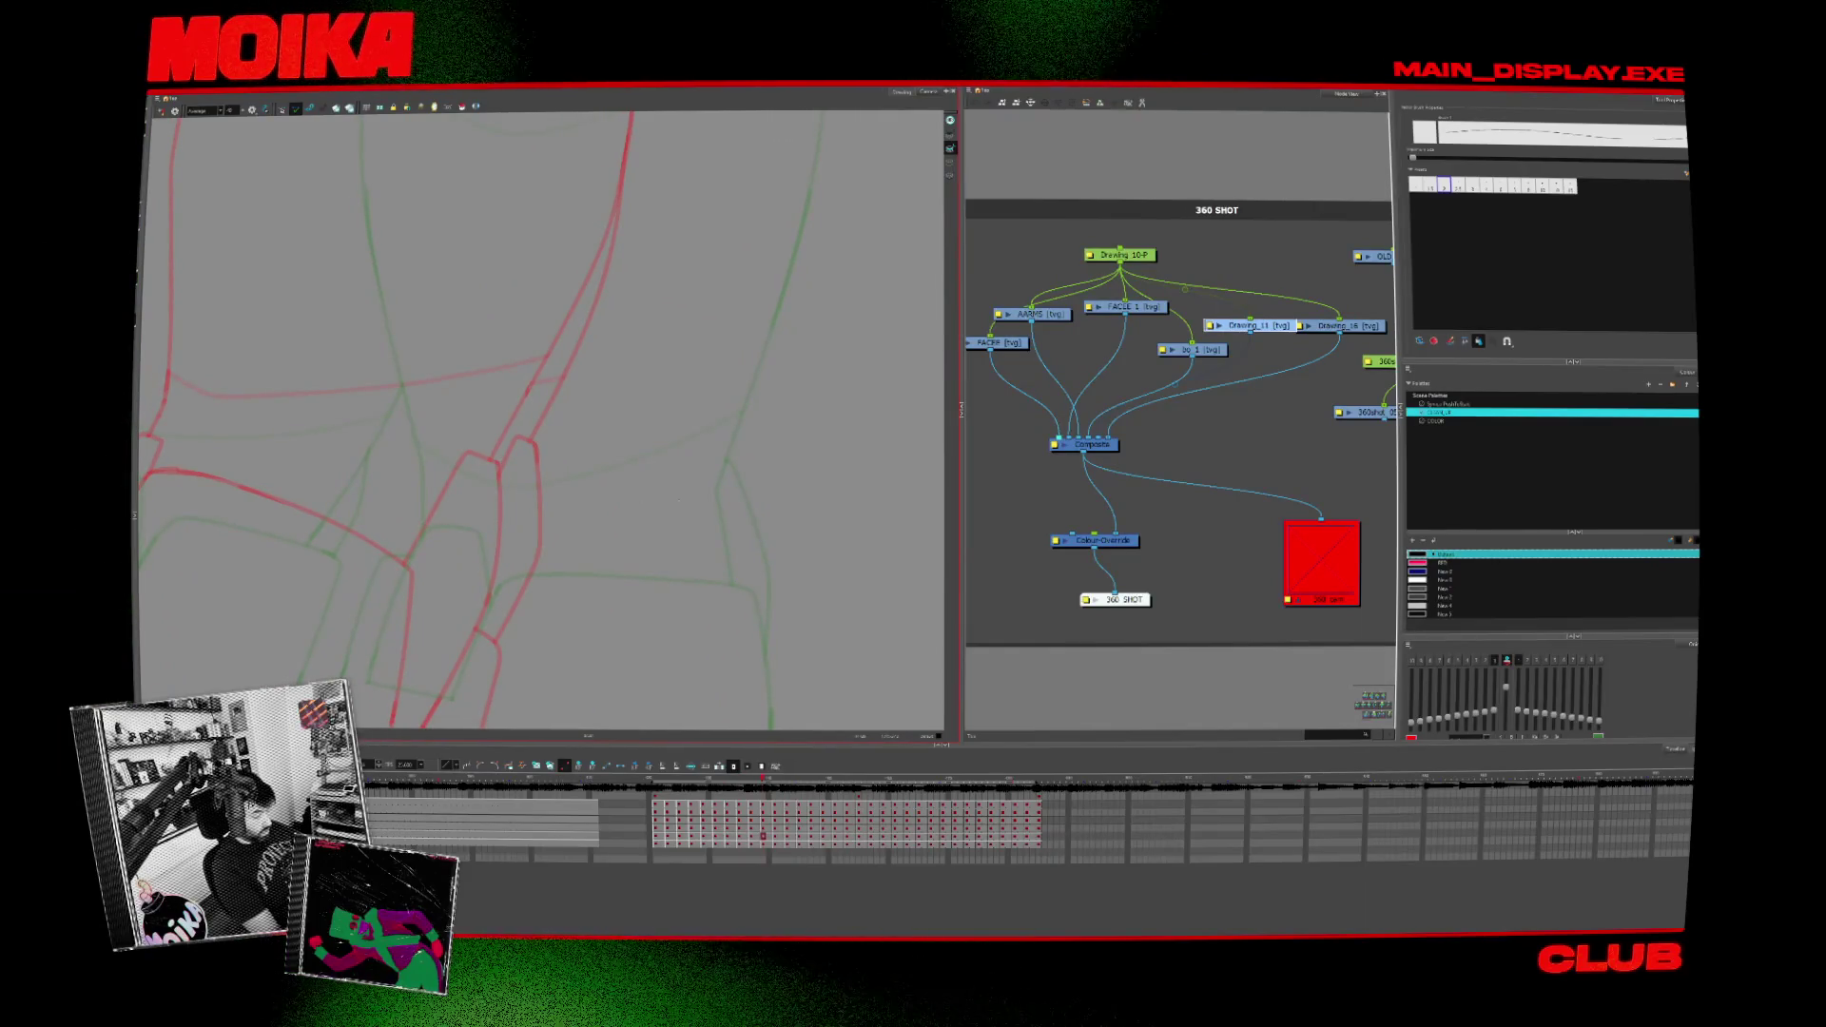
pyautogui.press('.')
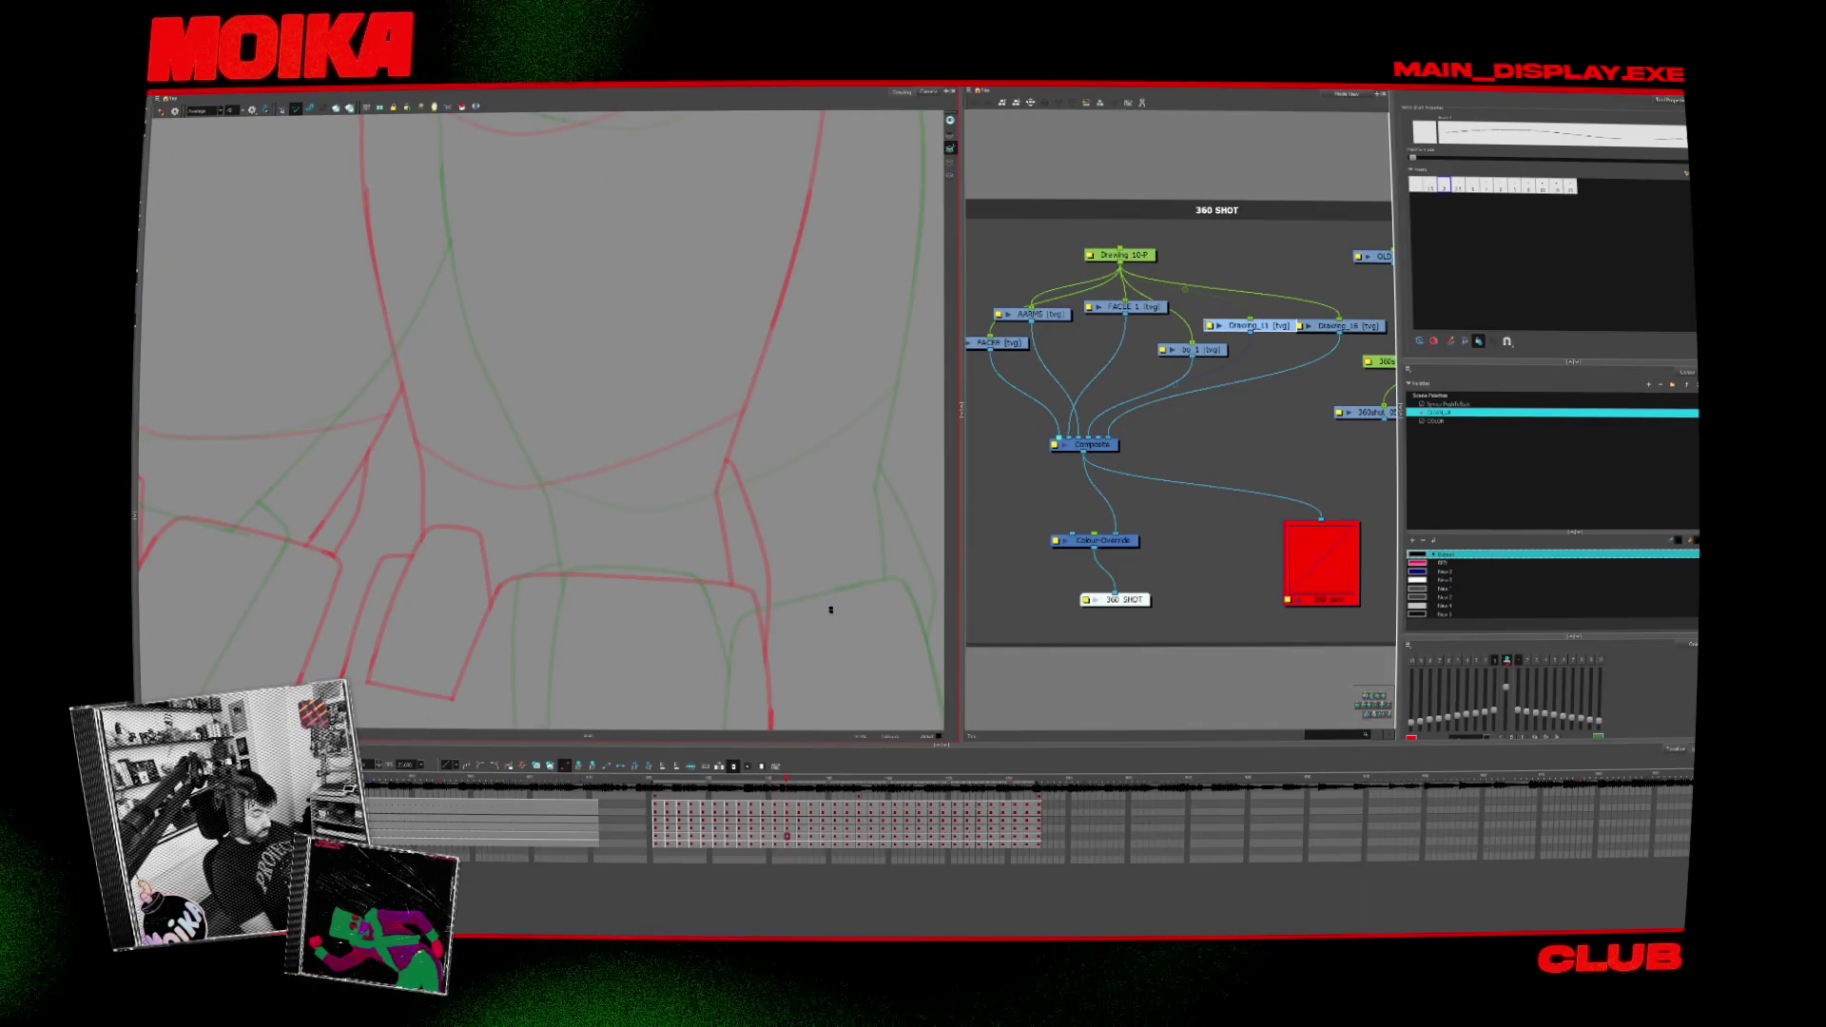
pyautogui.moveTo(852, 546); pyautogui.dragTo(788, 432)
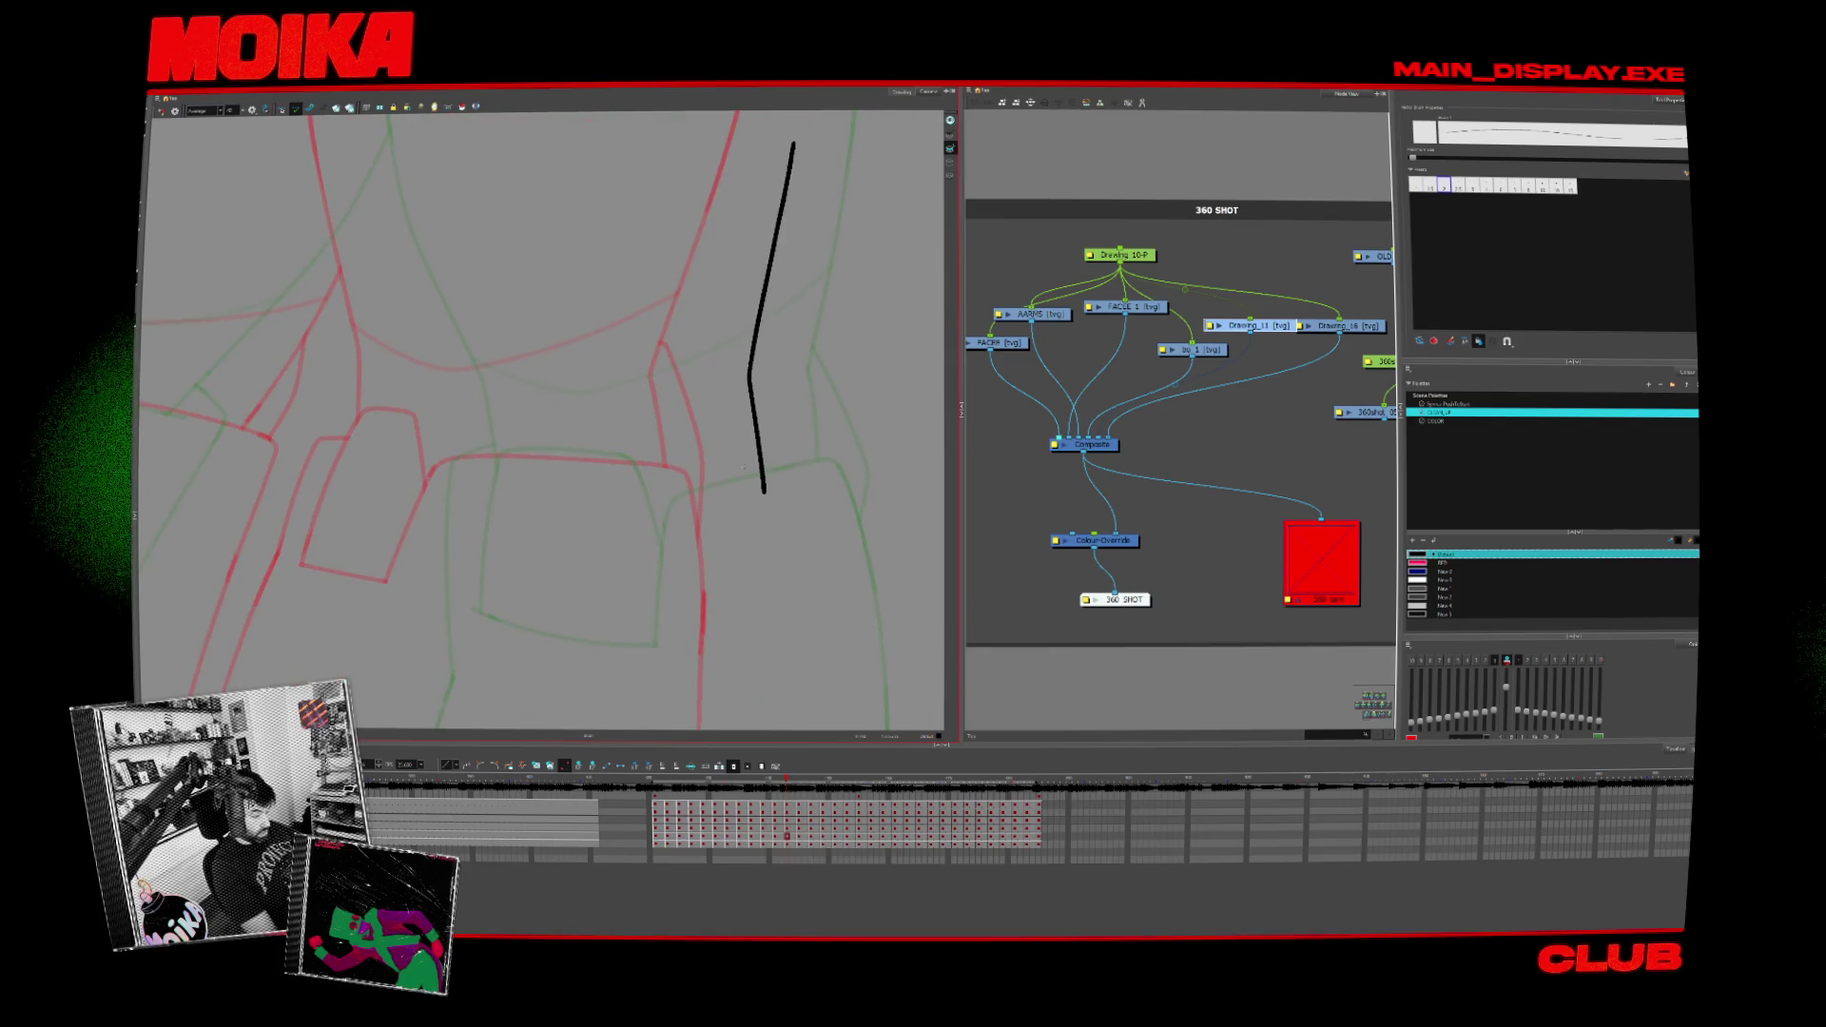
pyautogui.press('.')
pyautogui.press('.')
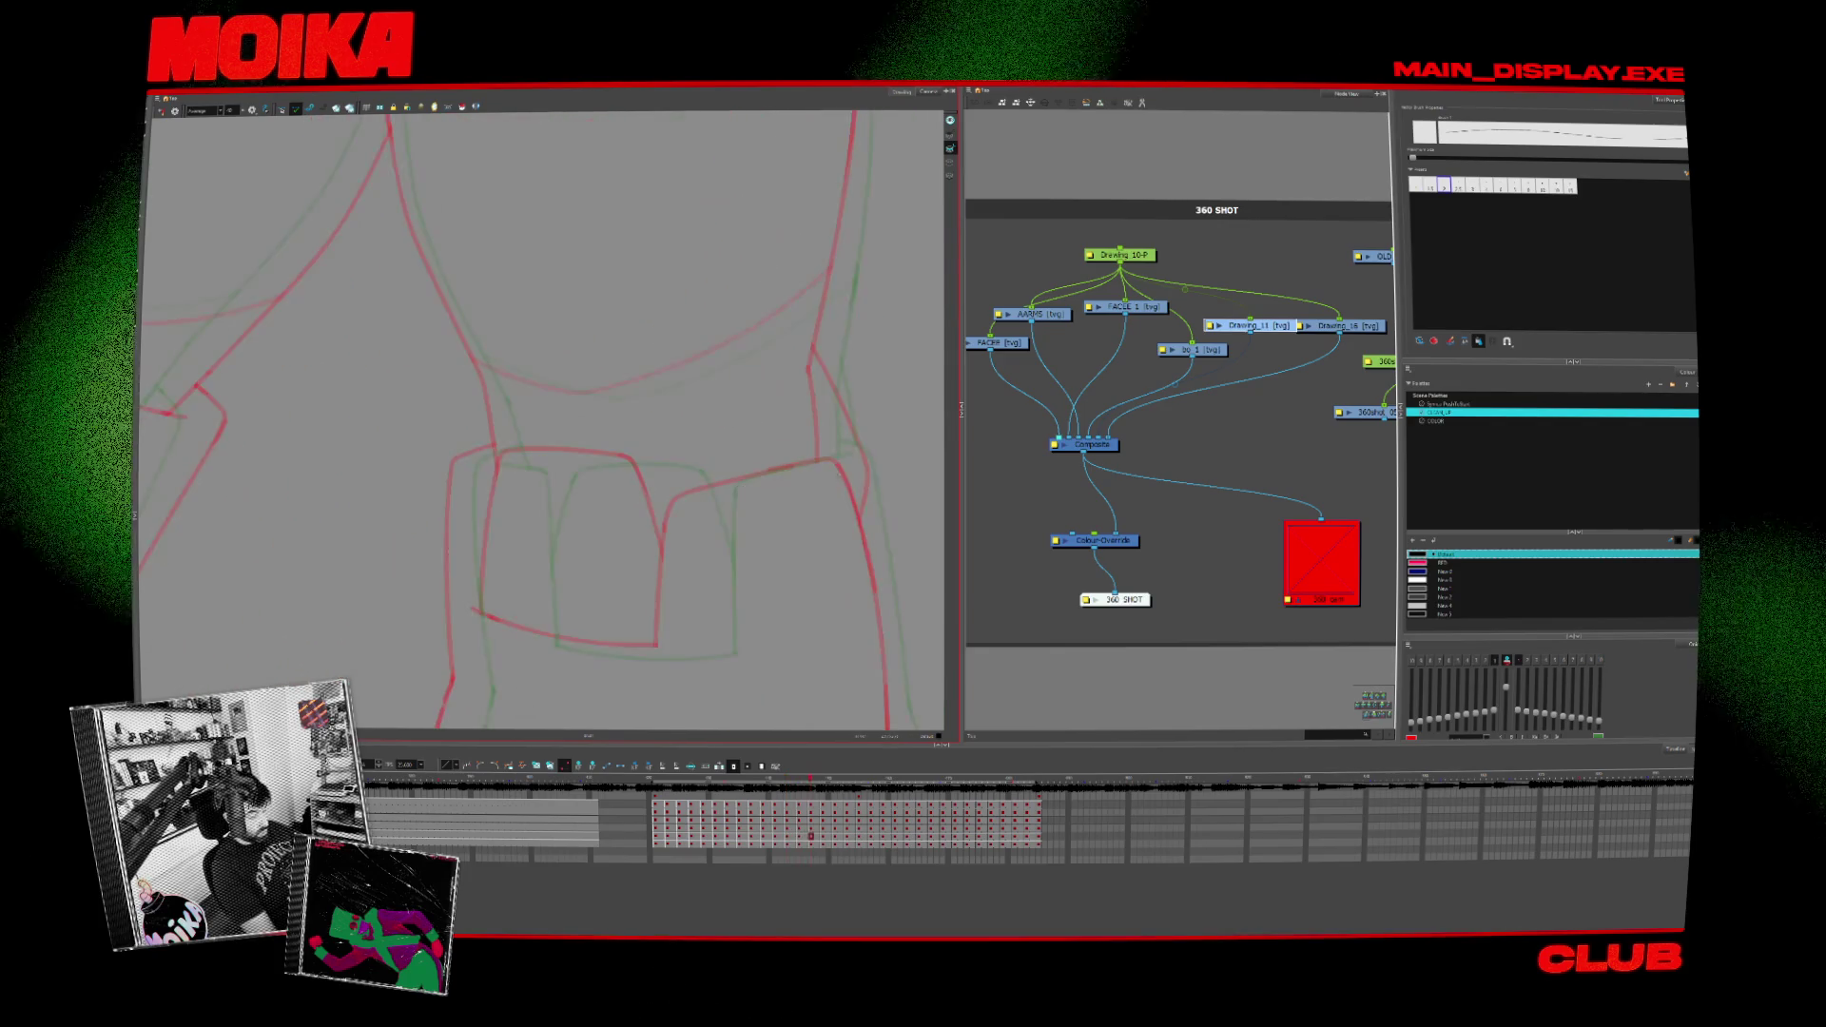
pyautogui.press('.')
pyautogui.press('.')
pyautogui.press('.')
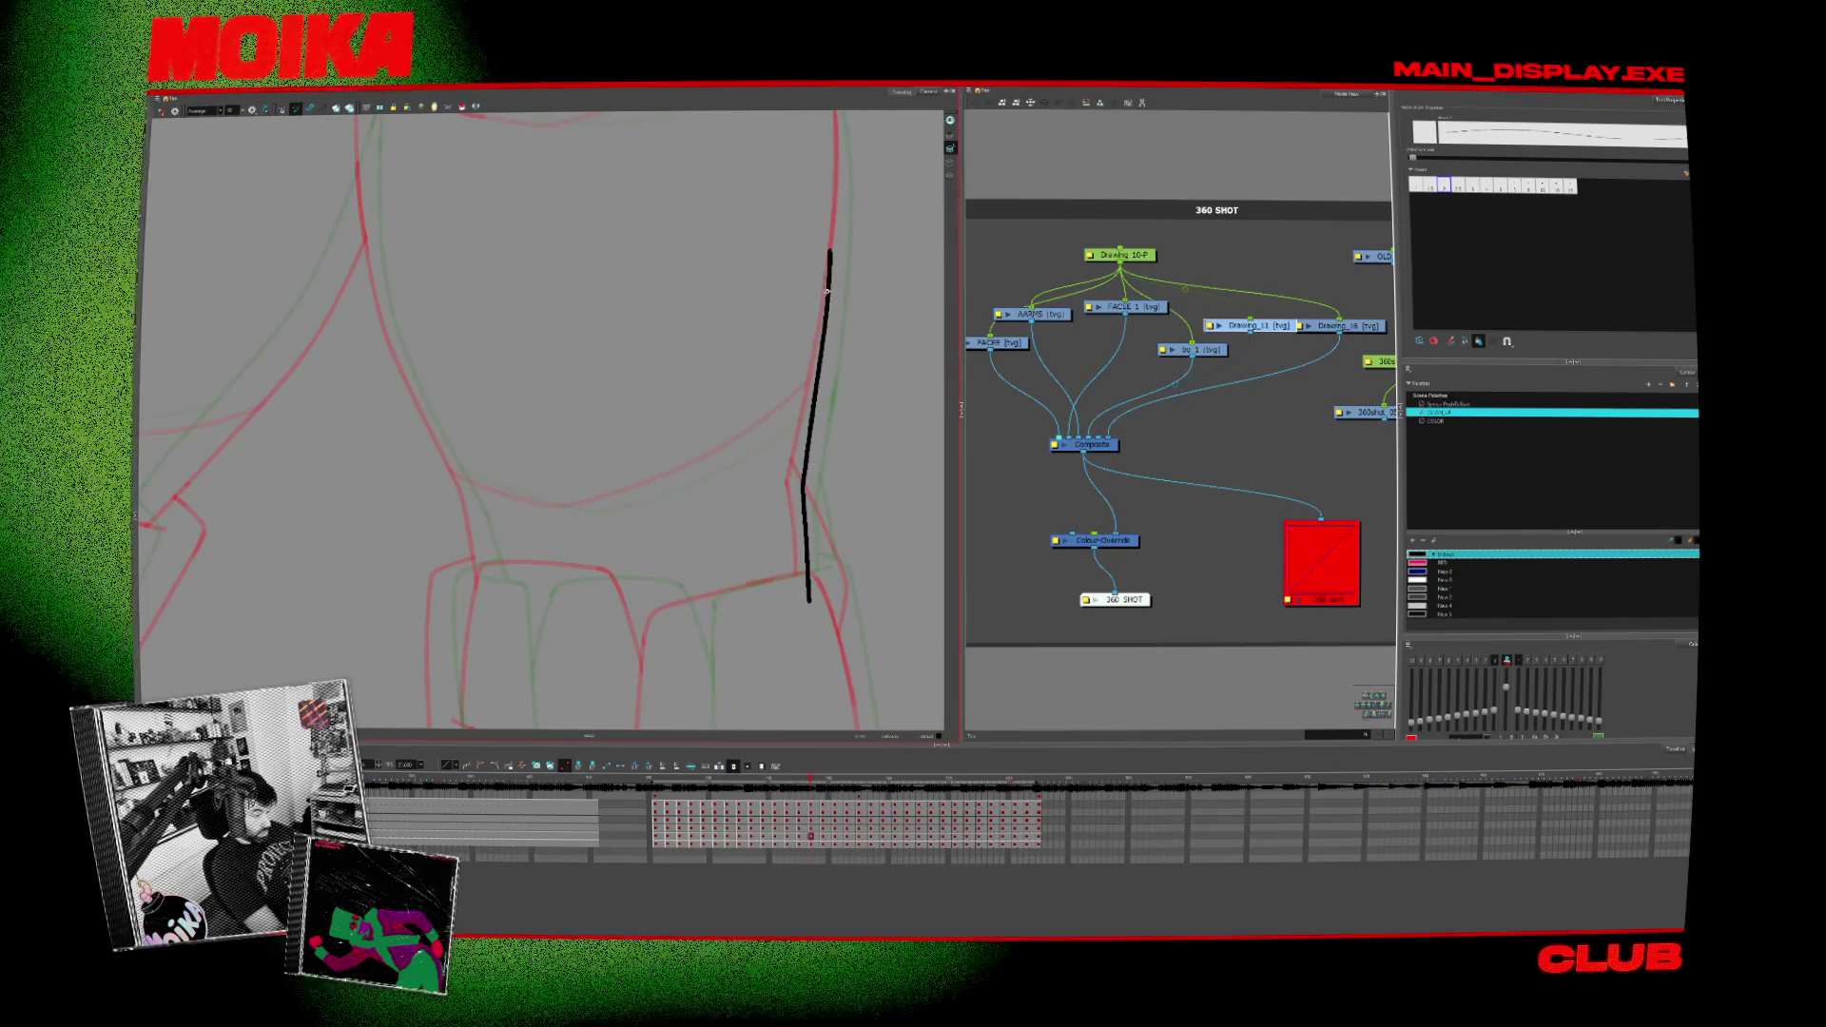
pyautogui.press('.')
pyautogui.press(',')
pyautogui.press(',')
pyautogui.press(',')
# Step: Ink a long black line upward along the character's side, then flip ahead to later drawings
pyautogui.moveTo(808, 512); pyautogui.dragTo(844, 204)
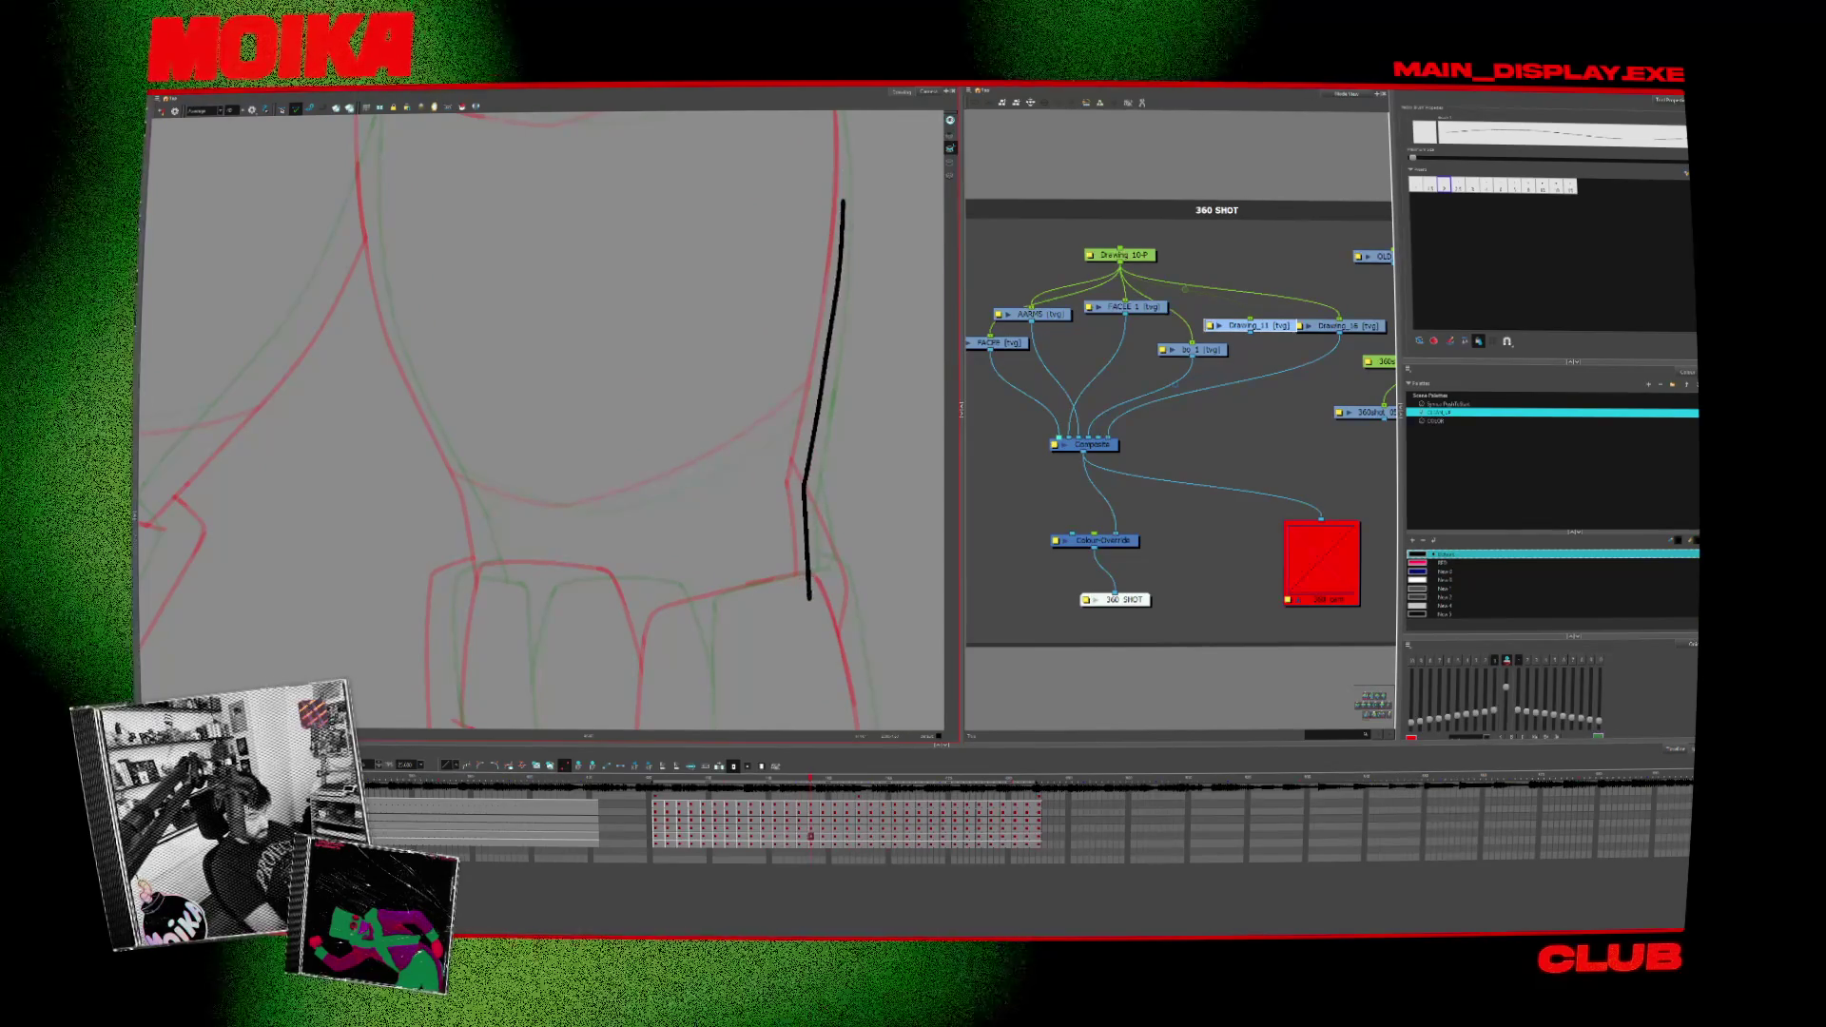
pyautogui.moveTo(825, 609); pyautogui.dragTo(845, 609)
pyautogui.press('.')
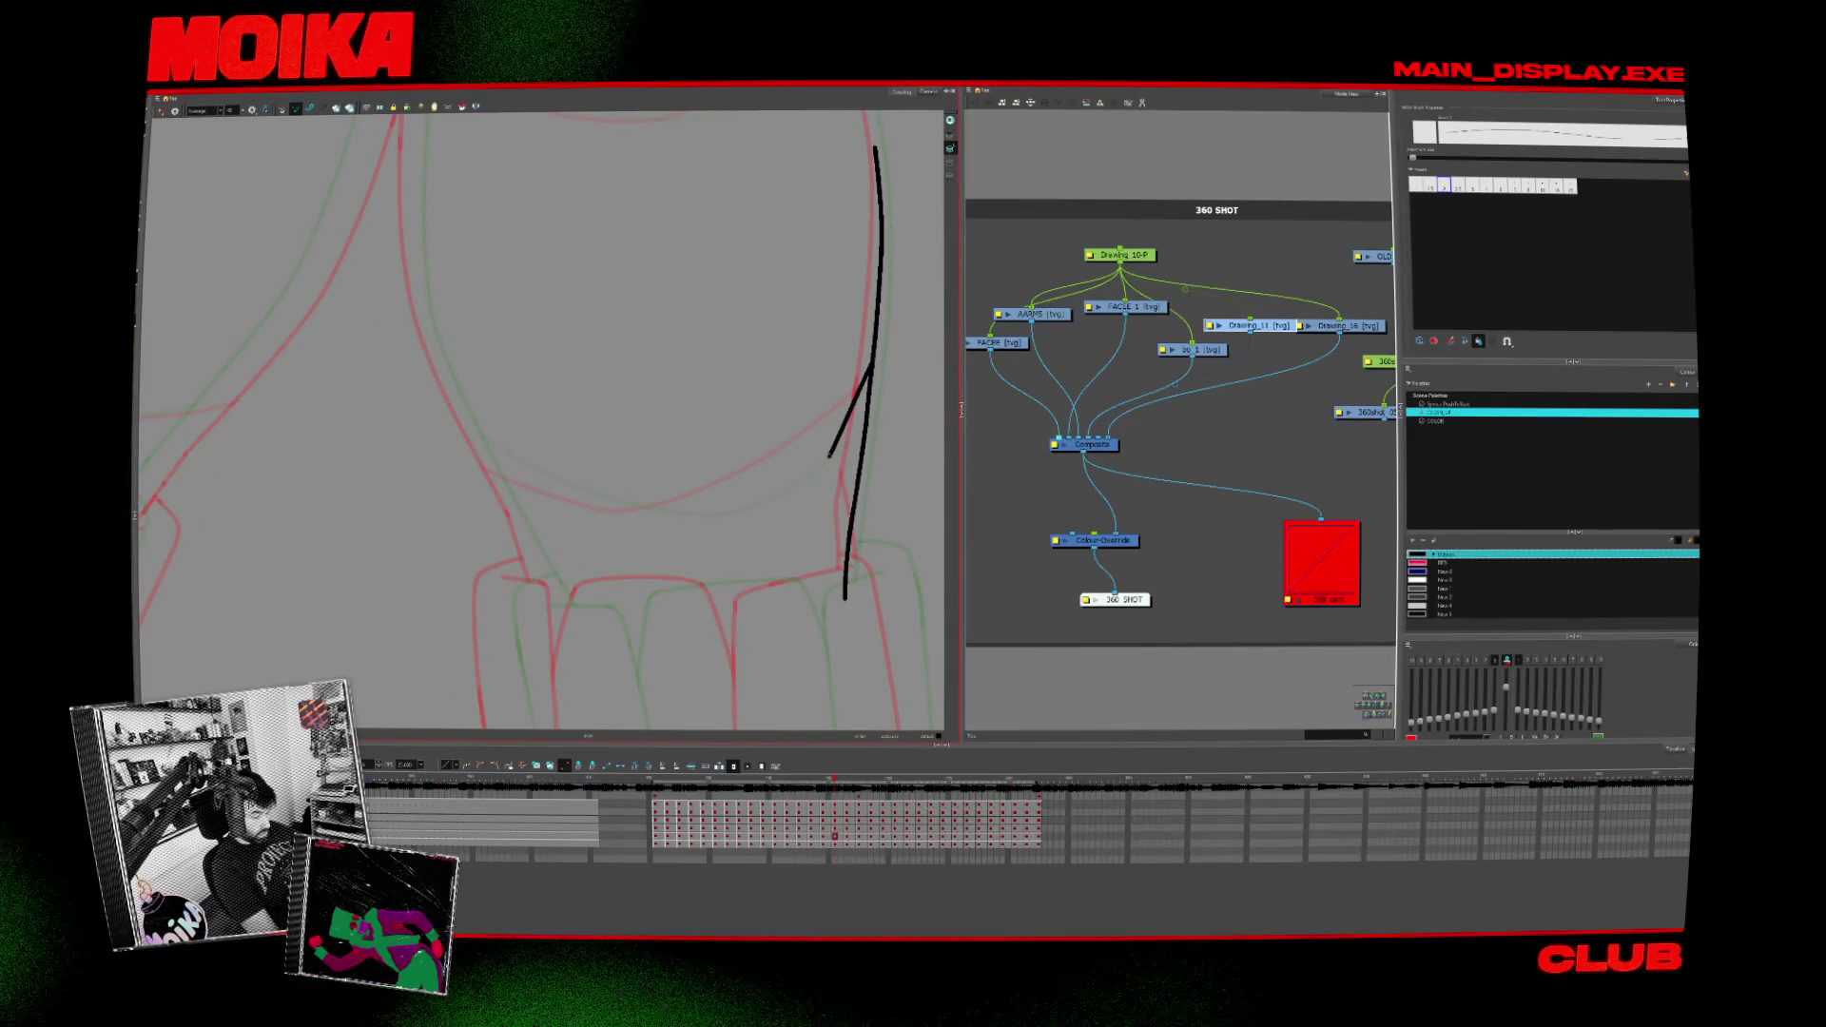
pyautogui.press('.')
# Step: Flip to an inked frame and ink a curved line up along the rough, undoing its overlong end
pyautogui.press('.')
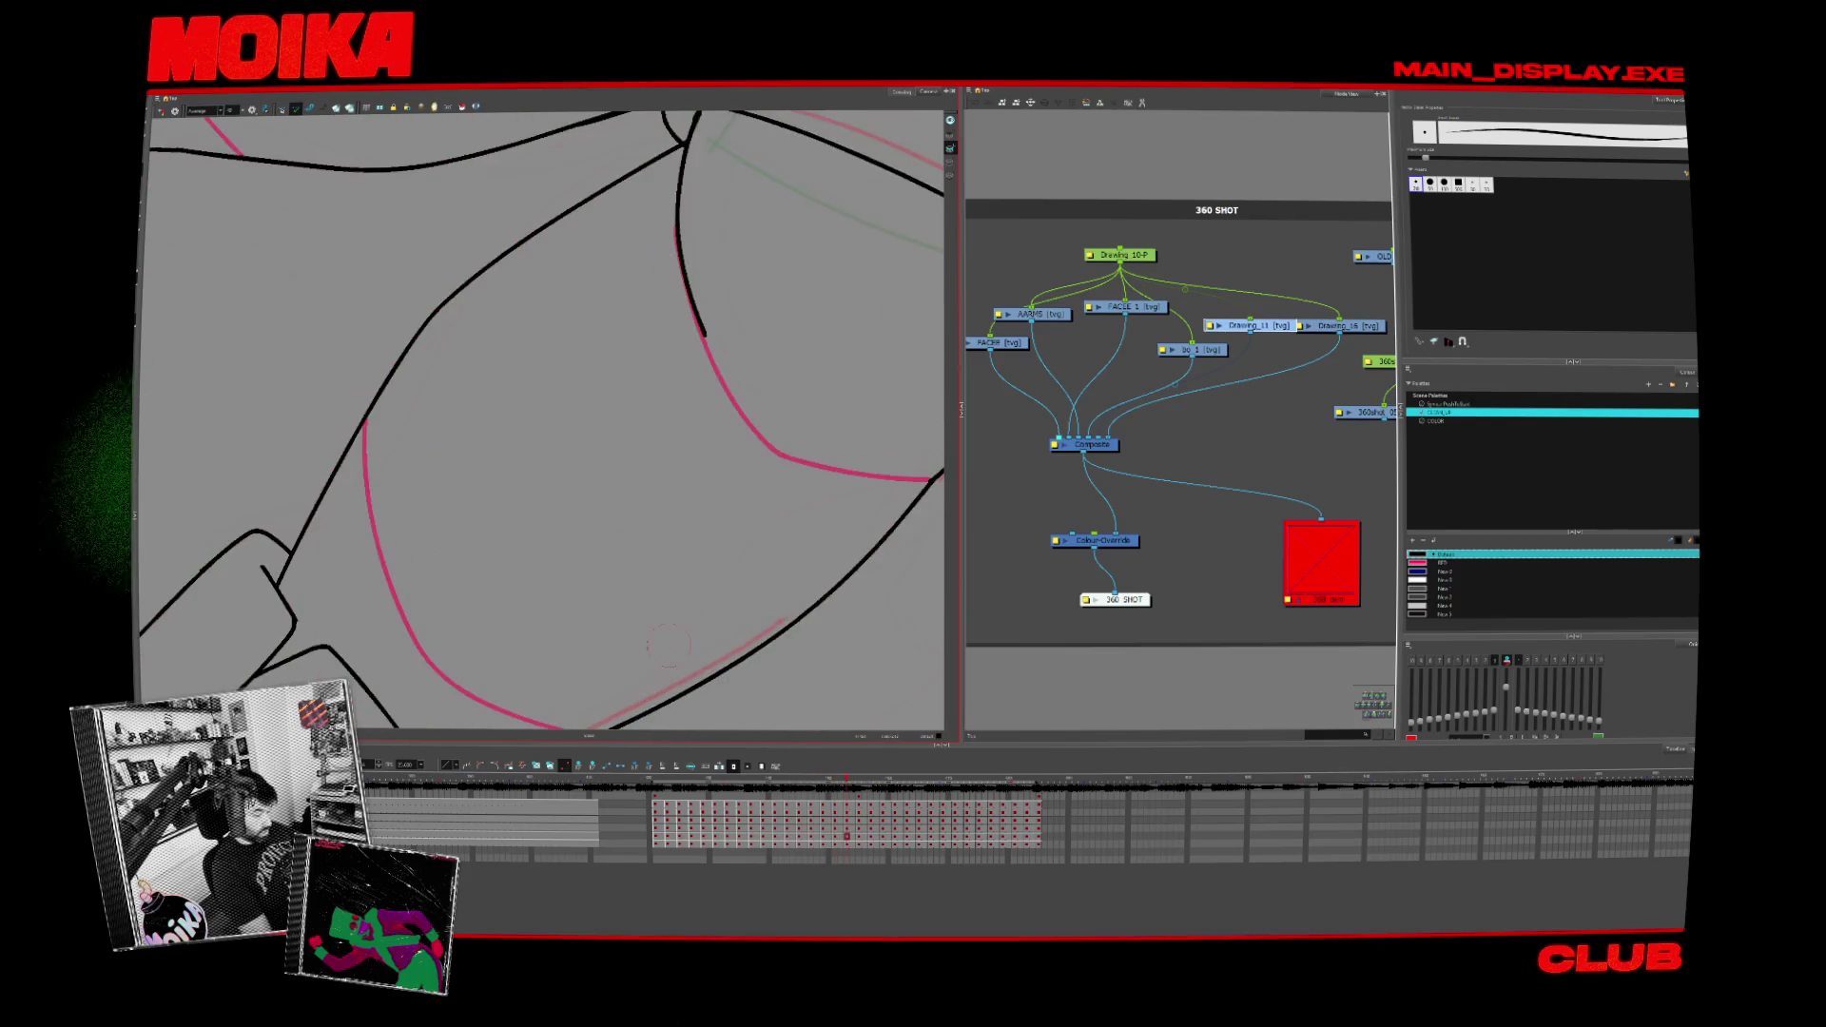
pyautogui.press('.')
pyautogui.press('.')
pyautogui.press(',')
pyautogui.hotkey('alt', '/')
pyautogui.press(',')
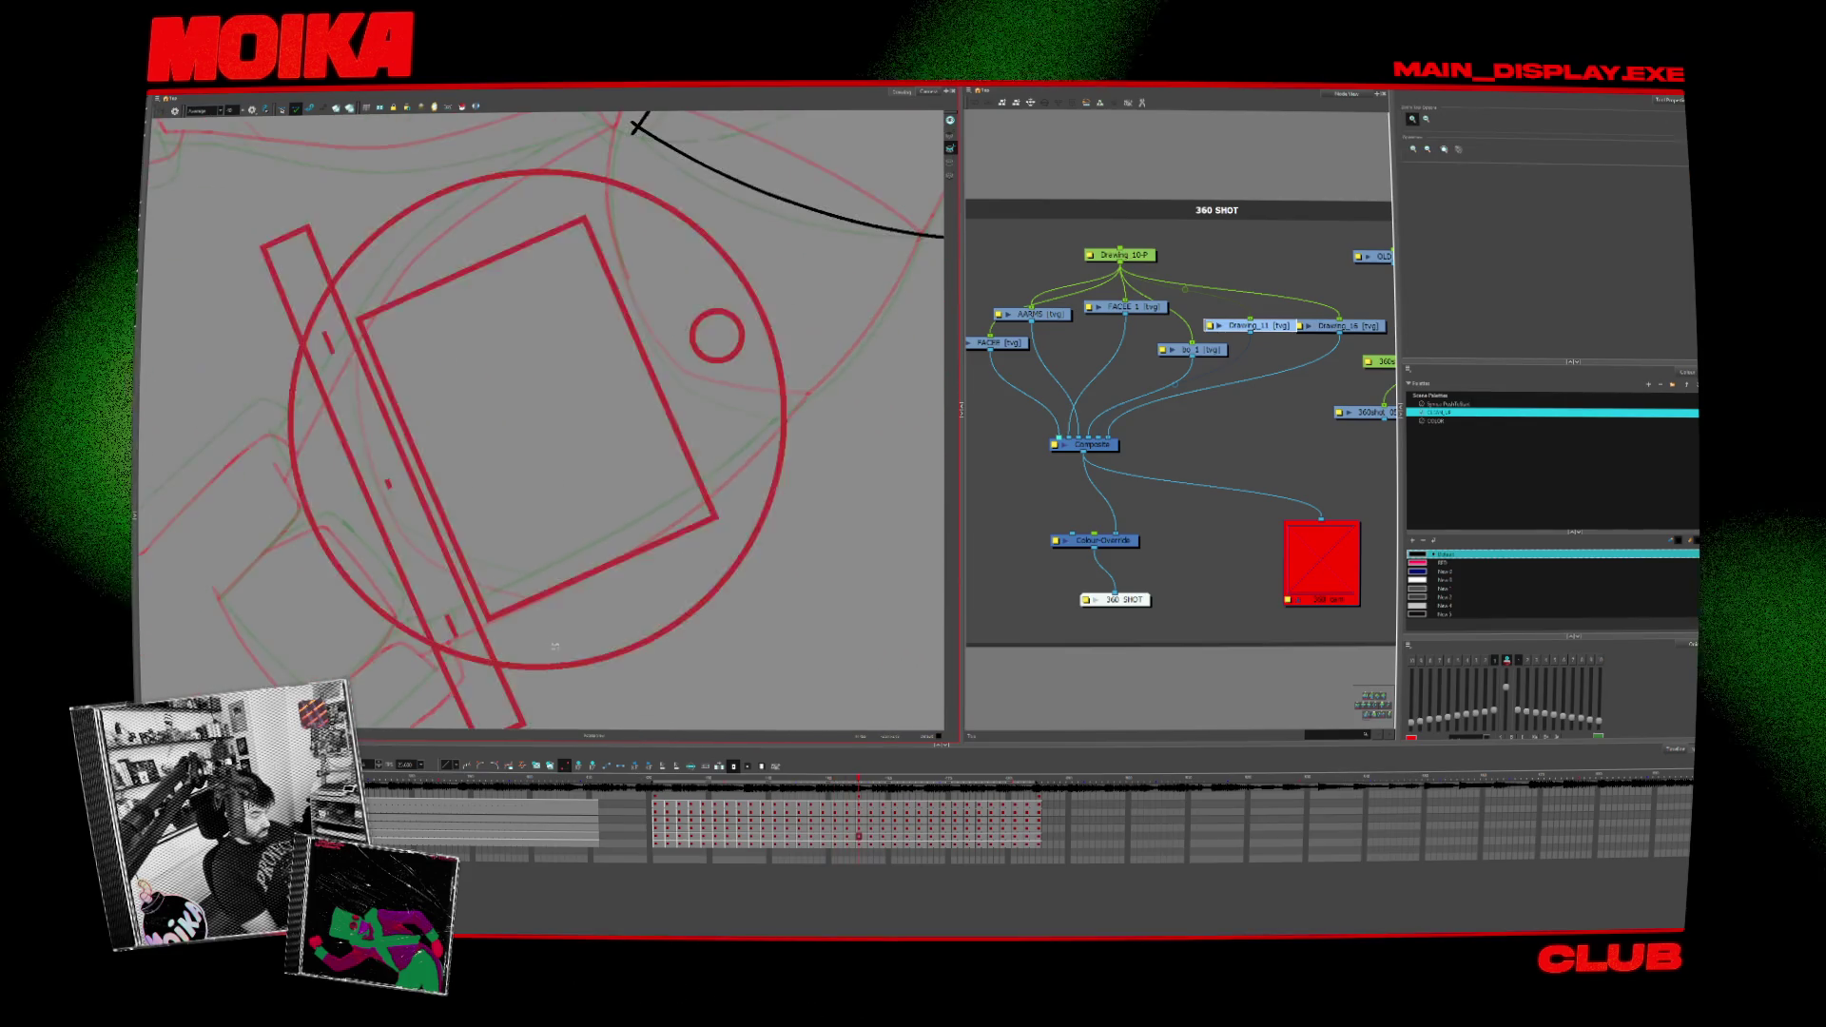
pyautogui.press(',')
pyautogui.moveTo(536, 596); pyautogui.dragTo(784, 403)
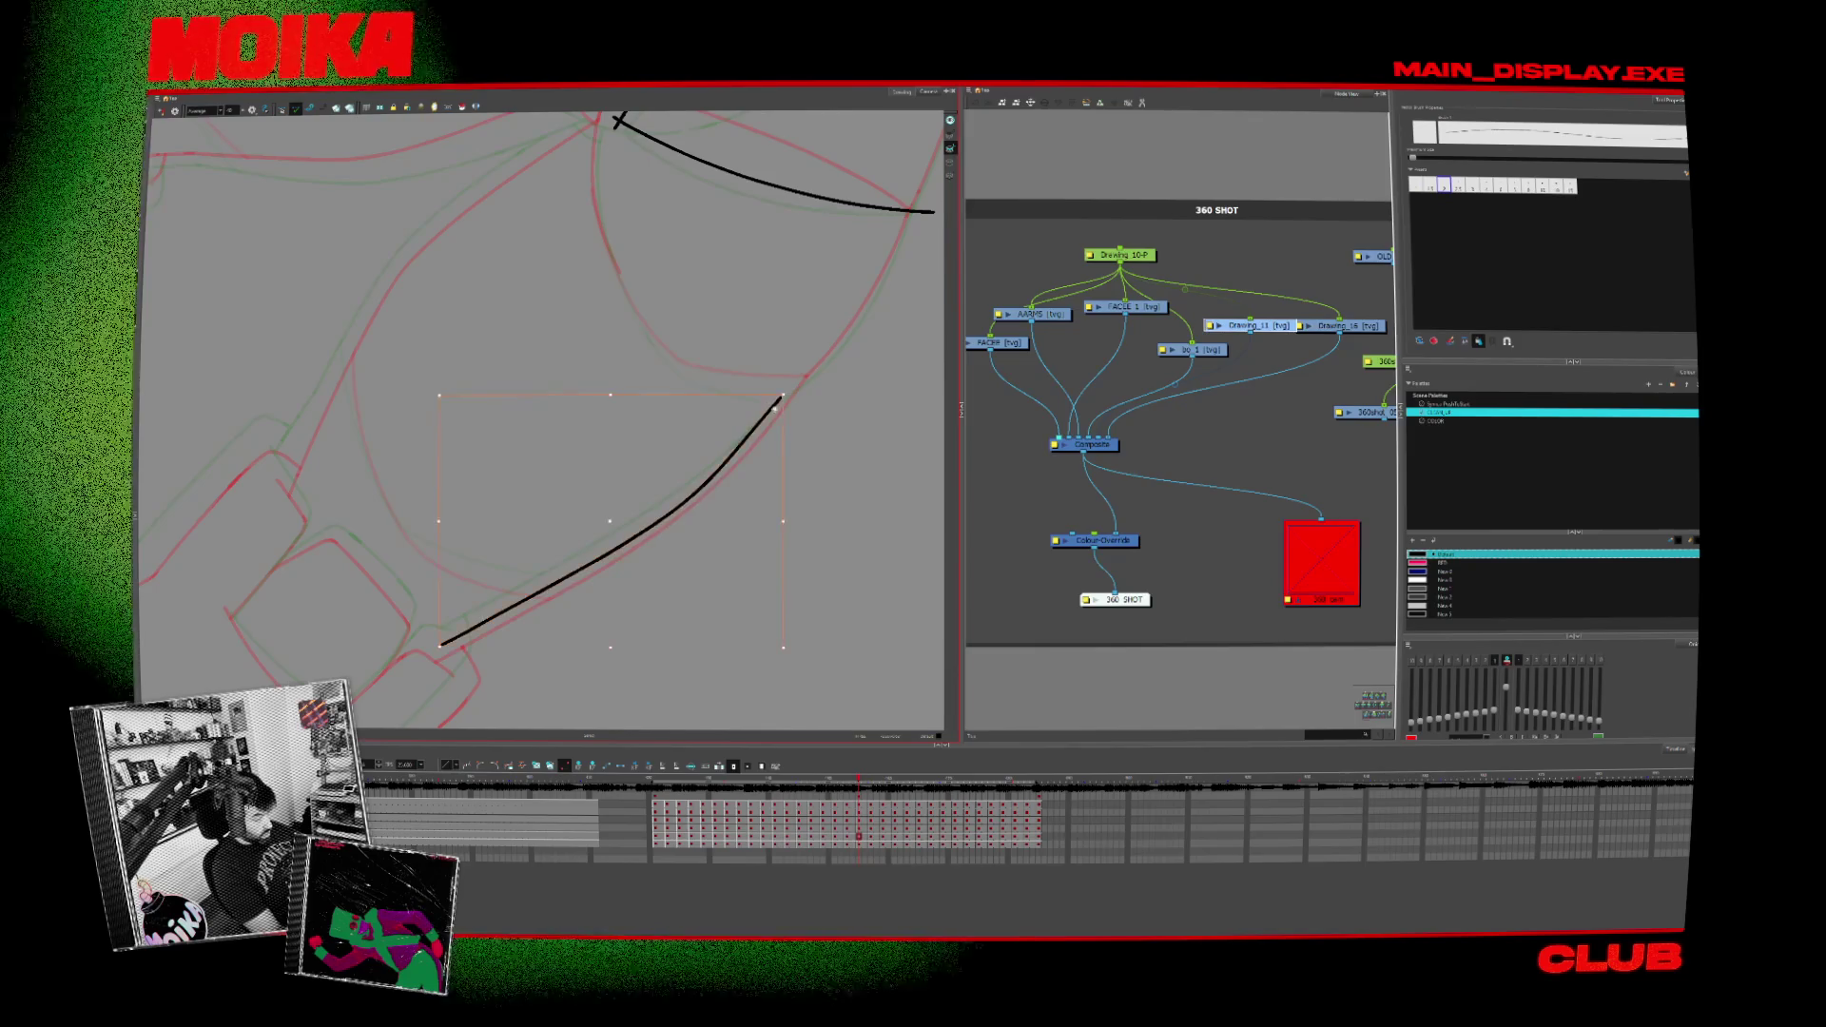
pyautogui.hotkey('ctrl', 'z')
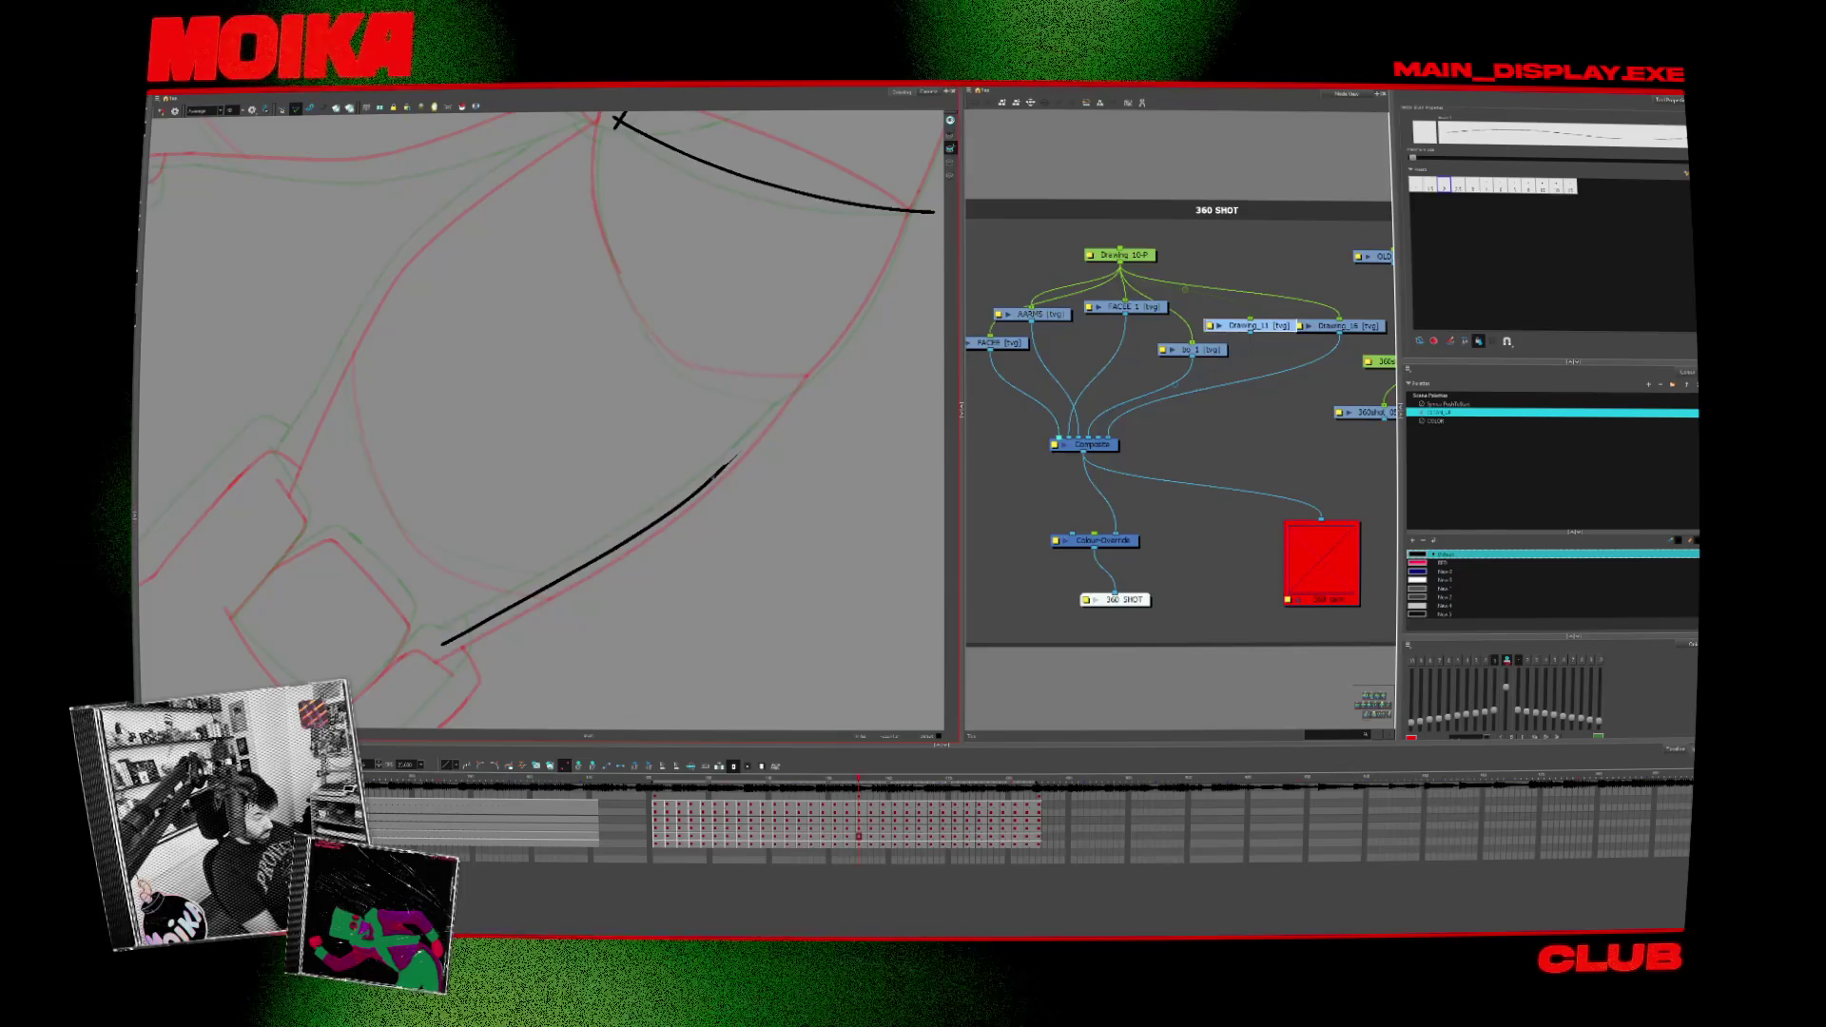
# Step: Ink a diagonal line over the rough on a later drawing and flip through neighbours to compare
pyautogui.press('.')
pyautogui.press('.')
pyautogui.press('.')
pyautogui.press('.')
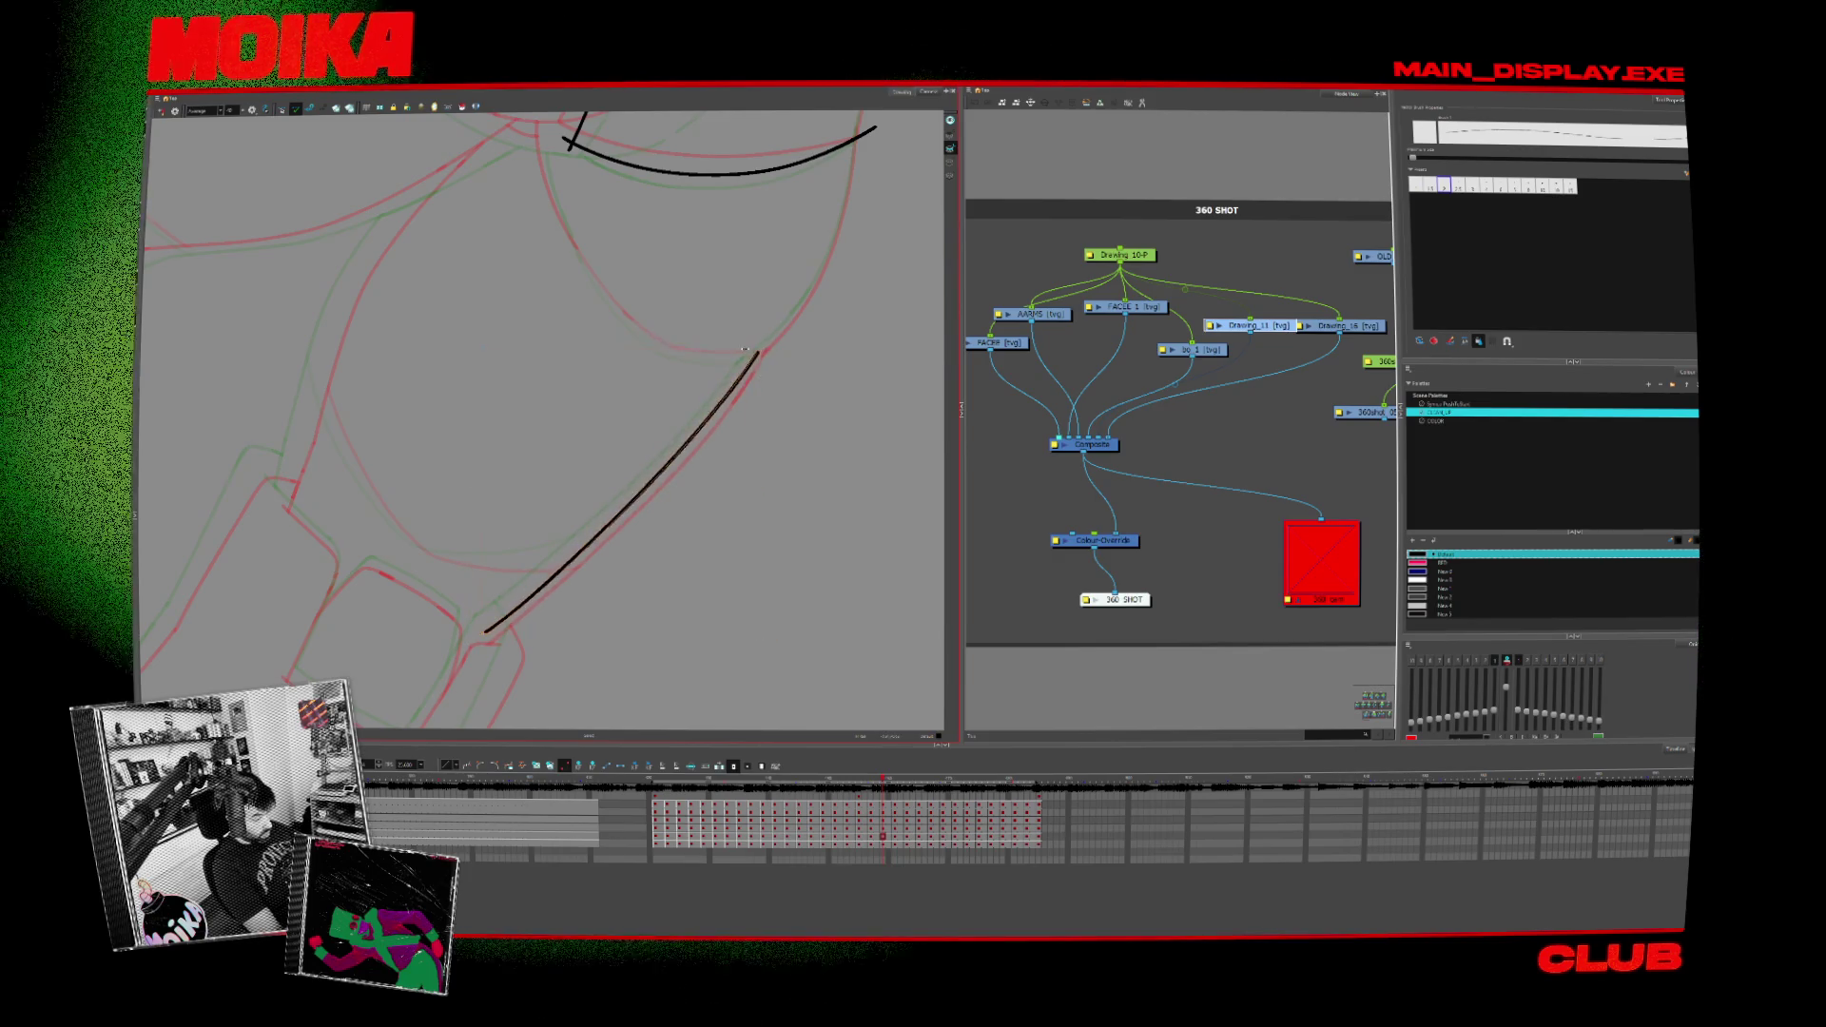
pyautogui.press('.')
pyautogui.press('.')
pyautogui.moveTo(428, 611); pyautogui.dragTo(698, 363)
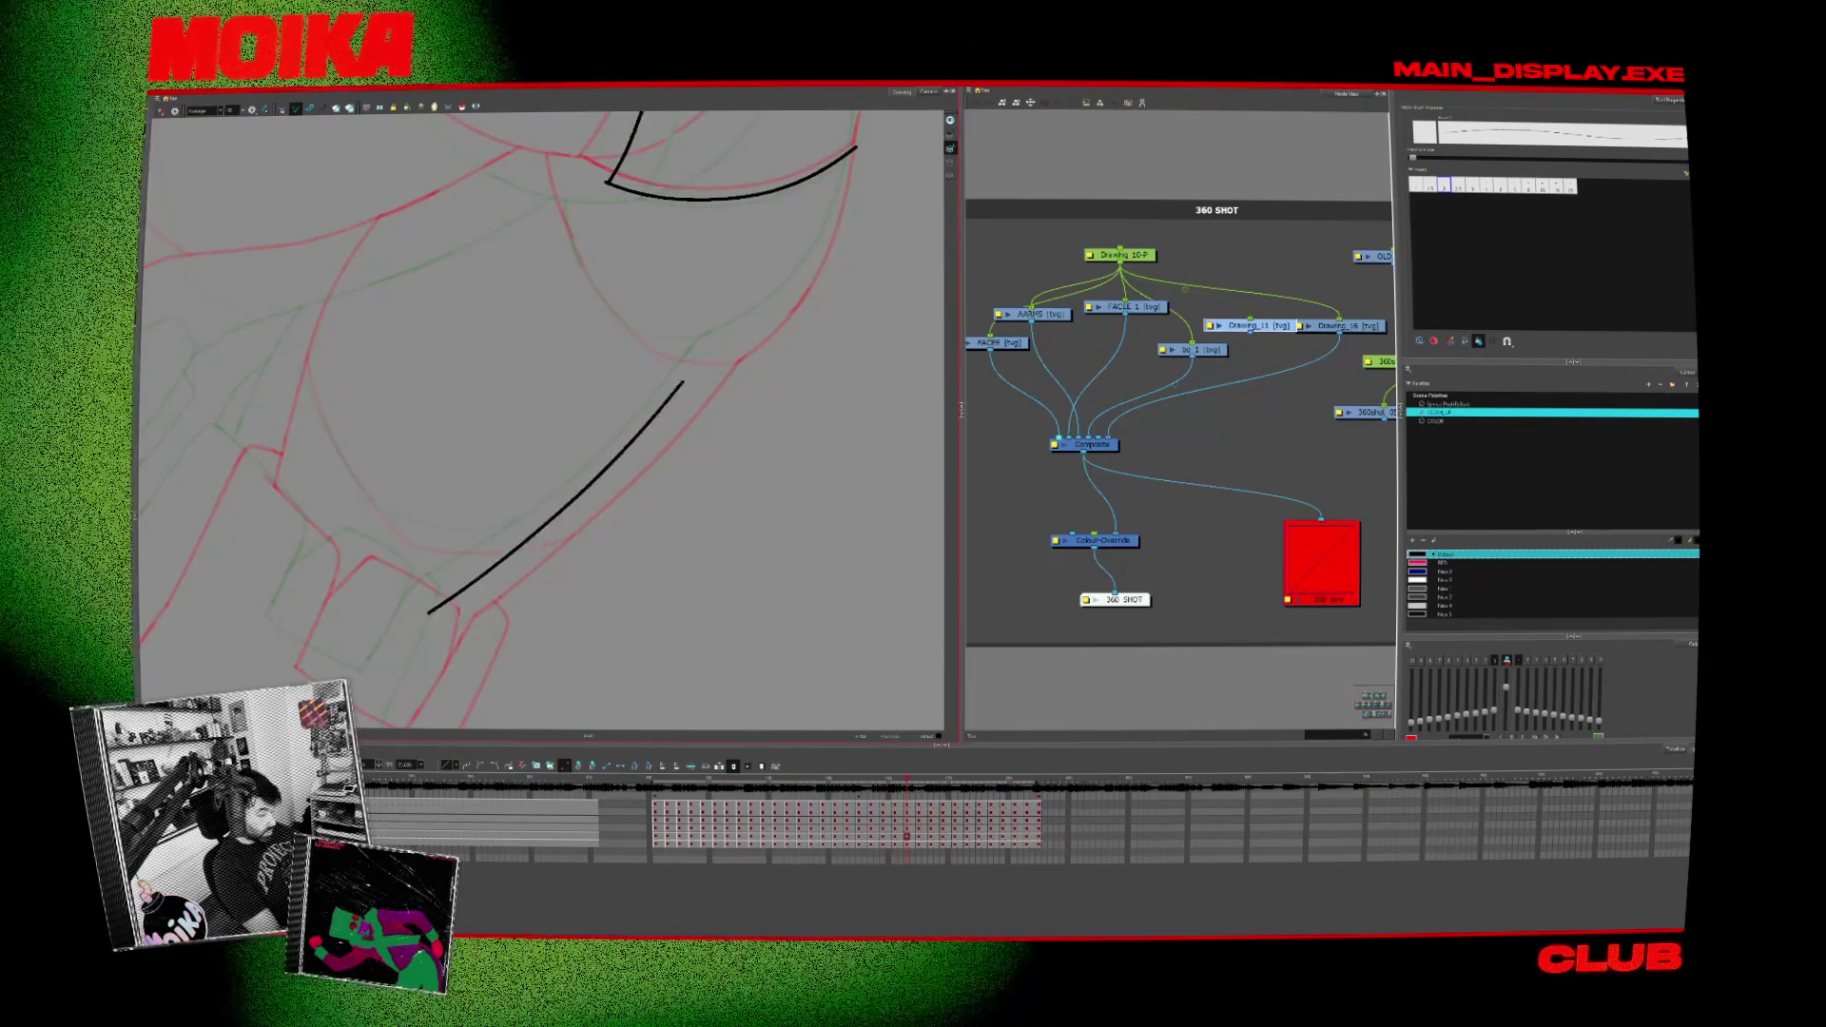
pyautogui.hotkey('alt', 's')
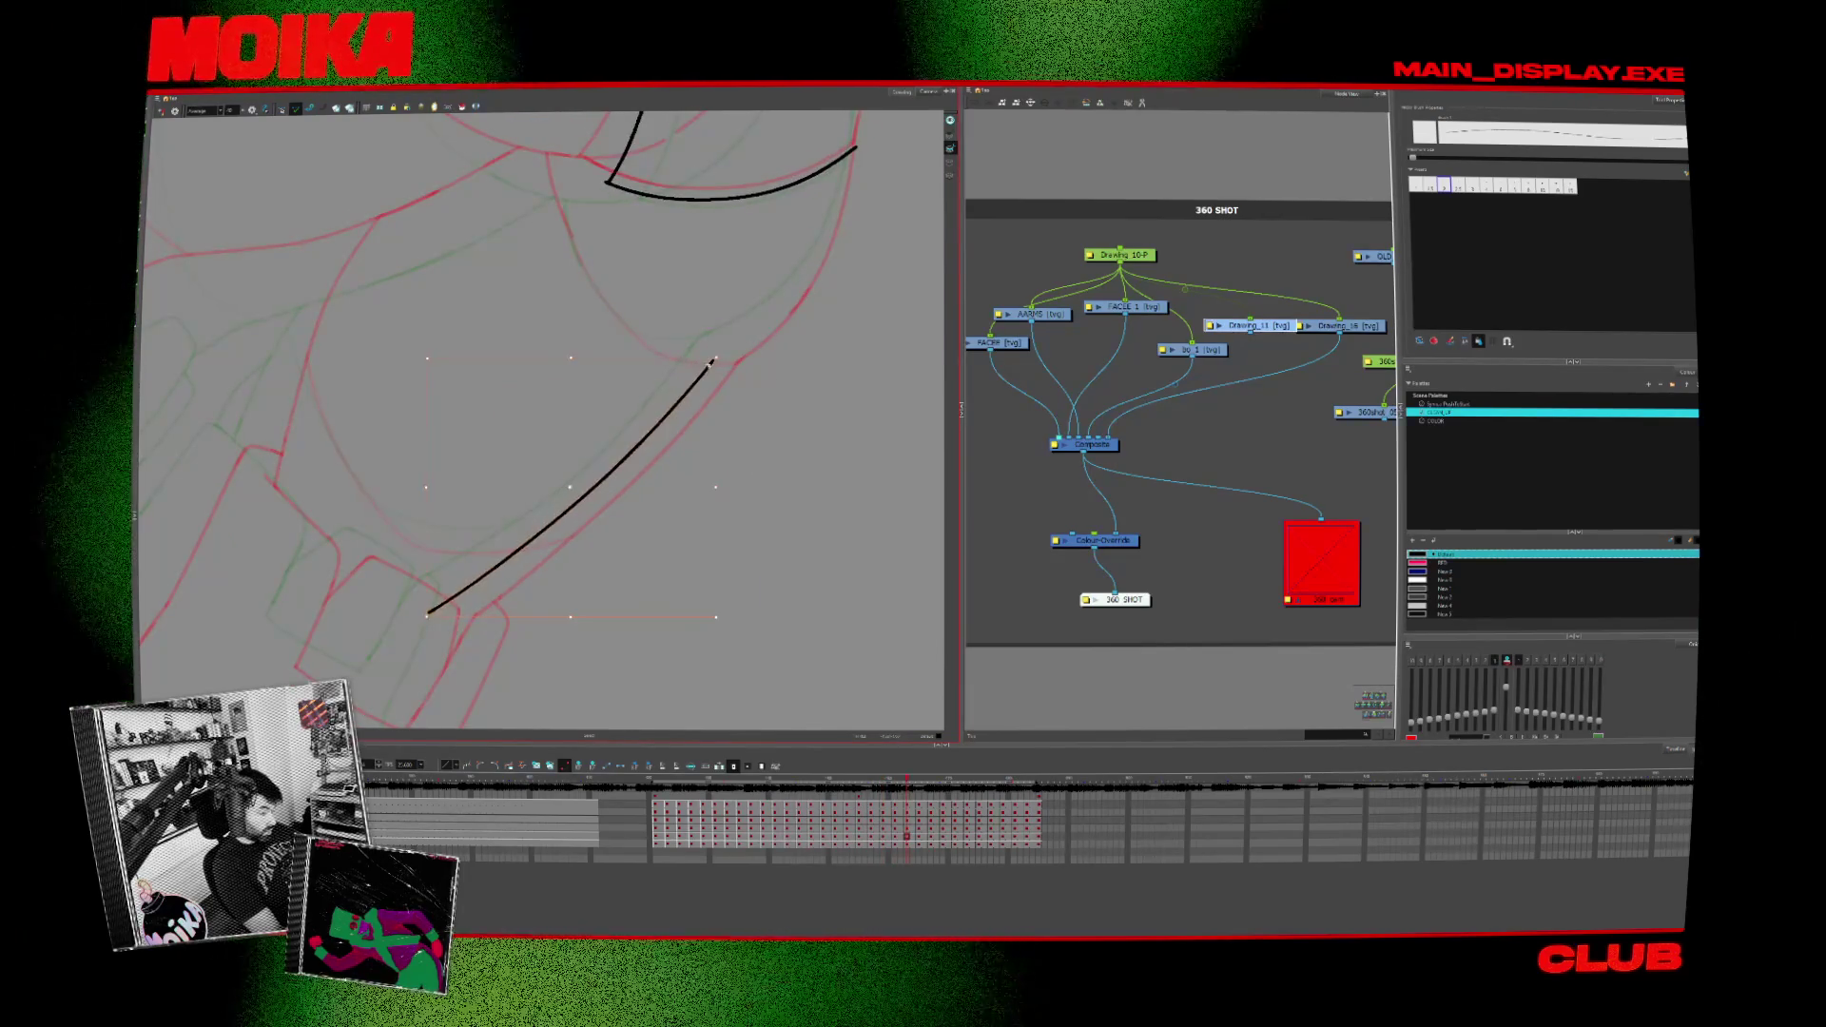
pyautogui.press('.')
pyautogui.press('.')
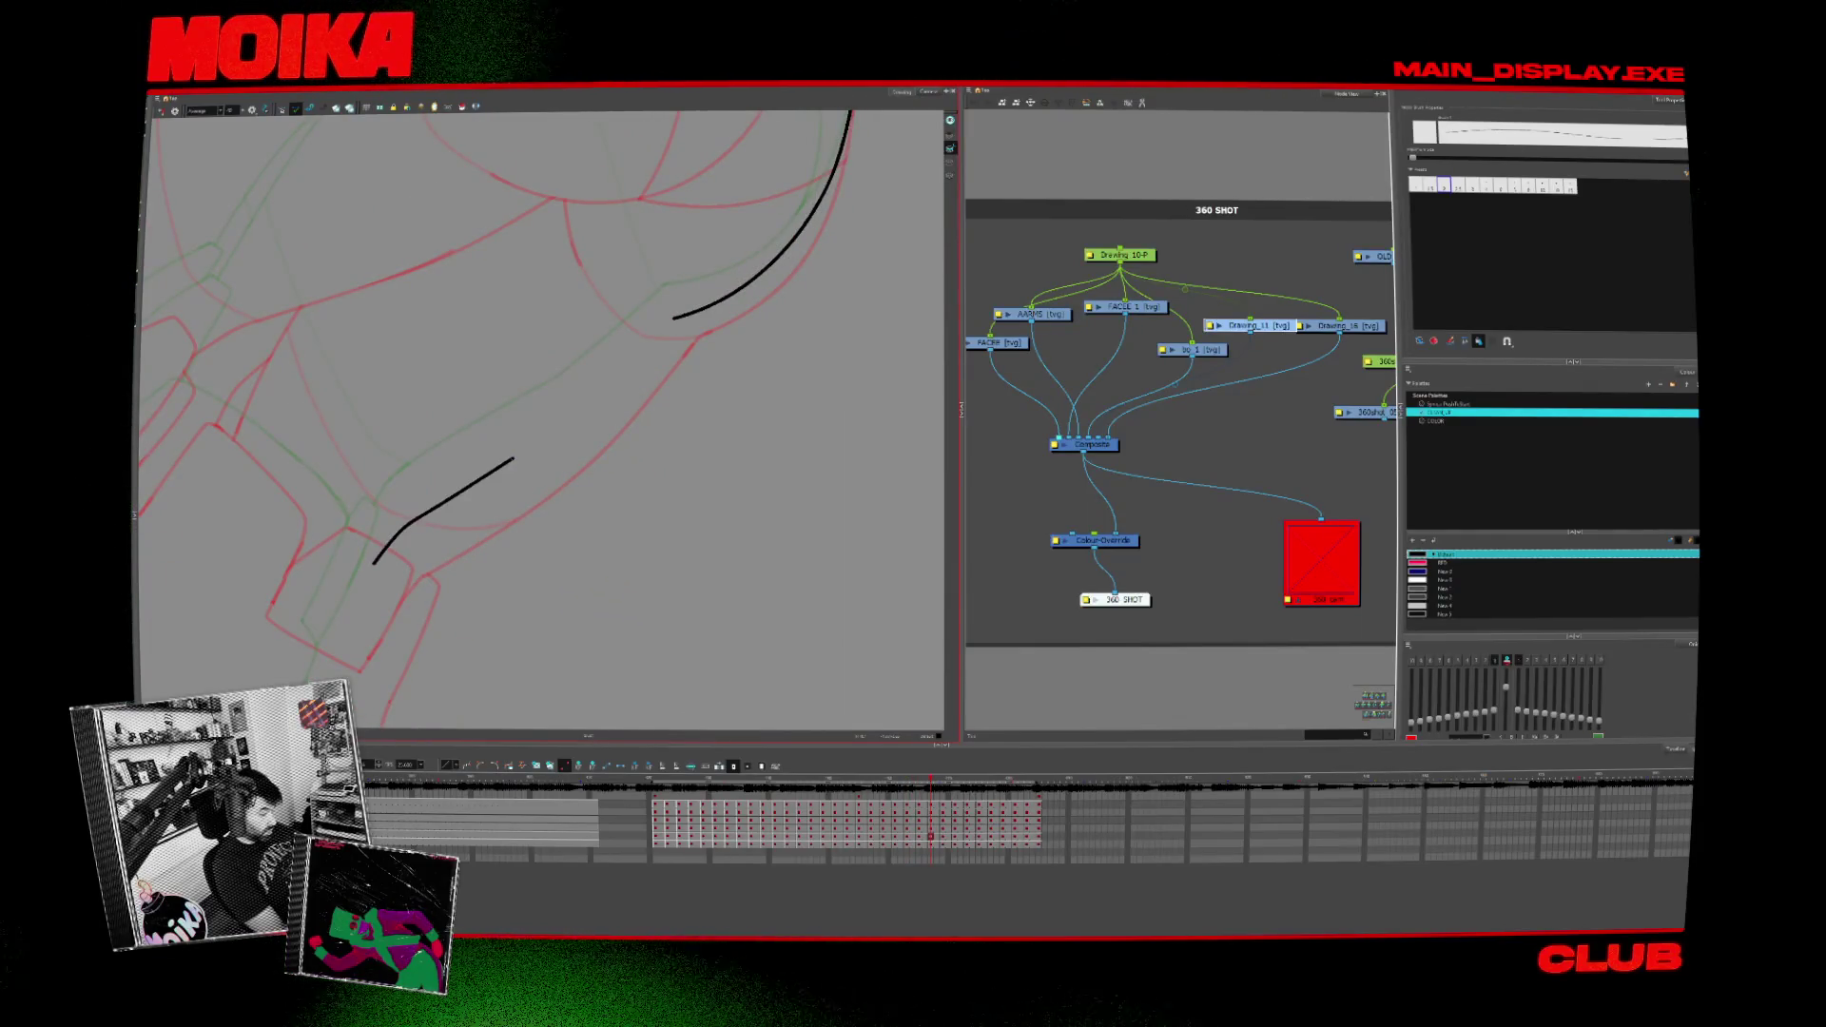
pyautogui.press(',')
pyautogui.press(',')
pyautogui.press('.')
pyautogui.press('.')
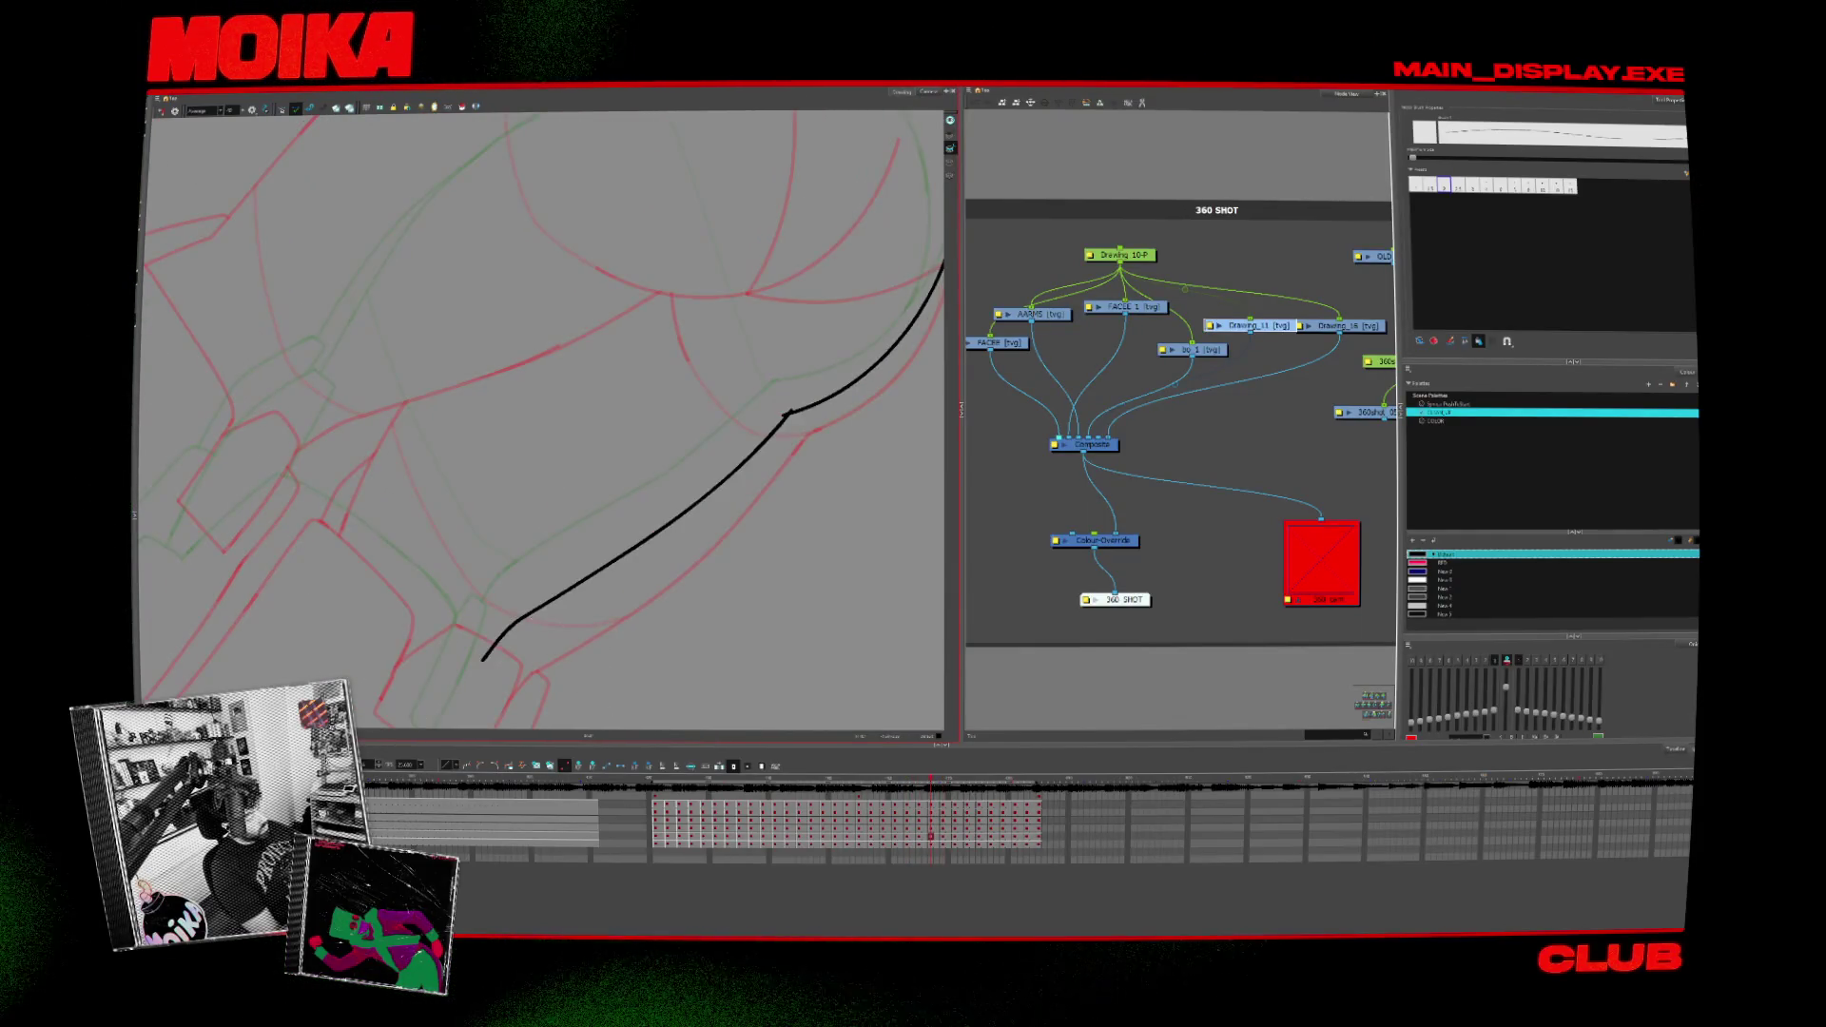
pyautogui.press(',')
pyautogui.press(',')
pyautogui.press(',')
pyautogui.press(',')
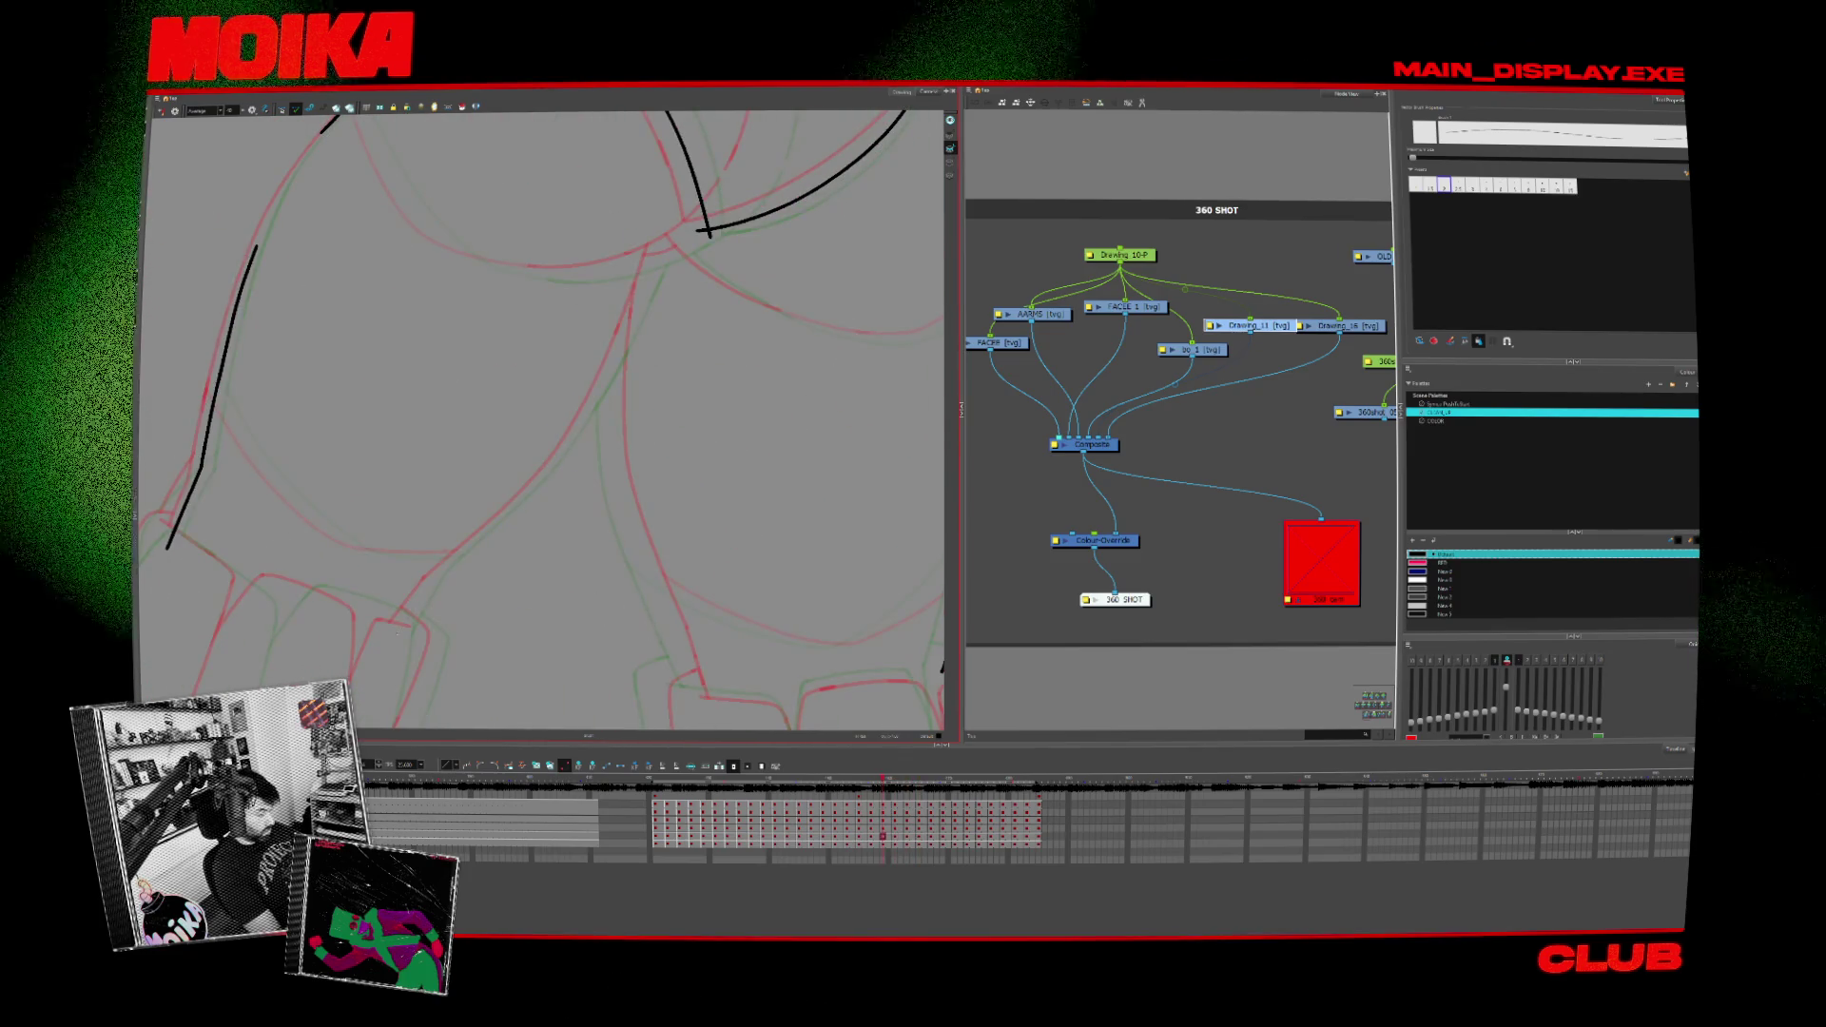
# Step: Ink another diagonal line and extend it upward, then step back through earlier drawings
pyautogui.moveTo(398, 635); pyautogui.dragTo(563, 448)
pyautogui.press('Escape')
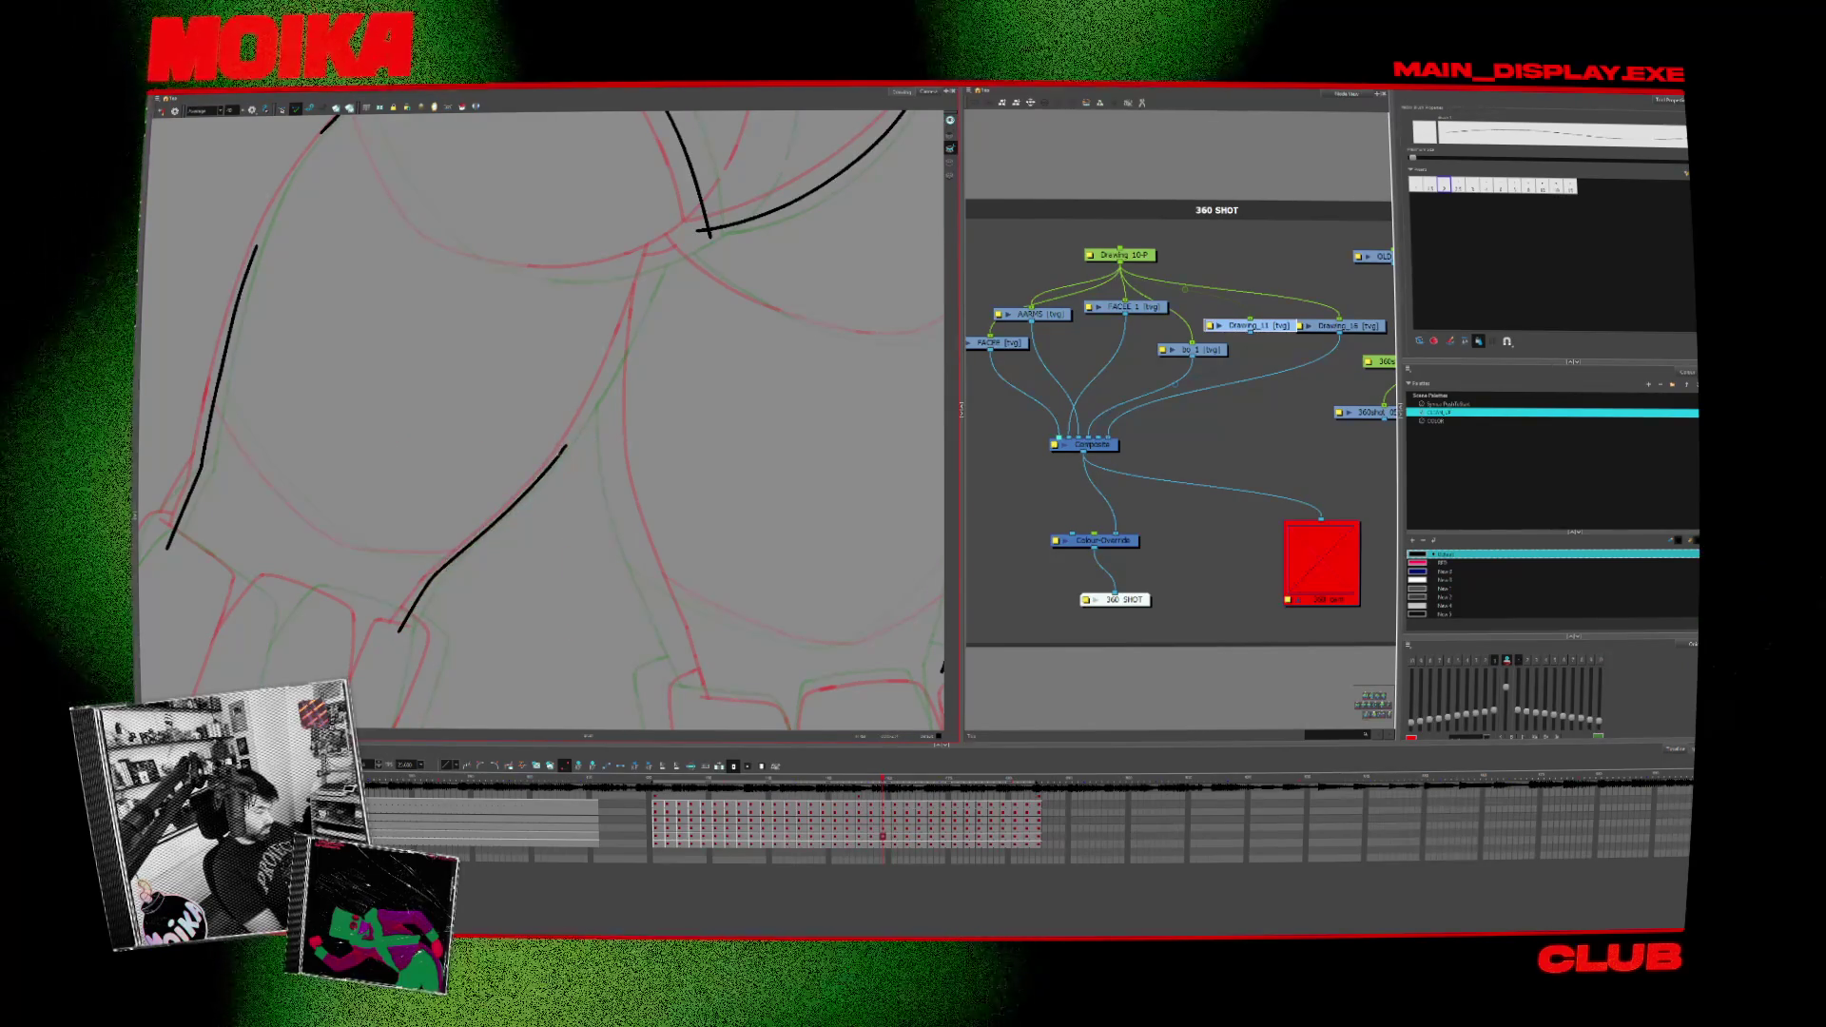
pyautogui.moveTo(564, 450); pyautogui.dragTo(661, 266)
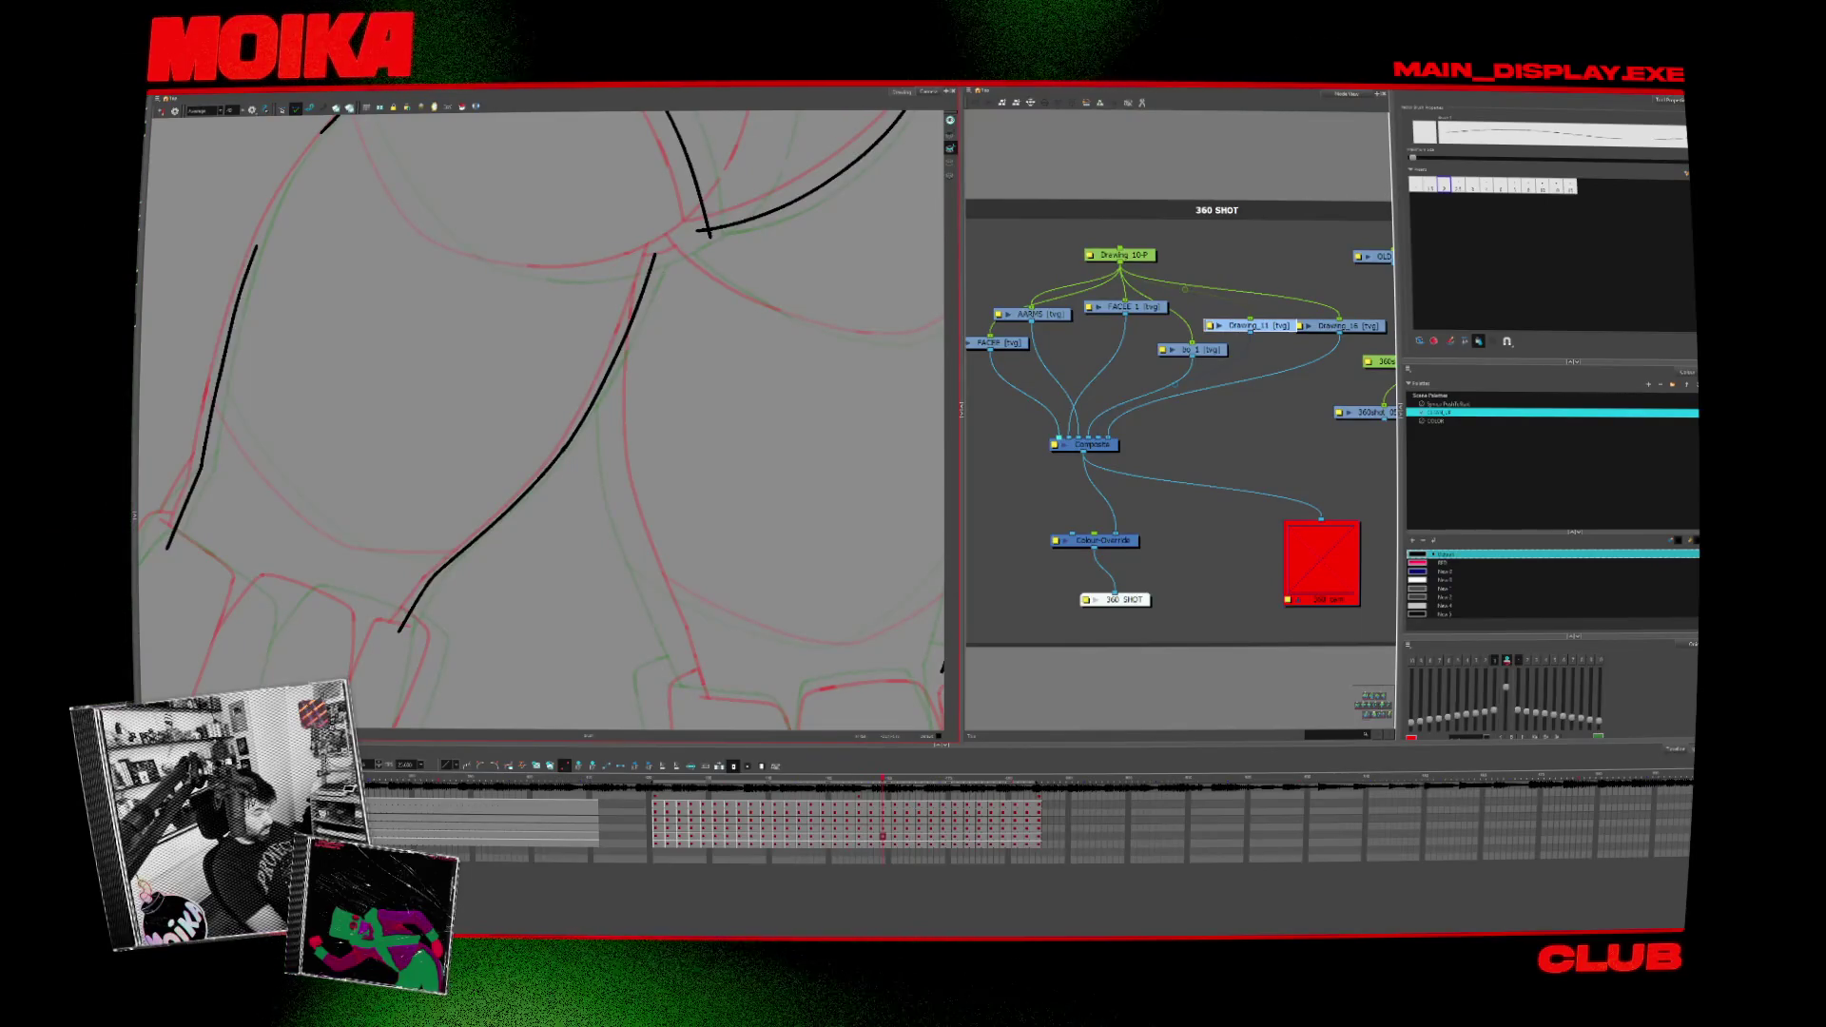
pyautogui.press(',')
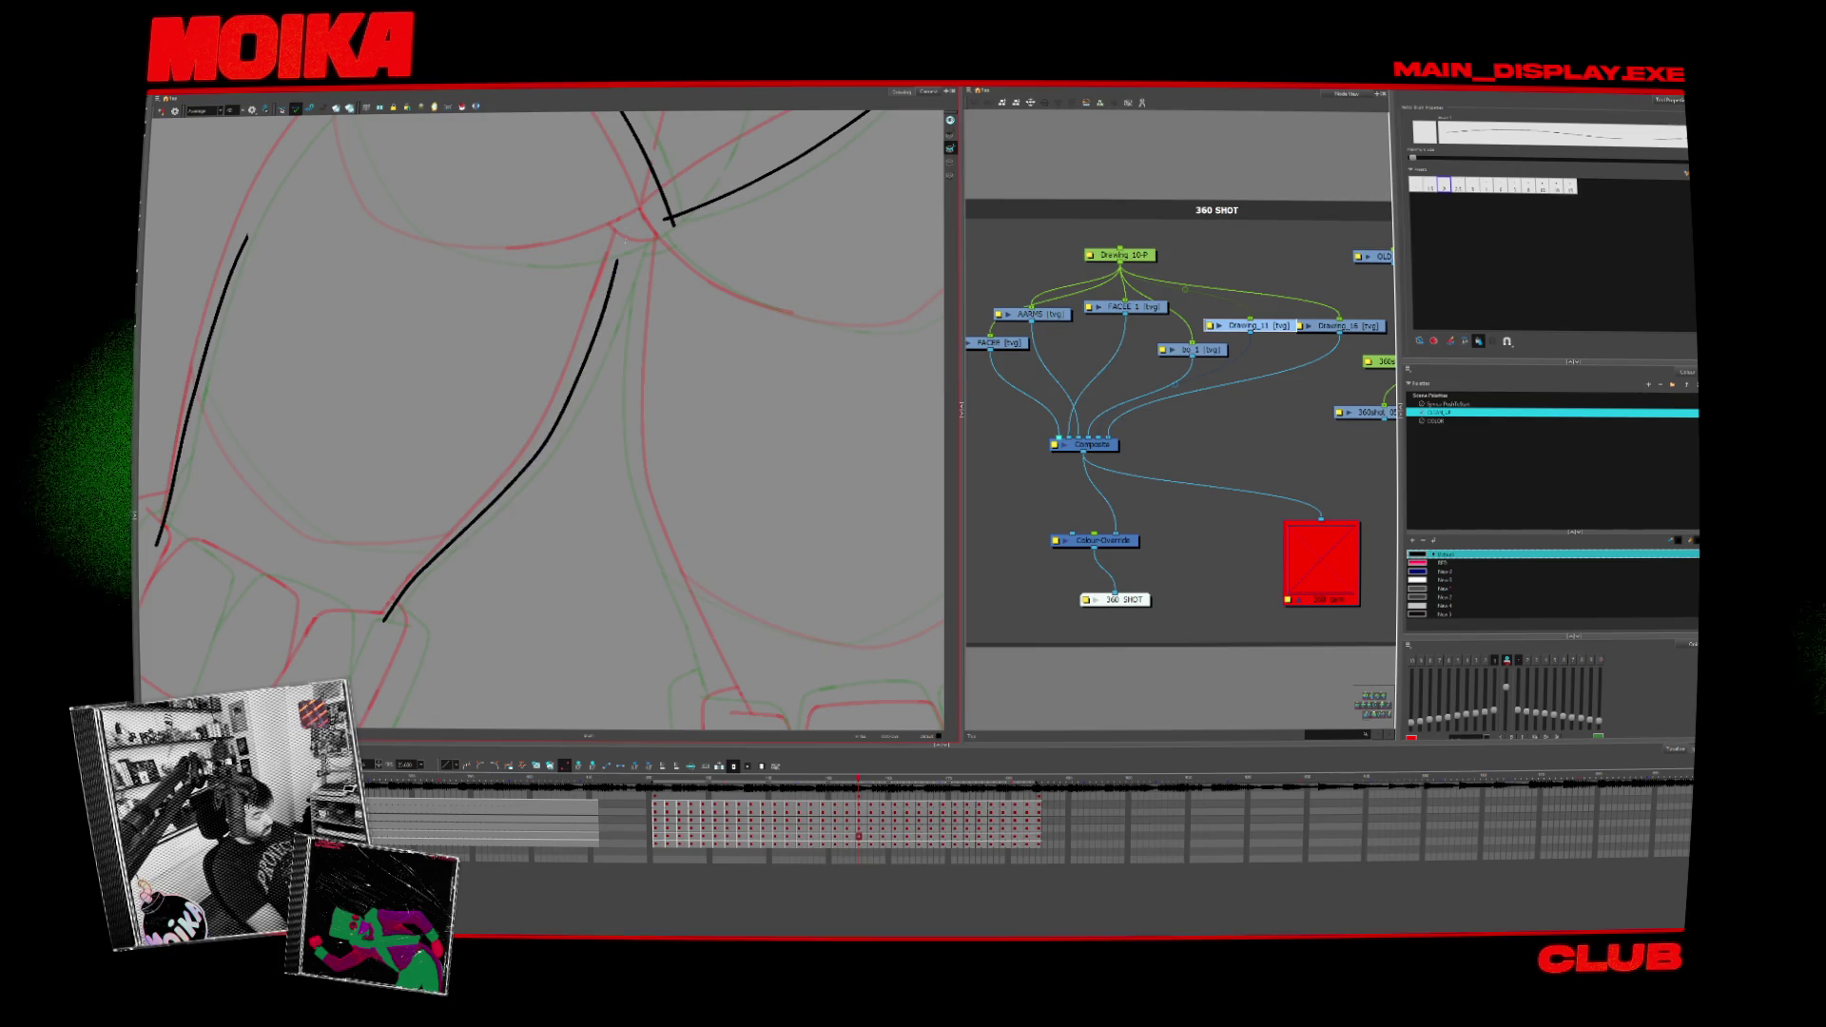
pyautogui.press(',')
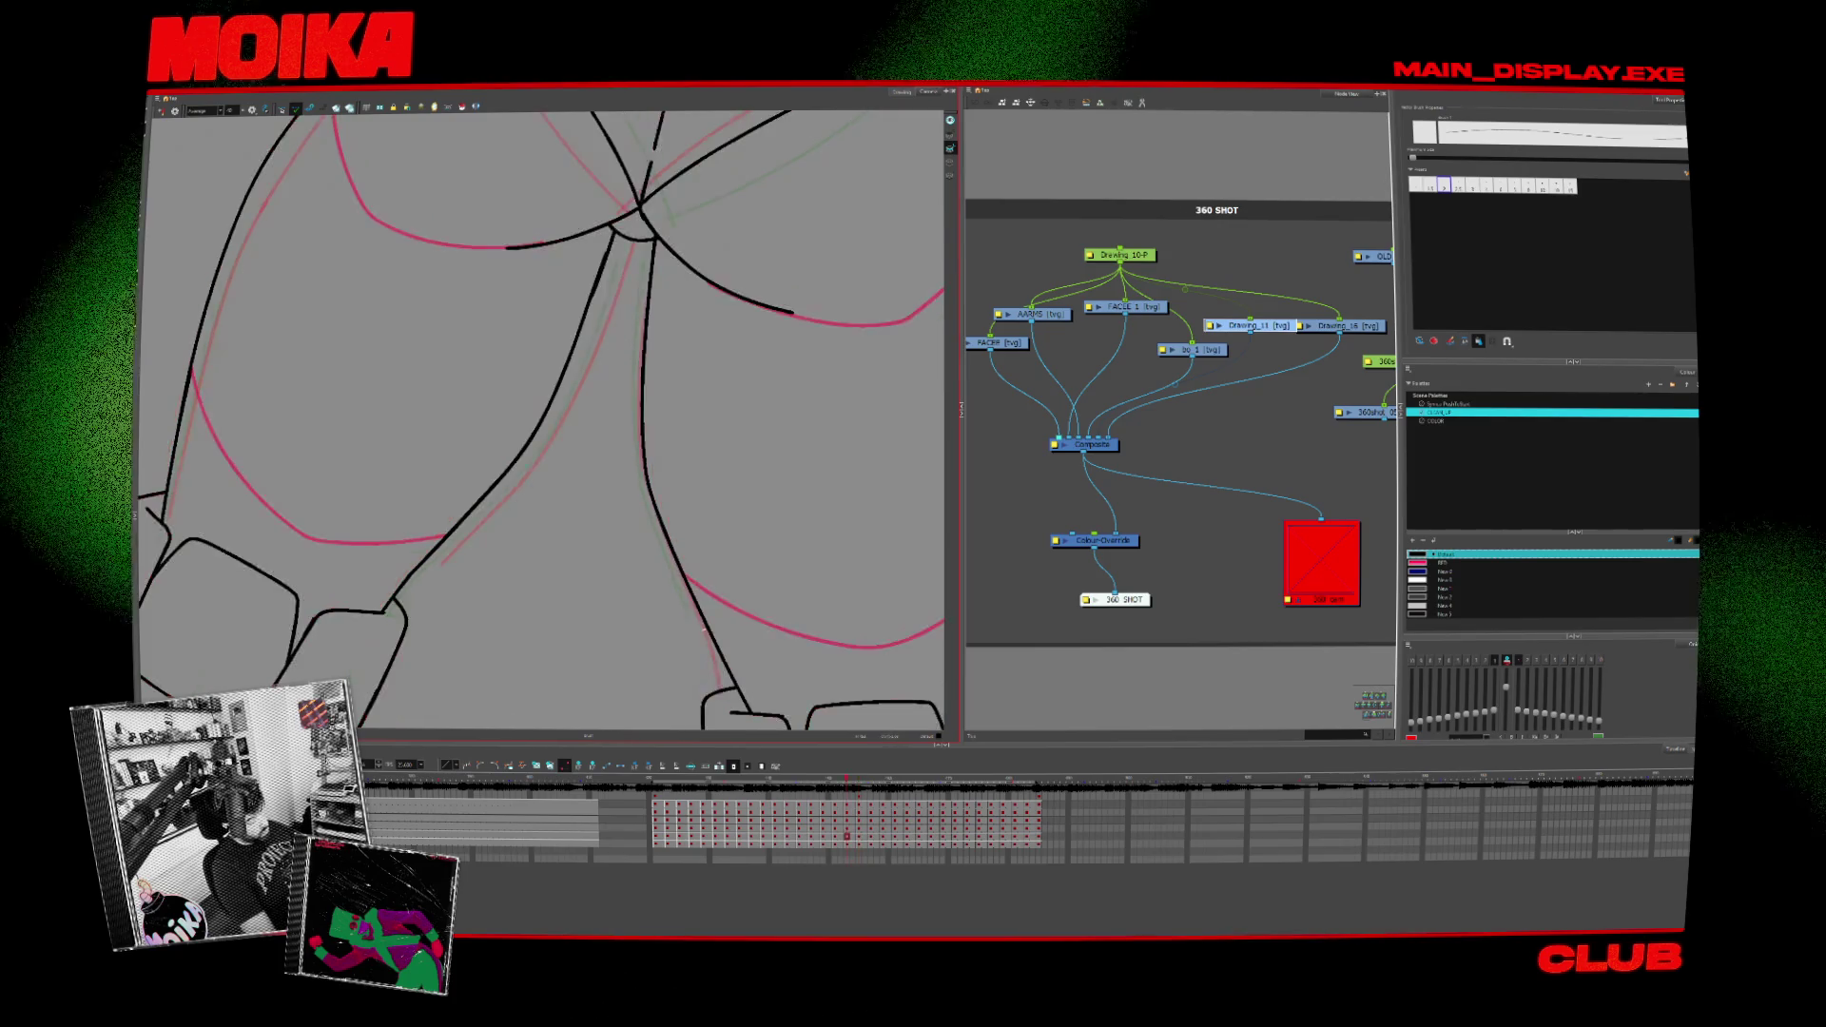
pyautogui.press(',')
pyautogui.press(',')
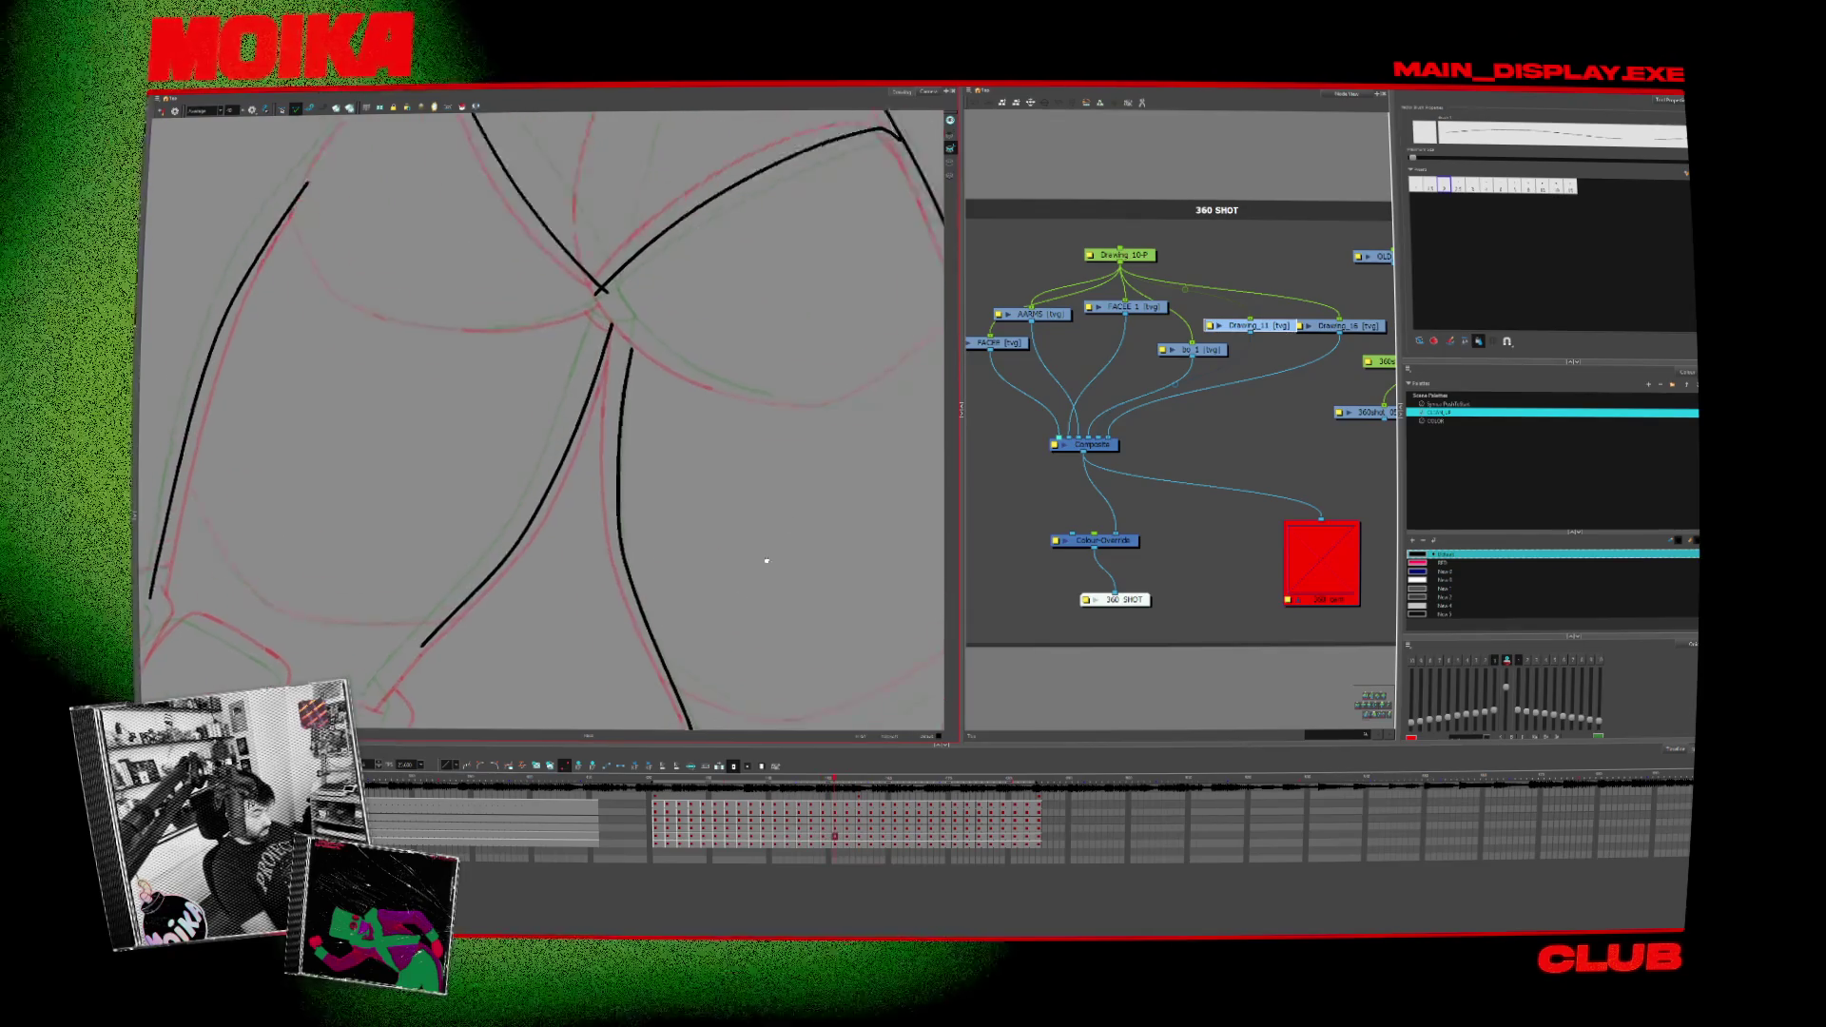
pyautogui.press(',')
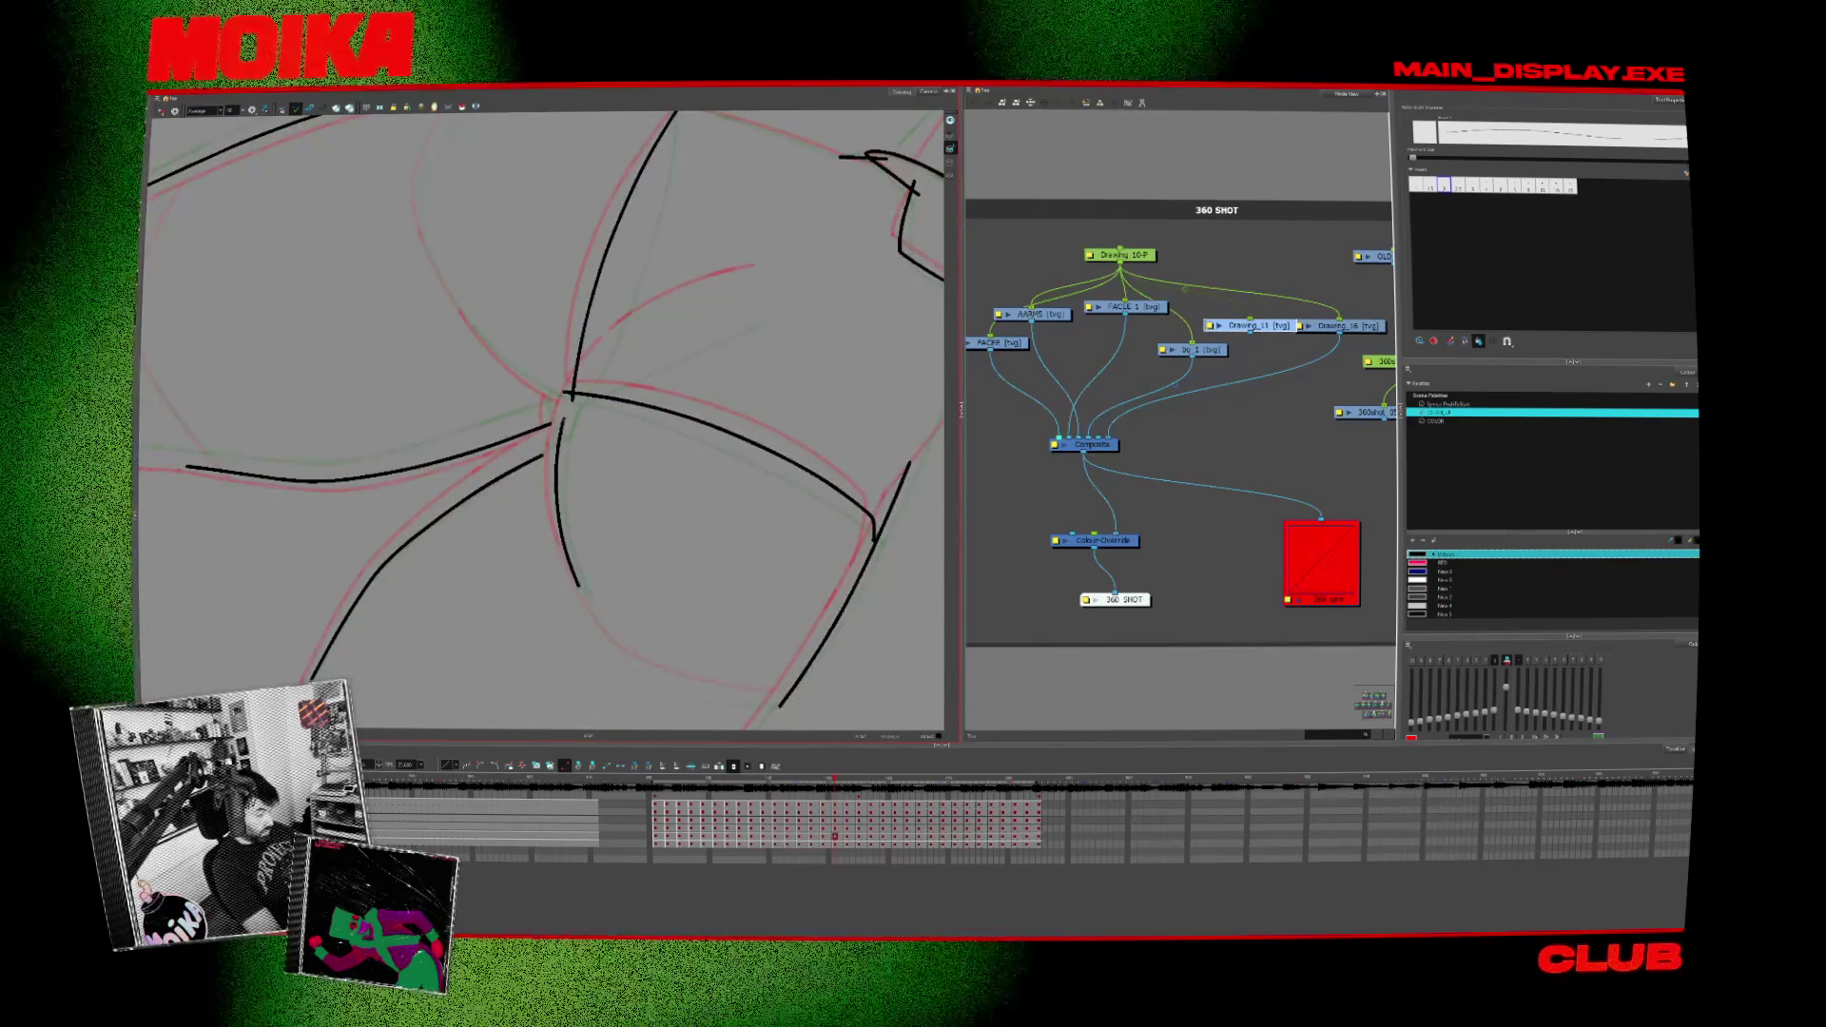
# Step: Flip back and forth through the drawings with the canvas rotated to check the strokes
pyautogui.press(',')
pyautogui.press(',')
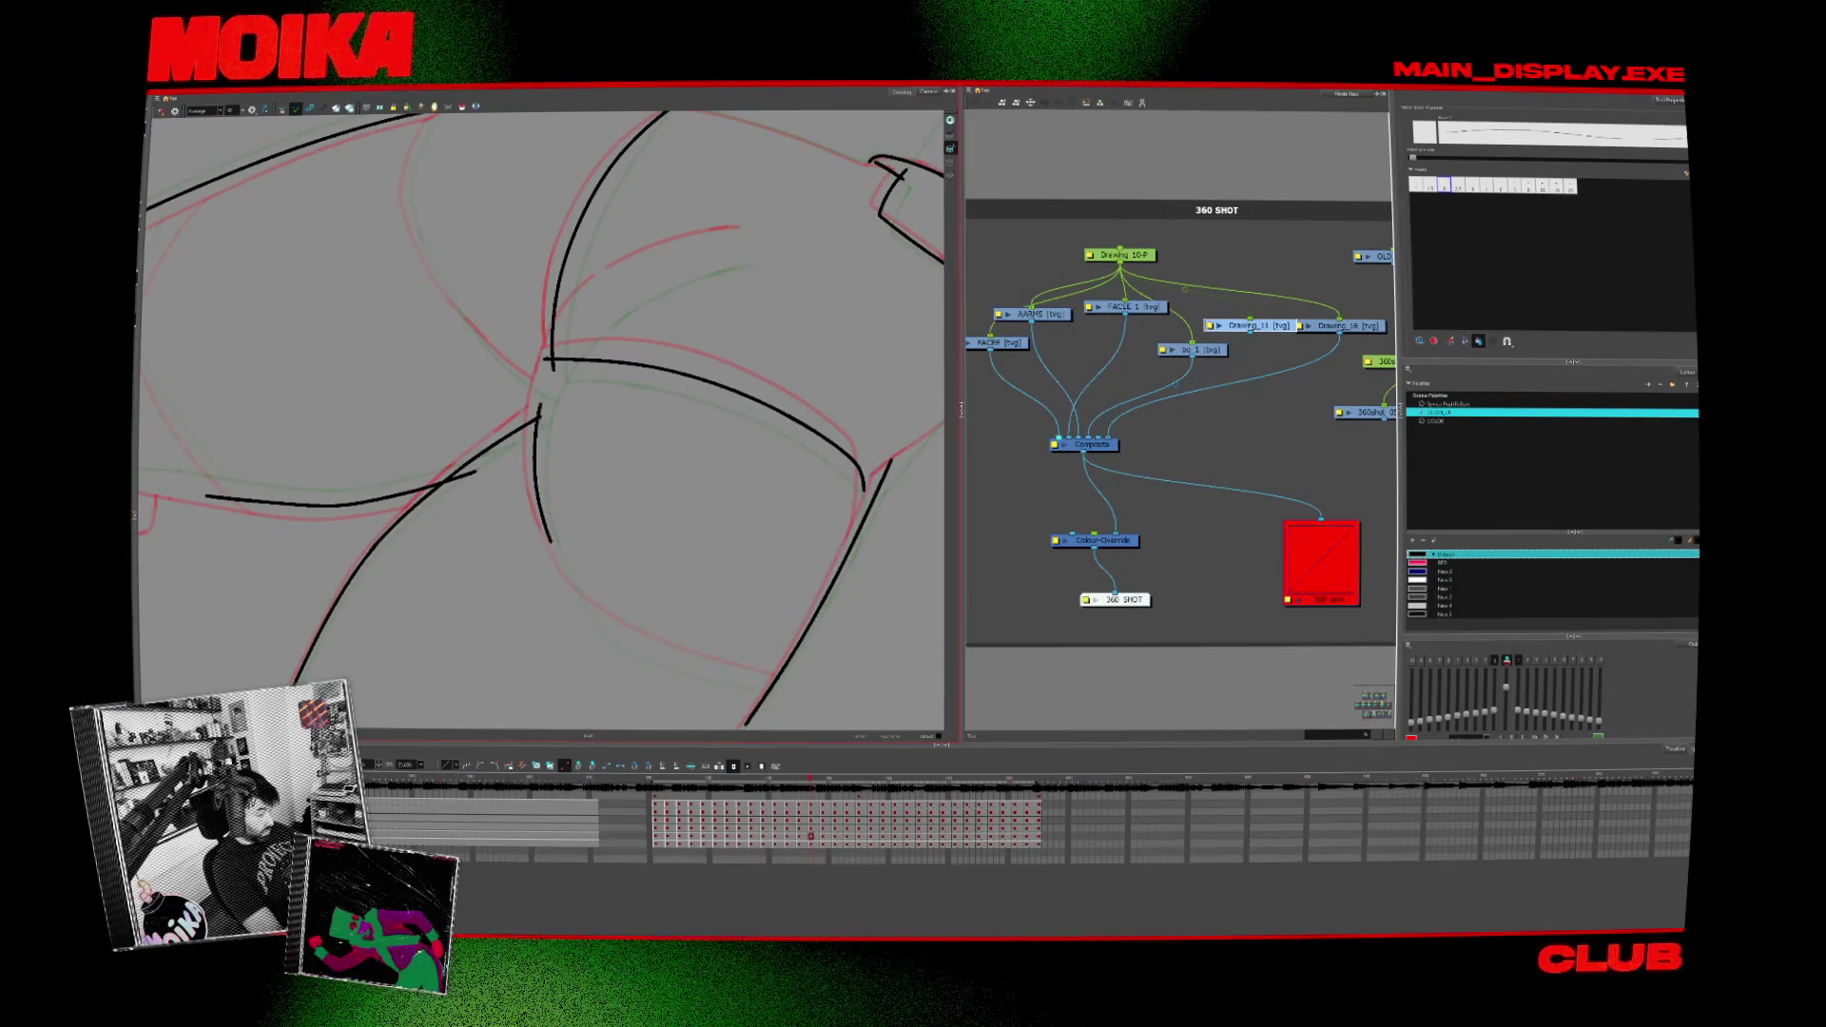
pyautogui.press(',')
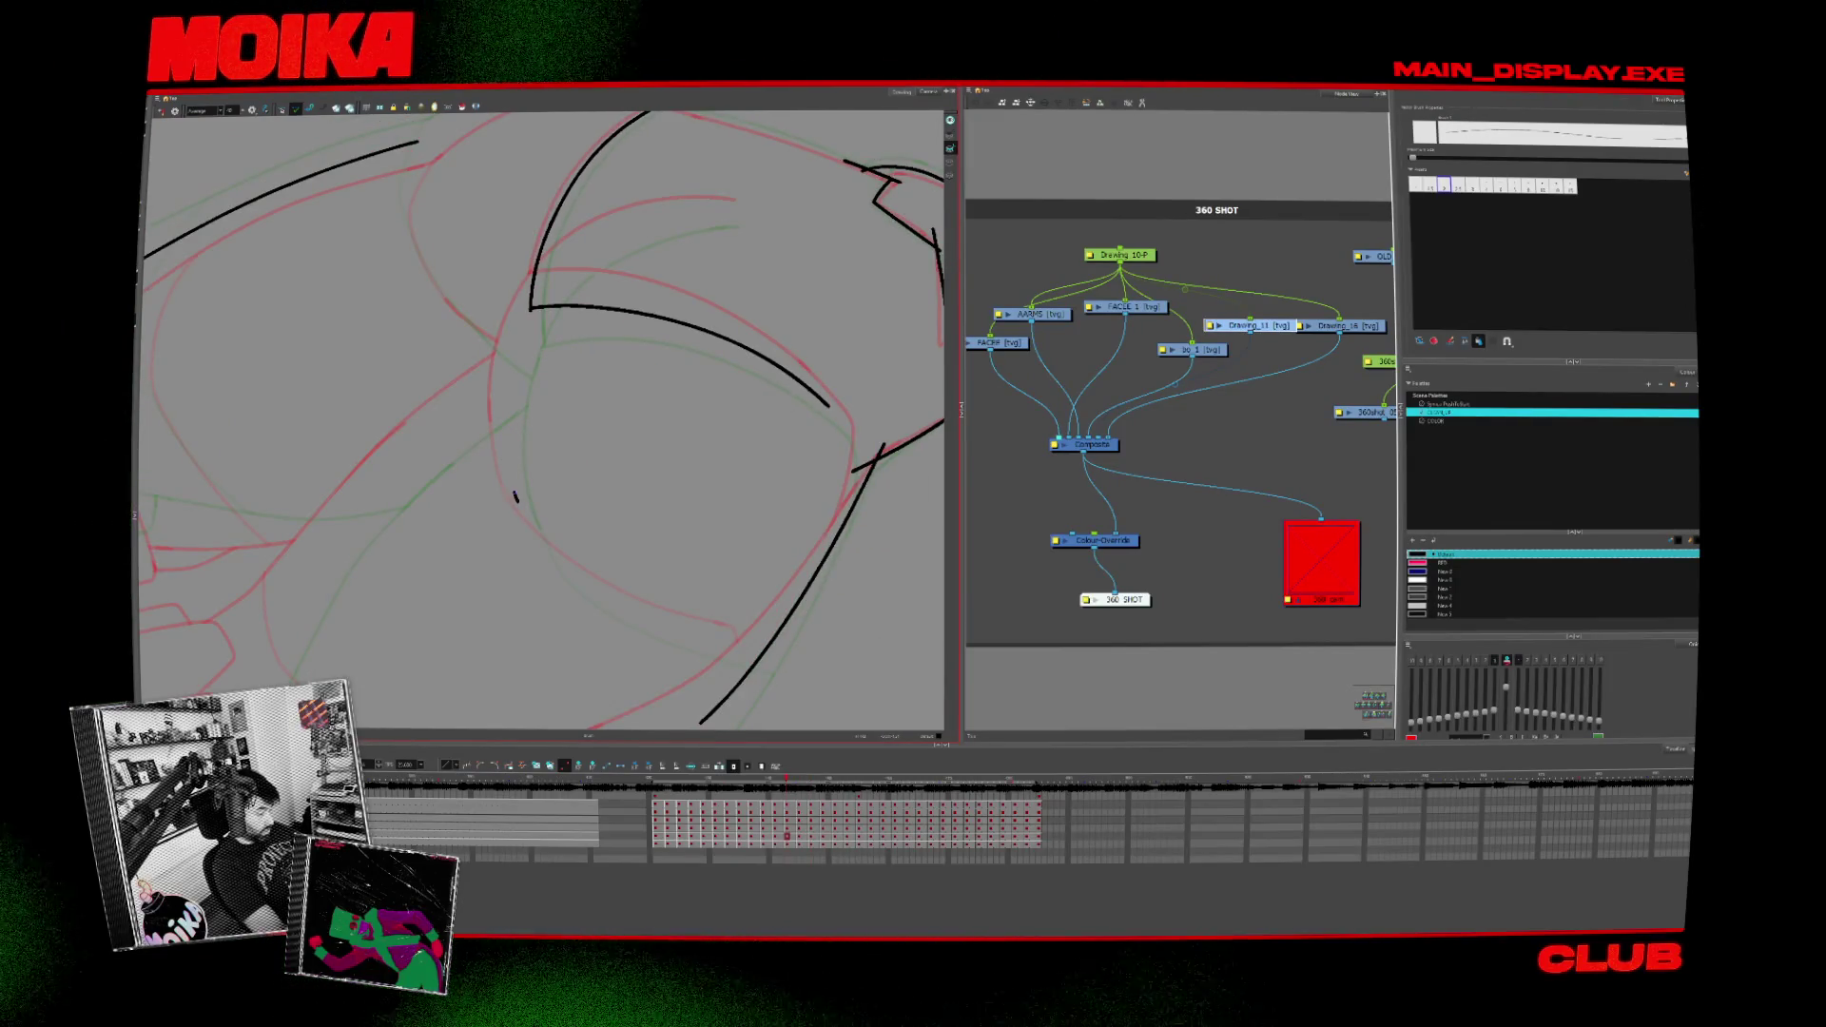
pyautogui.press(',')
pyautogui.press('.')
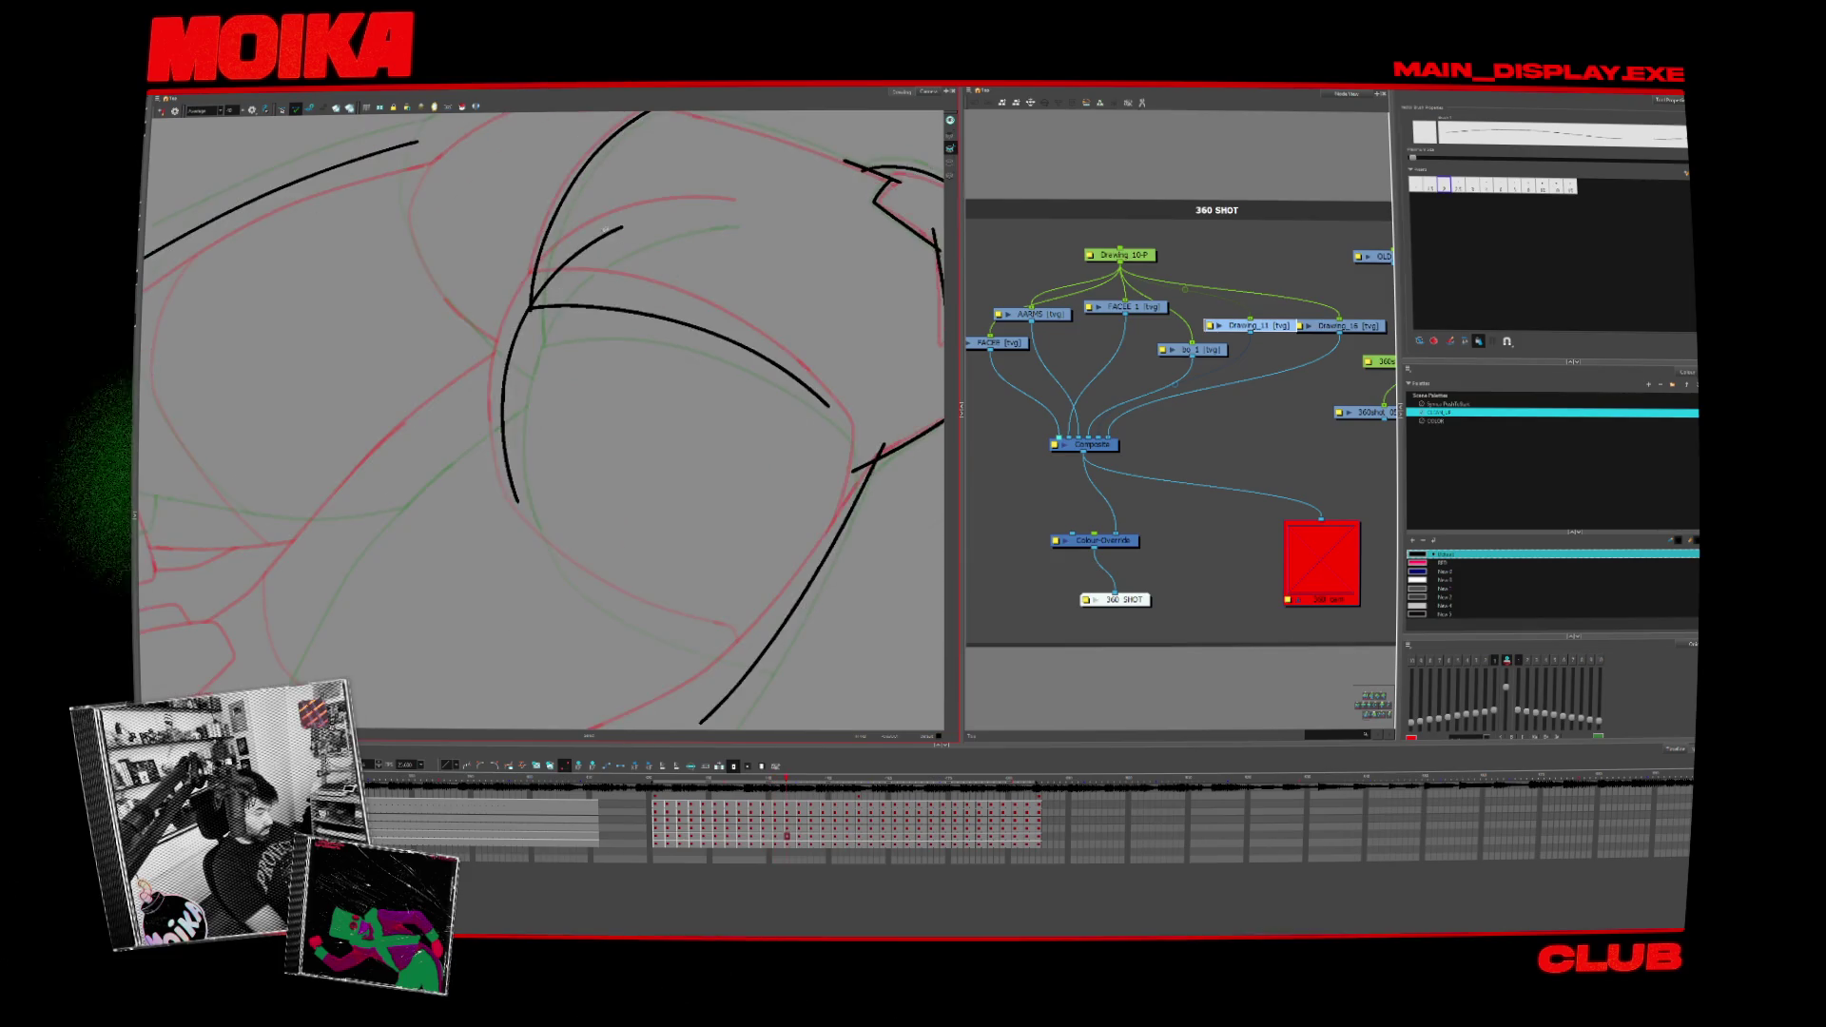
pyautogui.press('x')
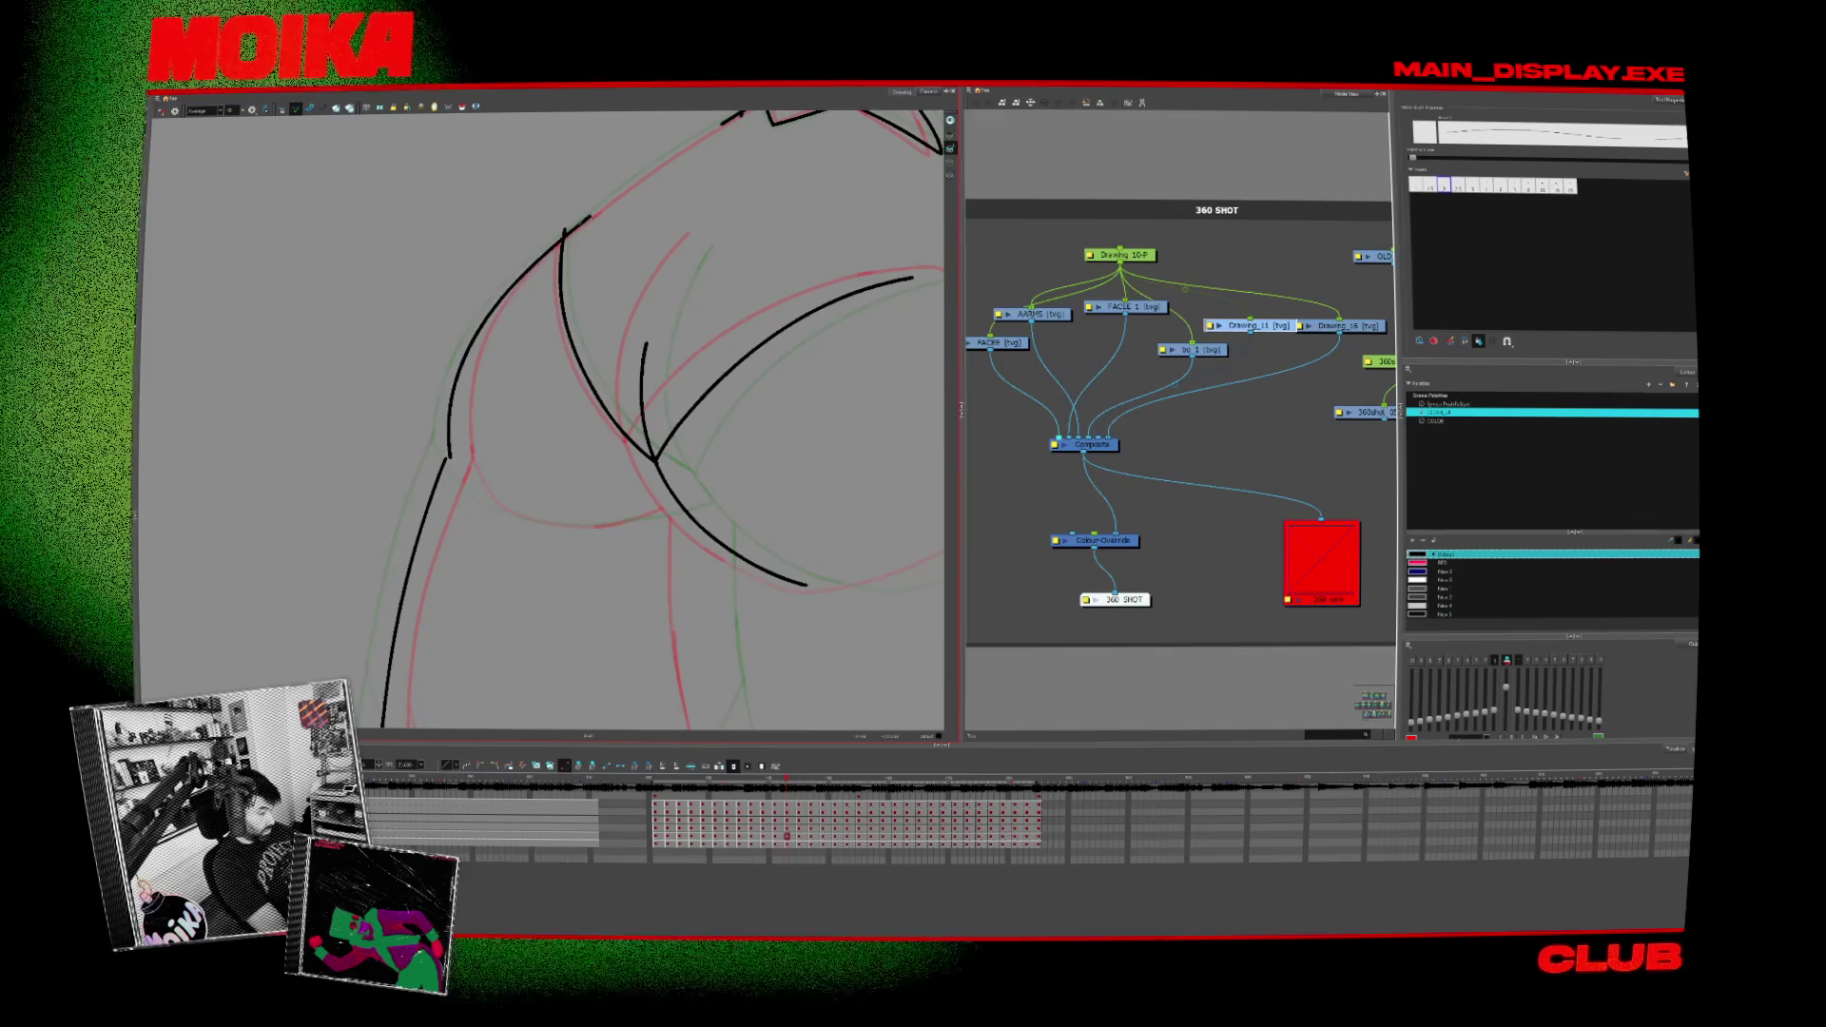
pyautogui.press(',')
pyautogui.press('.')
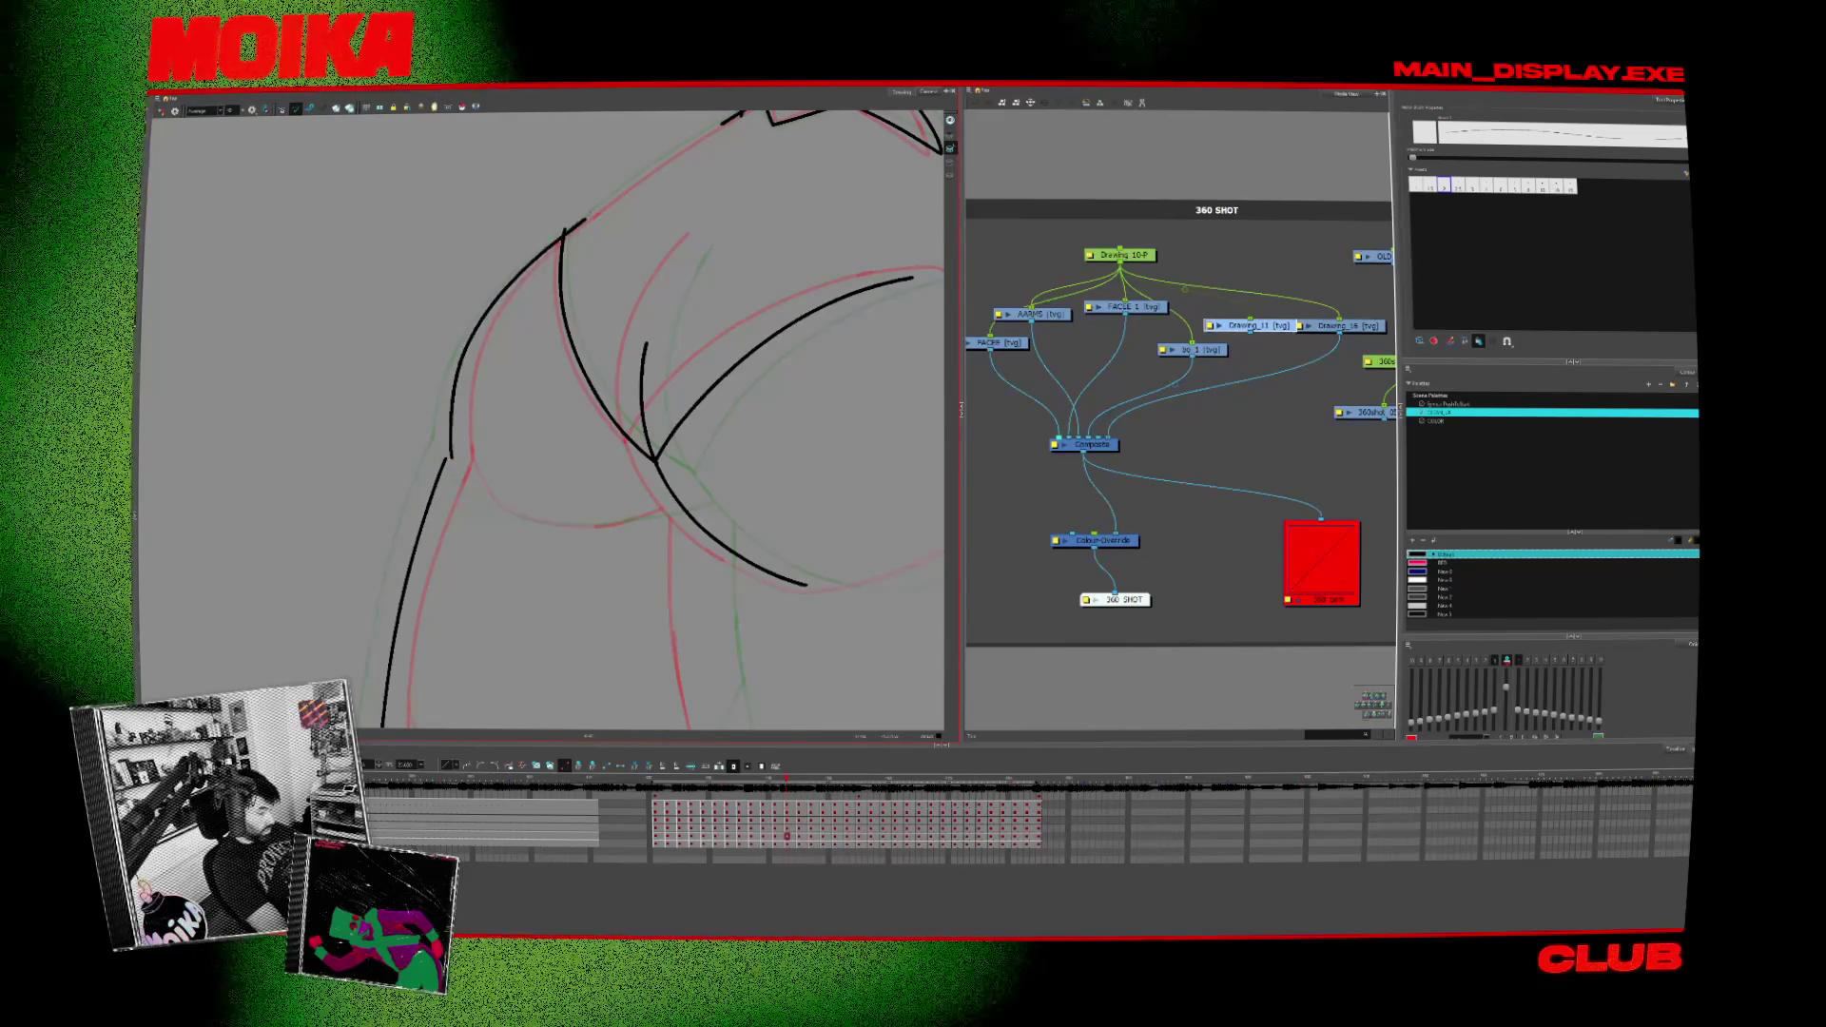
pyautogui.press('.')
pyautogui.press('.')
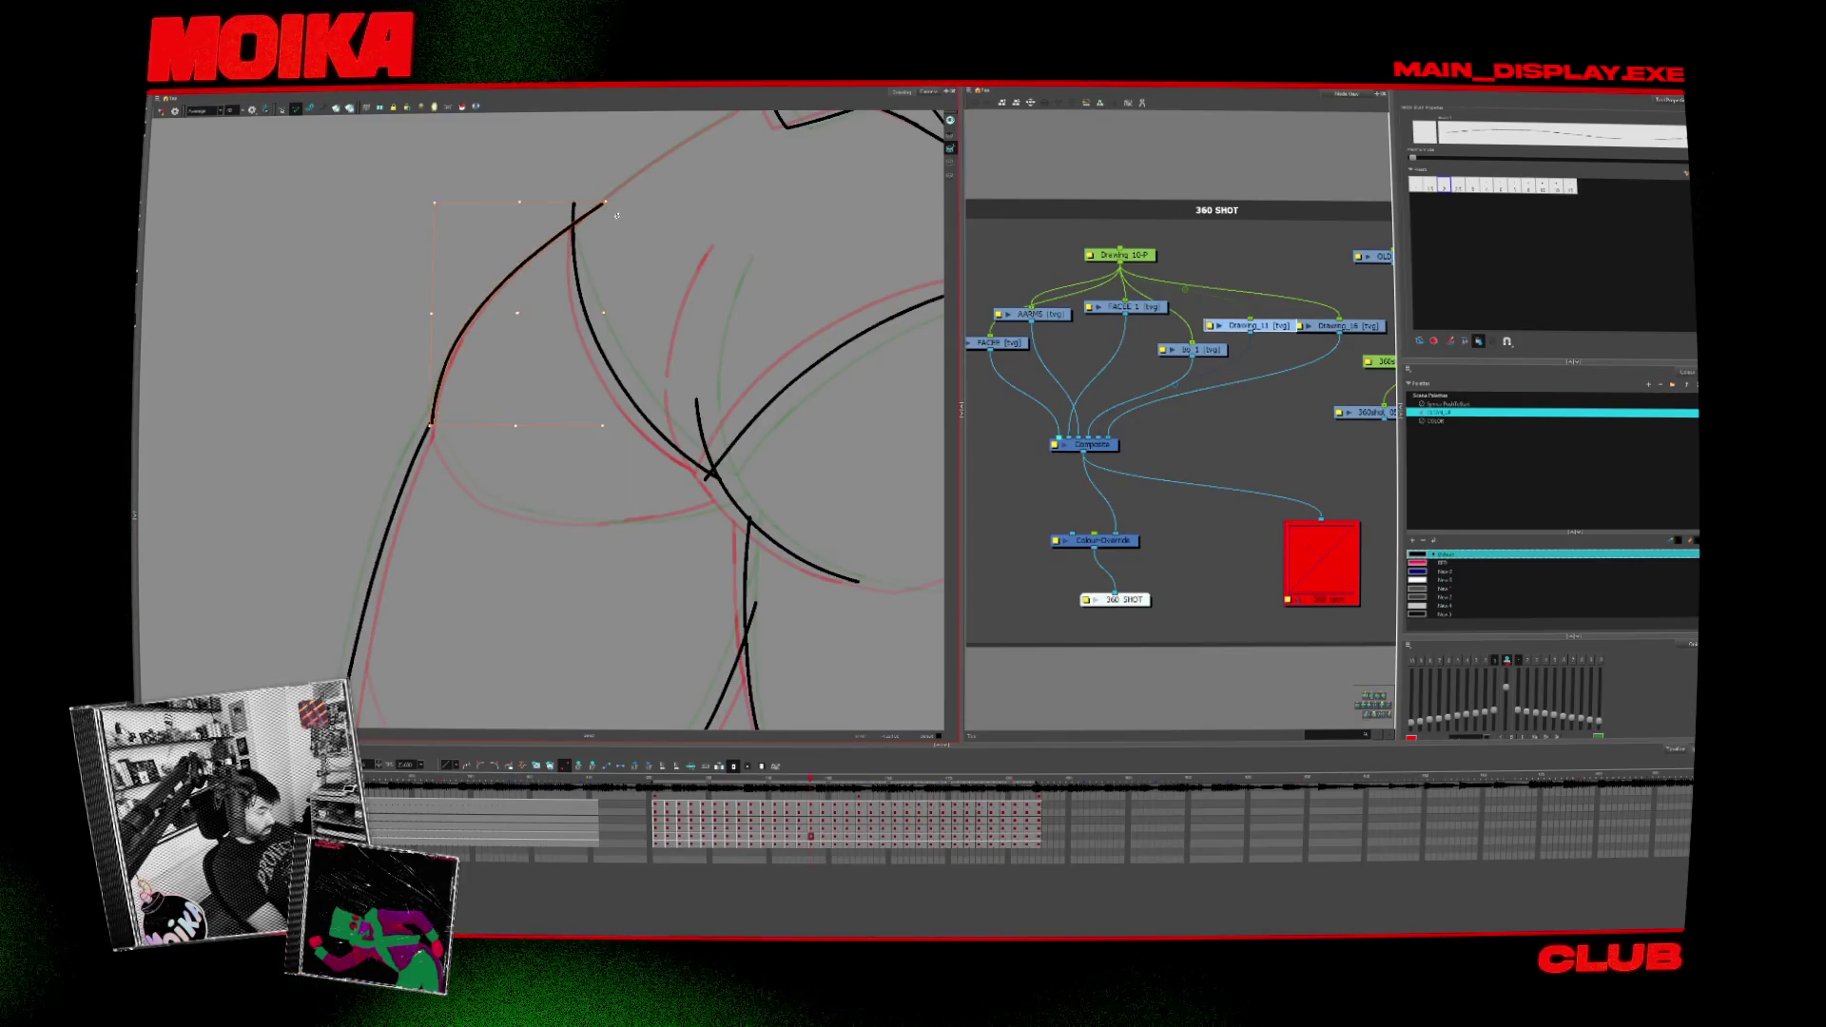
pyautogui.press('.')
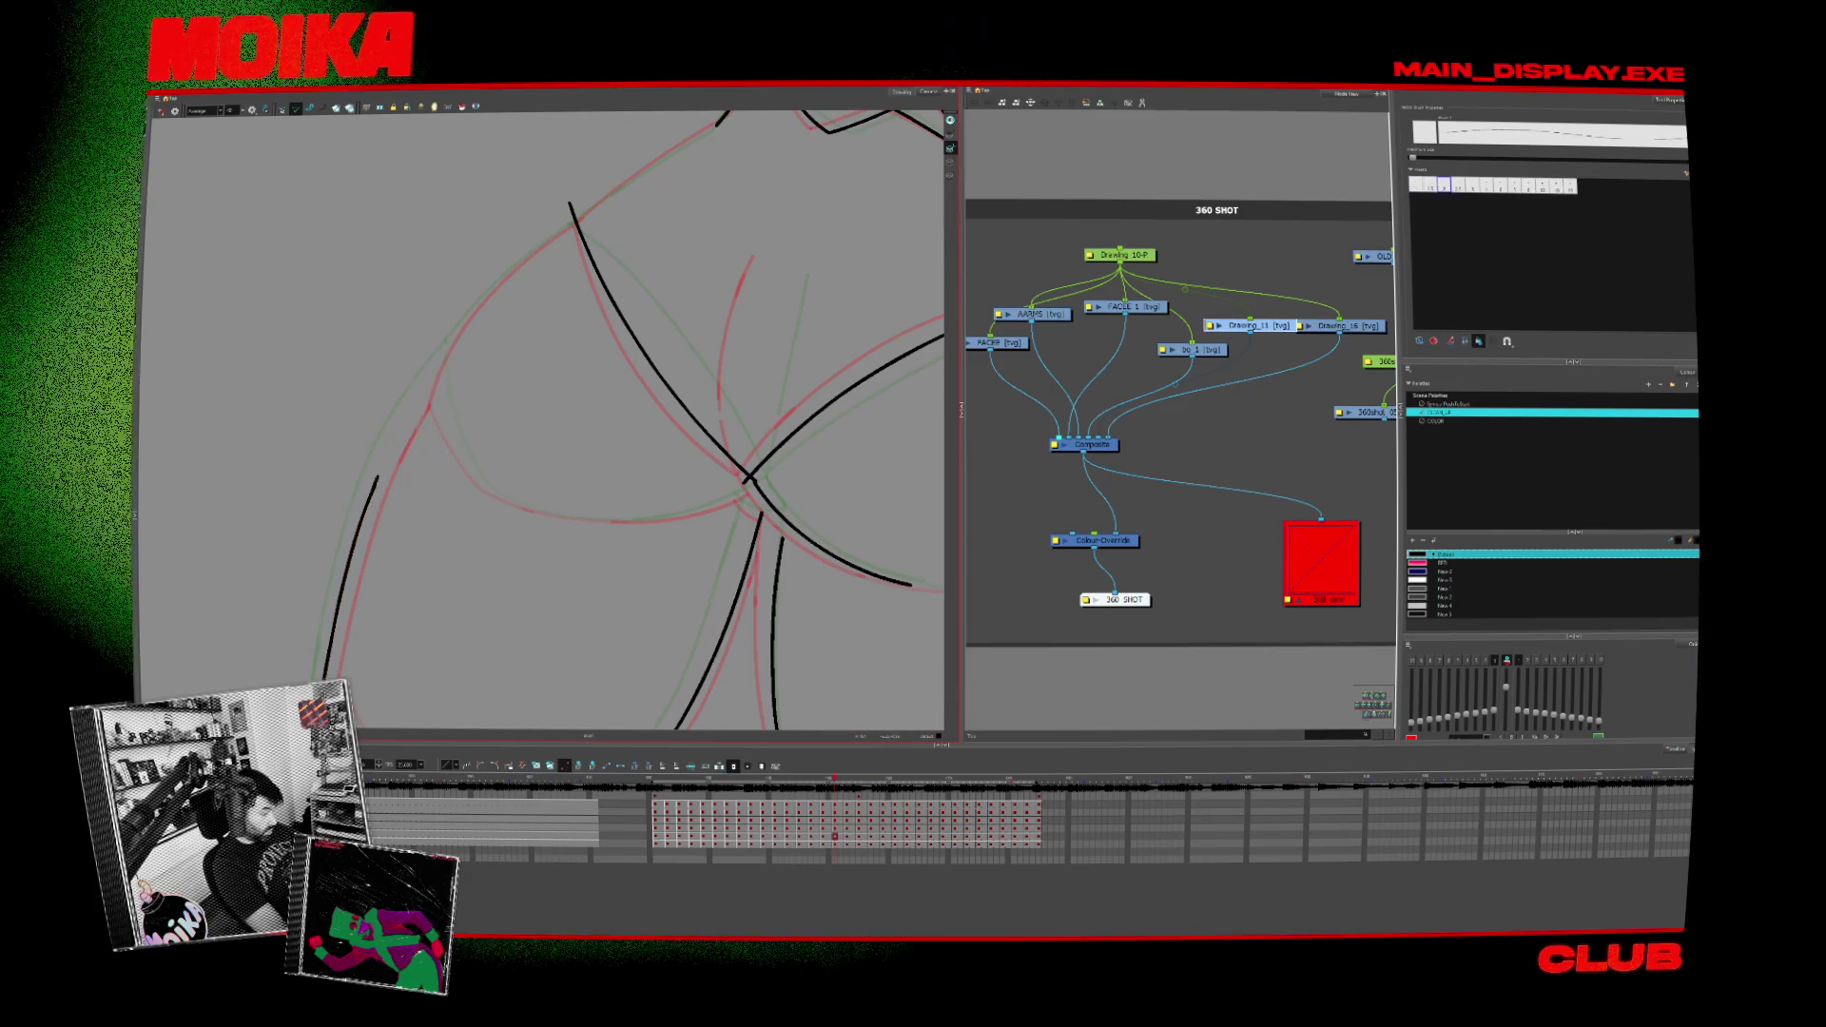
# Step: Erase the top of the black stroke, select it, reset the canvas rotation and step to the next drawings
pyautogui.moveTo(437, 361)
pyautogui.mouseDown()
pyautogui.moveTo(428, 373)
pyautogui.moveTo(599, 204)
pyautogui.mouseUp()
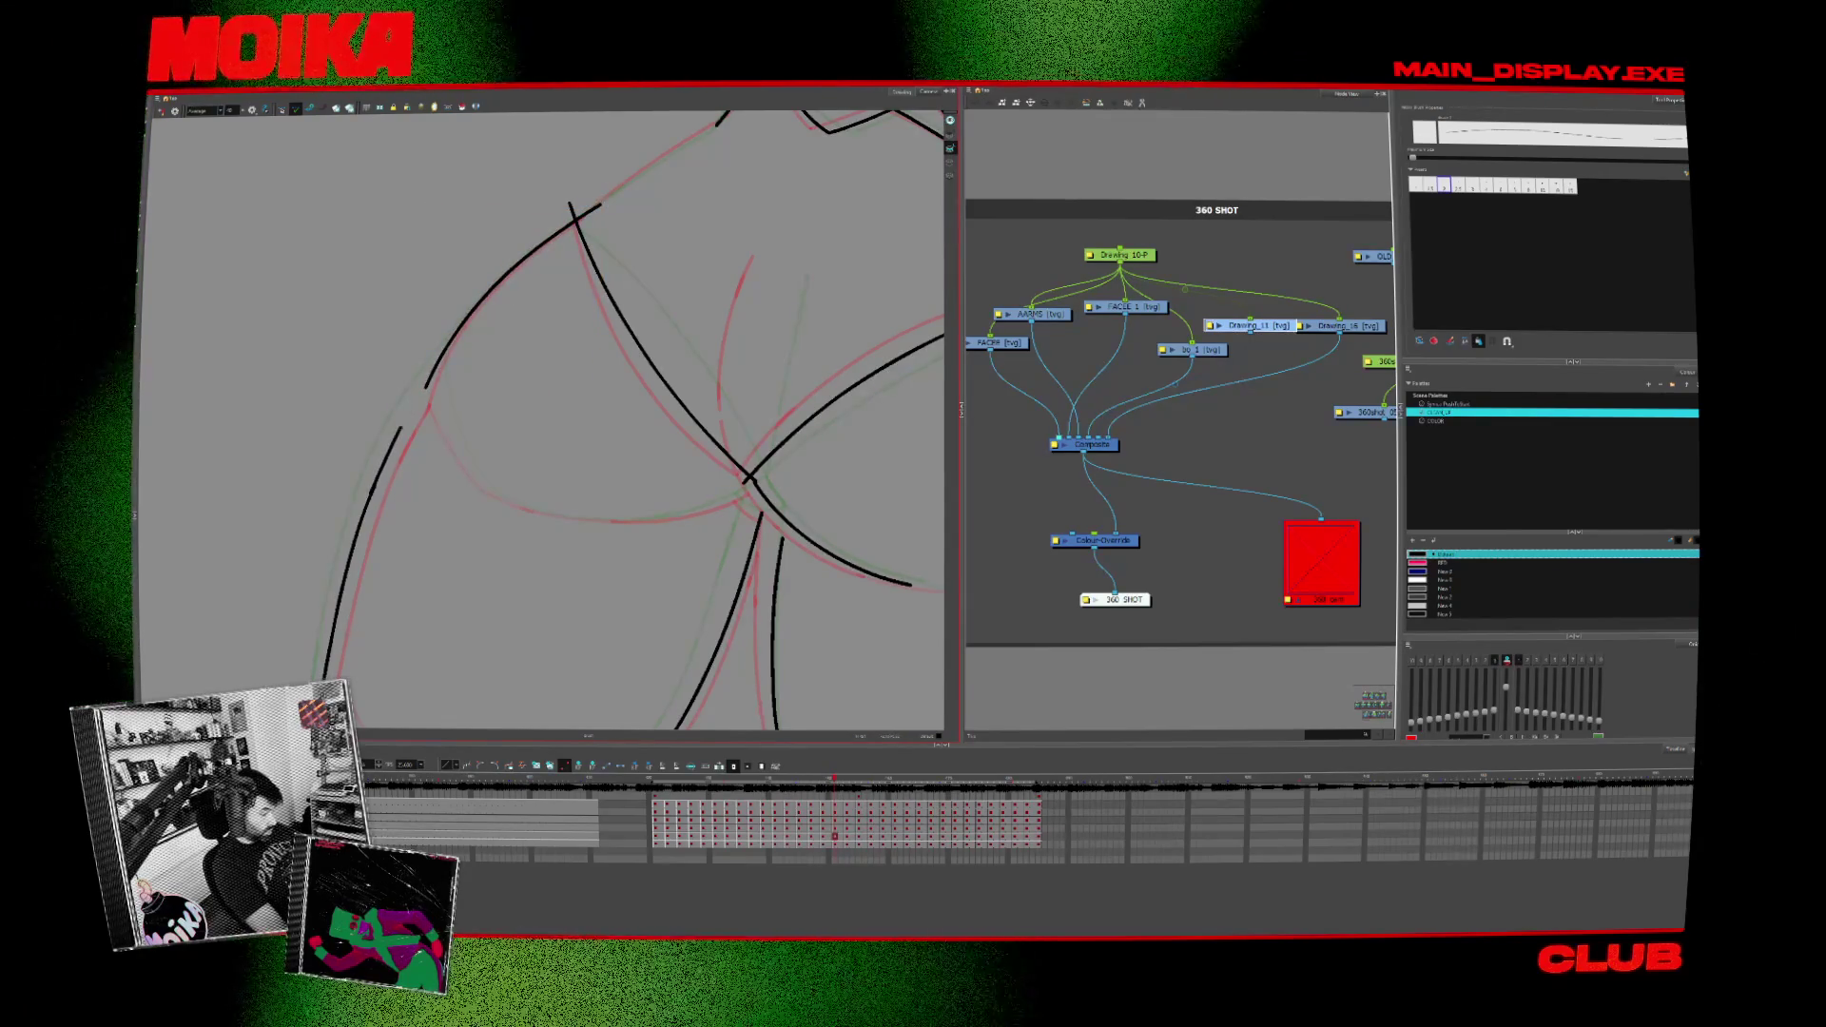
pyautogui.hotkey('alt', 's')
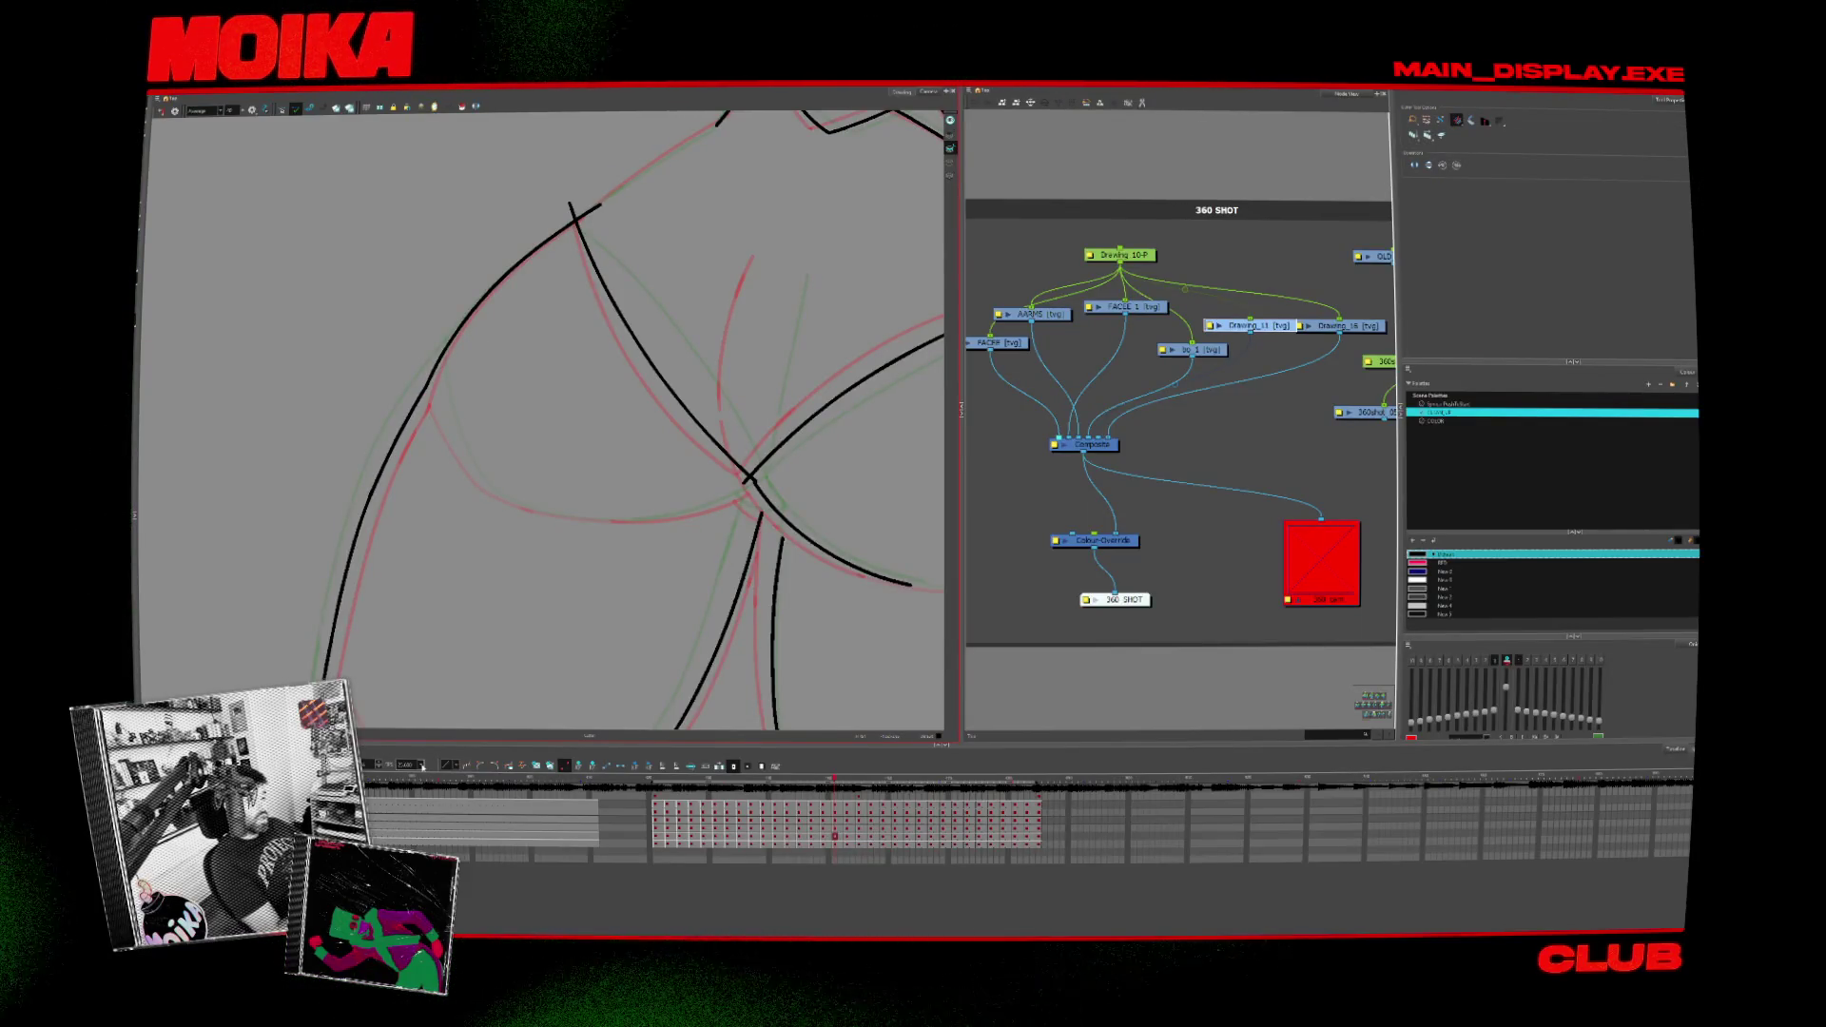
pyautogui.scroll(-2, 554, 597)
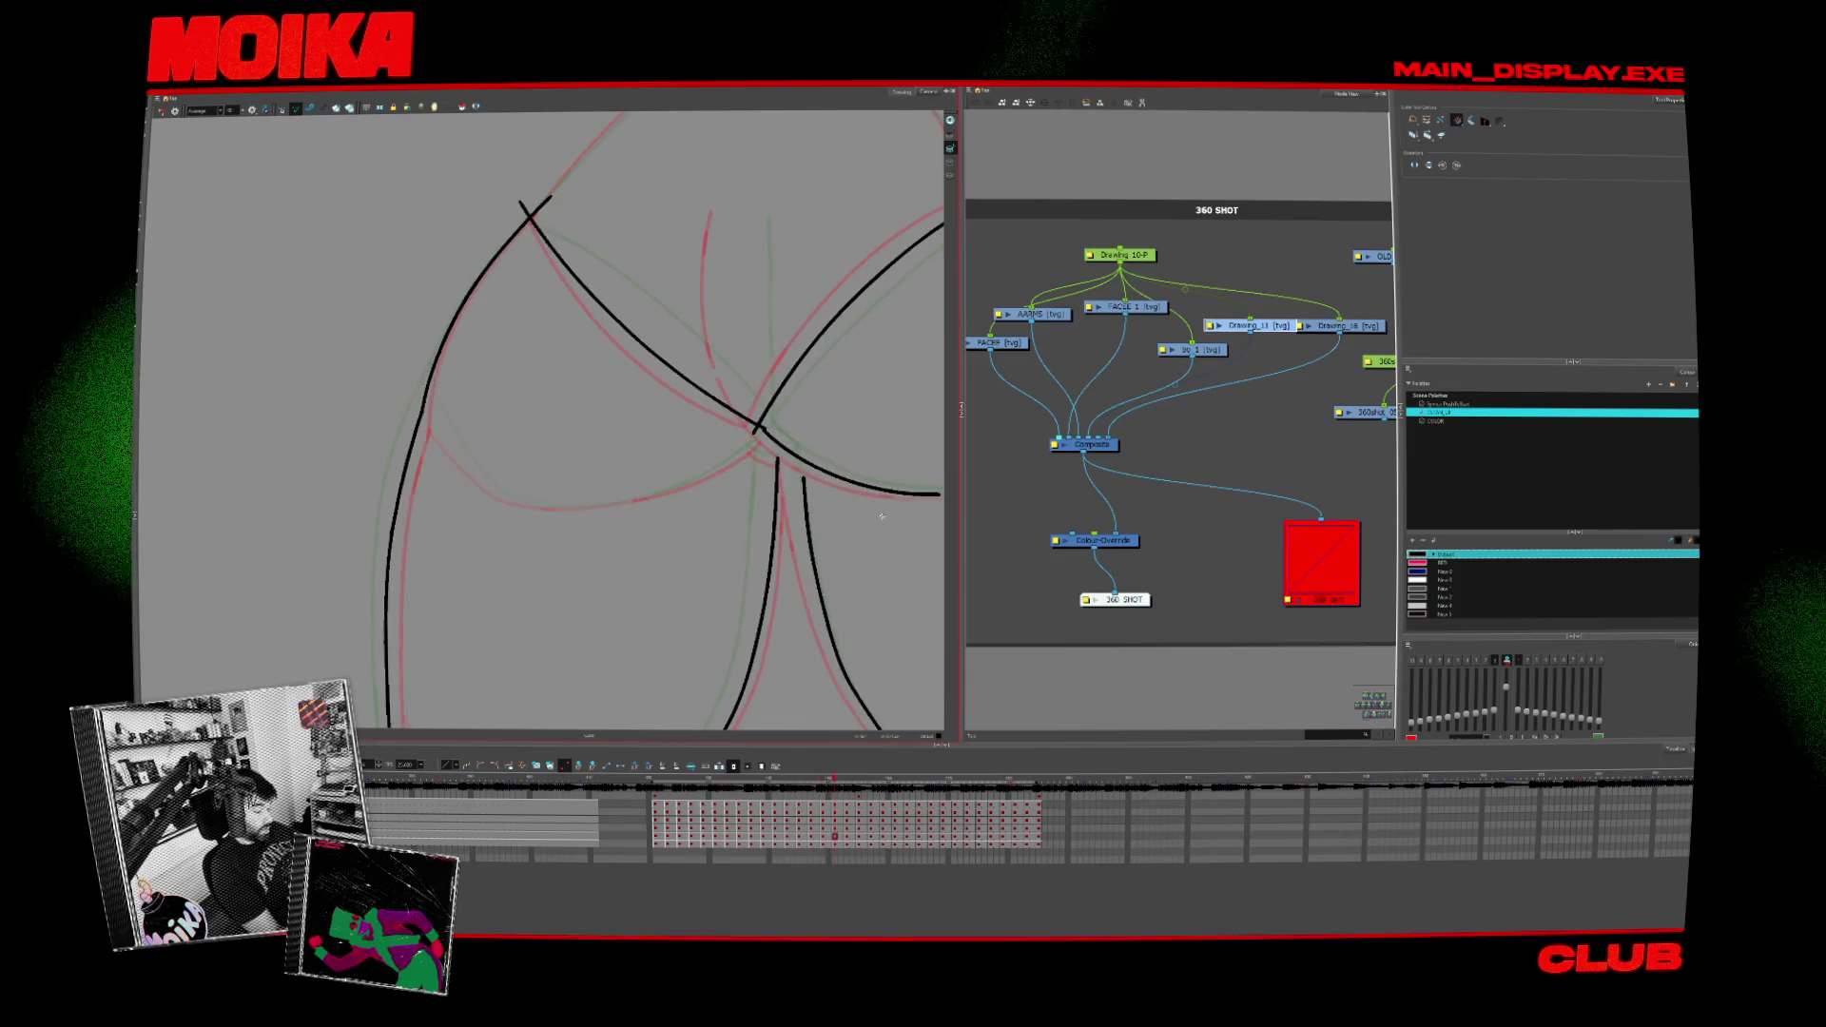
pyautogui.moveTo(689, 545)
pyautogui.mouseDown()
pyautogui.moveTo(768, 607)
pyautogui.moveTo(629, 509)
pyautogui.moveTo(650, 471)
pyautogui.mouseUp()
pyautogui.hotkey('alt', 's')
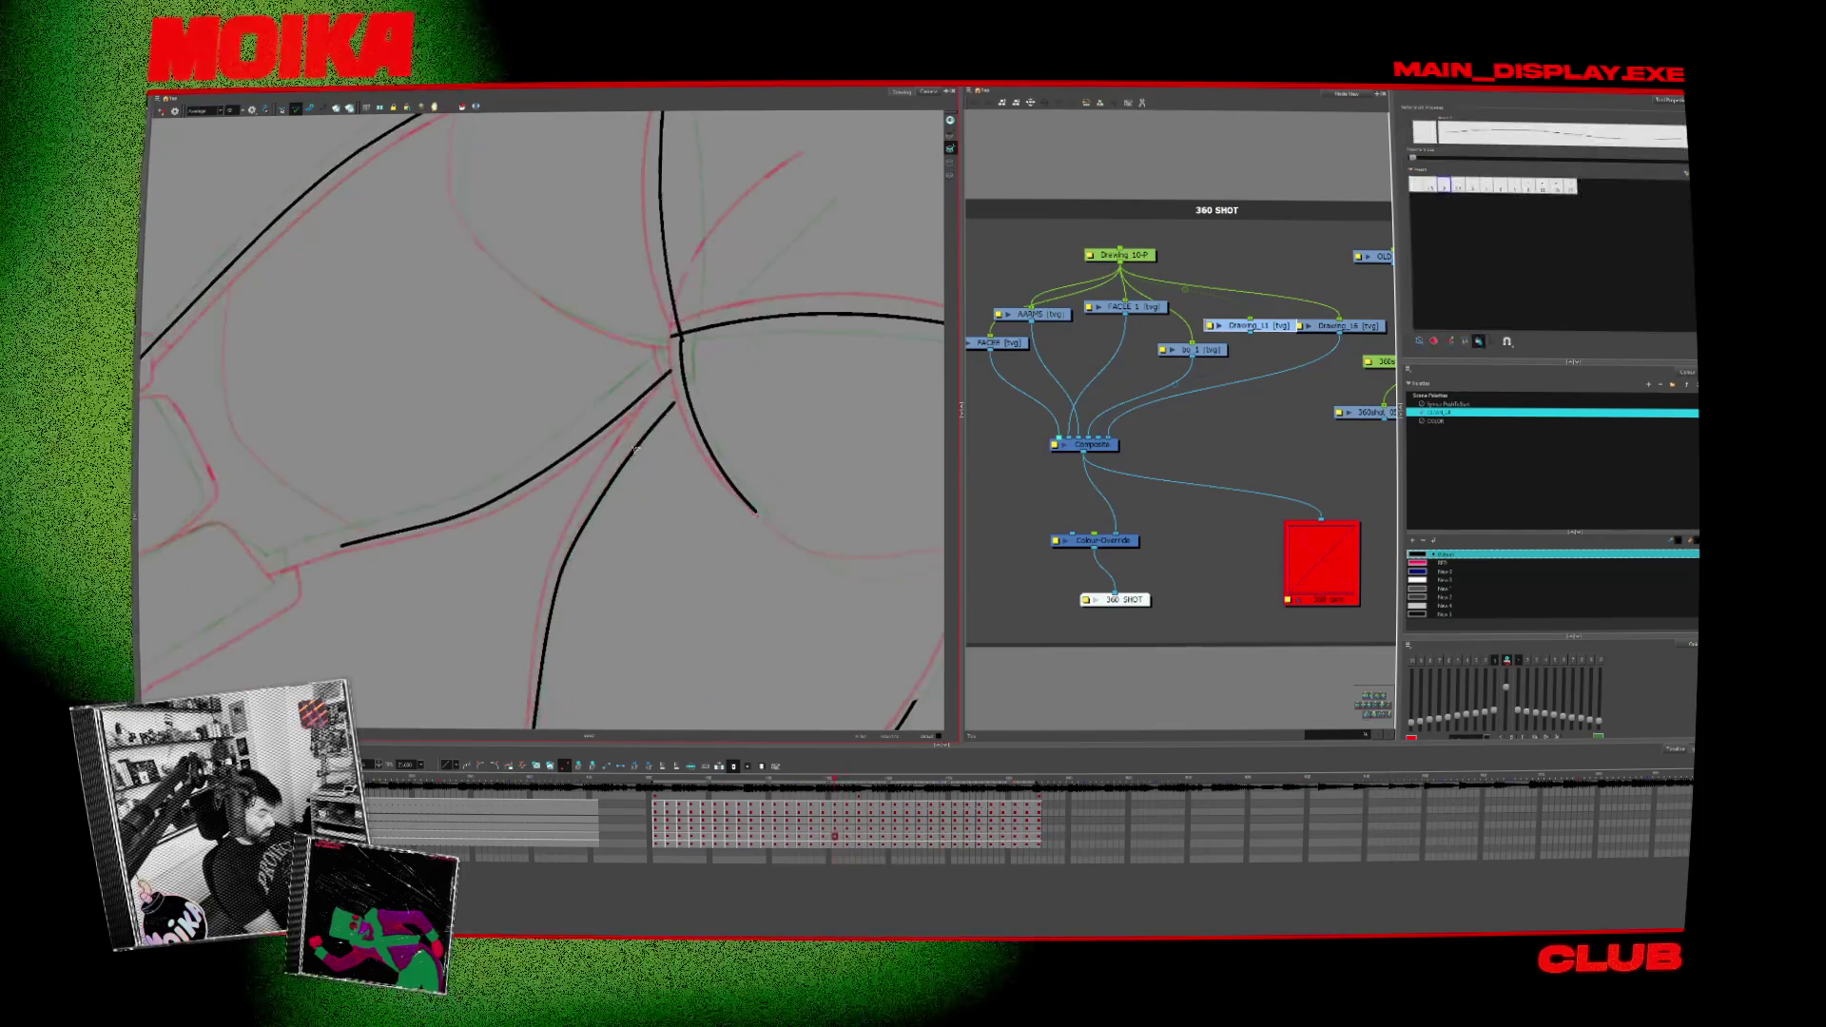
pyautogui.click(667, 412)
pyautogui.hotkey('shift', 'x')
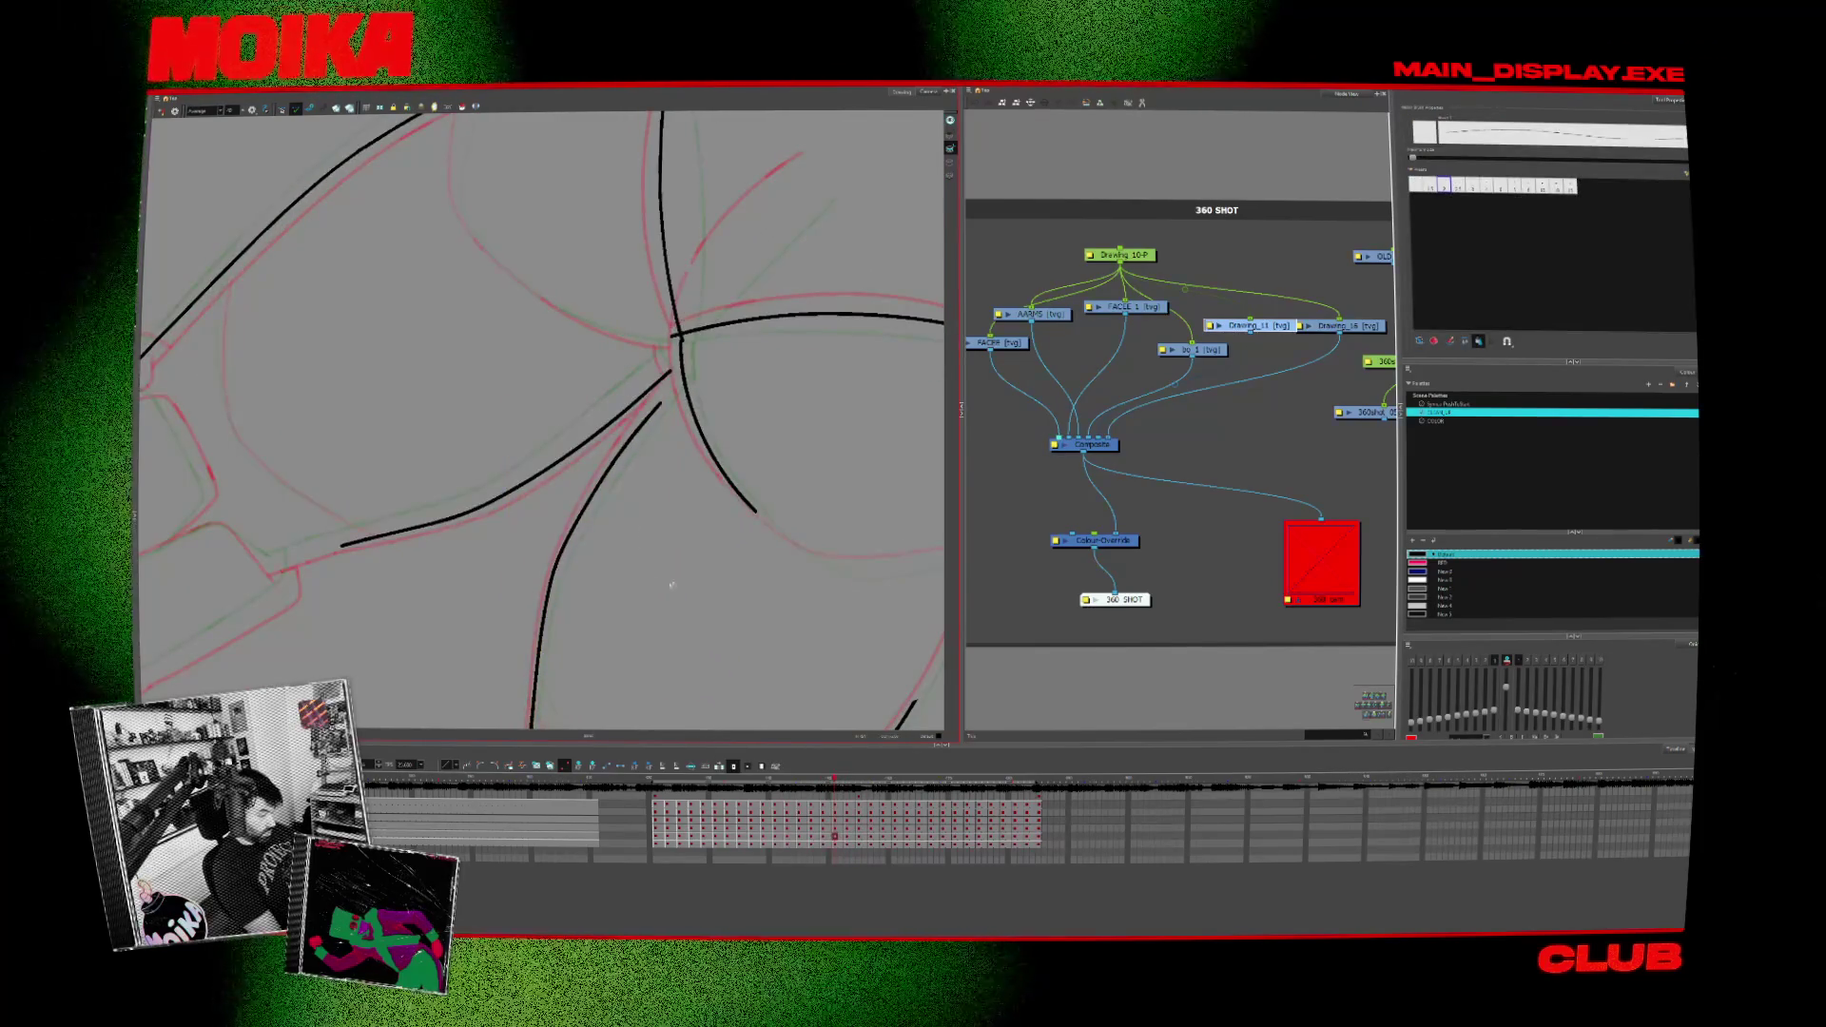
pyautogui.press('.')
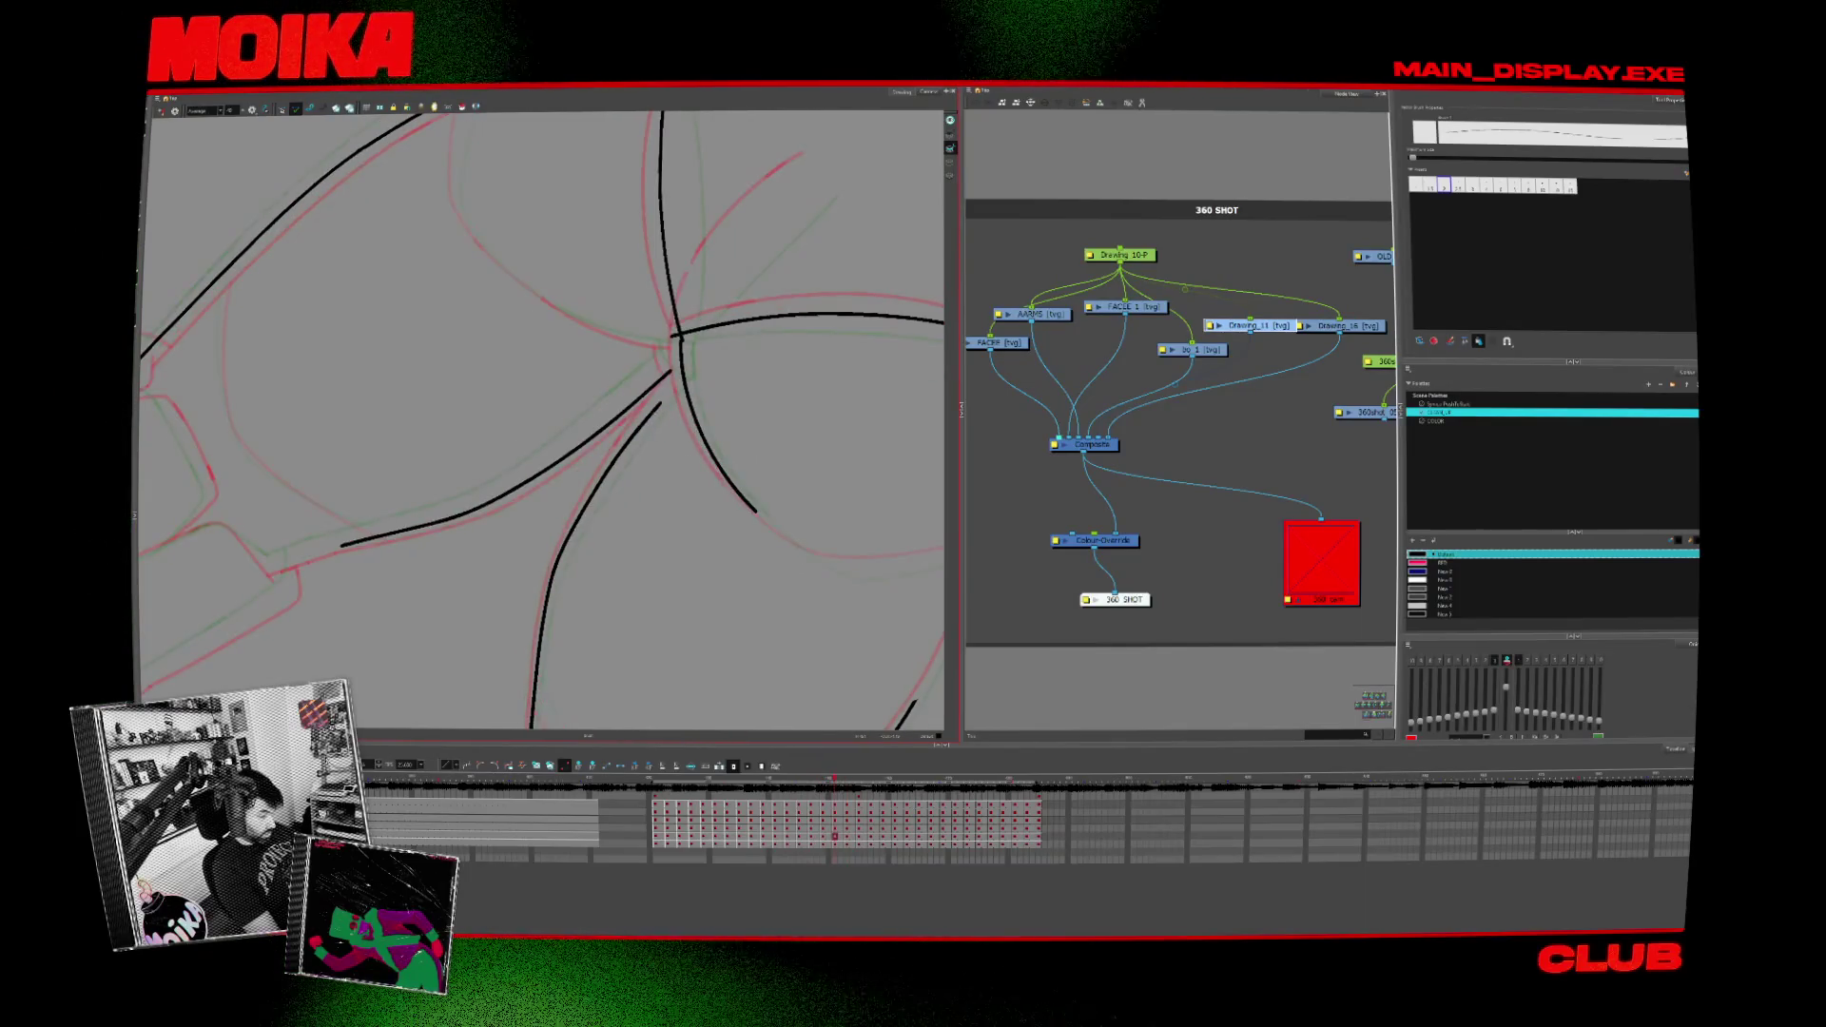
pyautogui.press('.')
# Step: Step forward through the inked drawings and flick back to compare with the previous one
pyautogui.press('.')
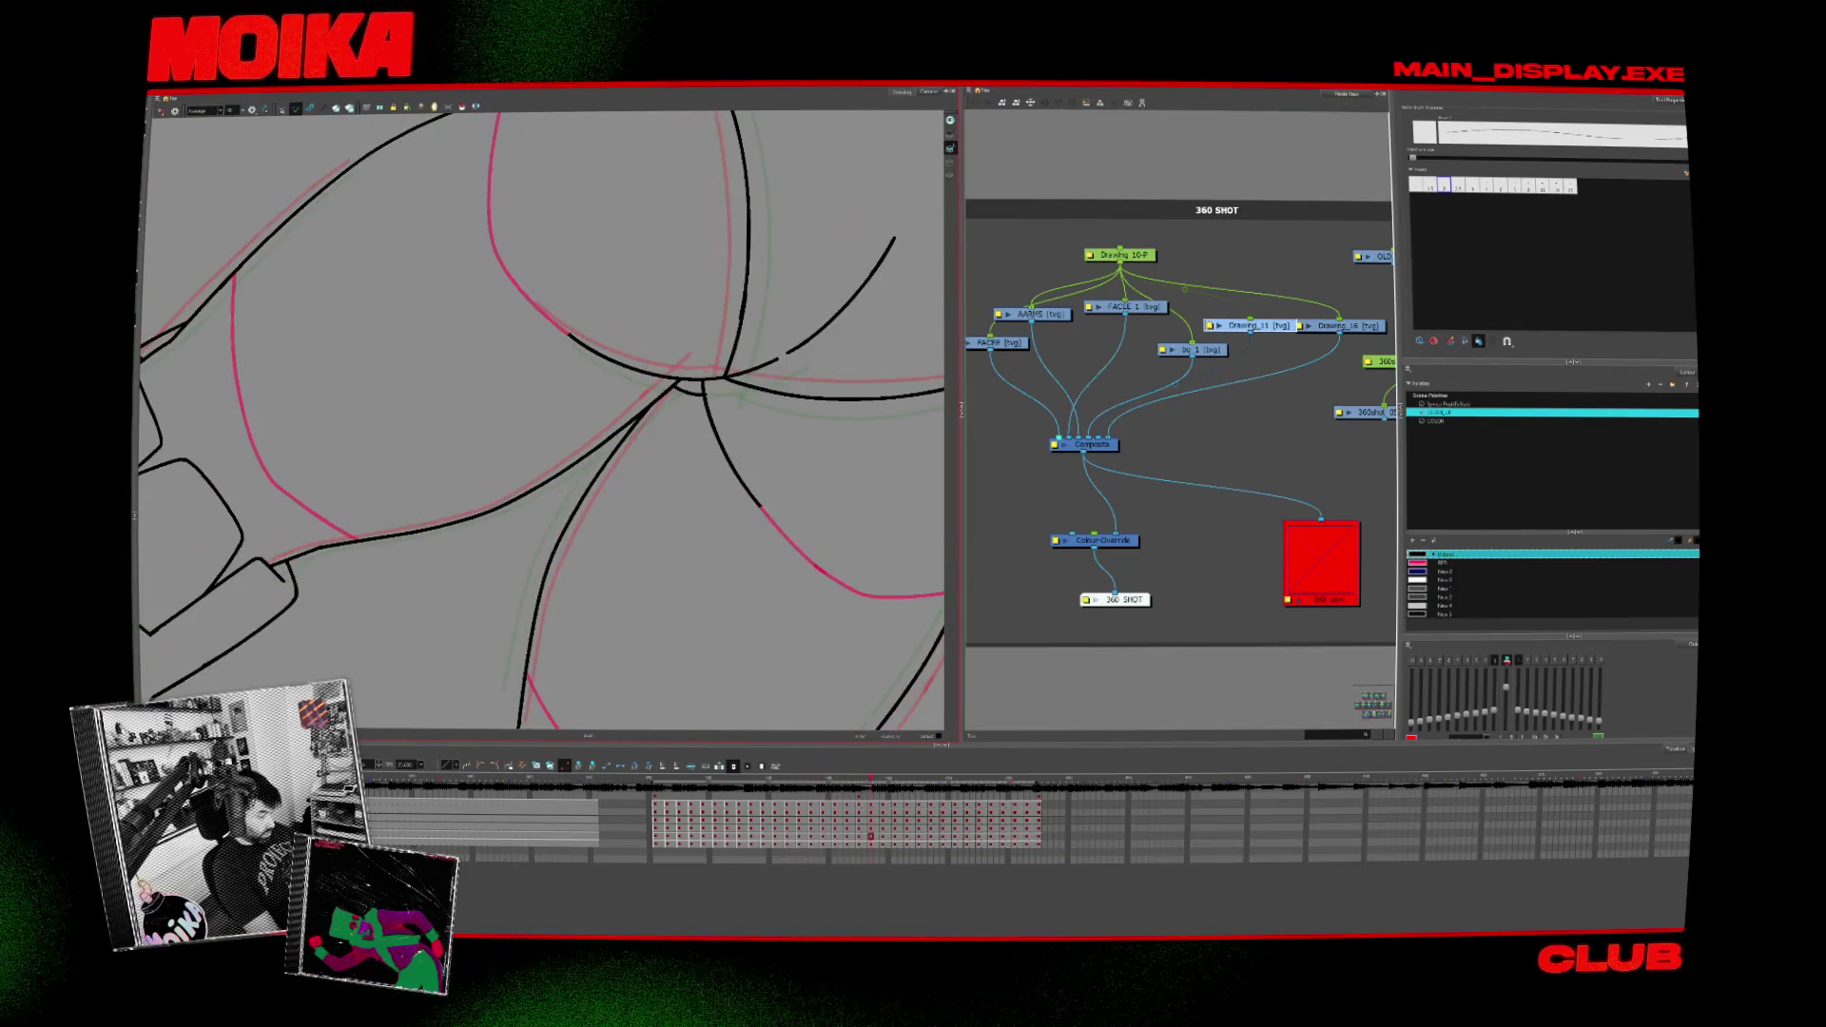
pyautogui.press('.')
pyautogui.press('.')
pyautogui.press('.')
pyautogui.press('.')
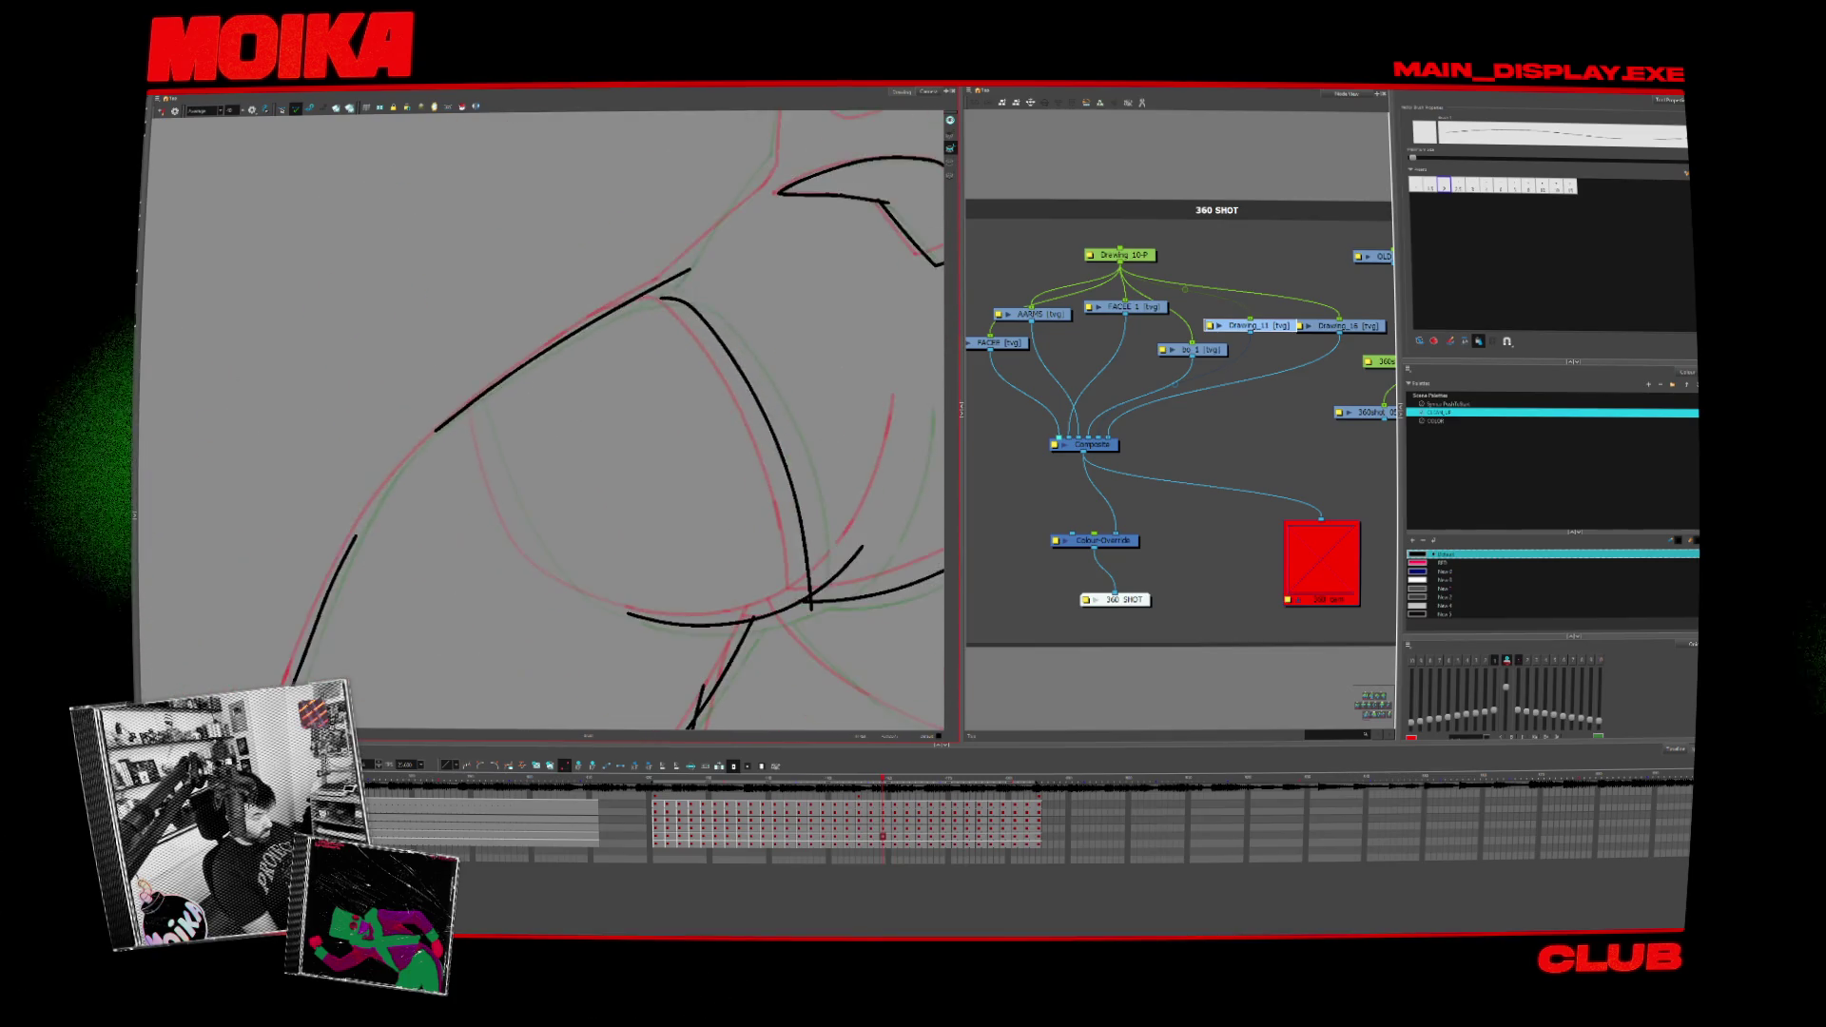
pyautogui.press('.')
pyautogui.press('.')
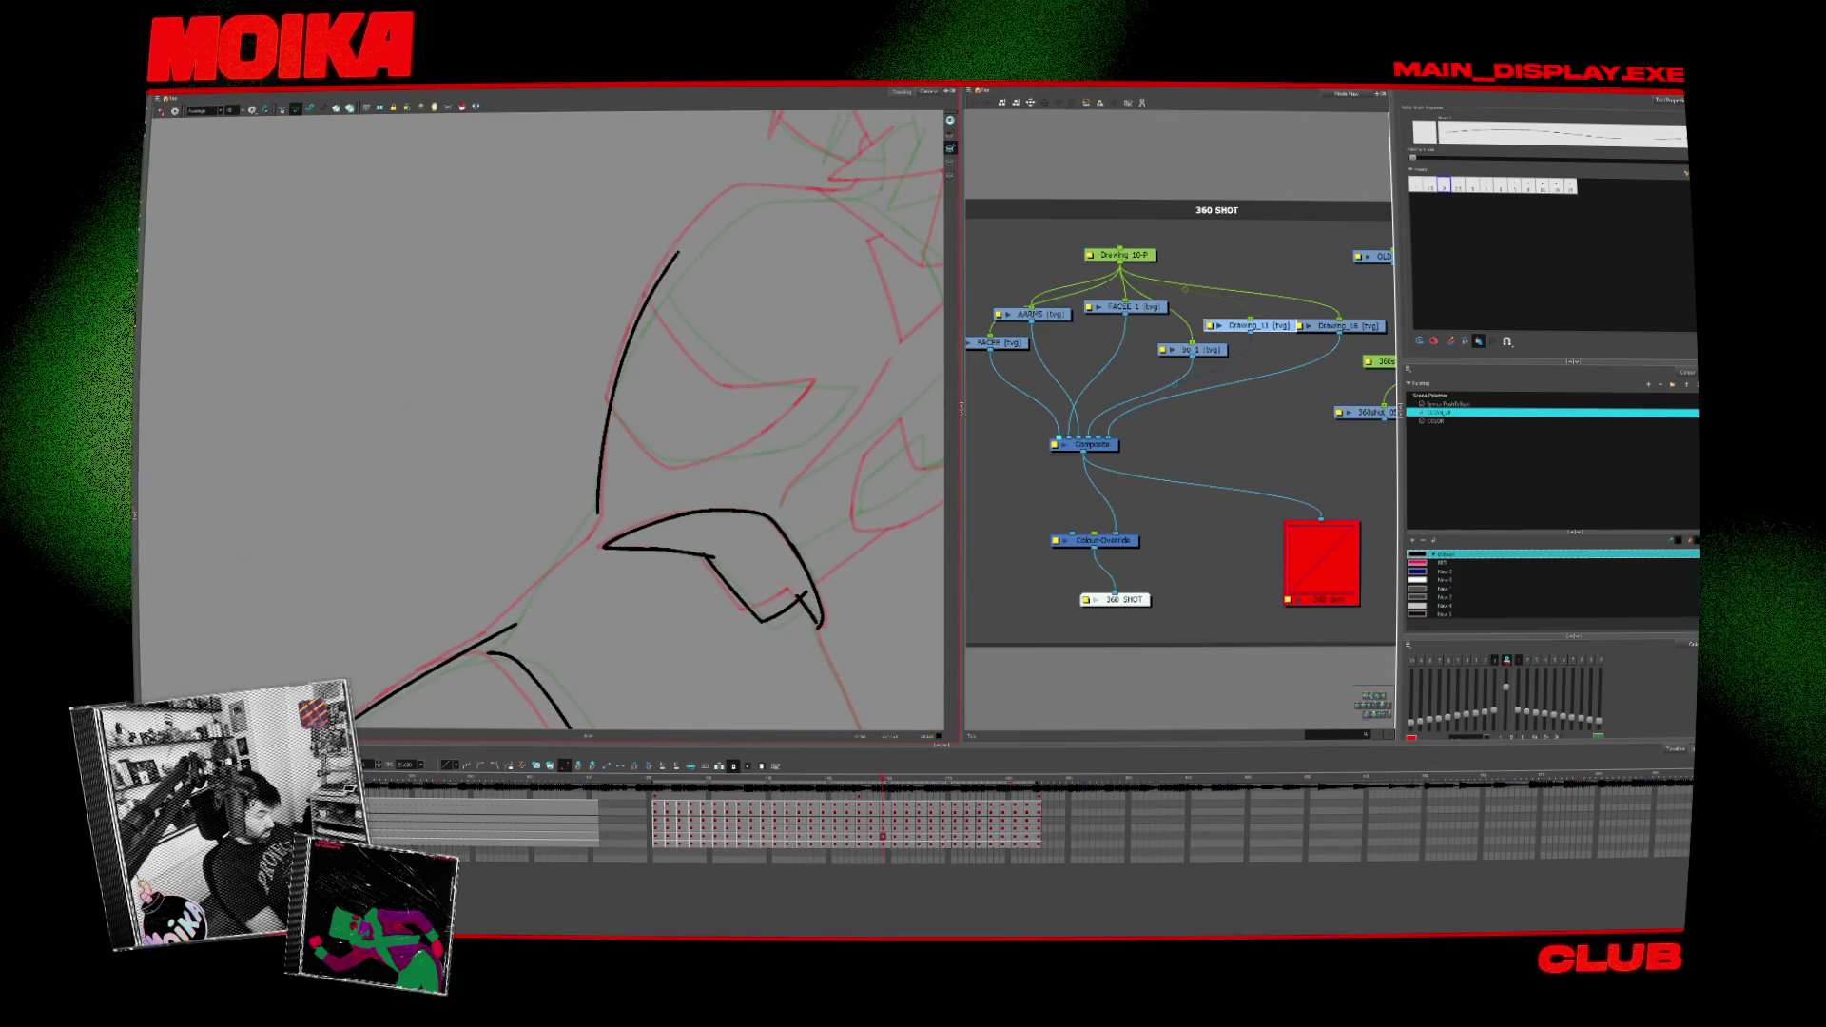
pyautogui.press('.')
pyautogui.press(',')
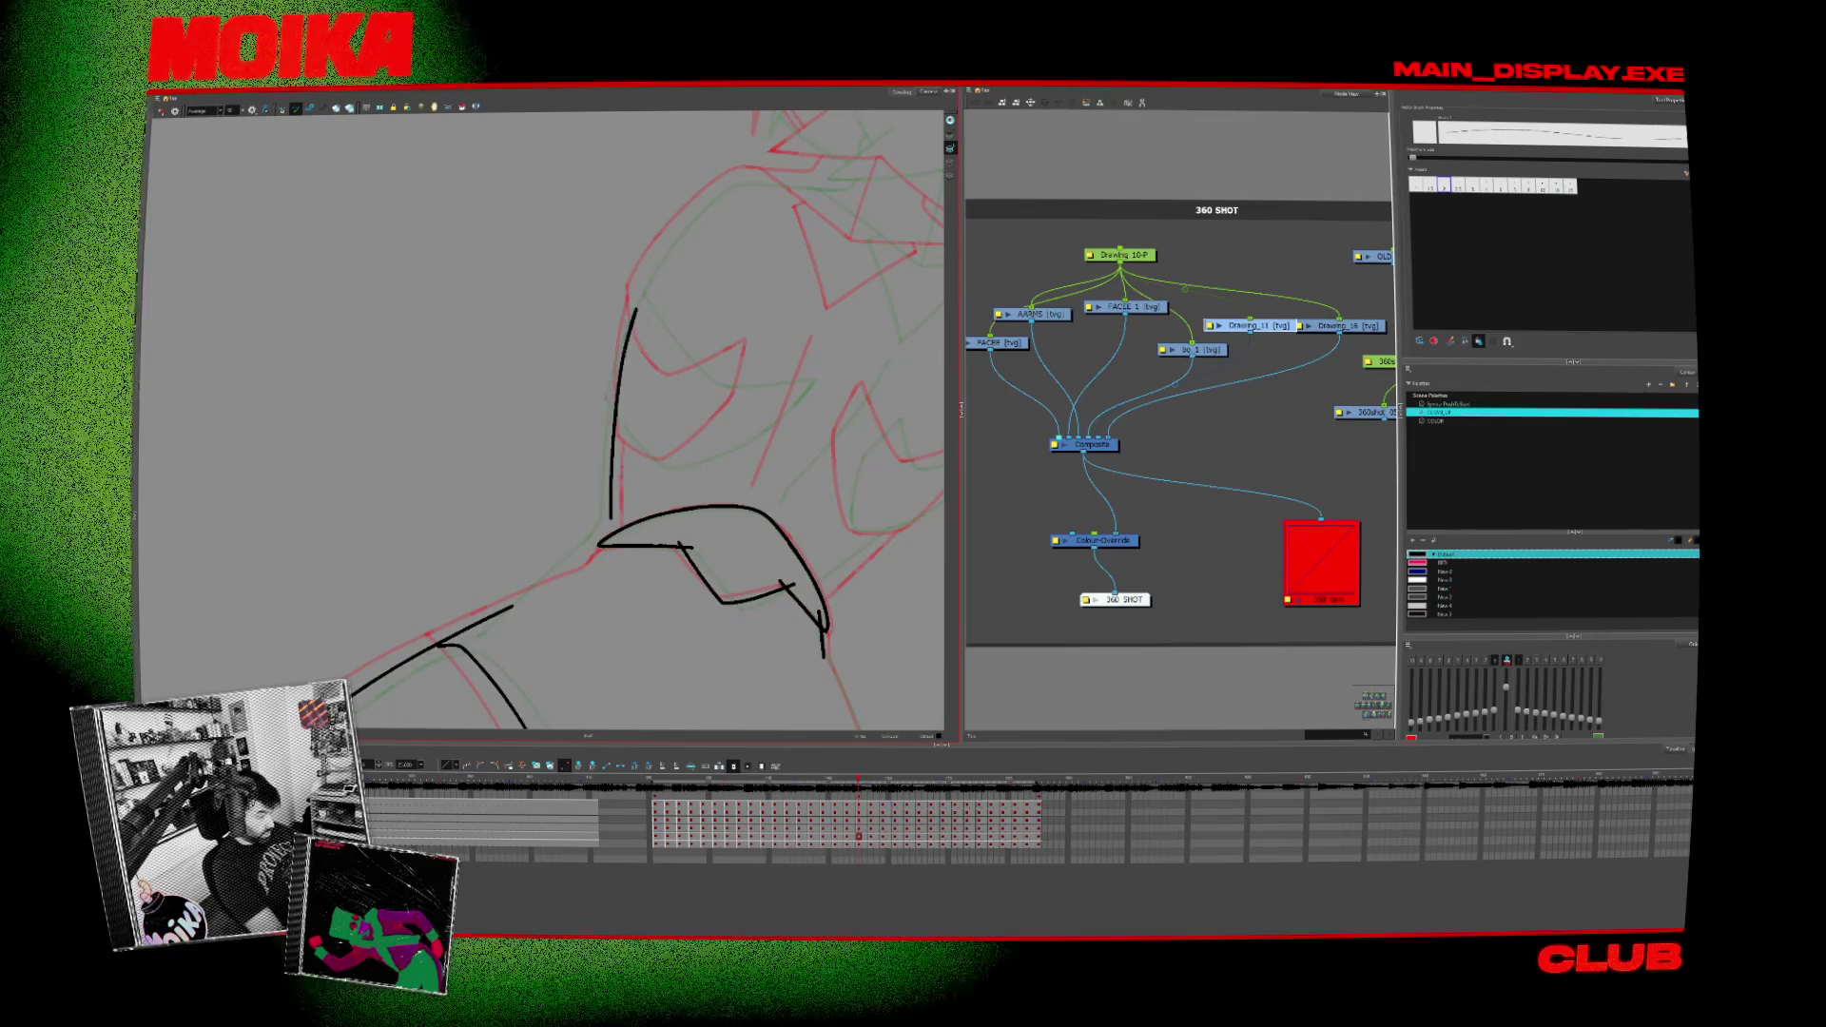
pyautogui.press(',')
pyautogui.press('.')
pyautogui.press(',')
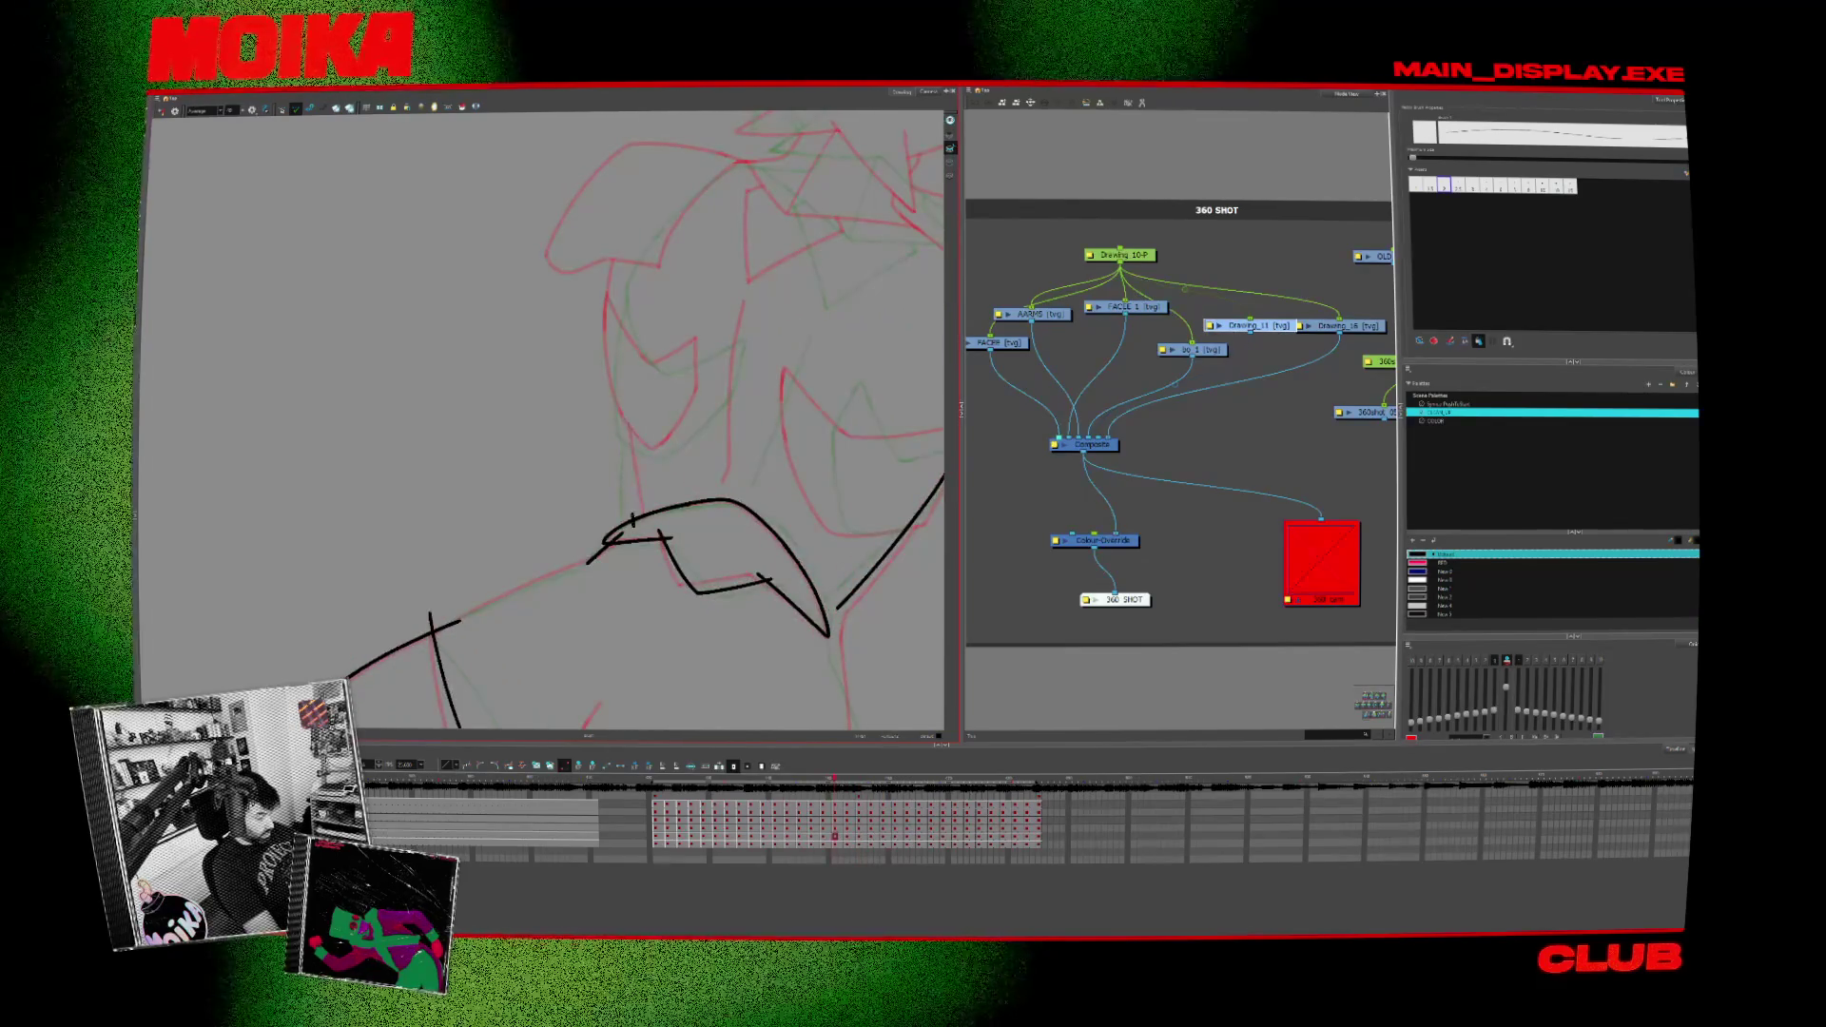
# Step: Step back drawing by drawing until the frame with complete black line art is shown
pyautogui.press(',')
pyautogui.press(',')
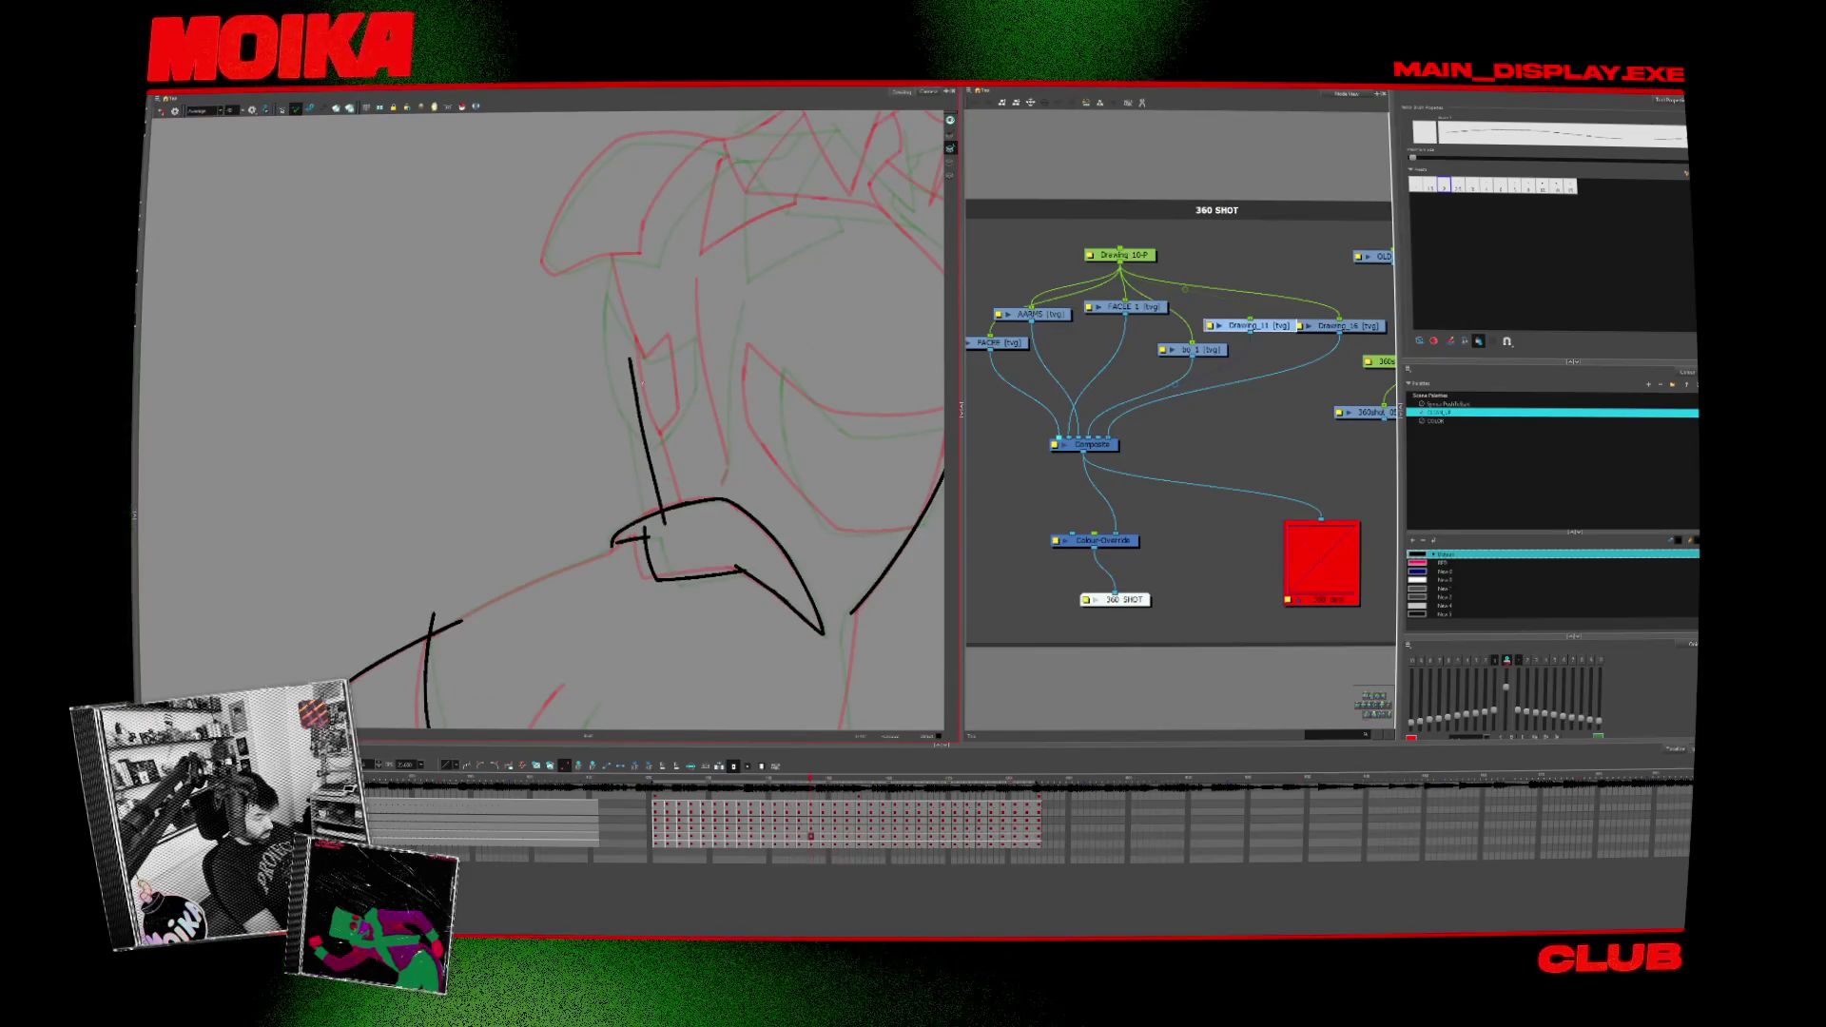
pyautogui.press(',')
pyautogui.press(',')
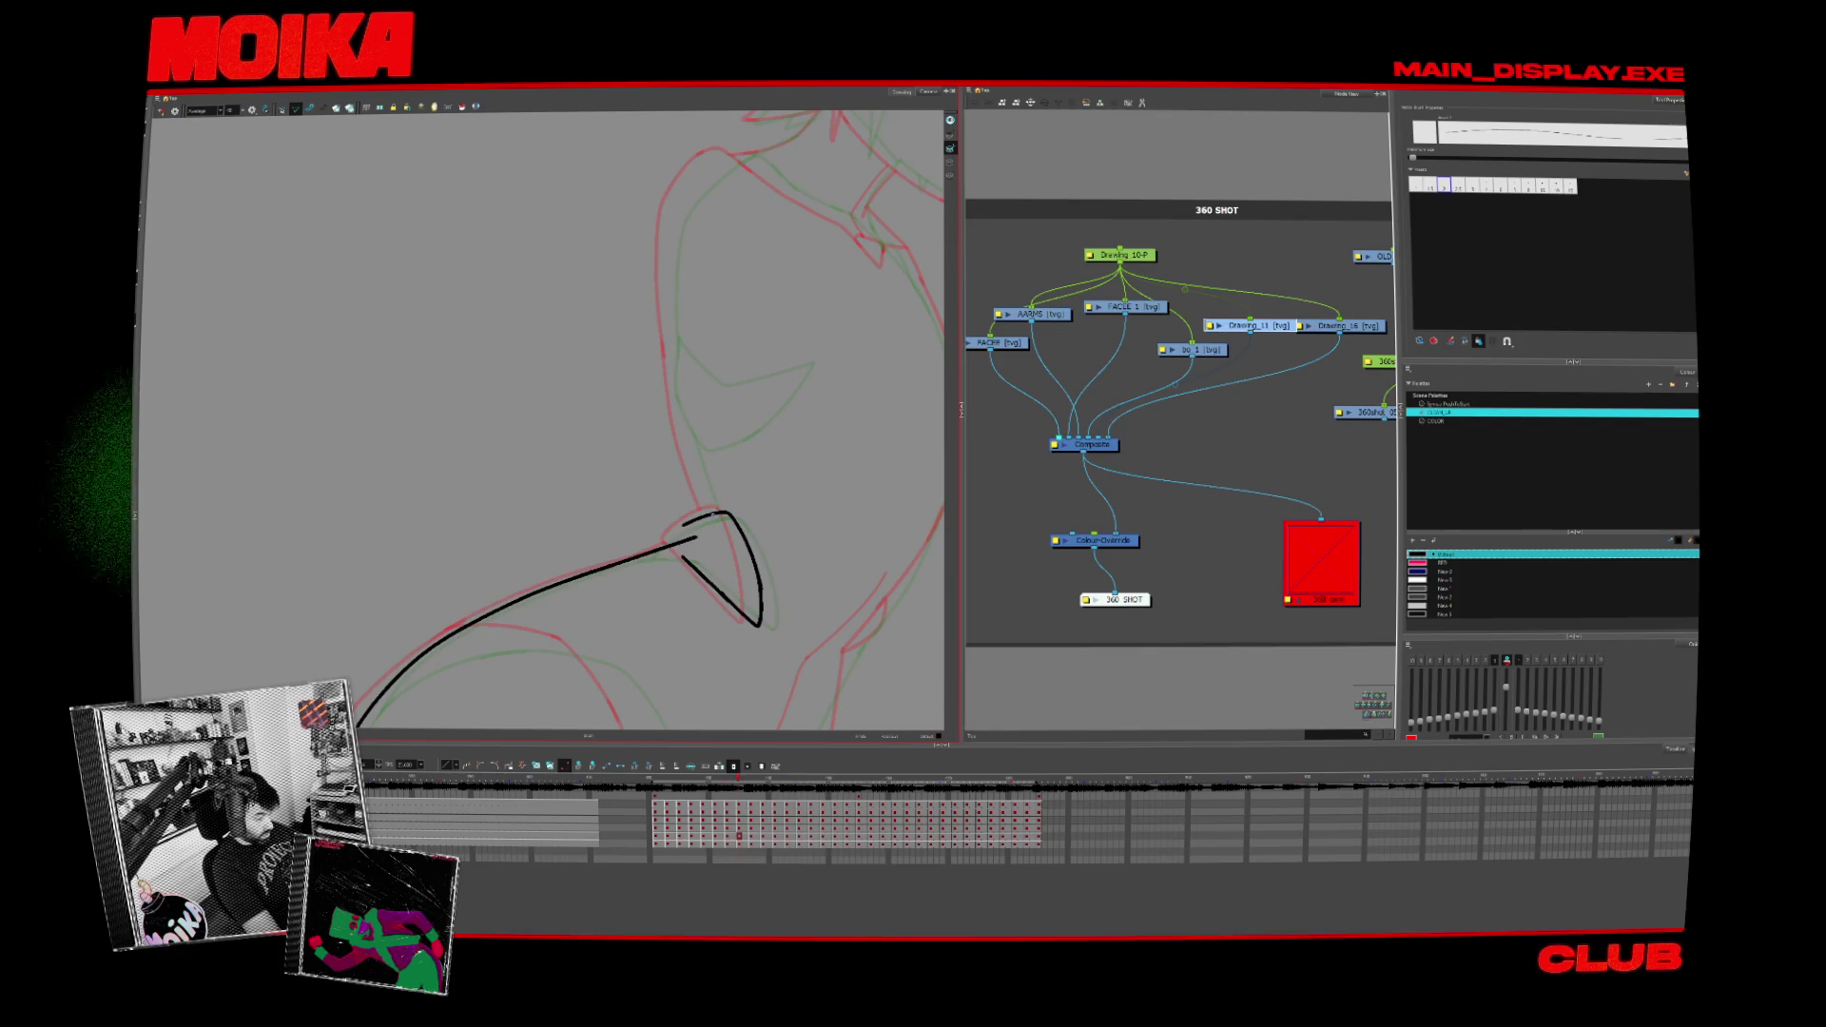
pyautogui.press(',')
pyautogui.press(',')
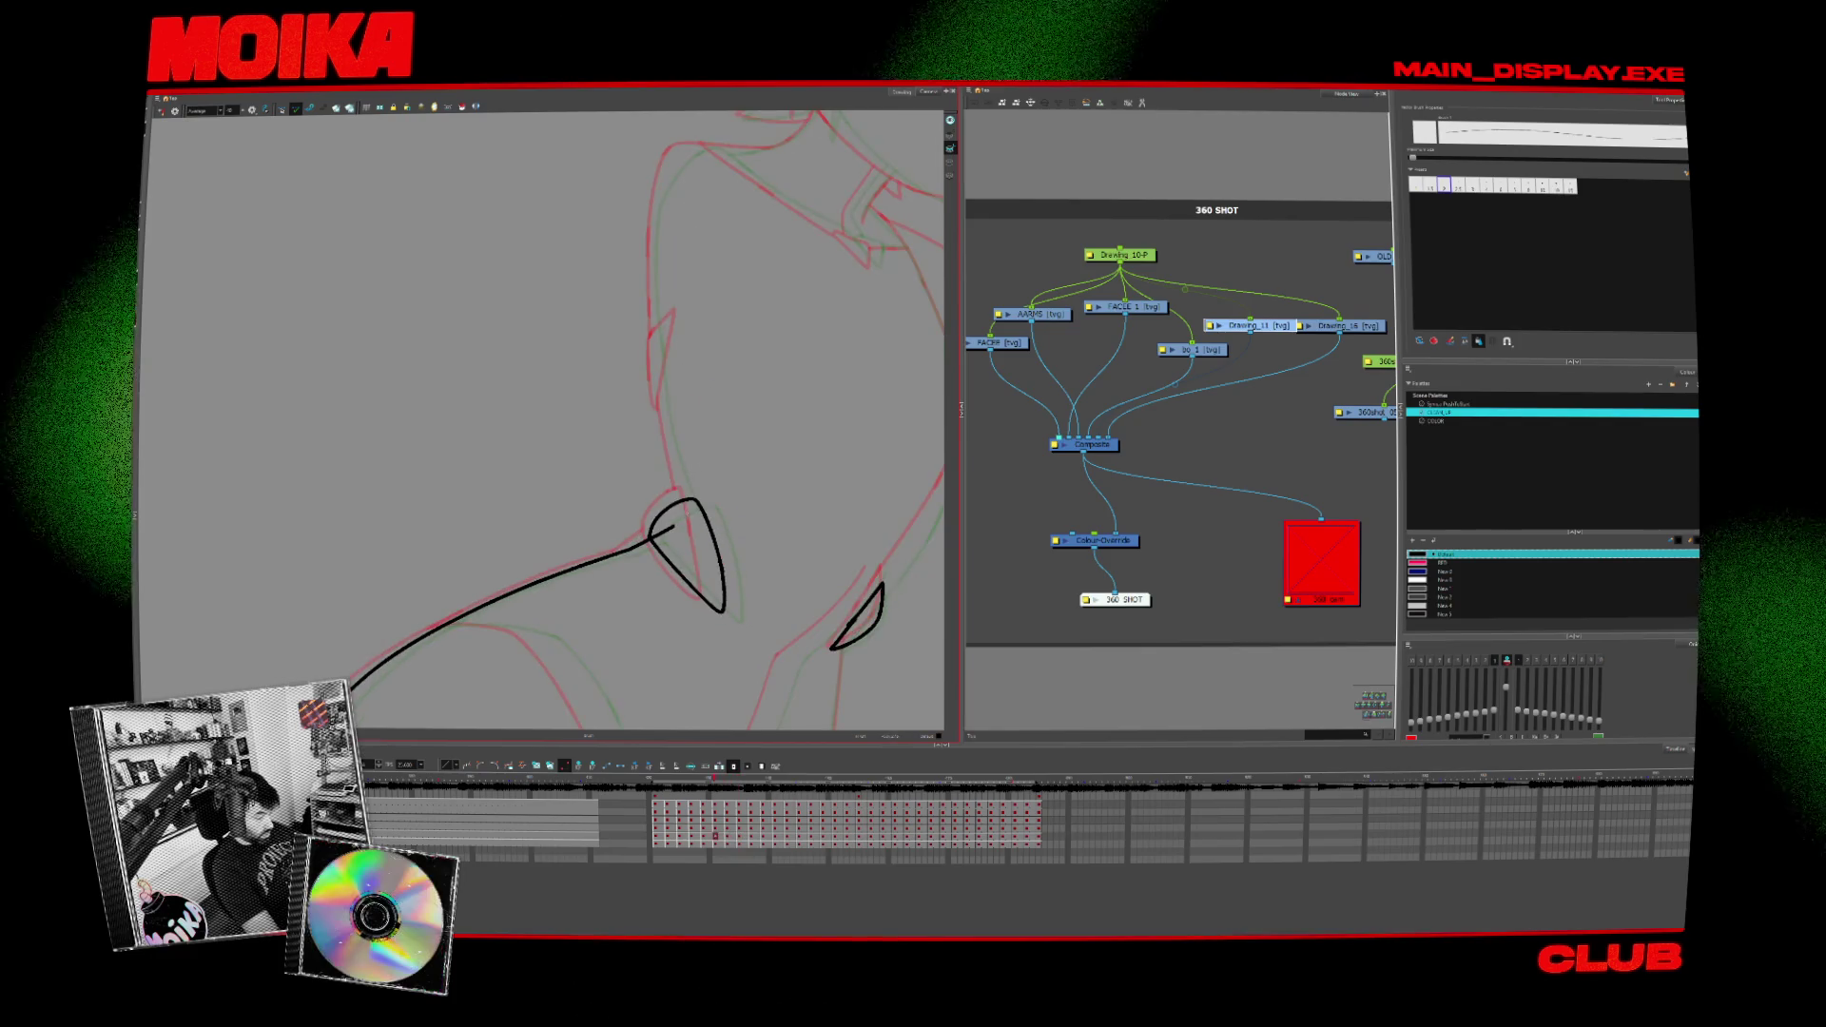
pyautogui.press(',')
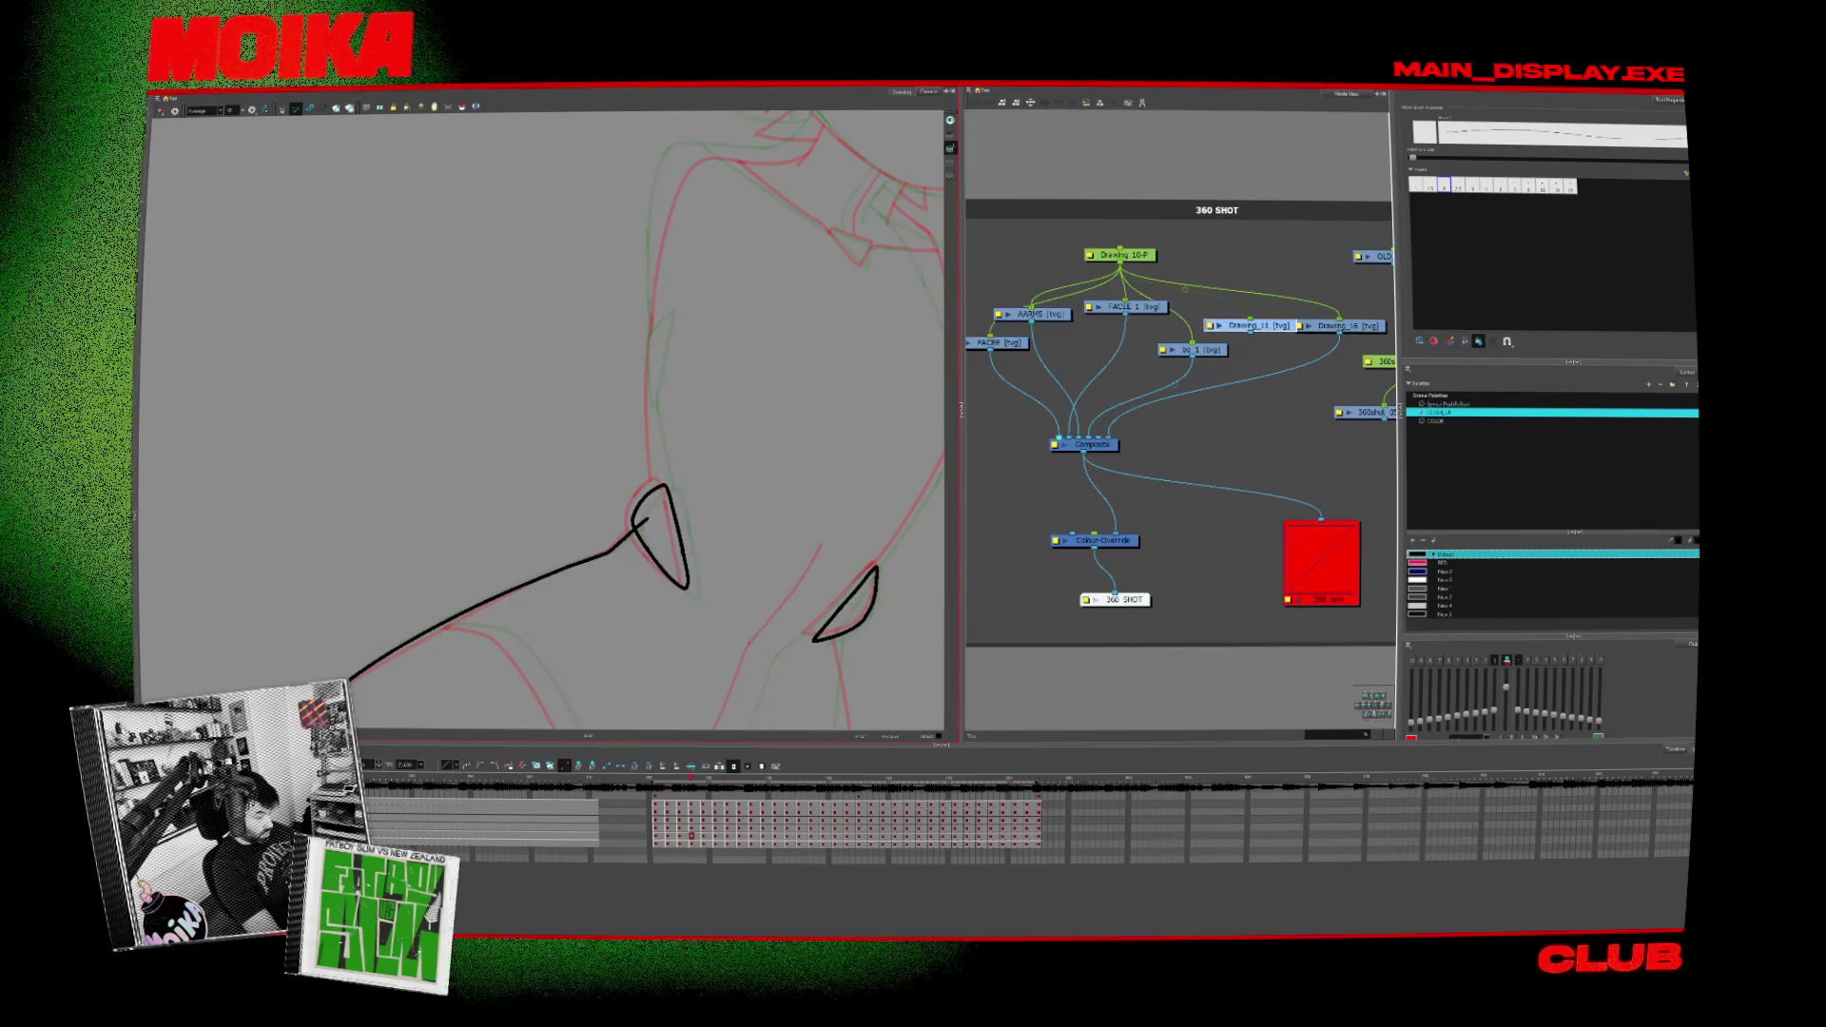
pyautogui.press(',')
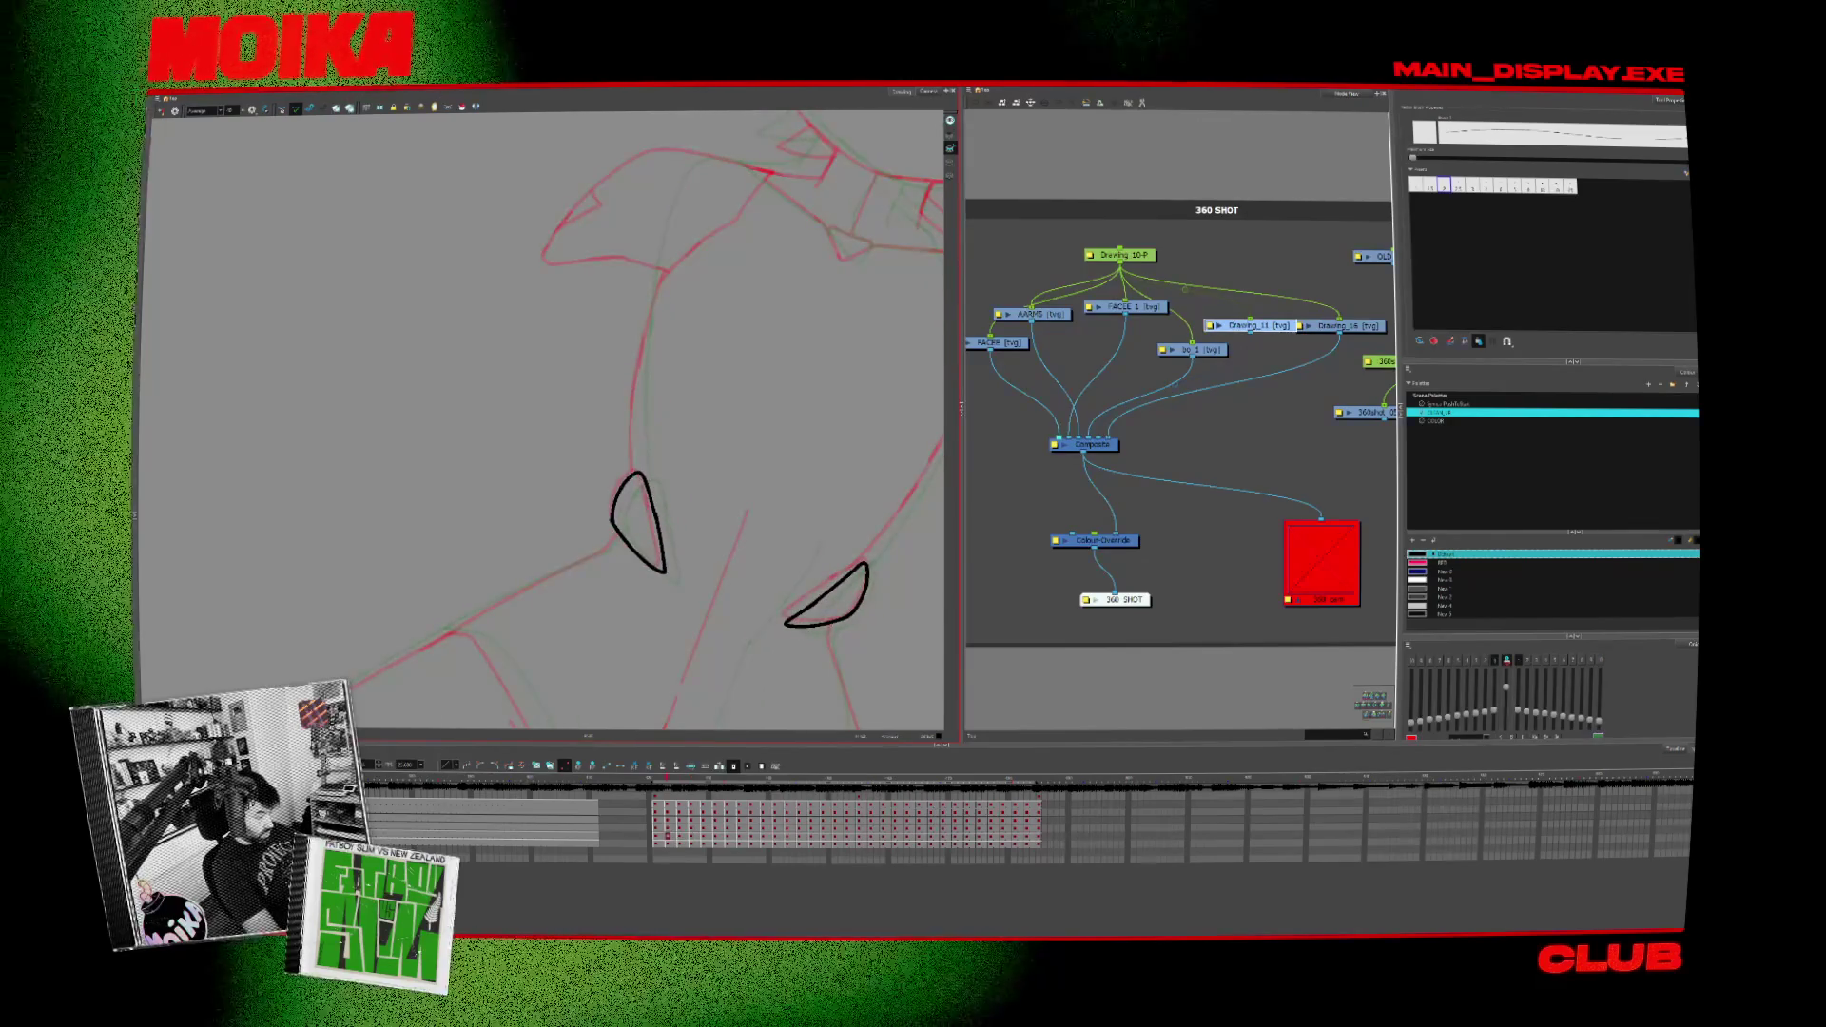
pyautogui.press(',')
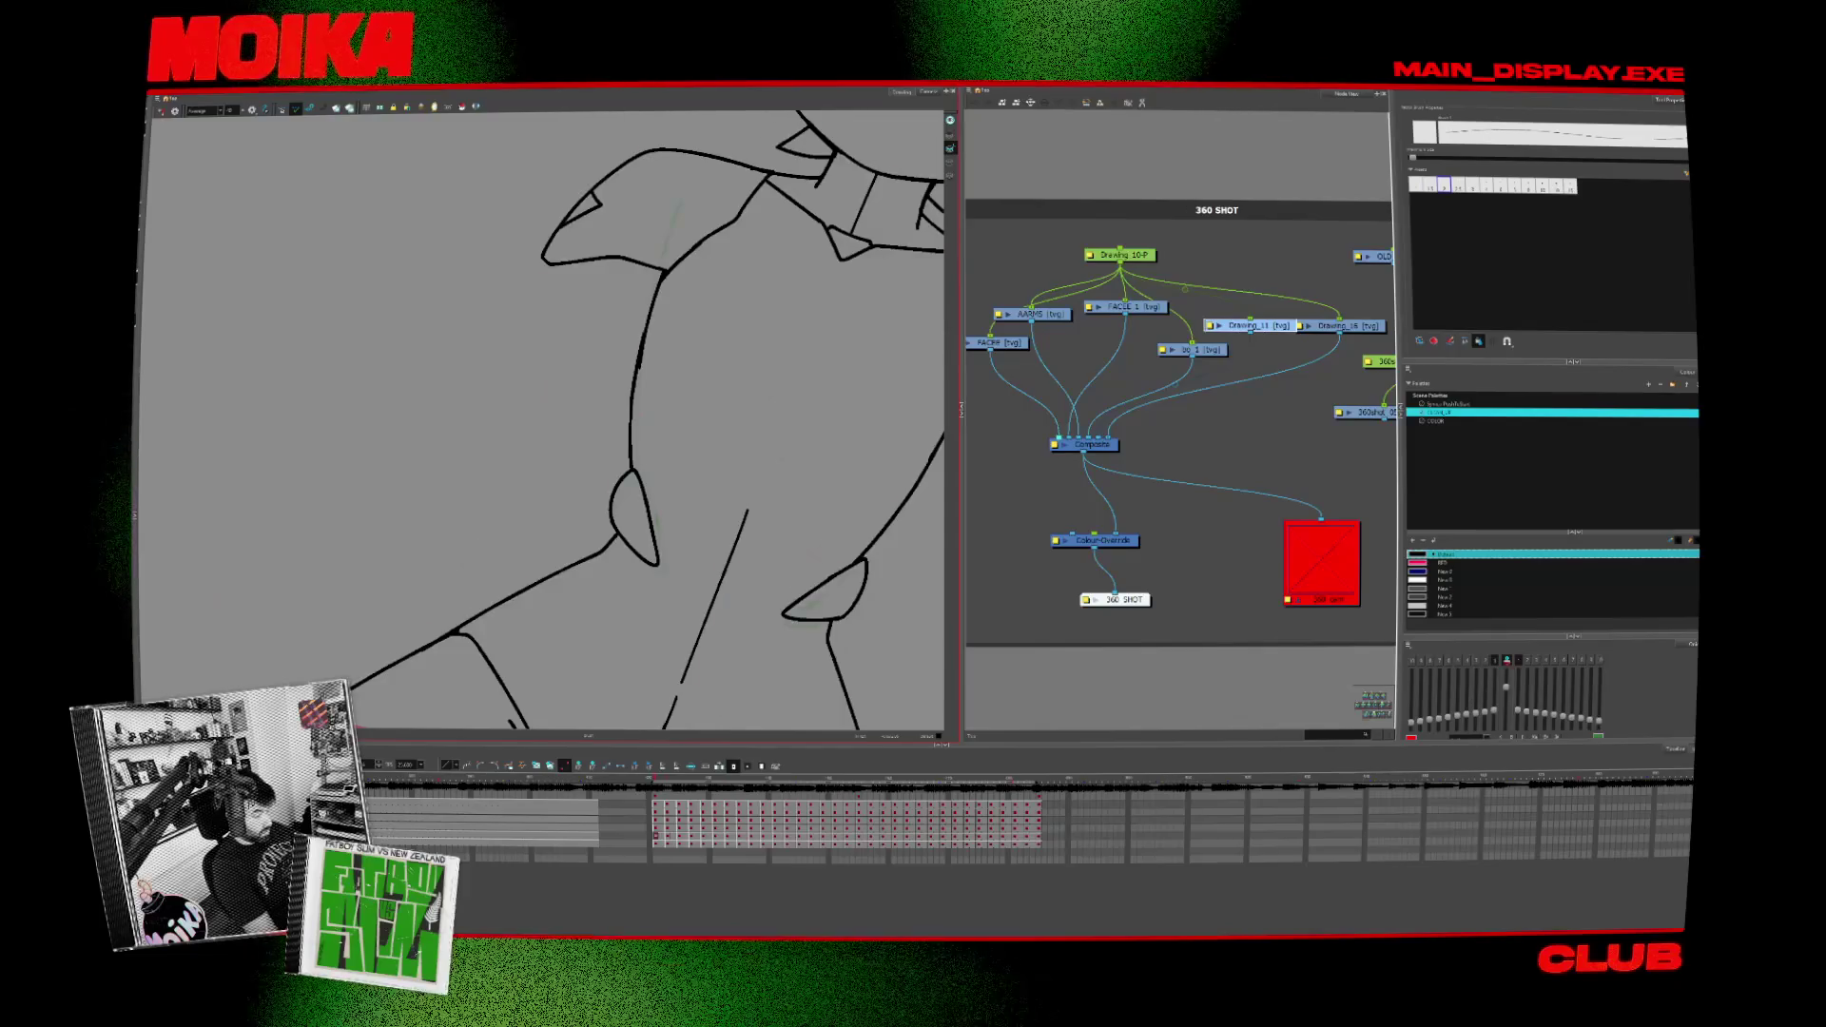
# Step: Flip to the next drawing to ink and extend the black arm stroke upward
pyautogui.press(',')
pyautogui.press(',')
pyautogui.press(',')
pyautogui.press(',')
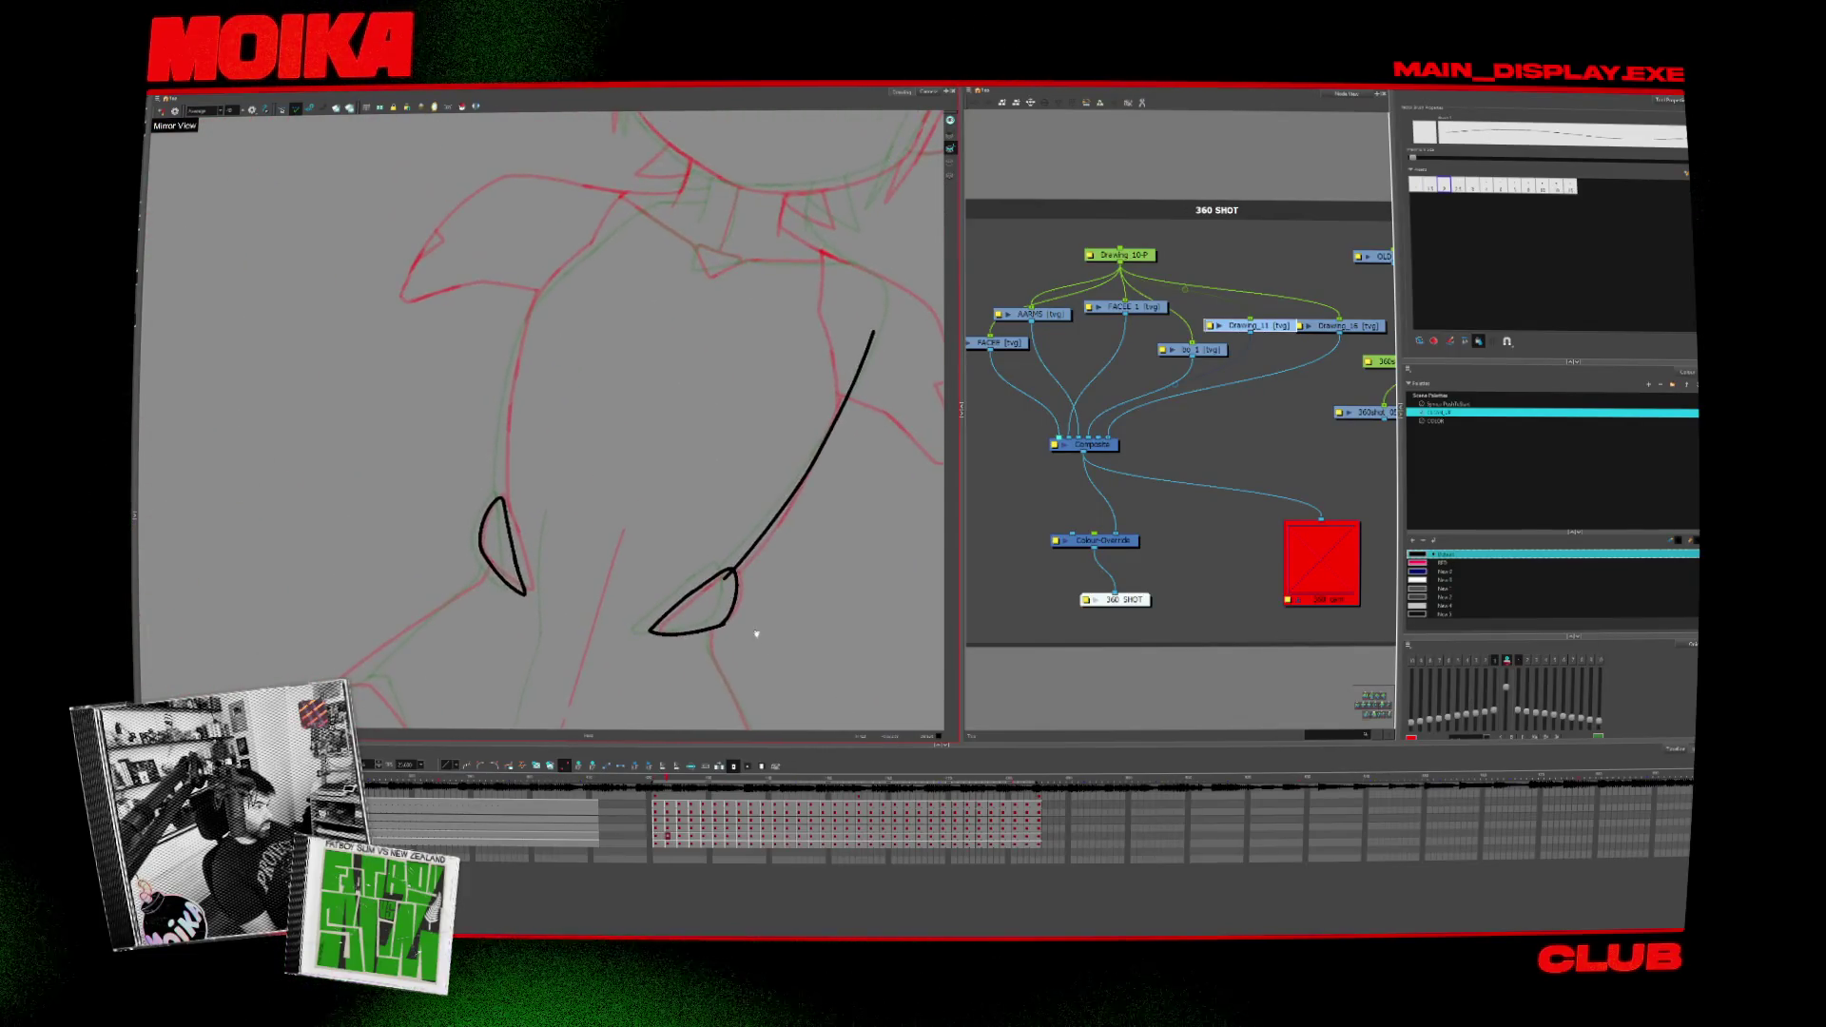
pyautogui.press(',')
pyautogui.press(',')
pyautogui.press(',')
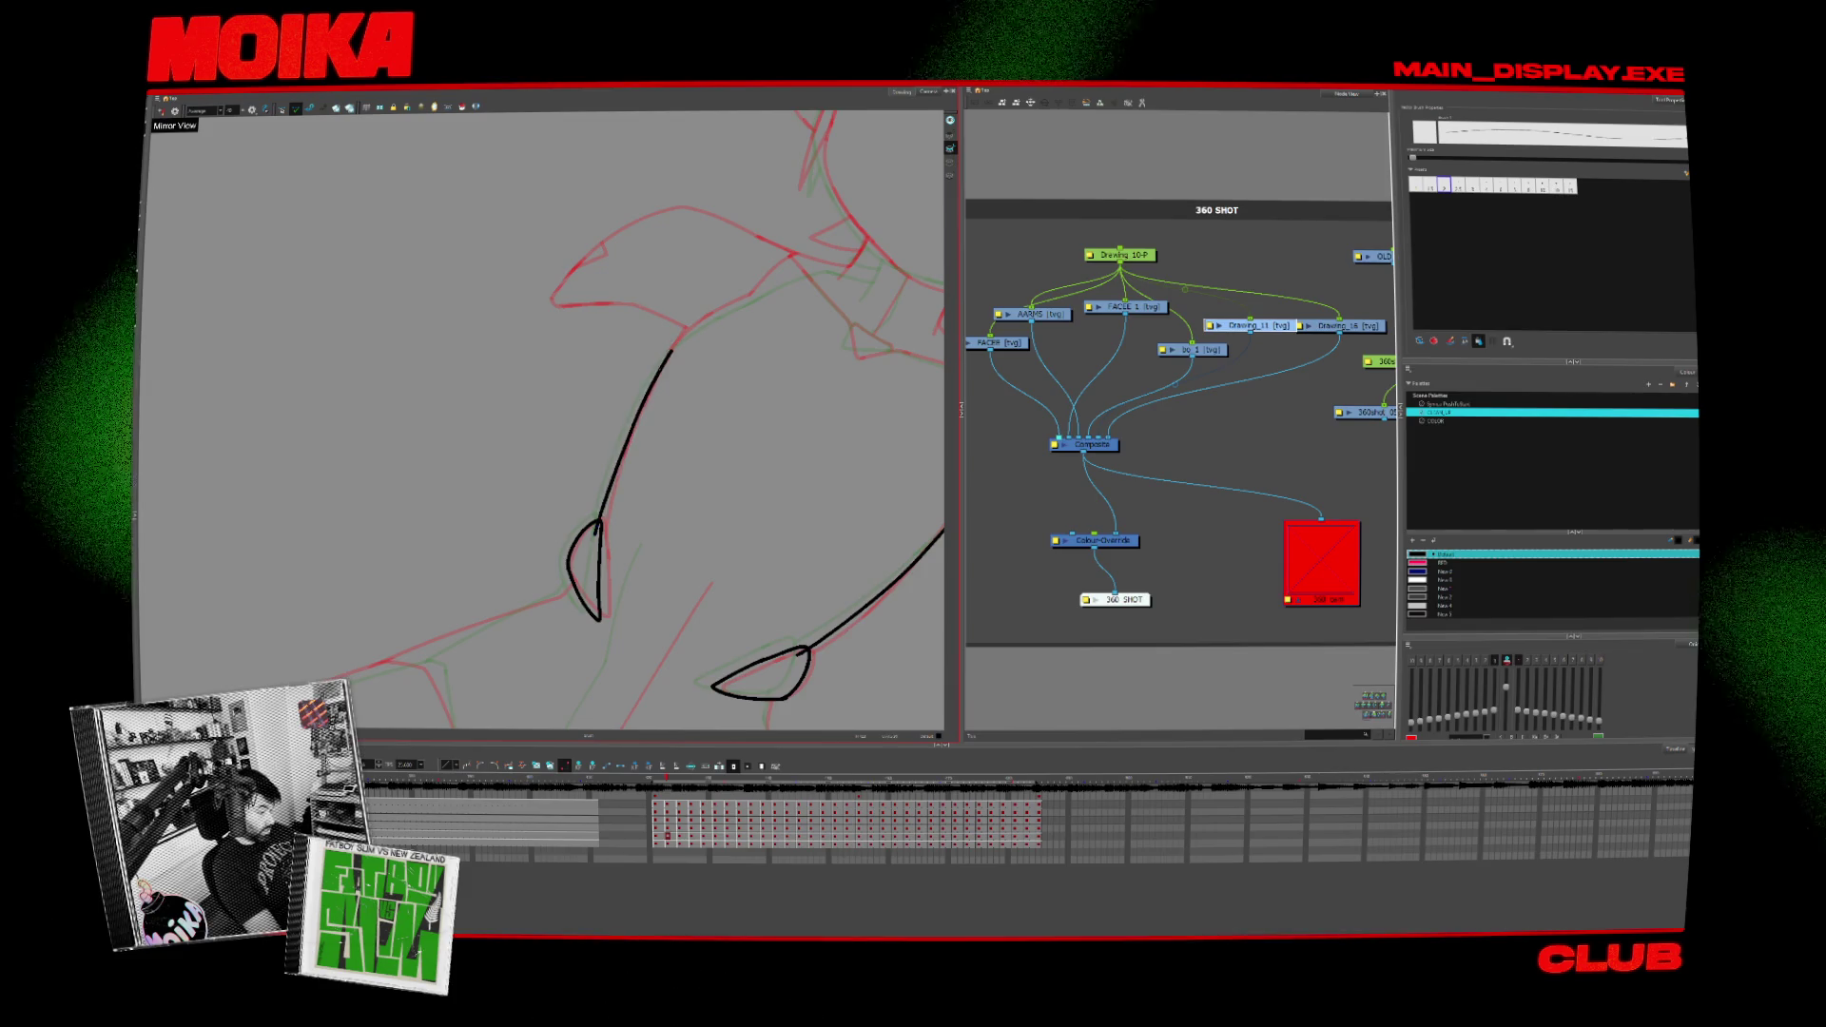
pyautogui.press(',')
pyautogui.press(',')
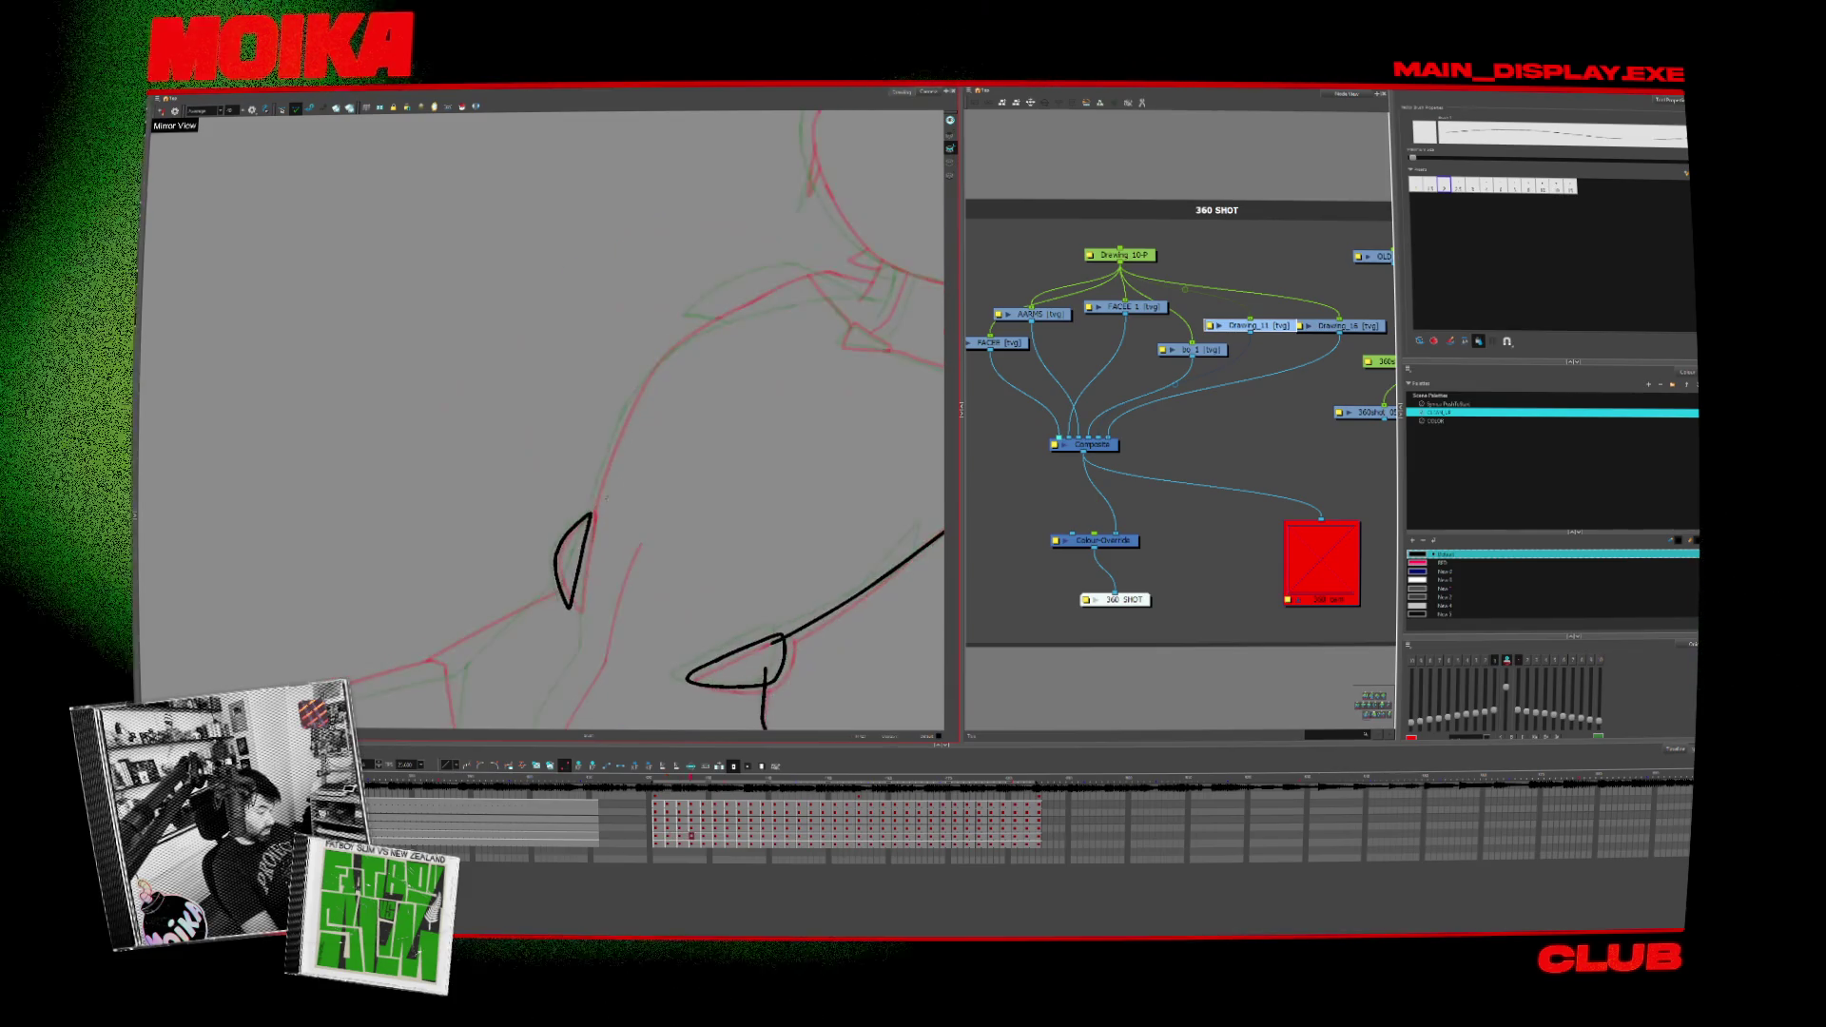
pyautogui.moveTo(629, 414)
pyautogui.mouseDown()
pyautogui.moveTo(695, 336)
pyautogui.moveTo(801, 289)
pyautogui.mouseUp()
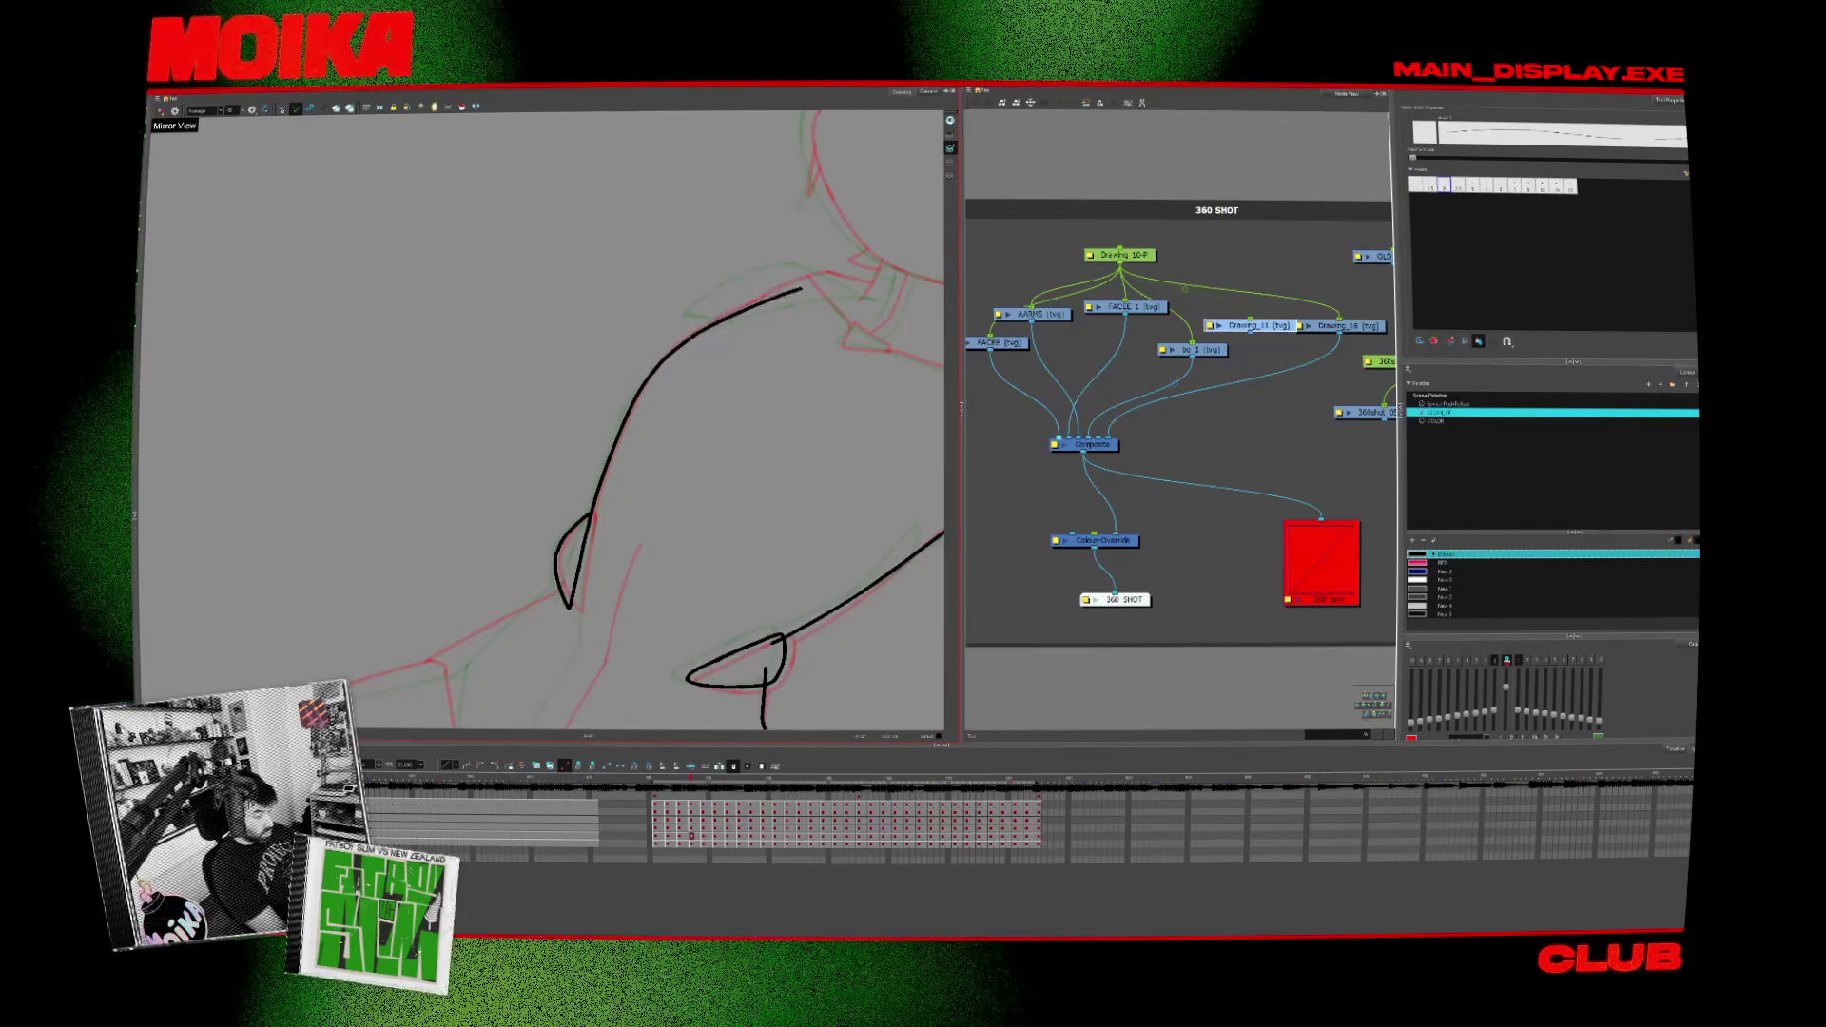
# Step: On a further drawing, ink a short stroke at the arm's bottom and the long curve of the back, then select it
pyautogui.press('.')
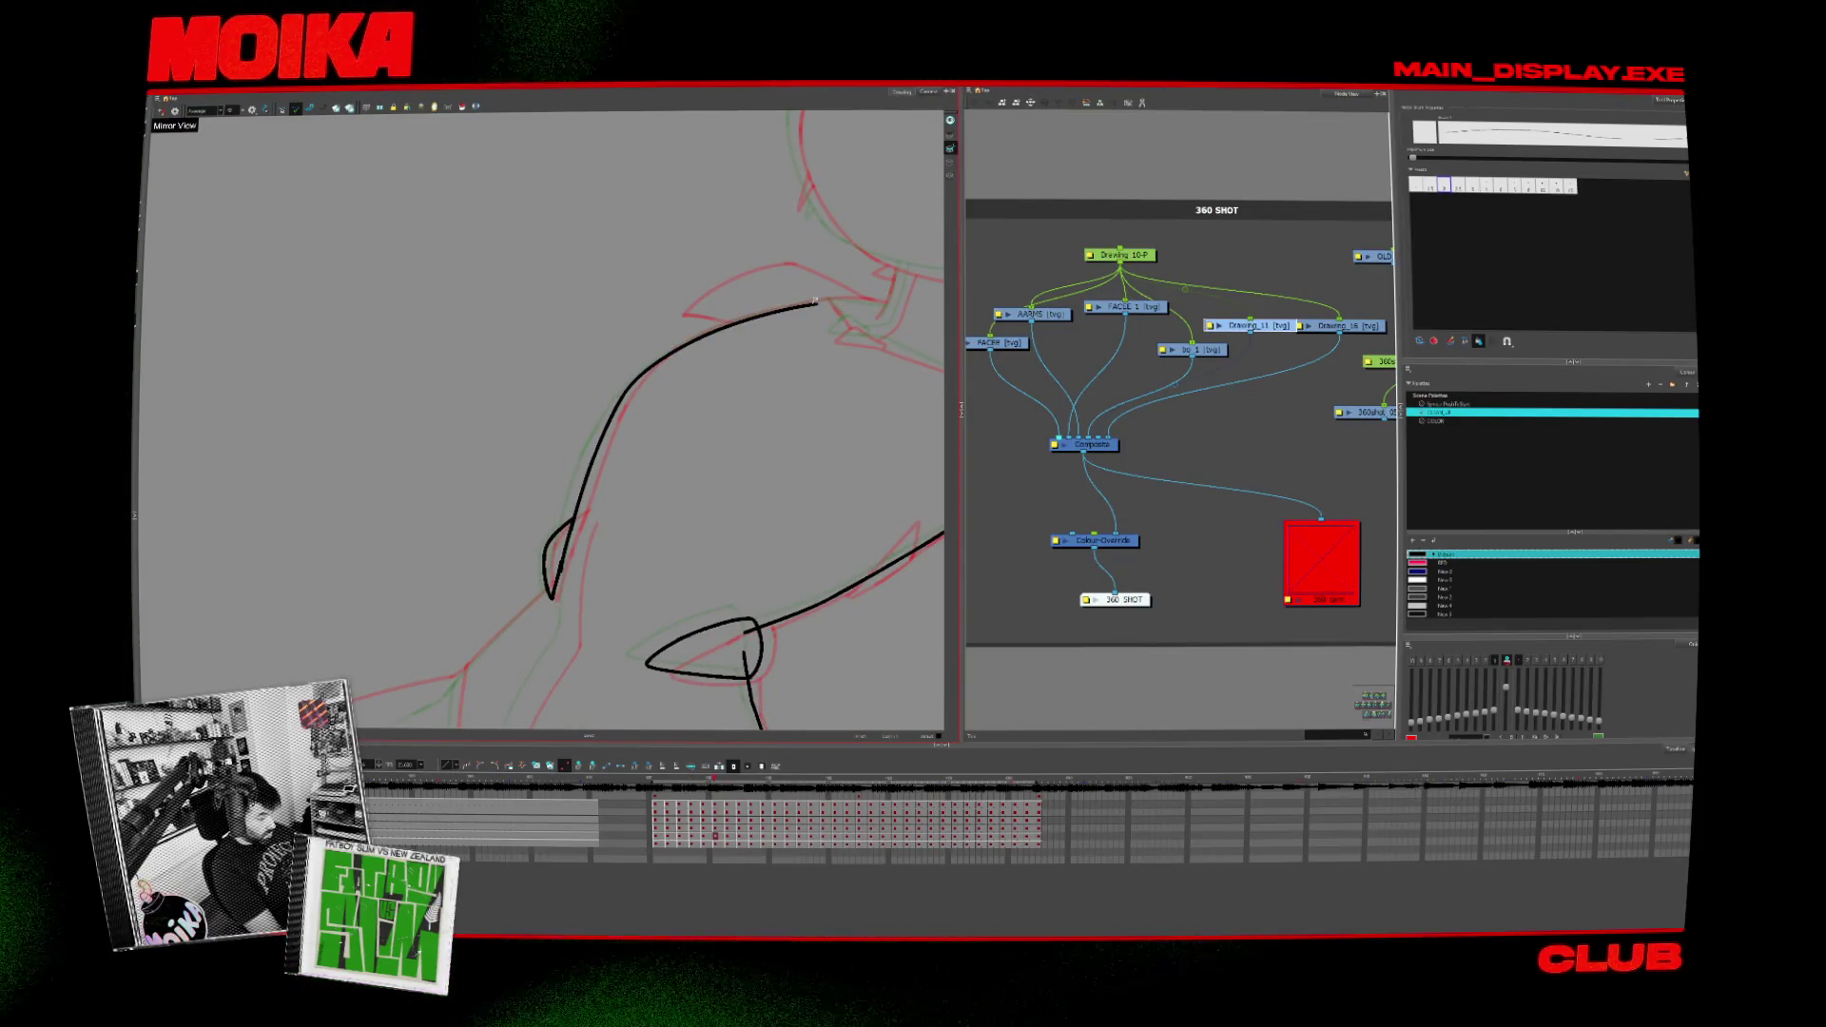
pyautogui.press('.')
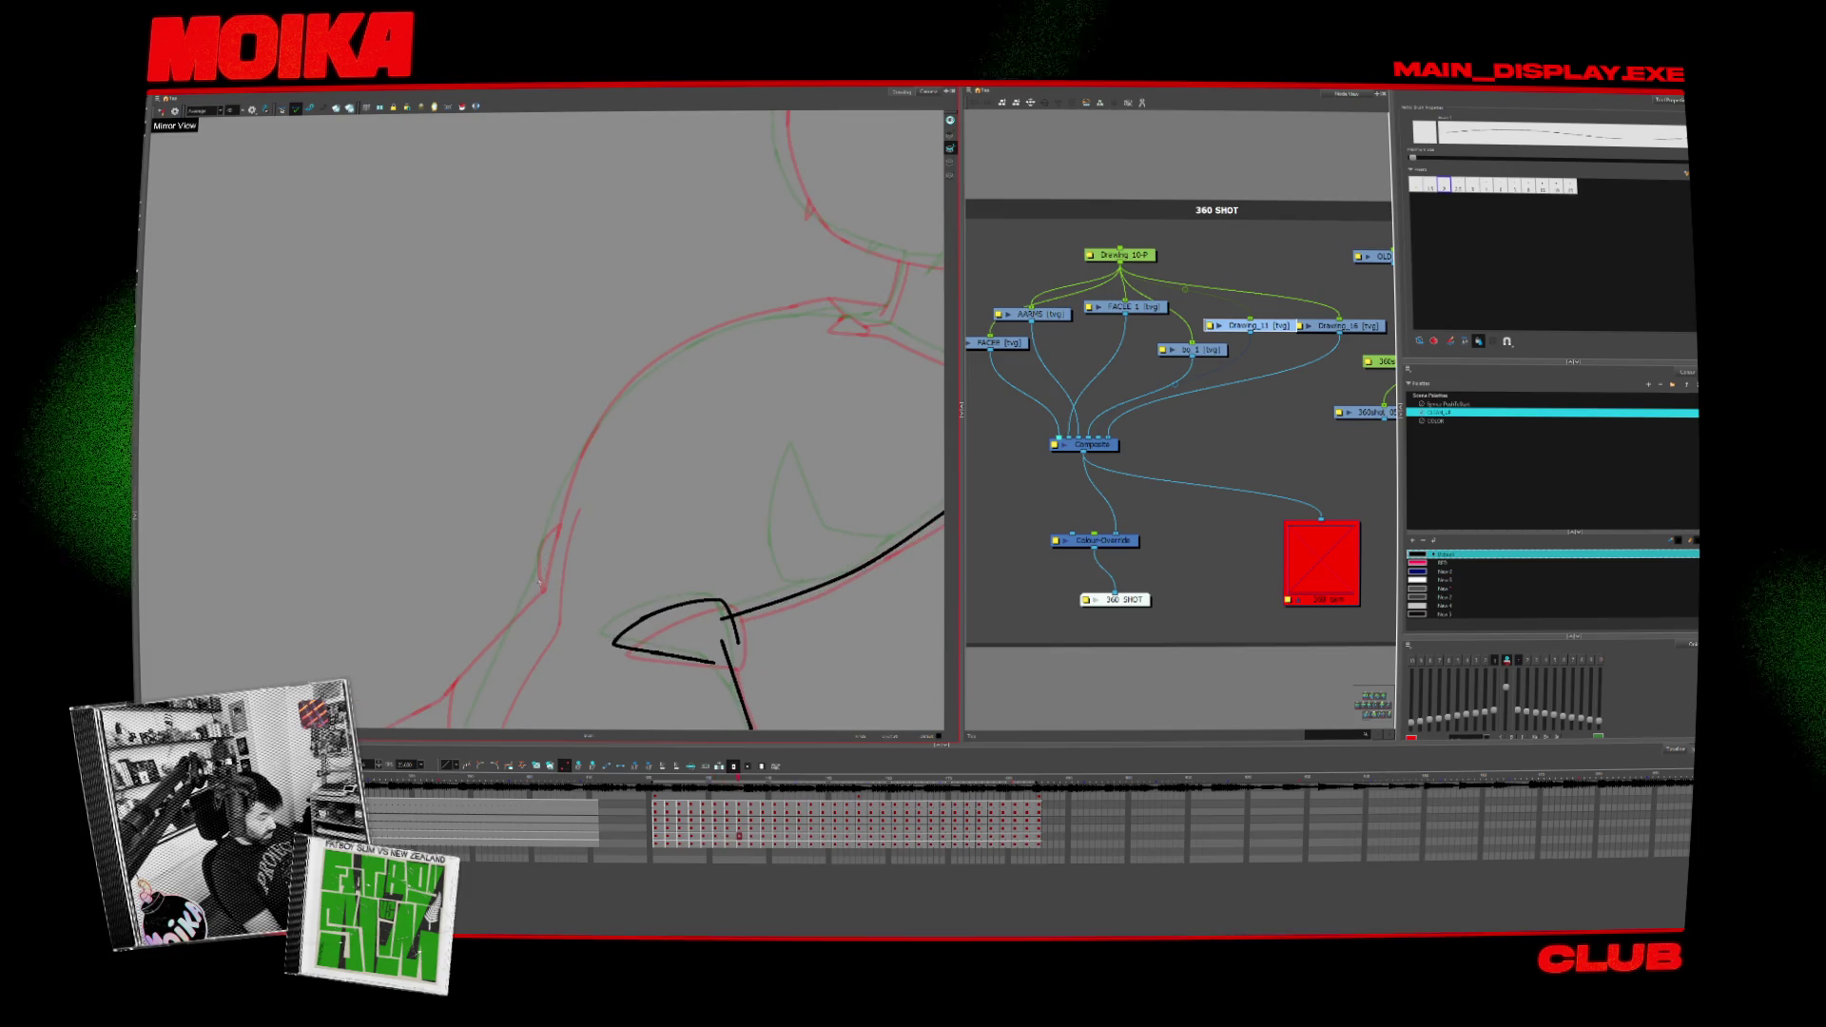
pyautogui.moveTo(577, 445); pyautogui.dragTo(541, 583)
pyautogui.moveTo(794, 307); pyautogui.dragTo(578, 448)
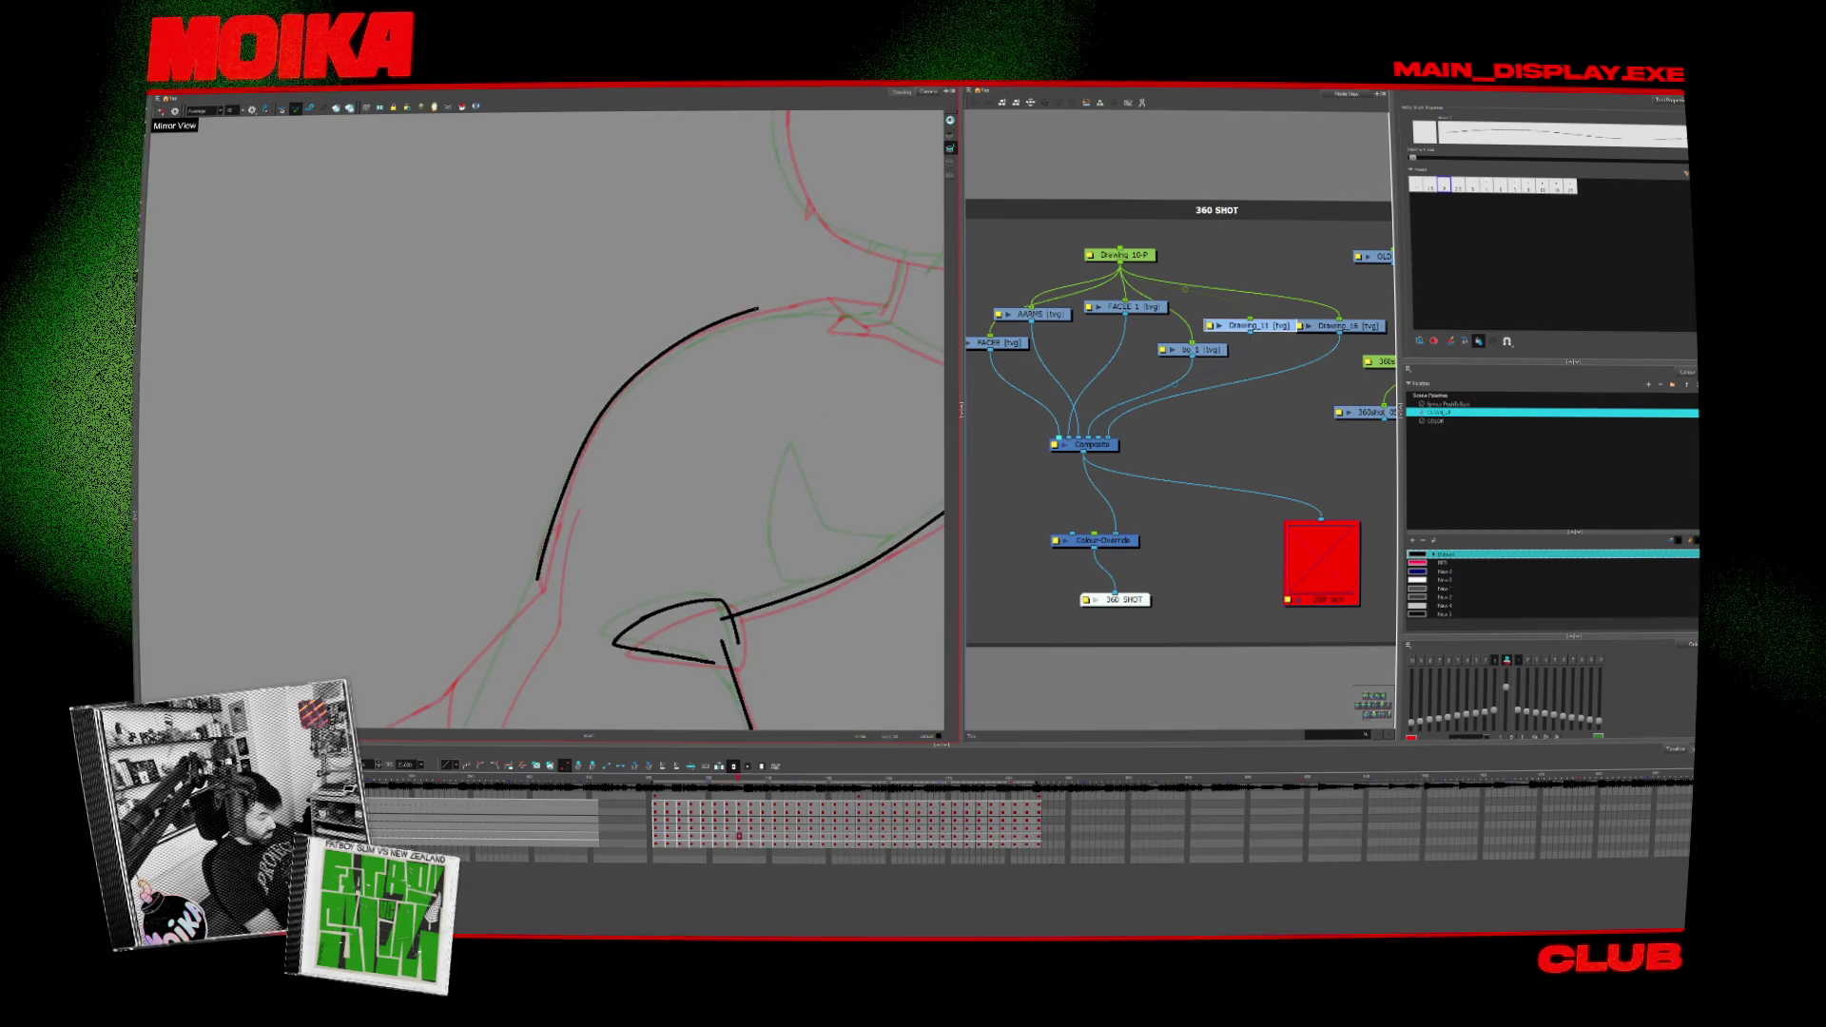
pyautogui.click(657, 374)
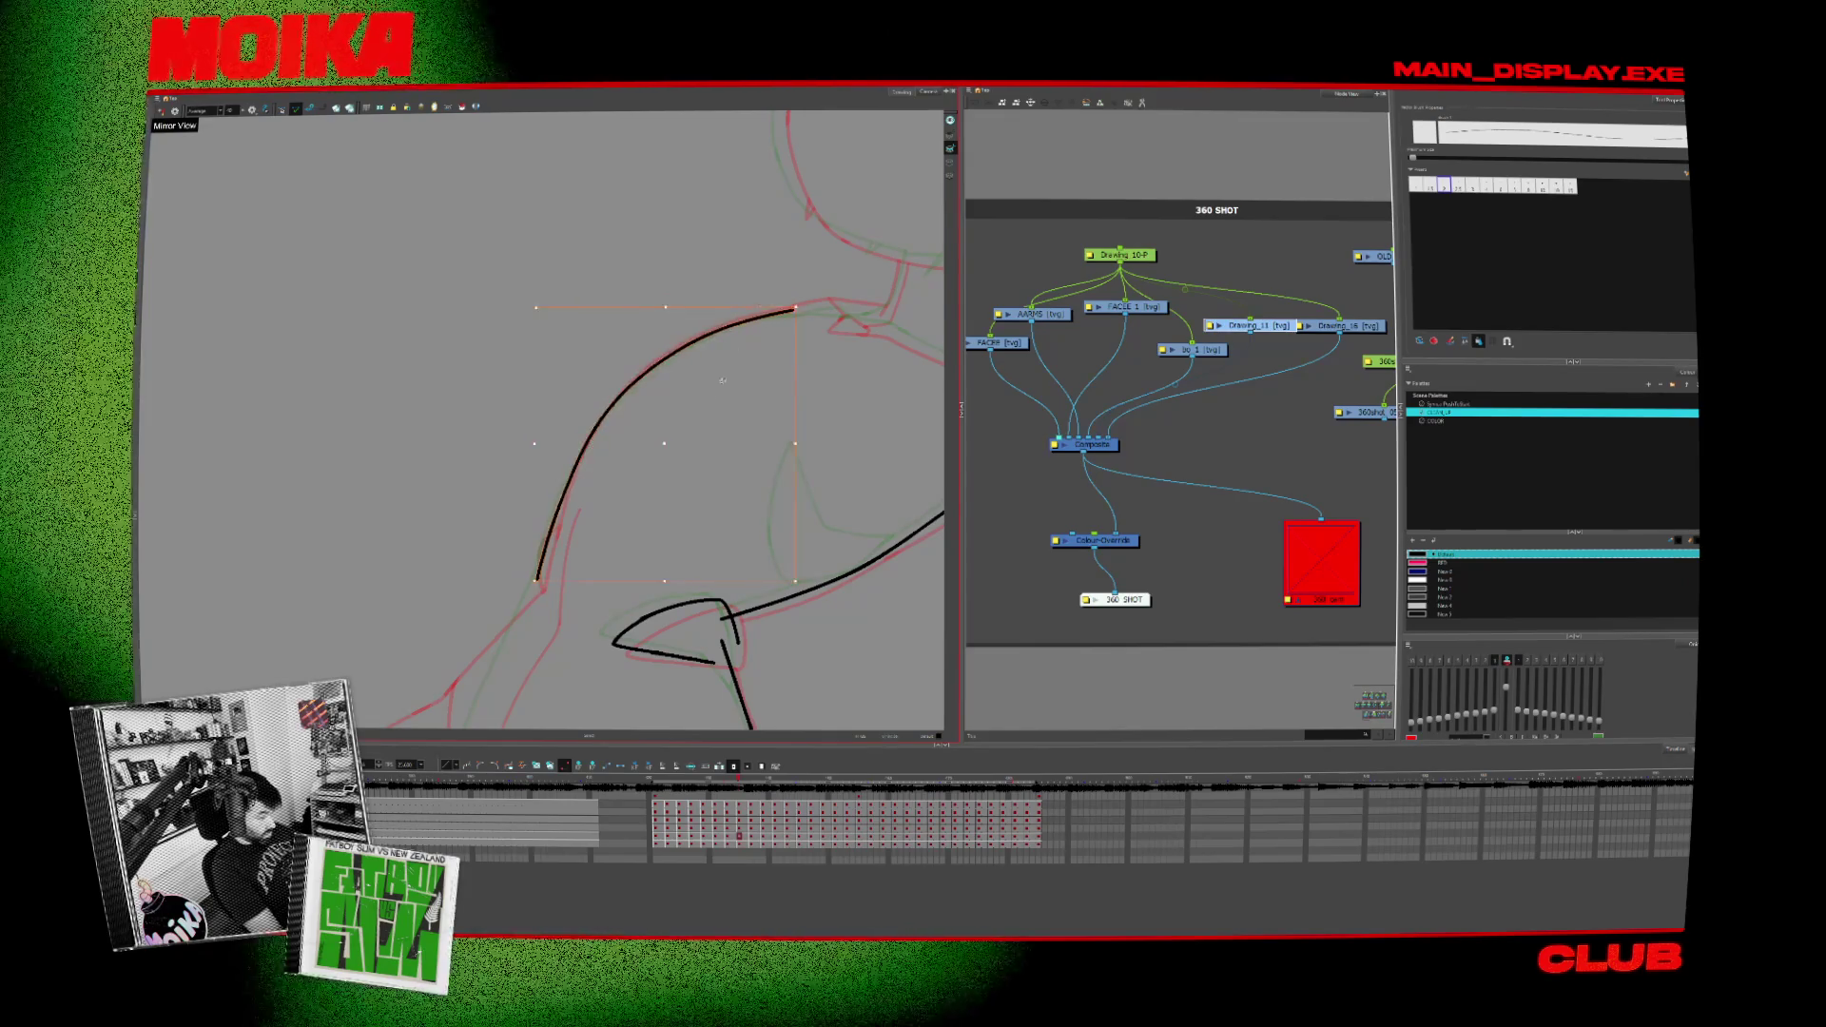
# Step: Return to the curve drawing, advance one frame and ink the long left curve of the body with the brush
pyautogui.press('.')
pyautogui.press('.')
pyautogui.press(',')
pyautogui.press(',')
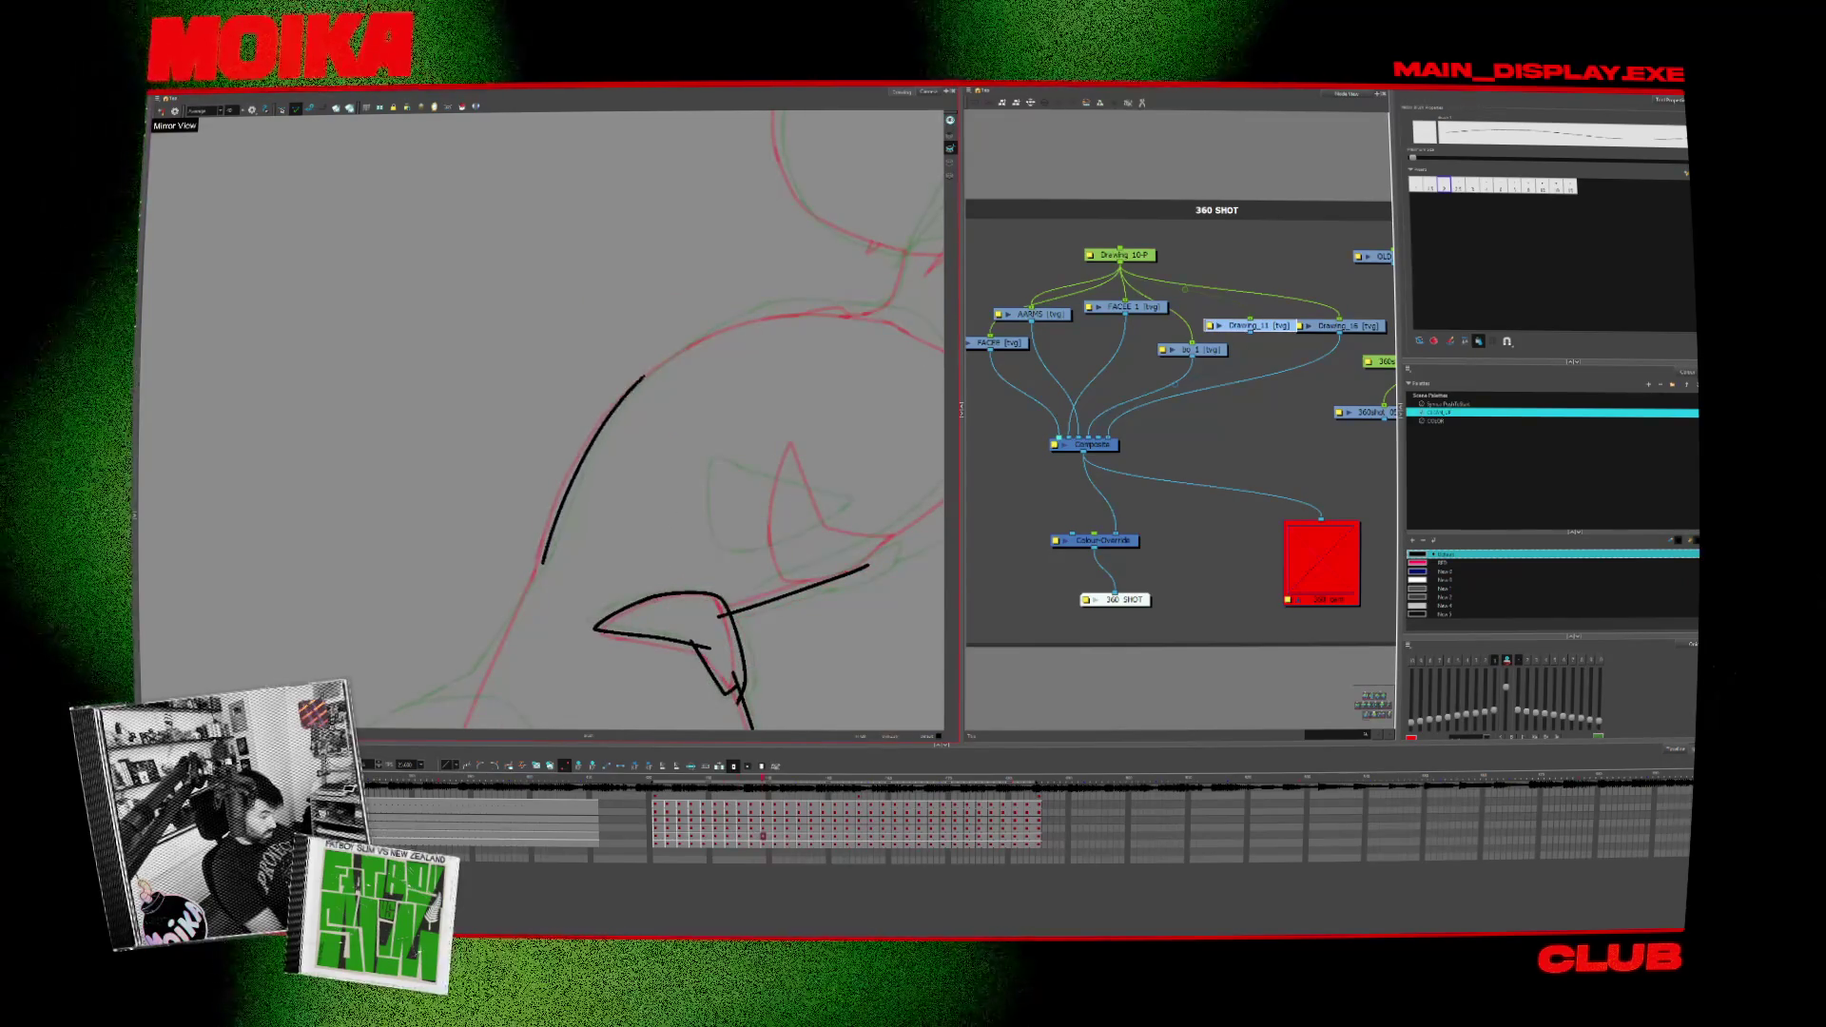
pyautogui.moveTo(571, 428); pyautogui.dragTo(642, 356)
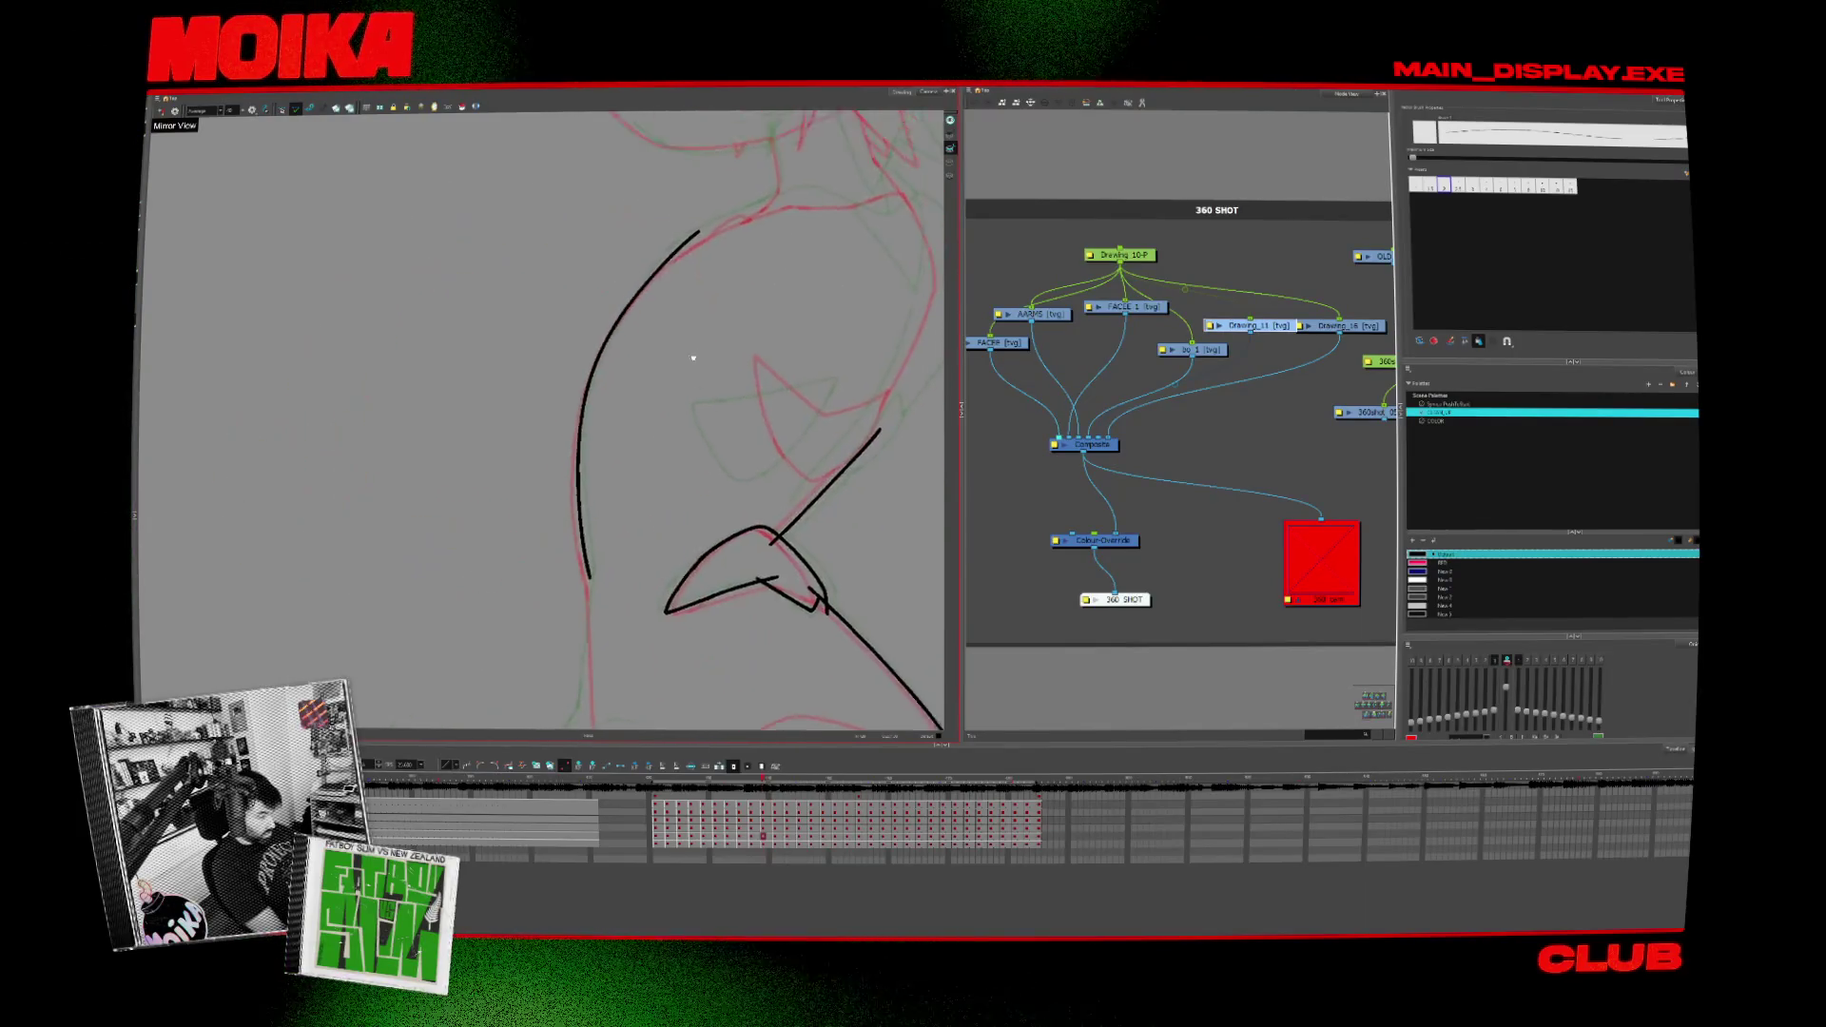
pyautogui.hotkey('alt', 'b')
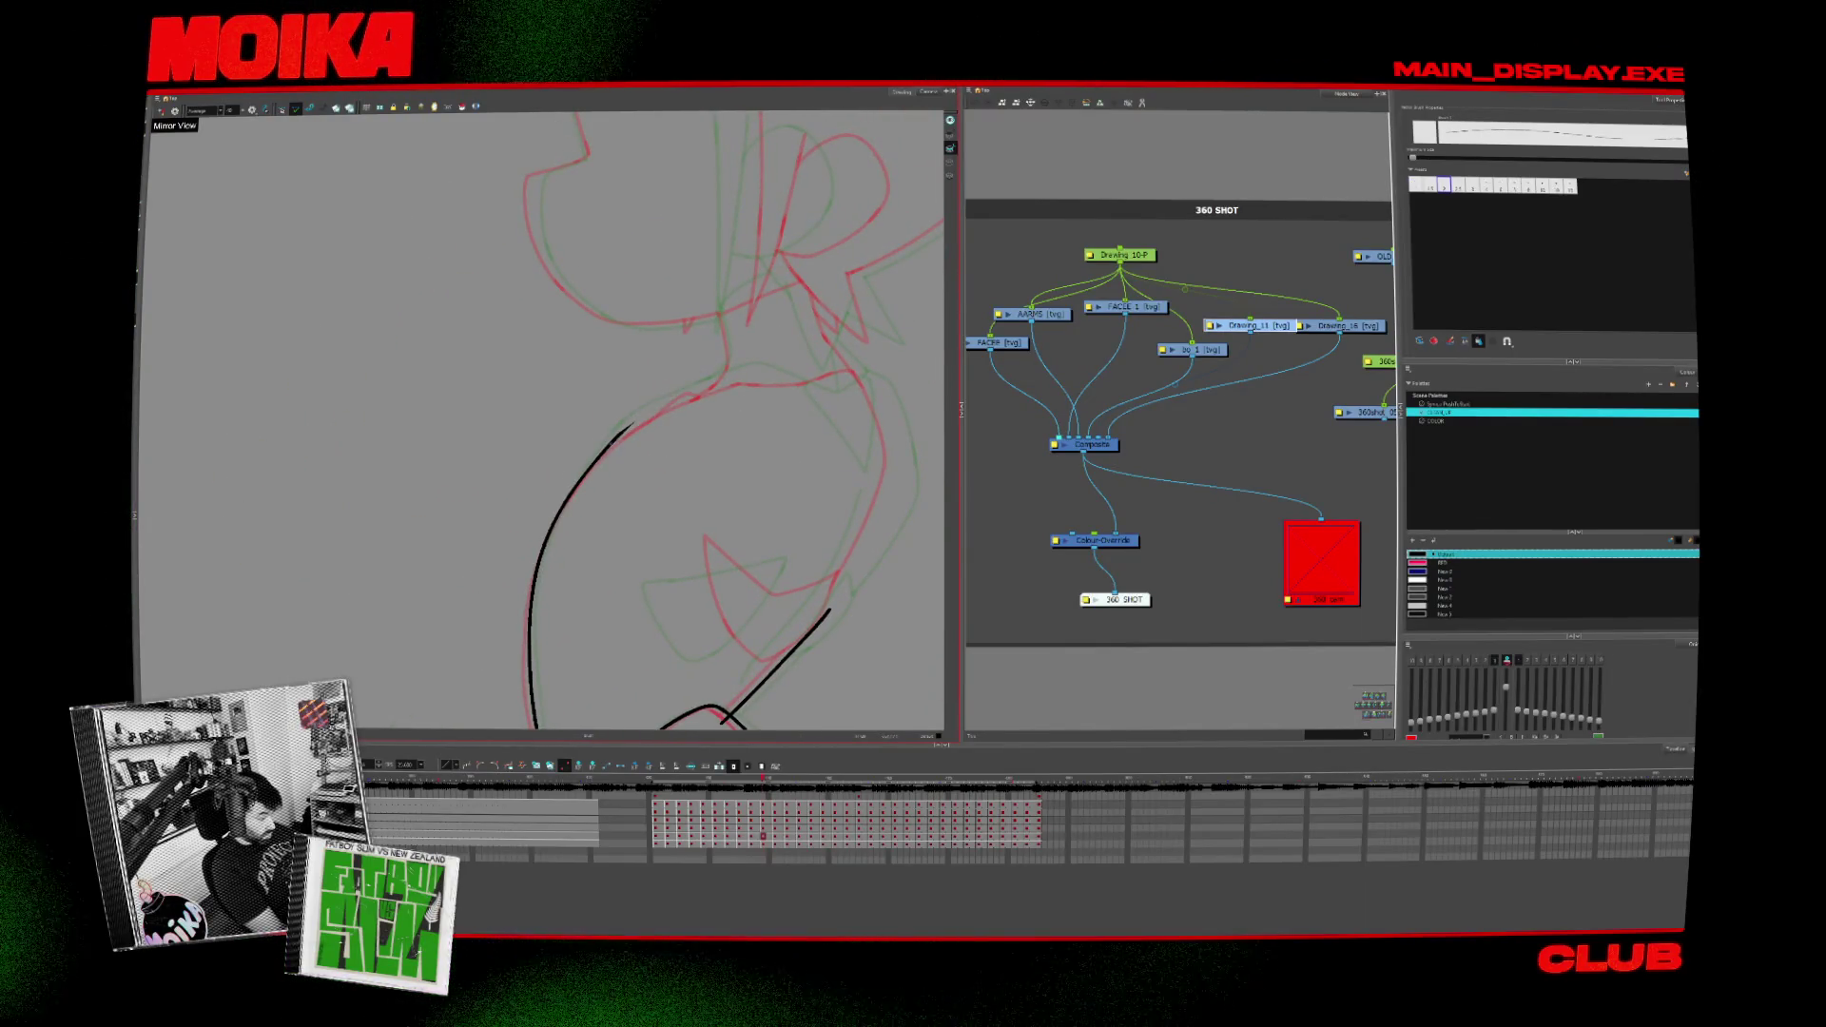
pyautogui.press('.')
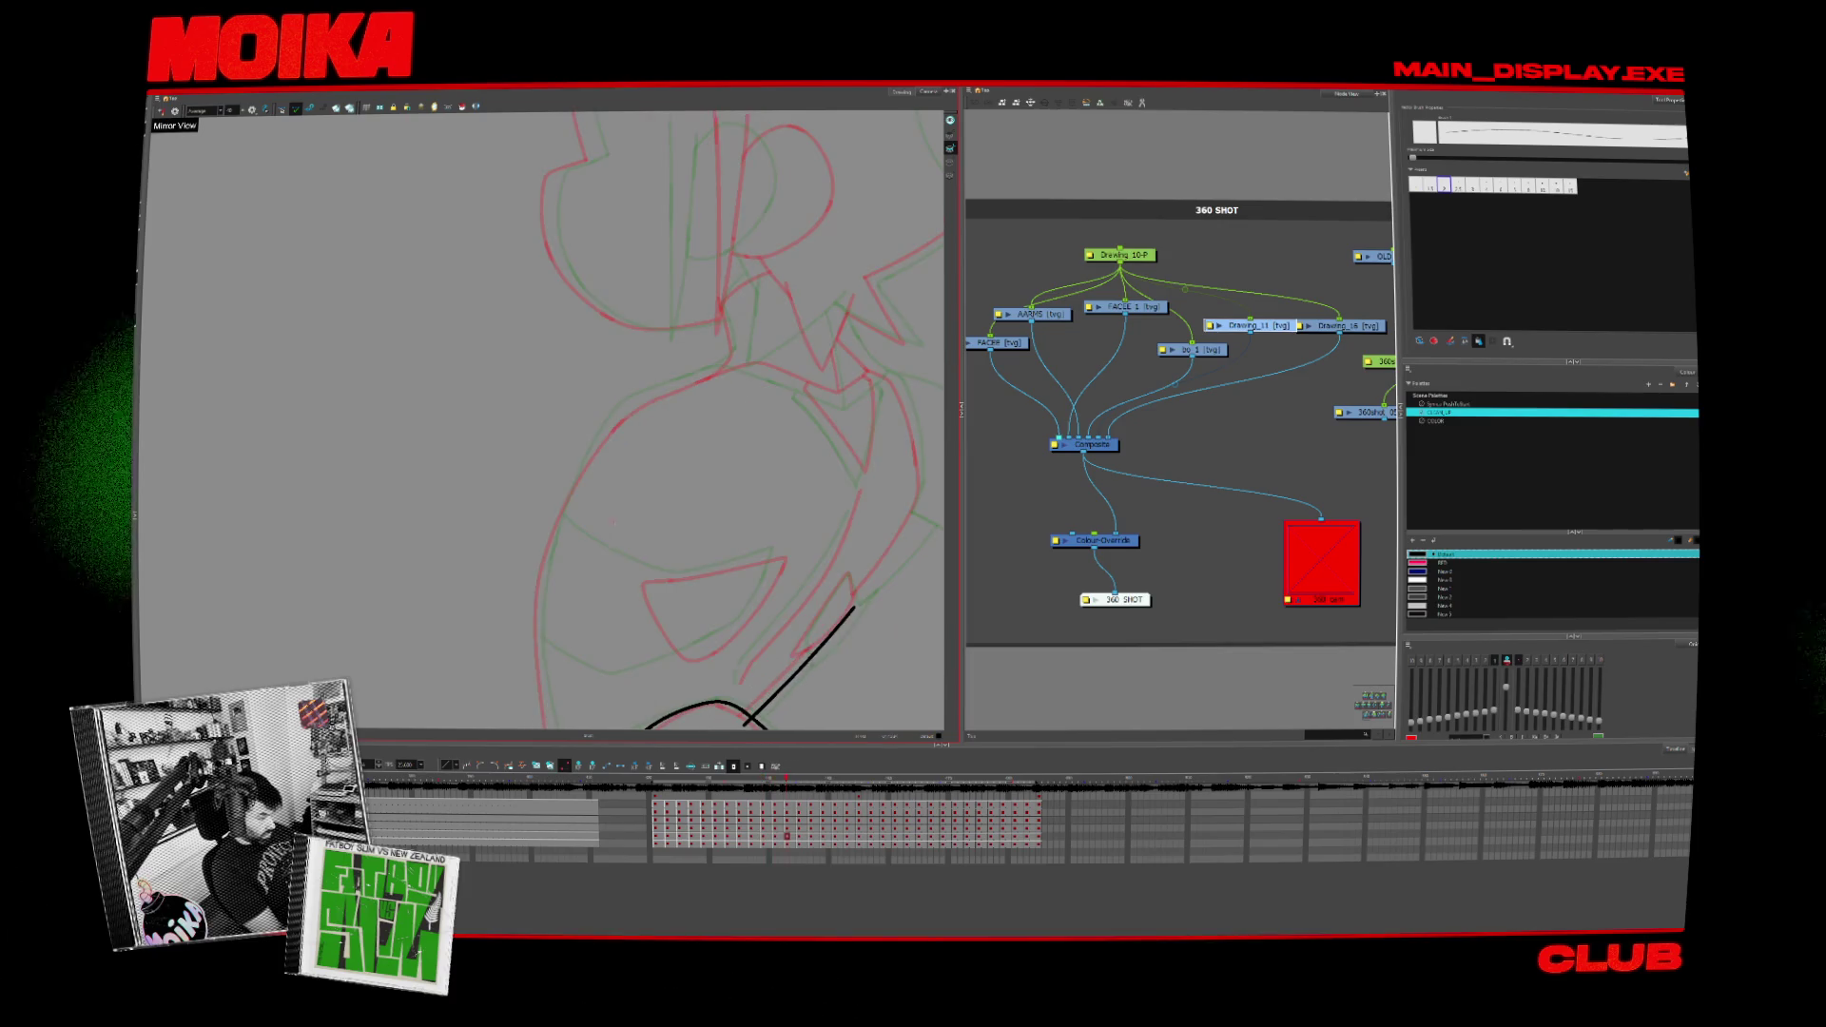
pyautogui.moveTo(550, 656); pyautogui.dragTo(551, 588)
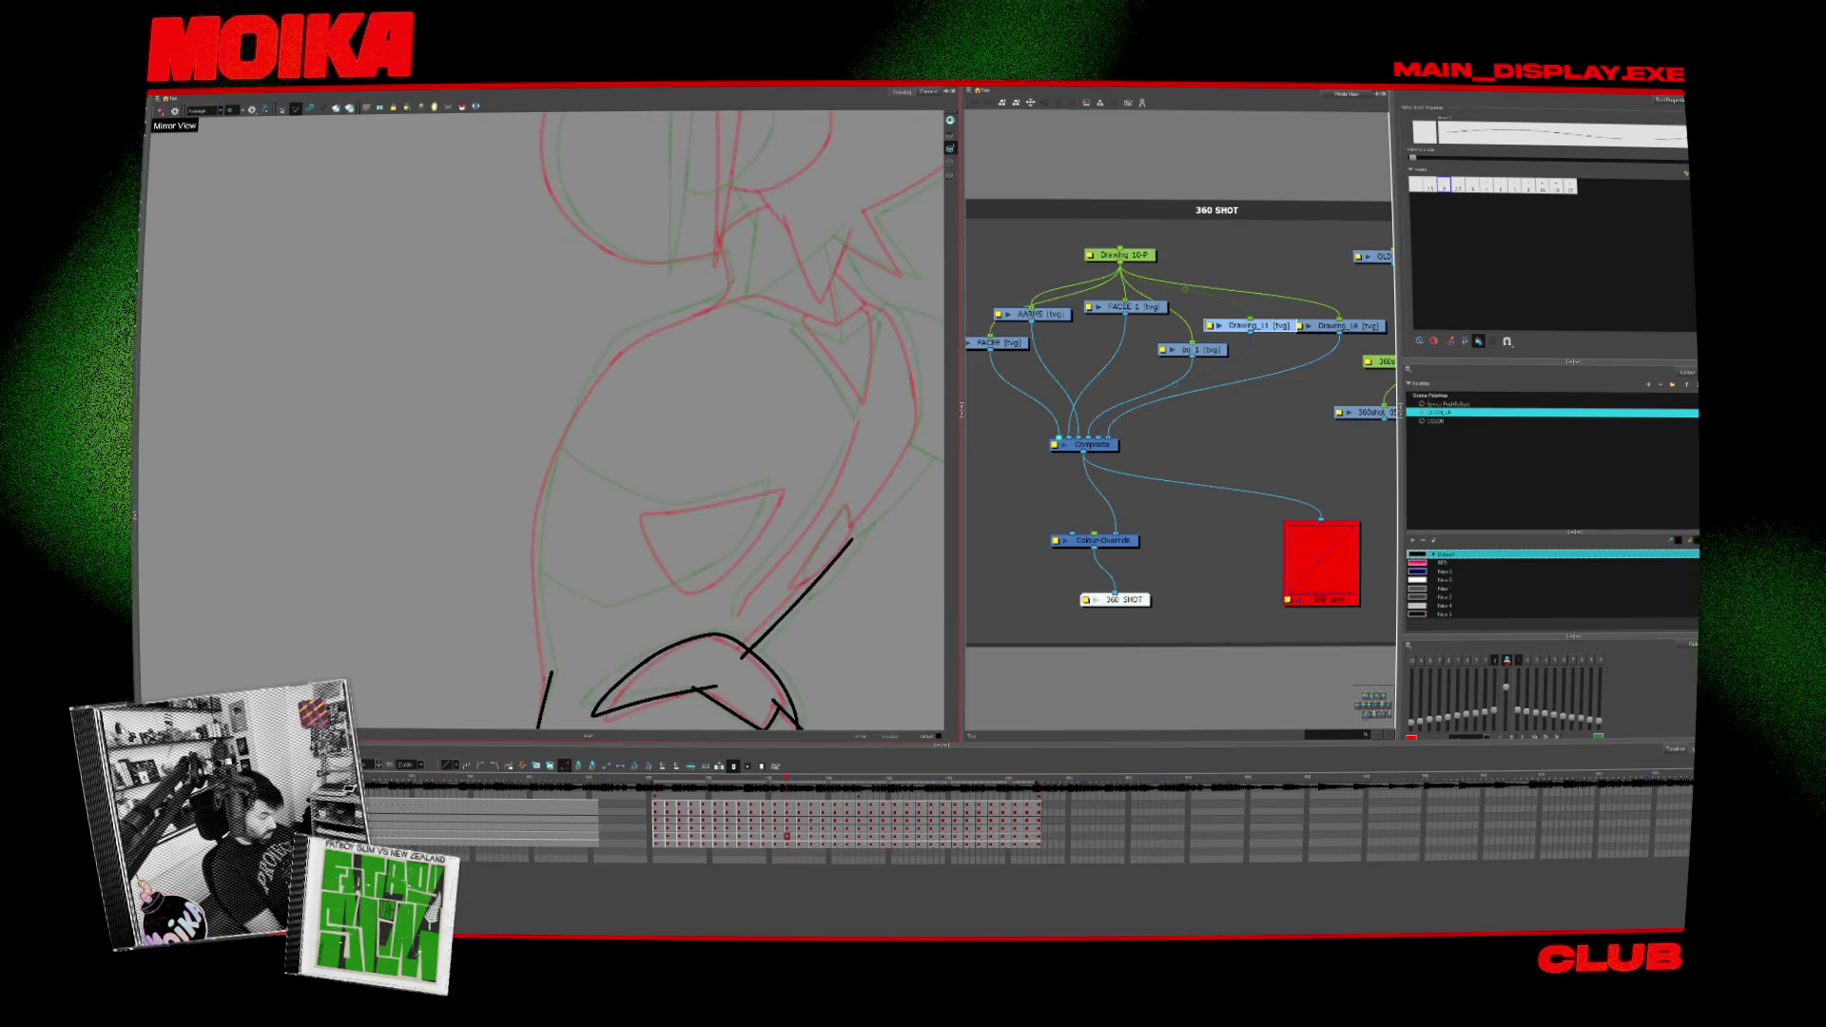
pyautogui.moveTo(547, 662); pyautogui.dragTo(735, 297)
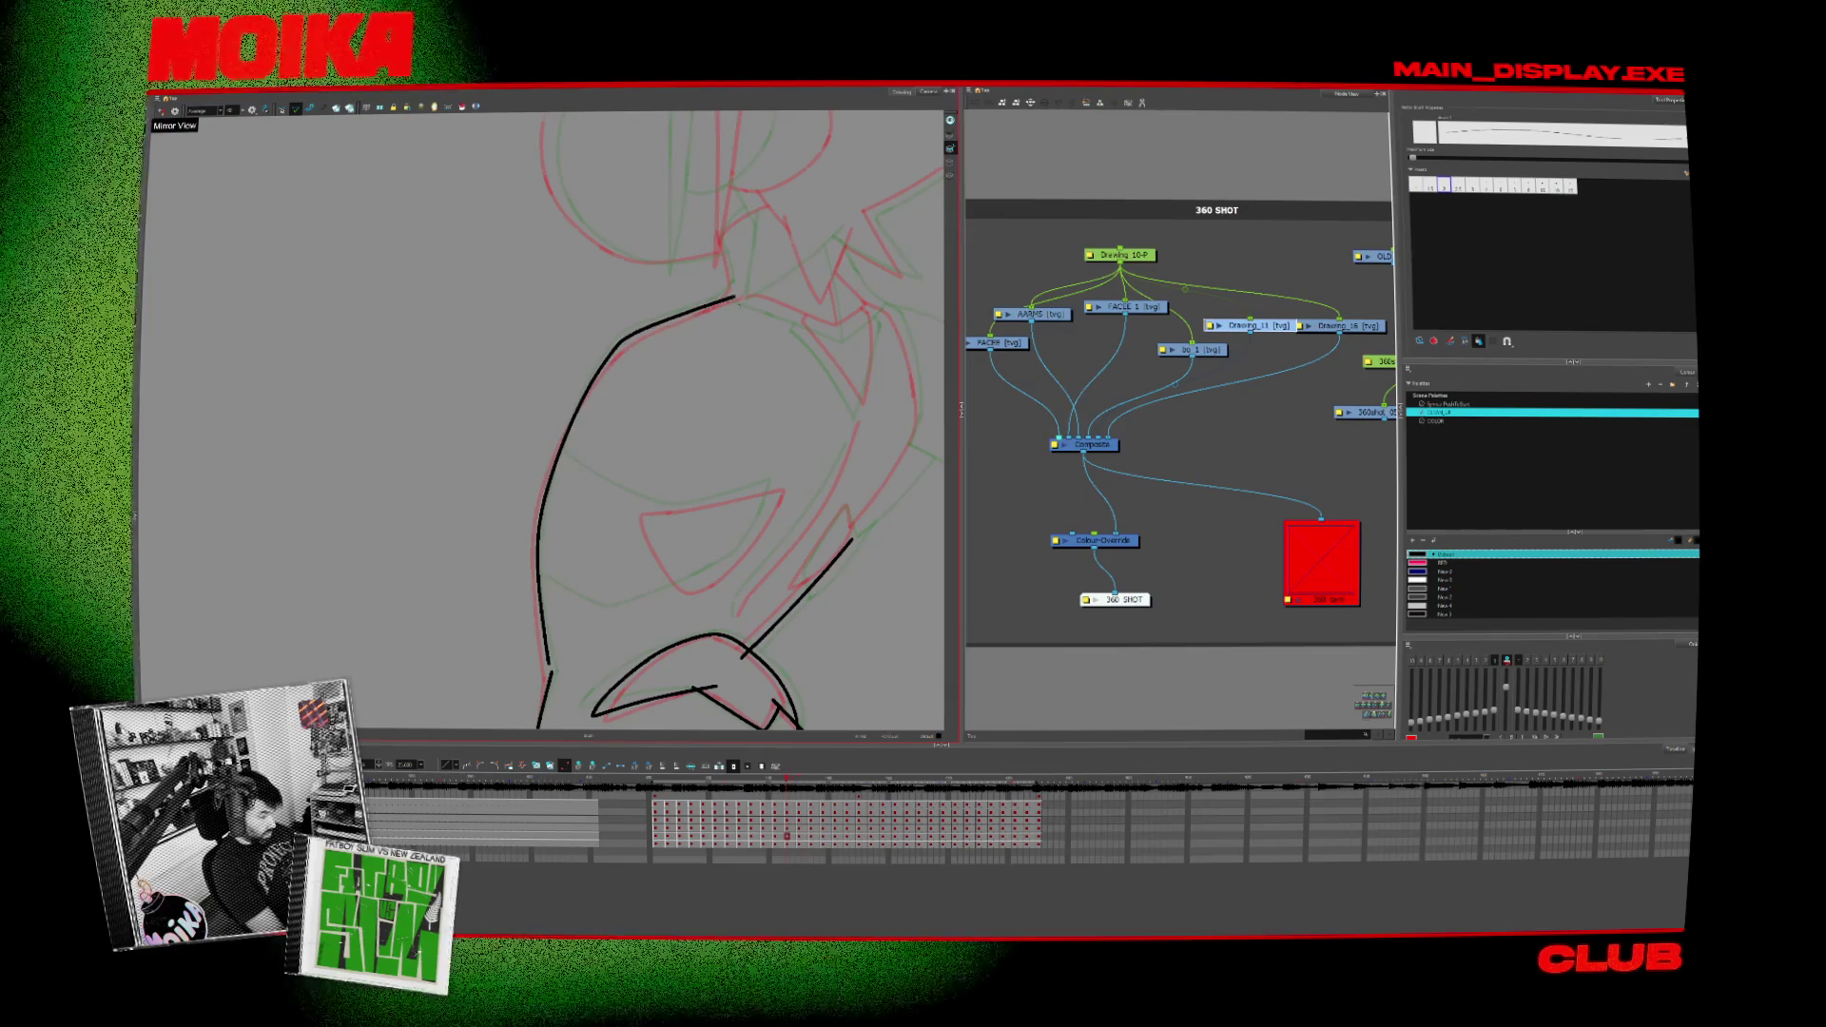
# Step: Select the left curve on the next drawing, step back a couple of frames and zoom out to the whole character
pyautogui.press('.')
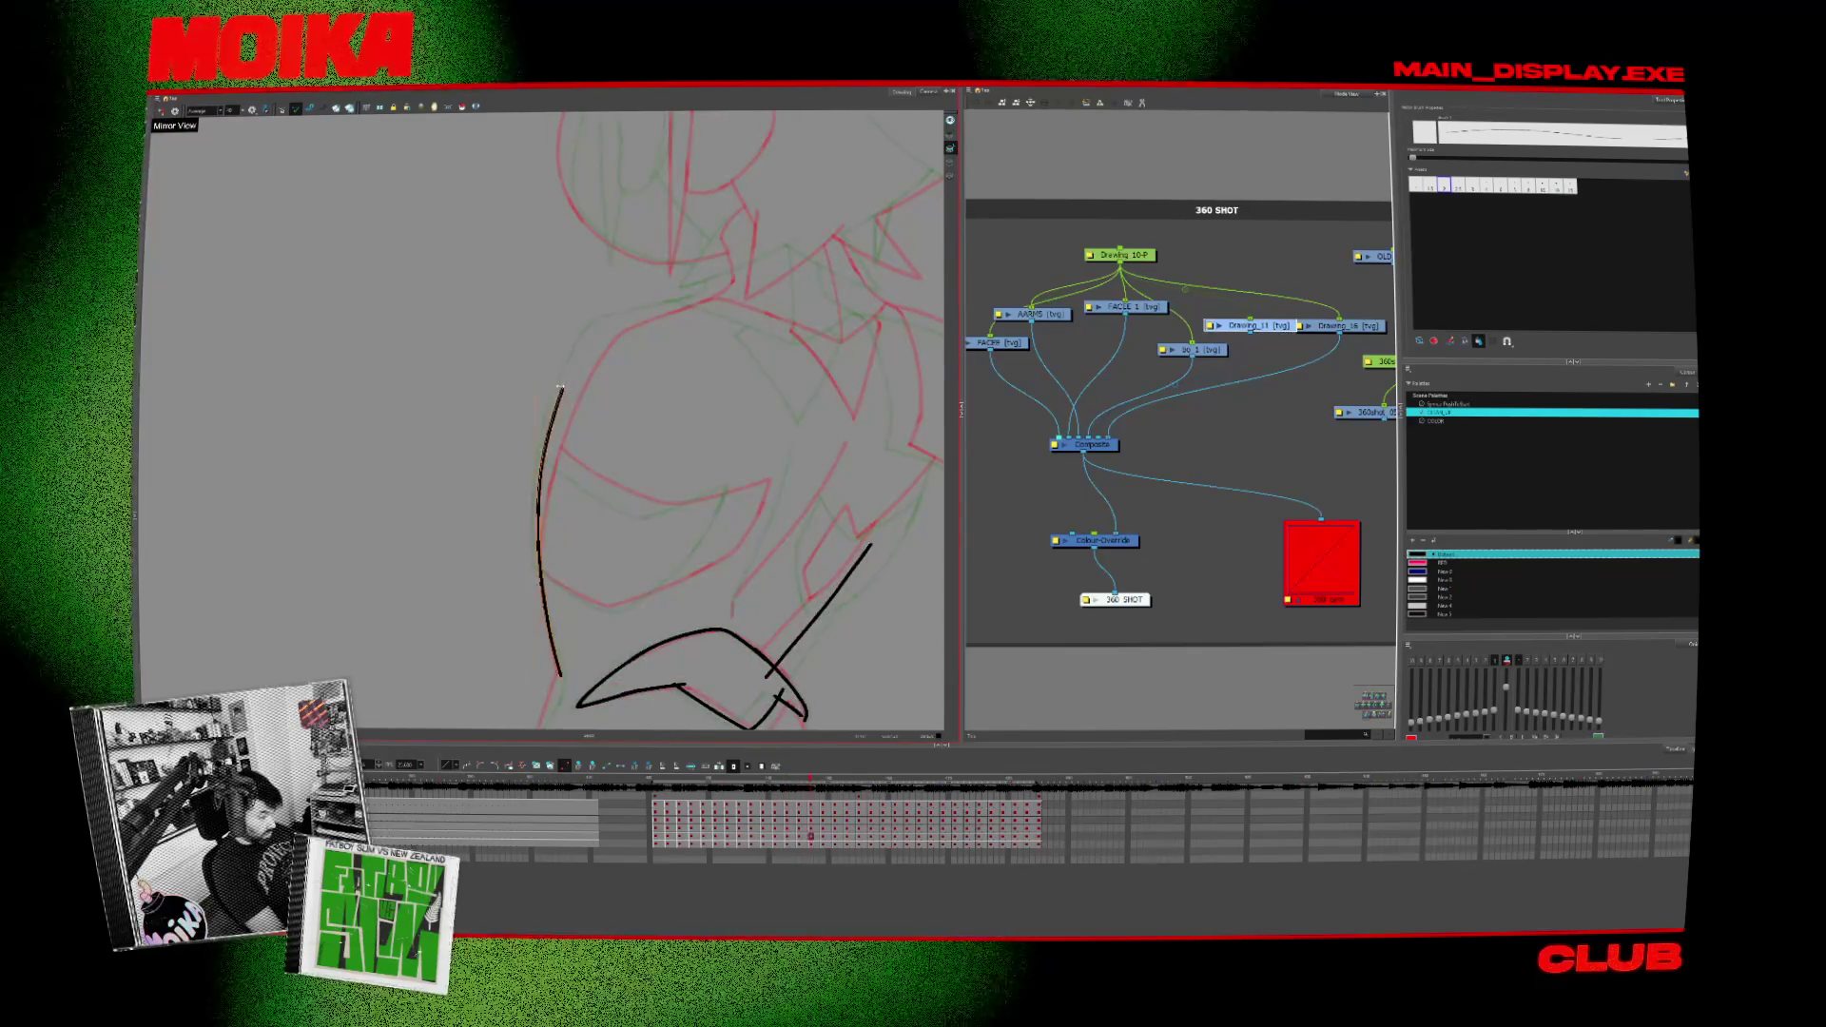
pyautogui.click(559, 388)
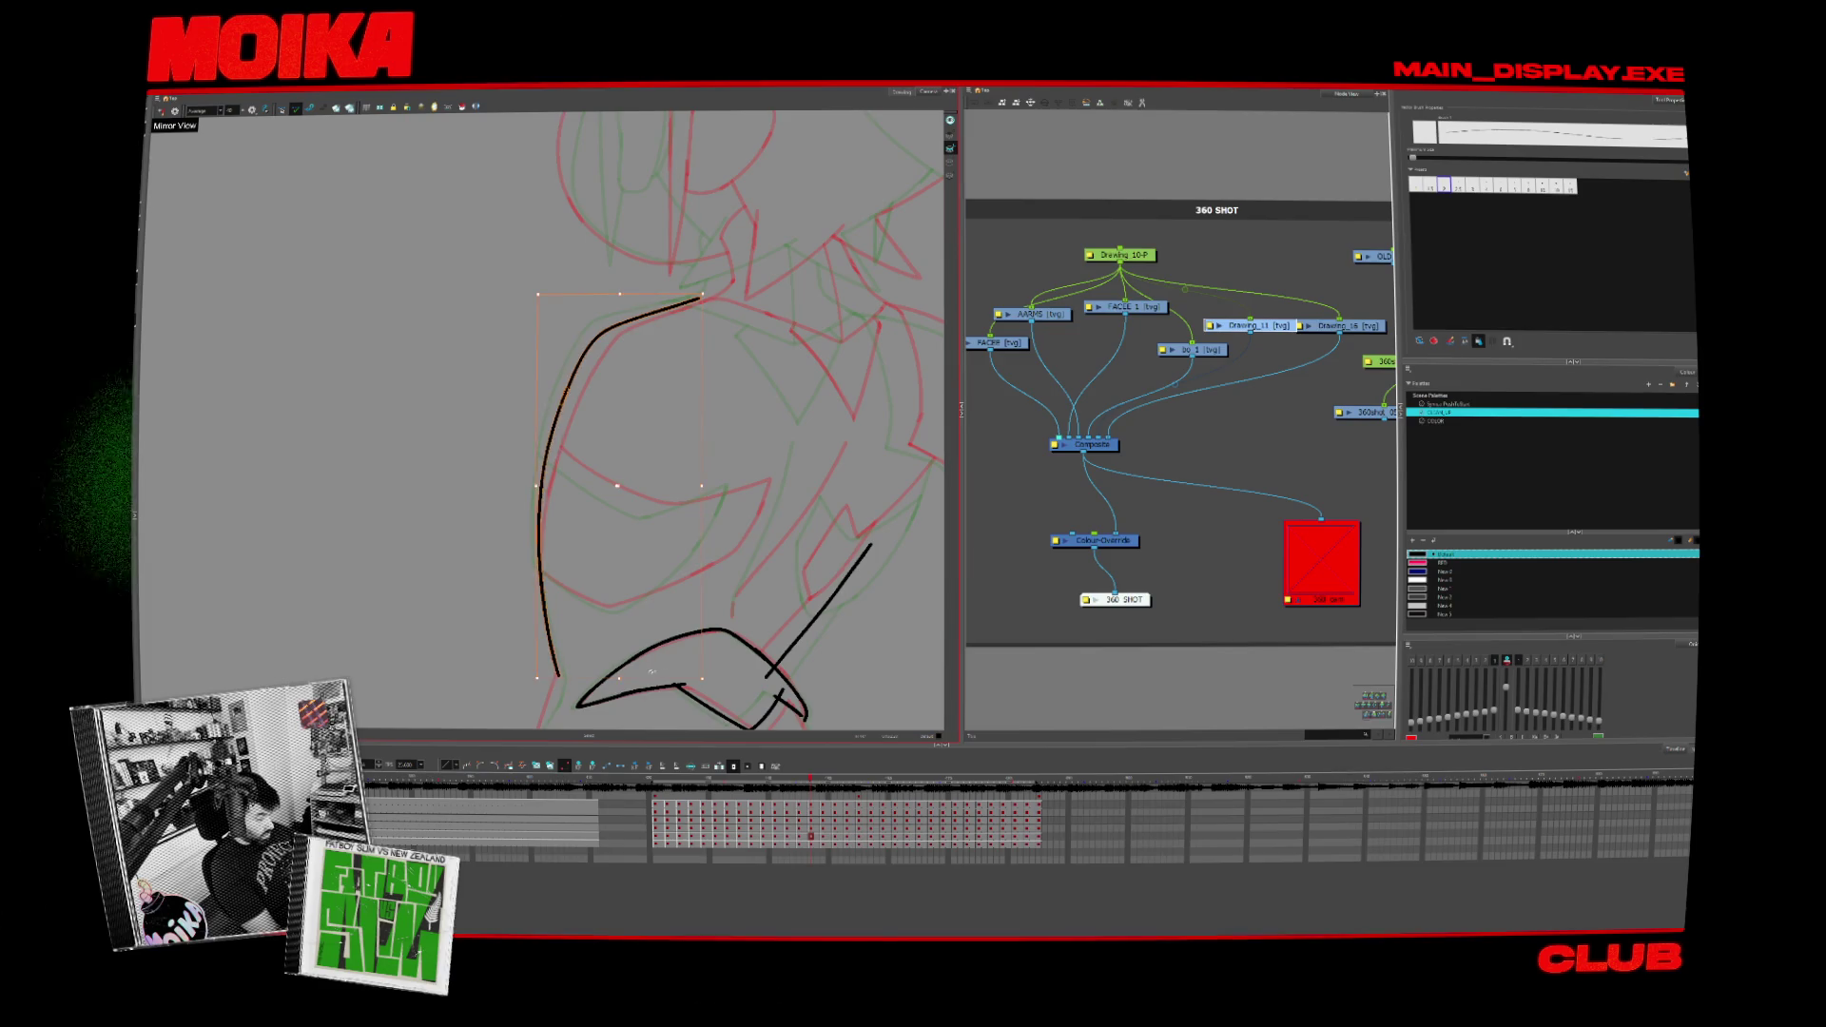
pyautogui.moveTo(641, 699)
pyautogui.mouseDown()
pyautogui.moveTo(691, 456)
pyautogui.moveTo(547, 597)
pyautogui.mouseUp()
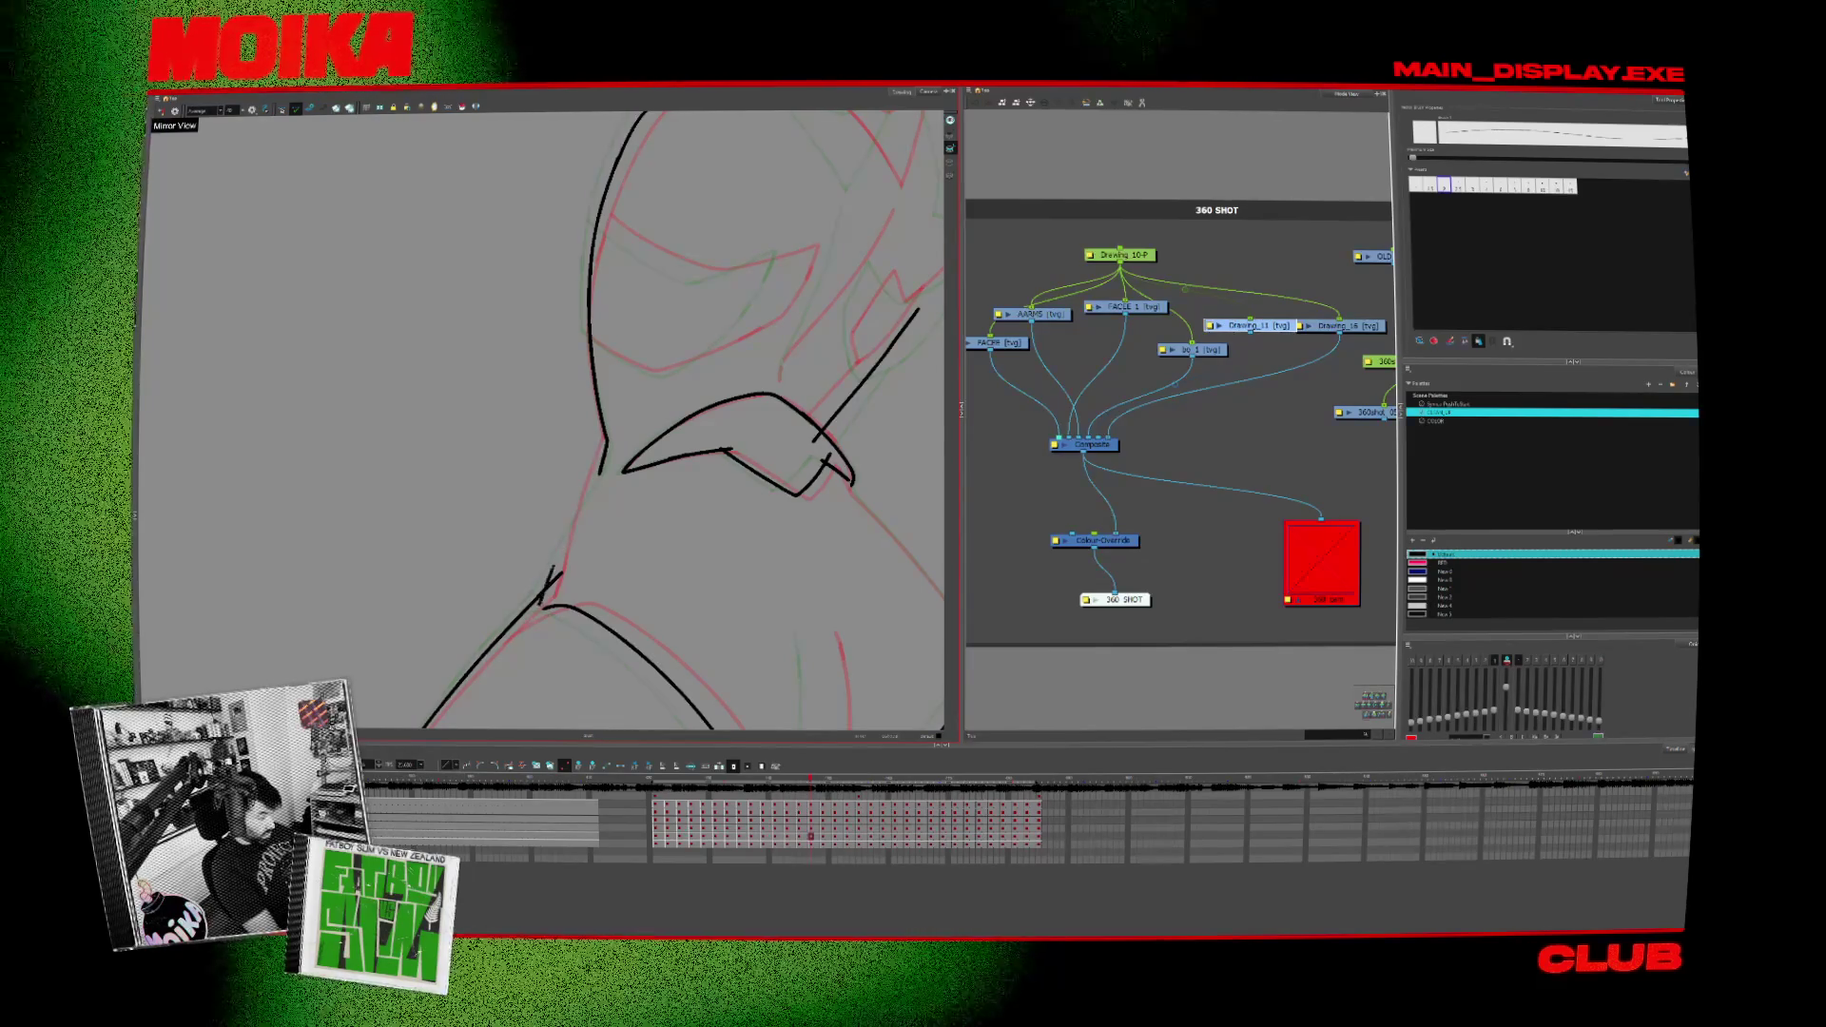
pyautogui.press(',')
pyautogui.press(',')
pyautogui.press(',')
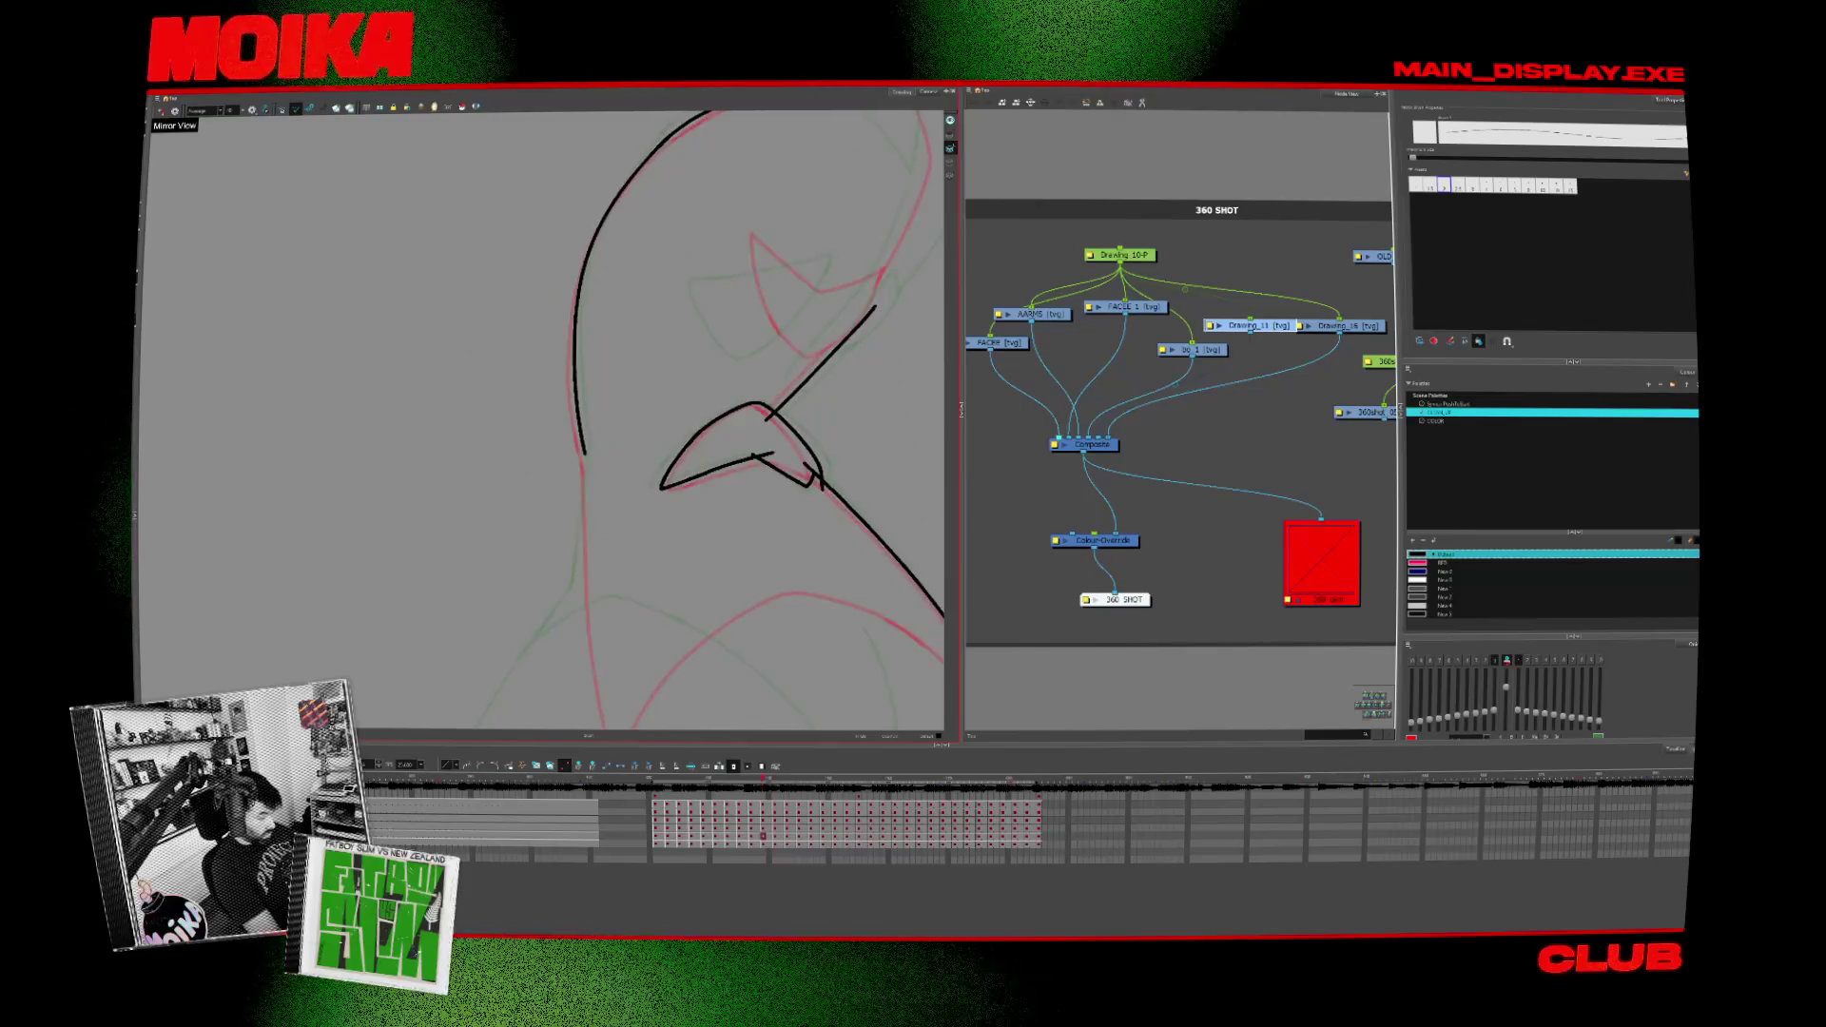
pyautogui.press(',')
pyautogui.press(',')
pyautogui.press(',')
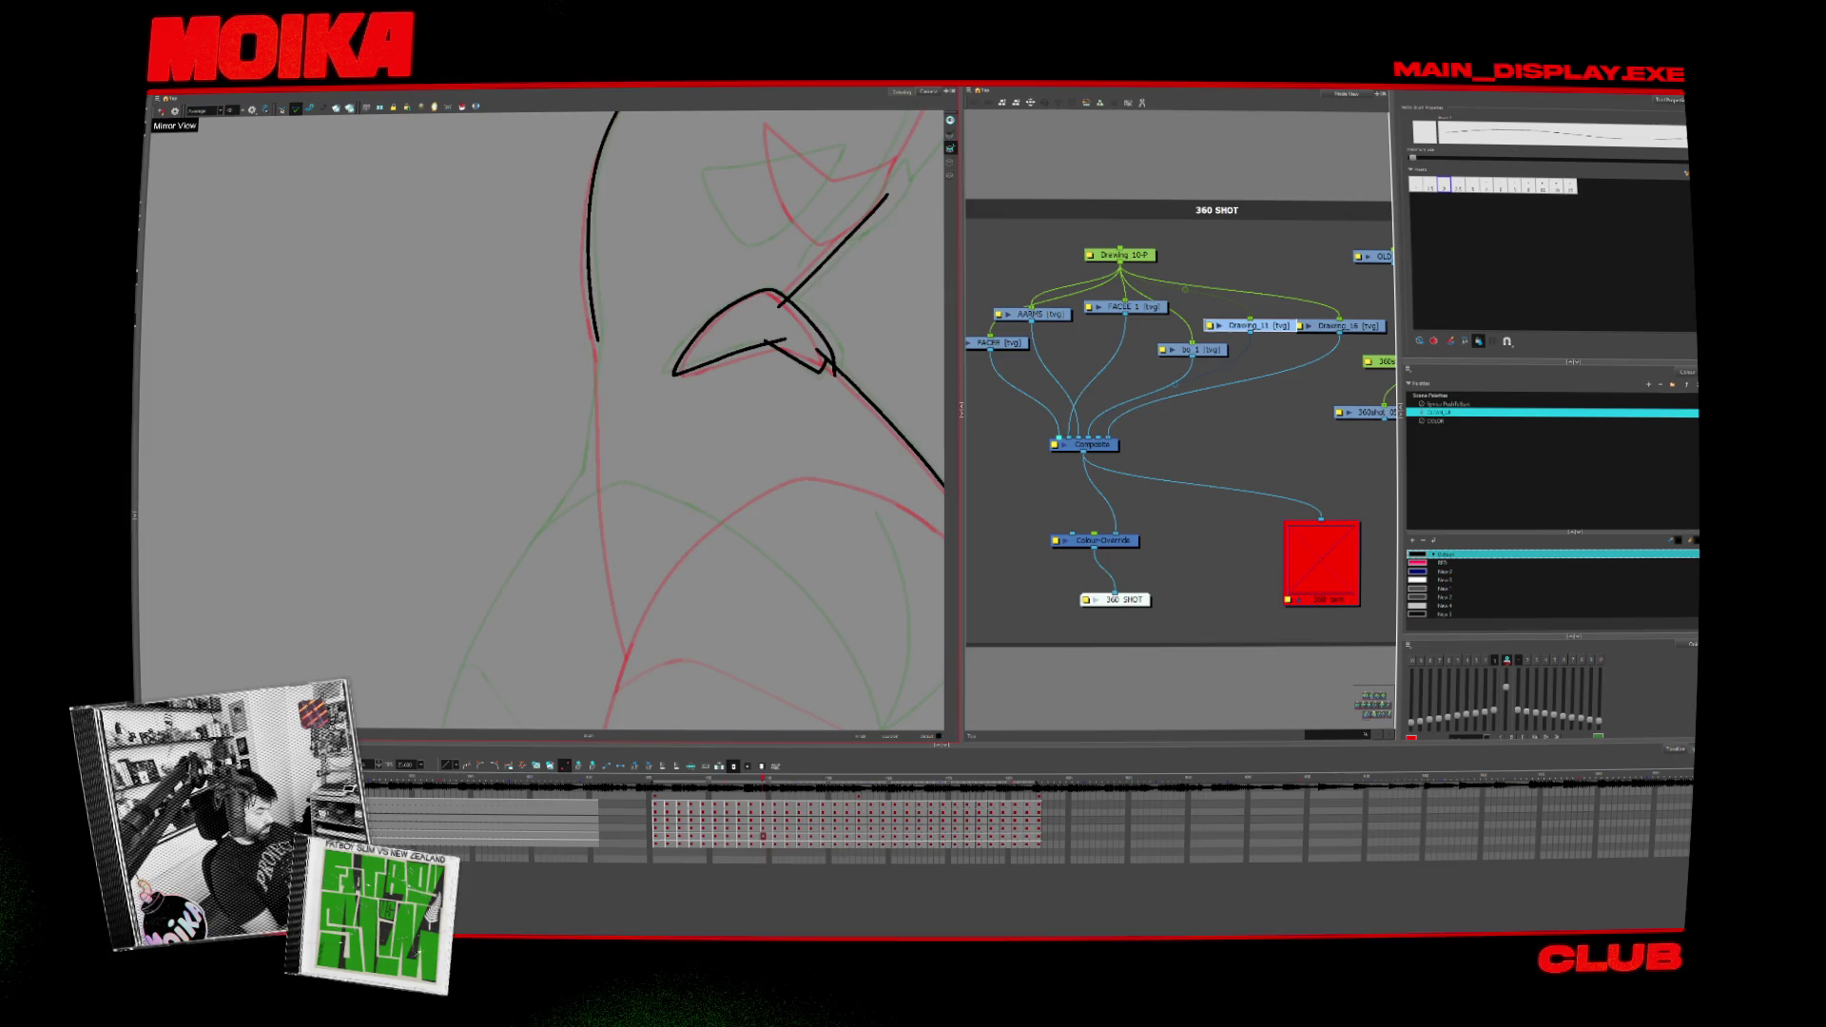
pyautogui.hotkey('shift', 'z')
# Step: Zoom into the character's torso, reset to the whole figure and switch back to the Brush
pyautogui.hotkey('alt', 'z')
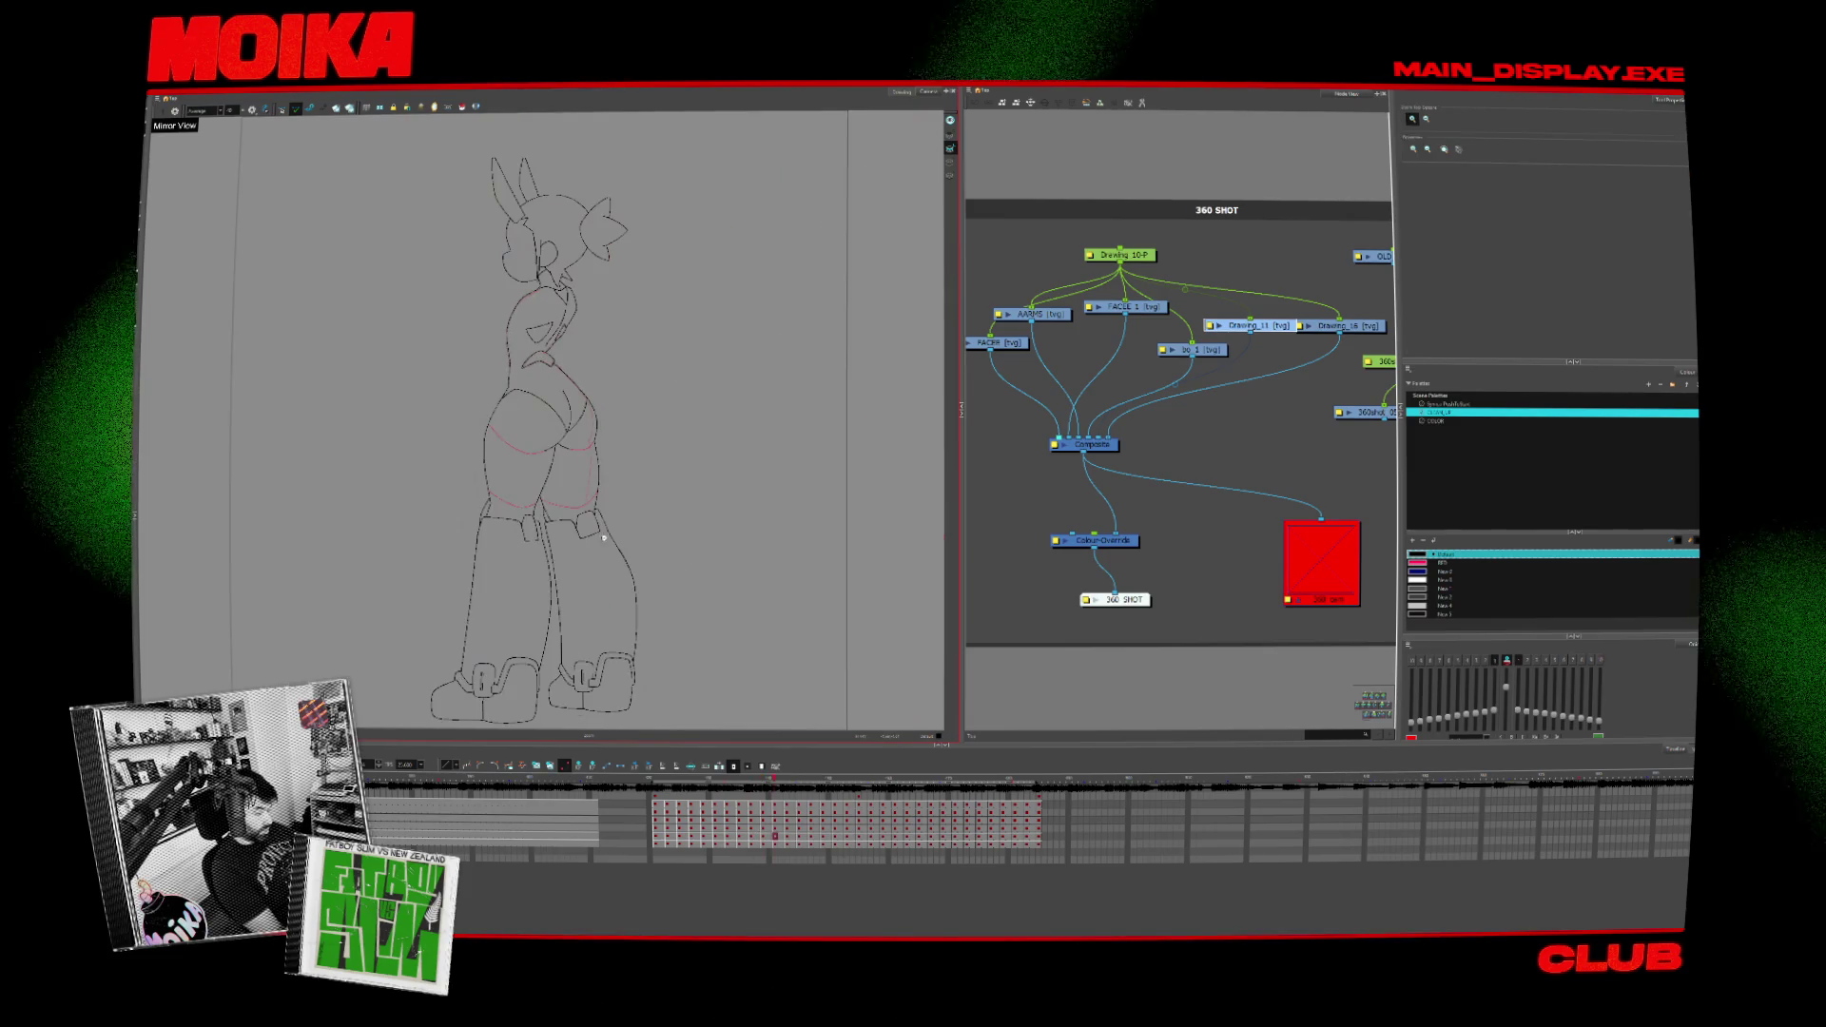
pyautogui.click(609, 534)
pyautogui.press('.')
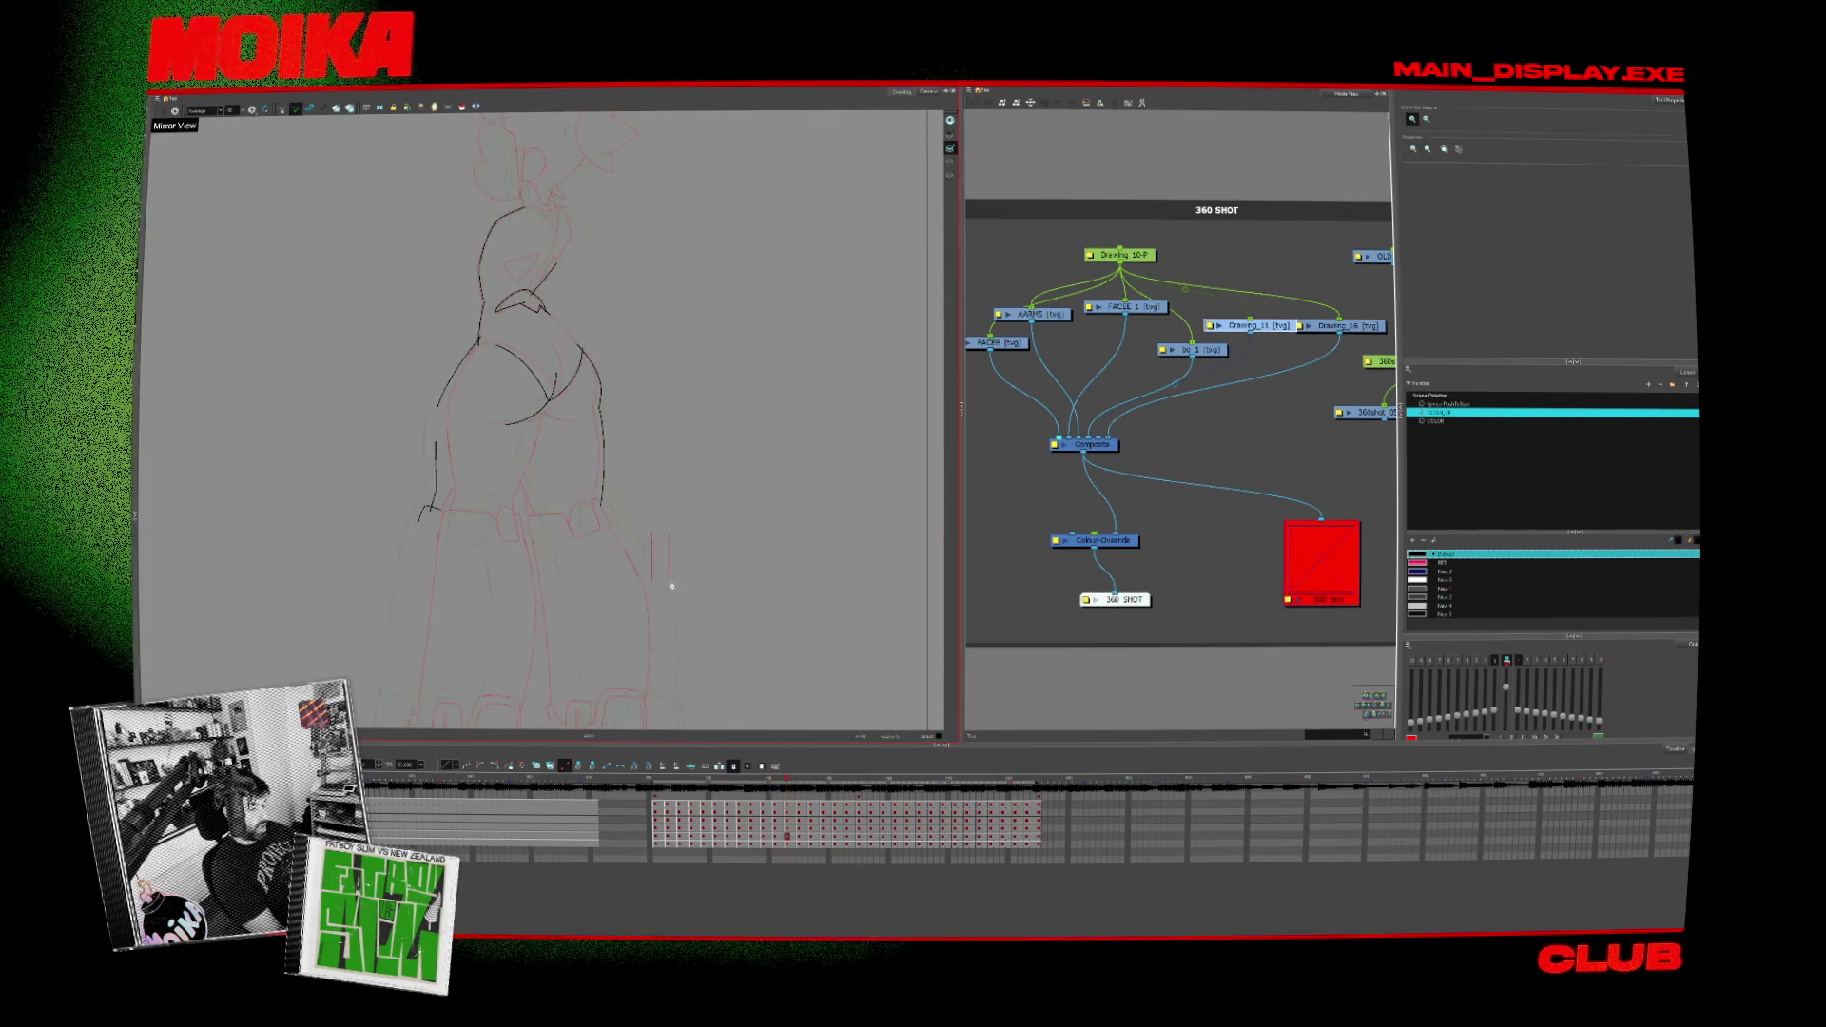
pyautogui.scroll(5, 620, 538)
pyautogui.hotkey('shift', 'z')
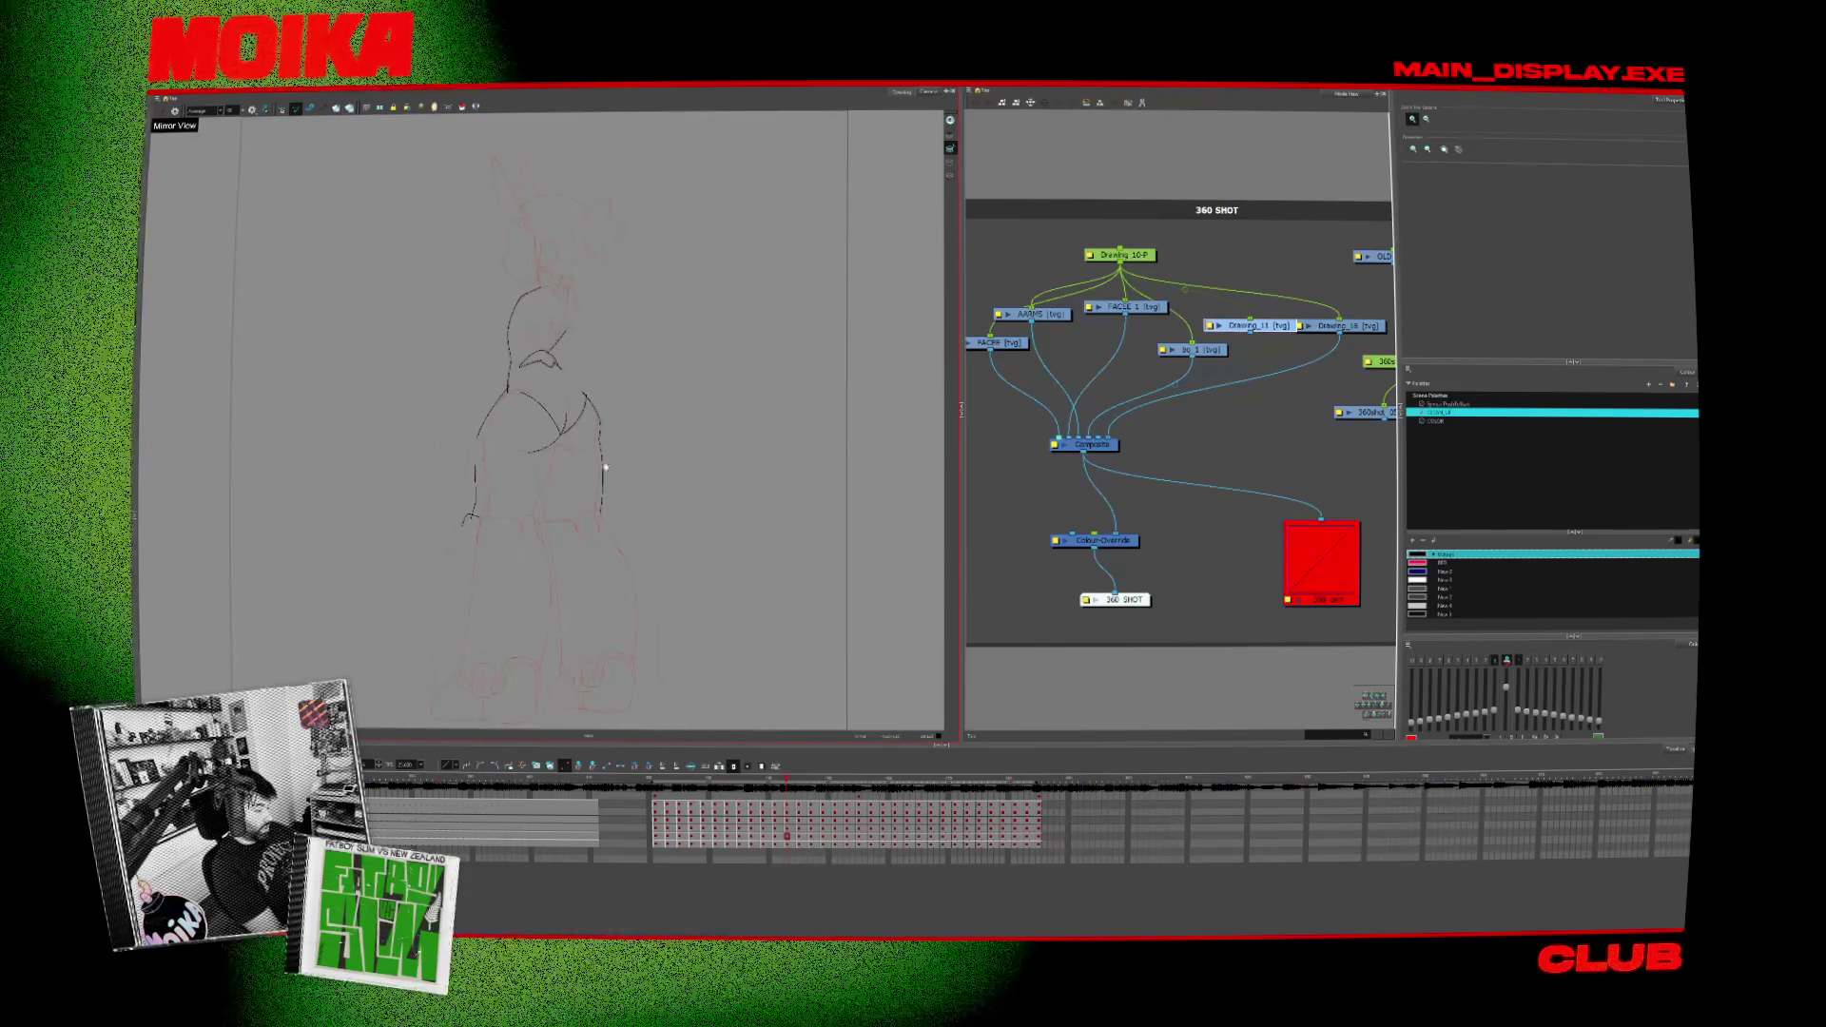
pyautogui.scroll(-3, 724, 572)
pyautogui.scroll(3, 550, 591)
pyautogui.scroll(2, 714, 550)
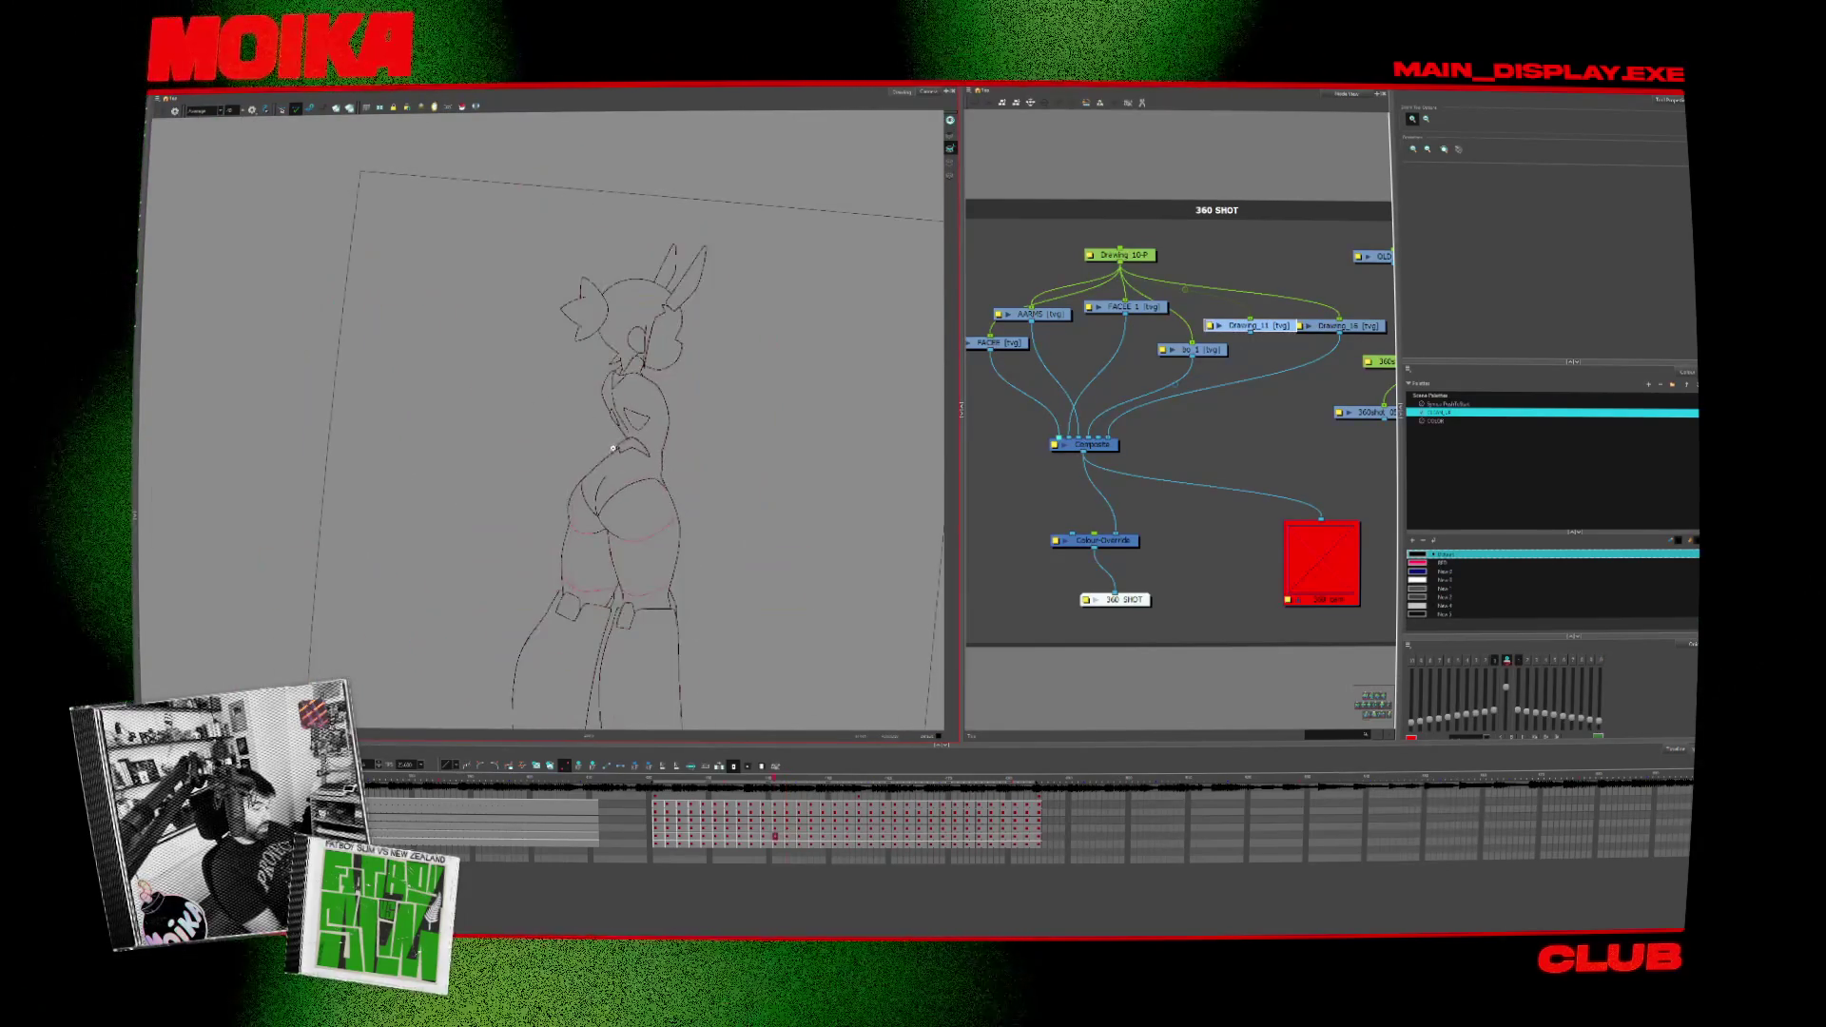
pyautogui.scroll(2, 656, 506)
pyautogui.scroll(3, 596, 467)
pyautogui.hotkey('alt', 'b')
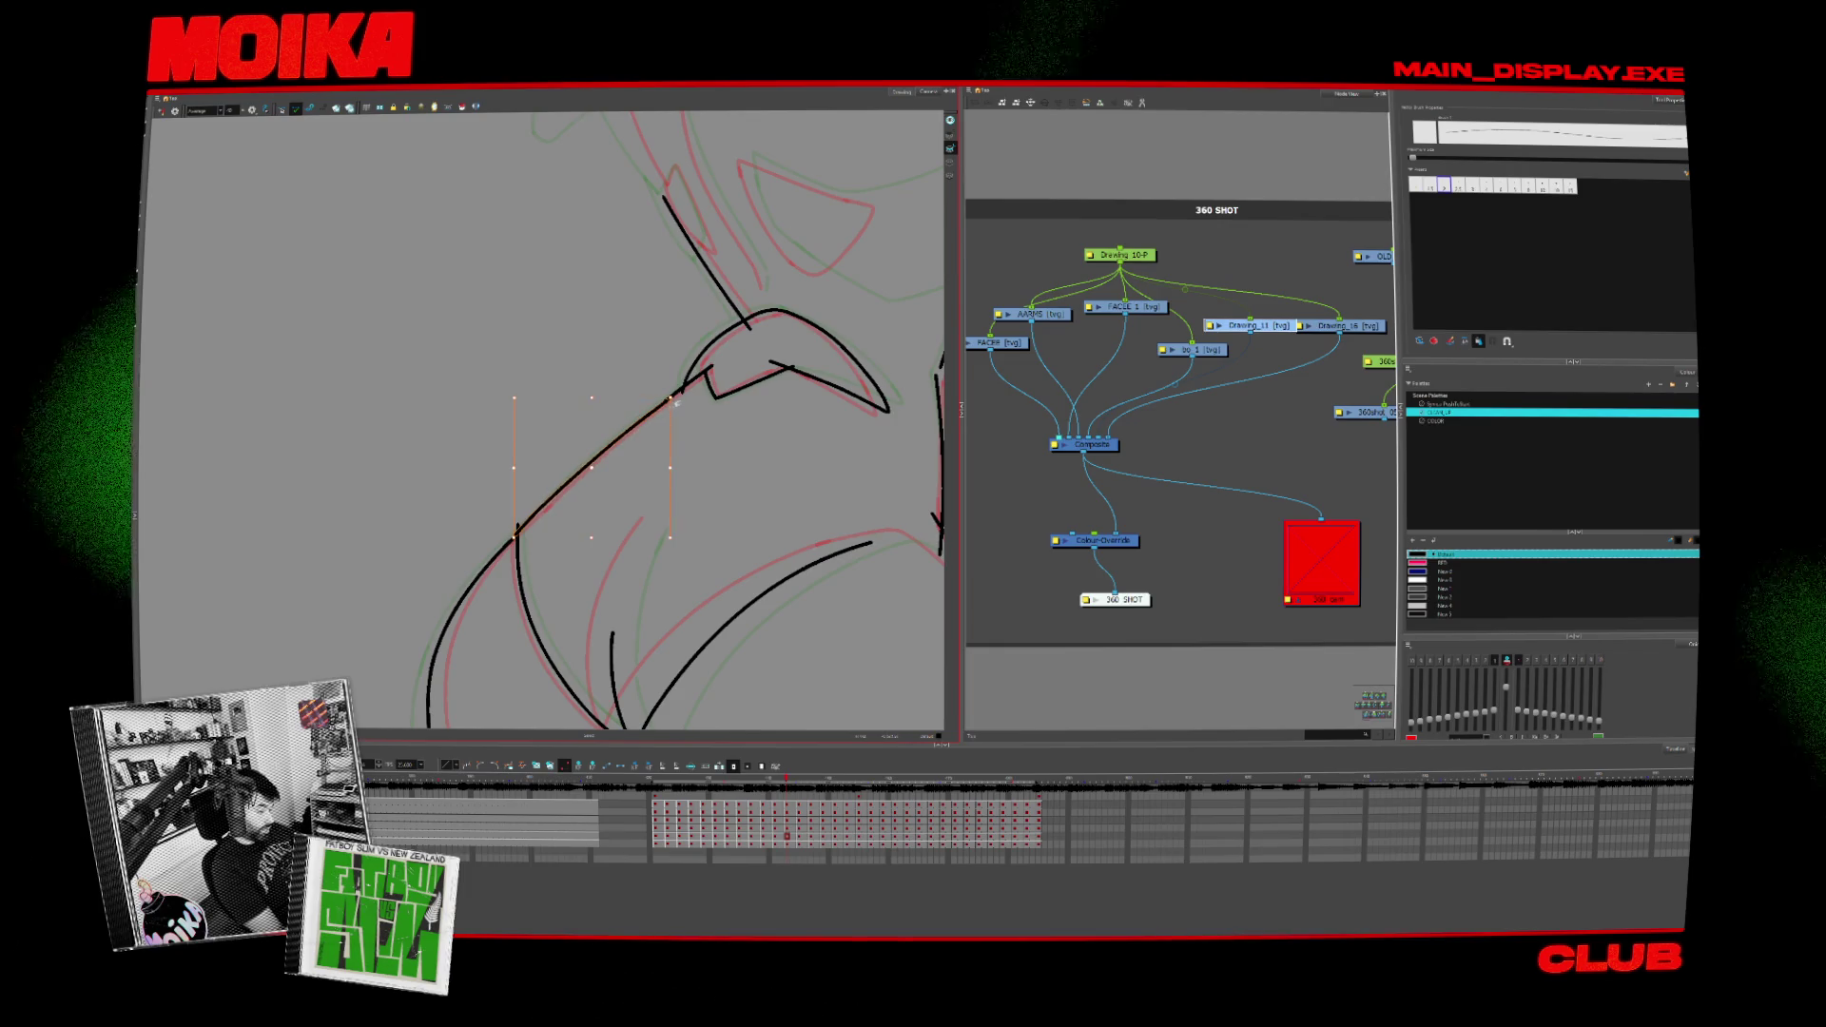
# Step: Select the diagonal shoulder stroke on the next drawing and step forward through later drawings
pyautogui.press('.')
pyautogui.press('.')
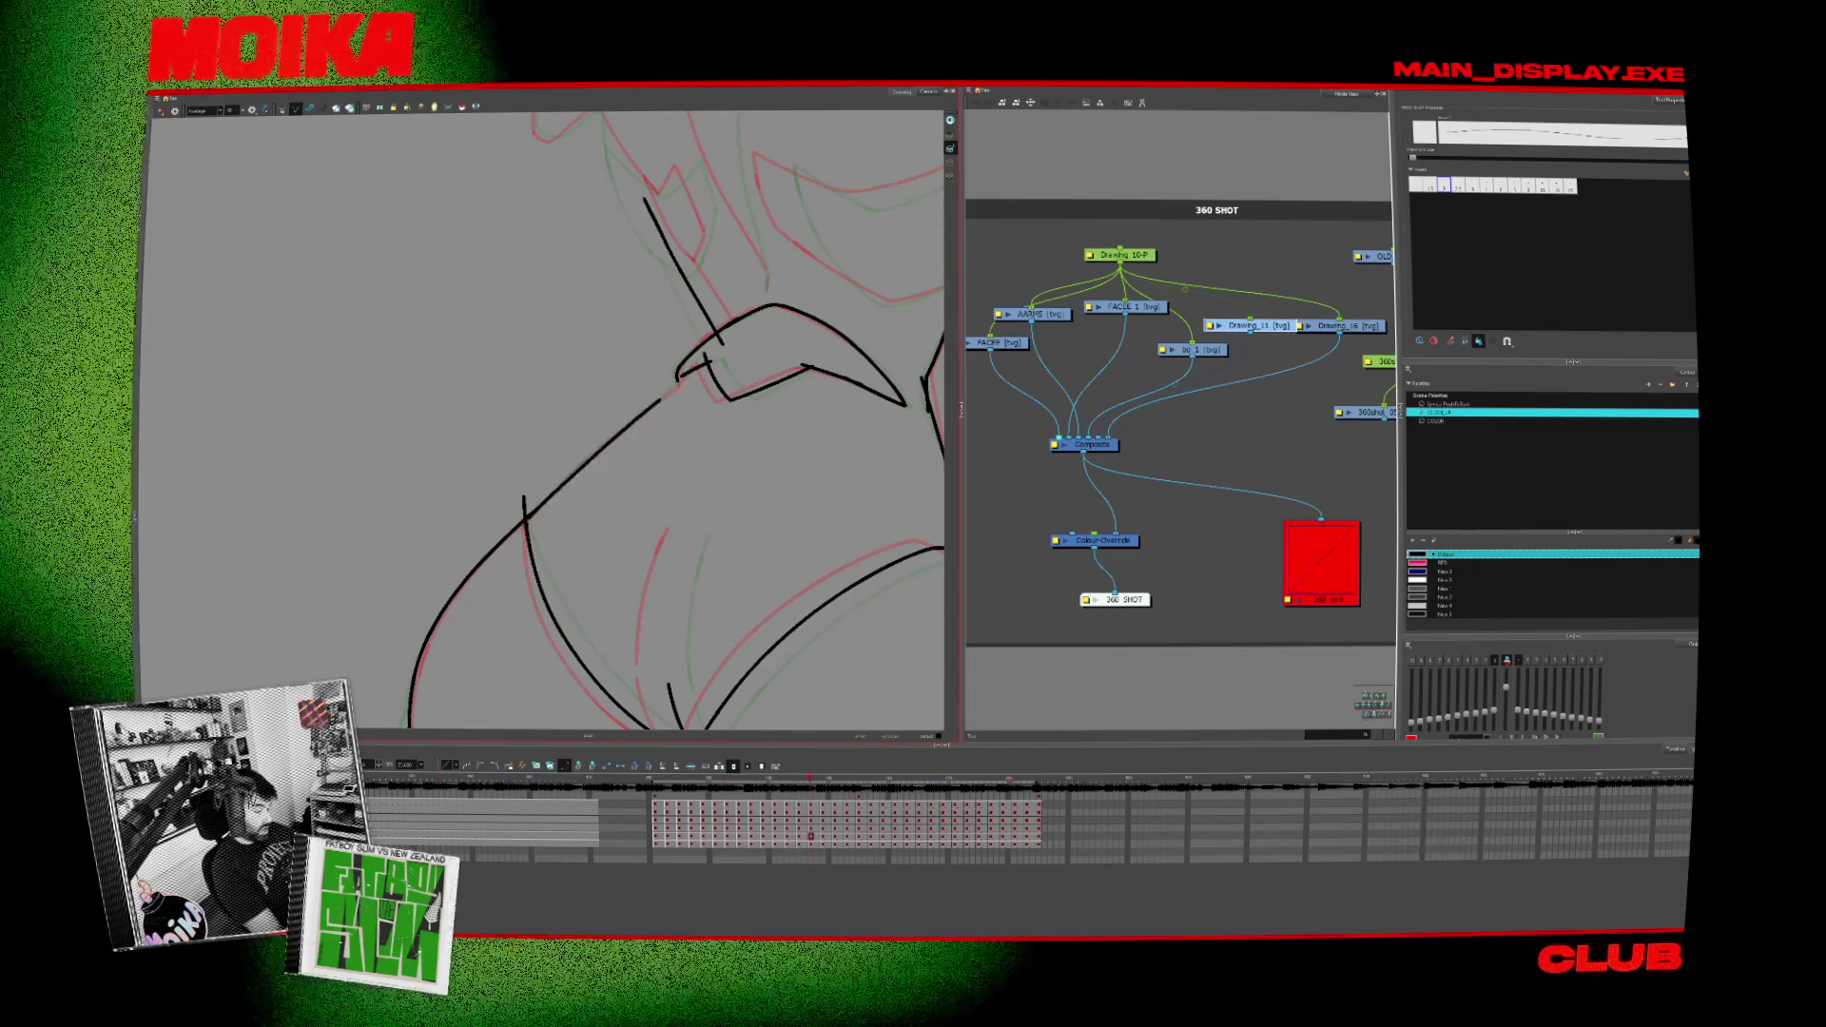
pyautogui.click(599, 451)
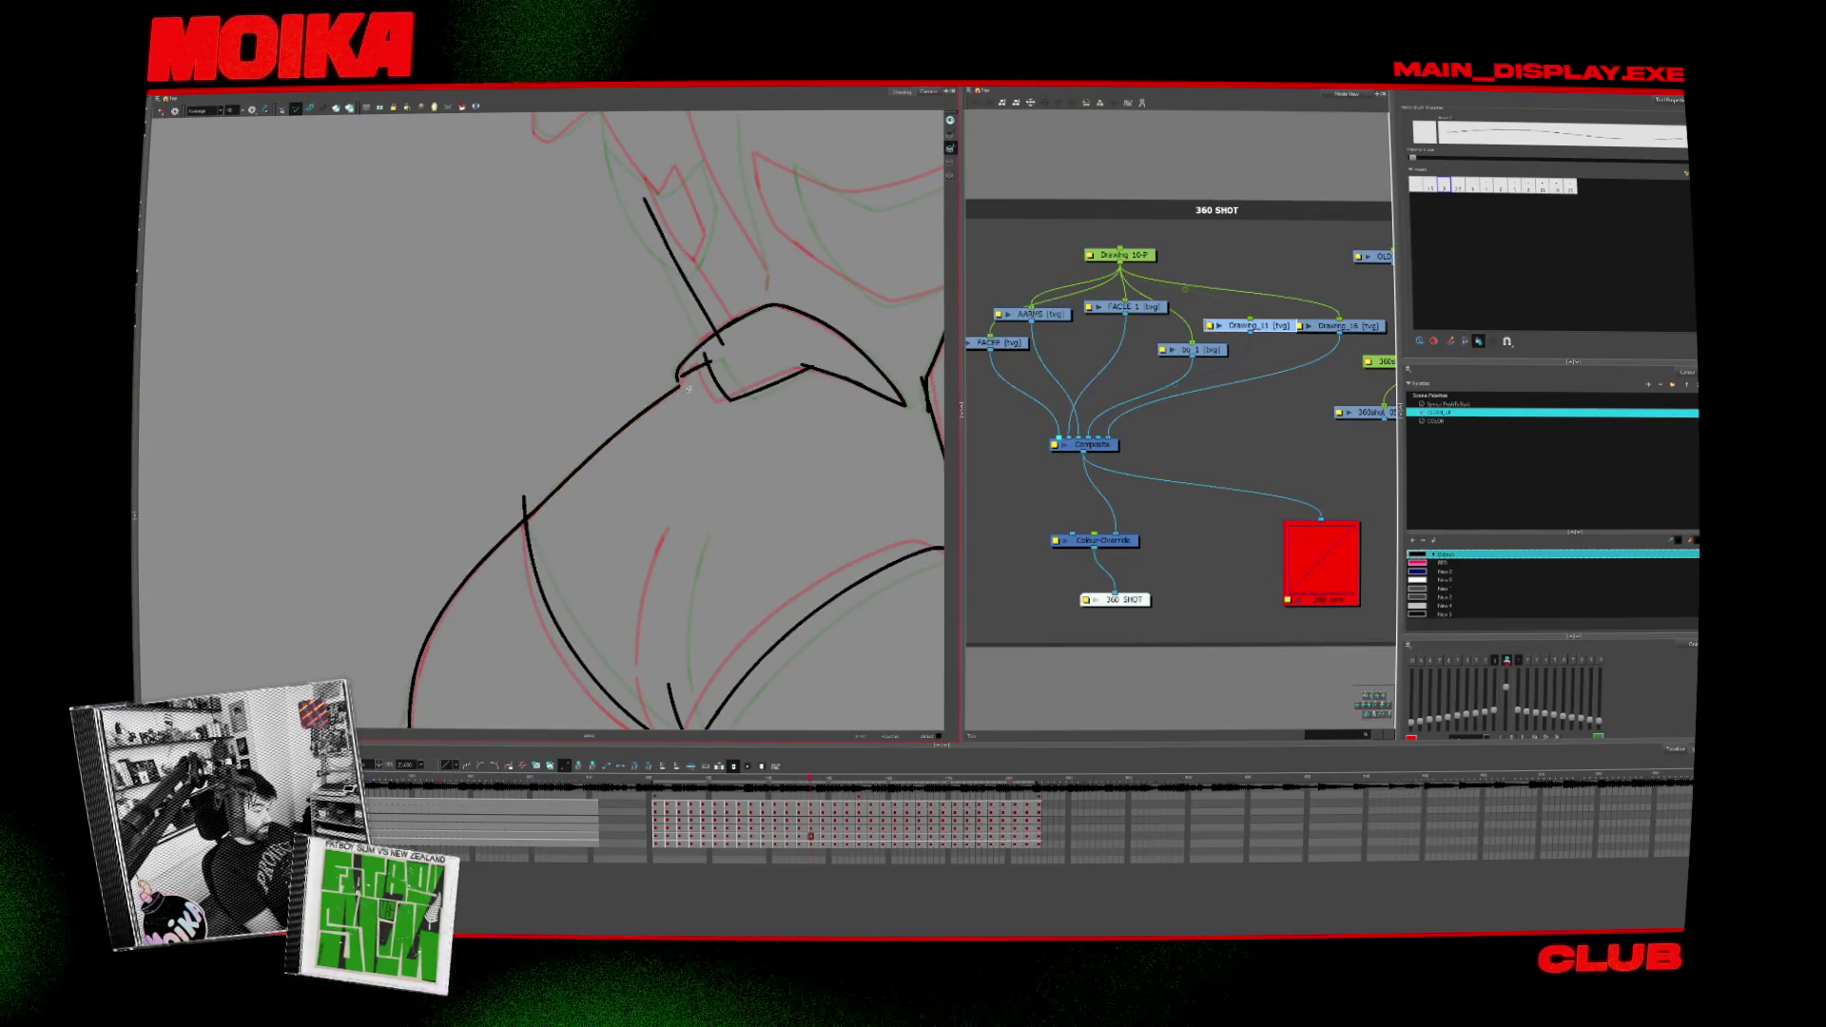
pyautogui.press('.')
pyautogui.press('.')
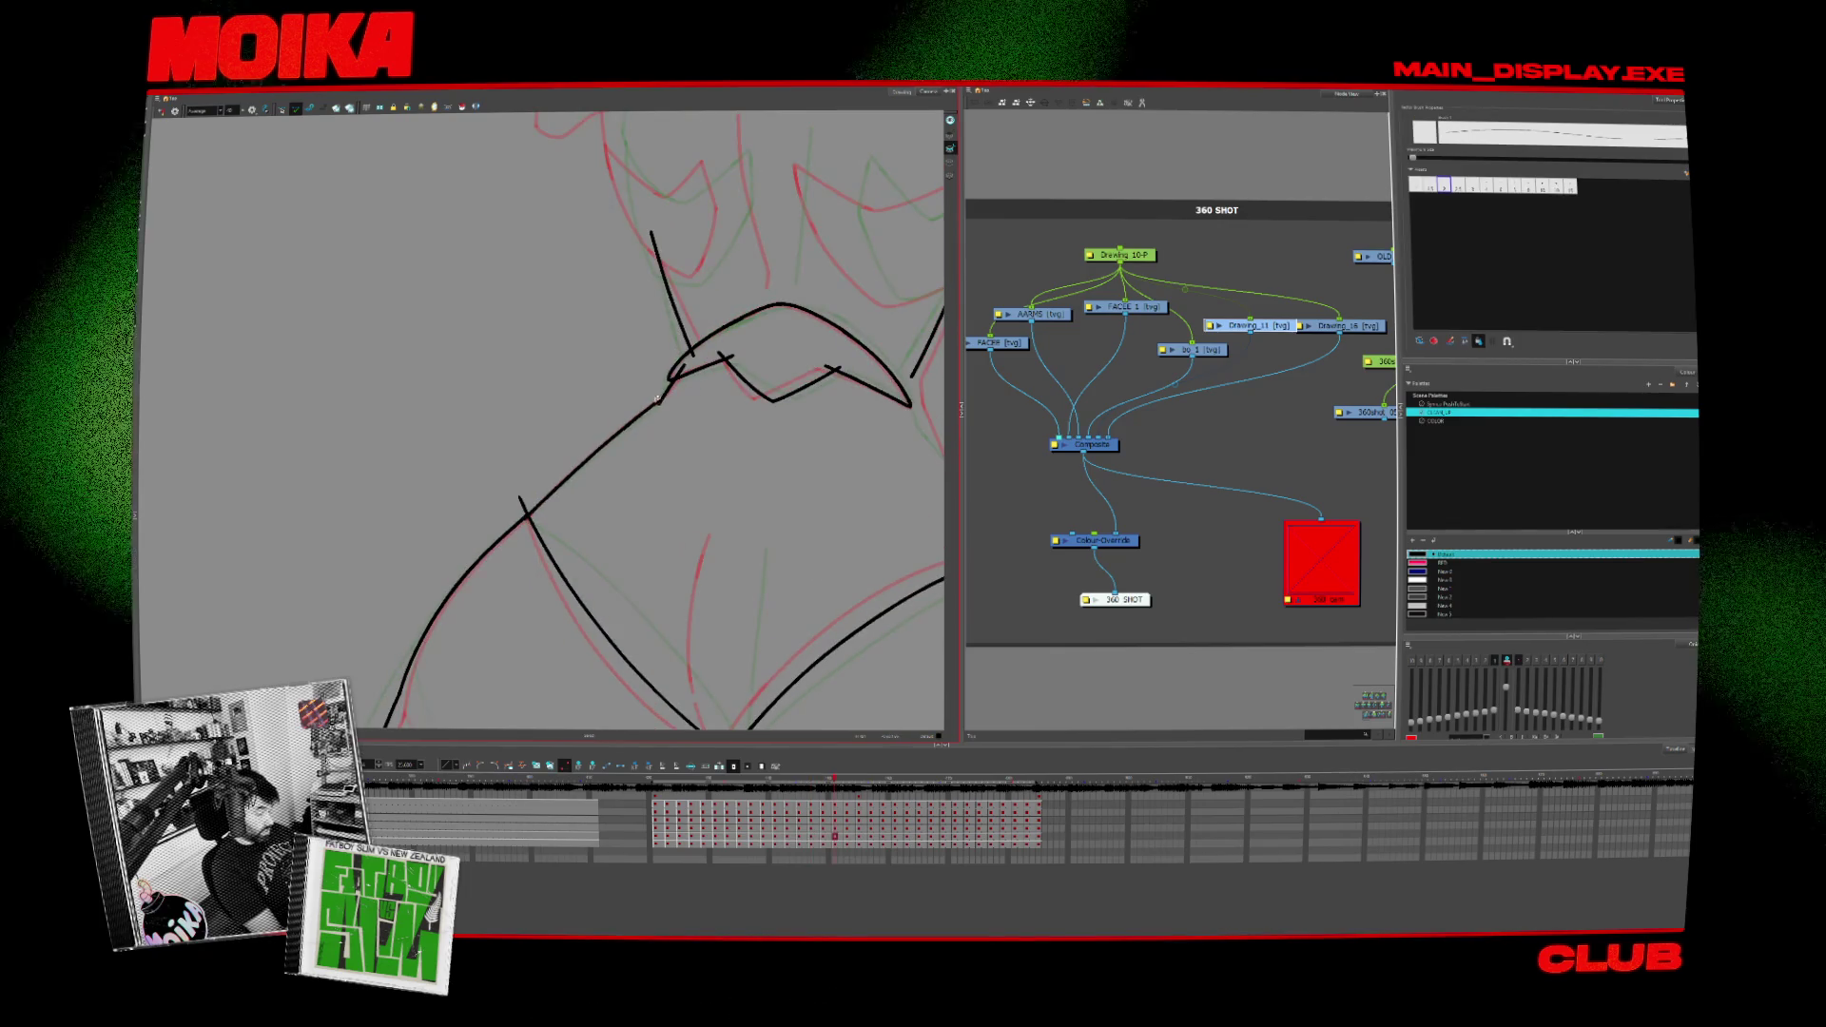
pyautogui.press('.')
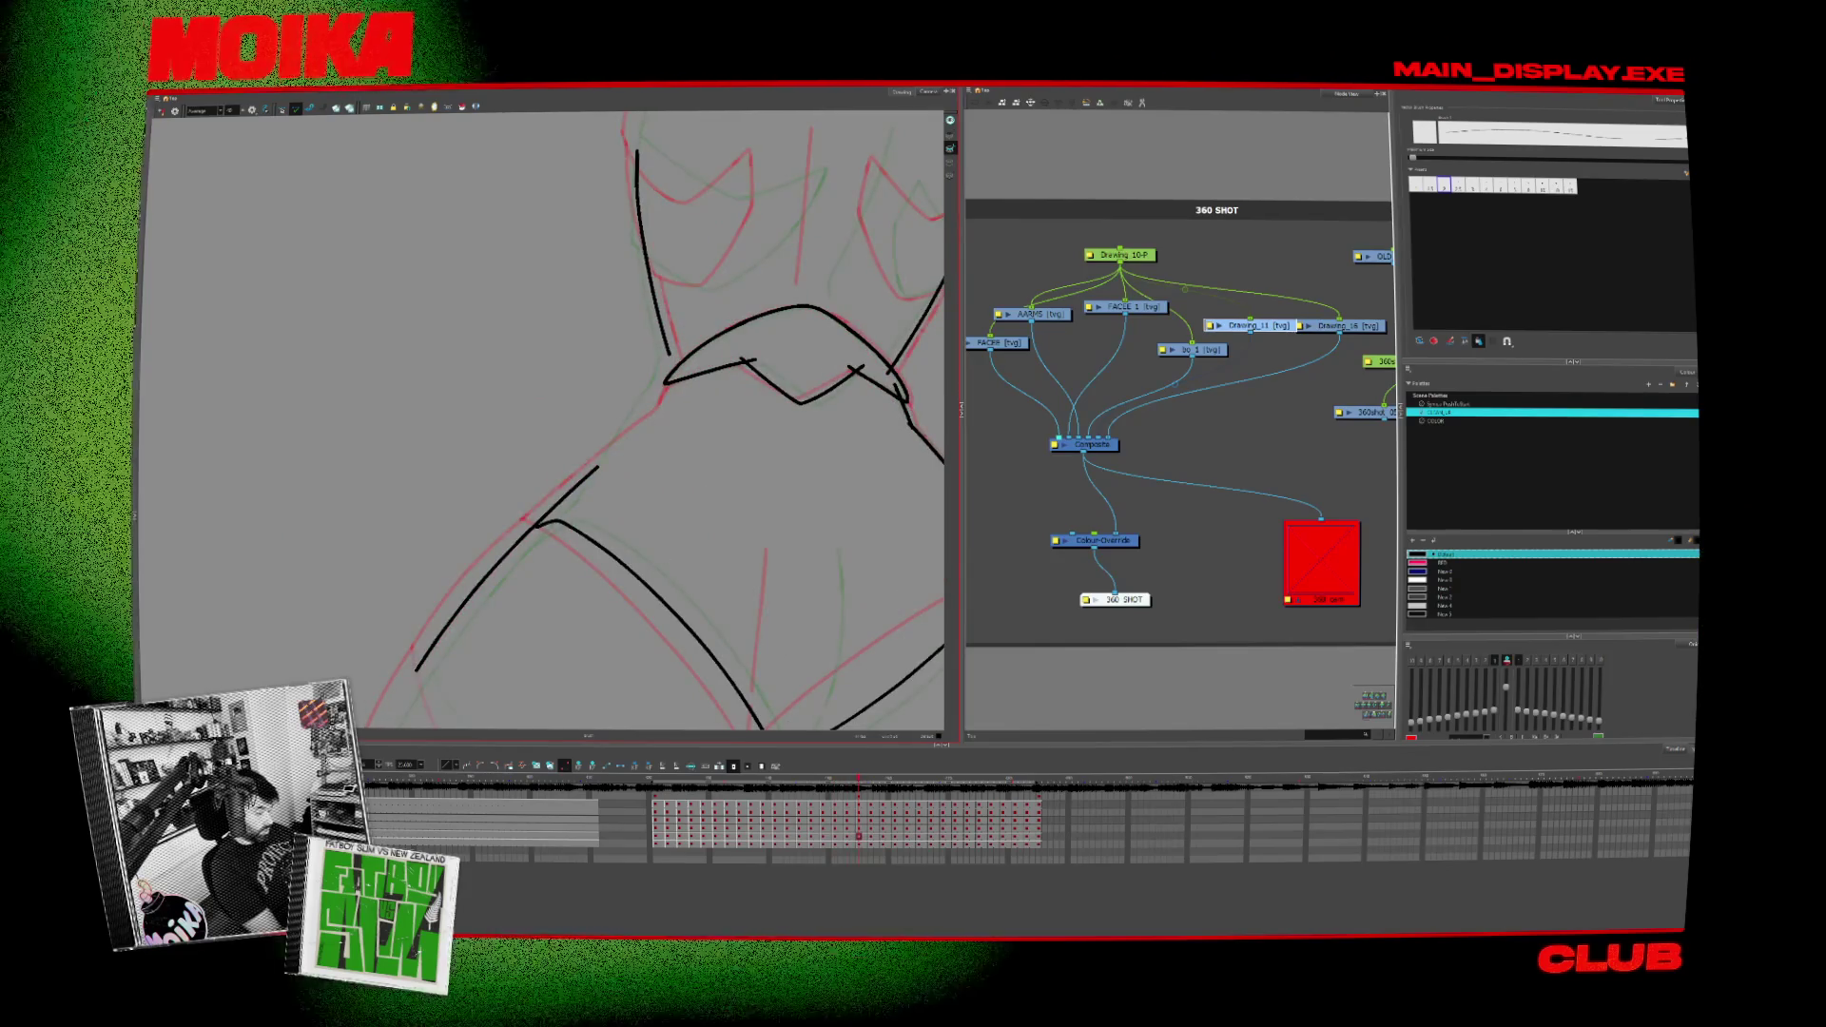
pyautogui.press('.')
pyautogui.press('.')
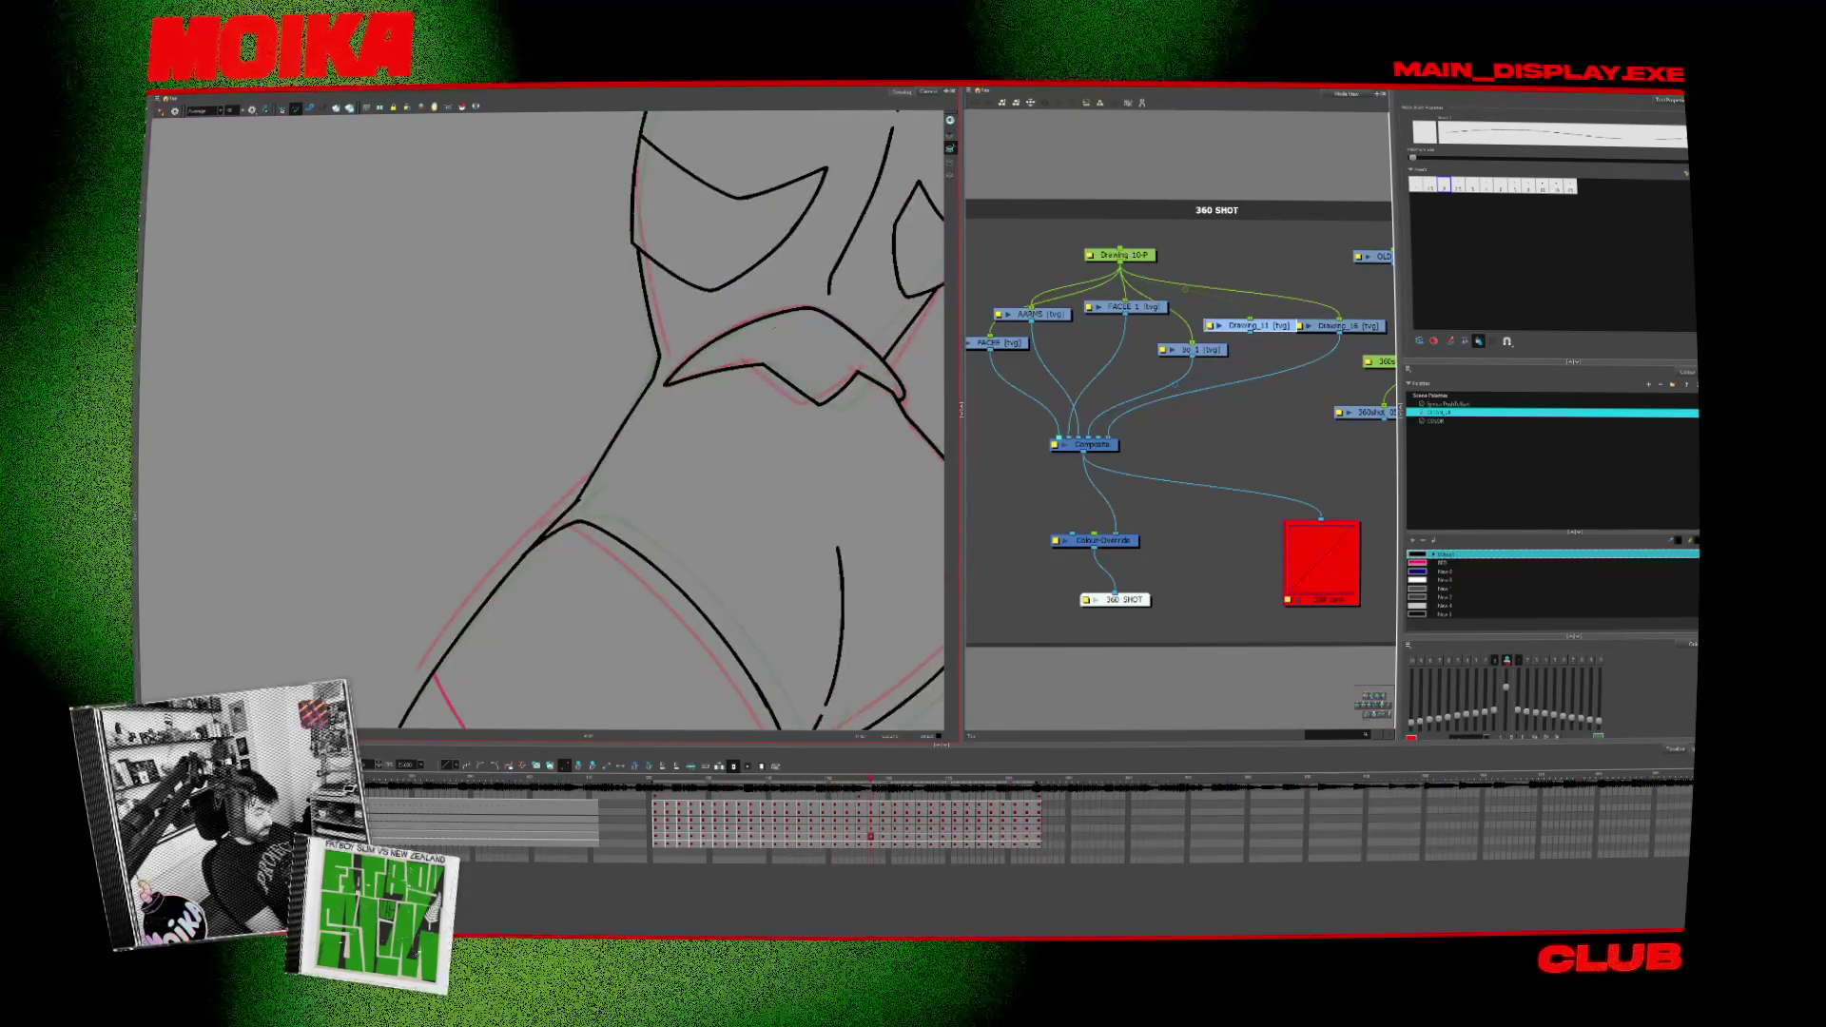
pyautogui.press(',')
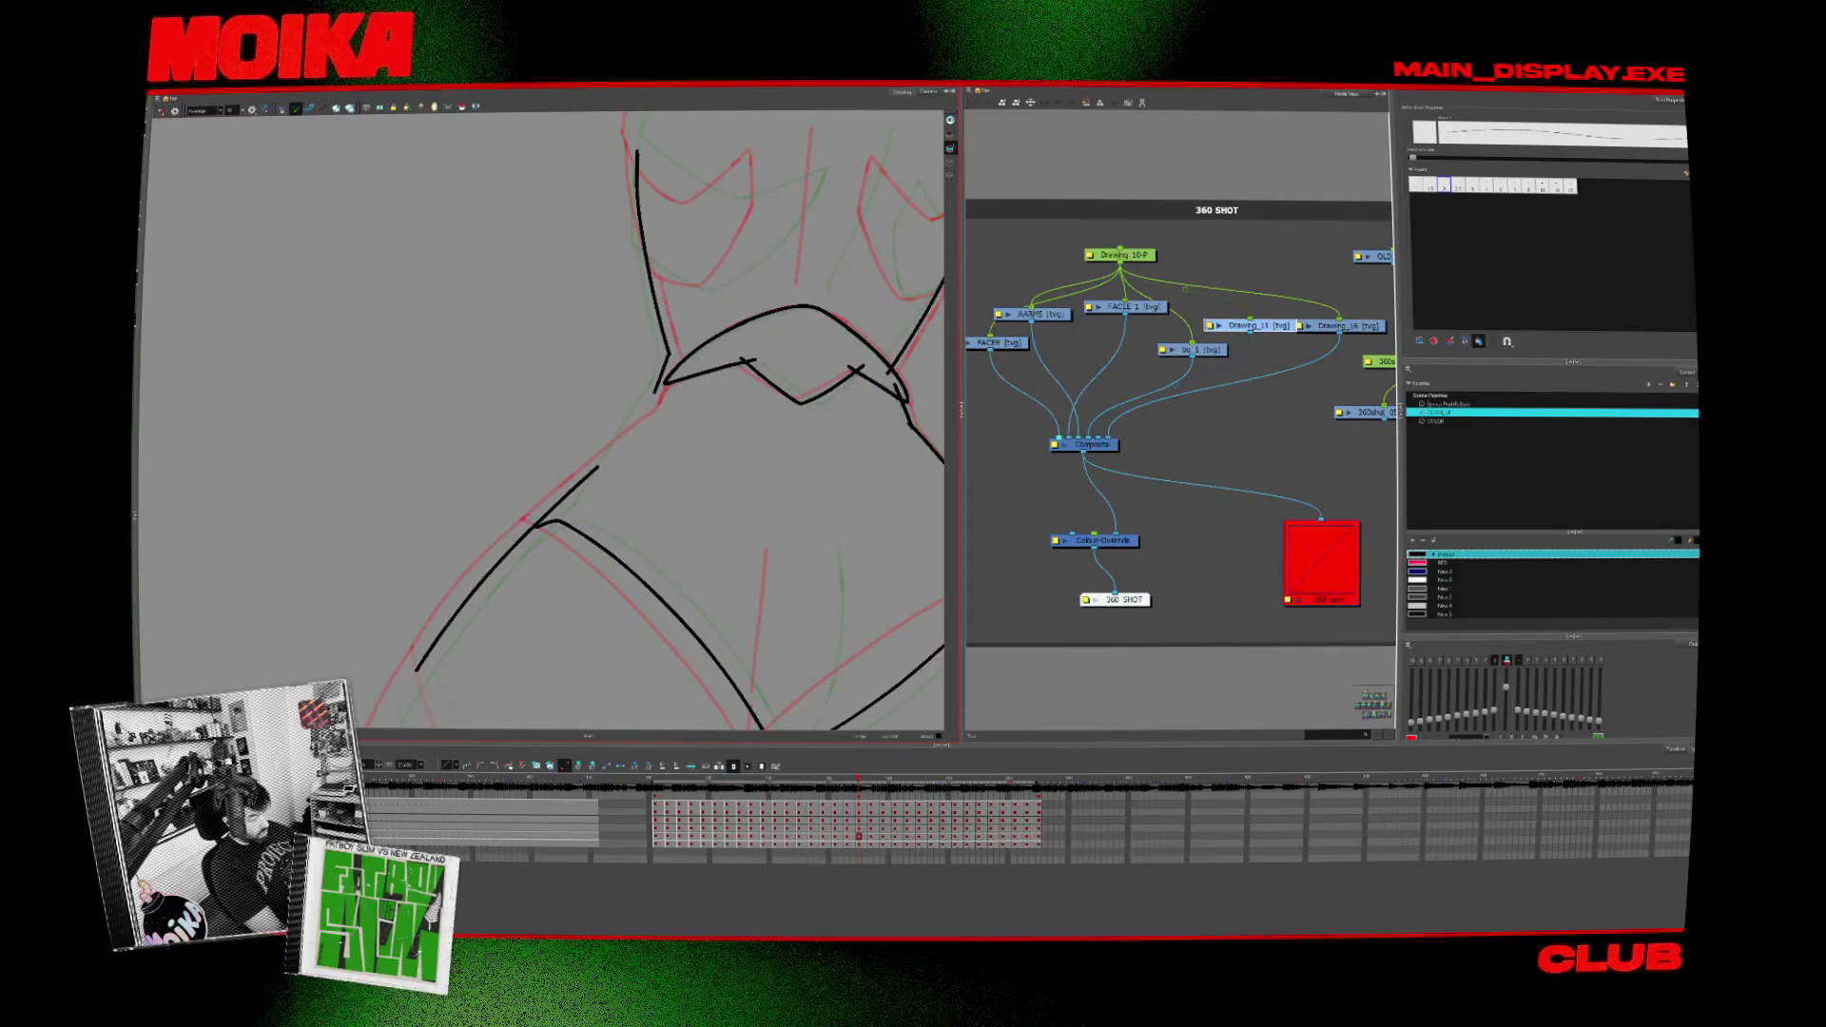
# Step: Flip between neighbouring frames to check motion, then ink a curved line down the shoulder
pyautogui.press('.')
pyautogui.press('.')
pyautogui.press(',')
pyautogui.press(',')
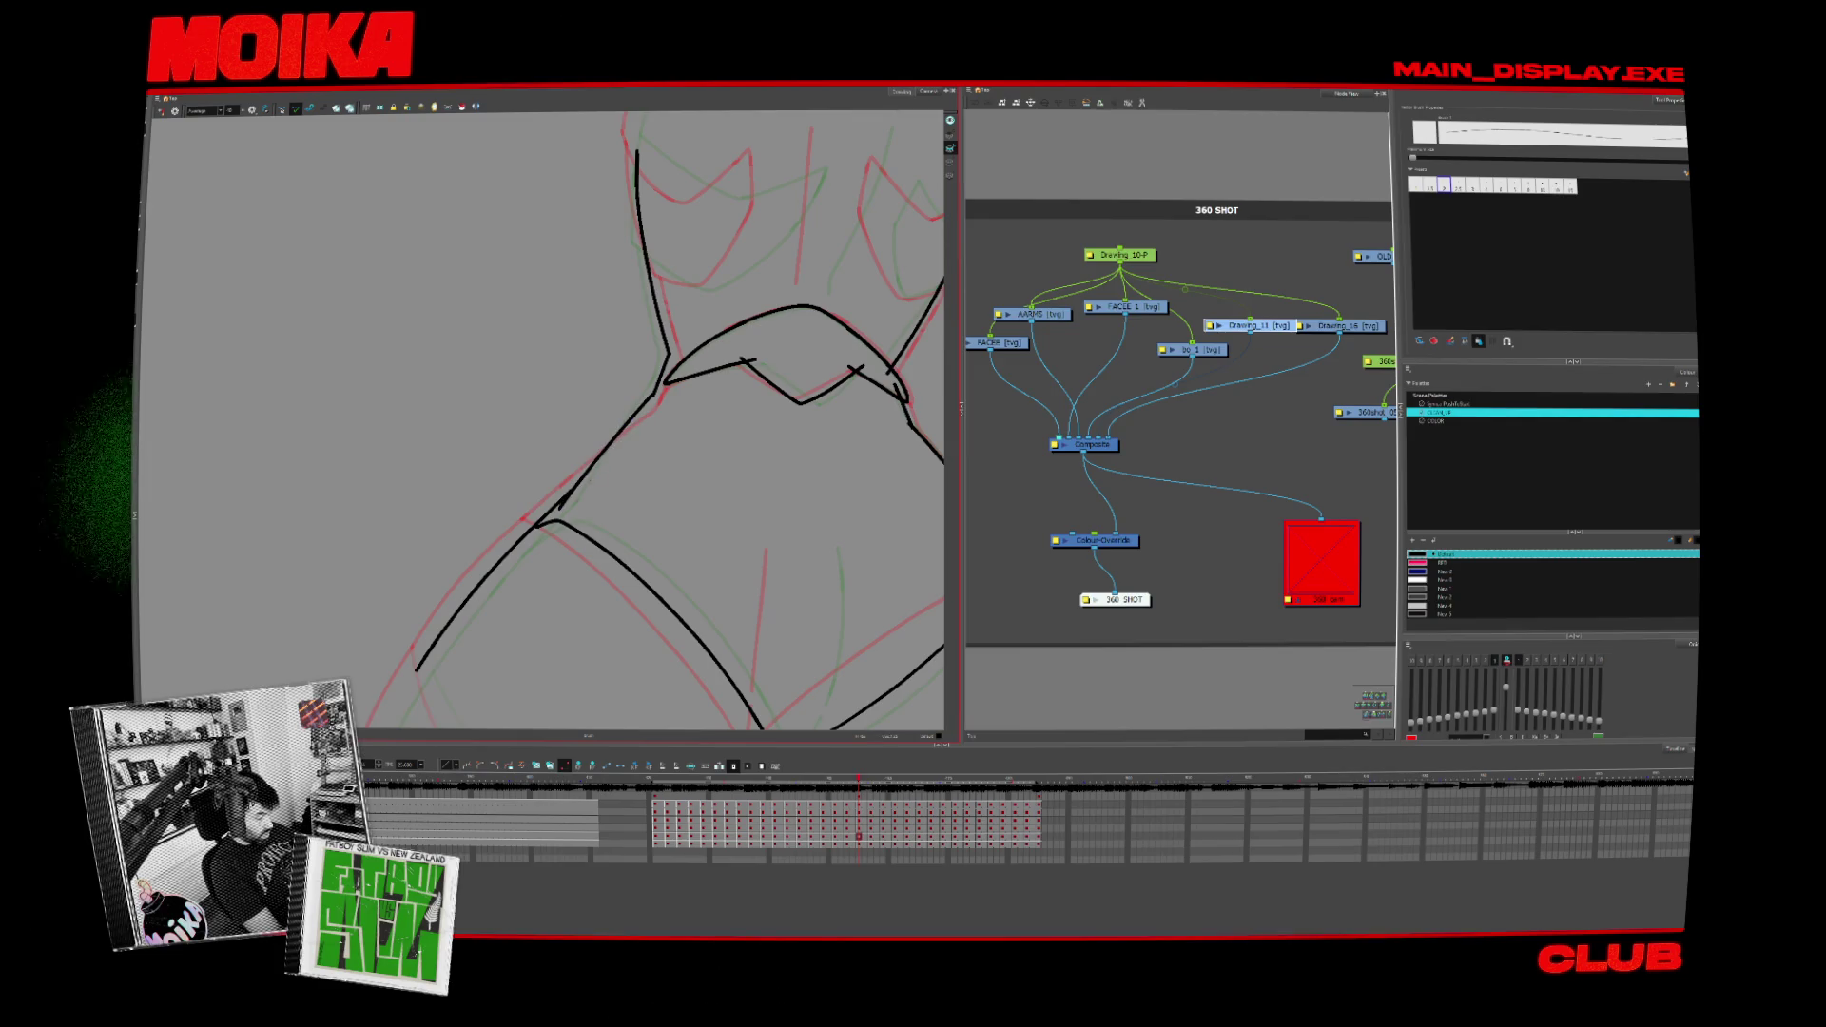
pyautogui.press('.')
pyautogui.press('.')
pyautogui.press(',')
pyautogui.press(',')
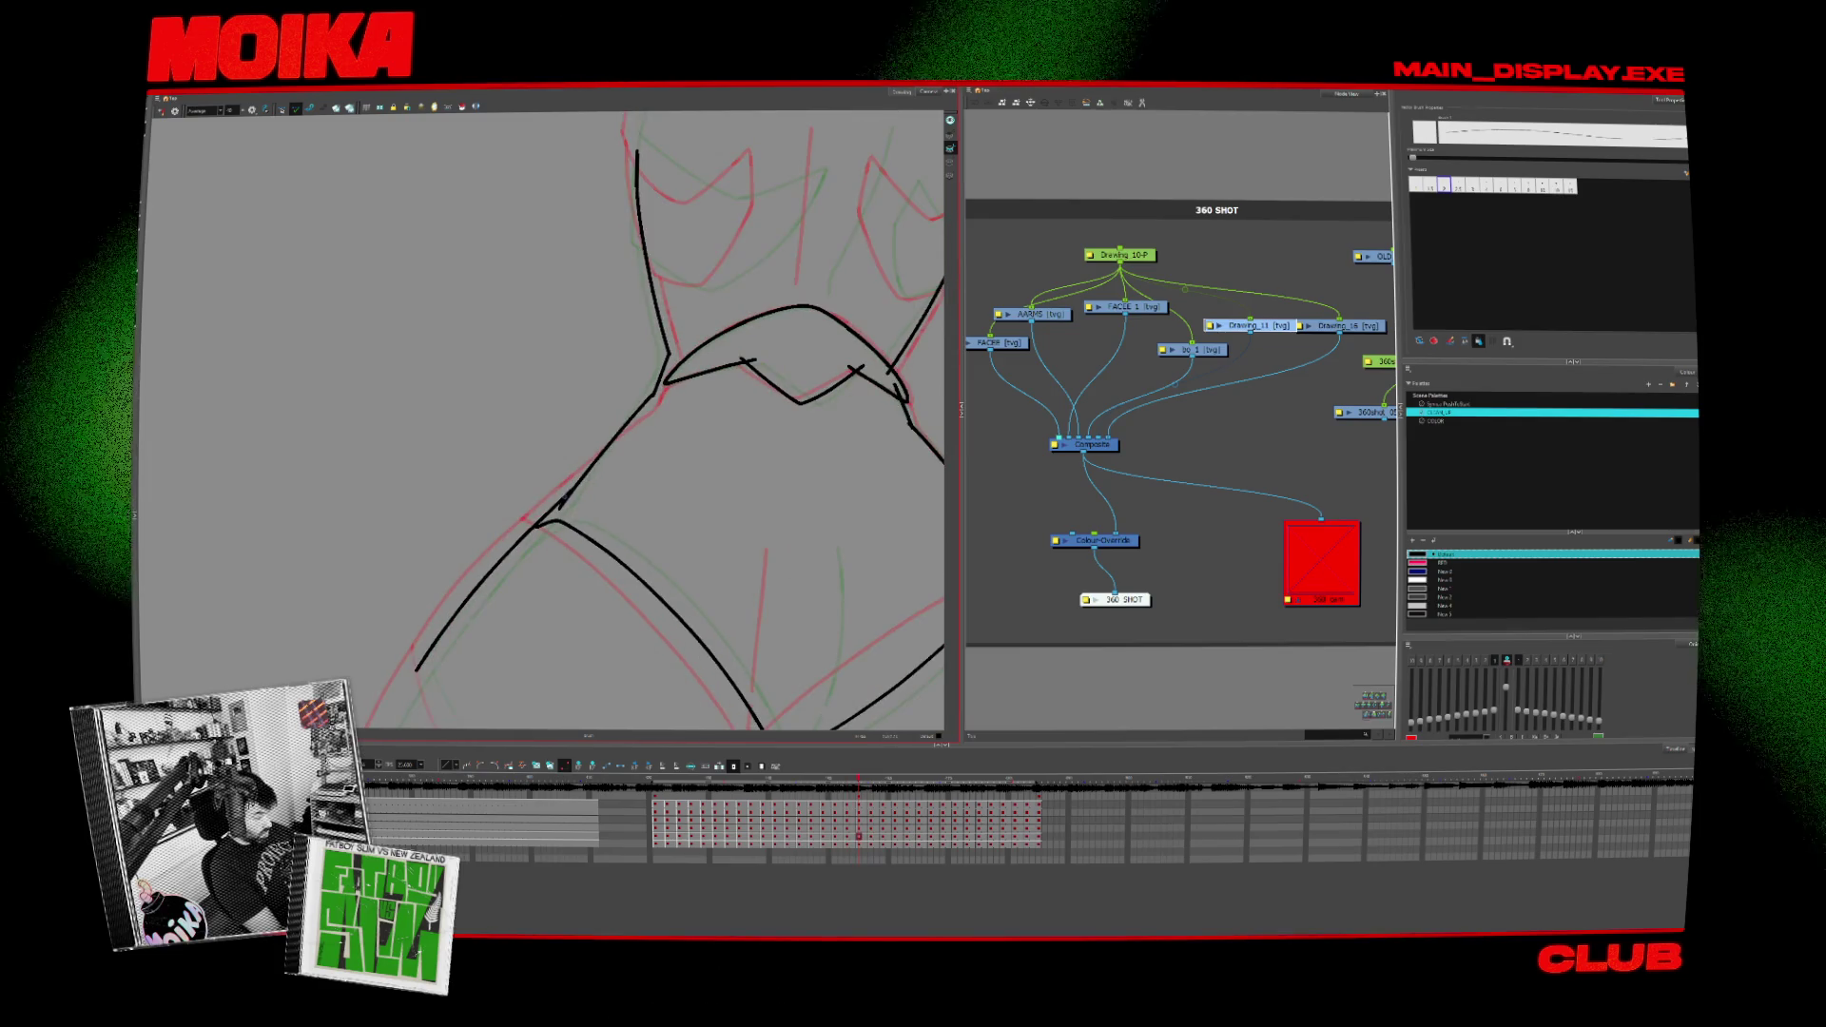
pyautogui.scroll(3, 543, 428)
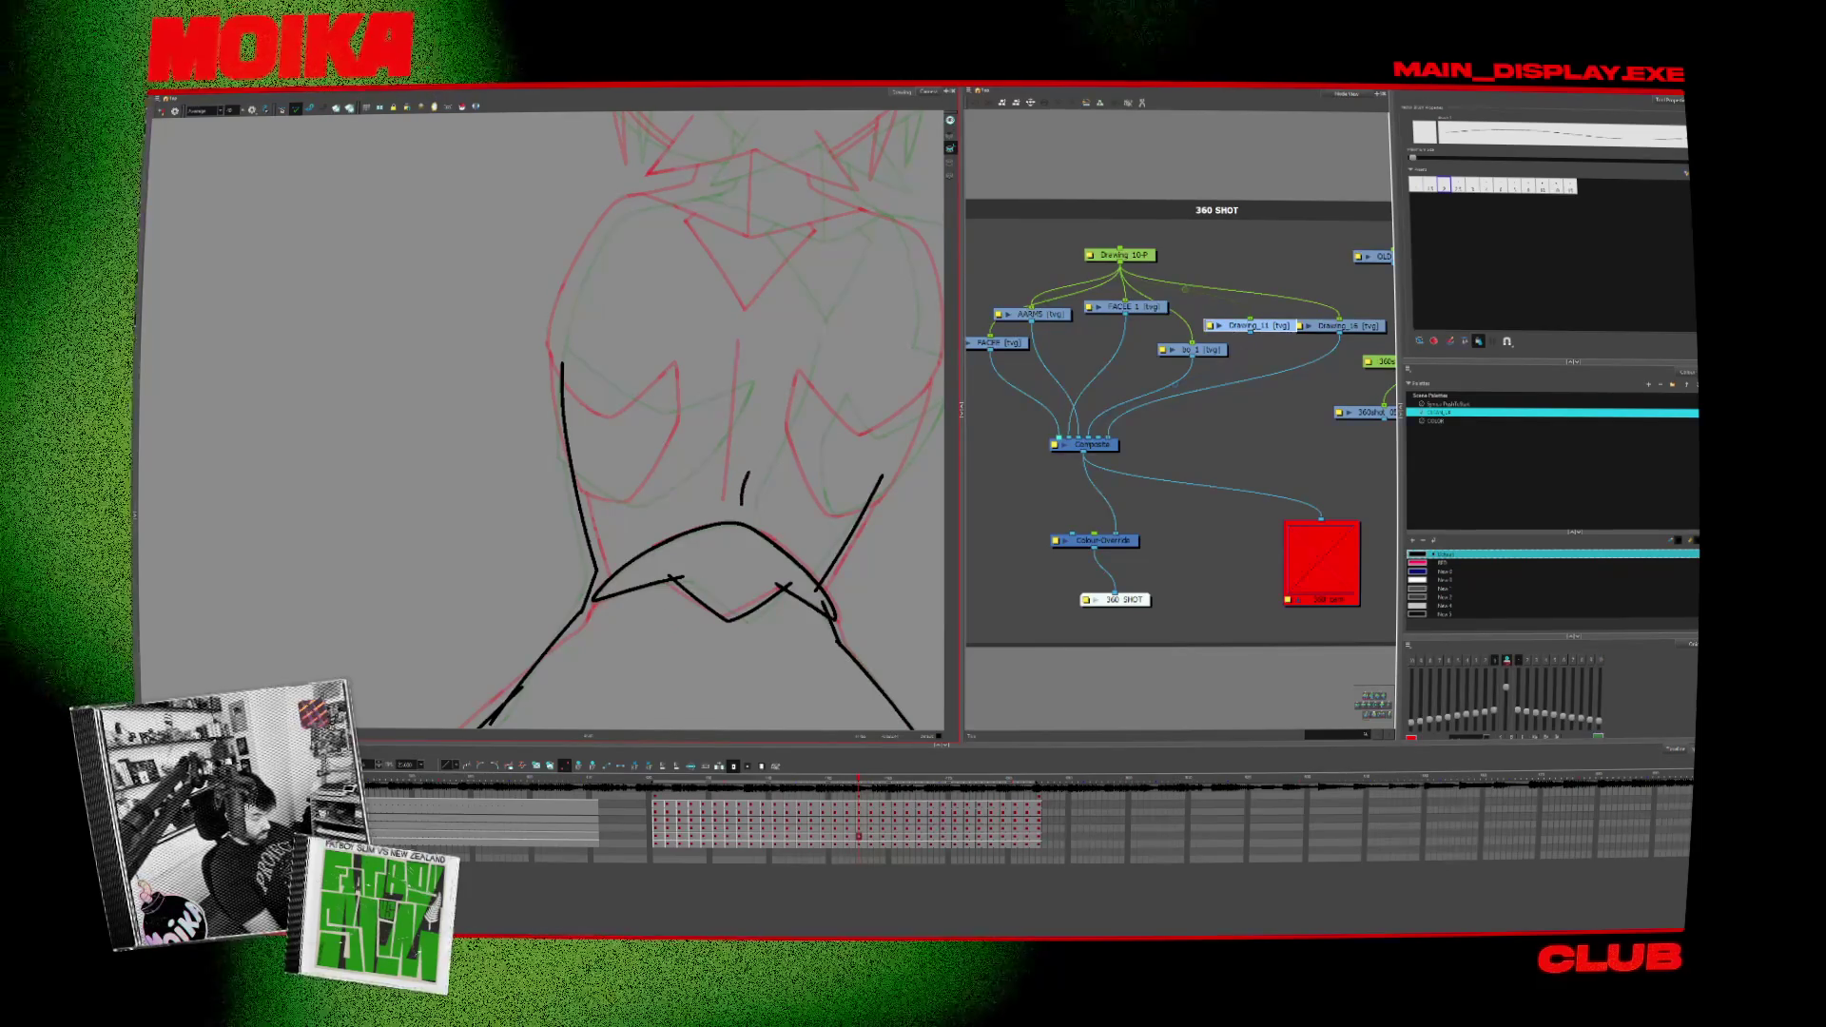
pyautogui.moveTo(780, 349); pyautogui.dragTo(742, 502)
# Step: Step back through the earlier drawings and fit the whole character in view
pyautogui.press(',')
pyautogui.press(',')
pyautogui.press(',')
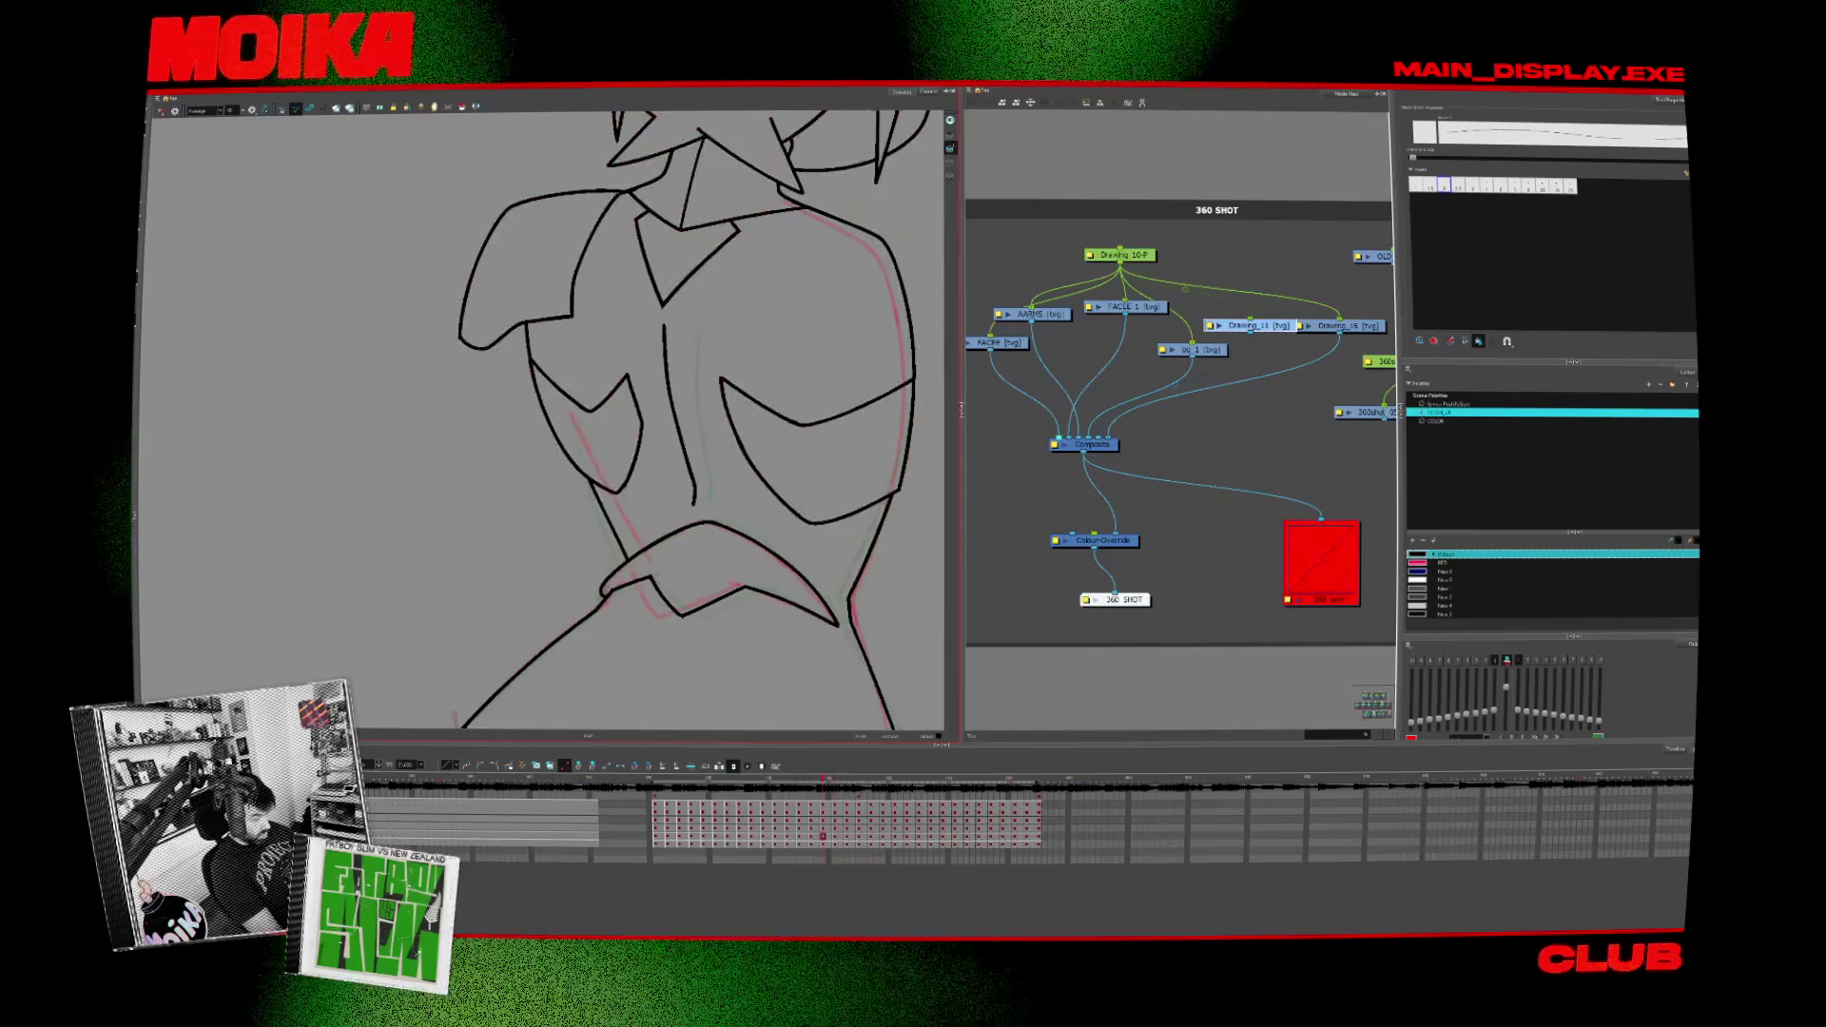
pyautogui.press(',')
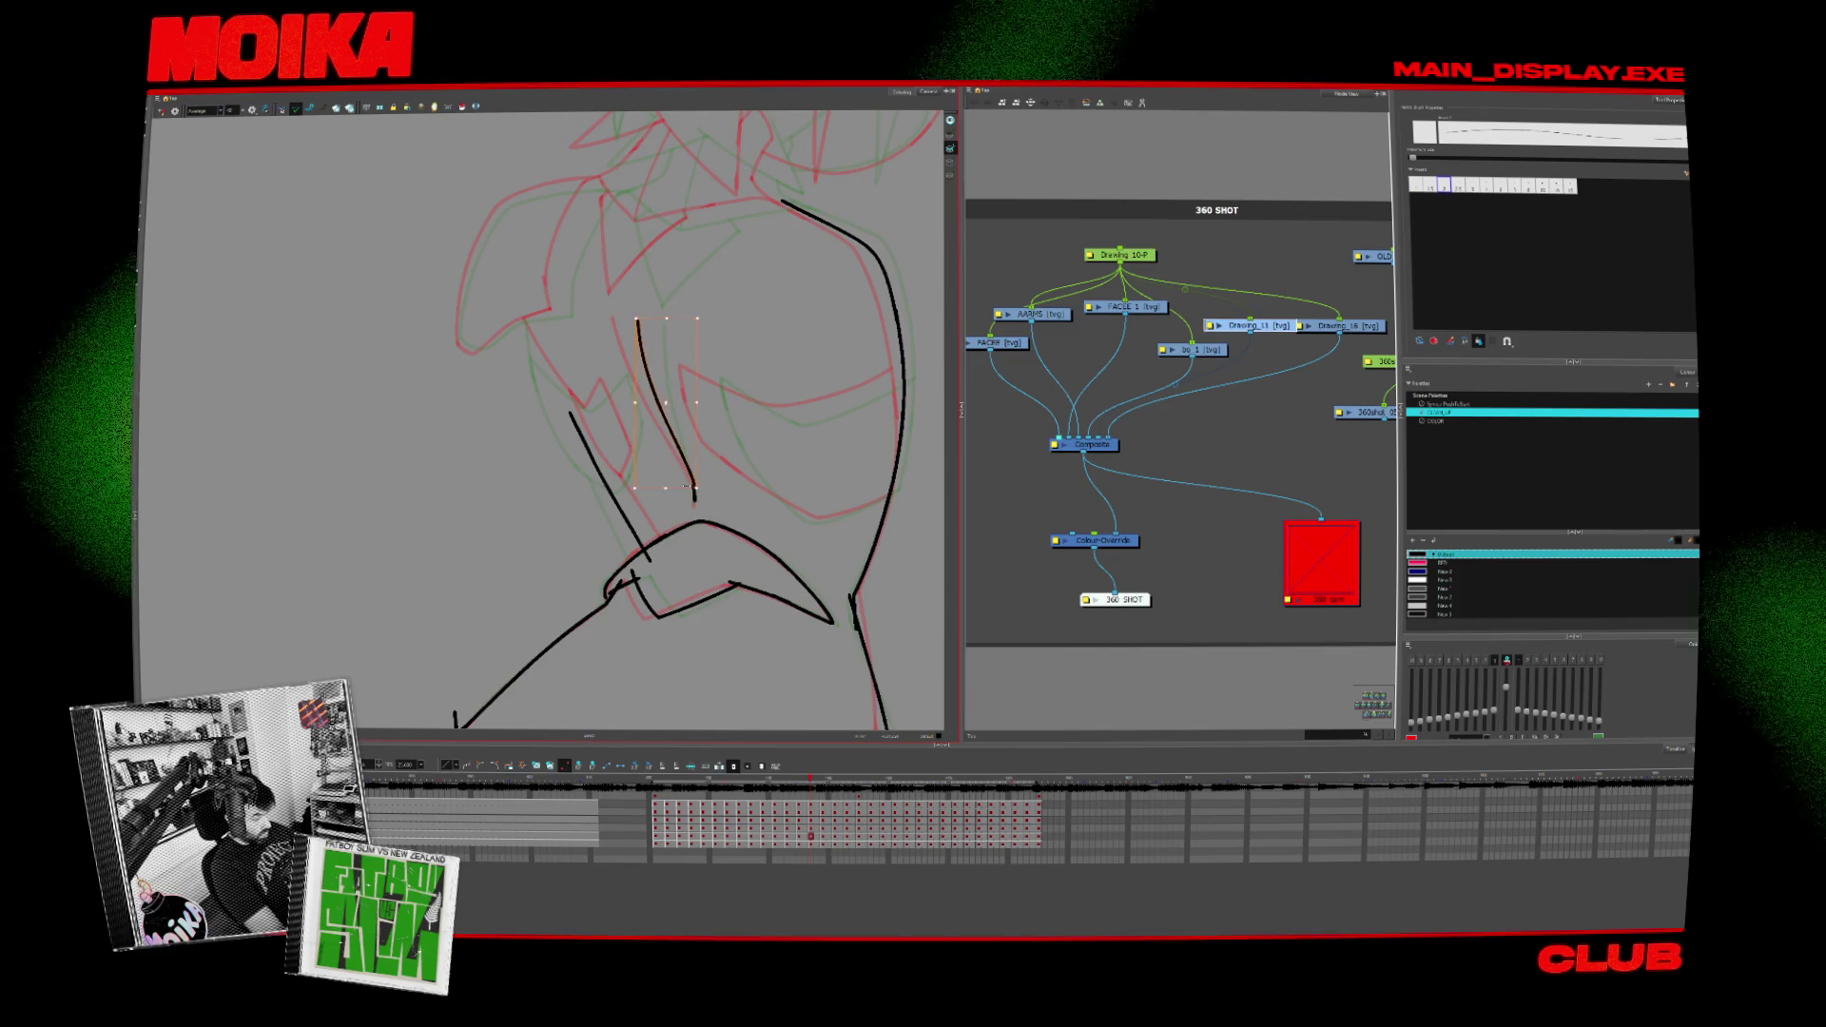
pyautogui.press(',')
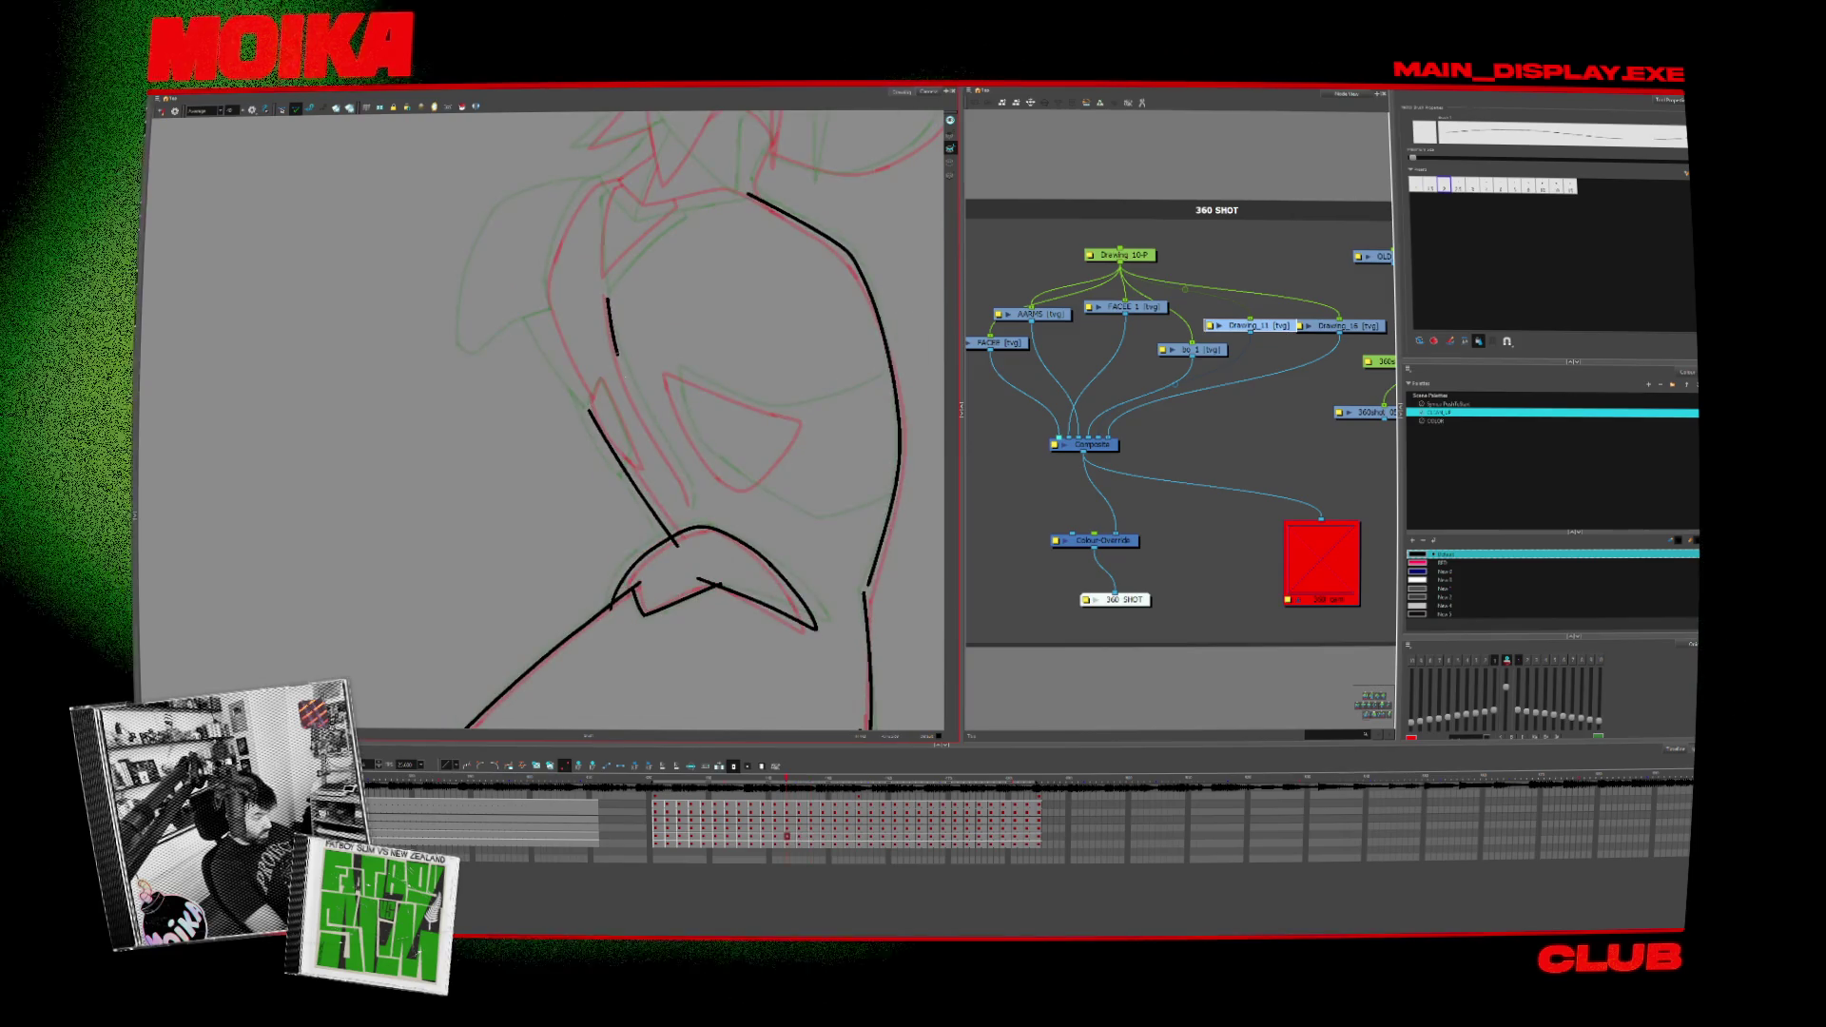
pyautogui.press(',')
pyautogui.press(',')
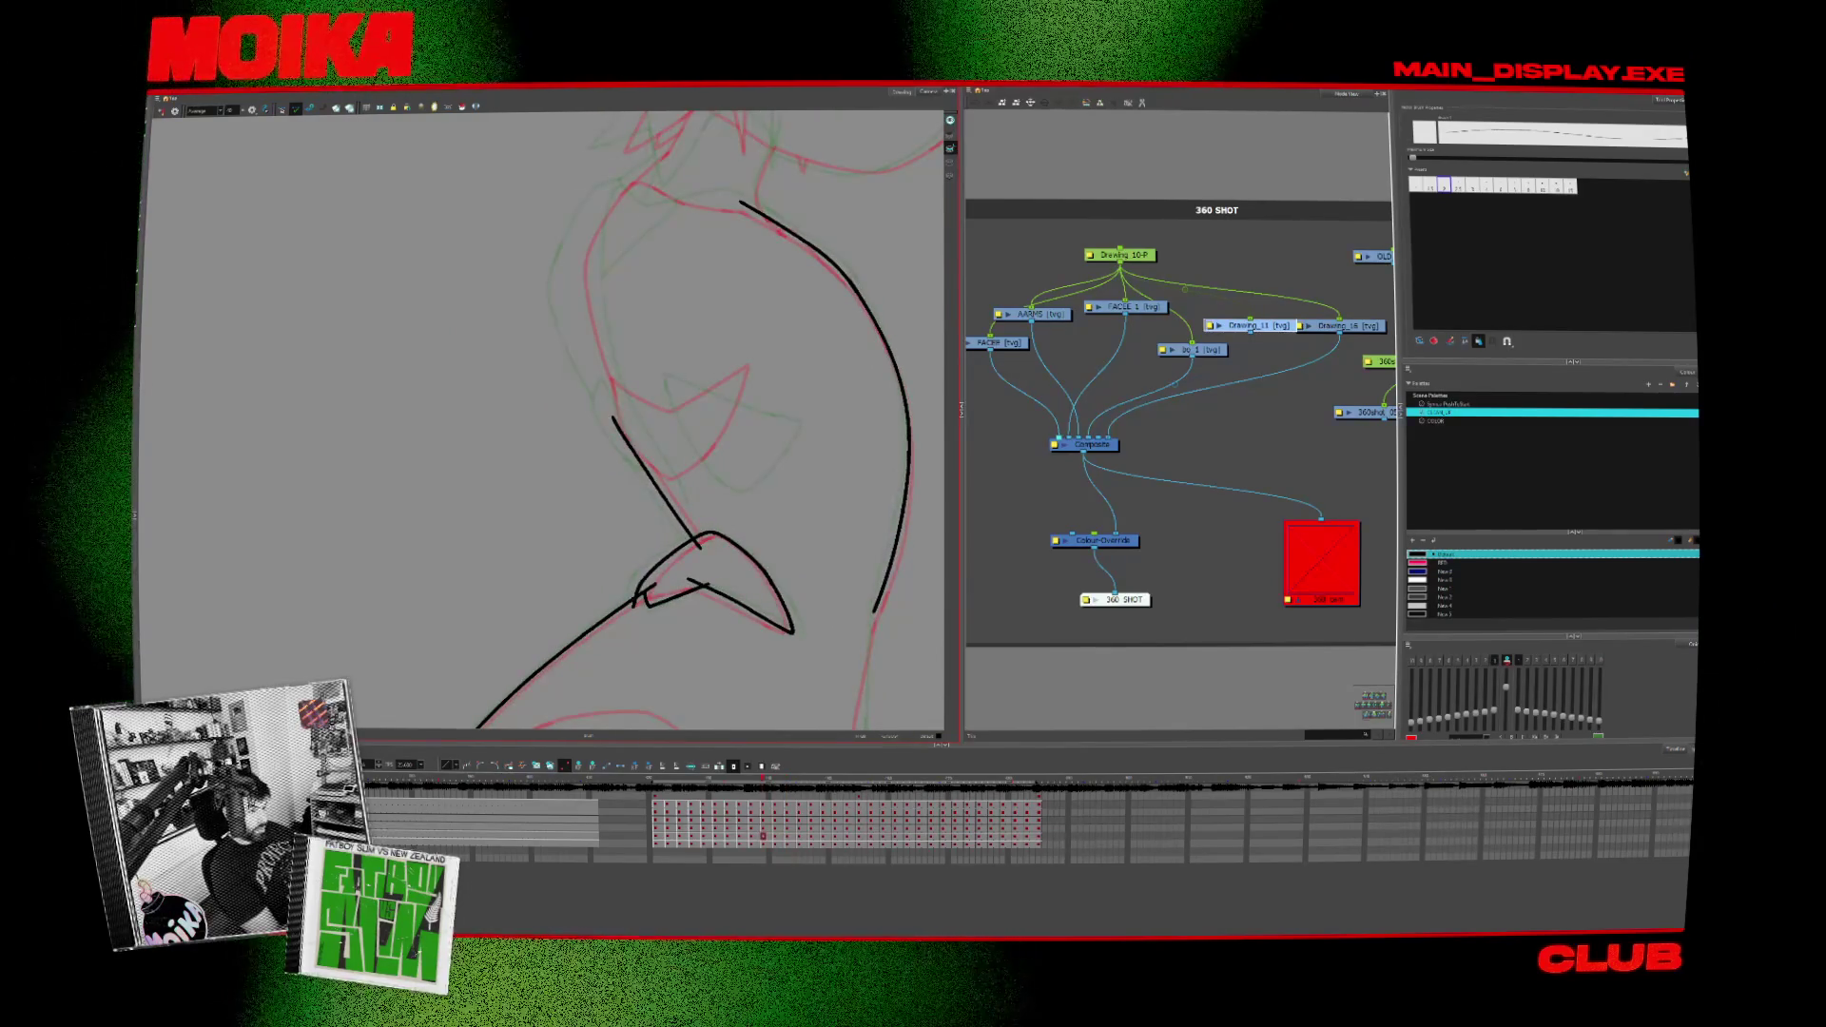
pyautogui.hotkey('shift', 'm')
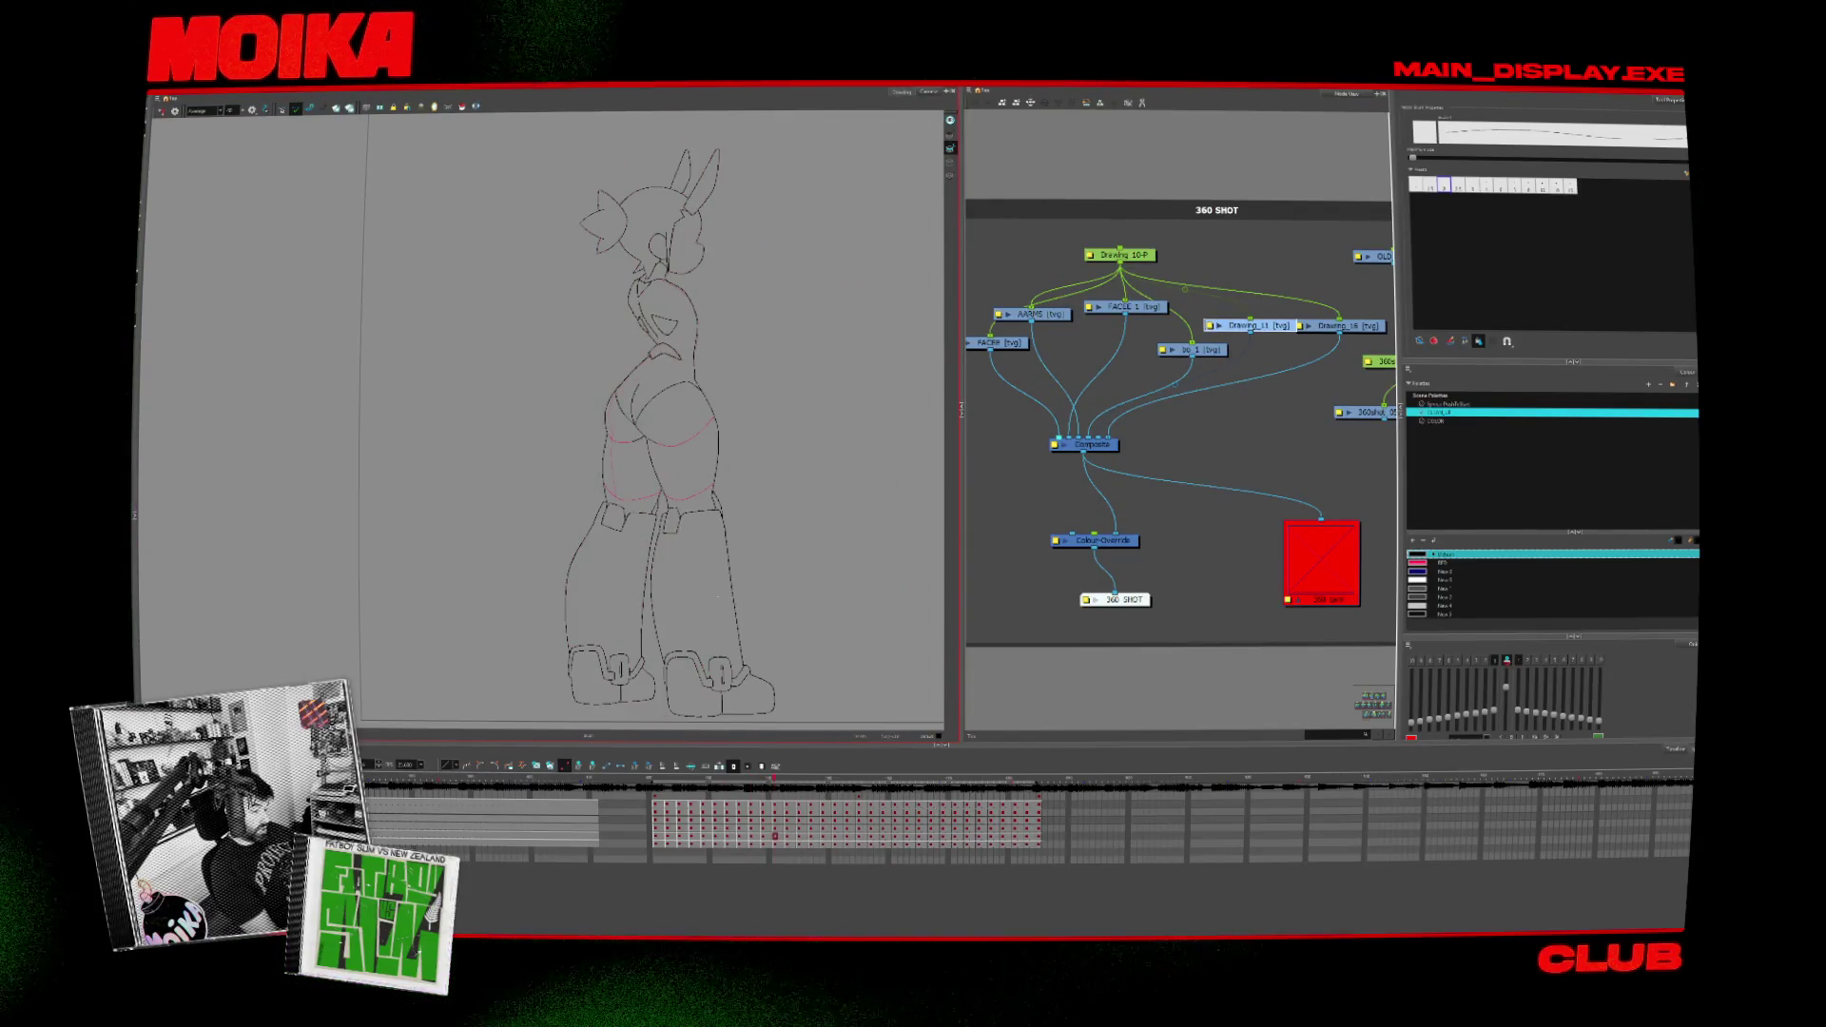
# Step: Zoom onto the head and ink two parallel black neck lines, redoing the first misplaced stroke
pyautogui.press(',')
pyautogui.hotkey('alt', 'z')
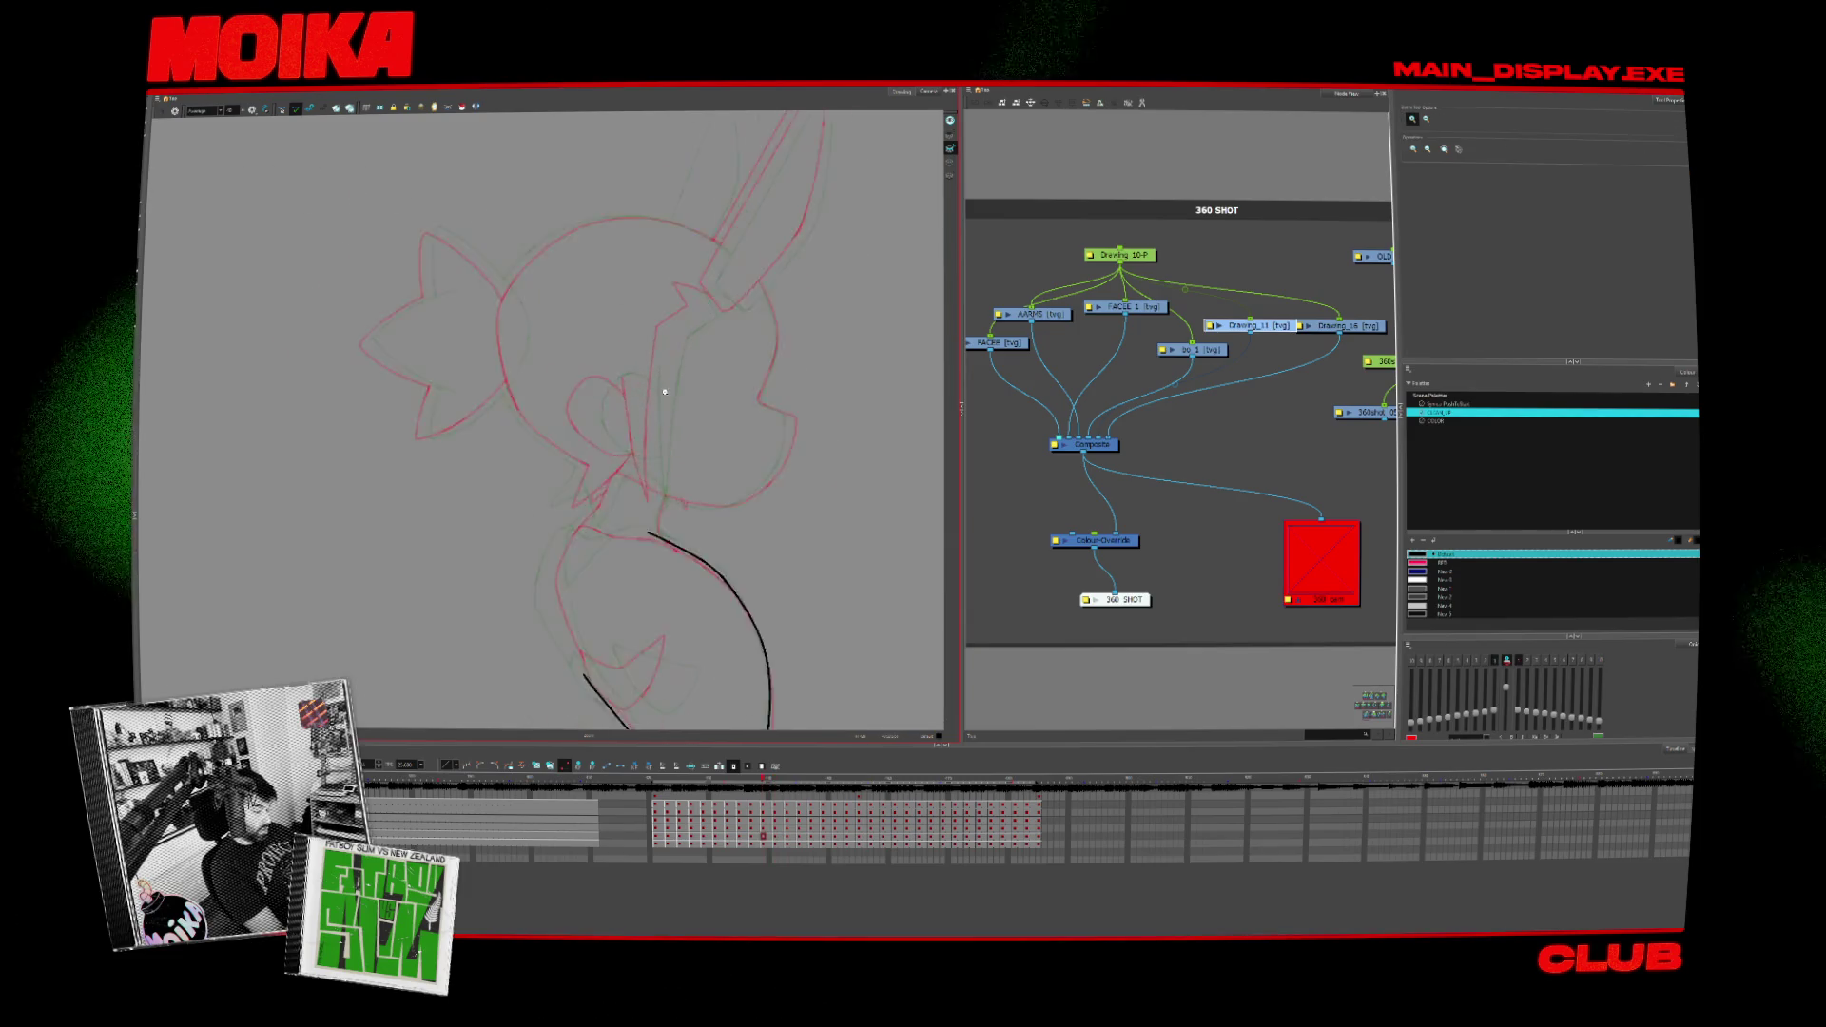
pyautogui.click(663, 389)
pyautogui.hotkey('alt', 'b')
pyautogui.moveTo(605, 357); pyautogui.dragTo(646, 568)
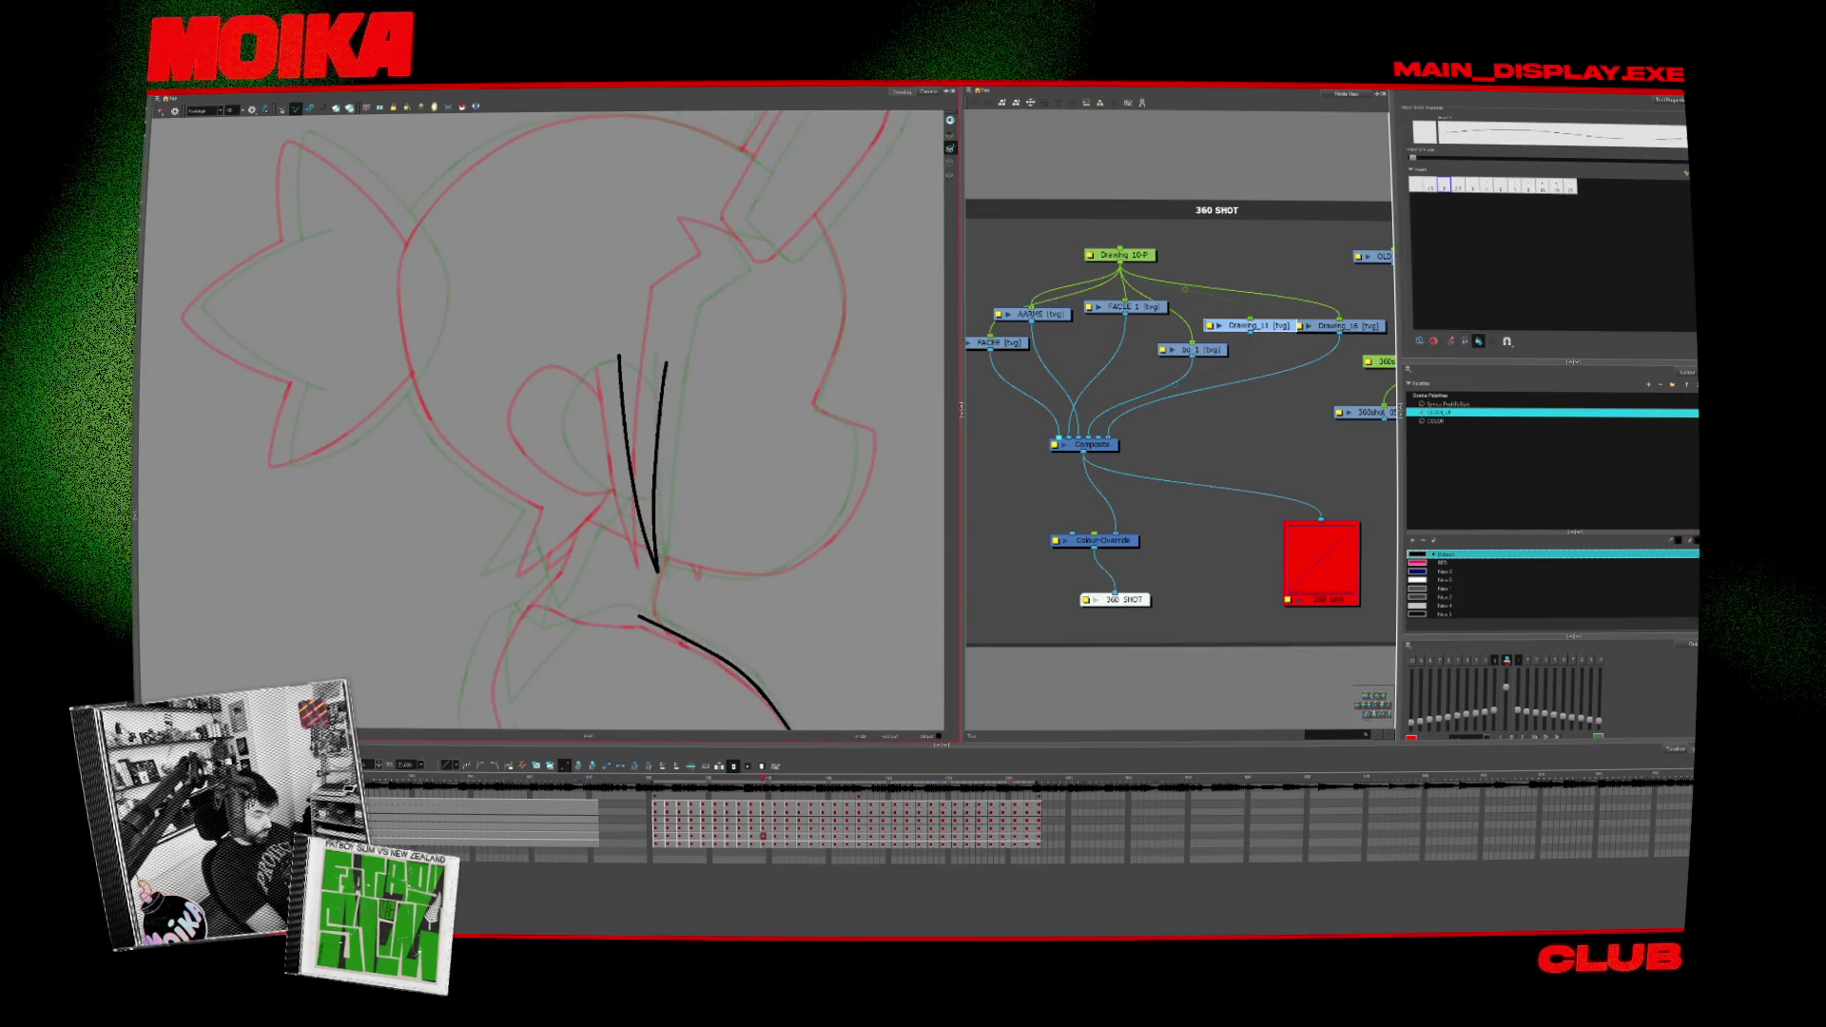
pyautogui.hotkey('ctrl', 'z')
pyautogui.hotkey('ctrl', 'z')
pyautogui.moveTo(597, 365); pyautogui.dragTo(634, 554)
pyautogui.moveTo(646, 342); pyautogui.dragTo(628, 564)
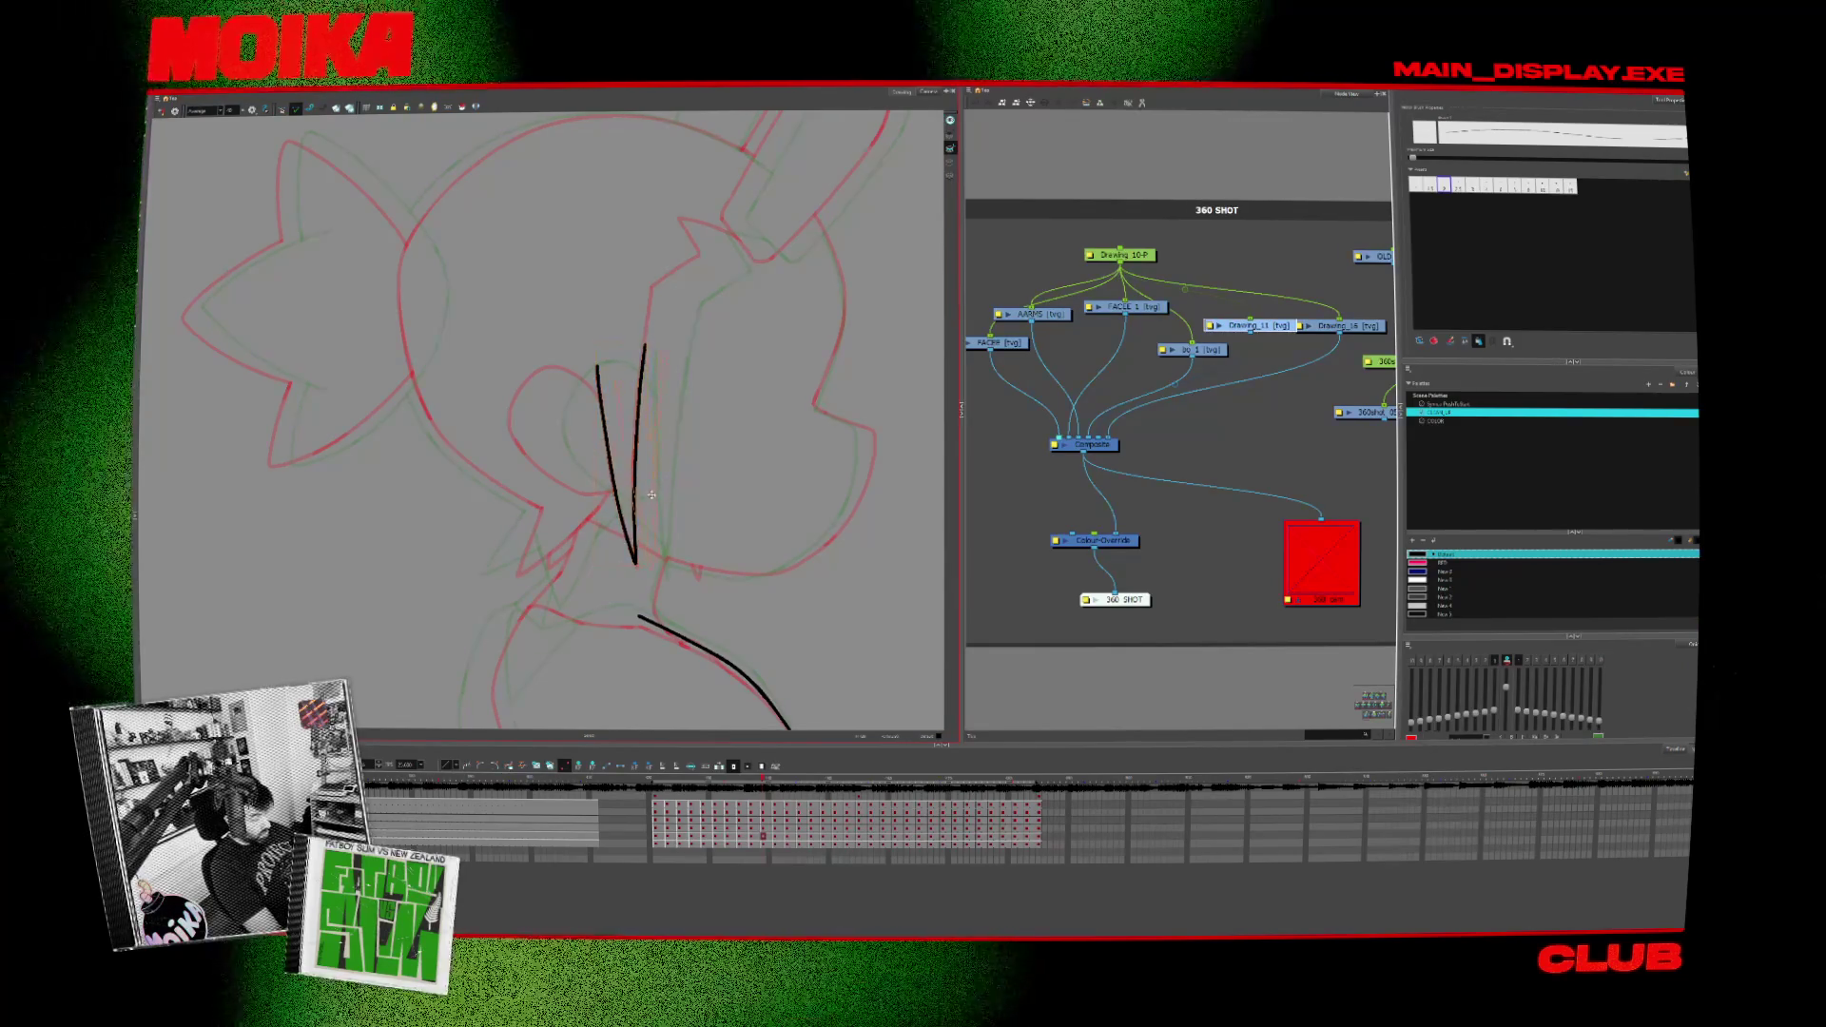
pyautogui.moveTo(632, 483); pyautogui.dragTo(650, 496)
# Step: Step back through earlier drawings, inking a shoulder line on one and two neck lines on the next
pyautogui.press('f')
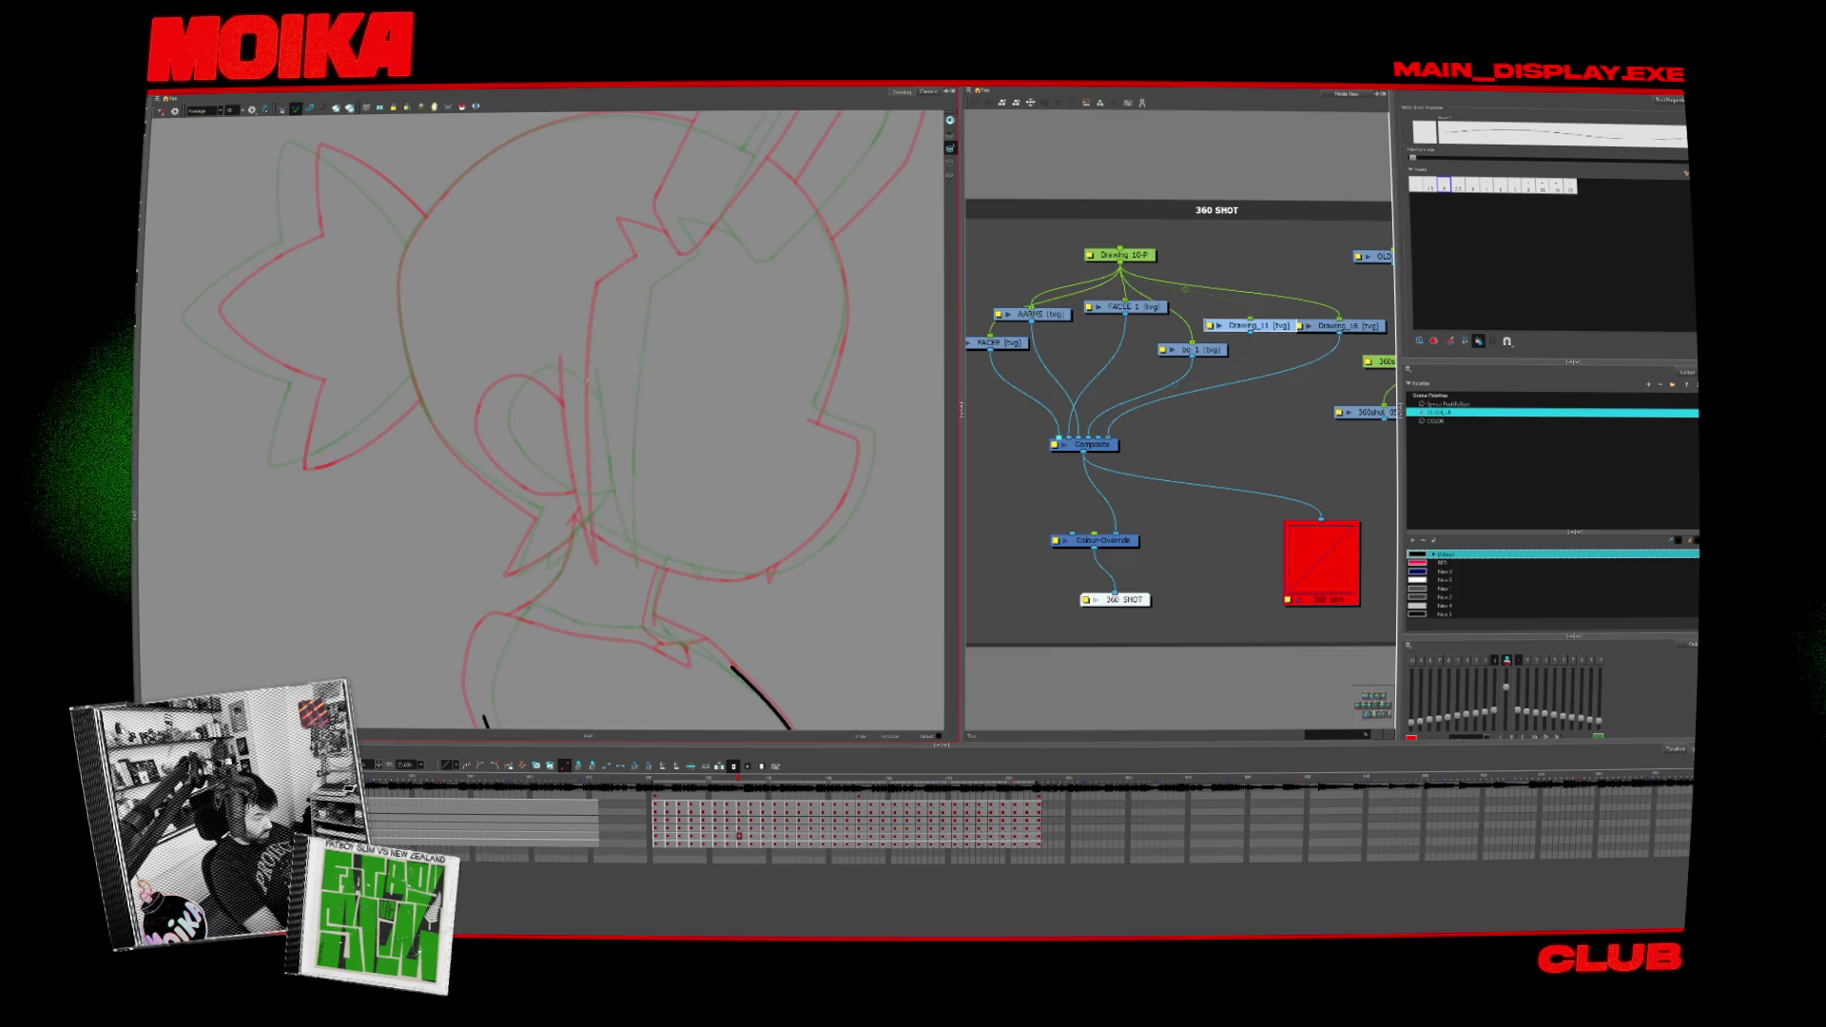
pyautogui.moveTo(582, 432); pyautogui.dragTo(613, 564)
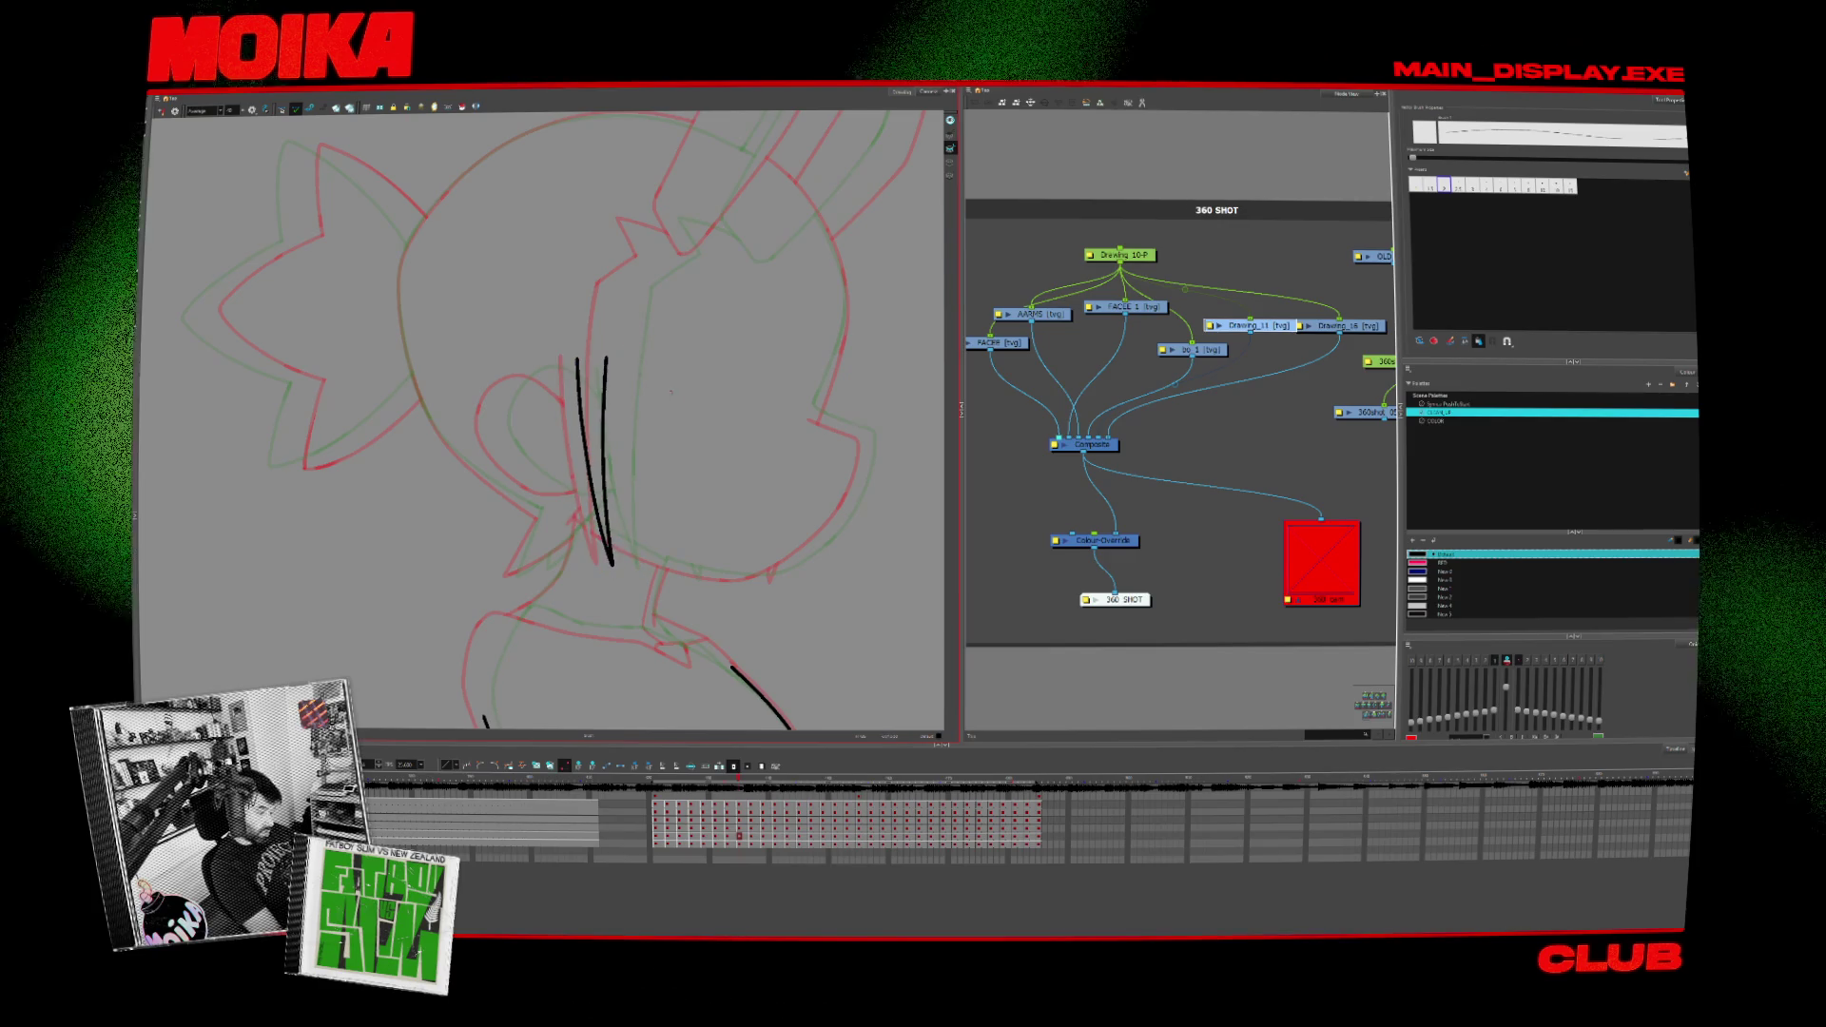
pyautogui.press('f')
pyautogui.moveTo(518, 383); pyautogui.dragTo(562, 559)
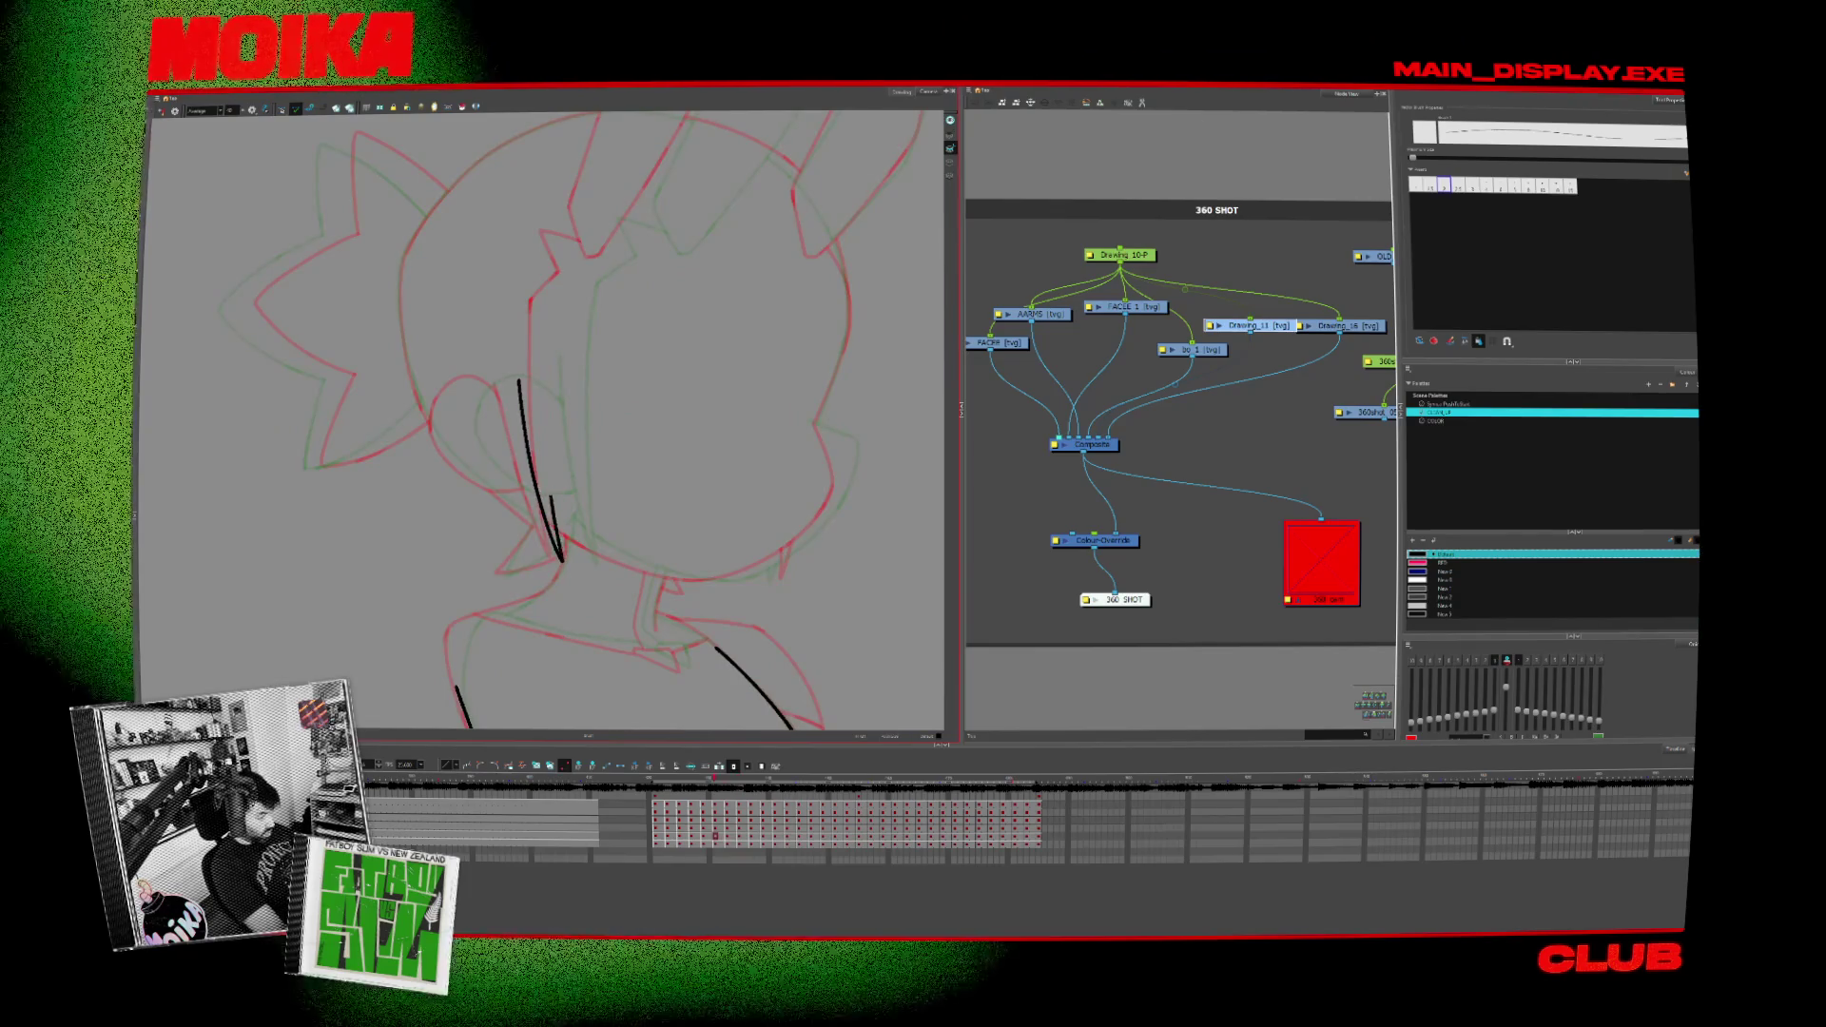
pyautogui.moveTo(551, 355); pyautogui.dragTo(567, 559)
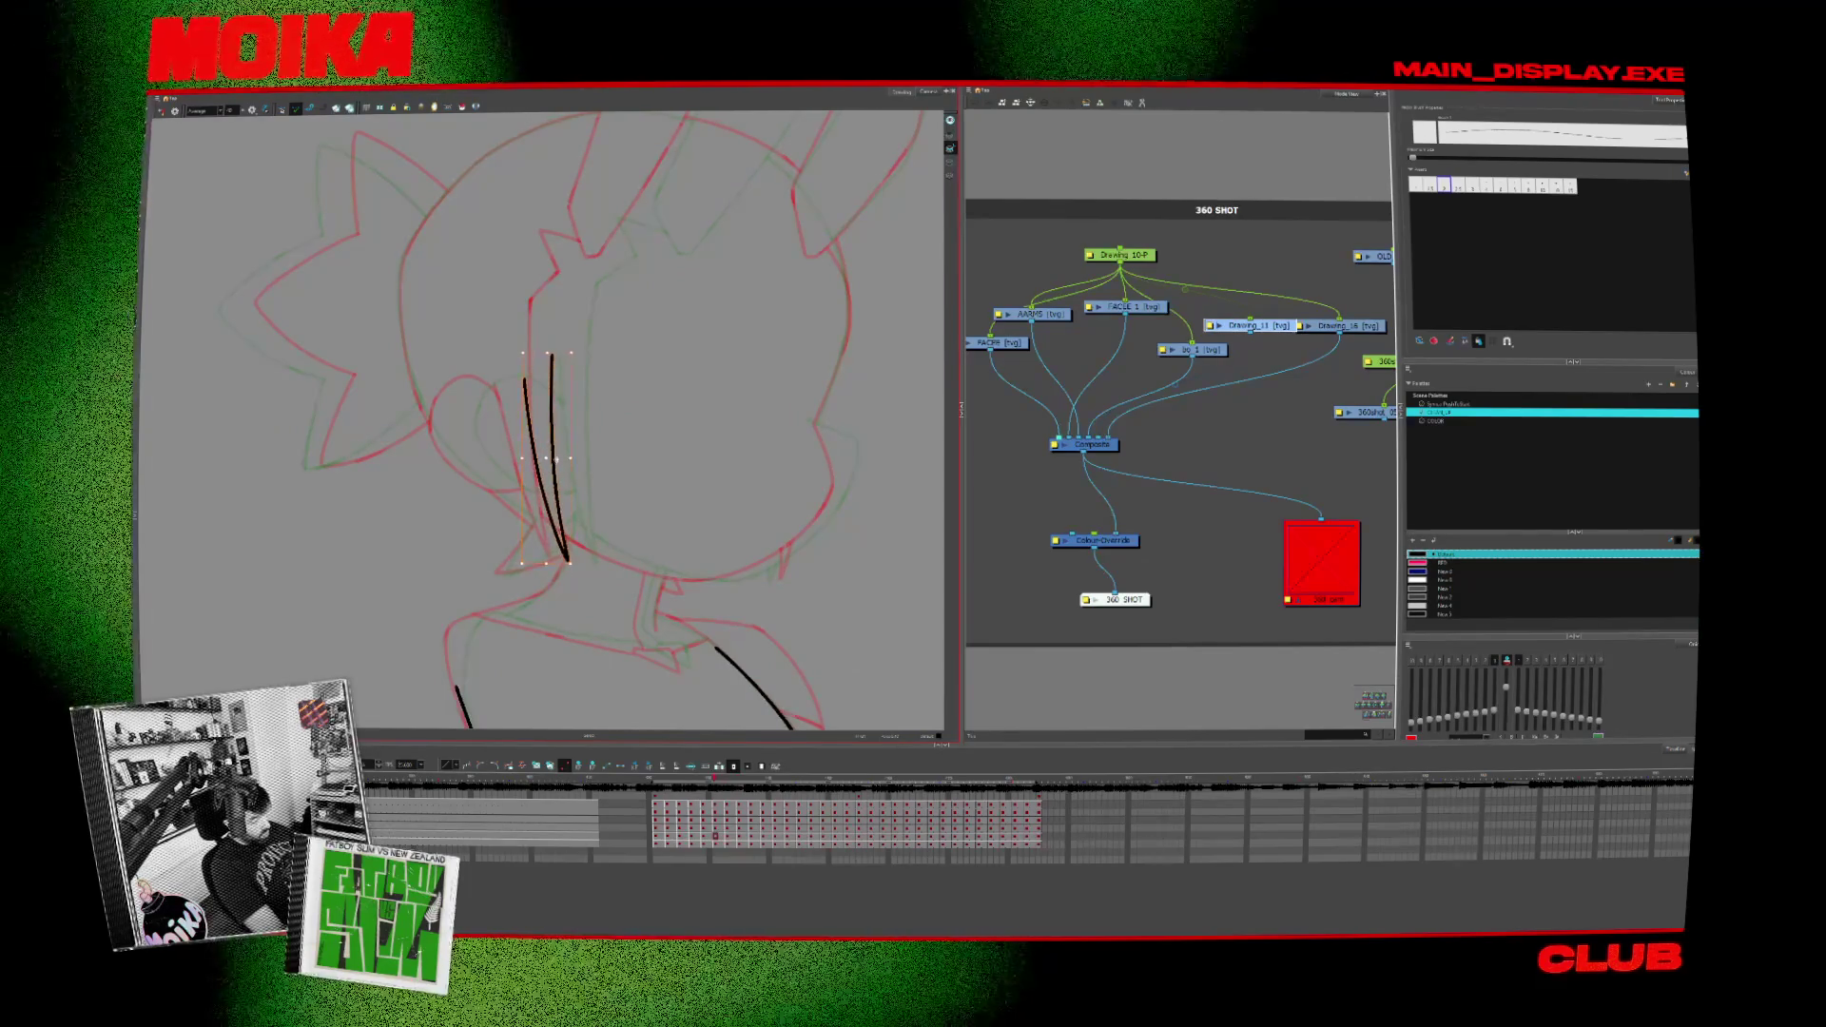
# Step: Add a second cheek line beside the first, then flip against the finished inked frame to compare
pyautogui.press('f')
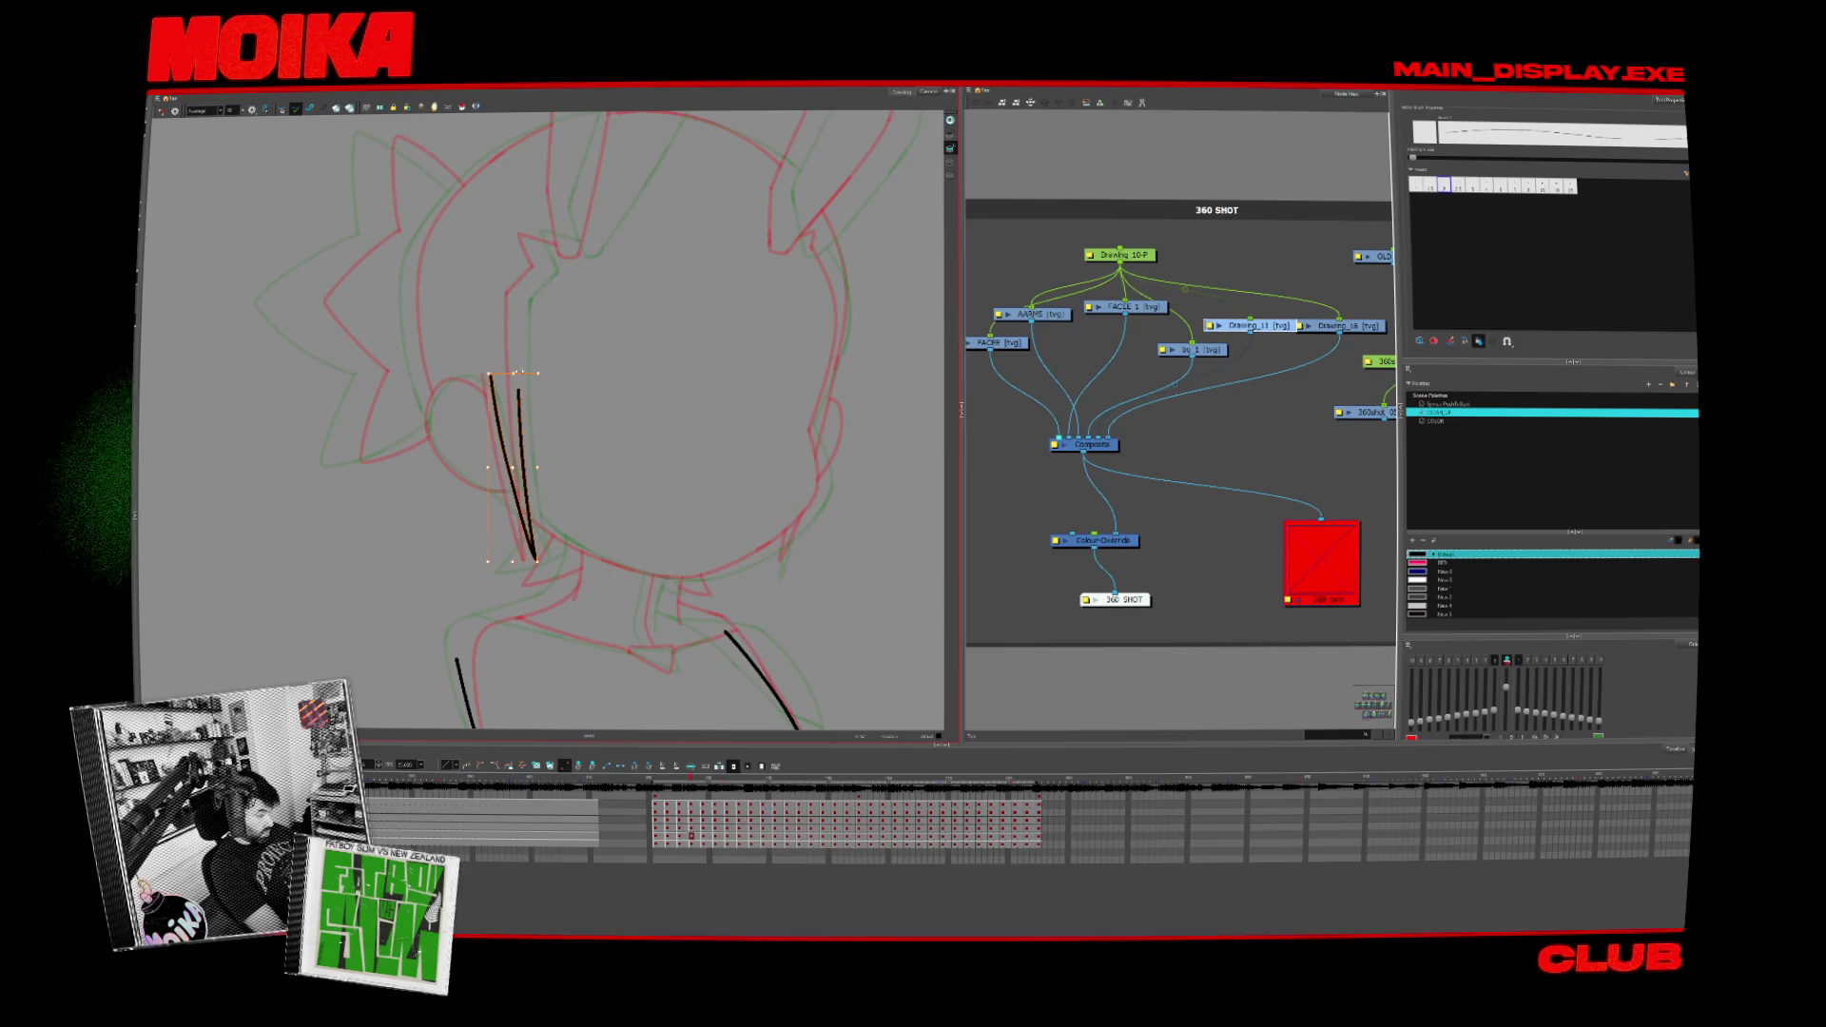
pyautogui.press('f')
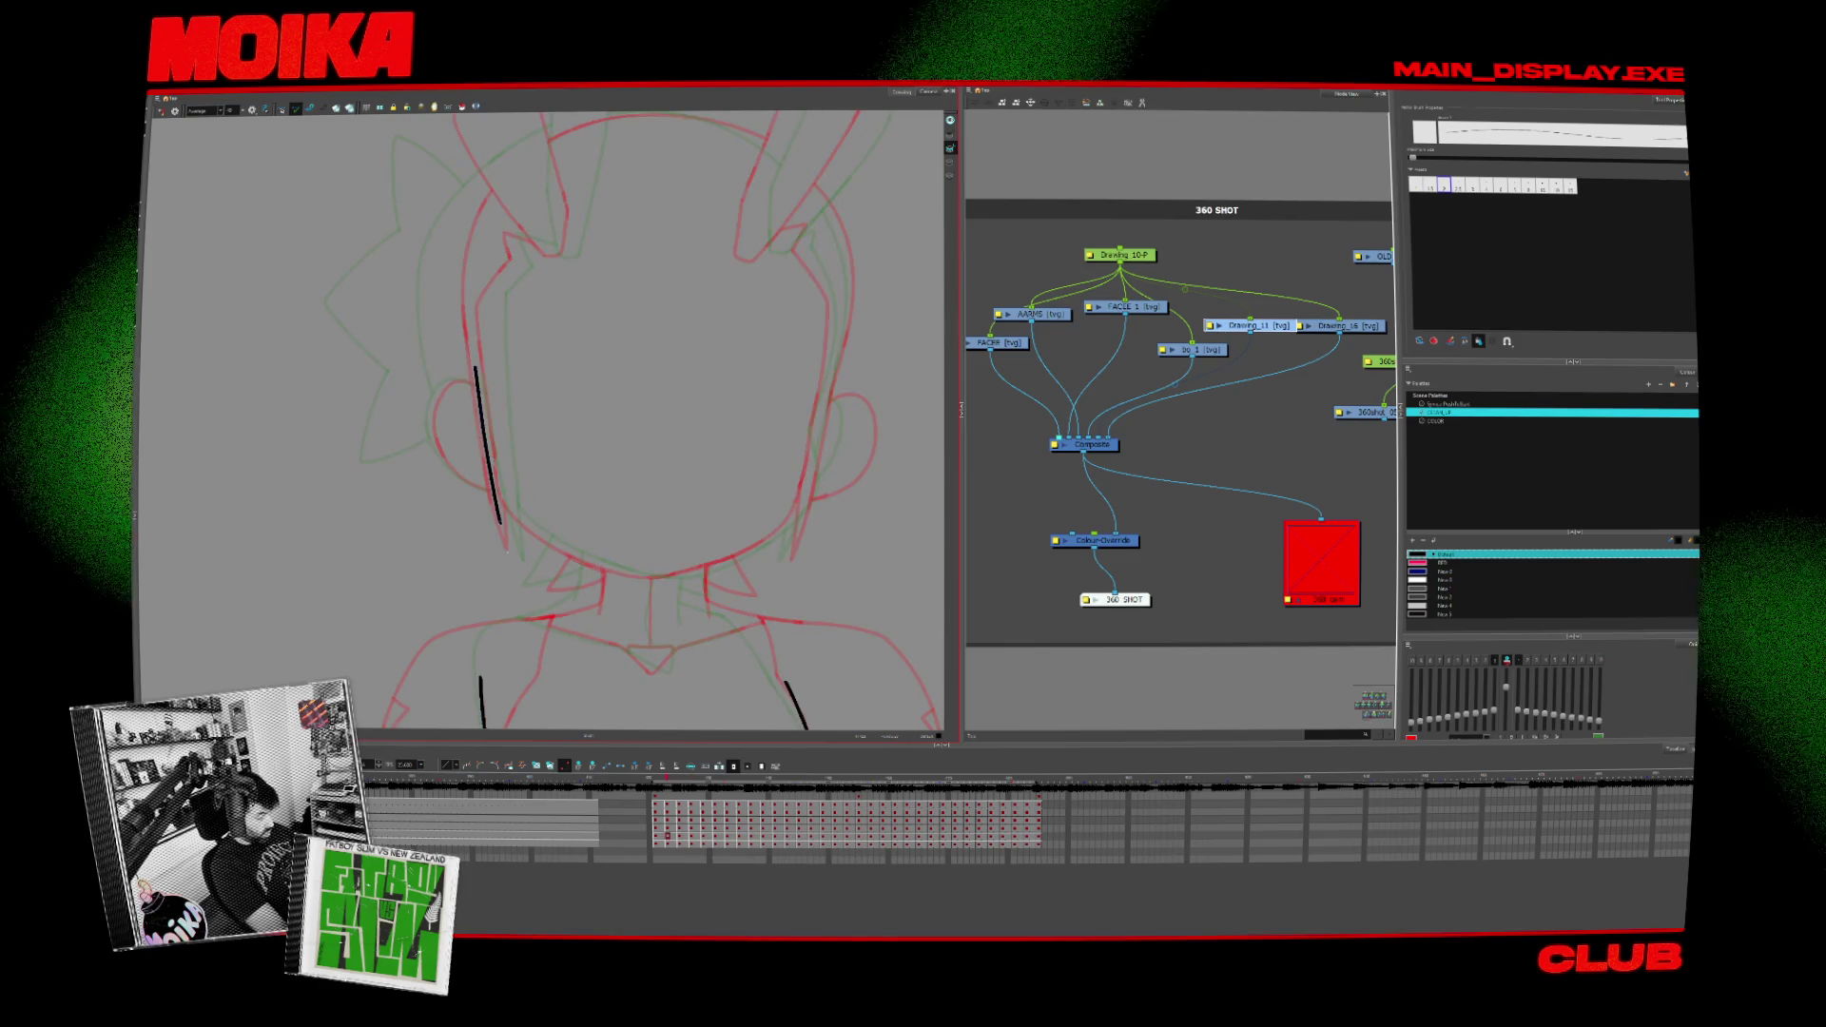
pyautogui.moveTo(493, 375); pyautogui.dragTo(515, 559)
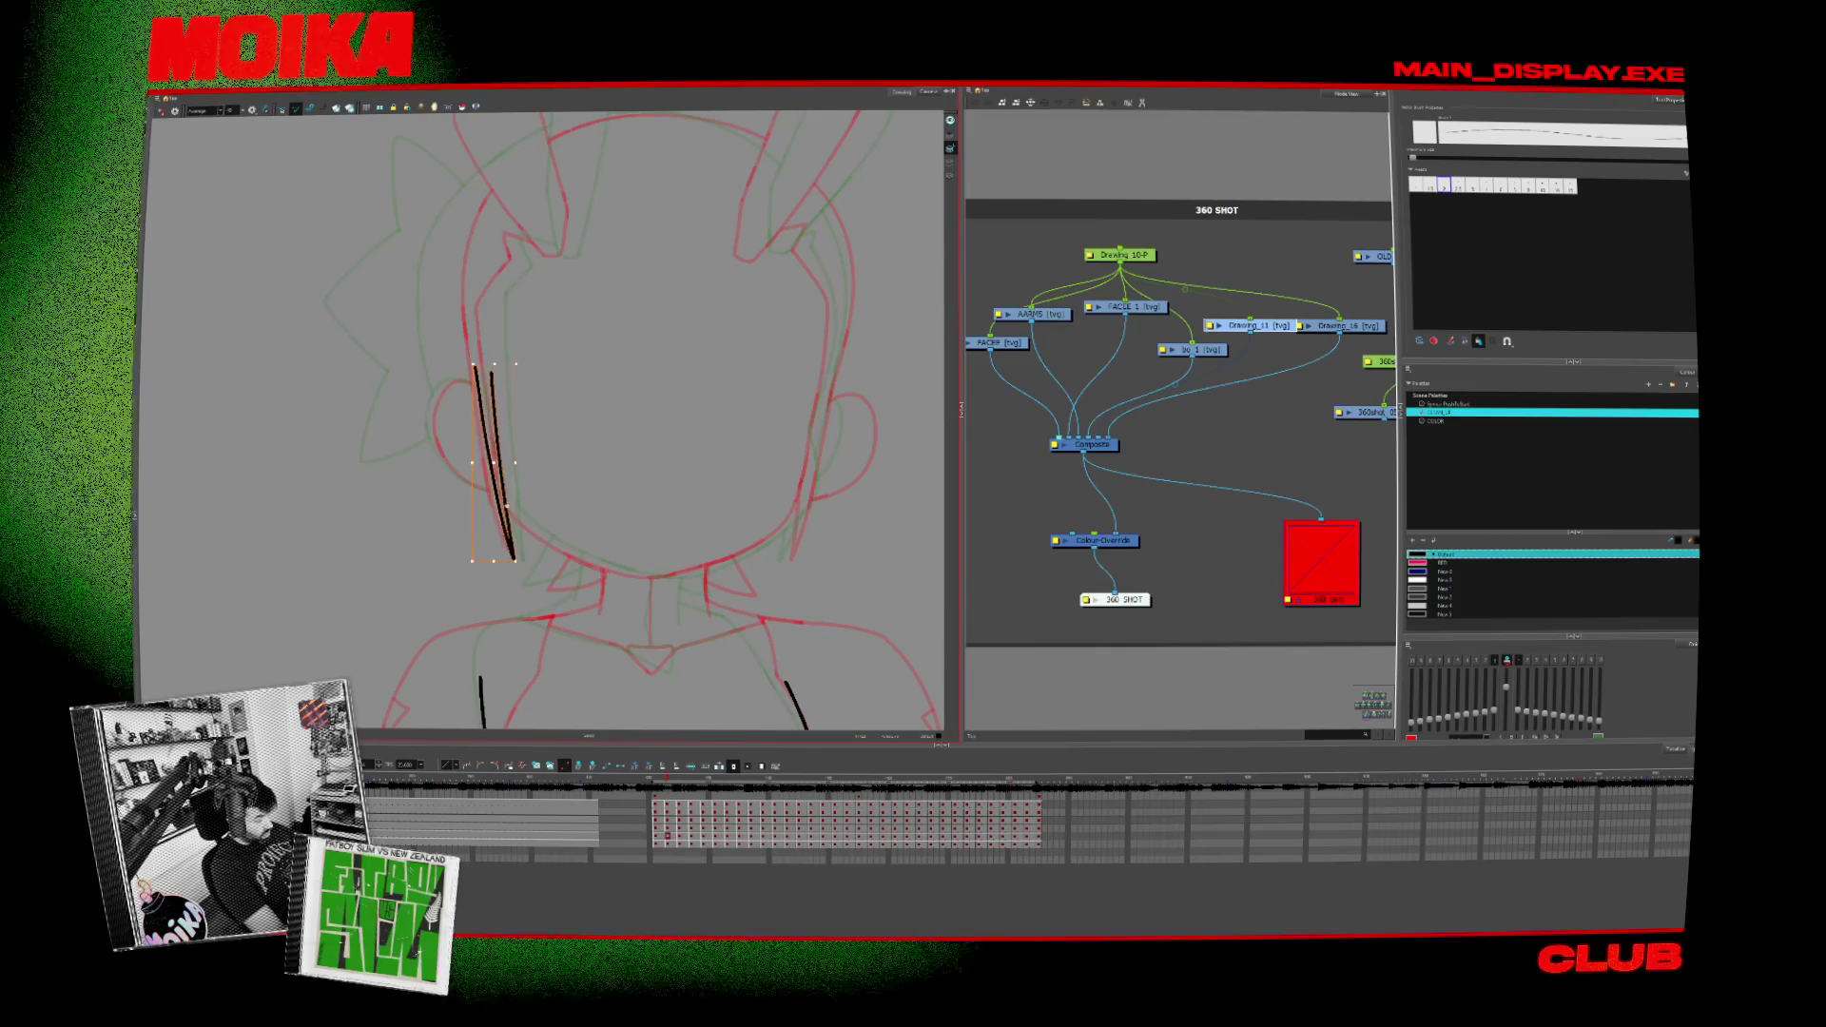
pyautogui.press('f')
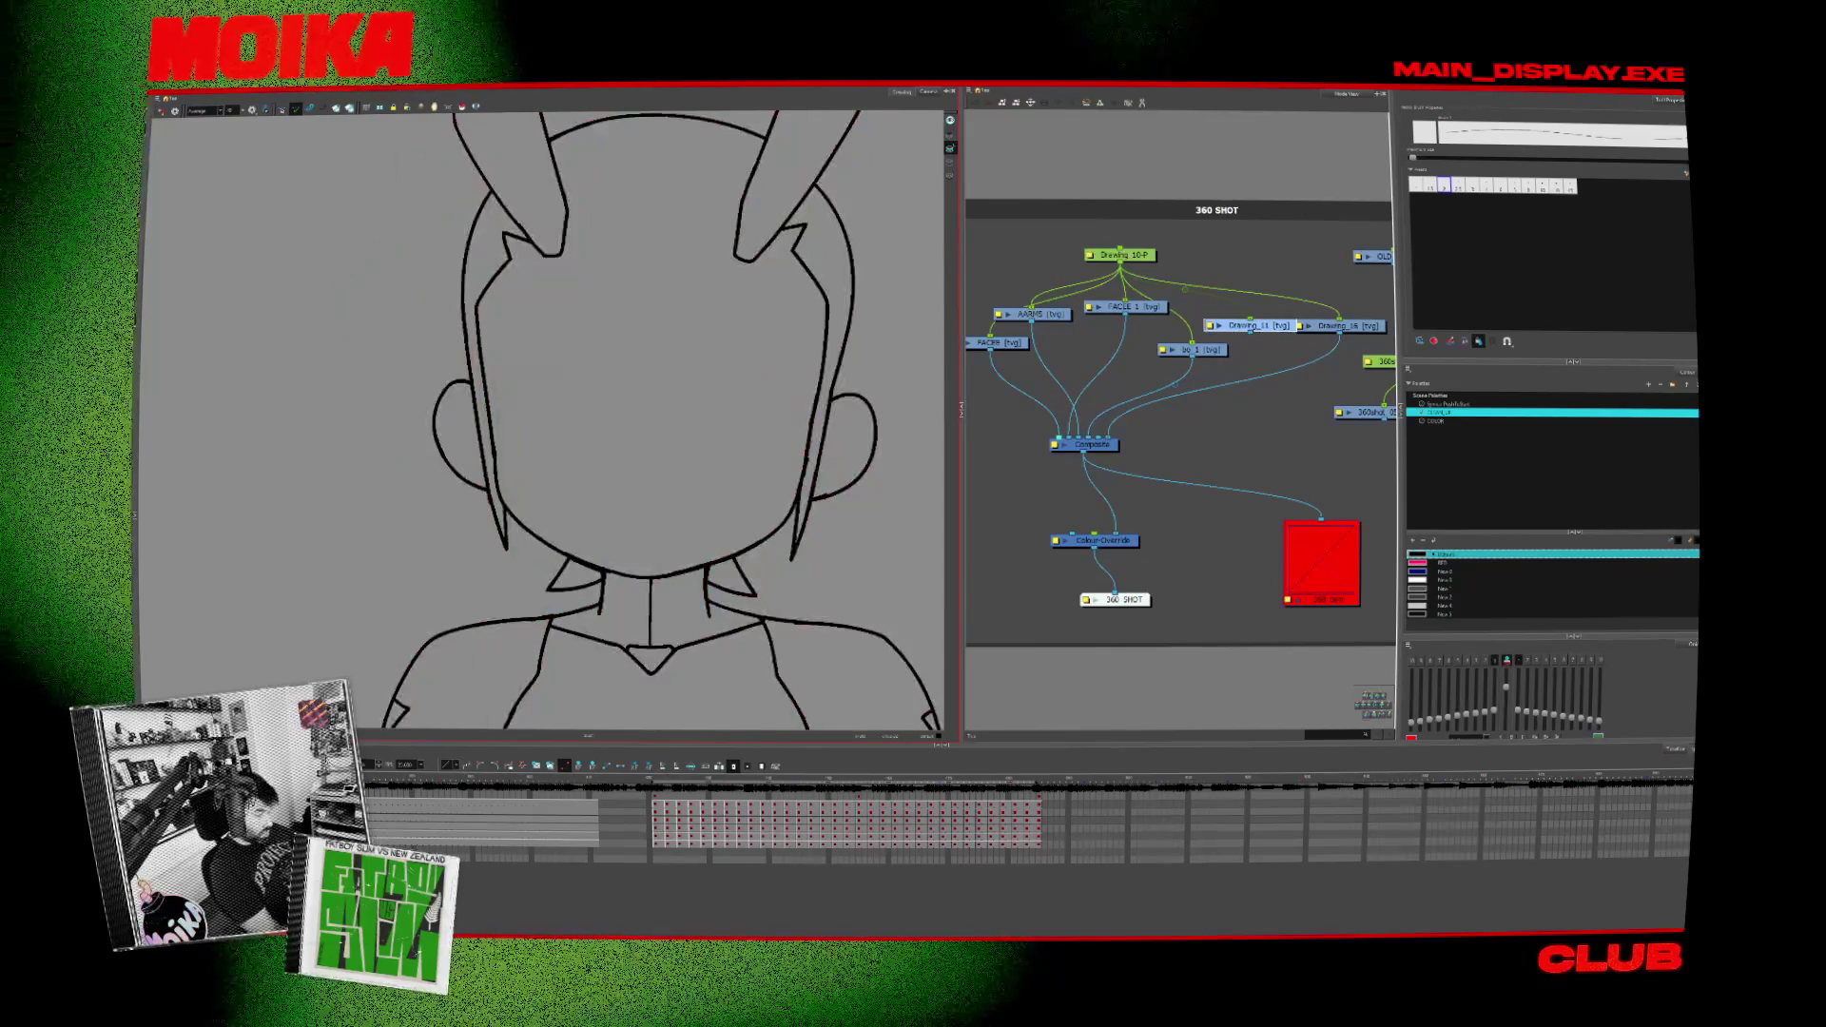
pyautogui.press('f')
pyautogui.press('d')
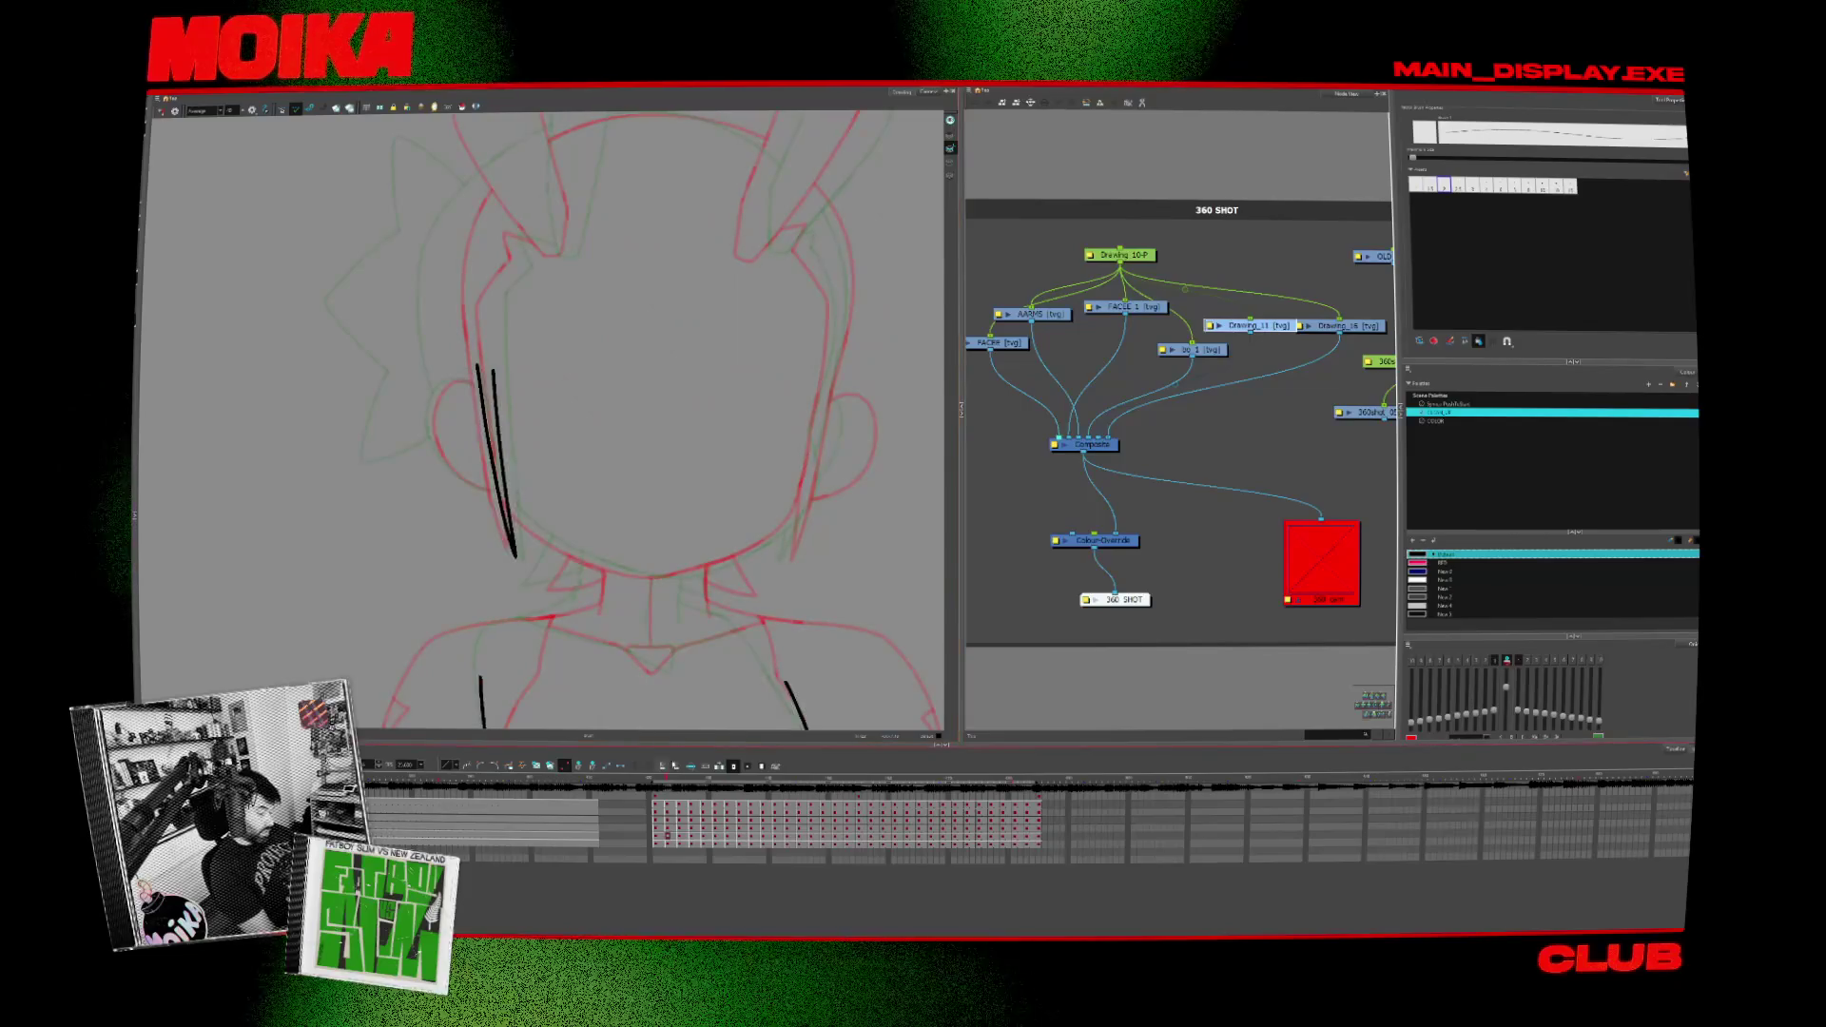
pyautogui.press('f')
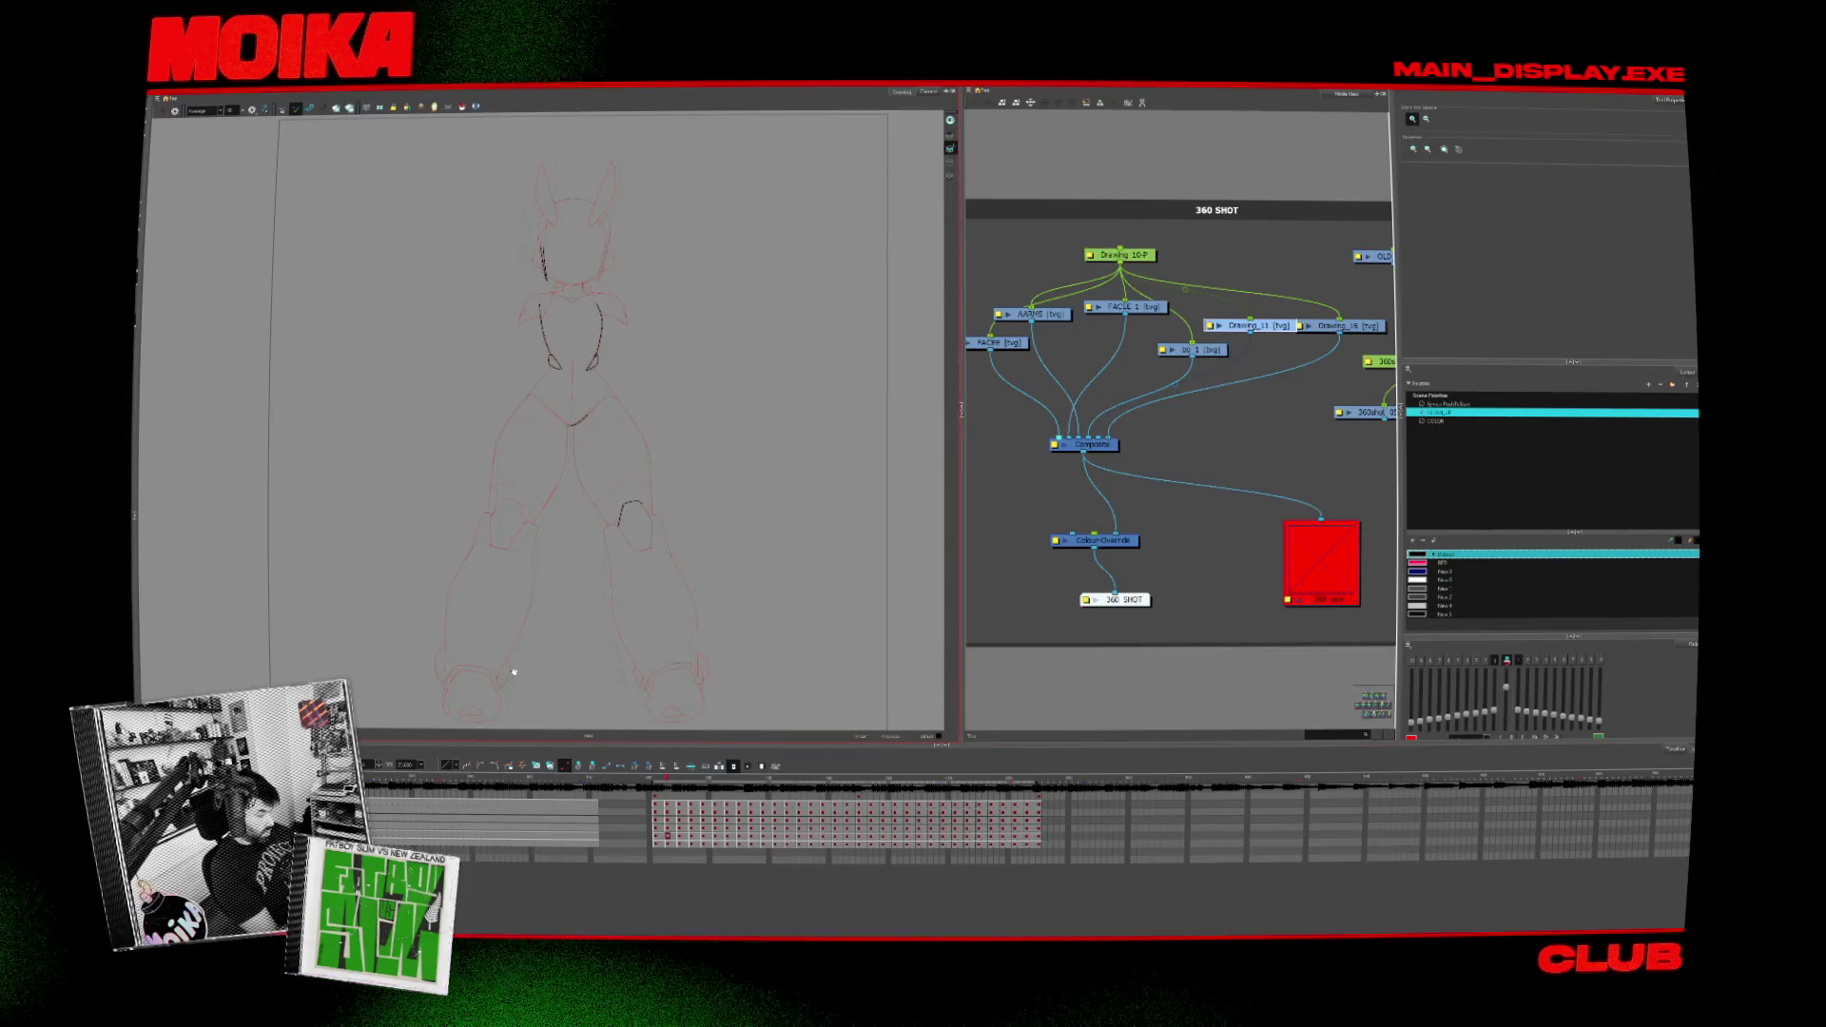
# Step: Land on the next rough frame and ink a clean arc along the left boot top, redrawing it once
pyautogui.press('f')
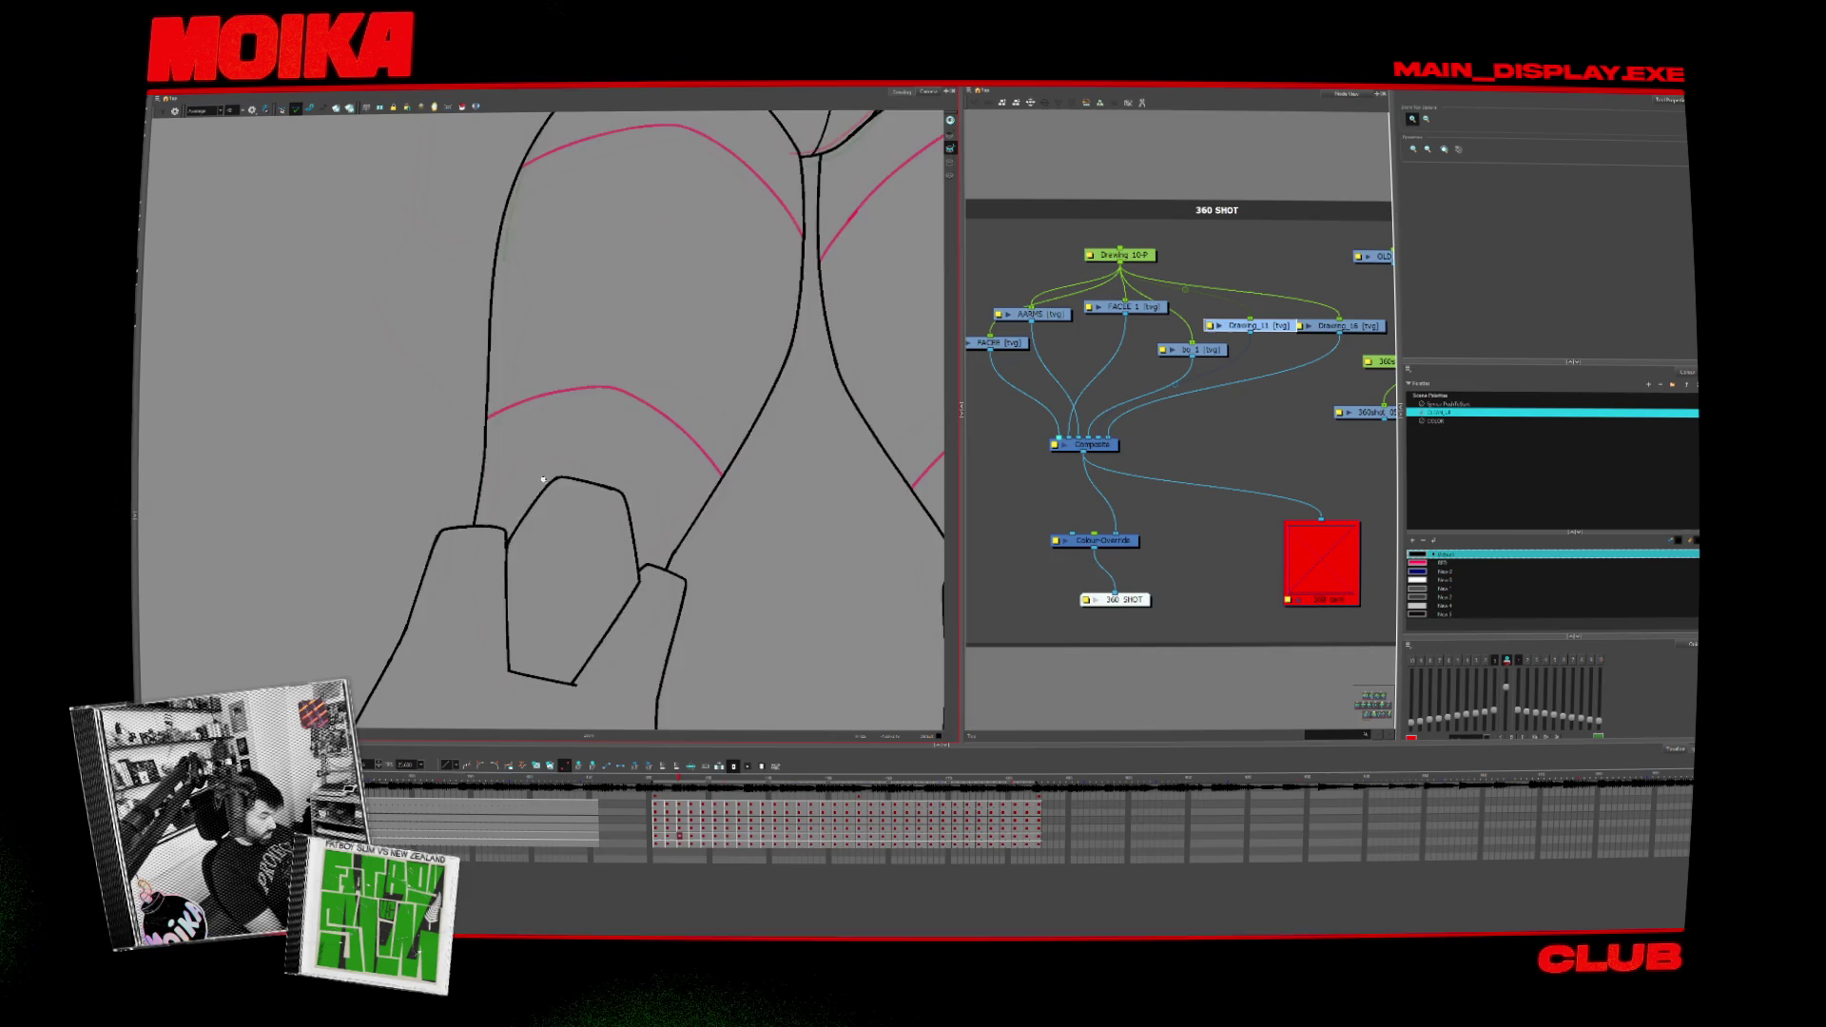
pyautogui.press('f')
pyautogui.hotkey('alt', 'b')
pyautogui.moveTo(546, 466); pyautogui.dragTo(595, 478)
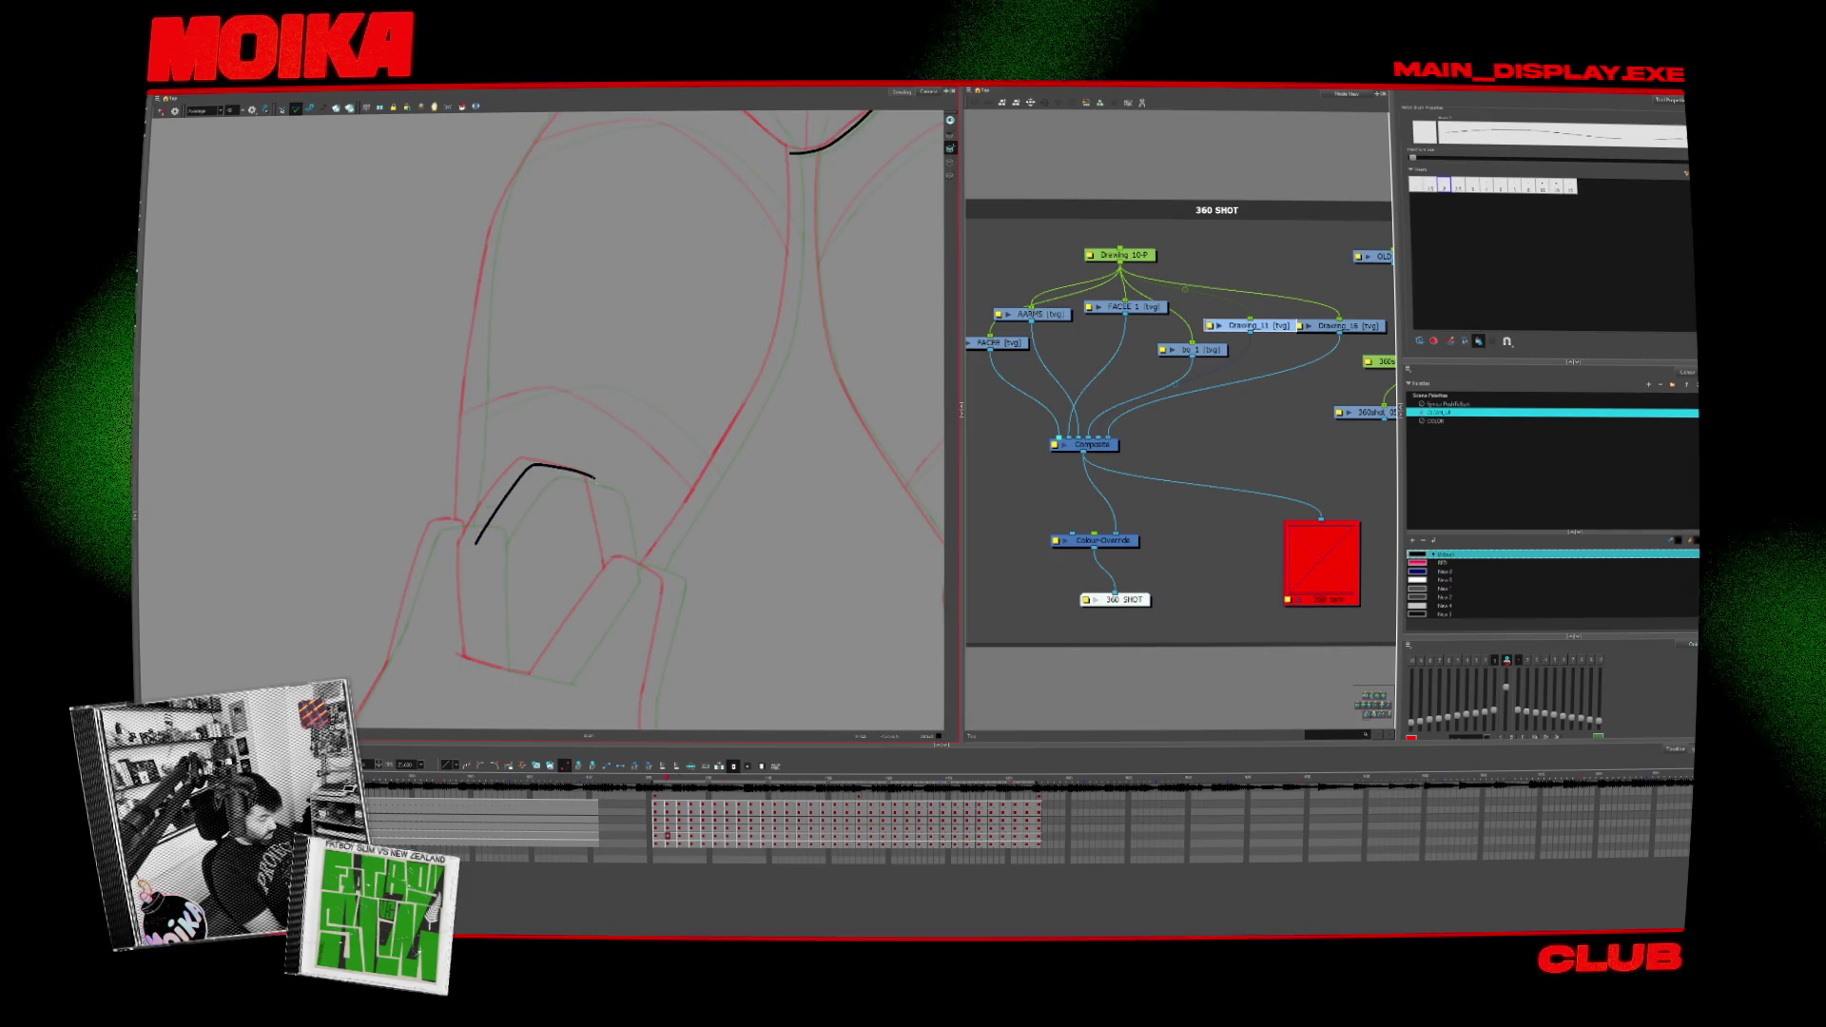
pyautogui.hotkey('ctrl', 'z')
pyautogui.moveTo(478, 545); pyautogui.dragTo(619, 573)
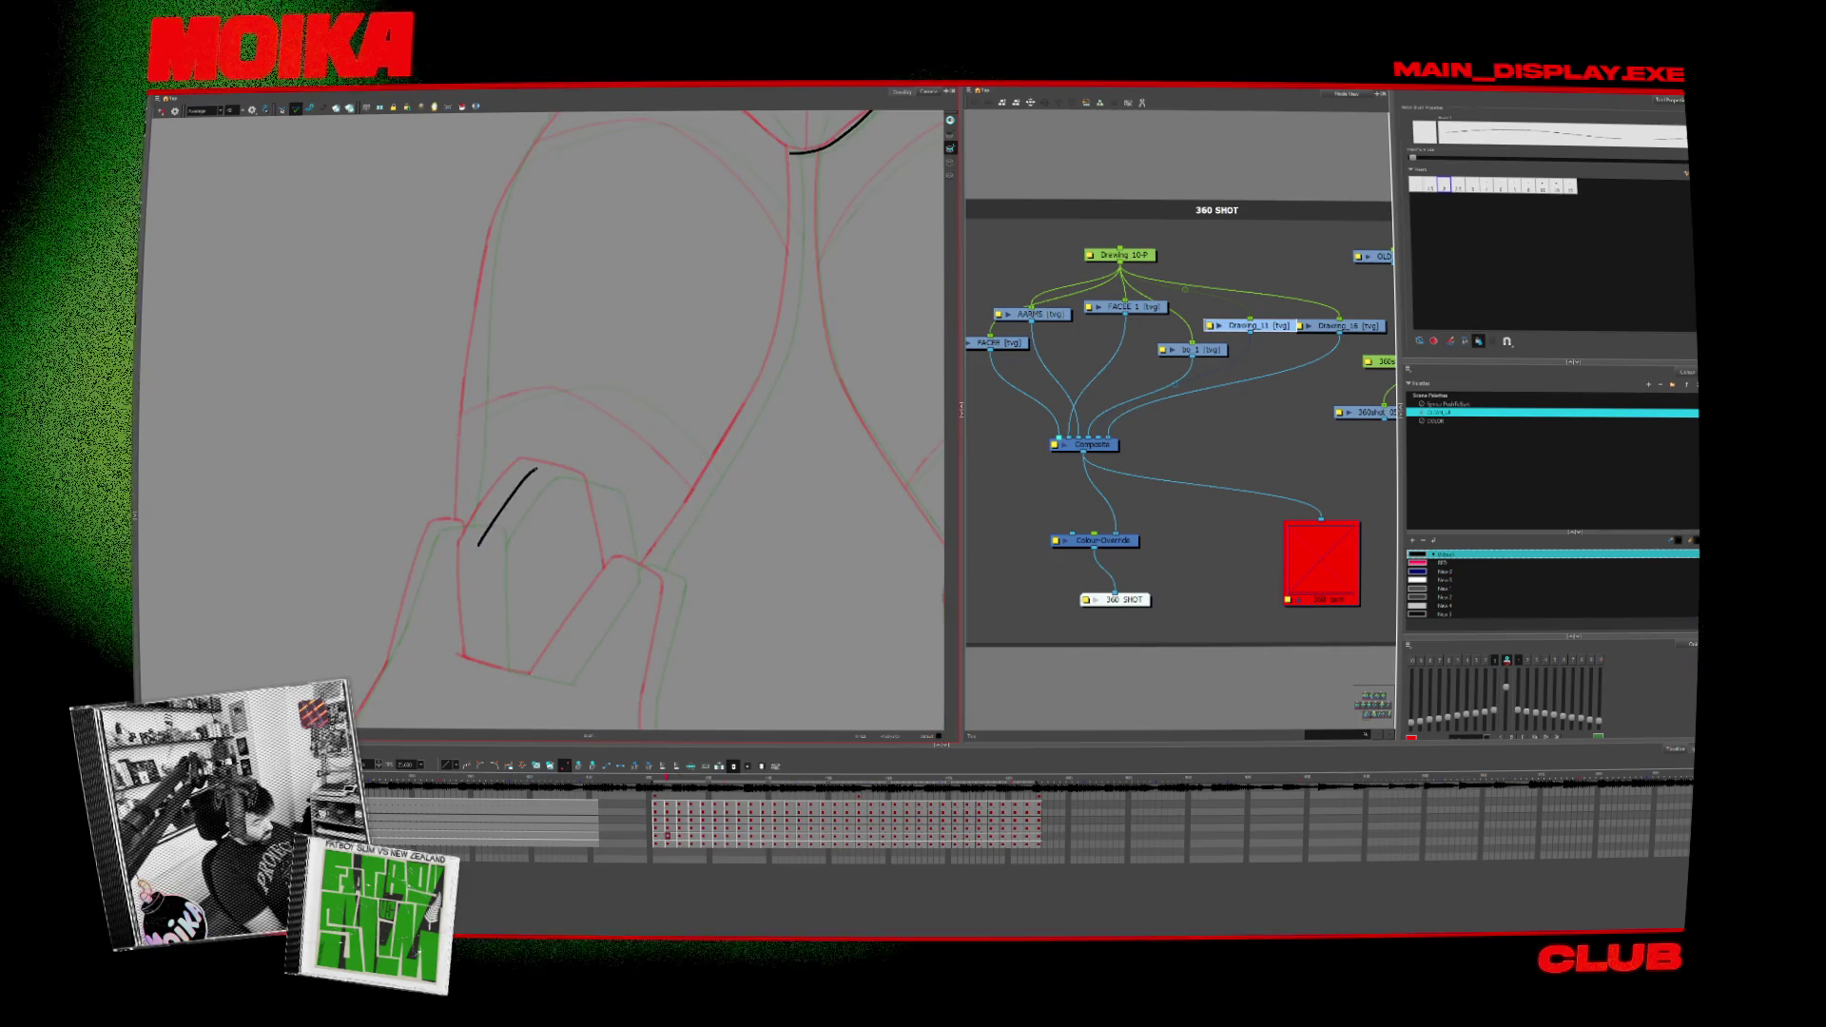
pyautogui.hotkey('ctrl', 'a')
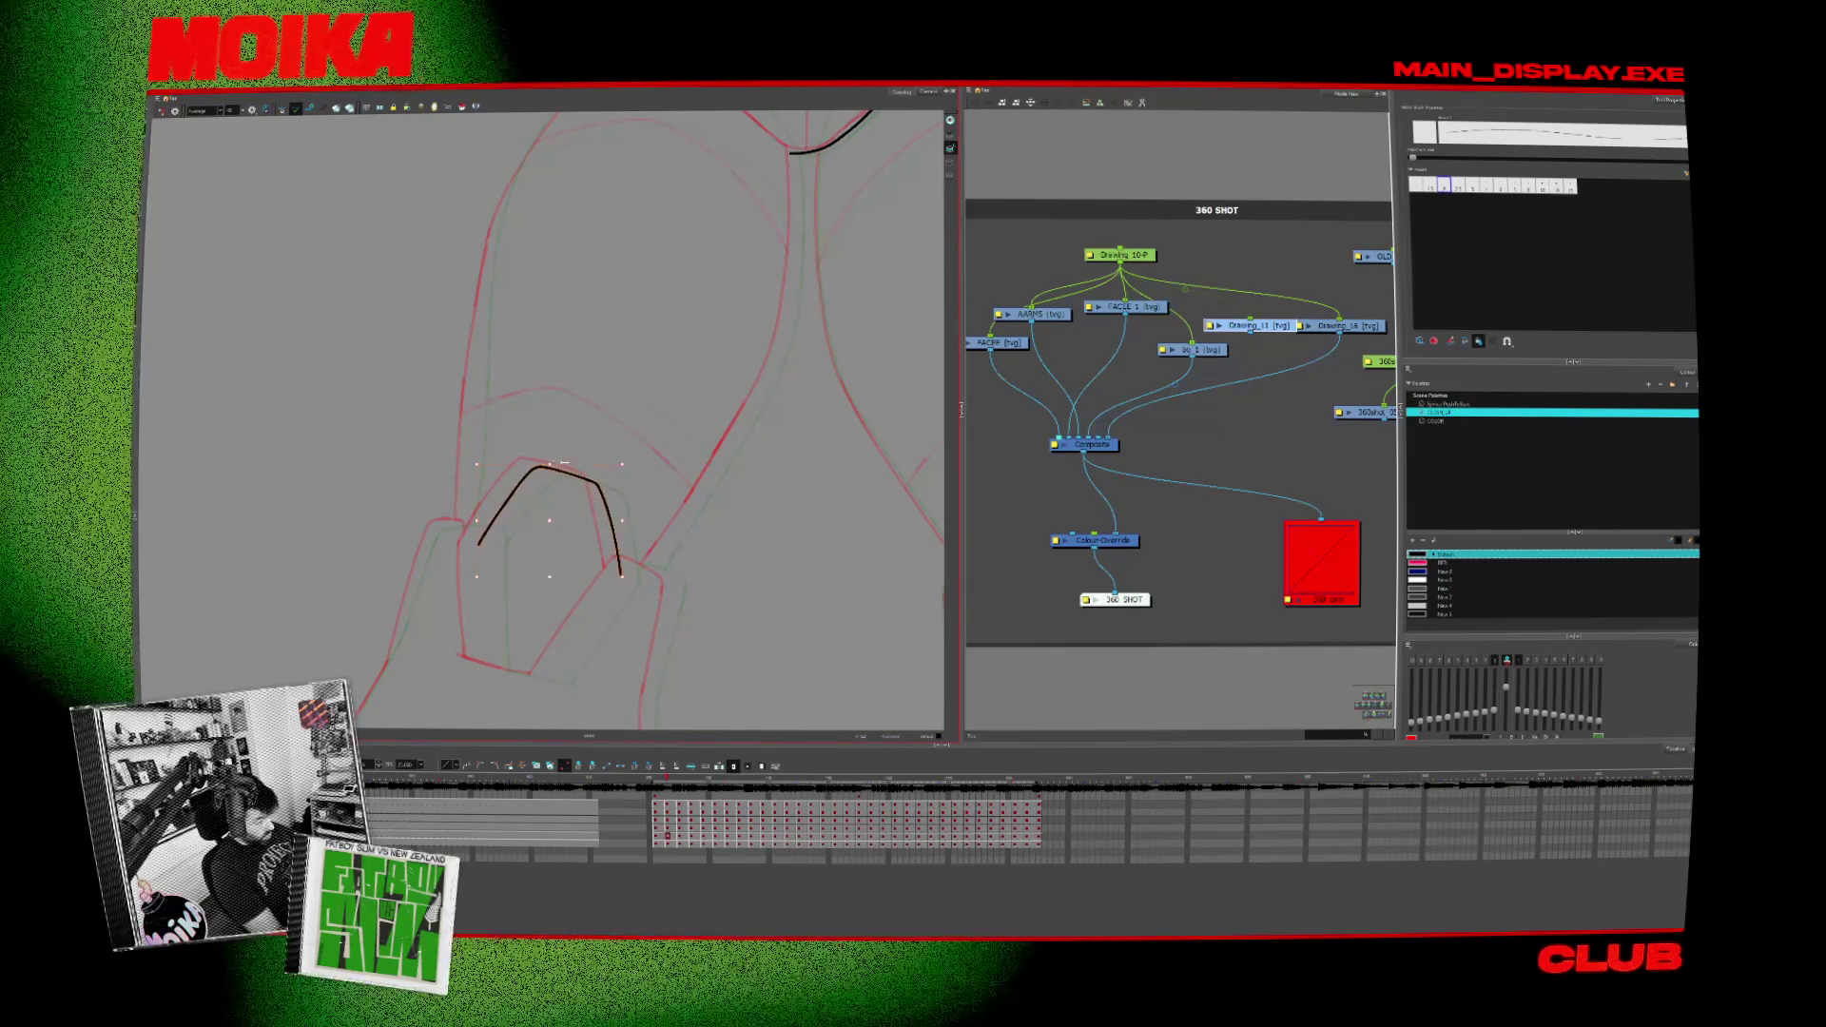
# Step: Step to the following frame, ink the right boot-top arc with one retry, and compare with the inked frame
pyautogui.press('.')
pyautogui.press('.')
pyautogui.press('.')
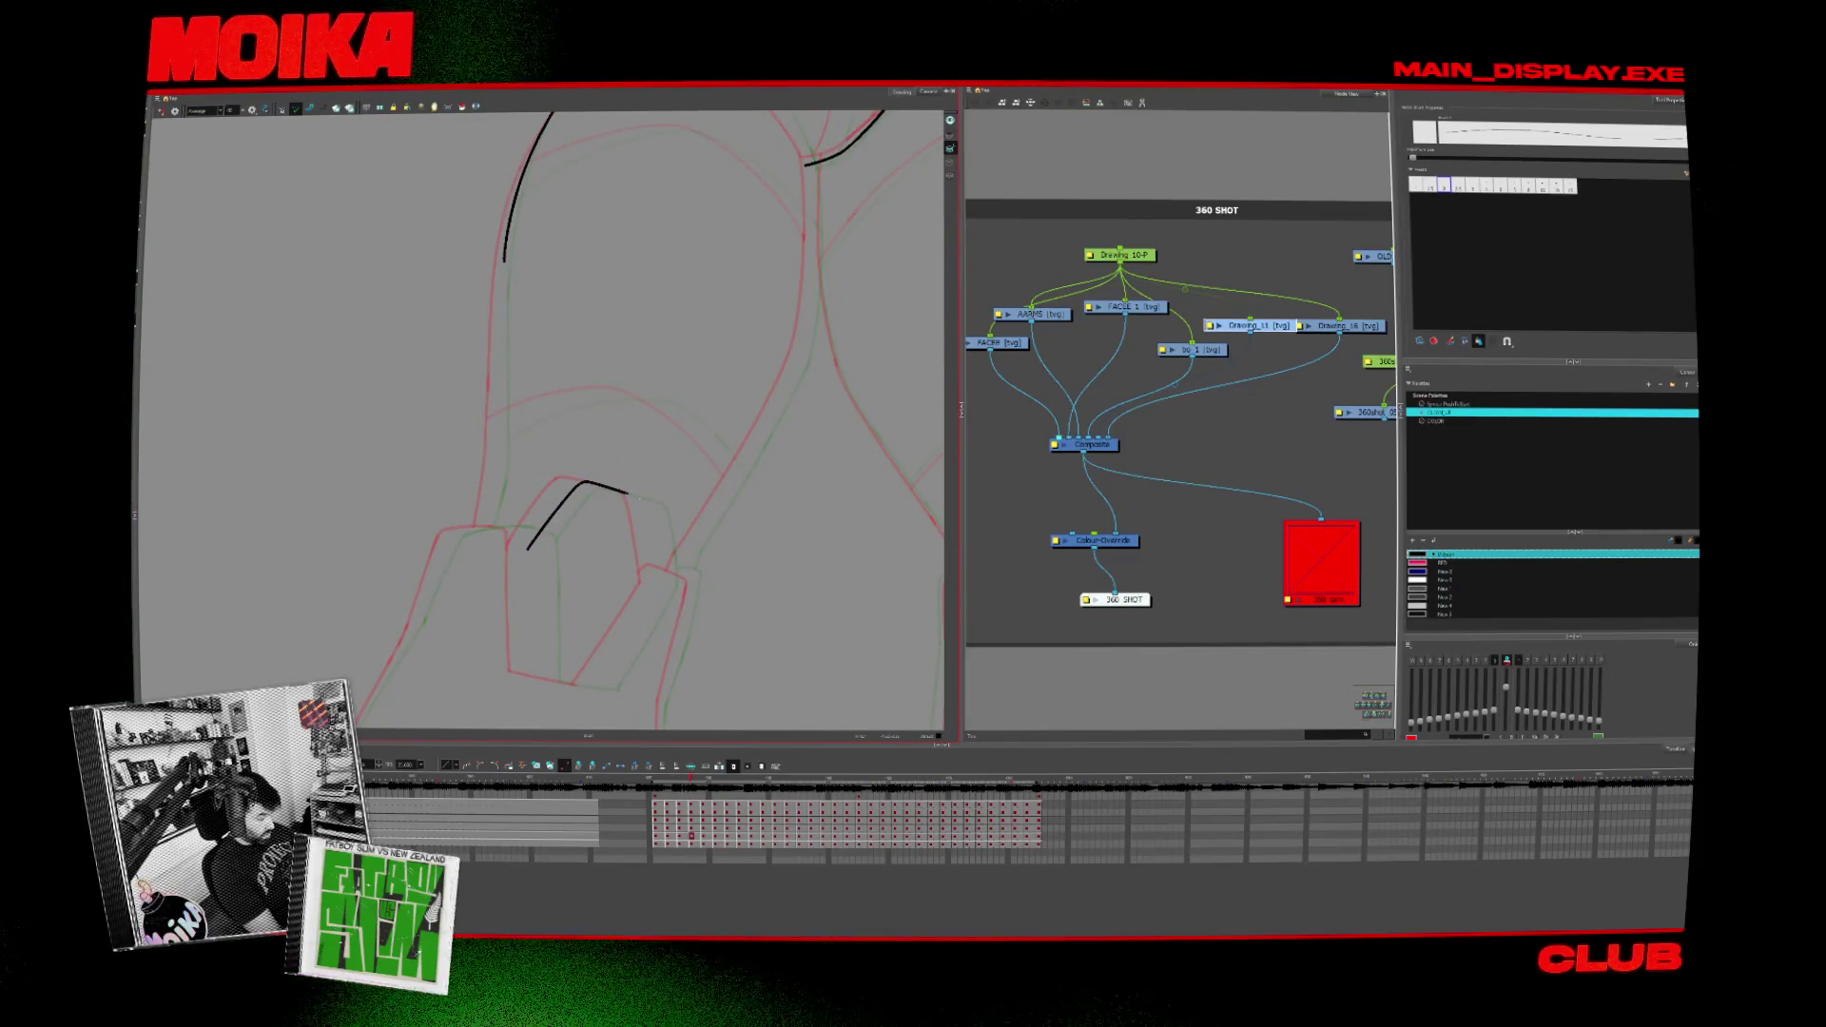
pyautogui.press('.')
pyautogui.press('.')
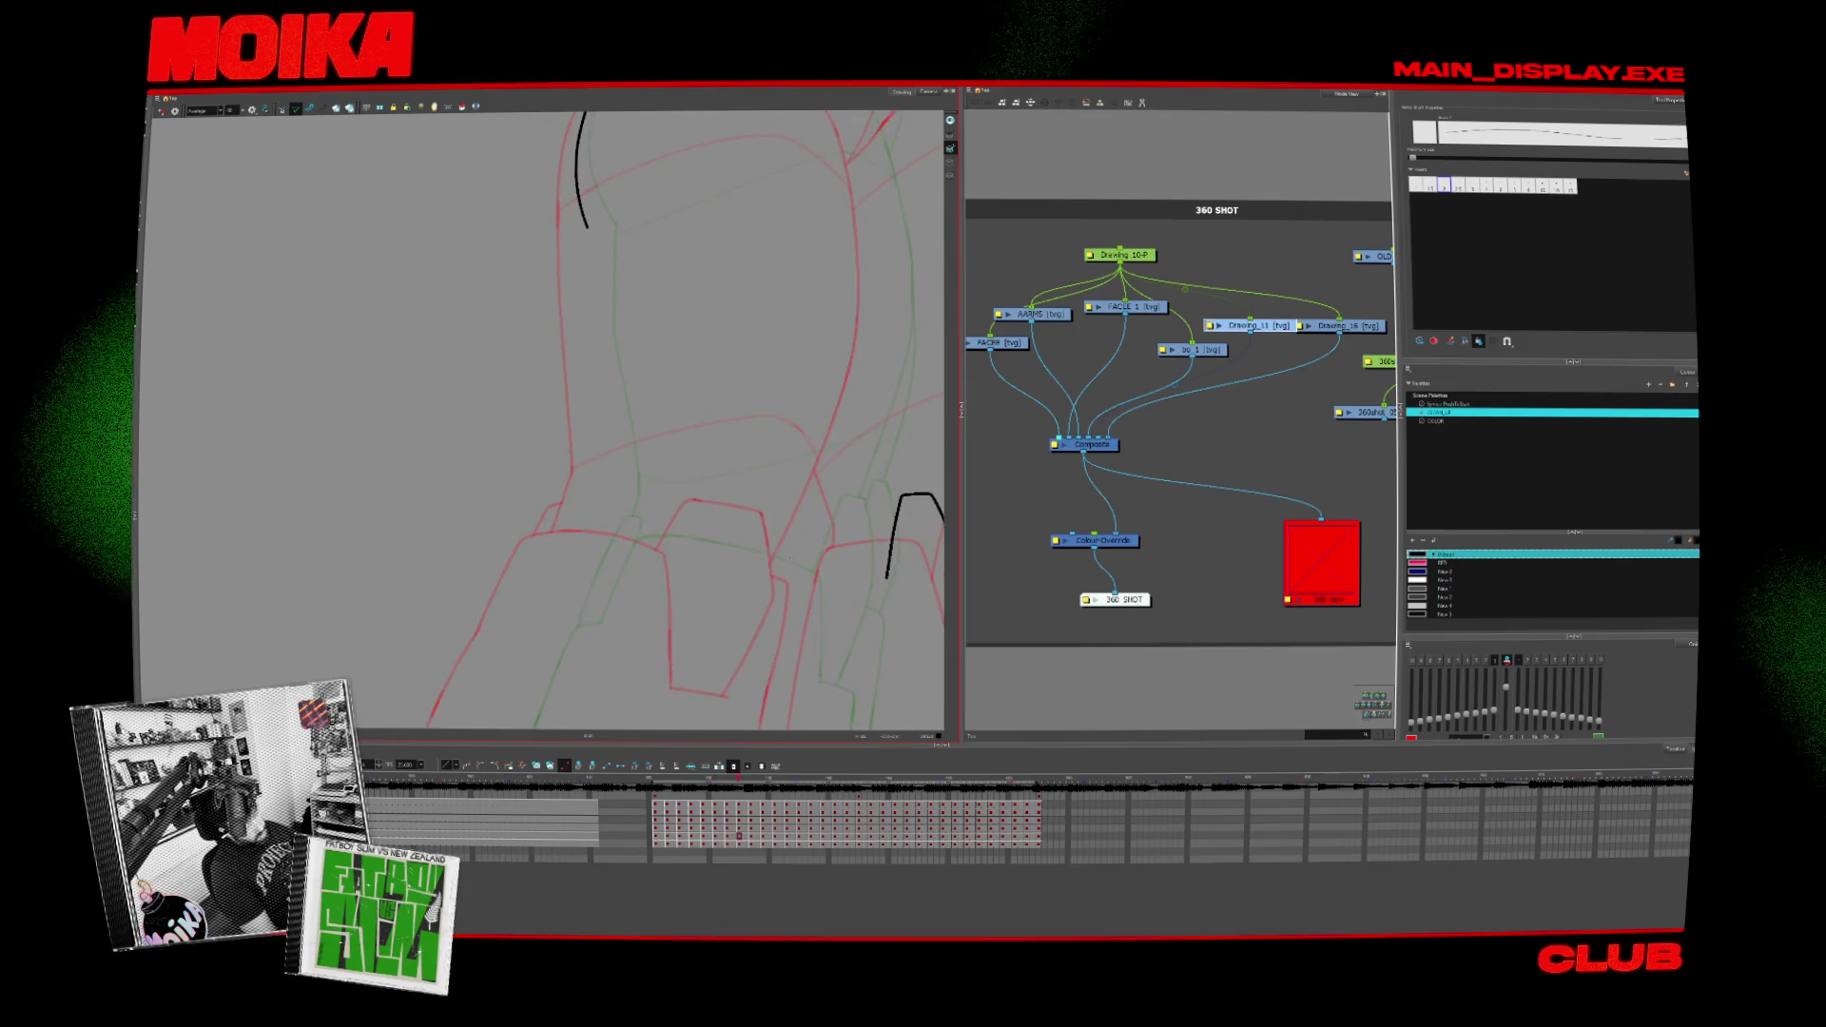
pyautogui.press('.')
pyautogui.press('.')
pyautogui.press('.')
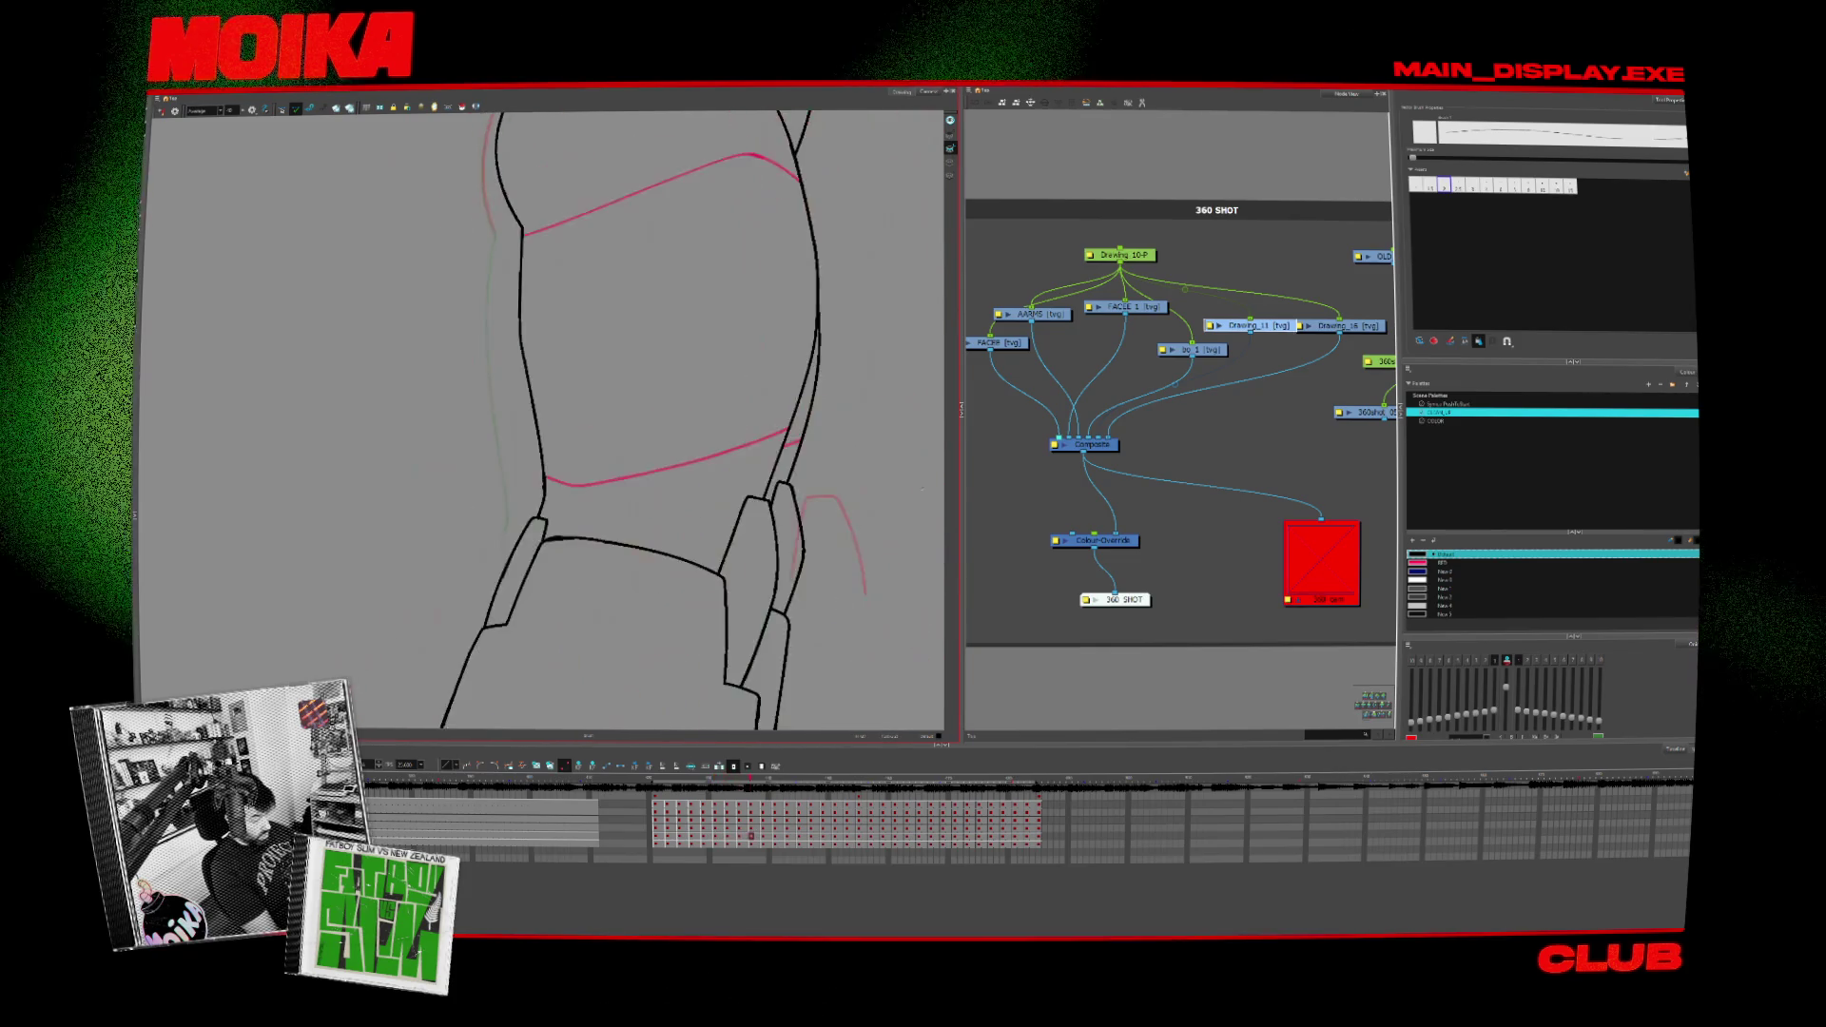
pyautogui.press('.')
pyautogui.moveTo(624, 563); pyautogui.dragTo(695, 509)
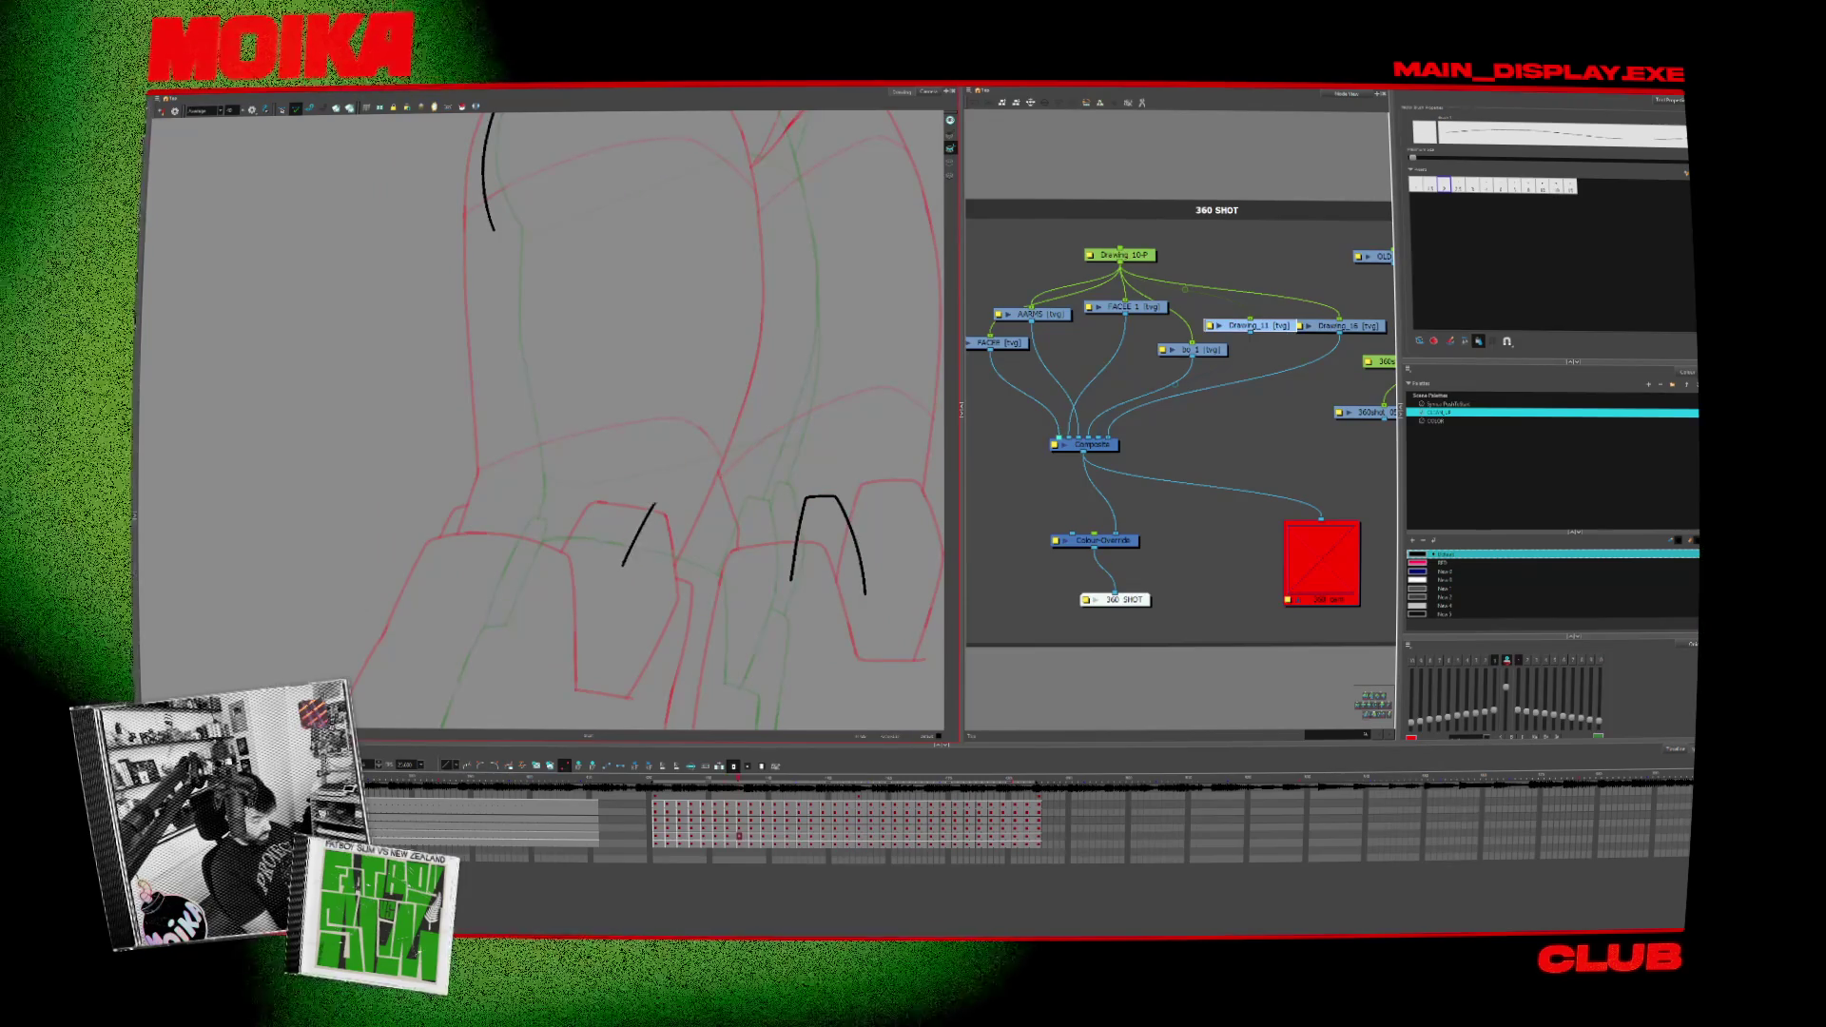
pyautogui.hotkey('ctrl', 'z')
pyautogui.moveTo(611, 567); pyautogui.dragTo(702, 525)
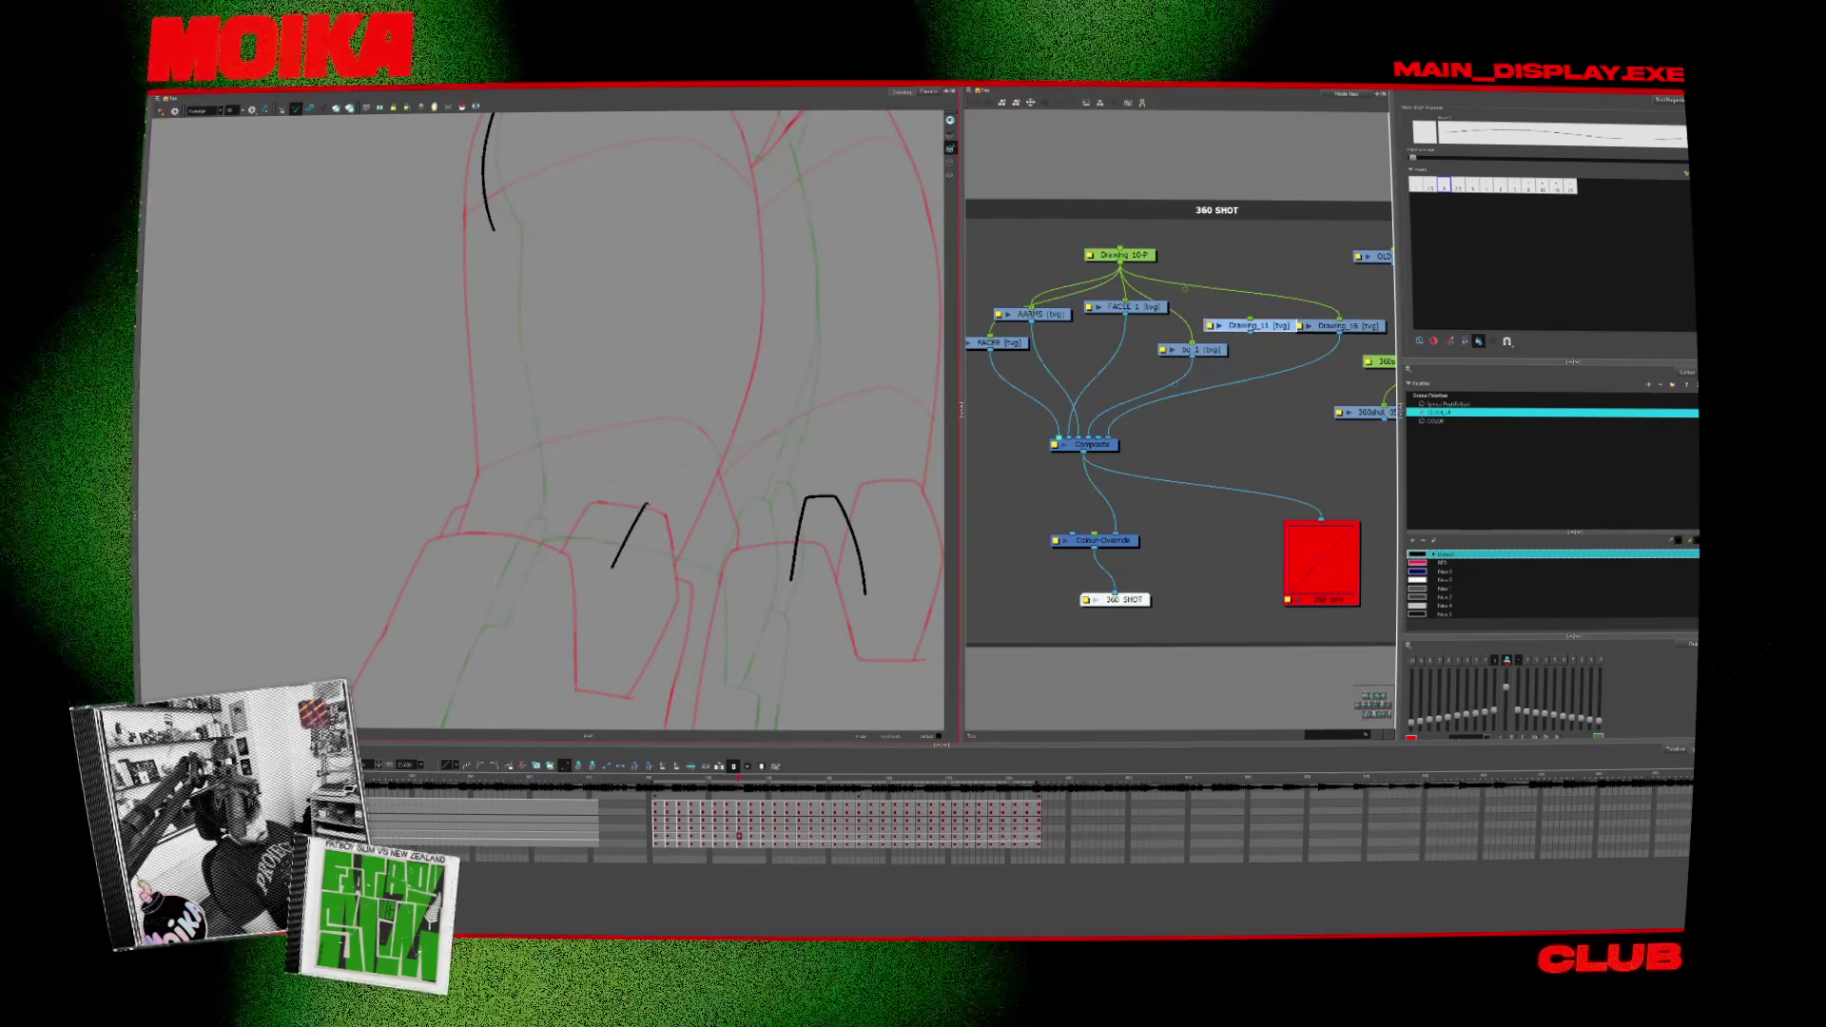
pyautogui.press('.')
pyautogui.press(',')
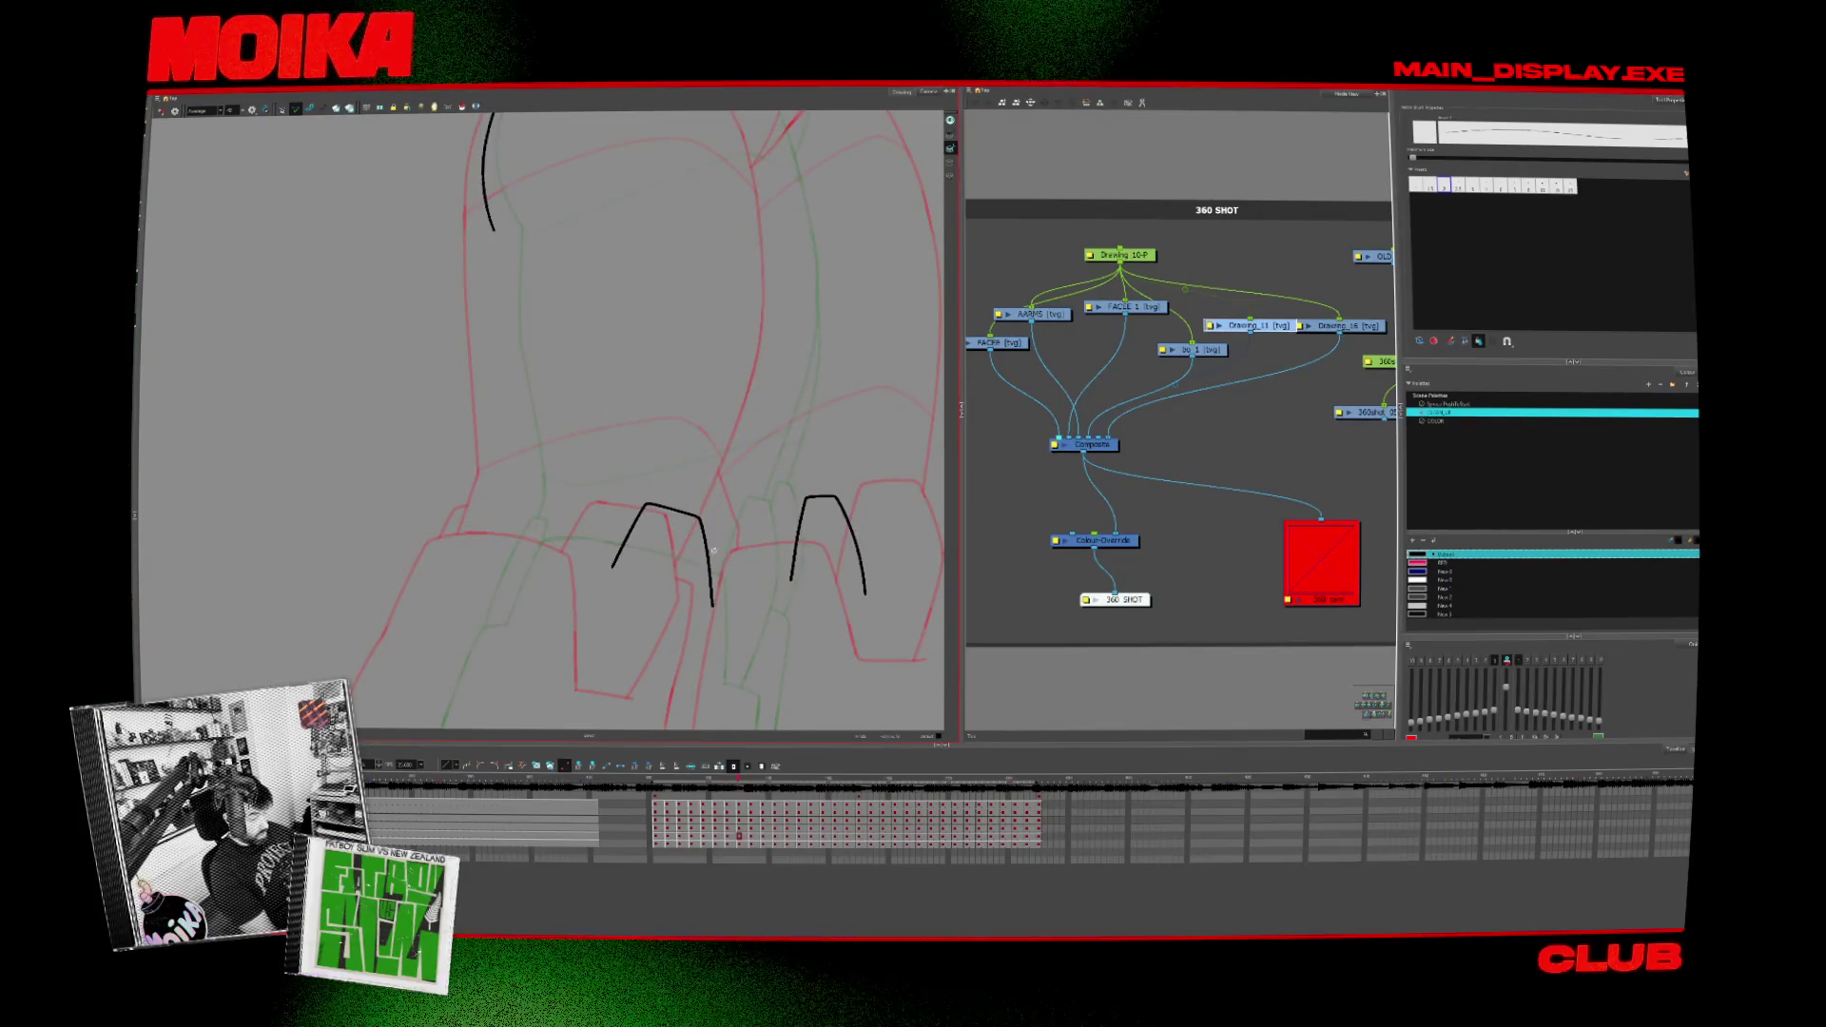
pyautogui.scroll(-5, 474, 581)
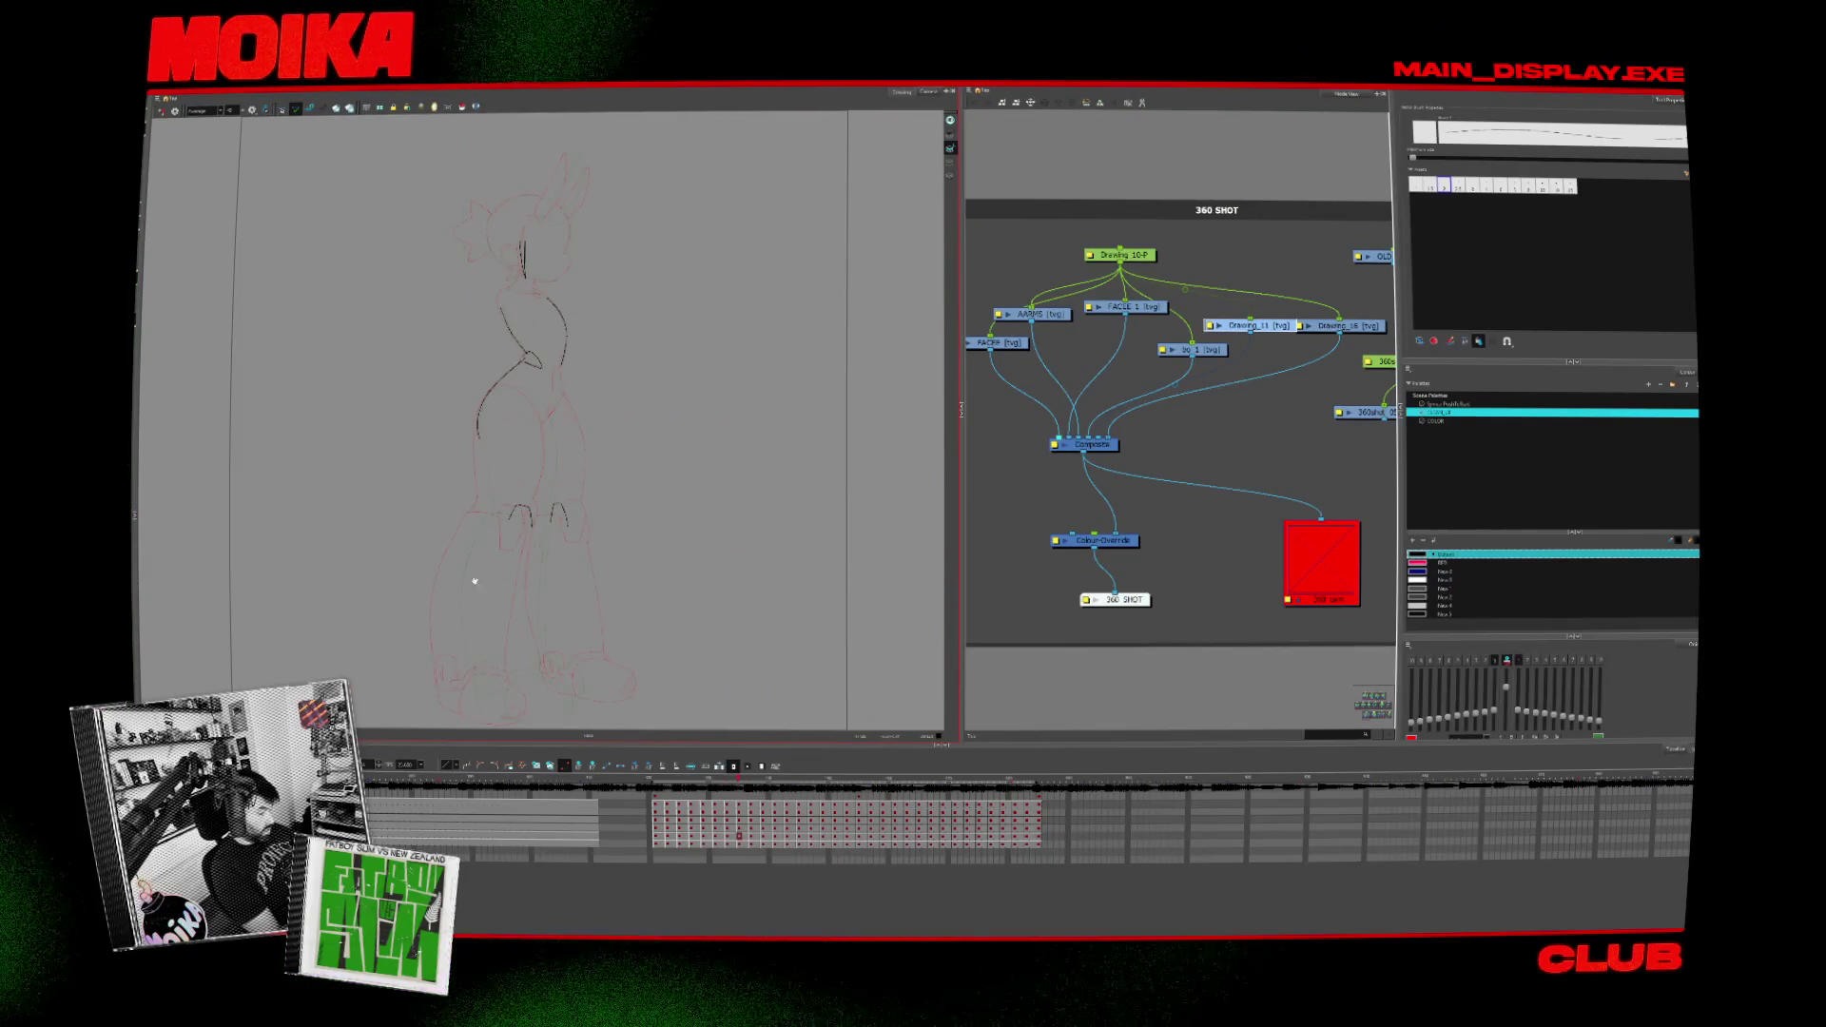
# Step: Zoom onto the torso and ink the long curve down the character's back, then frame the lower body
pyautogui.hotkey('alt', 'z')
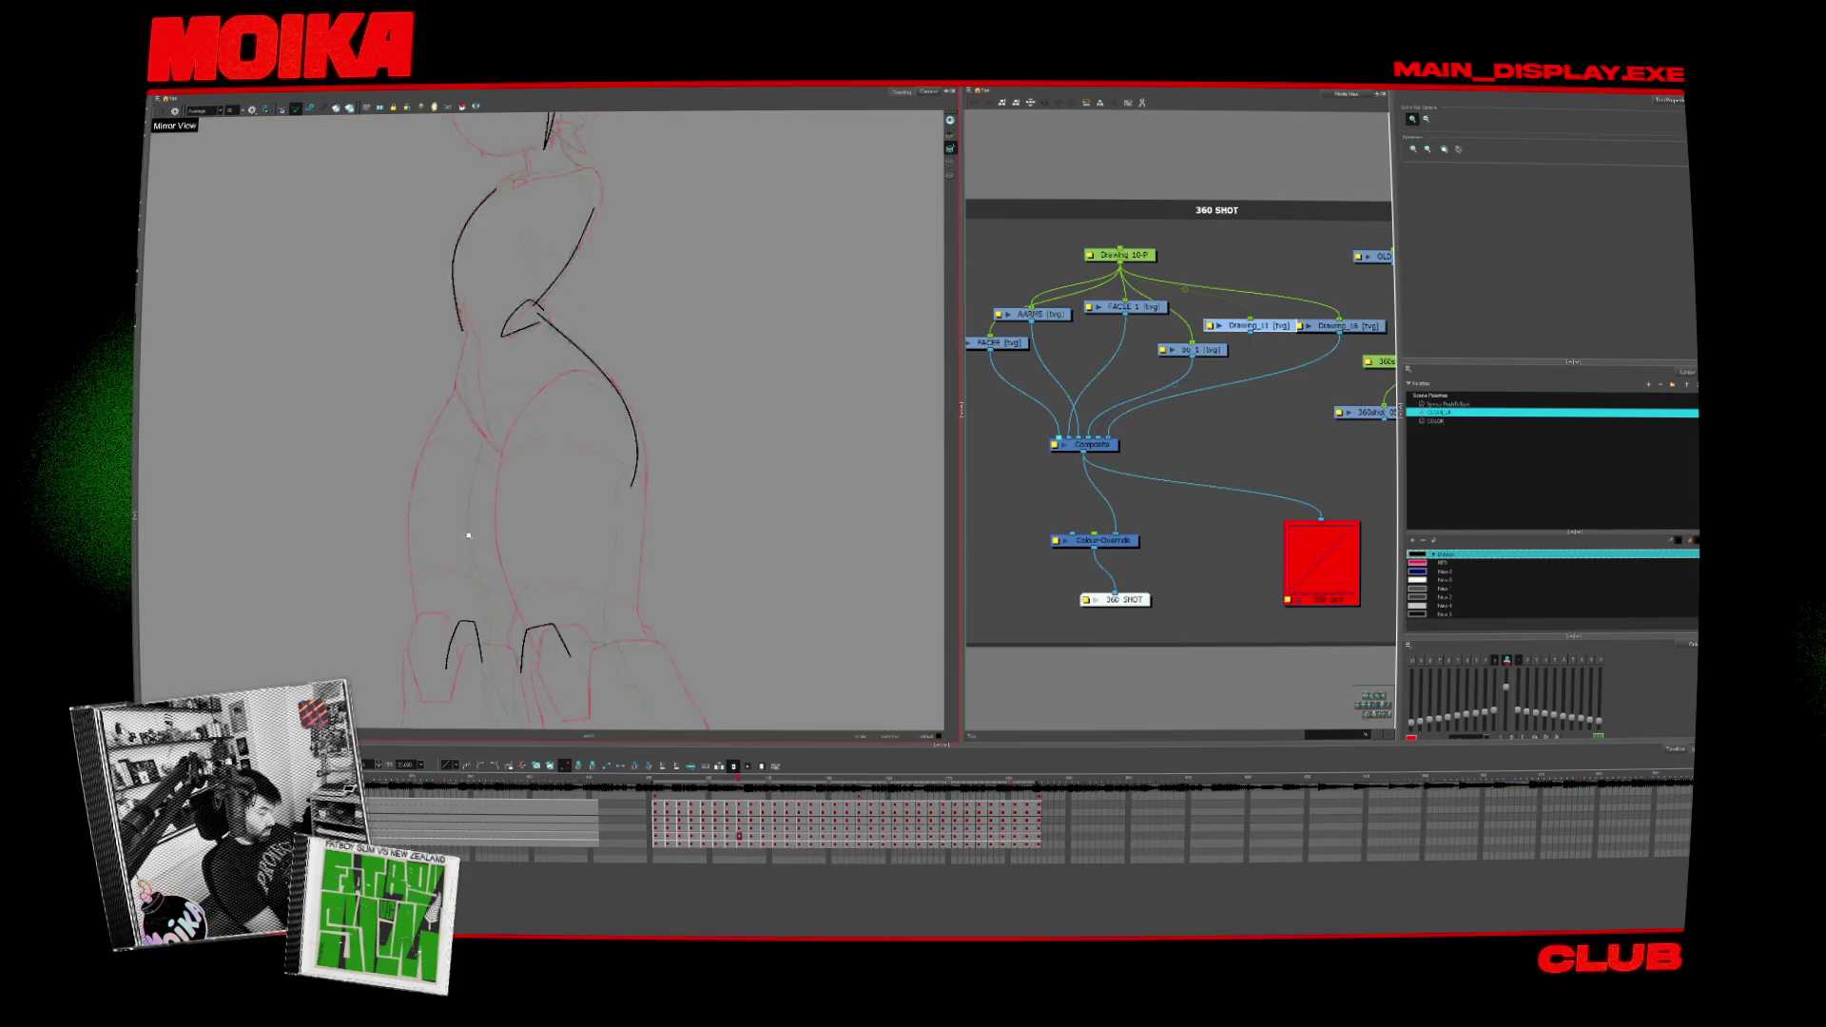
pyautogui.moveTo(469, 535); pyautogui.dragTo(471, 471)
pyautogui.hotkey('alt', 'b')
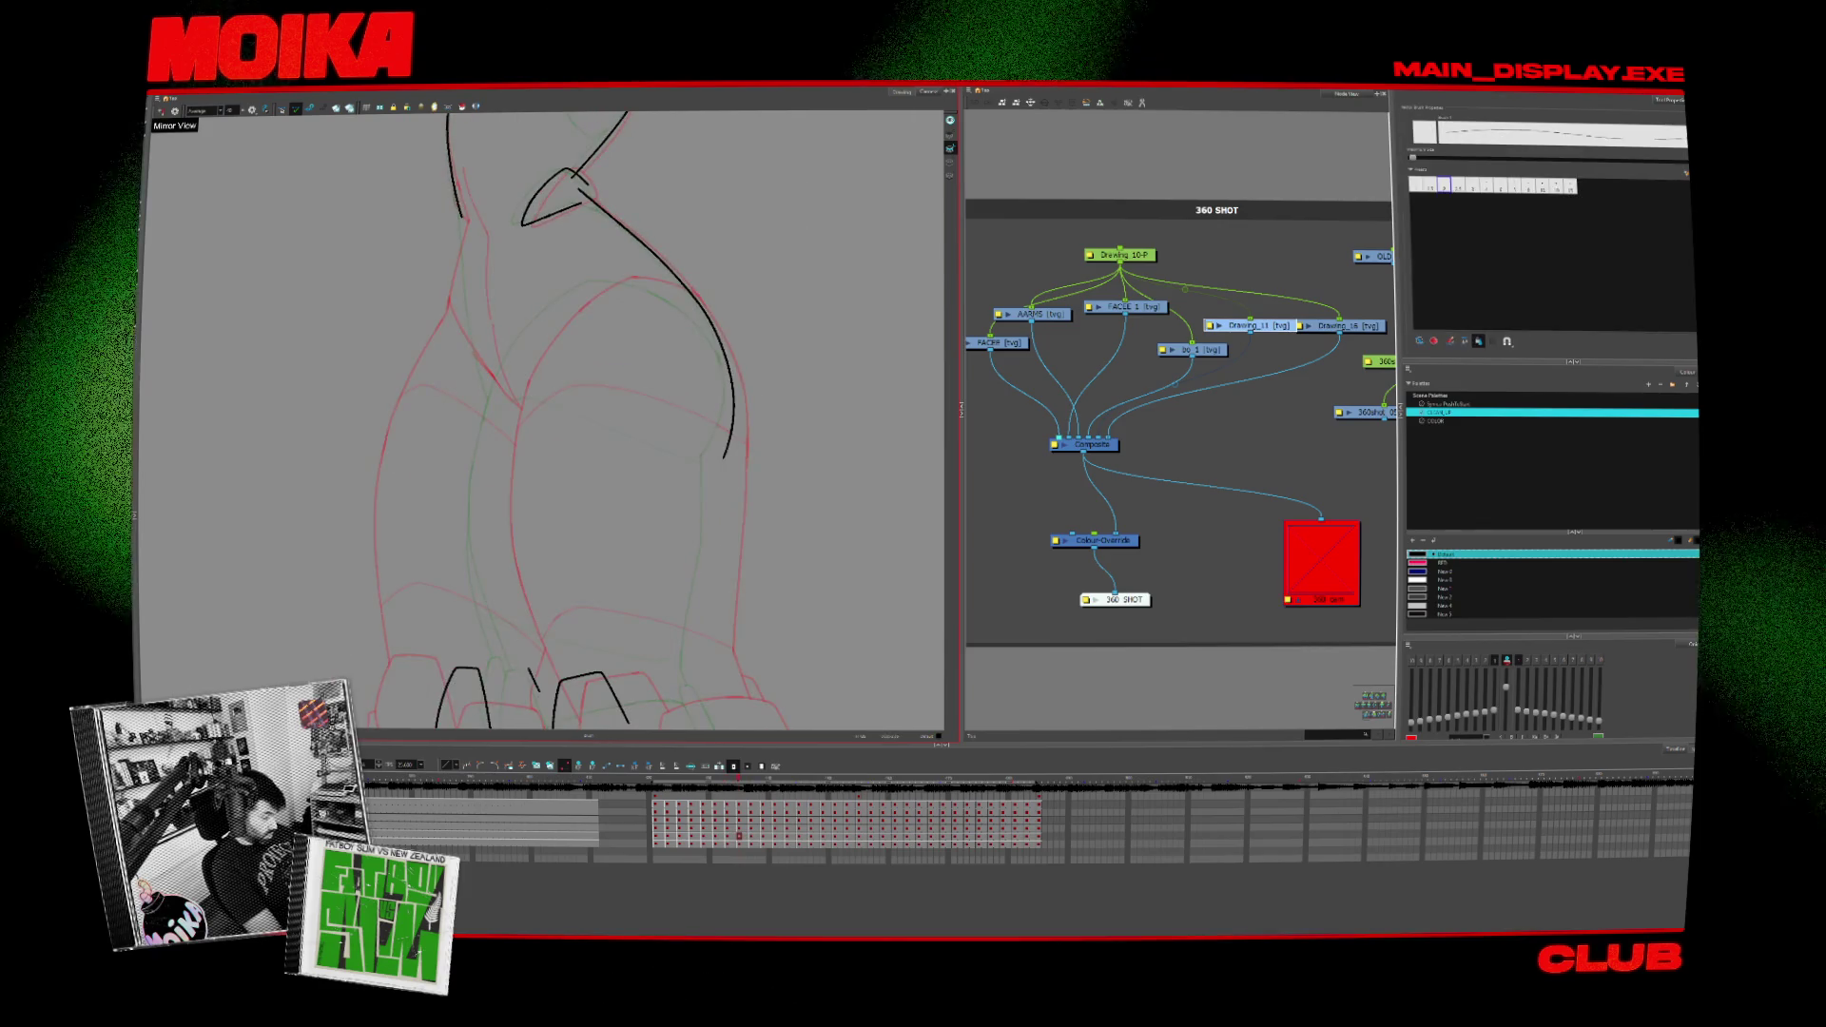
pyautogui.moveTo(516, 357); pyautogui.dragTo(539, 697)
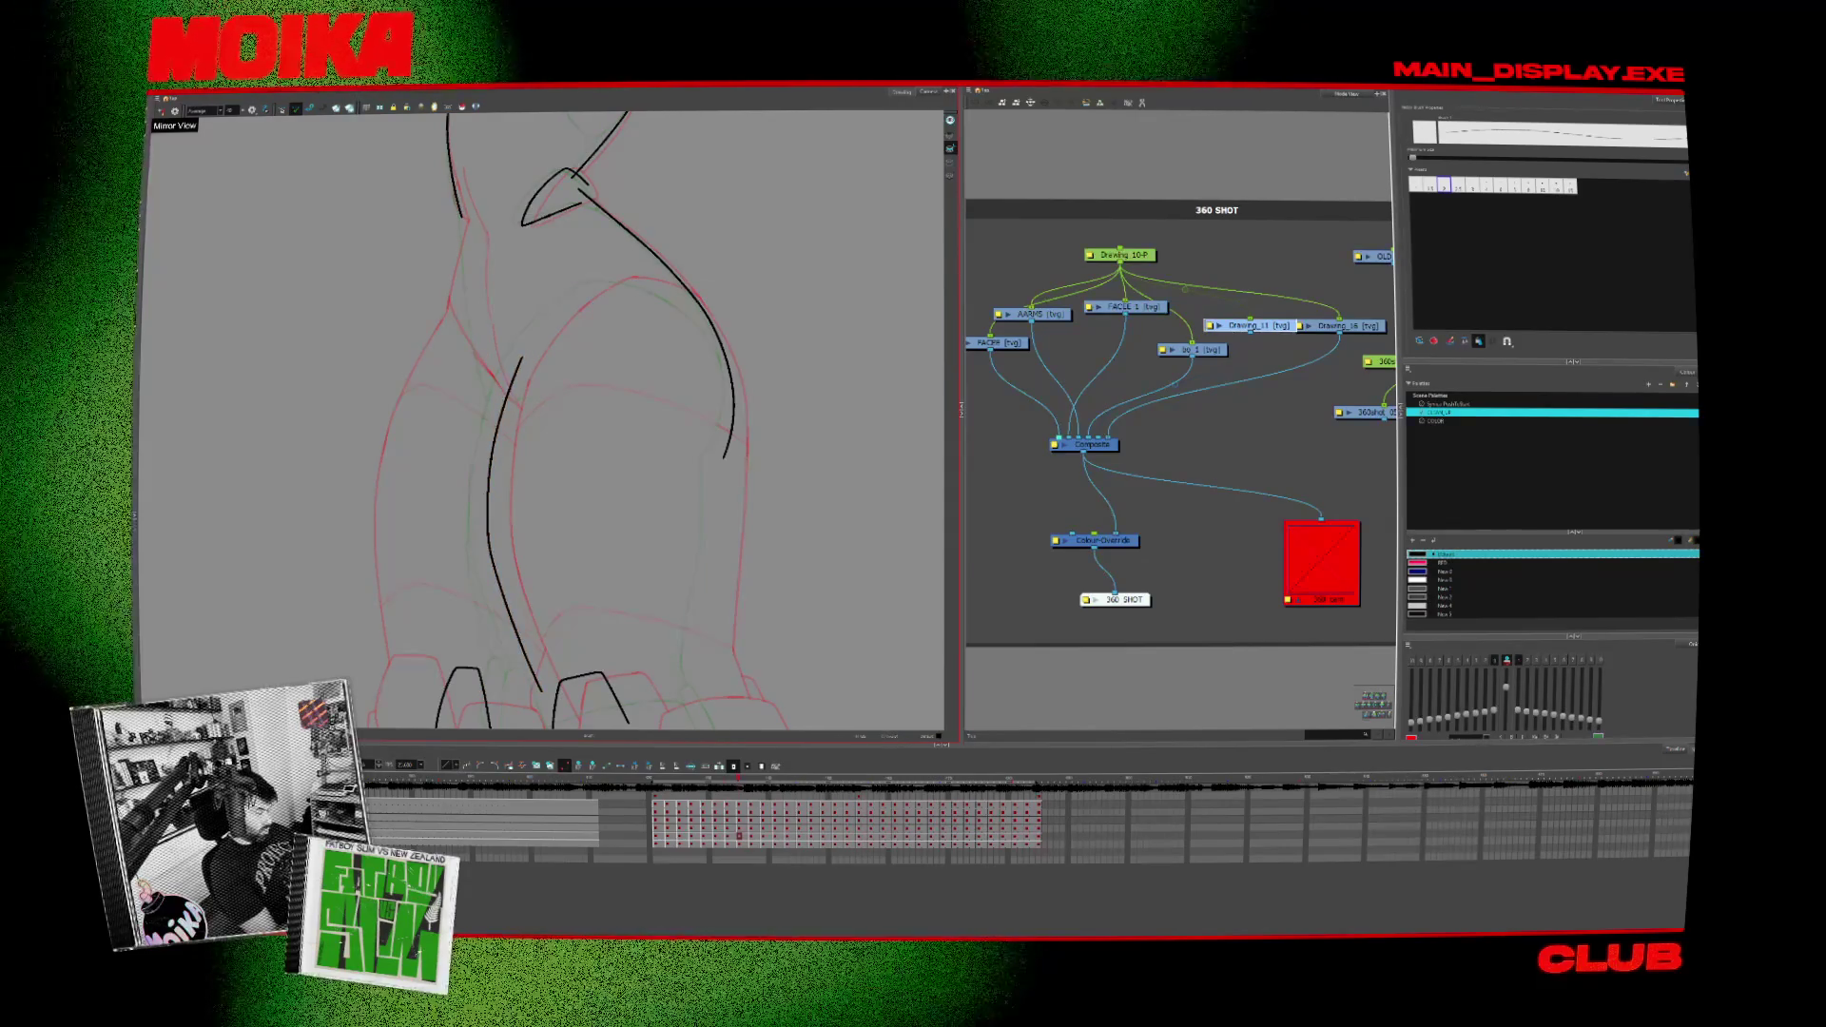
pyautogui.scroll(-5, 571, 429)
pyautogui.hotkey('alt', 'z')
pyautogui.moveTo(582, 542); pyautogui.dragTo(611, 514)
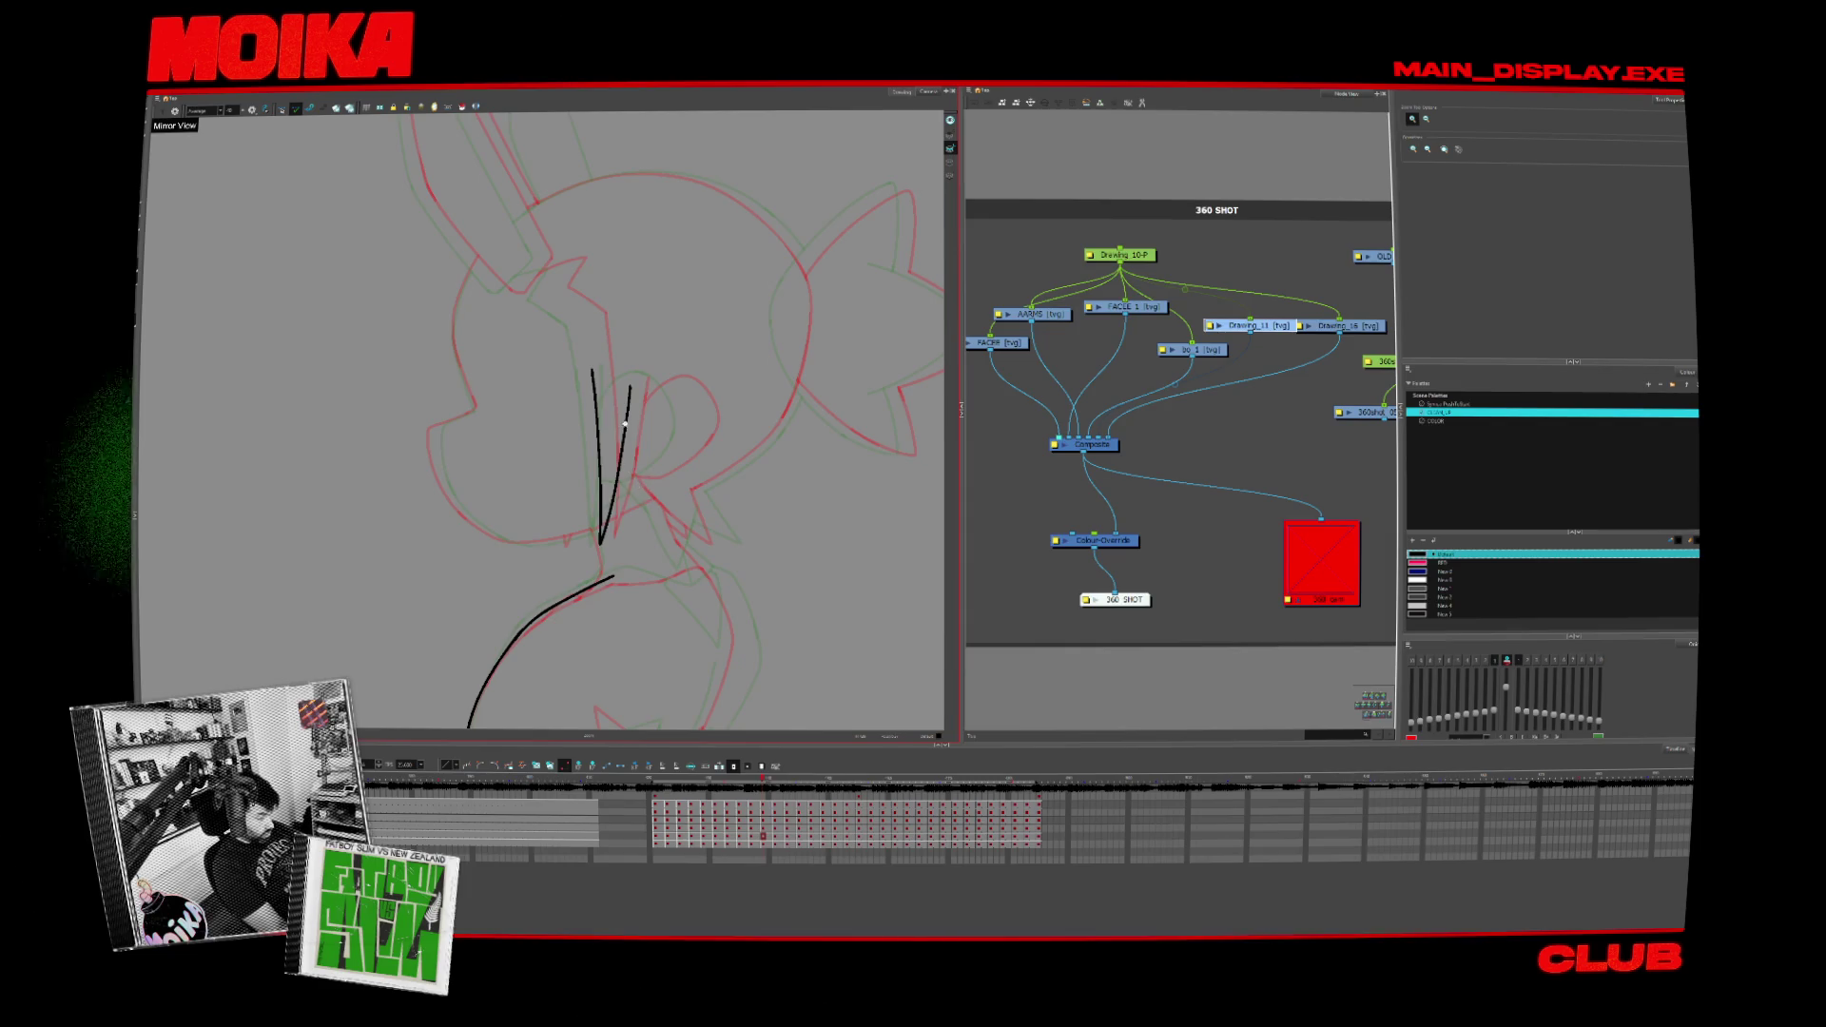
# Step: Ink a pair of cheek lines on one head frame and a single vertical cheek line two frames later
pyautogui.hotkey('alt', 'b')
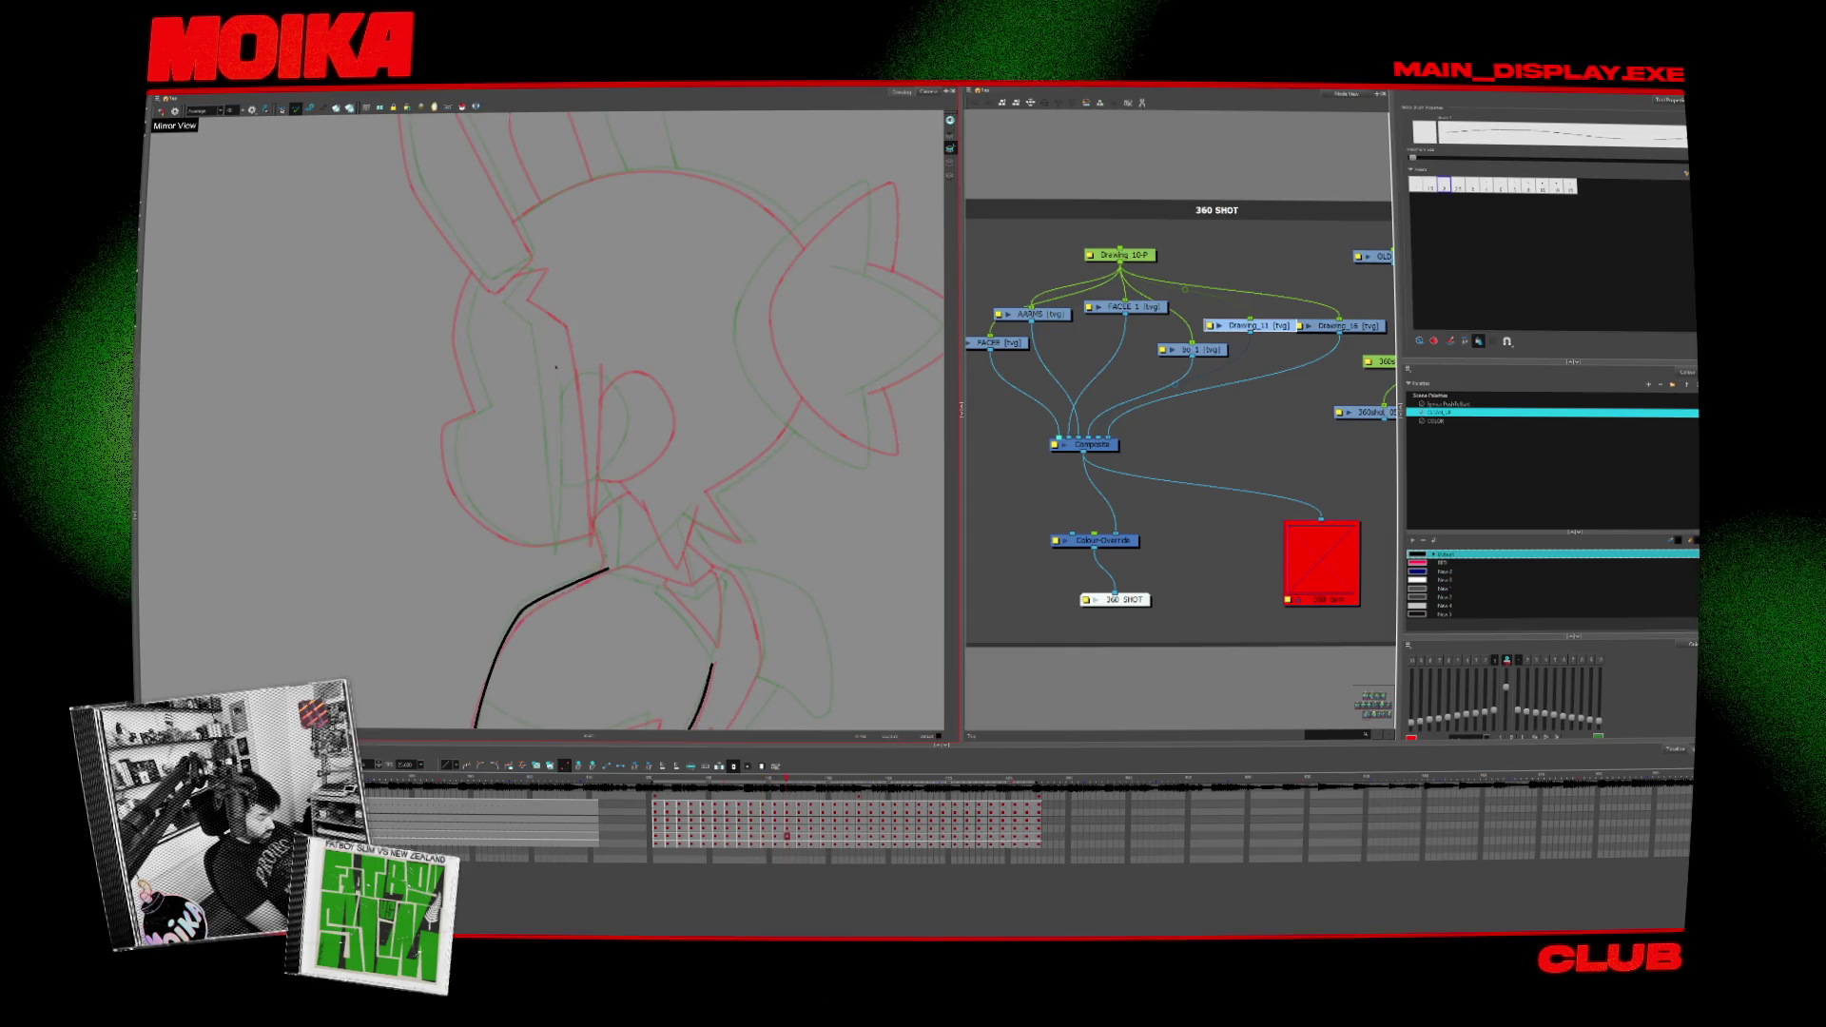
pyautogui.moveTo(579, 356); pyautogui.dragTo(575, 550)
pyautogui.moveTo(547, 348); pyautogui.dragTo(600, 562)
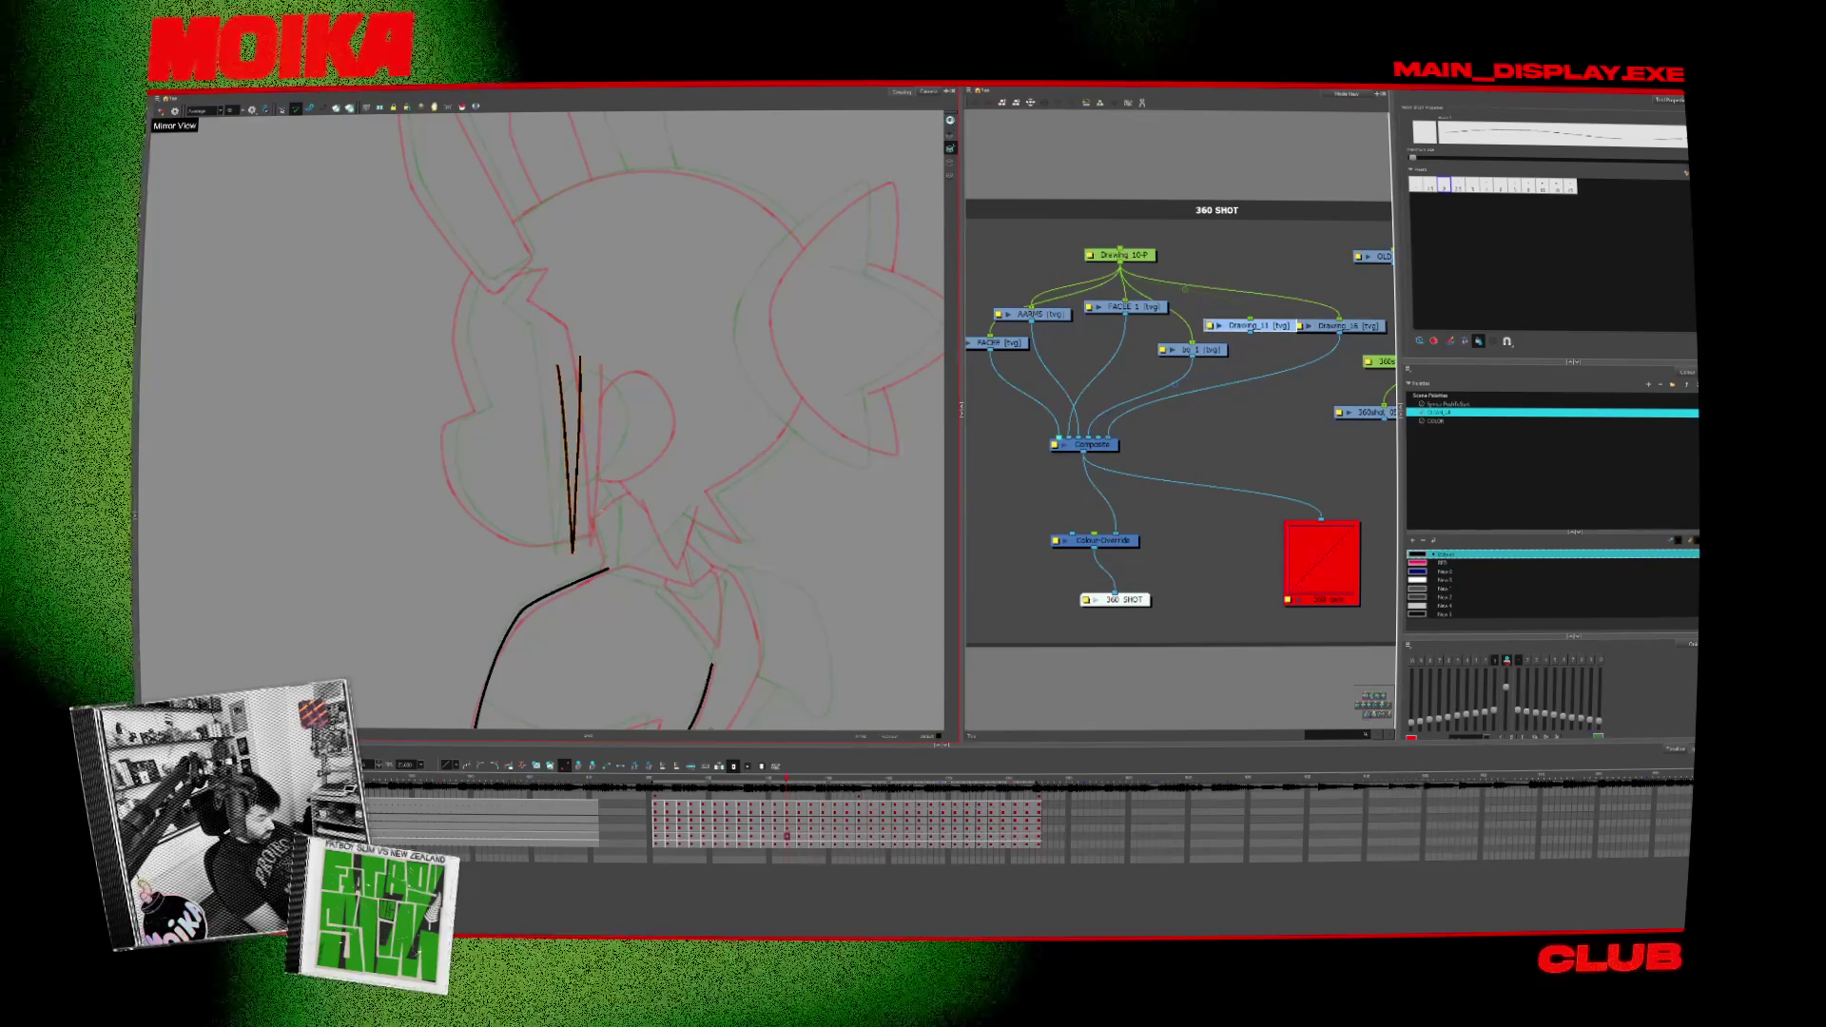
pyautogui.press('.')
pyautogui.press('.')
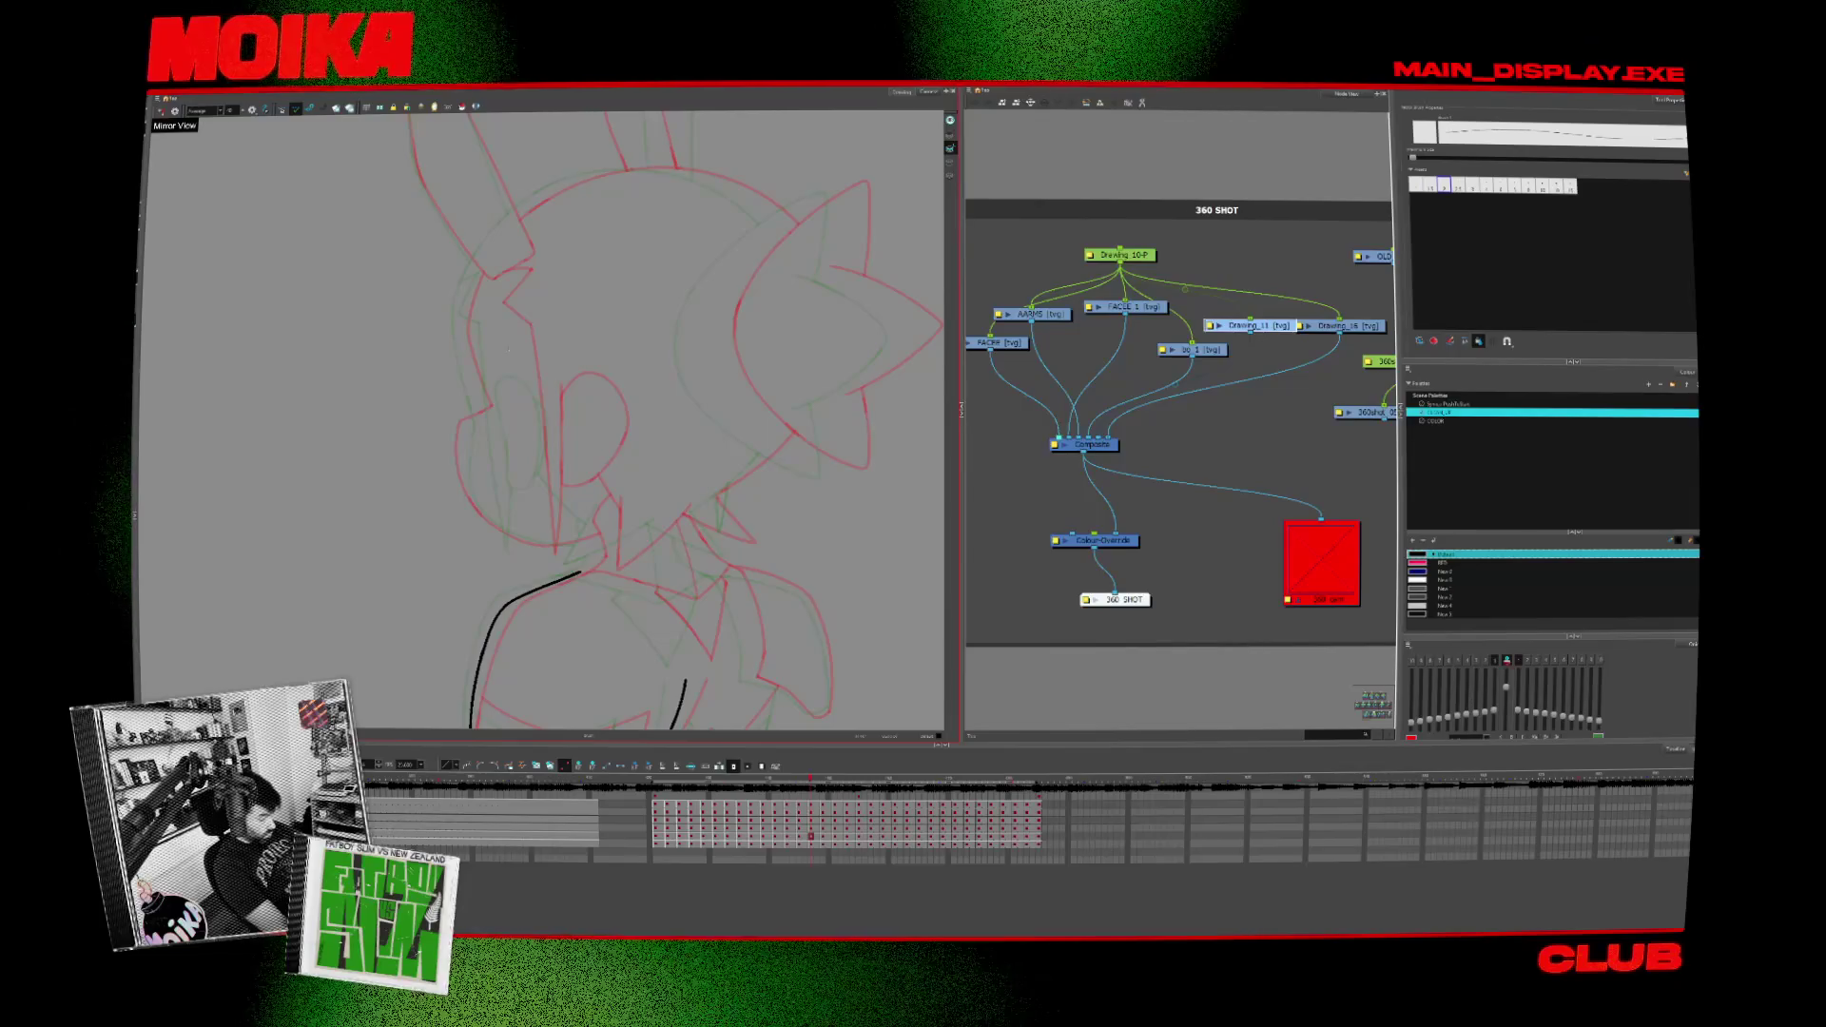
pyautogui.moveTo(510, 350); pyautogui.dragTo(525, 539)
# Step: Flip between the rough and inked frames to compare and settle on the next frame to ink
pyautogui.press('.')
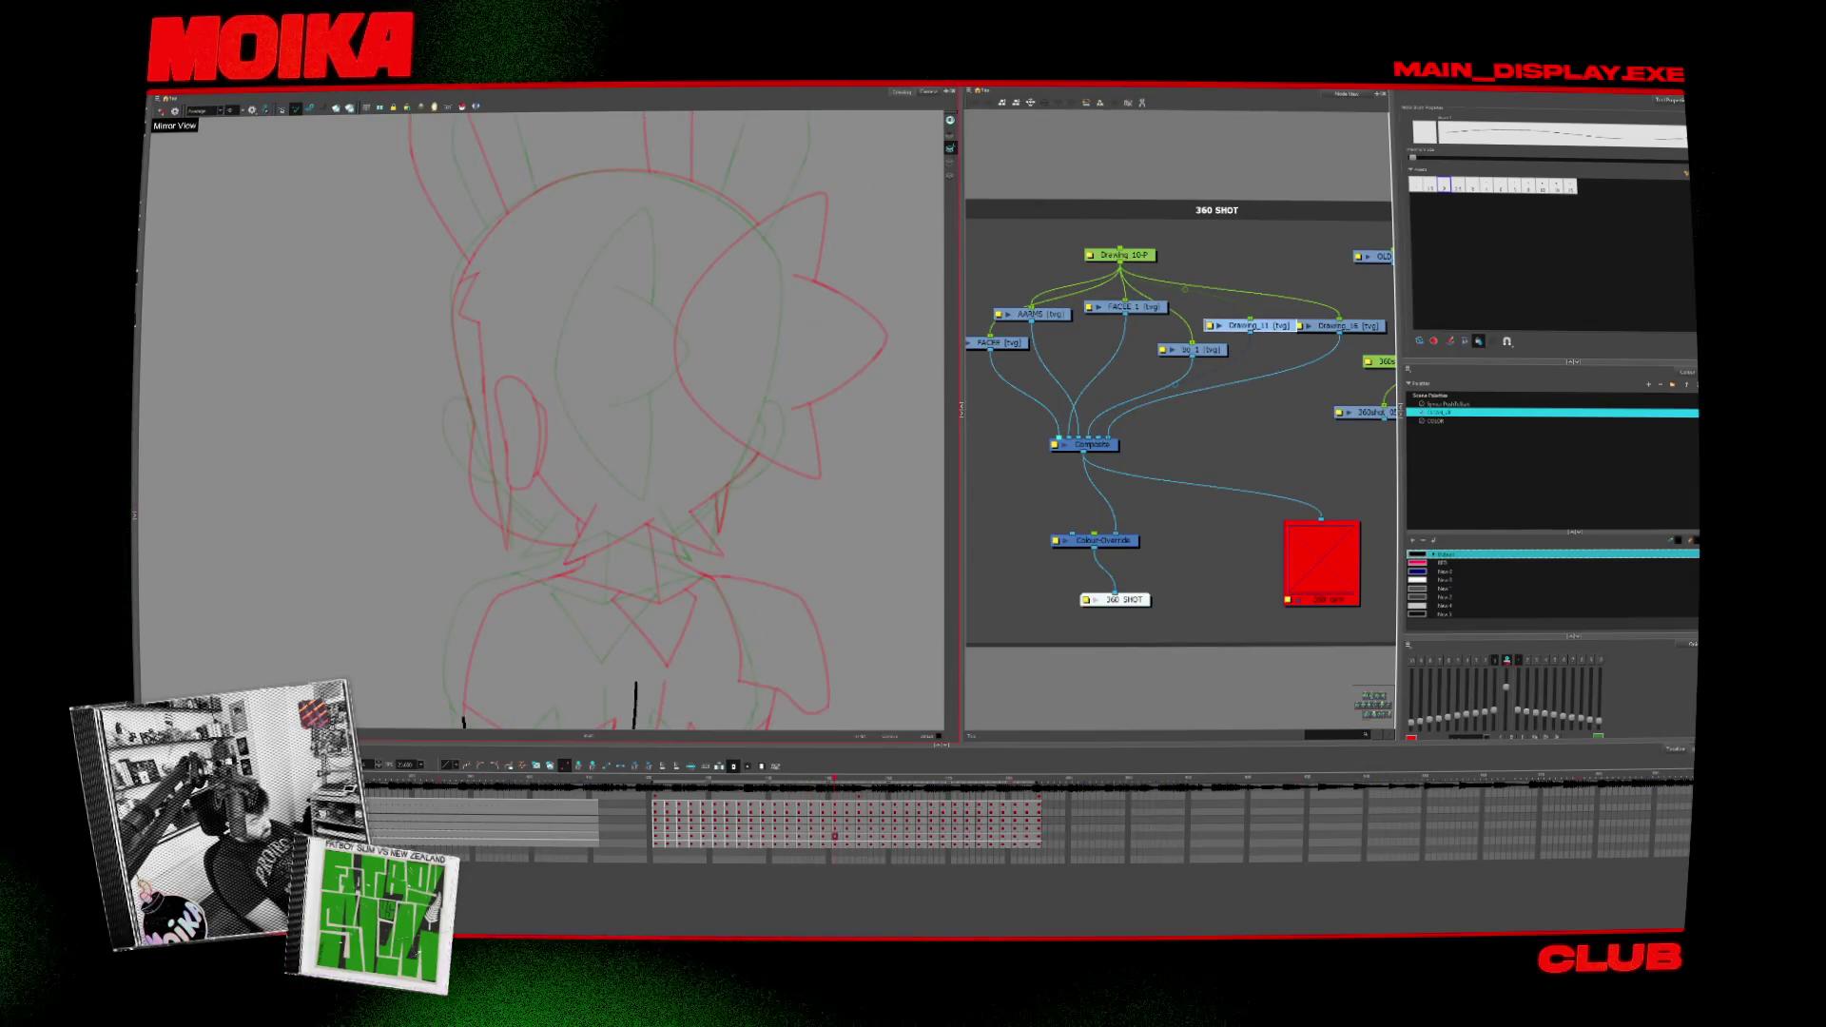
pyautogui.press('.')
pyautogui.press(',')
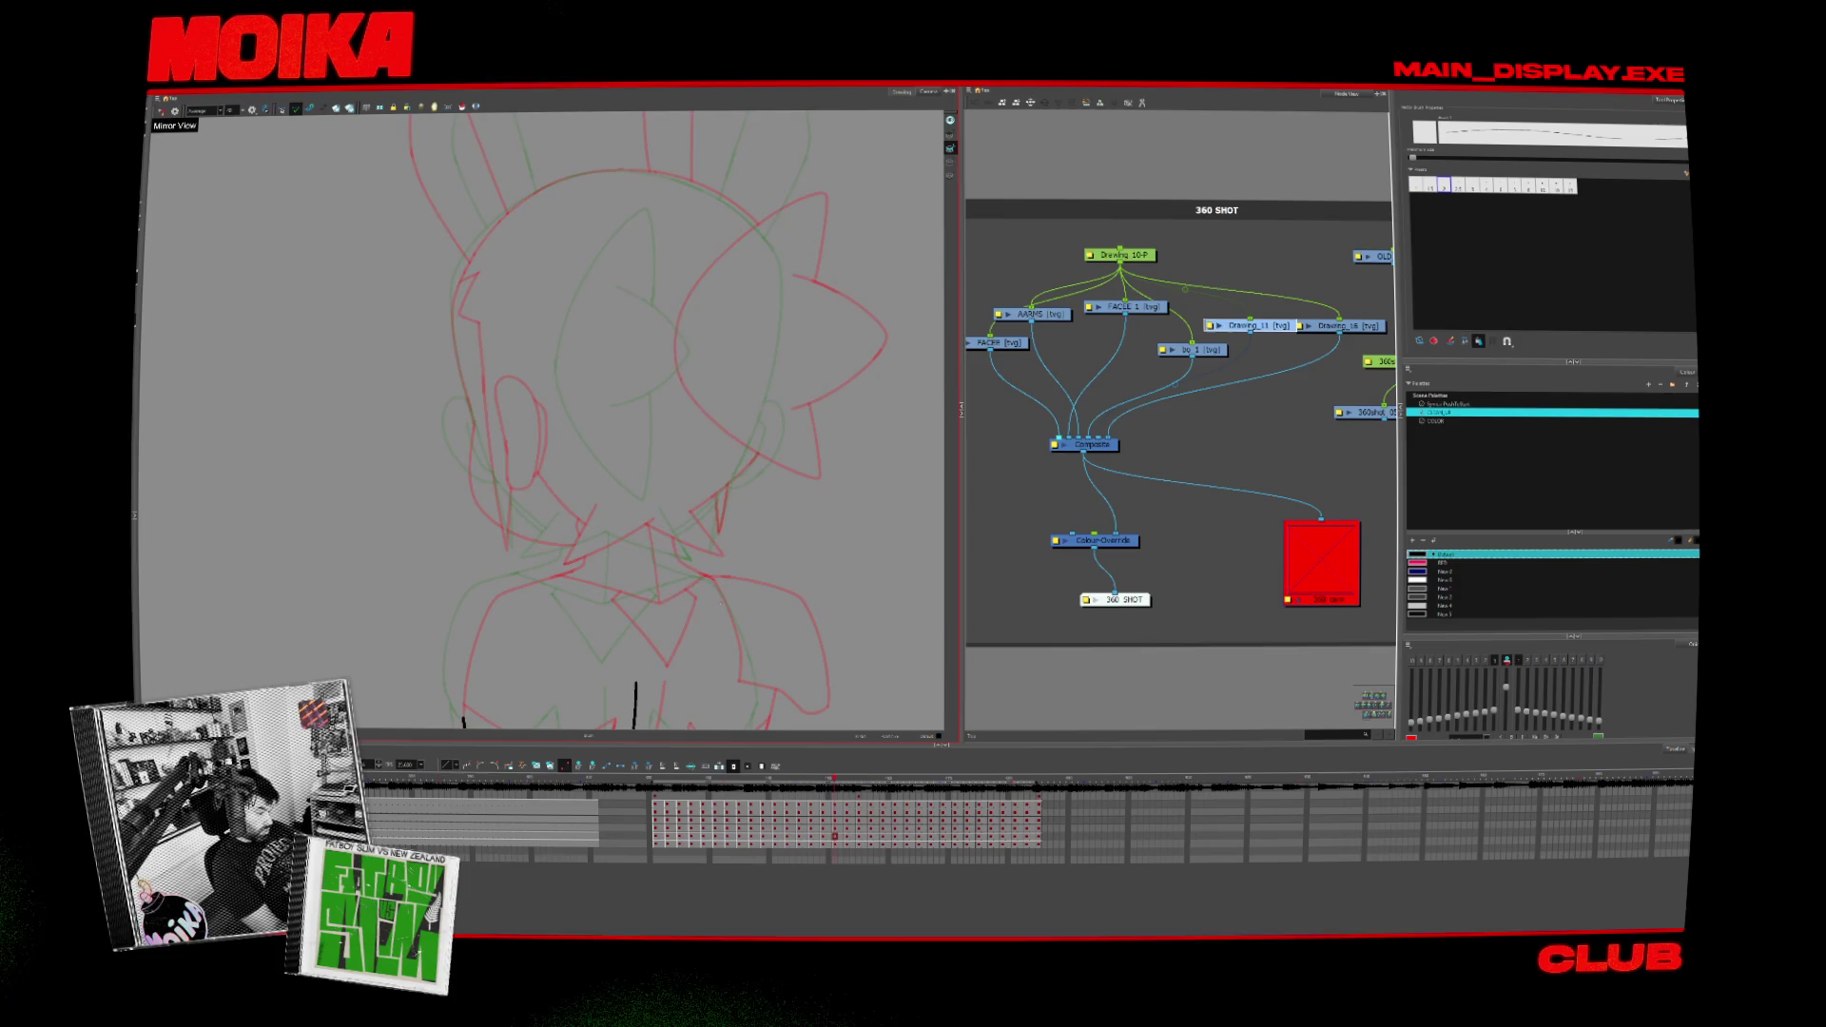
pyautogui.press('.')
pyautogui.press(',')
pyautogui.press('.')
pyautogui.press('.')
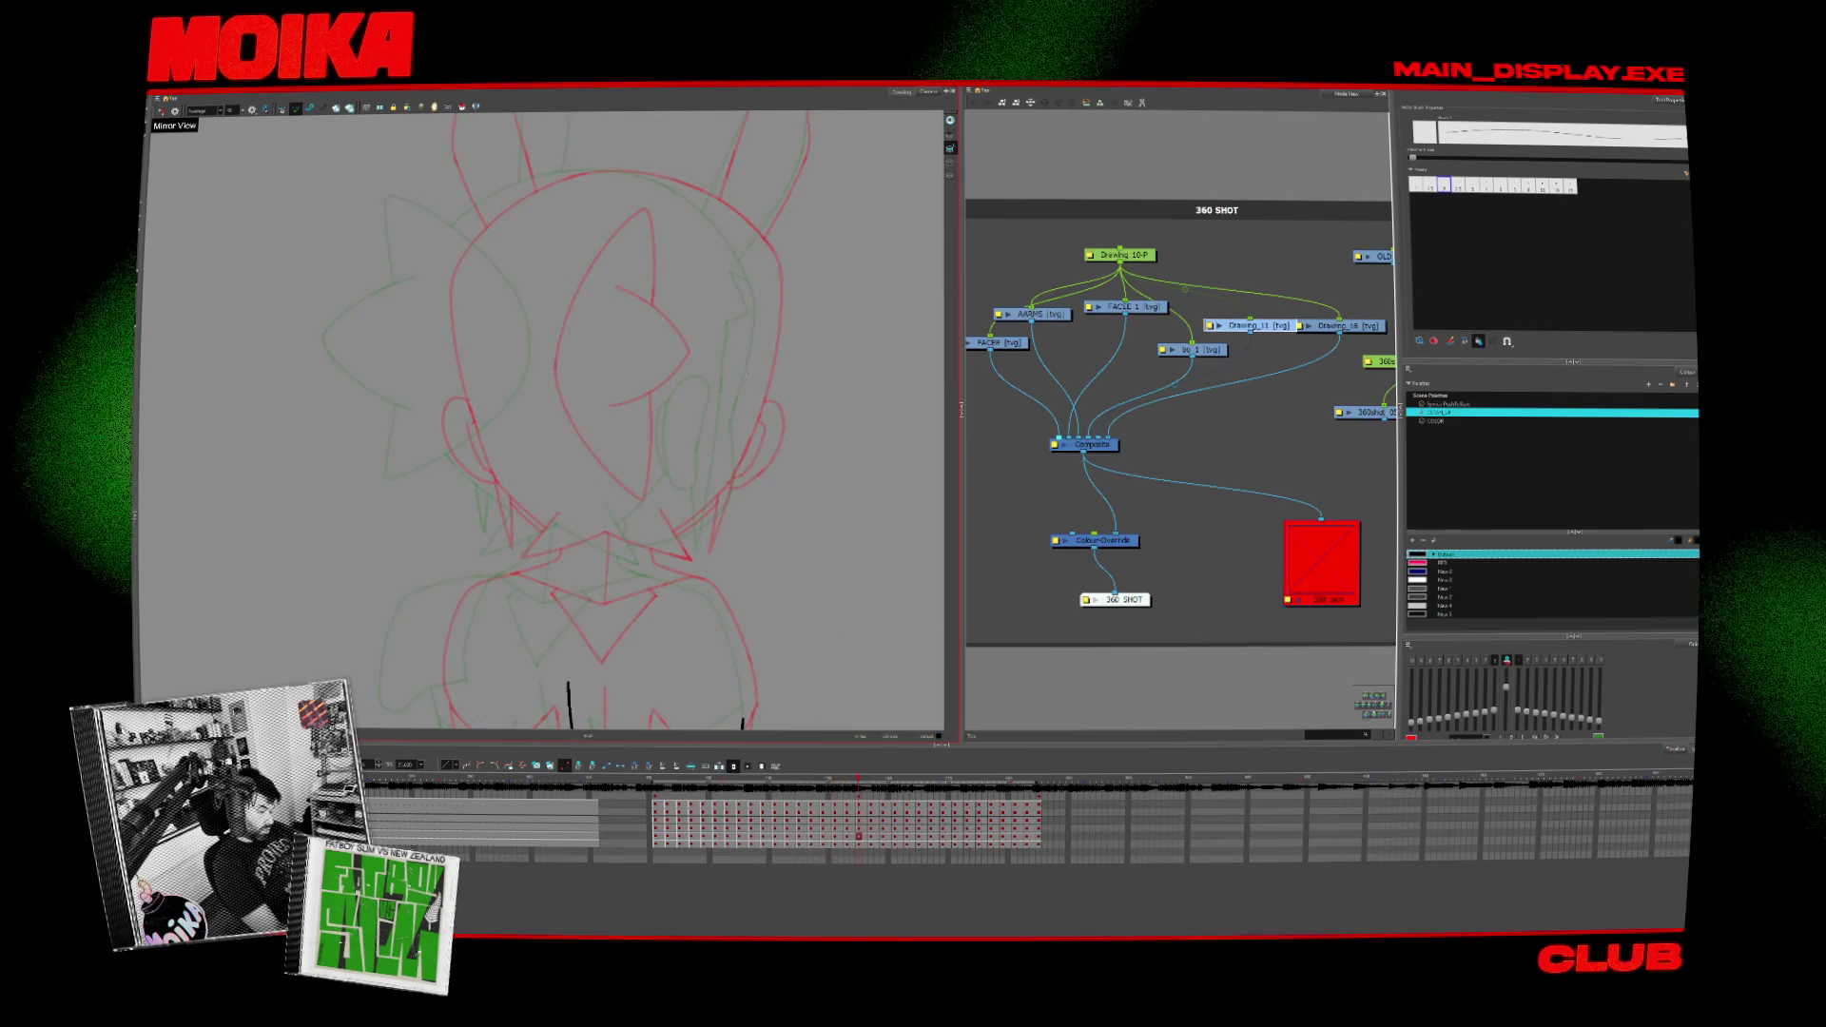
# Step: Scrub back to a partly inked frame and ink a short cheek line on the turned head
pyautogui.press(',')
pyautogui.press(',')
pyautogui.press(',')
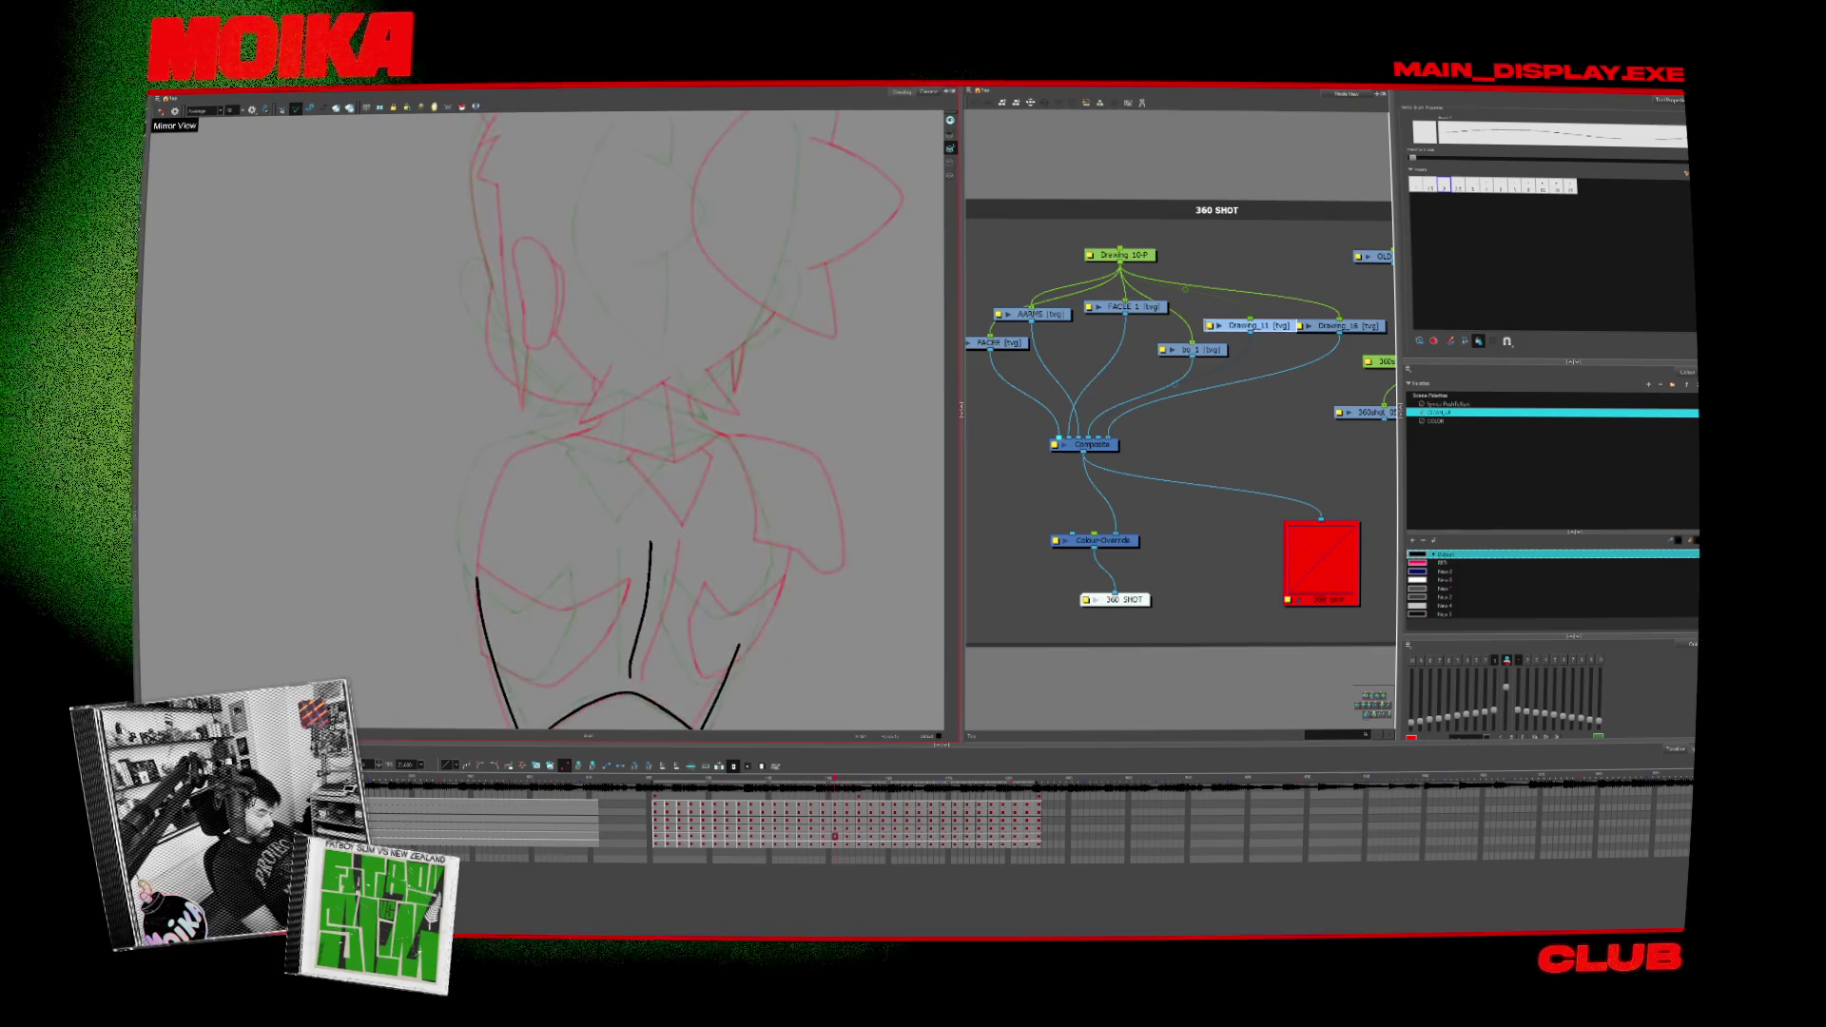
pyautogui.press(',')
pyautogui.press(',')
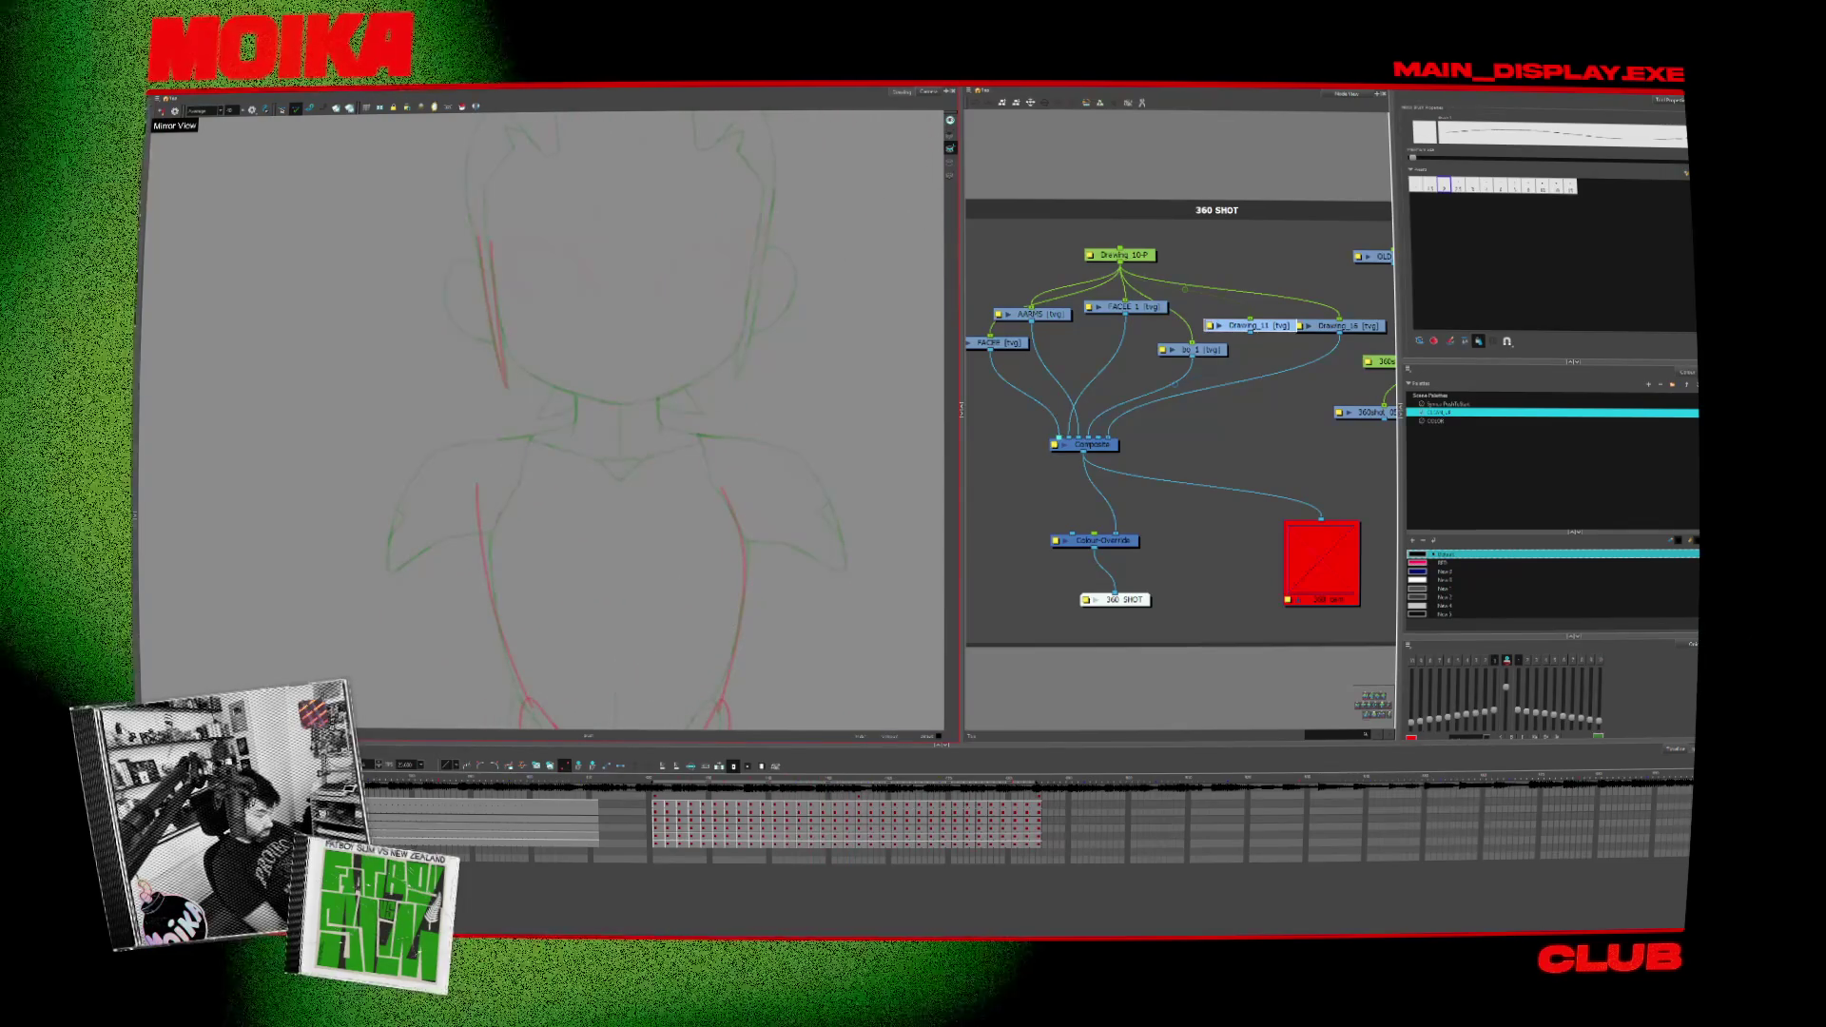
pyautogui.press('.')
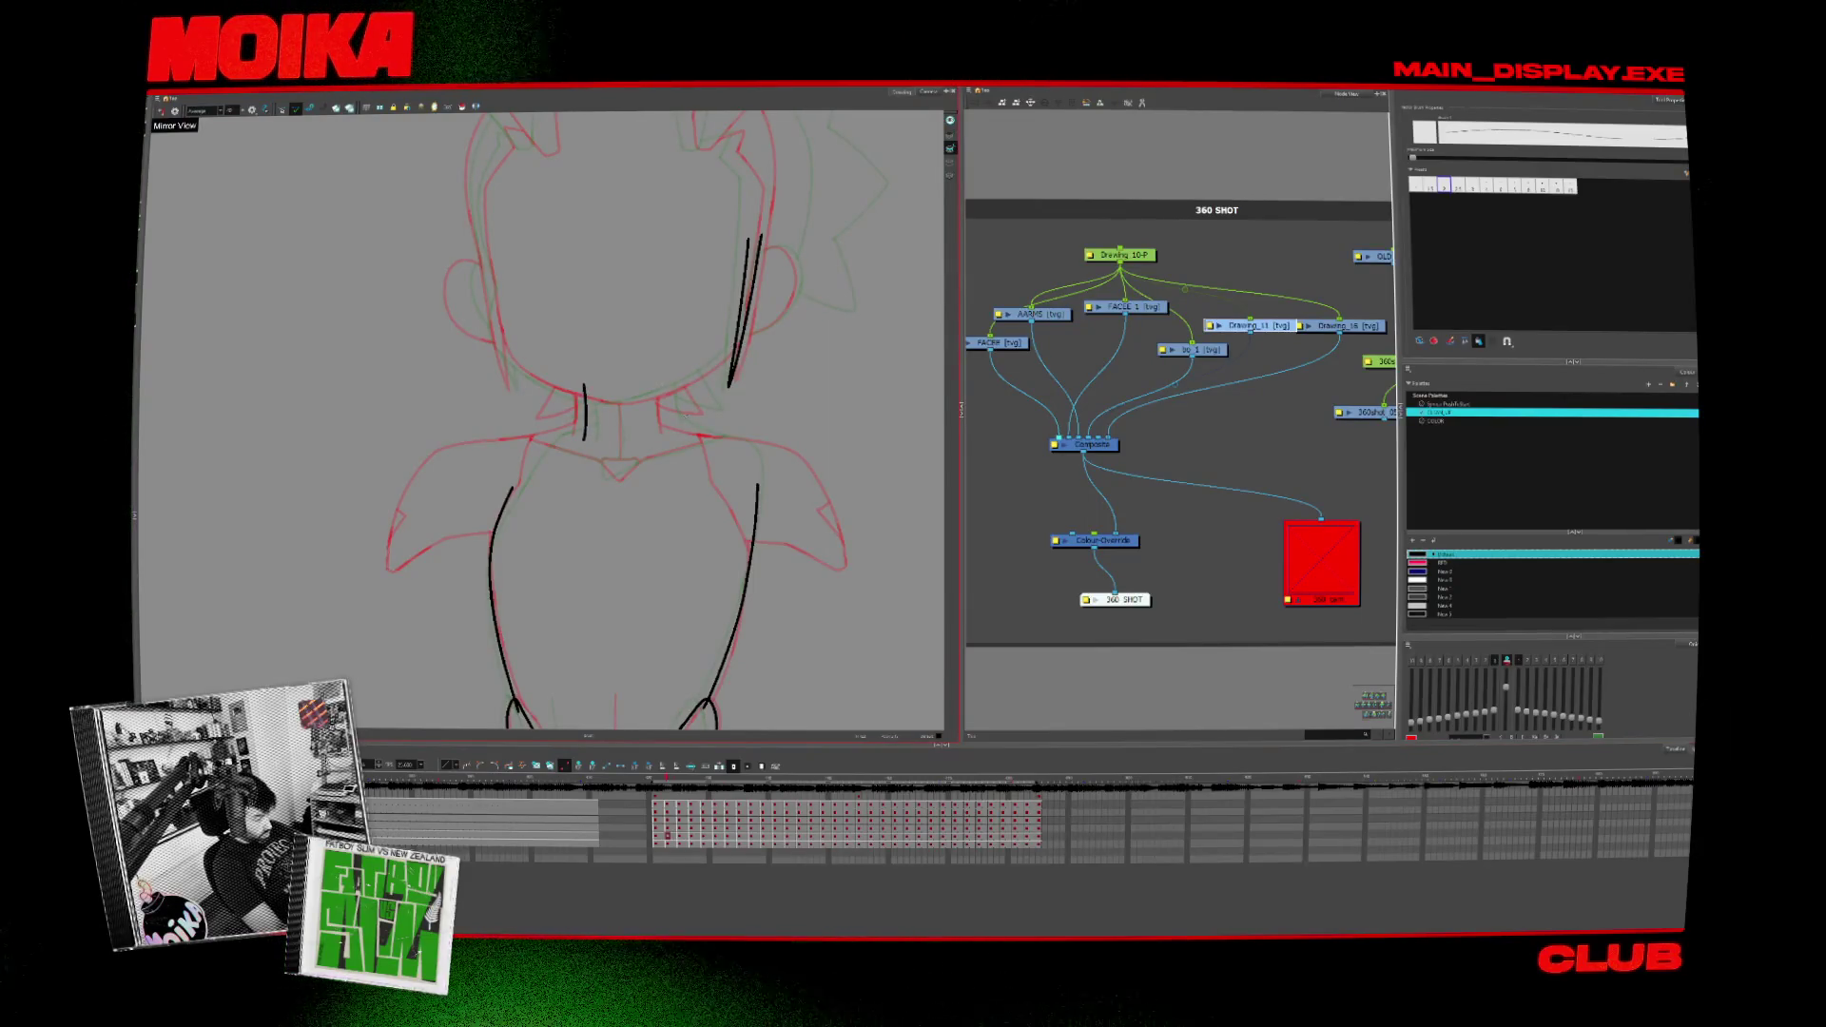
pyautogui.press('.')
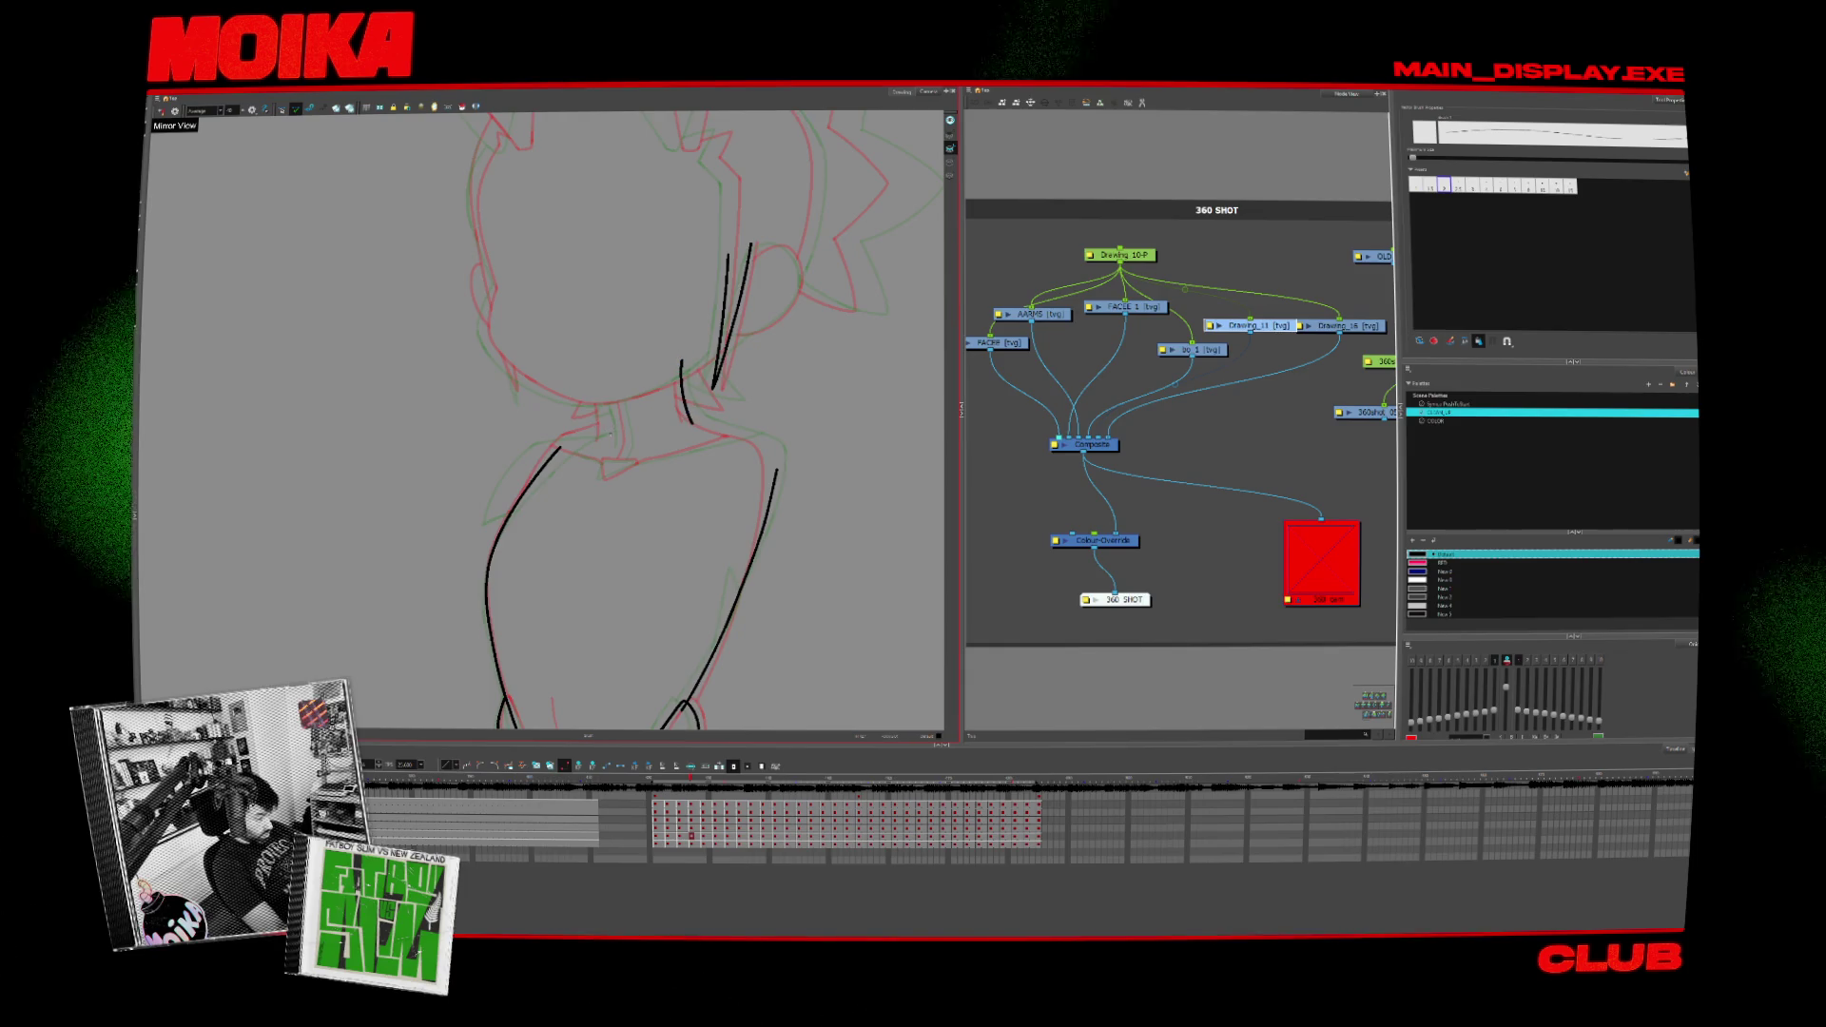
pyautogui.moveTo(604, 426); pyautogui.dragTo(606, 445)
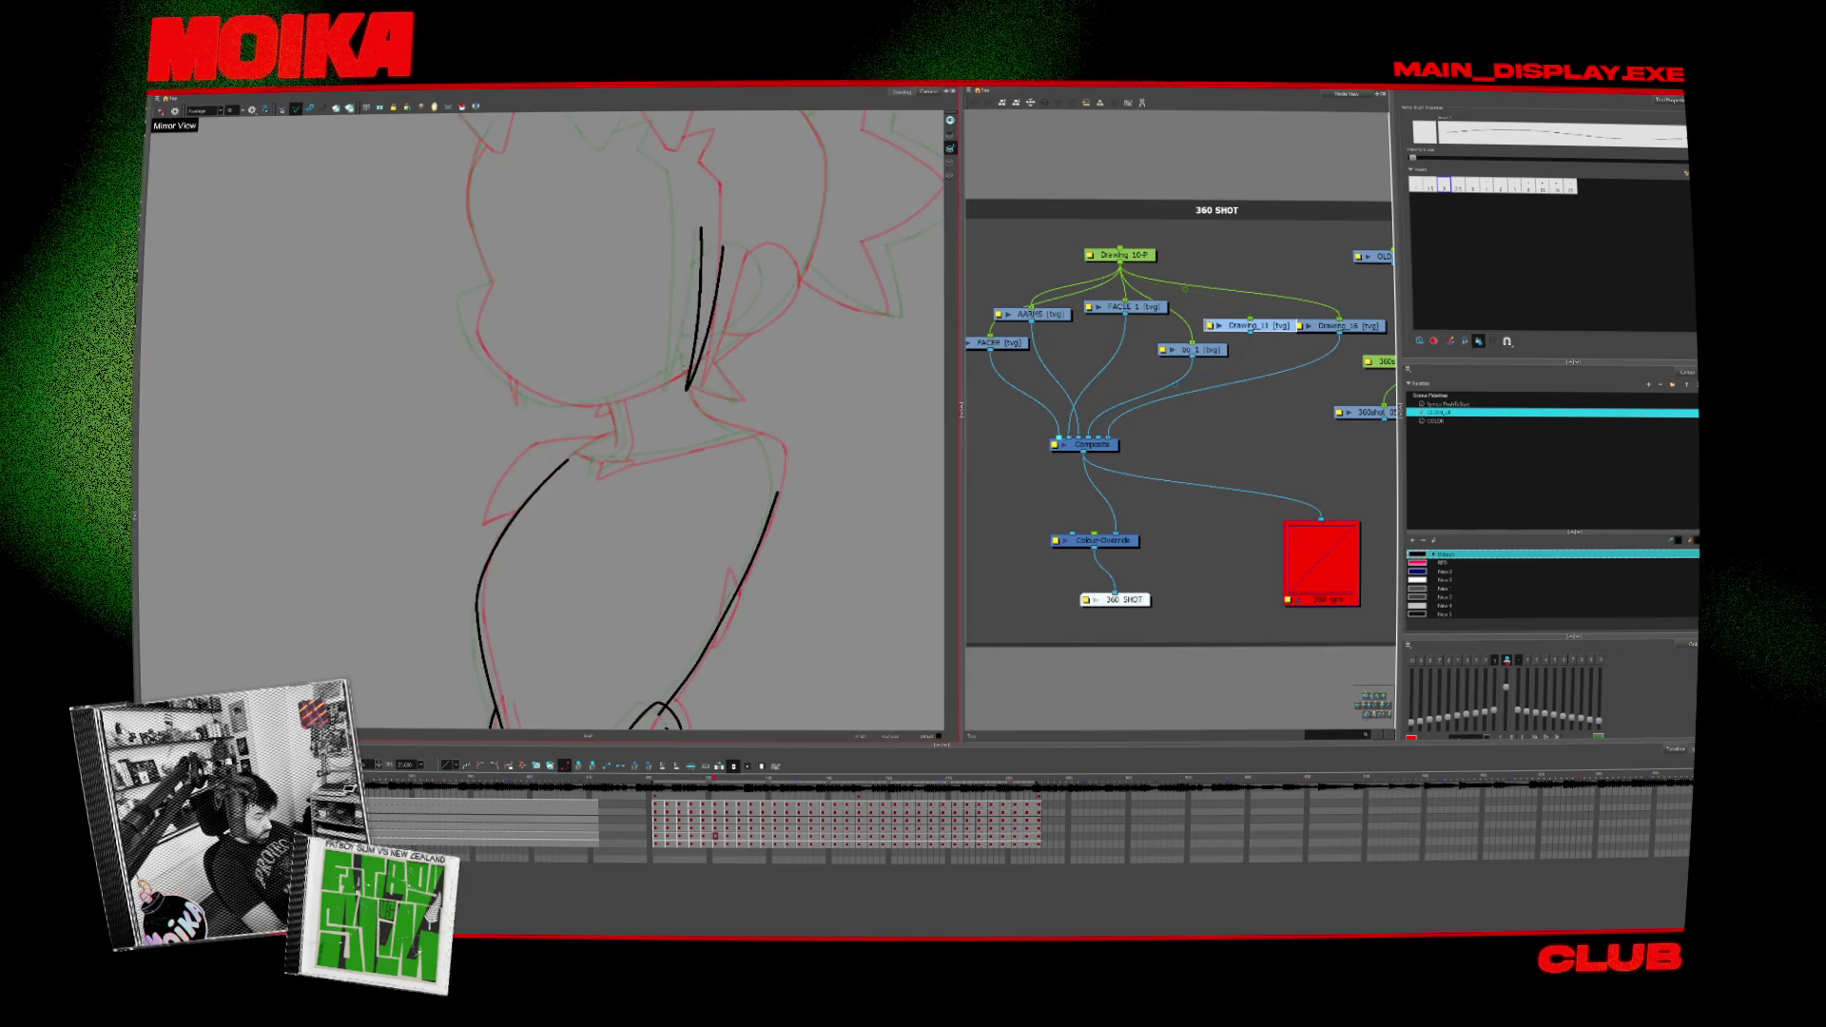
# Step: Ink a short stroke below the neck junction, compare neighbouring drawings, and rotate the view onto the drawing
pyautogui.press('.')
pyautogui.press(',')
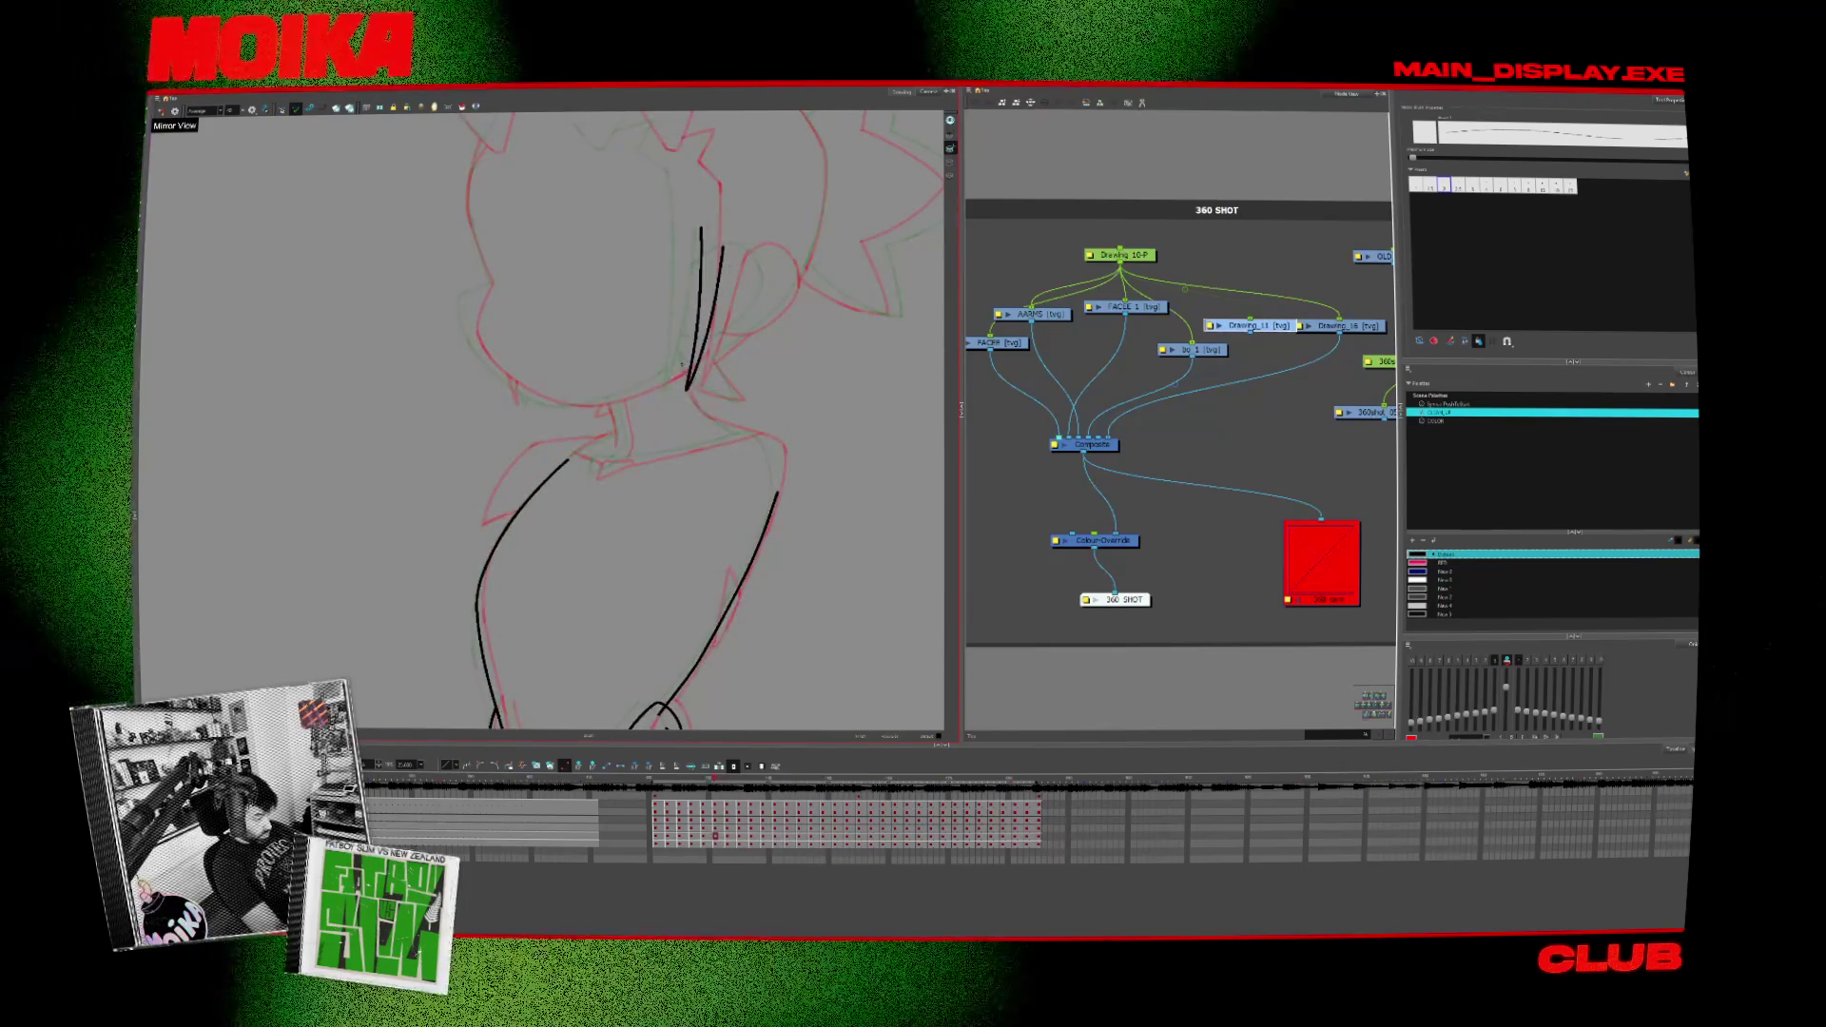
pyautogui.moveTo(688, 378); pyautogui.dragTo(706, 415)
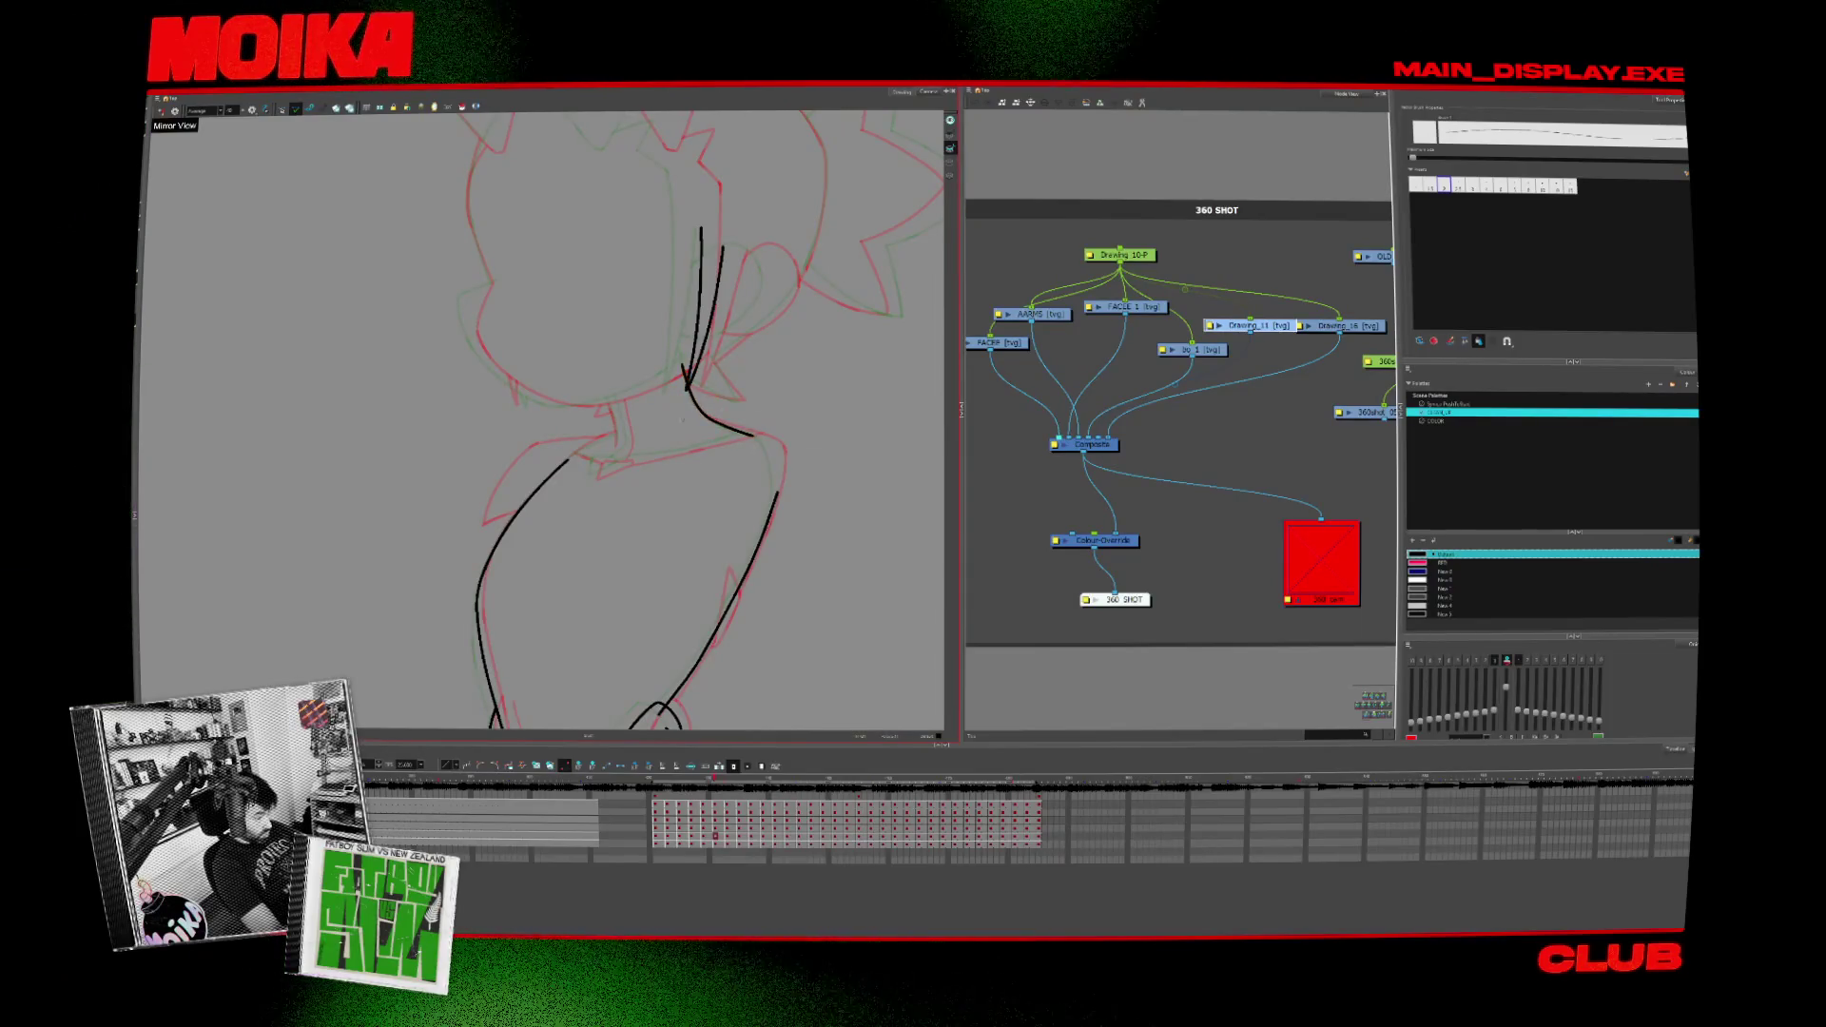
pyautogui.press('.')
pyautogui.press('.')
pyautogui.press(',')
pyautogui.press(',')
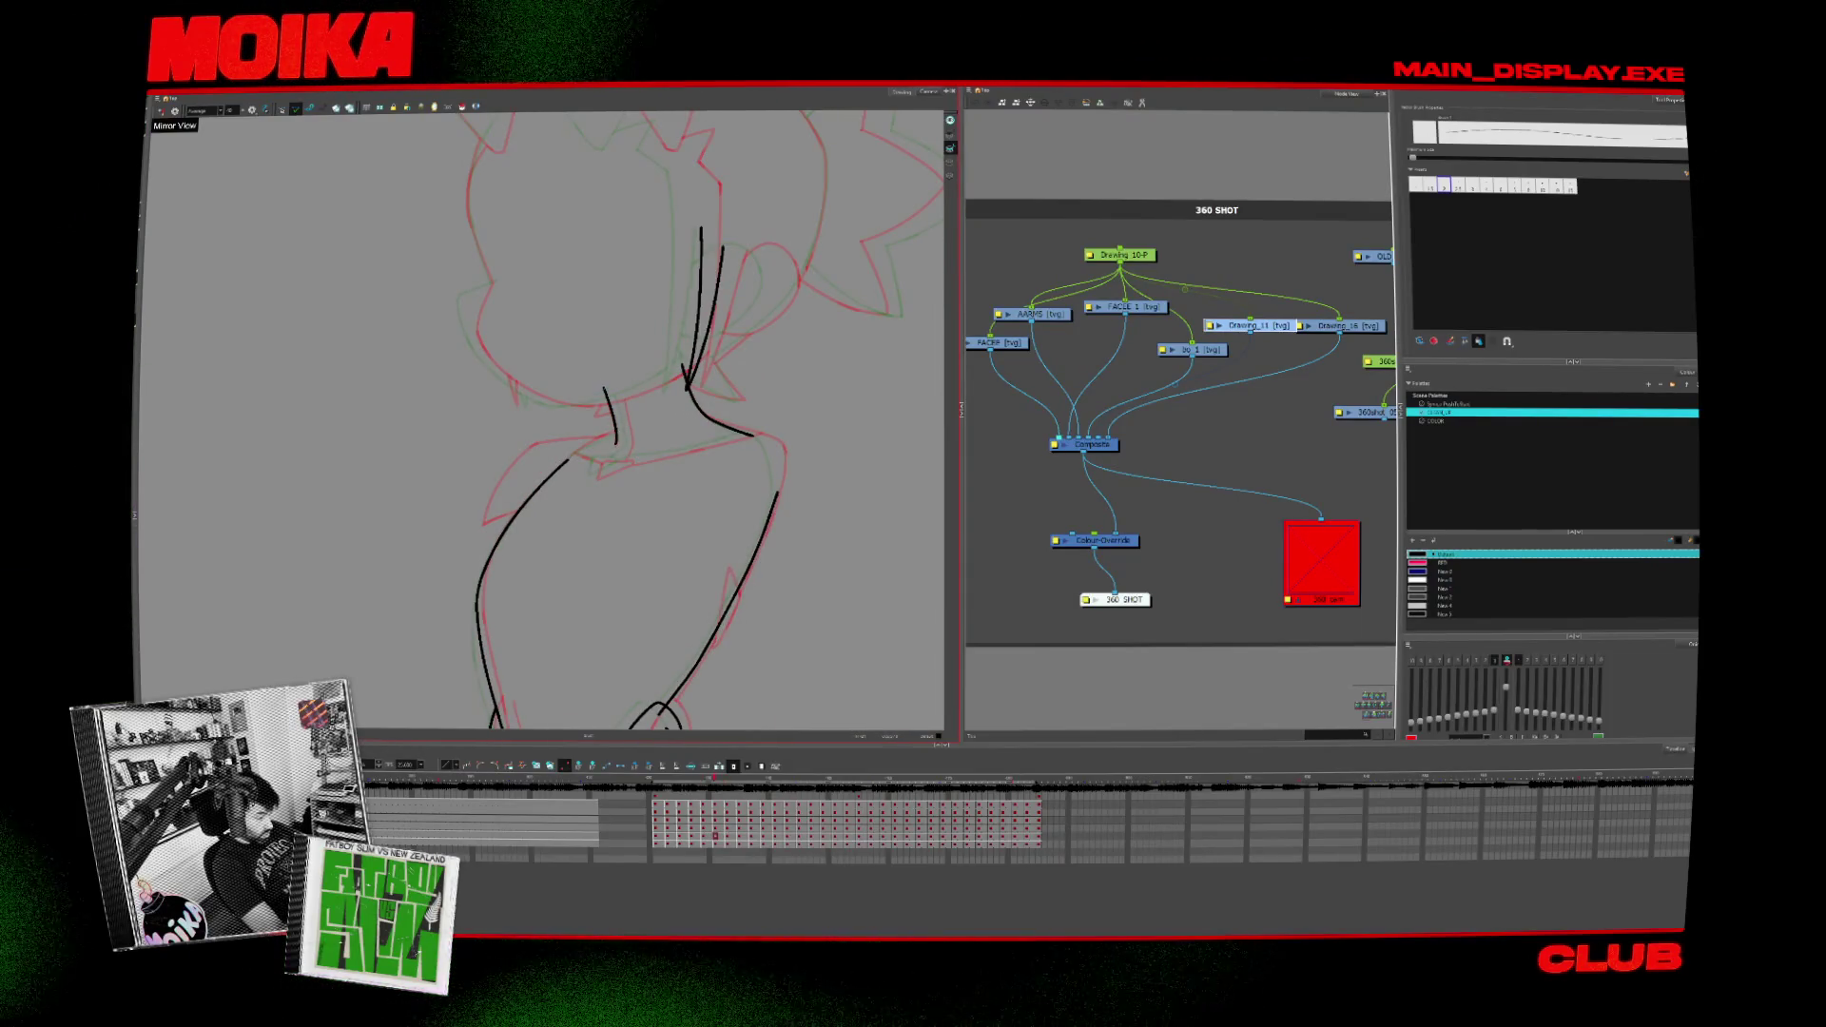
pyautogui.press('.')
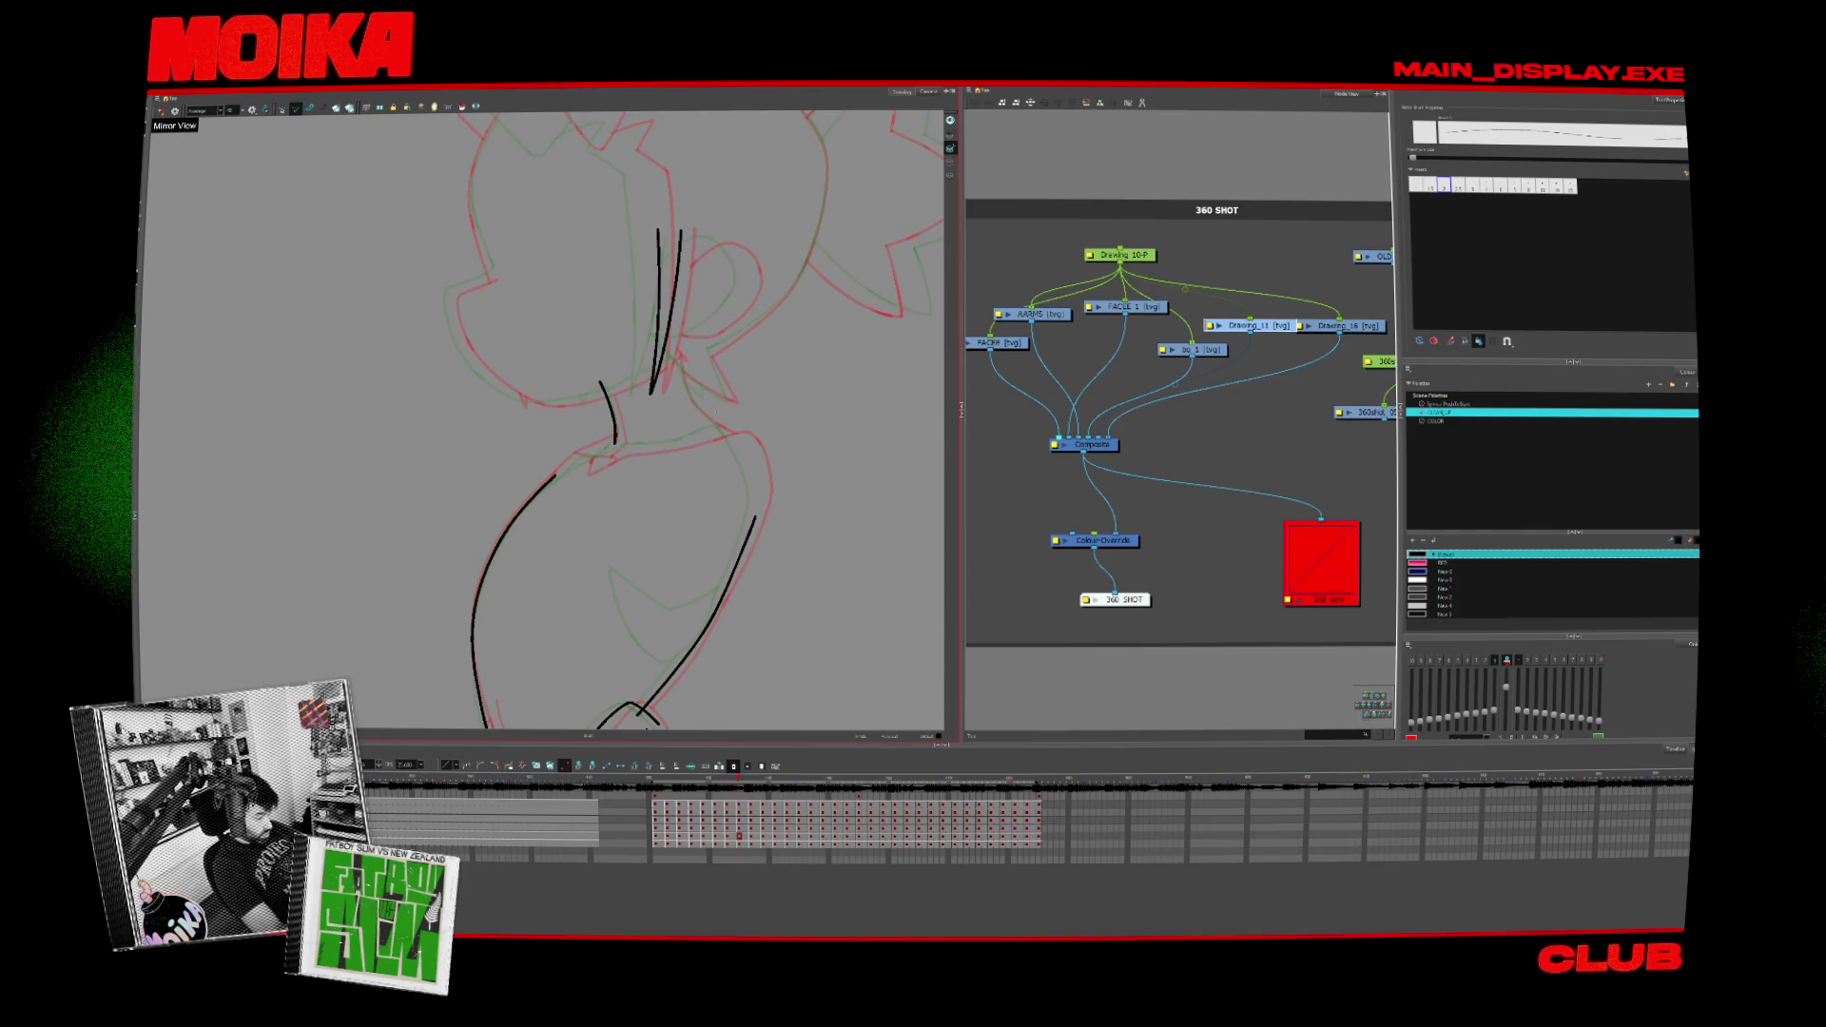
pyautogui.moveTo(542, 429); pyautogui.dragTo(472, 458)
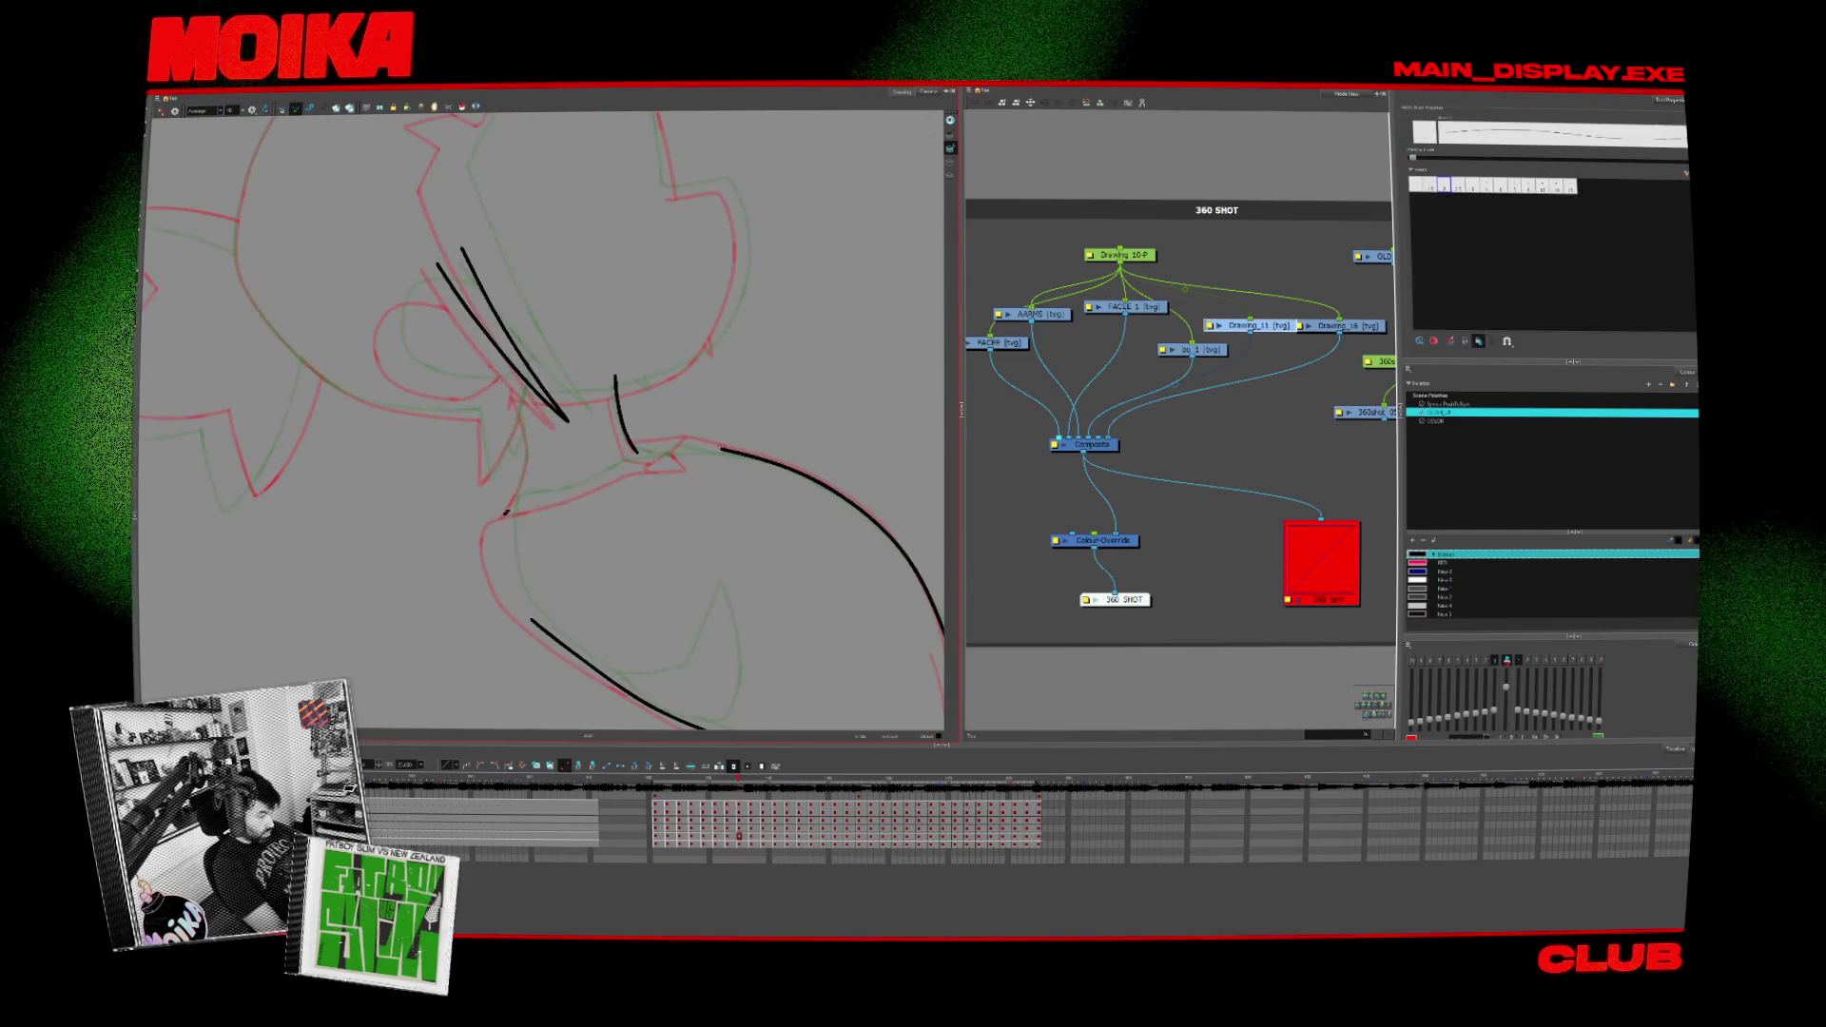
# Step: Ink a short black line down the neck, rotate the view, and flip through drawings to check it
pyautogui.press('.')
pyautogui.press('.')
pyautogui.press('.')
pyautogui.press('.')
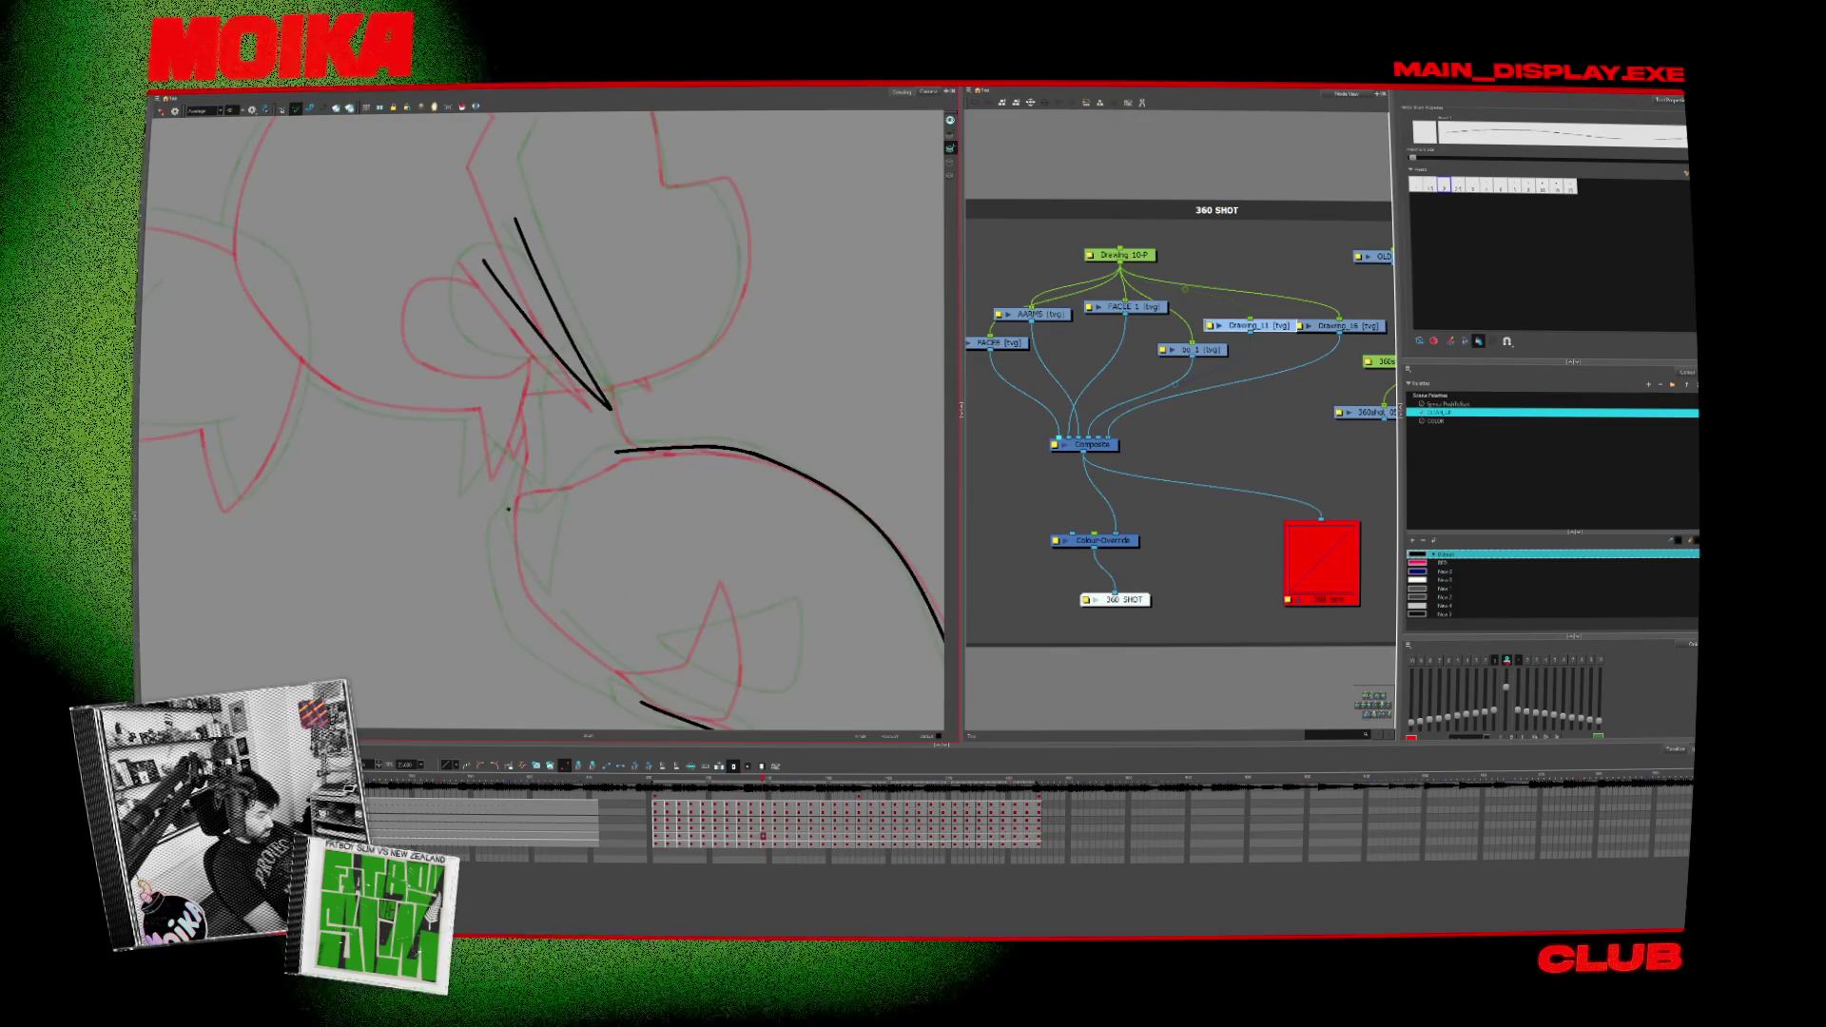
pyautogui.moveTo(521, 435); pyautogui.dragTo(508, 507)
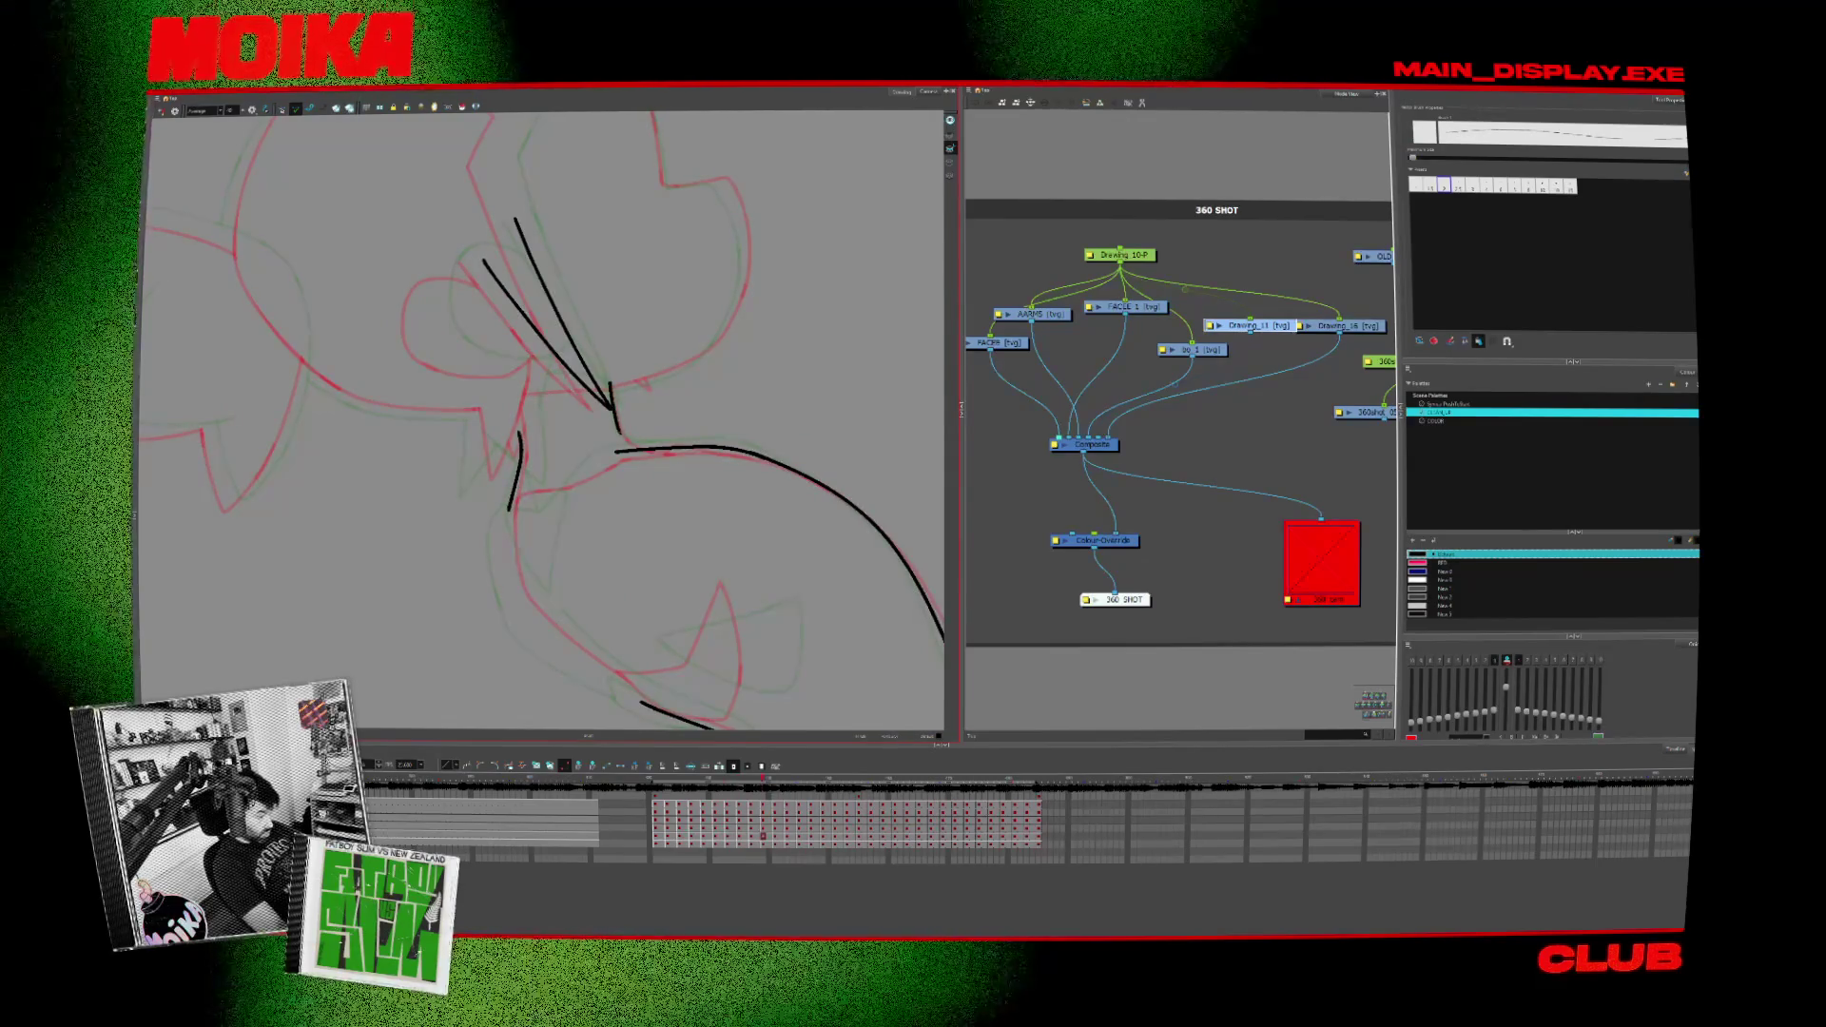
pyautogui.press('v')
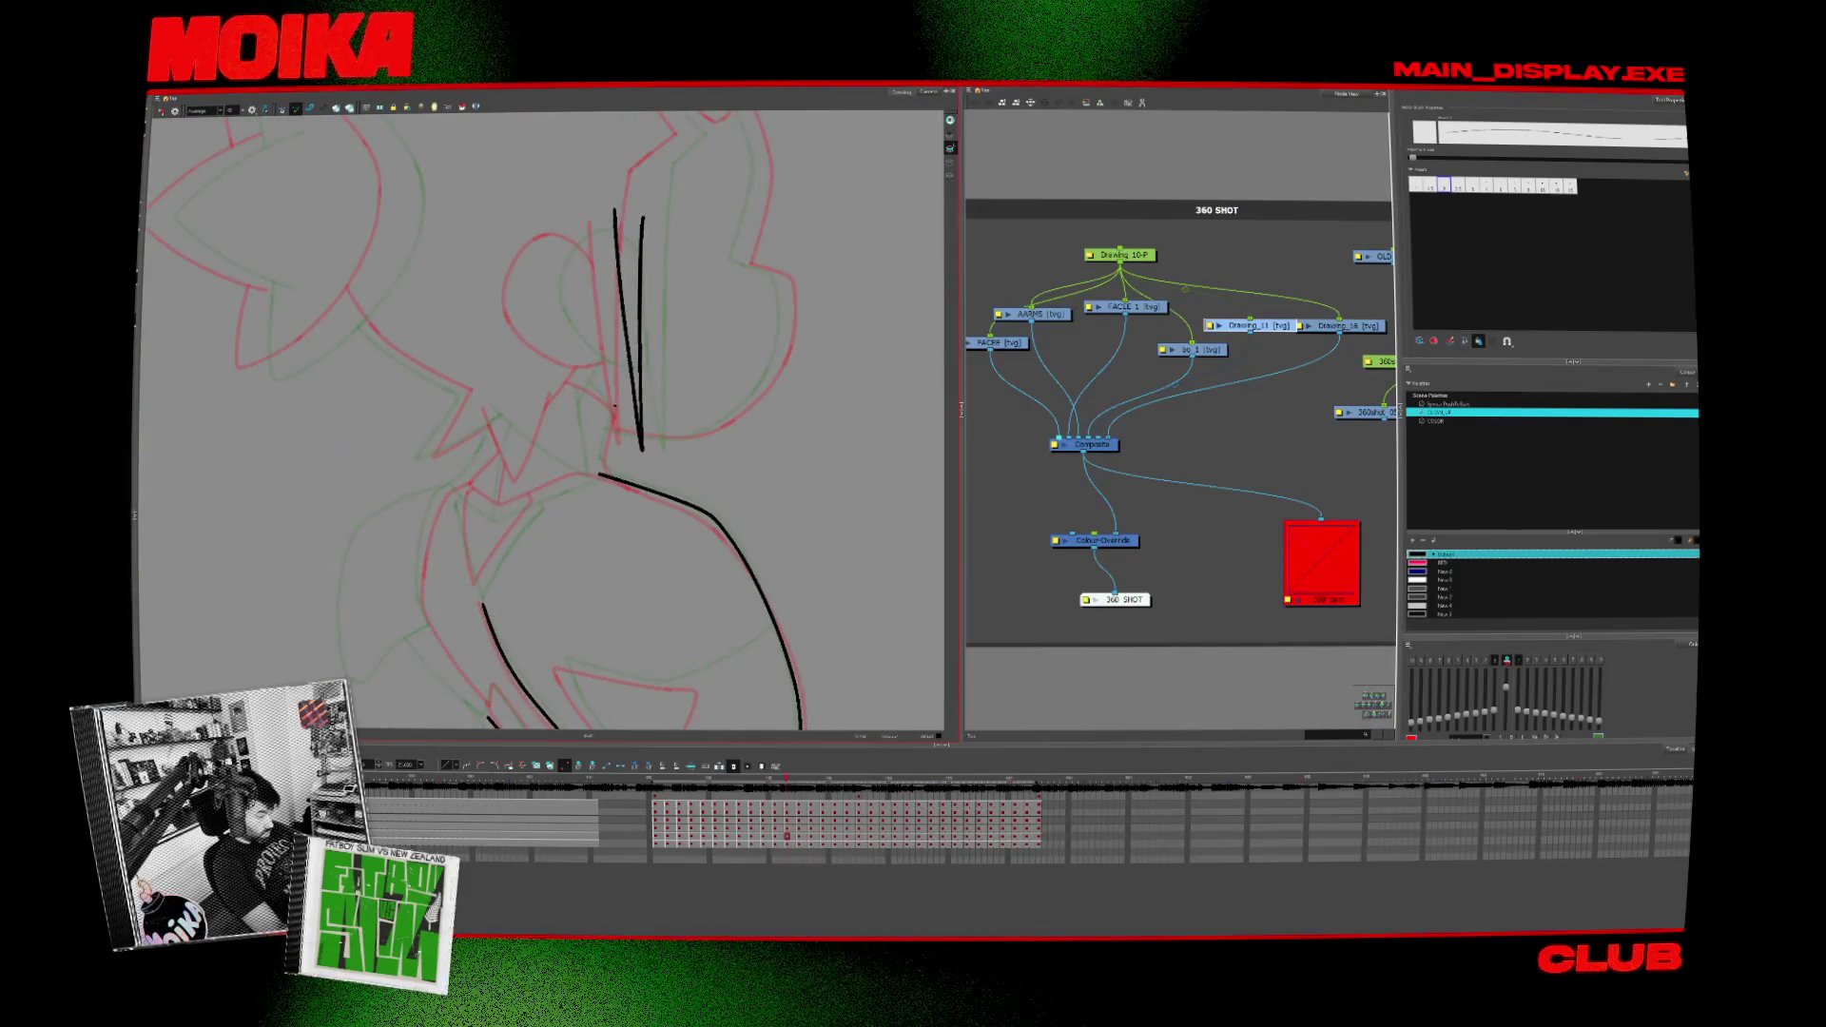
pyautogui.press('.')
pyautogui.press('.')
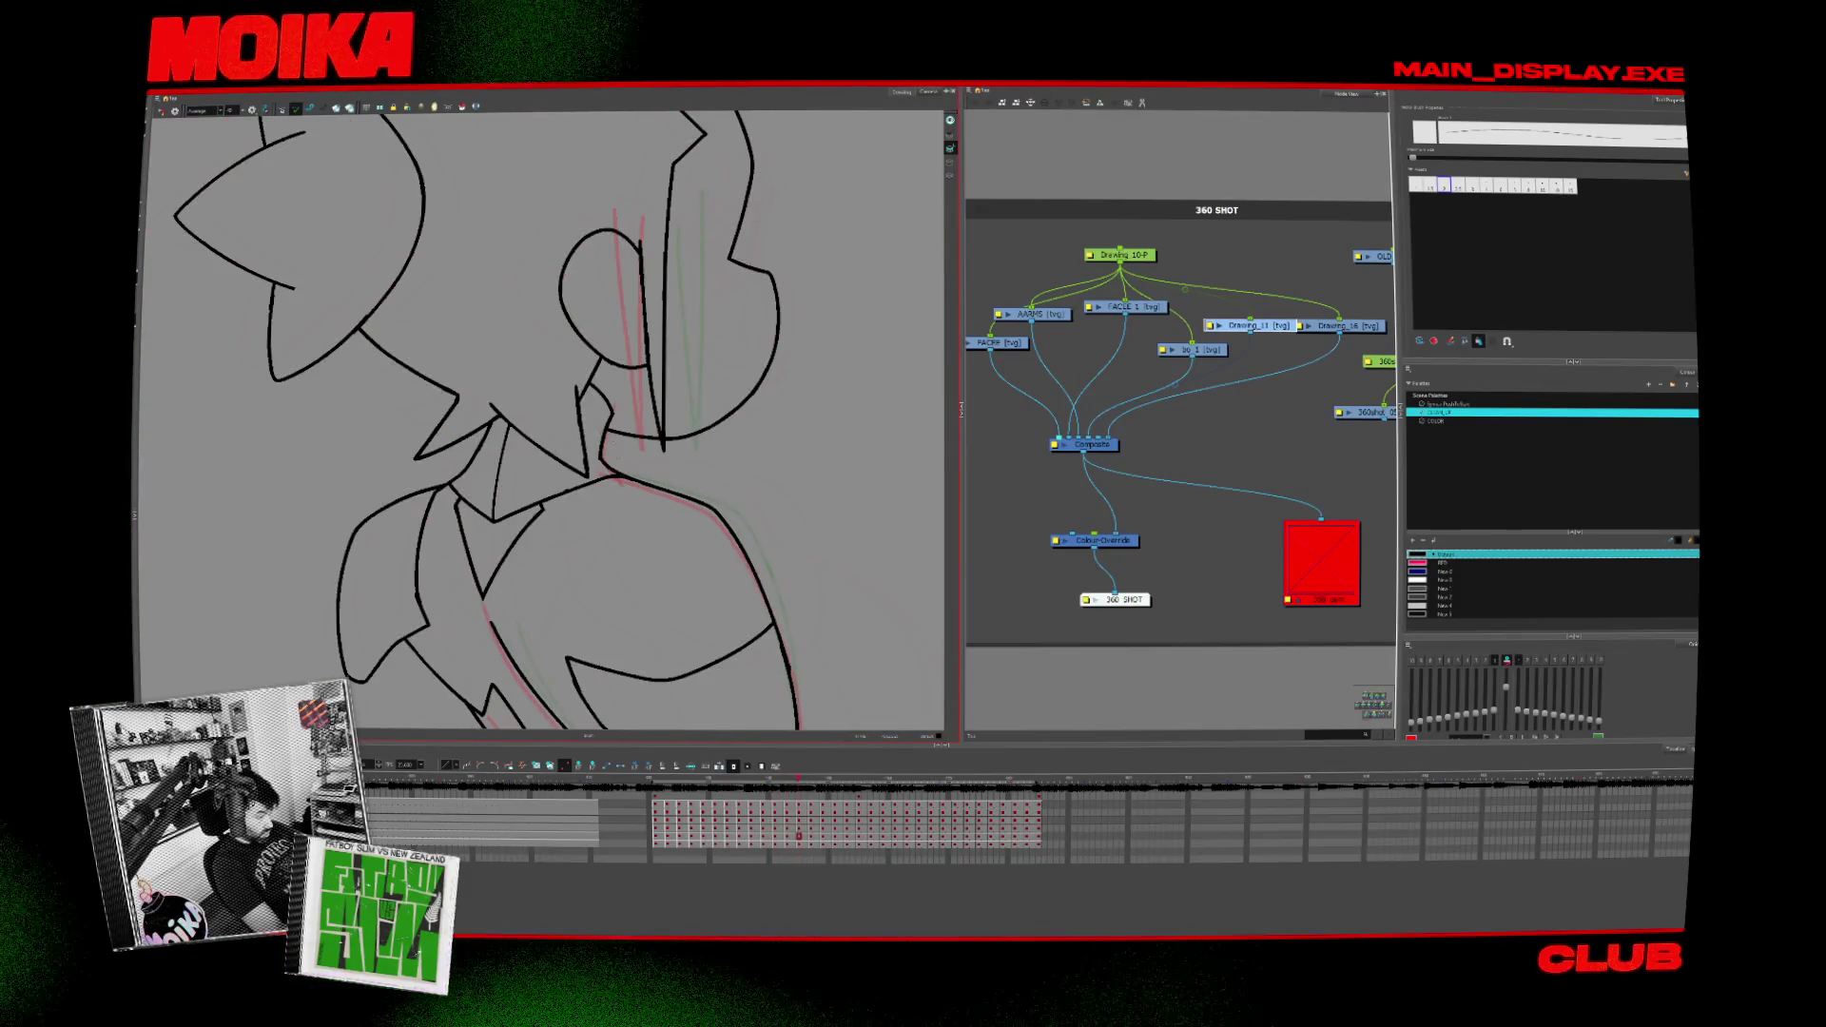
pyautogui.press('.')
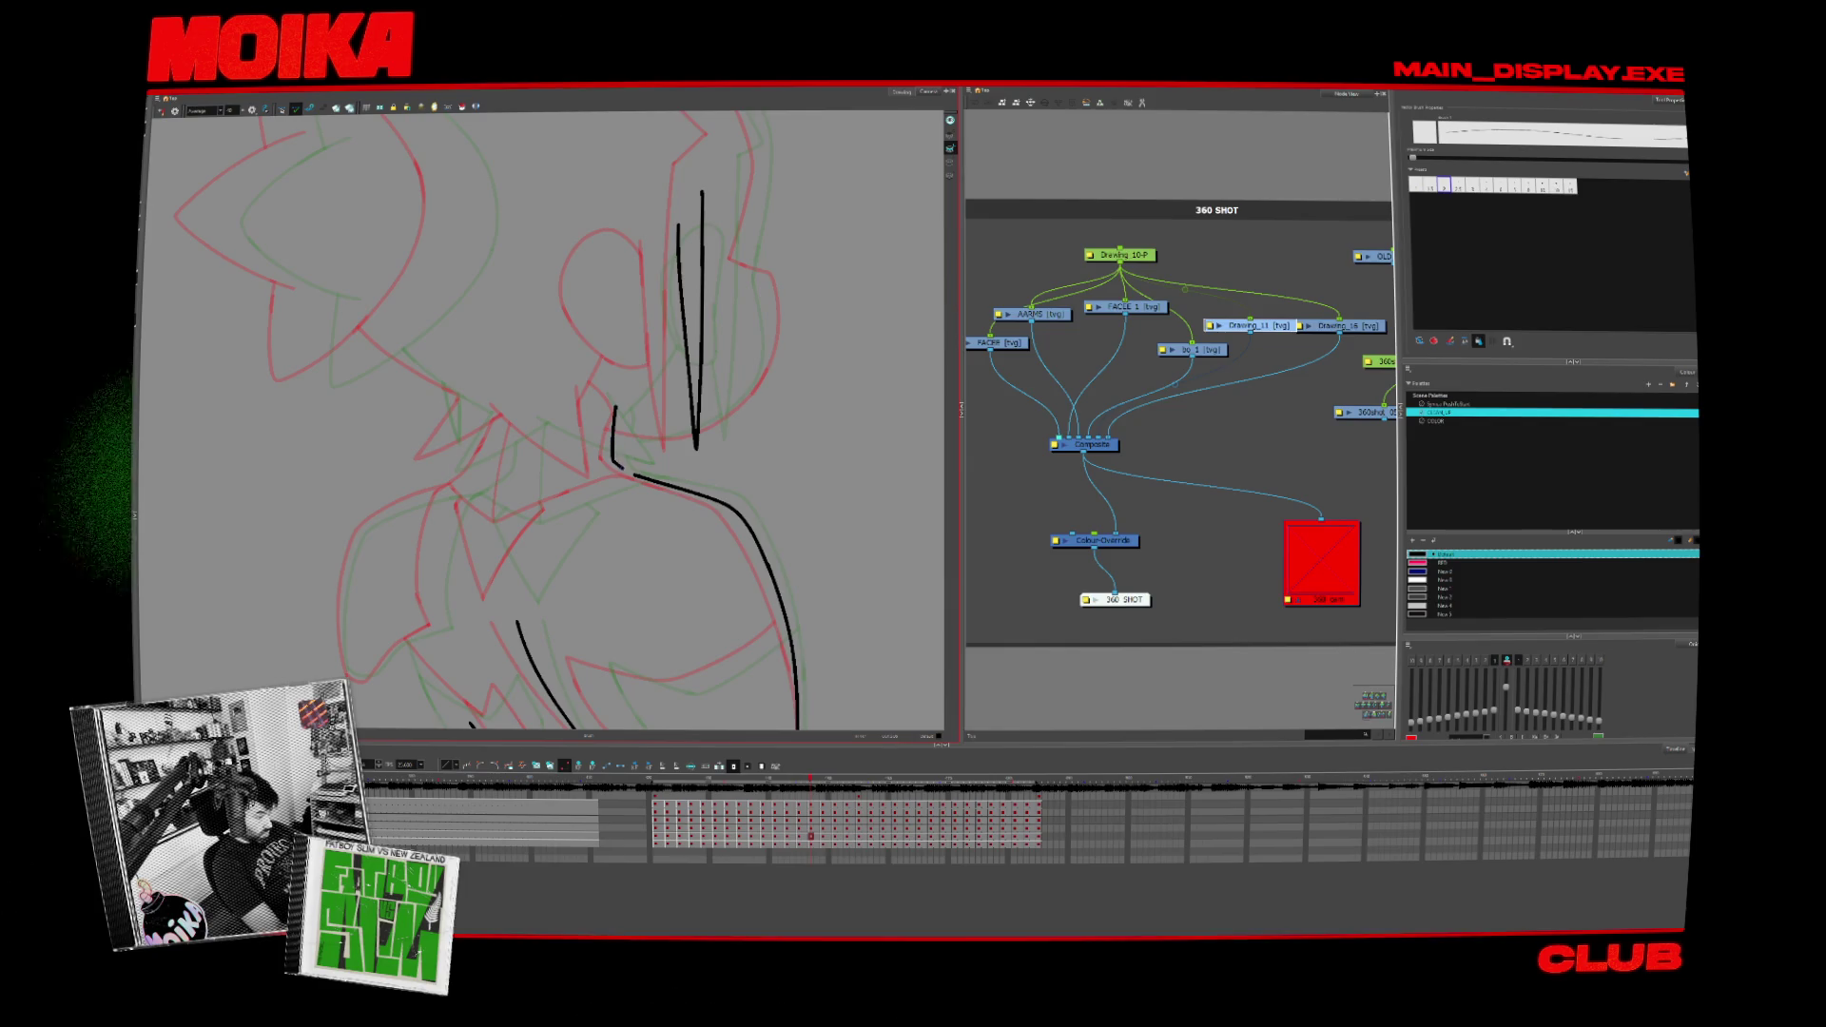
# Step: Ink a neck line curving into the shoulder on one drawing and a short neck stroke on the previous one
pyautogui.press('.')
pyautogui.press('.')
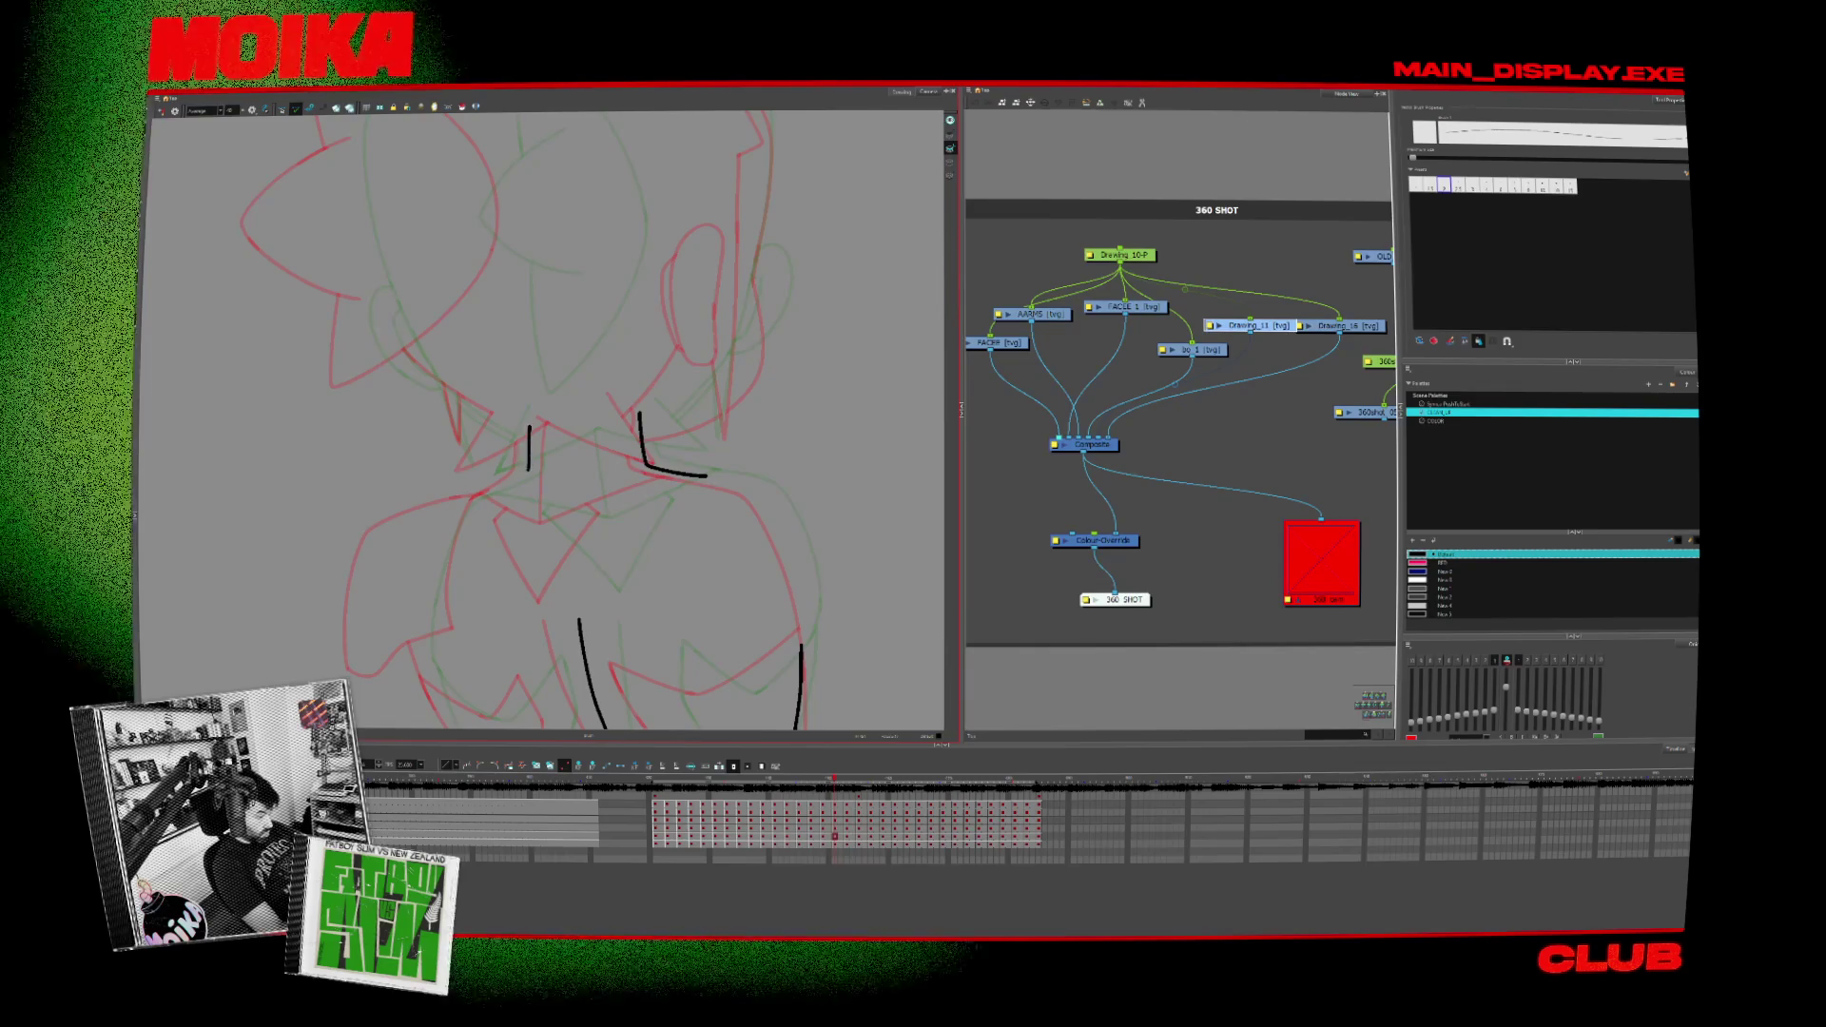
pyautogui.moveTo(531, 426); pyautogui.dragTo(468, 500)
pyautogui.press(',')
pyautogui.moveTo(506, 396); pyautogui.dragTo(450, 500)
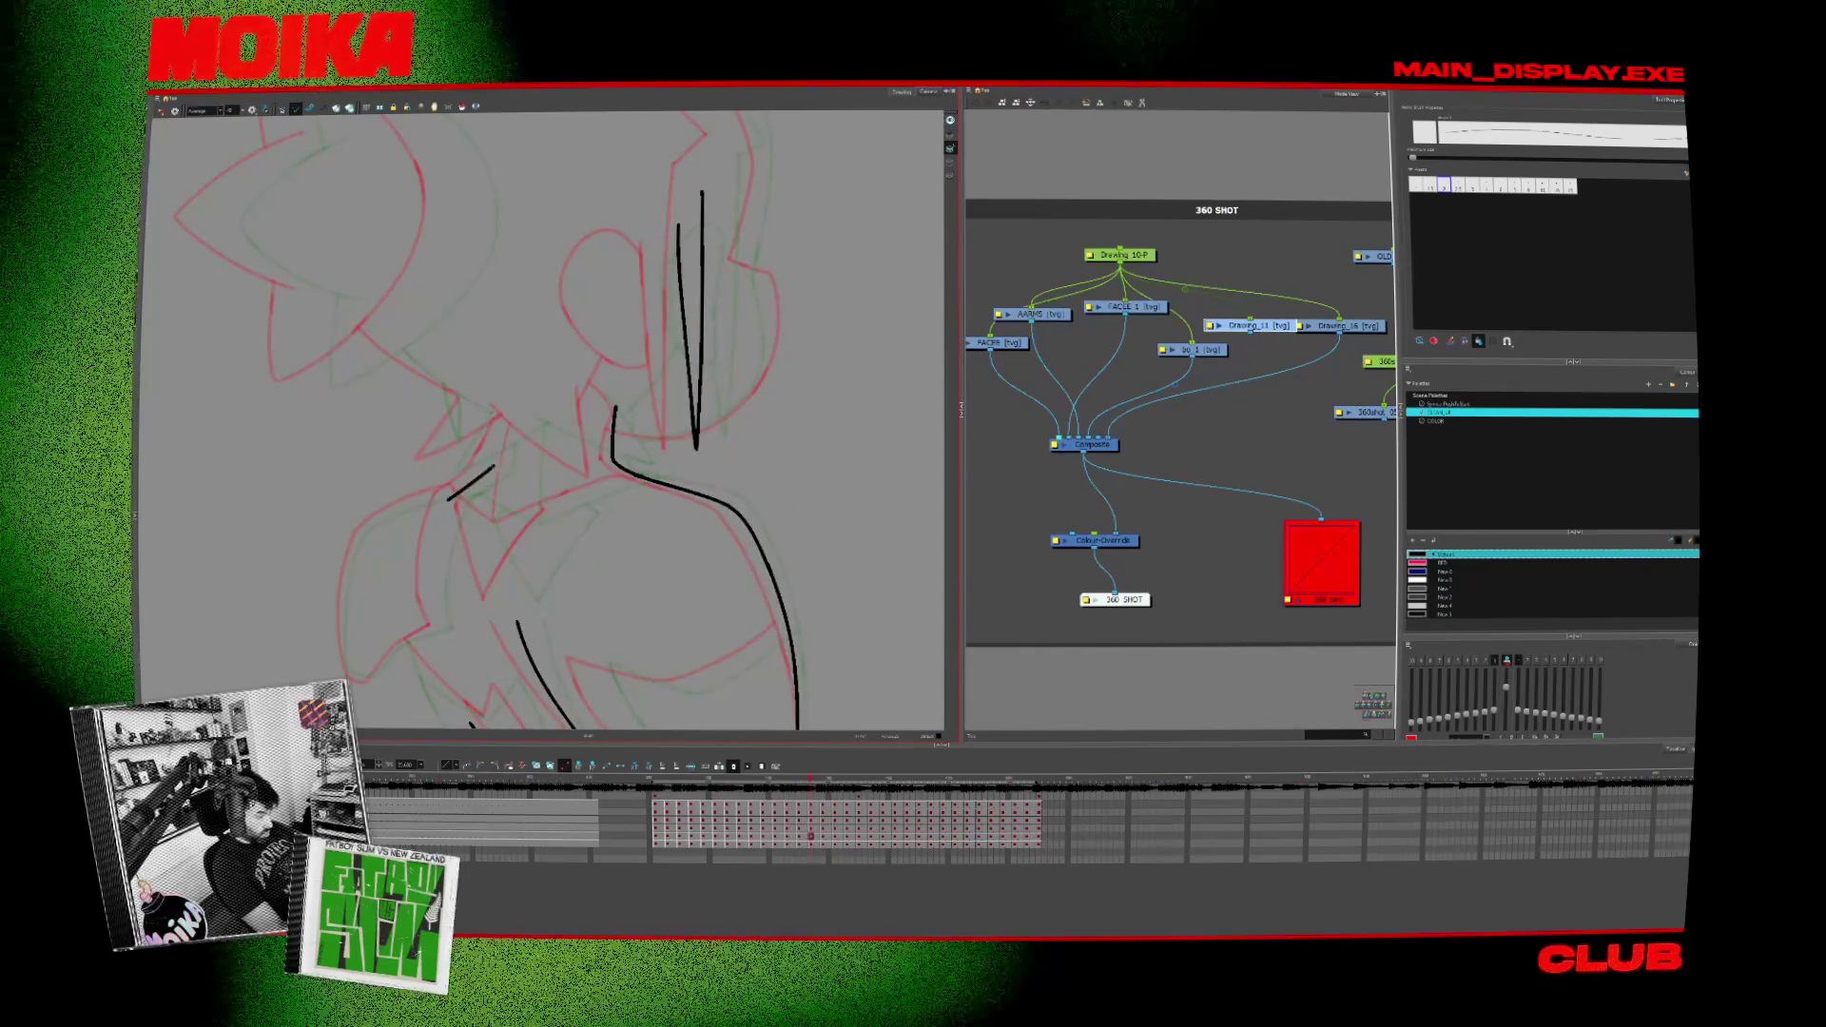
# Step: Step back a few drawings, restore the upright view, and move to the uninked bunny-eared head rough
pyautogui.press(',')
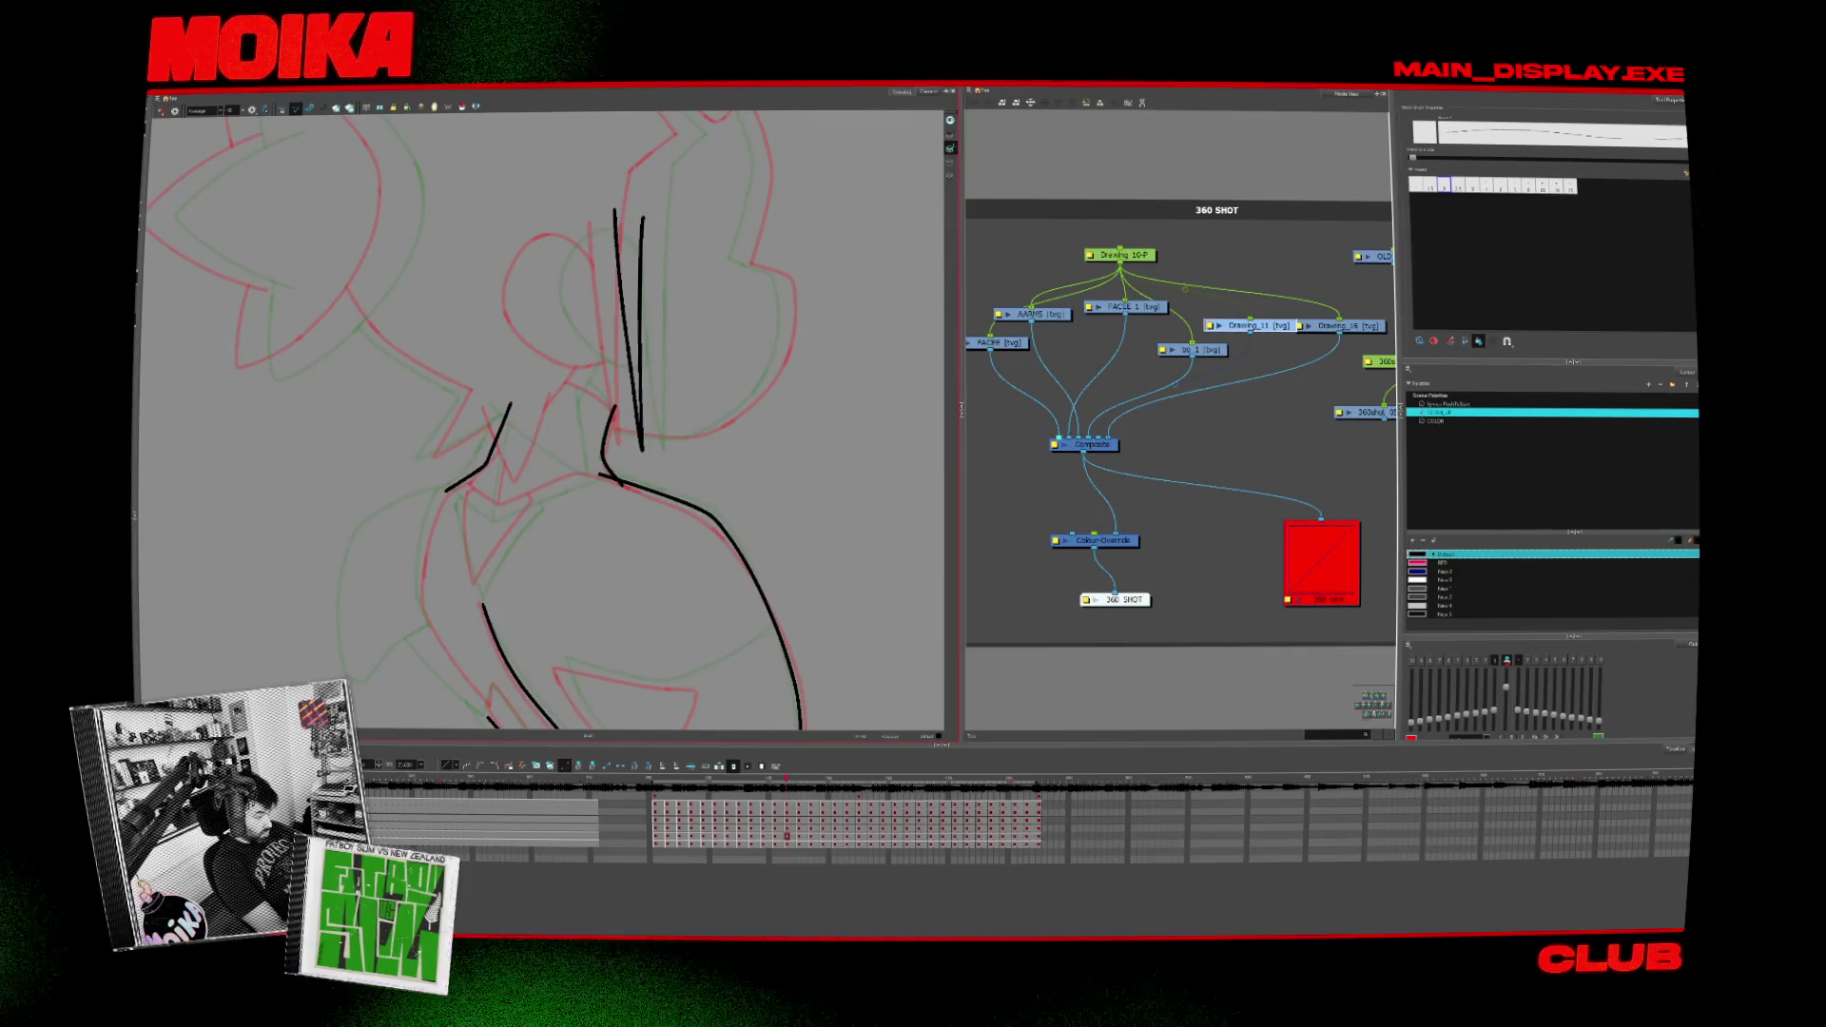
pyautogui.press(',')
pyautogui.press(',')
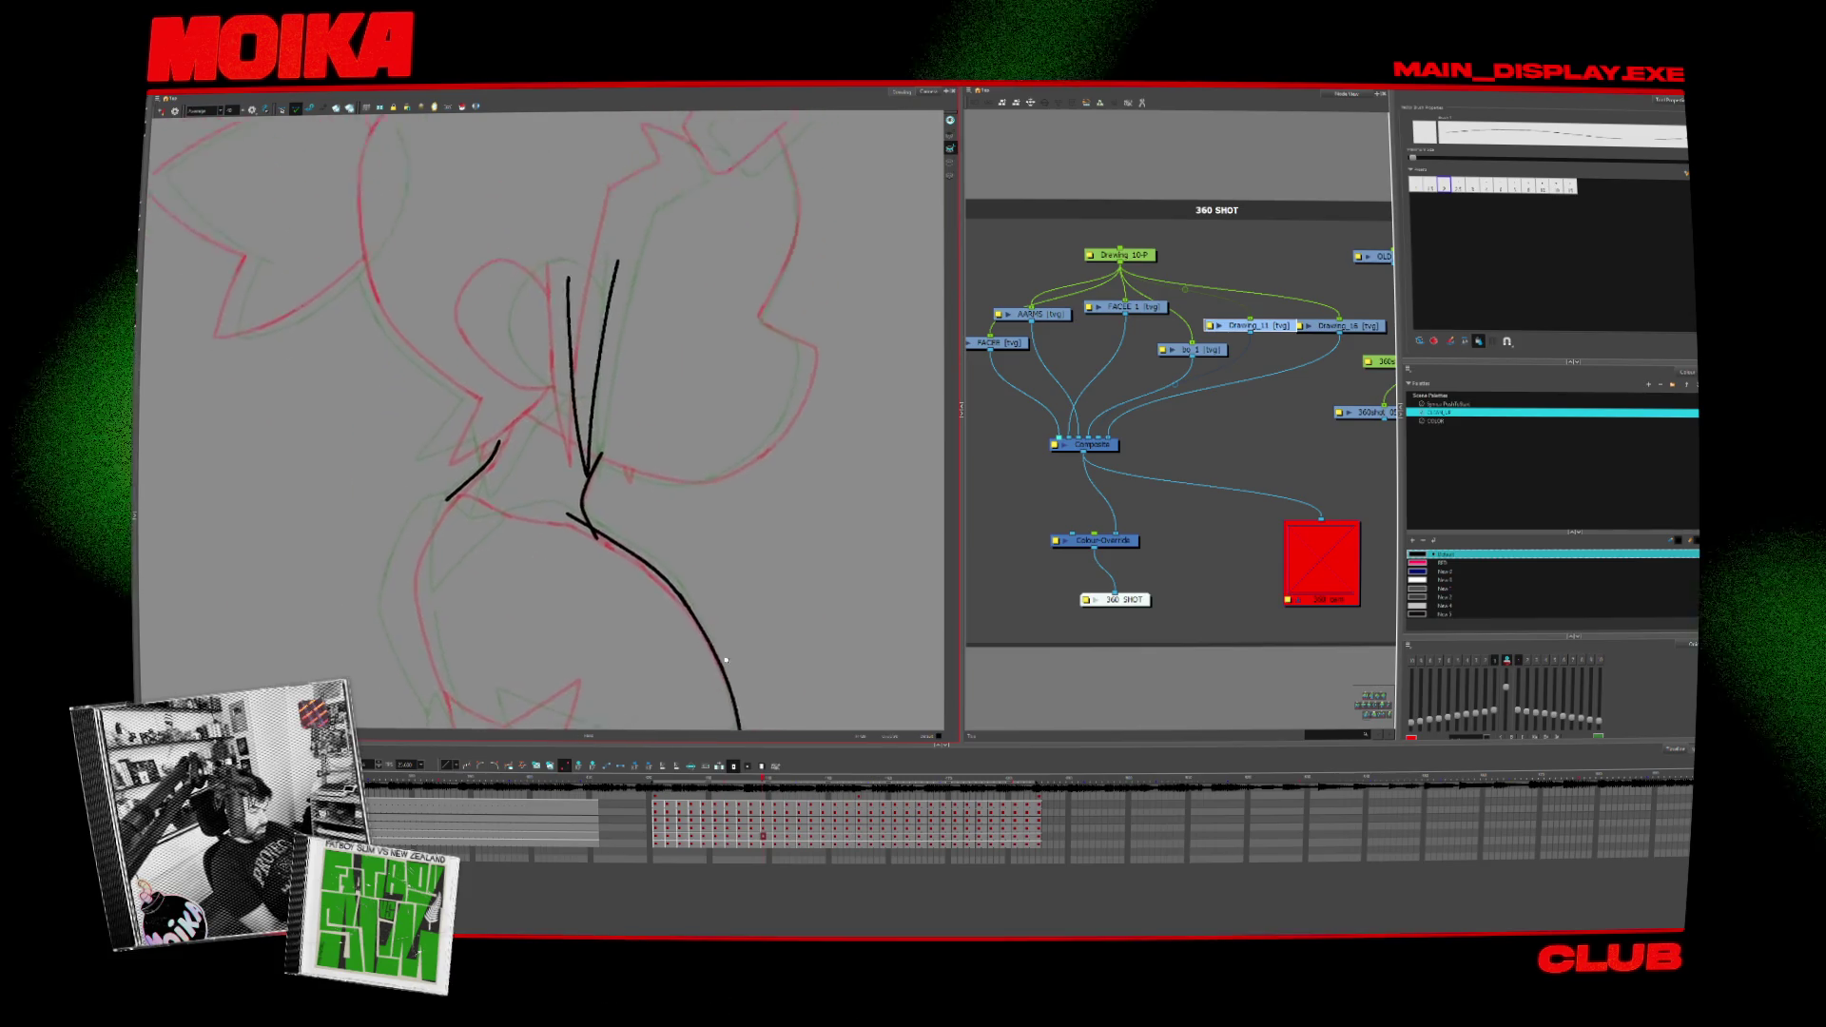
pyautogui.moveTo(571, 428); pyautogui.dragTo(157, 114)
pyautogui.press(',')
pyautogui.moveTo(570, 428)
pyautogui.mouseDown()
pyautogui.moveTo(688, 566)
pyautogui.moveTo(571, 428)
pyautogui.moveTo(560, 555)
pyautogui.moveTo(600, 499)
pyautogui.moveTo(585, 564)
pyautogui.mouseUp()
pyautogui.press(',')
# Step: Undo the faulty V stroke and redraw a V at the ear base on the previous drawing, trimming its right arm
pyautogui.hotkey('ctrl', 'z')
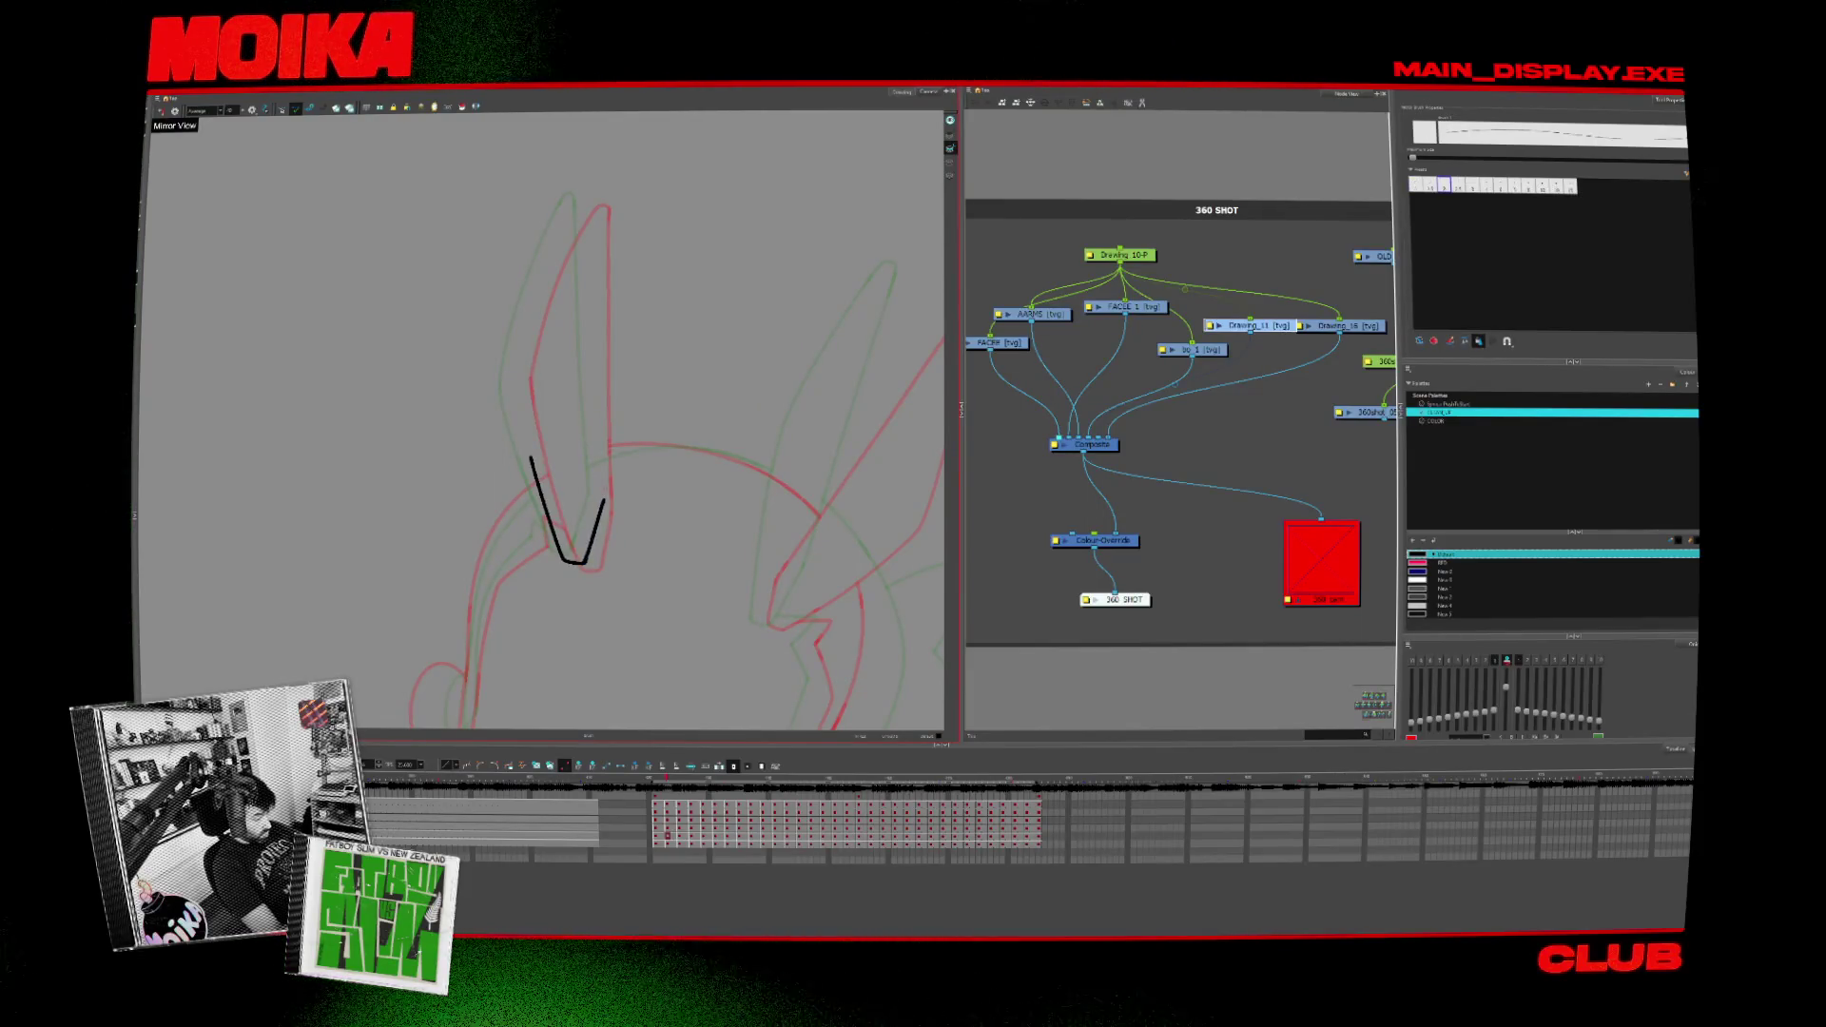
pyautogui.hotkey('ctrl', 'z')
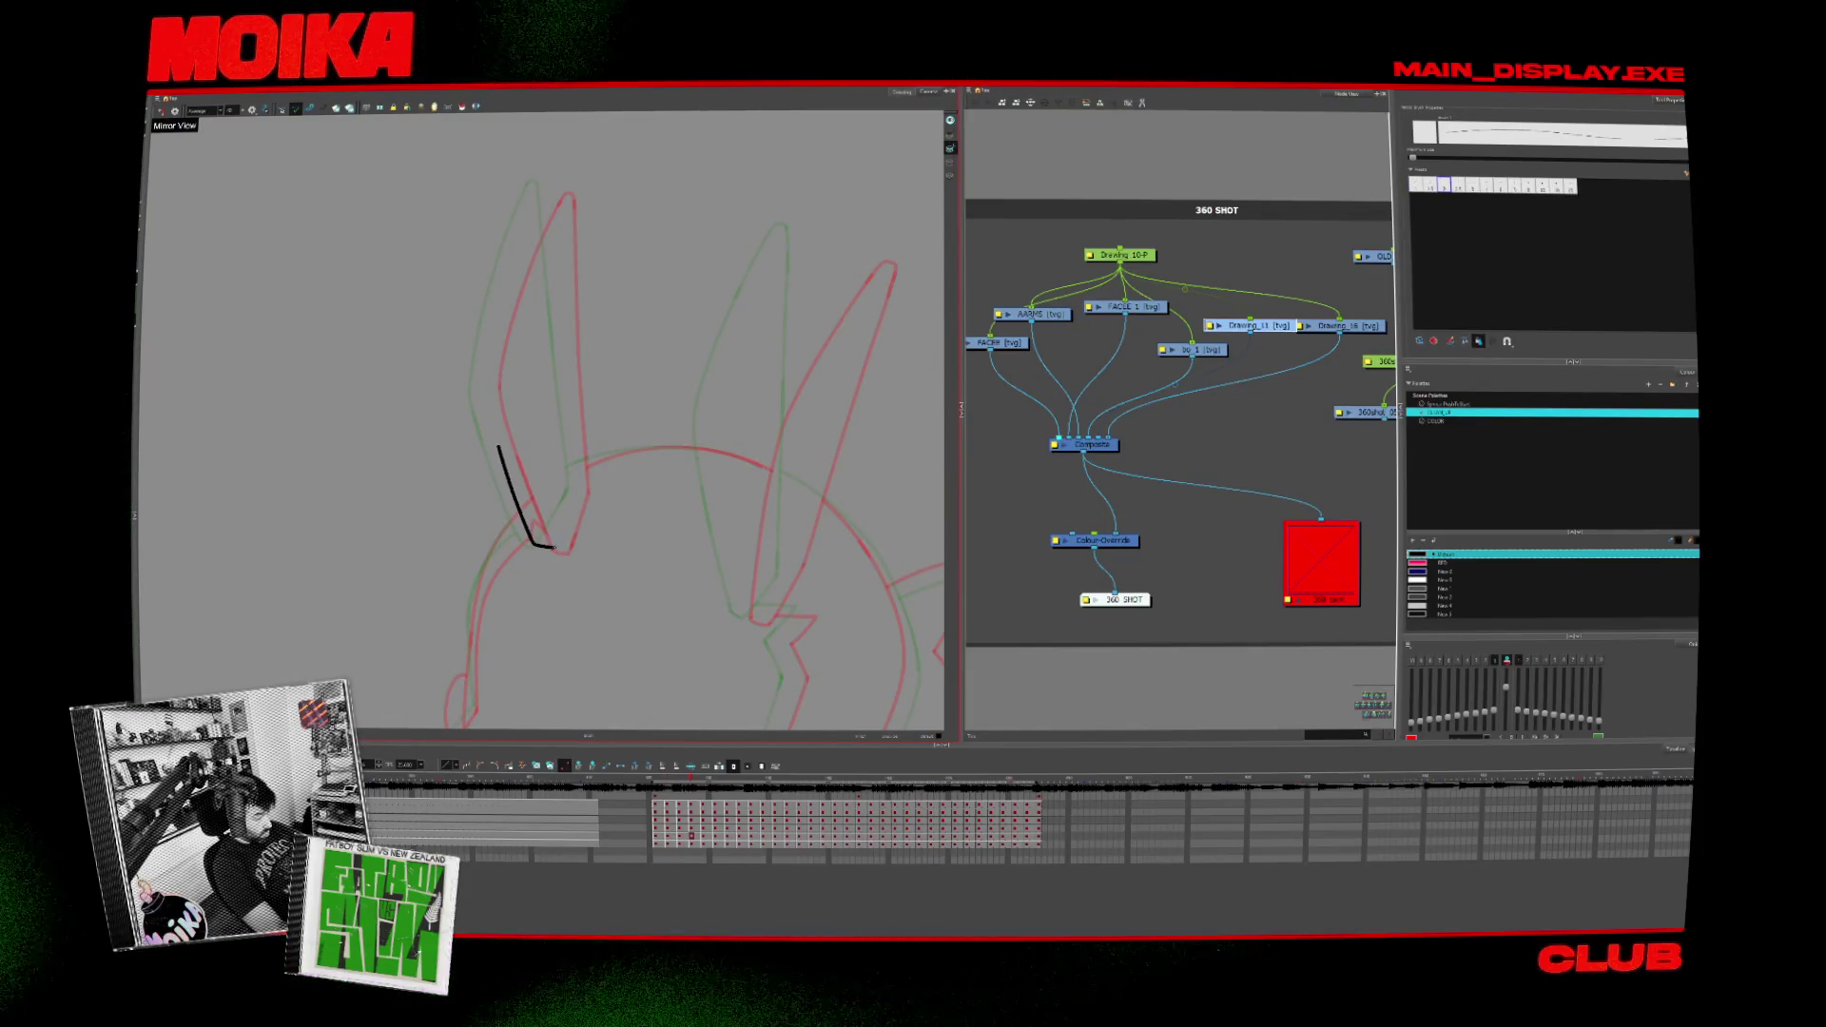
pyautogui.press(',')
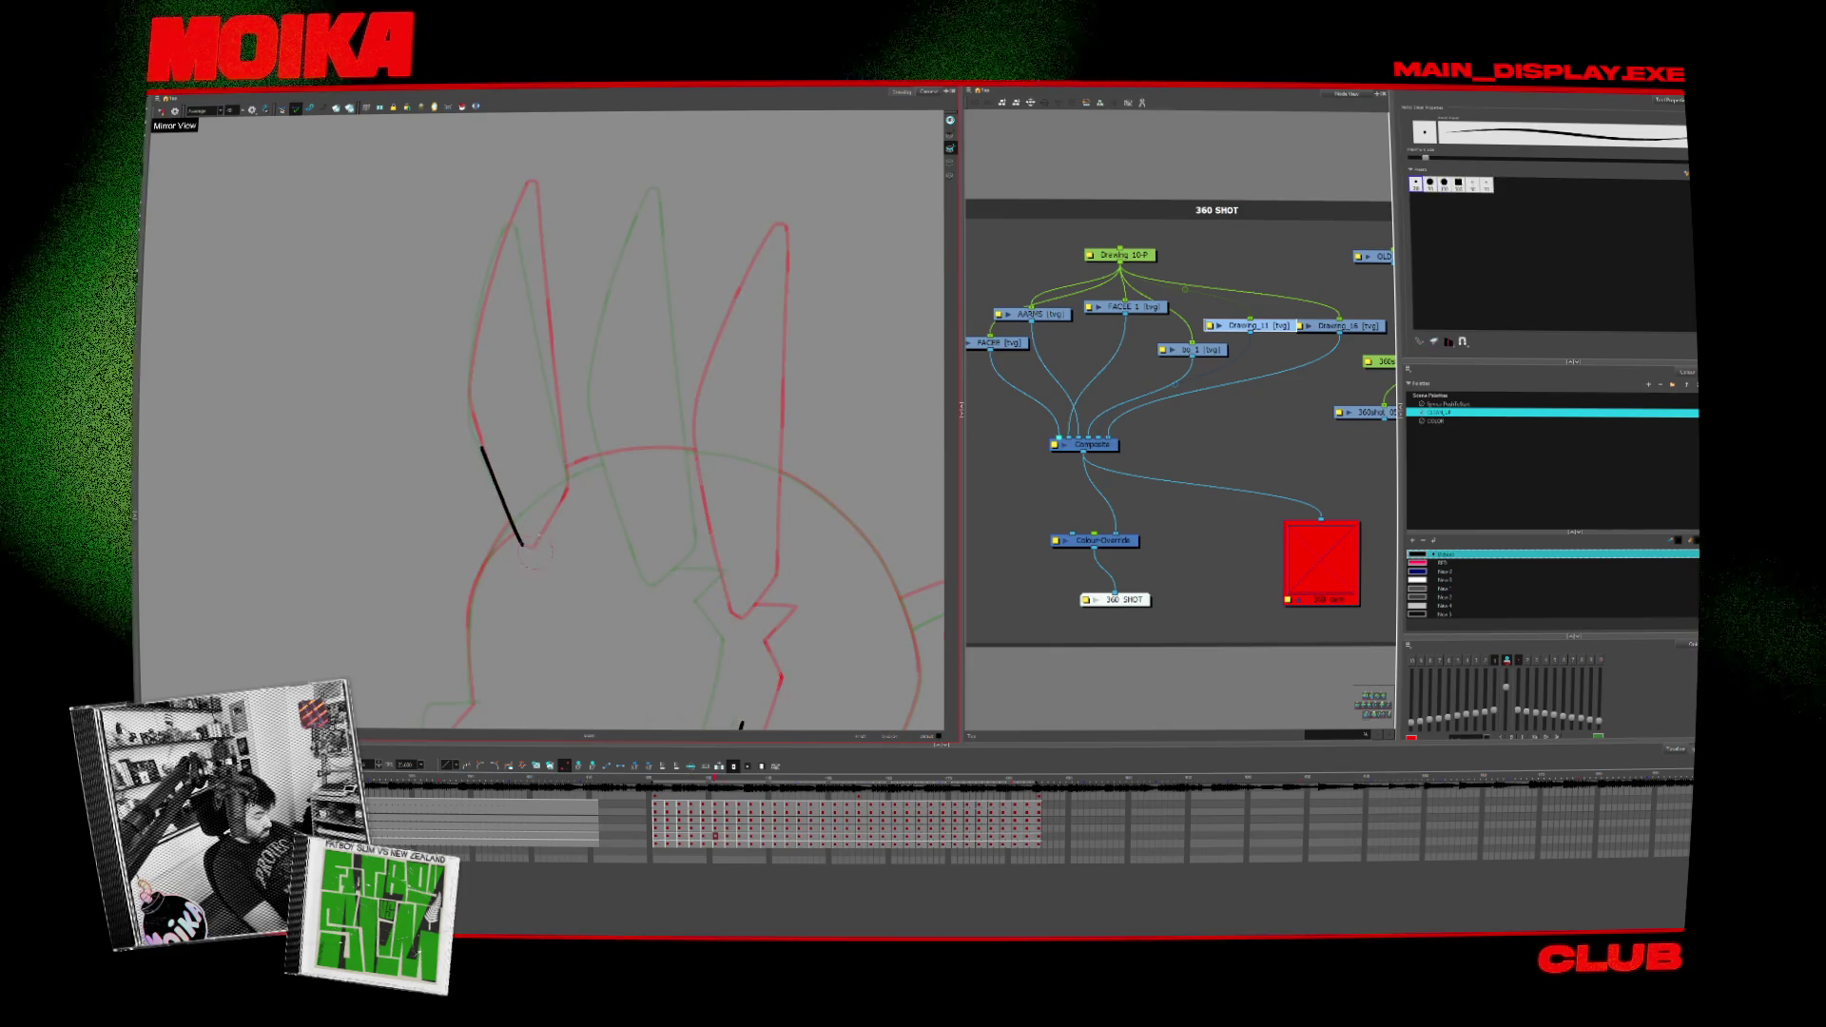
pyautogui.moveTo(529, 547); pyautogui.dragTo(567, 489)
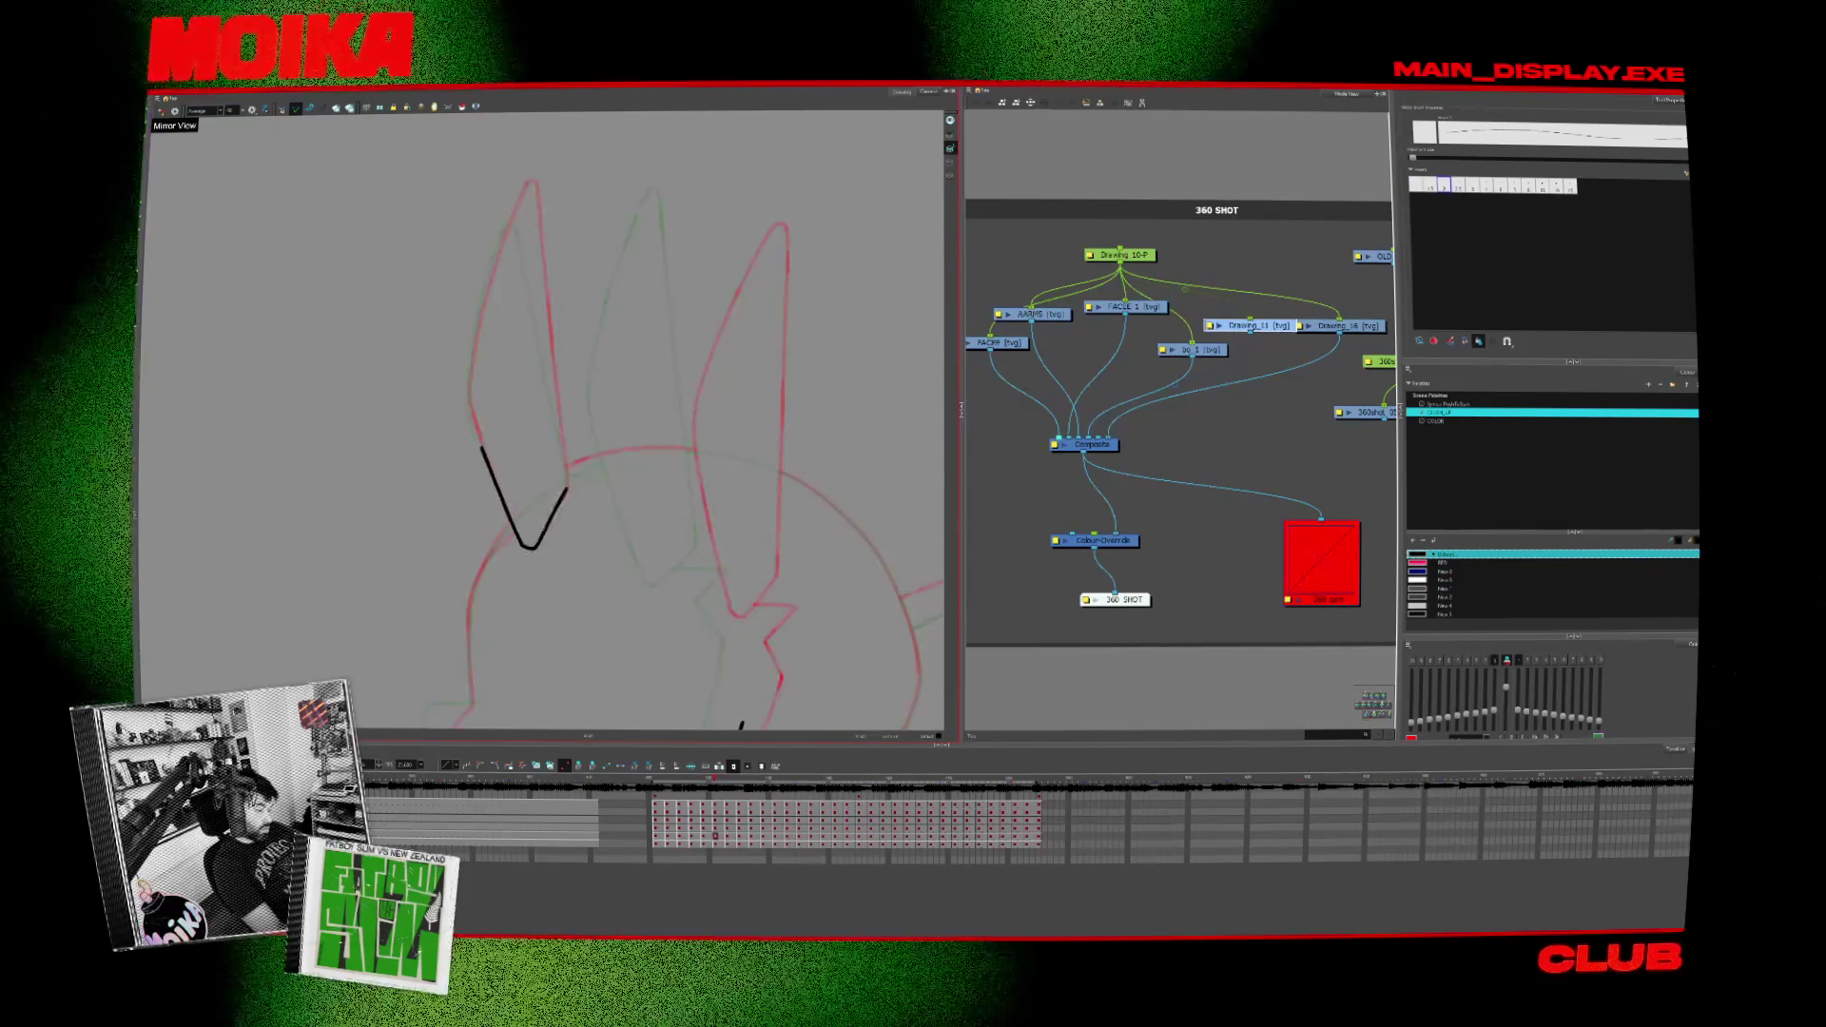
pyautogui.hotkey('ctrl', 'z')
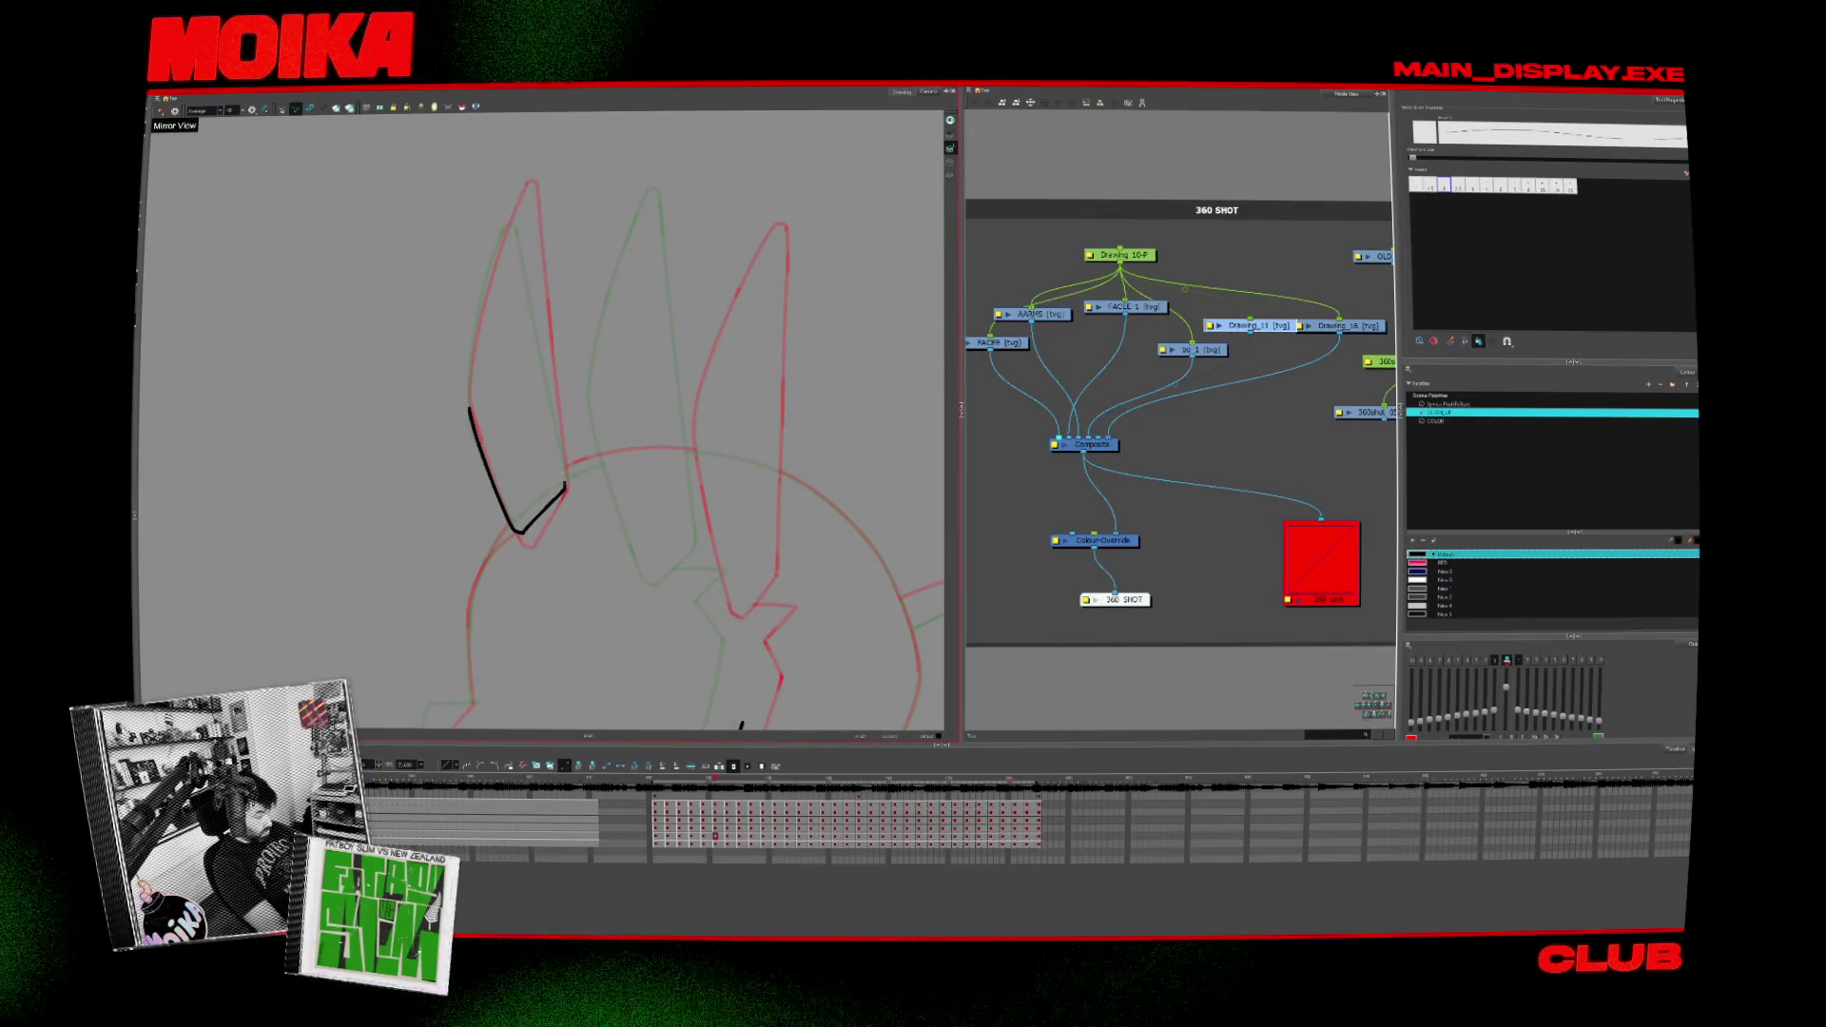
# Step: Flip between drawings to check the ears, then ink a V at the other ear's base and compare
pyautogui.press('.')
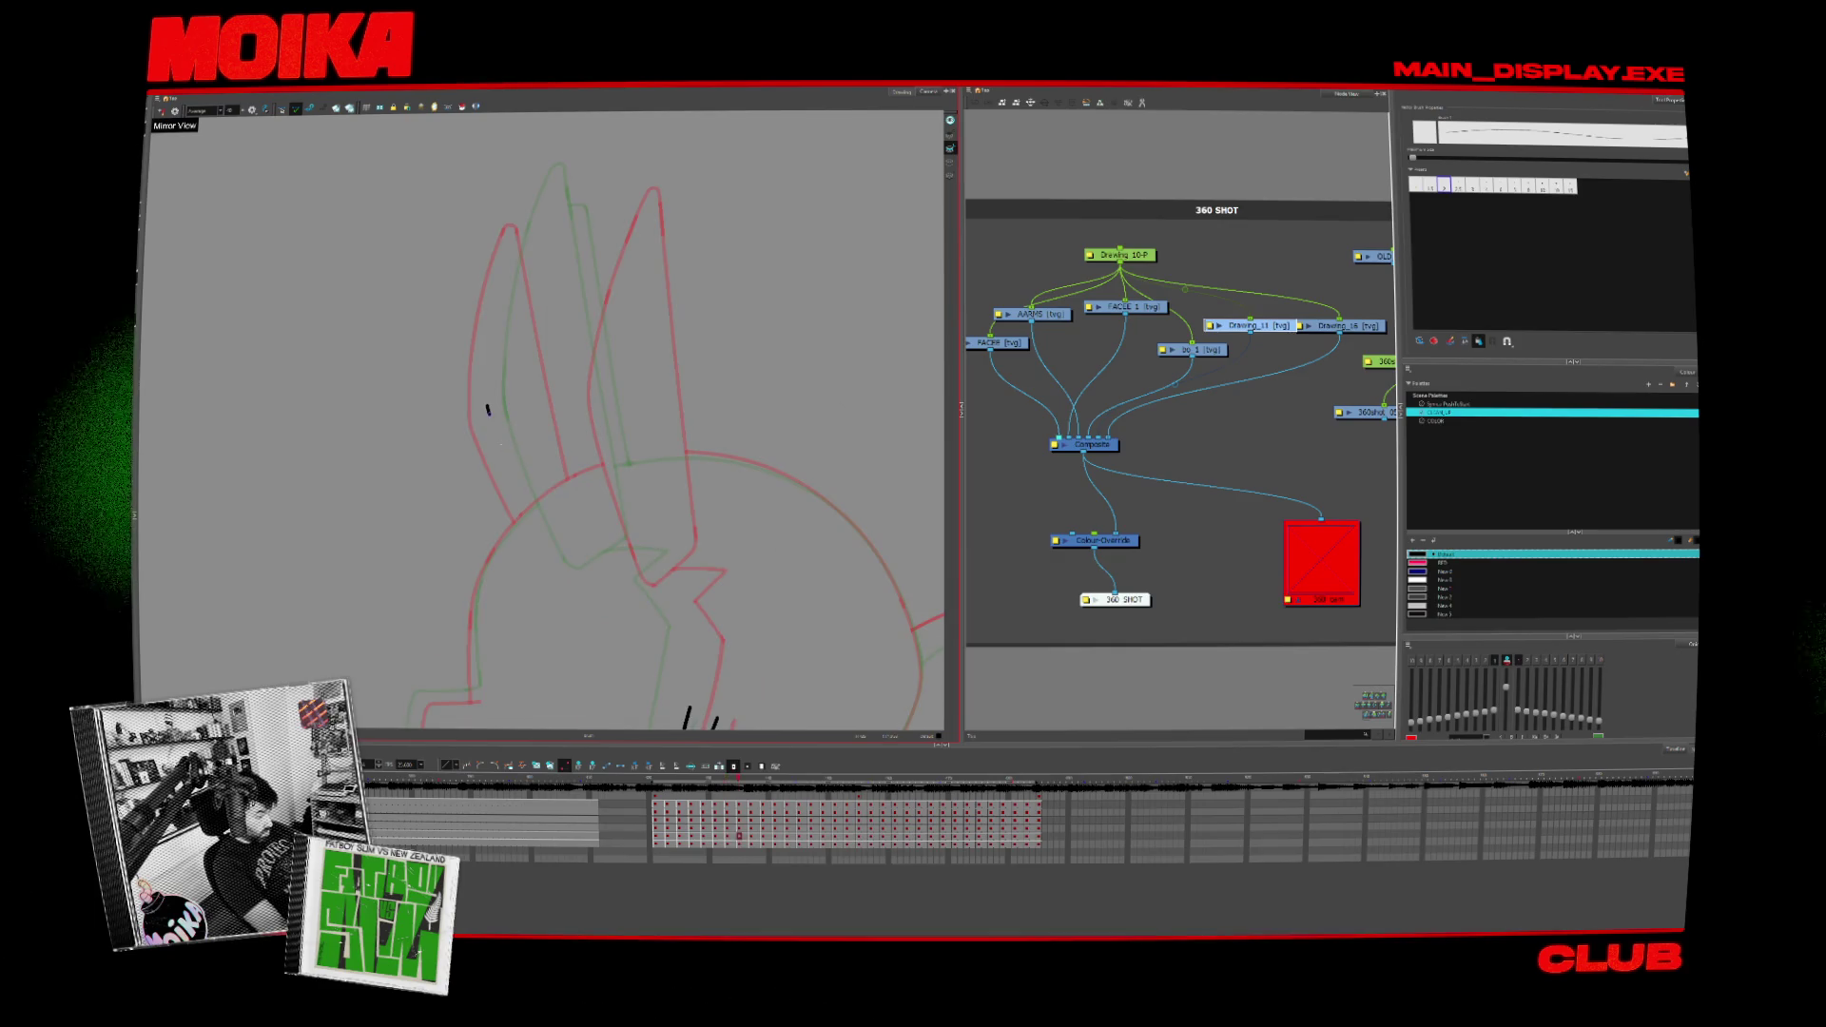
pyautogui.press(',')
pyautogui.press('.')
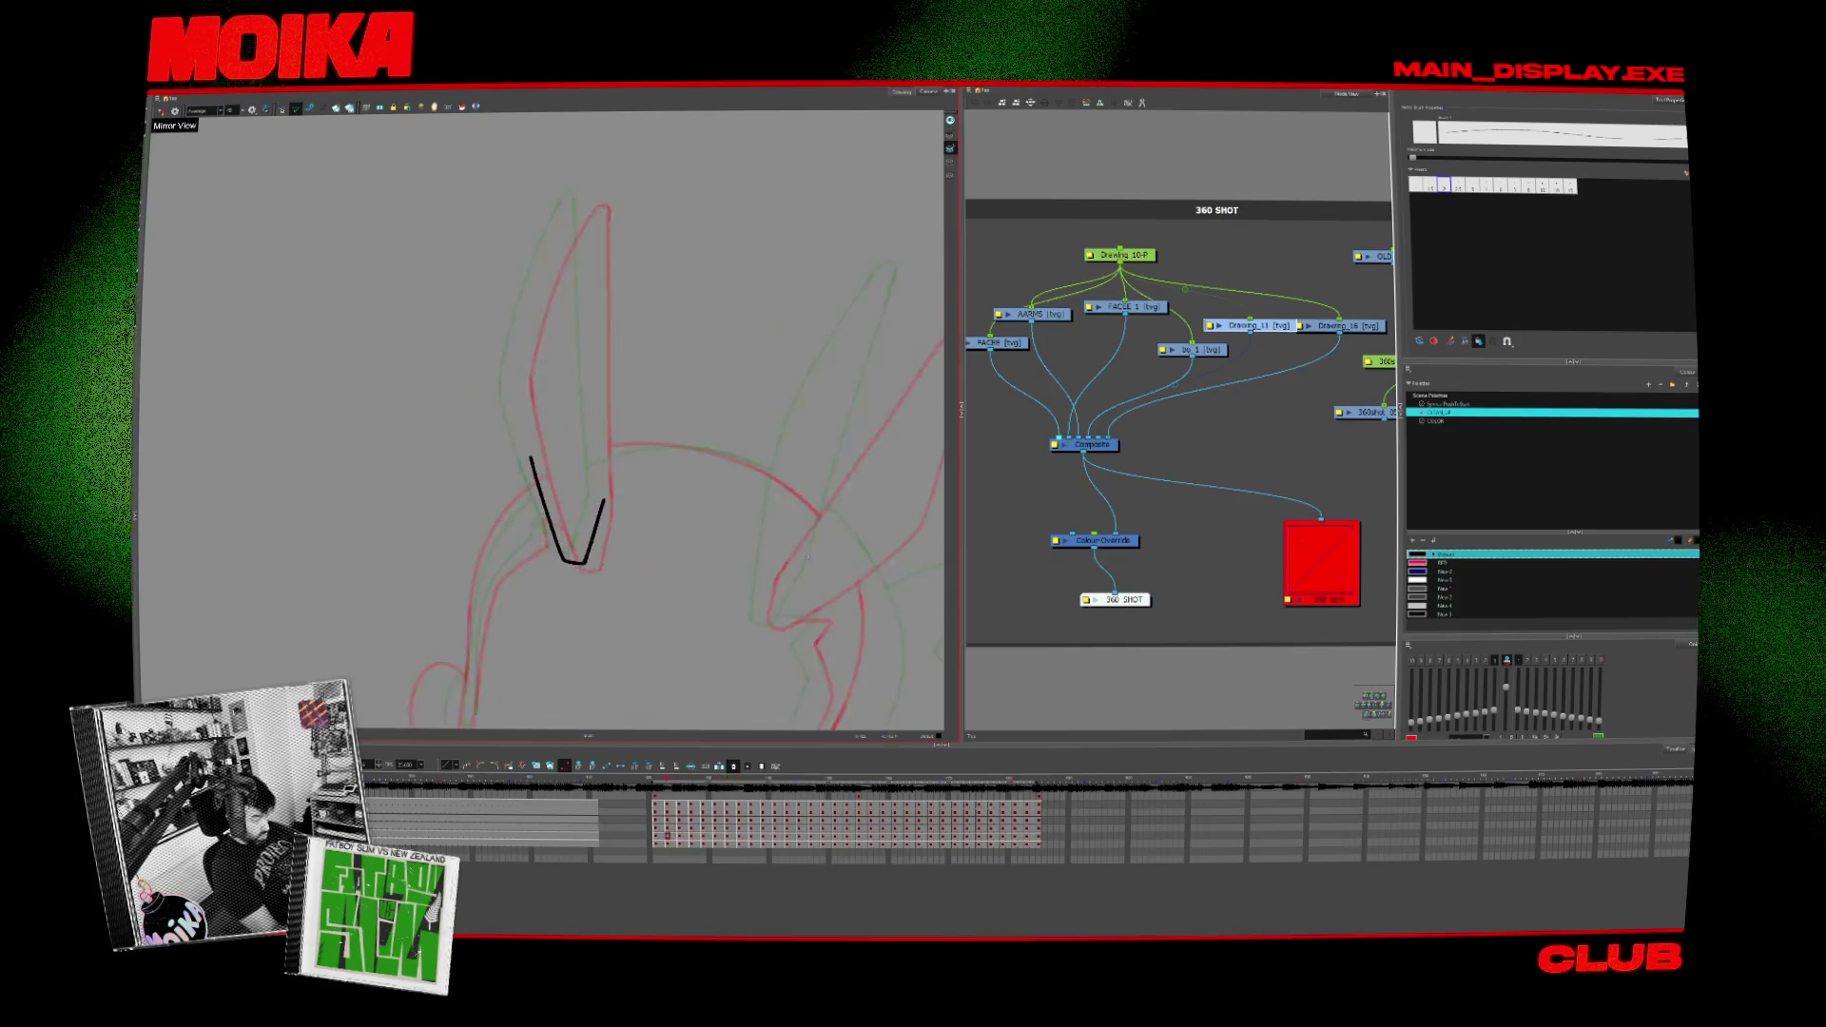
pyautogui.press('.')
pyautogui.press(',')
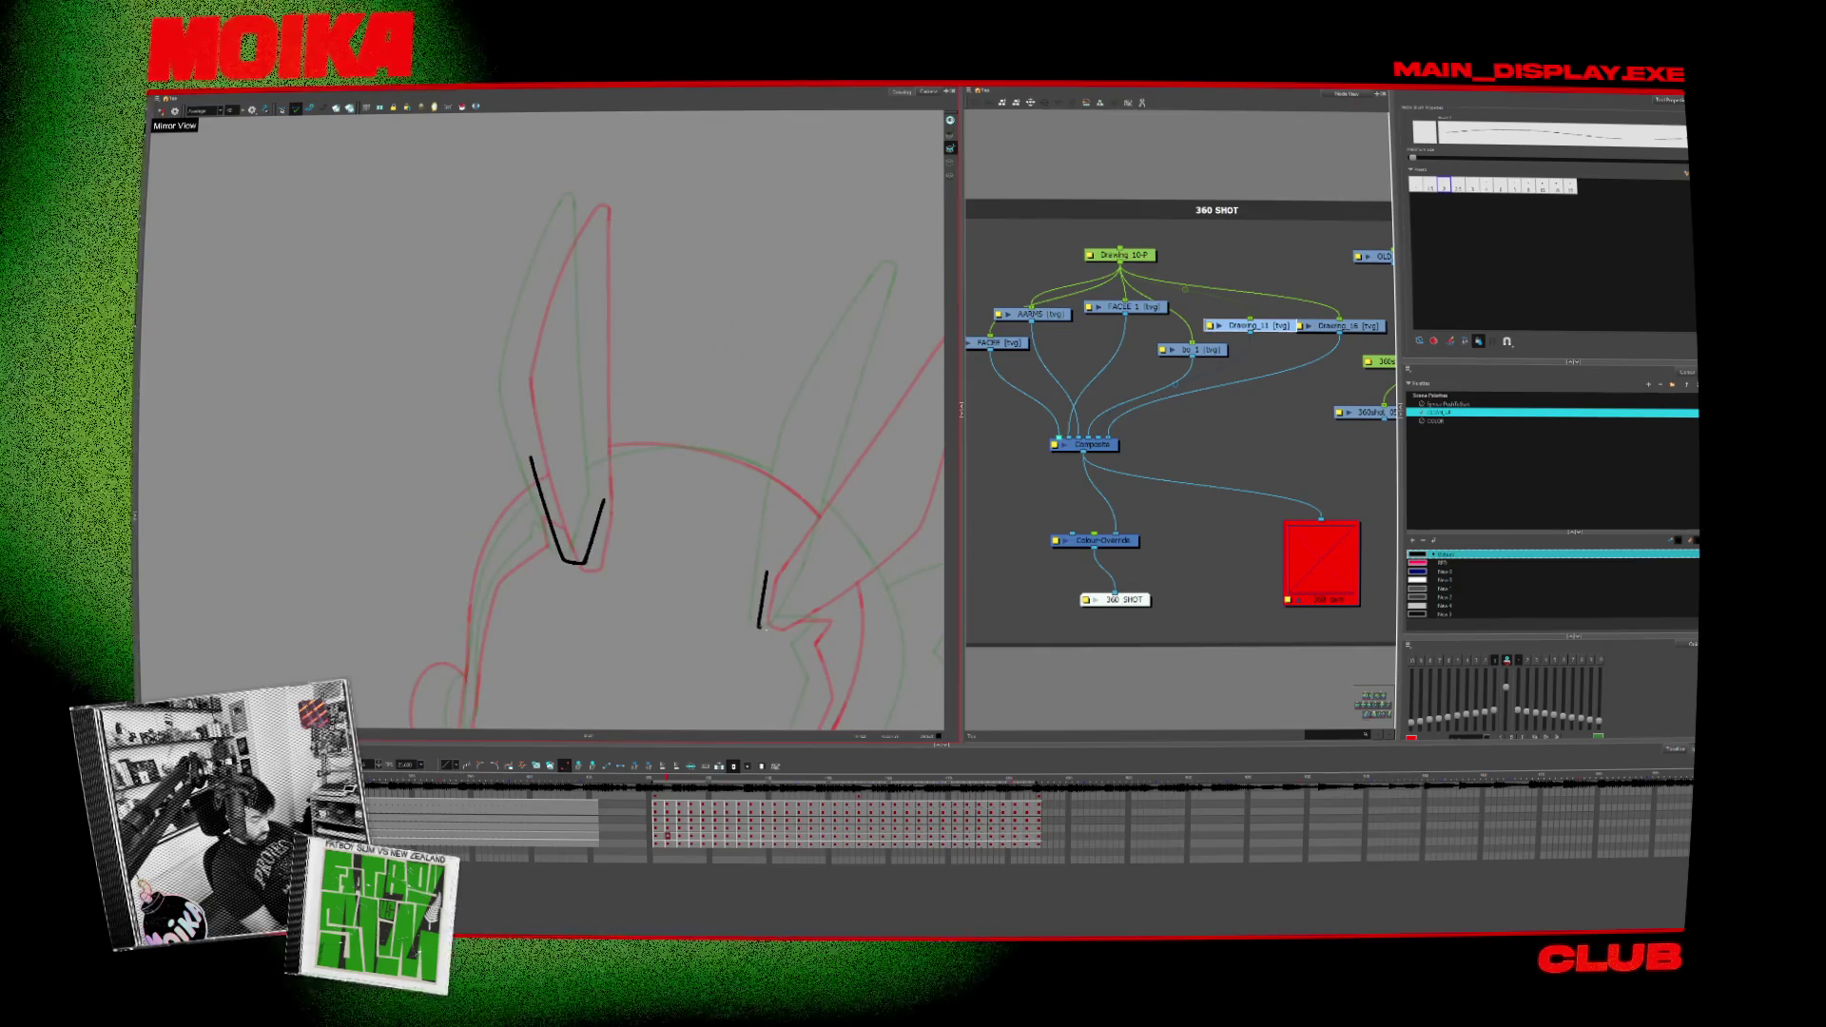
pyautogui.moveTo(765, 575); pyautogui.dragTo(809, 601)
pyautogui.press('.')
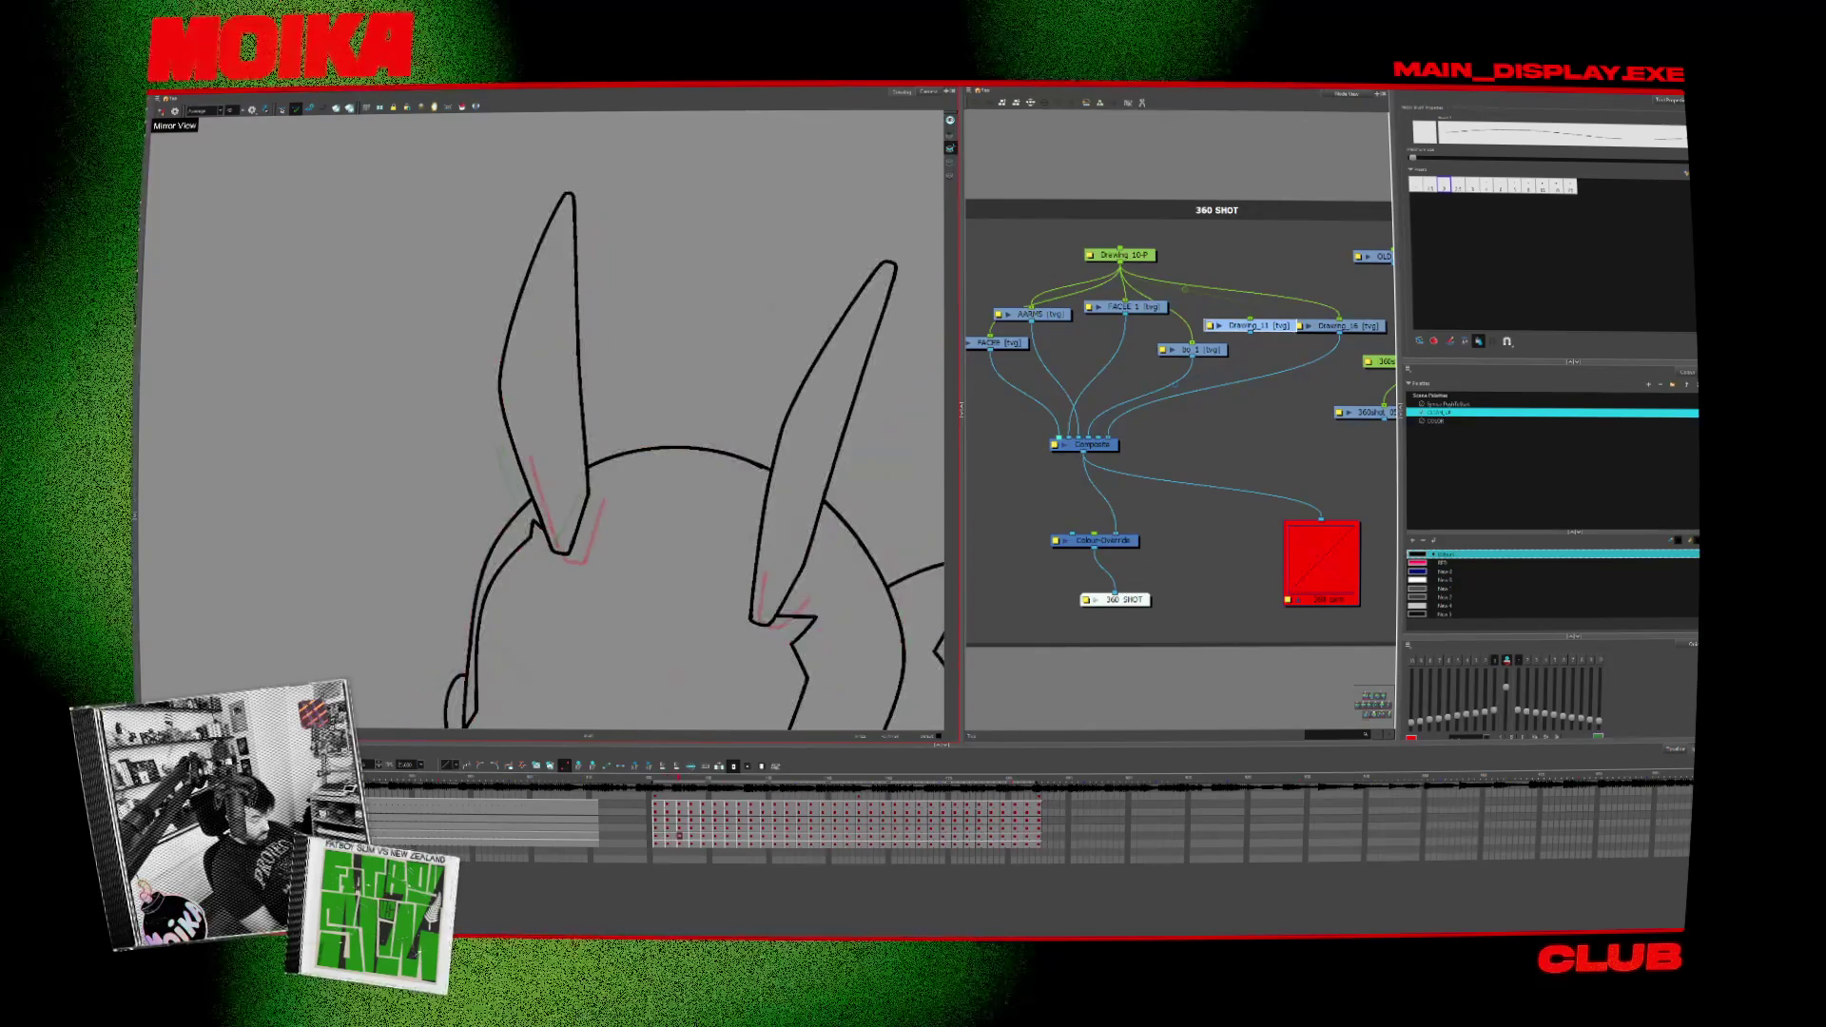
pyautogui.press(',')
# Step: Move to the next rough, replace the short ear-base stroke with a longer hooked one, and advance two drawings
pyautogui.press('.')
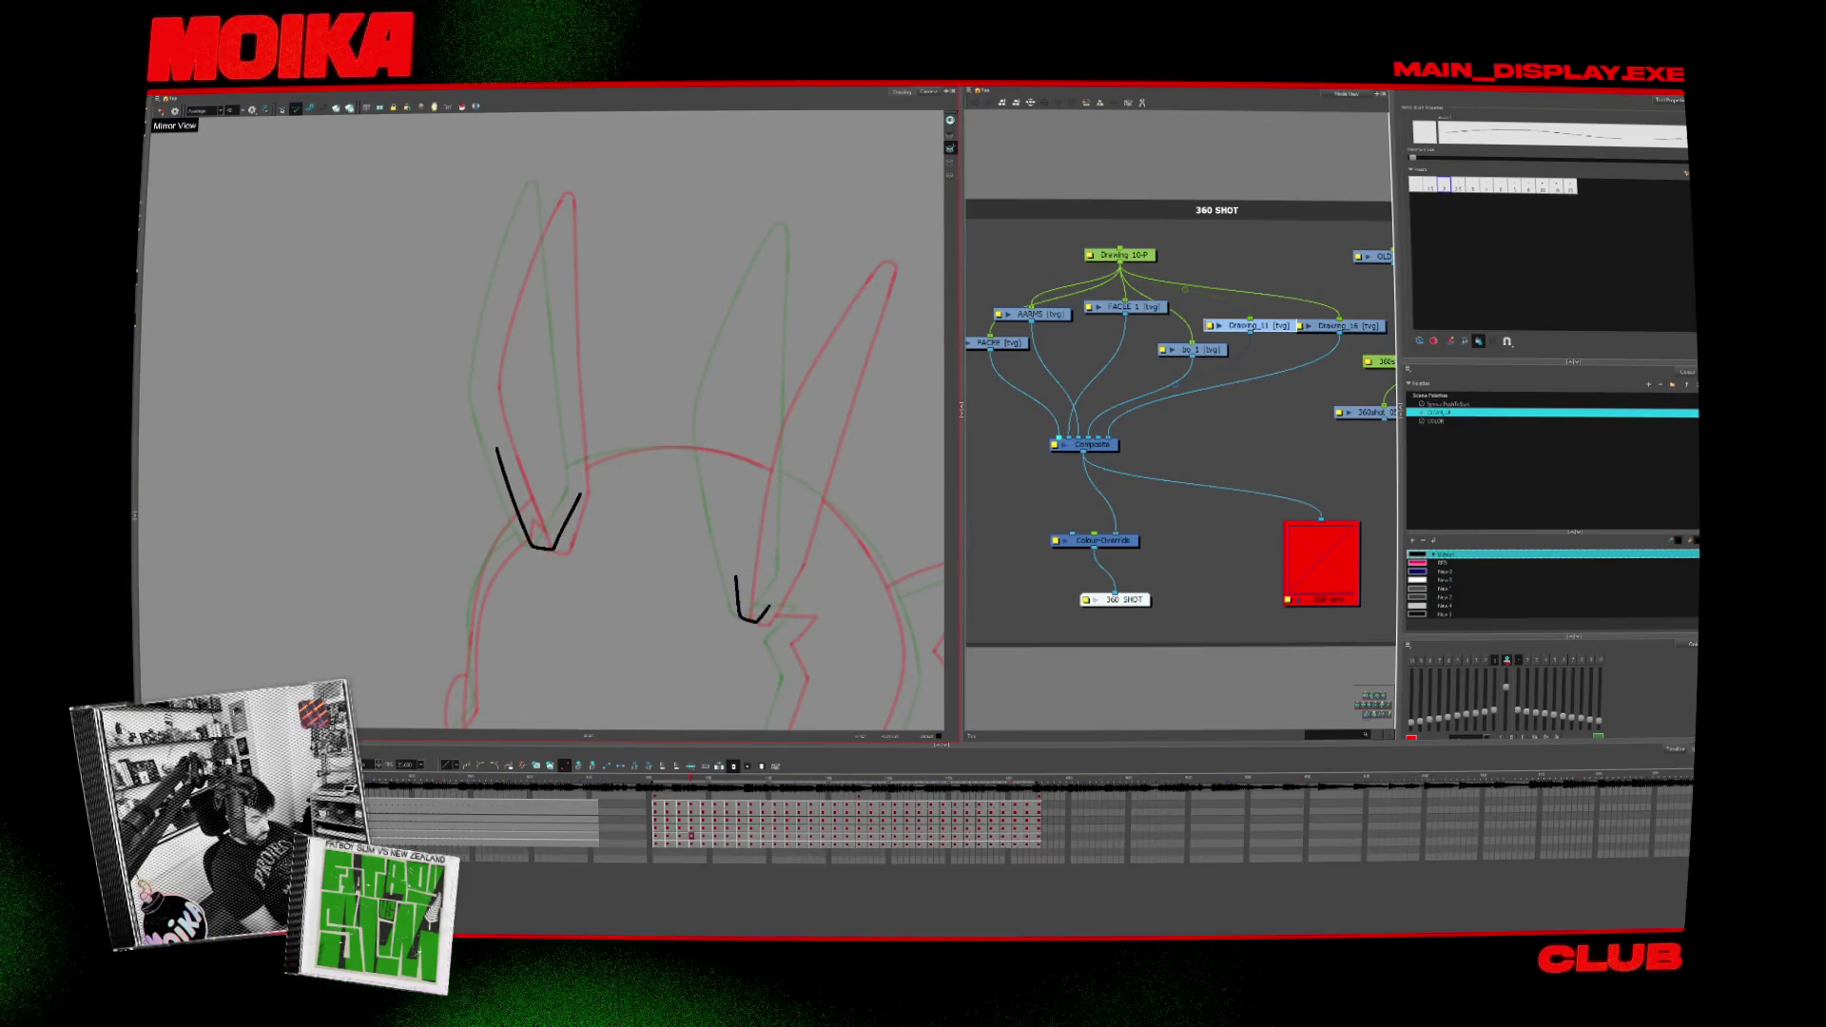
pyautogui.press('.')
pyautogui.press('.')
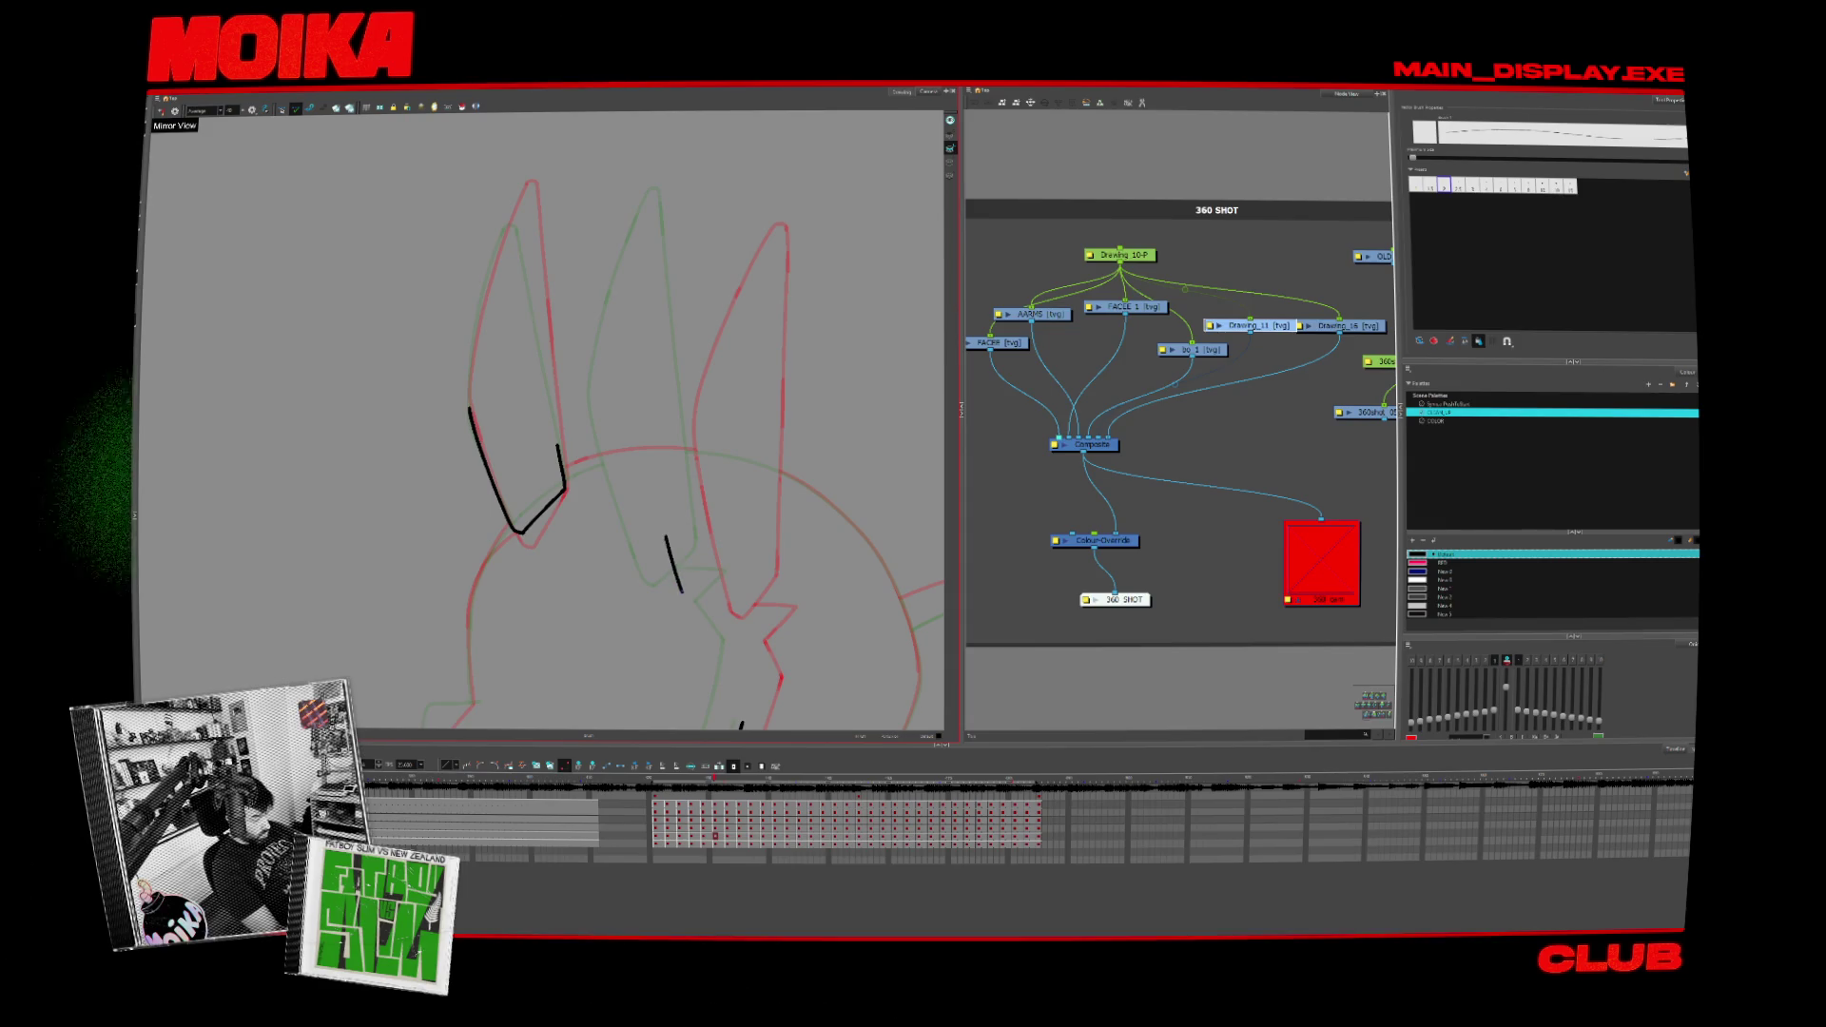
pyautogui.press('.')
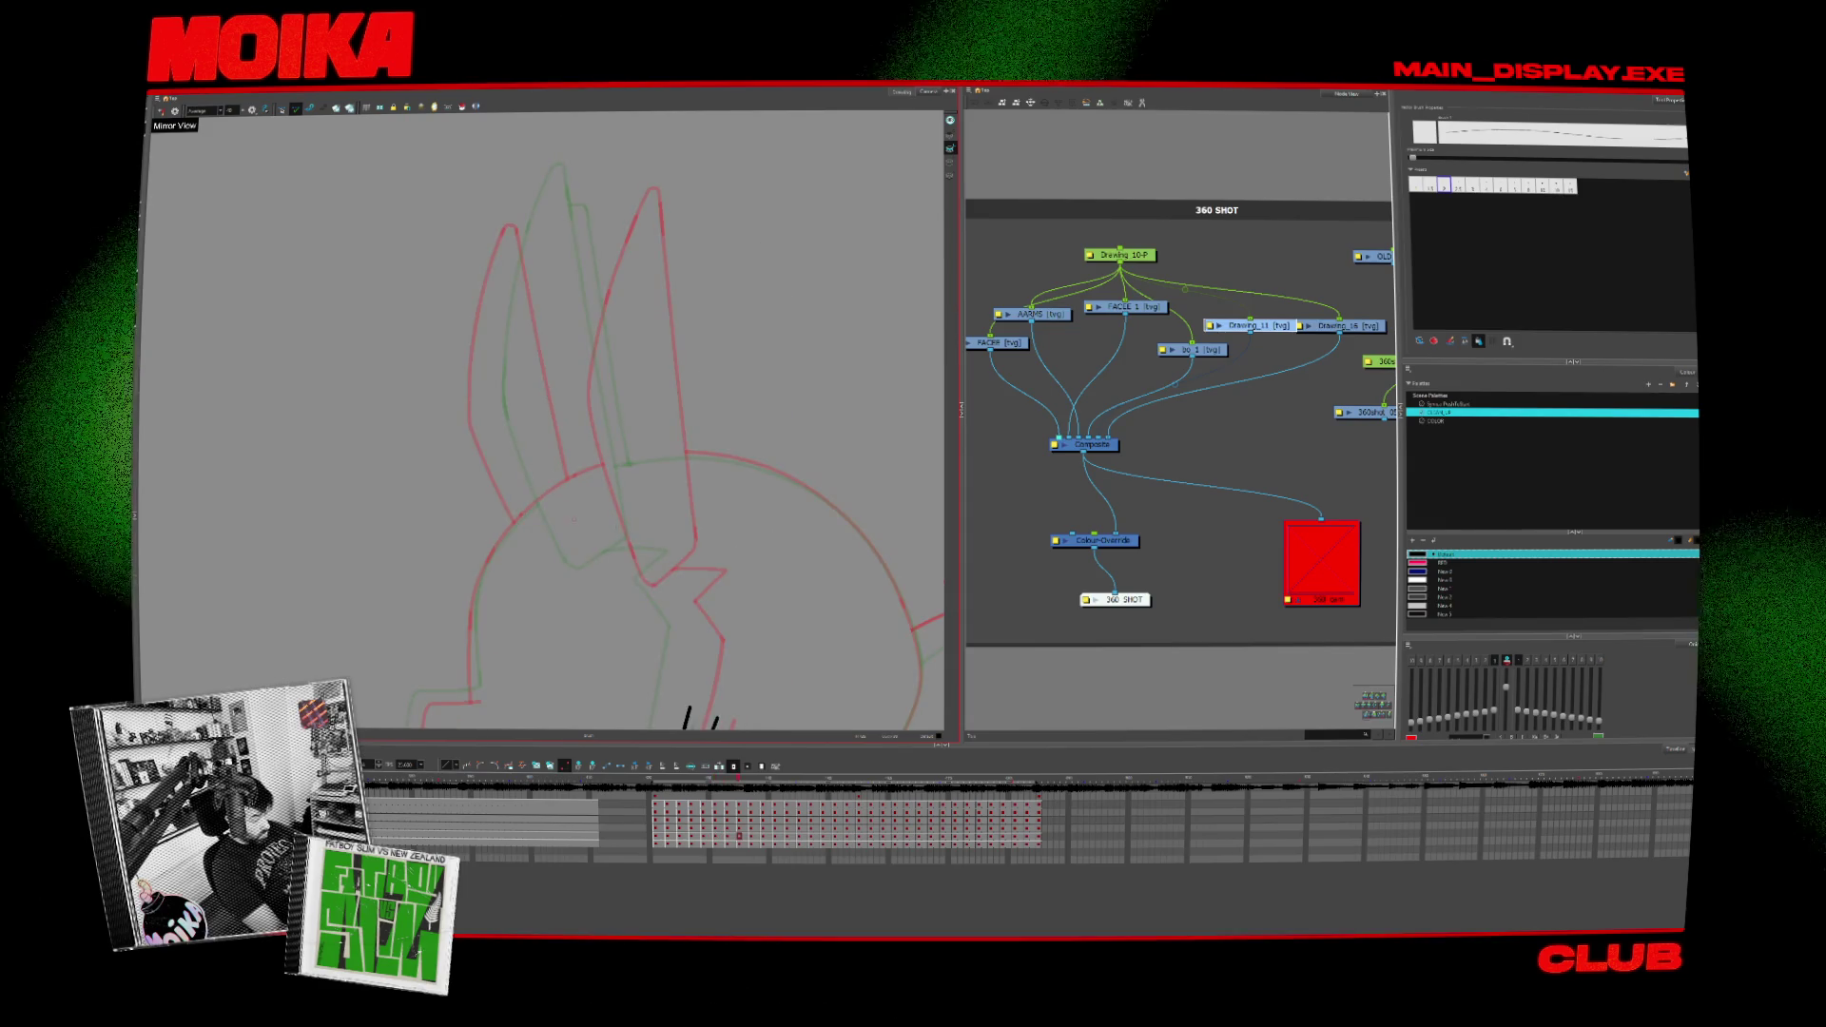
pyautogui.hotkey('ctrl', 'z')
pyautogui.moveTo(573, 510)
pyautogui.mouseDown()
pyautogui.moveTo(616, 574)
pyautogui.moveTo(659, 538)
pyautogui.mouseUp()
pyautogui.hotkey('ctrl', 'a')
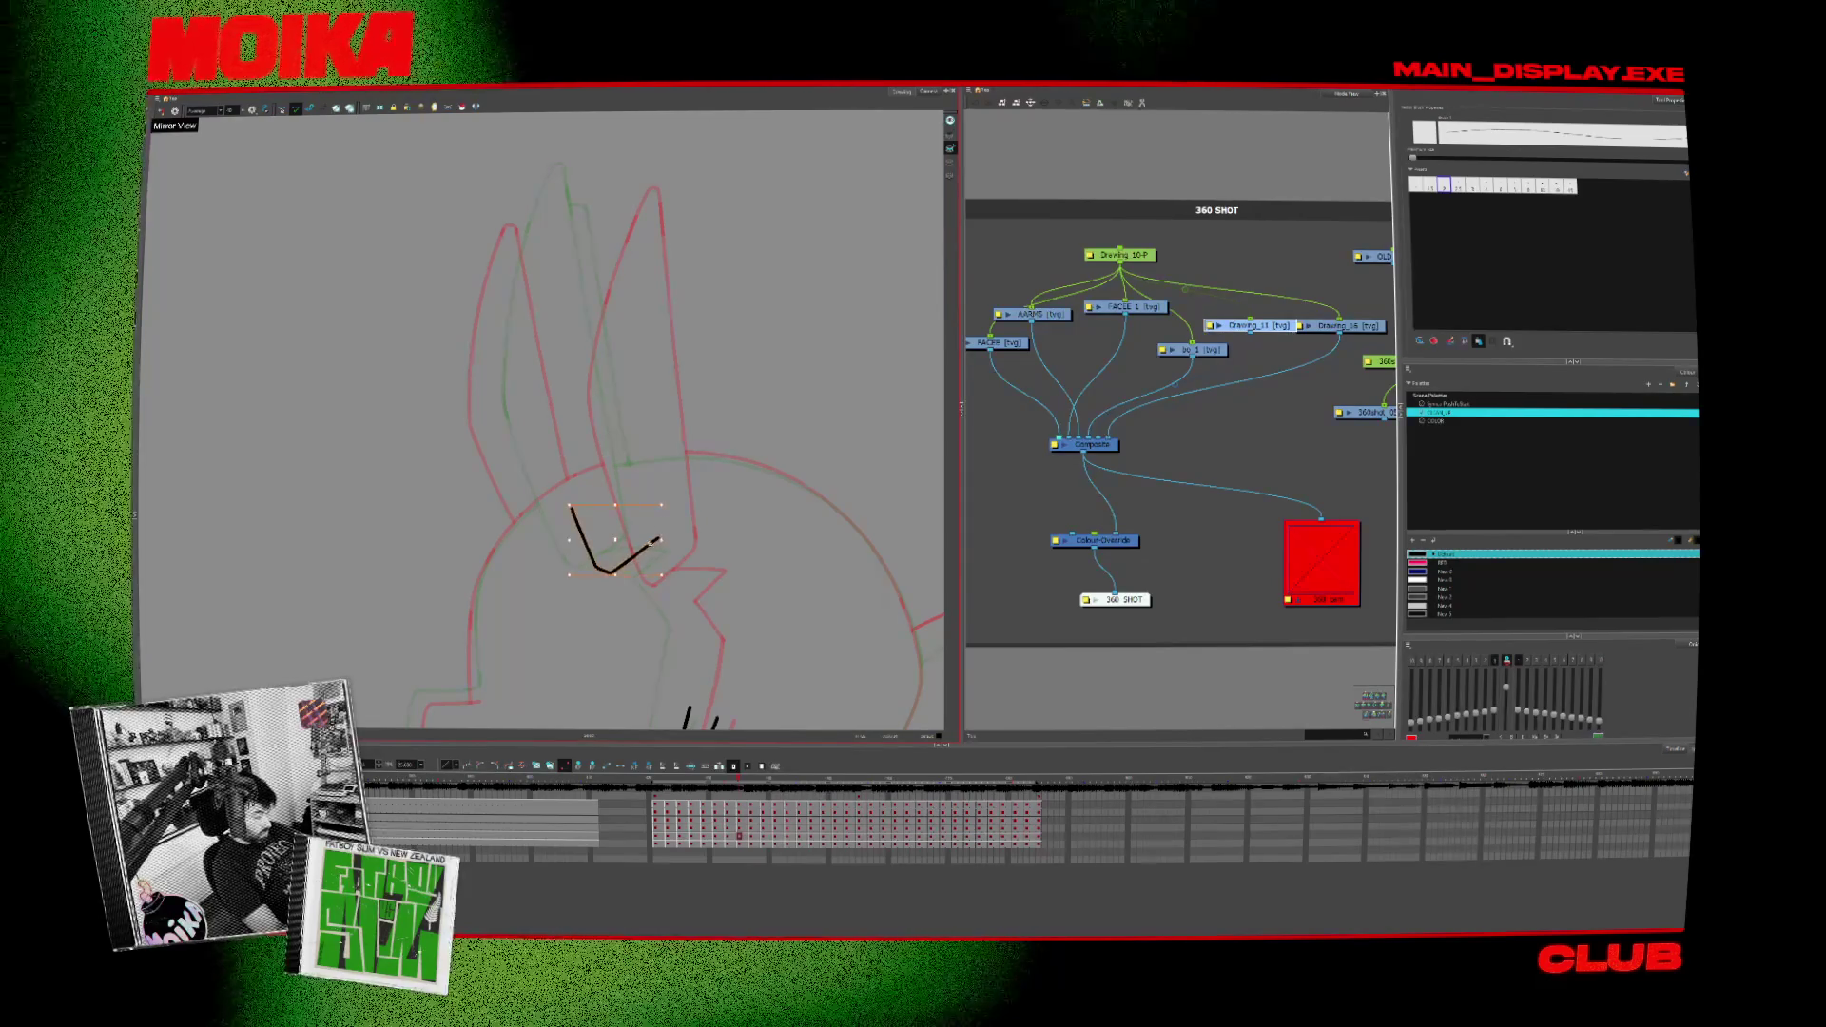
pyautogui.press('.')
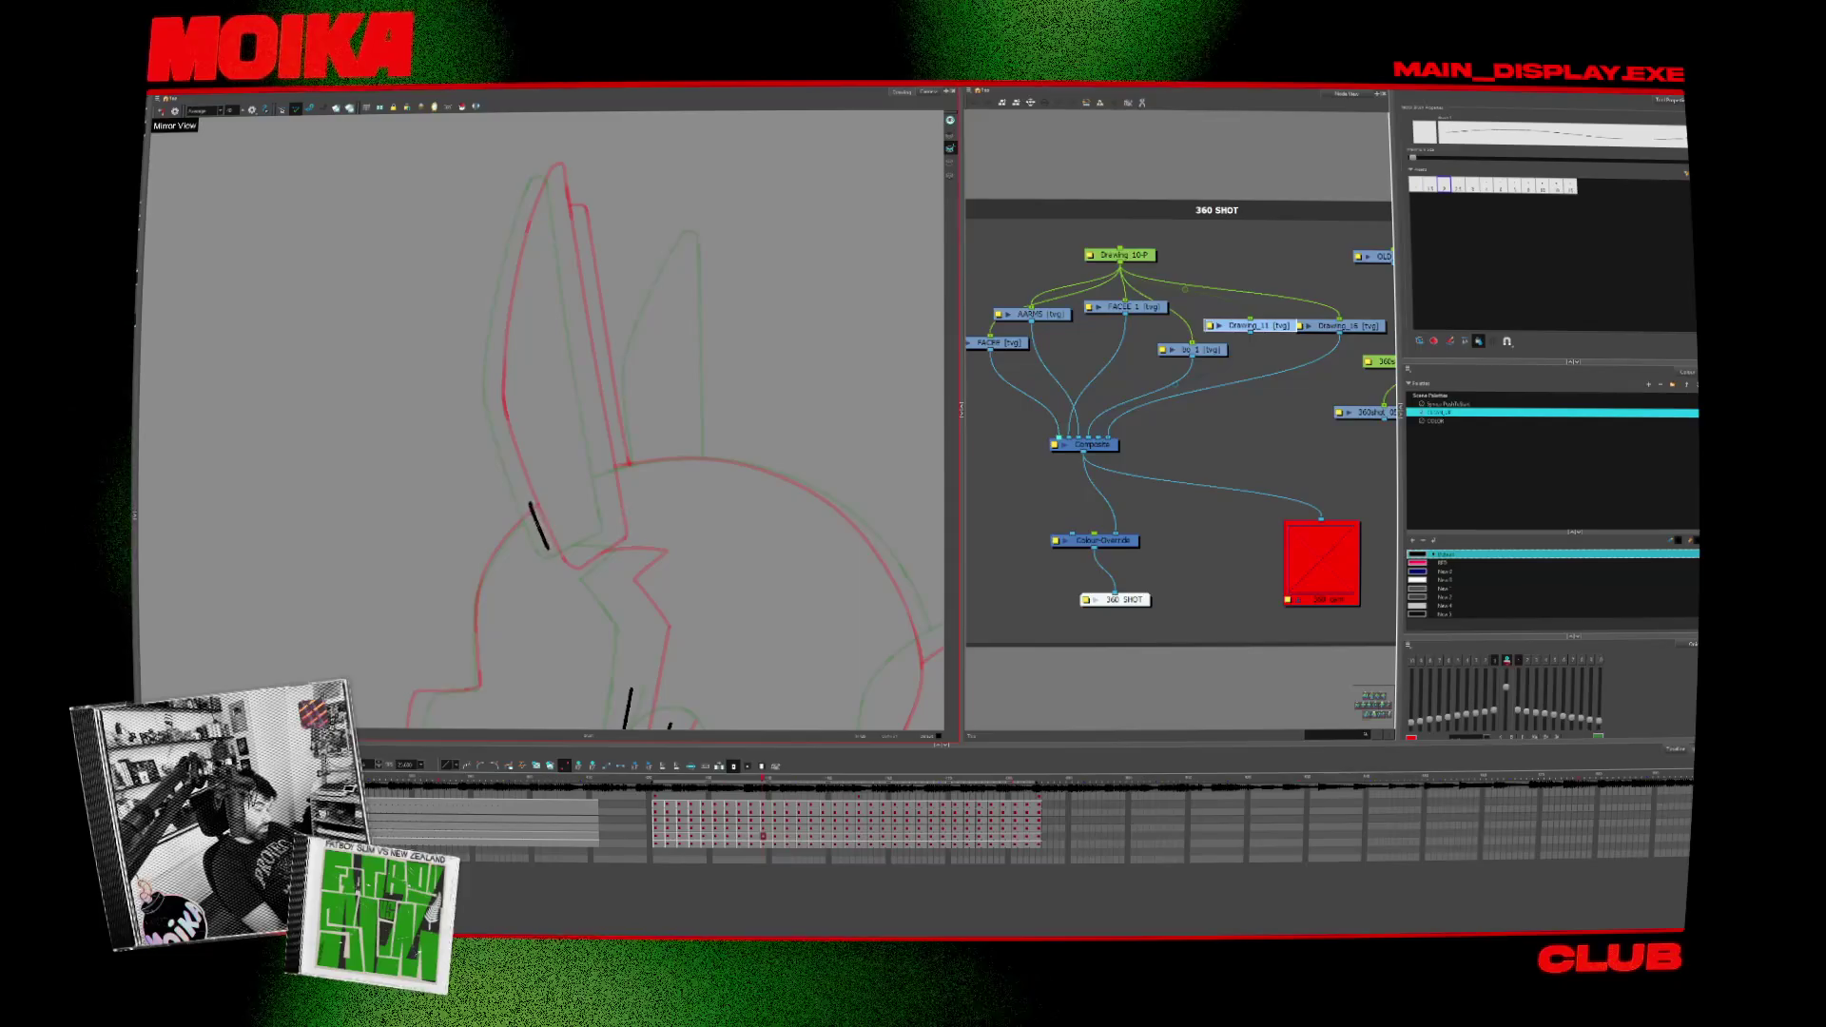
pyautogui.press('.')
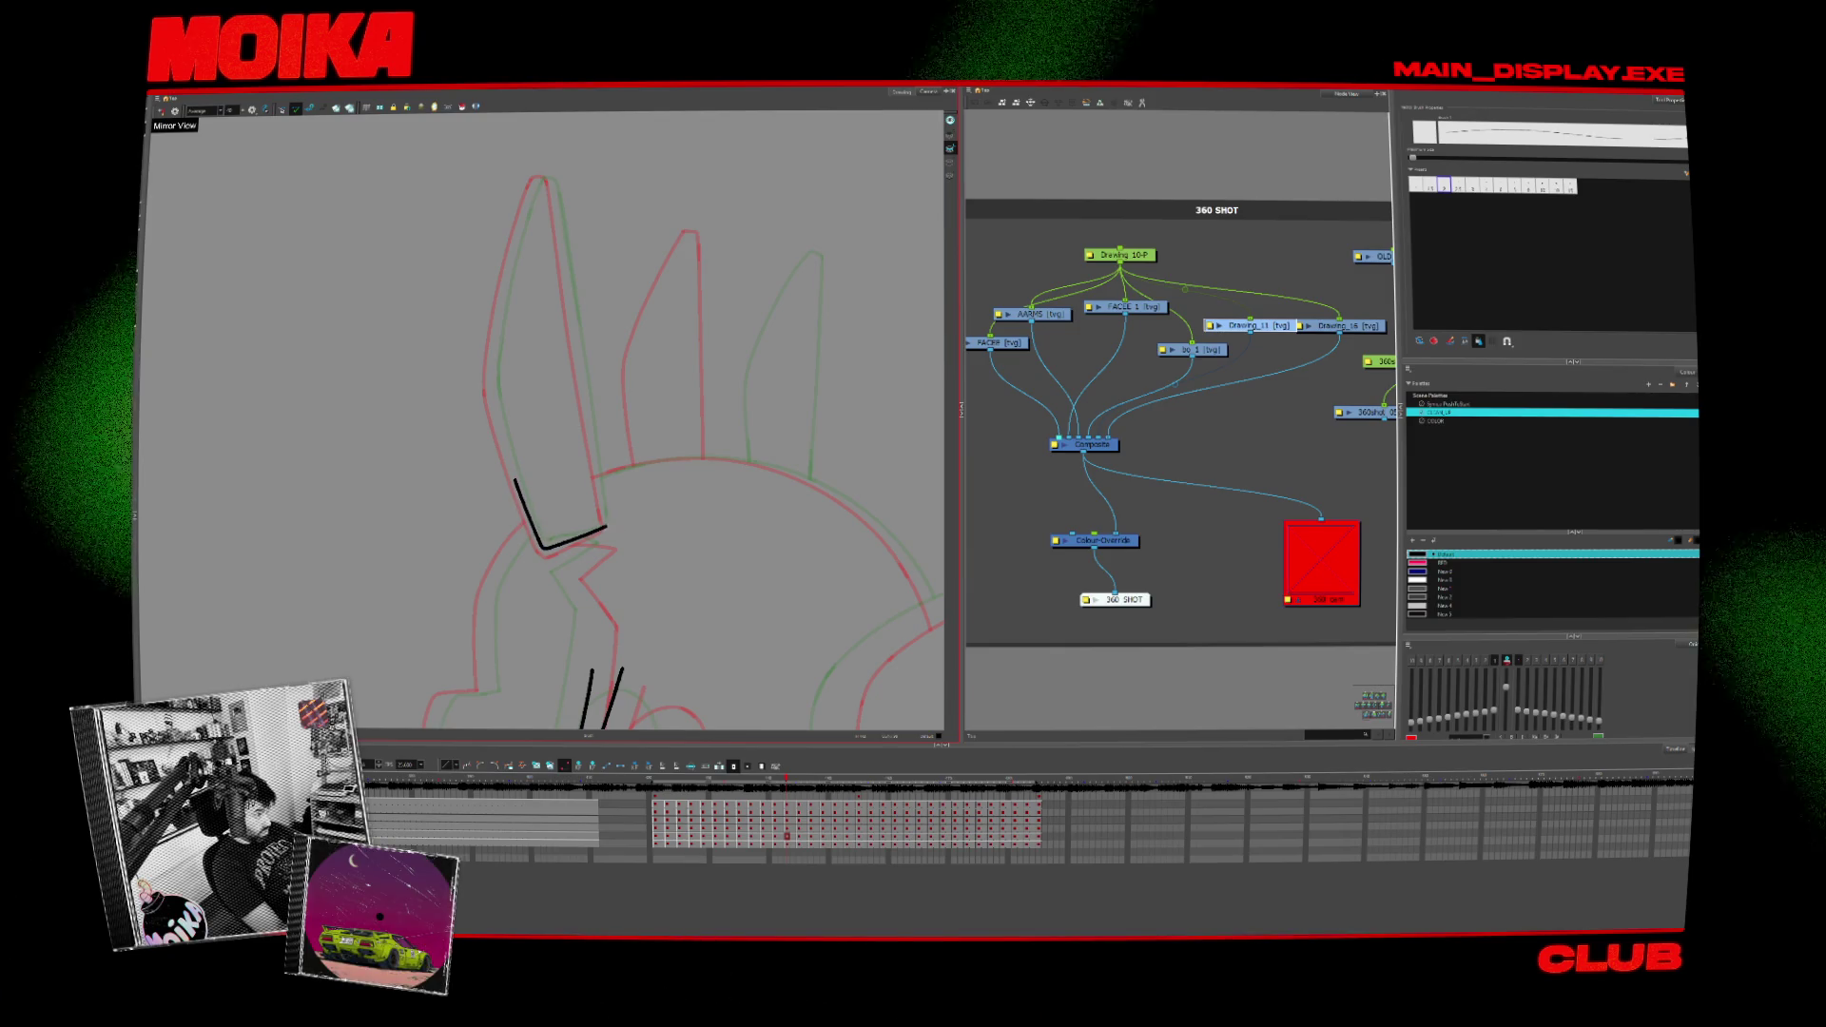
# Step: Ink a black stroke along the left ear on the next drawing and step through neighbouring frames
pyautogui.press('.')
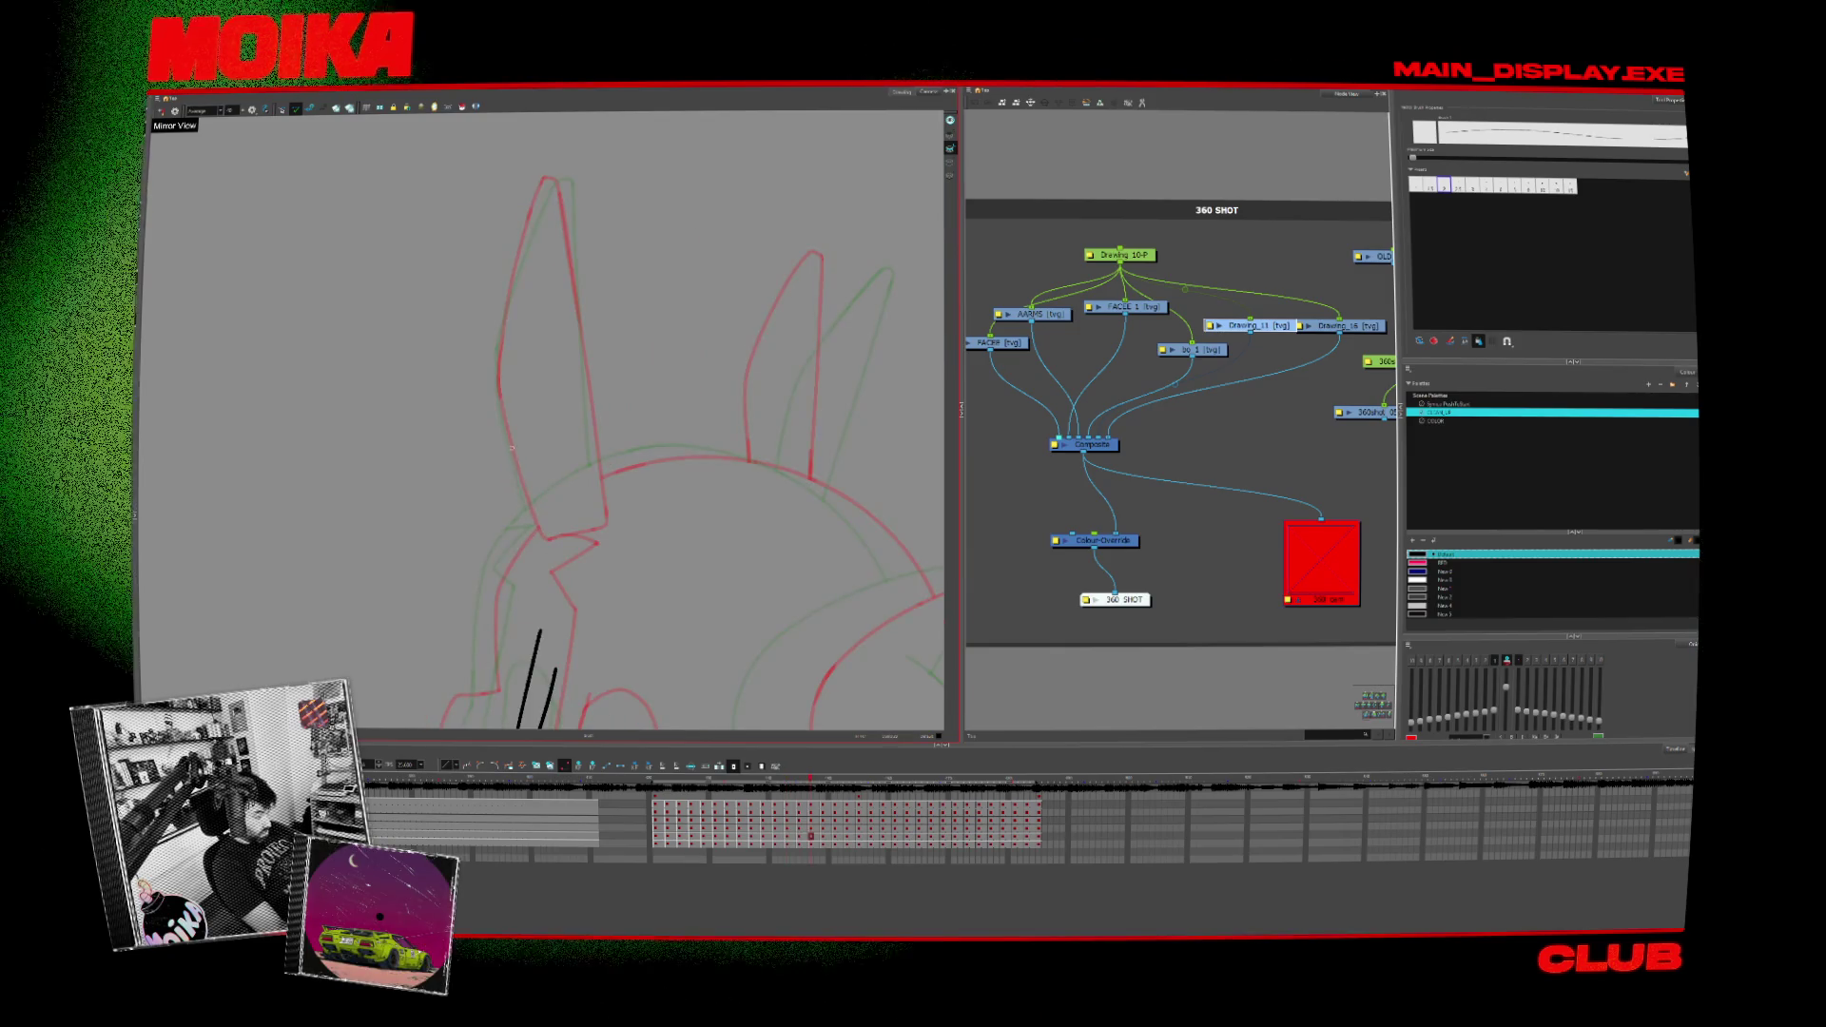
pyautogui.moveTo(507, 436); pyautogui.dragTo(531, 524)
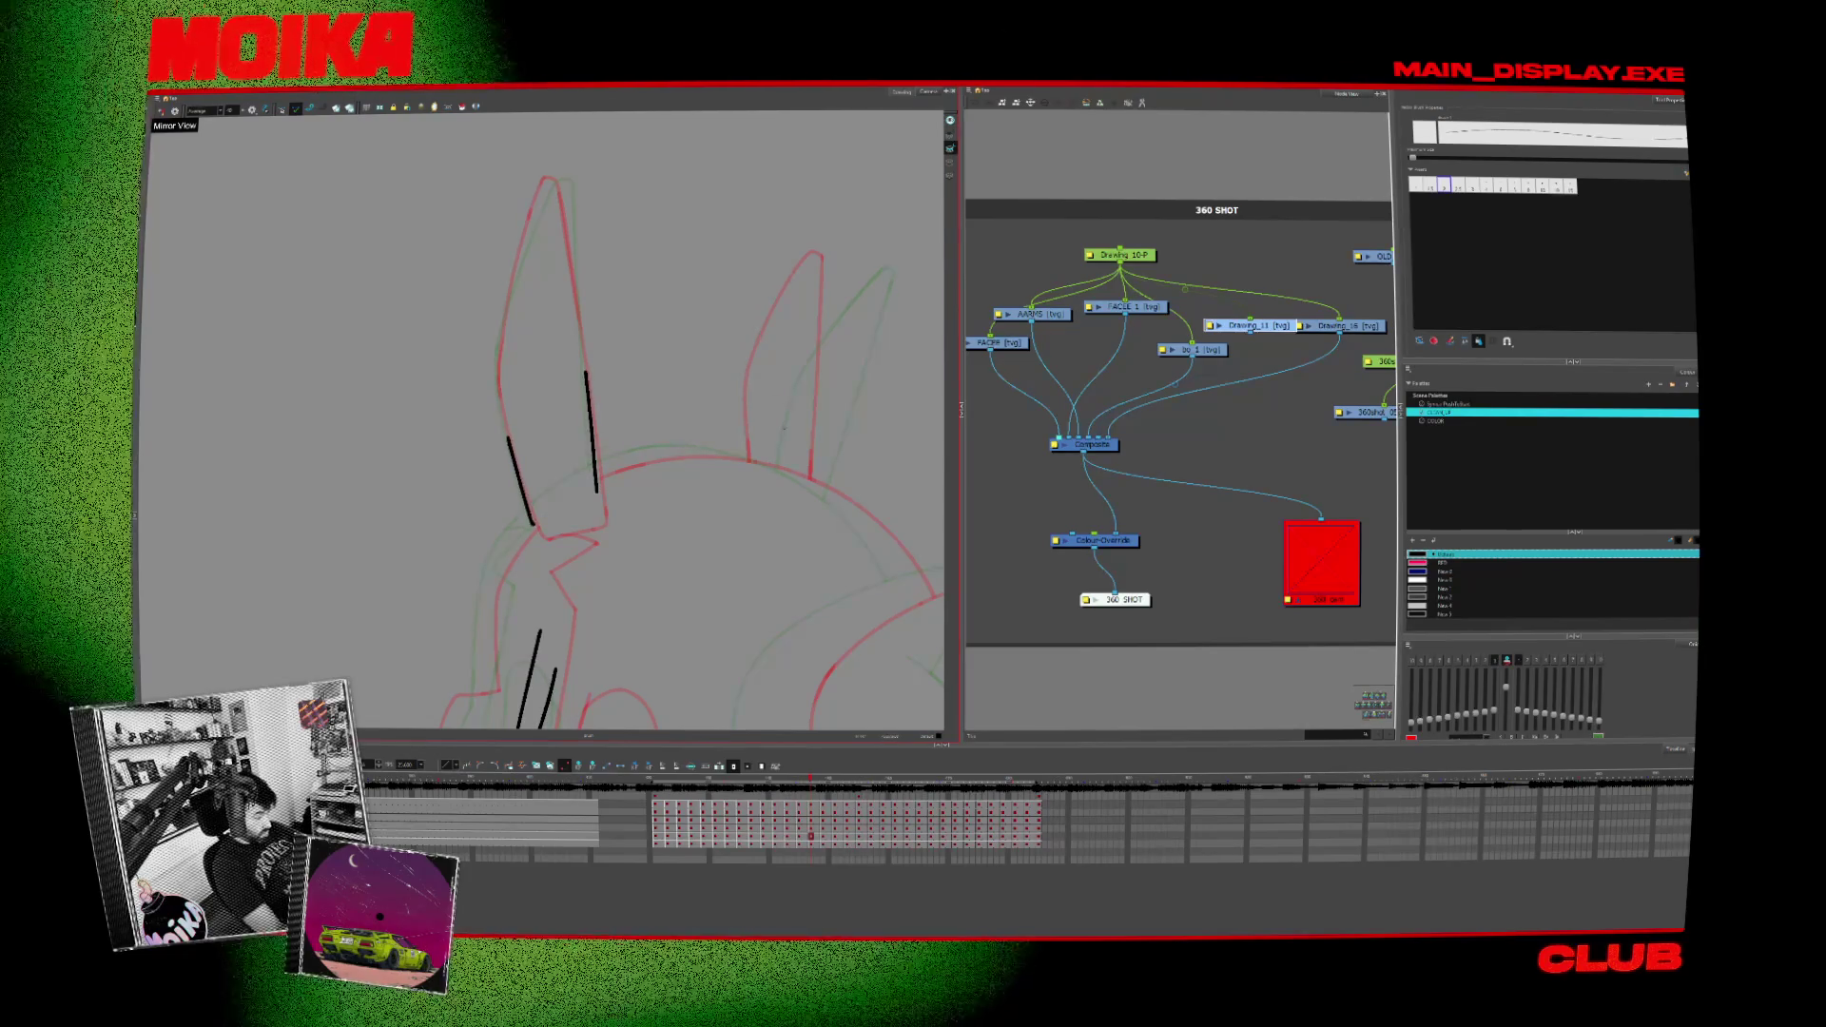
pyautogui.press('.')
pyautogui.press('.')
pyautogui.press('.')
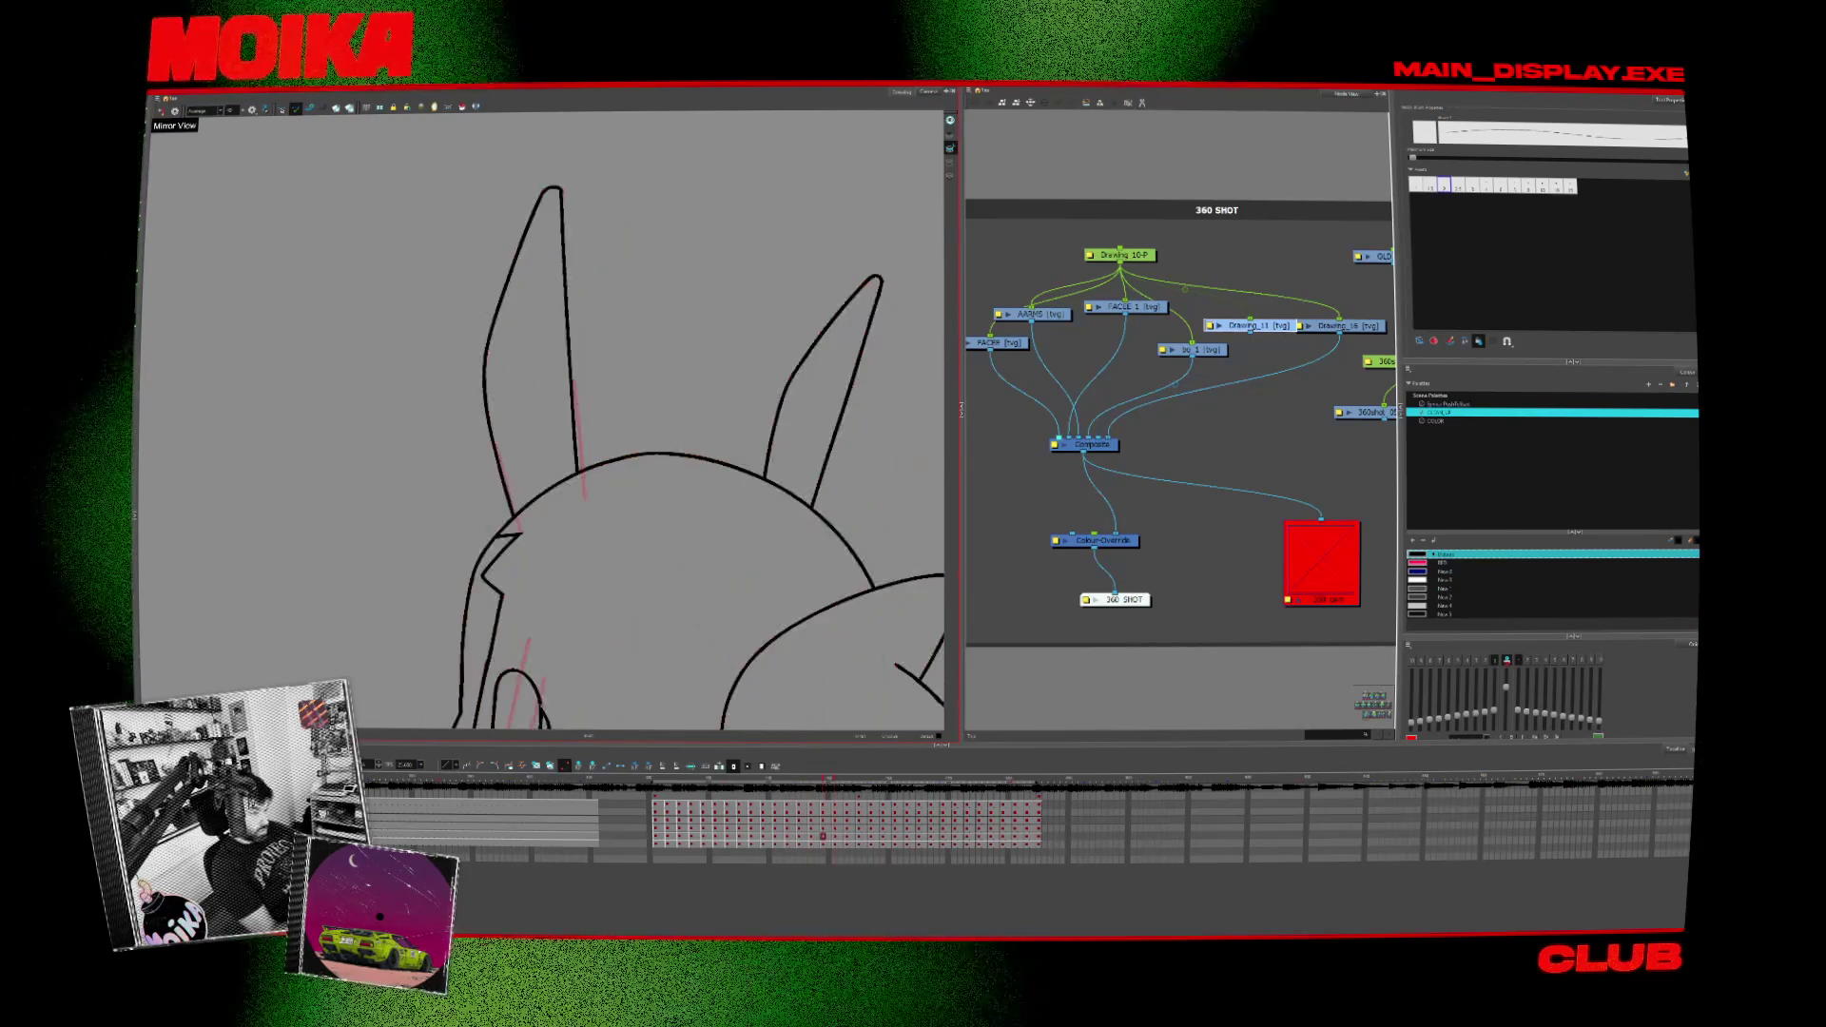
pyautogui.press('.')
pyautogui.press('.')
pyautogui.press(',')
pyautogui.press(',')
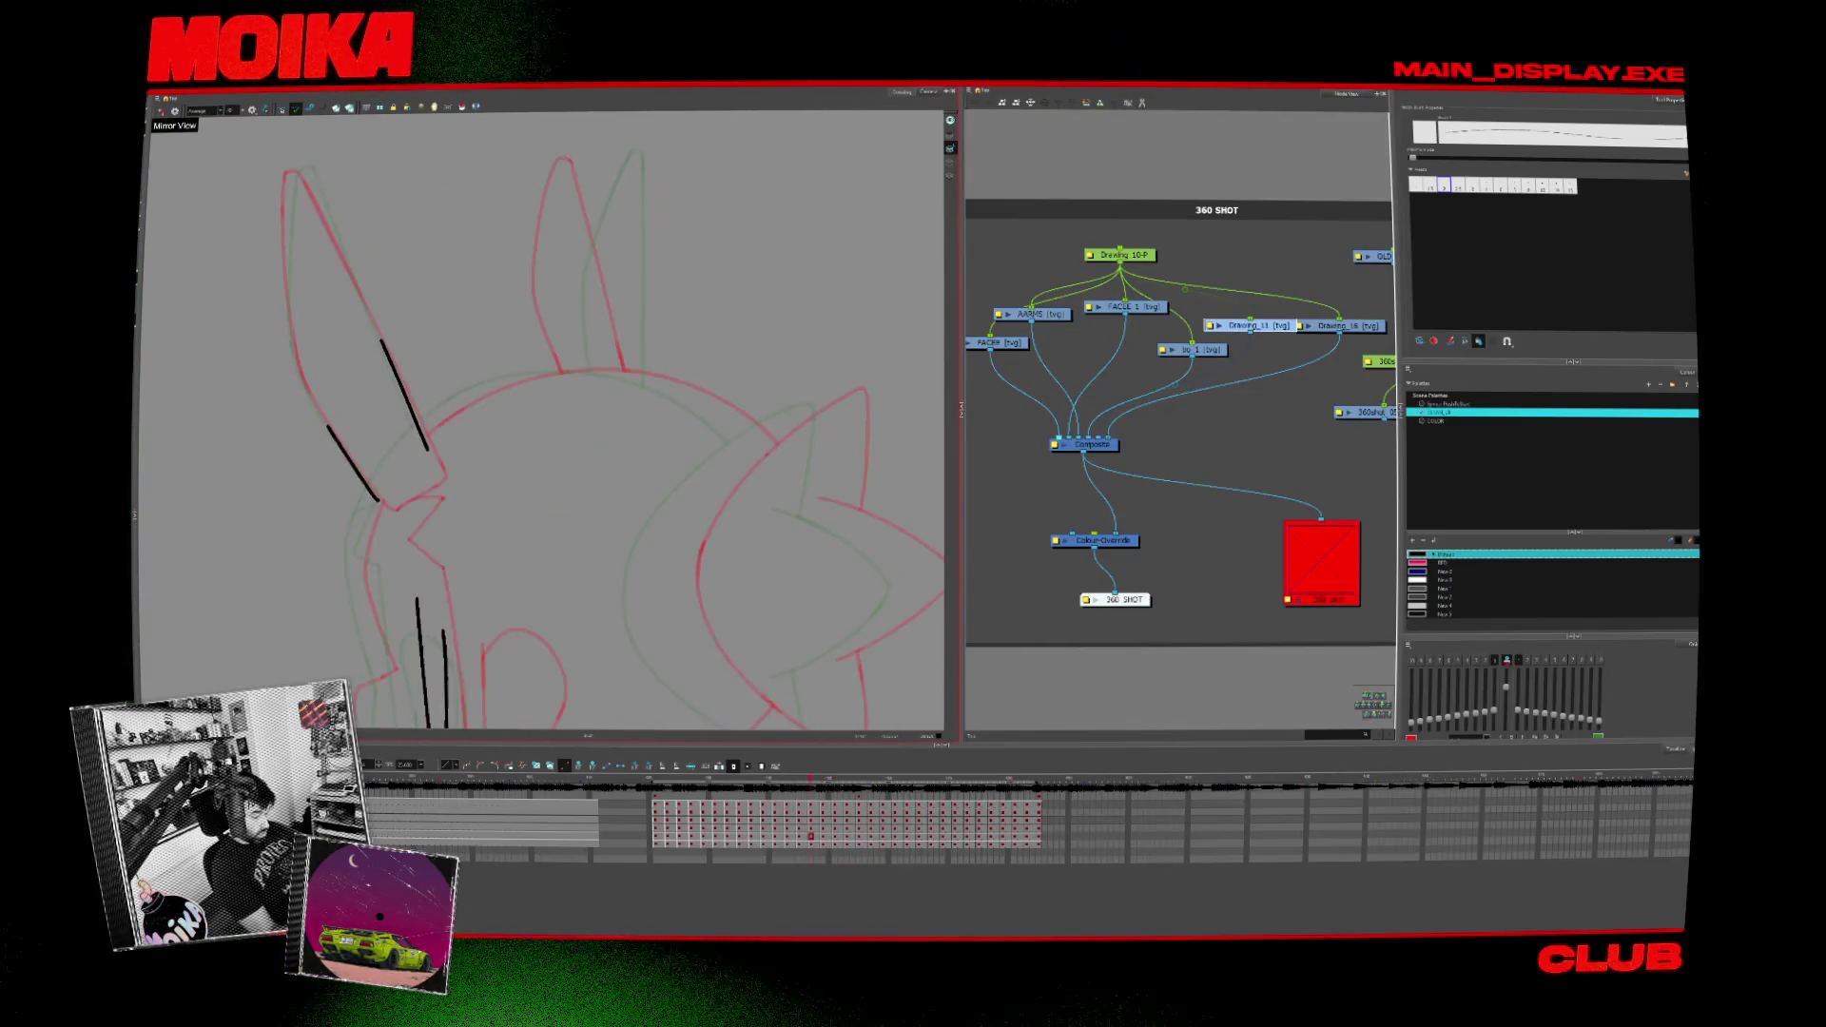
pyautogui.press(',')
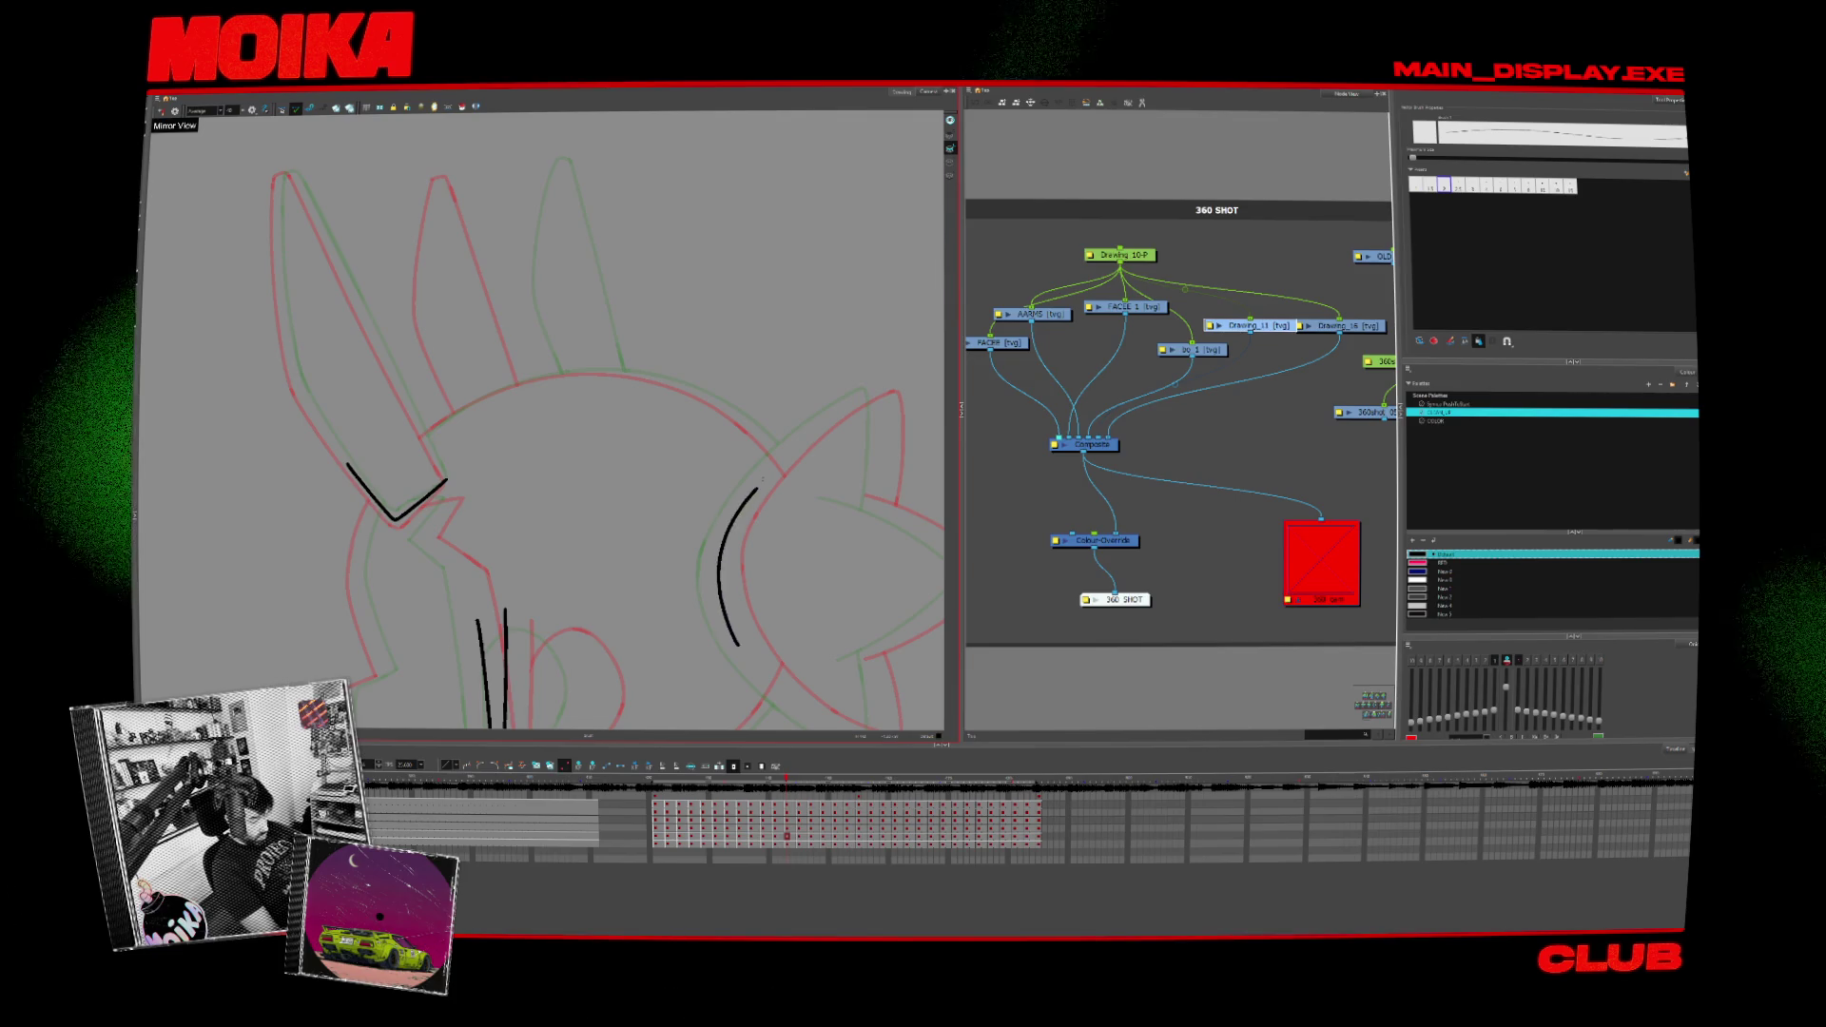
# Step: Return to the inked drawing and extend the lower-right head line plus a curved black line on the head
pyautogui.press(',')
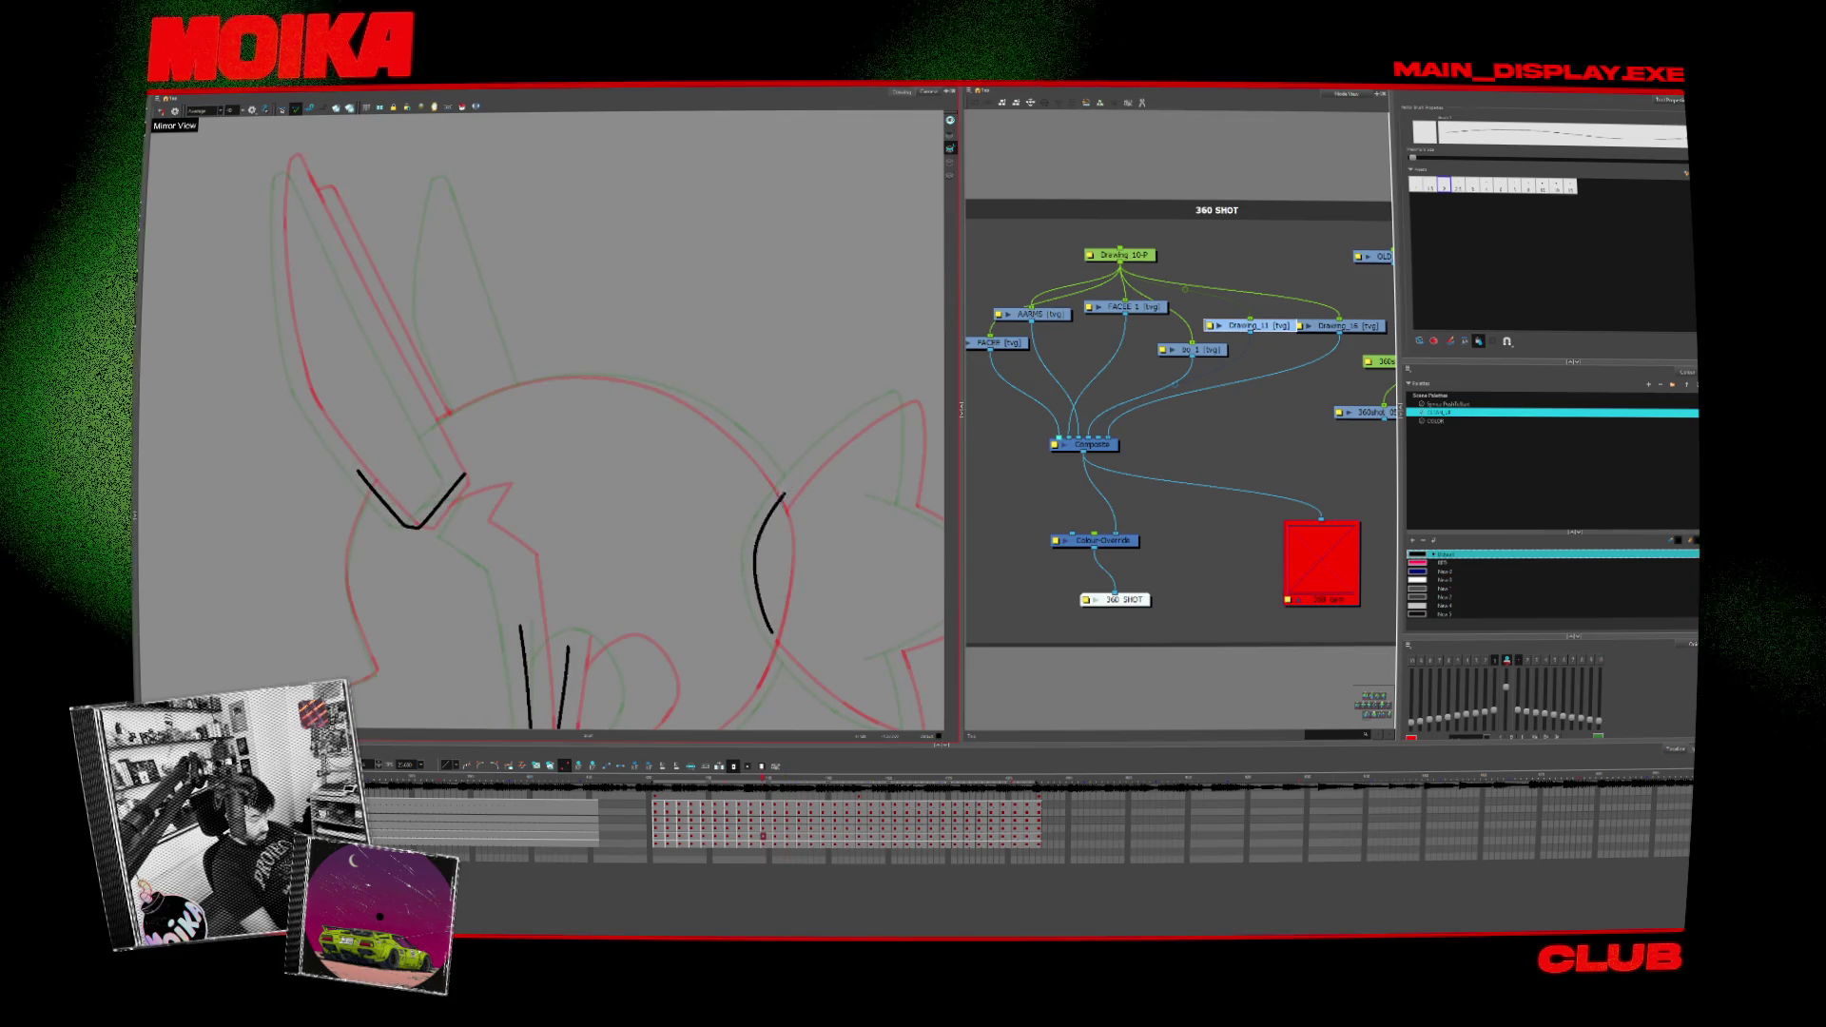
pyautogui.press(',')
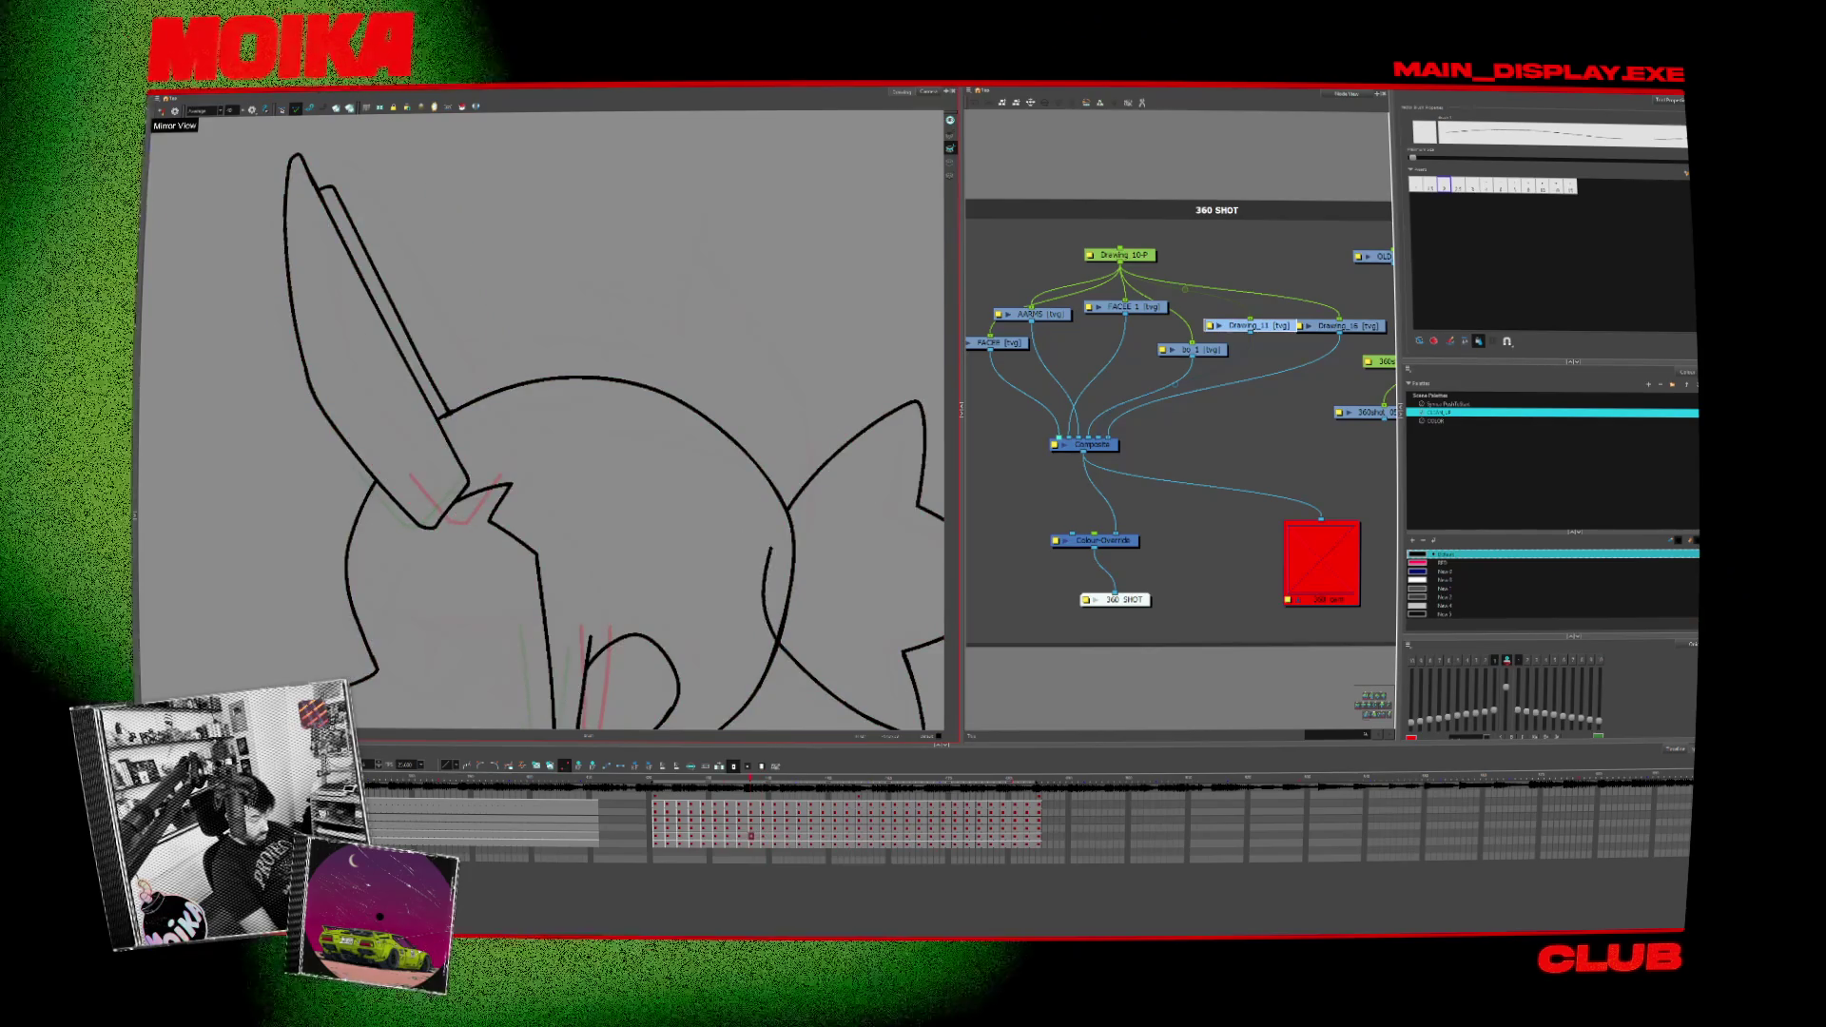
pyautogui.moveTo(764, 611); pyautogui.dragTo(781, 649)
pyautogui.moveTo(803, 483); pyautogui.dragTo(777, 651)
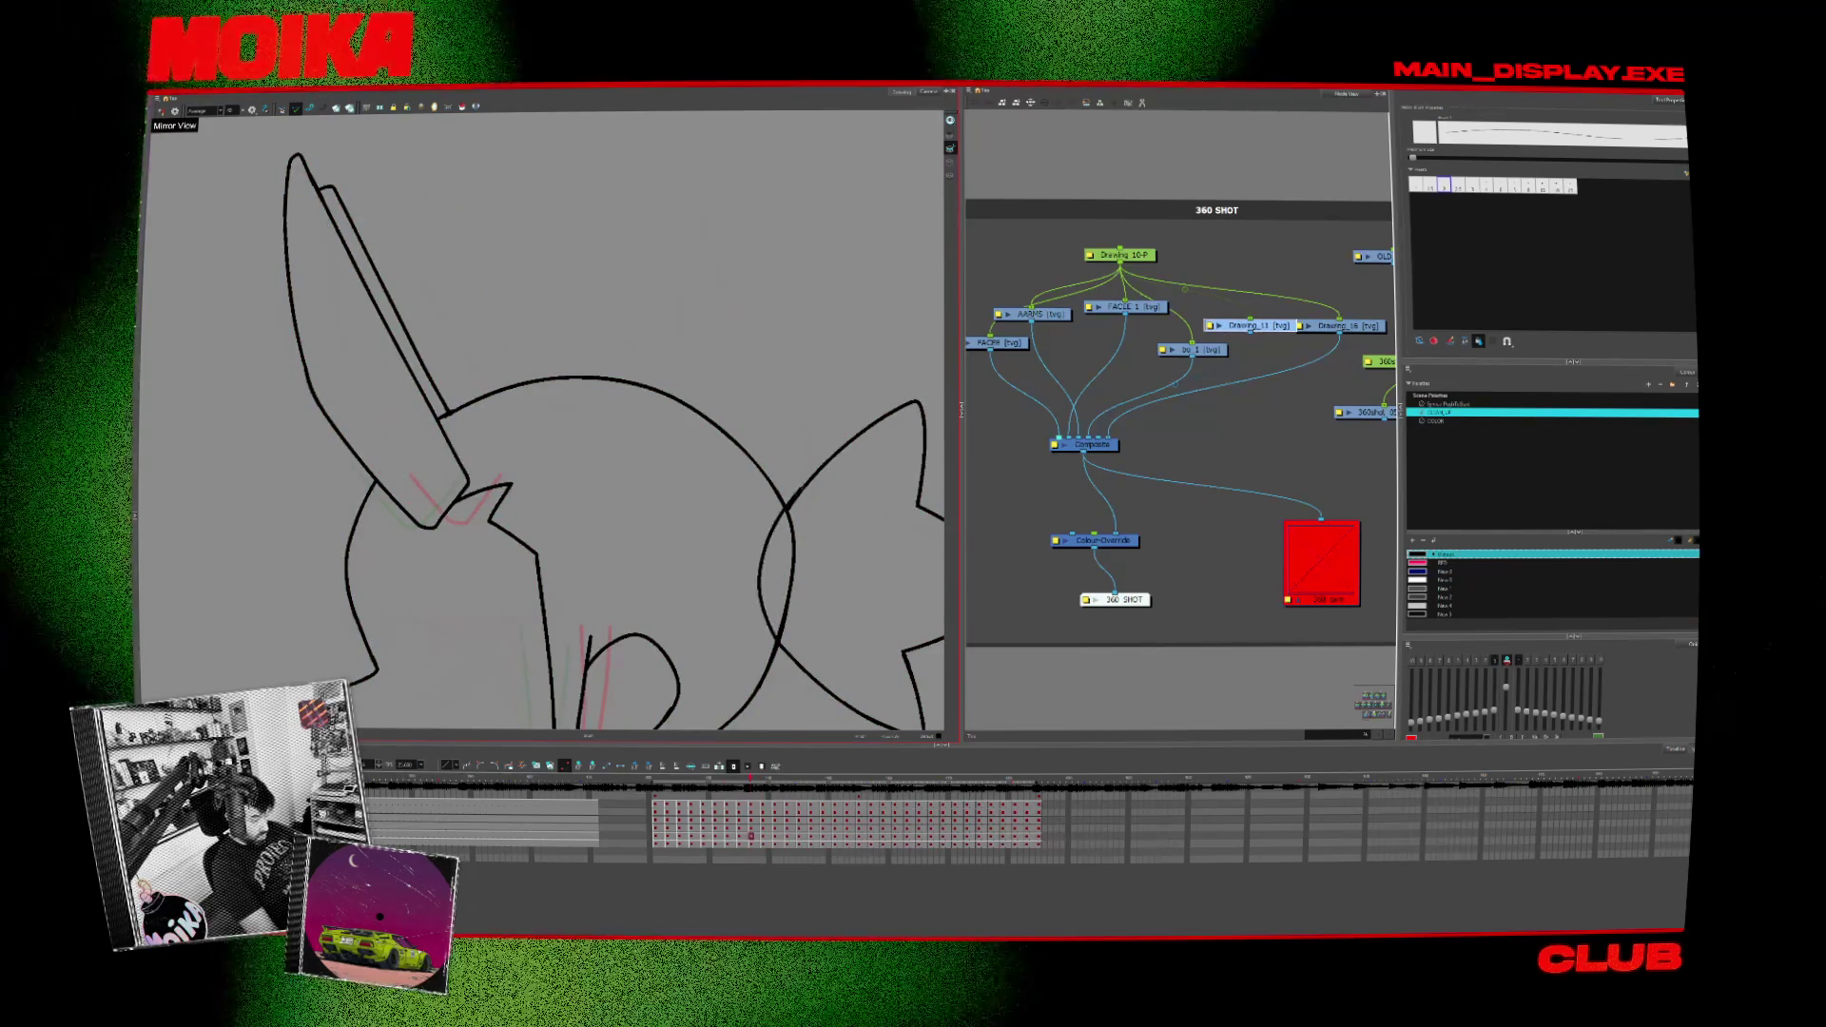
pyautogui.press('.')
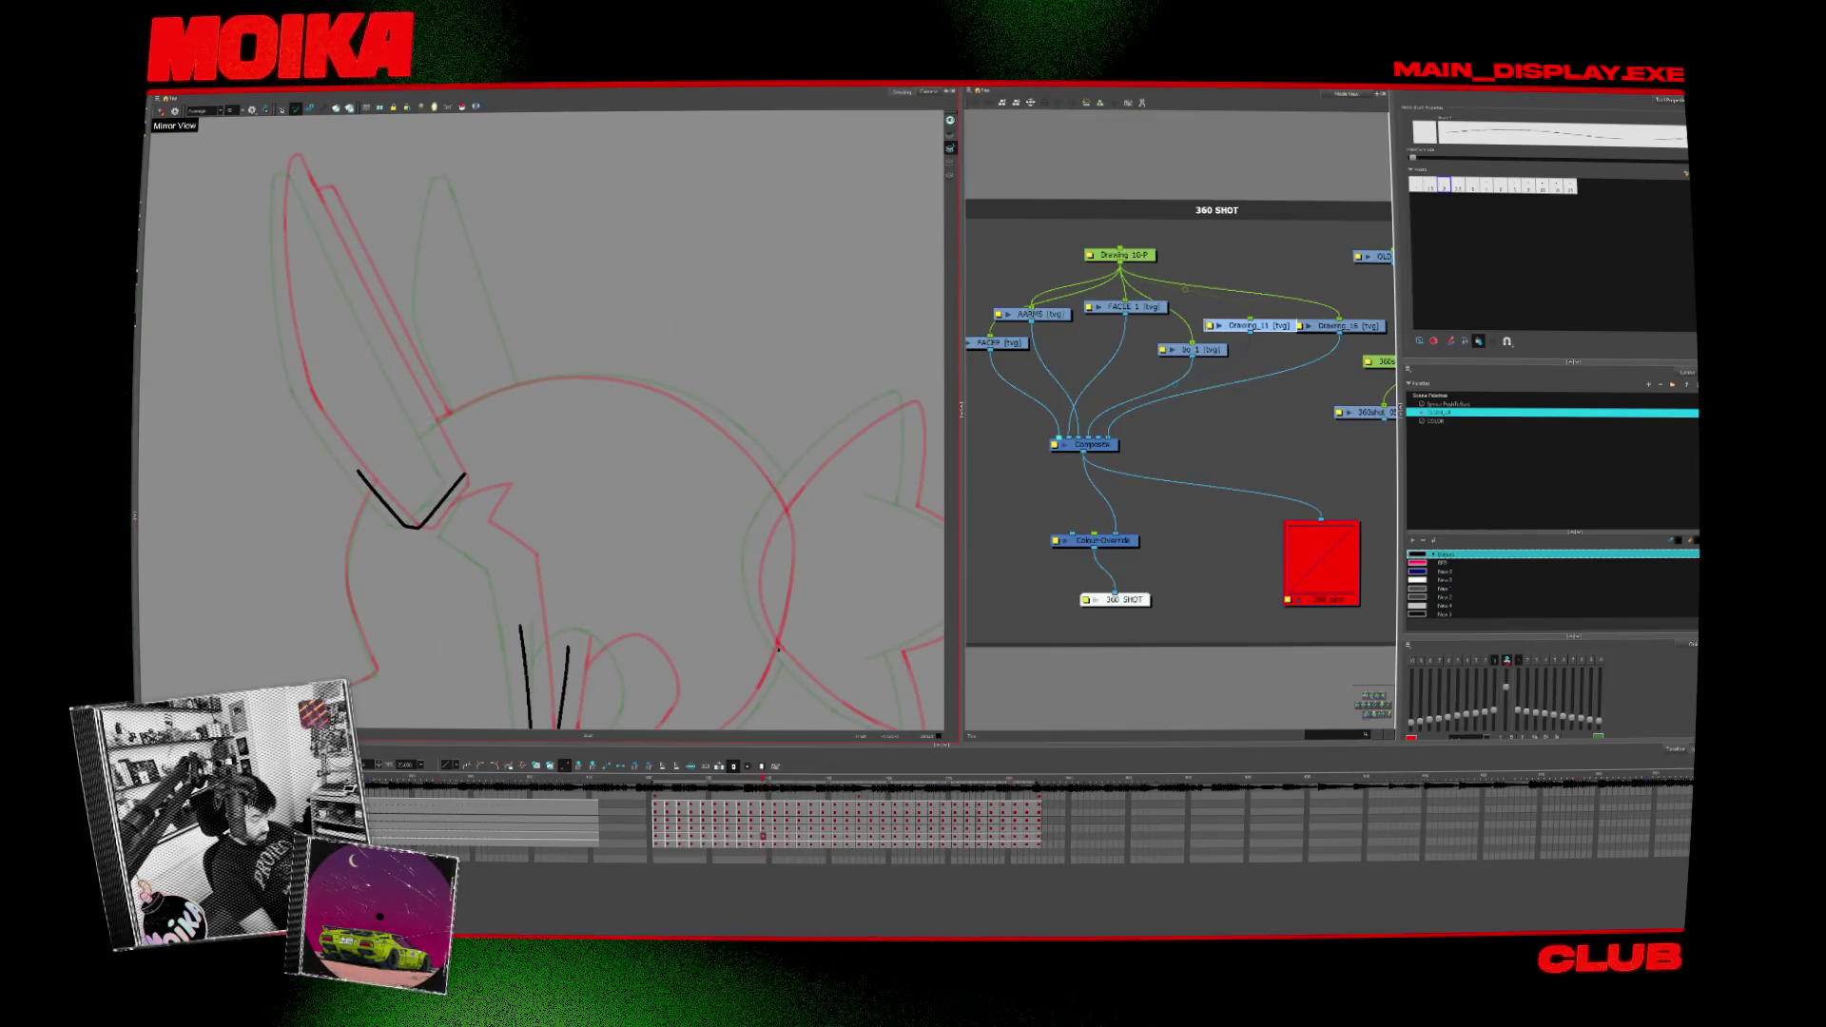
pyautogui.press(',')
pyautogui.press(',')
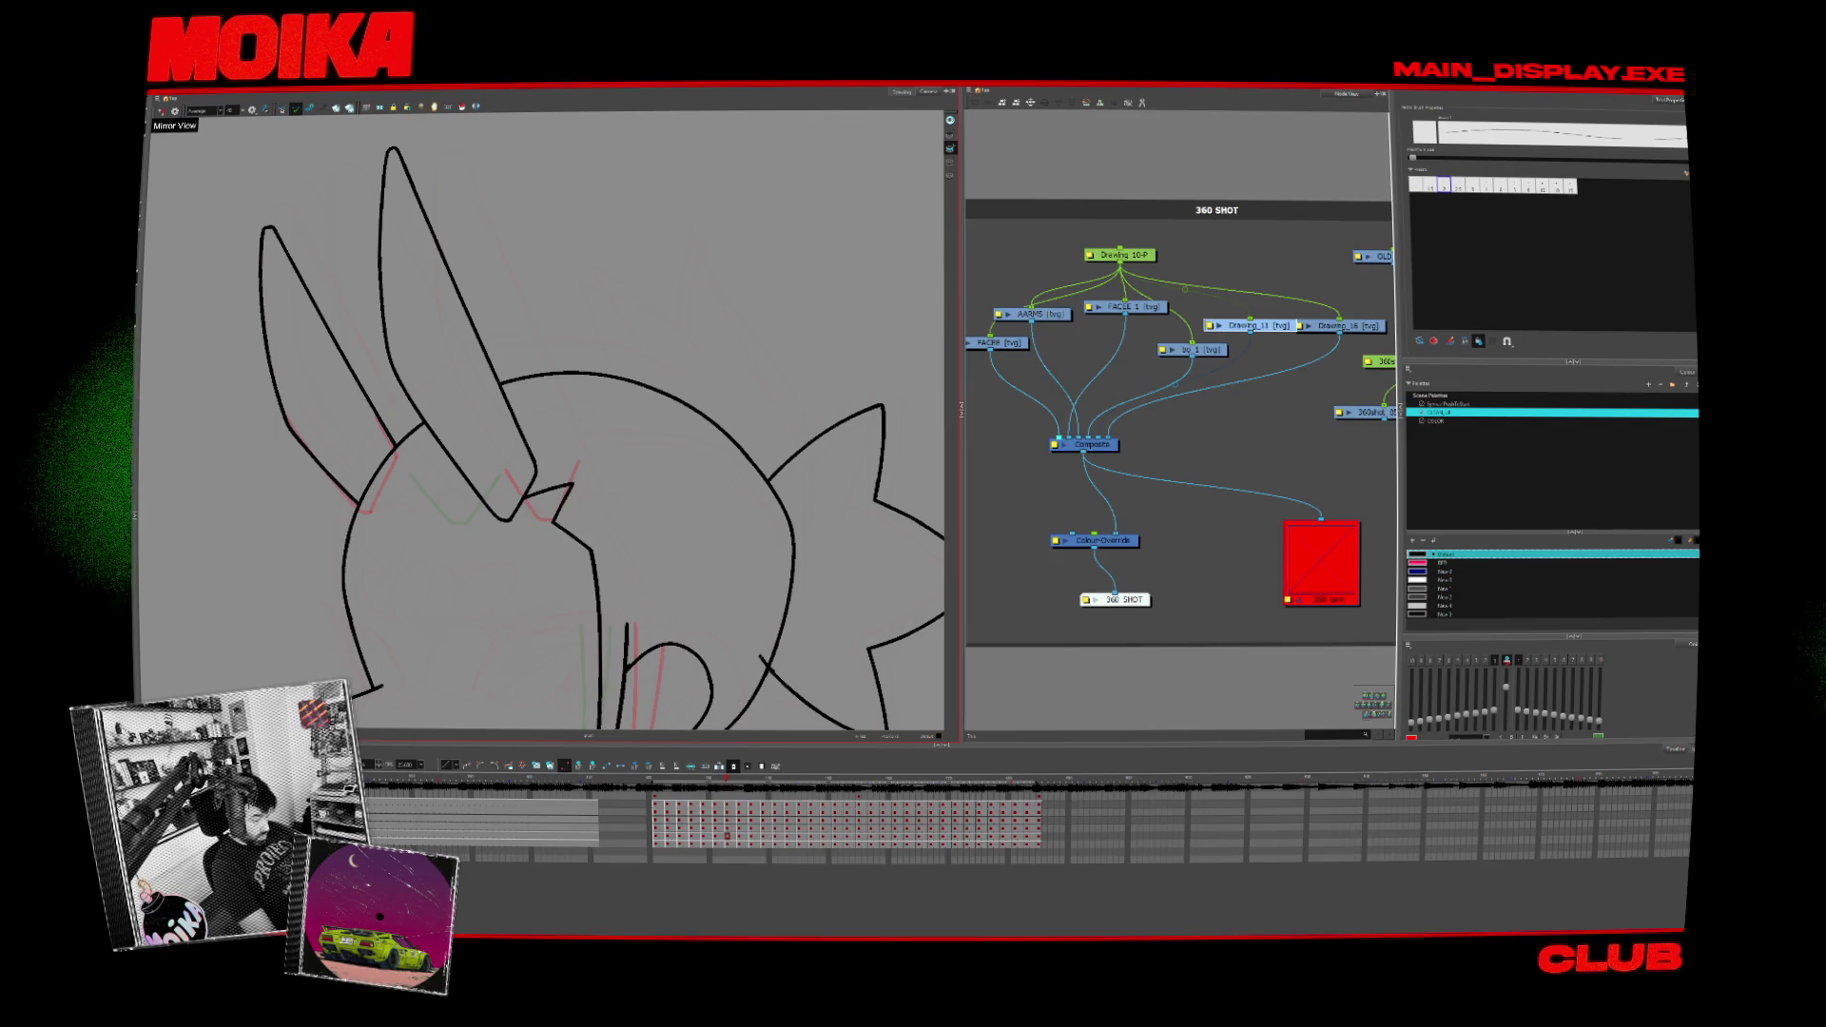
# Step: Flip through the sequence against the fully inked rabbit to check the motion, ending on the rotated head frame
pyautogui.press(',')
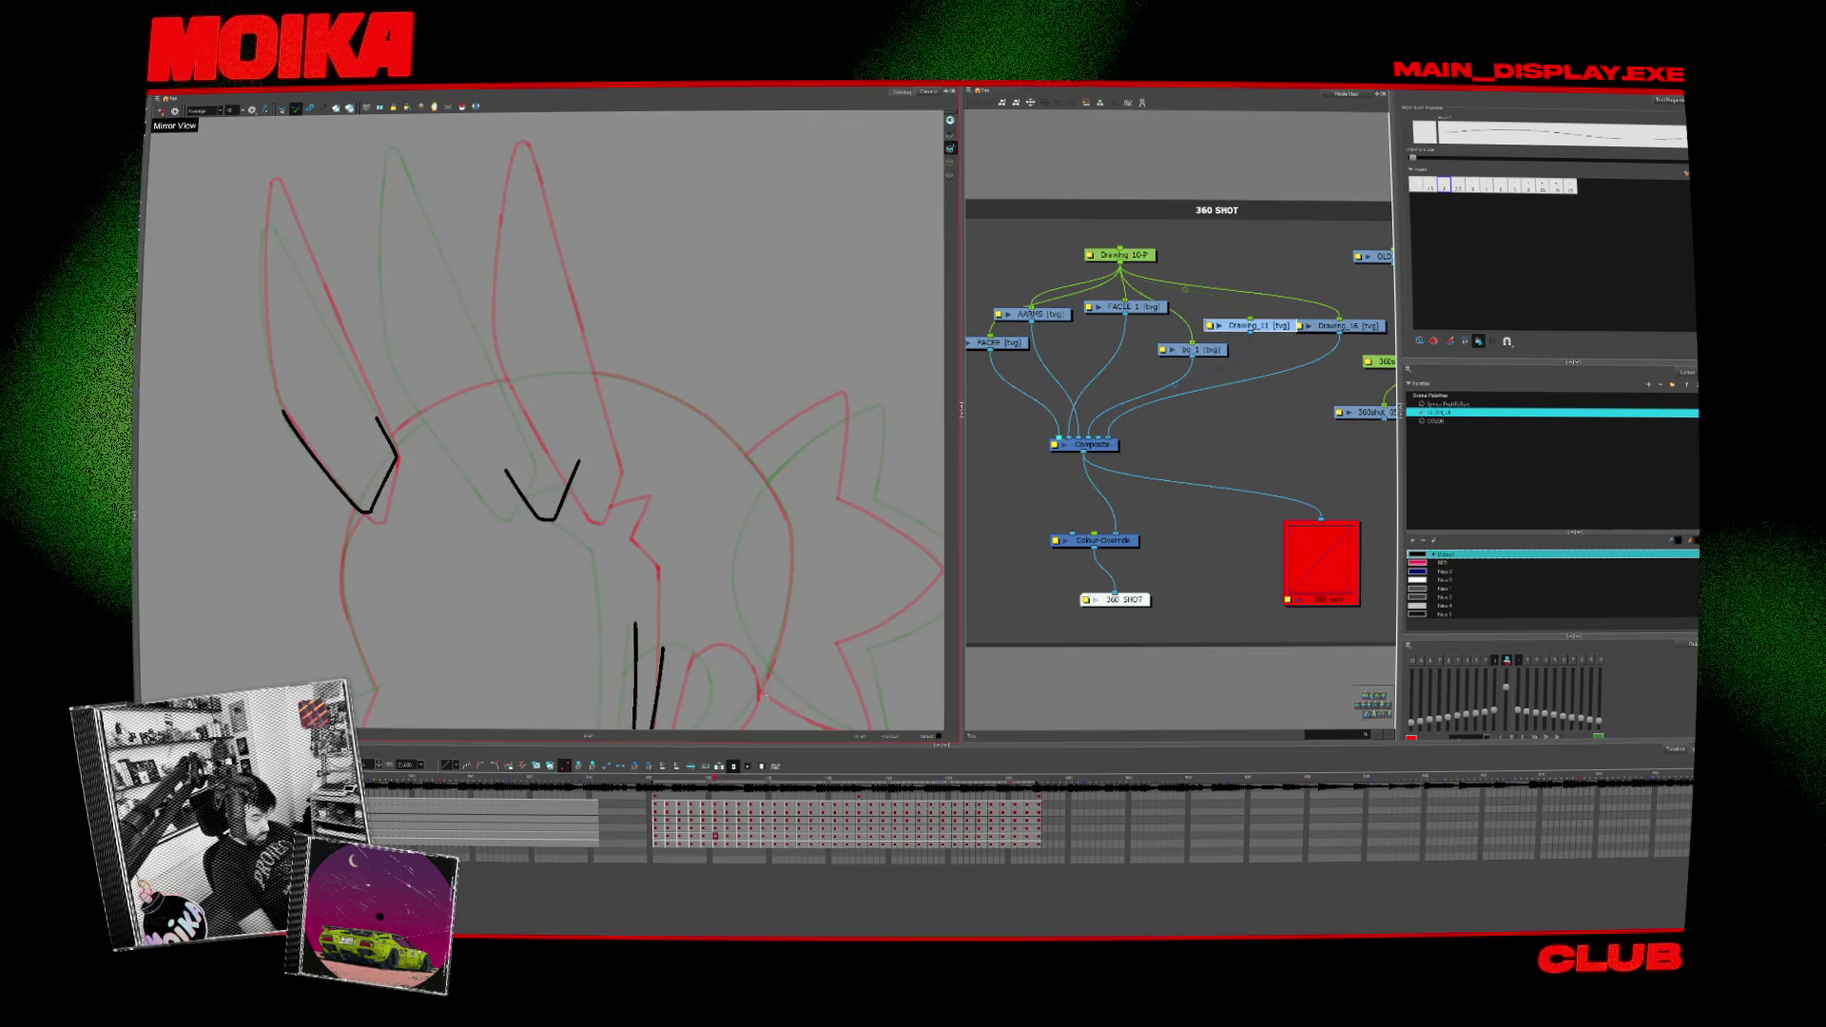
pyautogui.press('.')
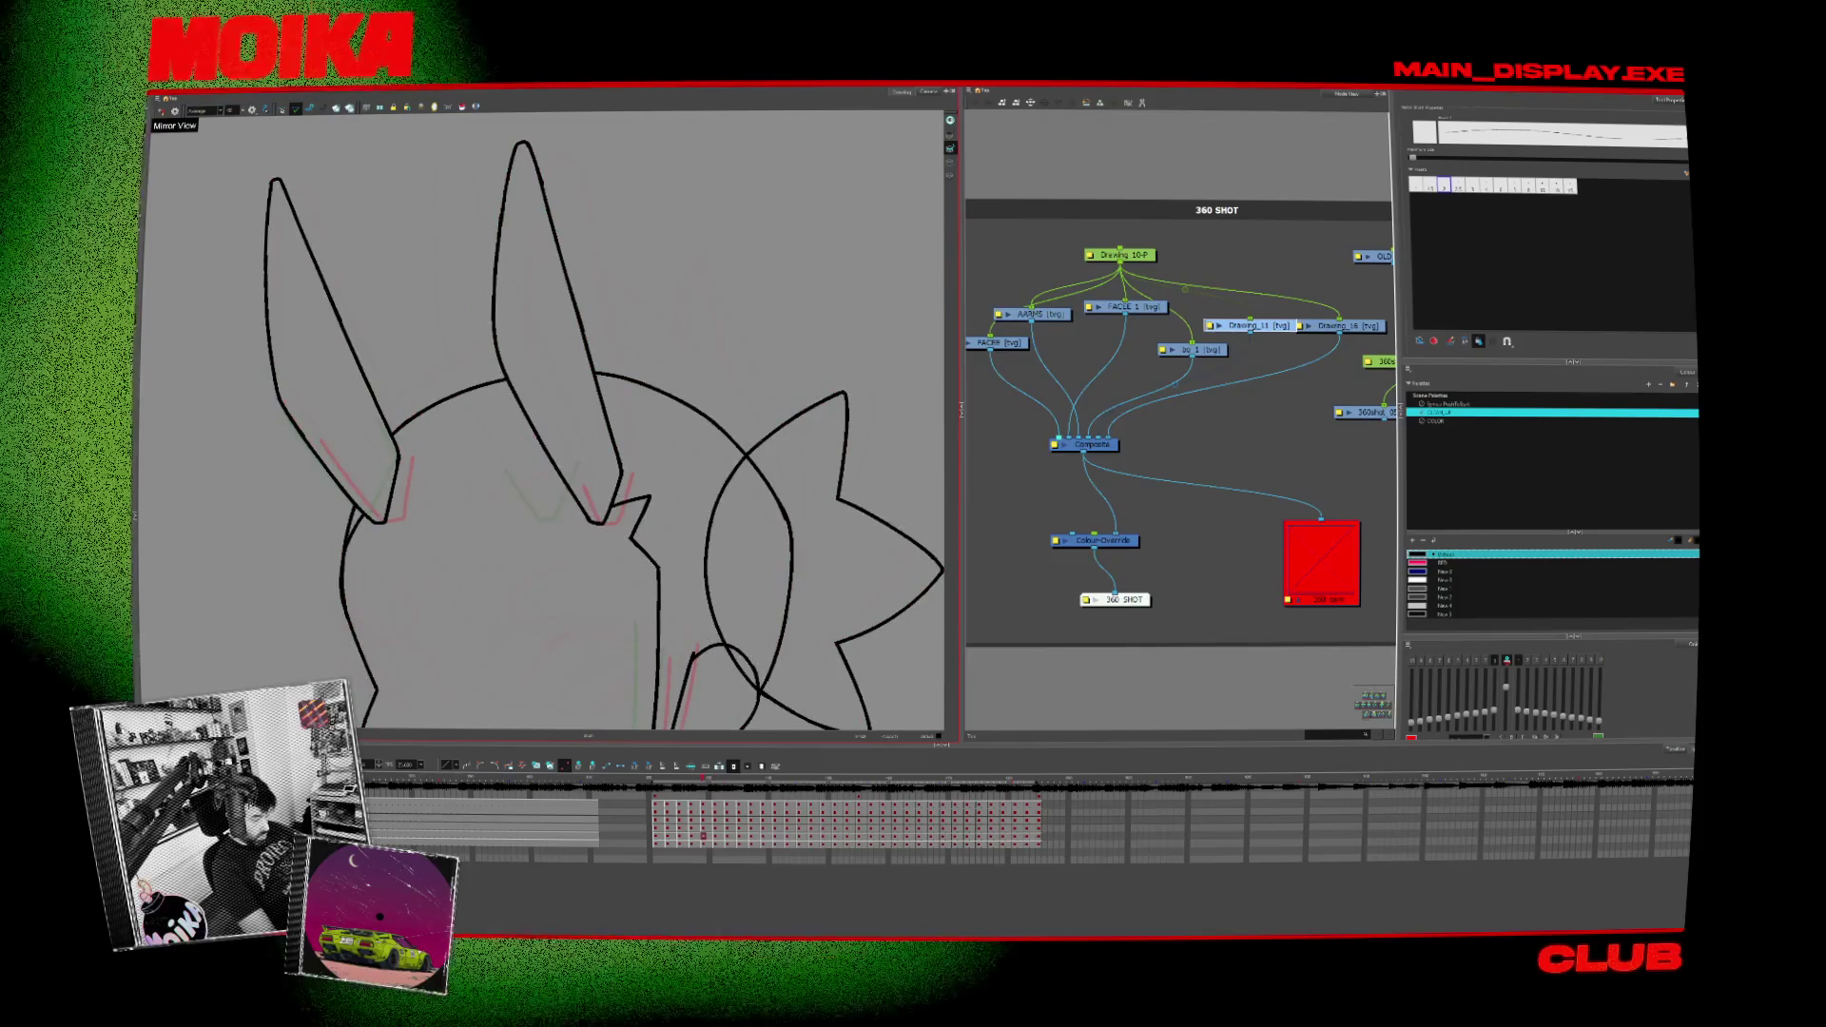
pyautogui.press(',')
pyautogui.press(',')
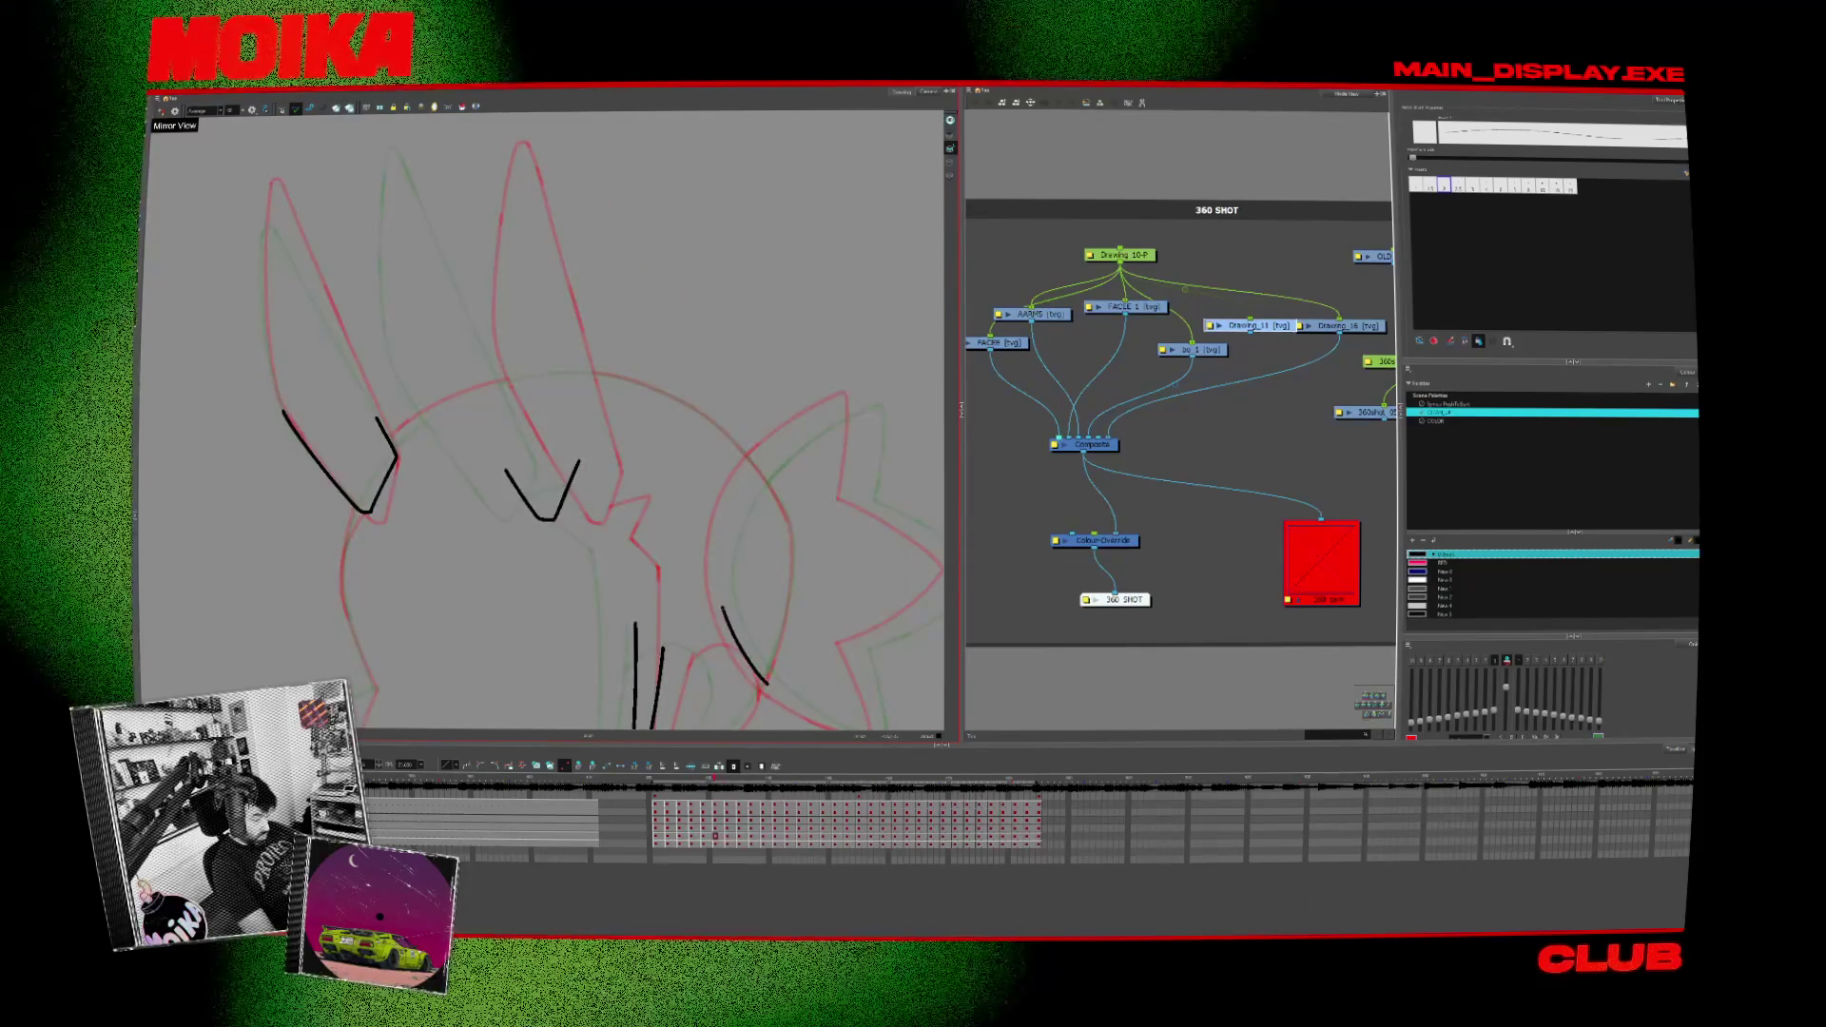
pyautogui.press('.')
pyautogui.press('.')
pyautogui.press('.')
pyautogui.press('.')
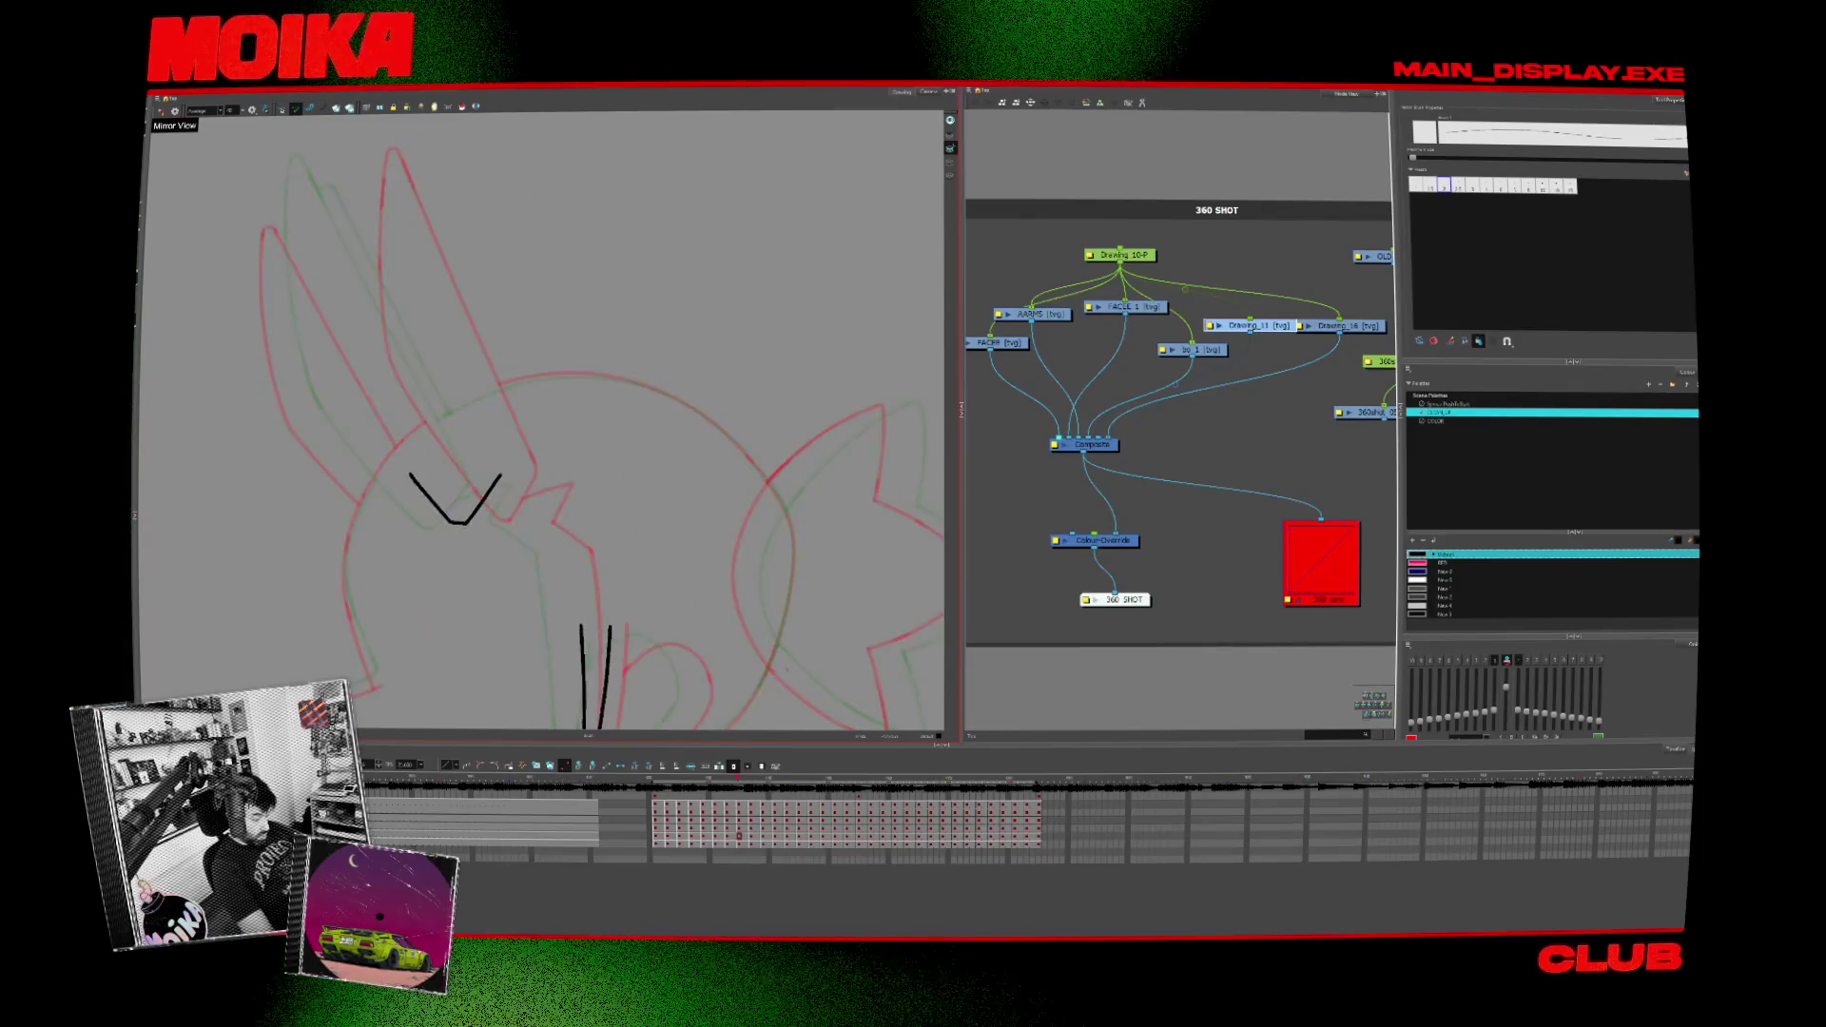
pyautogui.press('.')
pyautogui.press('.')
pyautogui.press('.')
pyautogui.press('.')
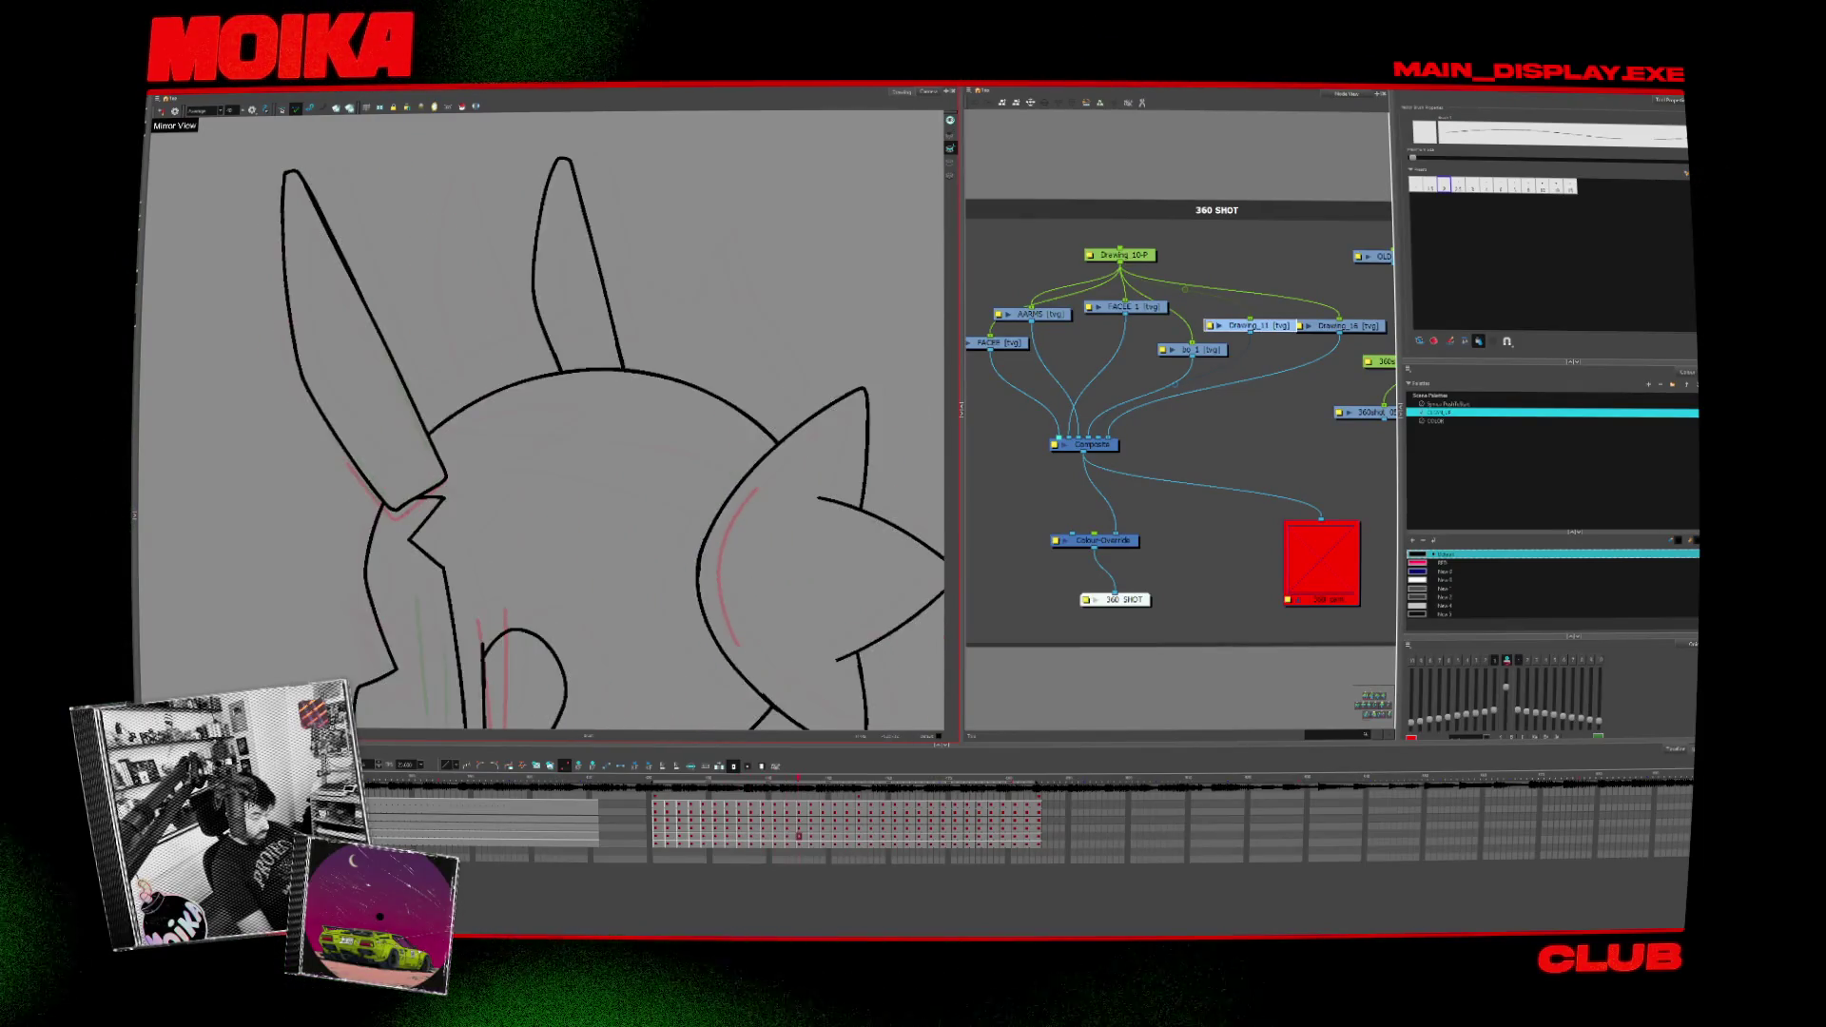
pyautogui.press('.')
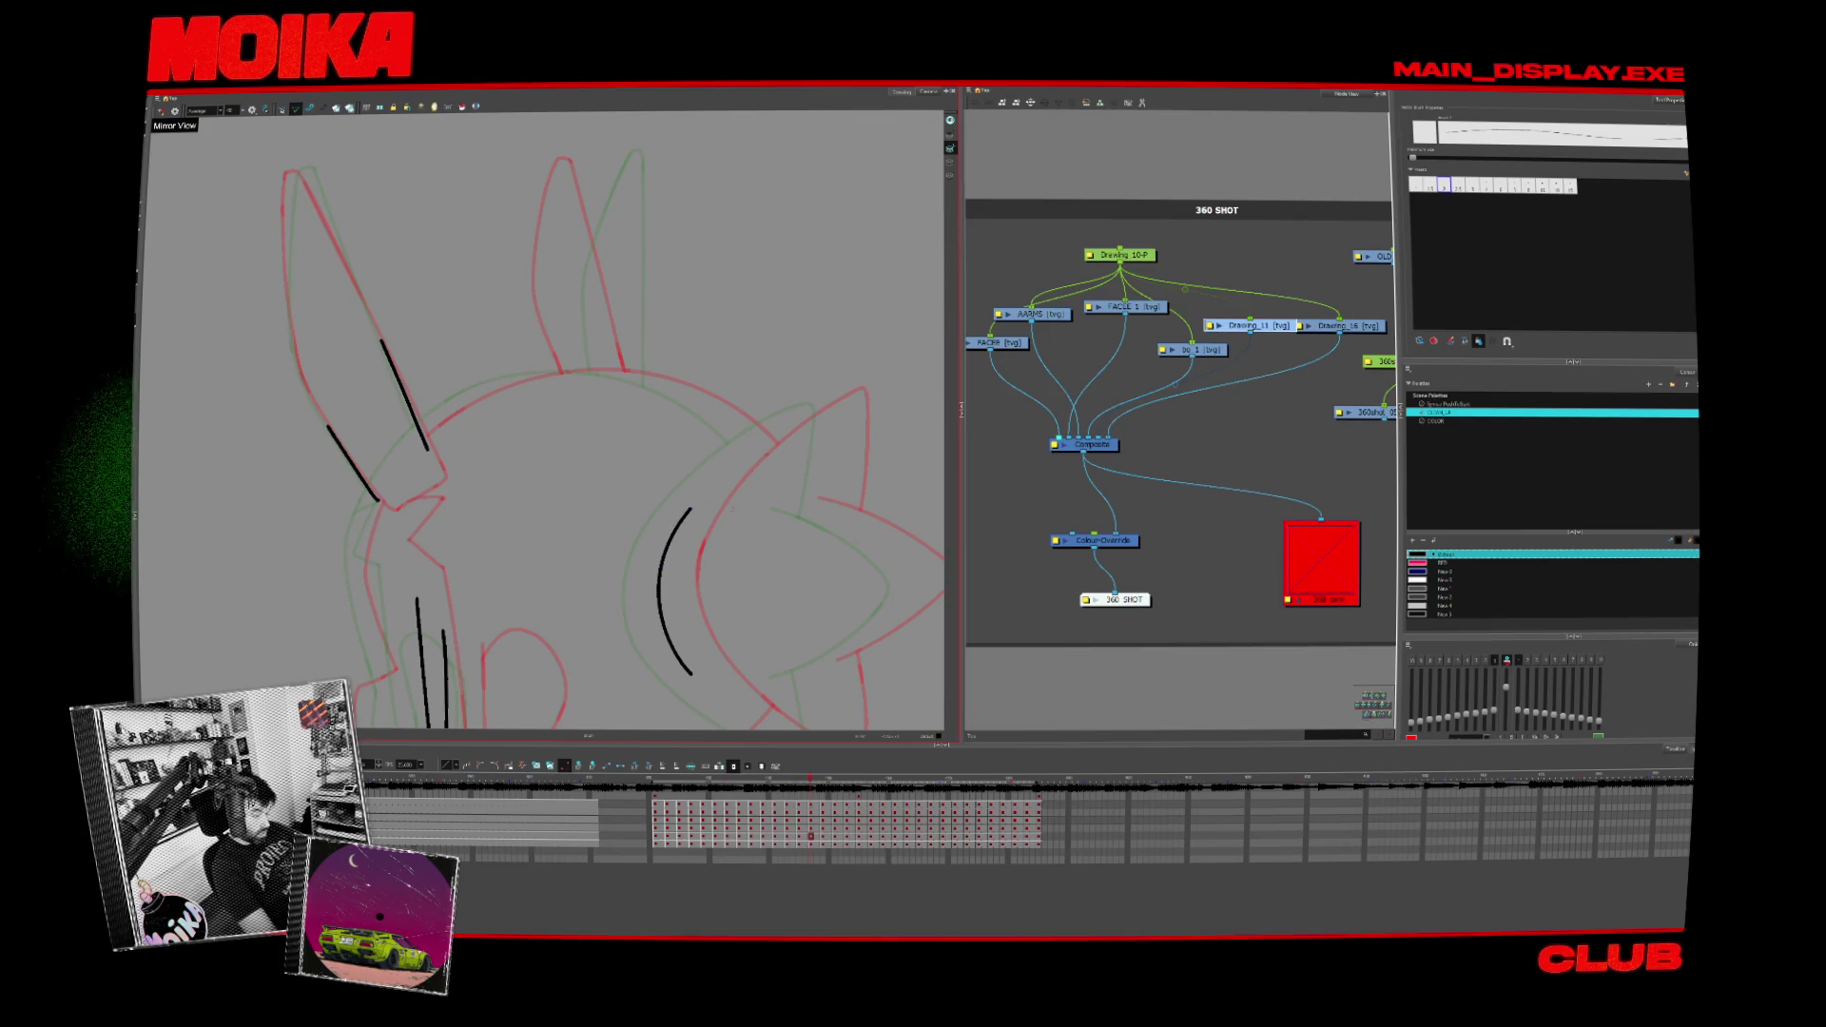
pyautogui.press('.')
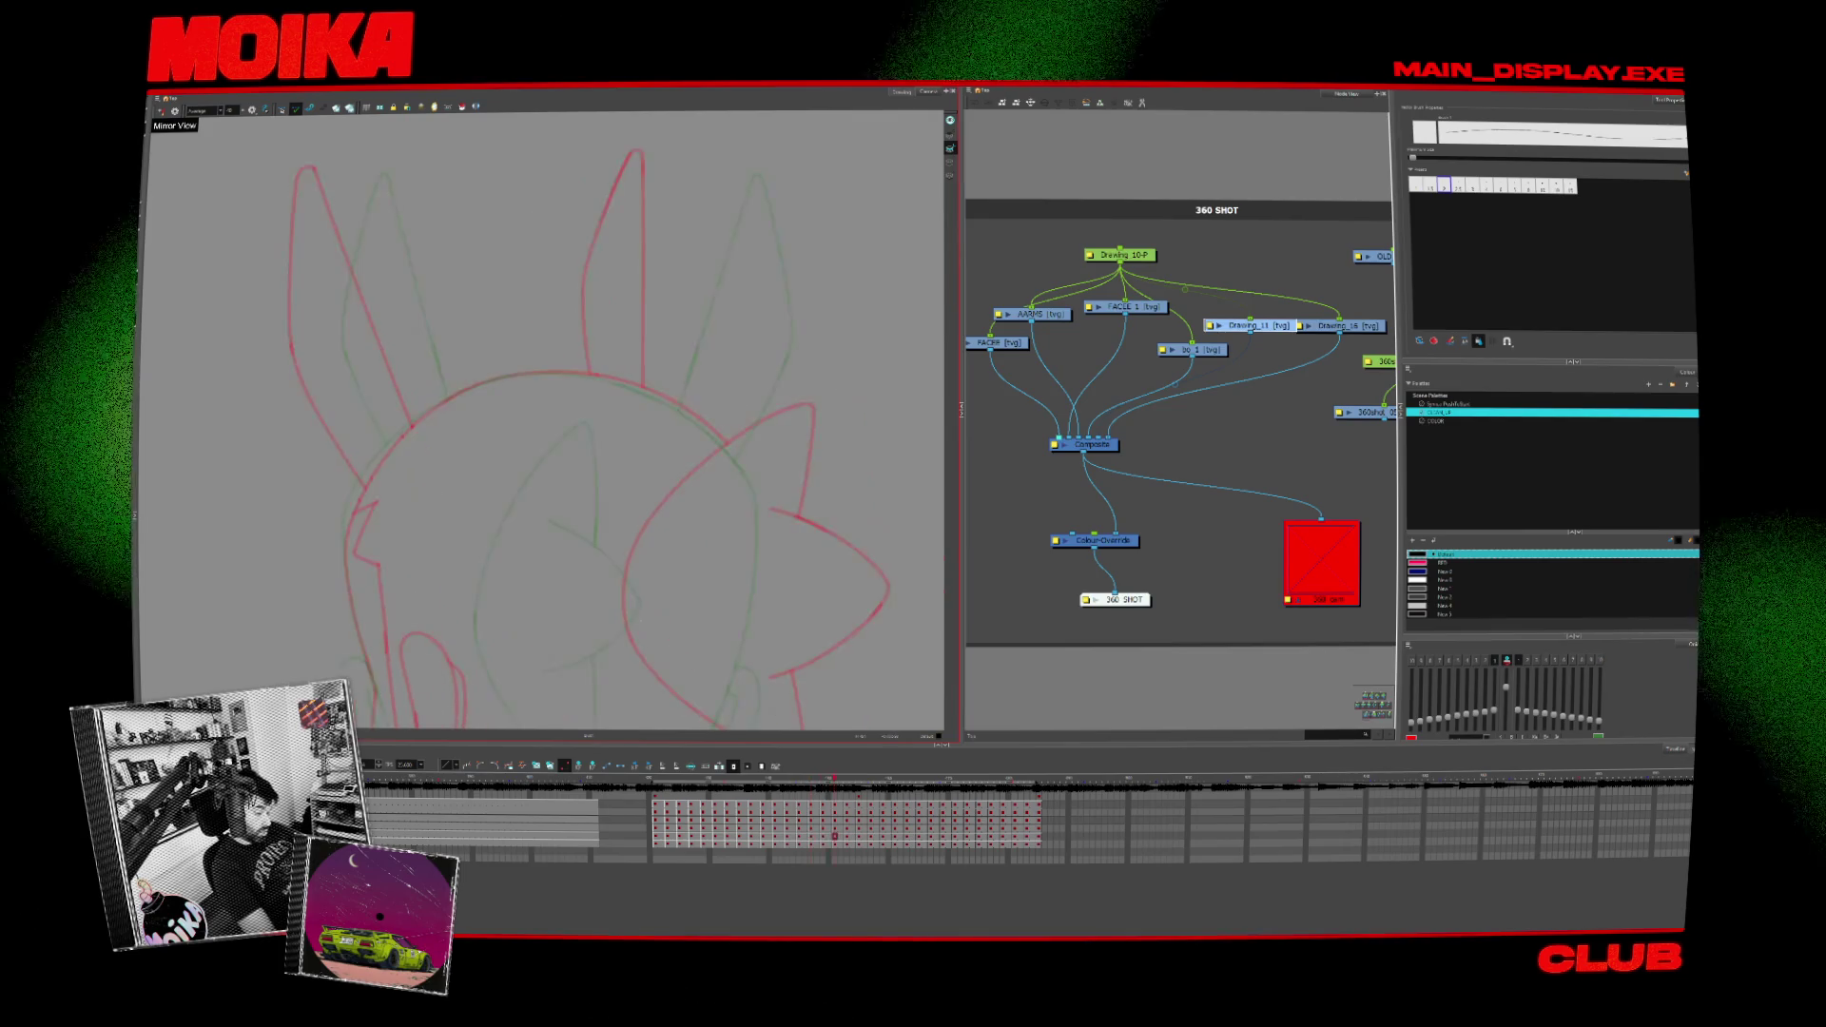
pyautogui.press('.')
pyautogui.press('.')
pyautogui.press('.')
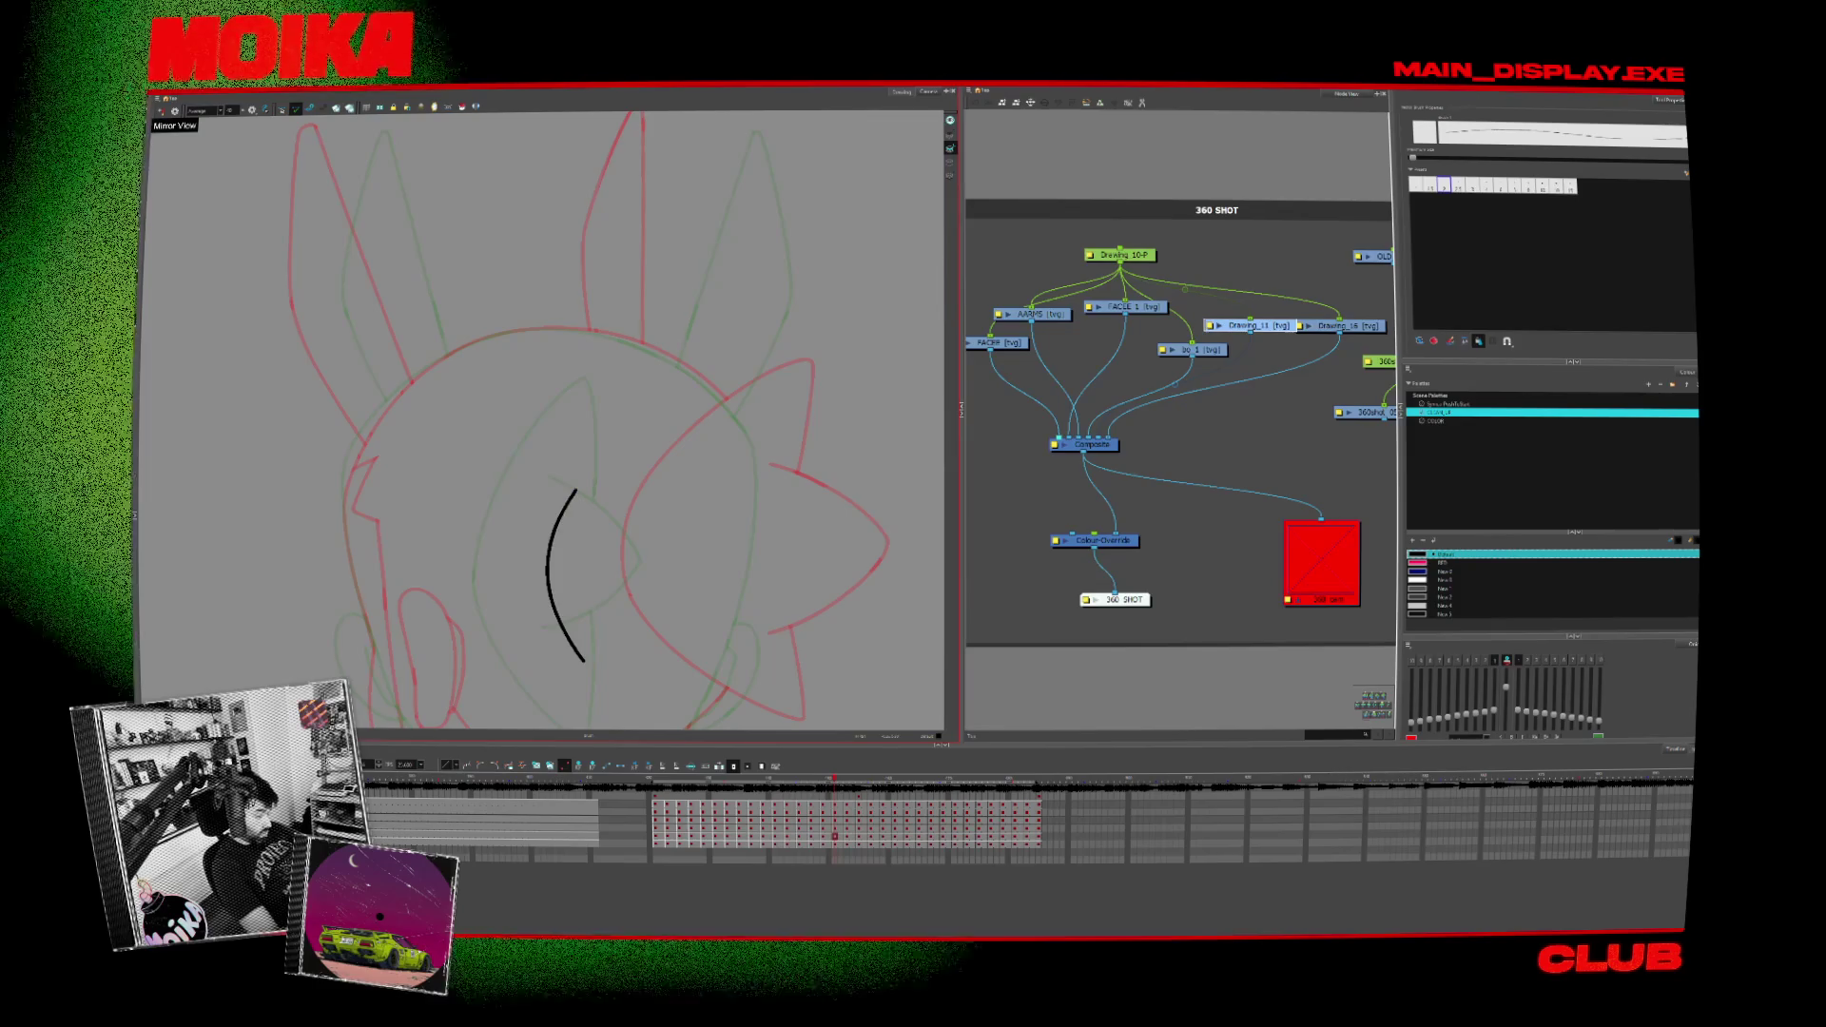
pyautogui.press('.')
pyautogui.press('.')
pyautogui.press('.')
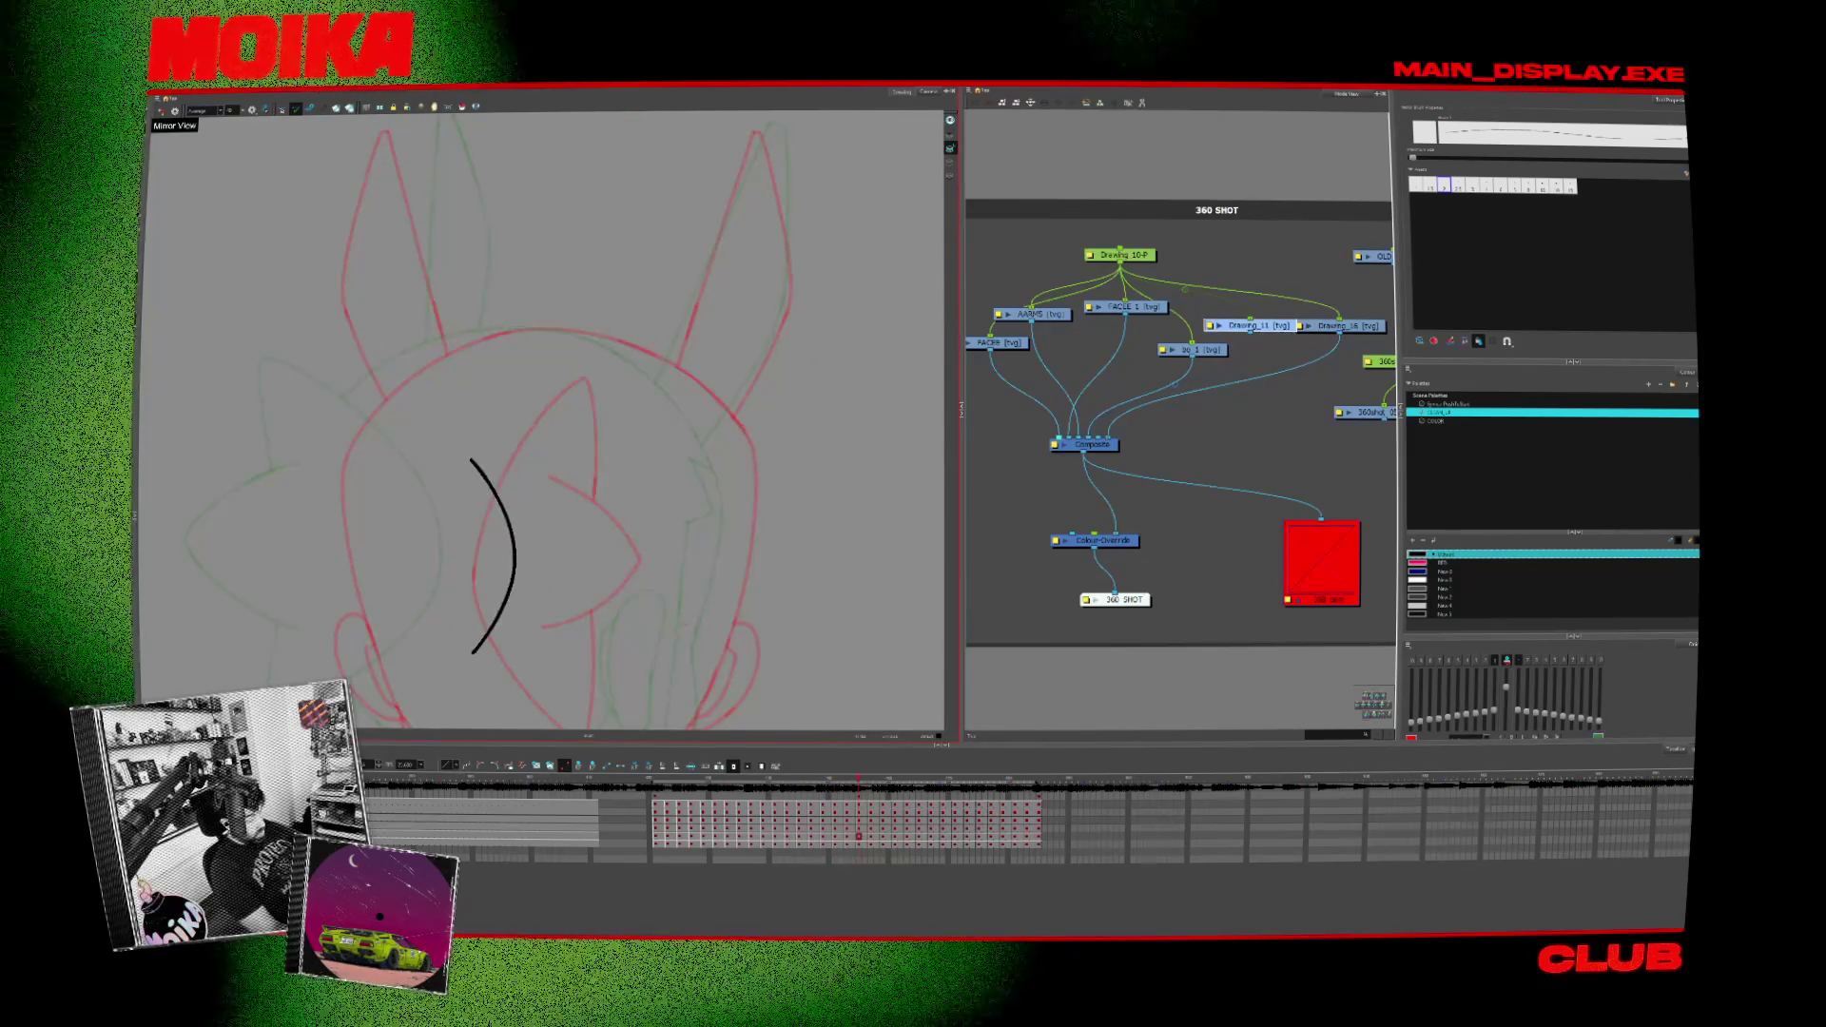
pyautogui.press('.')
pyautogui.press('.')
pyautogui.press('.')
pyautogui.press('.')
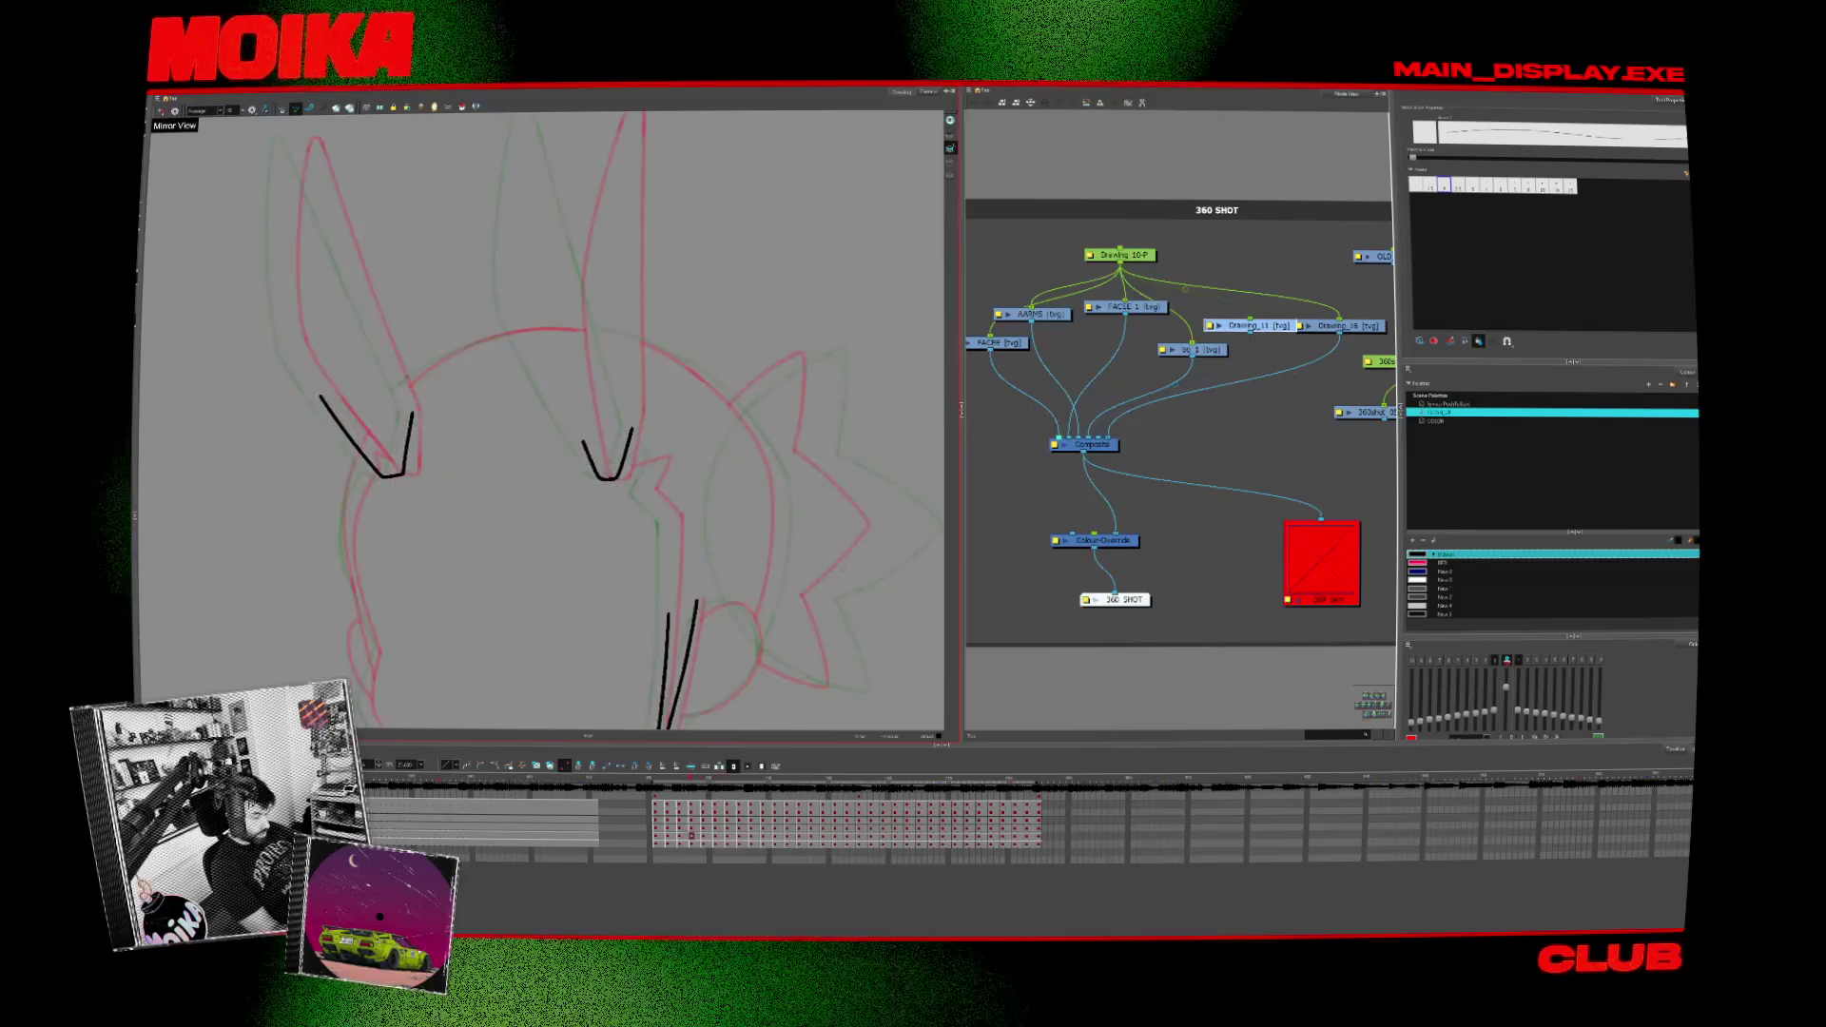
pyautogui.press('.')
pyautogui.press('.')
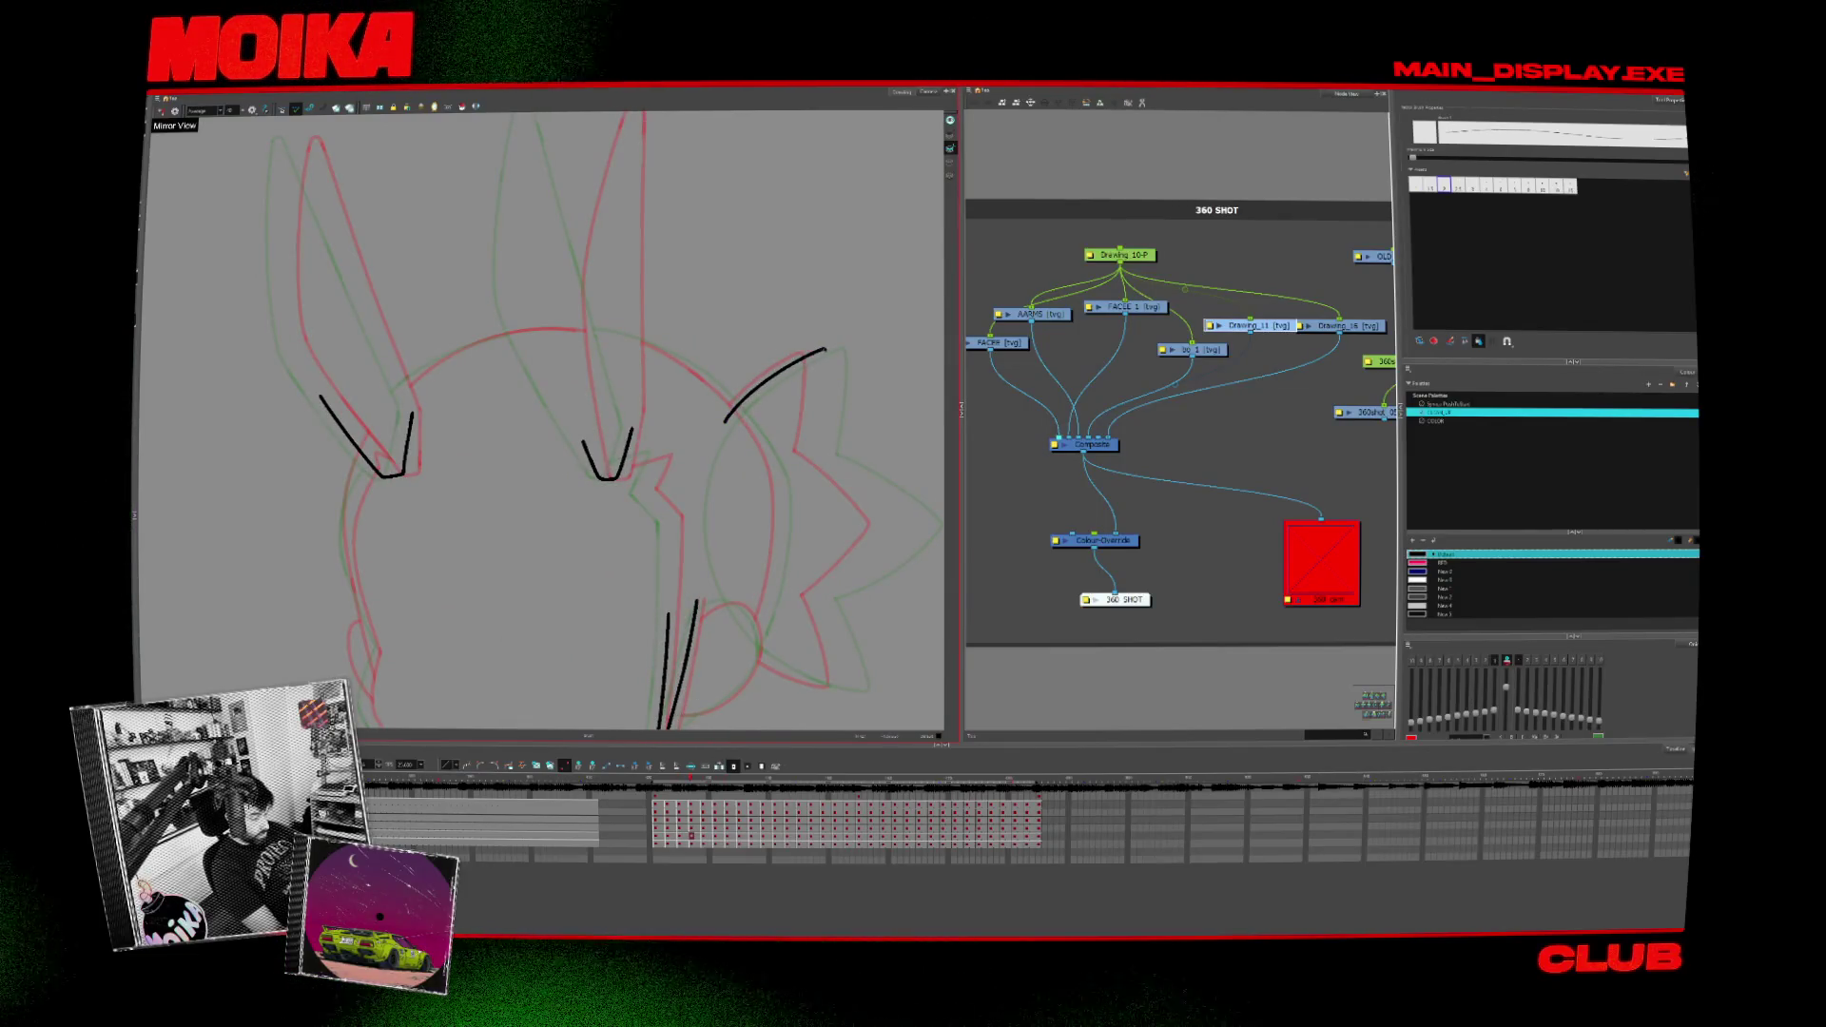
pyautogui.press('.')
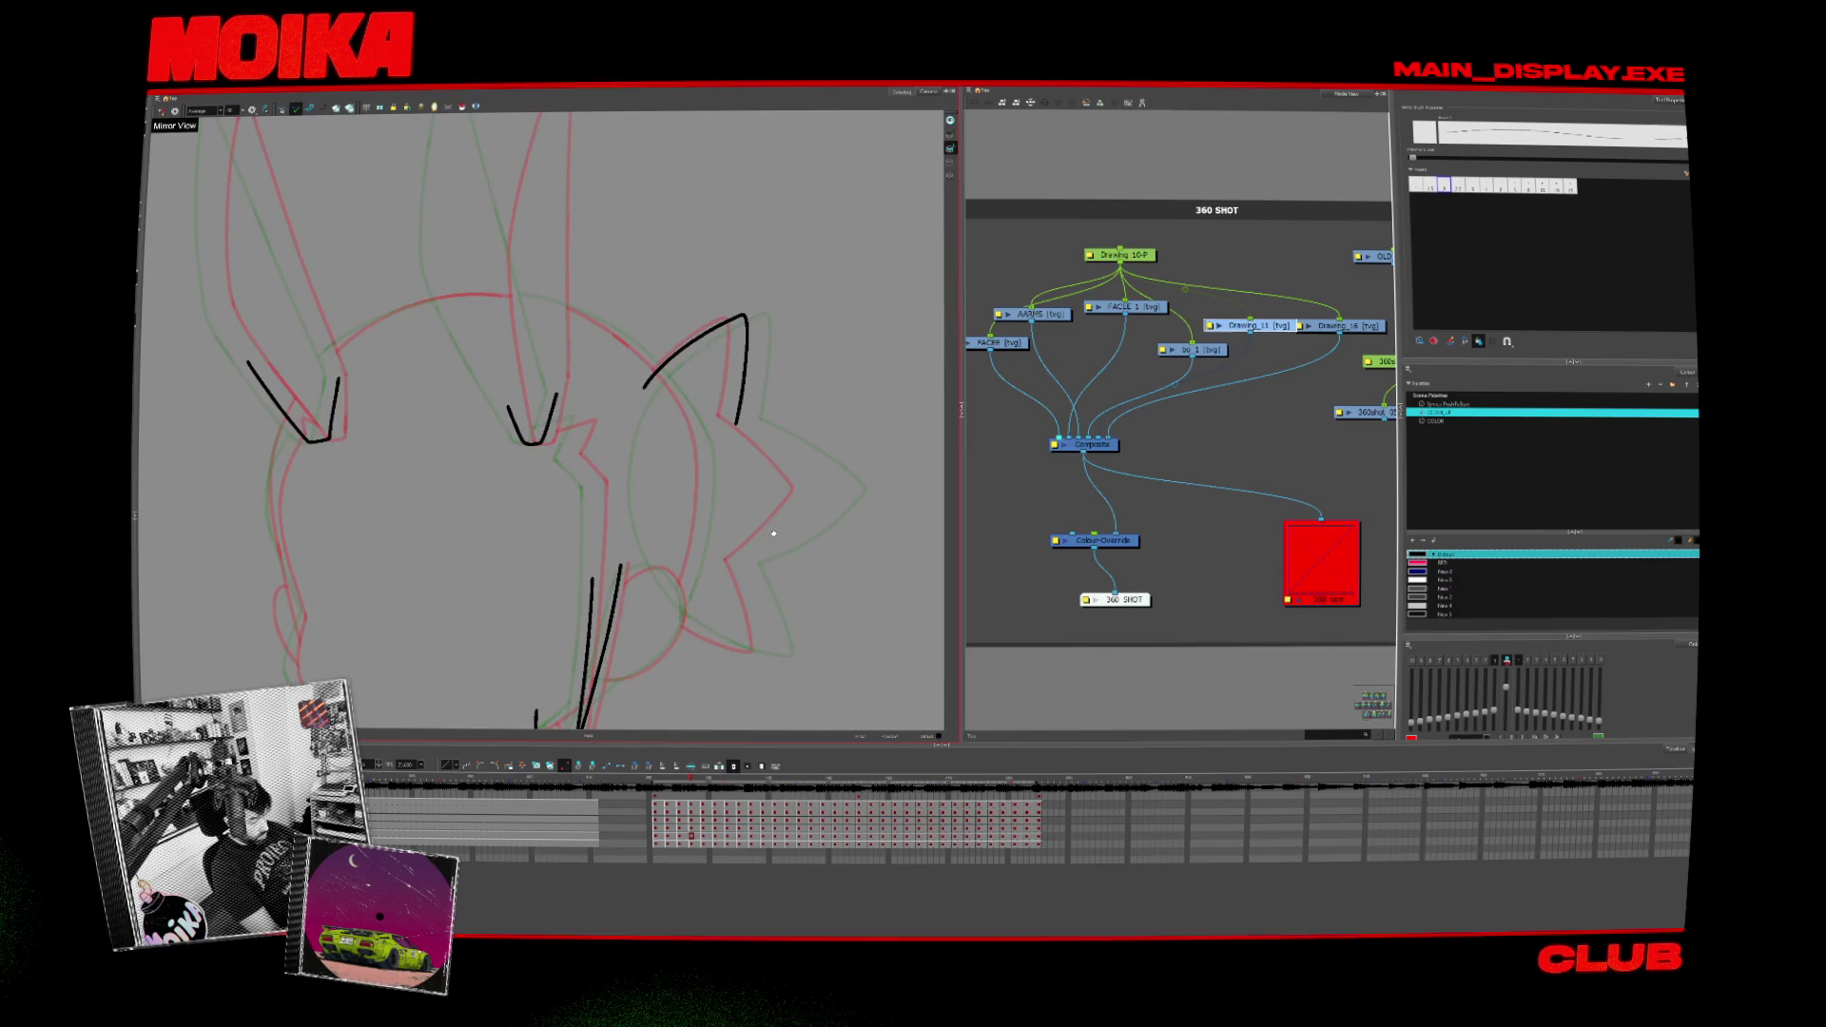
pyautogui.press('.')
pyautogui.press('.')
pyautogui.press('.')
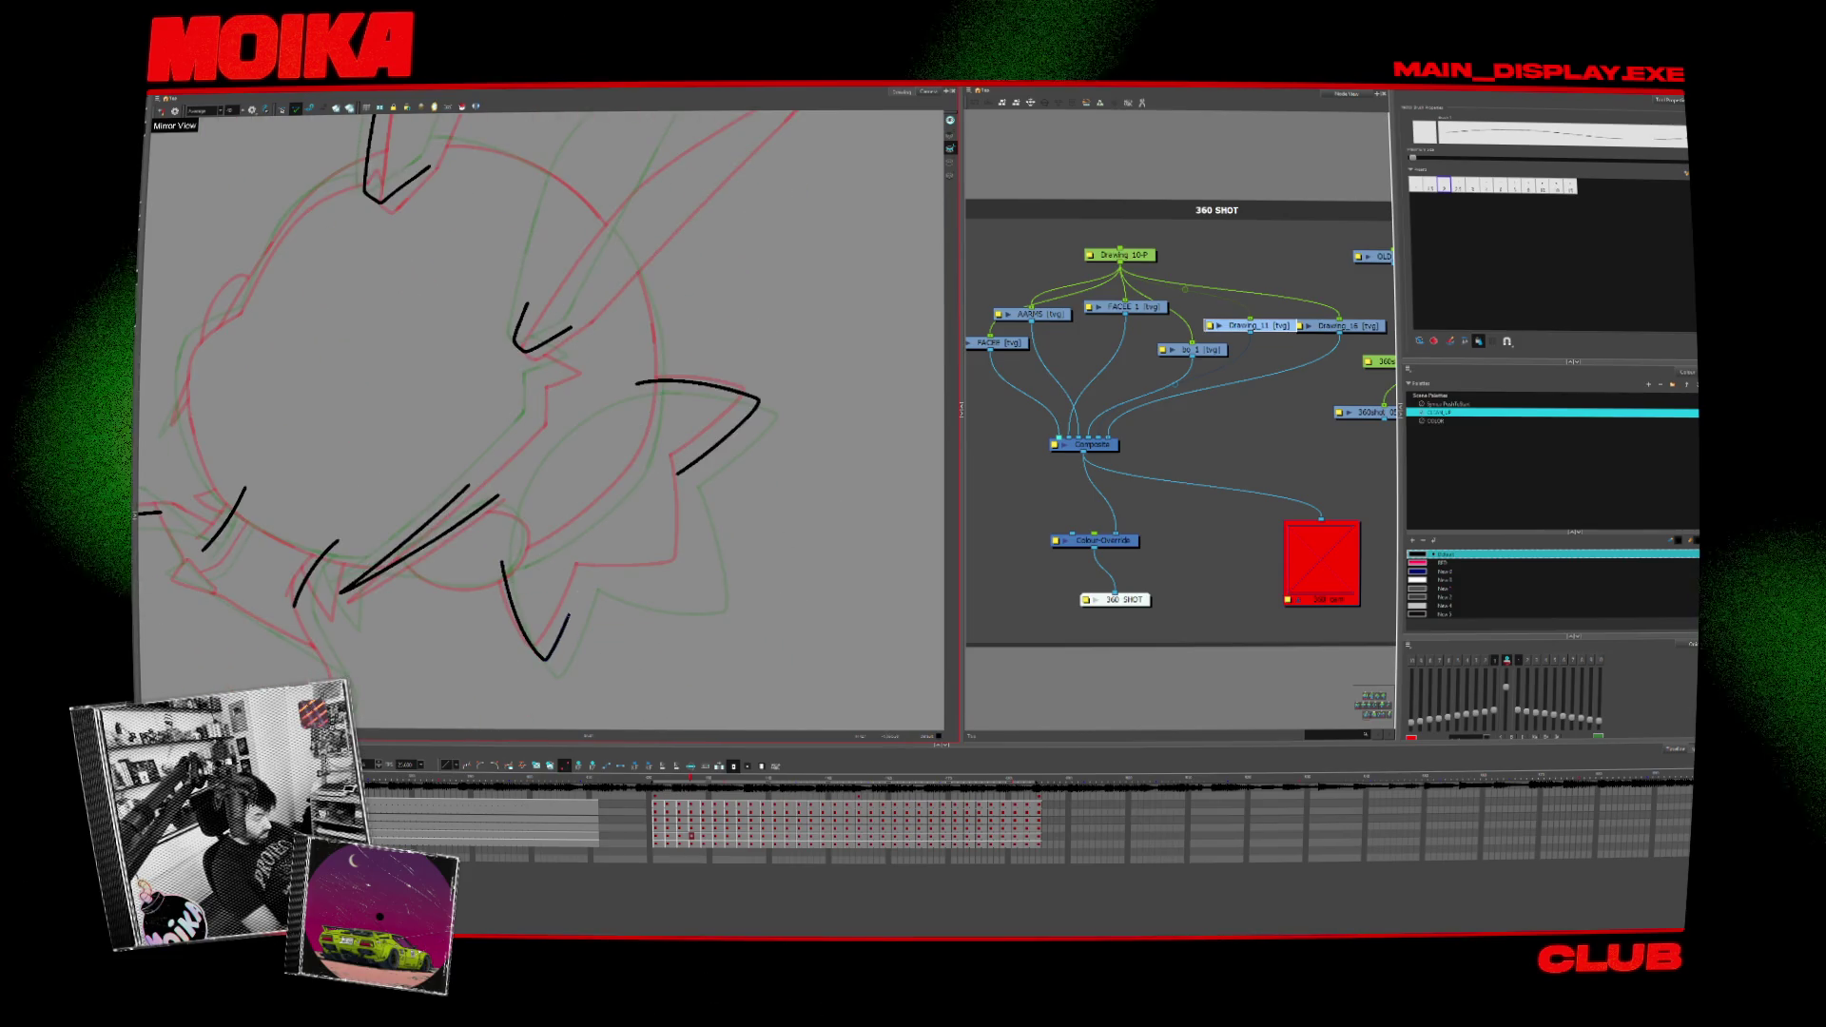
# Step: Ink a V shape joining the two bottom spikes of the head, then switch to selecting strokes
pyautogui.press('.')
pyautogui.press('.')
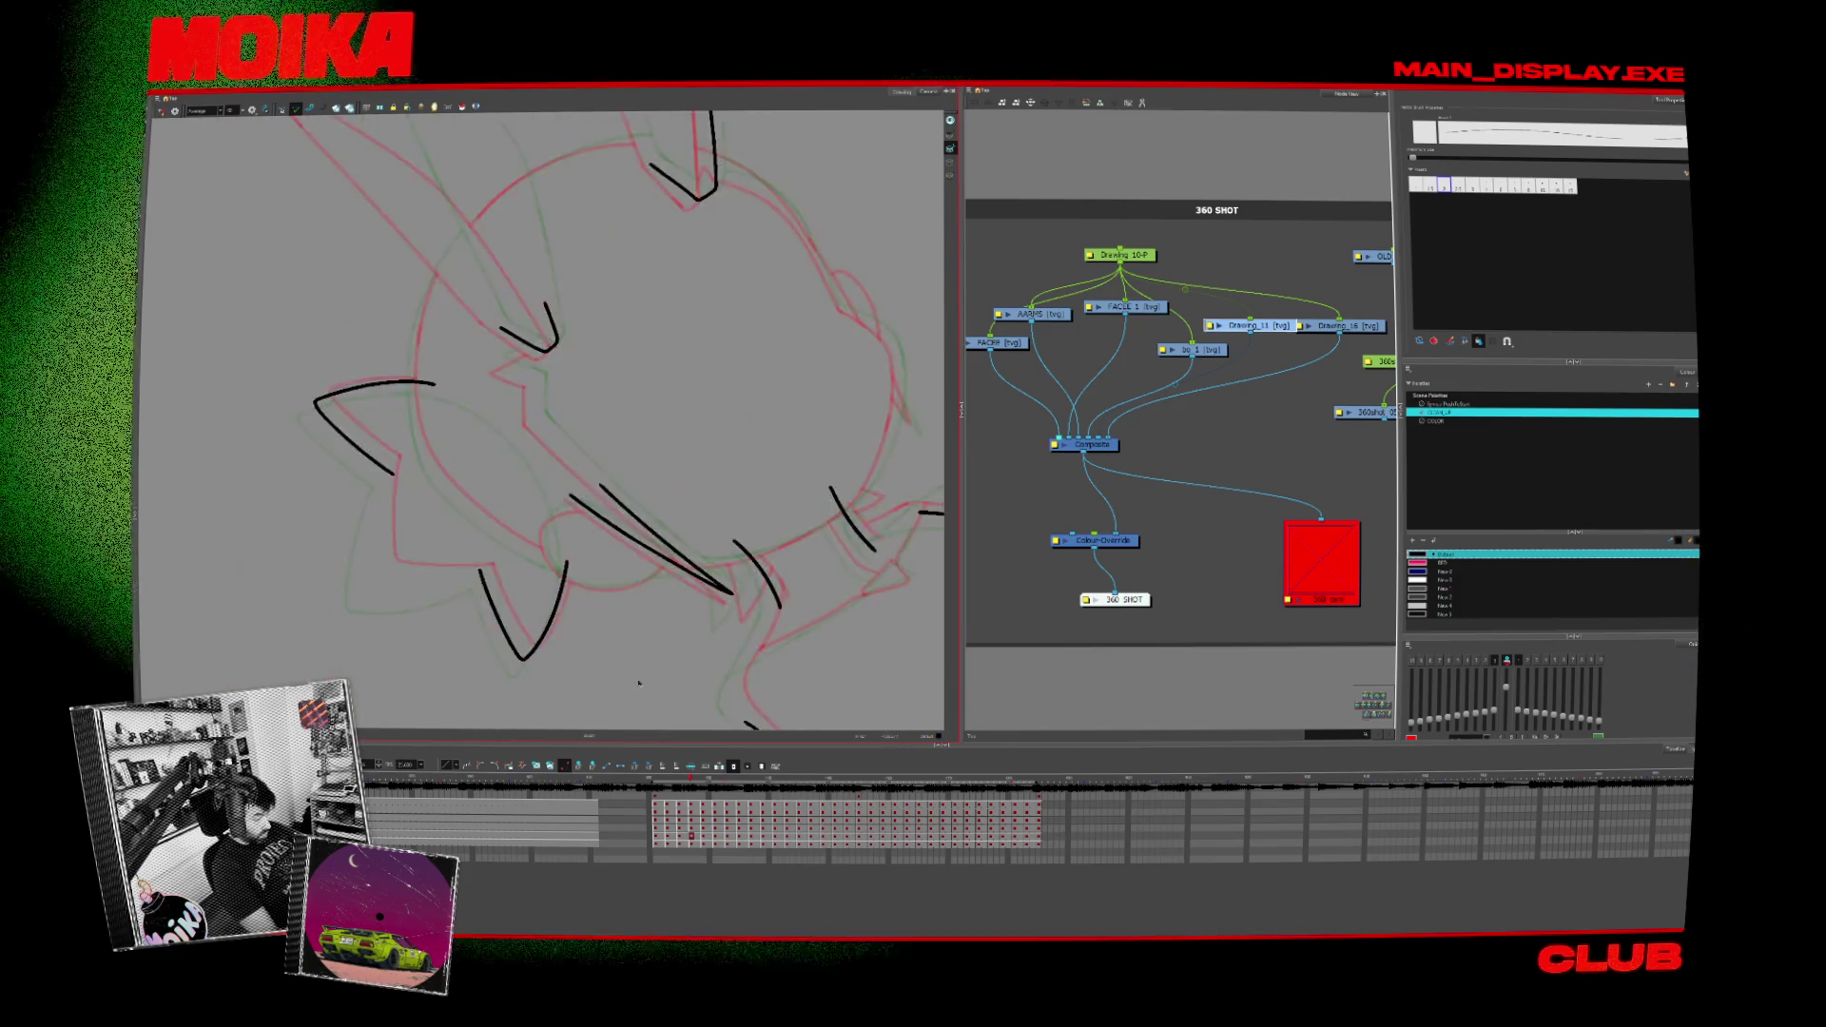
pyautogui.press('.')
pyautogui.press('.')
pyautogui.moveTo(468, 560); pyautogui.dragTo(619, 562)
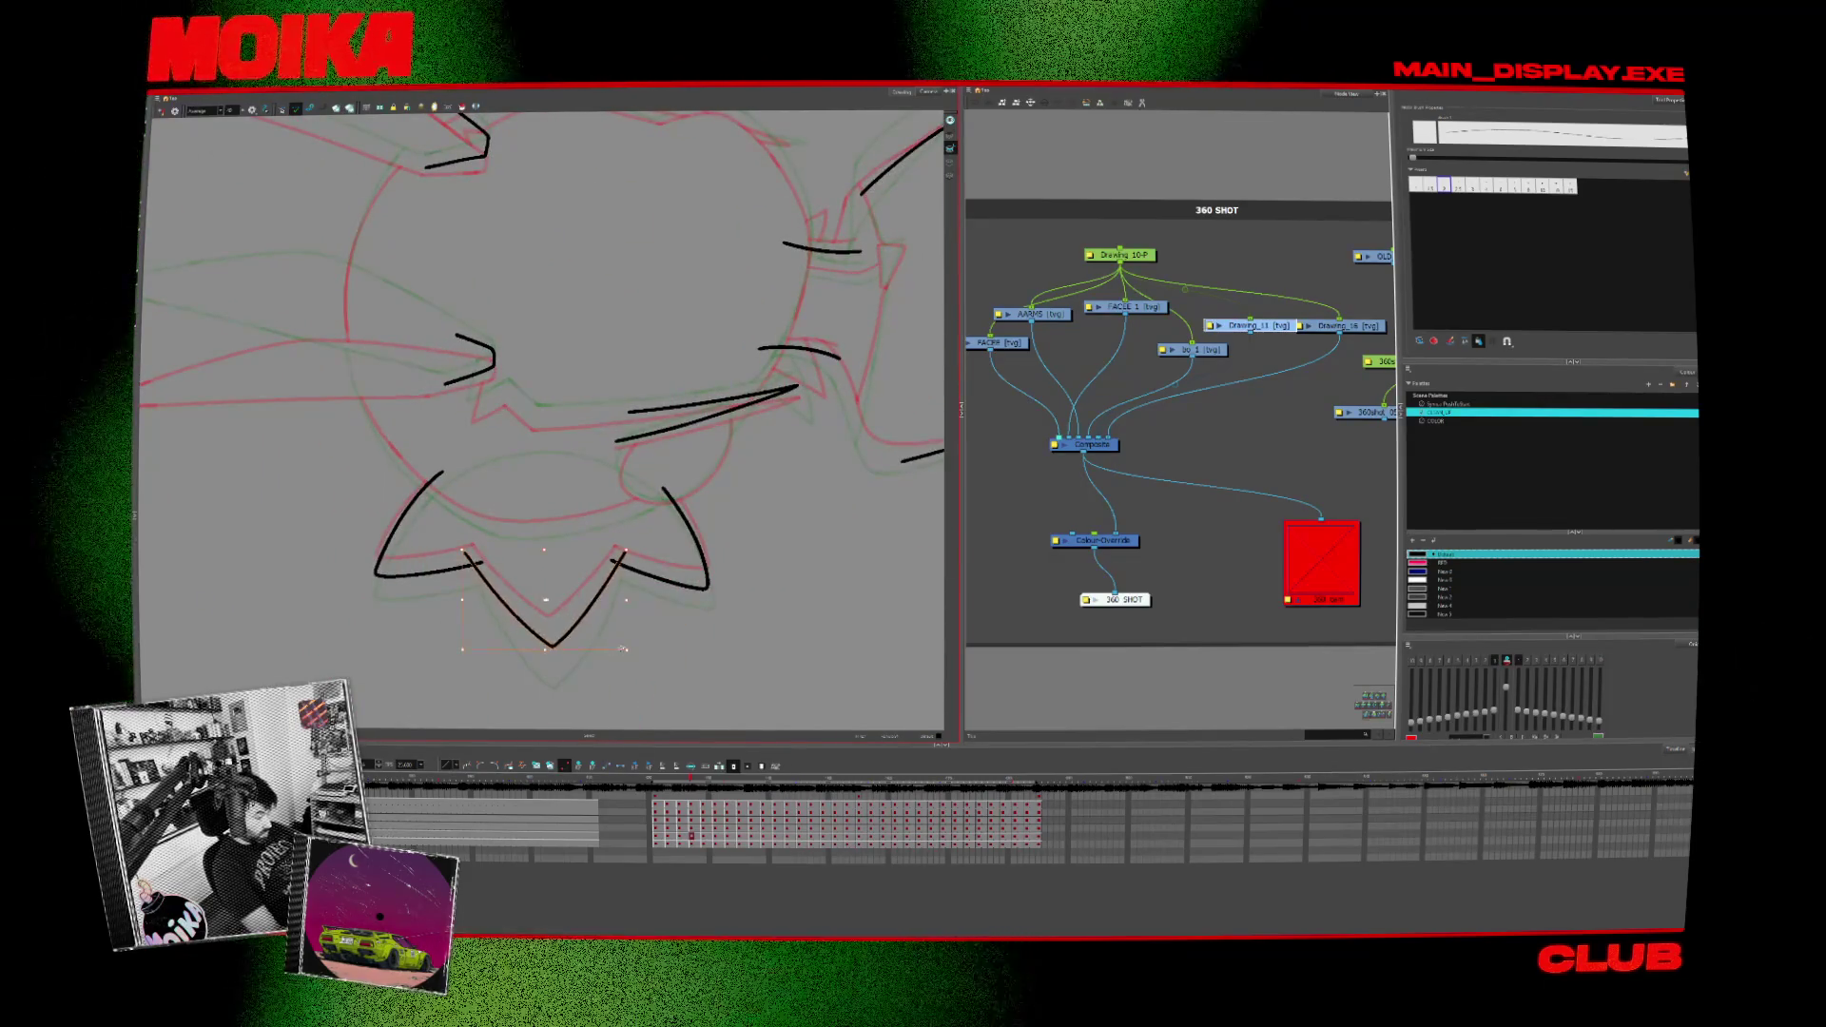
pyautogui.press('.')
pyautogui.press('.')
pyautogui.press('.')
pyautogui.press('.')
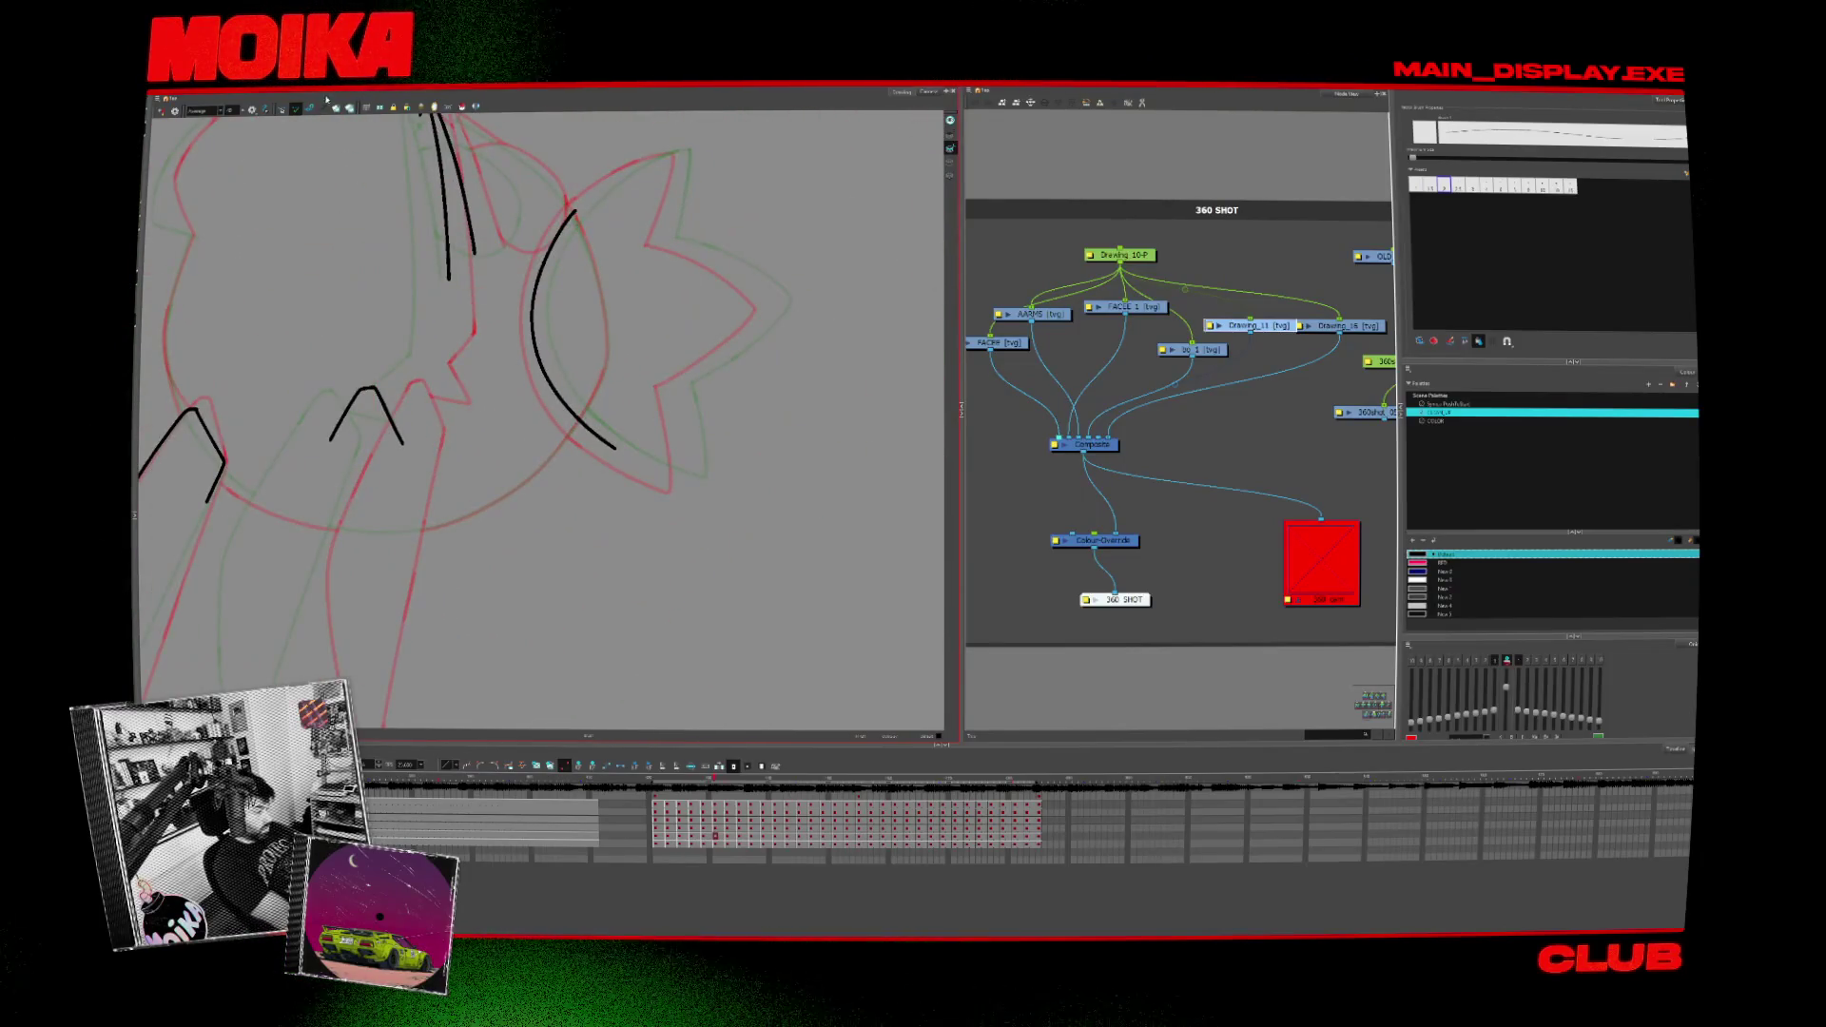
pyautogui.hotkey('alt', 's')
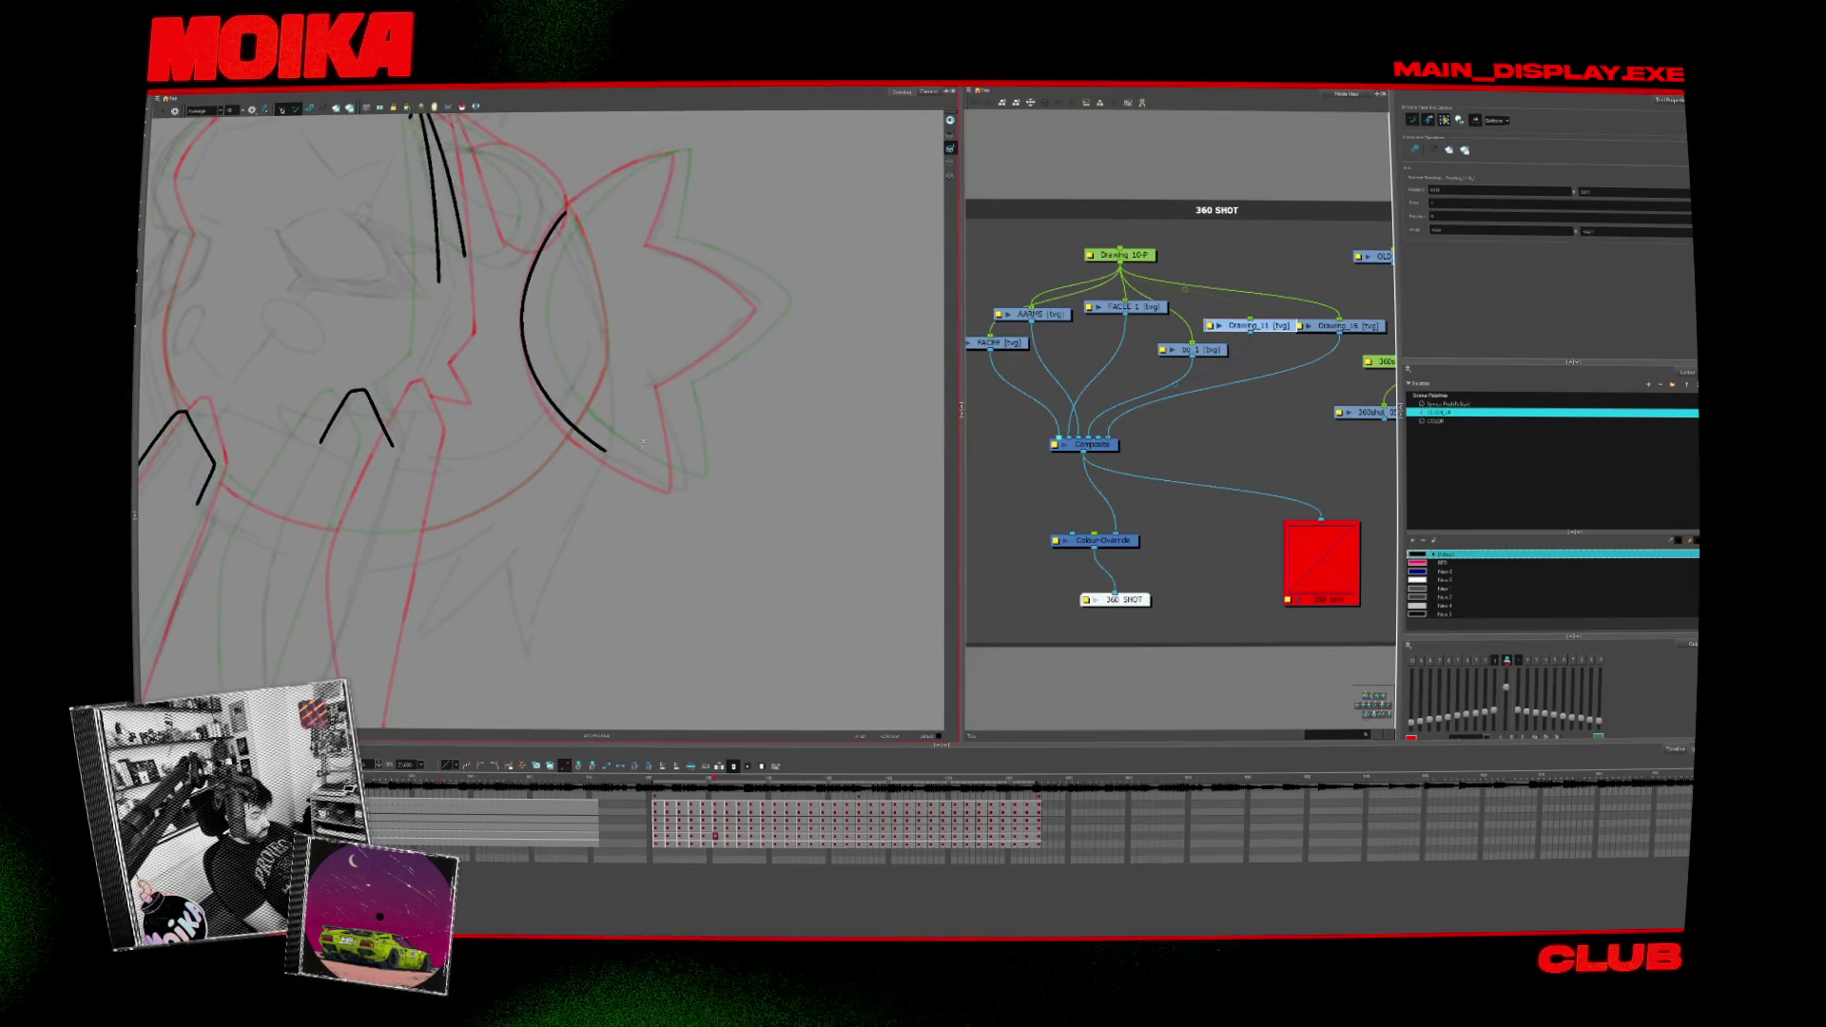
# Step: Step forward through the following drawings, comparing inked frames against rough sketches
pyautogui.press('.')
pyautogui.press('.')
pyautogui.press('.')
pyautogui.press('.')
pyautogui.press('.')
pyautogui.press('.')
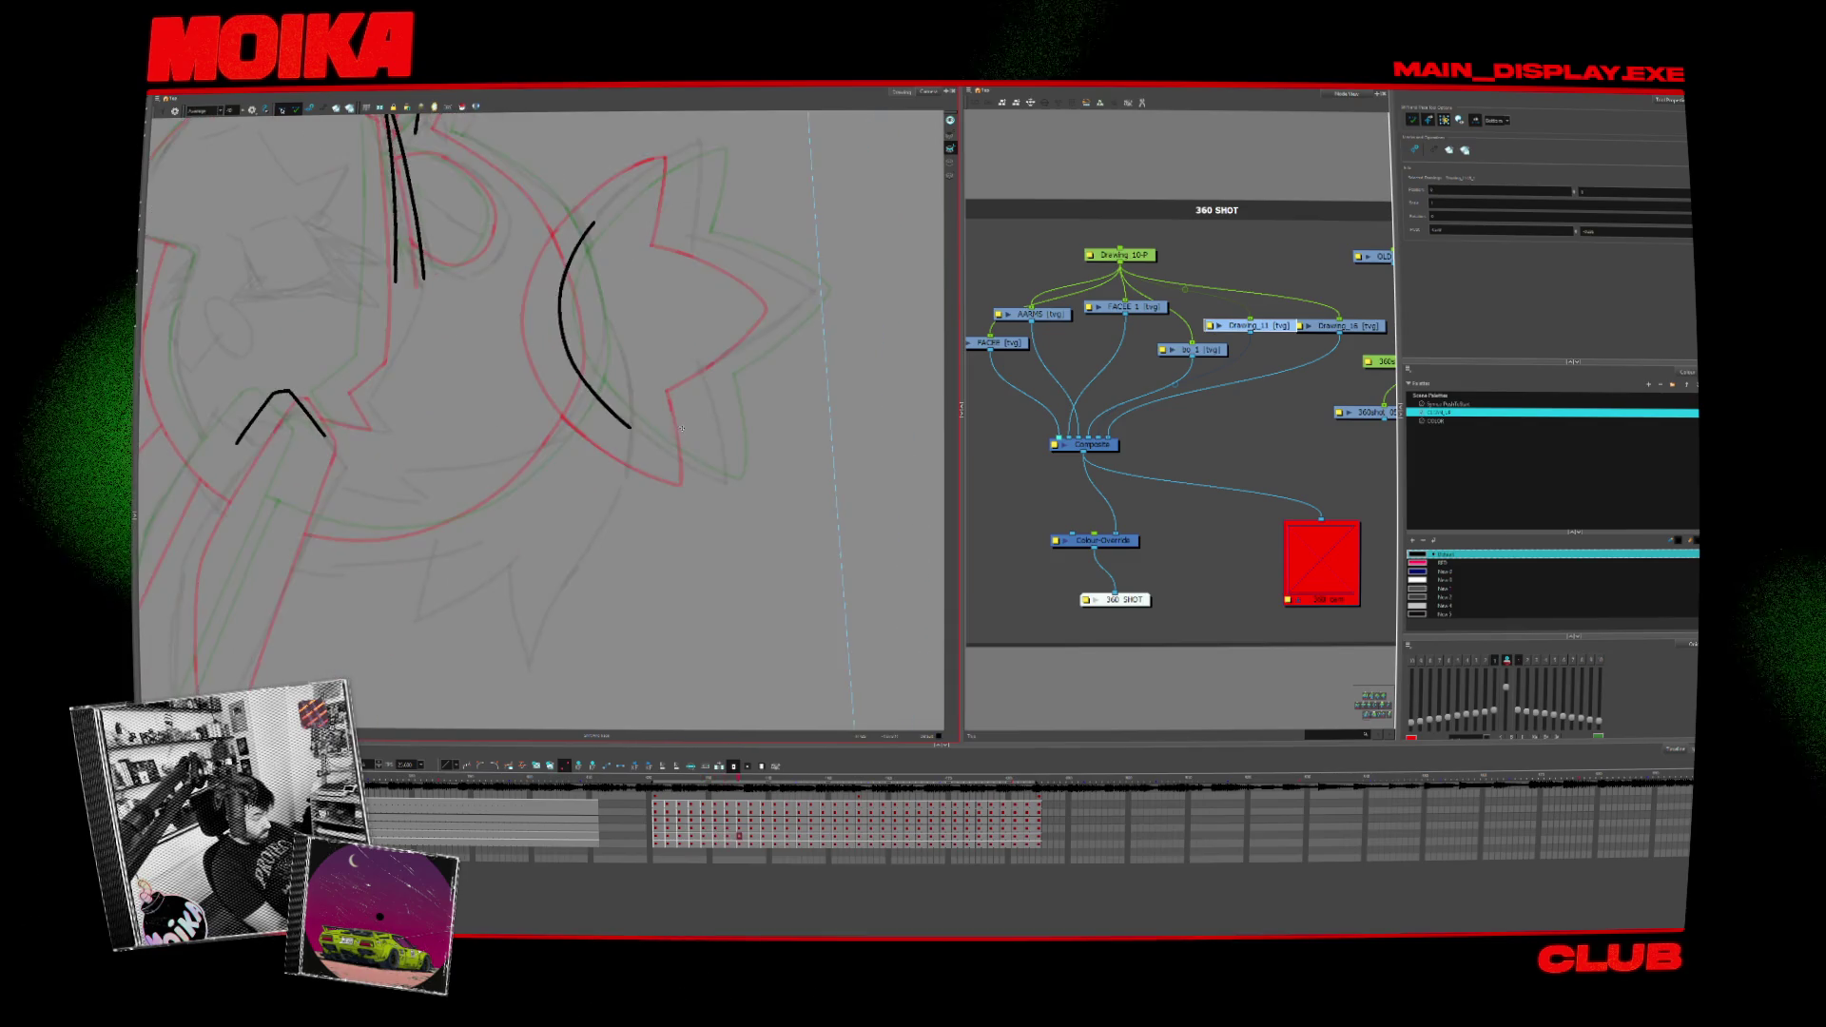
pyautogui.press('.')
pyautogui.press('.')
pyautogui.press('.')
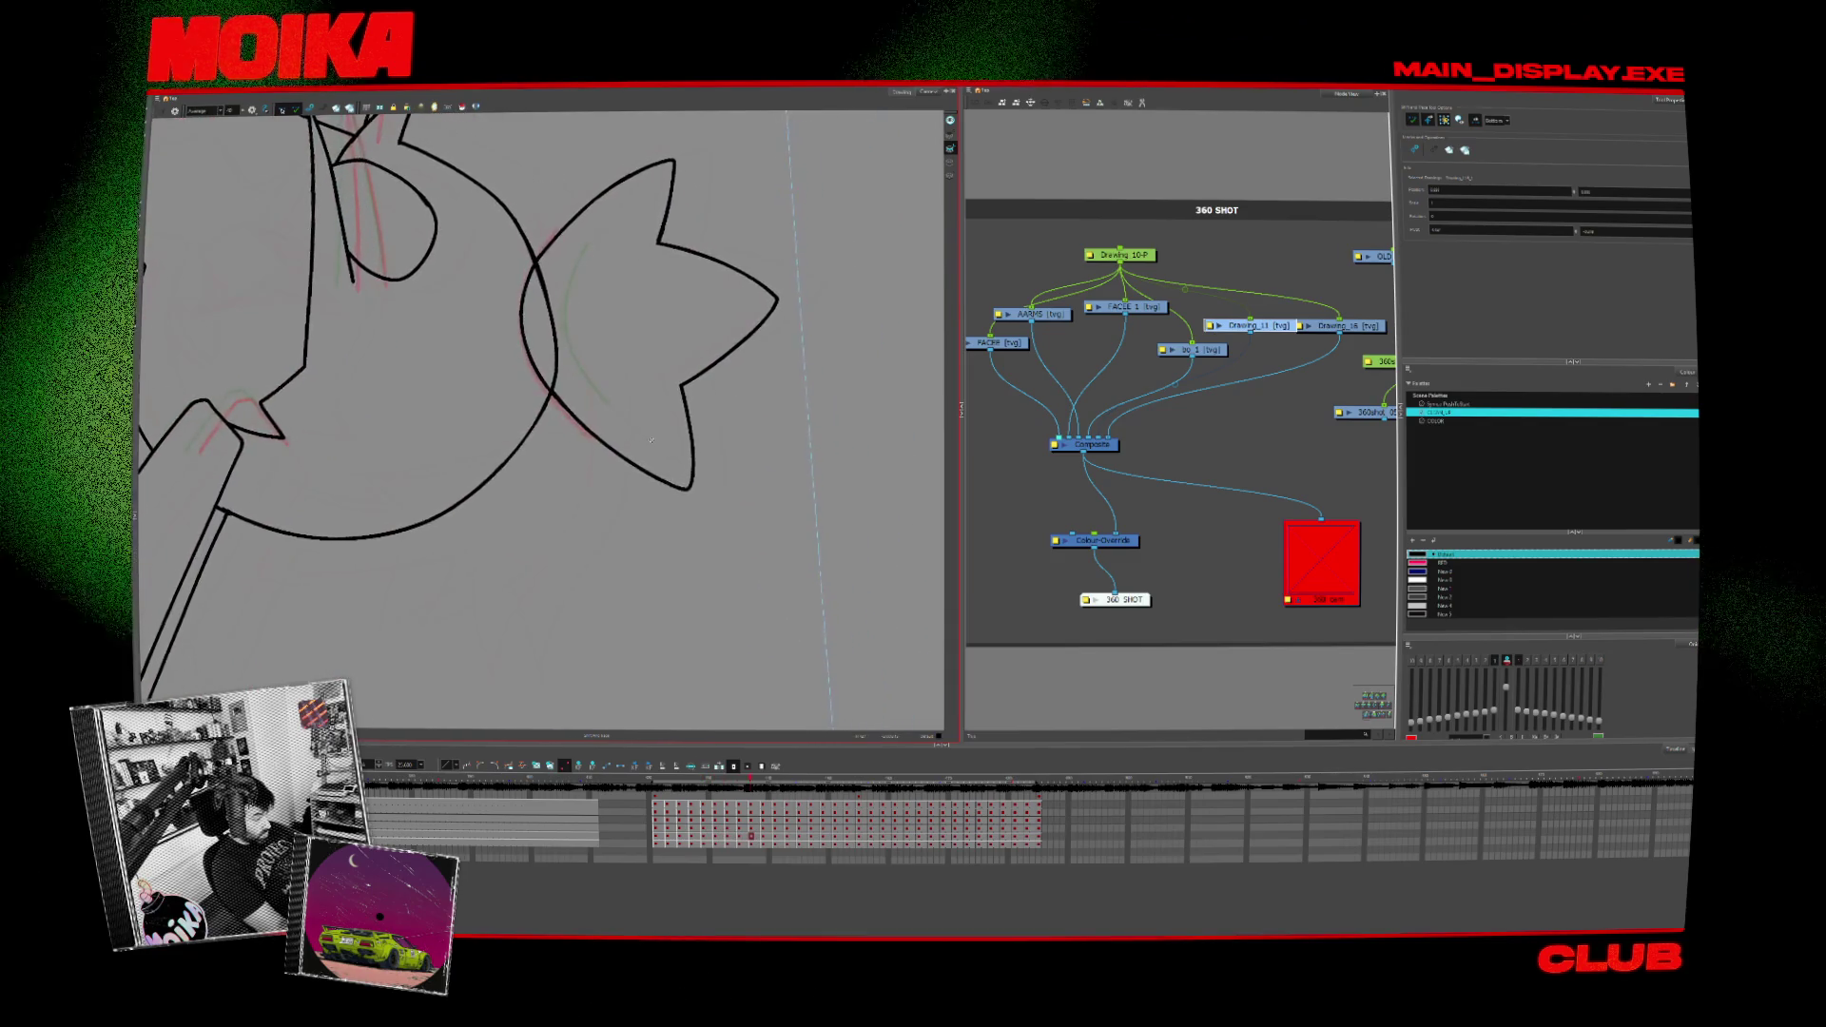
pyautogui.press('.')
pyautogui.press('.')
pyautogui.press('.')
pyautogui.press('.')
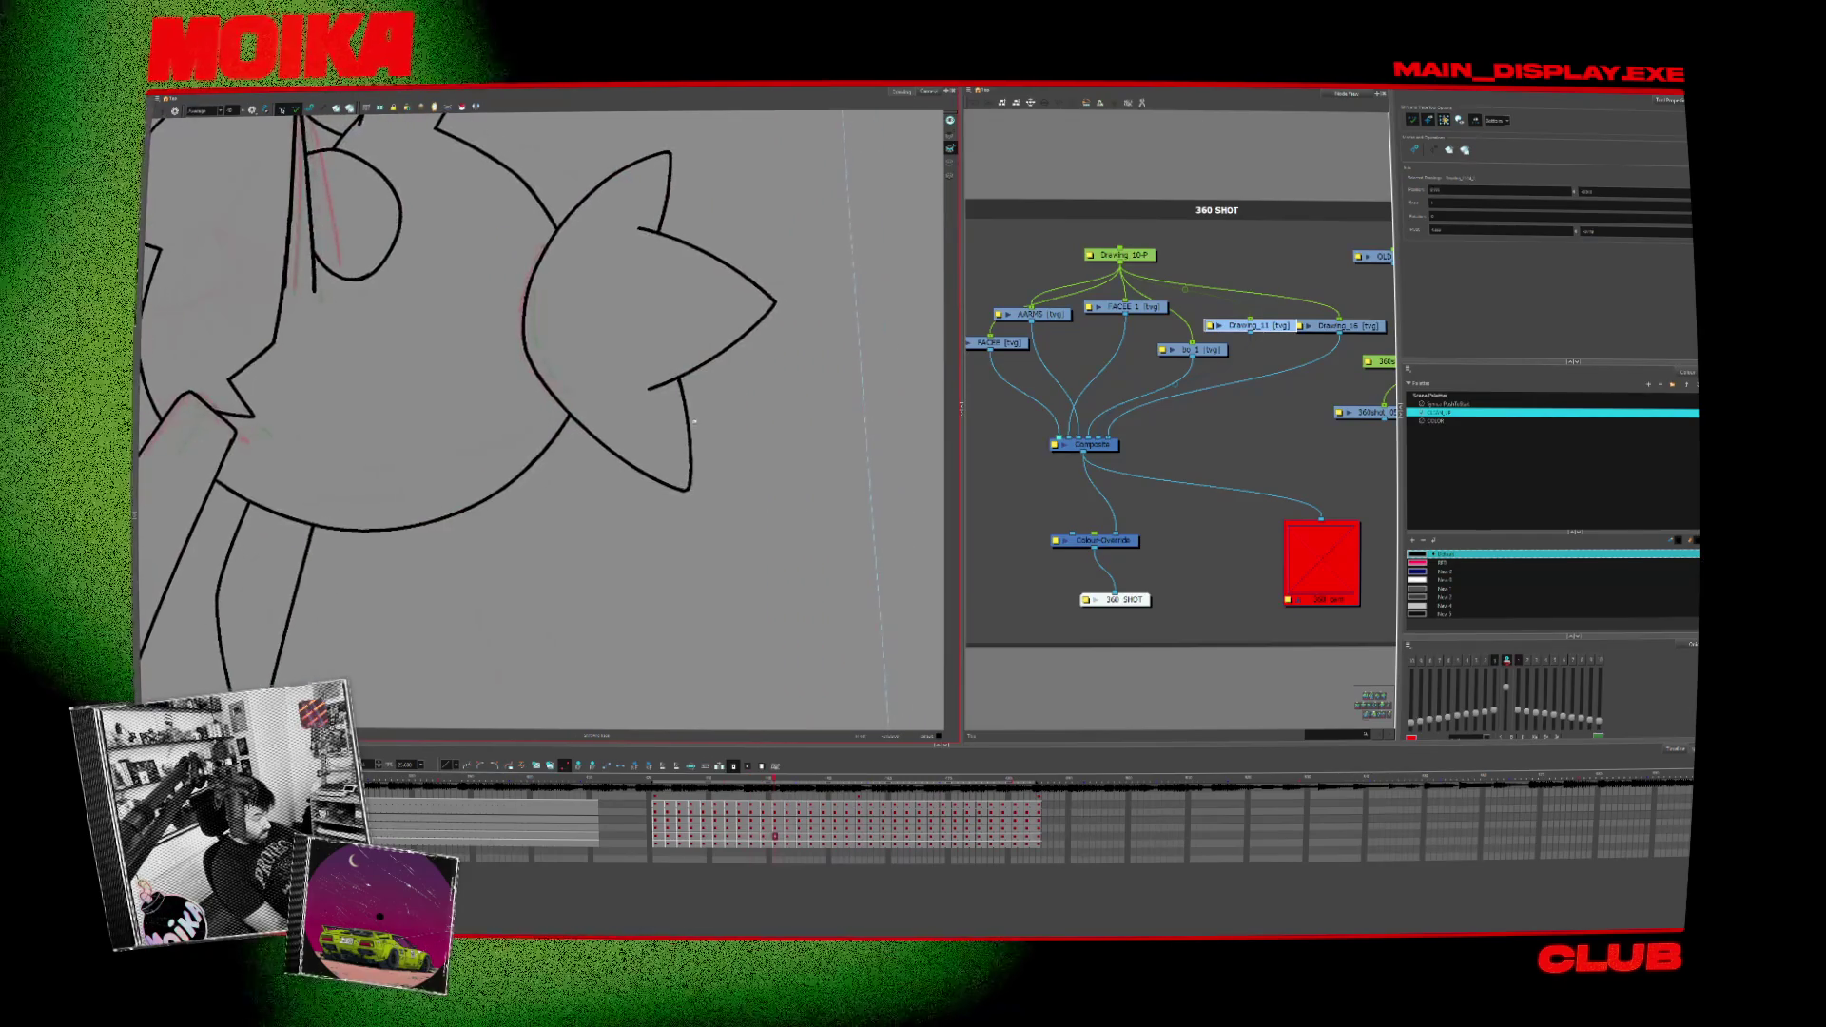
pyautogui.press('.')
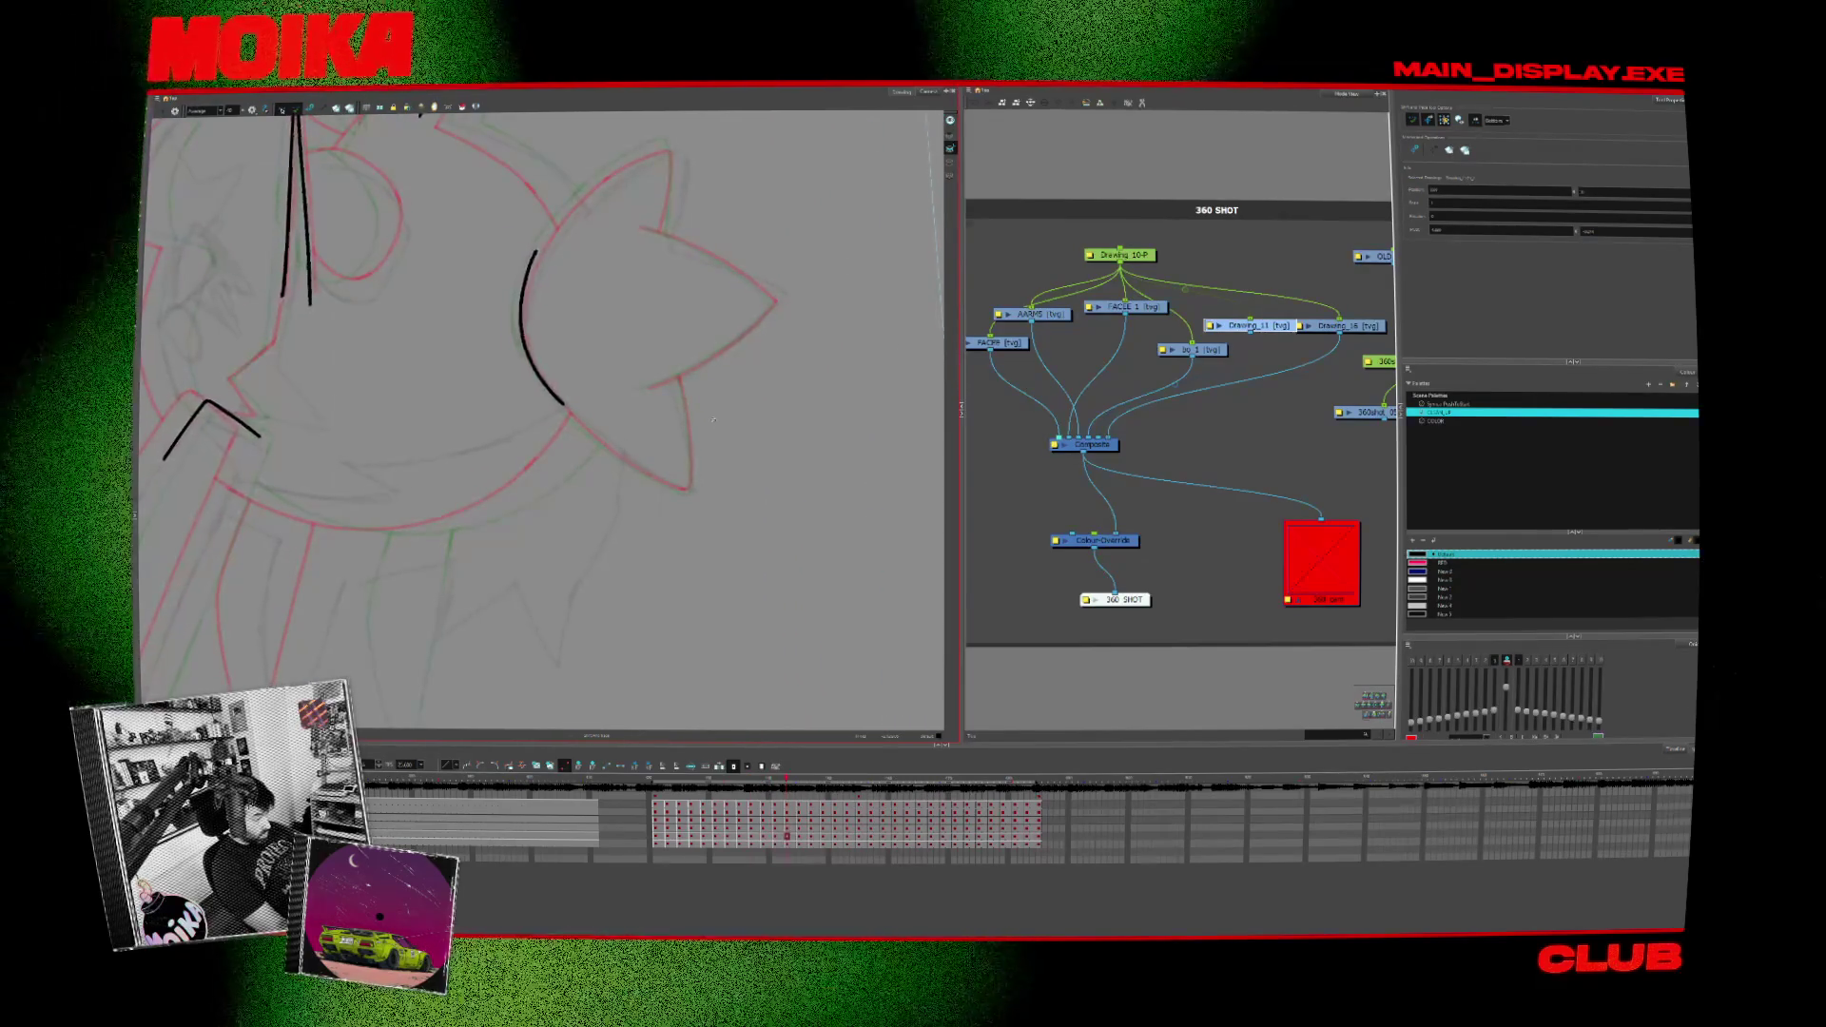
pyautogui.press('.')
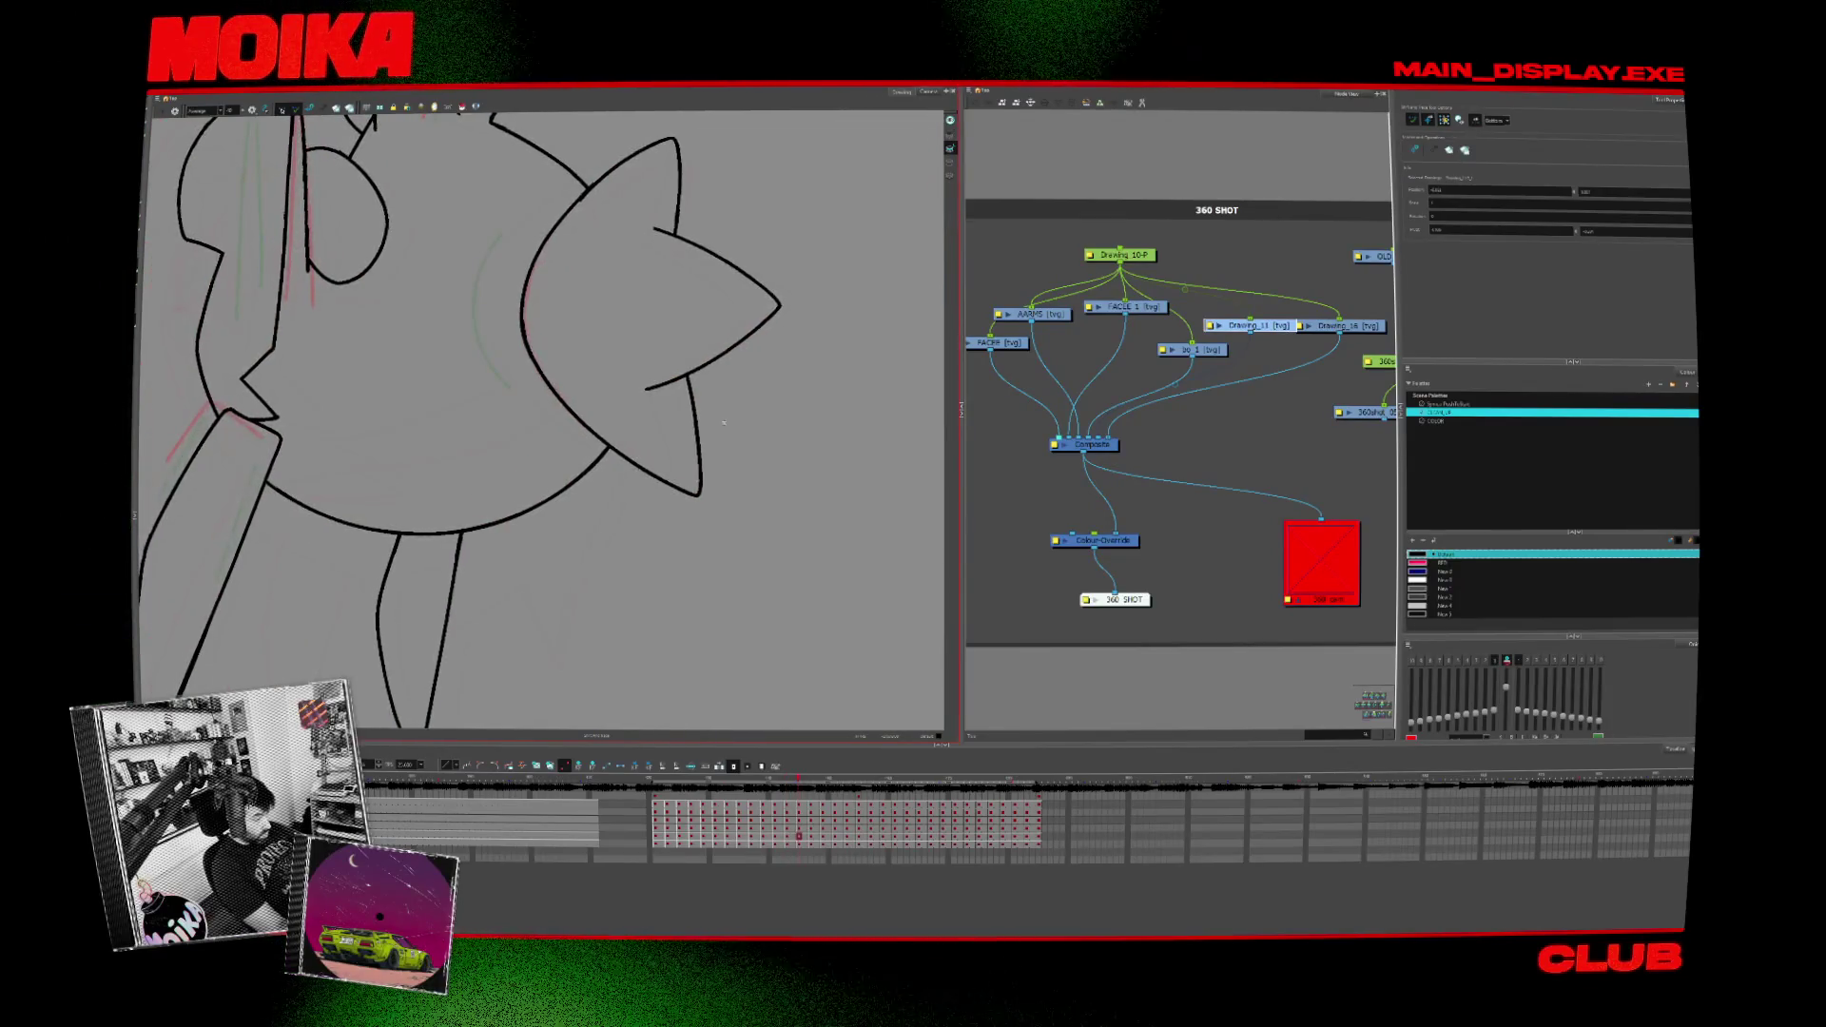
pyautogui.press('.')
pyautogui.press('.')
pyautogui.press('.')
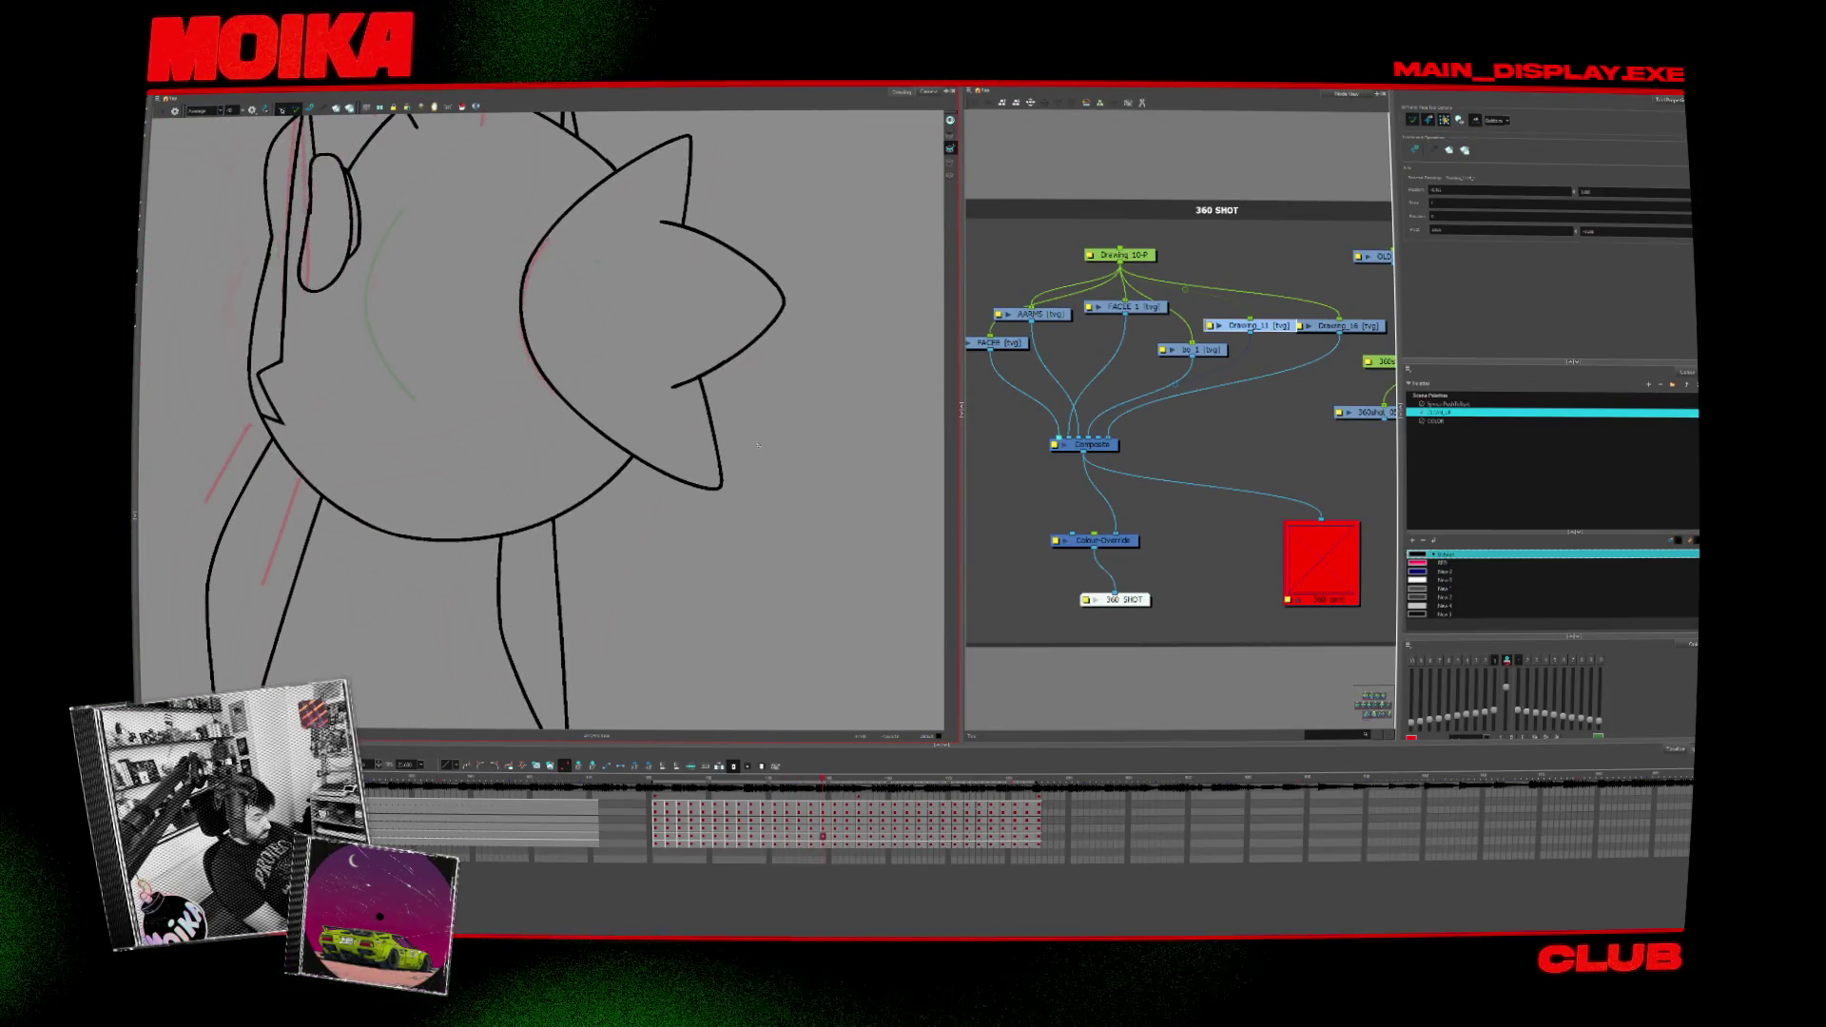
pyautogui.press('.')
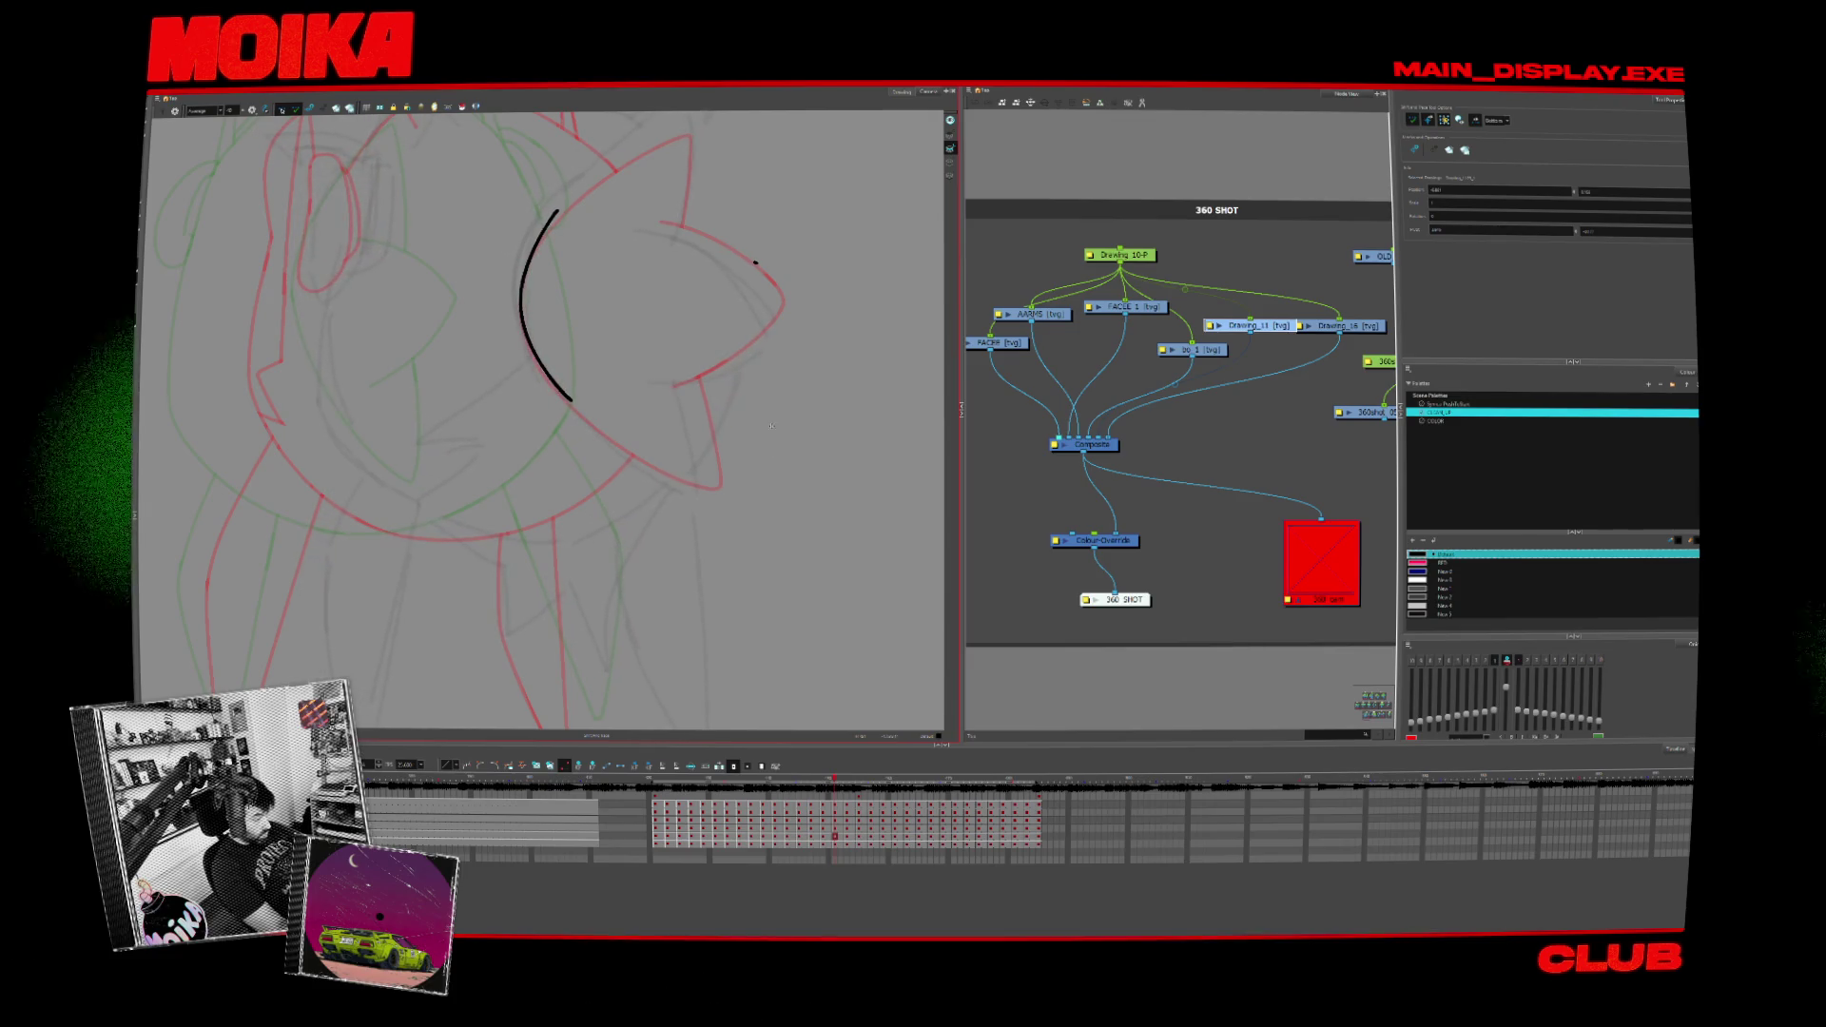
# Step: Switch brush and select tools while flipping back to the rough frame being inked
pyautogui.hotkey('alt', 'b')
pyautogui.press('.')
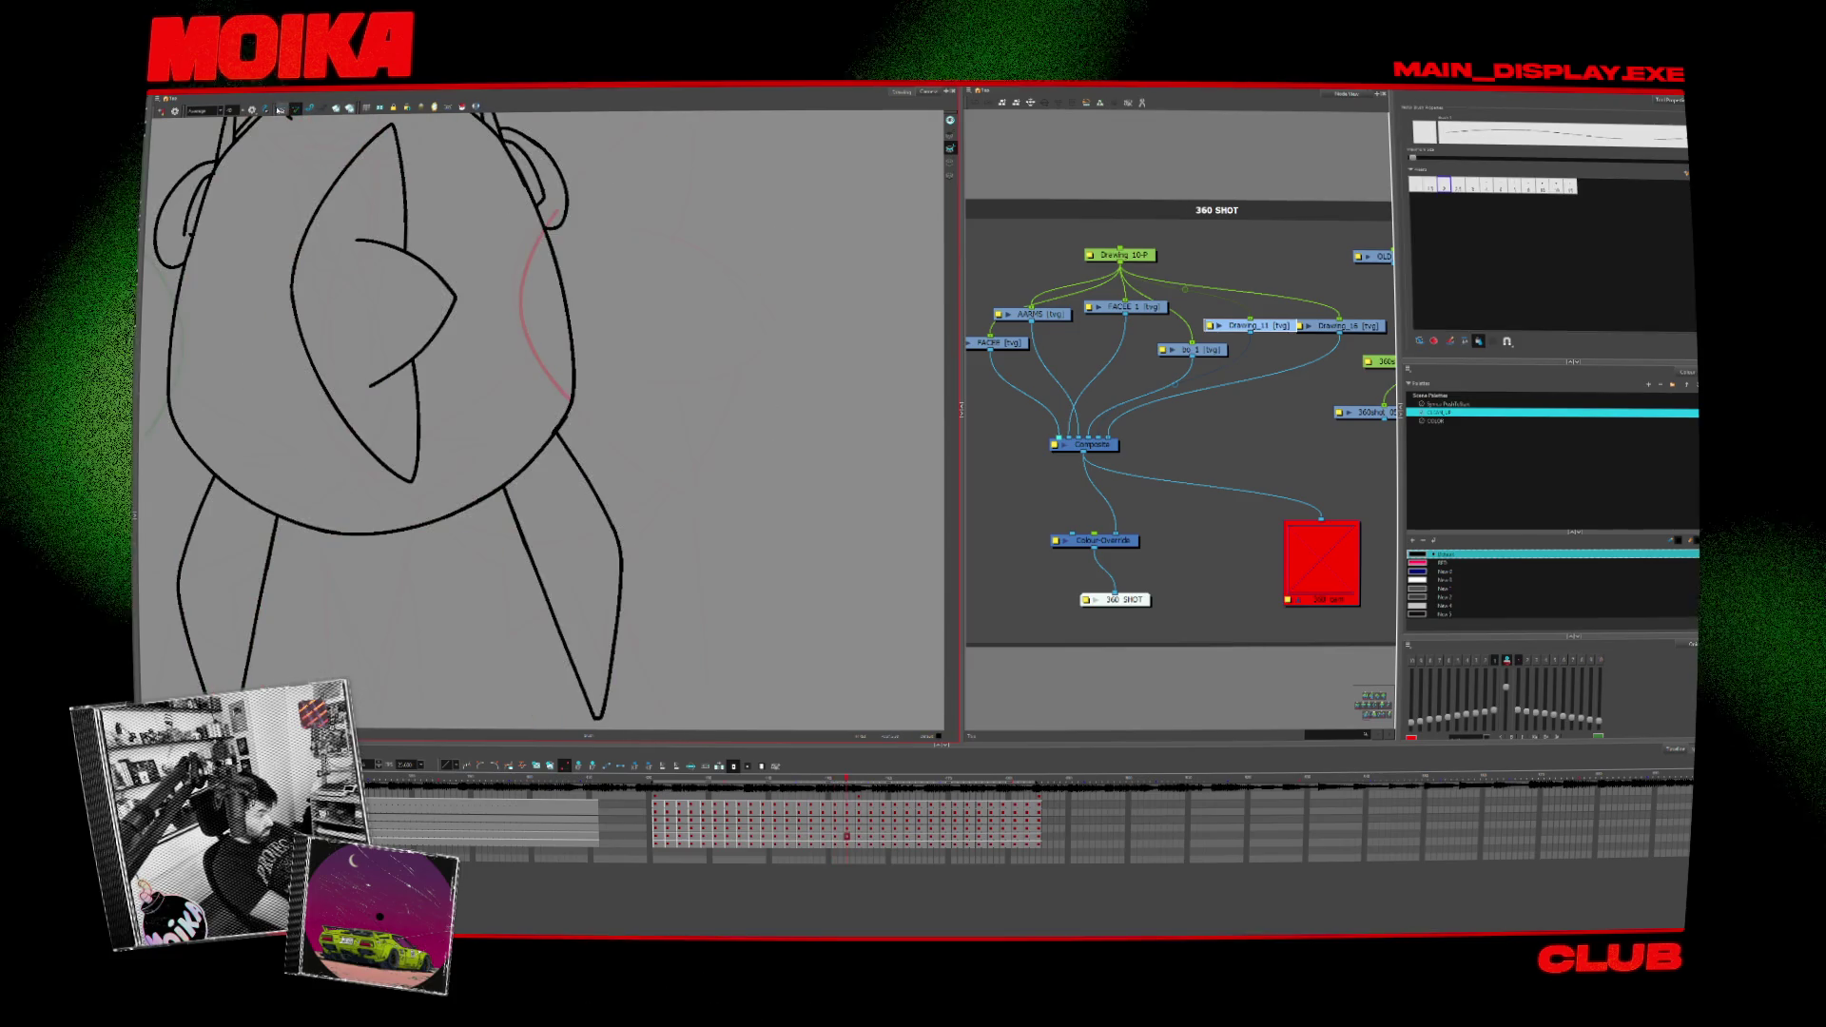
pyautogui.hotkey('alt', 'x')
pyautogui.press(',')
pyautogui.press(',')
pyautogui.press(',')
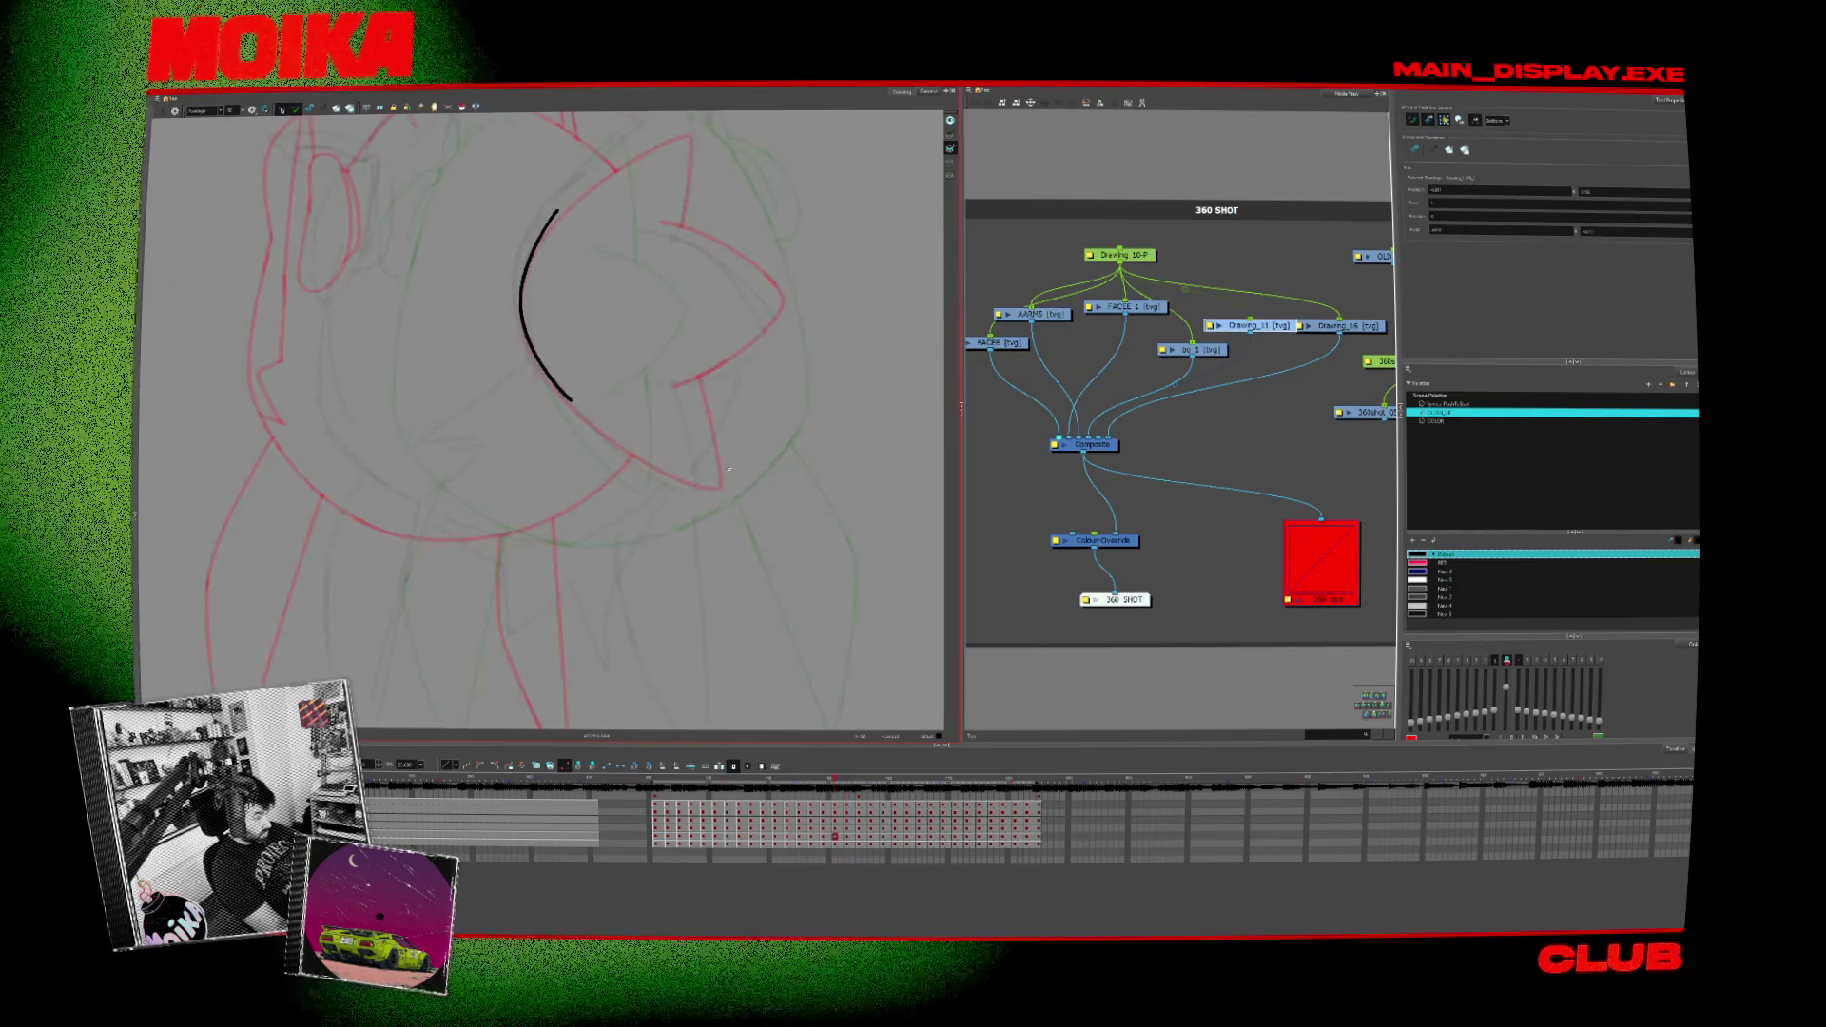
pyautogui.press(',')
pyautogui.press(',')
pyautogui.press(',')
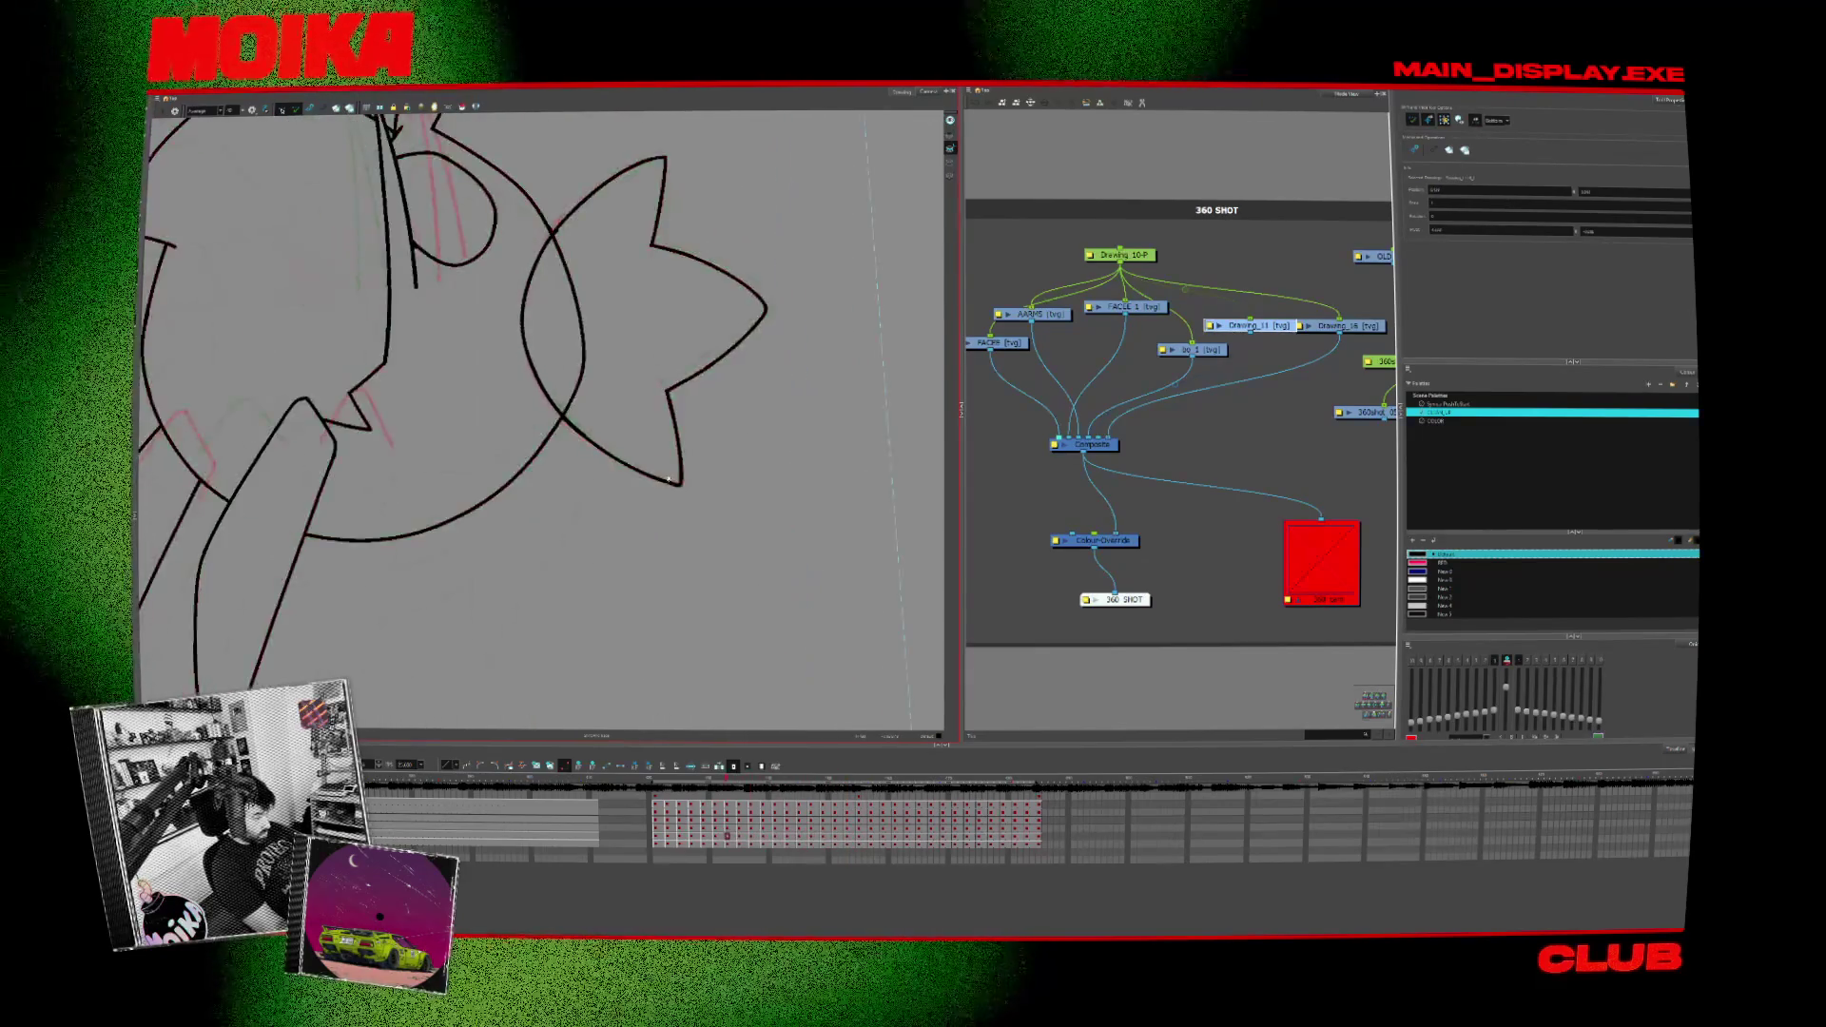
pyautogui.press(',')
pyautogui.press(',')
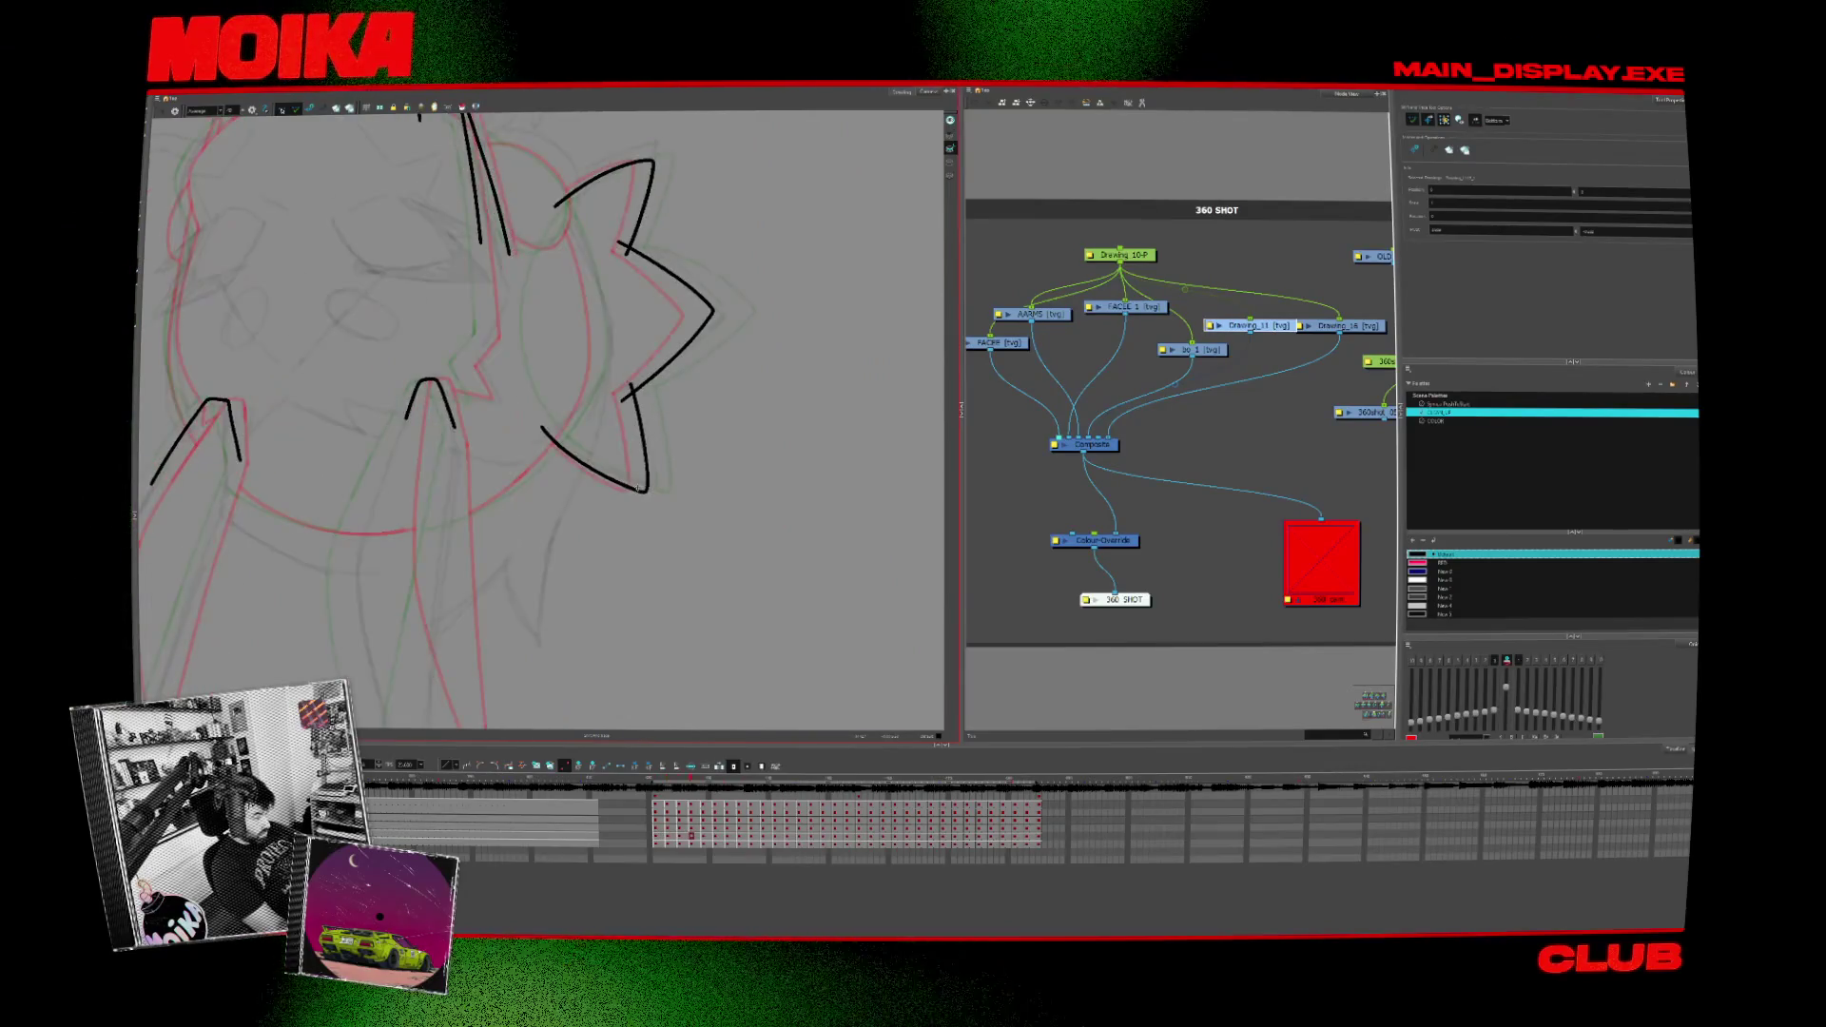
pyautogui.press(',')
pyautogui.press(',')
pyautogui.press(',')
pyautogui.press(',')
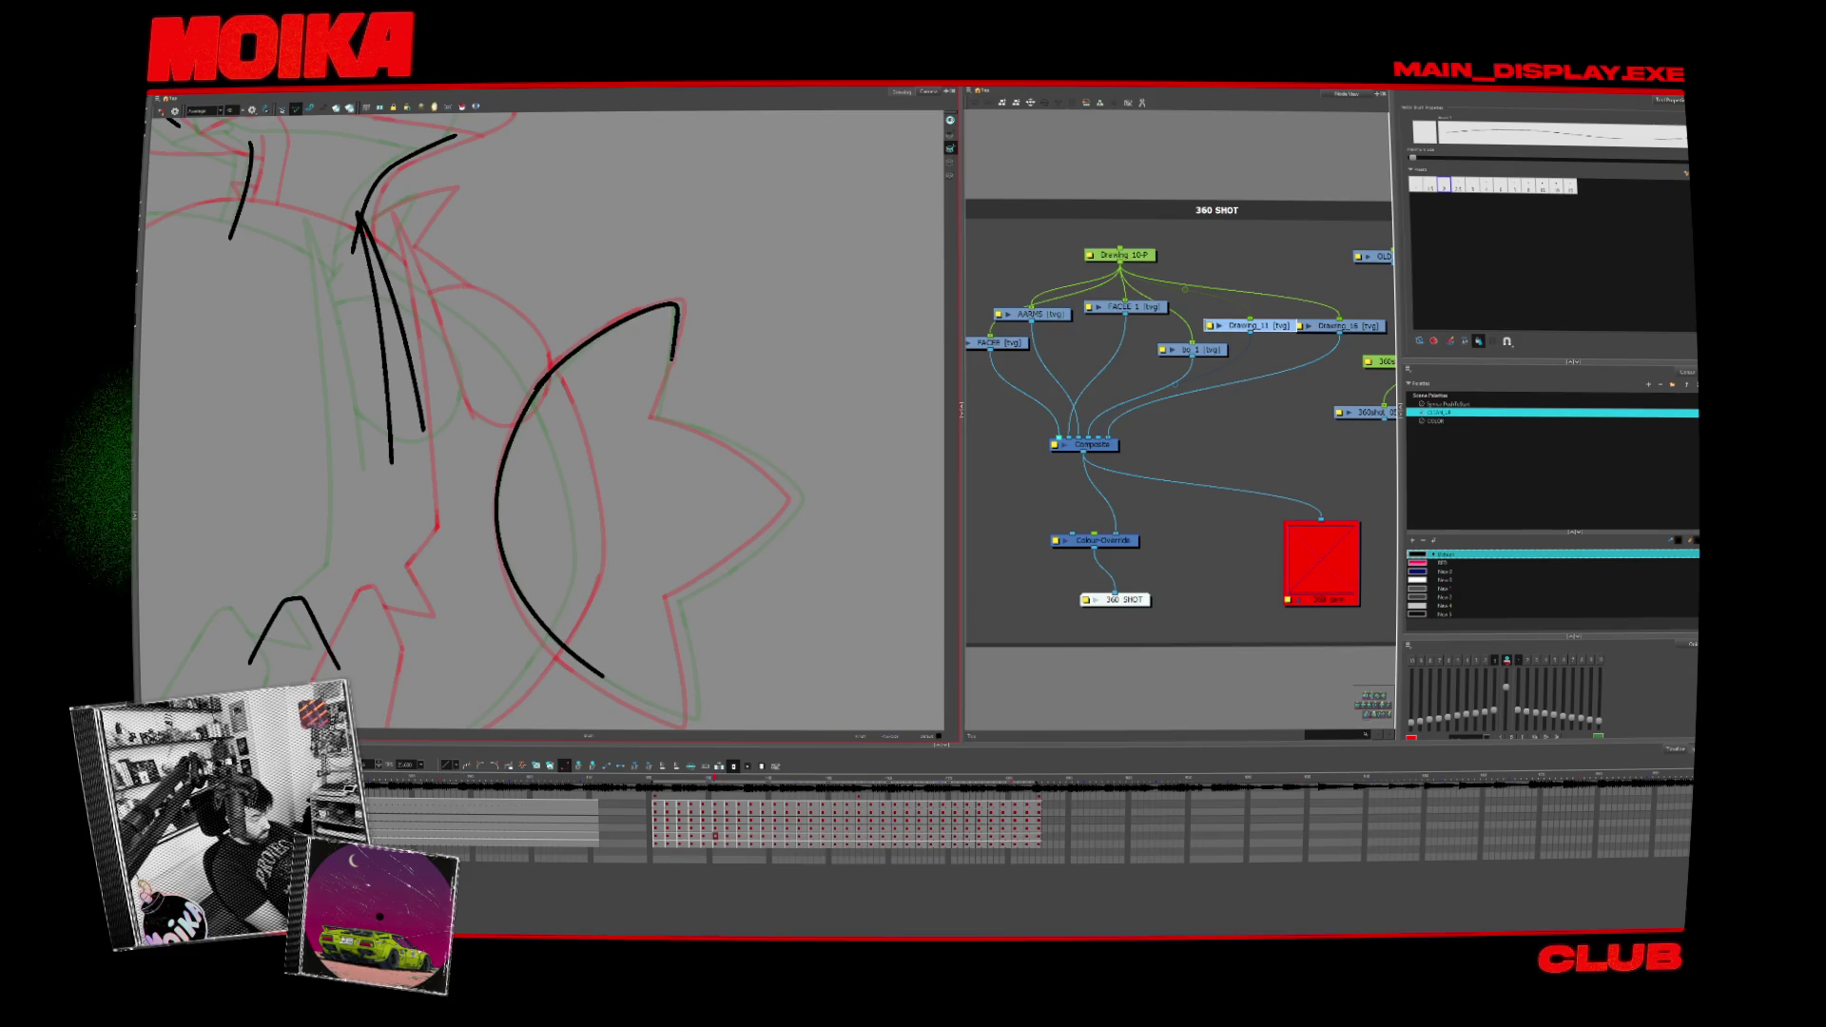
# Step: Paste the black curved stroke at the centre, then step forward through the next drawings
pyautogui.press('.')
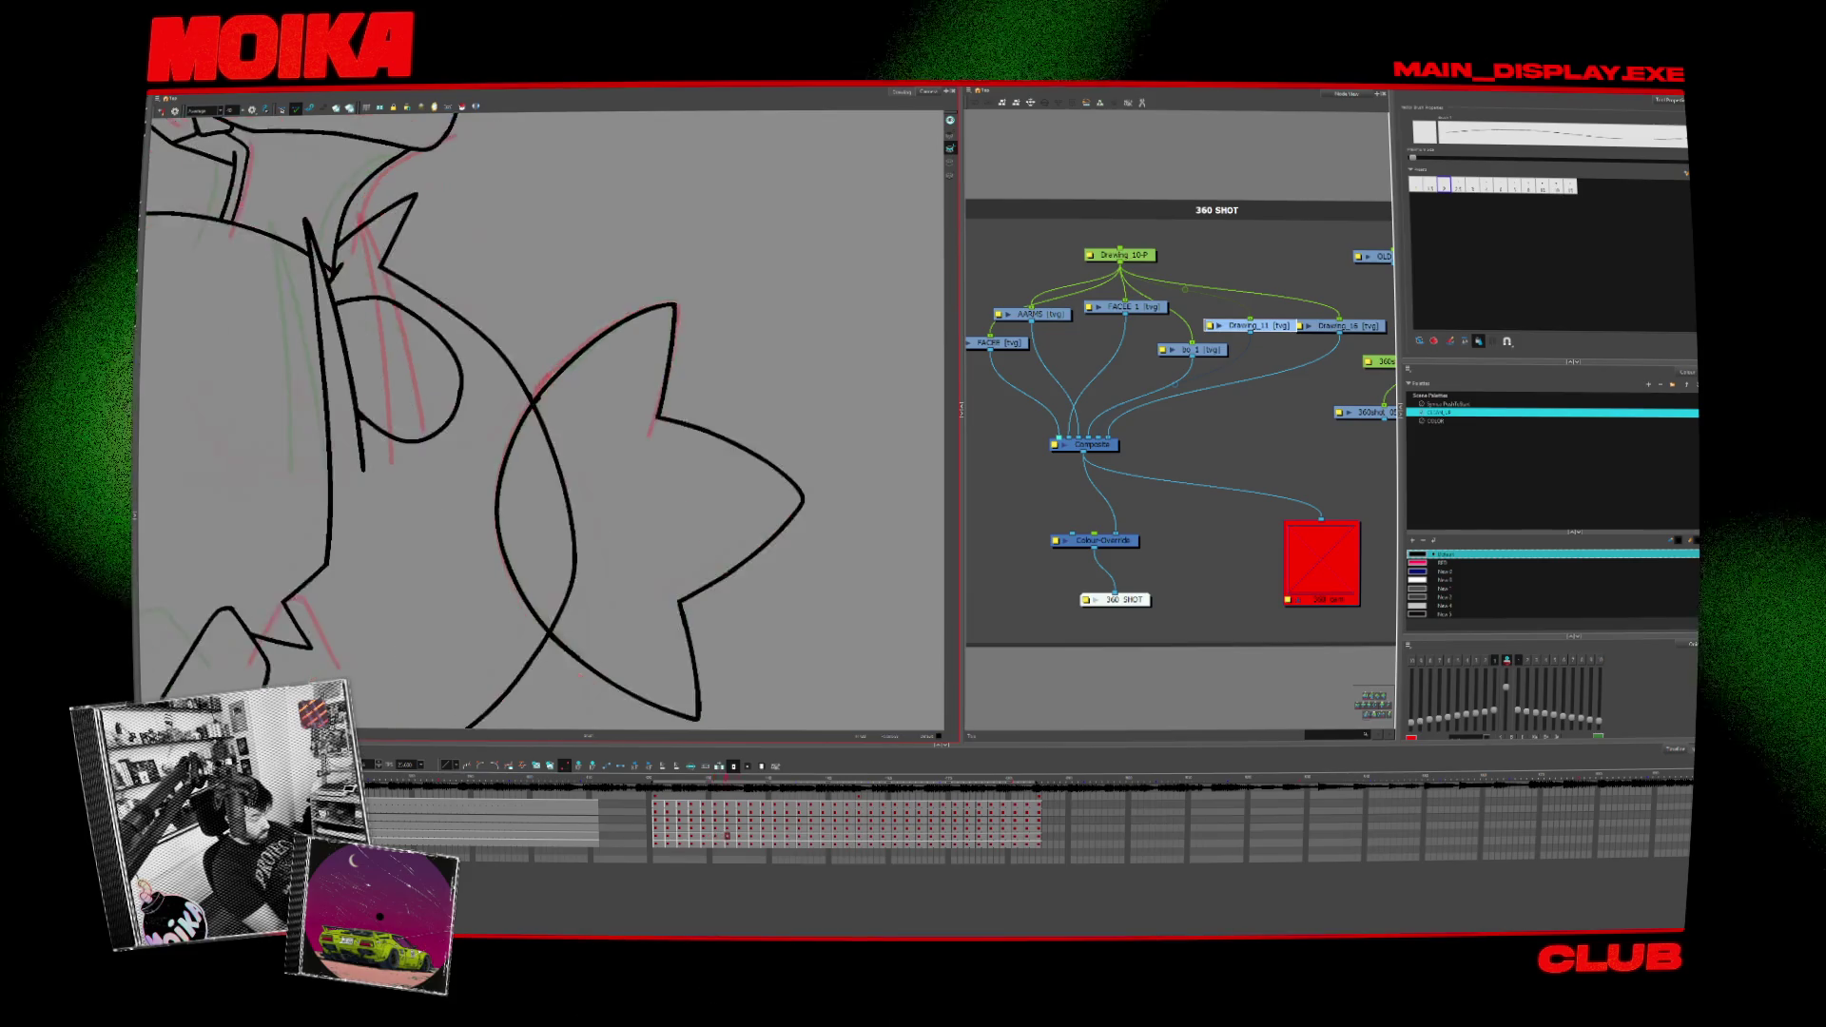
pyautogui.press('.')
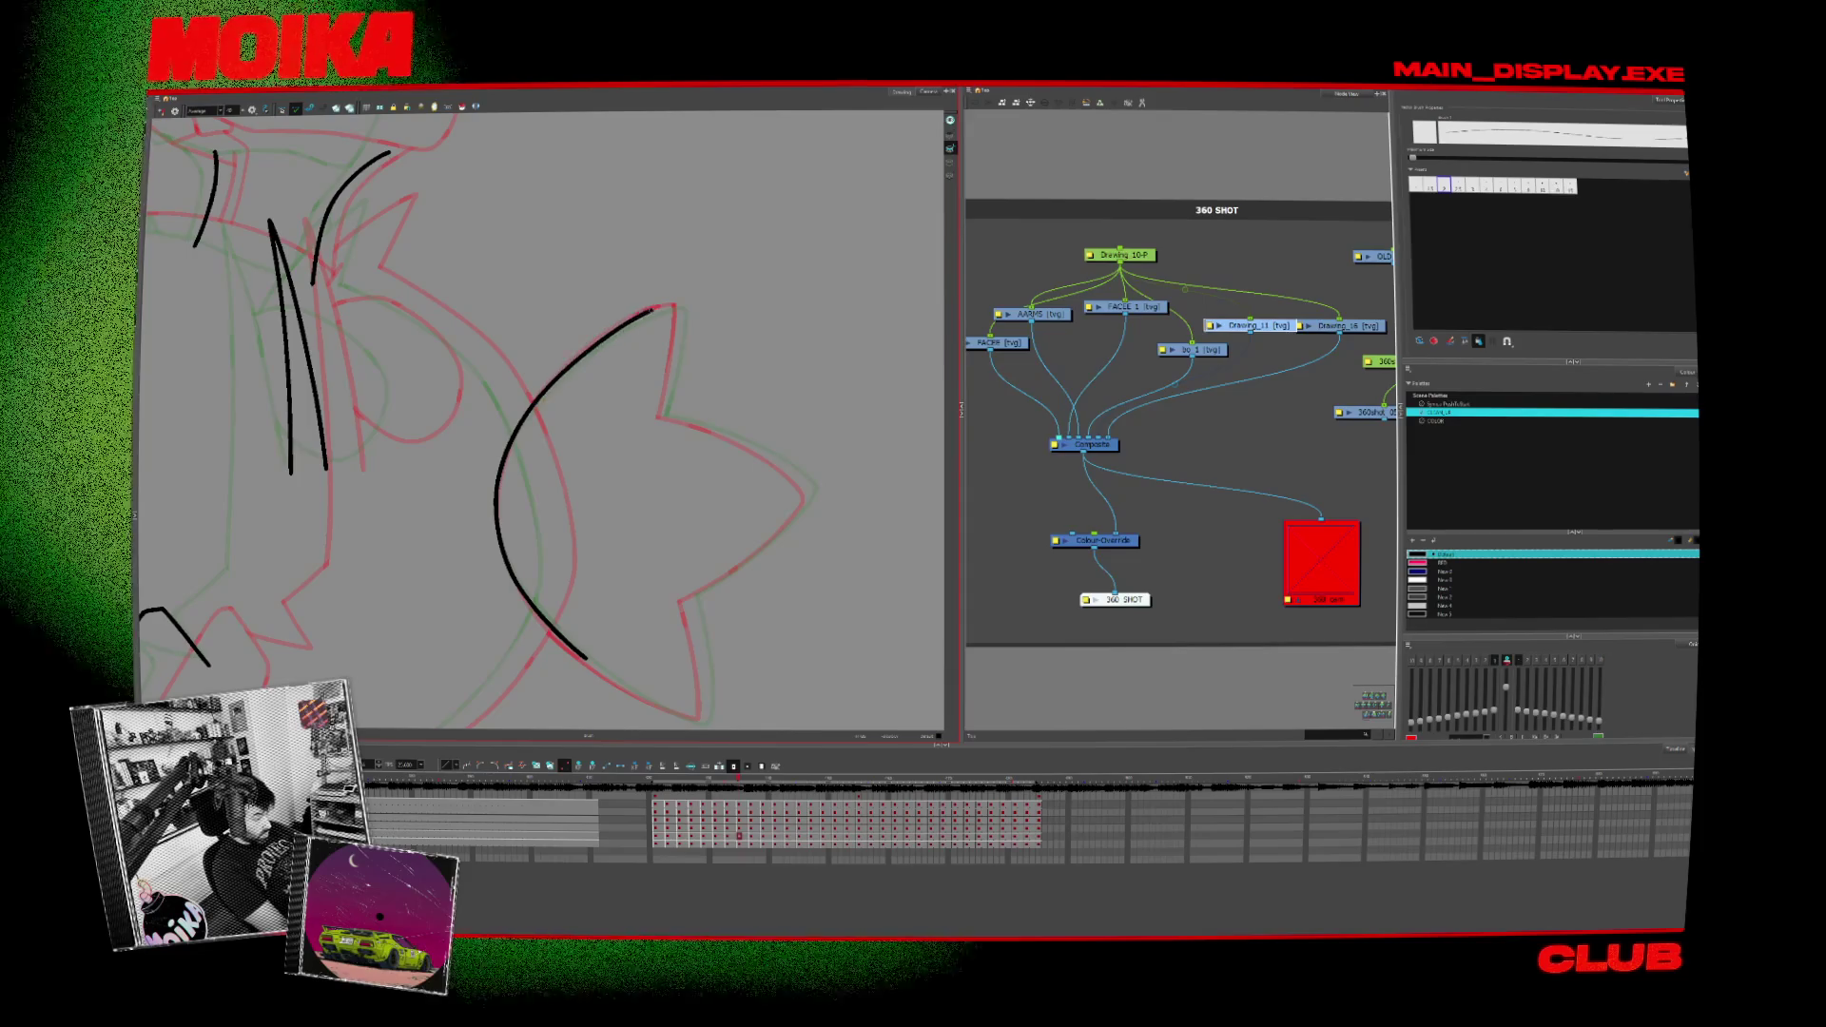
pyautogui.hotkey('ctrl', 'v')
pyautogui.press('.')
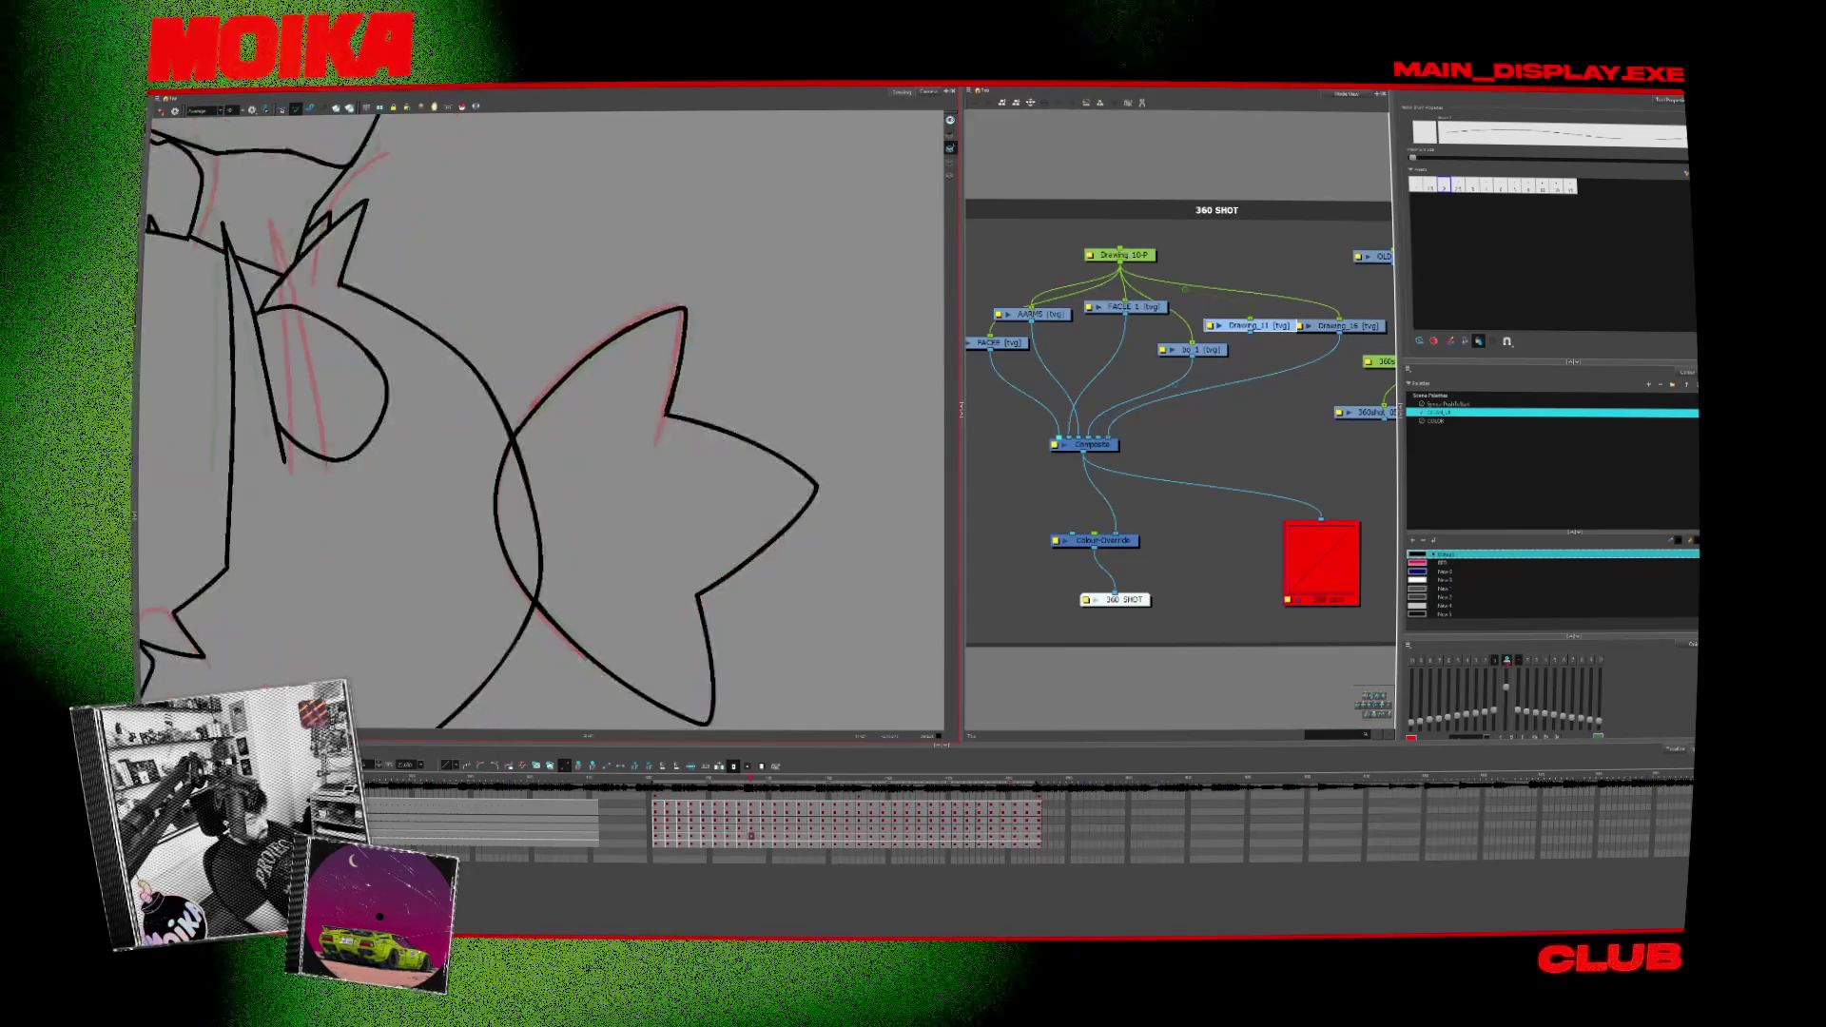
pyautogui.press('.')
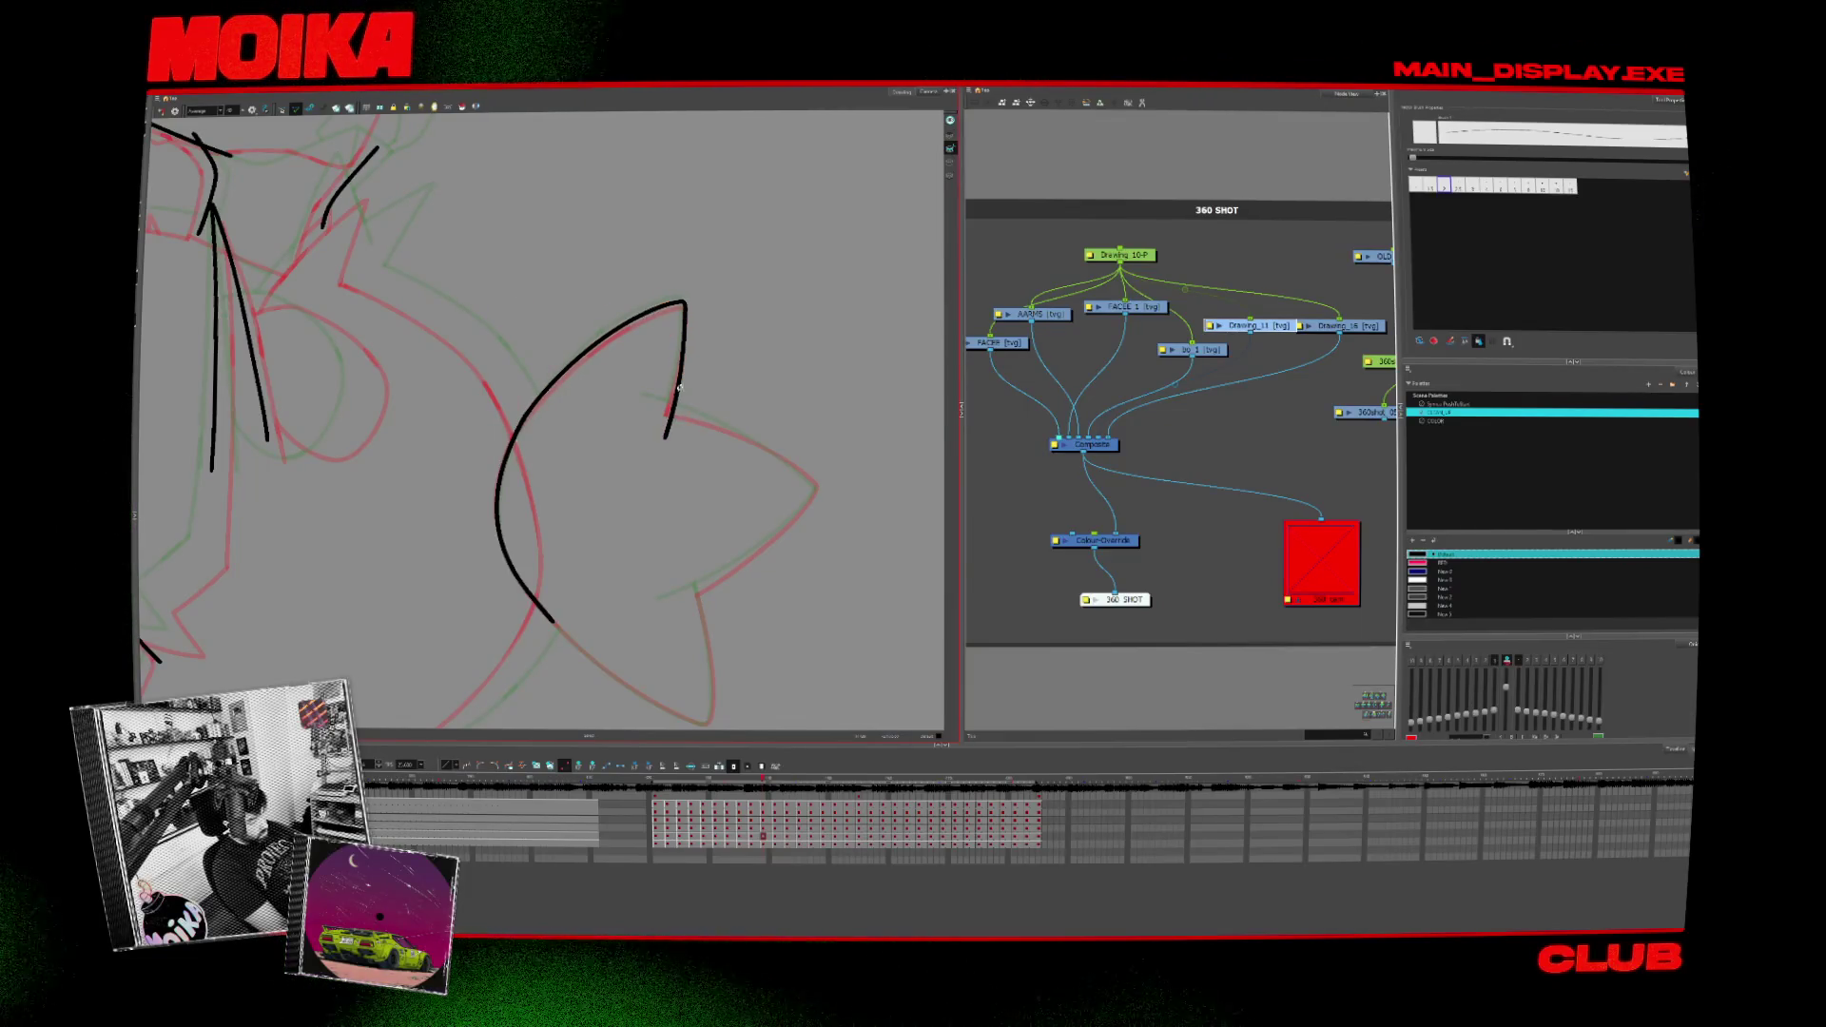
pyautogui.press('.')
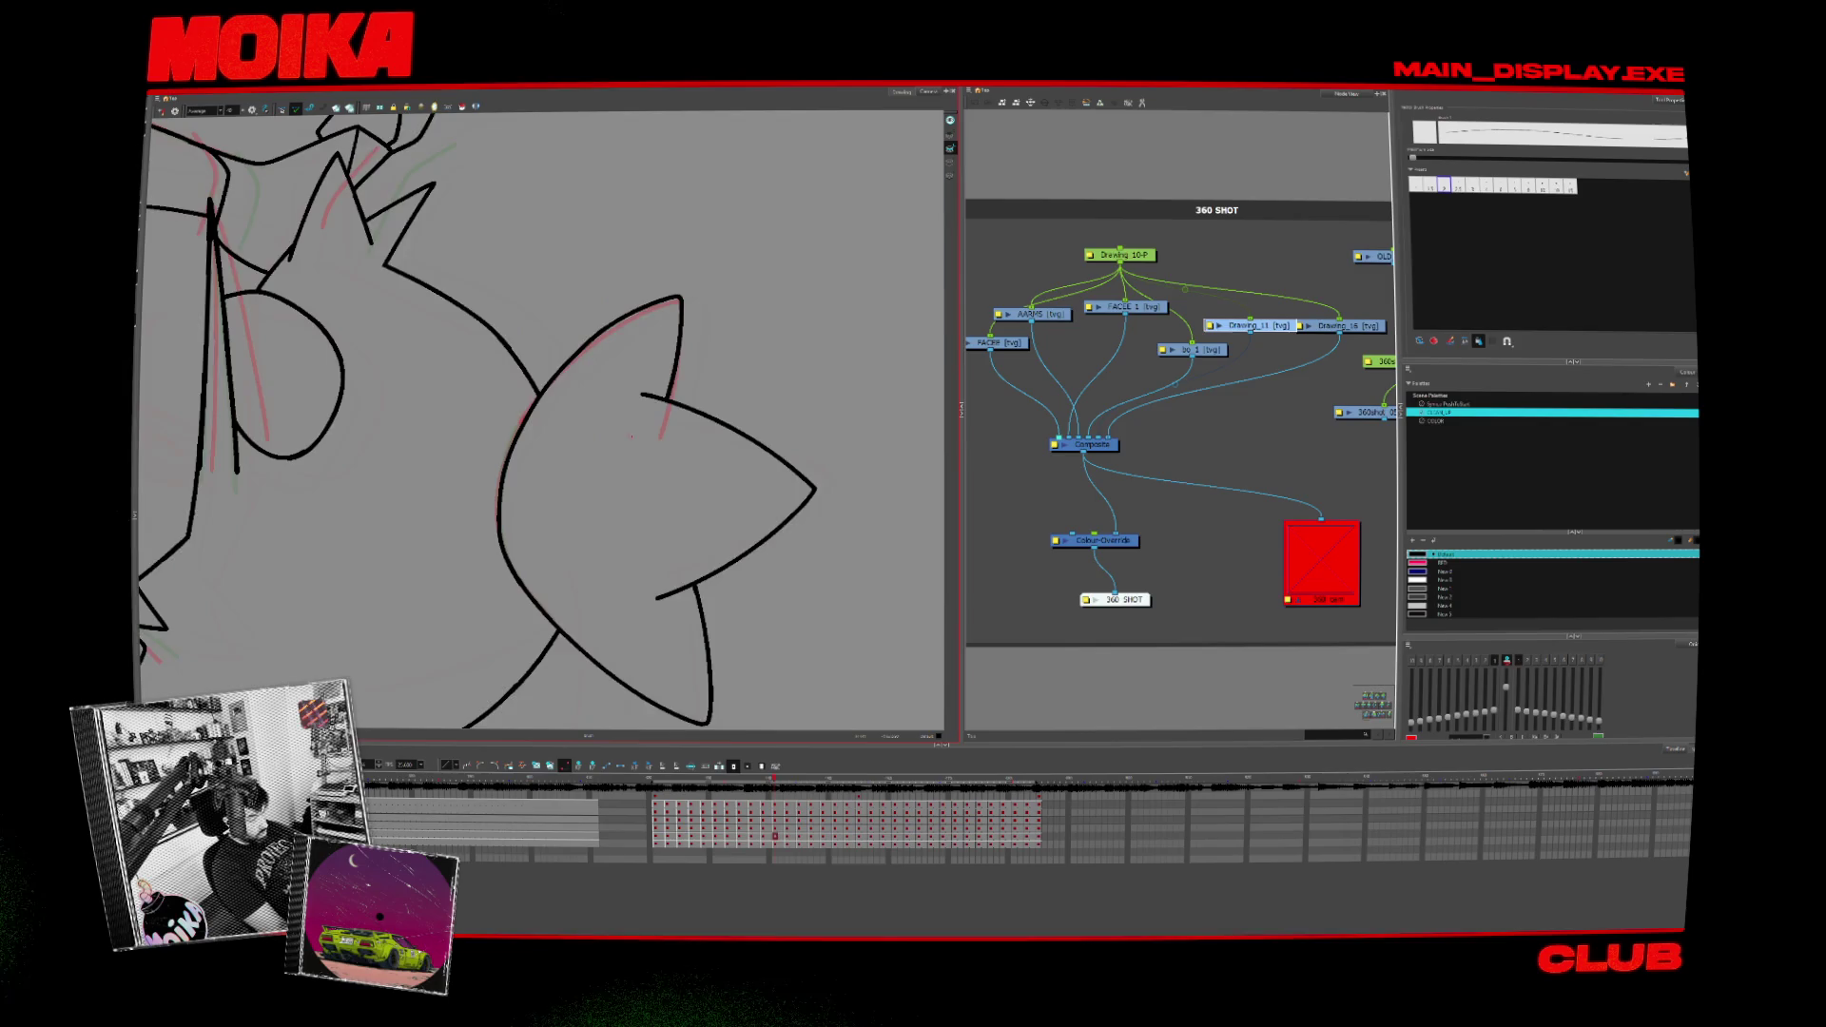
pyautogui.press('.')
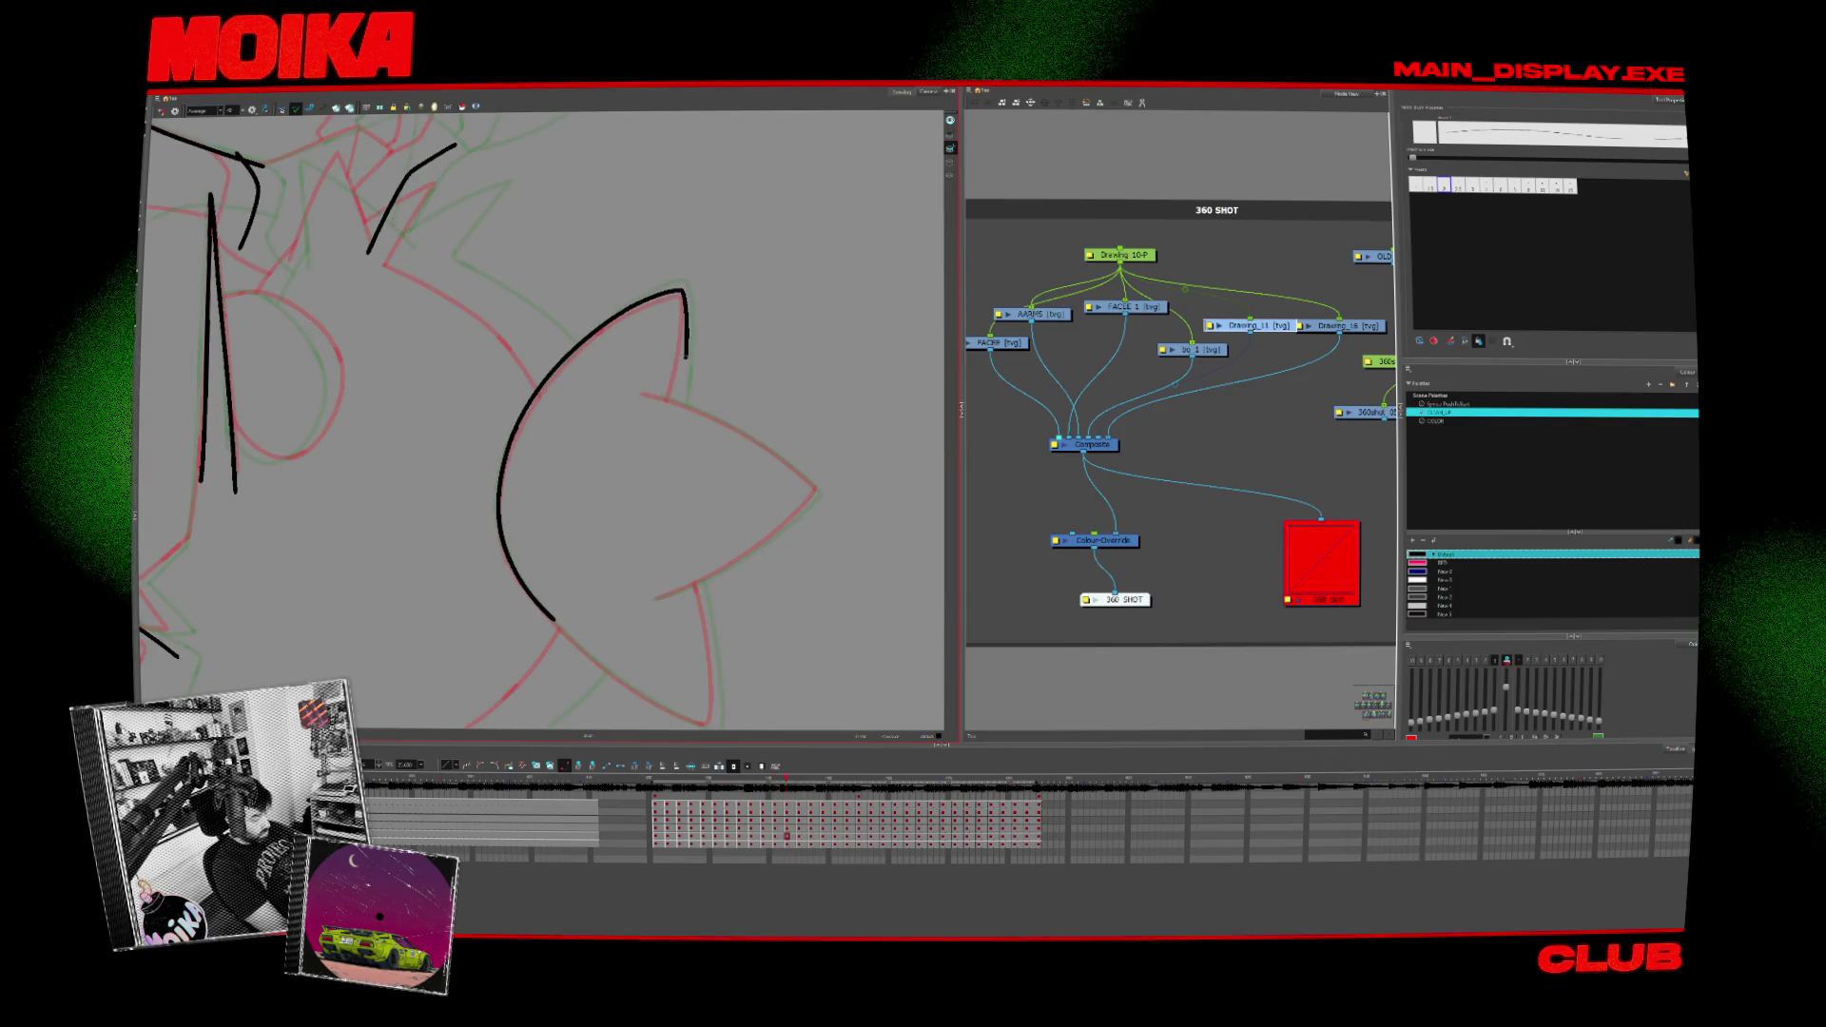
pyautogui.press('.')
pyautogui.press('.')
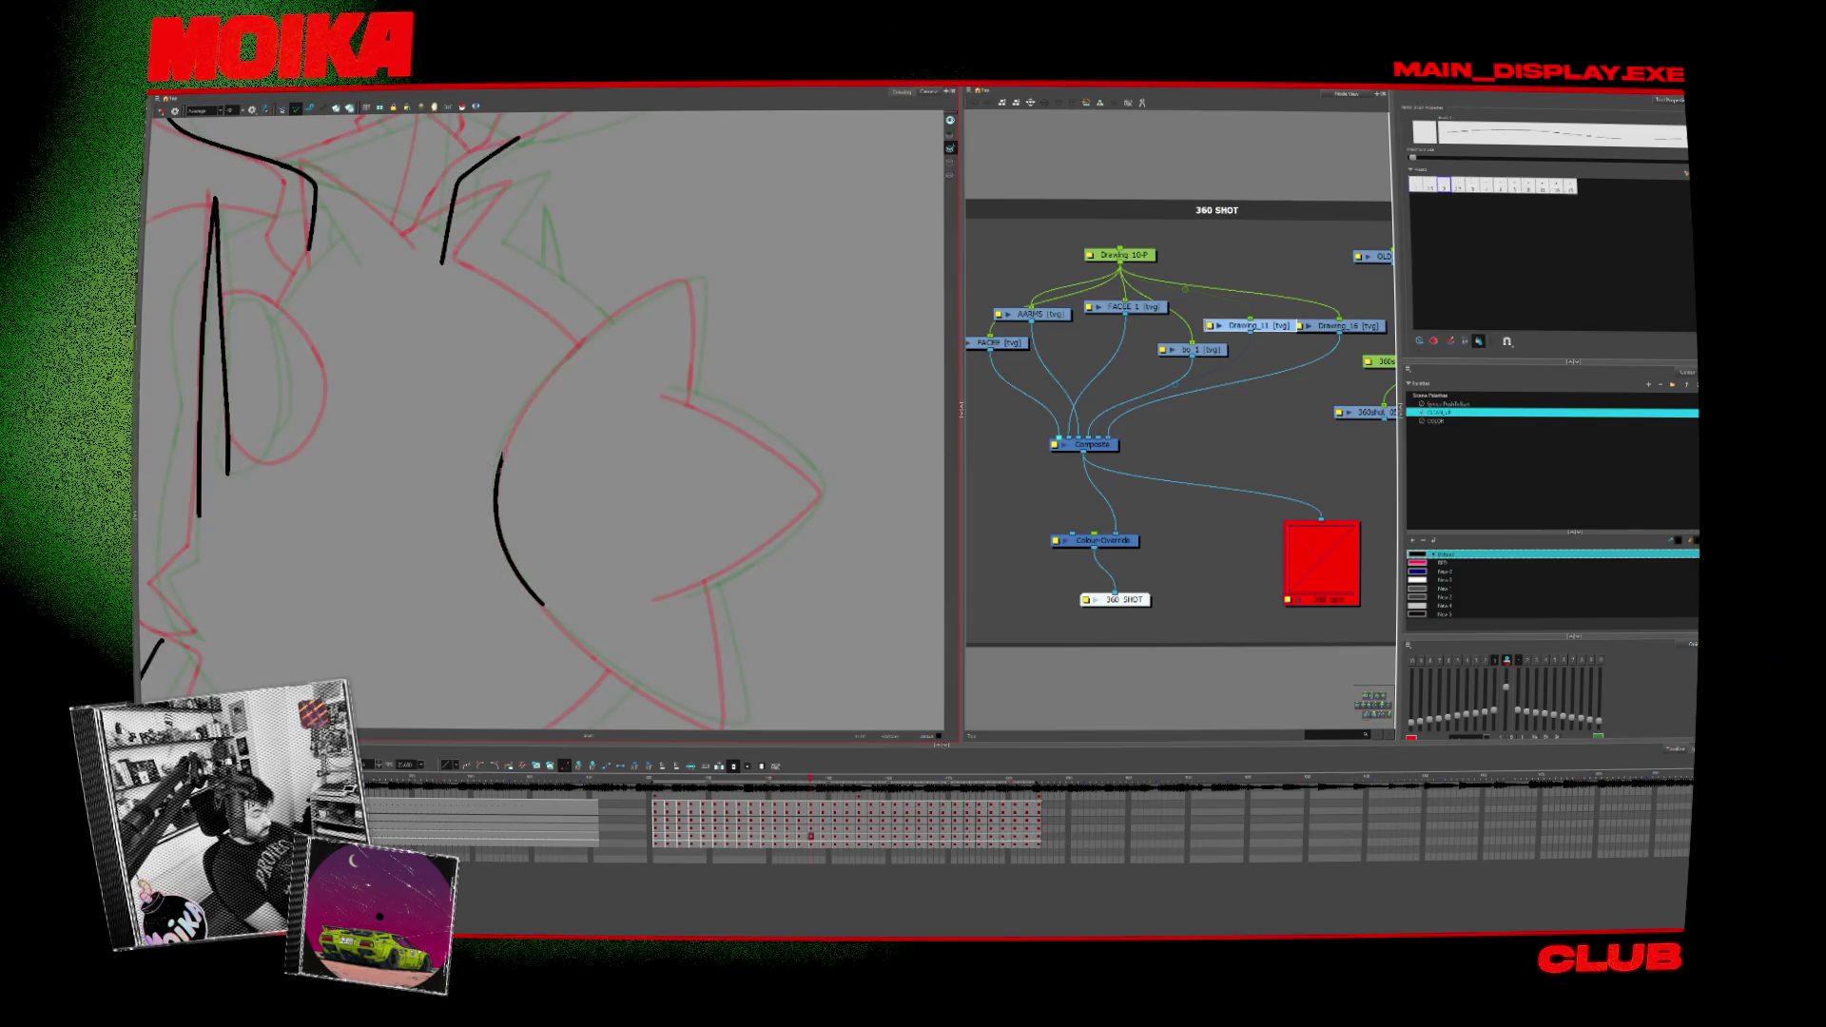
# Step: Place a black arc over the red rough arc and review it against earlier fully inked frames
pyautogui.hotkey('ctrl', 'v')
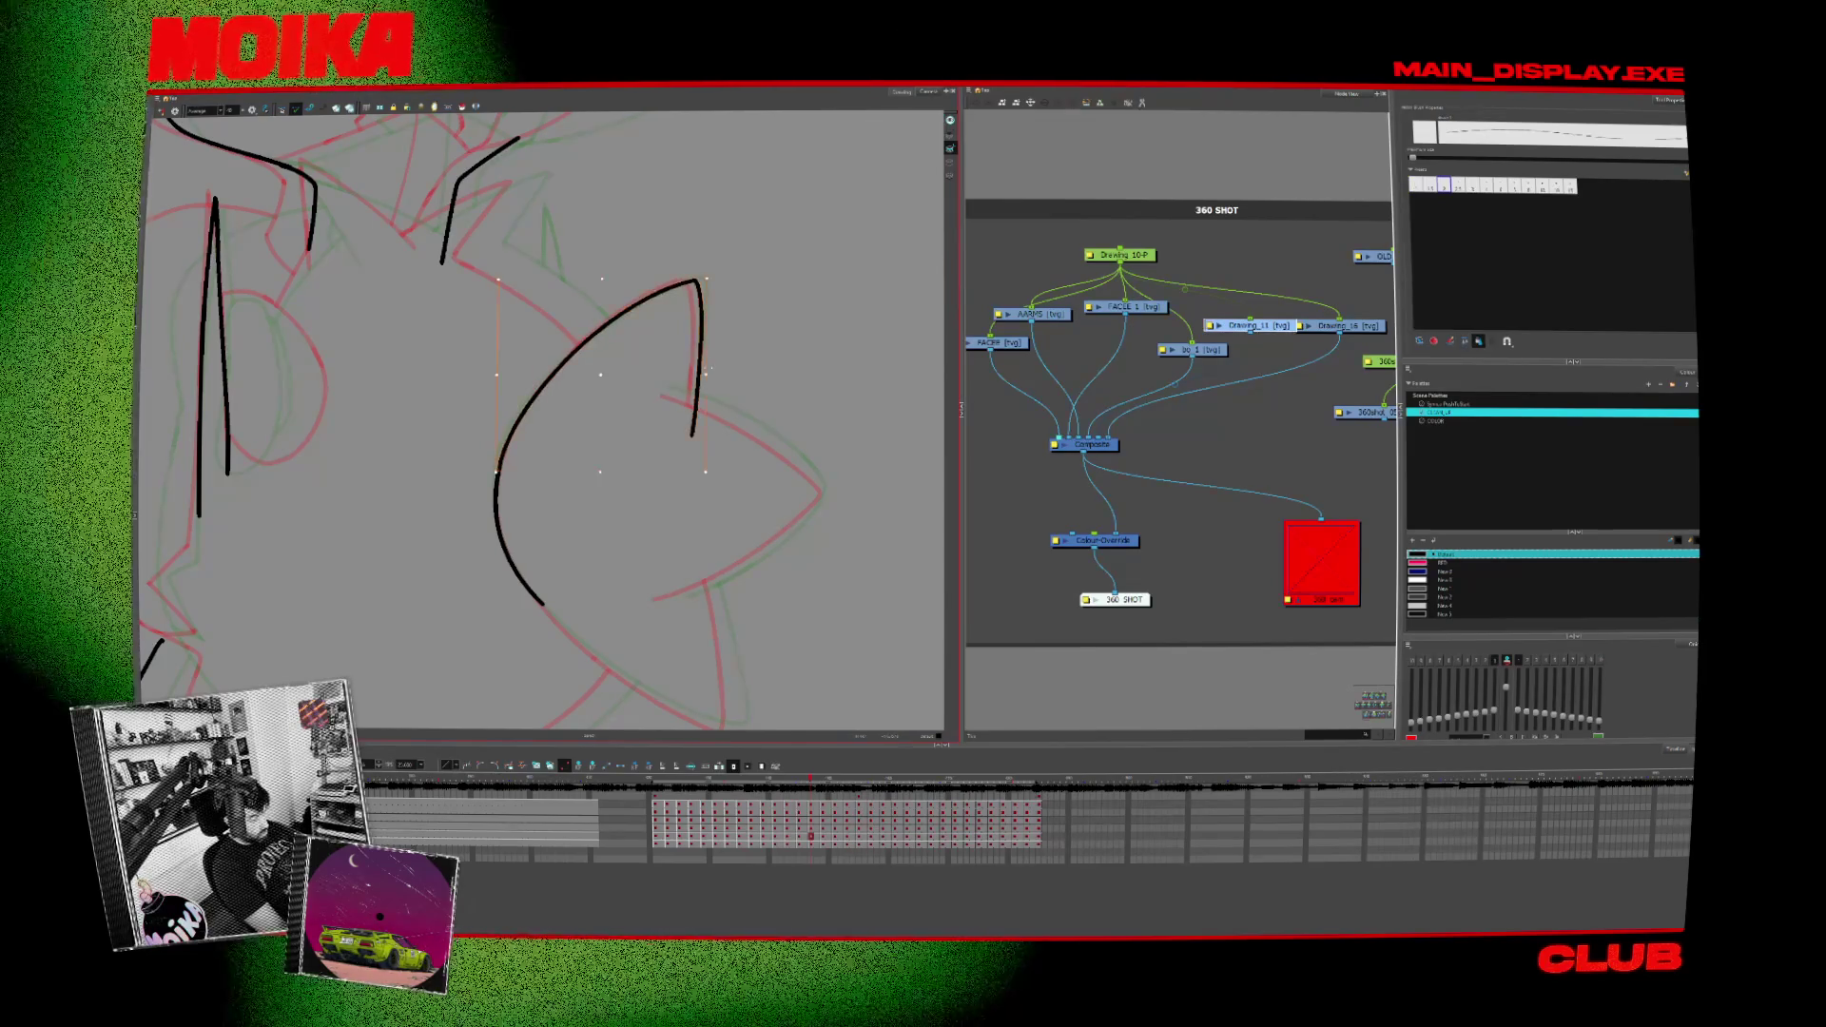
pyautogui.press('.')
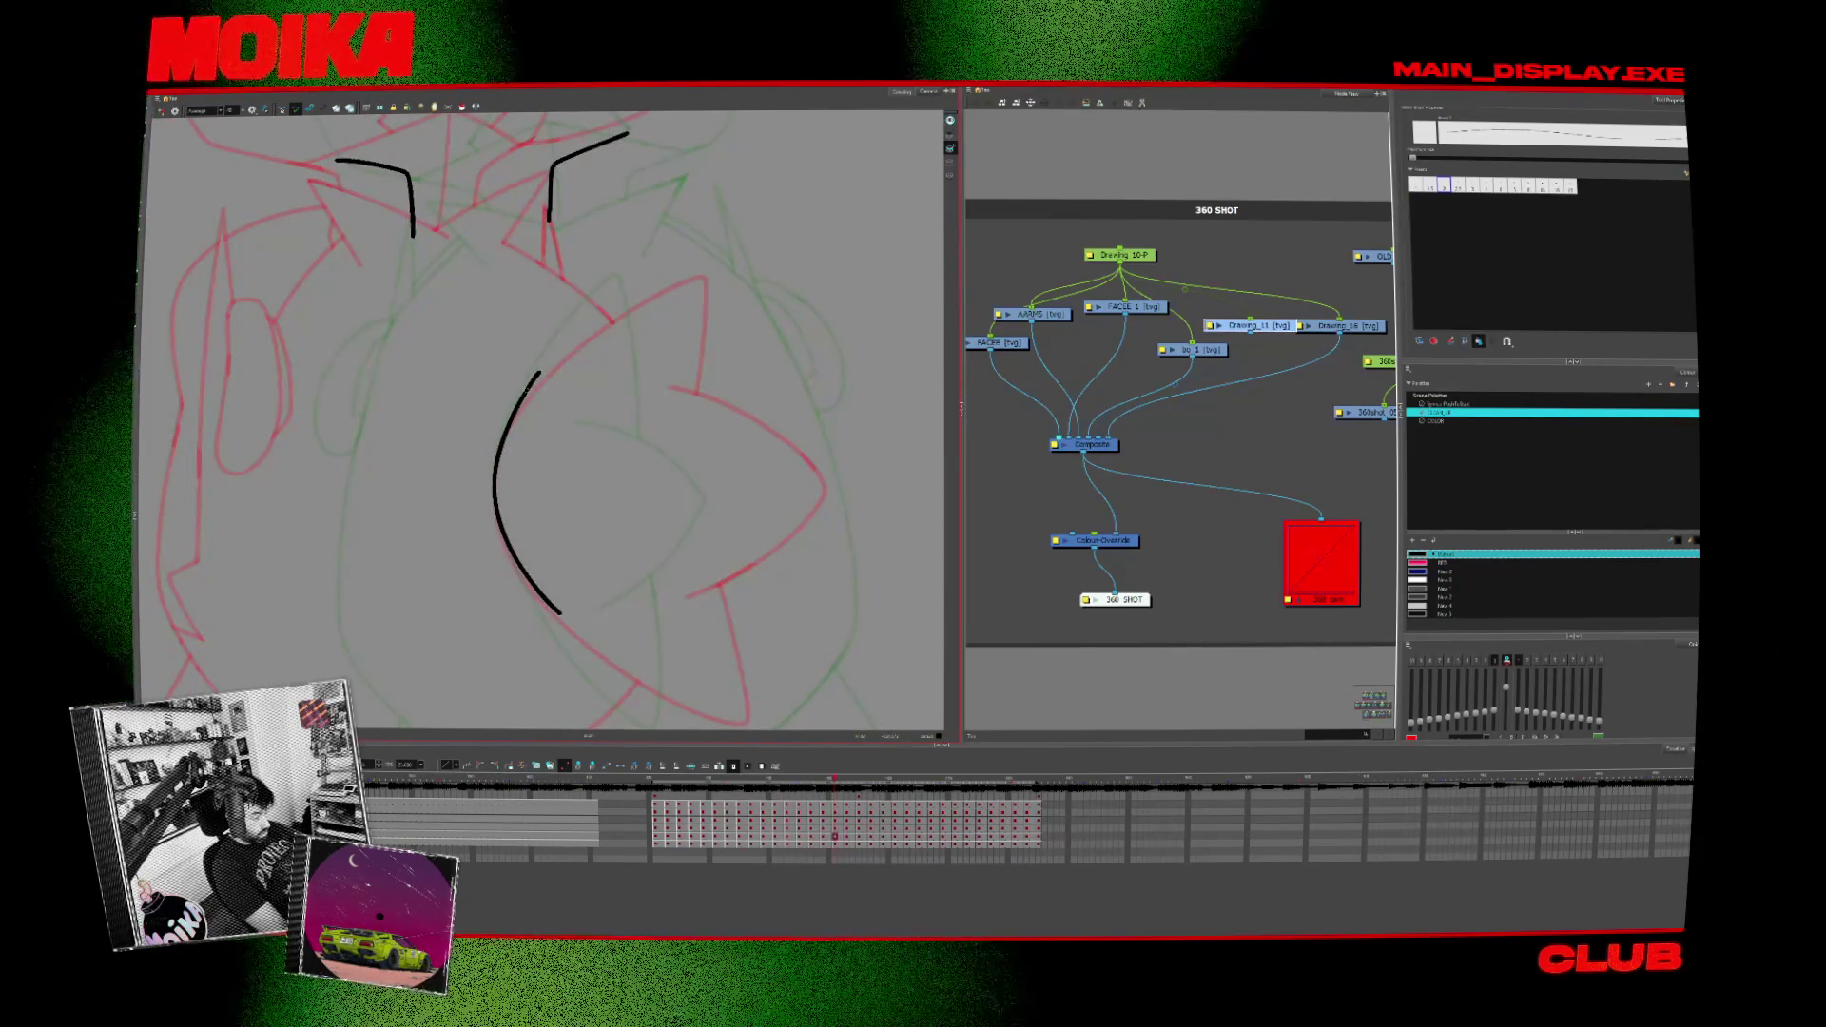
pyautogui.press(',')
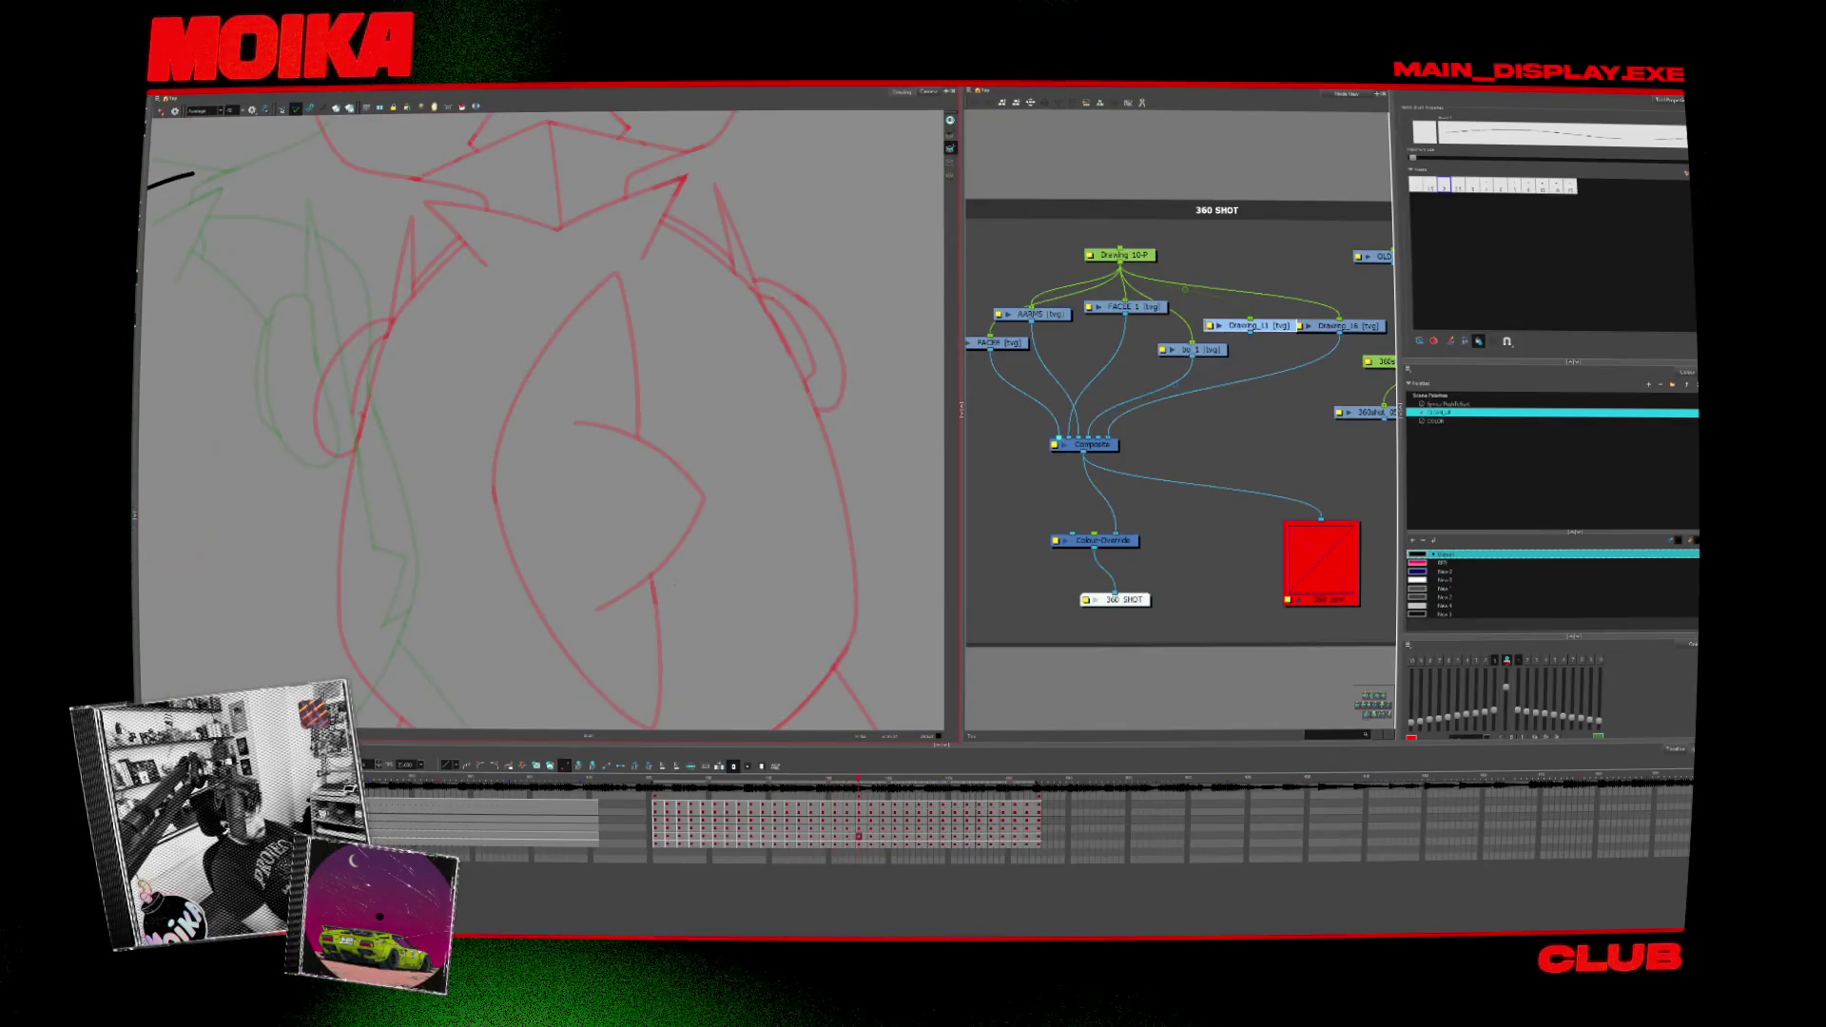
pyautogui.press('.')
pyautogui.press(',')
pyautogui.press(',')
pyautogui.press(',')
pyautogui.press(',')
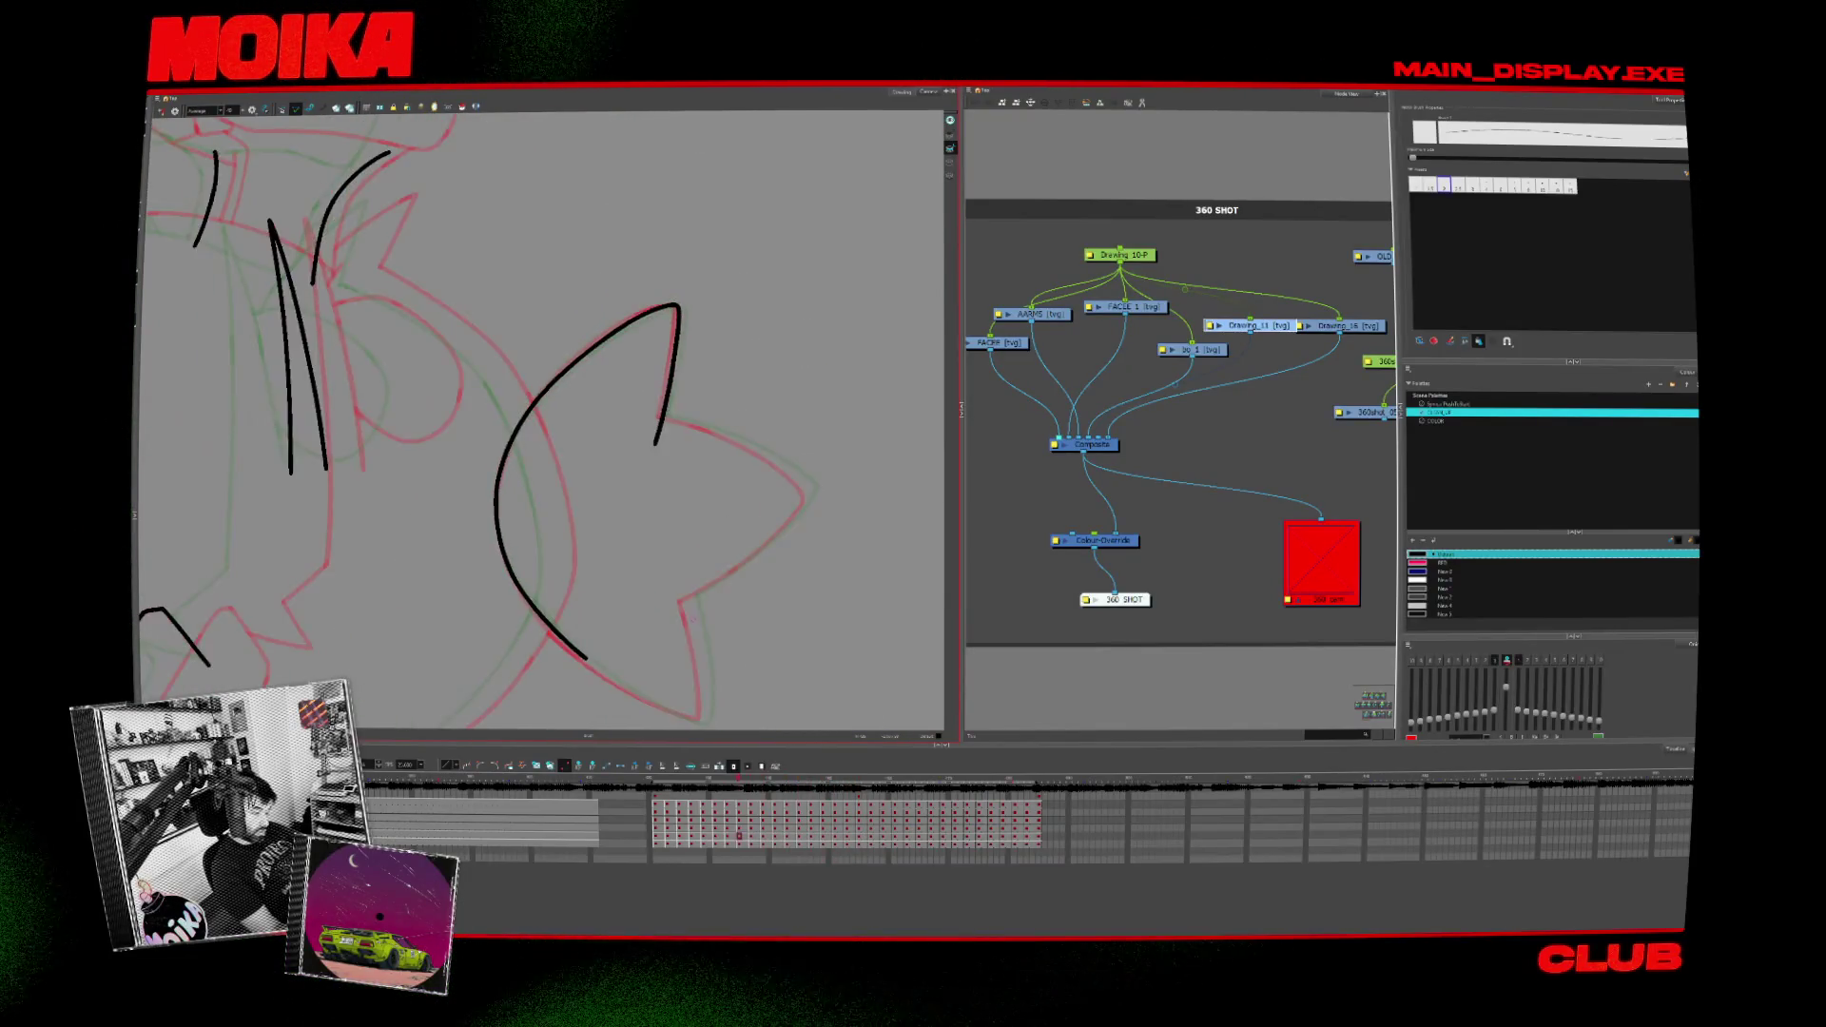
pyautogui.press(',')
pyautogui.press(',')
pyautogui.press(',')
pyautogui.press(',')
pyautogui.press(',')
pyautogui.press(',')
pyautogui.press('.')
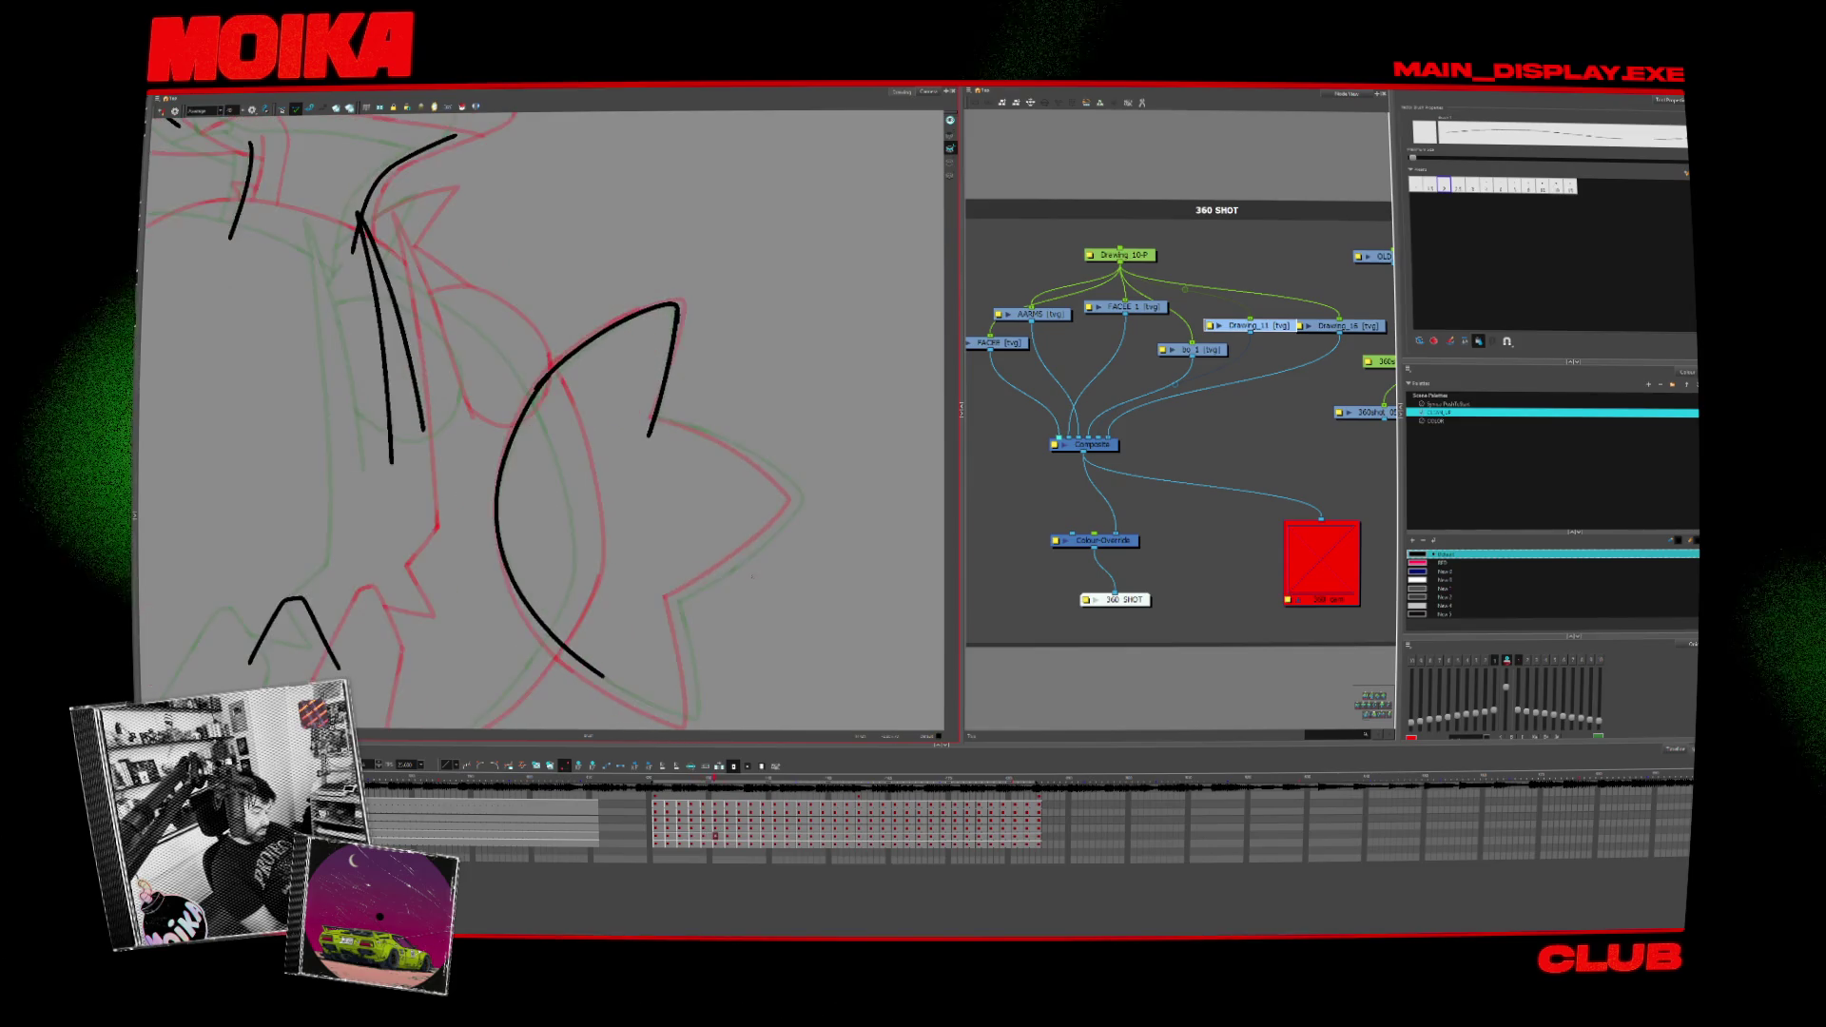
pyautogui.press('.')
pyautogui.press('.')
pyautogui.press('.')
pyautogui.press('.')
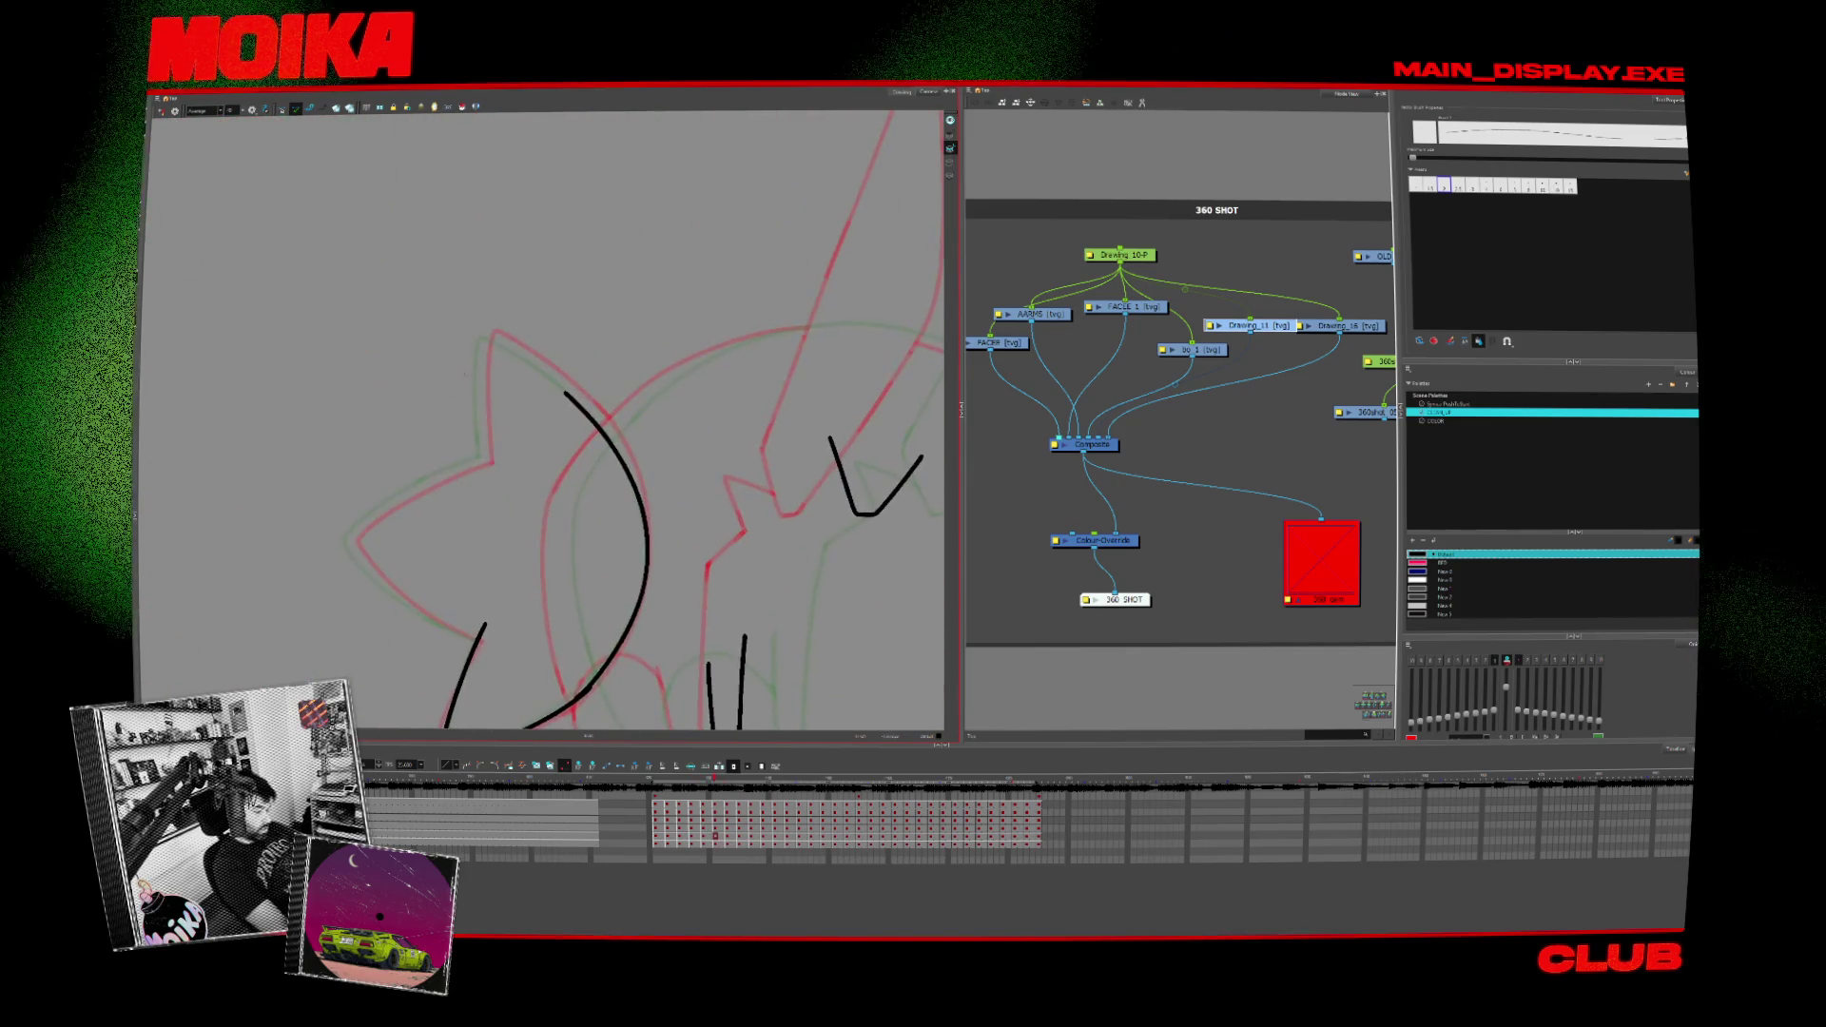
# Step: Draw a stroke joining the short line to the ear's right curve, then delete the old upper stroke
pyautogui.press('.')
pyautogui.press('.')
pyautogui.press('.')
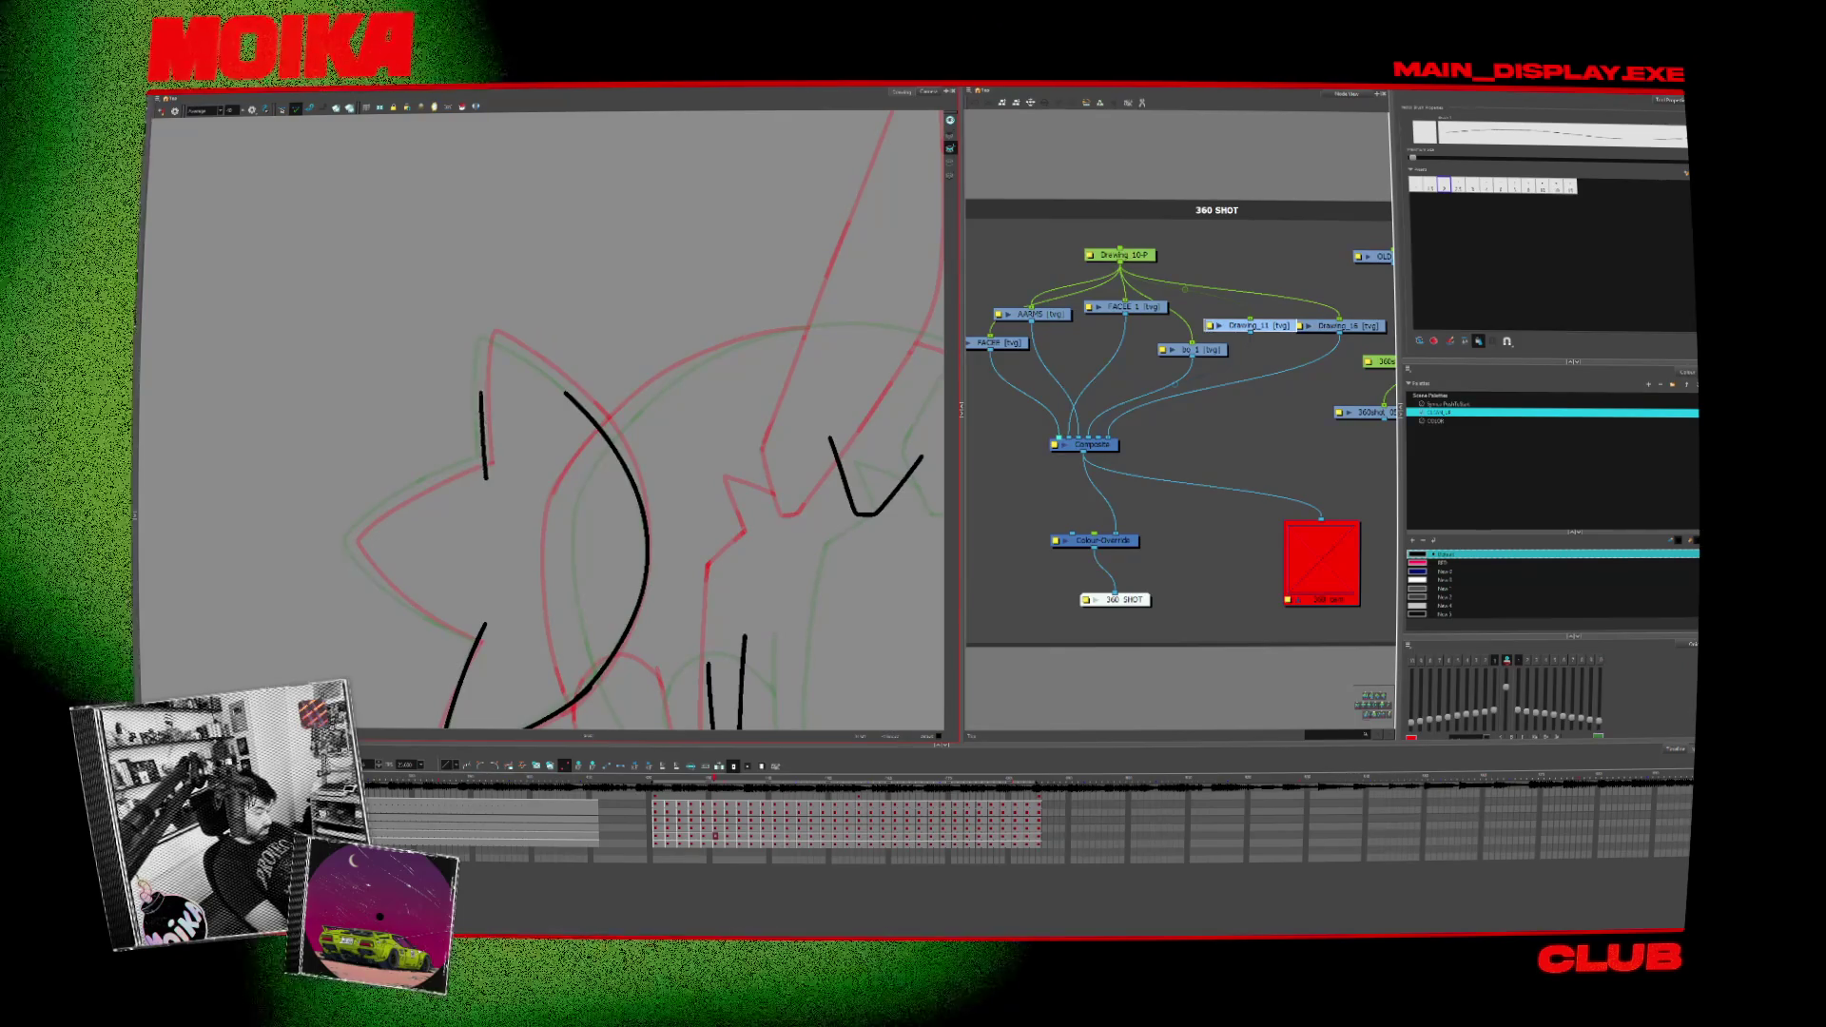
pyautogui.press('.')
pyautogui.press('.')
pyautogui.press('.')
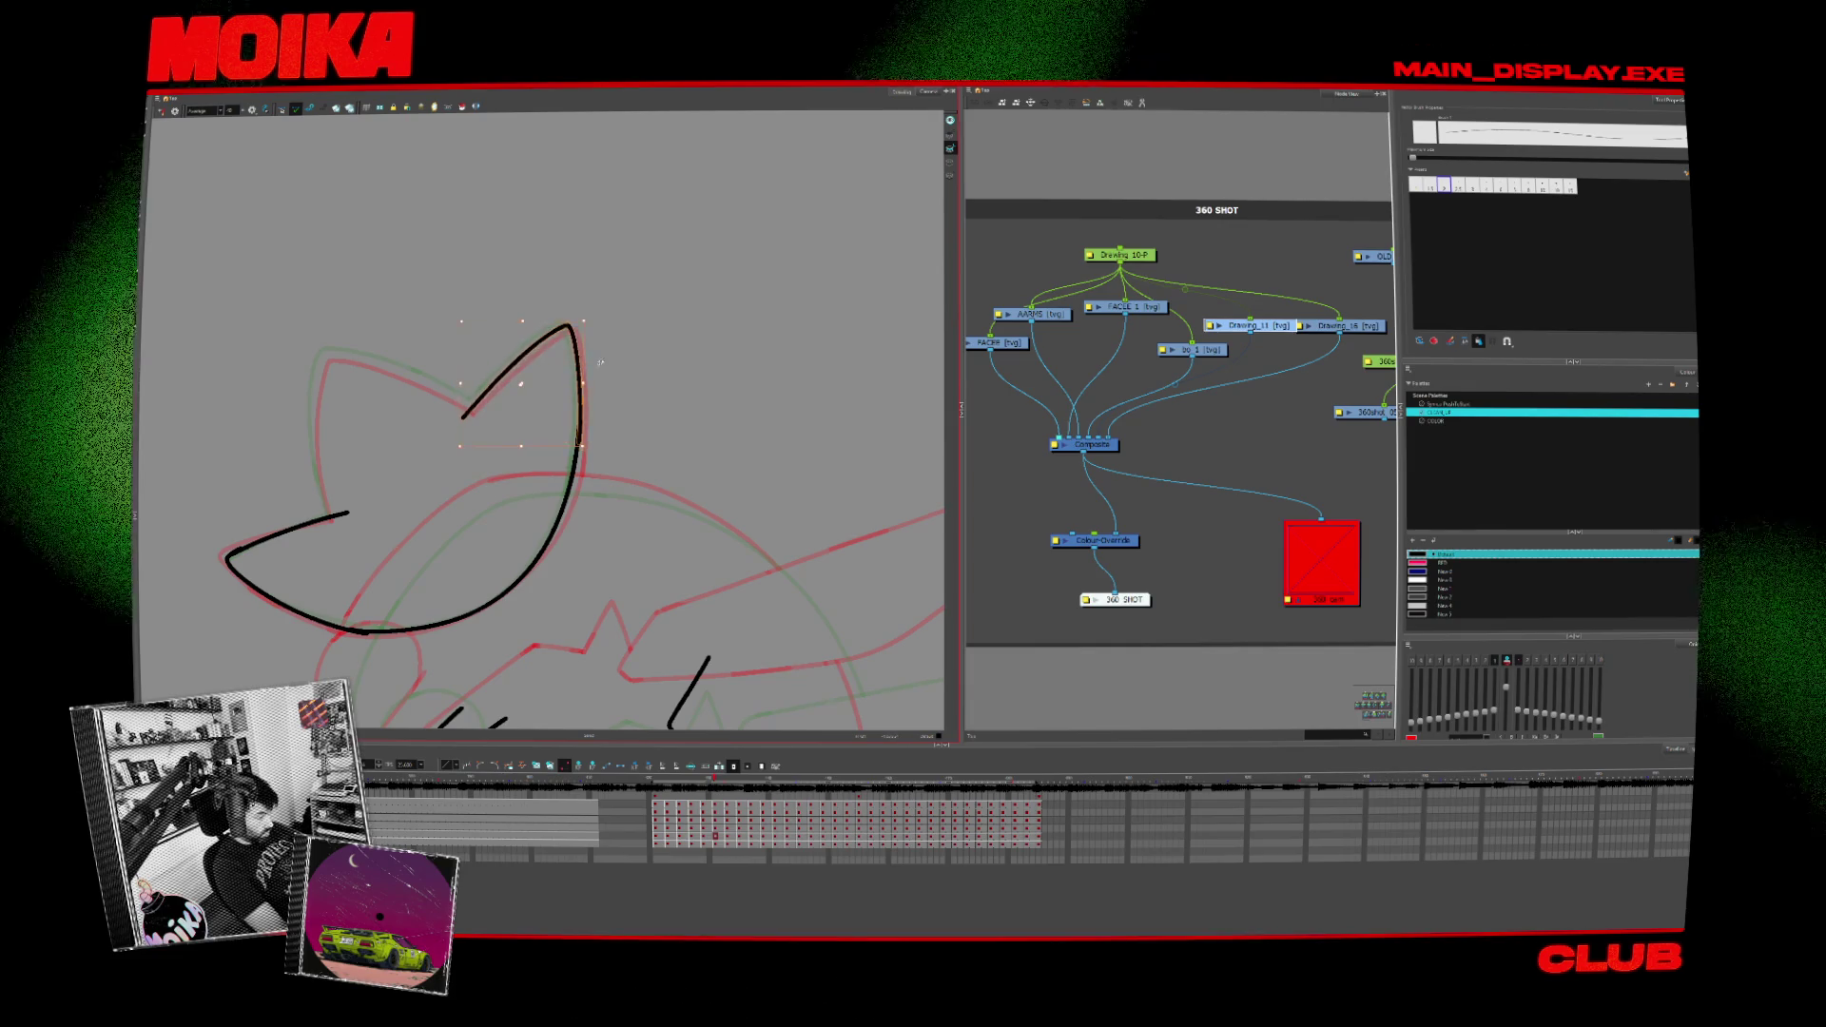
pyautogui.press('.')
pyautogui.press('.')
pyautogui.press('.')
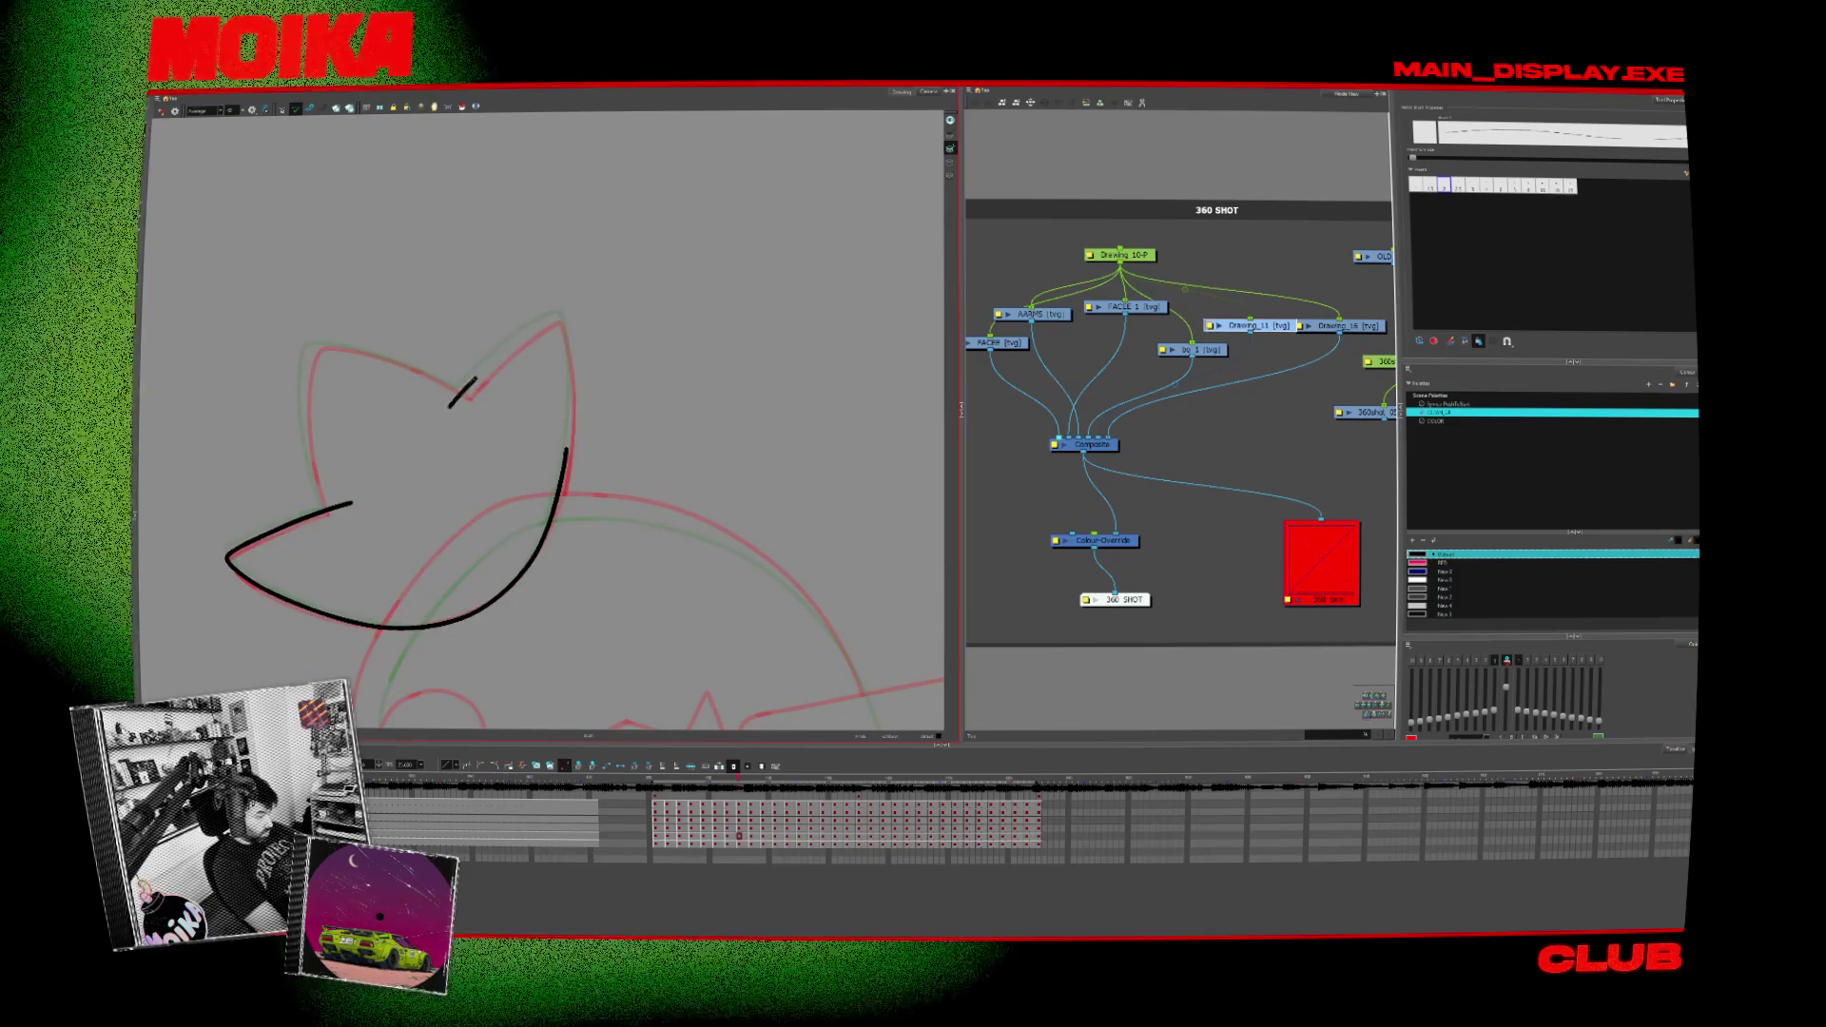
pyautogui.moveTo(475, 380); pyautogui.dragTo(567, 452)
pyautogui.click(556, 343)
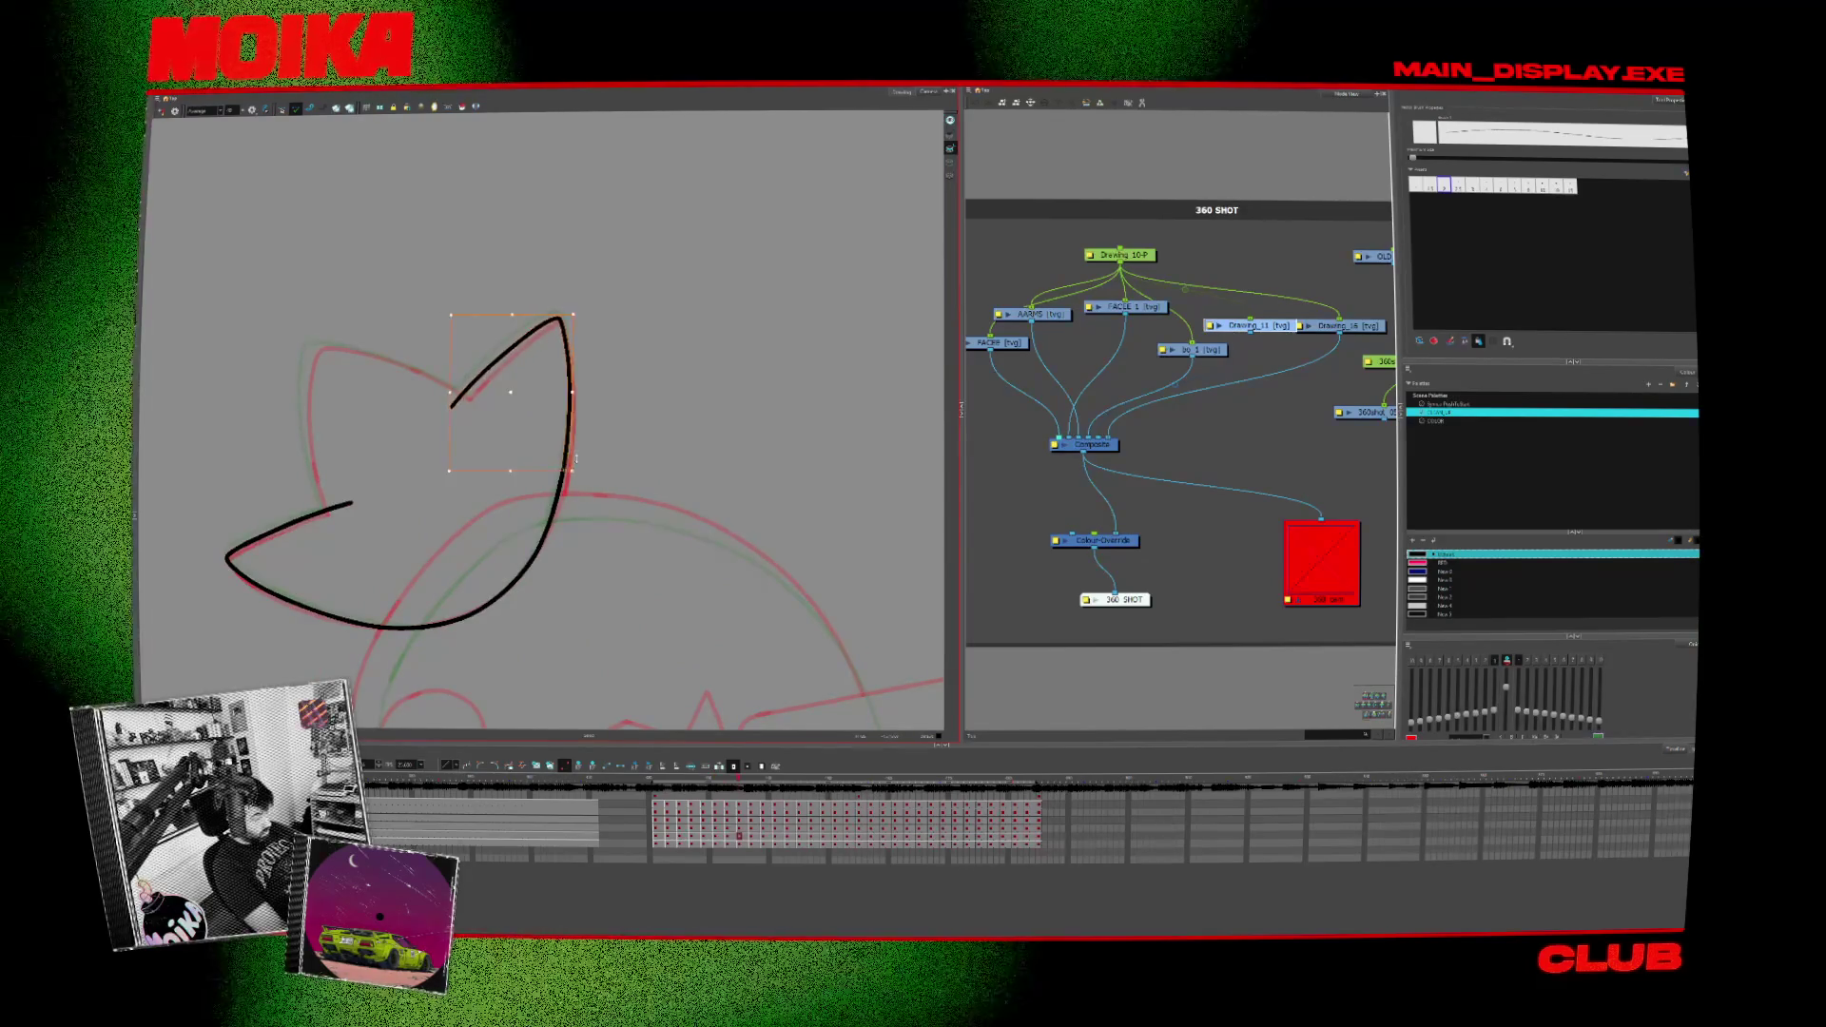
pyautogui.press('Delete')
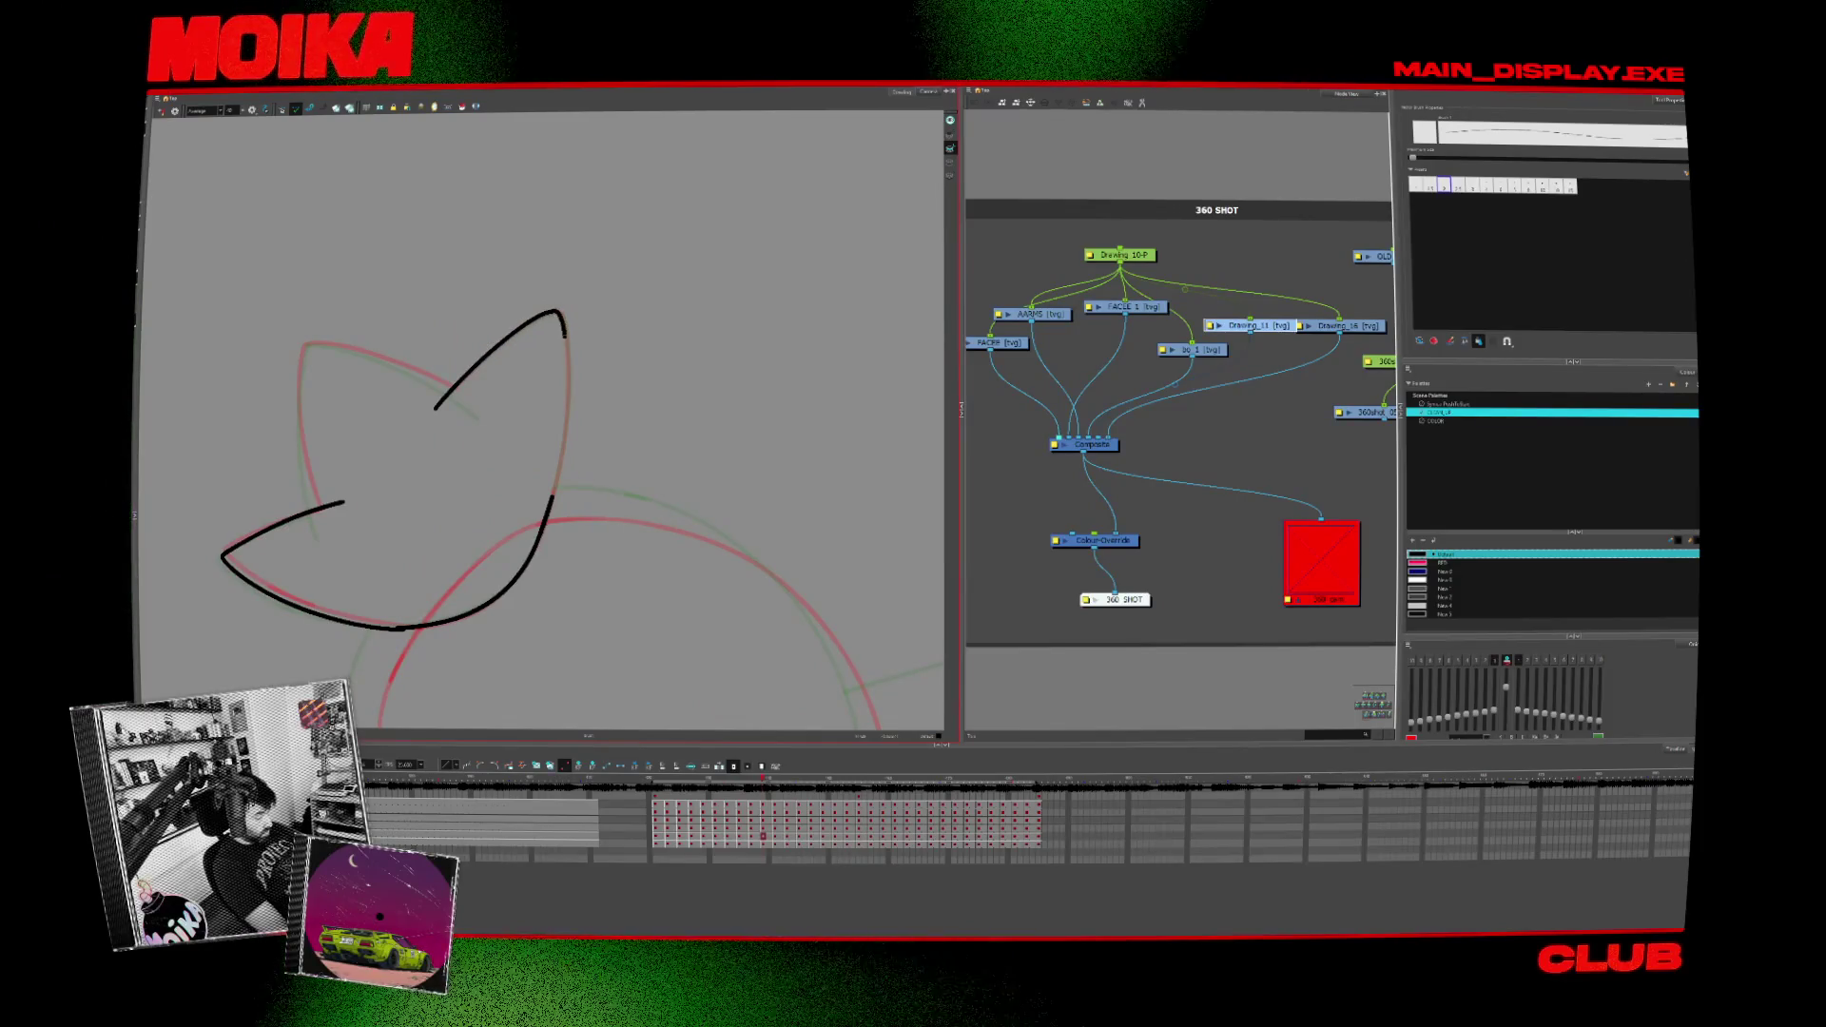
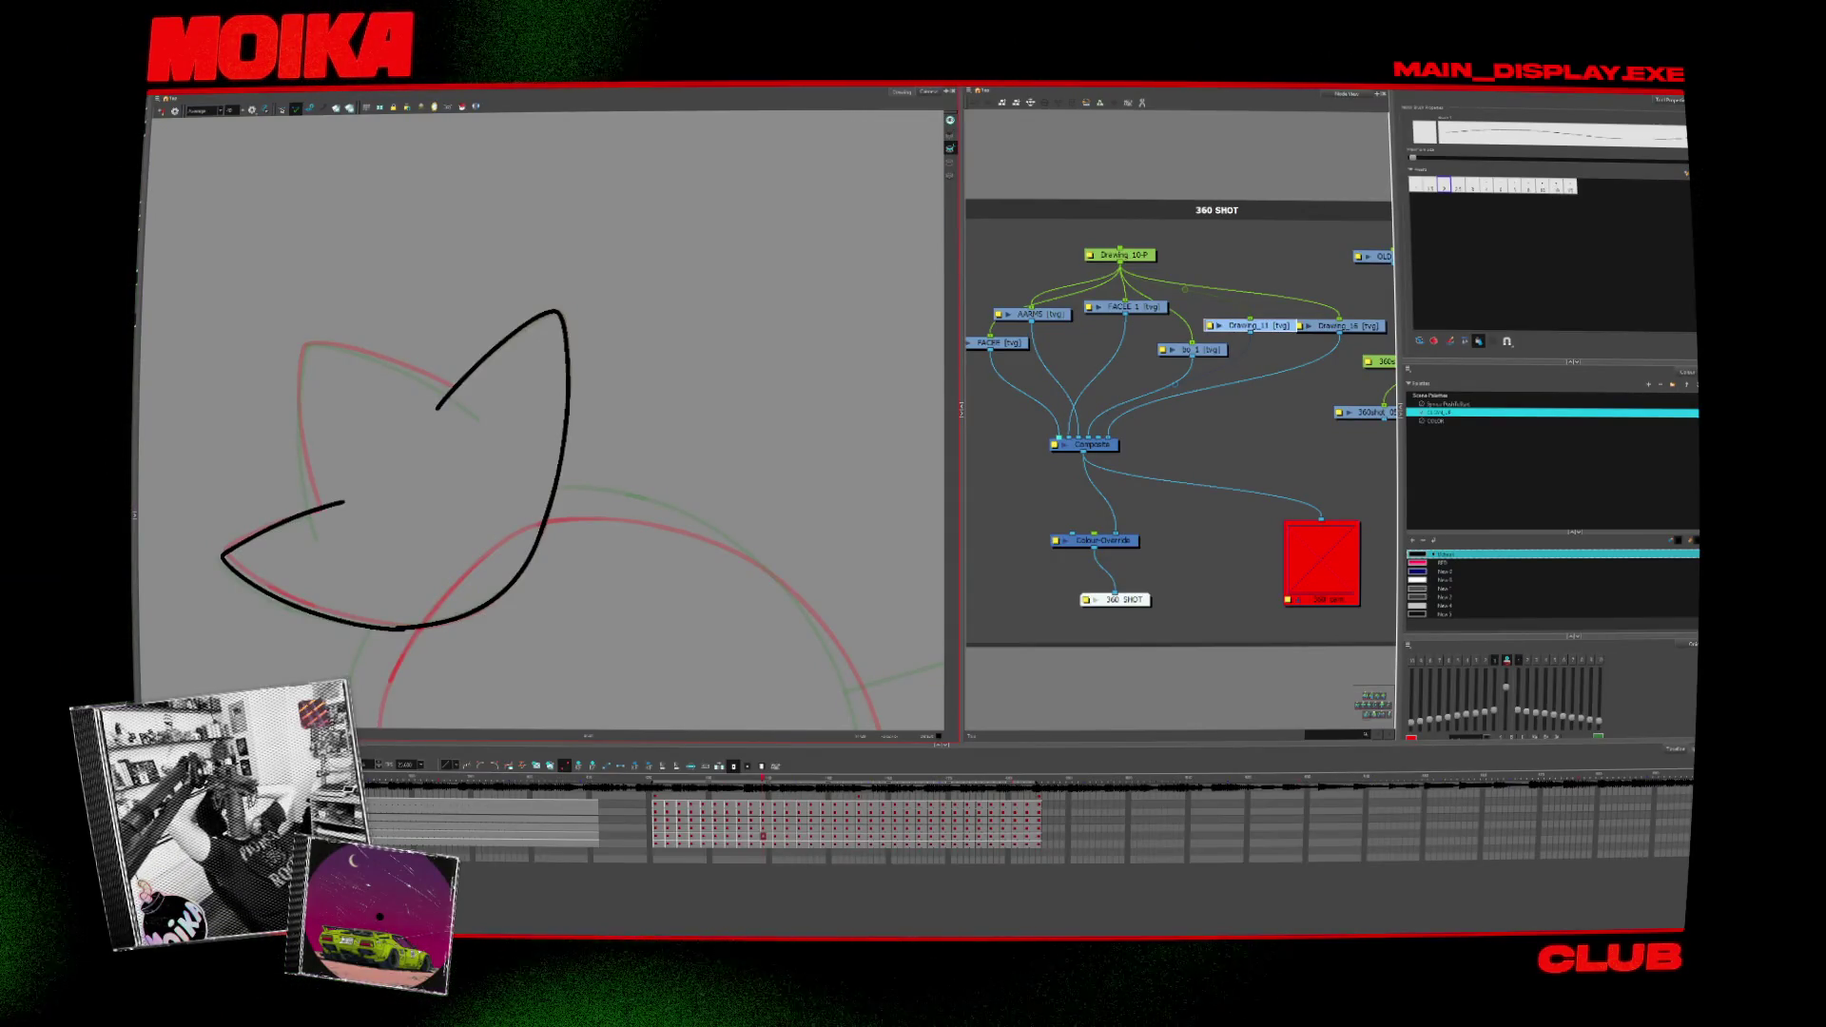
# Step: Move to another head-turn frame and undo its three stray crossing strokes
pyautogui.press('Return')
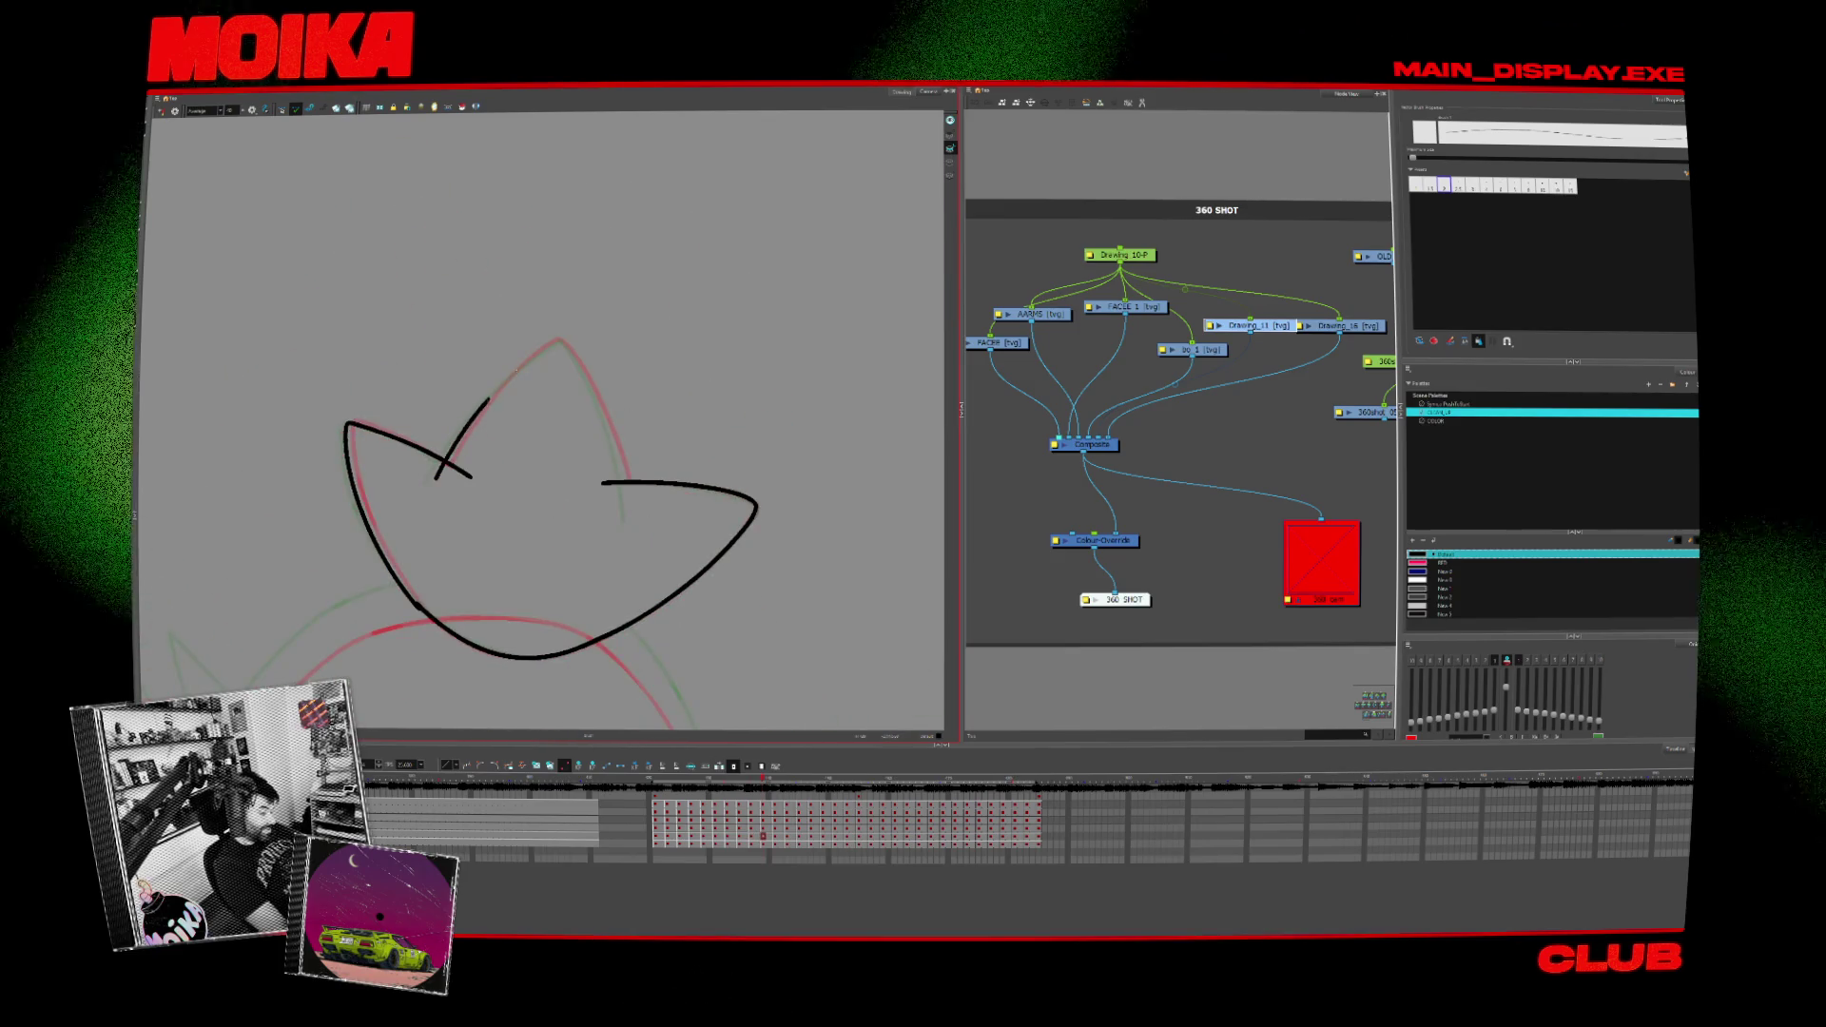
pyautogui.hotkey('ctrl', 'z')
pyautogui.hotkey('ctrl', 'shift', 'z')
pyautogui.hotkey('ctrl', 'z')
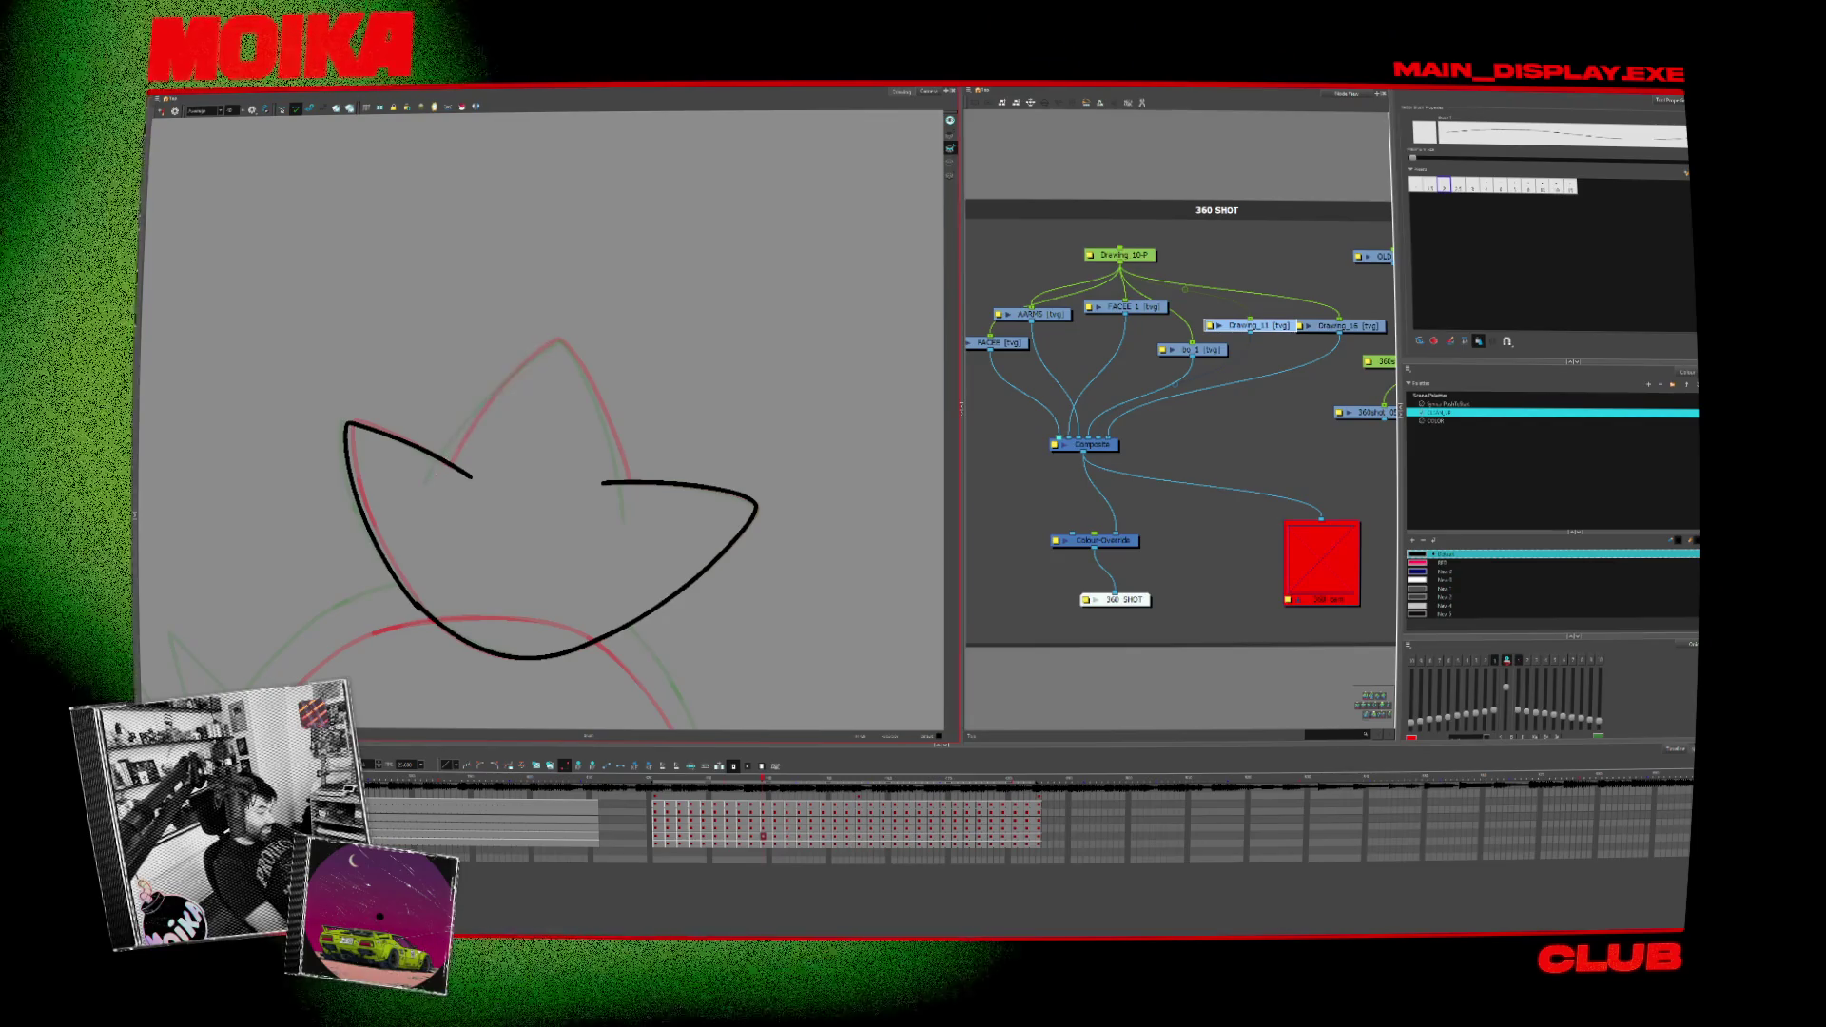
# Step: Step forward through the turn frames and draw a short stroke on the head
pyautogui.press('.')
pyautogui.press('.')
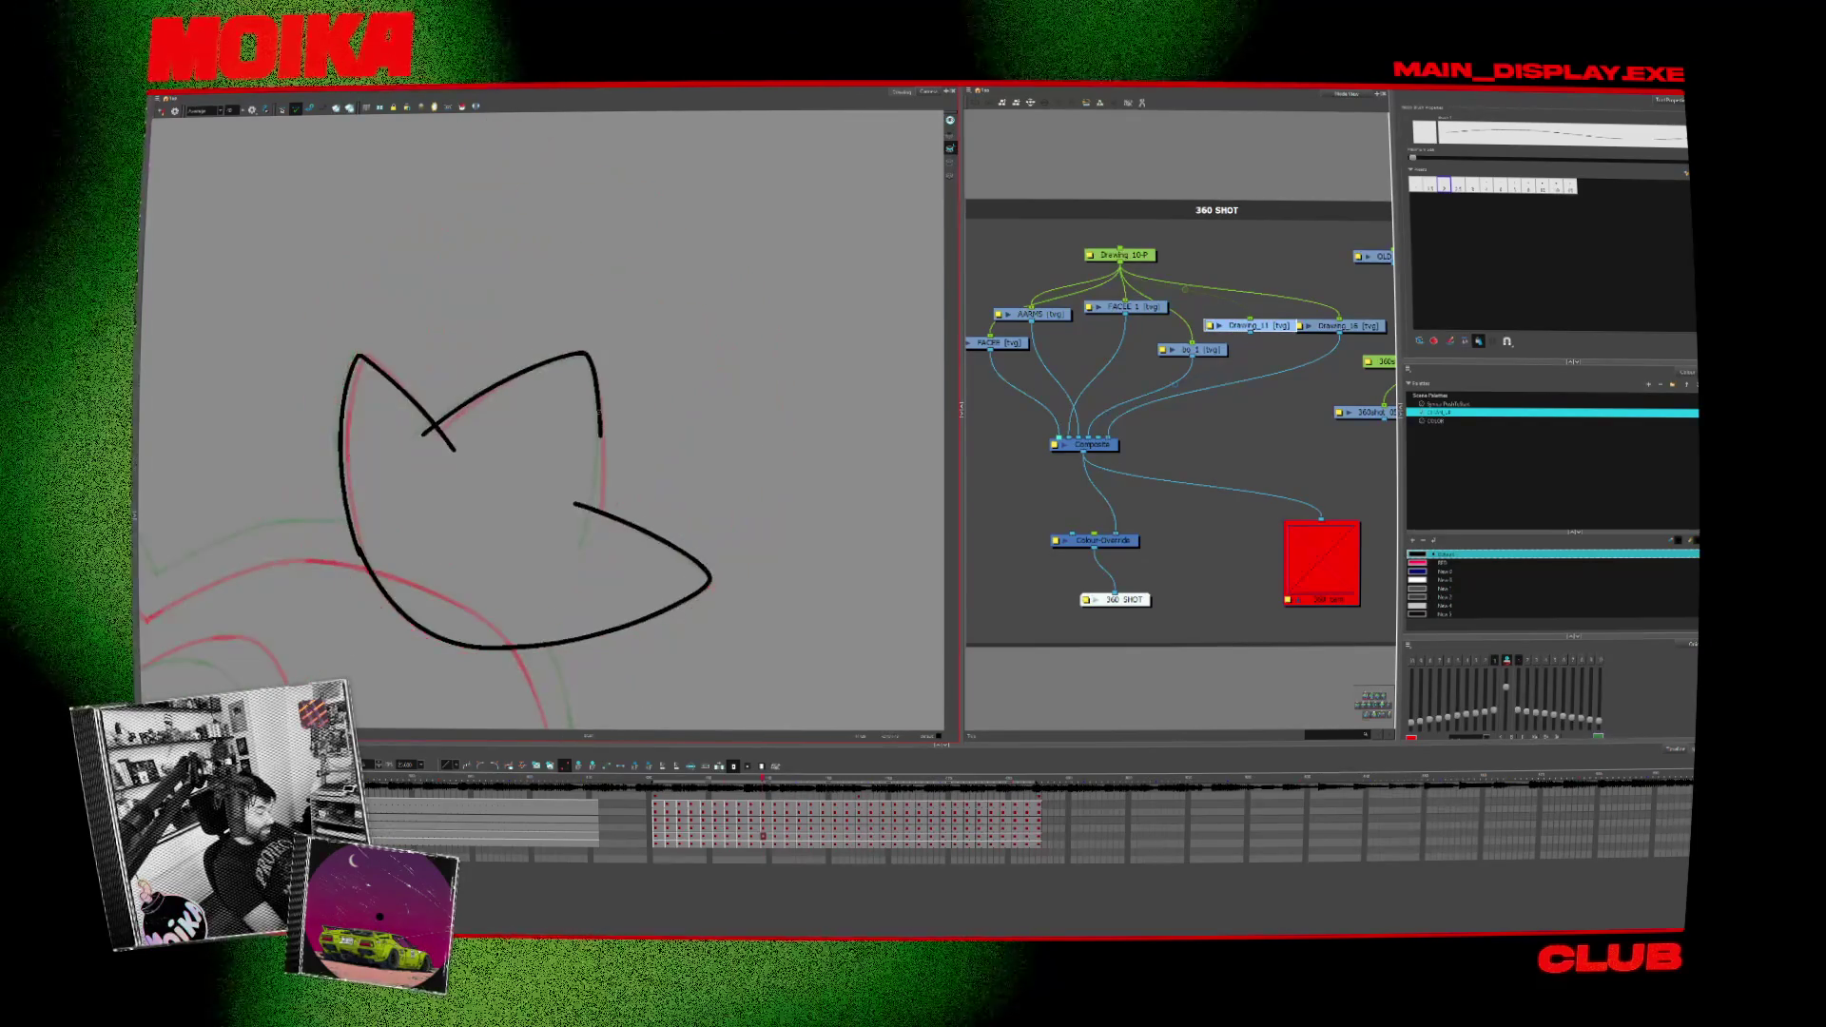
pyautogui.press('.')
pyautogui.press('.')
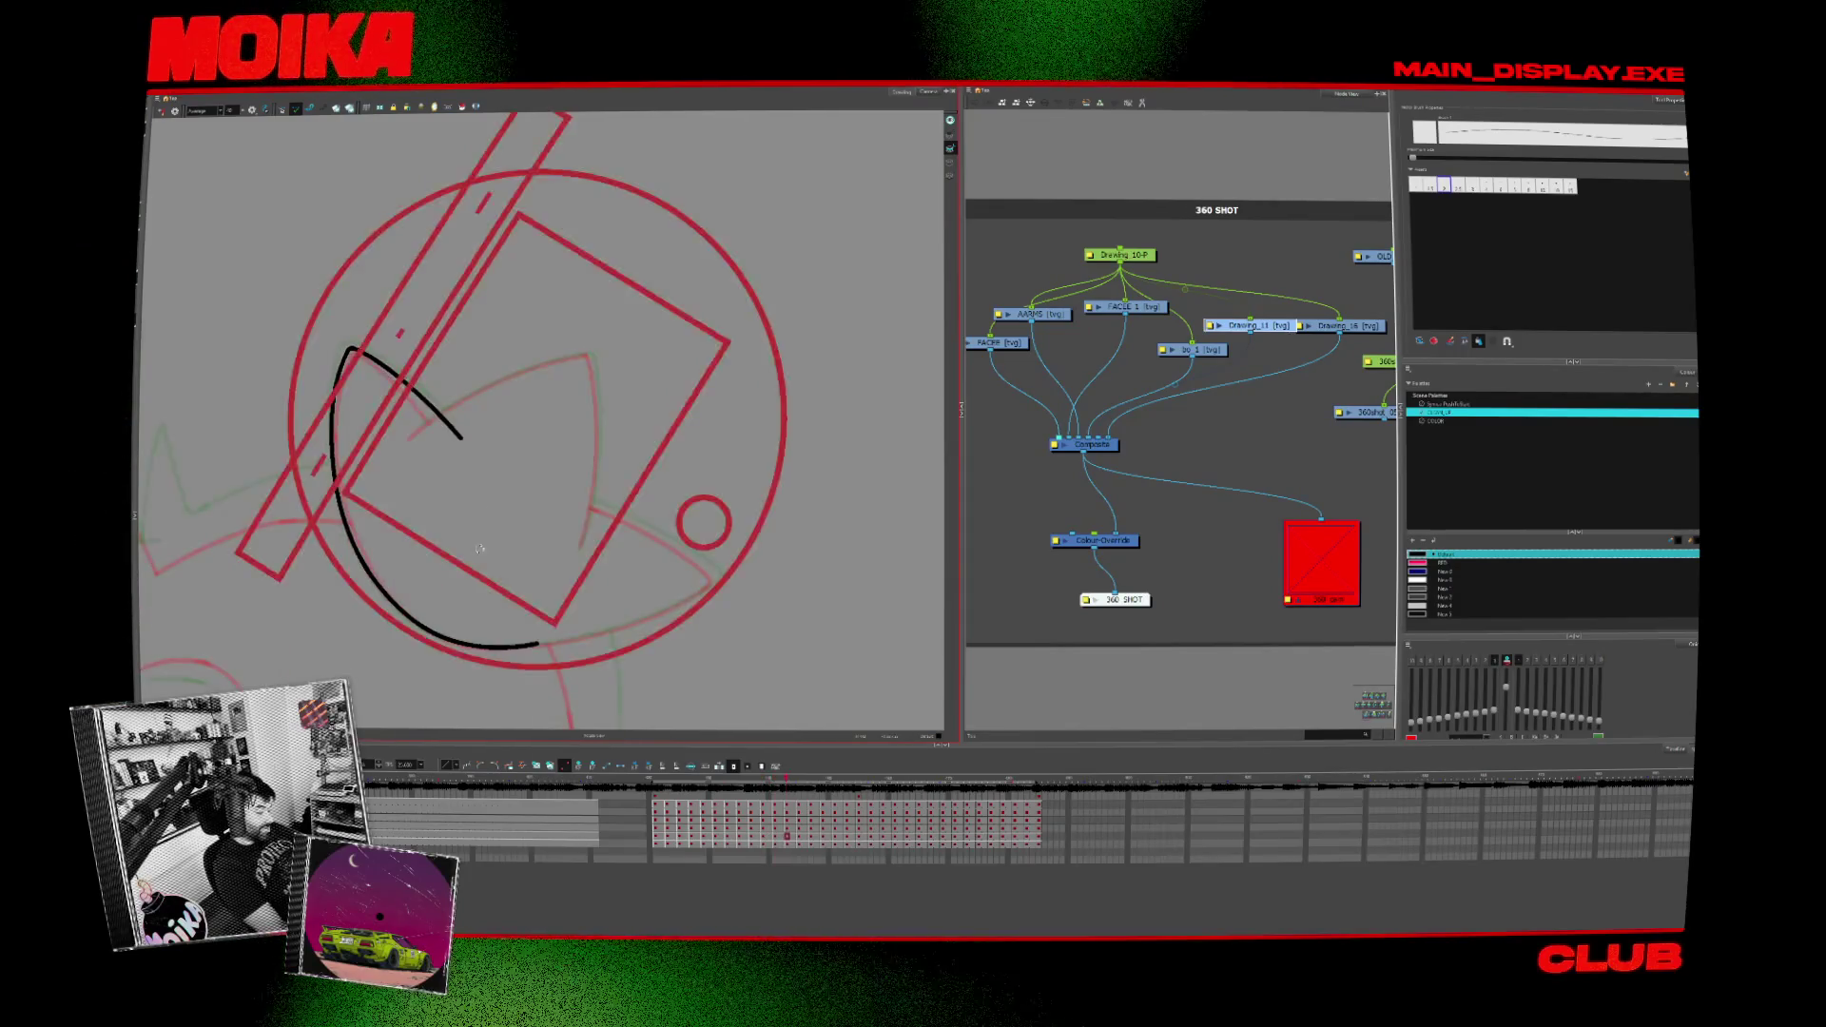
pyautogui.press('.')
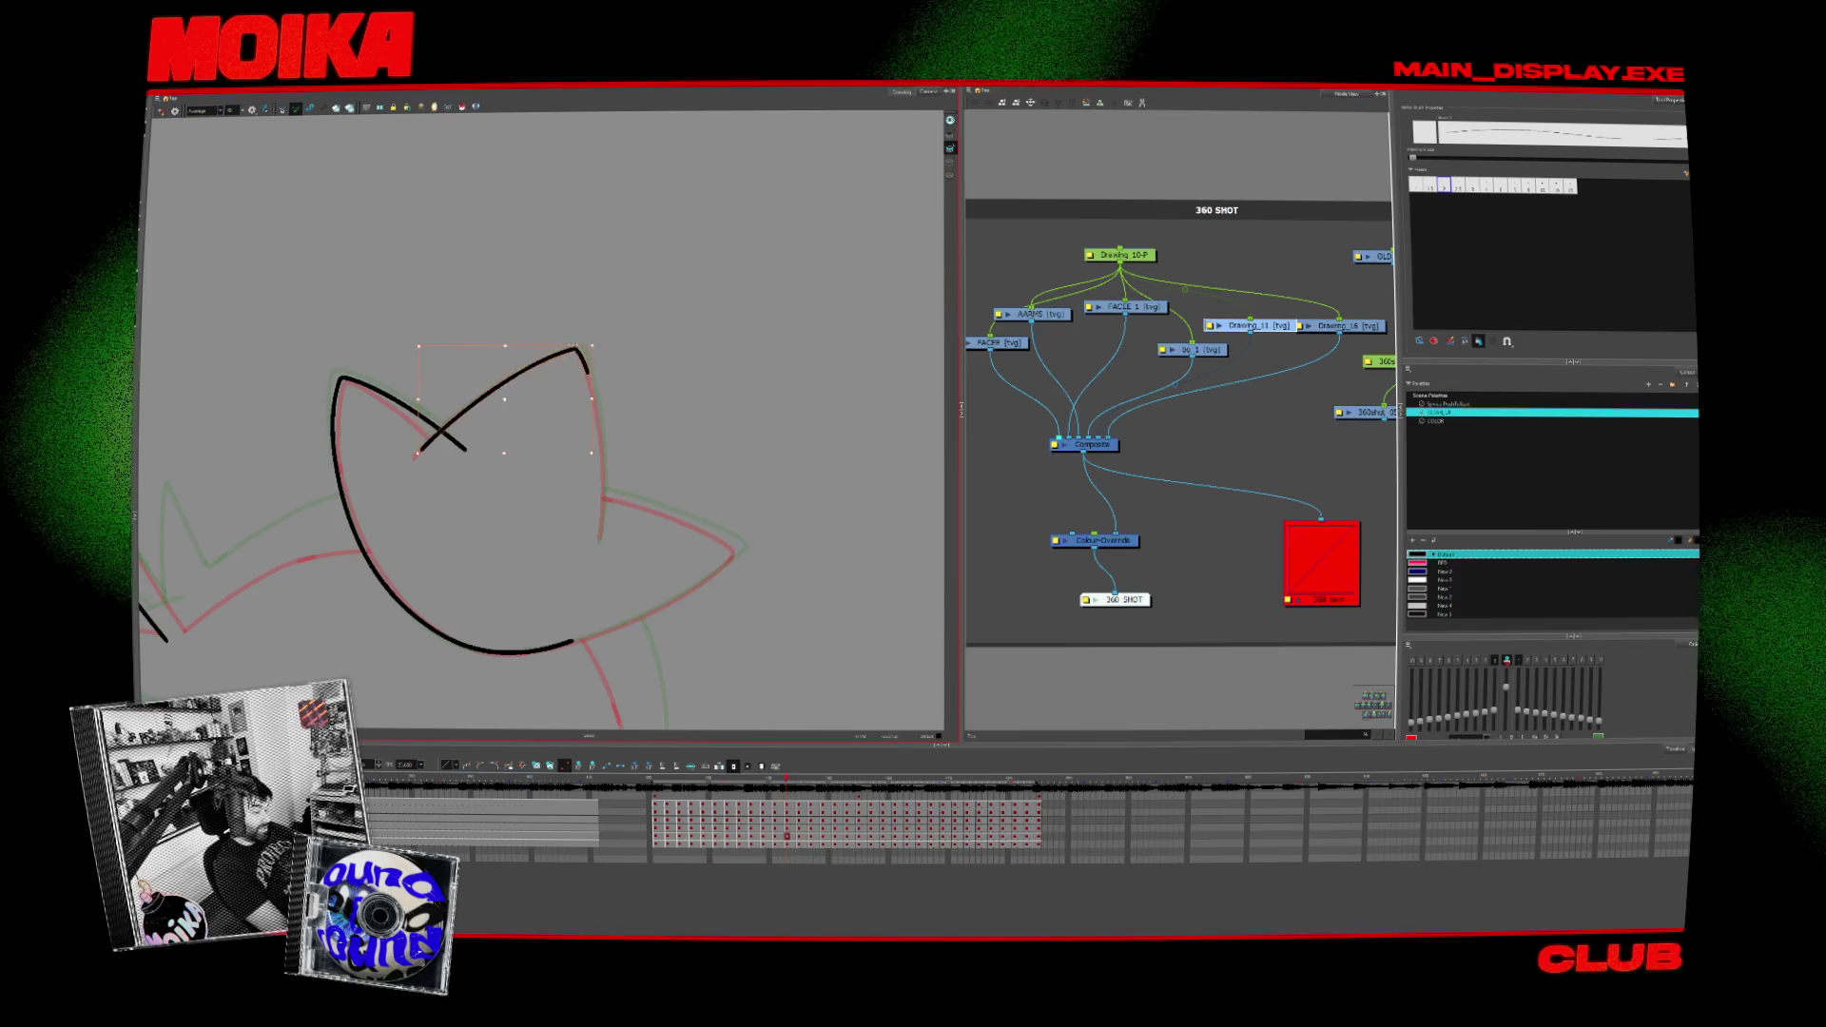
pyautogui.press('.')
pyautogui.press('.')
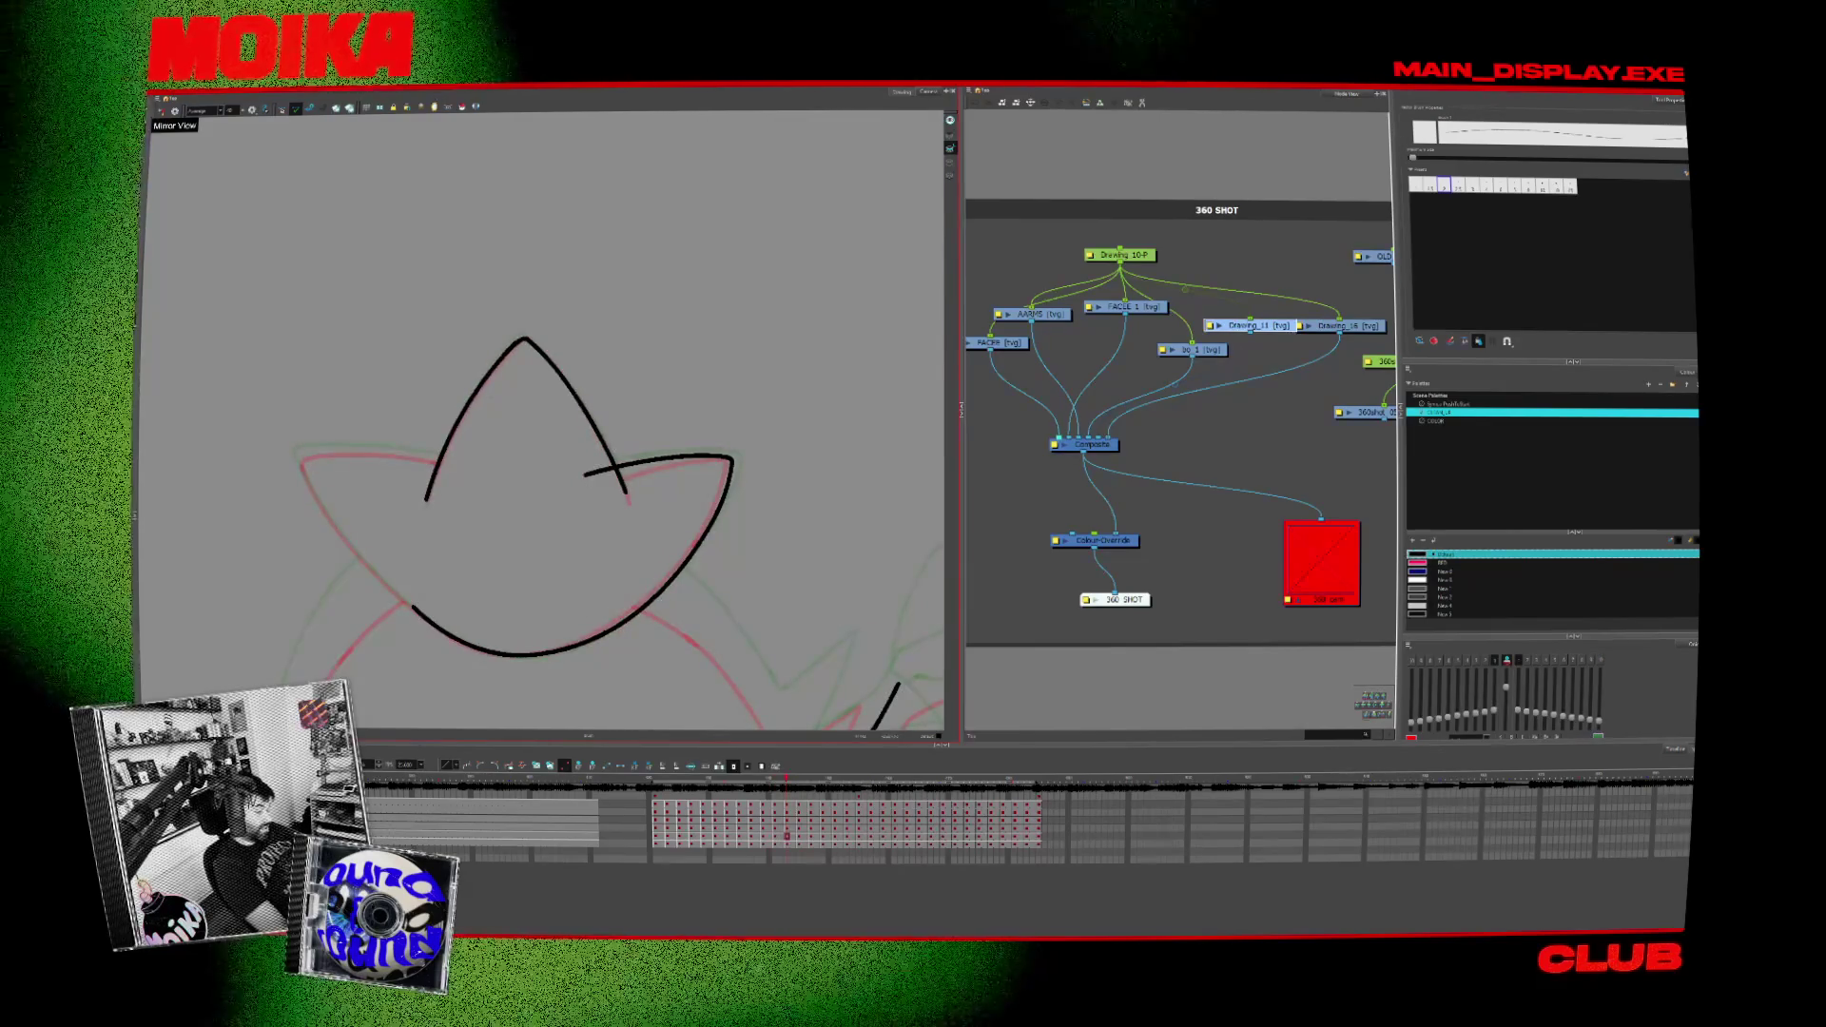
pyautogui.press('.')
pyautogui.moveTo(449, 423); pyautogui.dragTo(425, 497)
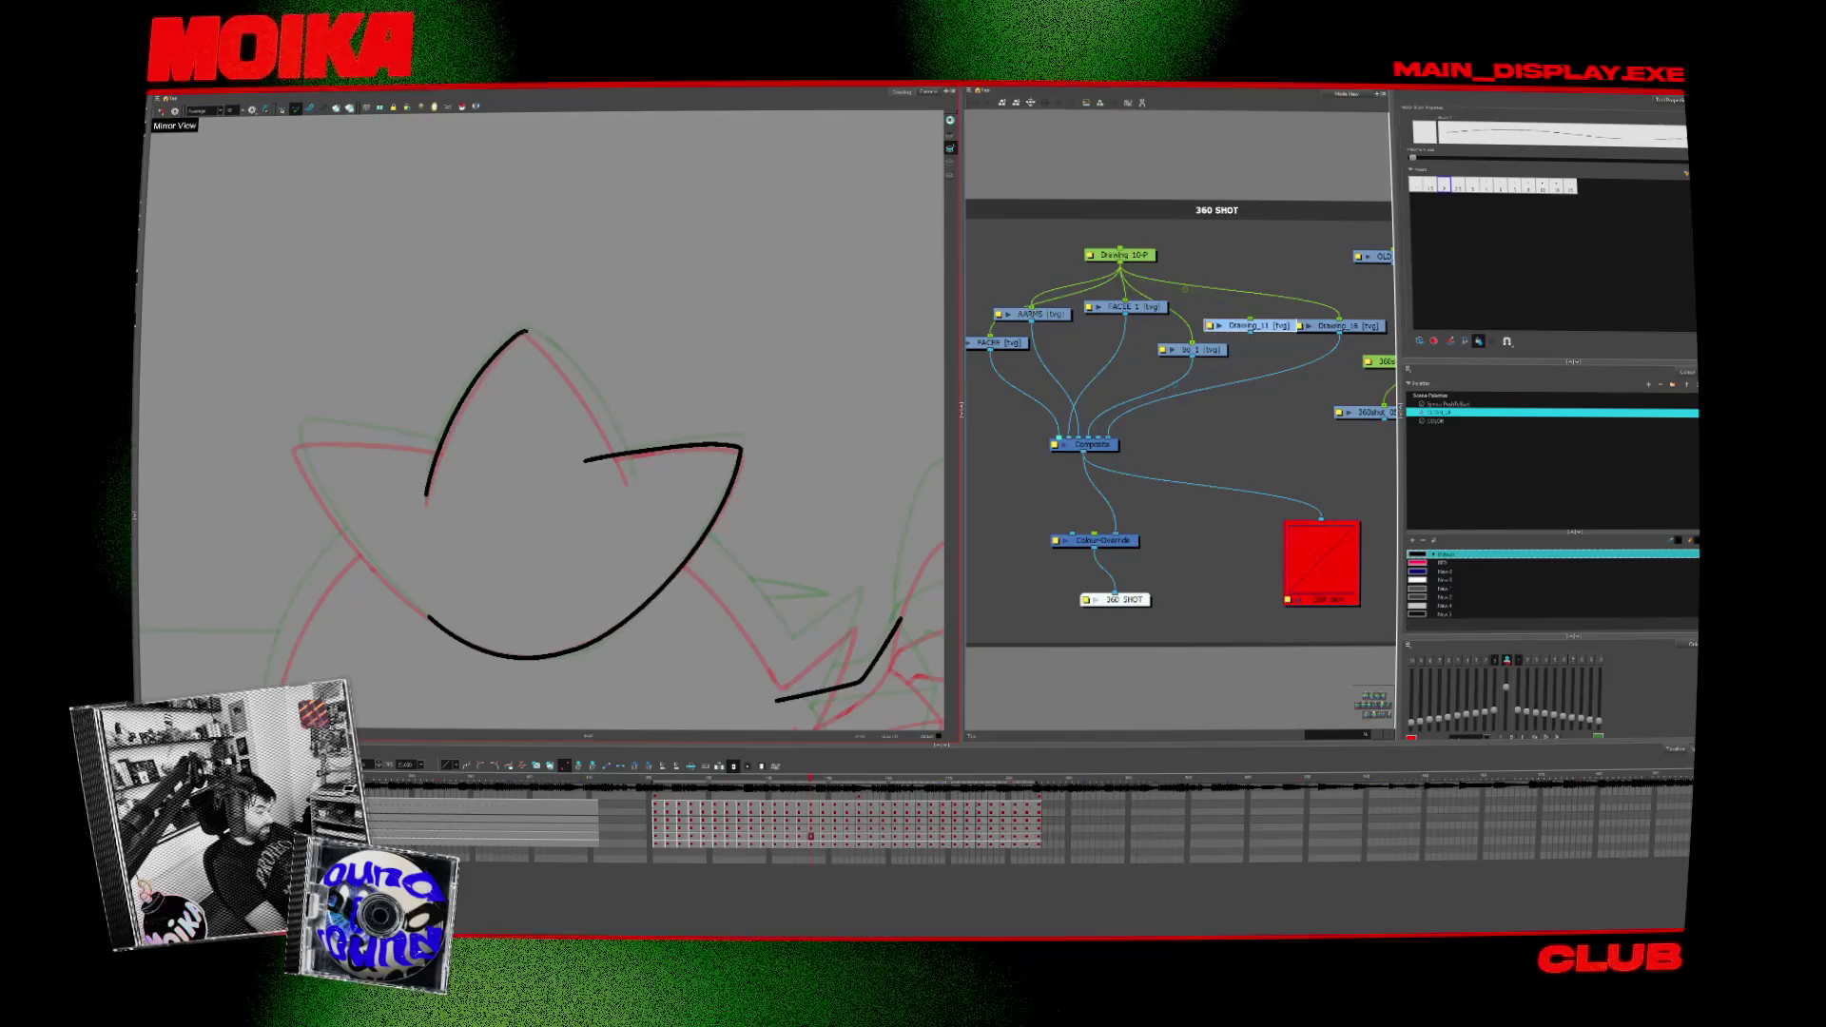
# Step: Mirror and rotate the canvas view to check the head drawing from other angles
pyautogui.click(162, 110)
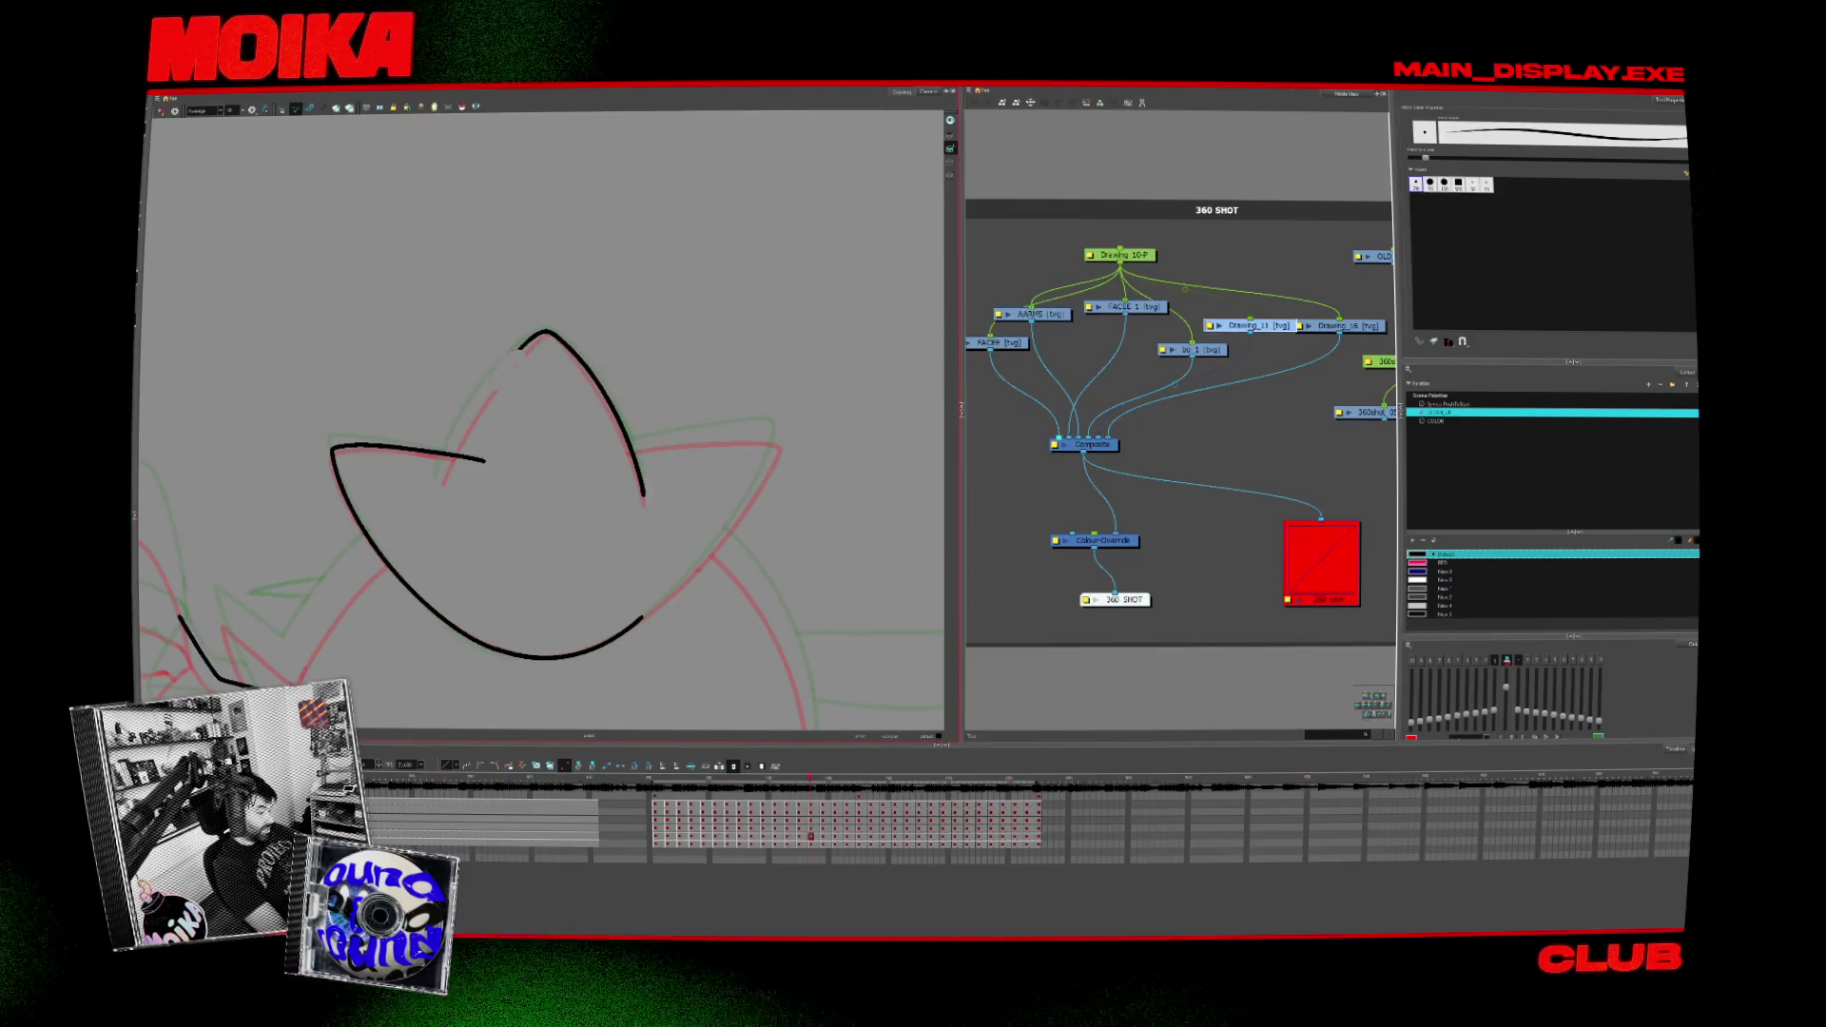
pyautogui.click(161, 110)
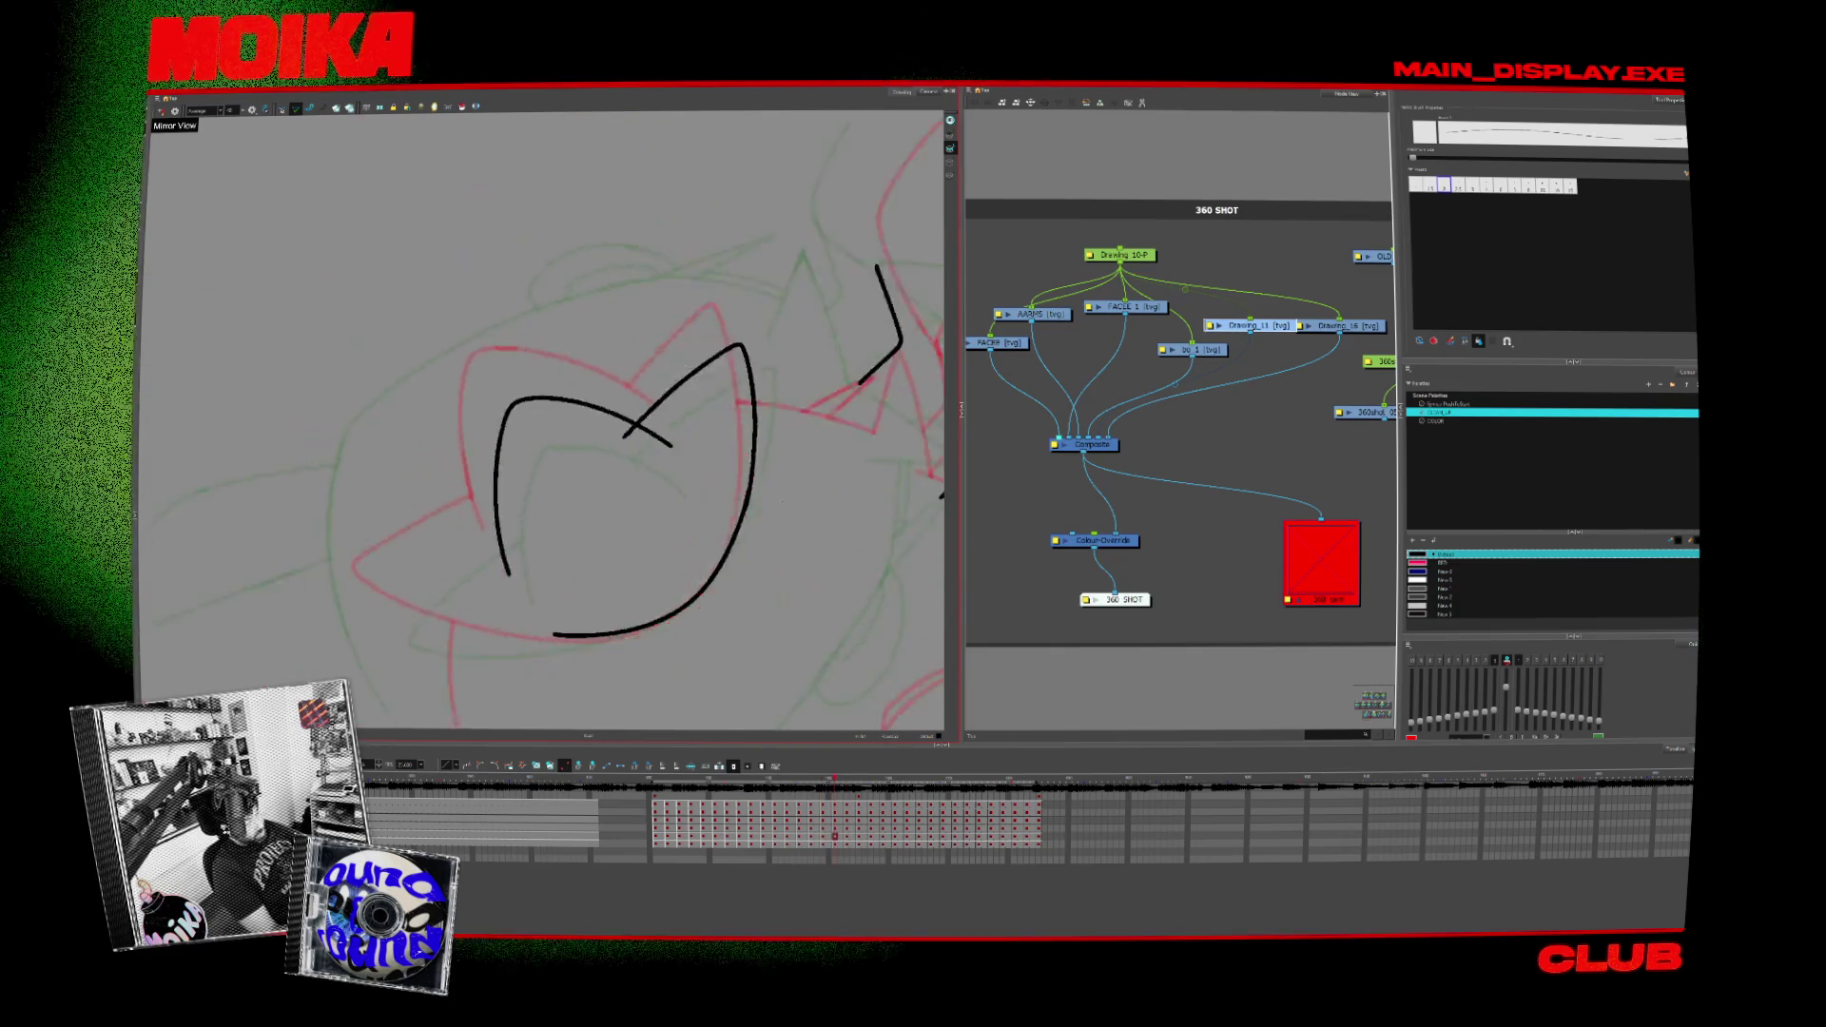
pyautogui.moveTo(643, 285)
pyautogui.mouseDown()
pyautogui.moveTo(745, 444)
pyautogui.moveTo(718, 324)
pyautogui.mouseUp()
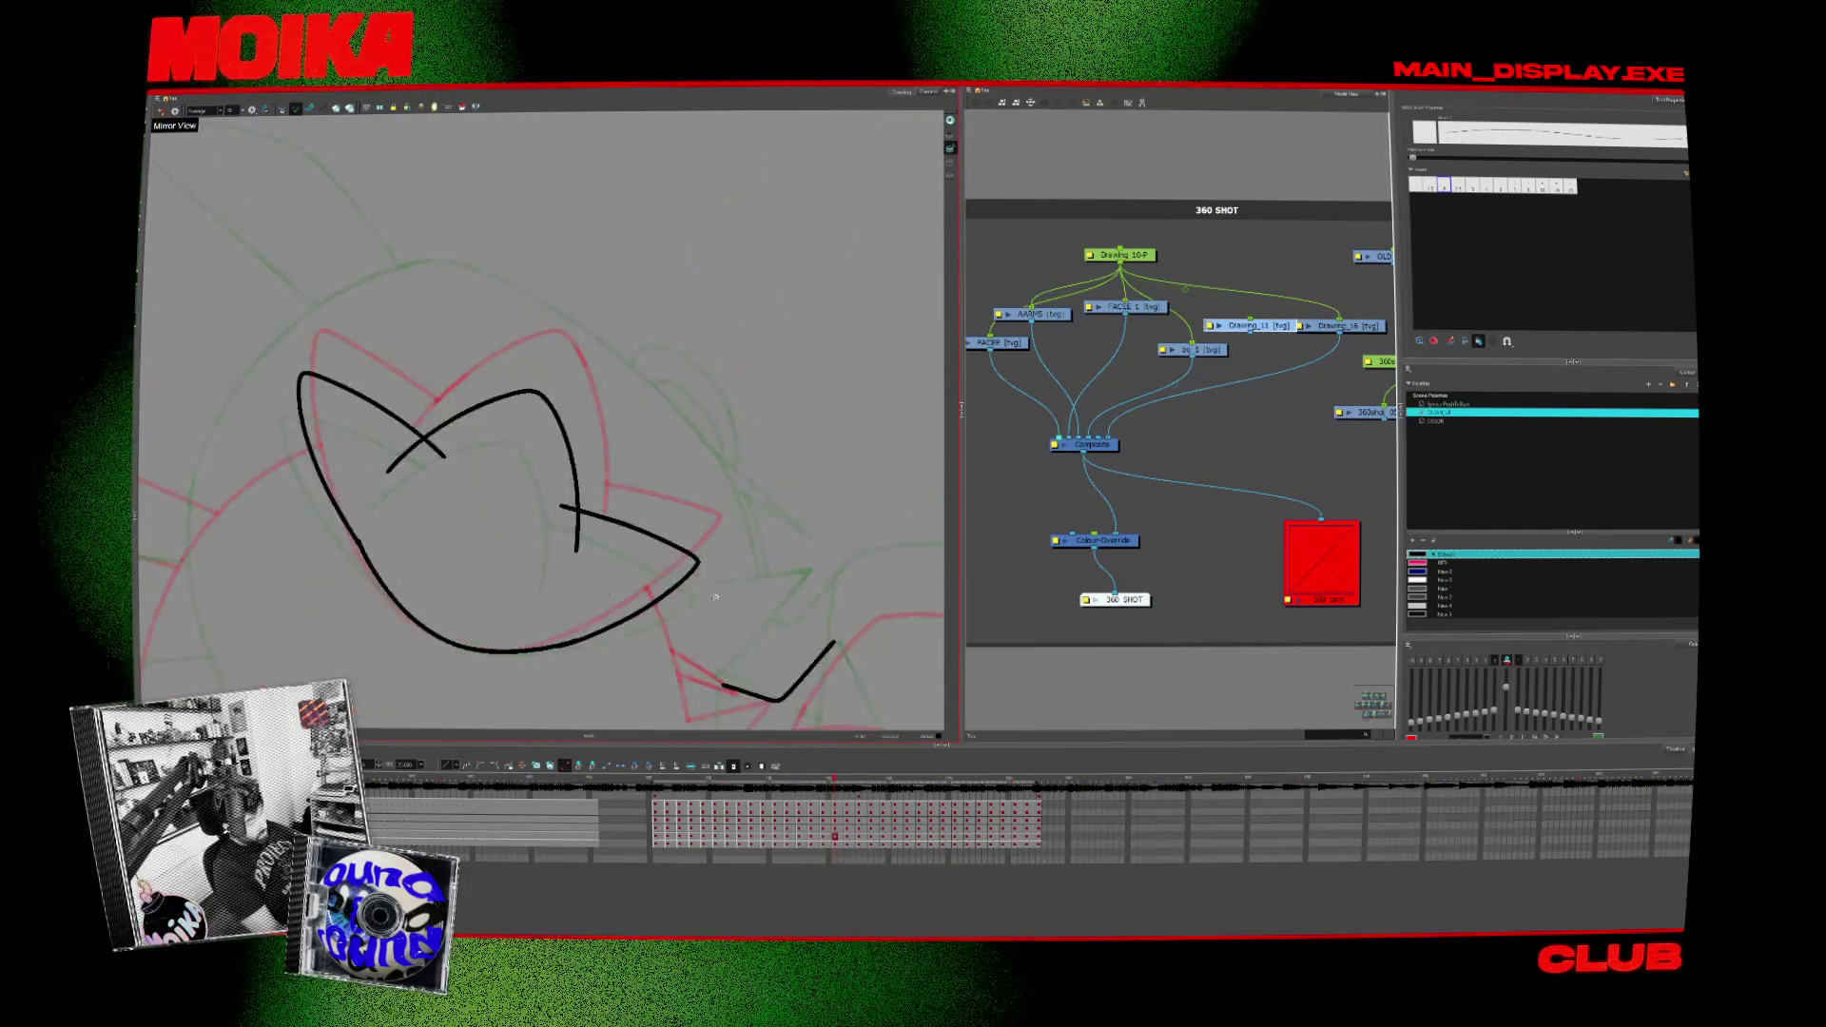
pyautogui.click(160, 111)
pyautogui.moveTo(421, 465); pyautogui.dragTo(508, 368)
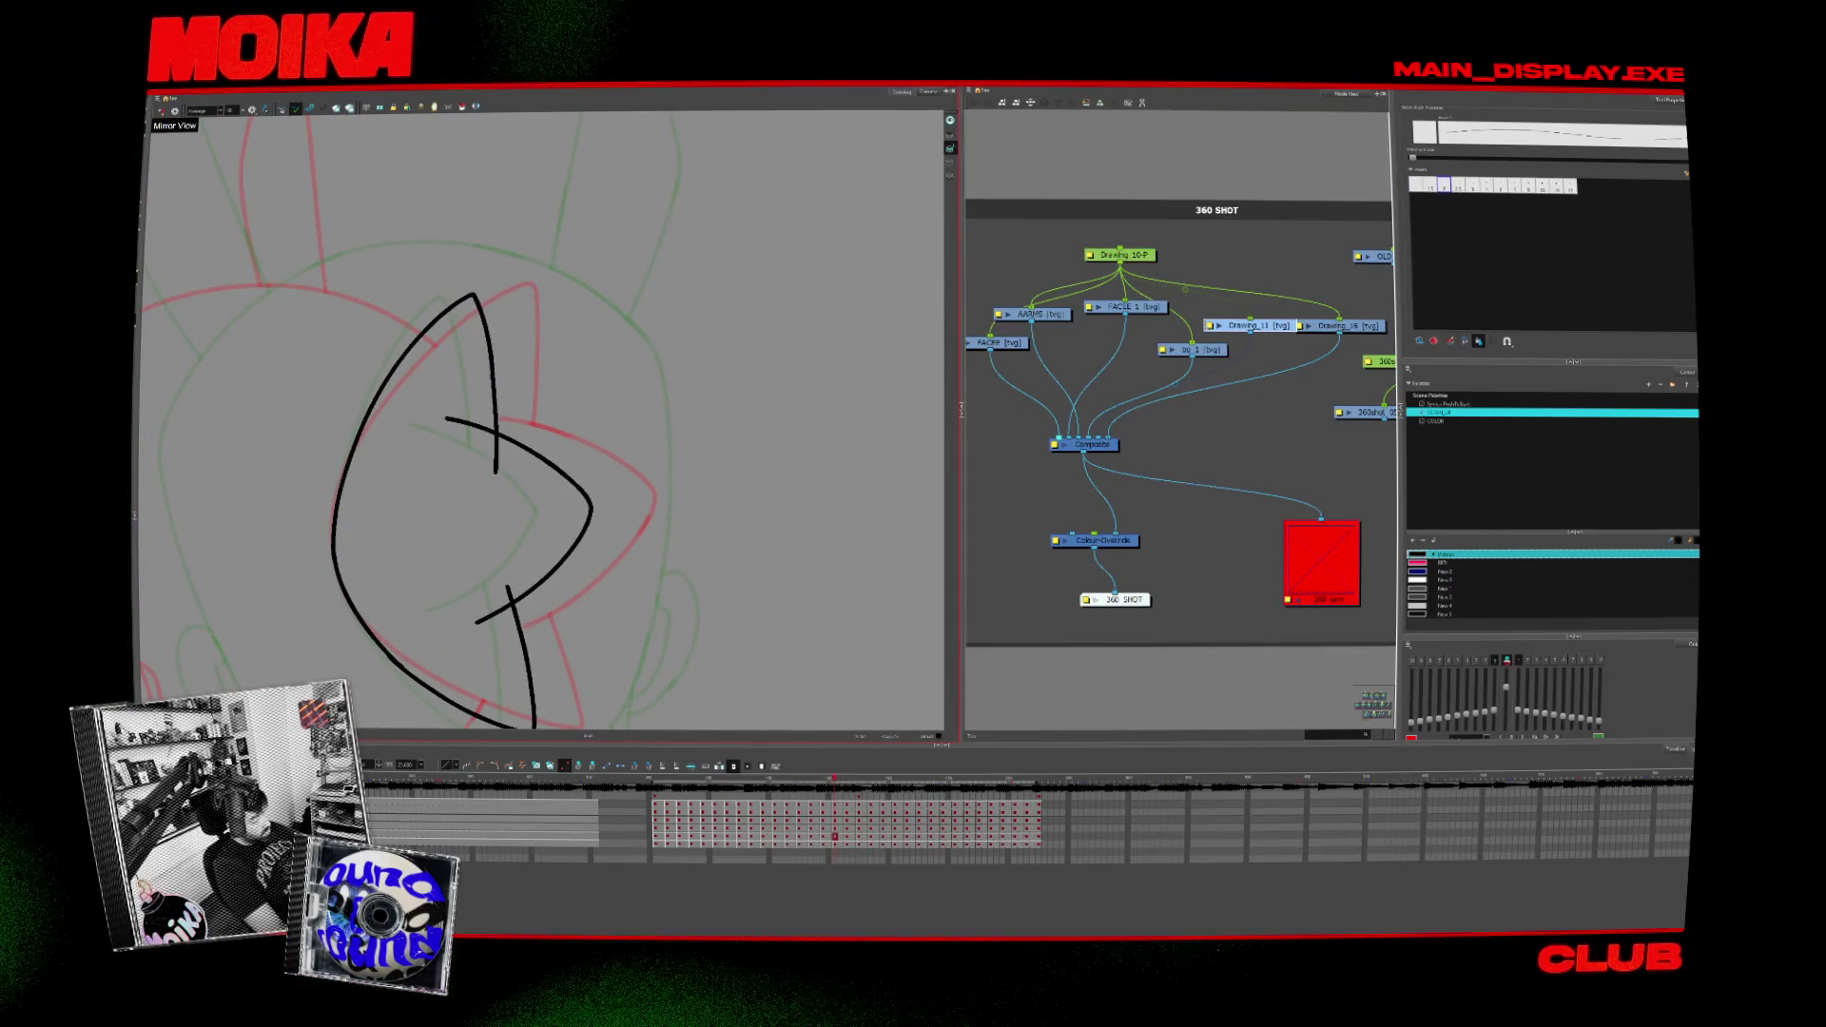
# Step: Replace the upper-left arc with a shorter one ending at the top spike, then compare adjacent frames
pyautogui.press('.')
pyautogui.press(',')
pyautogui.press(',')
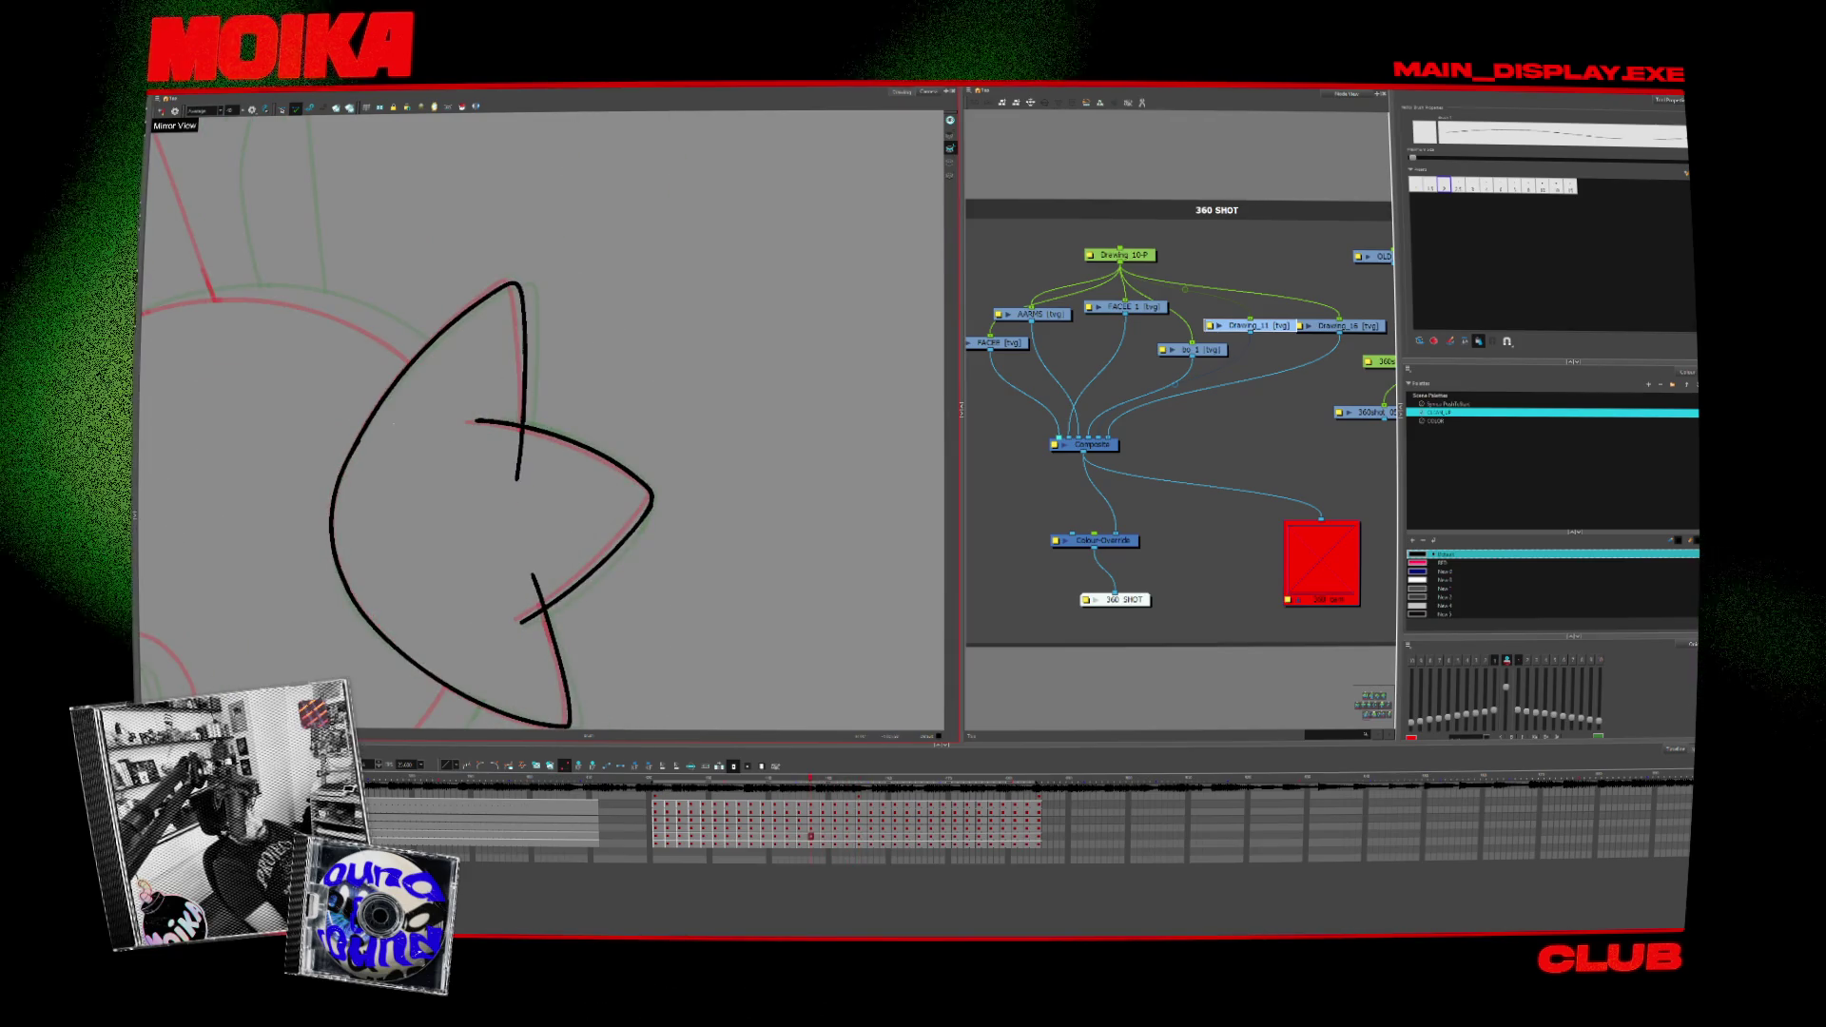
pyautogui.hotkey('ctrl', 'z')
pyautogui.moveTo(350, 383); pyautogui.dragTo(517, 287)
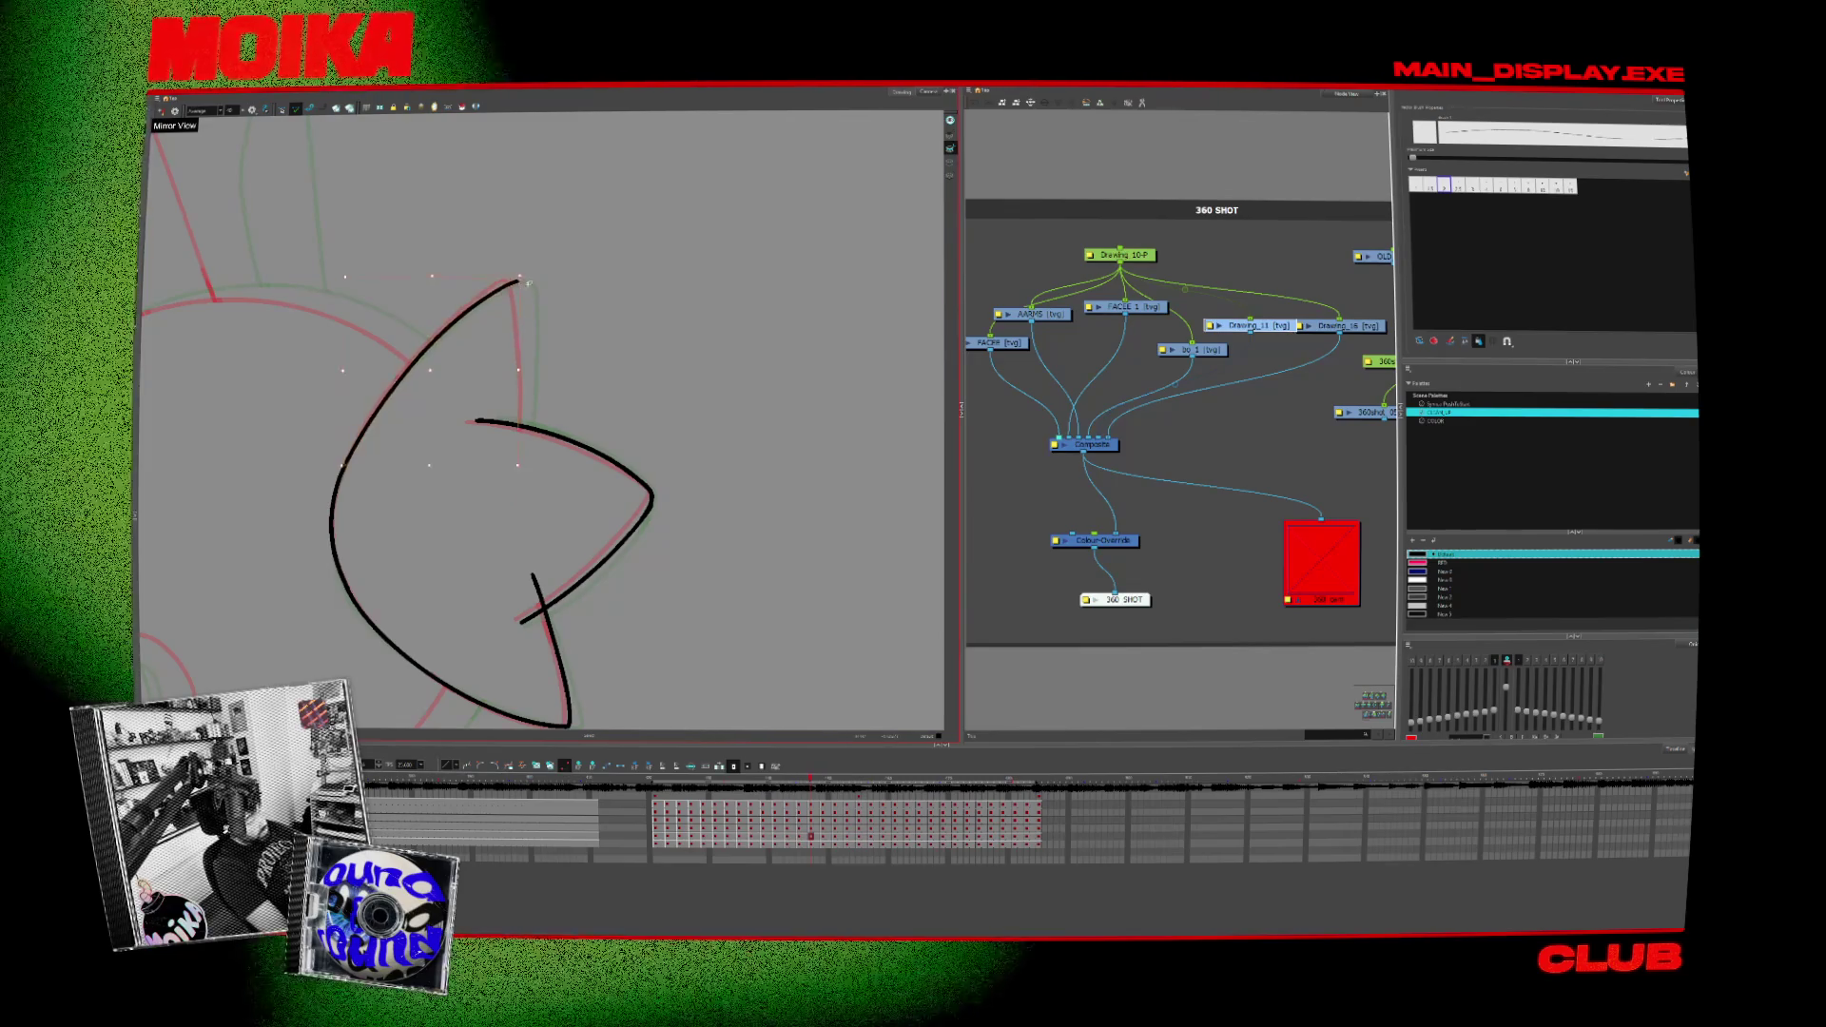
pyautogui.press(',')
pyautogui.press('.')
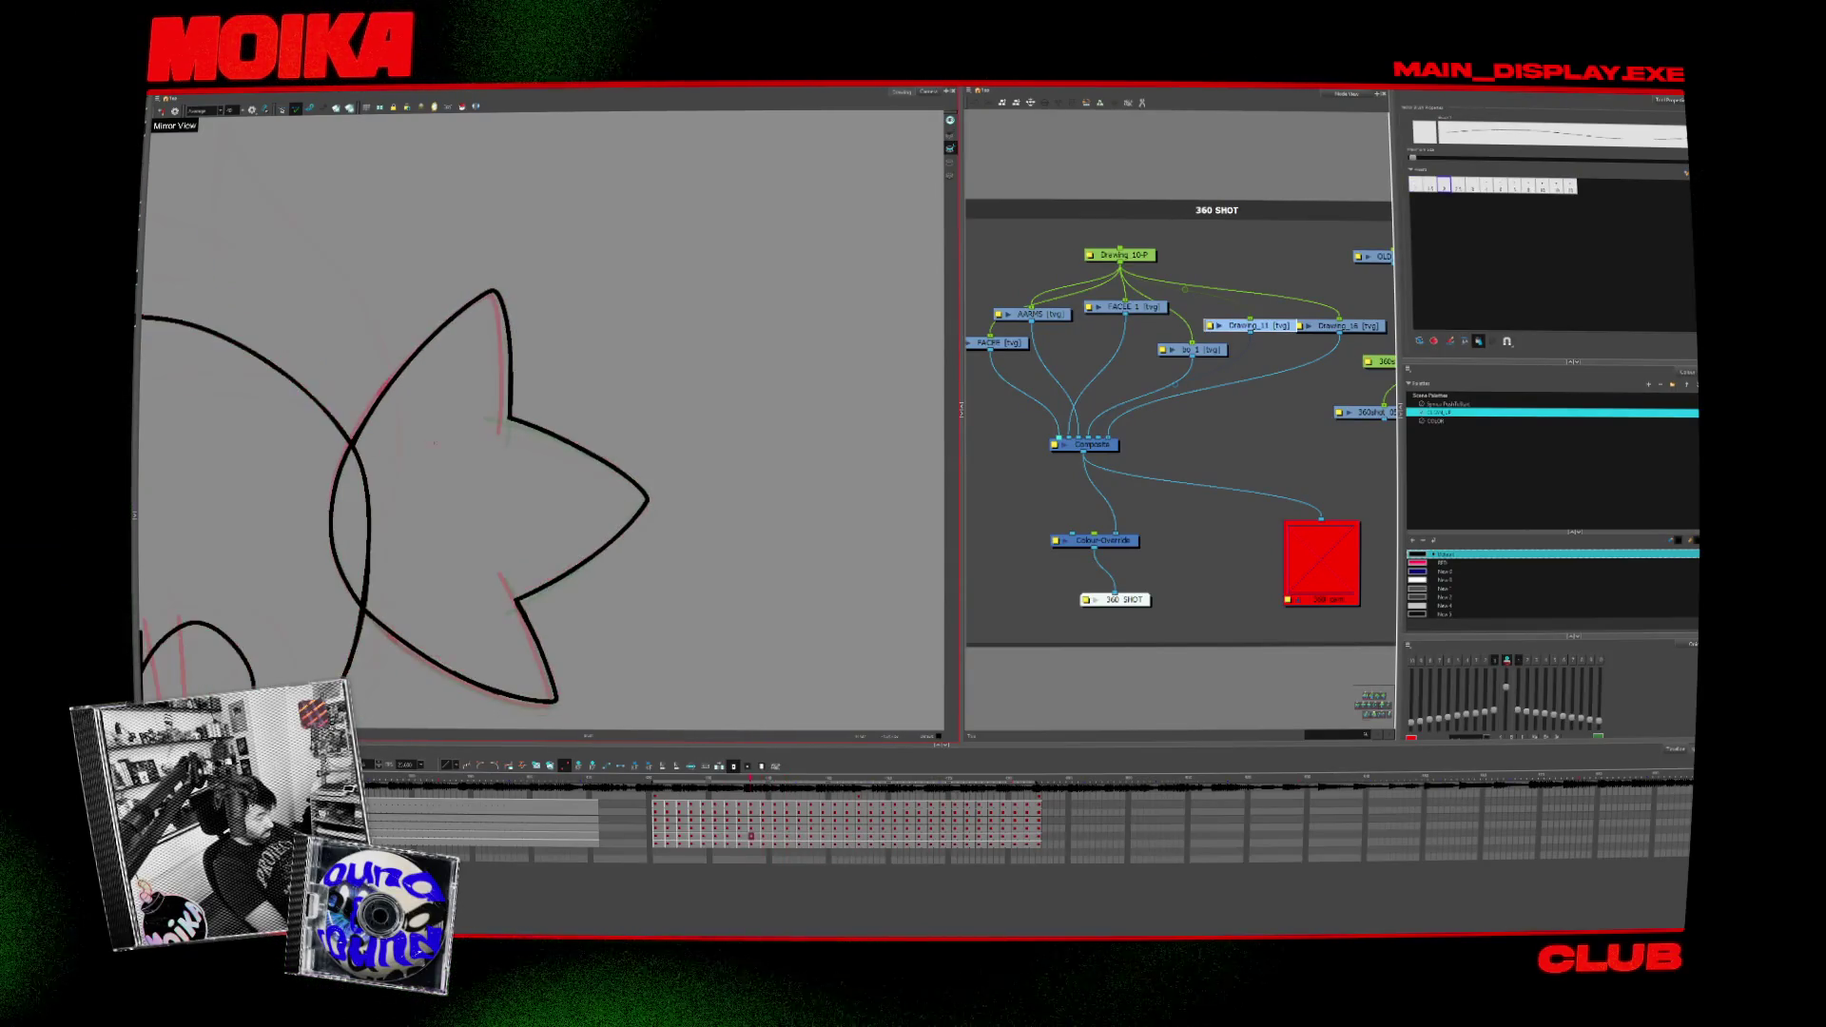
# Step: Flip back through several earlier head-turn frames to review them against the onion skins
pyautogui.press(',')
pyautogui.press(',')
pyautogui.press(',')
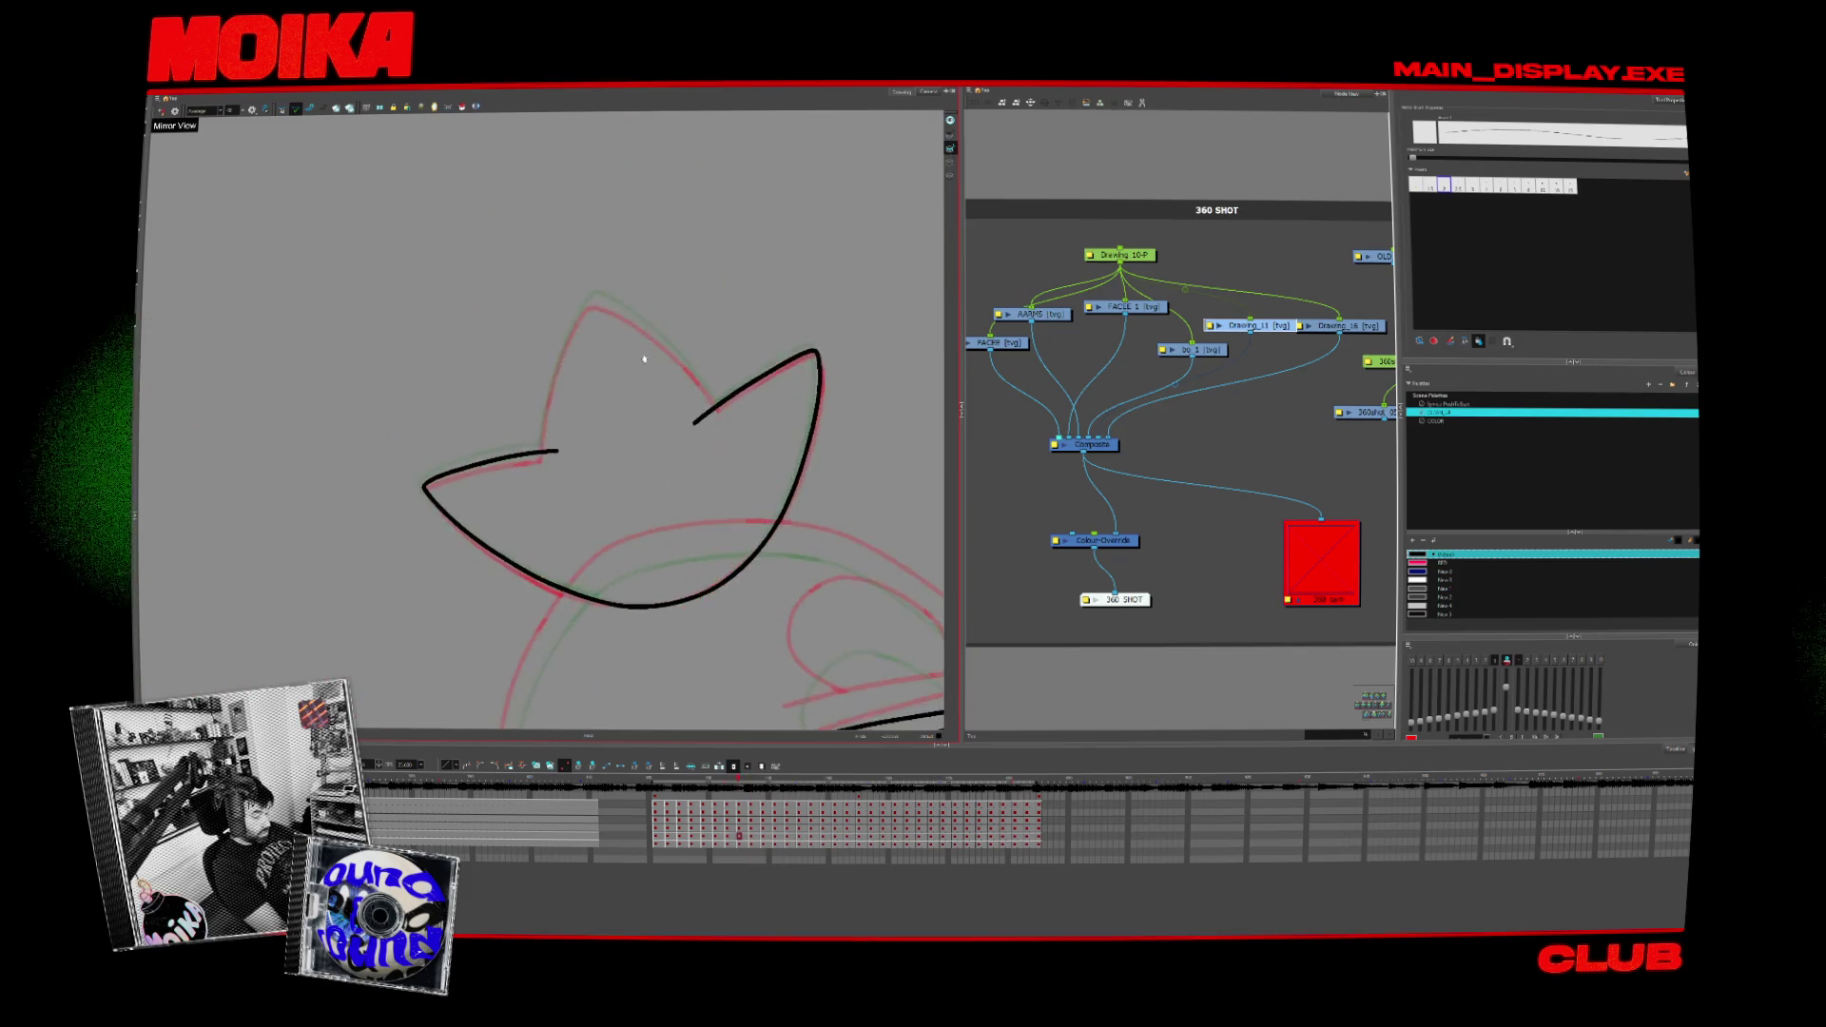
pyautogui.press(',')
pyautogui.press(',')
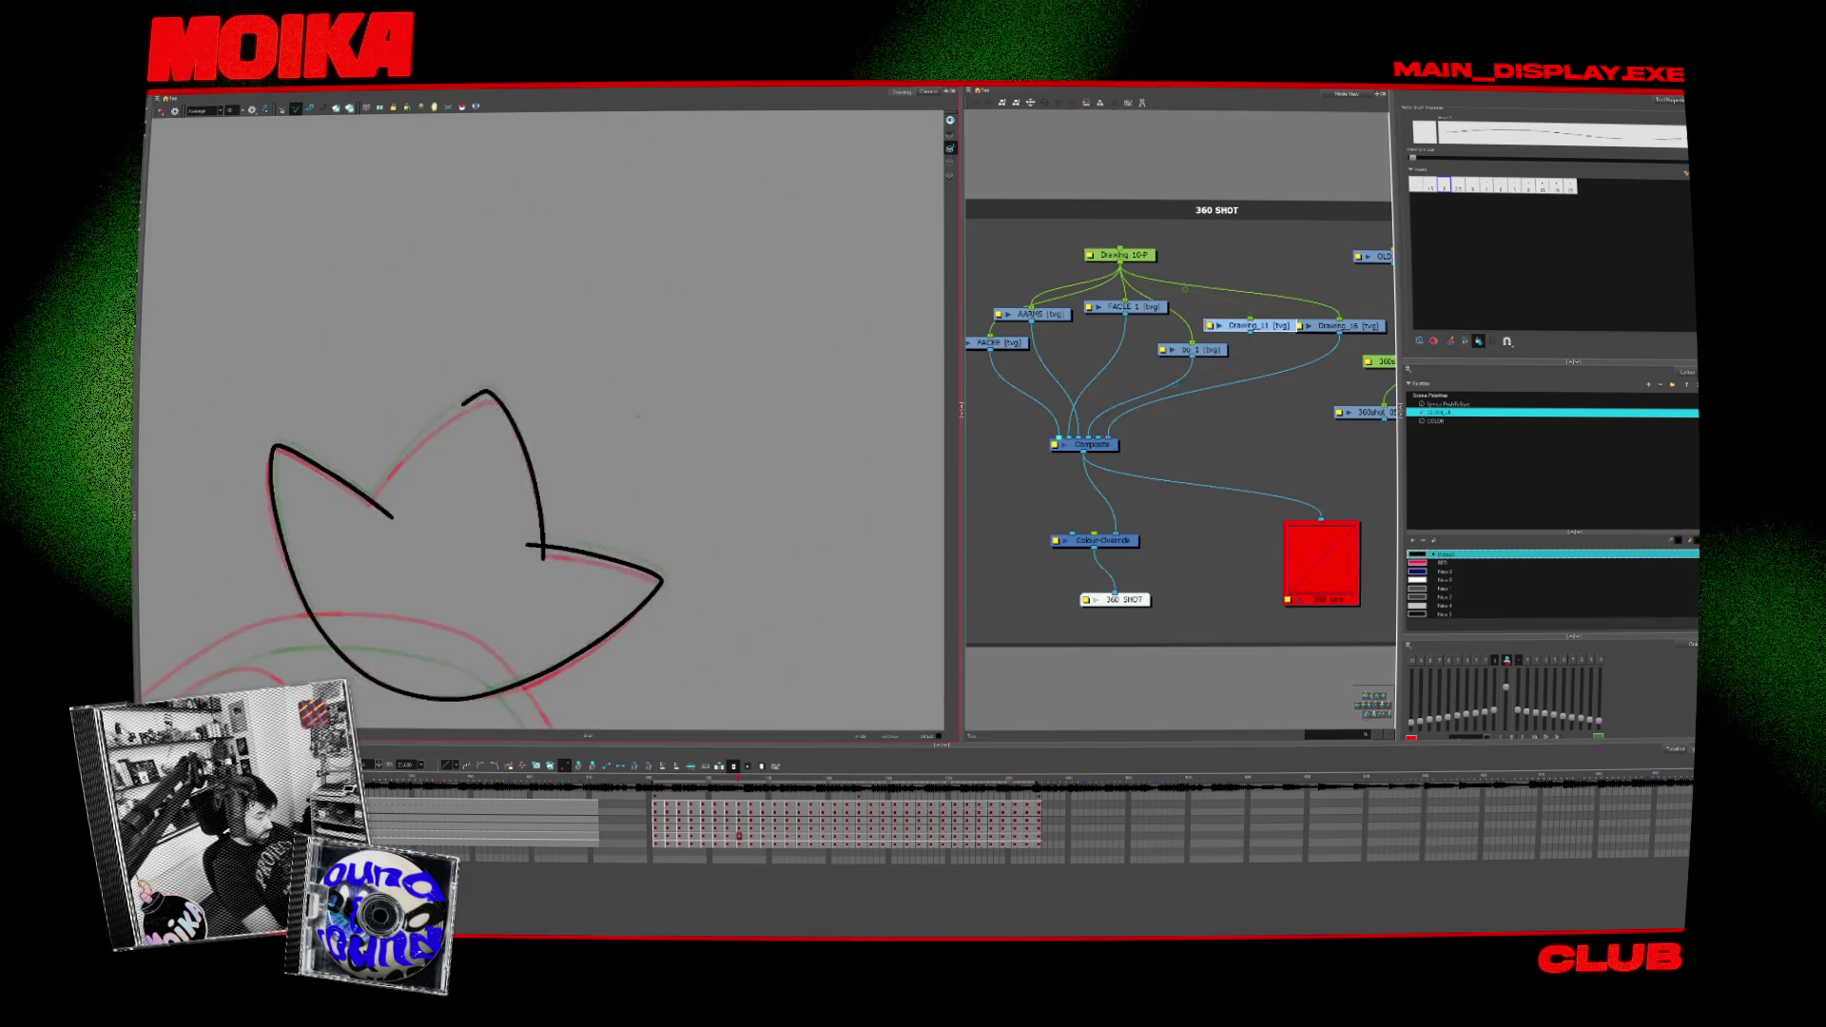
pyautogui.press(',')
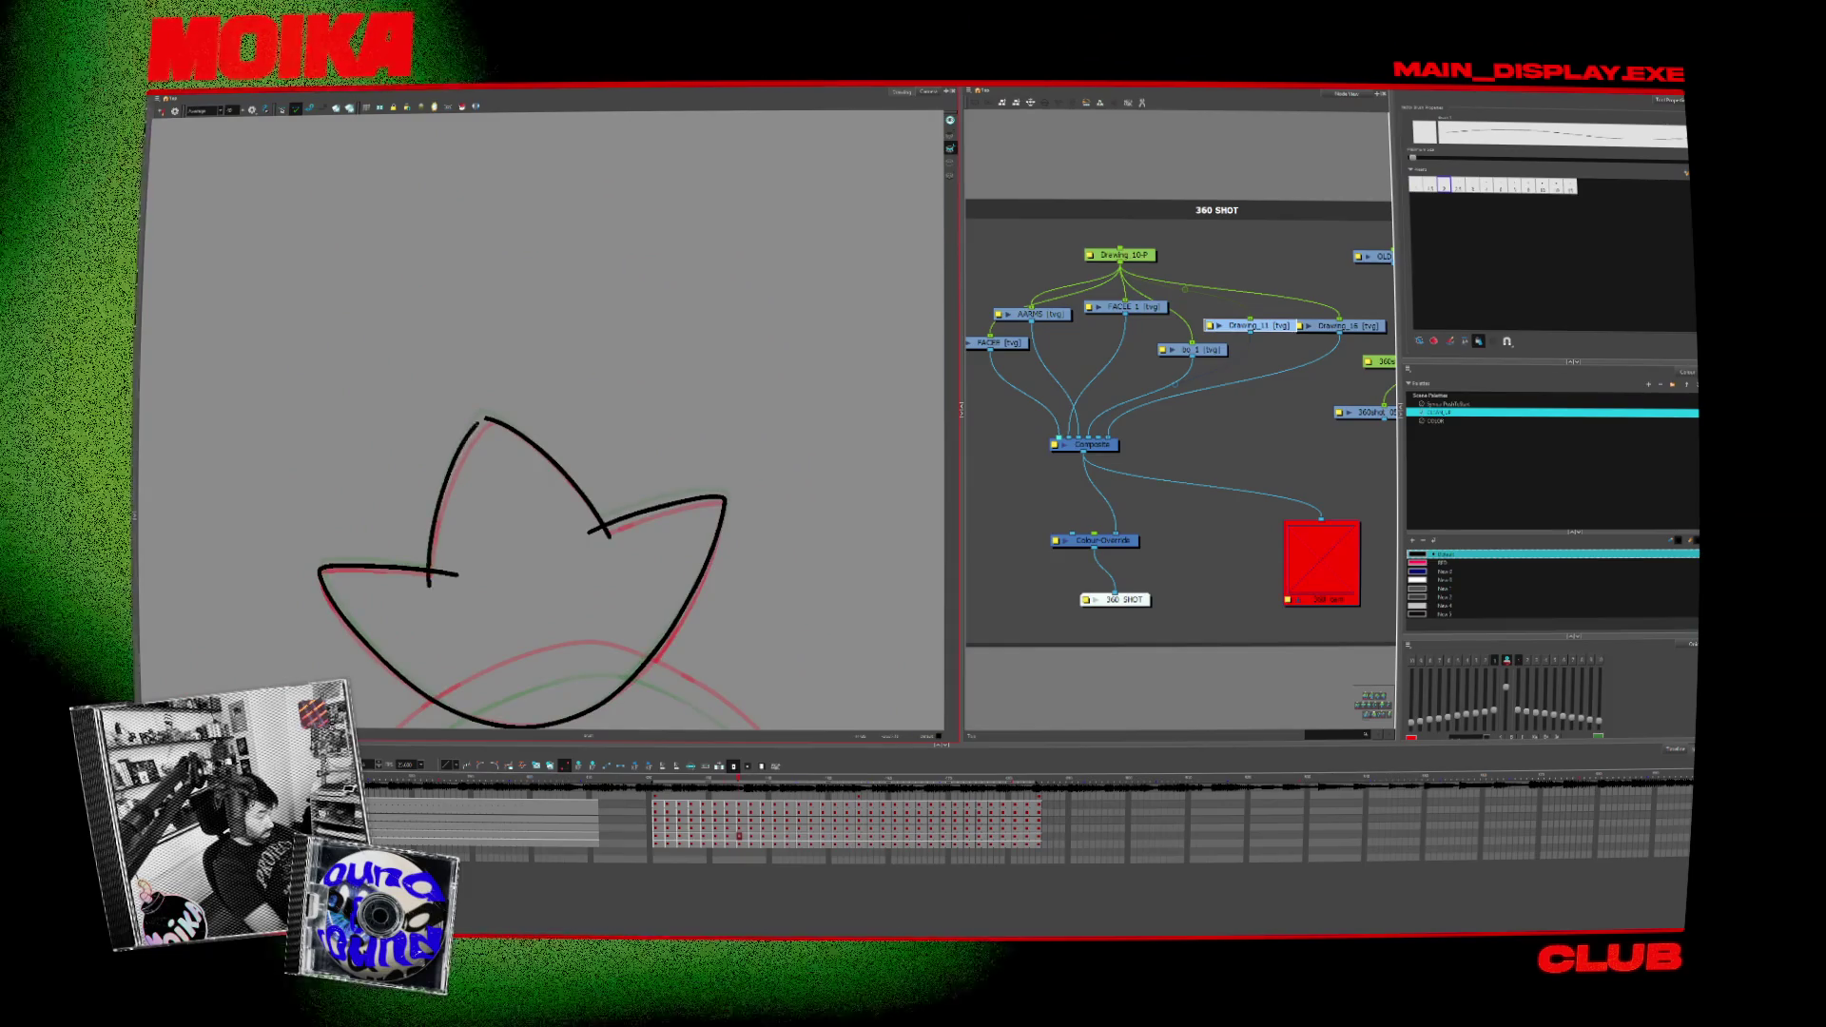
pyautogui.press(',')
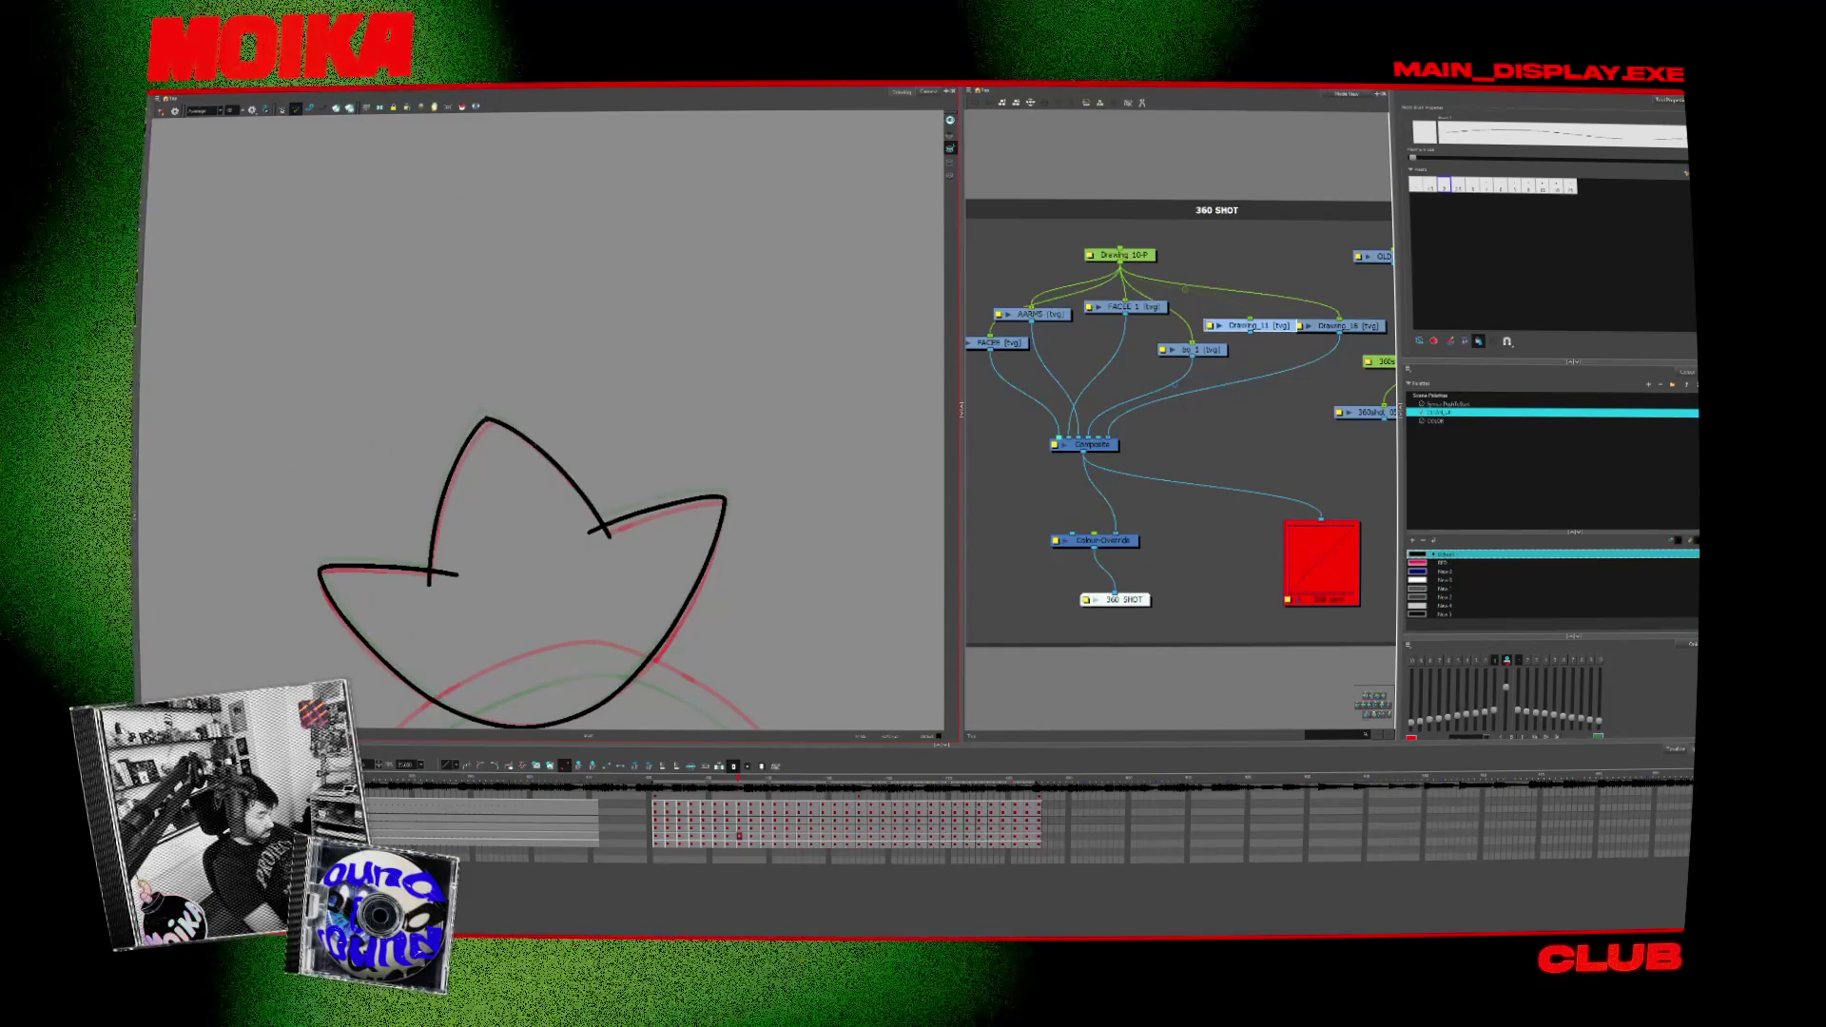
pyautogui.press(',')
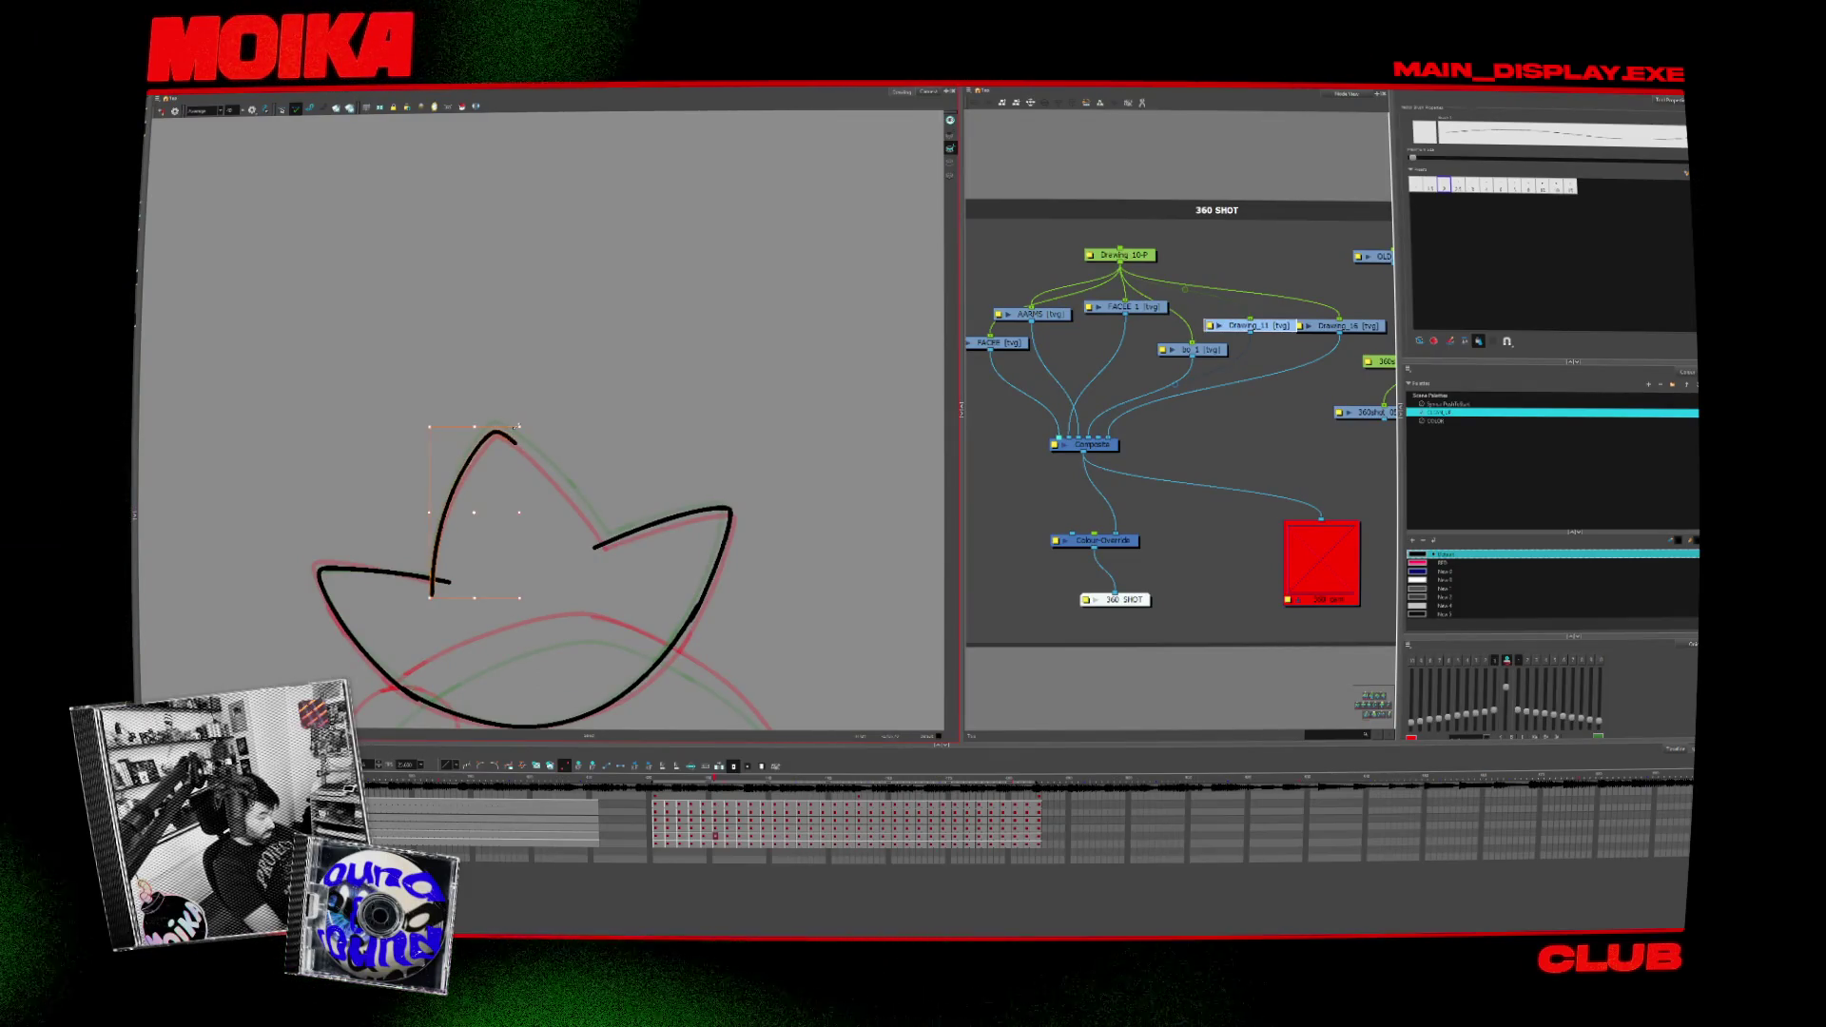
pyautogui.press(',')
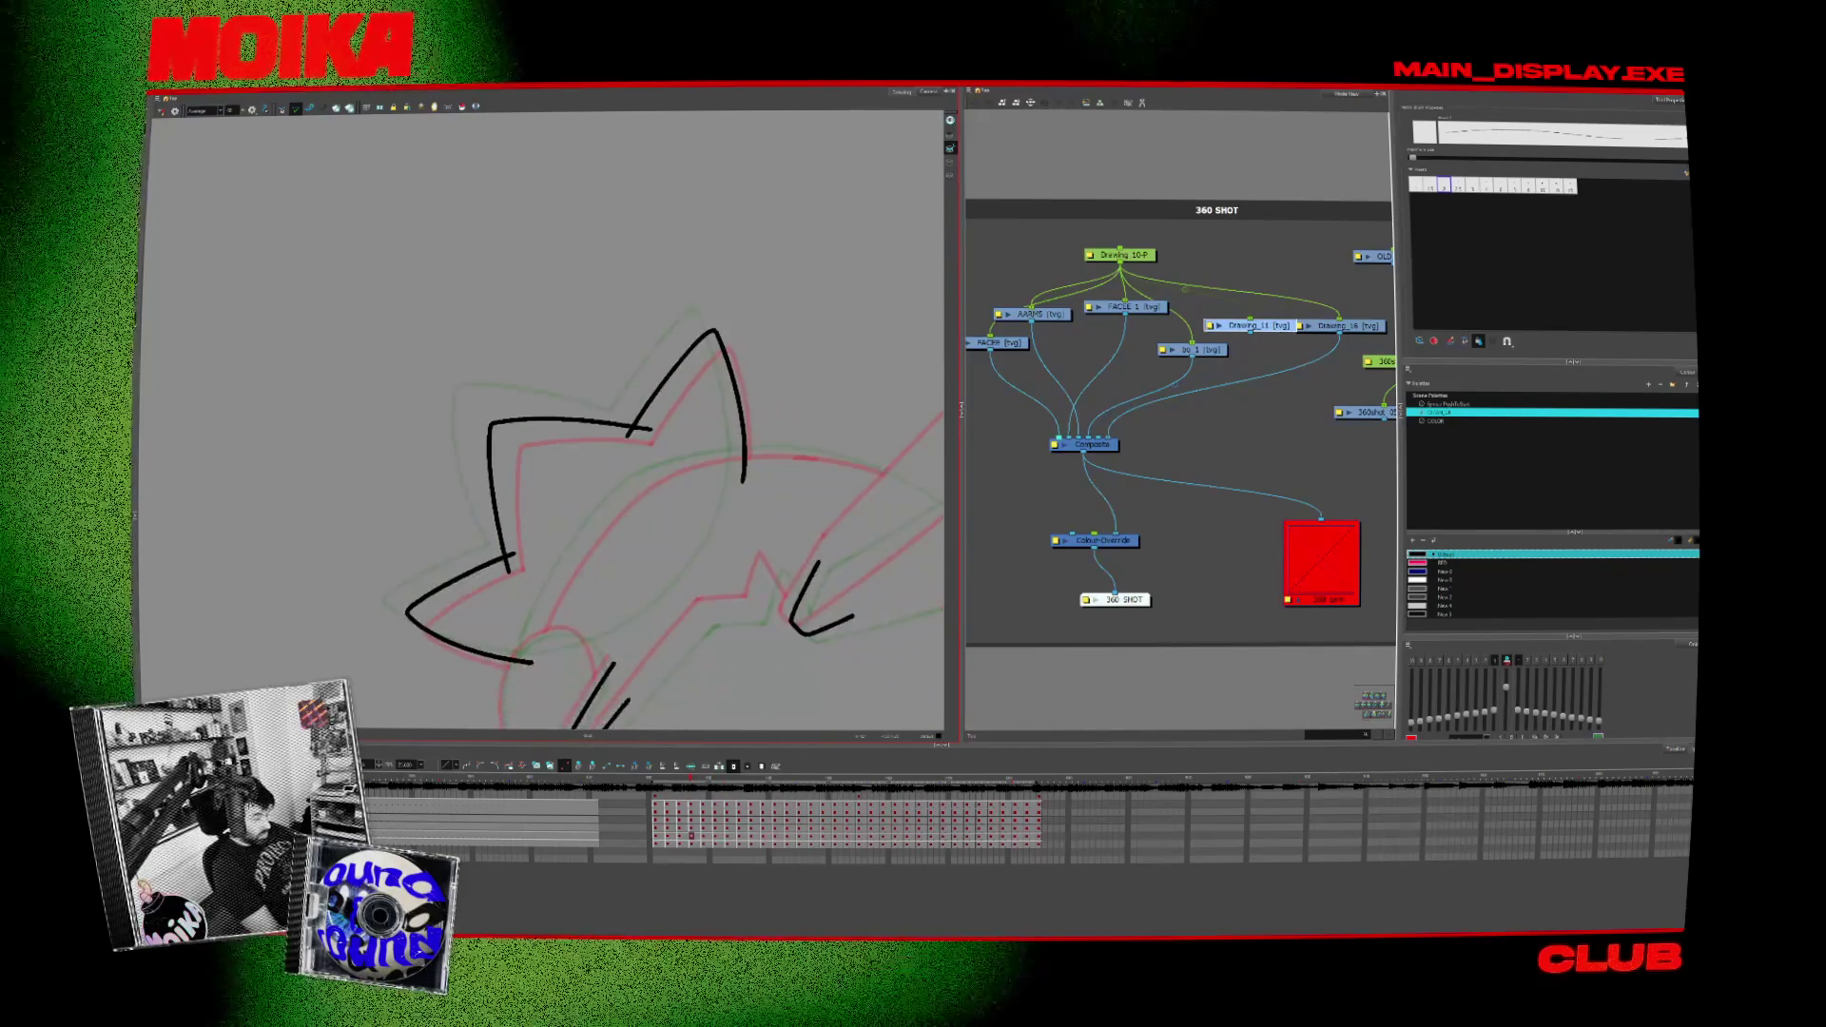
pyautogui.hotkey('alt', 's')
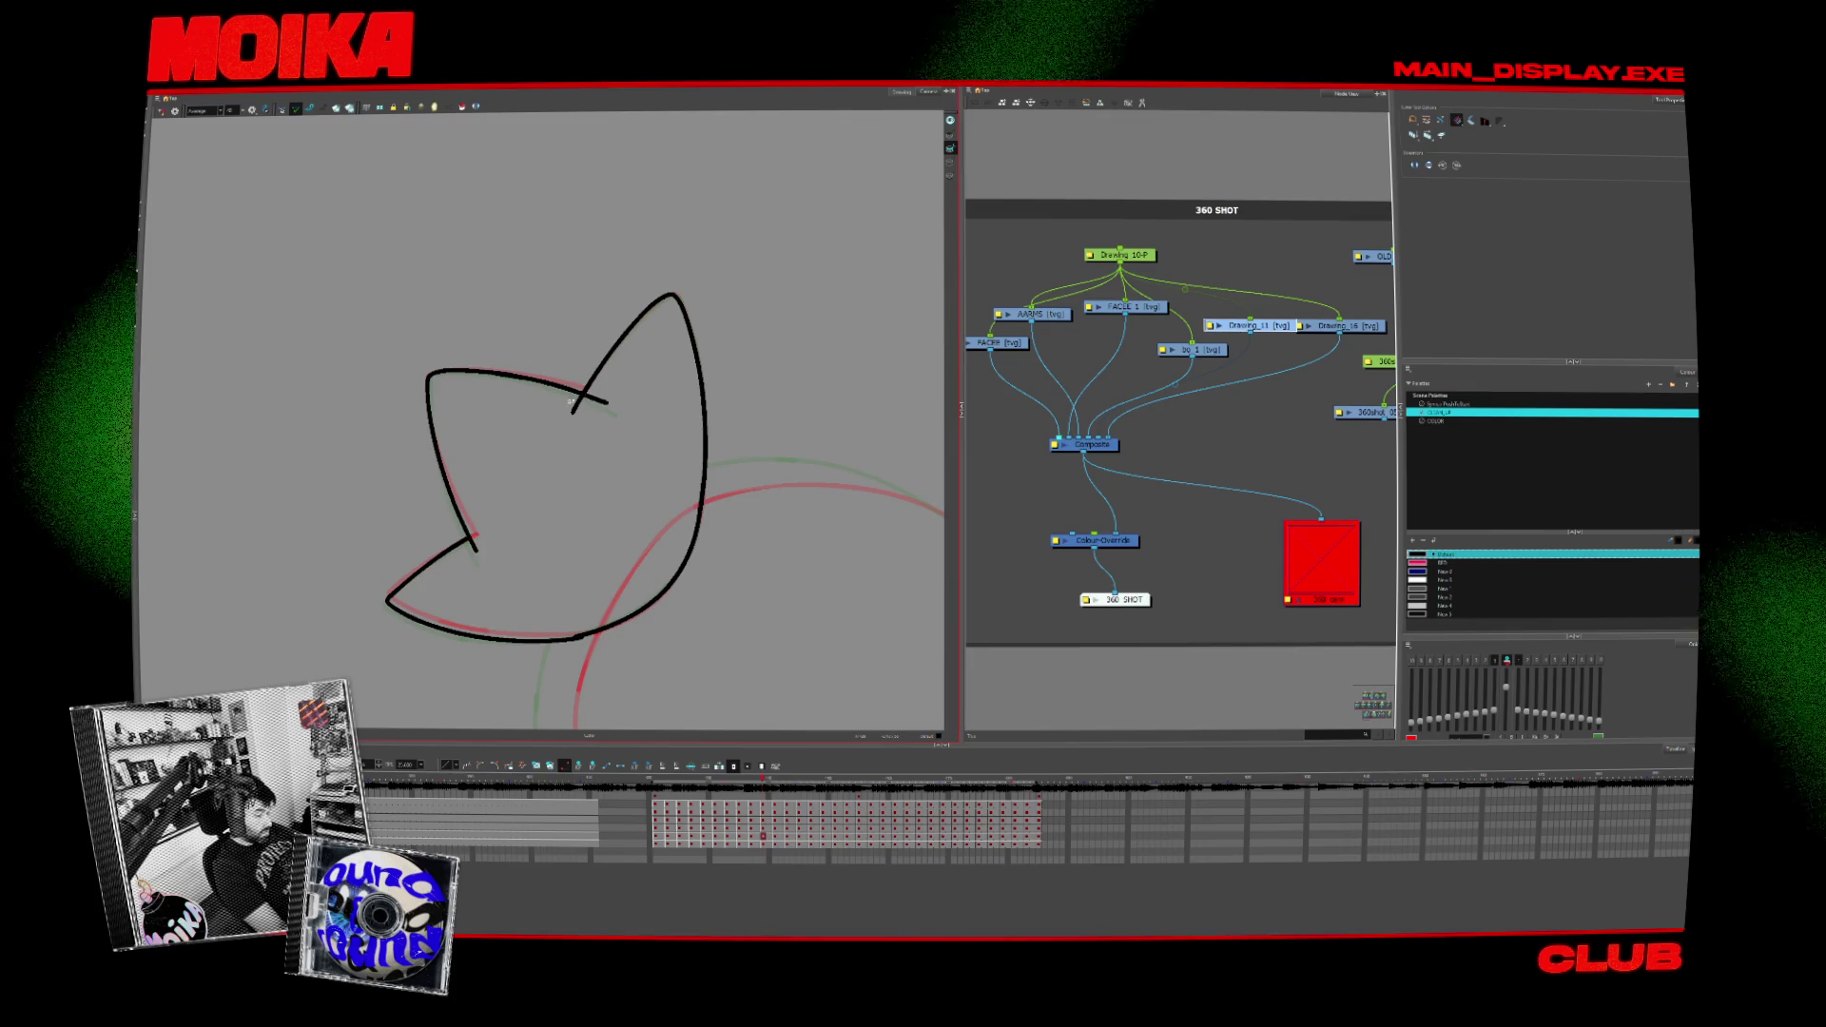
# Step: Alternate between Brush and Select while checking each head frame against its onion skin
pyautogui.hotkey('alt', 'b')
pyautogui.hotkey('alt', 's')
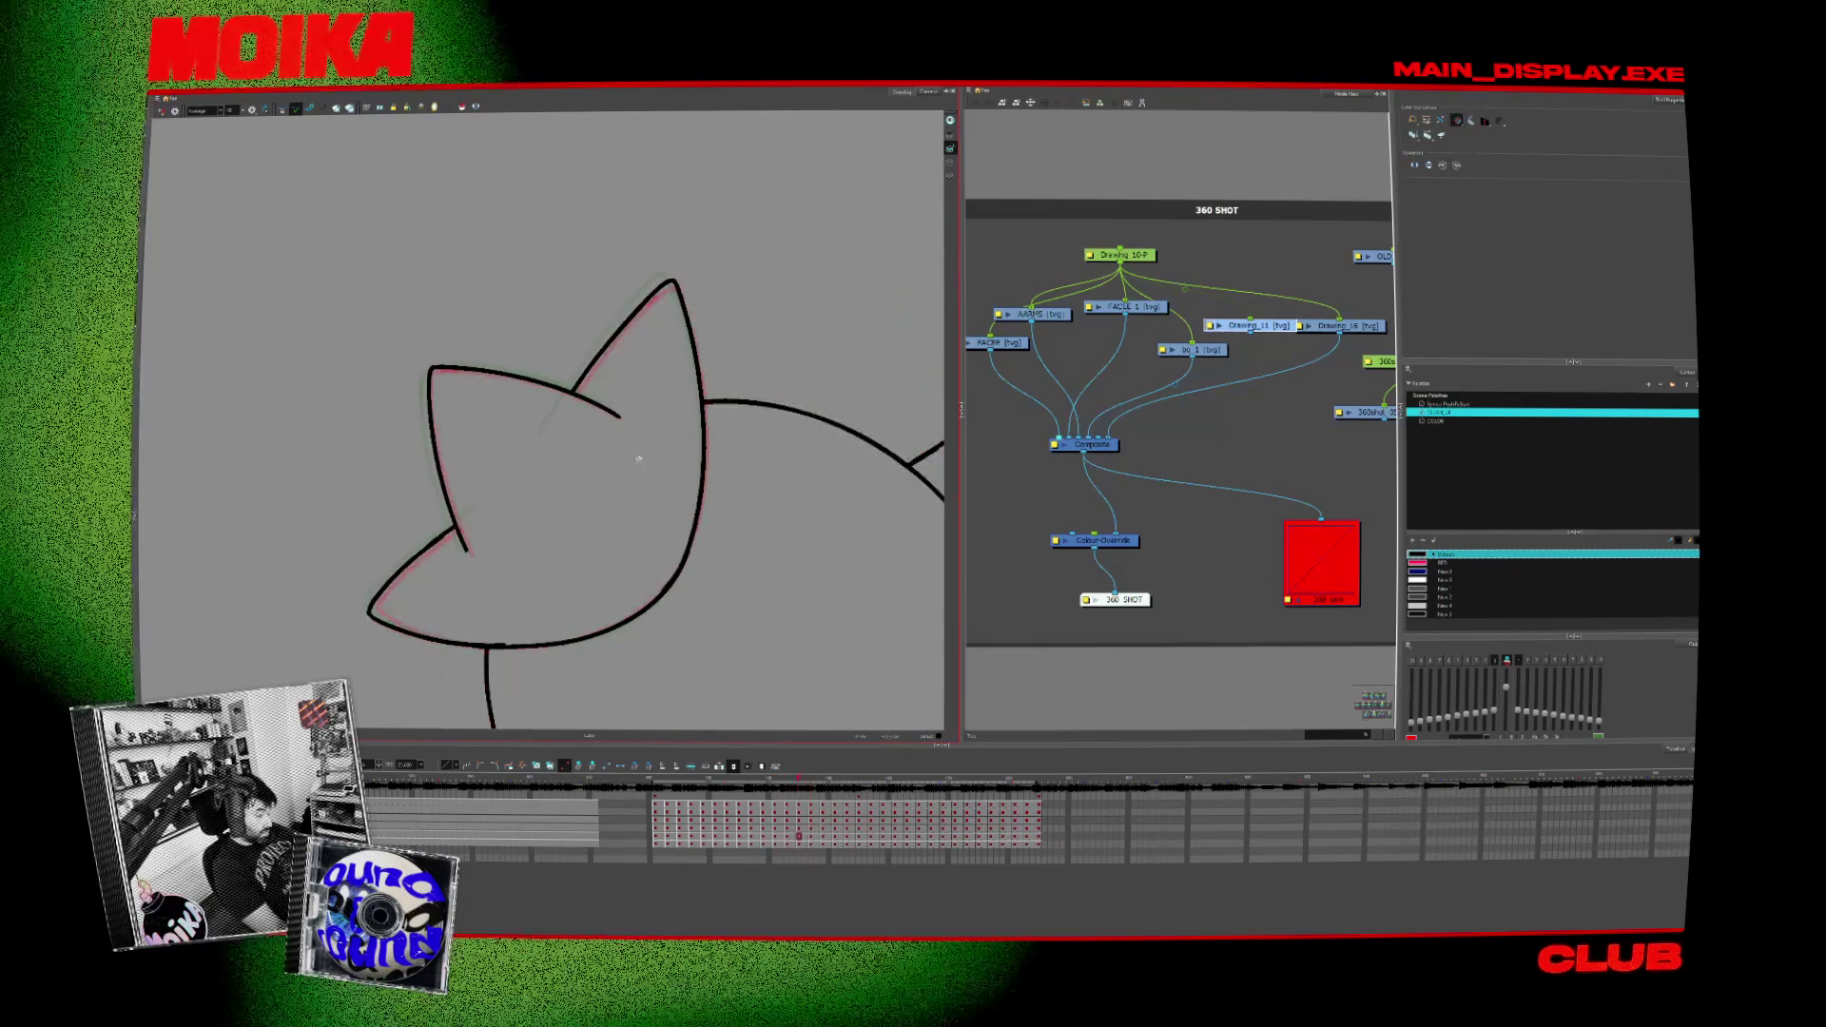
pyautogui.hotkey('alt', 'b')
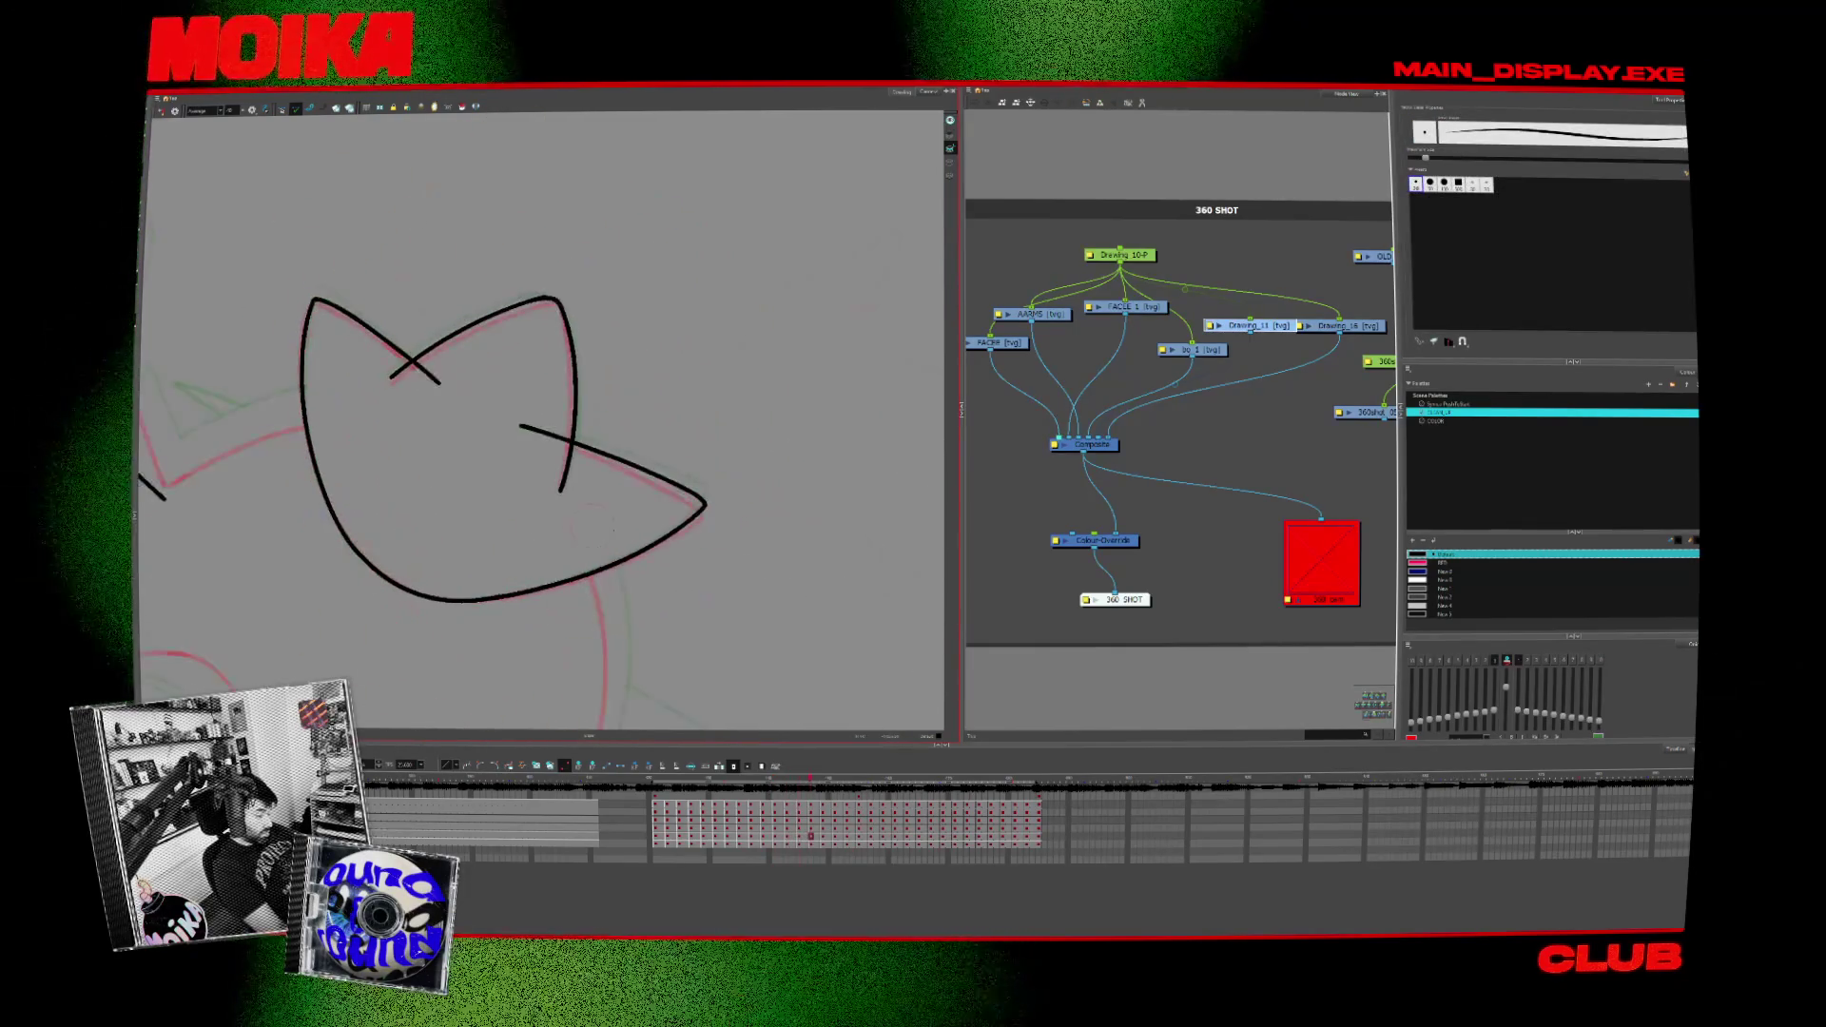
pyautogui.hotkey('alt', 's')
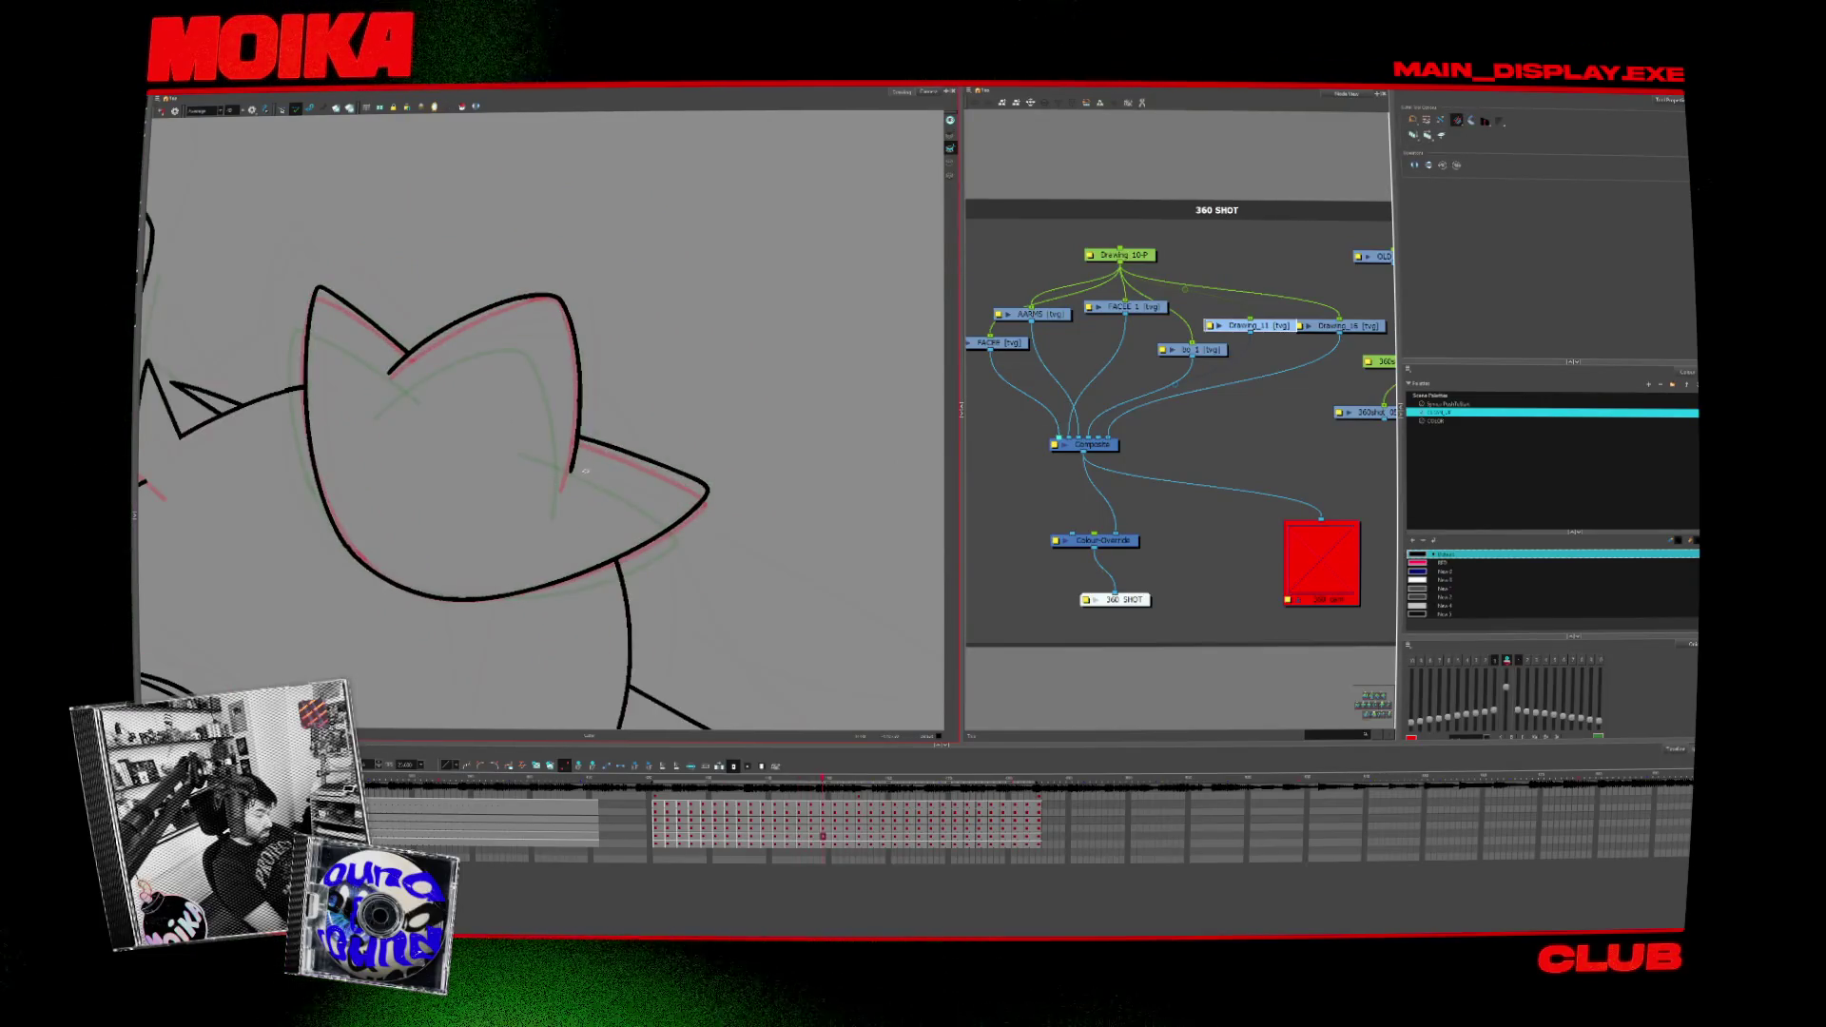
pyautogui.hotkey('alt', 'b')
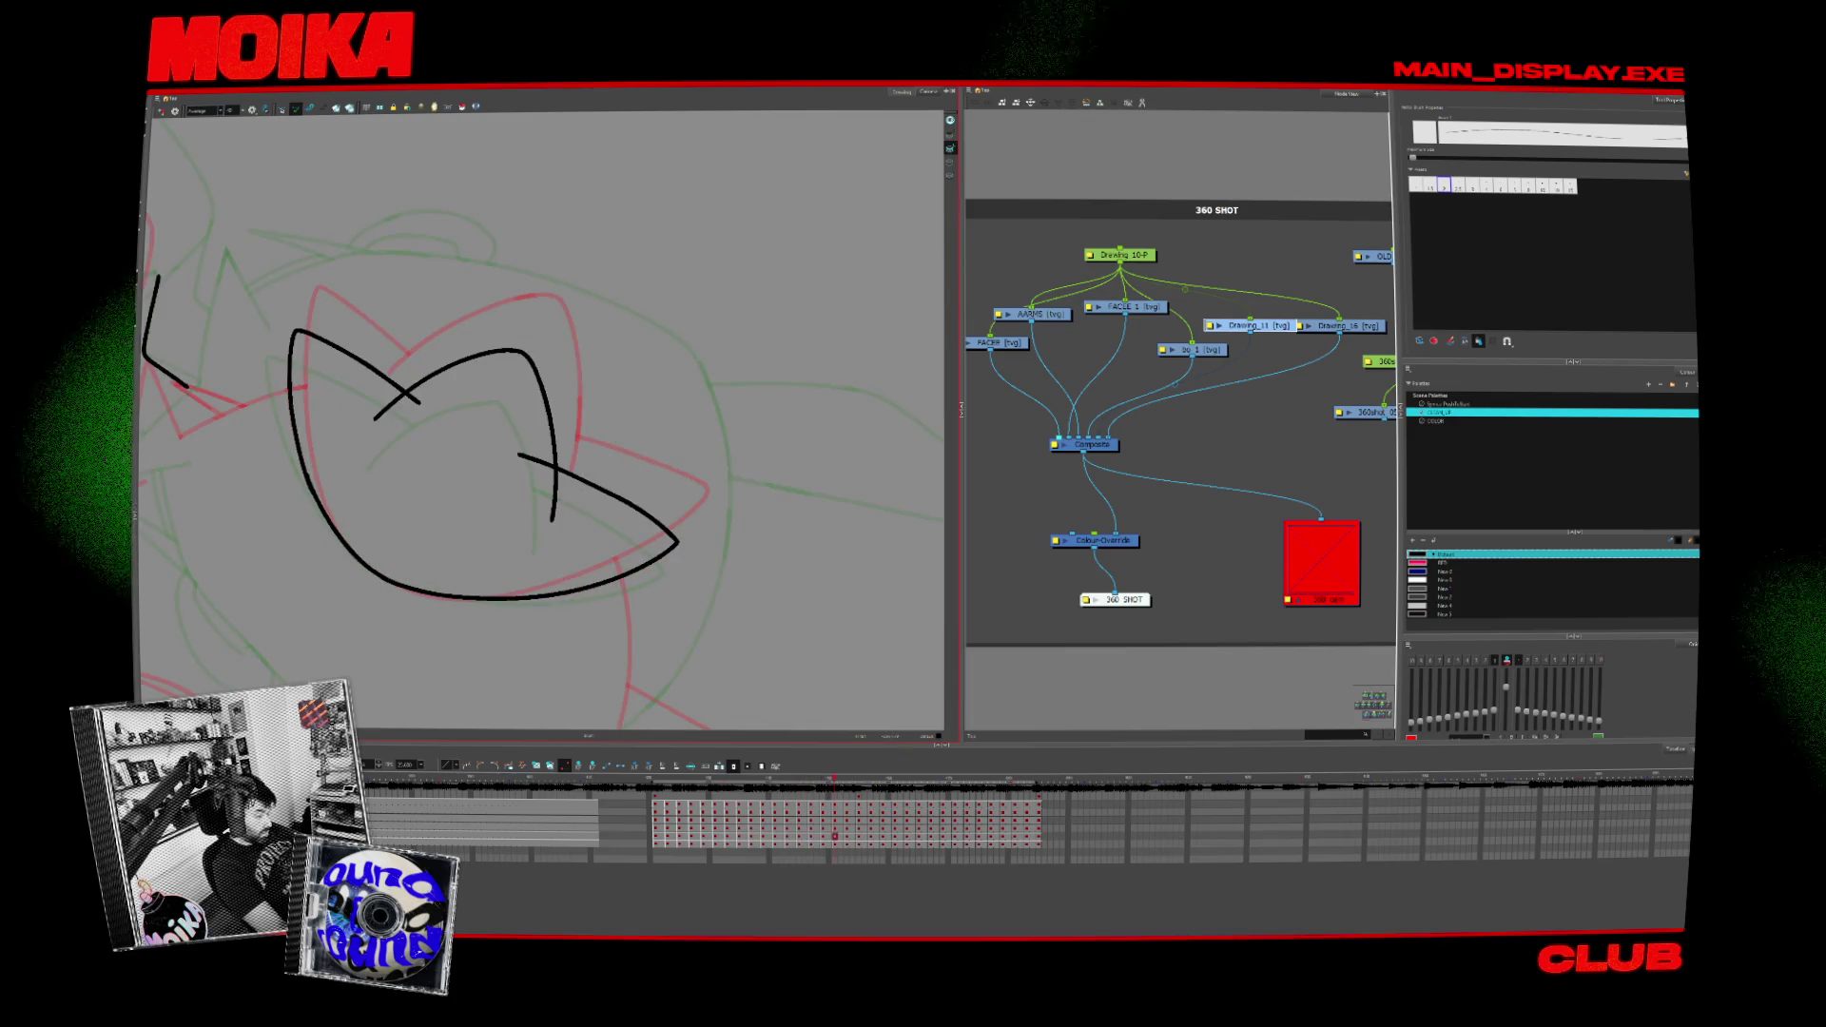
pyautogui.hotkey('alt', 's')
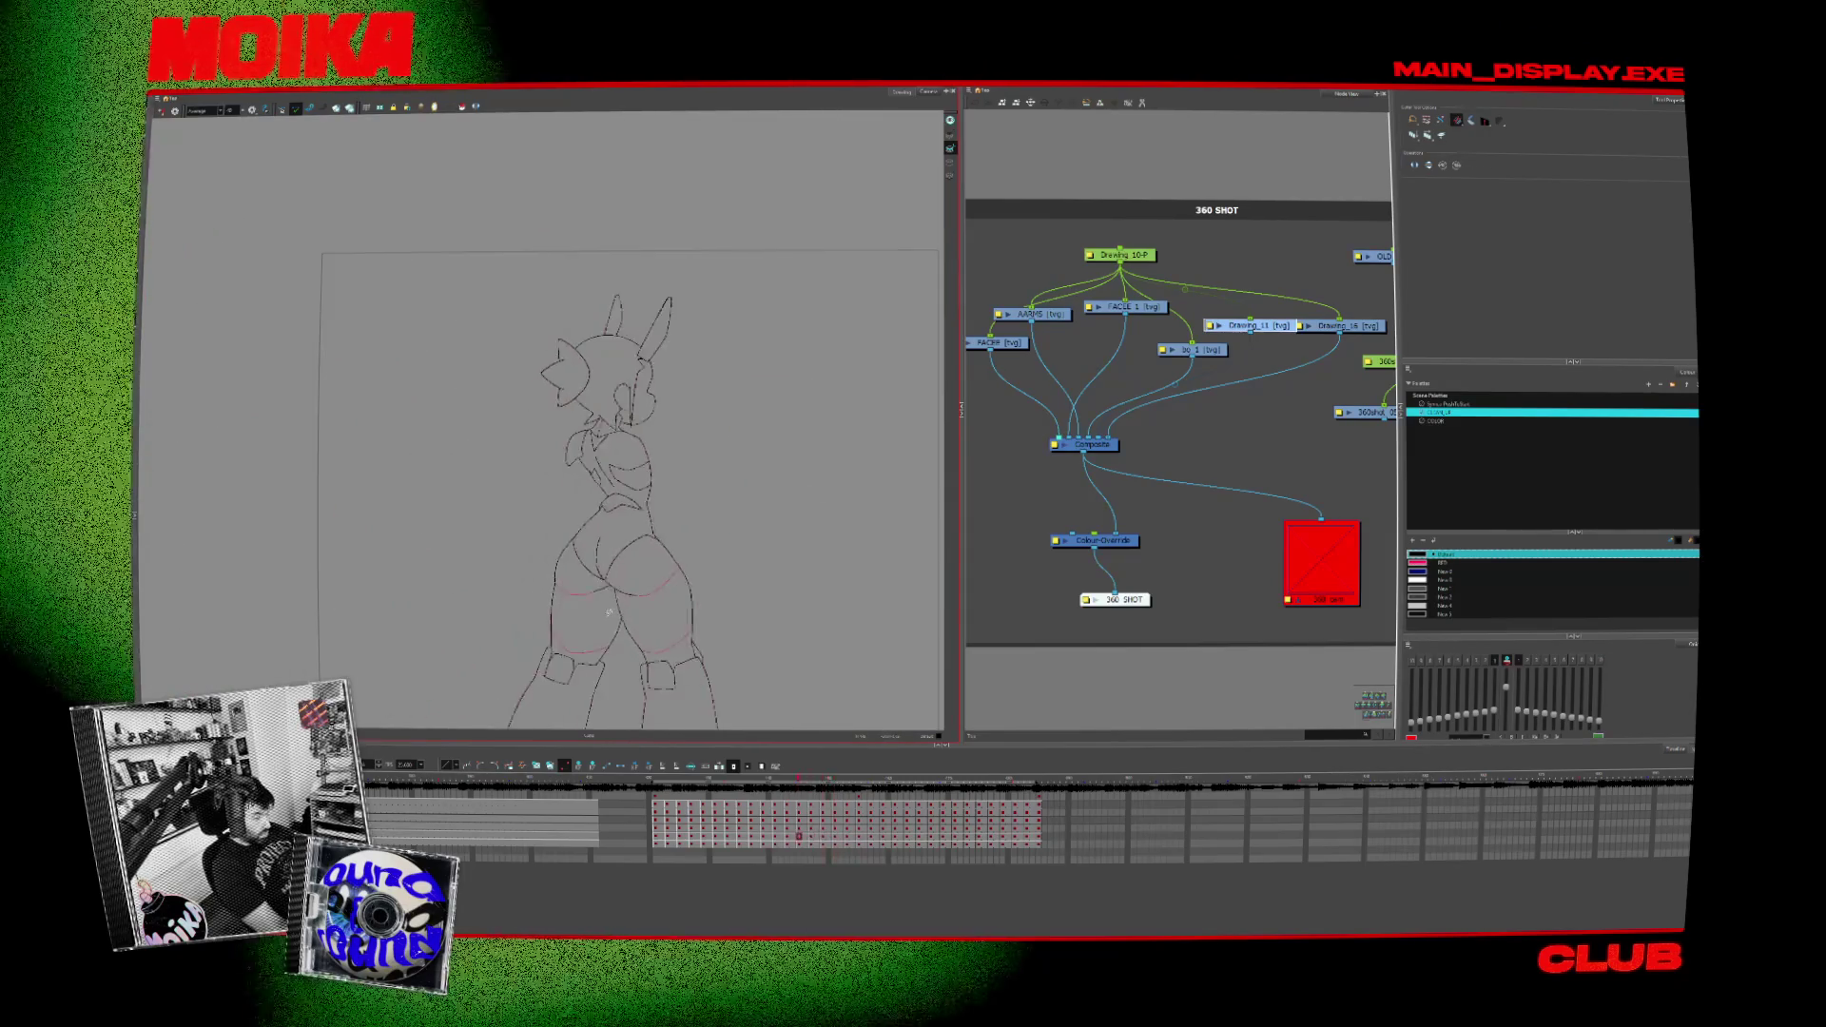
pyautogui.scroll(5, 627, 373)
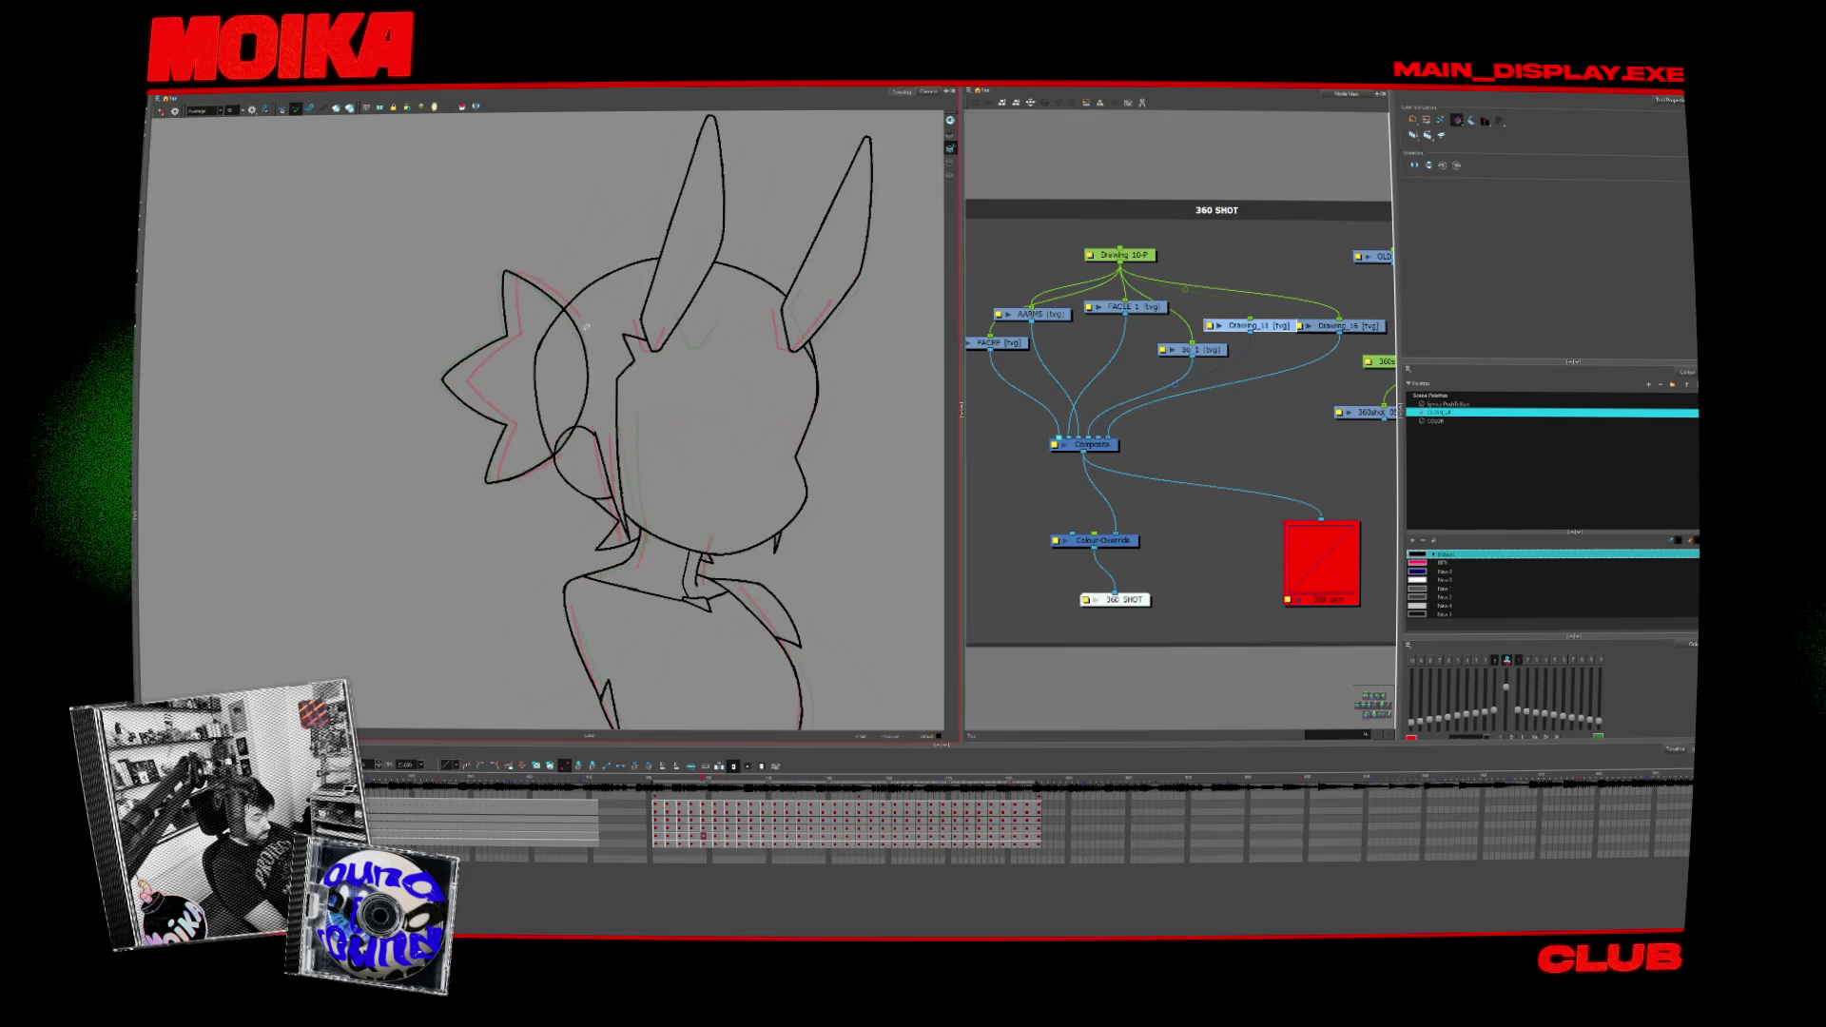
pyautogui.scroll(5, 571, 443)
pyautogui.scroll(3, 585, 448)
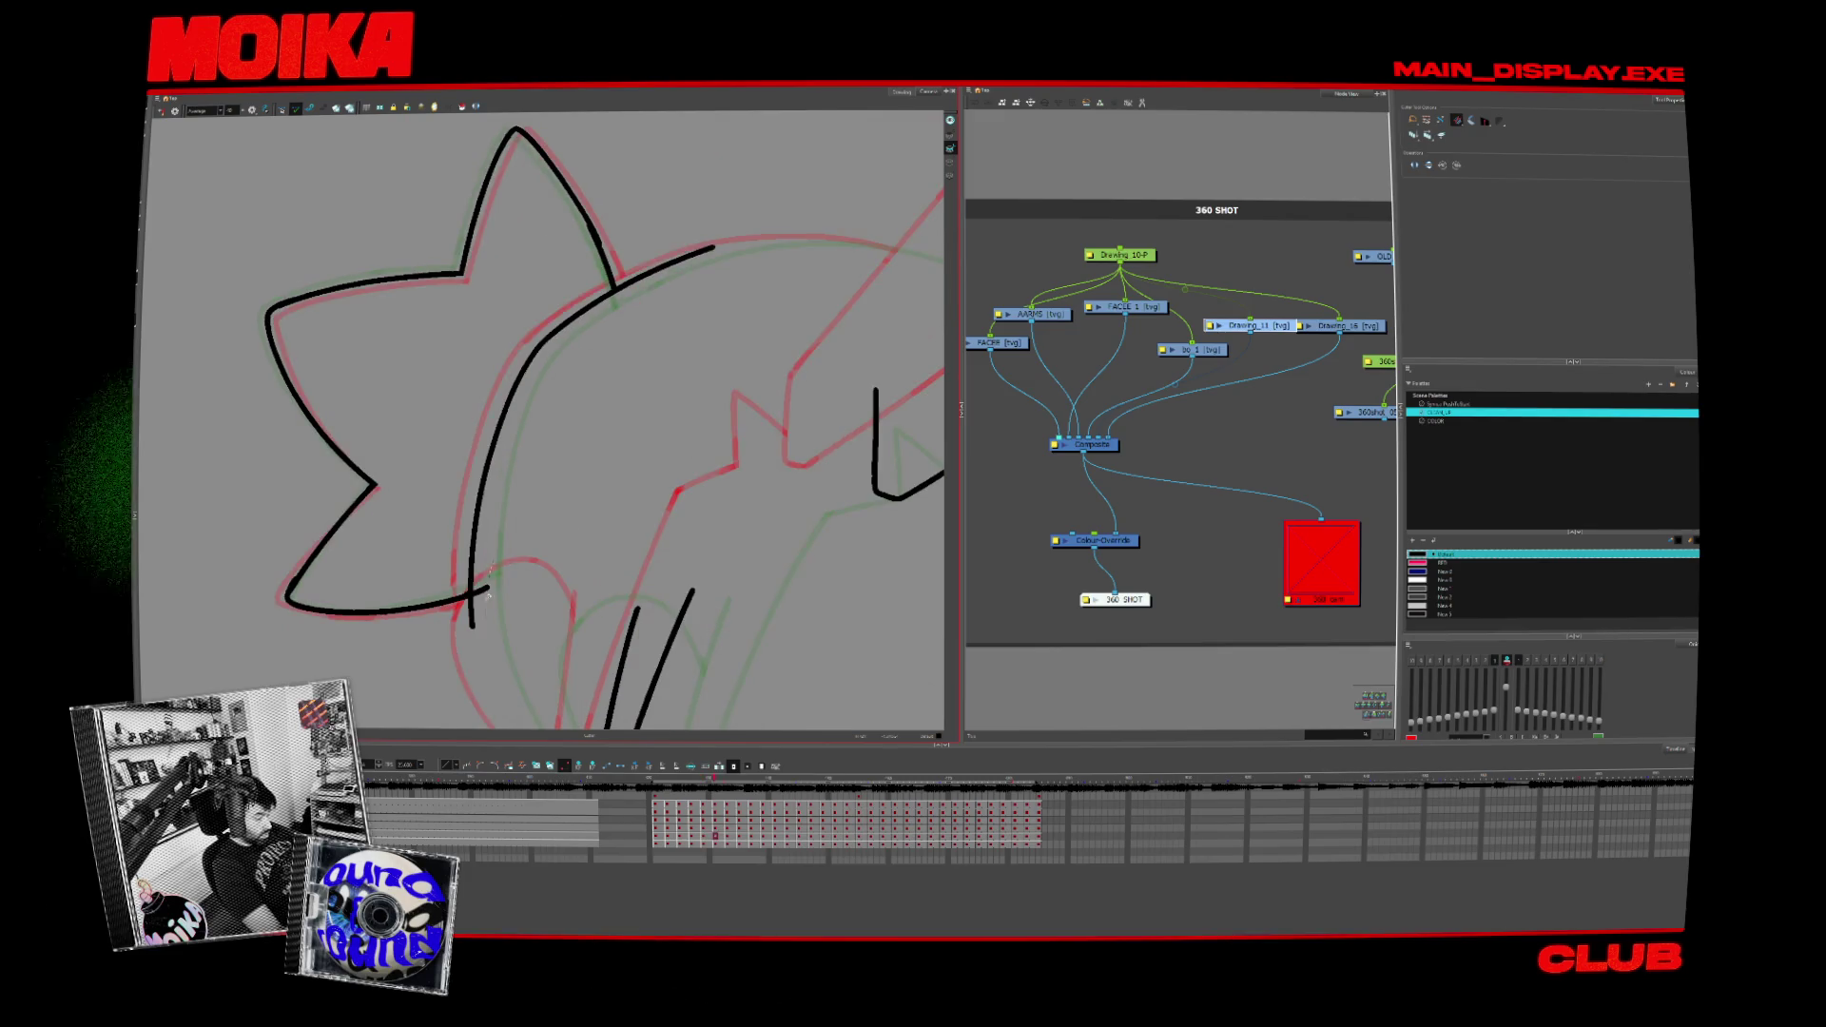
# Step: Draw a curved stroke extending the head outline, then step ahead a few frames
pyautogui.hotkey('alt', 'b')
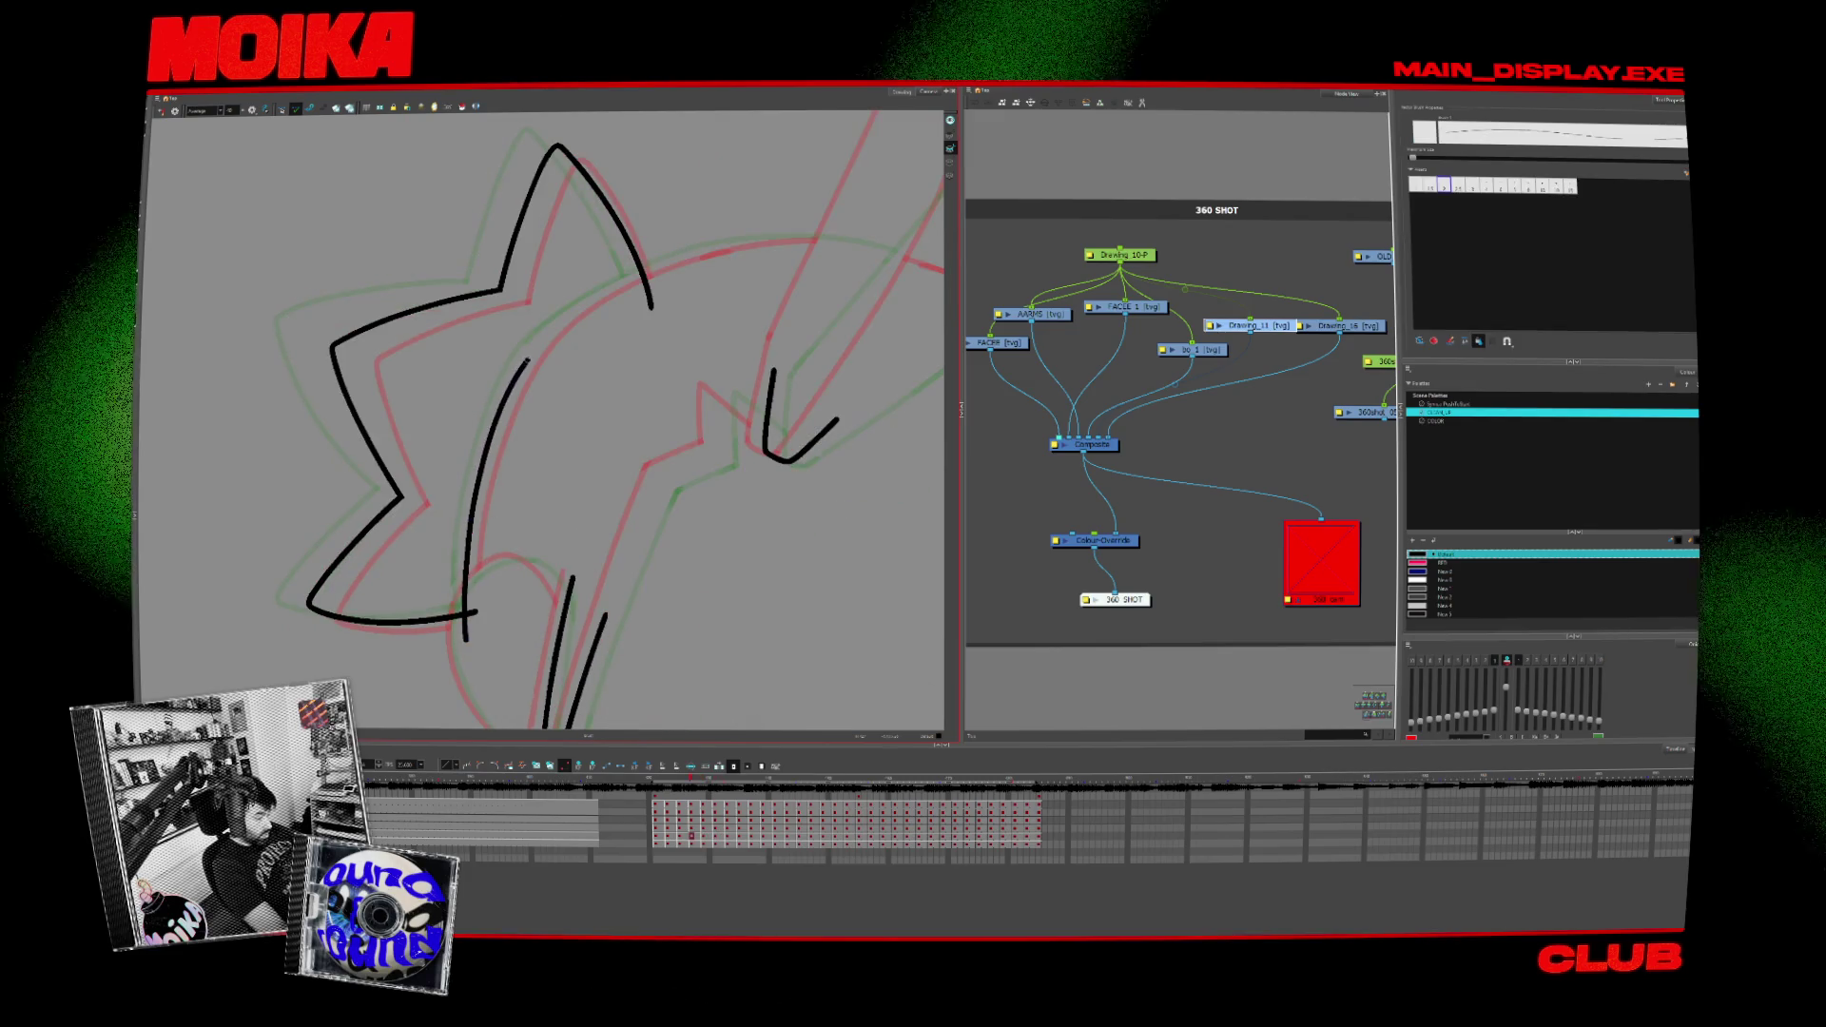
pyautogui.moveTo(525, 357); pyautogui.dragTo(705, 250)
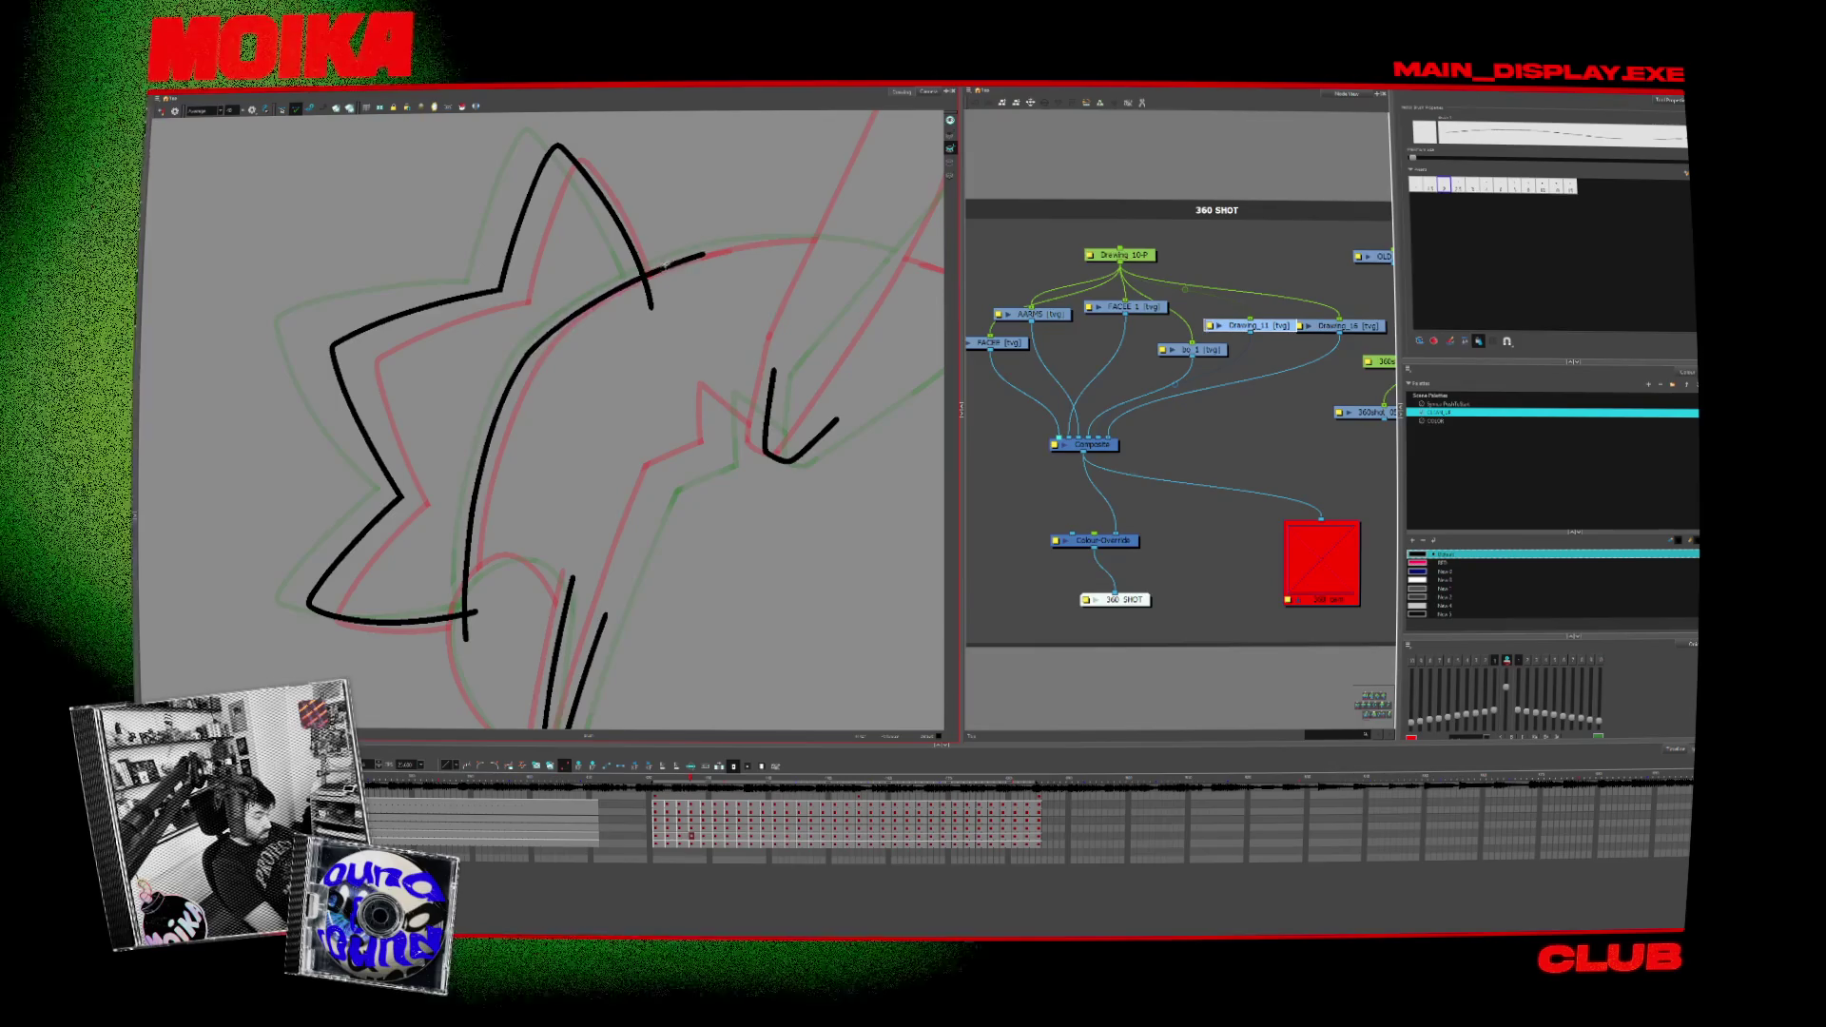
pyautogui.press('.')
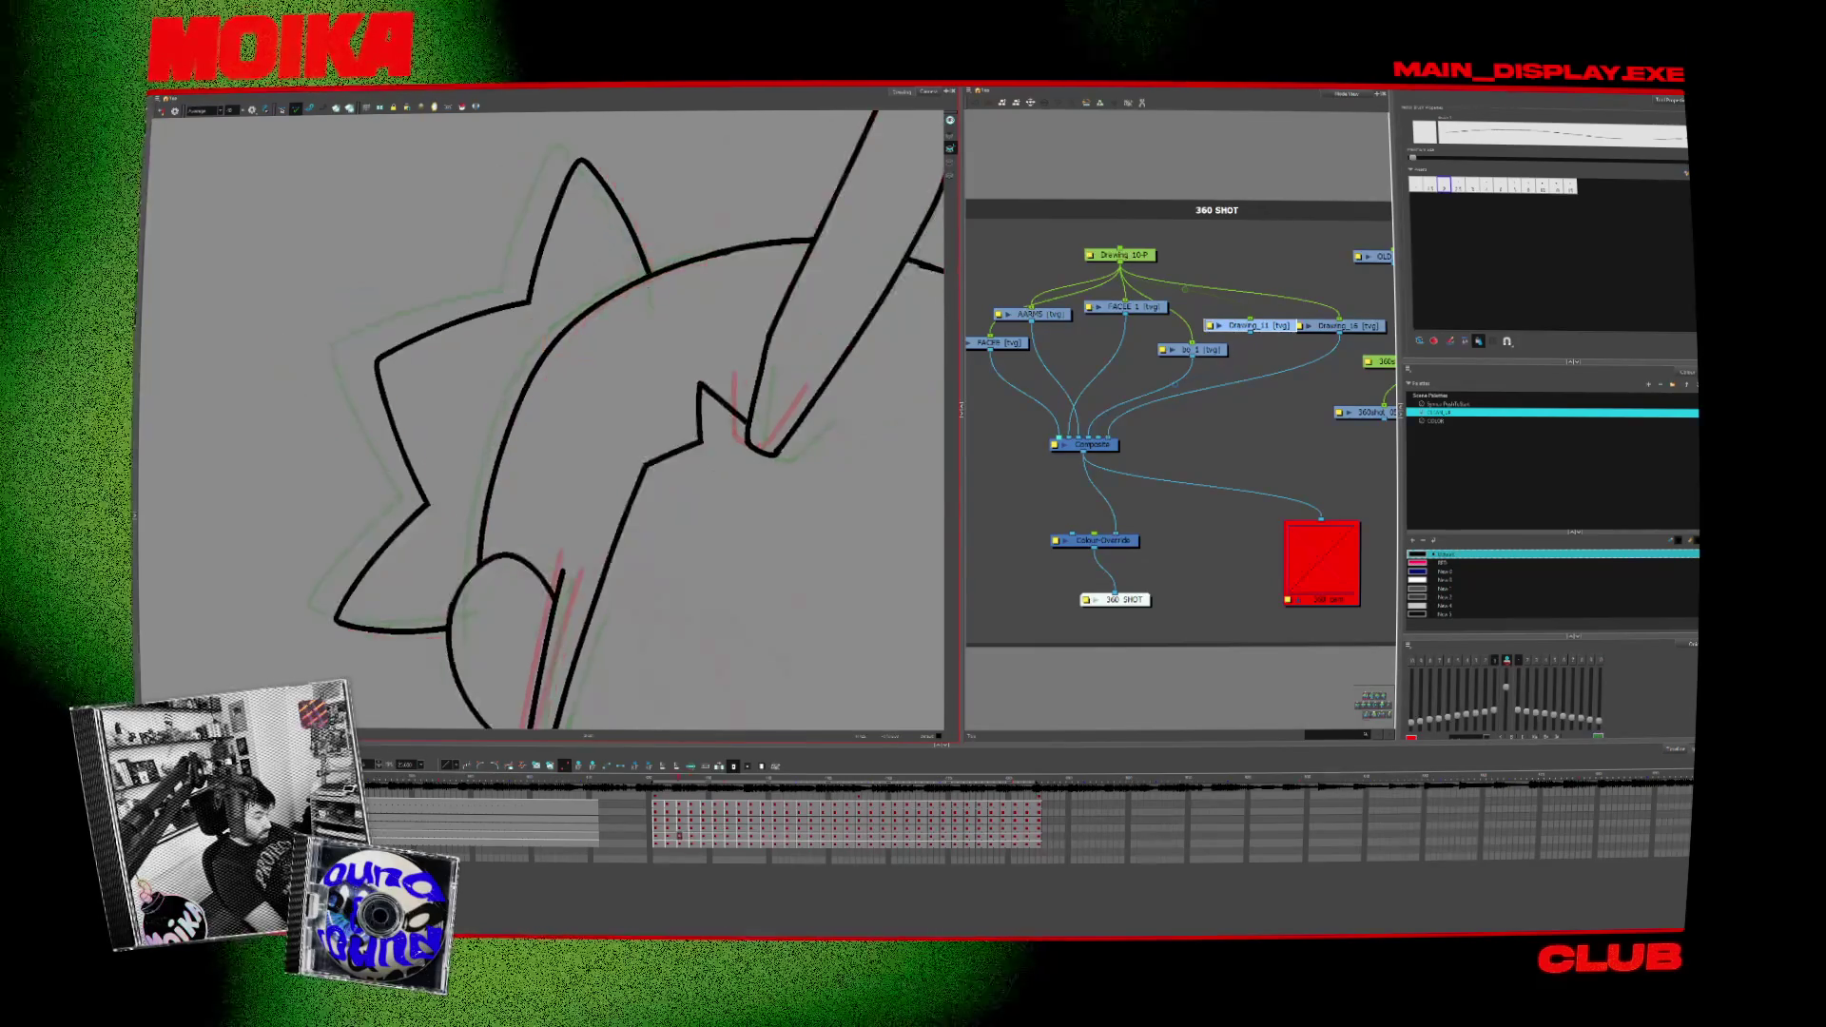
pyautogui.press('.')
pyautogui.press('.')
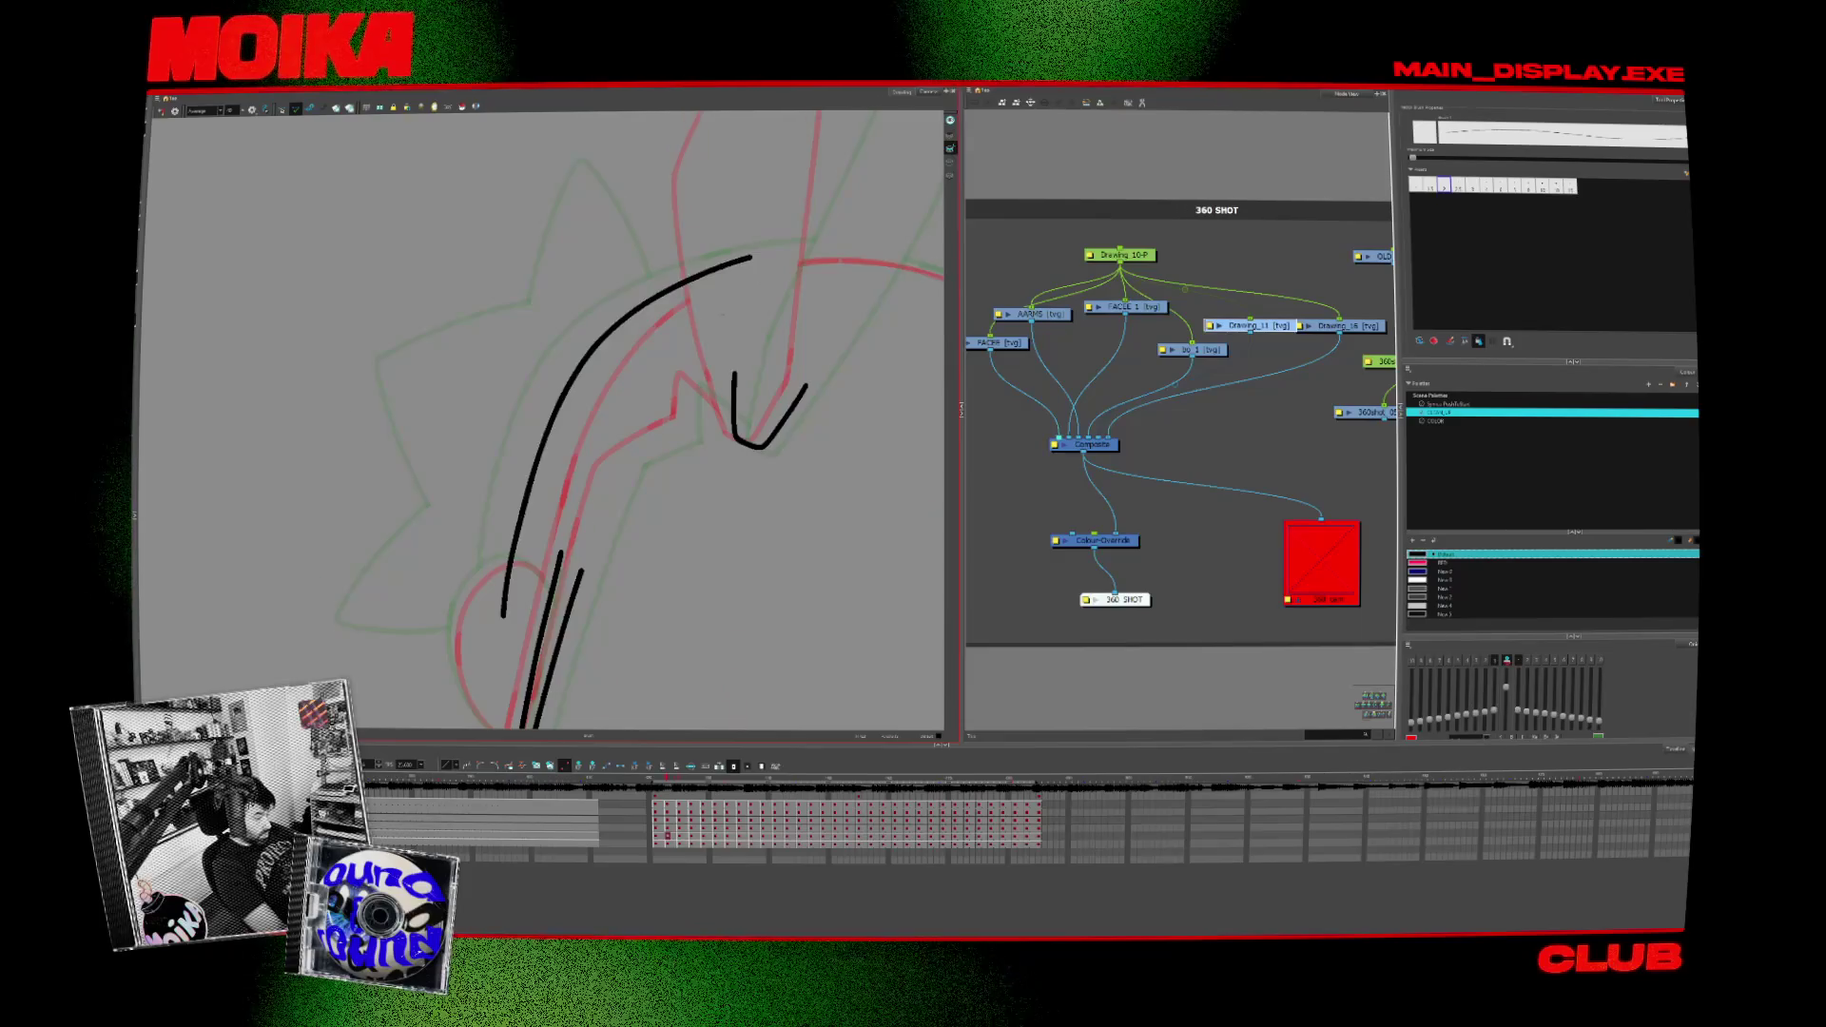
pyautogui.press('.')
pyautogui.press('.')
pyautogui.press('.')
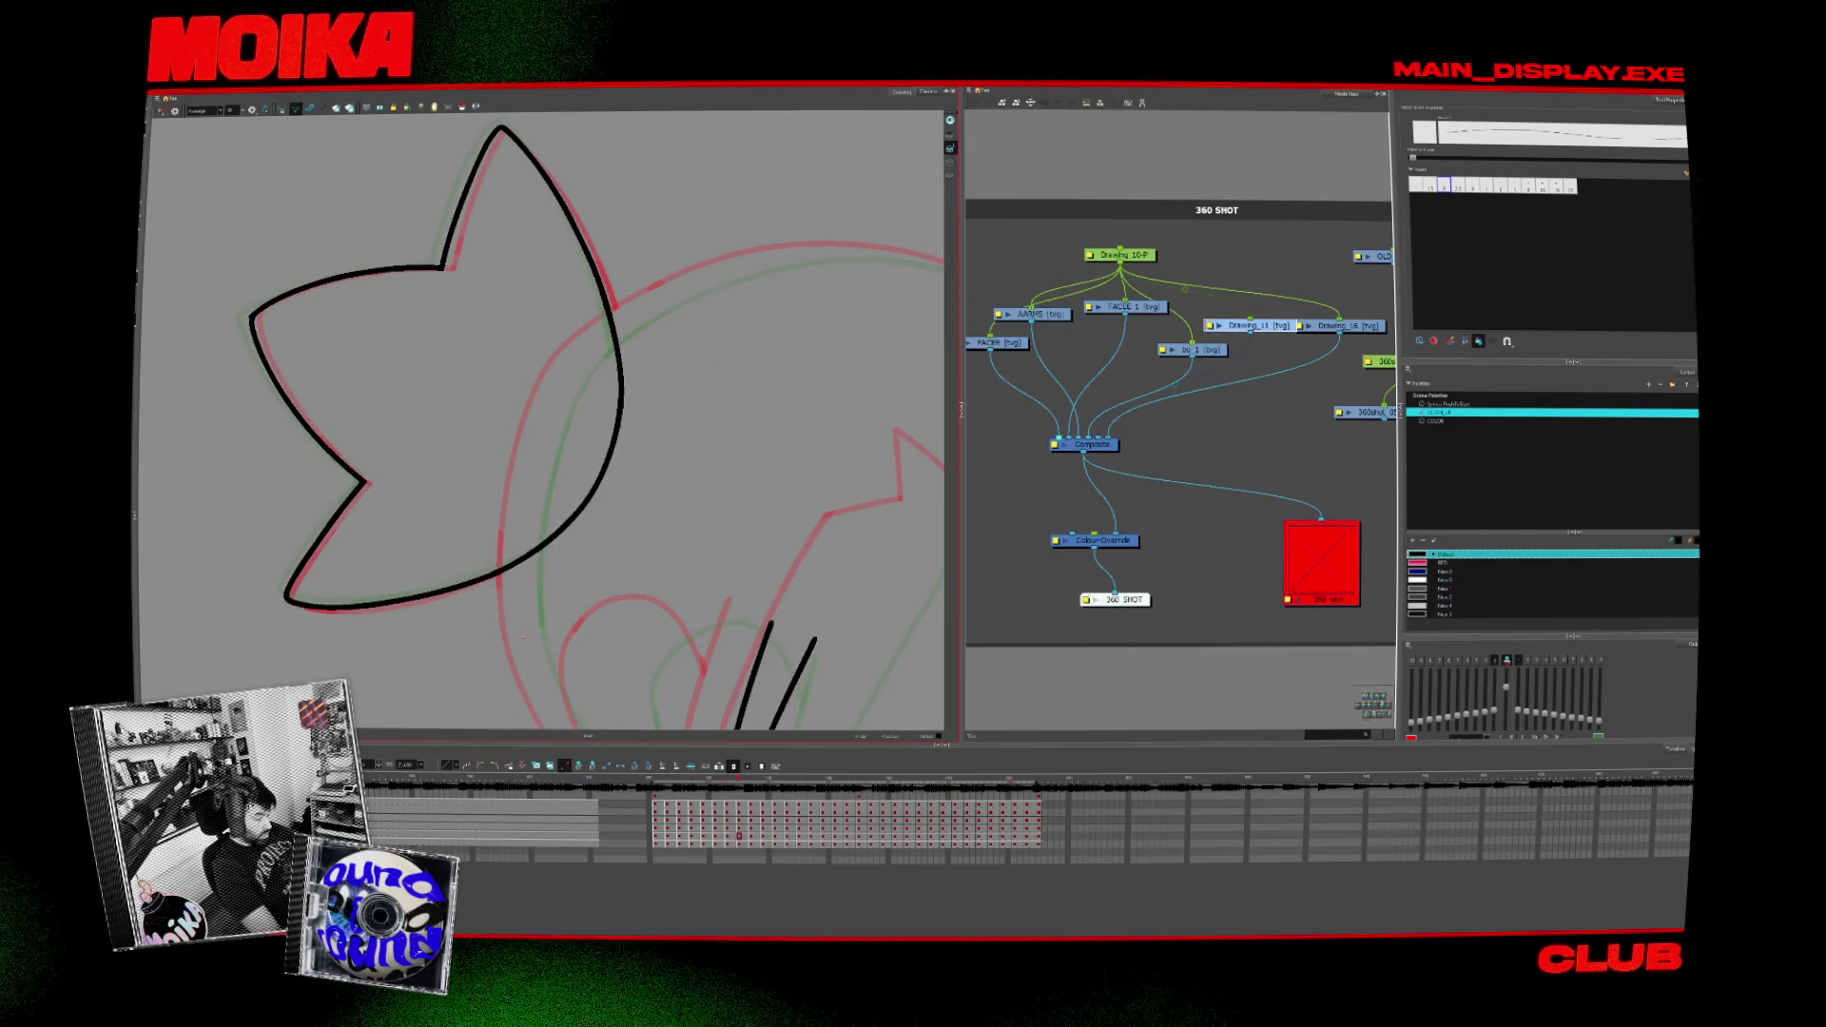
# Step: Extend the stroke at the top of the head and draw a new head curve on the next frame
pyautogui.moveTo(668, 293); pyautogui.dragTo(778, 254)
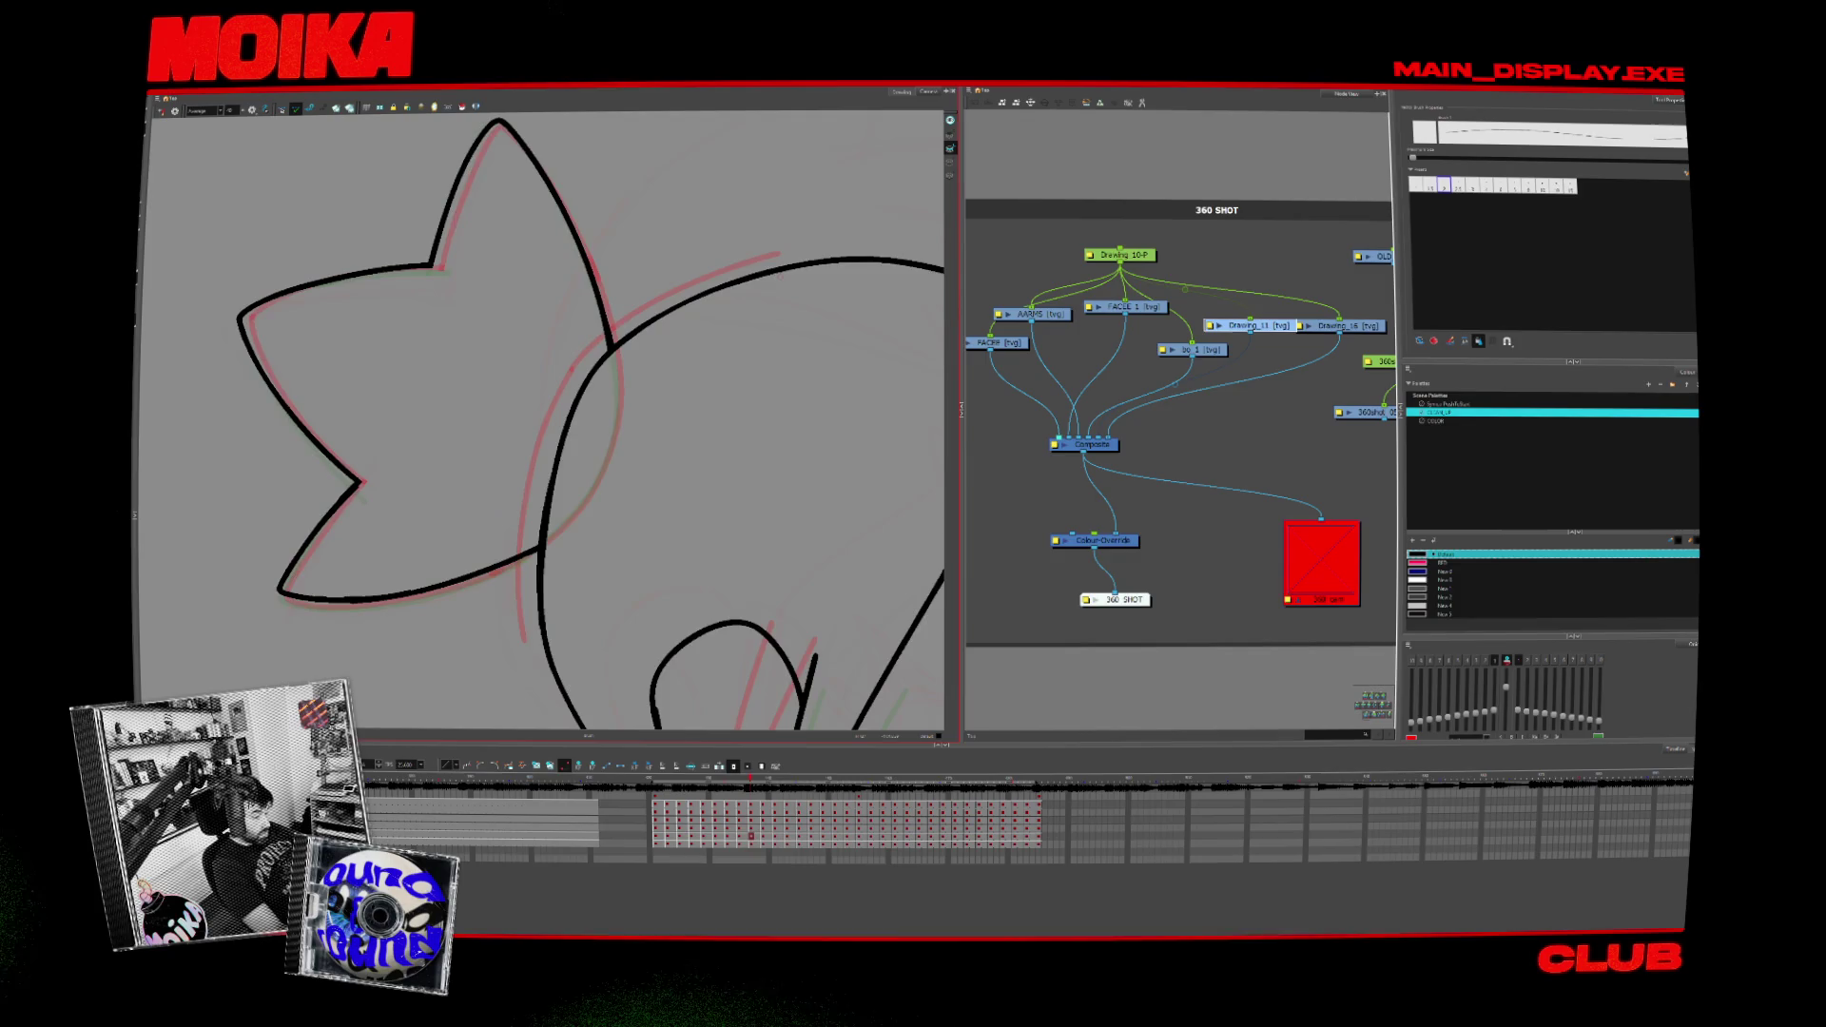
pyautogui.press('.')
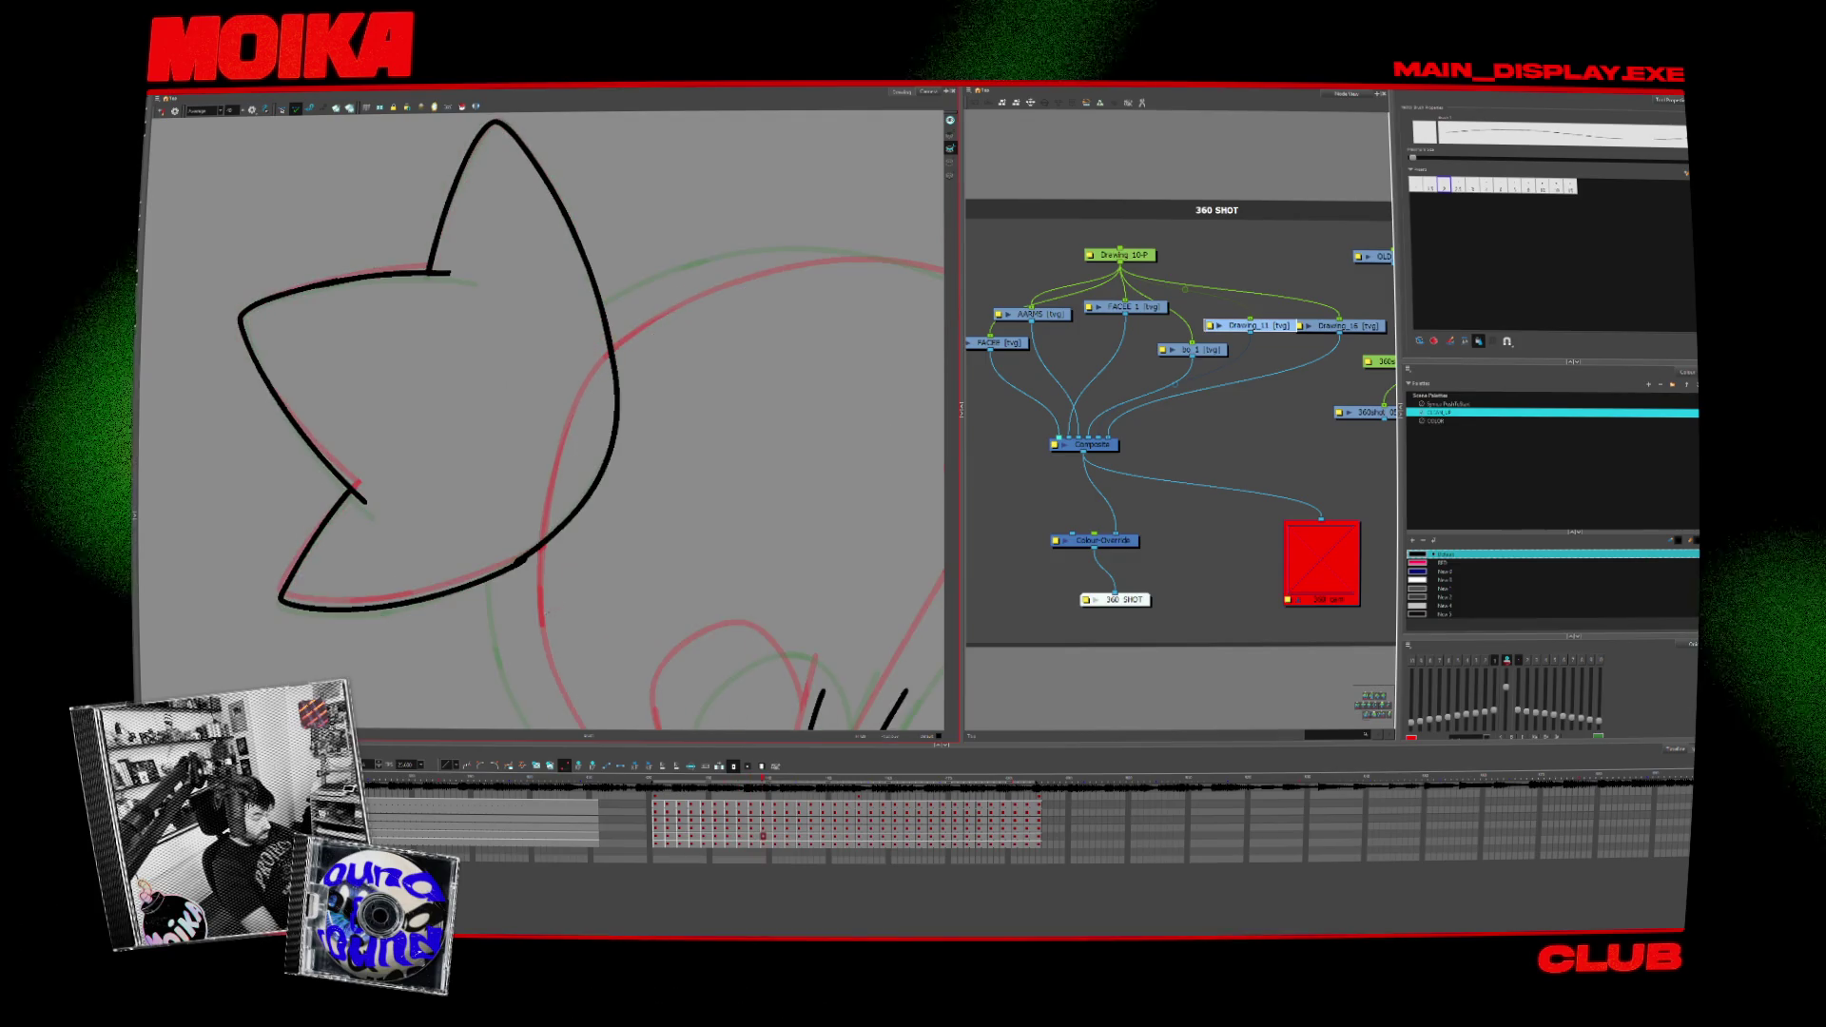
pyautogui.press('.')
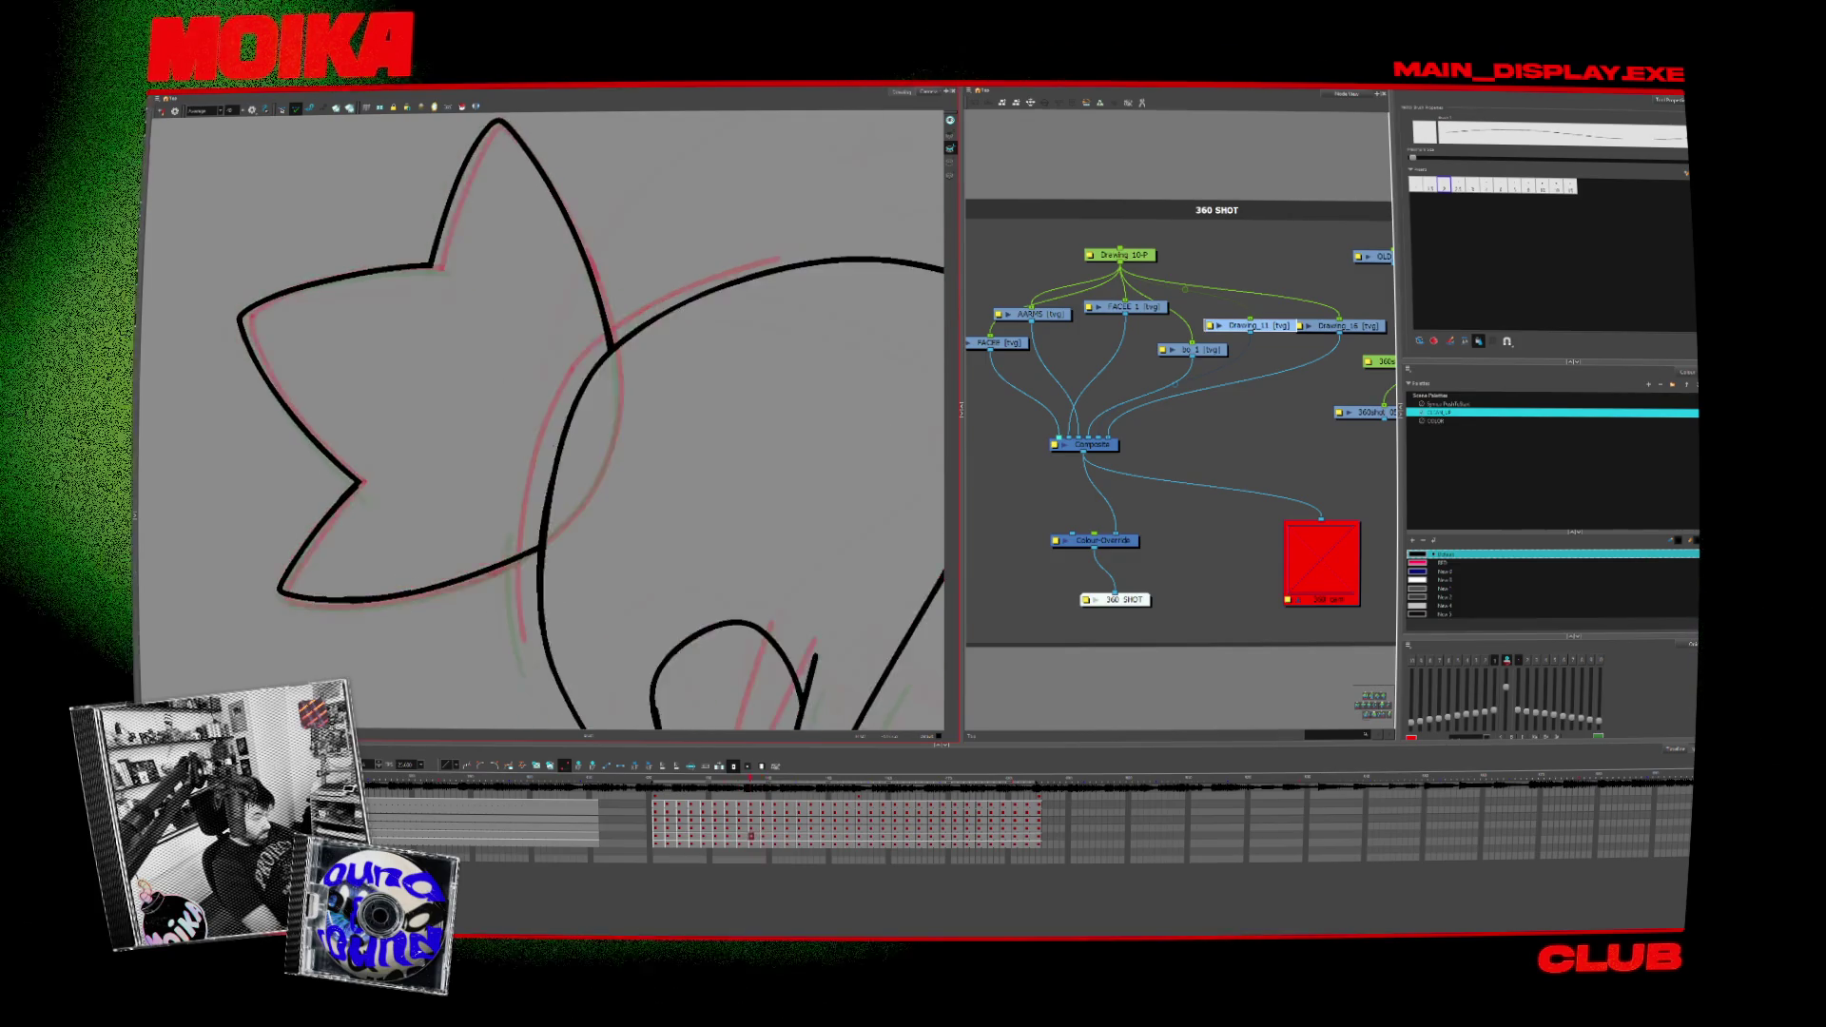
pyautogui.press(',')
pyautogui.press(',')
pyautogui.press('.')
pyautogui.moveTo(567, 364); pyautogui.dragTo(755, 261)
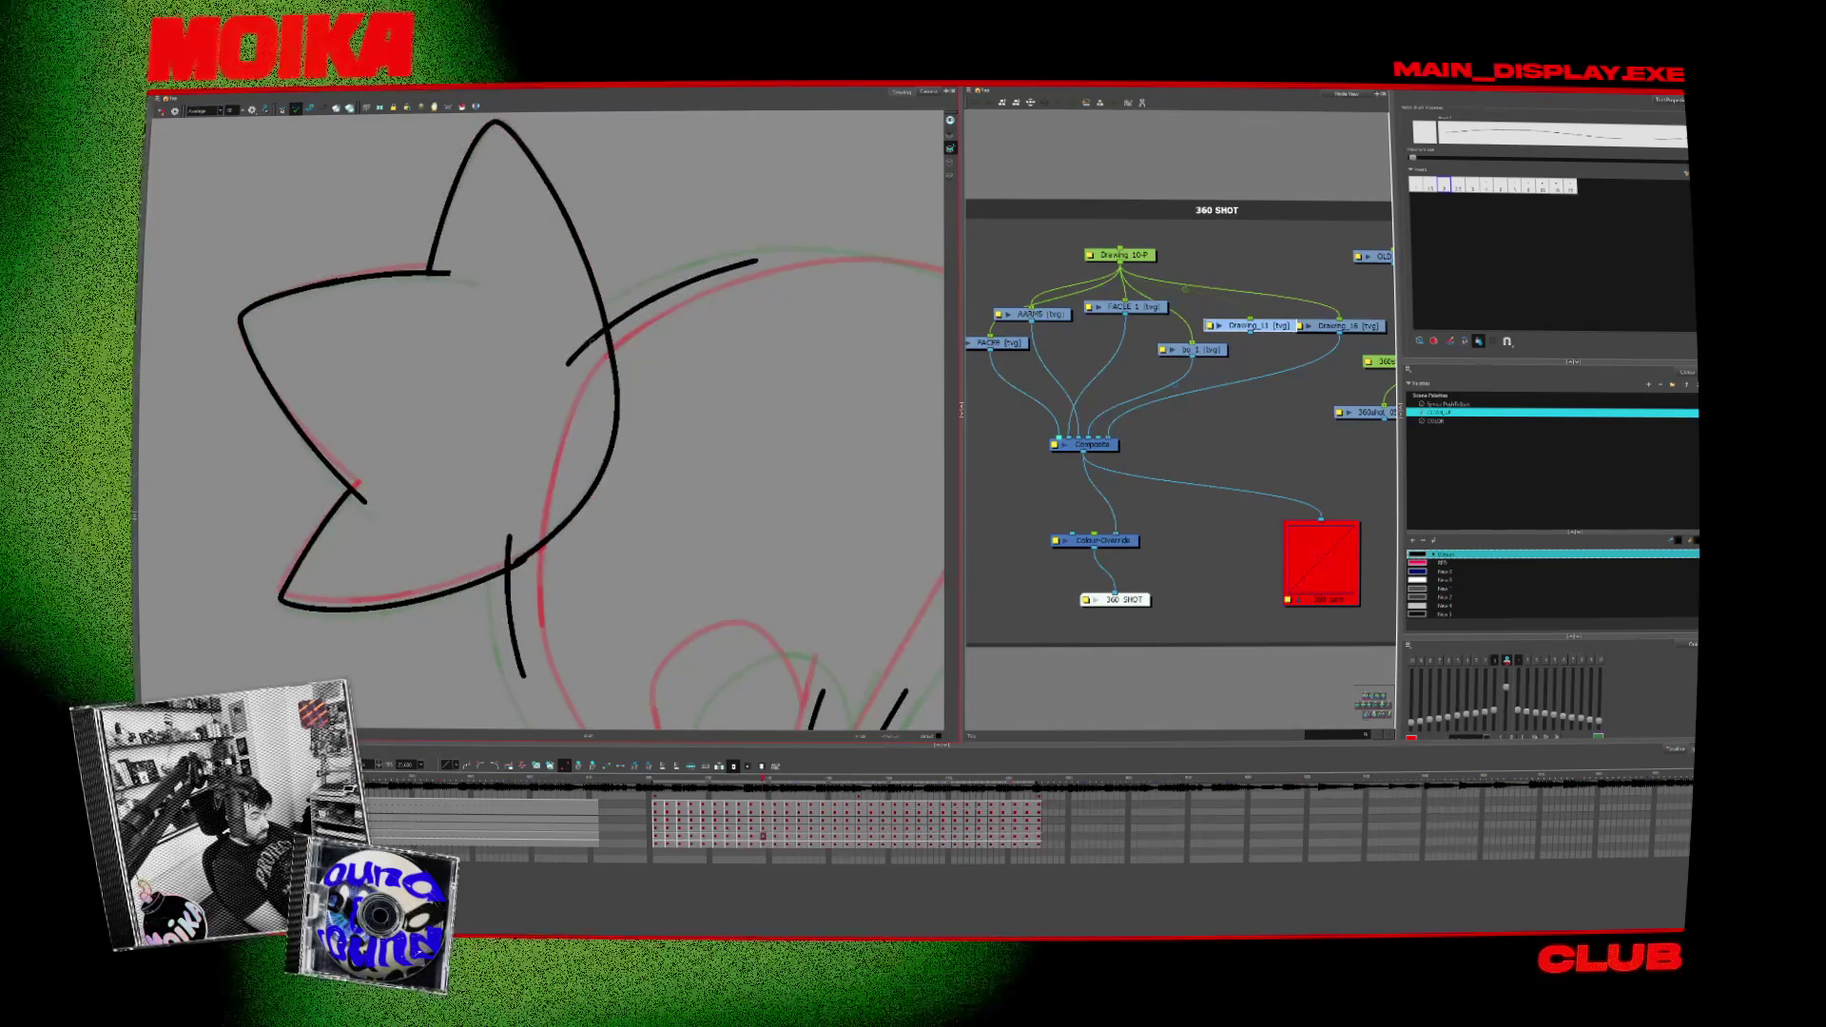
# Step: Flip through the turn frames with Select active to check the head motion
pyautogui.hotkey('alt', 's')
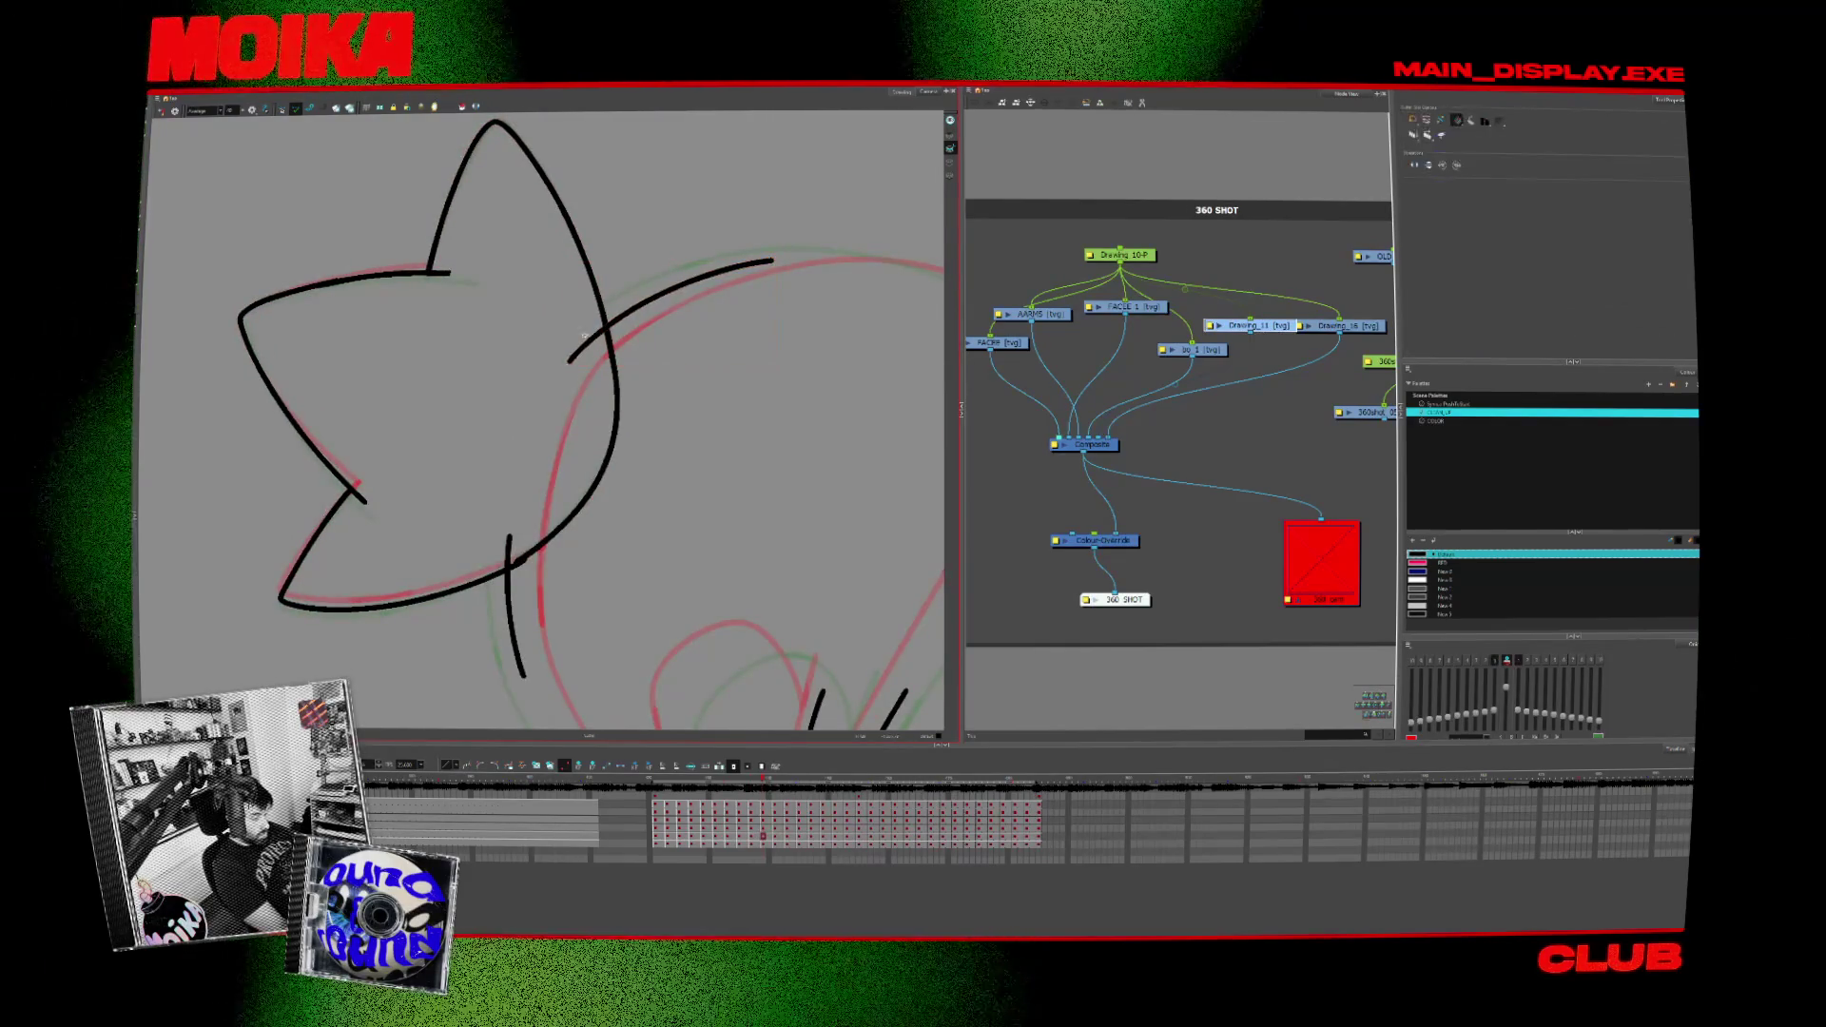
pyautogui.press(',')
pyautogui.press(',')
pyautogui.press('.')
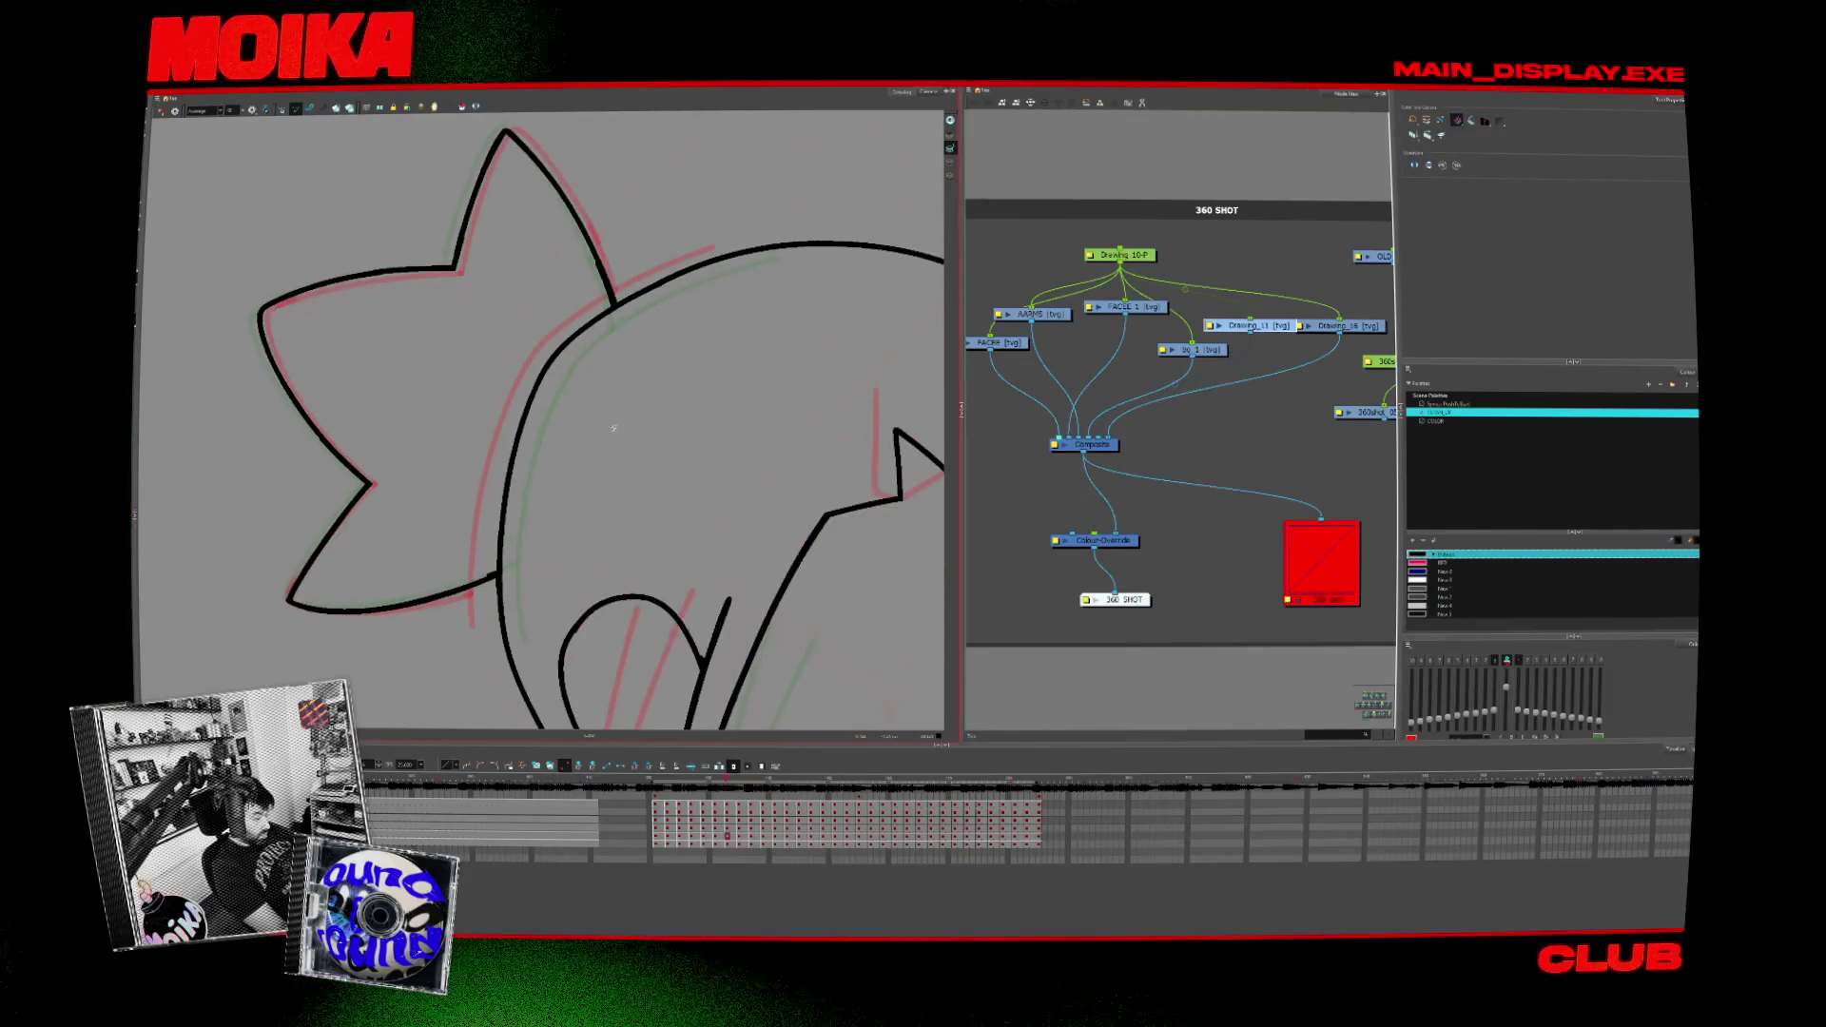
pyautogui.press('.')
pyautogui.press('.')
pyautogui.press('.')
pyautogui.press('.')
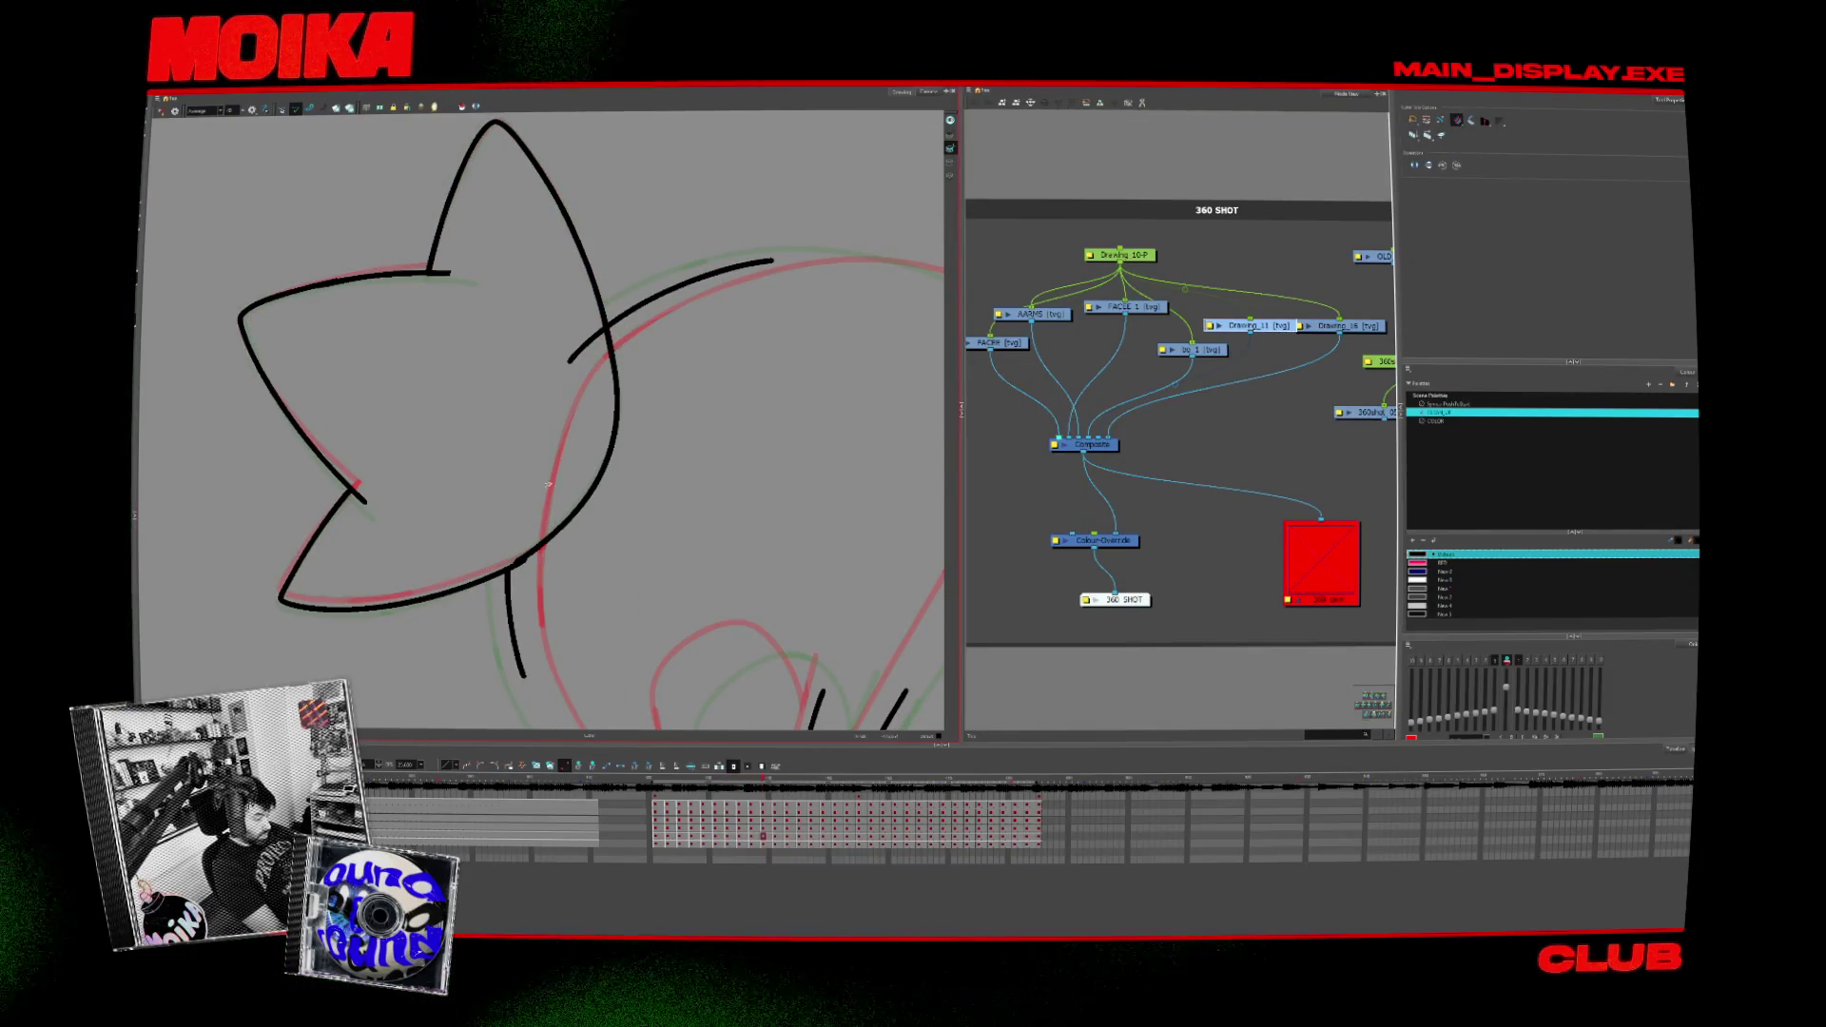
pyautogui.press('.')
pyautogui.press('.')
pyautogui.press('.')
pyautogui.press('.')
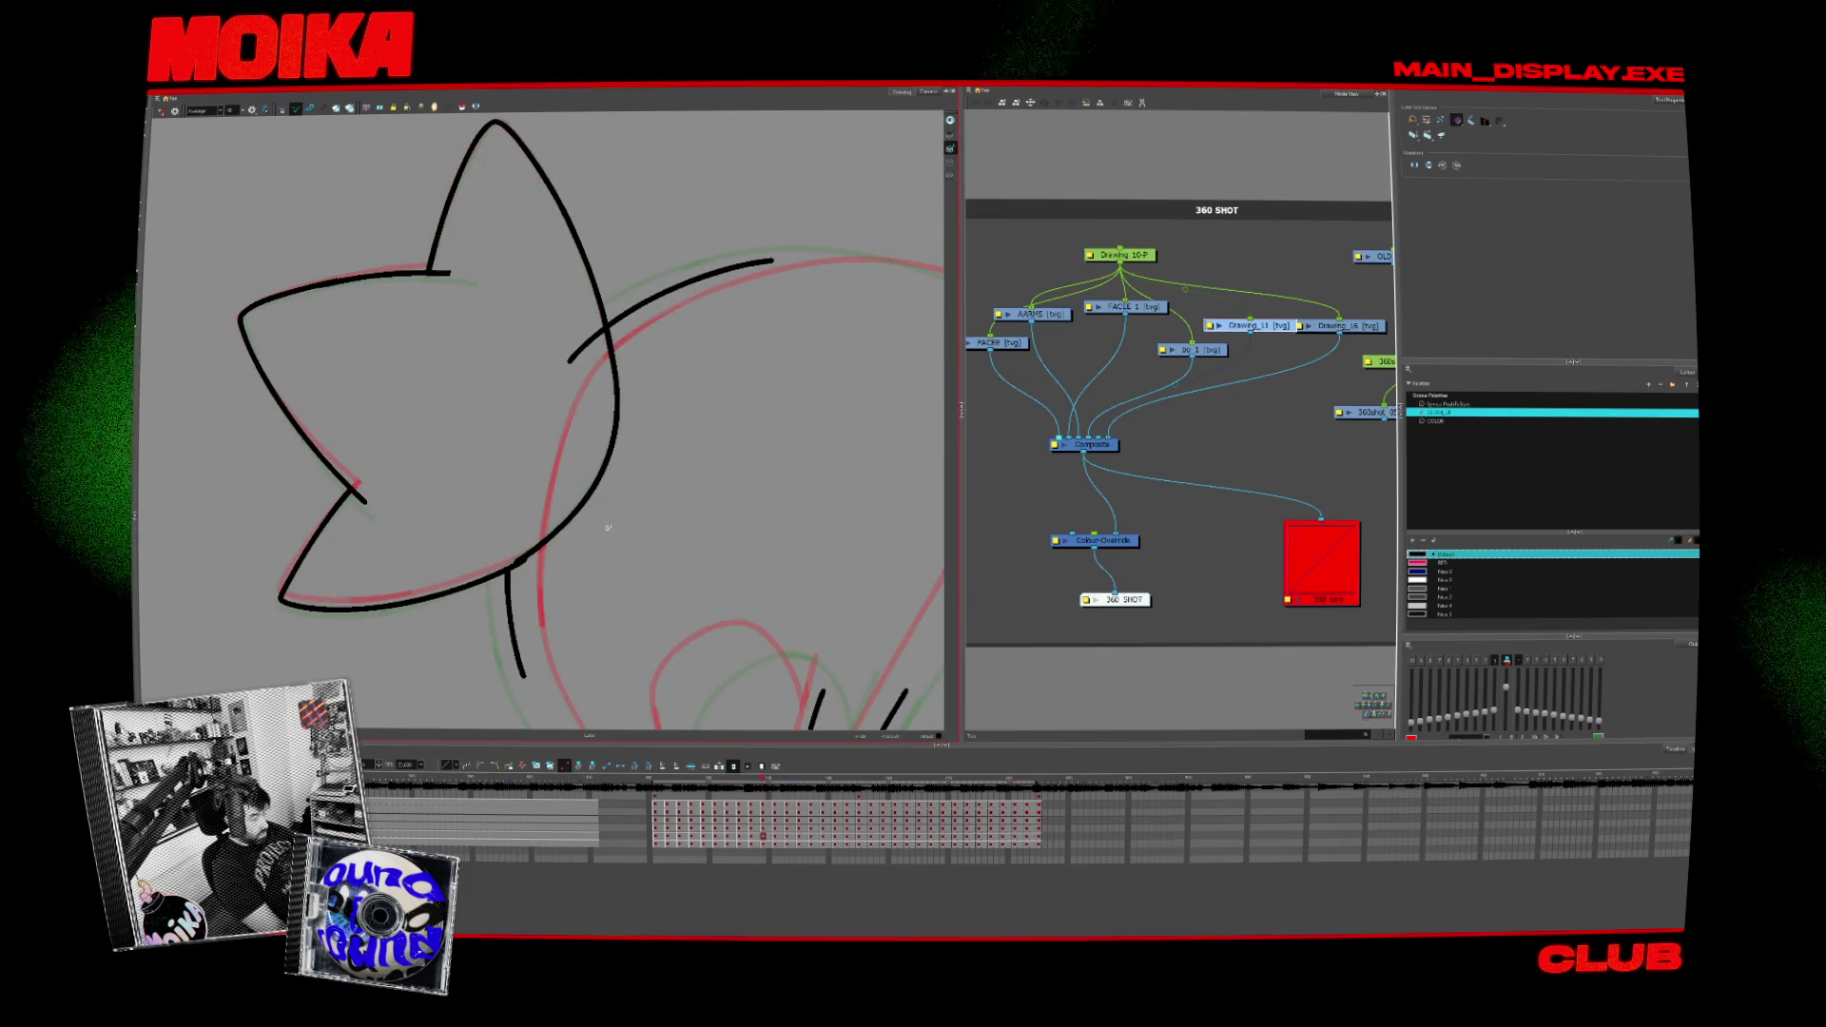
pyautogui.press('.')
pyautogui.press('.')
pyautogui.press('.')
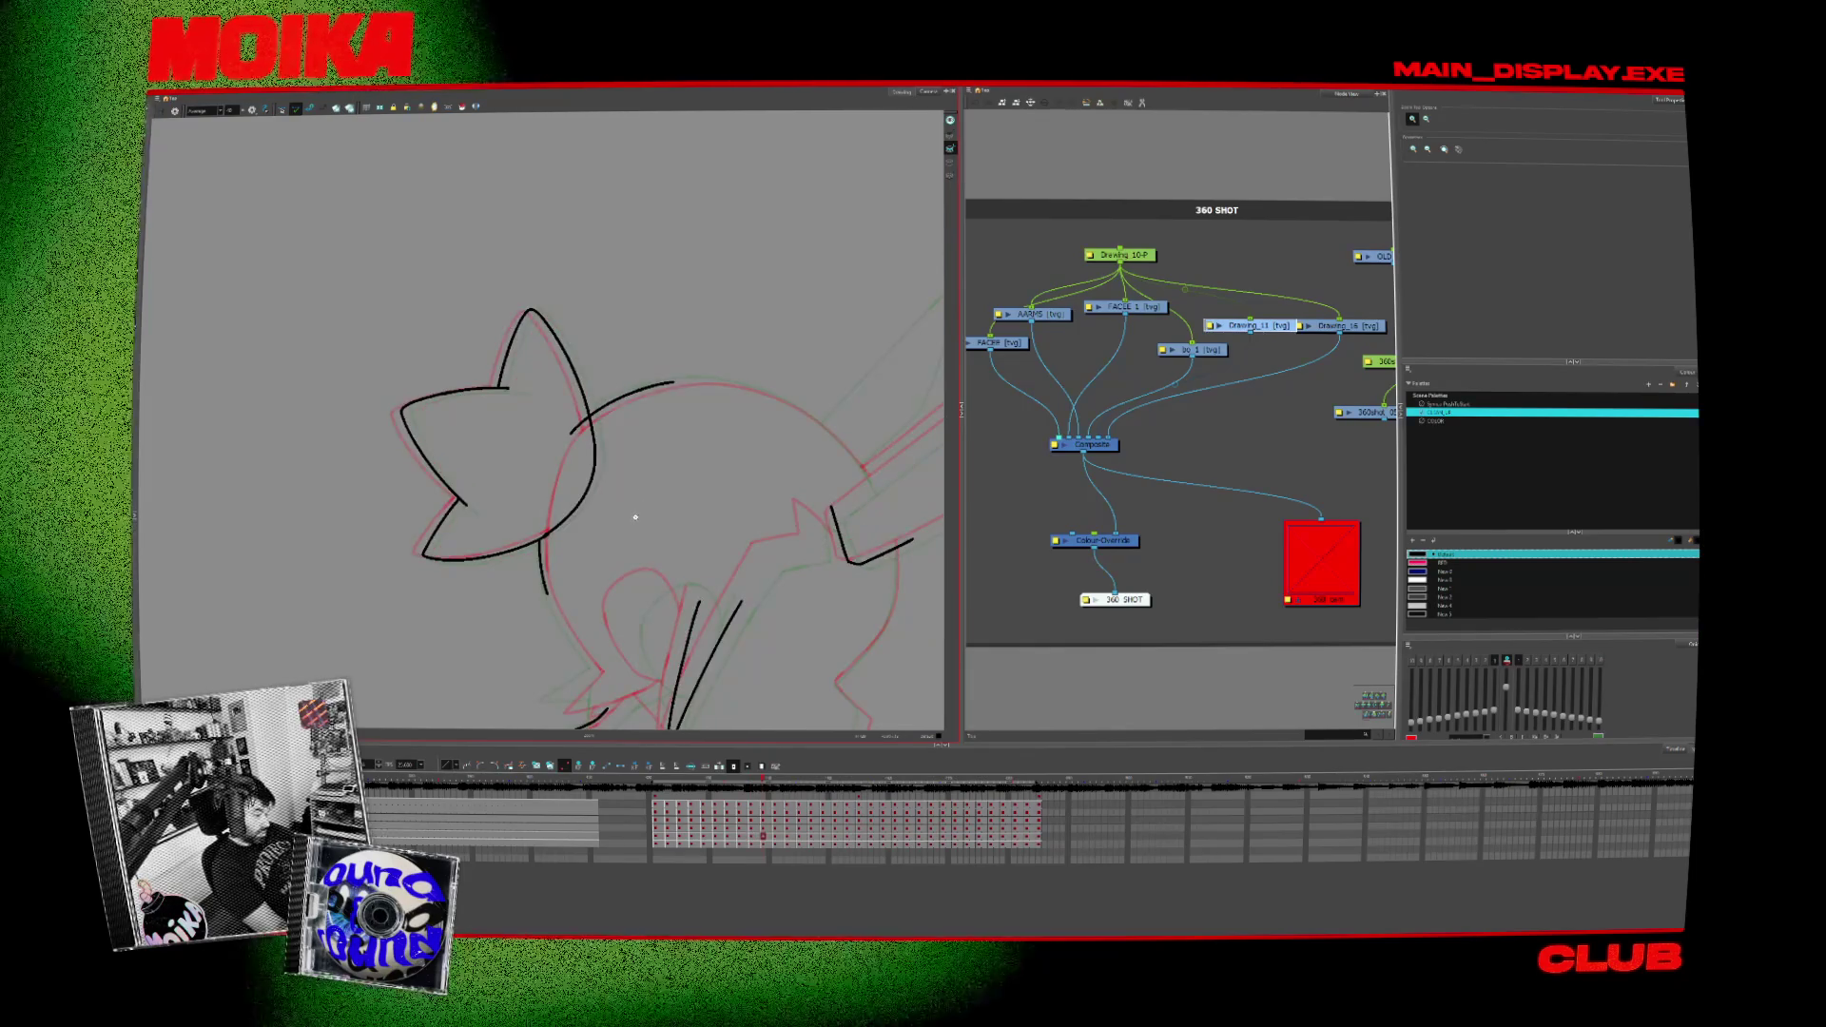
pyautogui.press('.')
pyautogui.press('.')
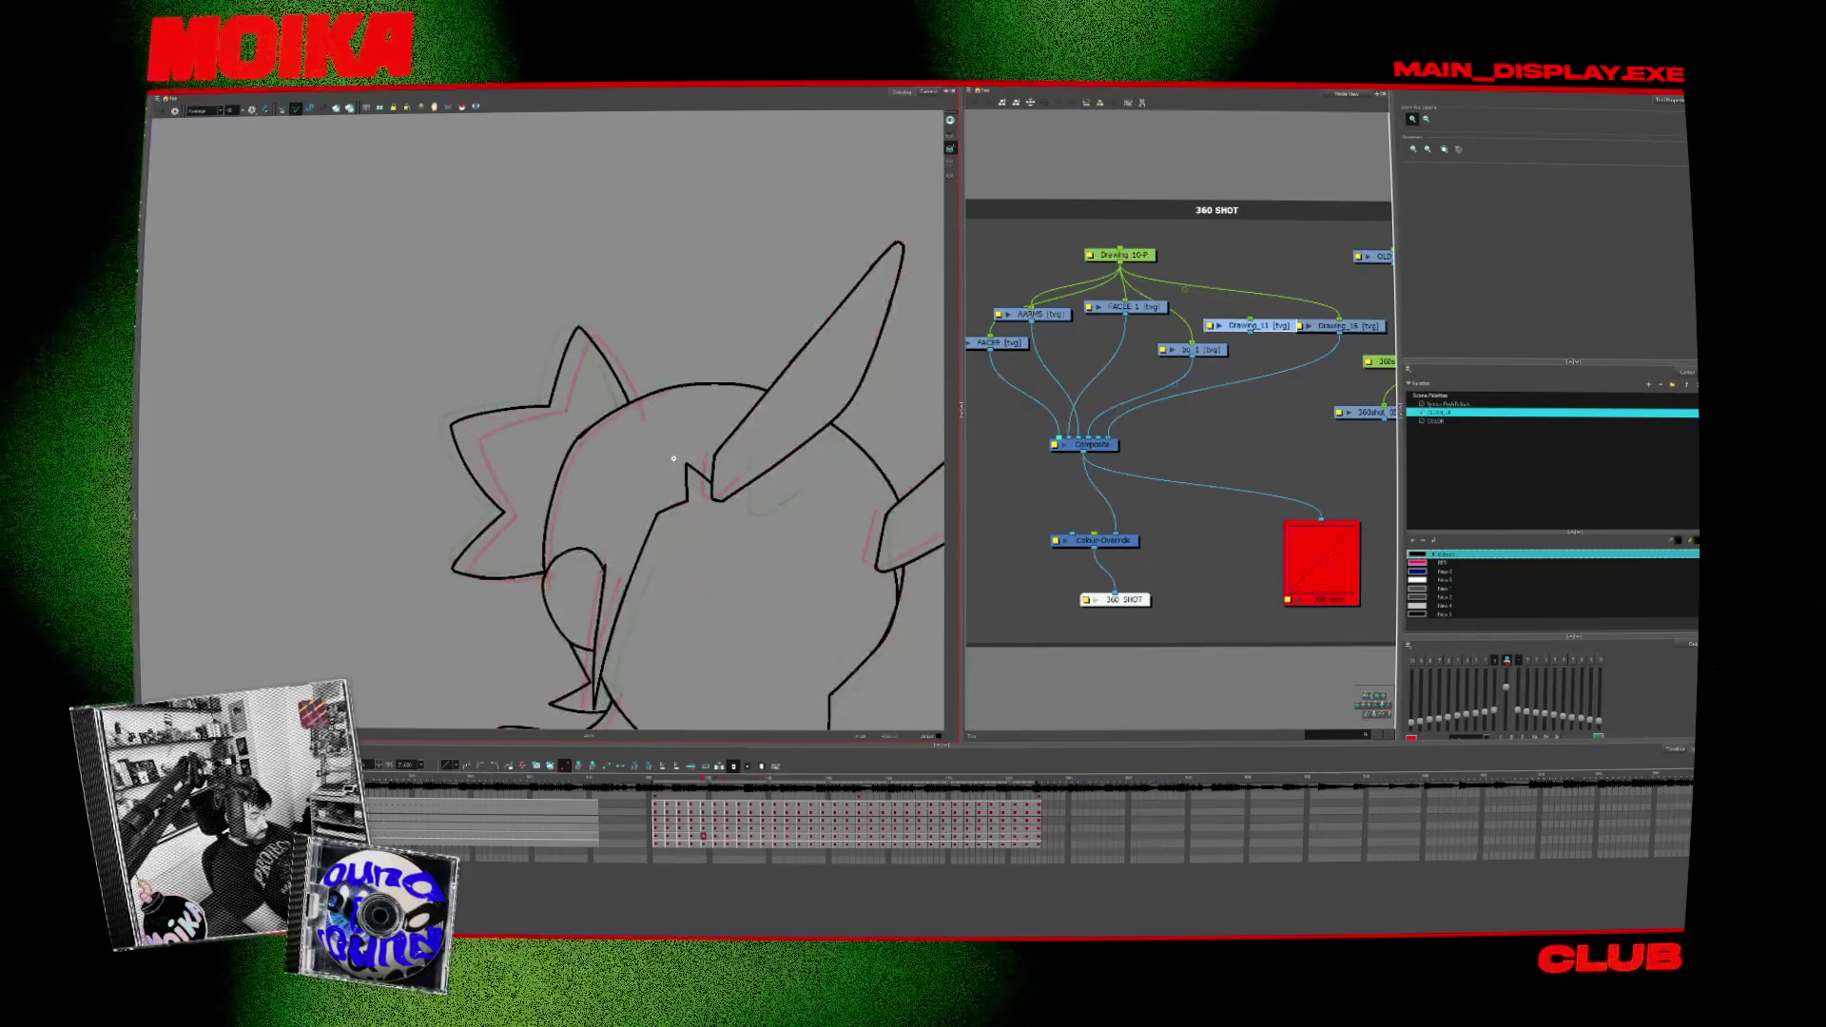
pyautogui.press('.')
pyautogui.press('.')
pyautogui.press('.')
pyautogui.press('.')
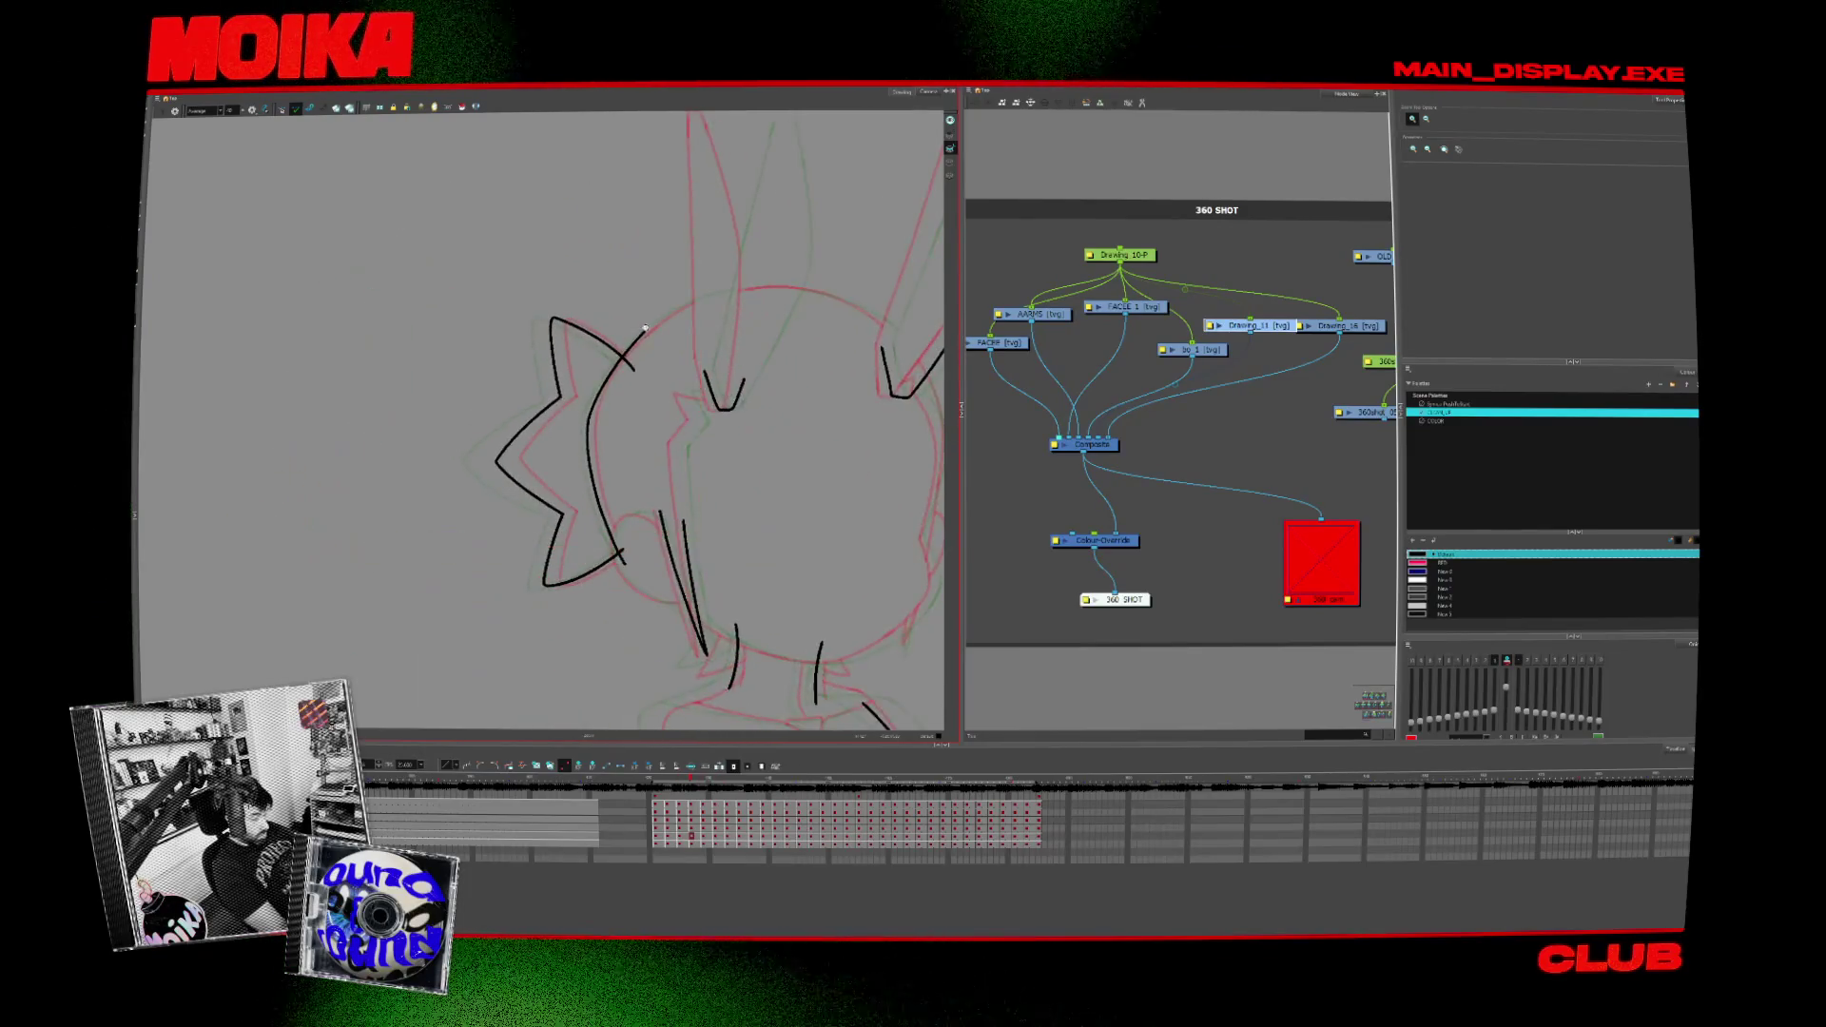
pyautogui.press('.')
# Step: Step to a nearby frame, delete an arc segment and then restore it
pyautogui.hotkey('alt', 'b')
pyautogui.press('.')
pyautogui.press('.')
pyautogui.press('.')
pyautogui.press('.')
pyautogui.press('.')
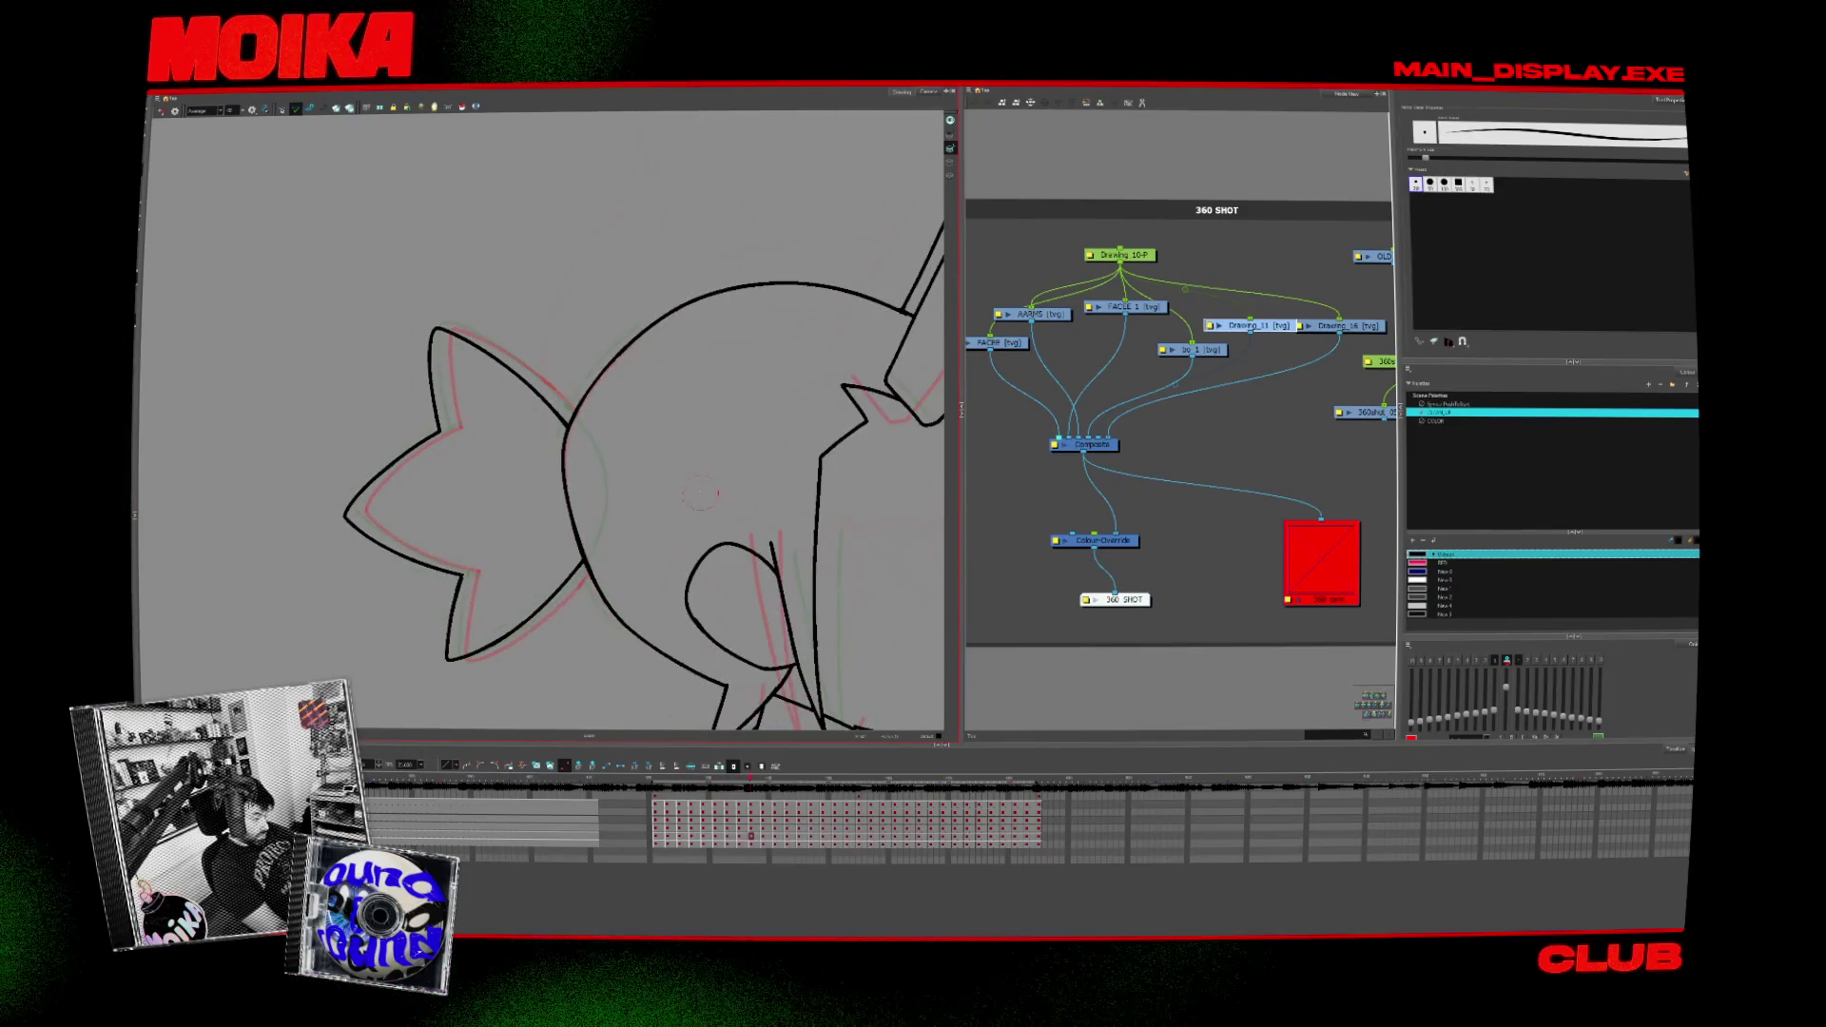
pyautogui.press('.')
pyautogui.press('.')
pyautogui.press(',')
pyautogui.press('.')
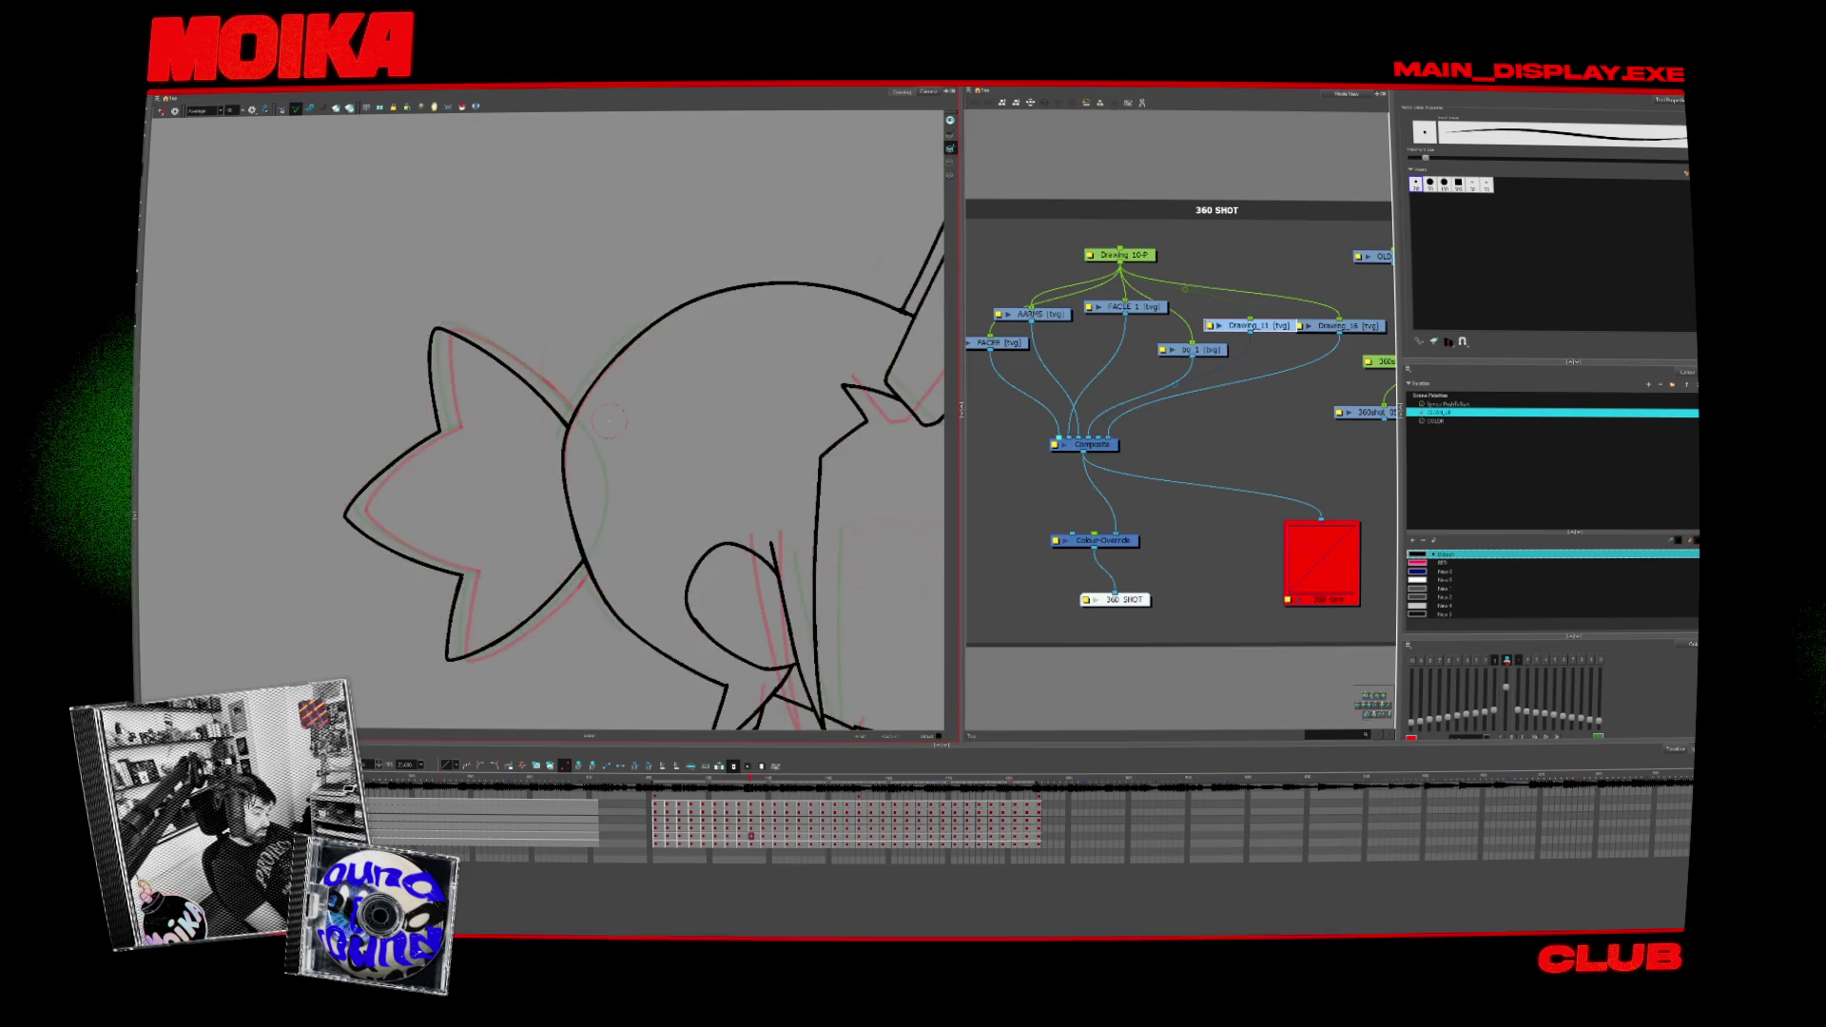
pyautogui.press(',')
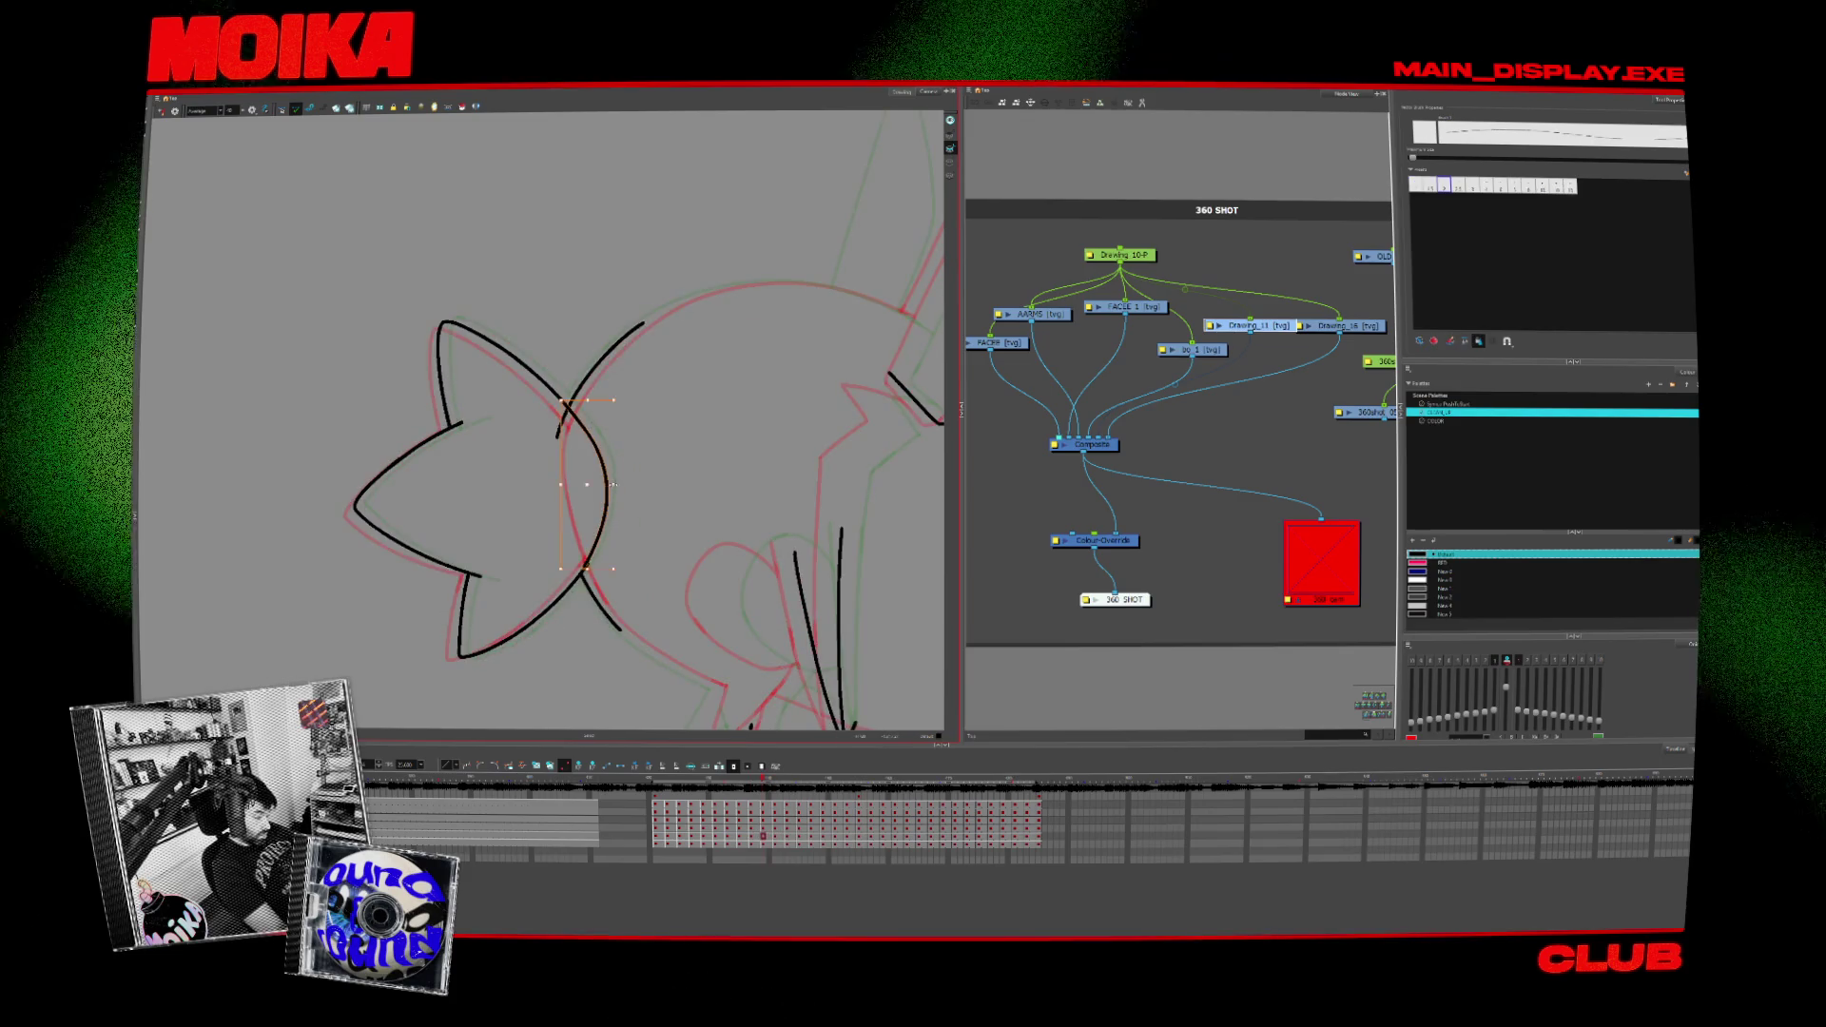
pyautogui.press('Delete')
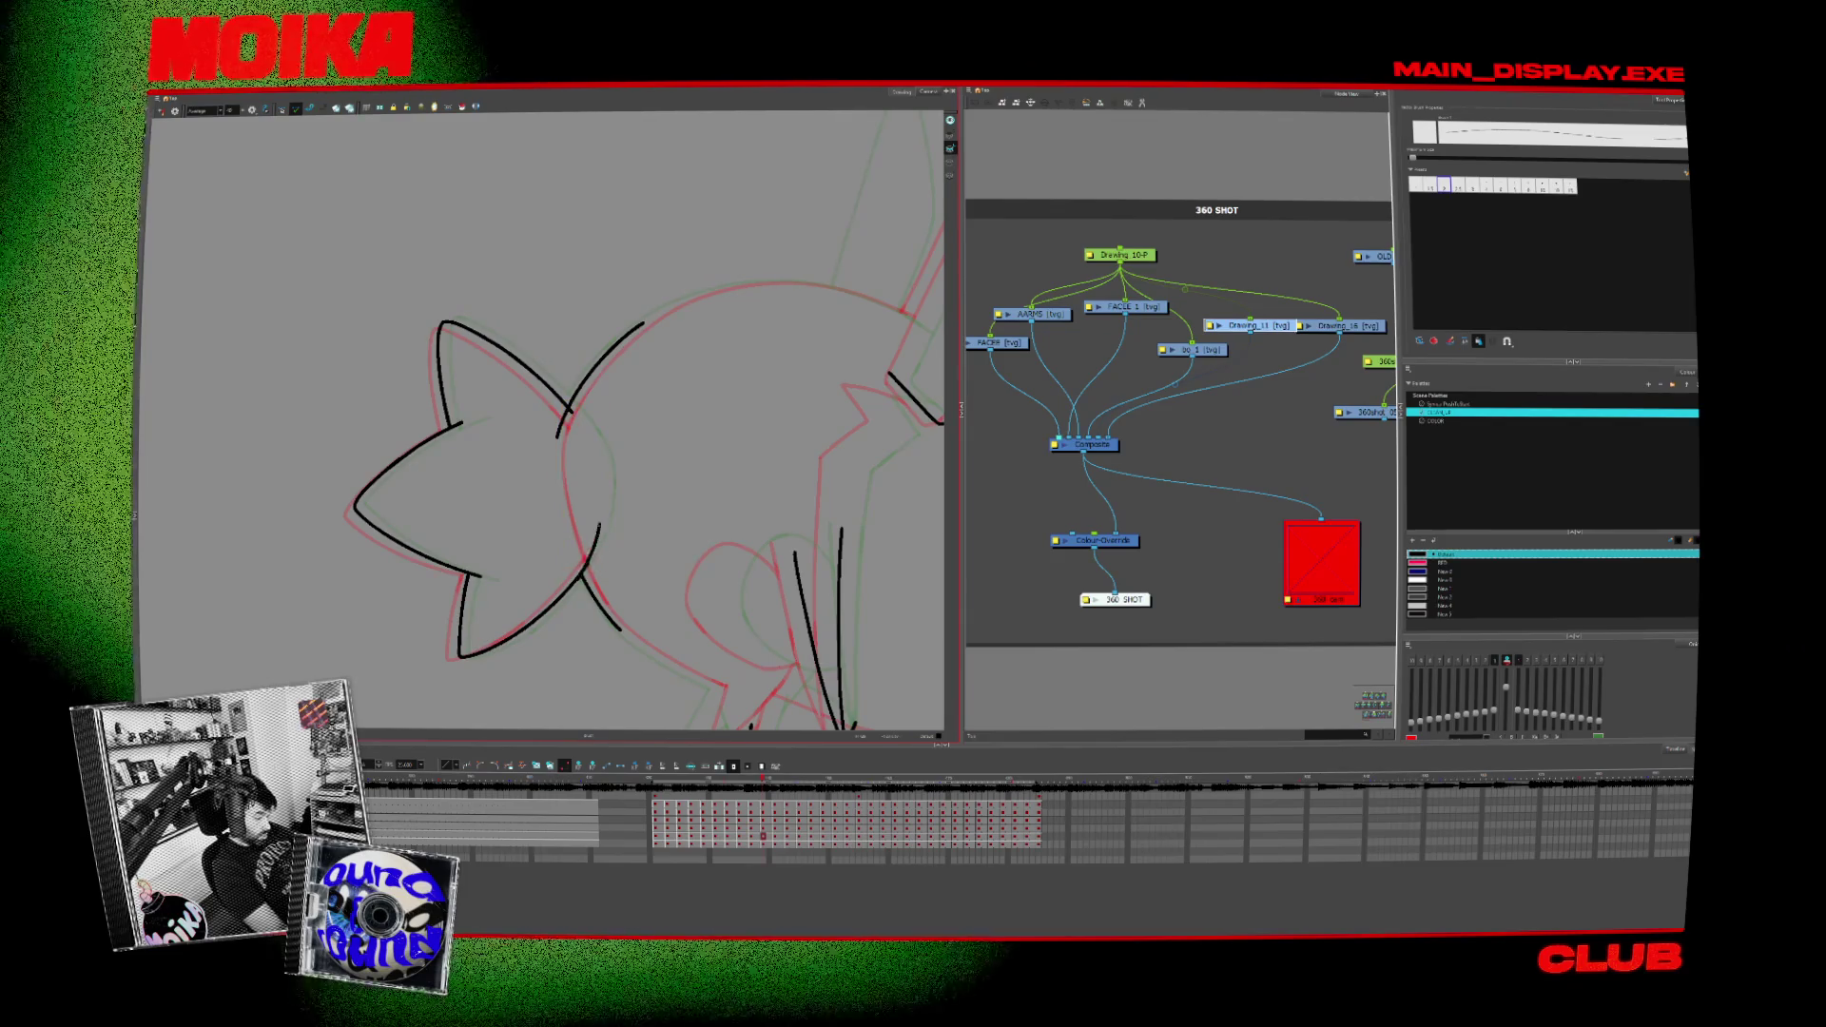
pyautogui.hotkey('ctrl', 'z')
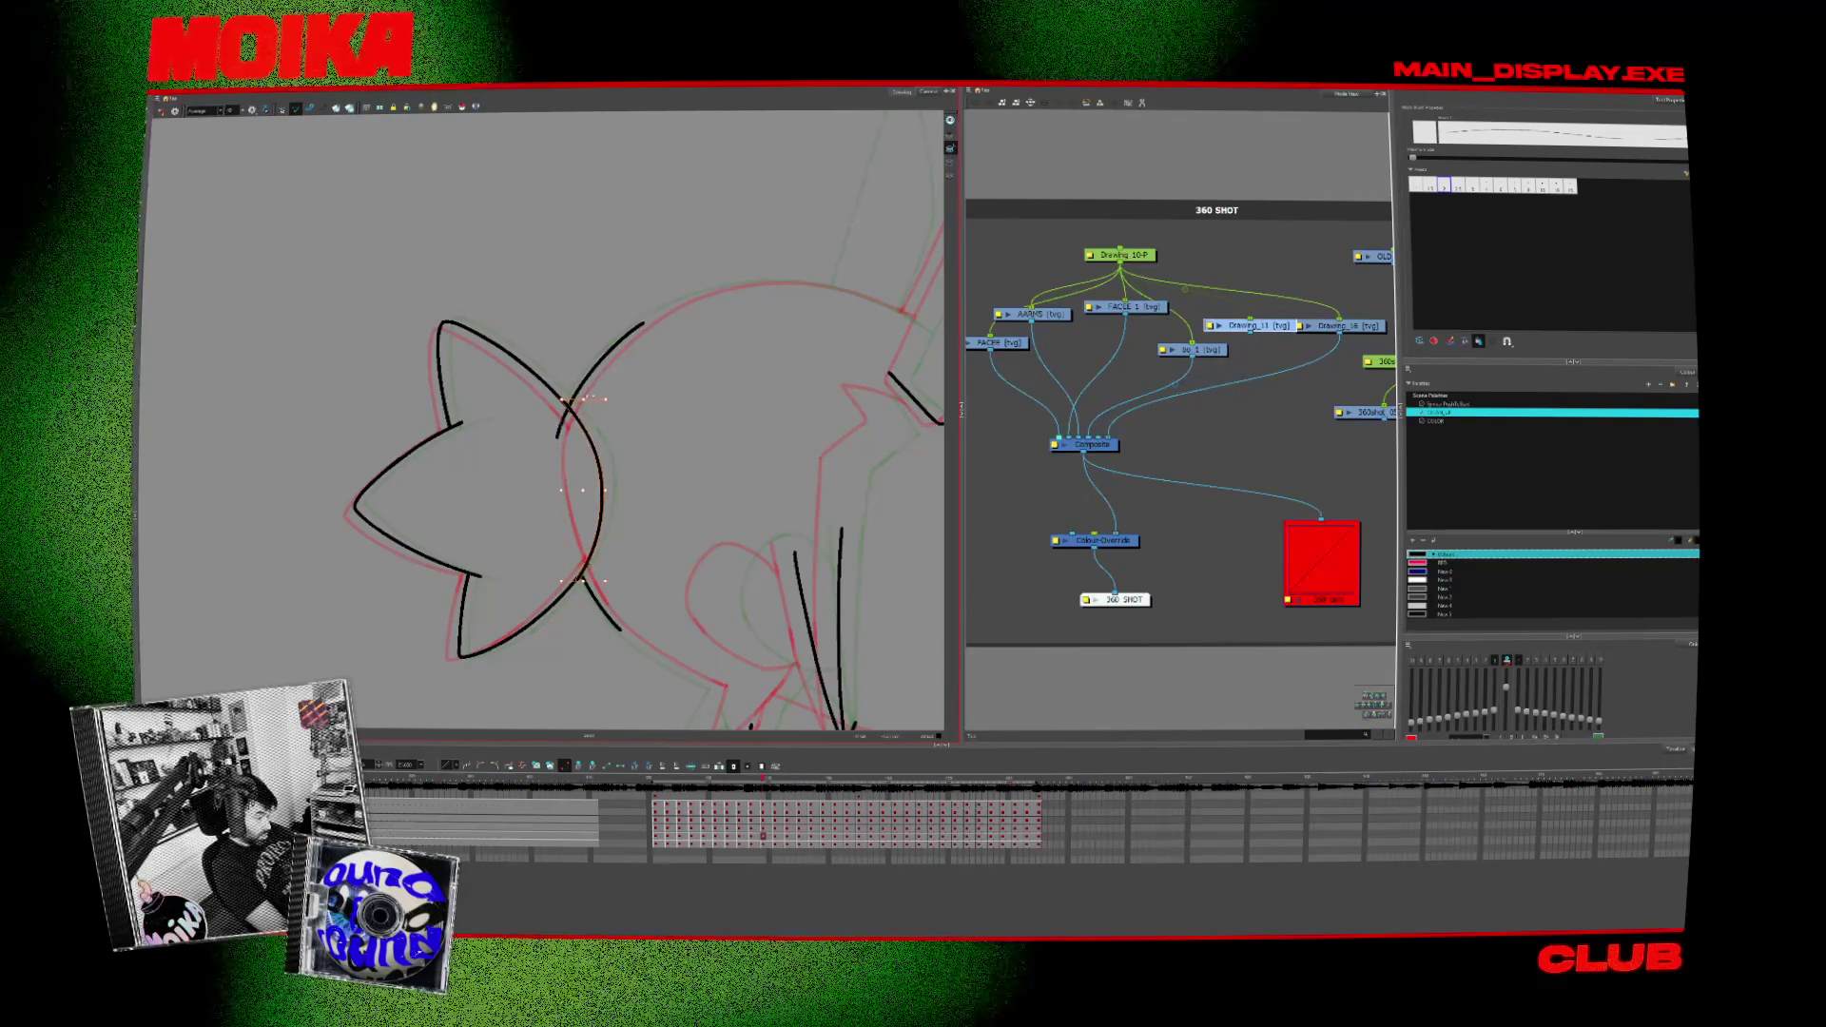
# Step: Move forward a few drawings, switching between Select and Brush
pyautogui.hotkey('alt', 's')
pyautogui.press('.')
pyautogui.press('.')
pyautogui.hotkey('alt', 'b')
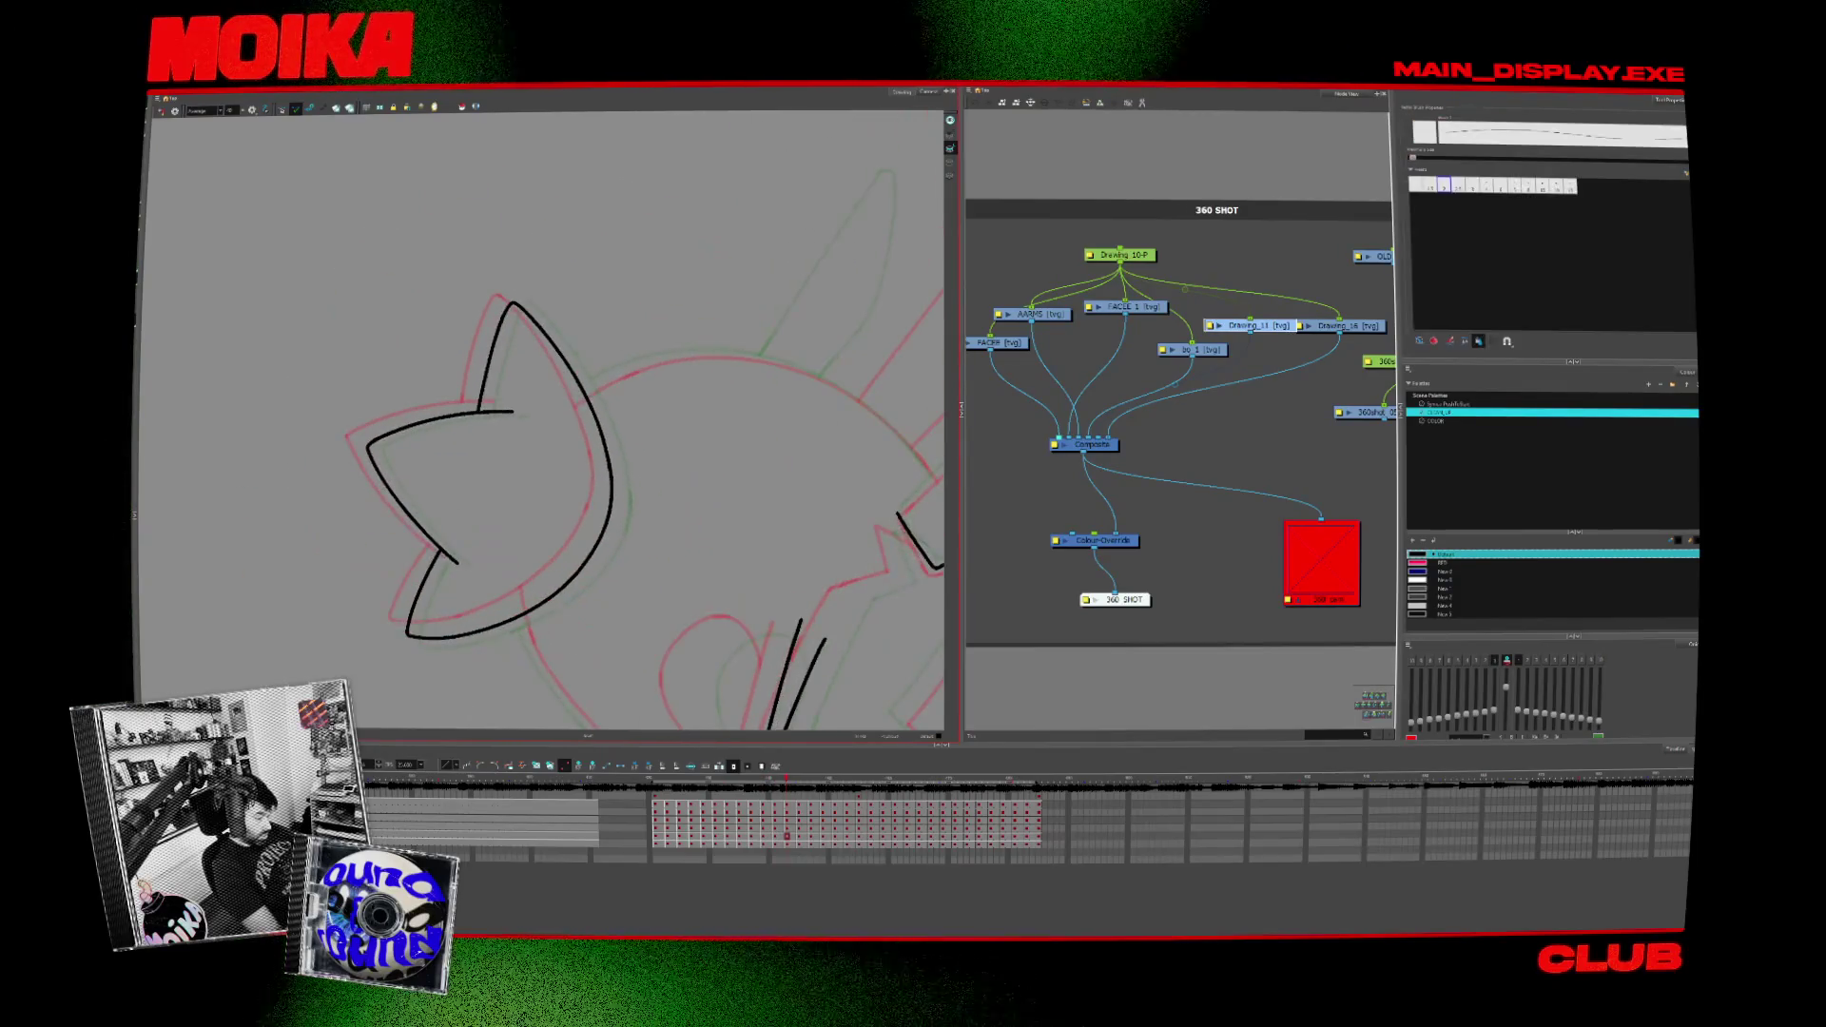
pyautogui.press('.')
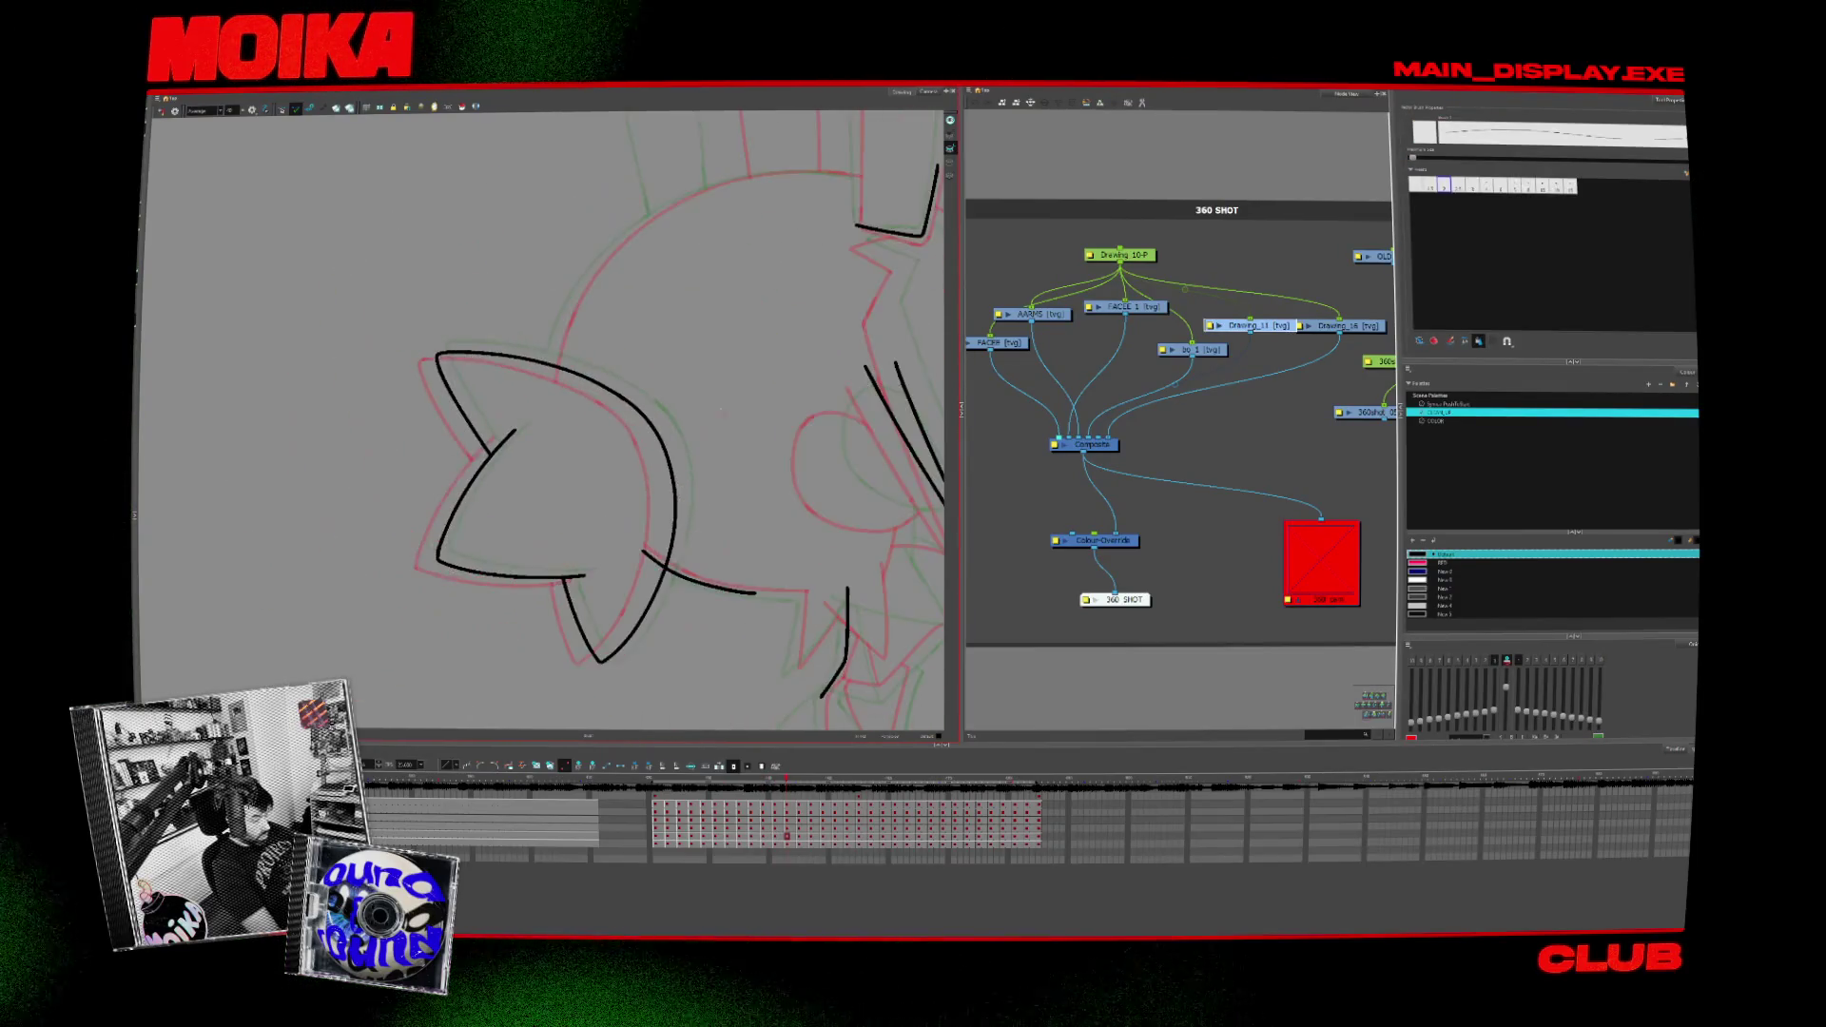
pyautogui.press('.')
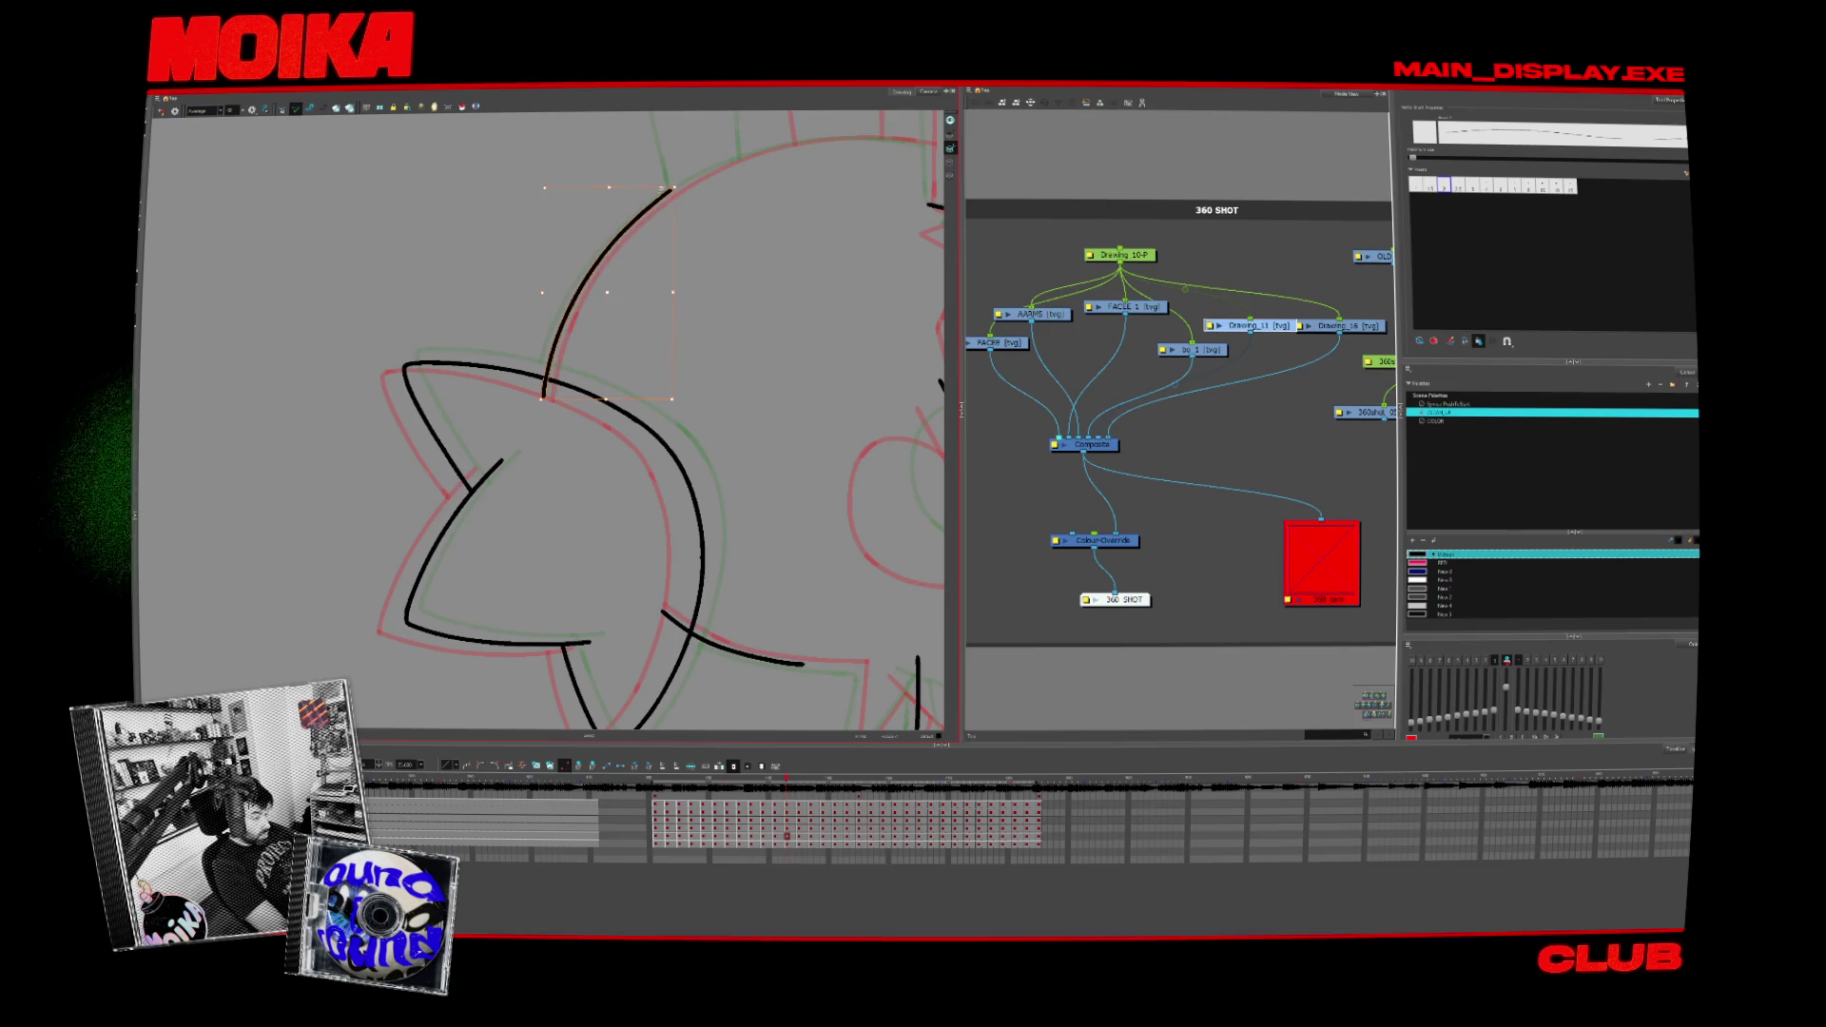
# Step: Step forward and back through further poses to review the head turn
pyautogui.press('.')
pyautogui.press('.')
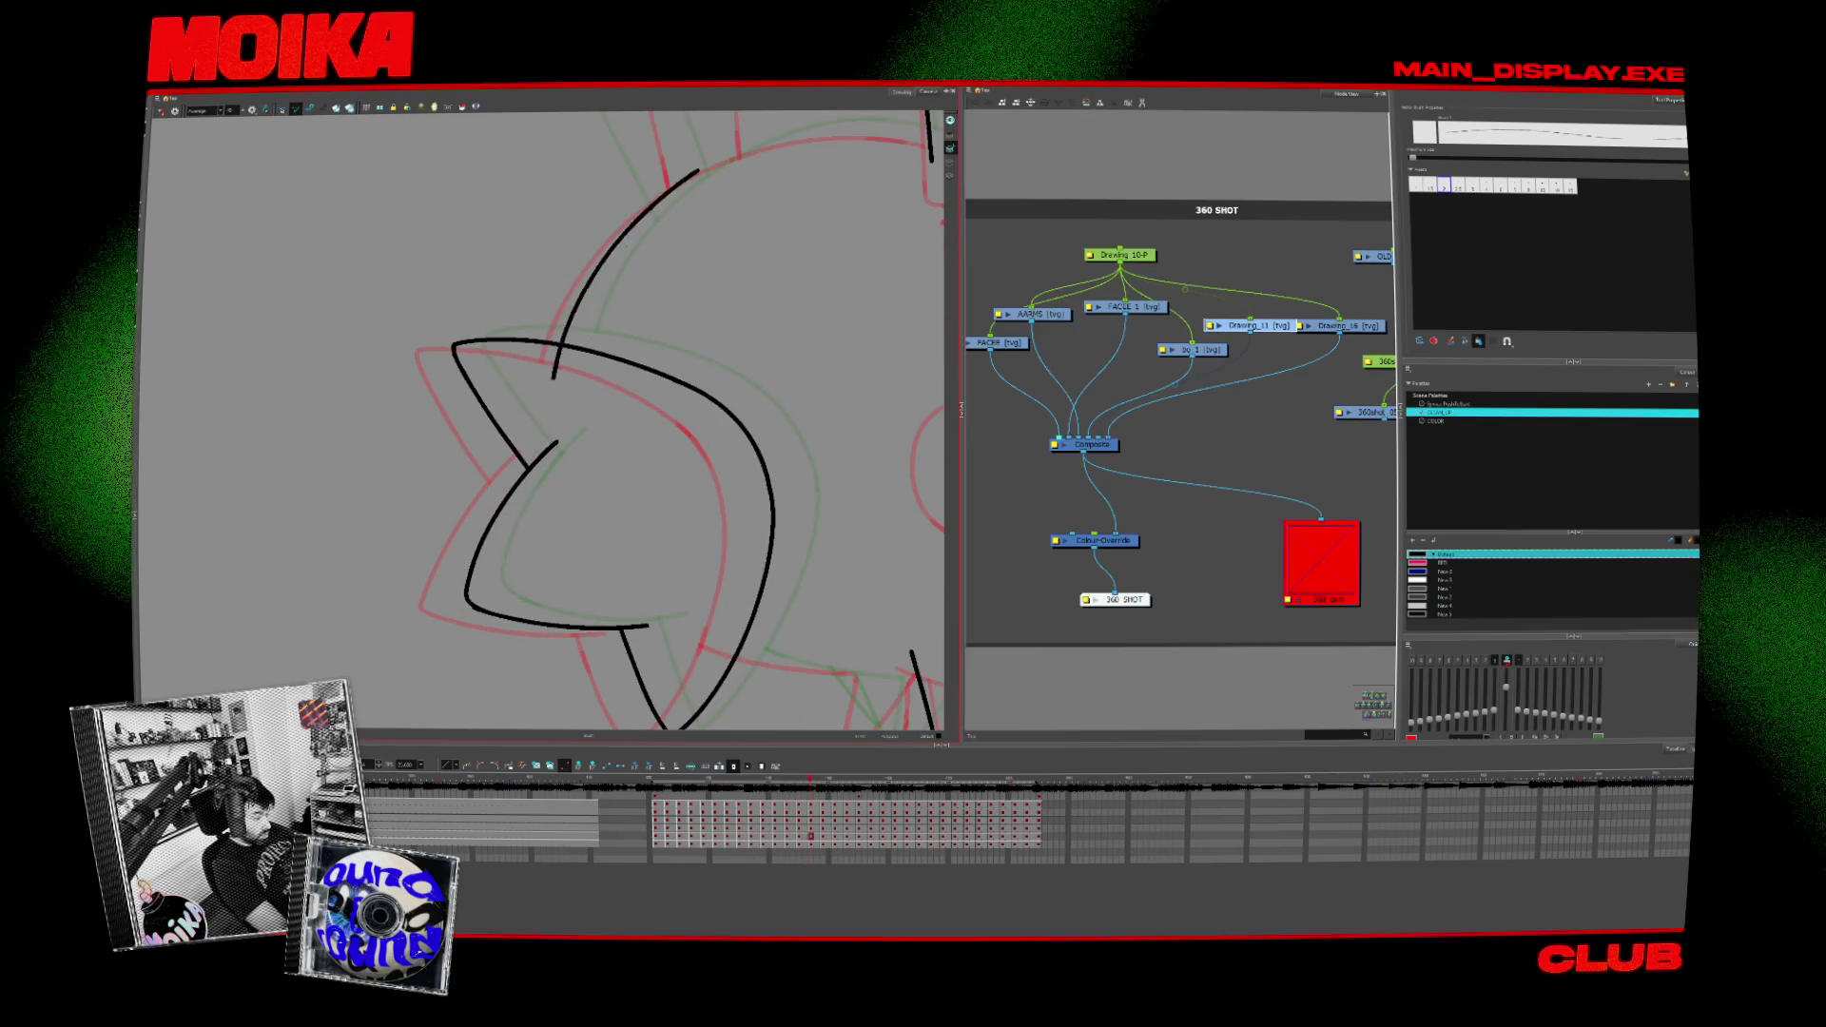
pyautogui.press('.')
pyautogui.press('.')
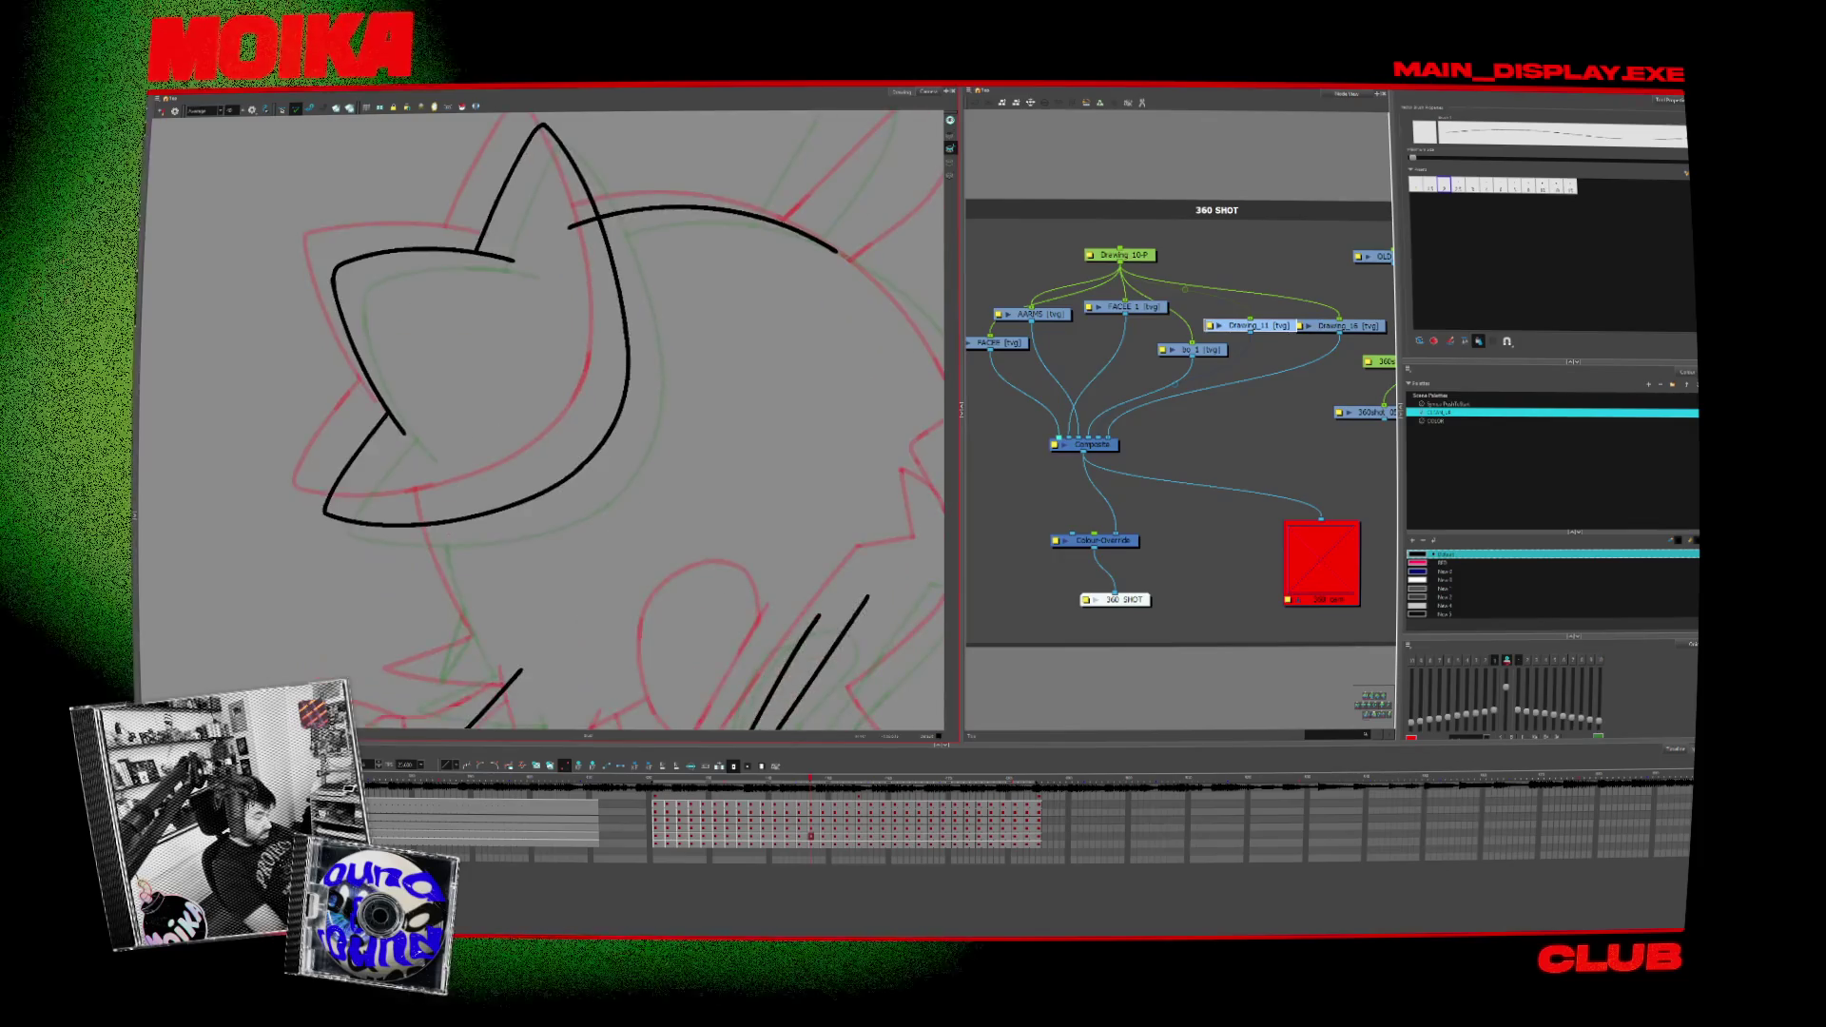
pyautogui.press('.')
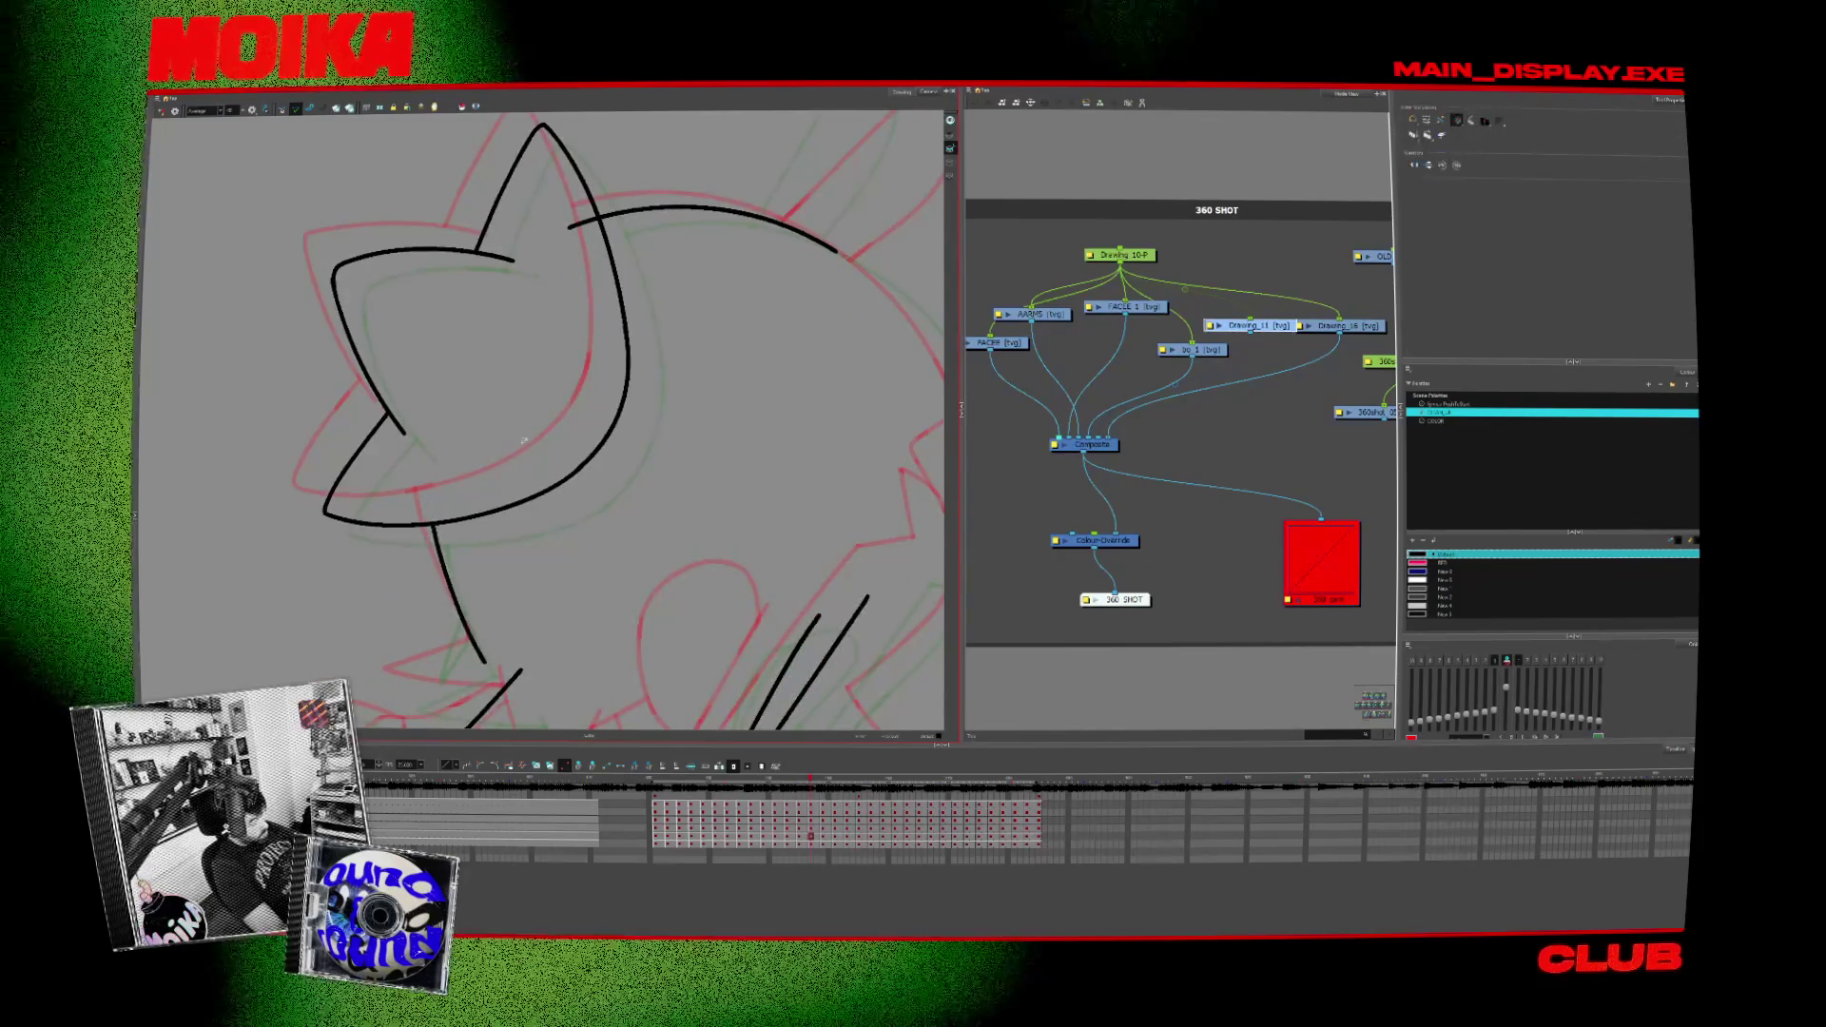
pyautogui.press(',')
pyautogui.press(',')
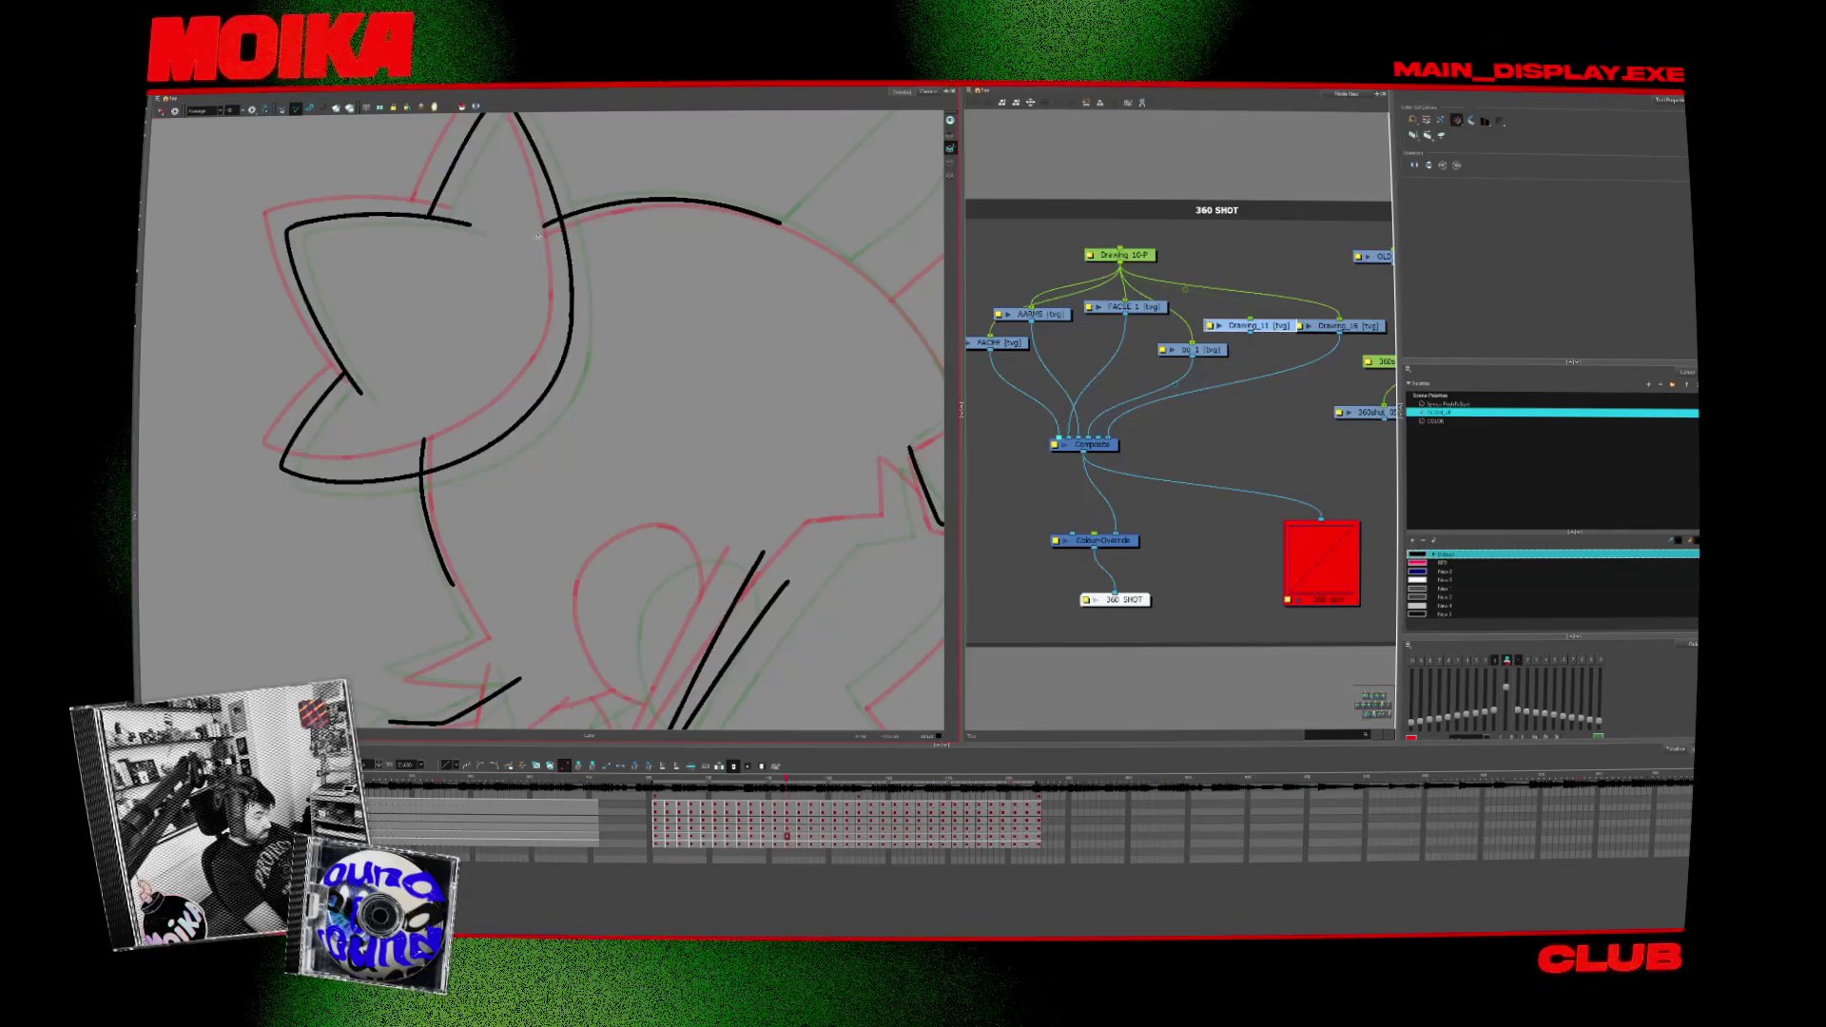
pyautogui.press('.')
pyautogui.press('.')
pyautogui.press('.')
pyautogui.press('.')
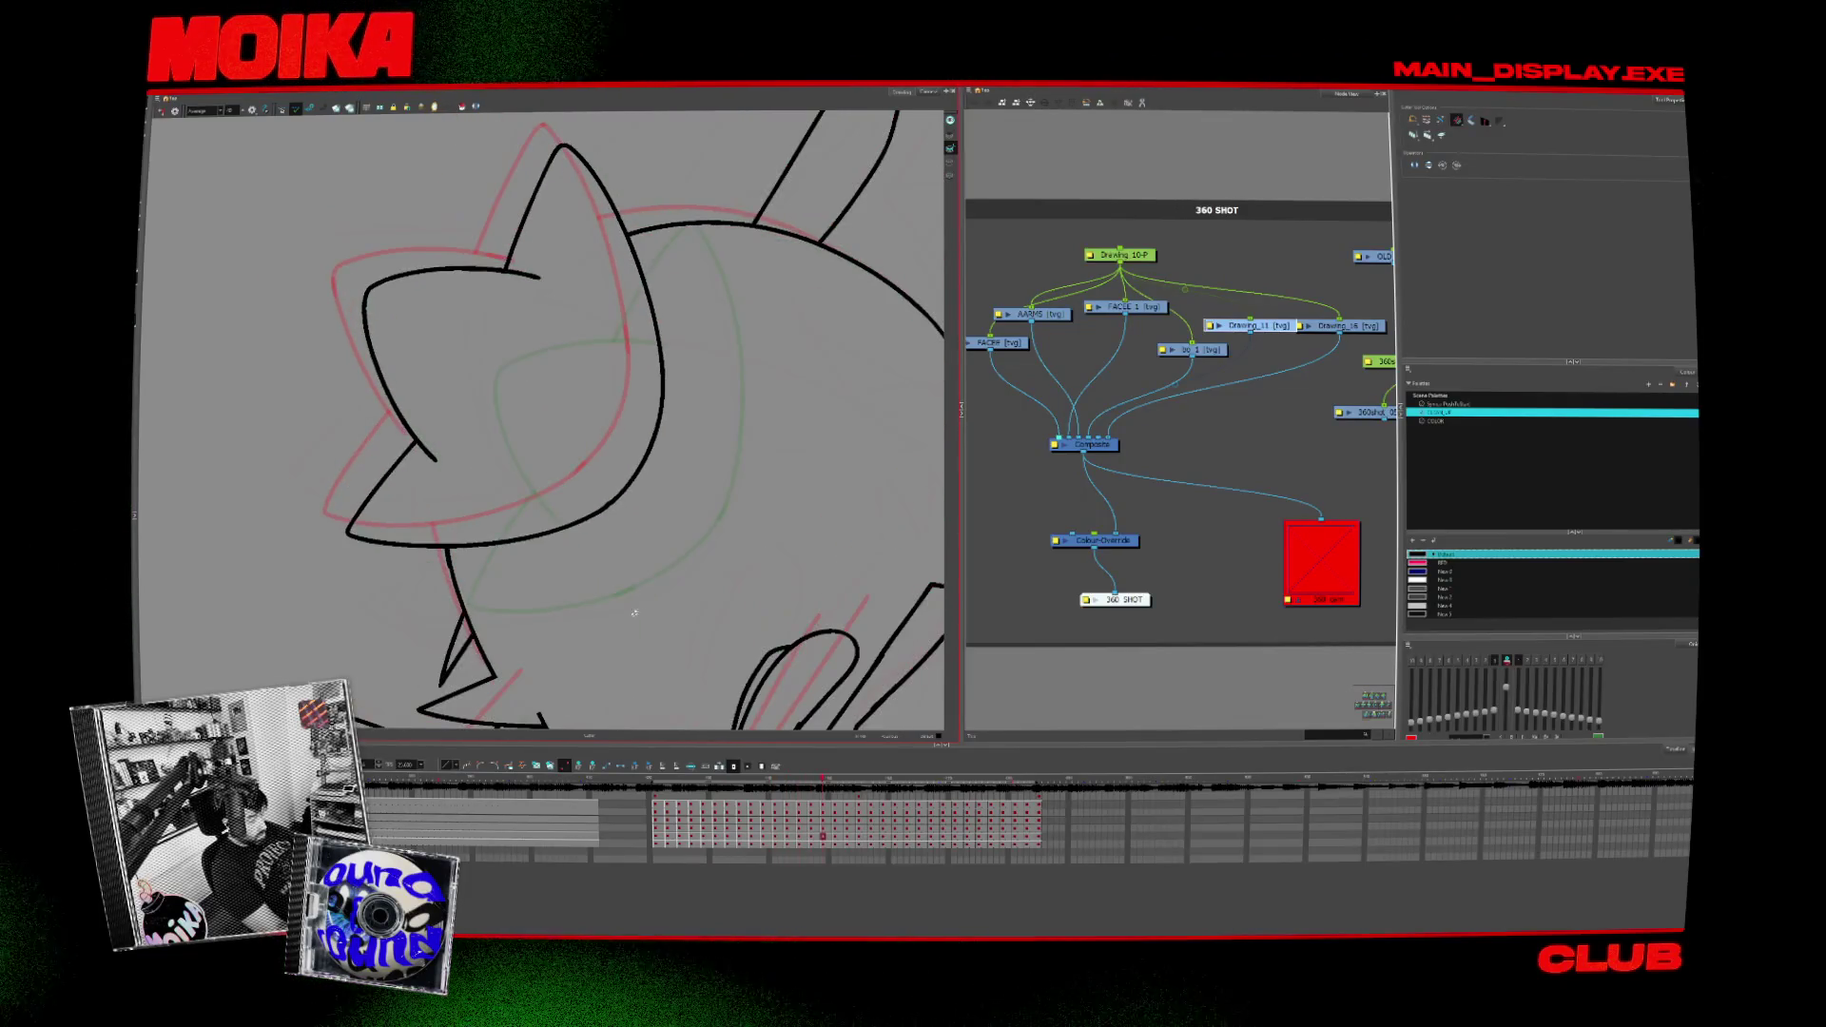
pyautogui.press('.')
# Step: Redraw the upper head arc with a thicker line and extend it to meet the upper curve
pyautogui.moveTo(618, 599); pyautogui.dragTo(462, 466)
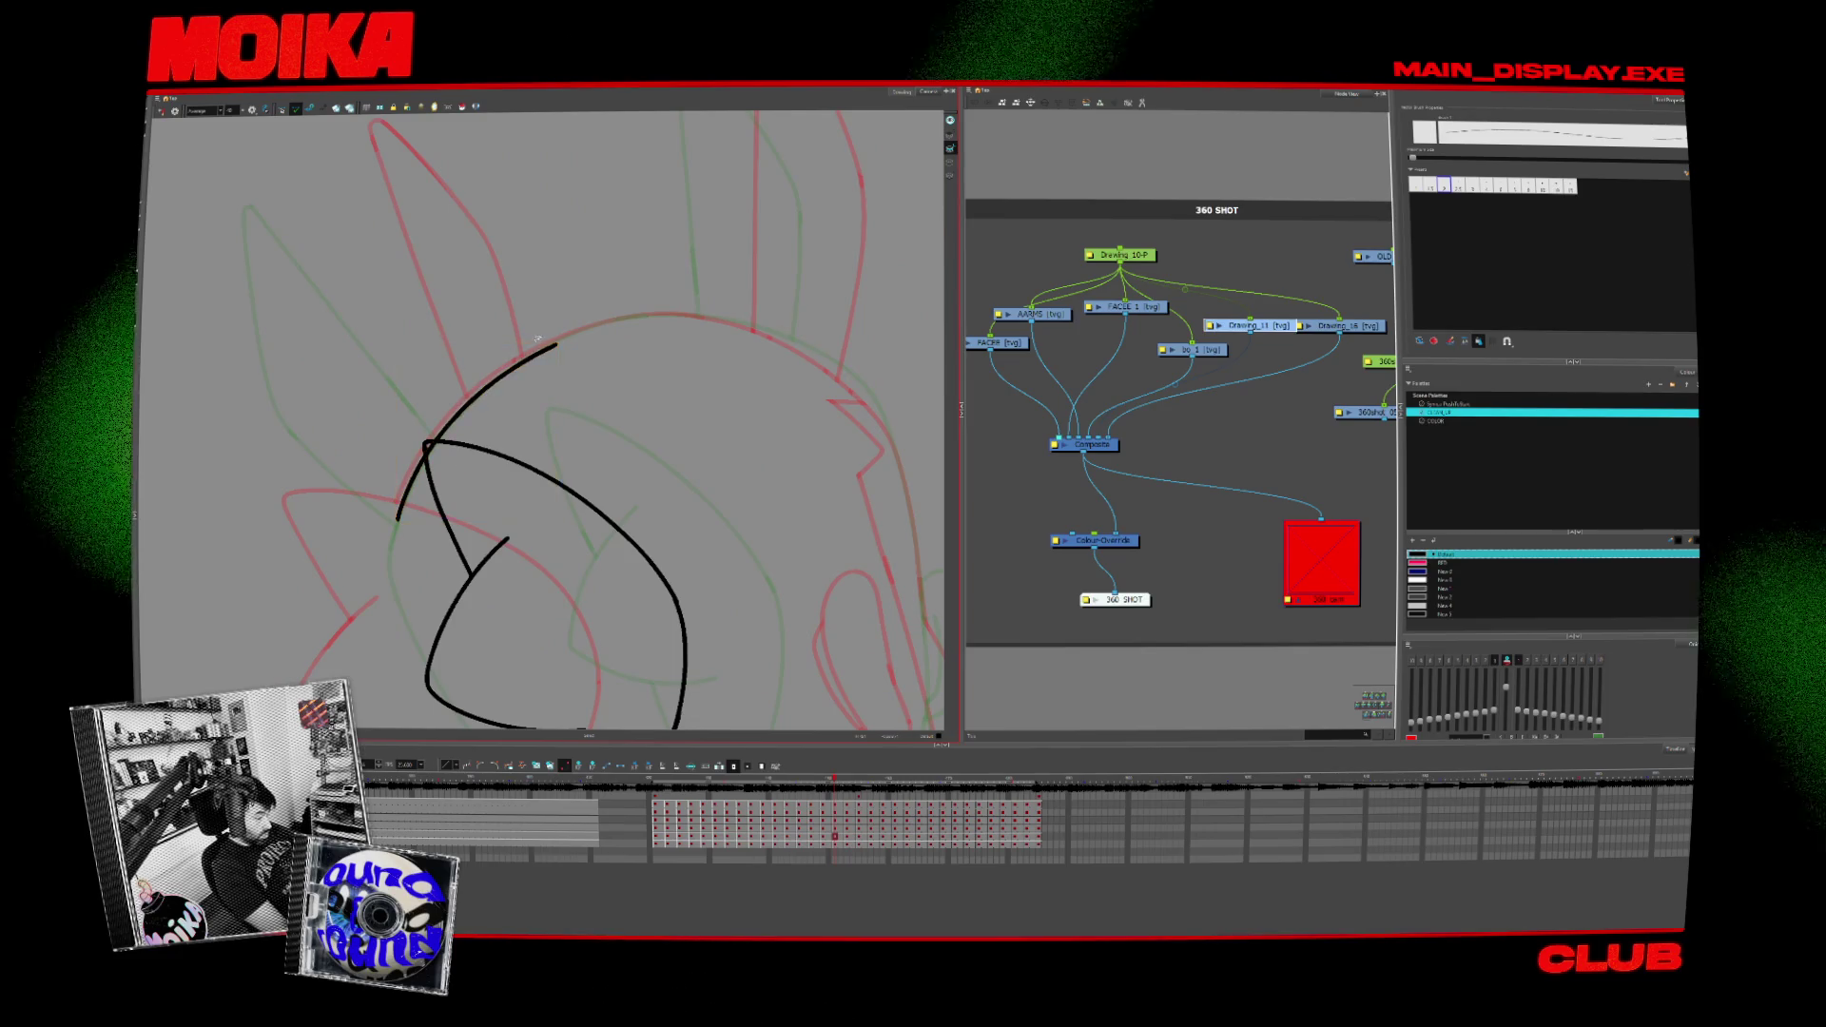
pyautogui.moveTo(554, 343); pyautogui.dragTo(428, 443)
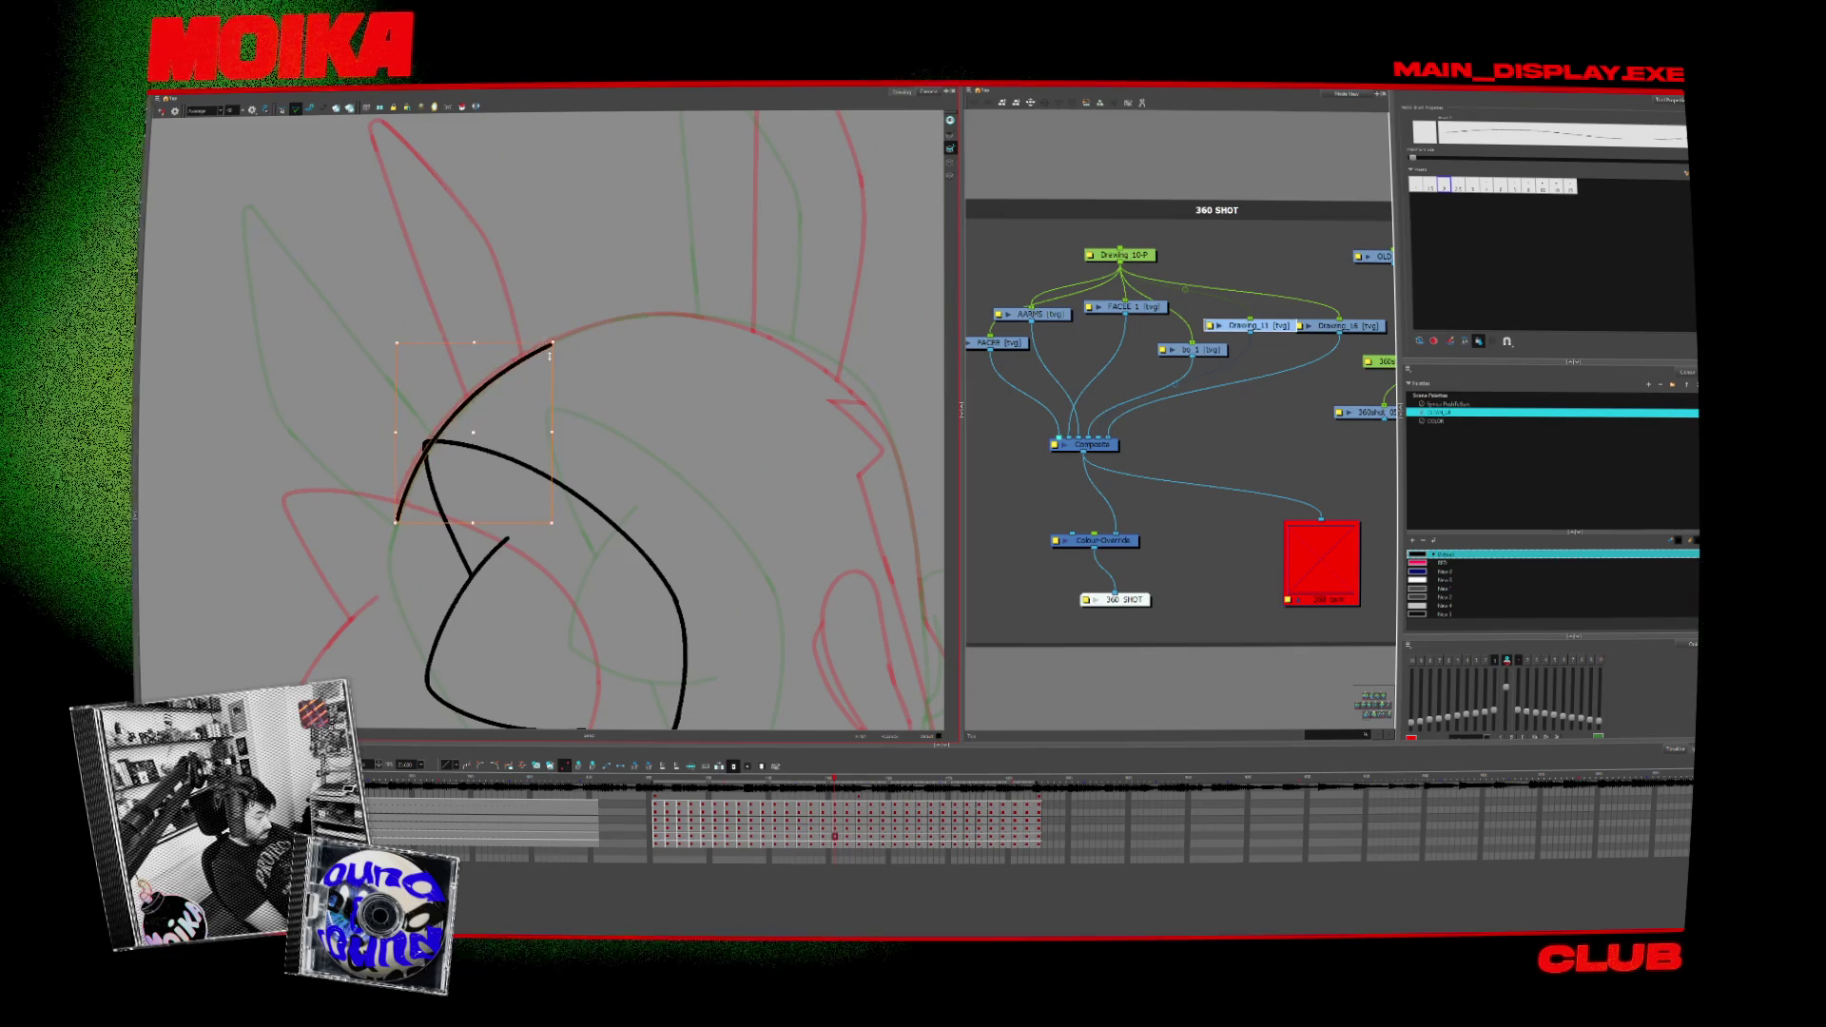
pyautogui.hotkey('alt', 's')
pyautogui.hotkey('shift', 'x')
pyautogui.hotkey('alt', 'b')
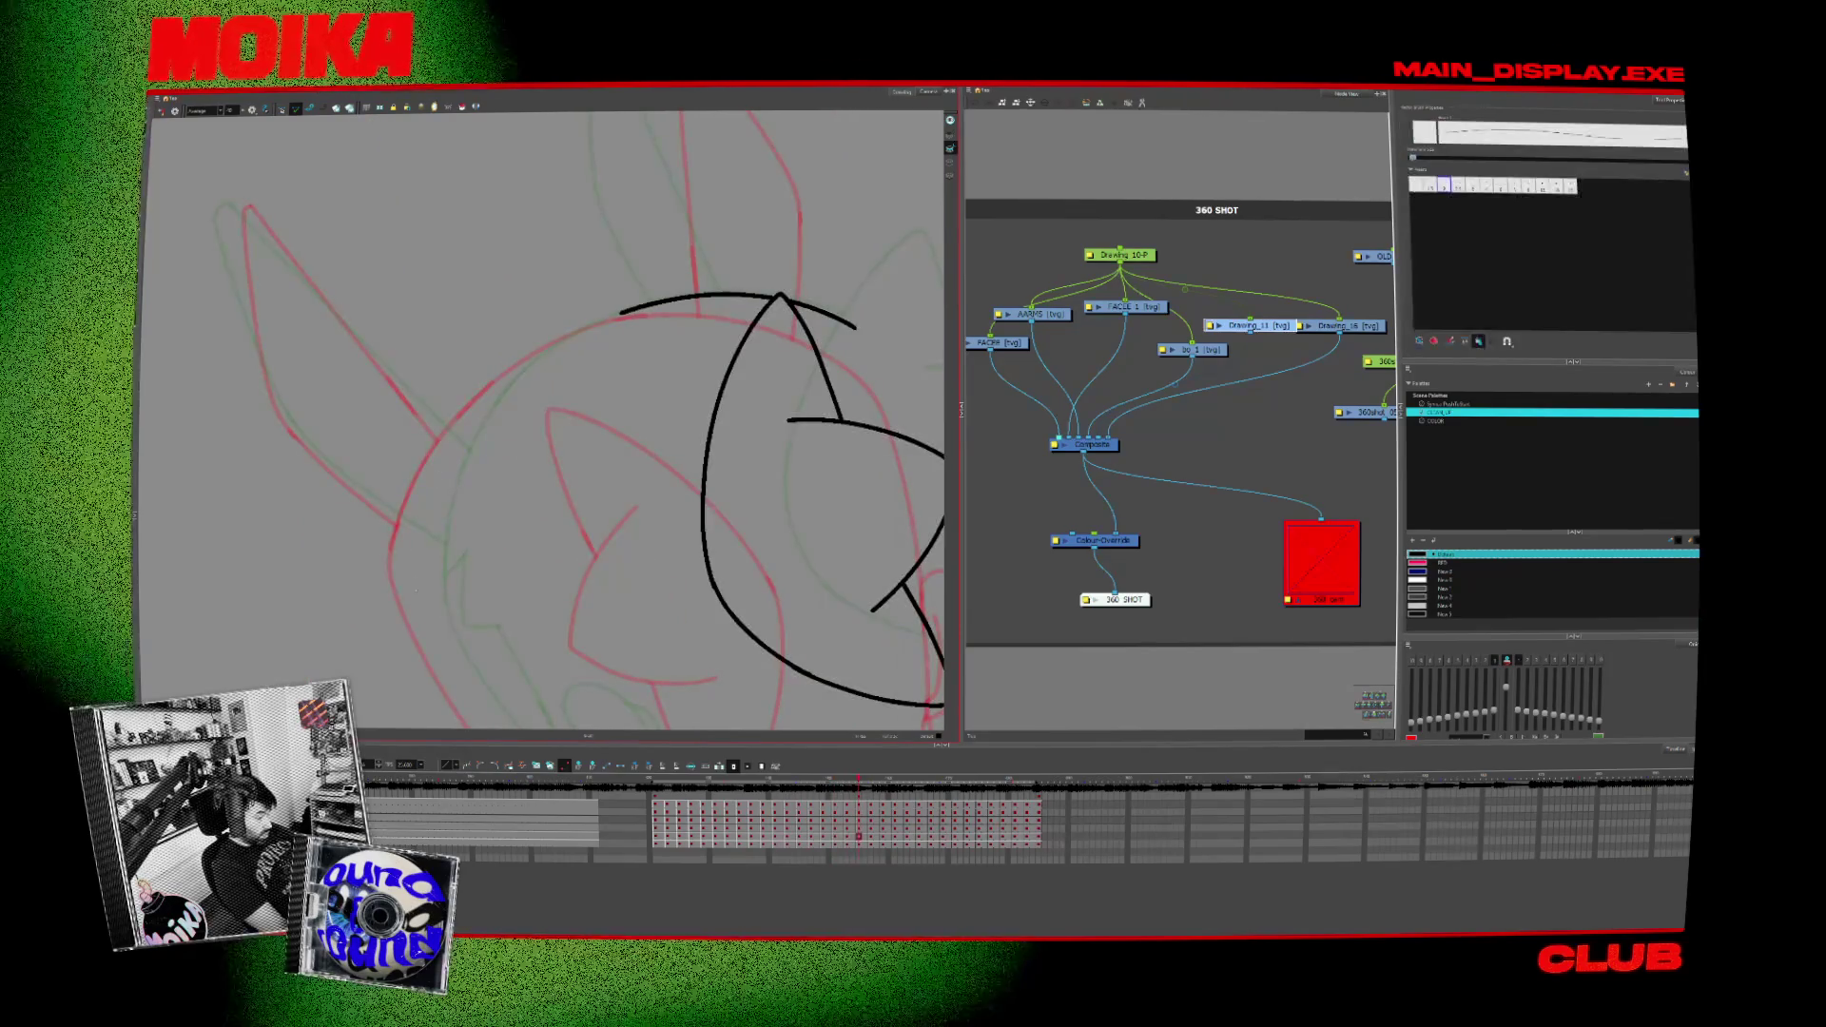
pyautogui.moveTo(420, 502)
pyautogui.mouseDown()
pyautogui.moveTo(628, 311)
pyautogui.moveTo(599, 371)
pyautogui.mouseUp()
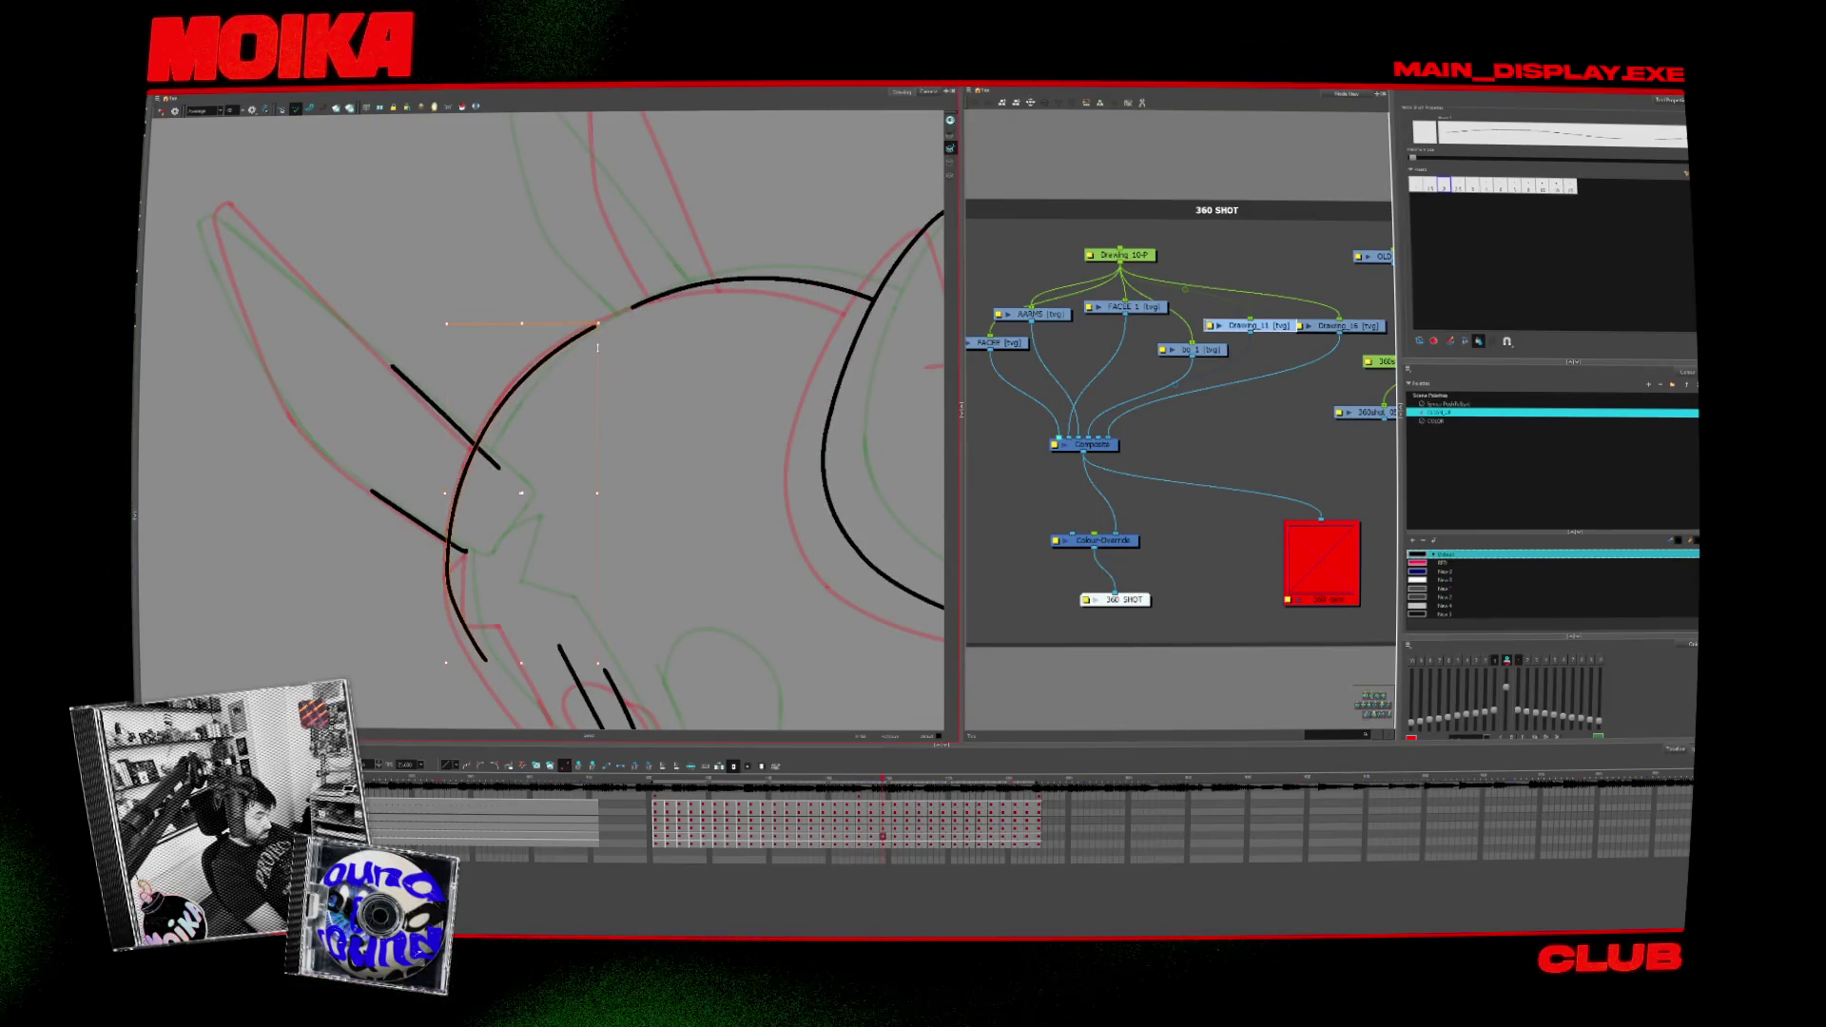
# Step: Move to the following frames and delete the unwanted upper black head arc
pyautogui.moveTo(692, 311); pyautogui.dragTo(545, 415)
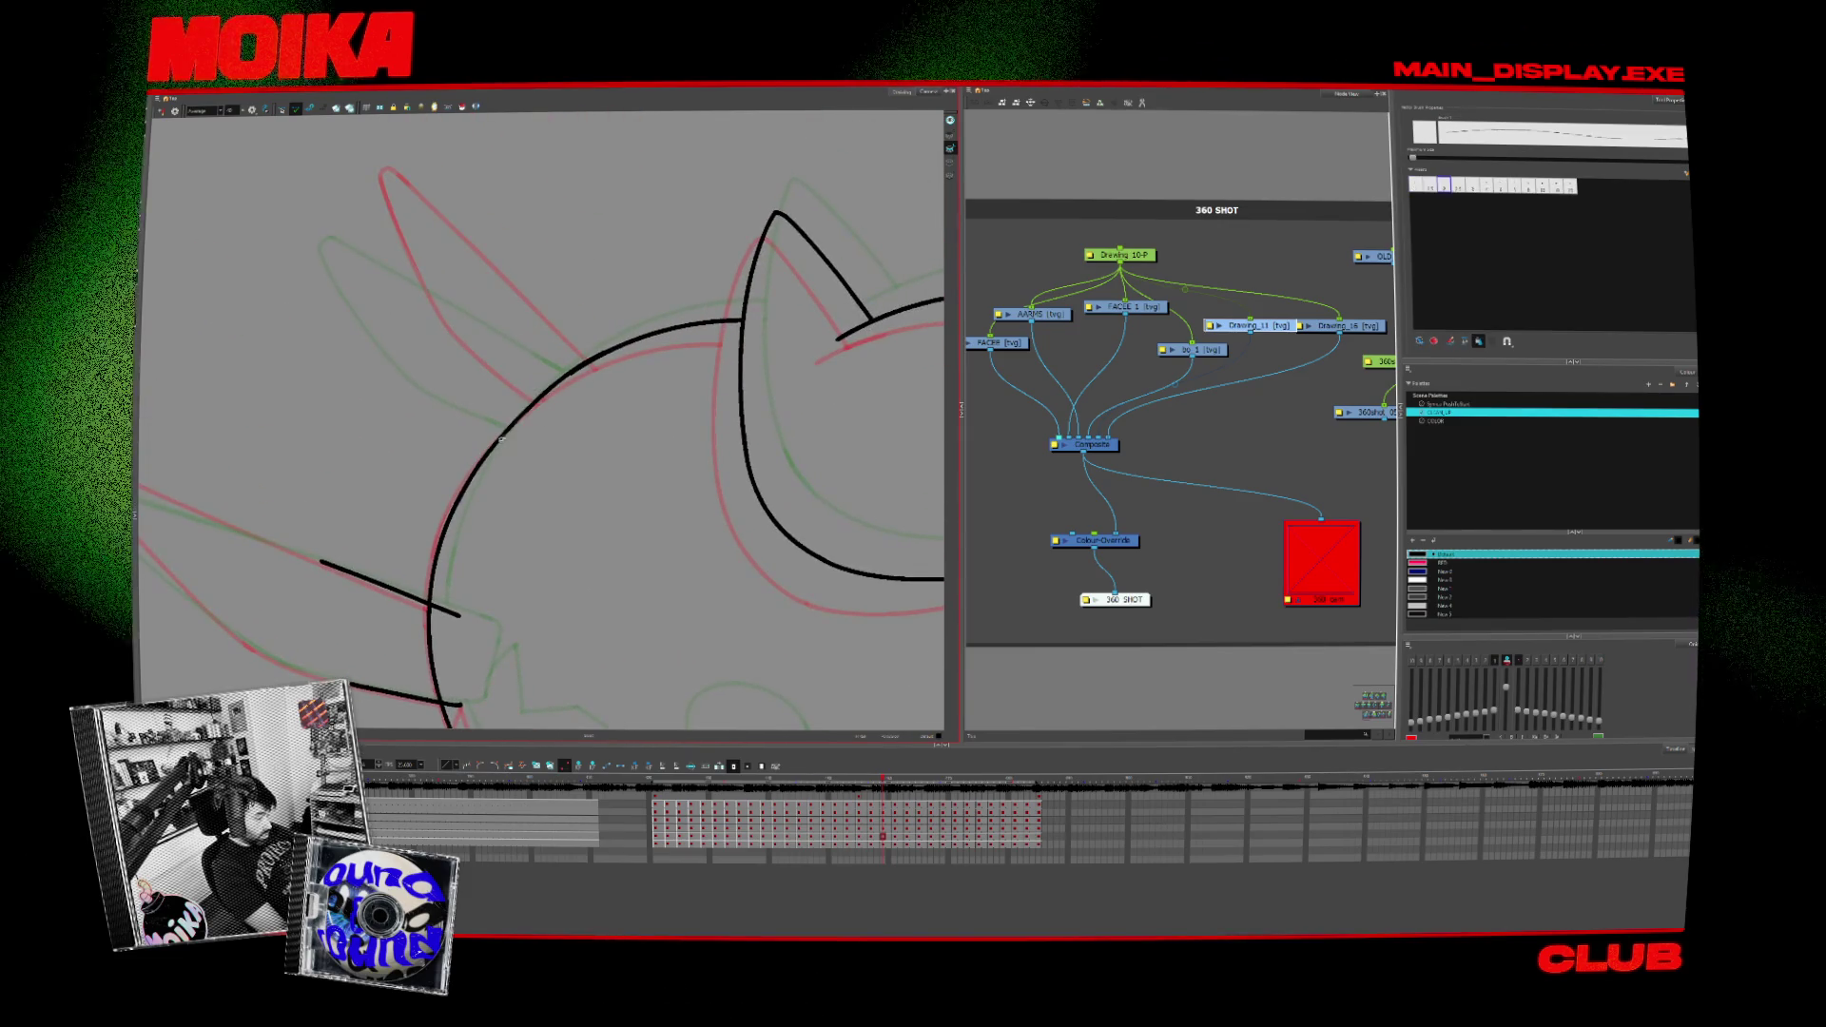
pyautogui.click(507, 420)
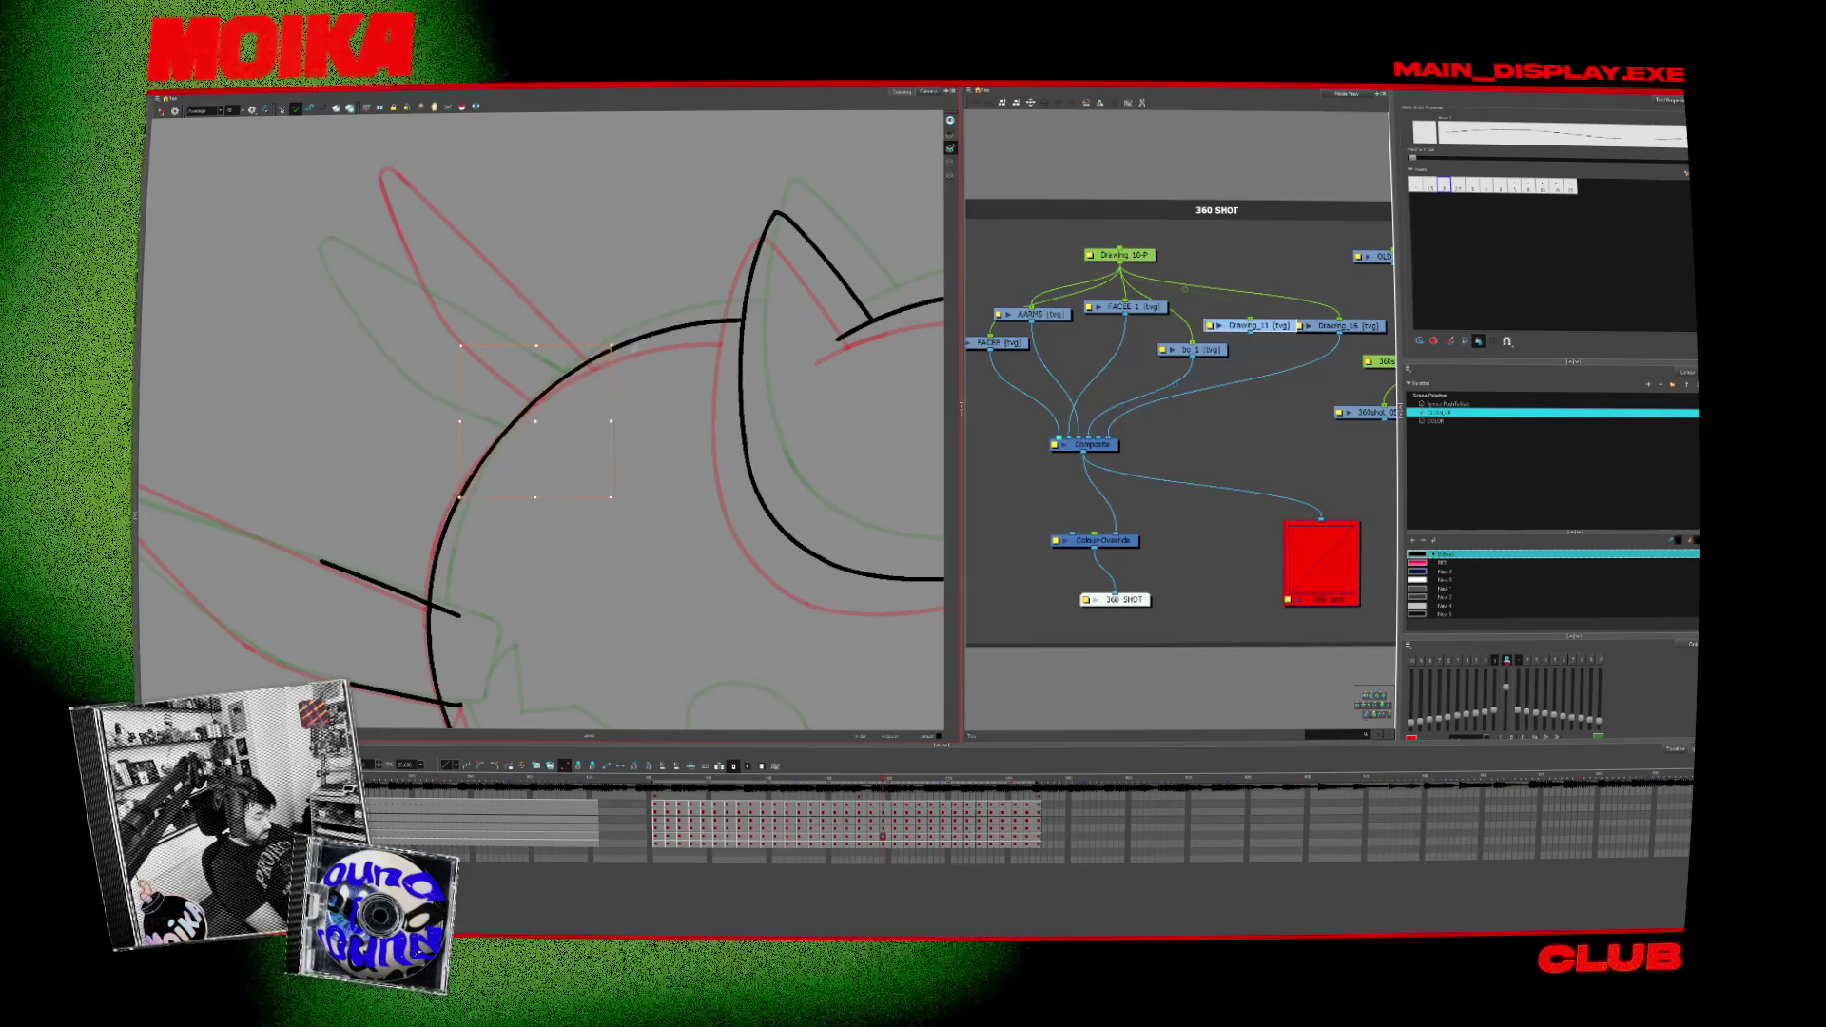
pyautogui.moveTo(507, 422); pyautogui.dragTo(384, 595)
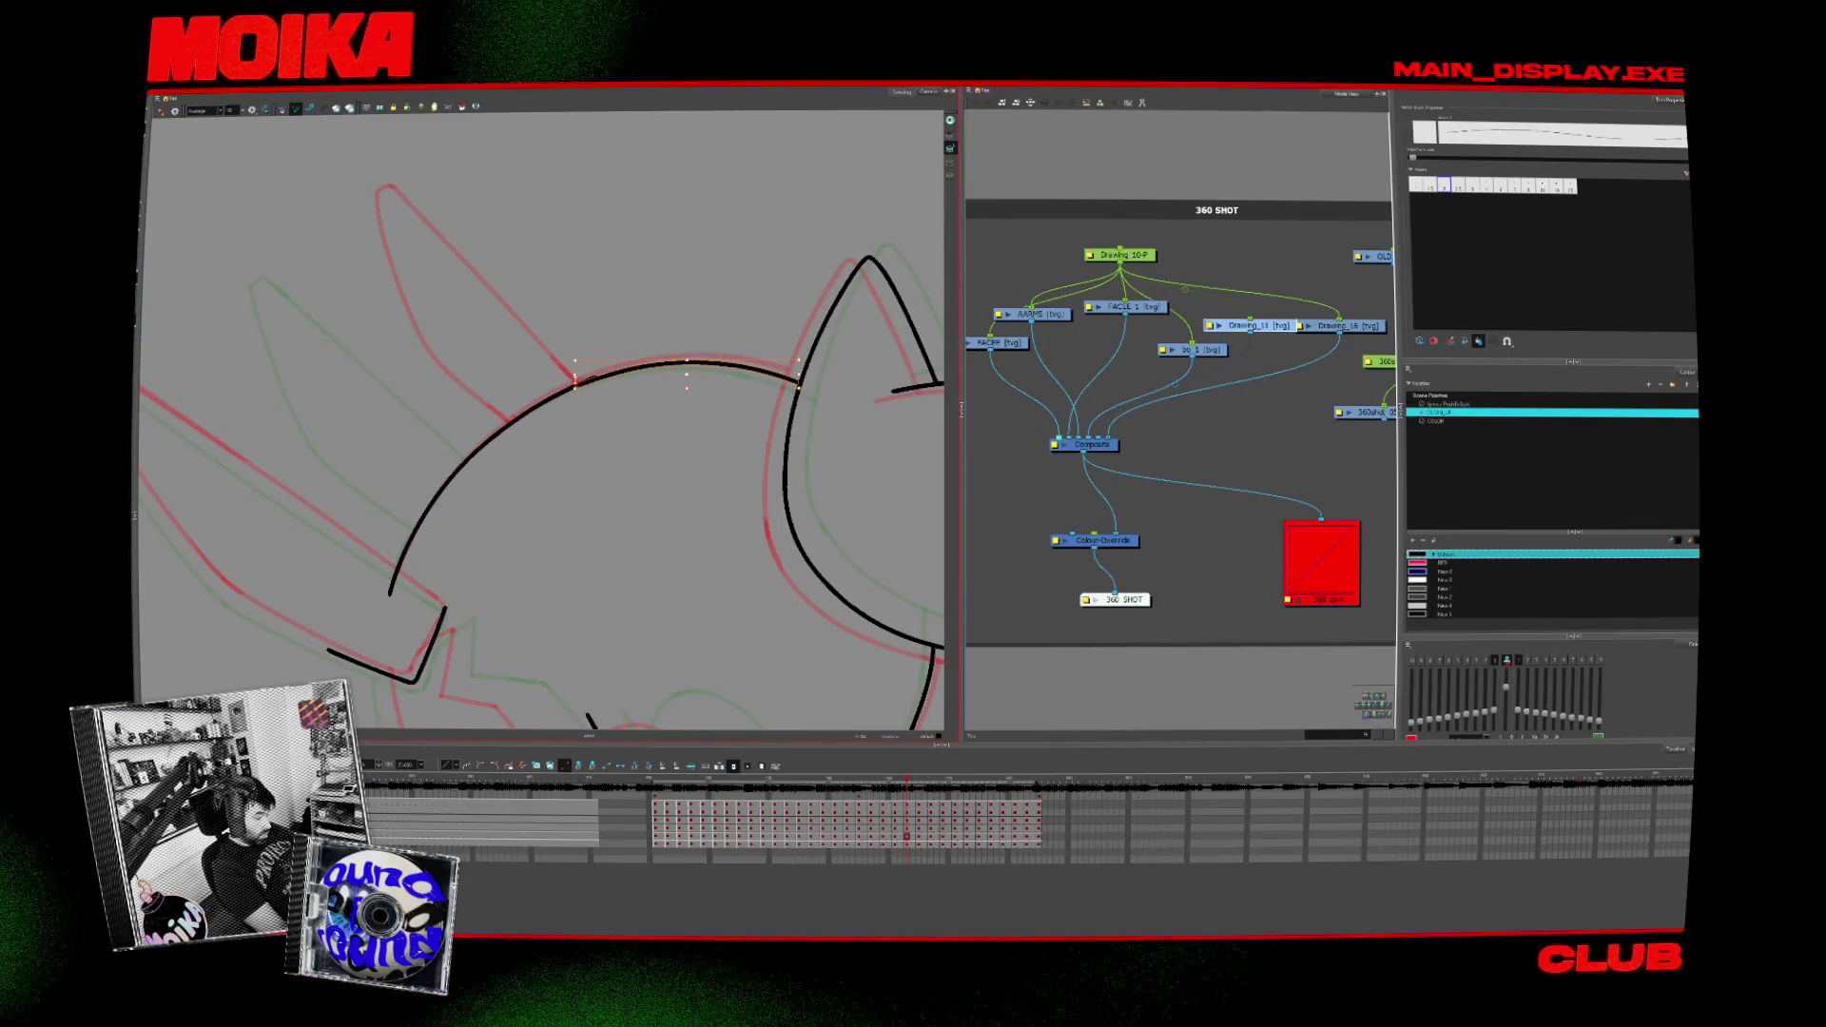
pyautogui.press('.')
pyautogui.press('.')
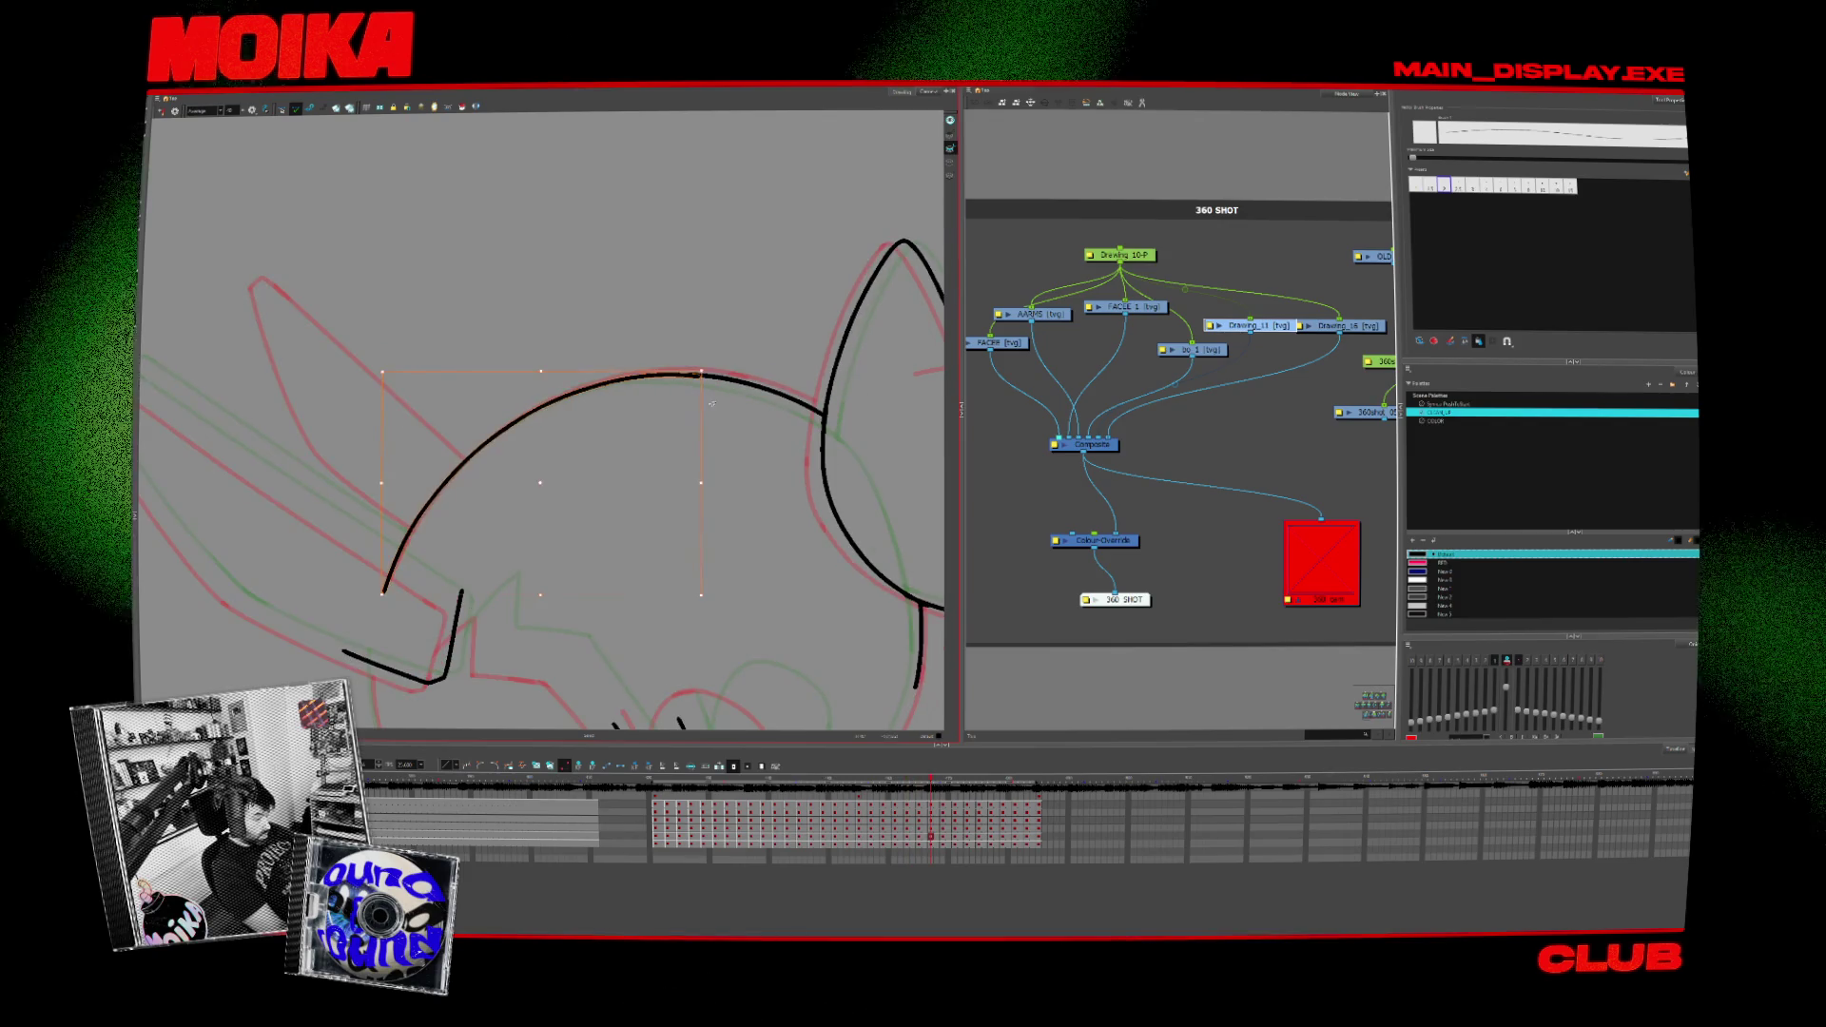
pyautogui.press('.')
pyautogui.press('.')
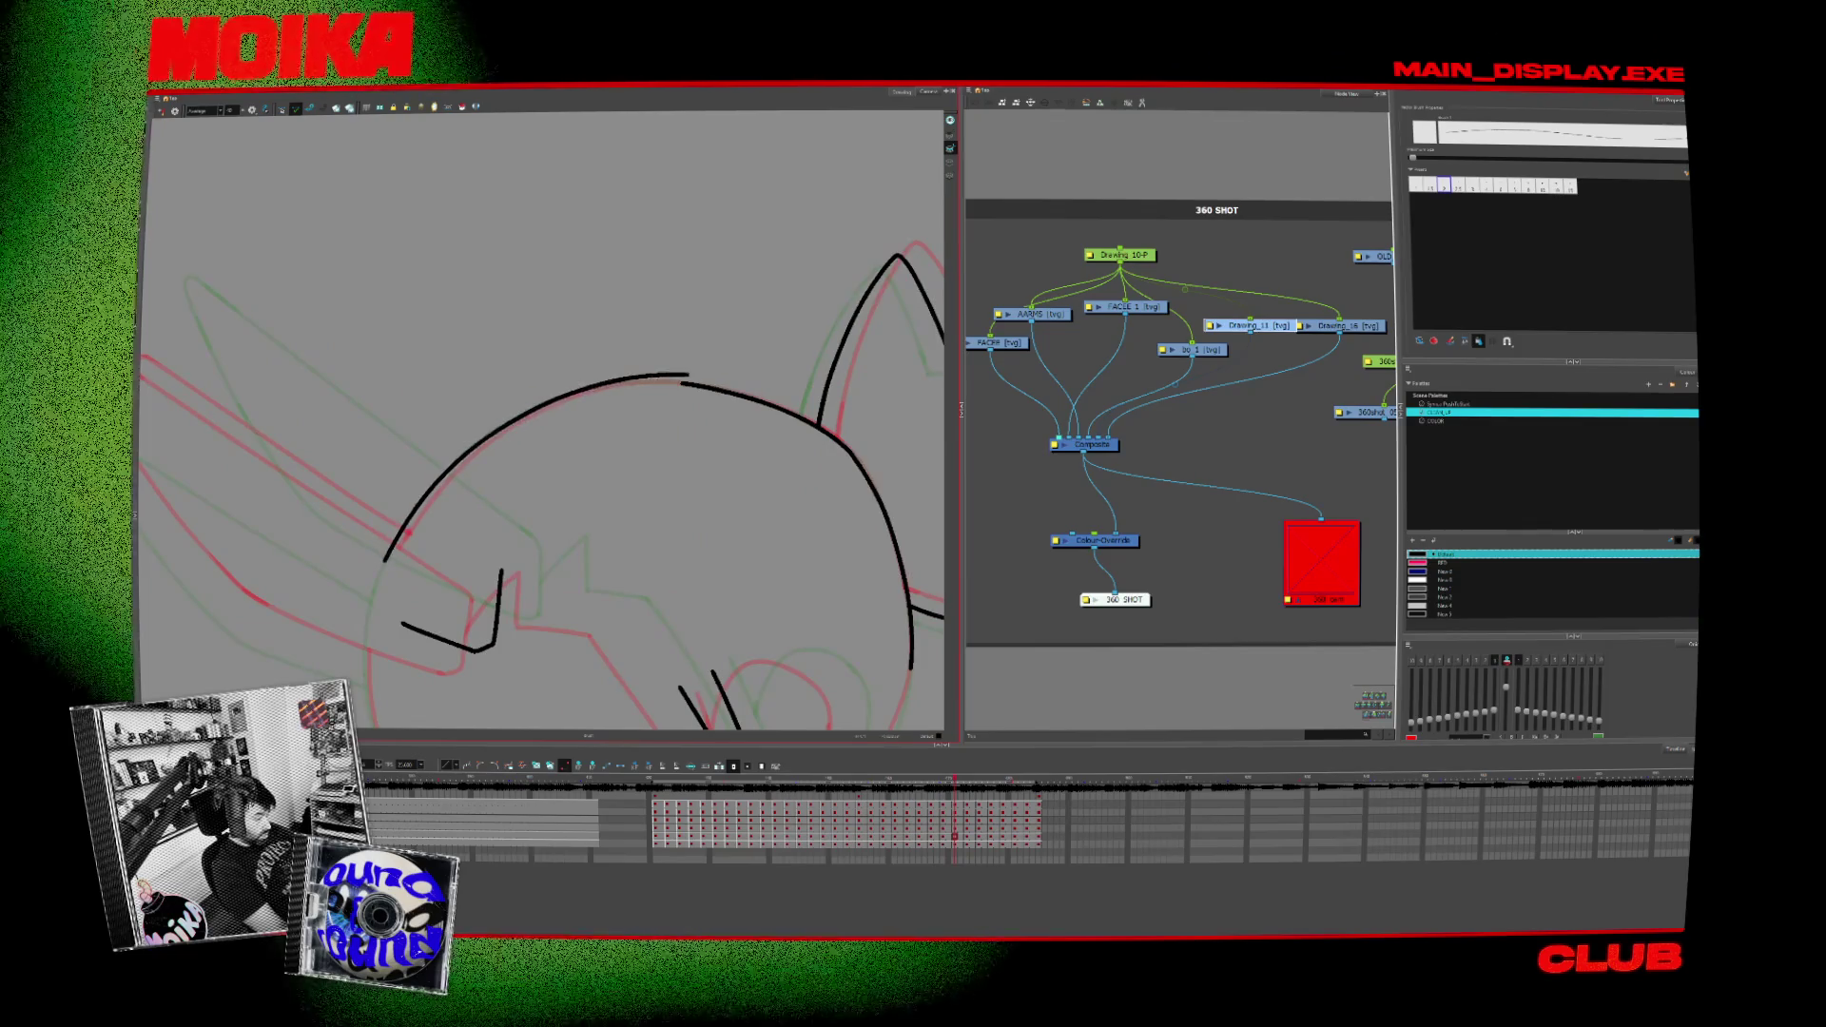
pyautogui.click(572, 394)
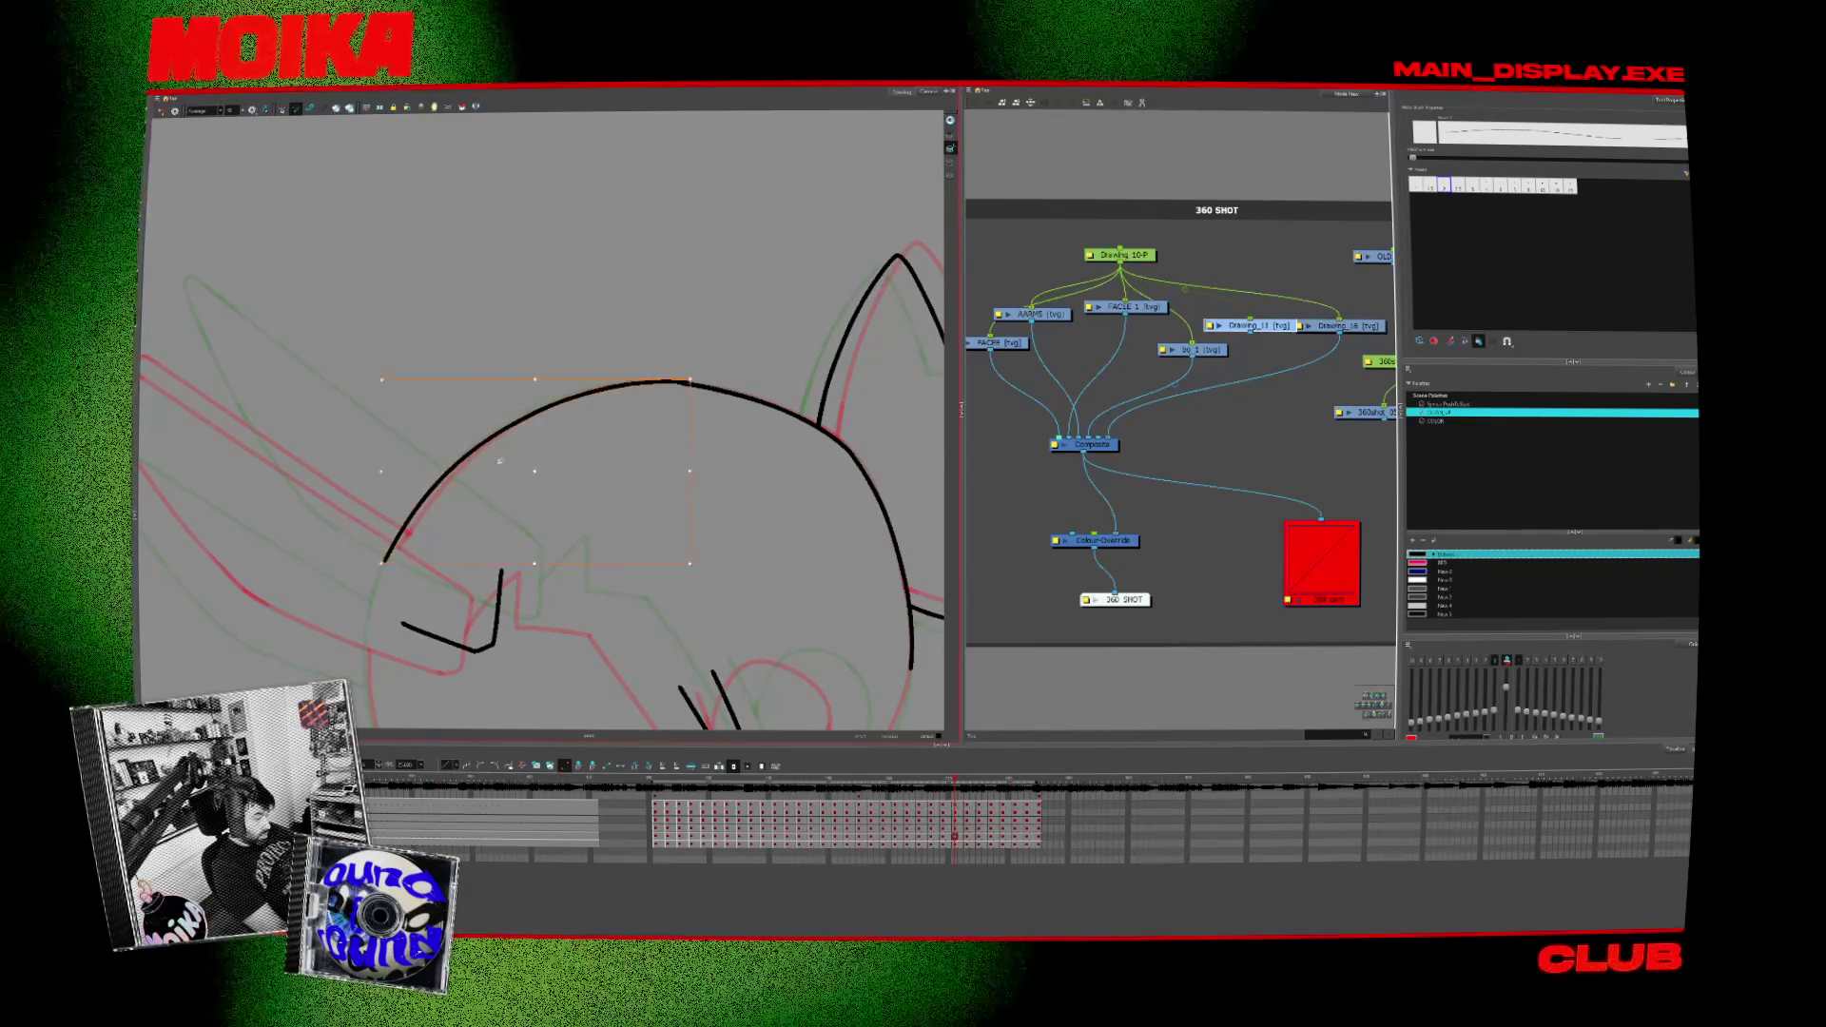
pyautogui.press('Delete')
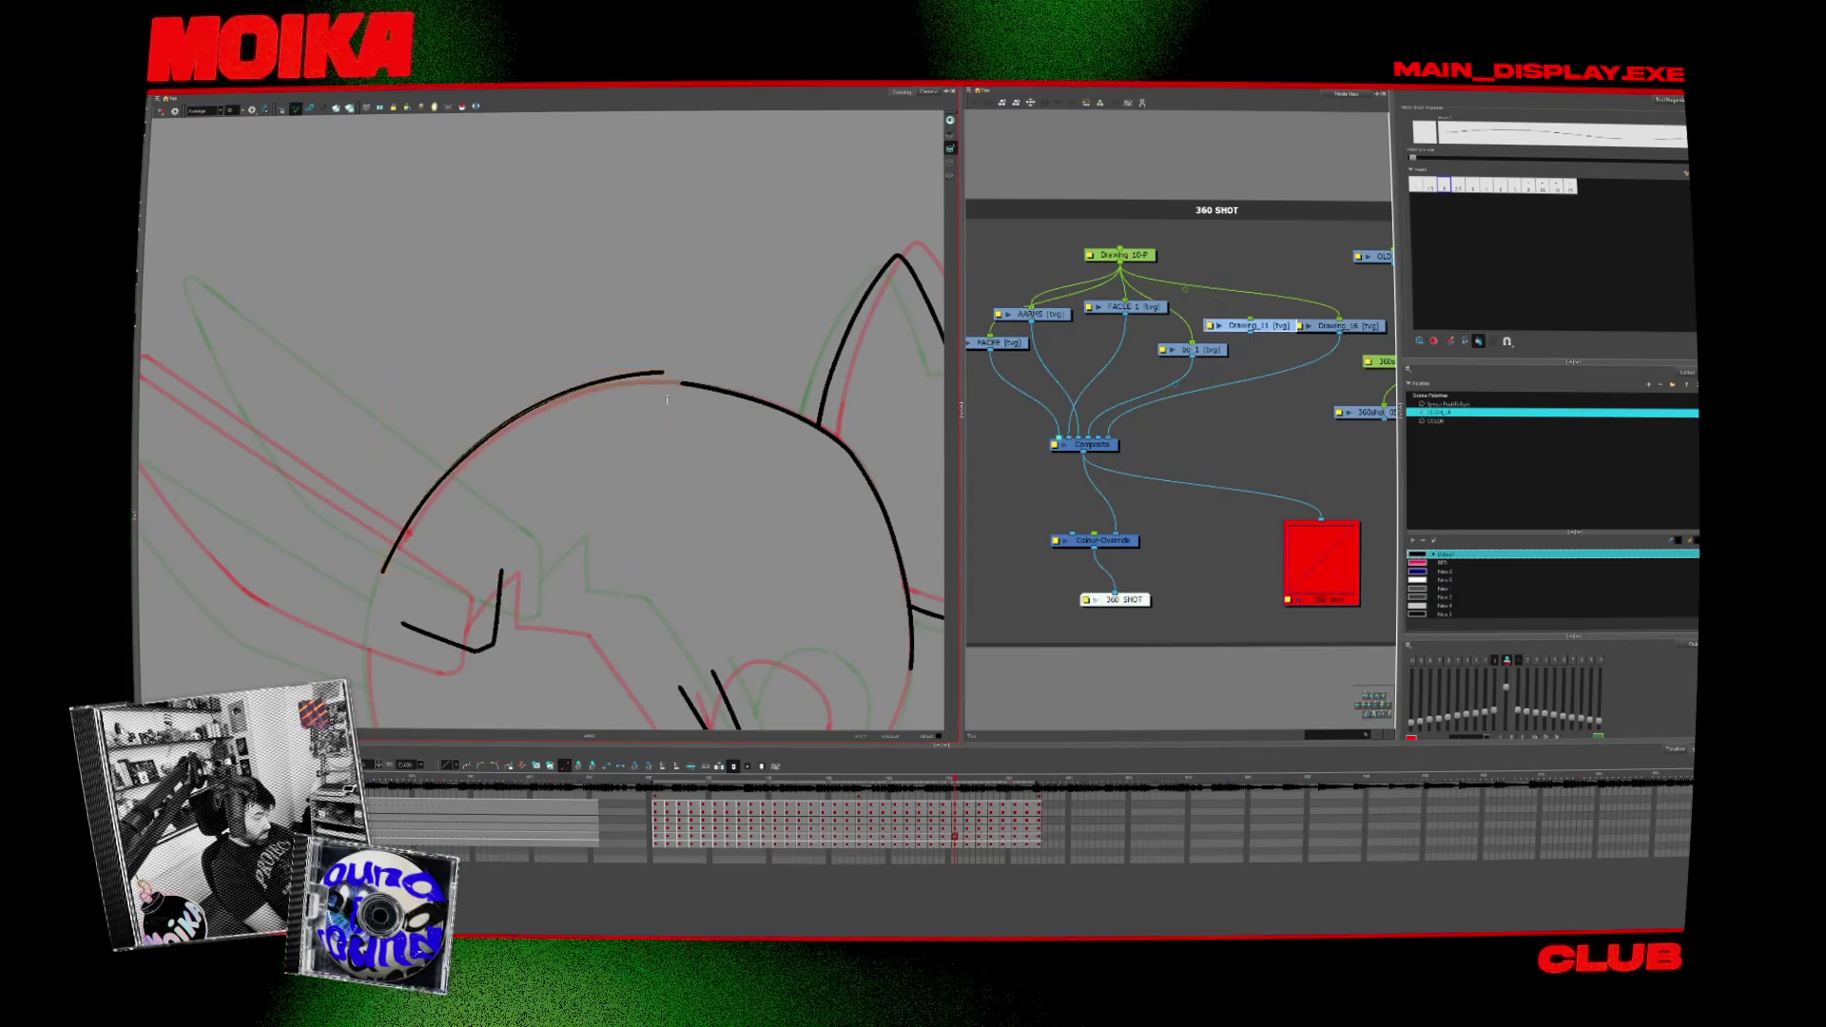
pyautogui.press('.')
# Step: Step ahead a few frames, draw a new curved head line and pick the large head arc
pyautogui.press('.')
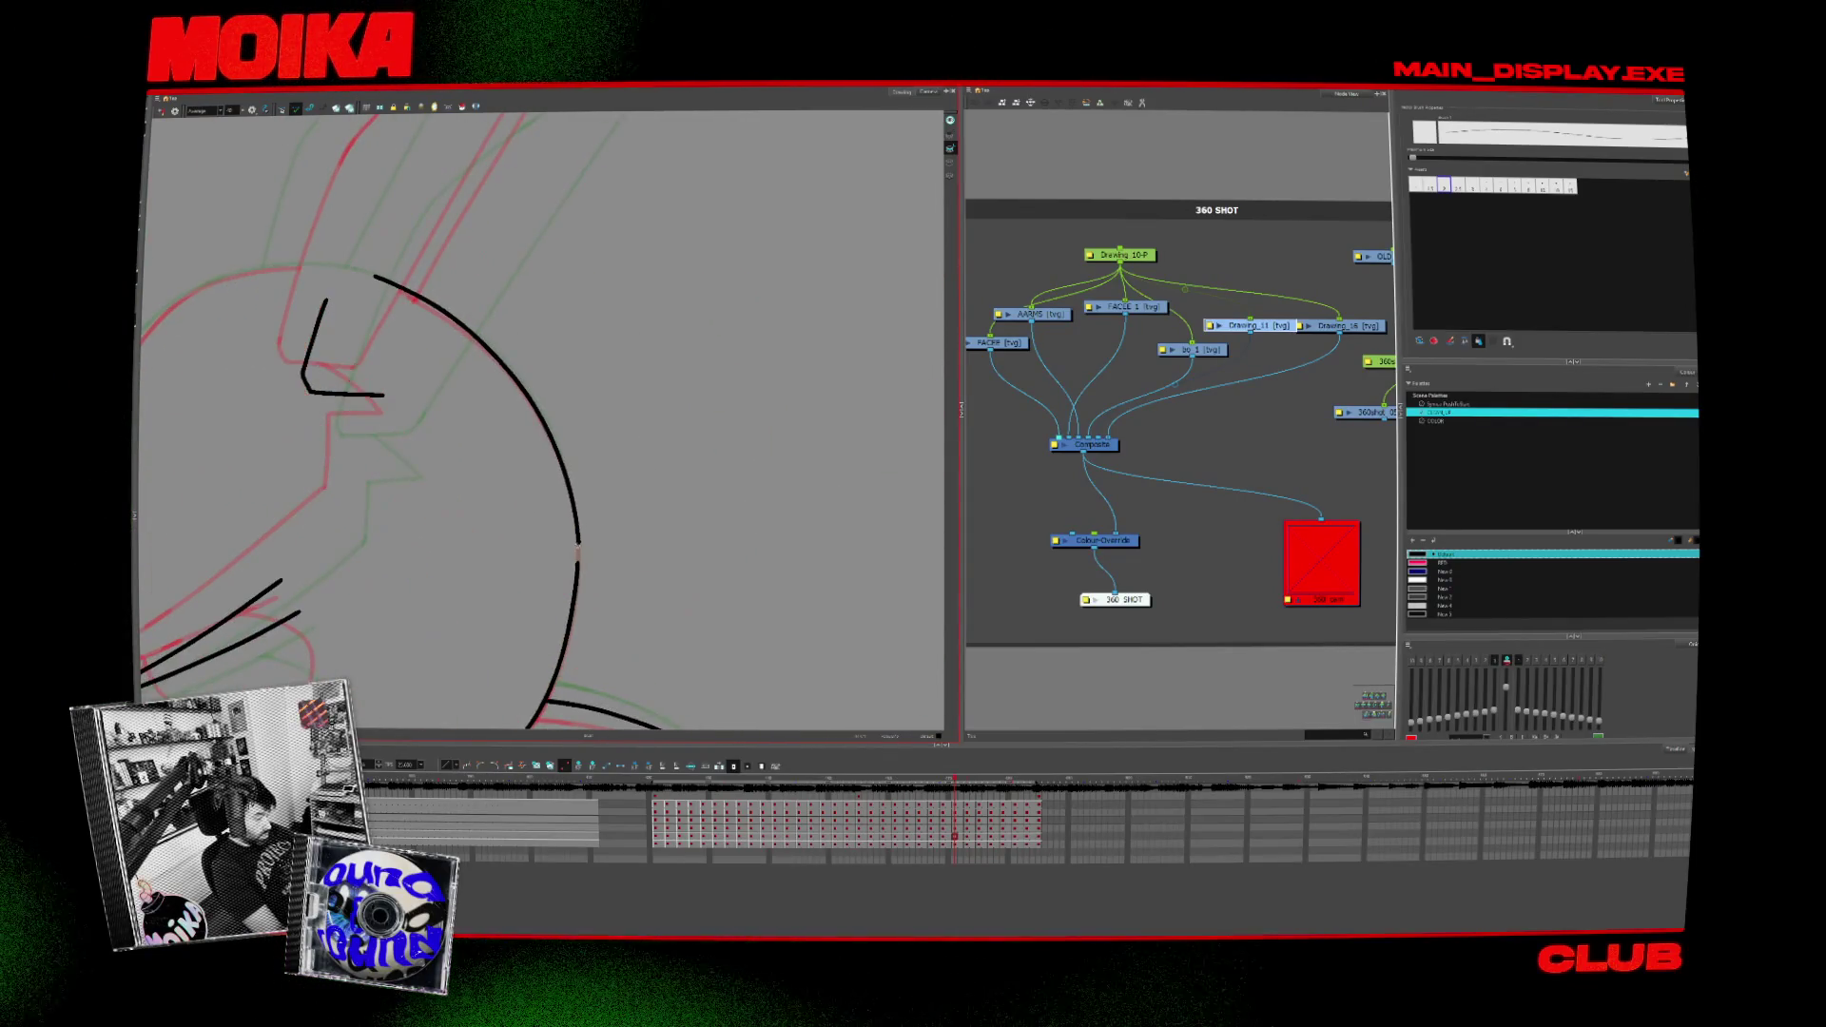
pyautogui.press('.')
pyautogui.press('.')
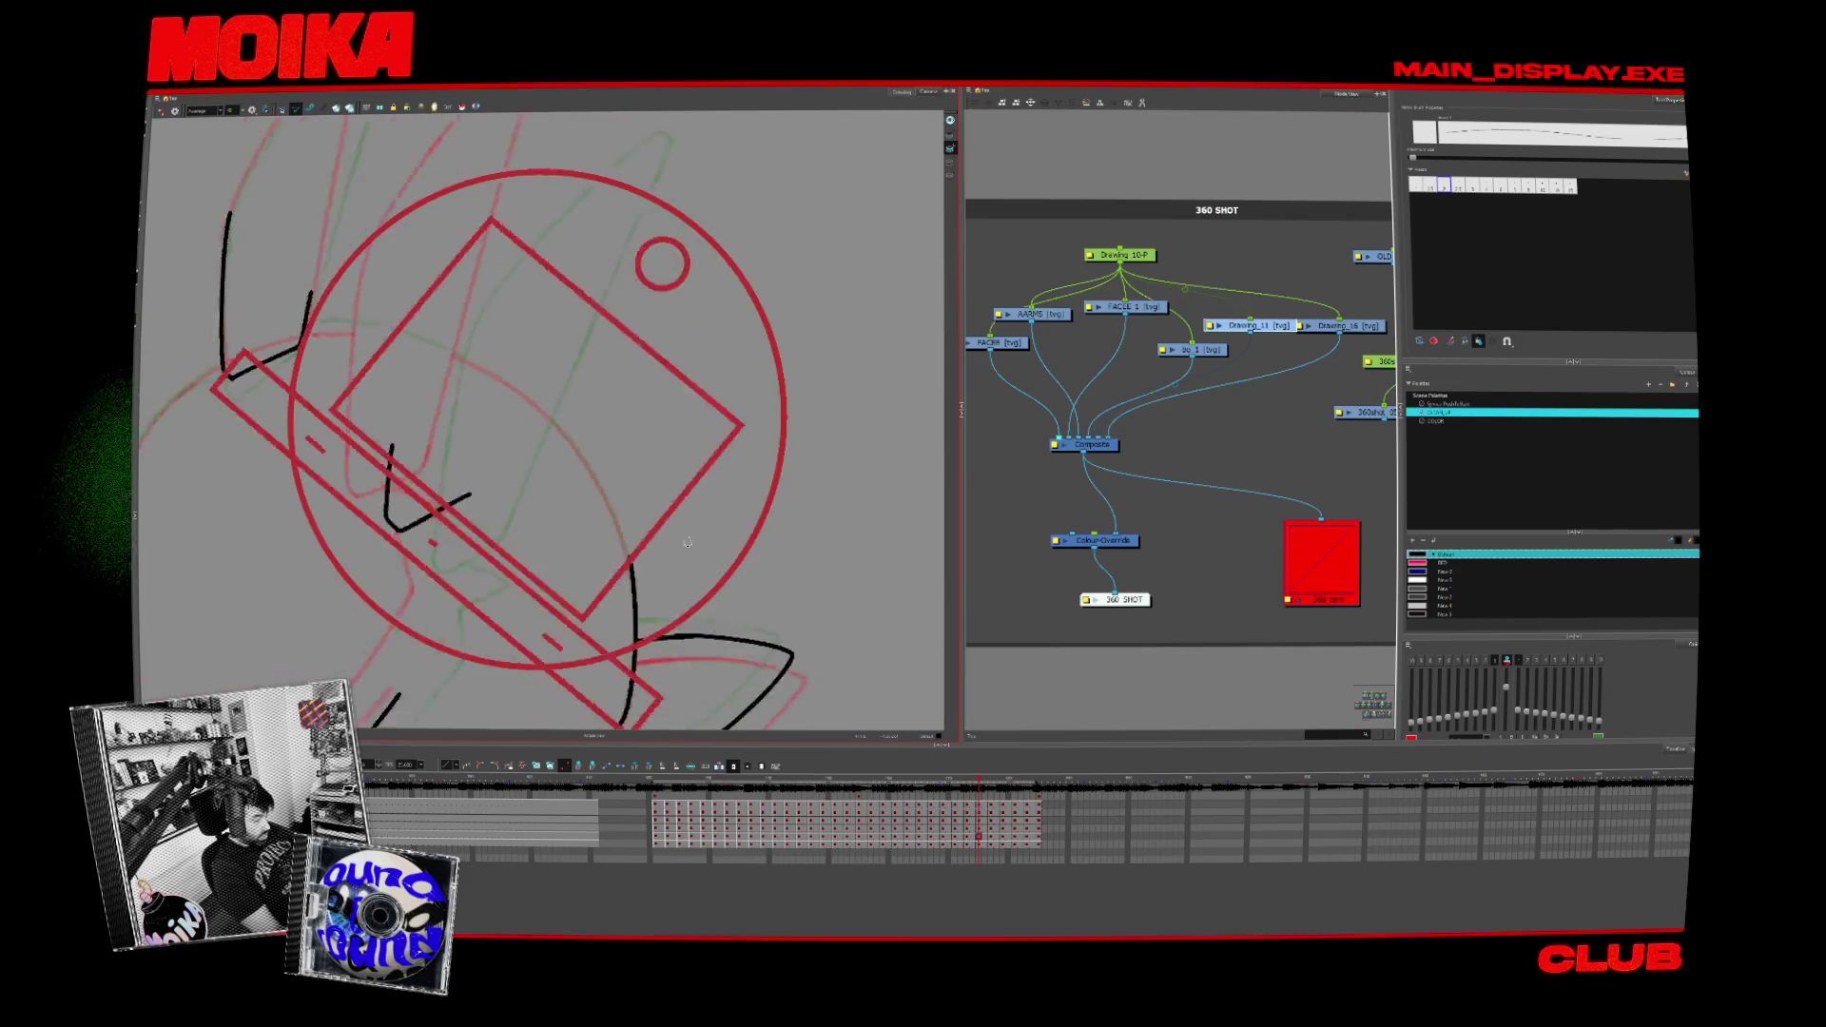
pyautogui.press('.')
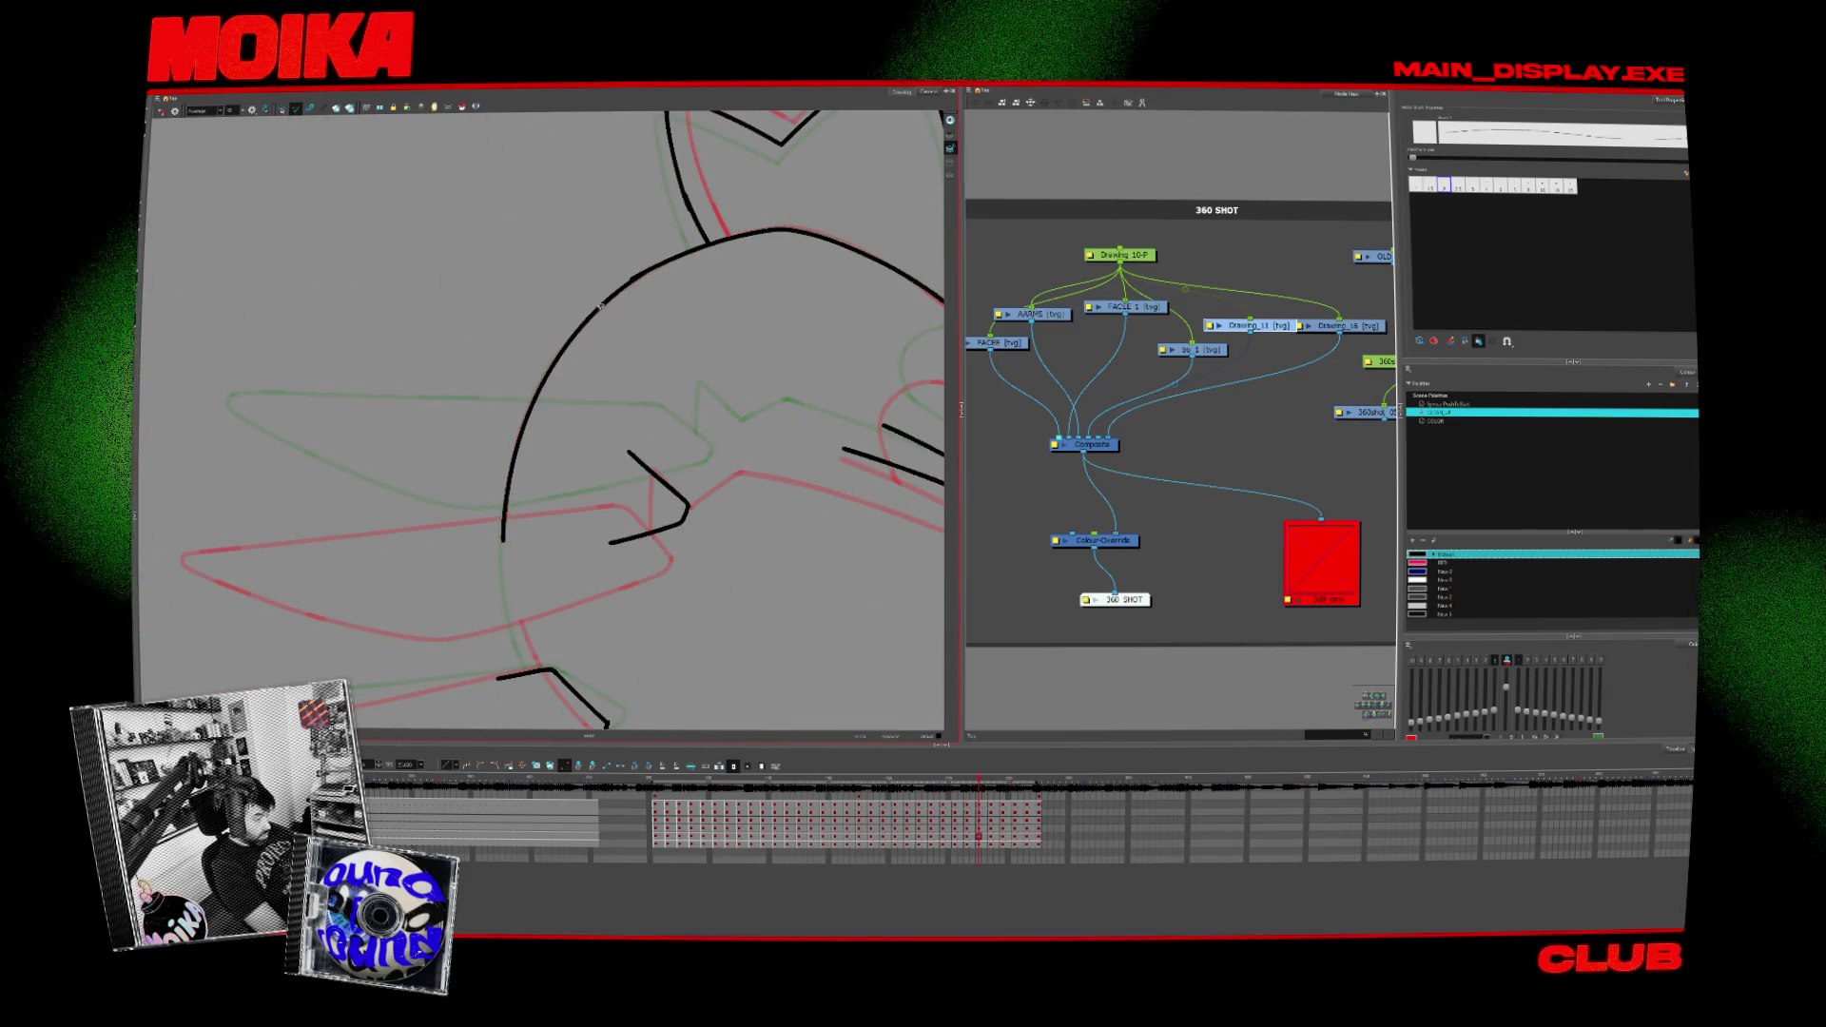
pyautogui.press('.')
pyautogui.press('.')
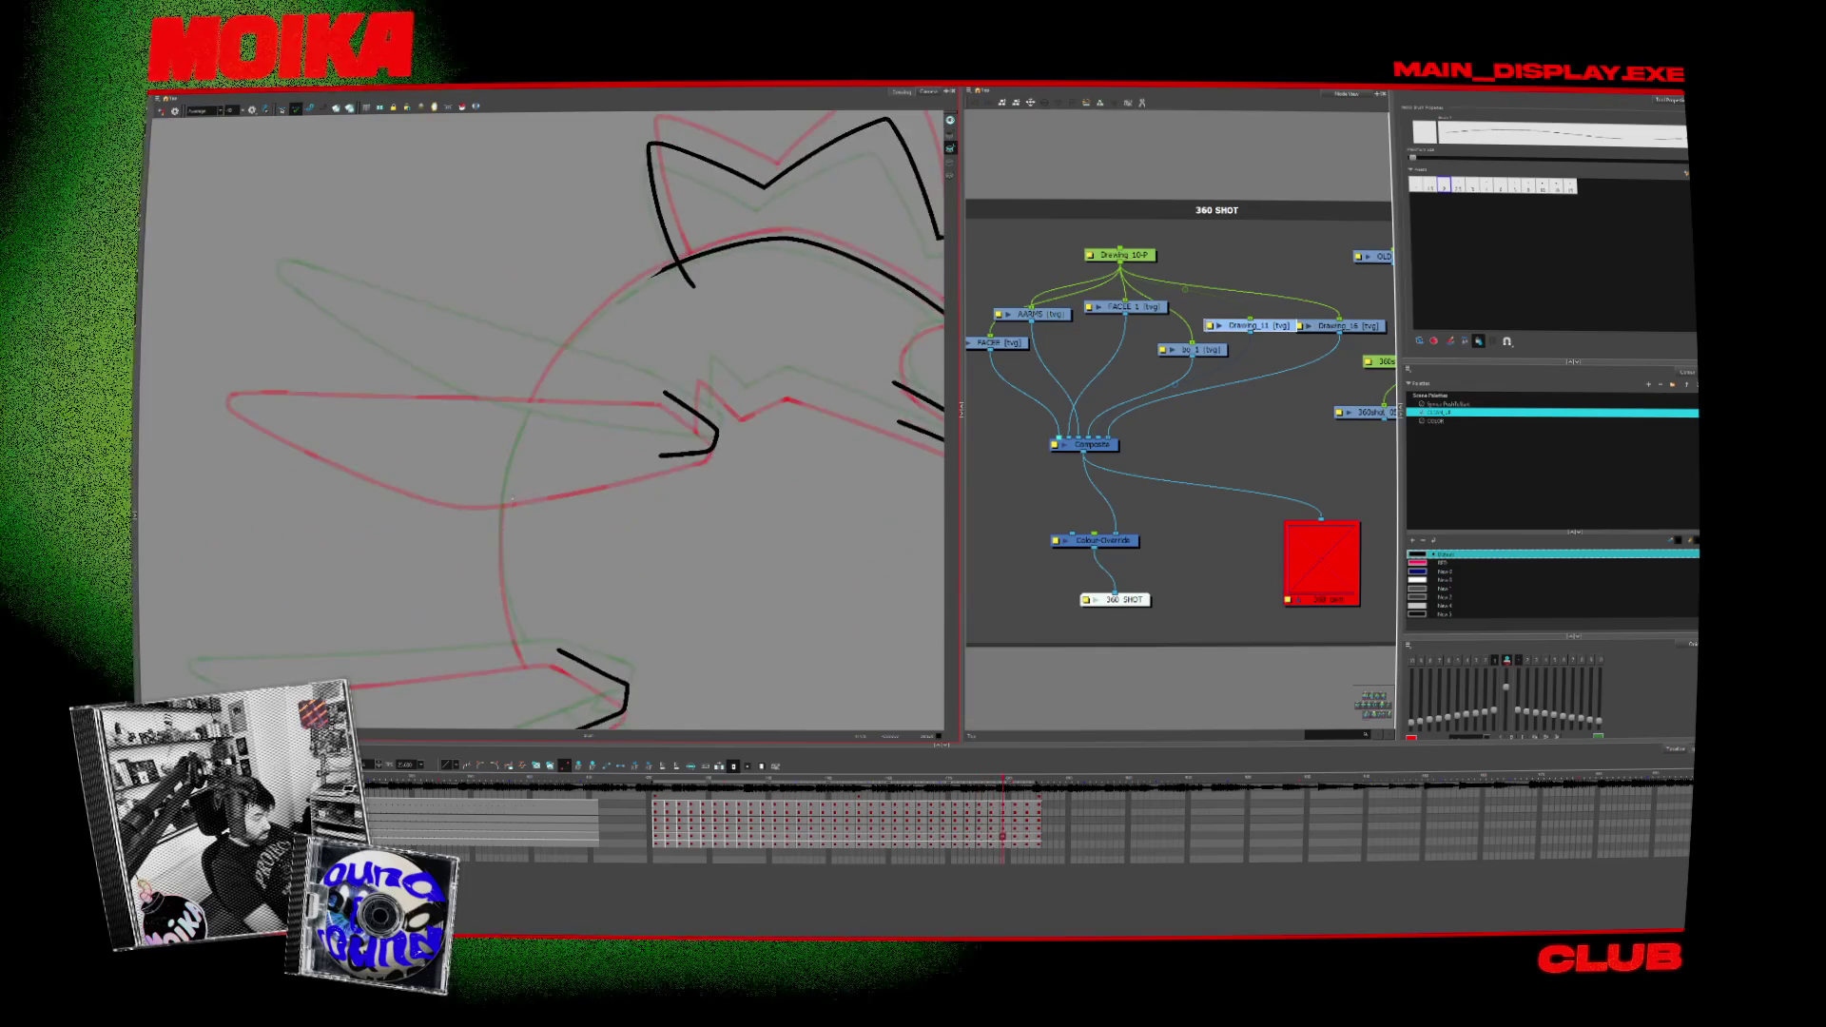
pyautogui.moveTo(503, 580); pyautogui.dragTo(532, 671)
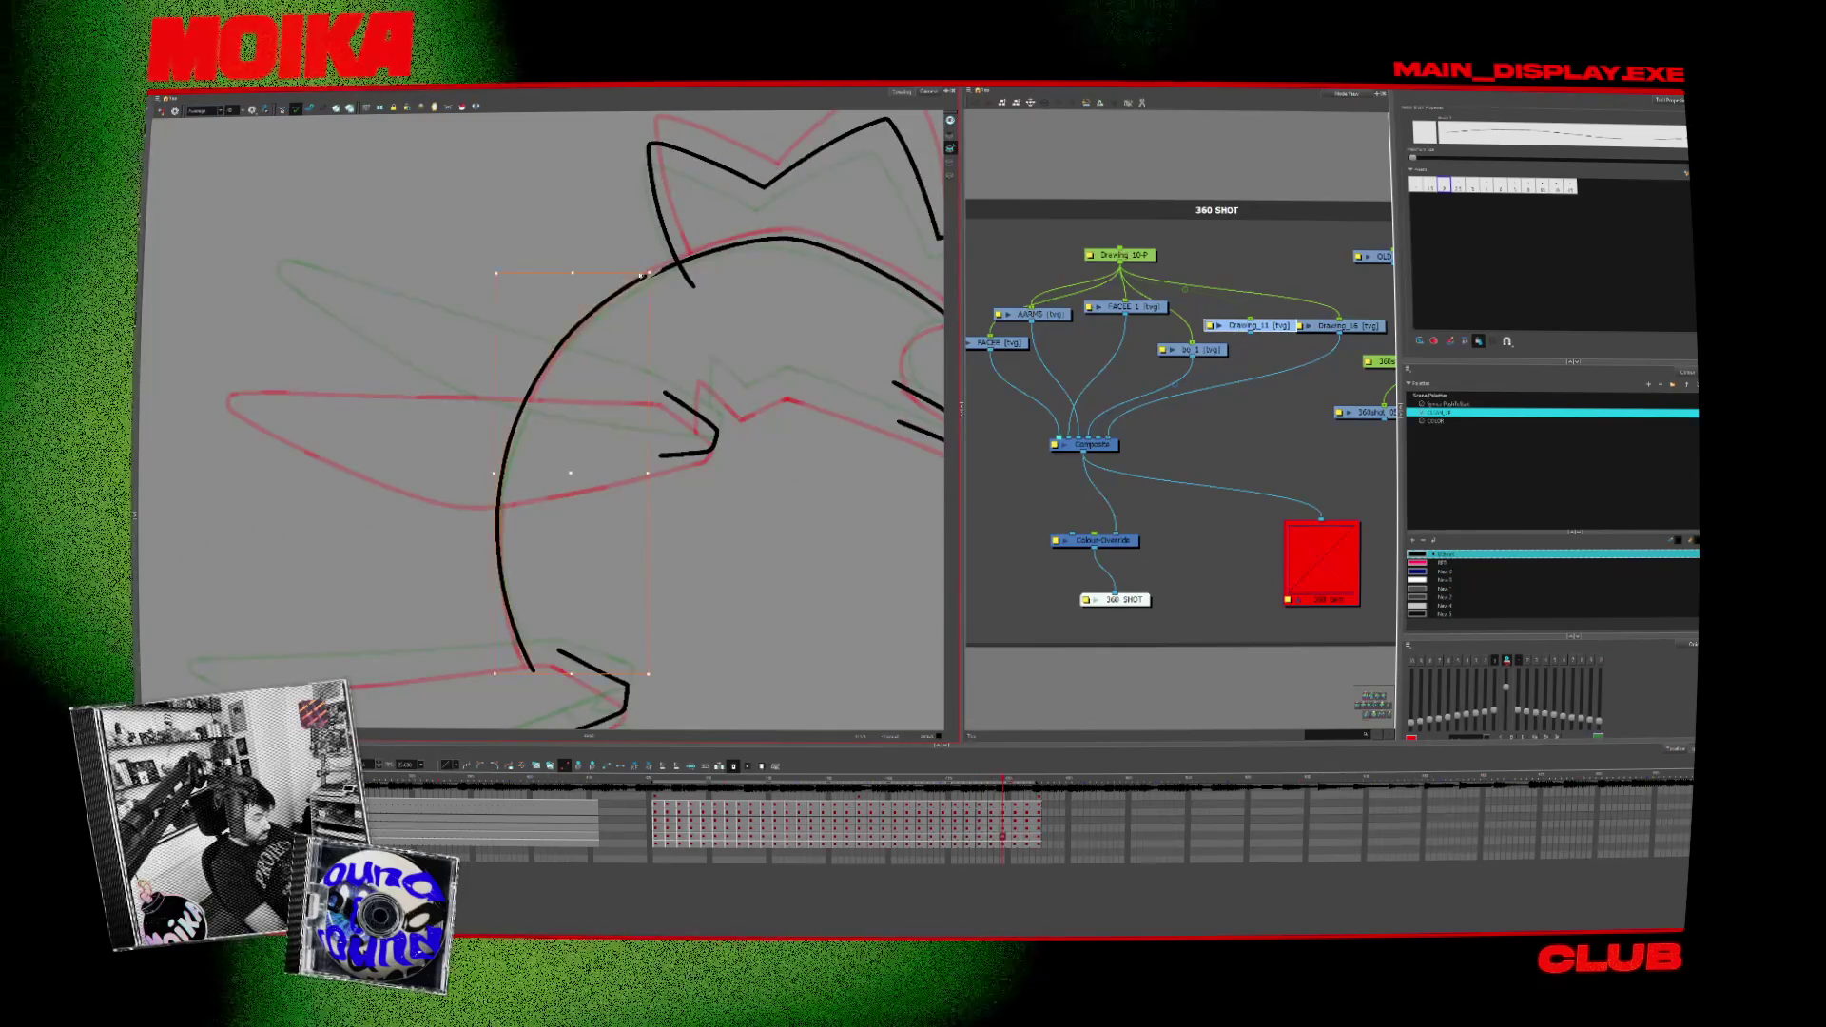
pyautogui.click(503, 471)
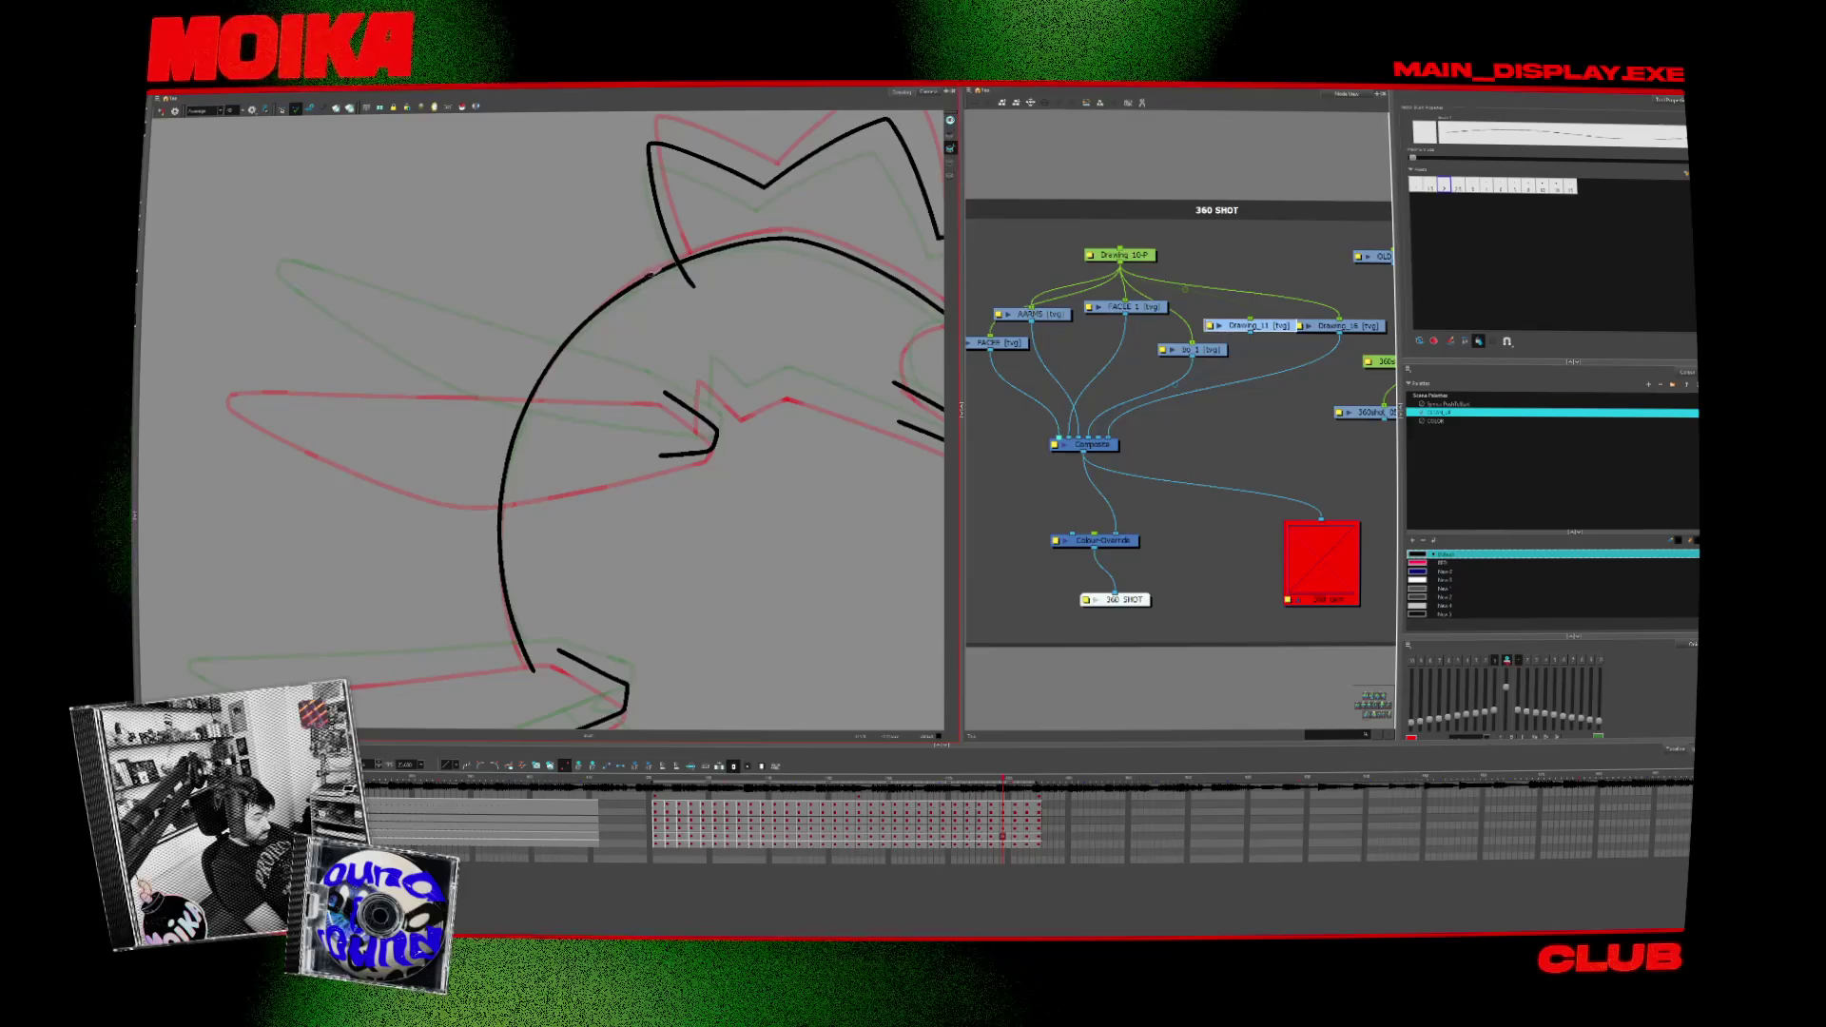
# Step: Scrub back through earlier frames with the whole frame showing
pyautogui.press('.')
pyautogui.press('.')
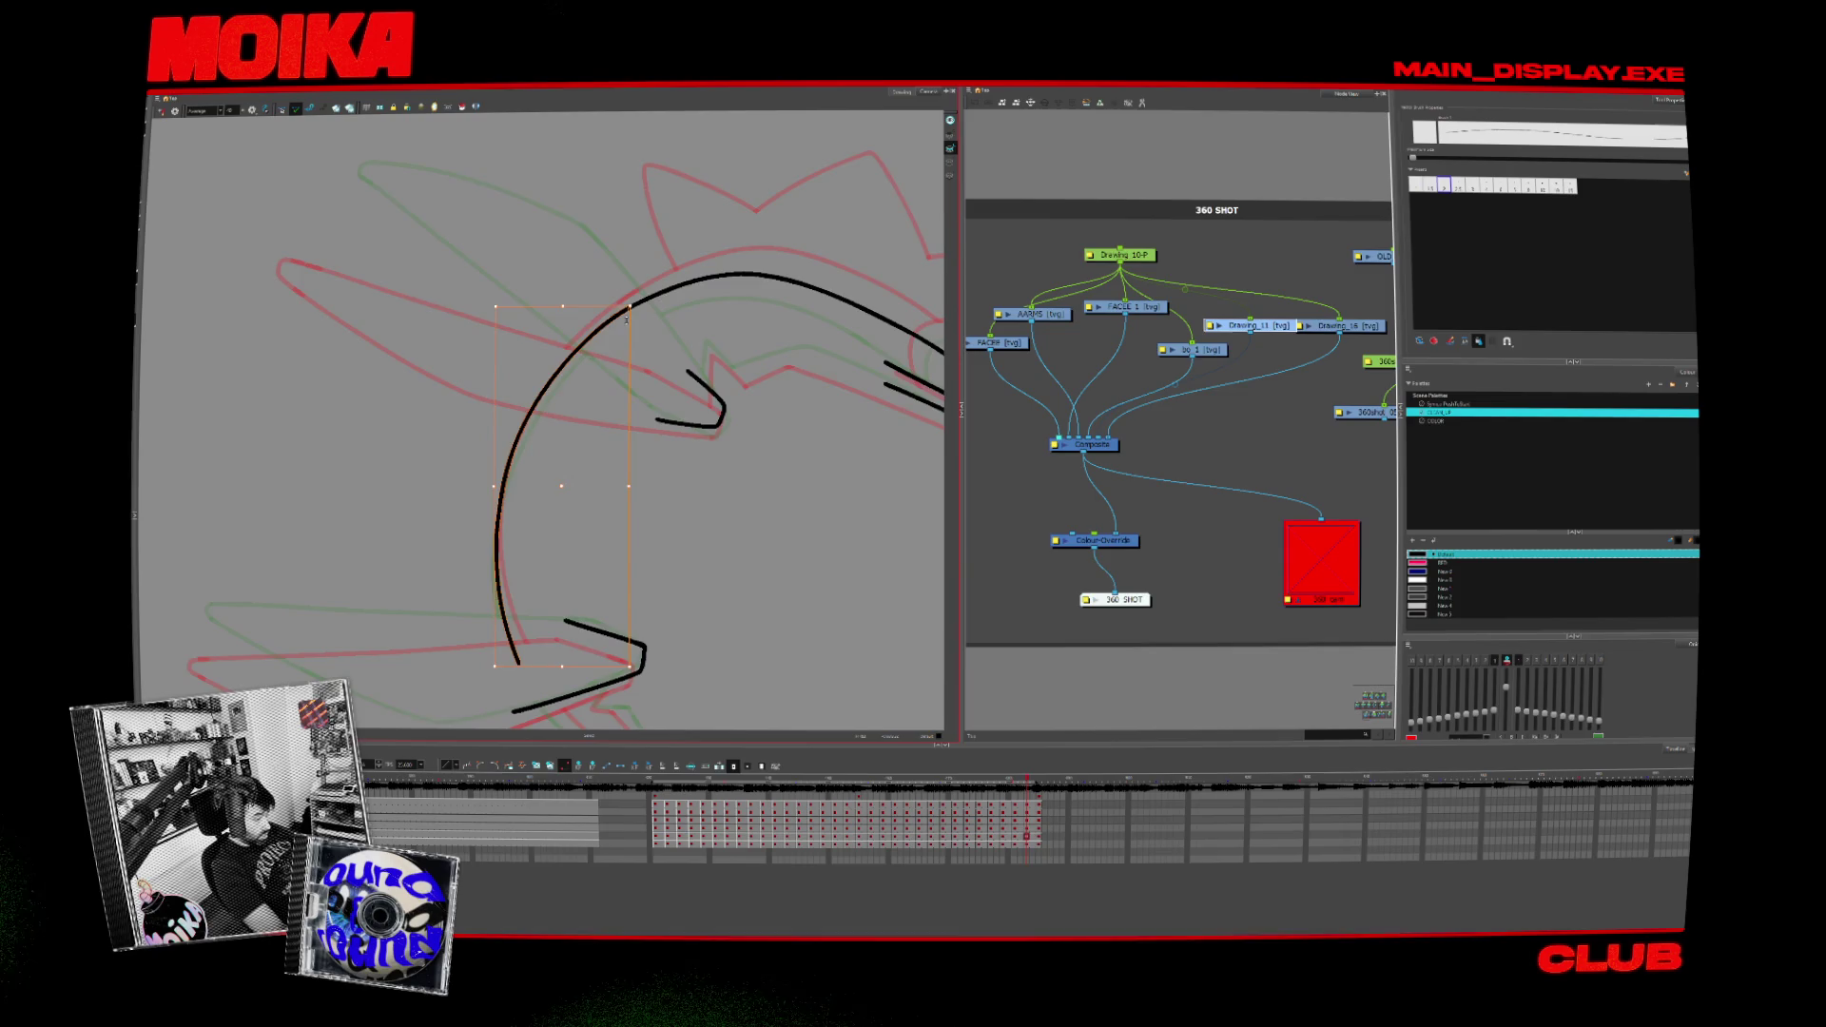
pyautogui.press(',')
pyautogui.press(',')
pyautogui.press(',')
pyautogui.press(',')
pyautogui.press(',')
pyautogui.press(',')
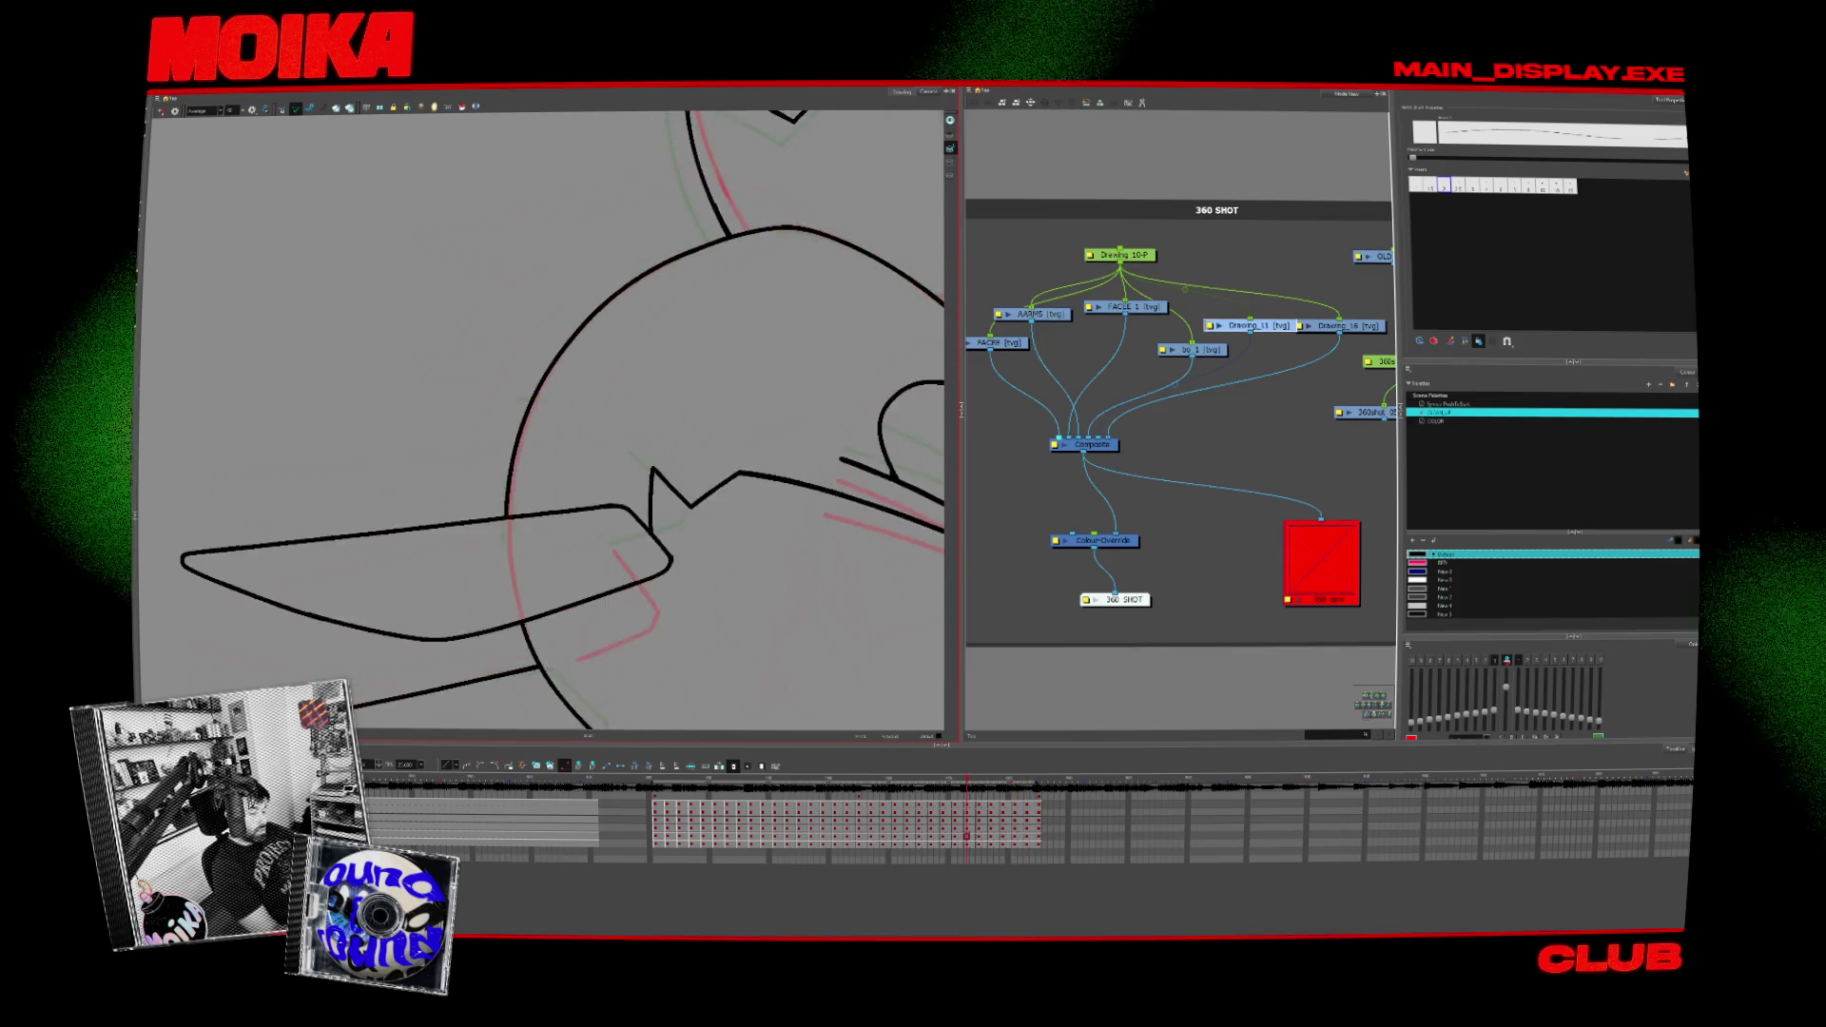
pyautogui.press(',')
pyautogui.press(',')
pyautogui.press(',')
pyautogui.press(',')
pyautogui.press(',')
pyautogui.press(',')
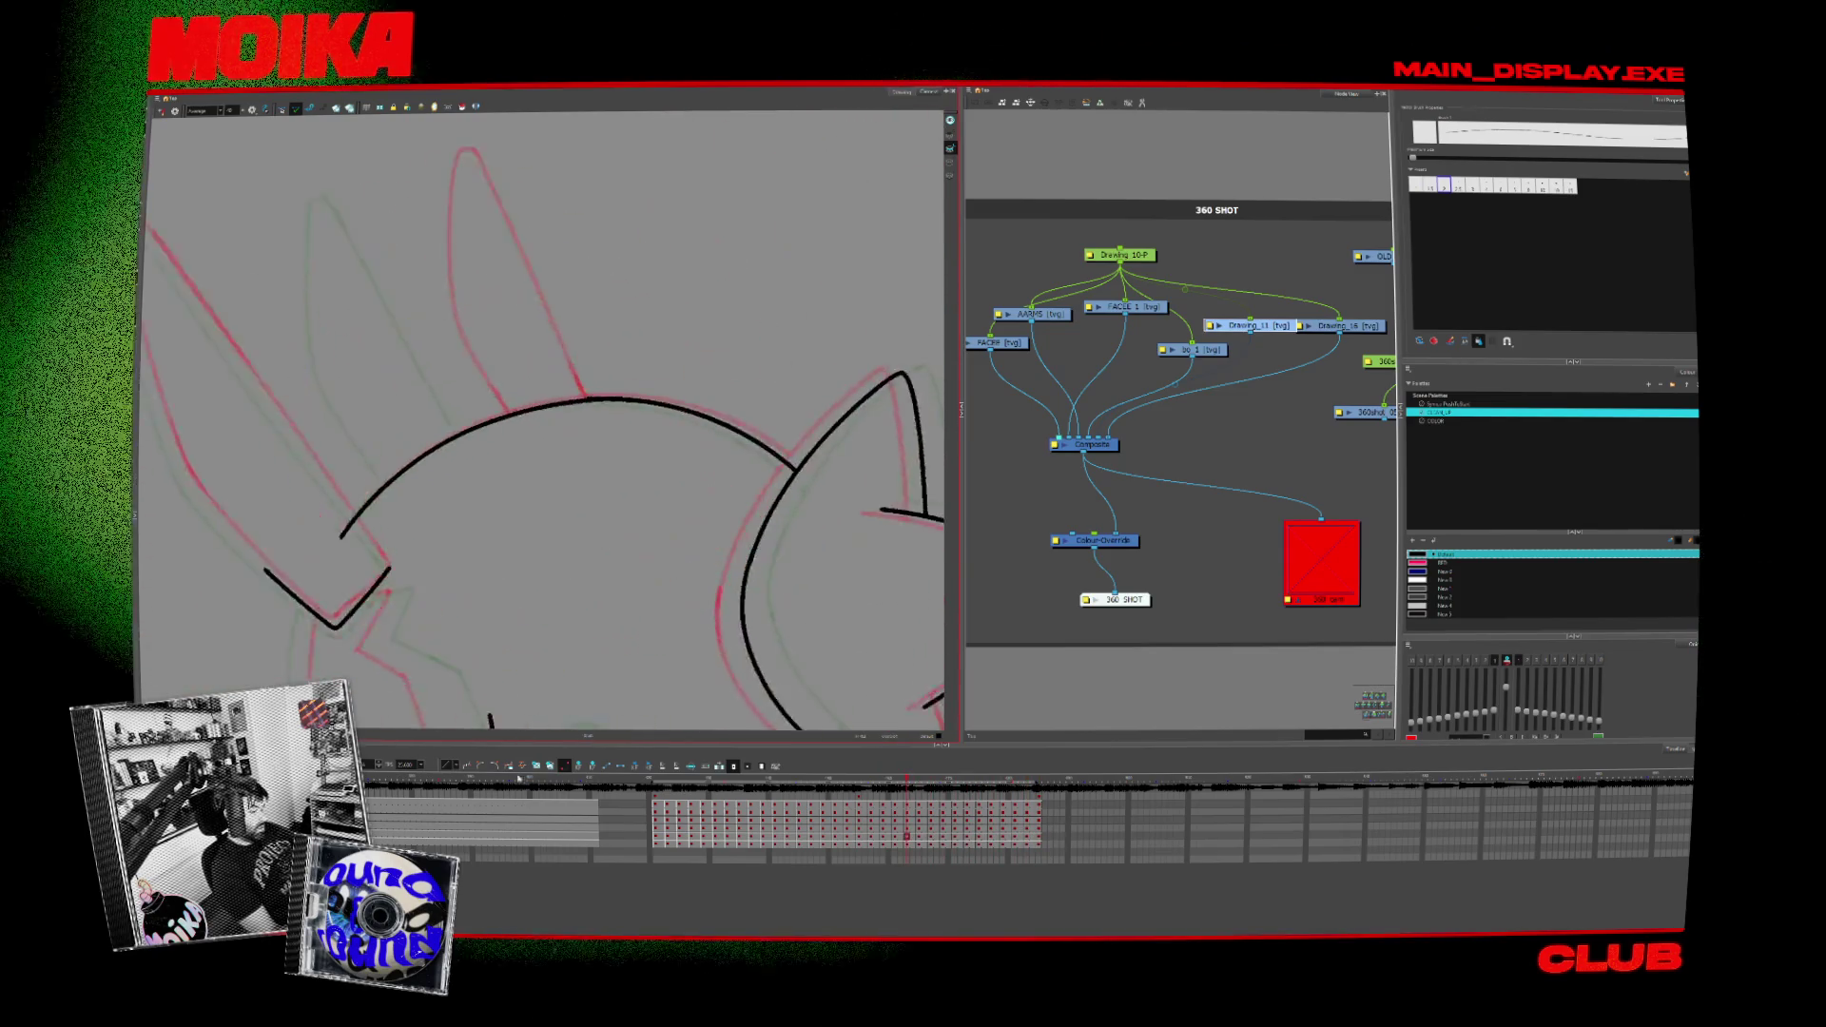
pyautogui.press(',')
pyautogui.hotkey('shift', 'z')
pyautogui.press(',')
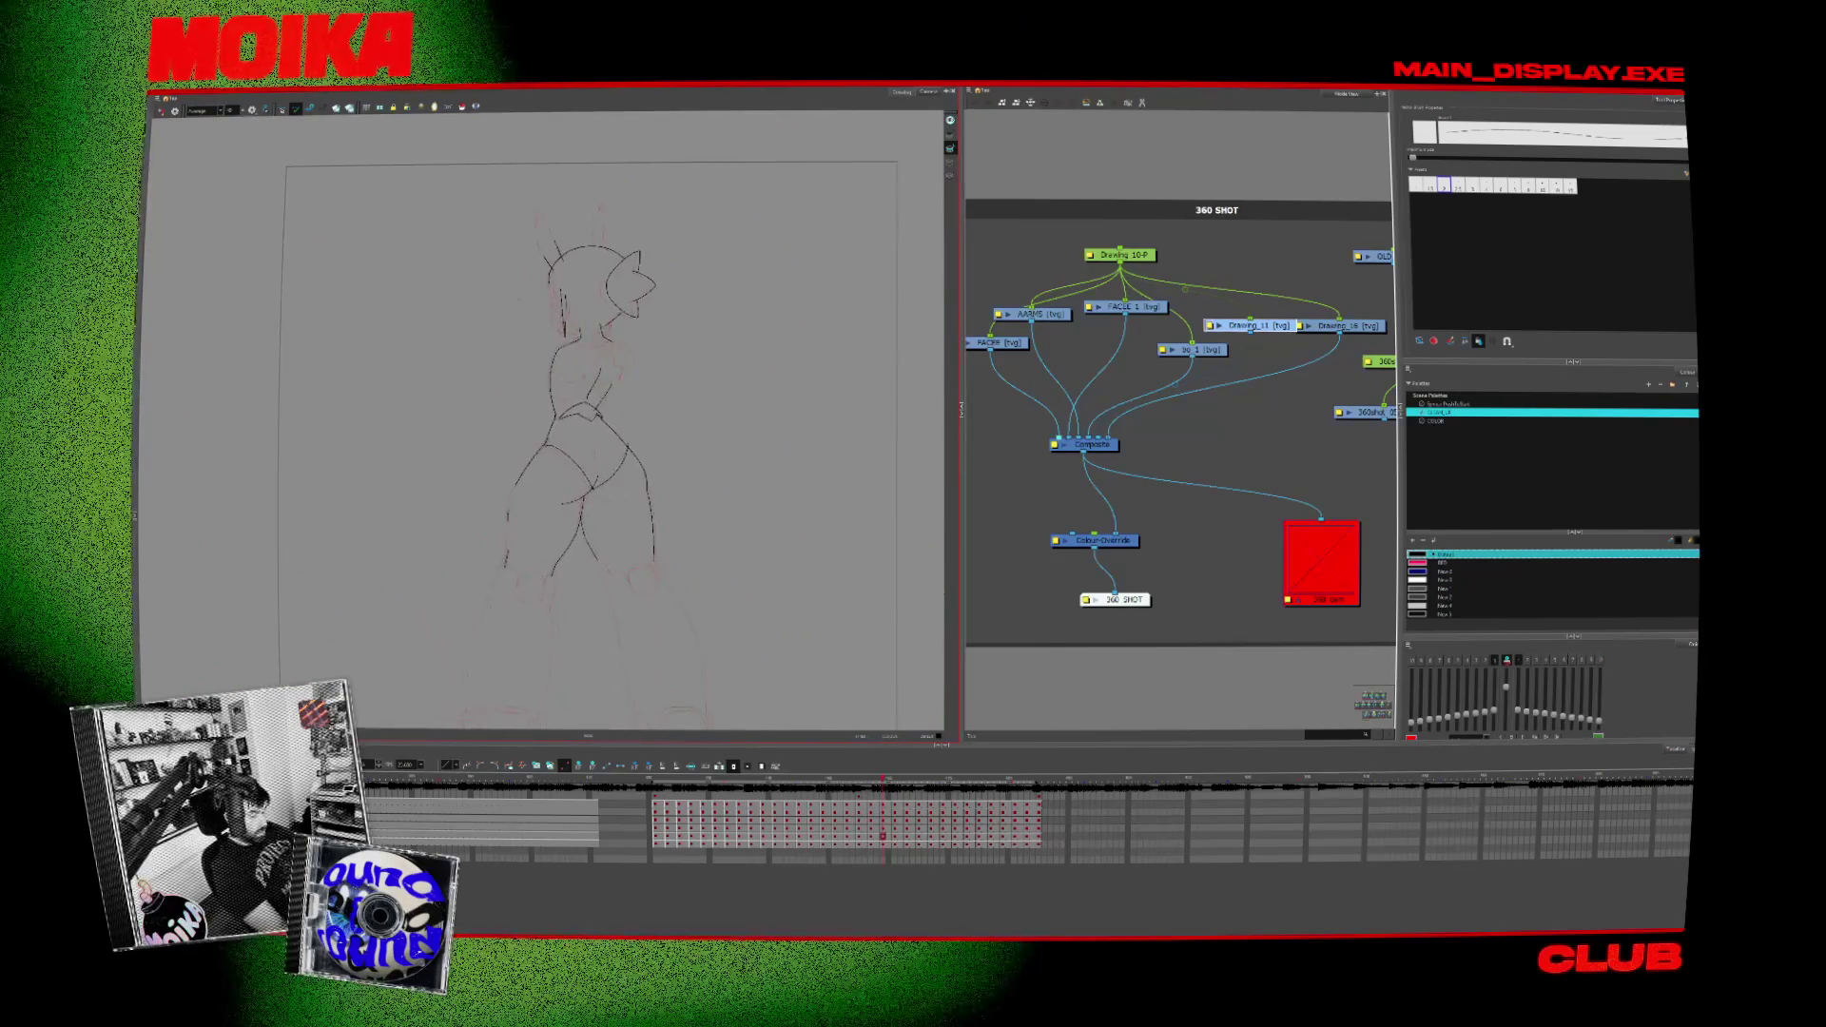
pyautogui.press(',')
pyautogui.press(',')
pyautogui.press(',')
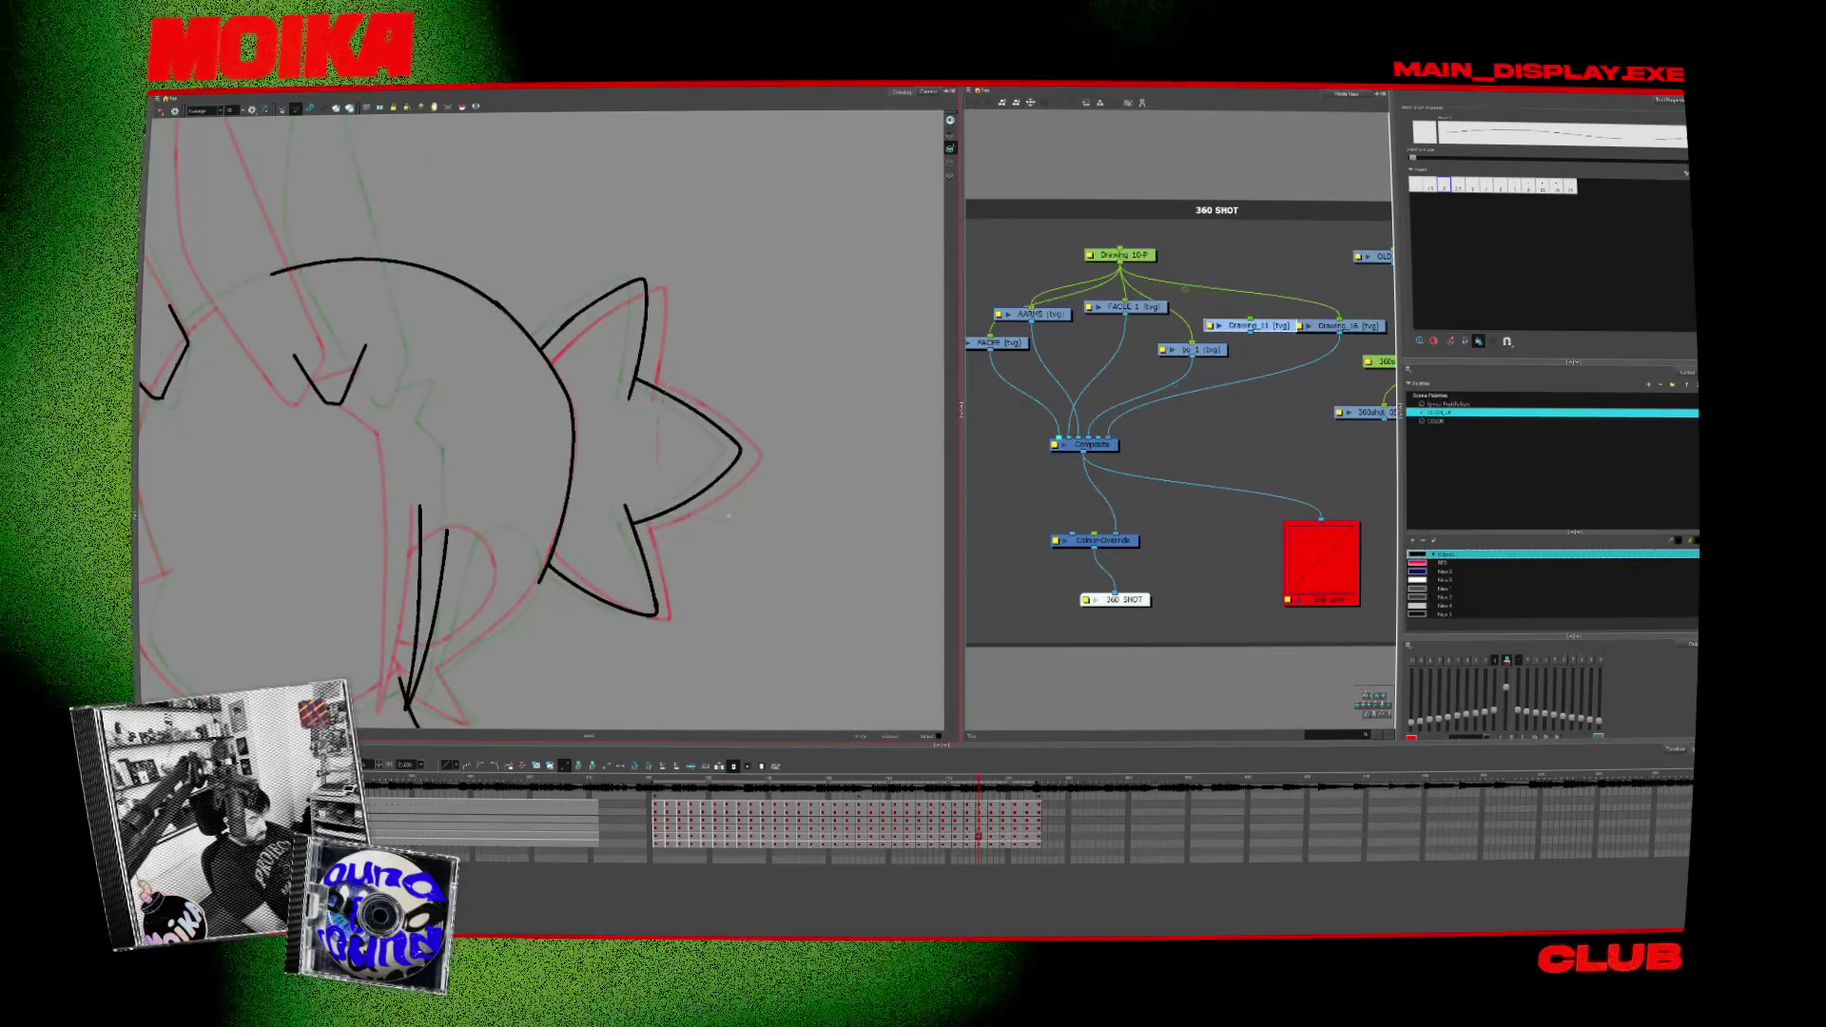
# Step: Pick the right spike stroke, scrub the rotation back and forth, then fit the full character in view
pyautogui.click(739, 450)
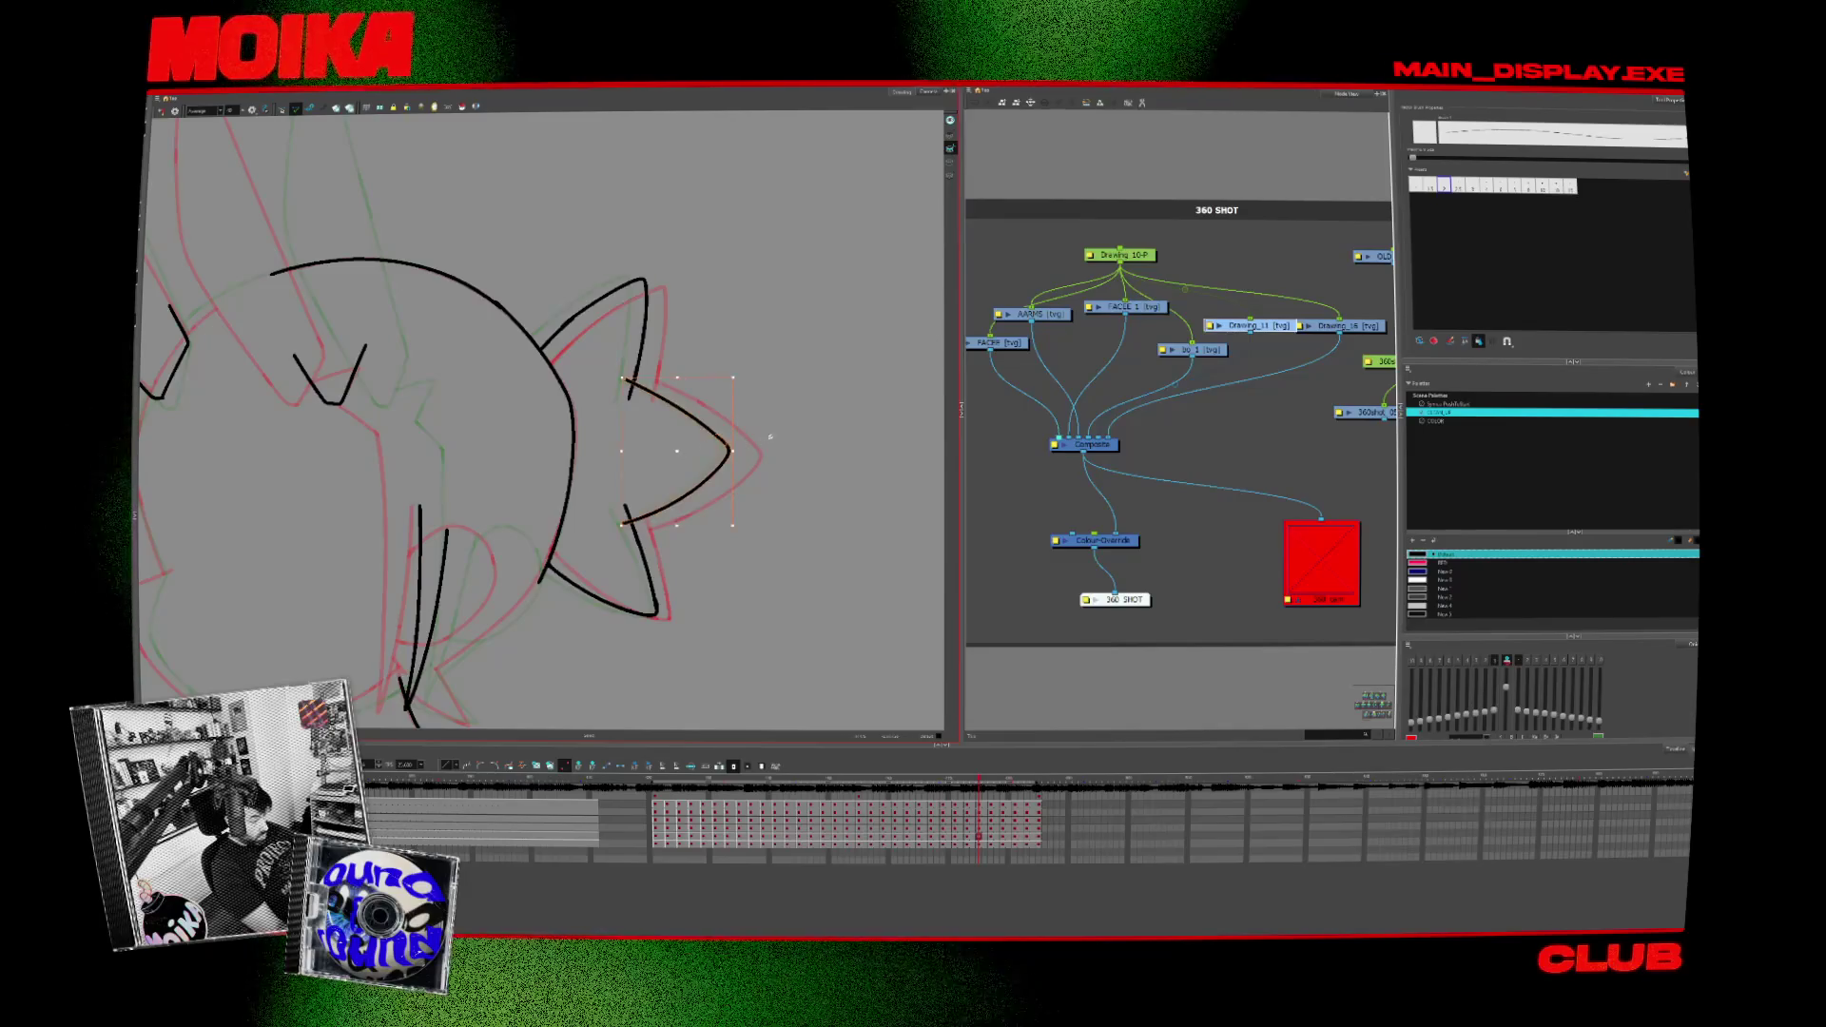
pyautogui.press('.')
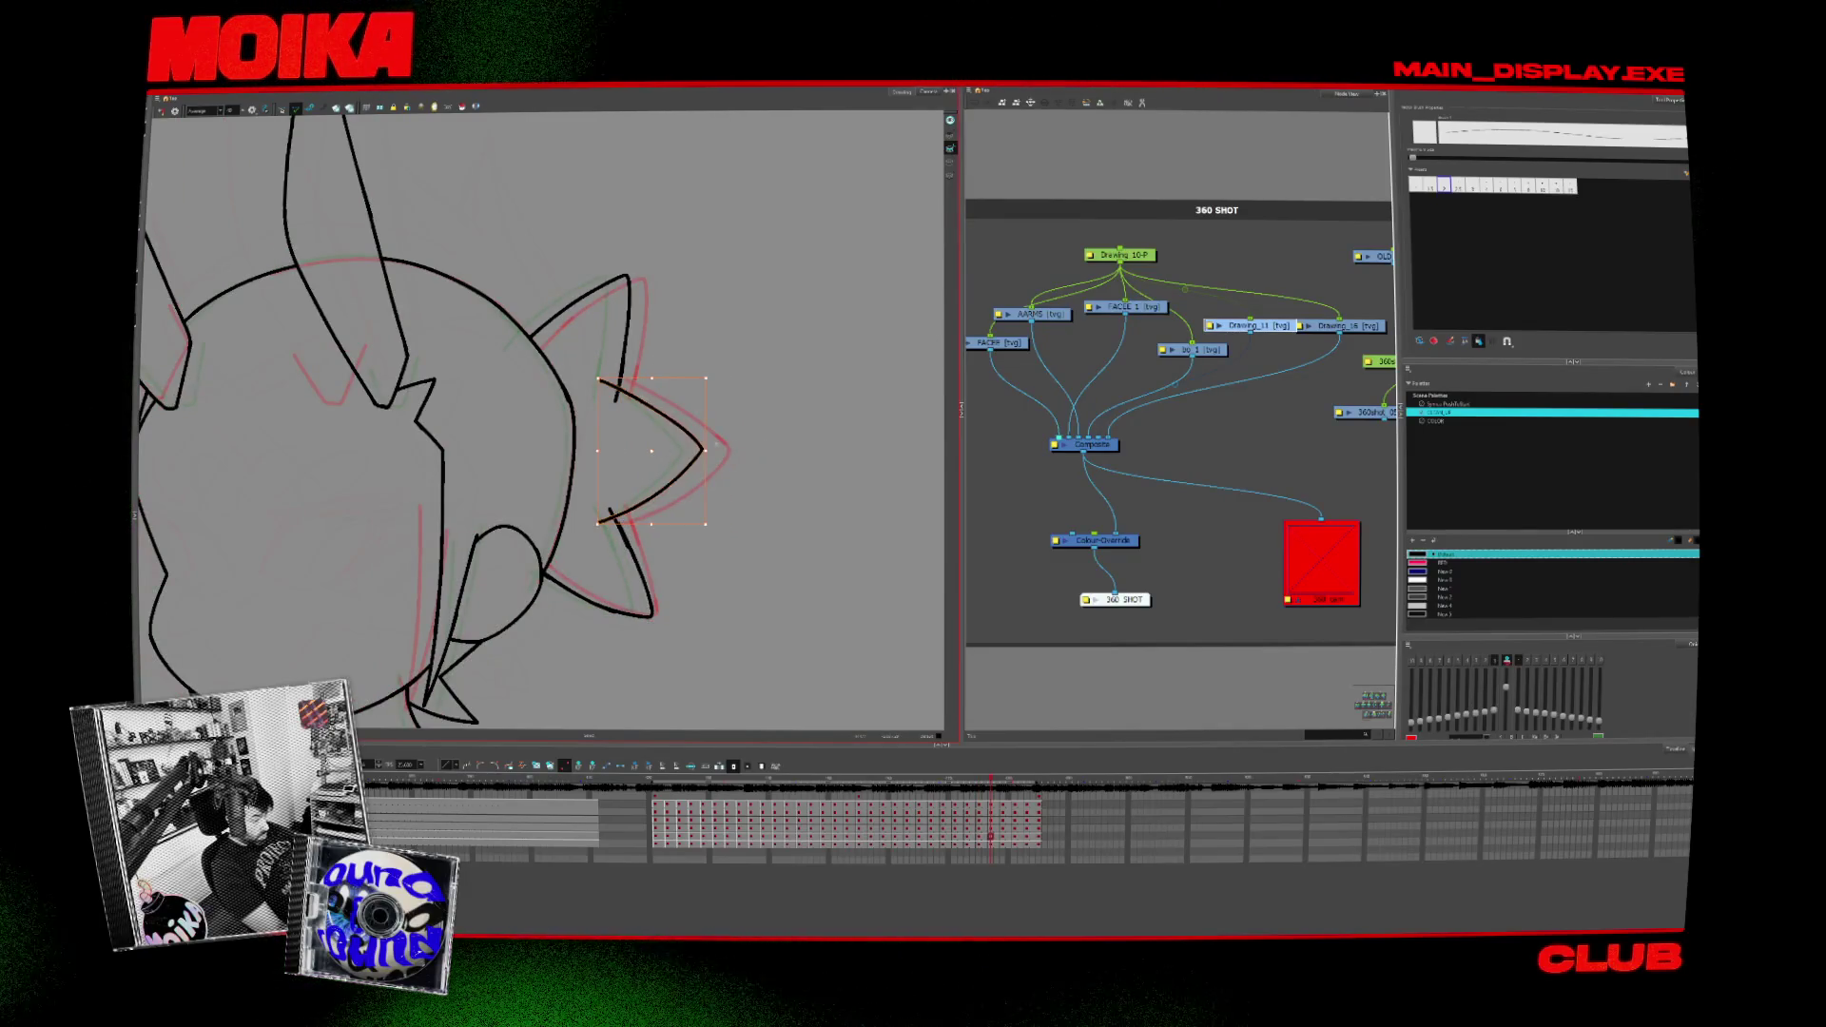
pyautogui.press('.')
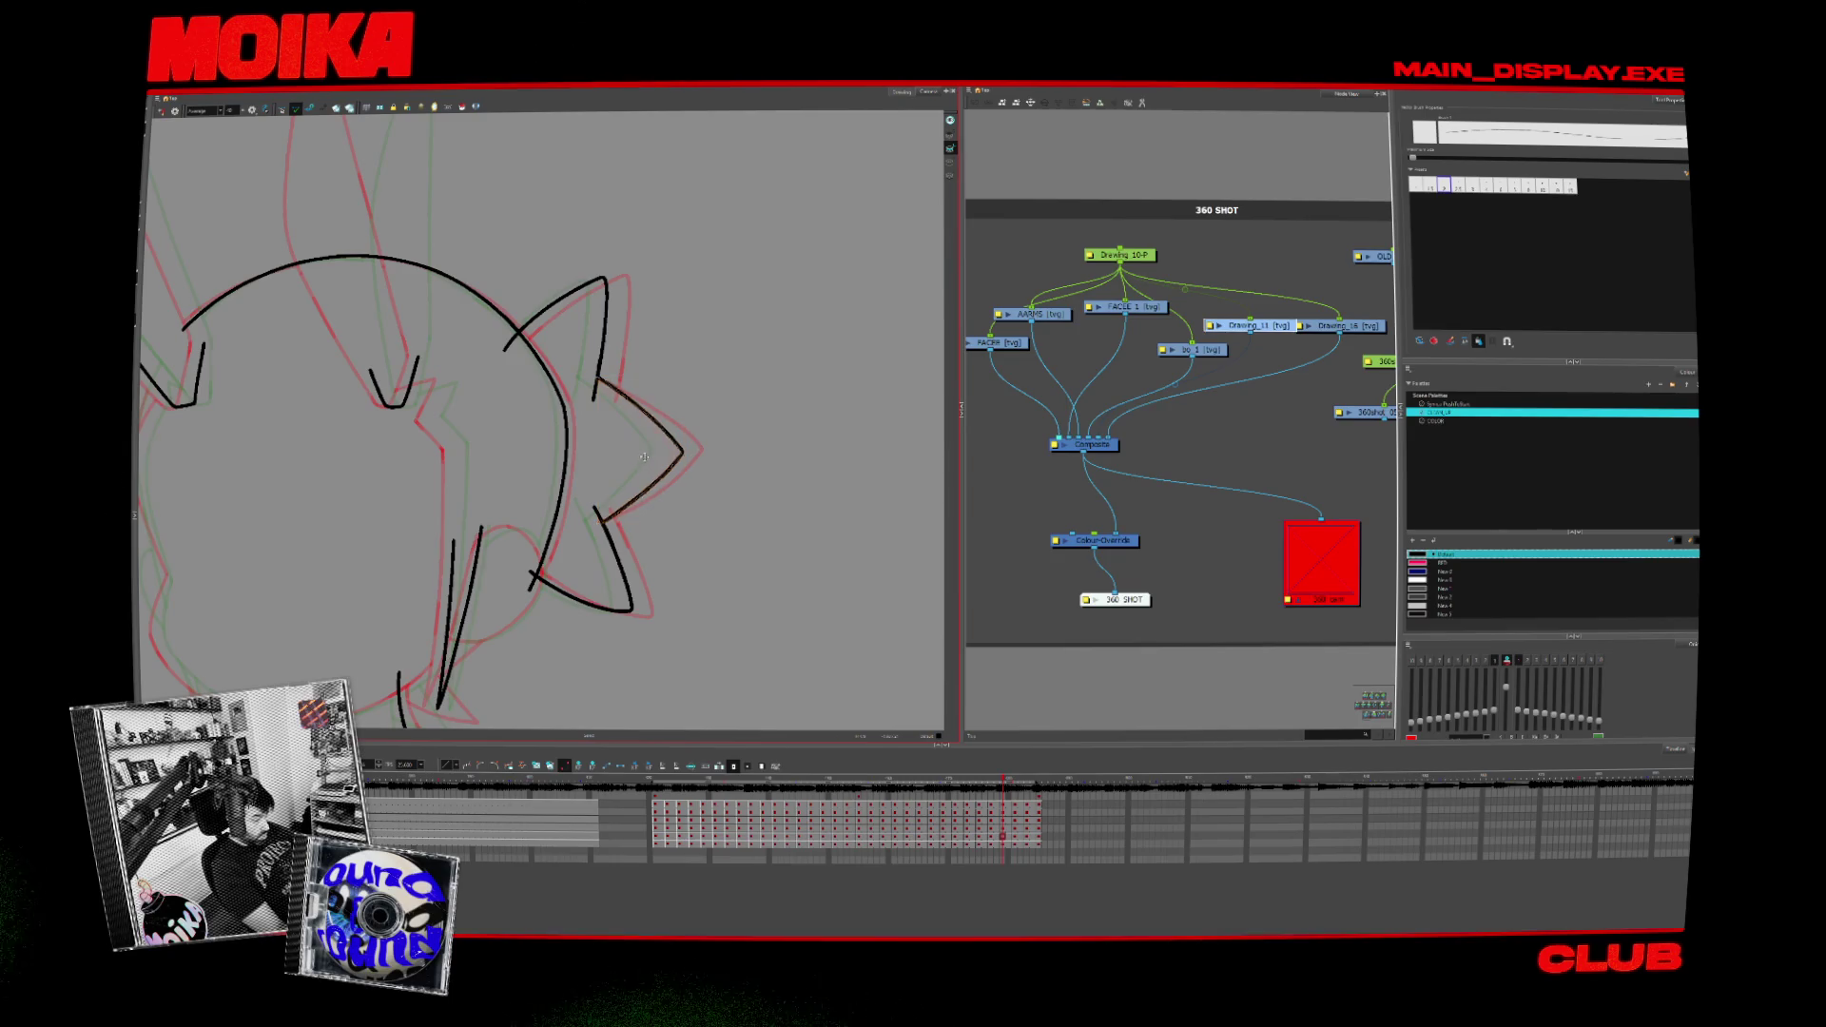
pyautogui.press('.')
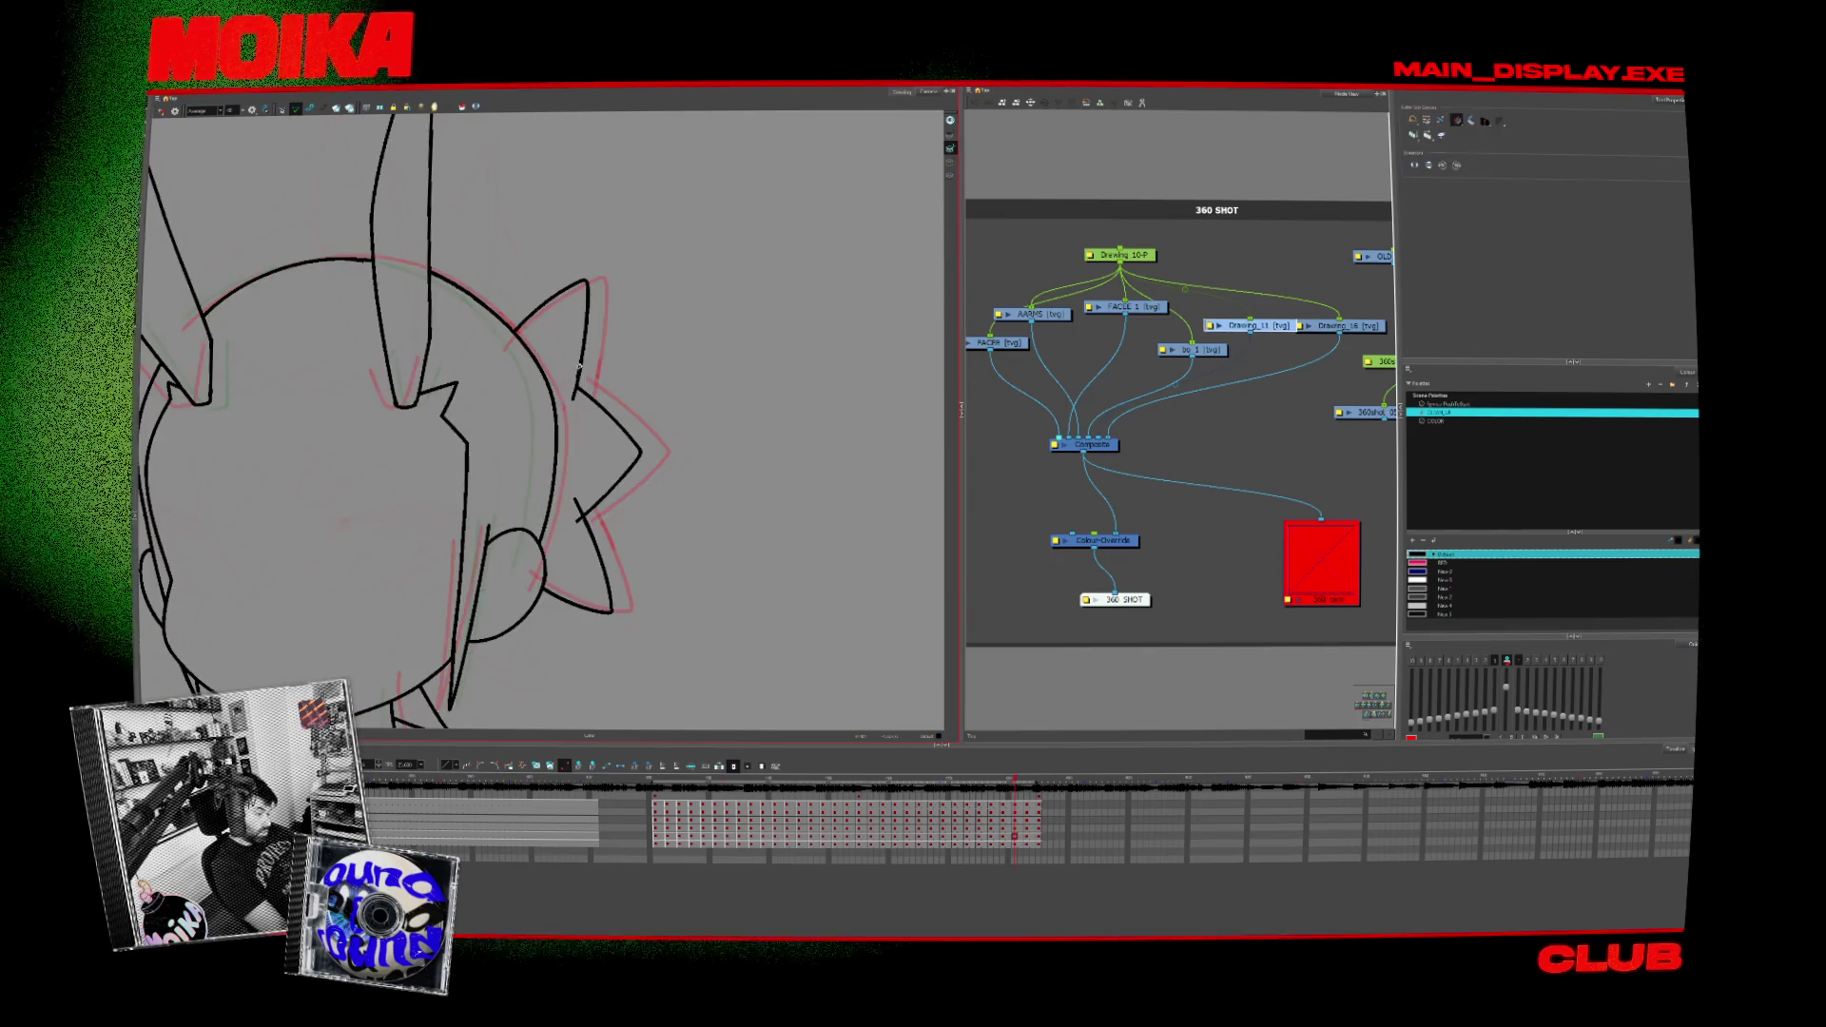
pyautogui.press('.')
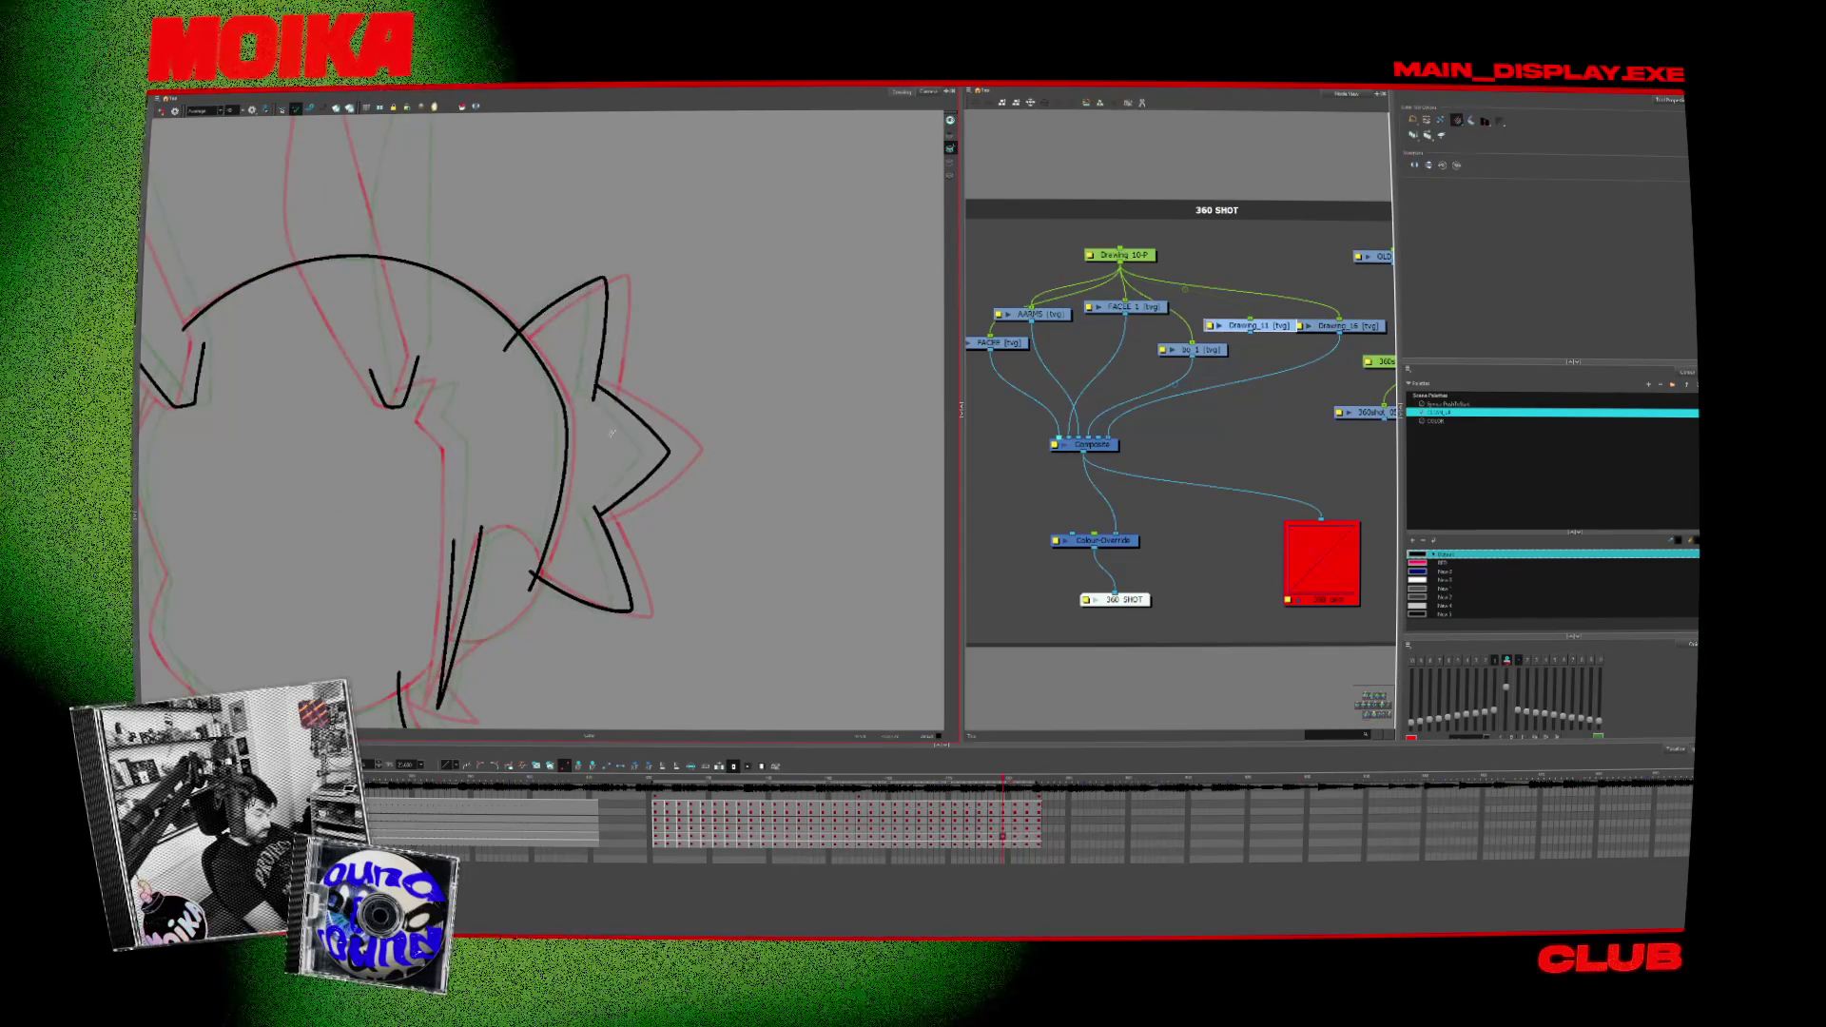
pyautogui.press('.')
pyautogui.press(',')
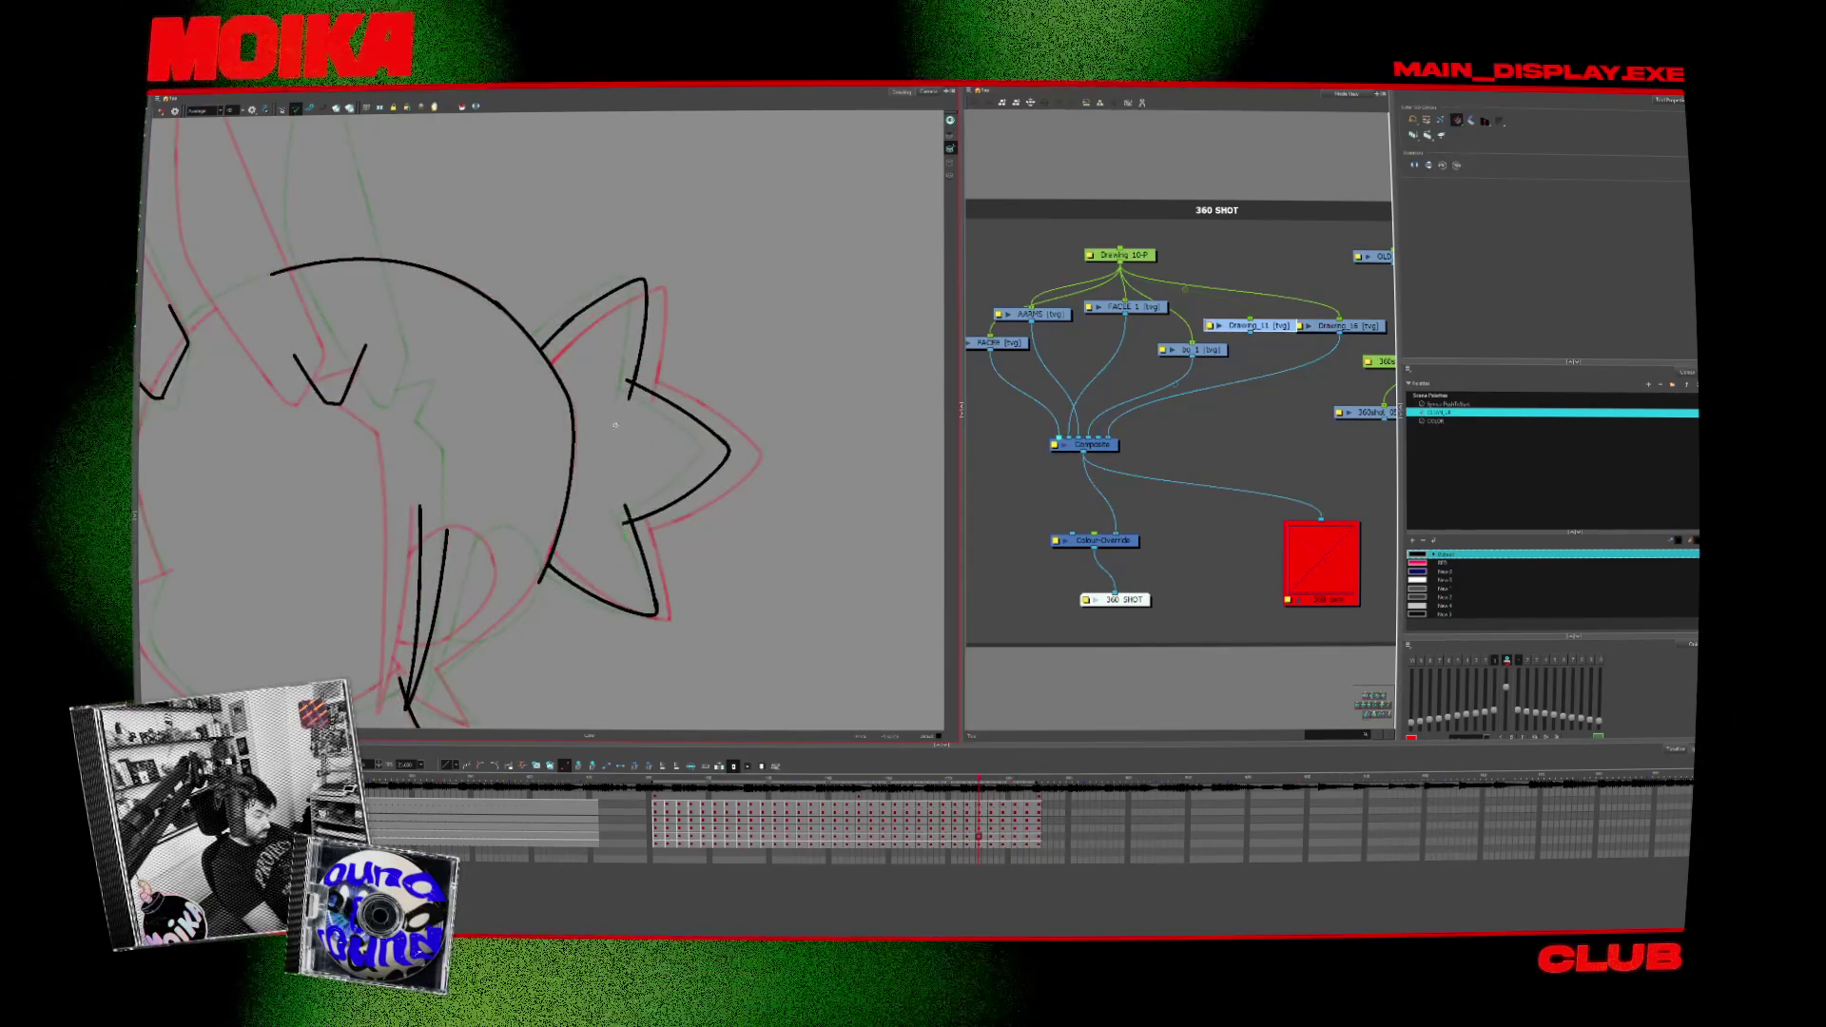
pyautogui.press(',')
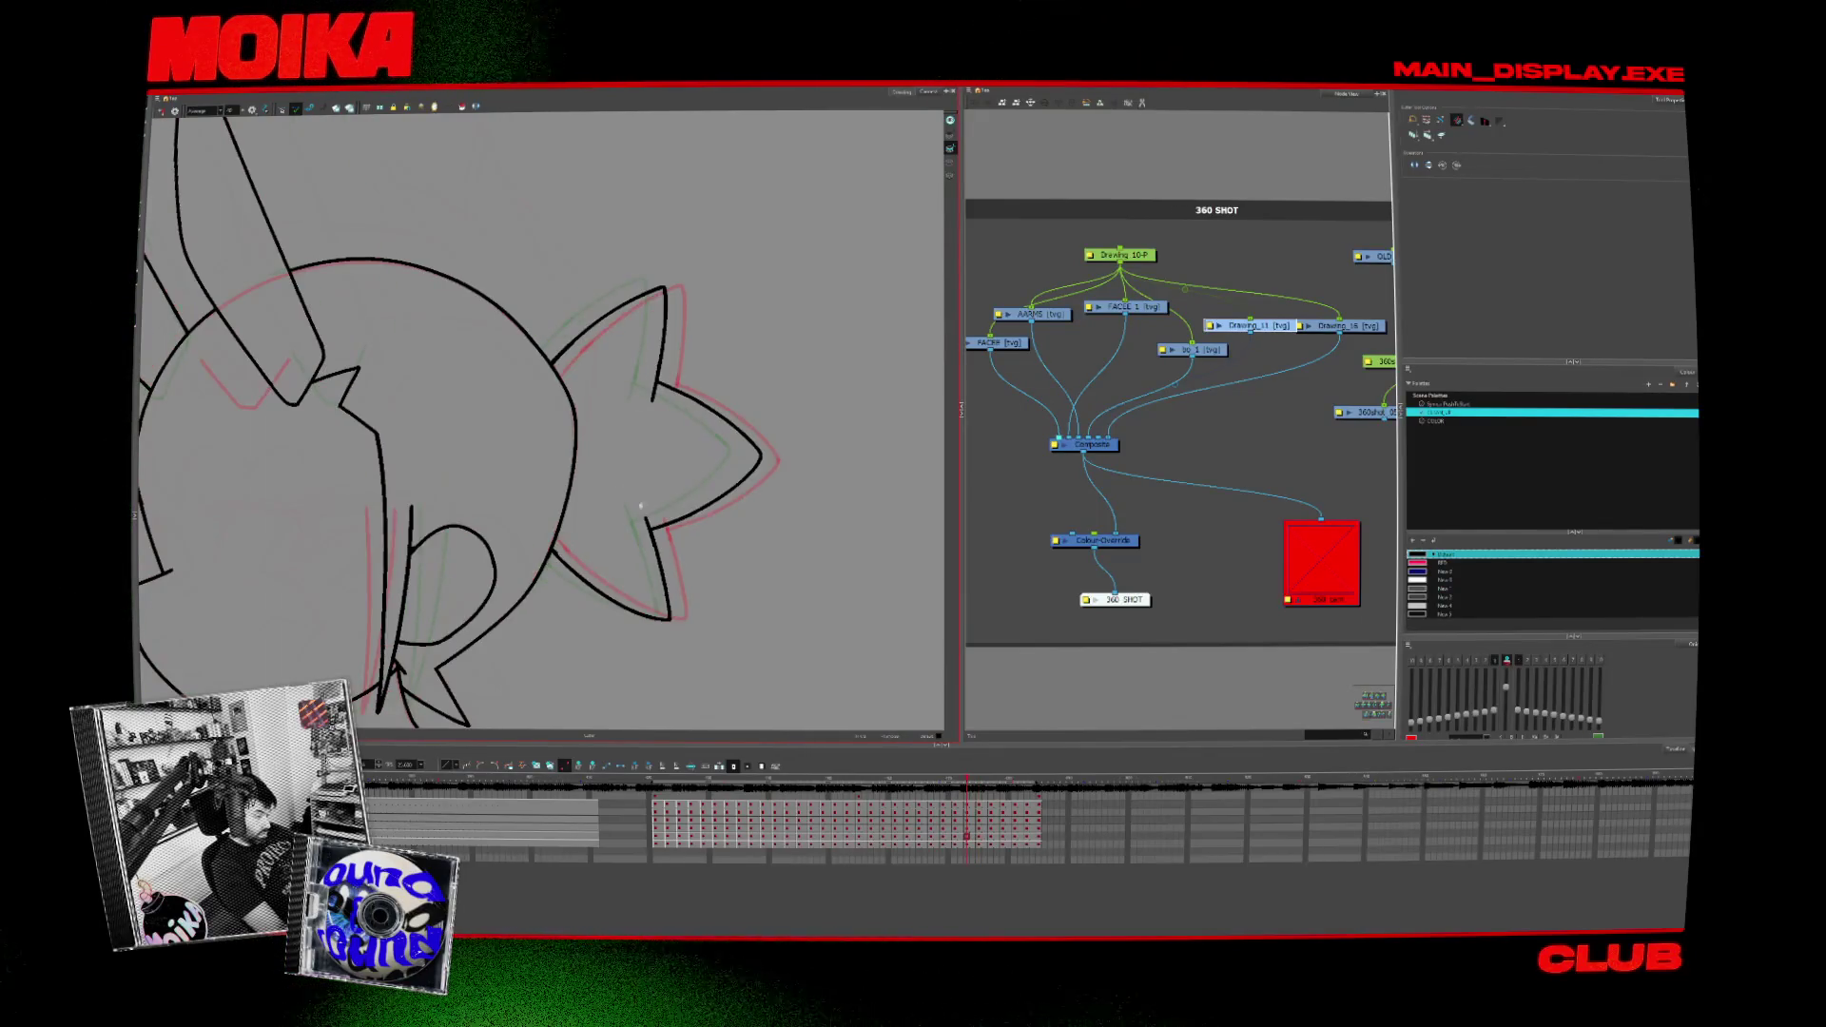
pyautogui.press(',')
pyautogui.press(',')
pyautogui.press(',')
pyautogui.press(',')
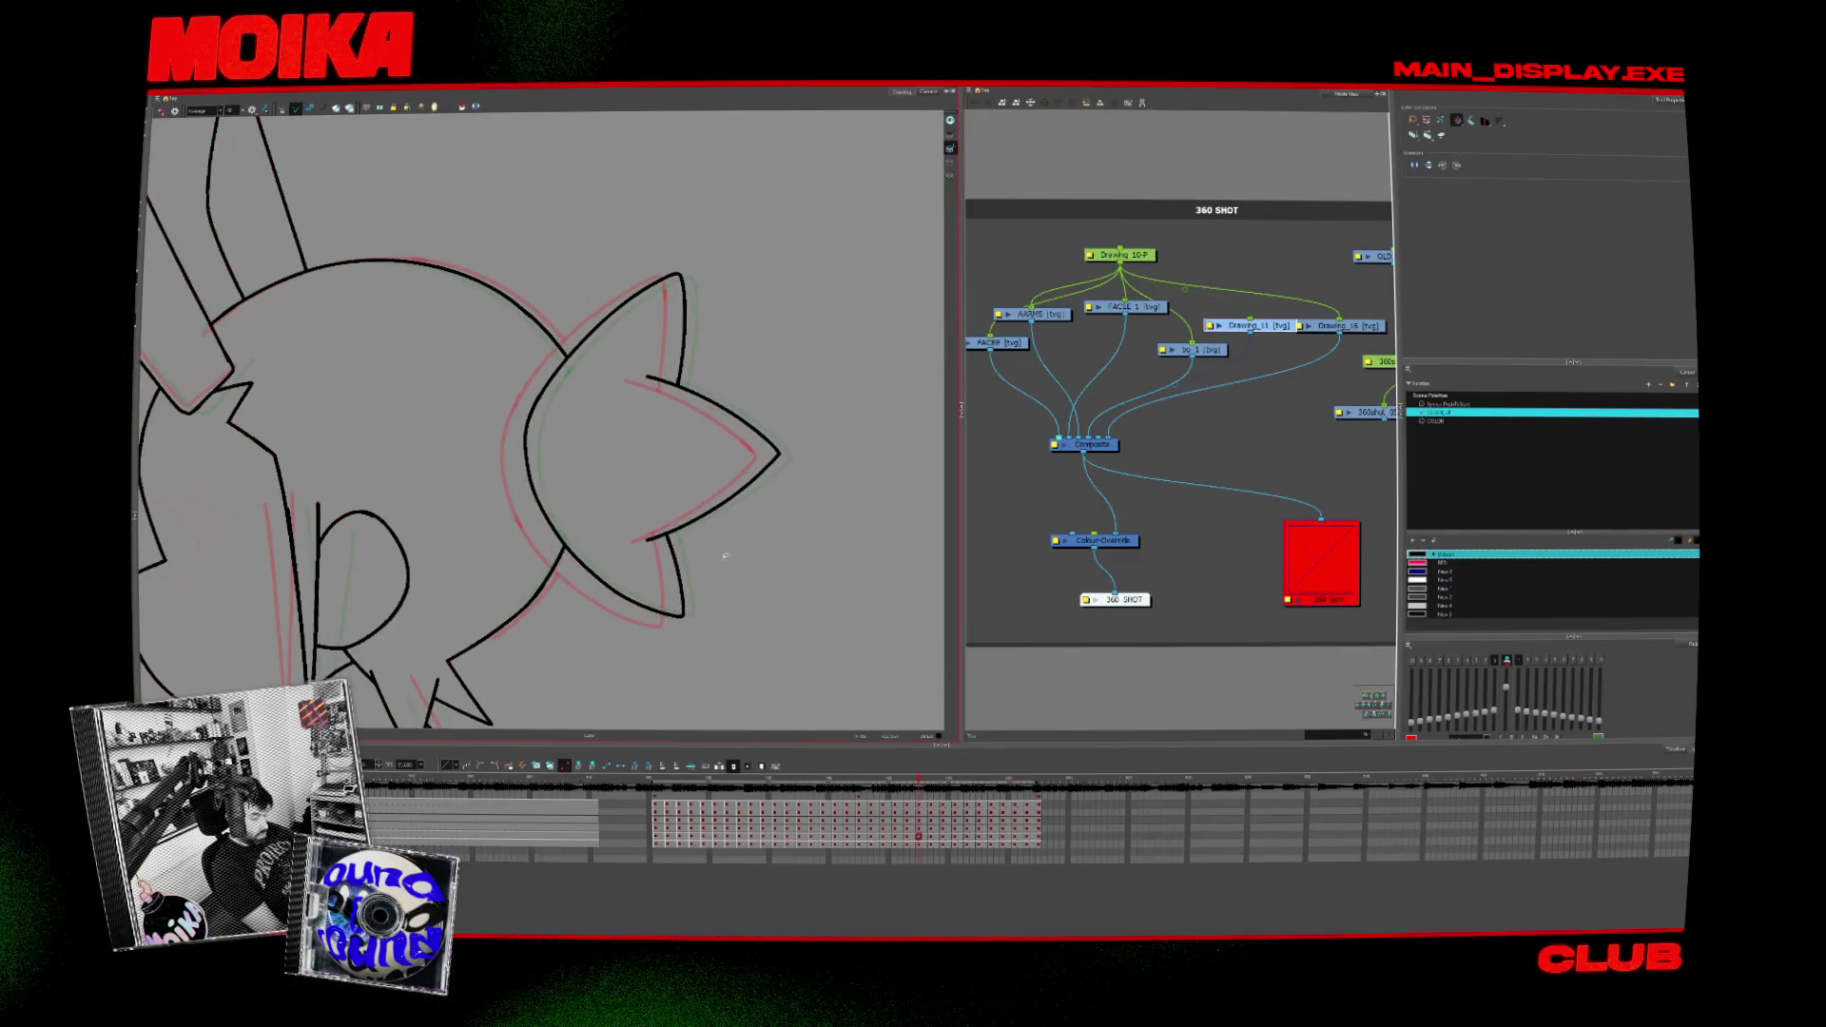
pyautogui.hotkey('shift', 'm')
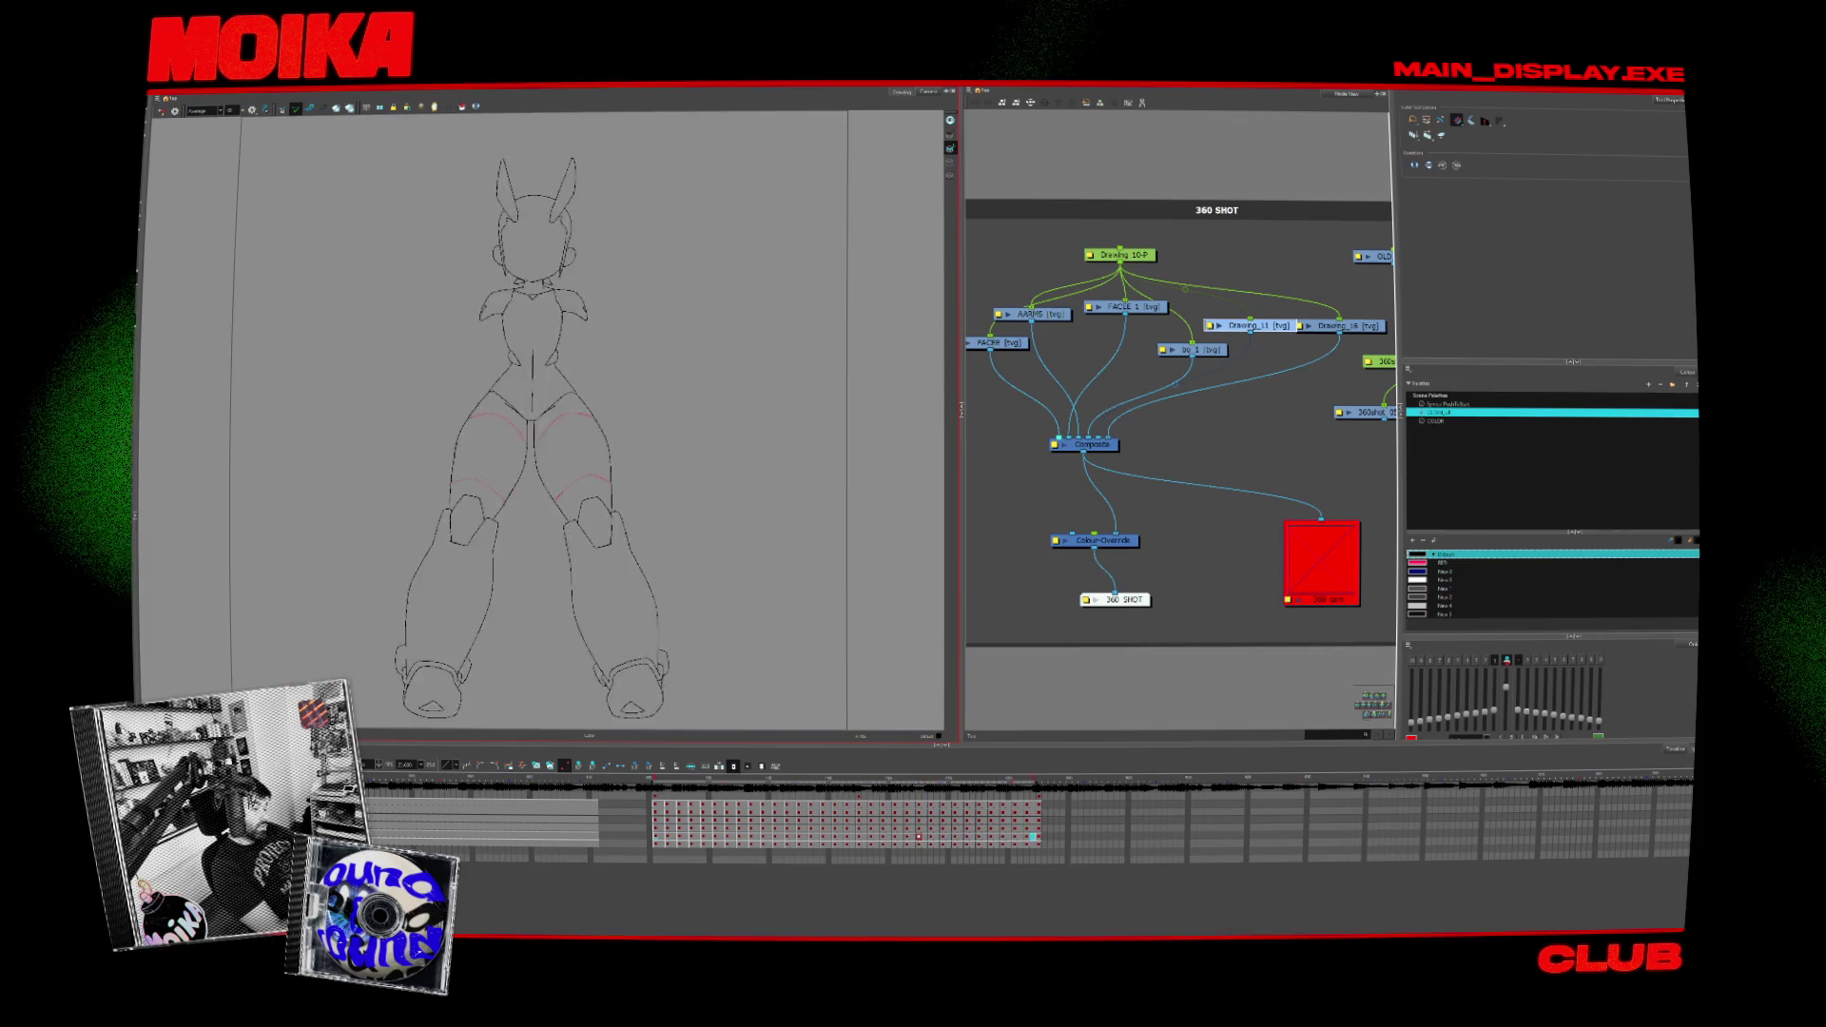
pyautogui.press(',')
pyautogui.press(',')
pyautogui.press(',')
pyautogui.press(',')
pyautogui.press(',')
pyautogui.press(',')
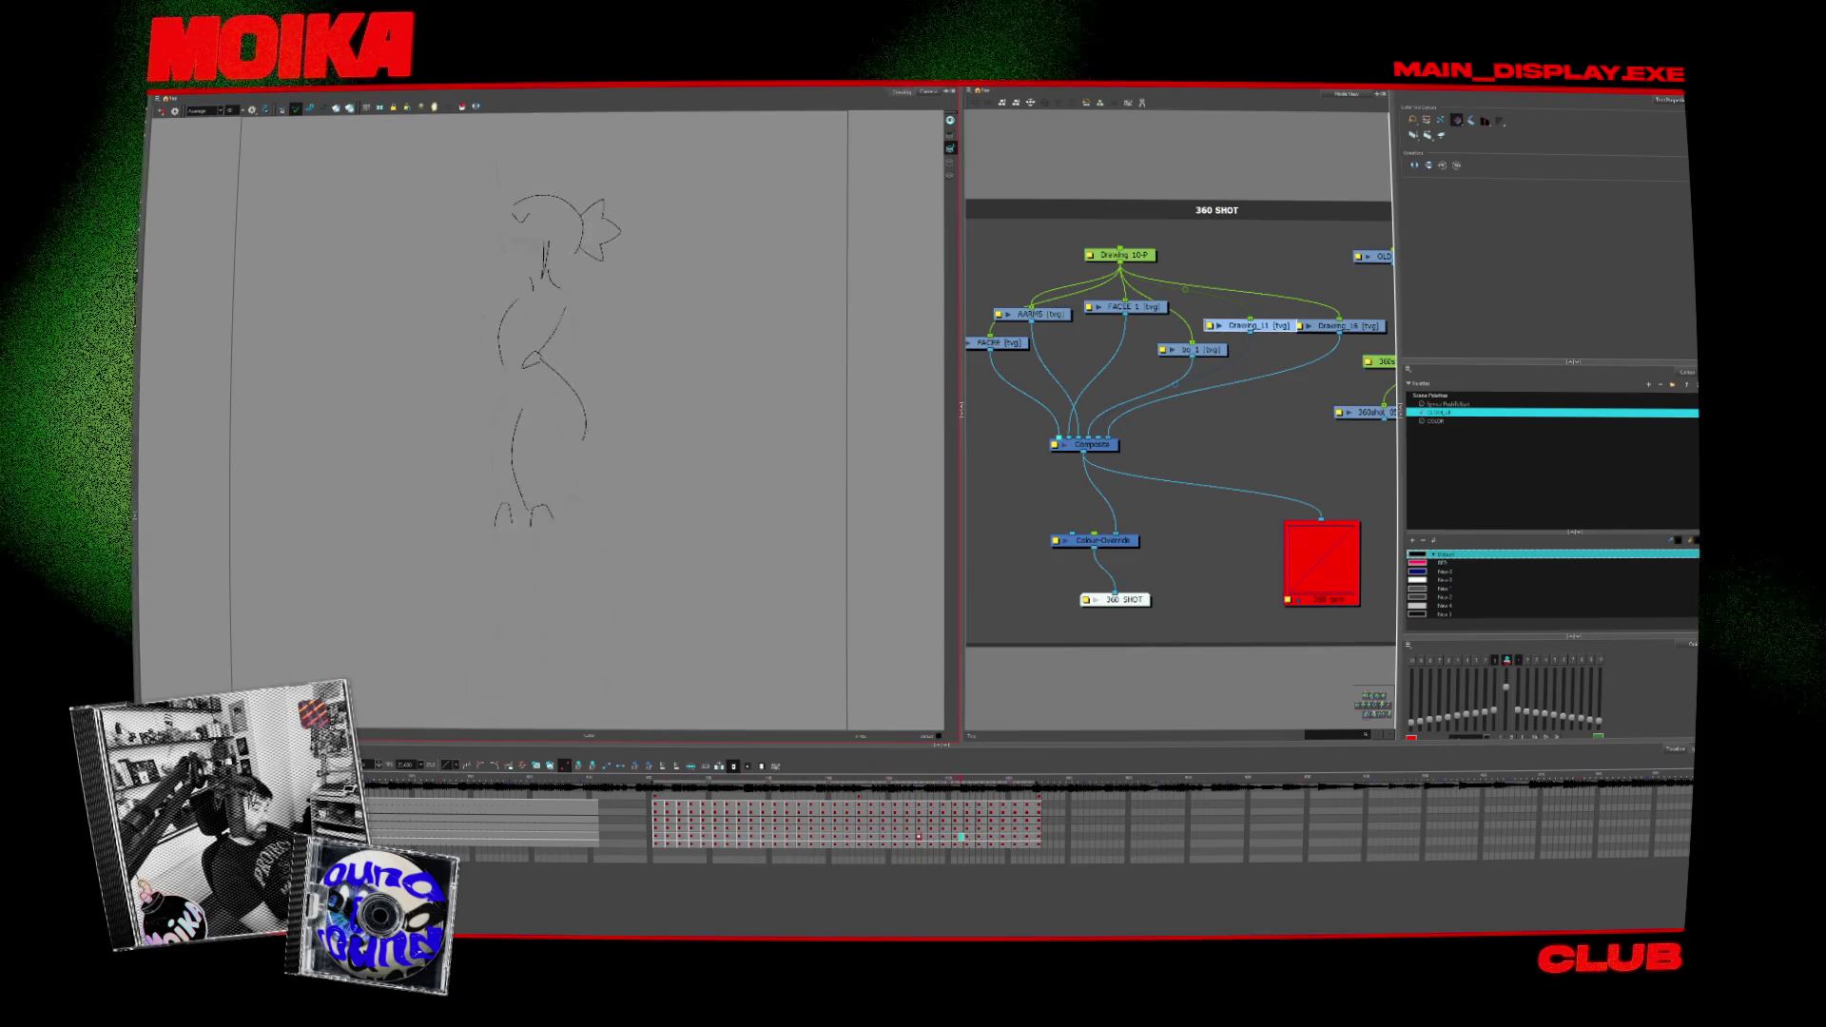
pyautogui.press(',')
pyautogui.press(',')
pyautogui.press(',')
pyautogui.press(',')
pyautogui.press(',')
pyautogui.press(',')
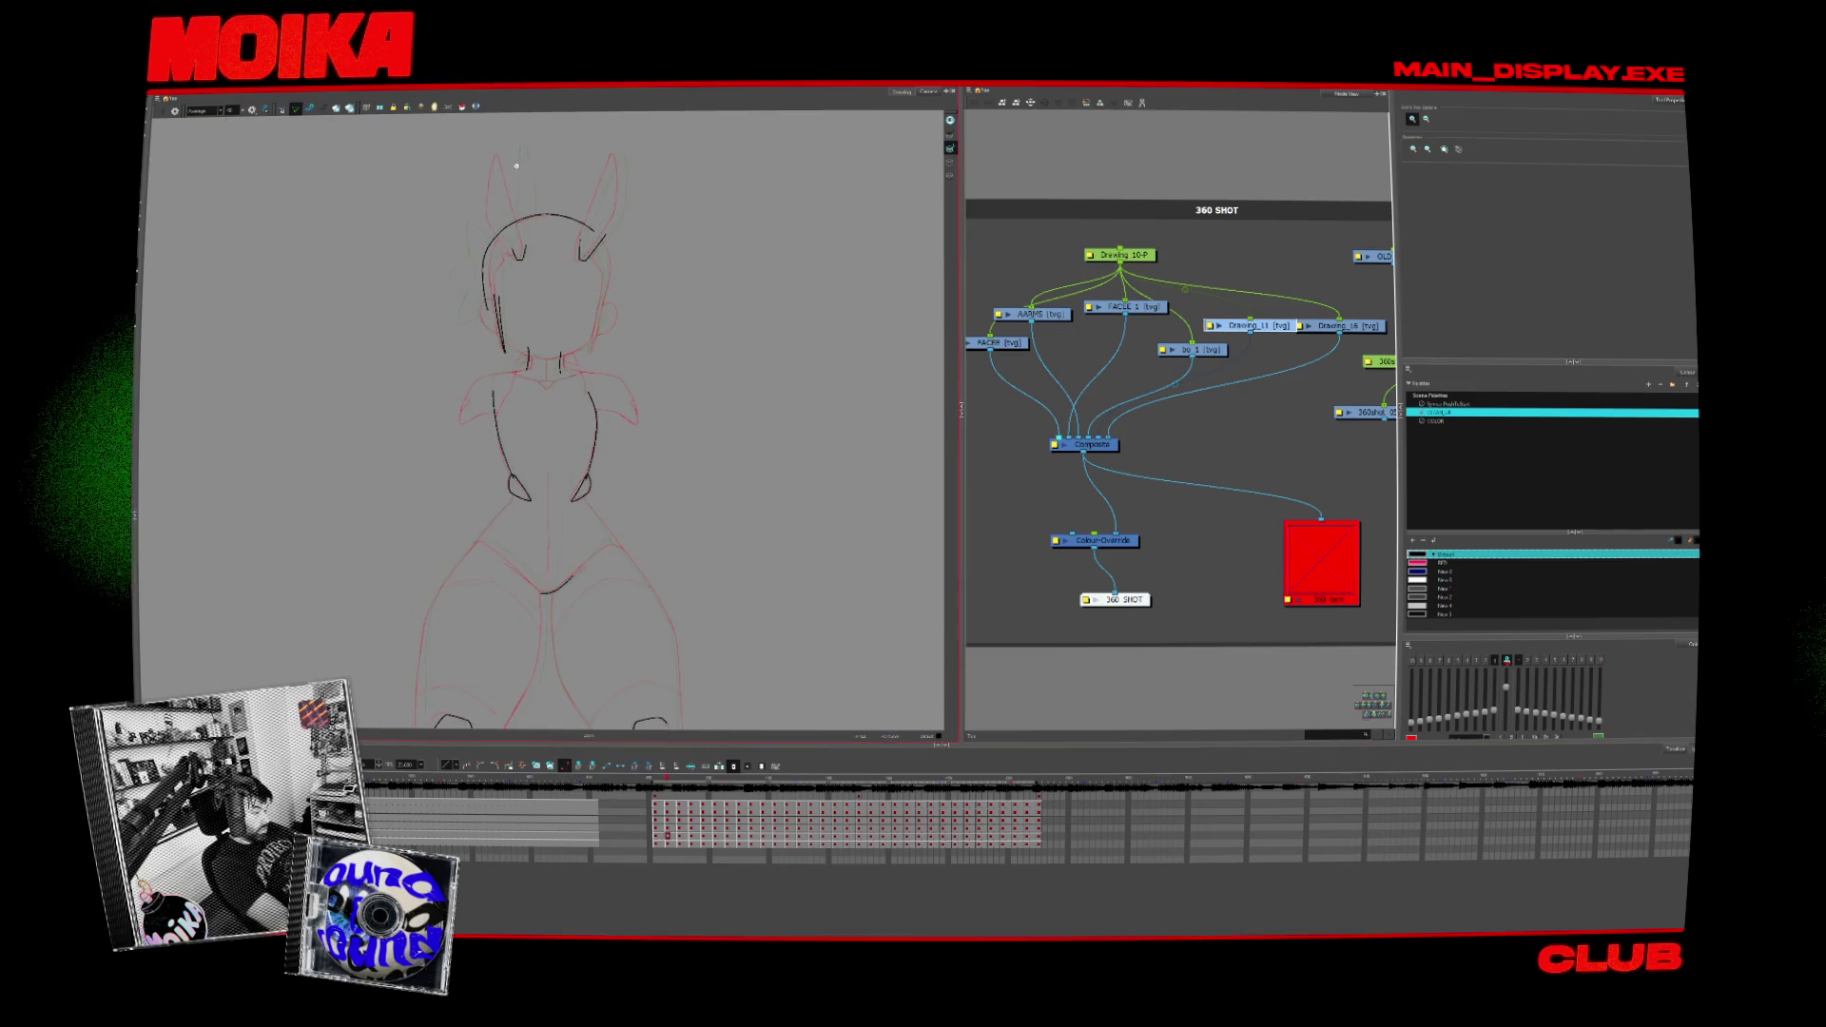
# Step: Step a few drawings ahead in the turnaround, alternating Brush and Select
pyautogui.hotkey('alt', 'b')
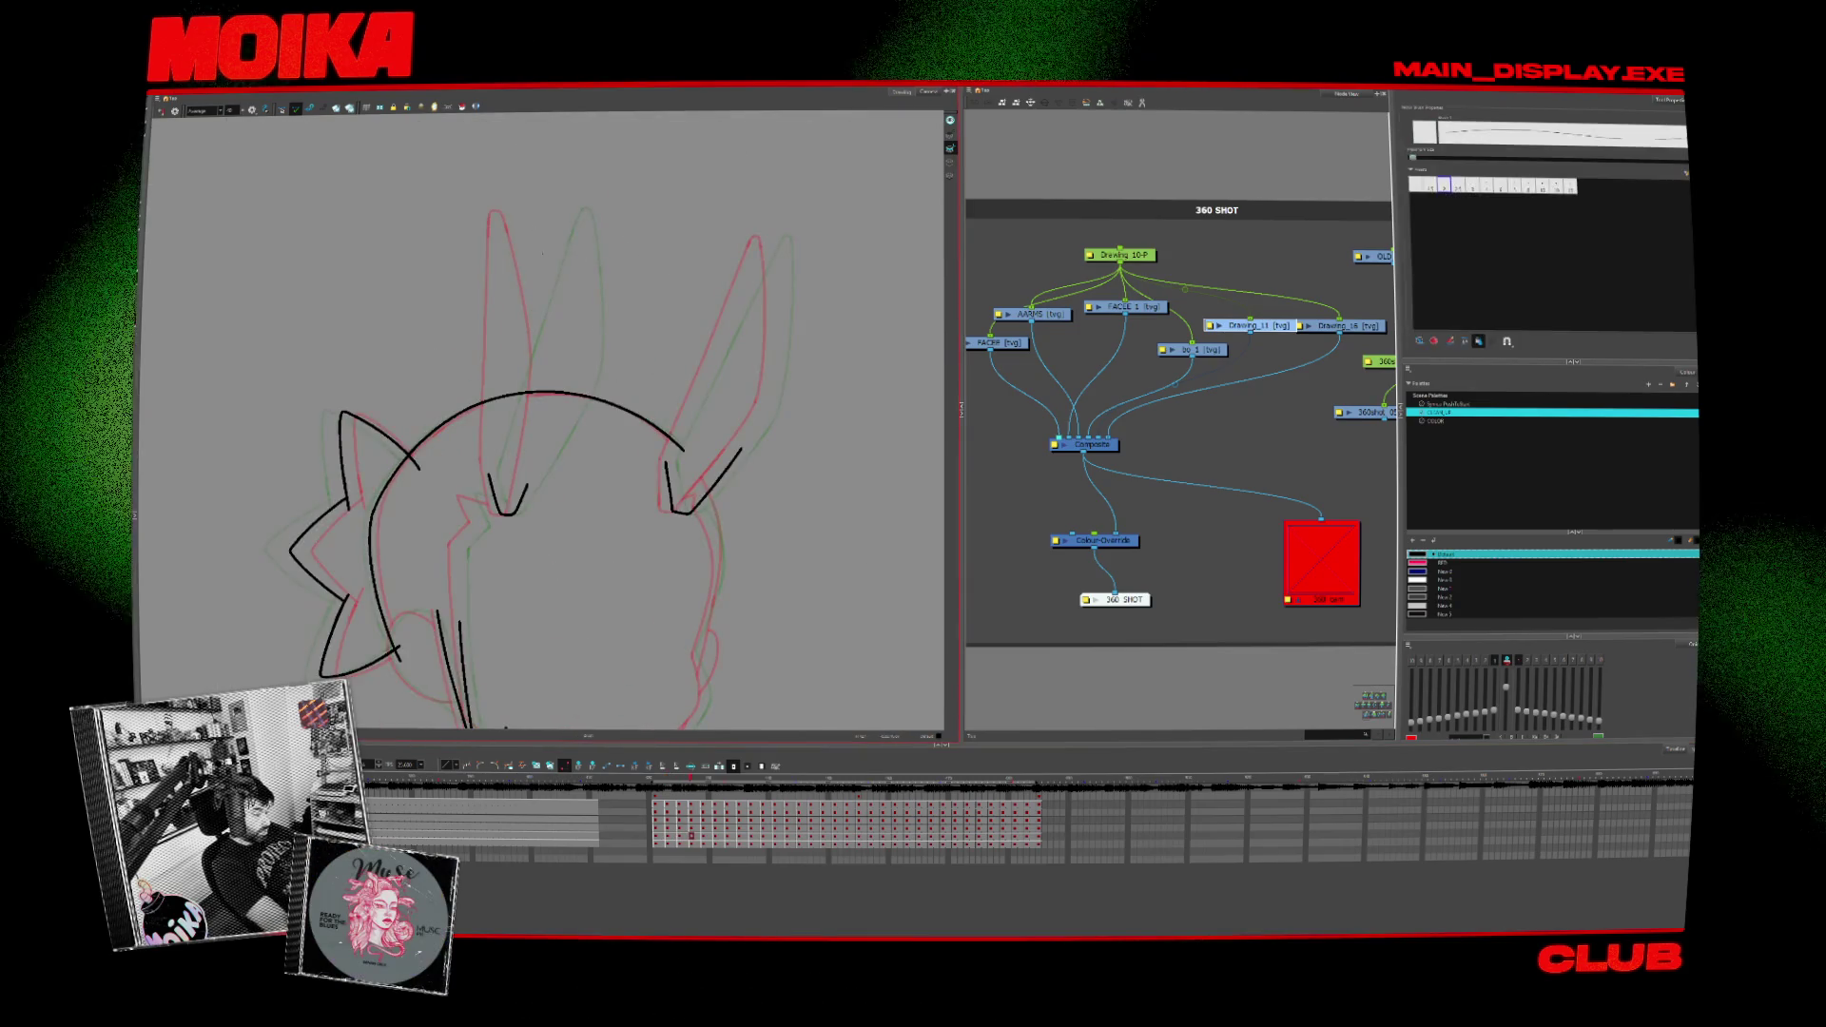
pyautogui.press('.')
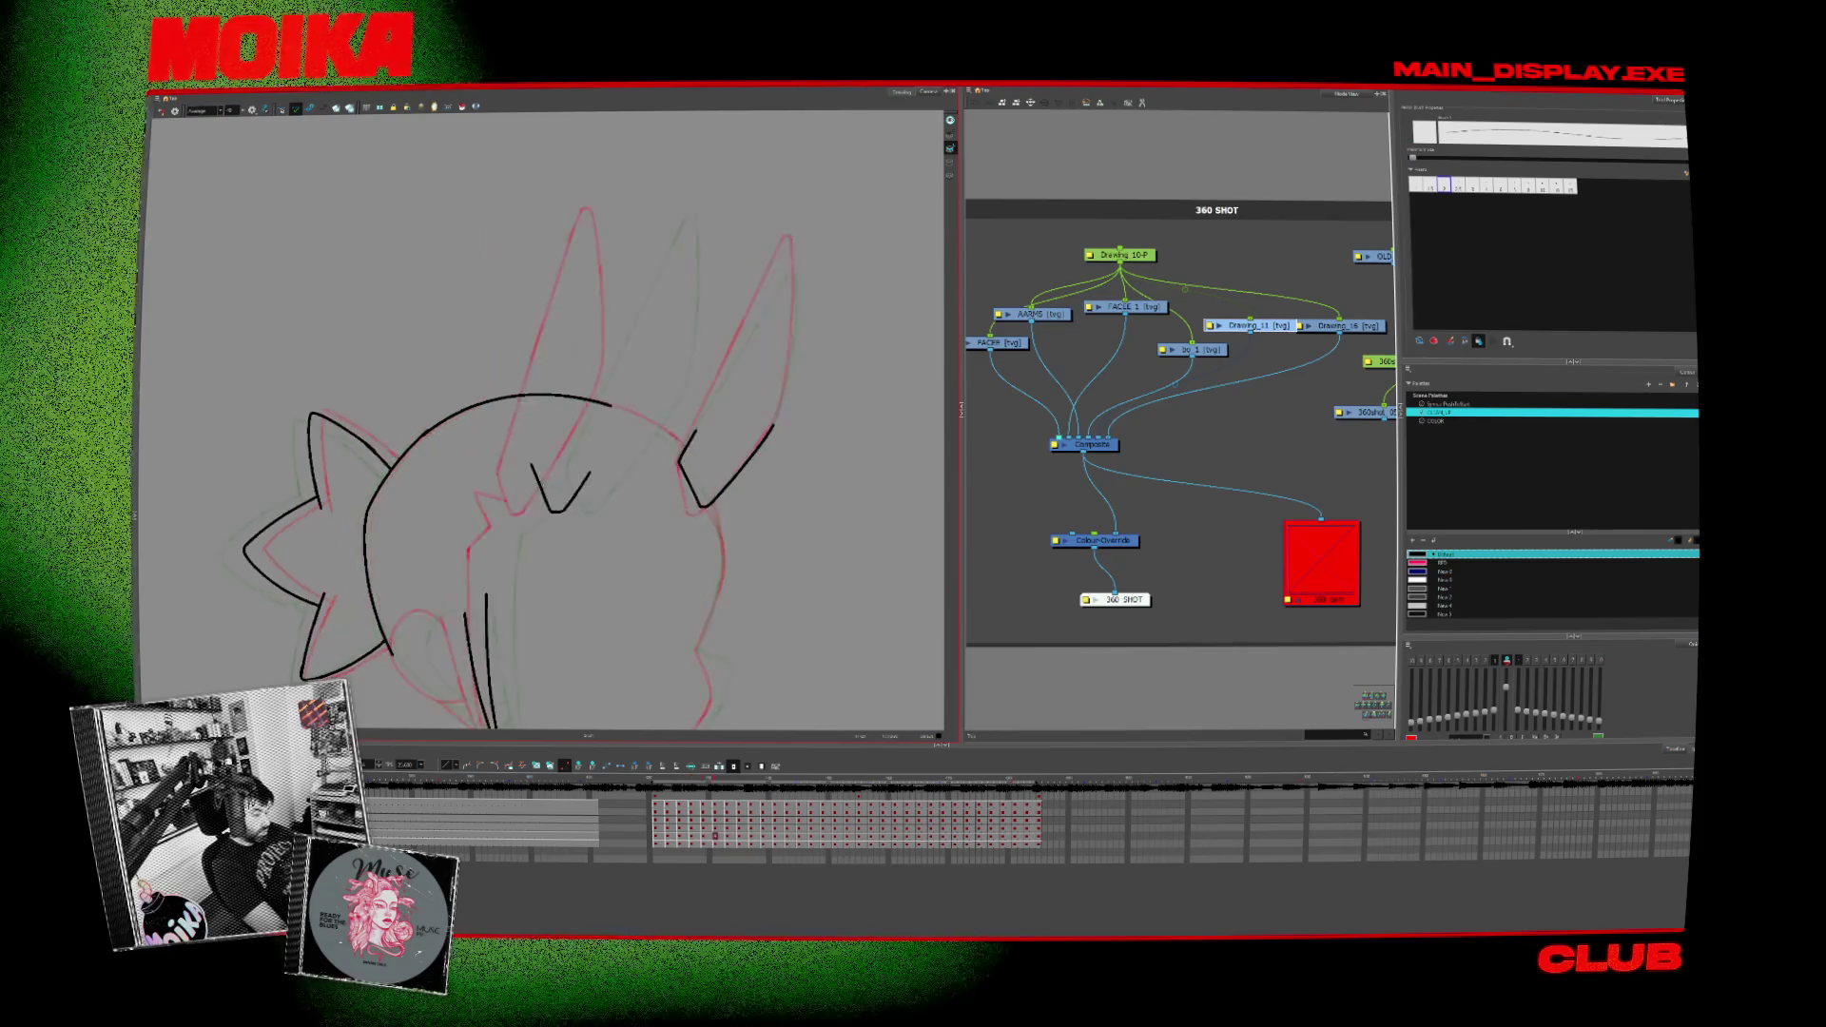
pyautogui.hotkey('alt', 's')
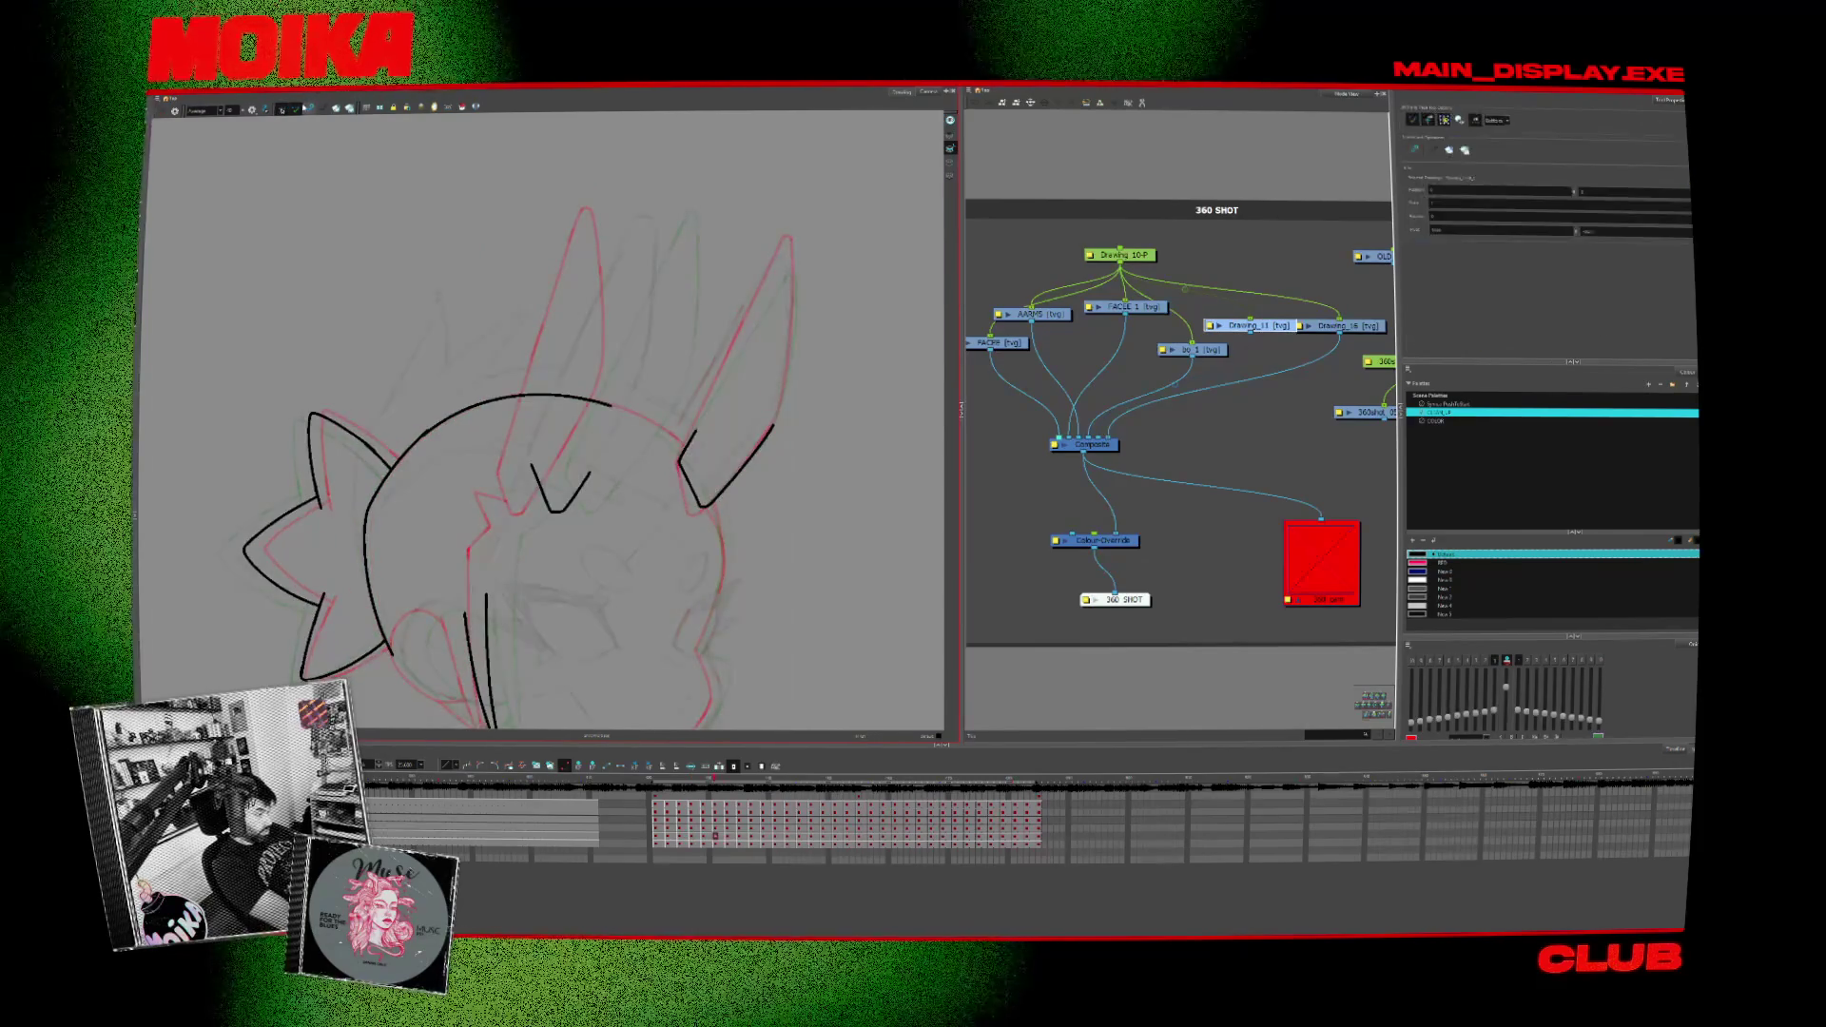
pyautogui.press('.')
pyautogui.press('.')
pyautogui.press('.')
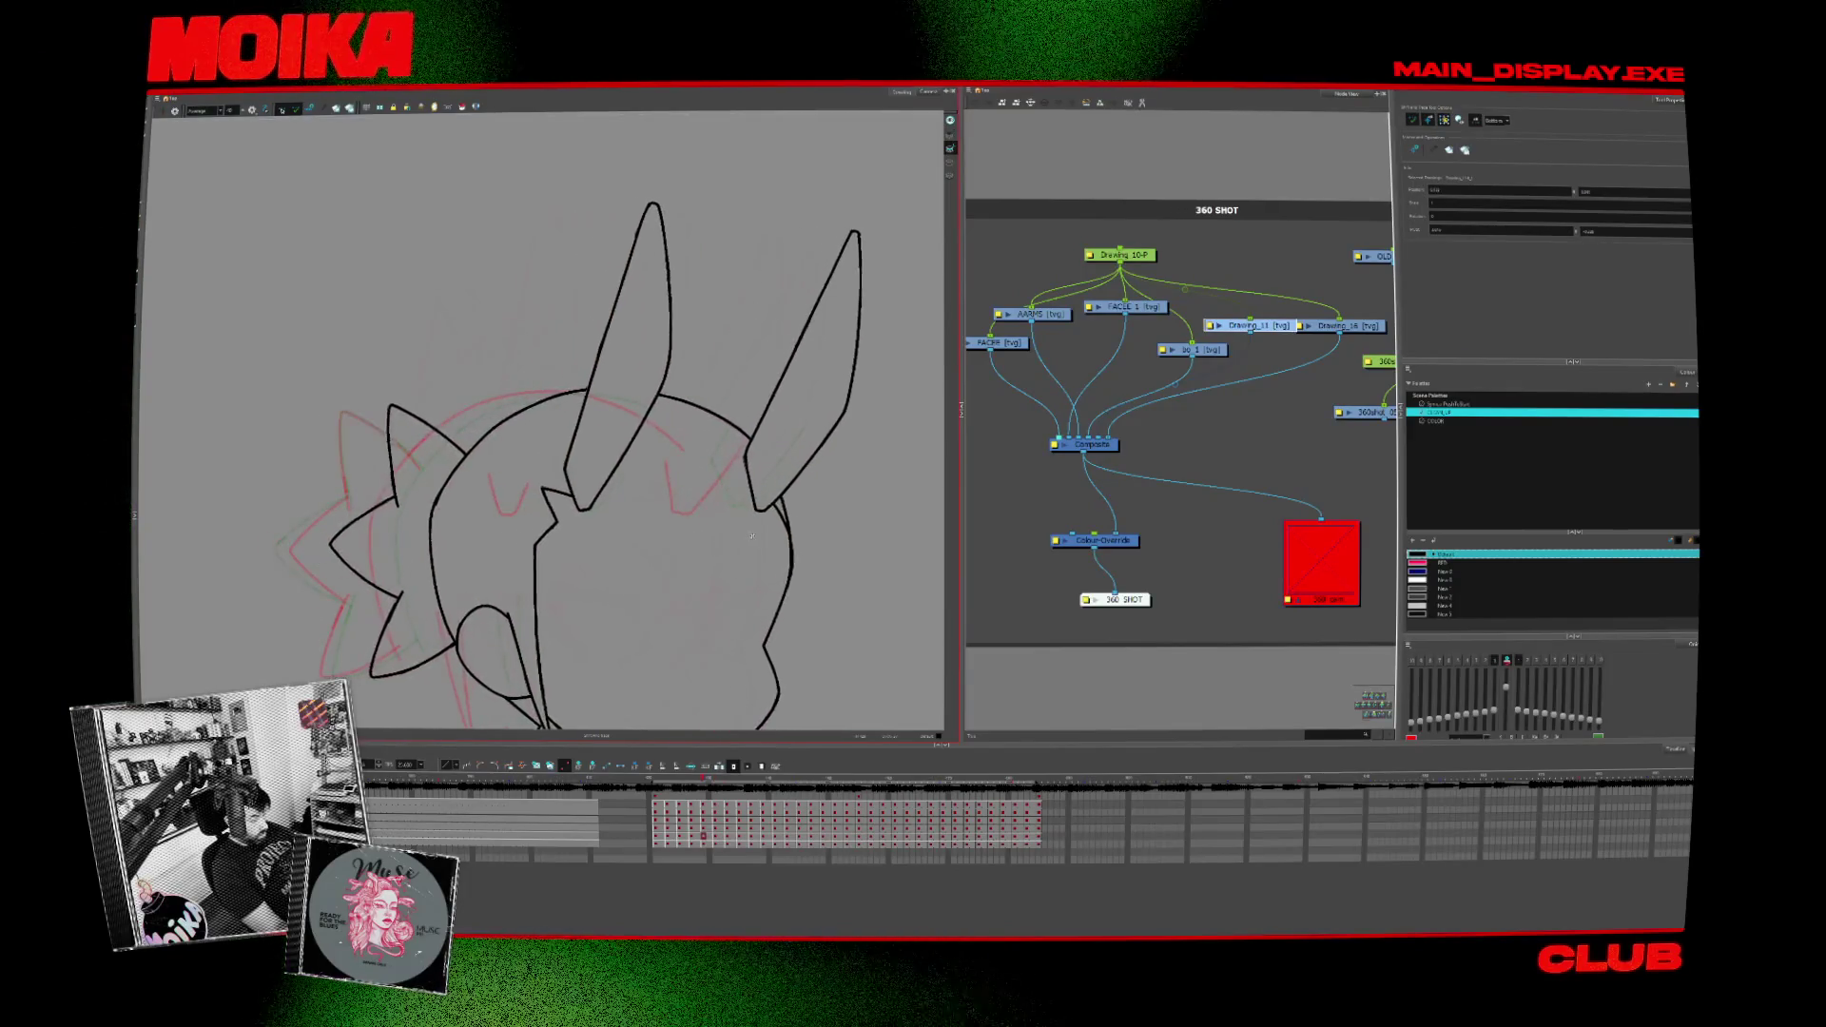
pyautogui.press('.')
pyautogui.press('.')
pyautogui.press('.')
pyautogui.press('.')
pyautogui.hotkey('alt', 'b')
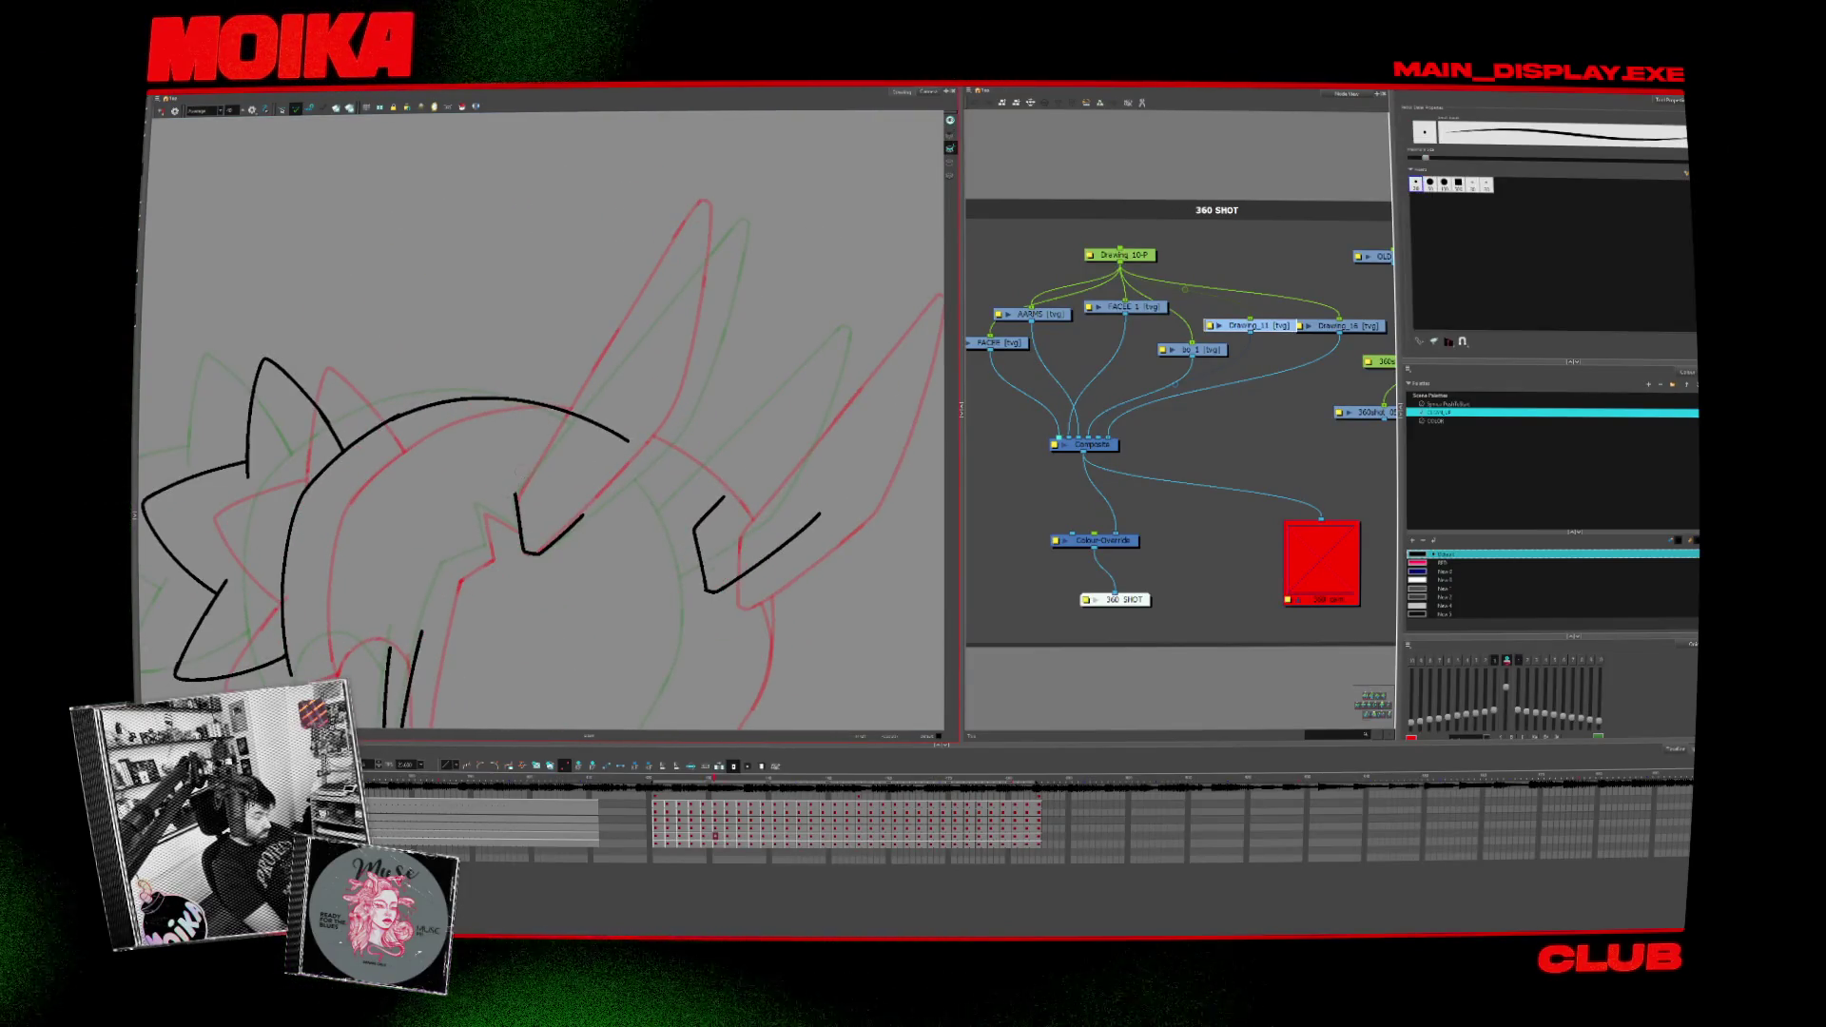
# Step: Frame the ears, ink the ear's front edge, undo the overlong stroke and move to the next drawings
pyautogui.moveTo(575, 458)
pyautogui.mouseDown()
pyautogui.moveTo(531, 572)
pyautogui.moveTo(675, 305)
pyautogui.mouseUp()
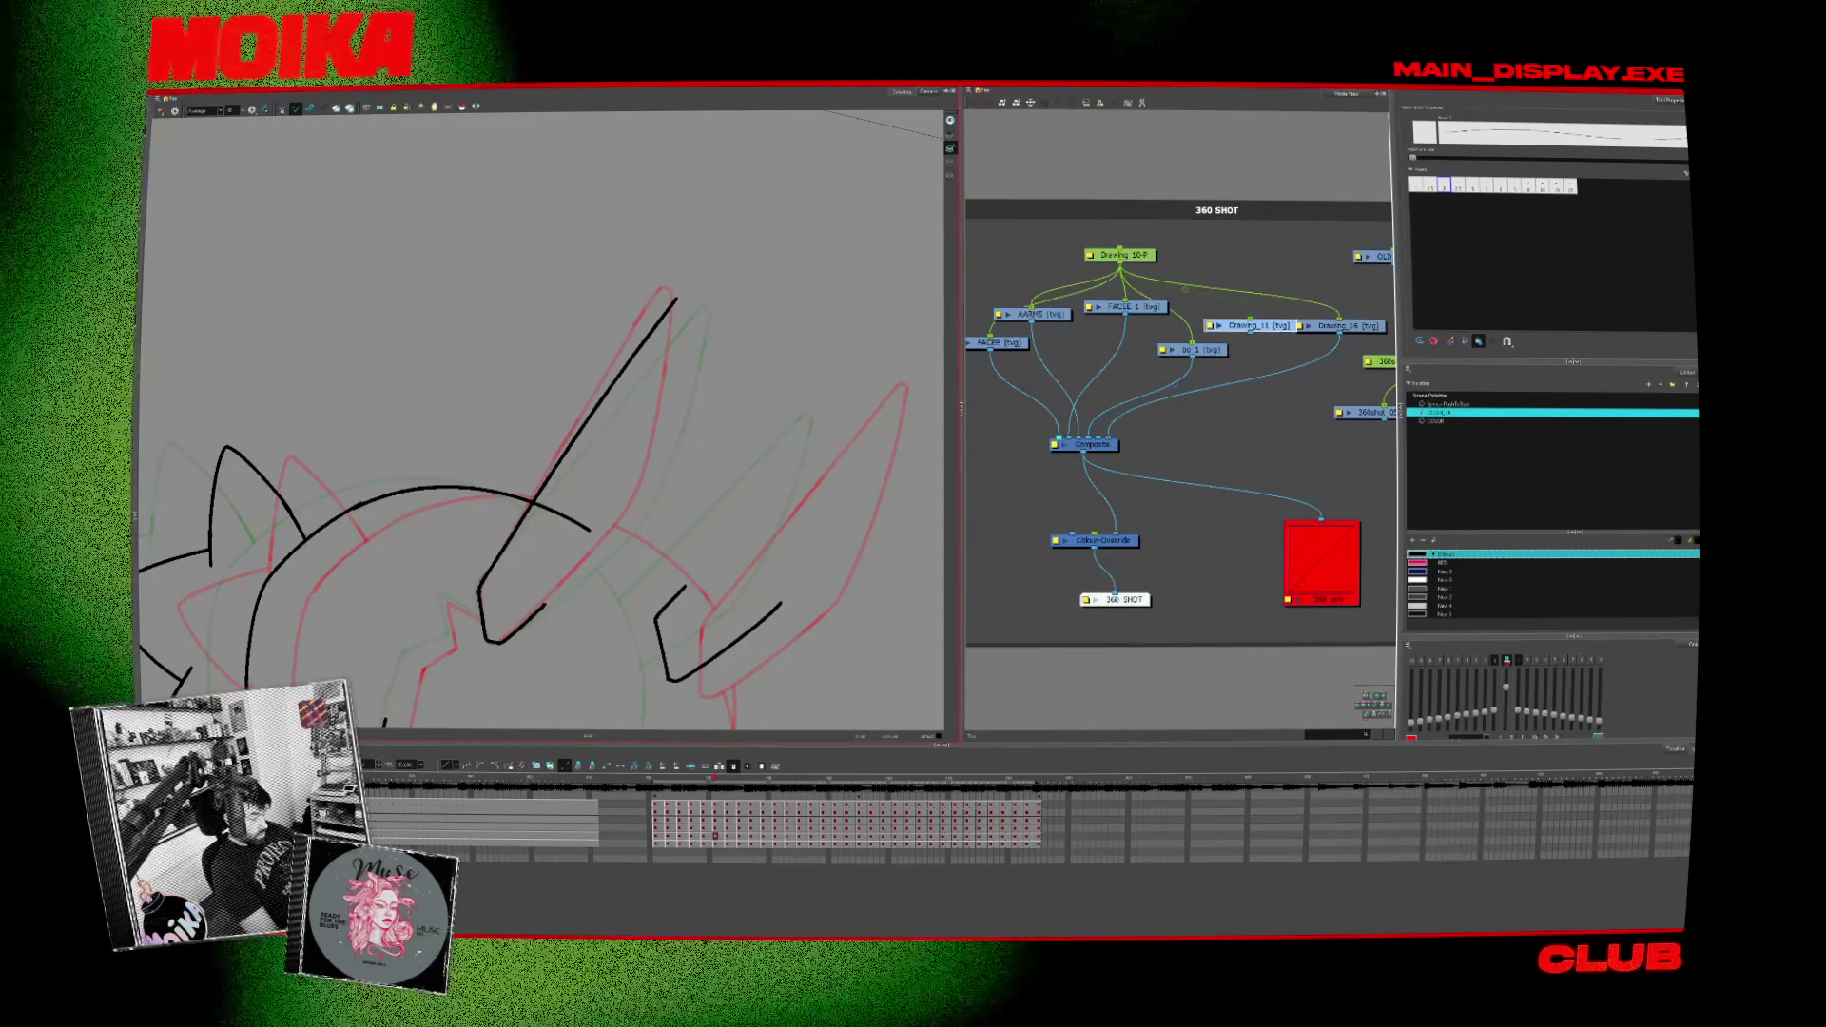
pyautogui.moveTo(502, 637)
pyautogui.mouseDown()
pyautogui.moveTo(632, 517)
pyautogui.moveTo(546, 602)
pyautogui.mouseUp()
pyautogui.hotkey('ctrl', 'z')
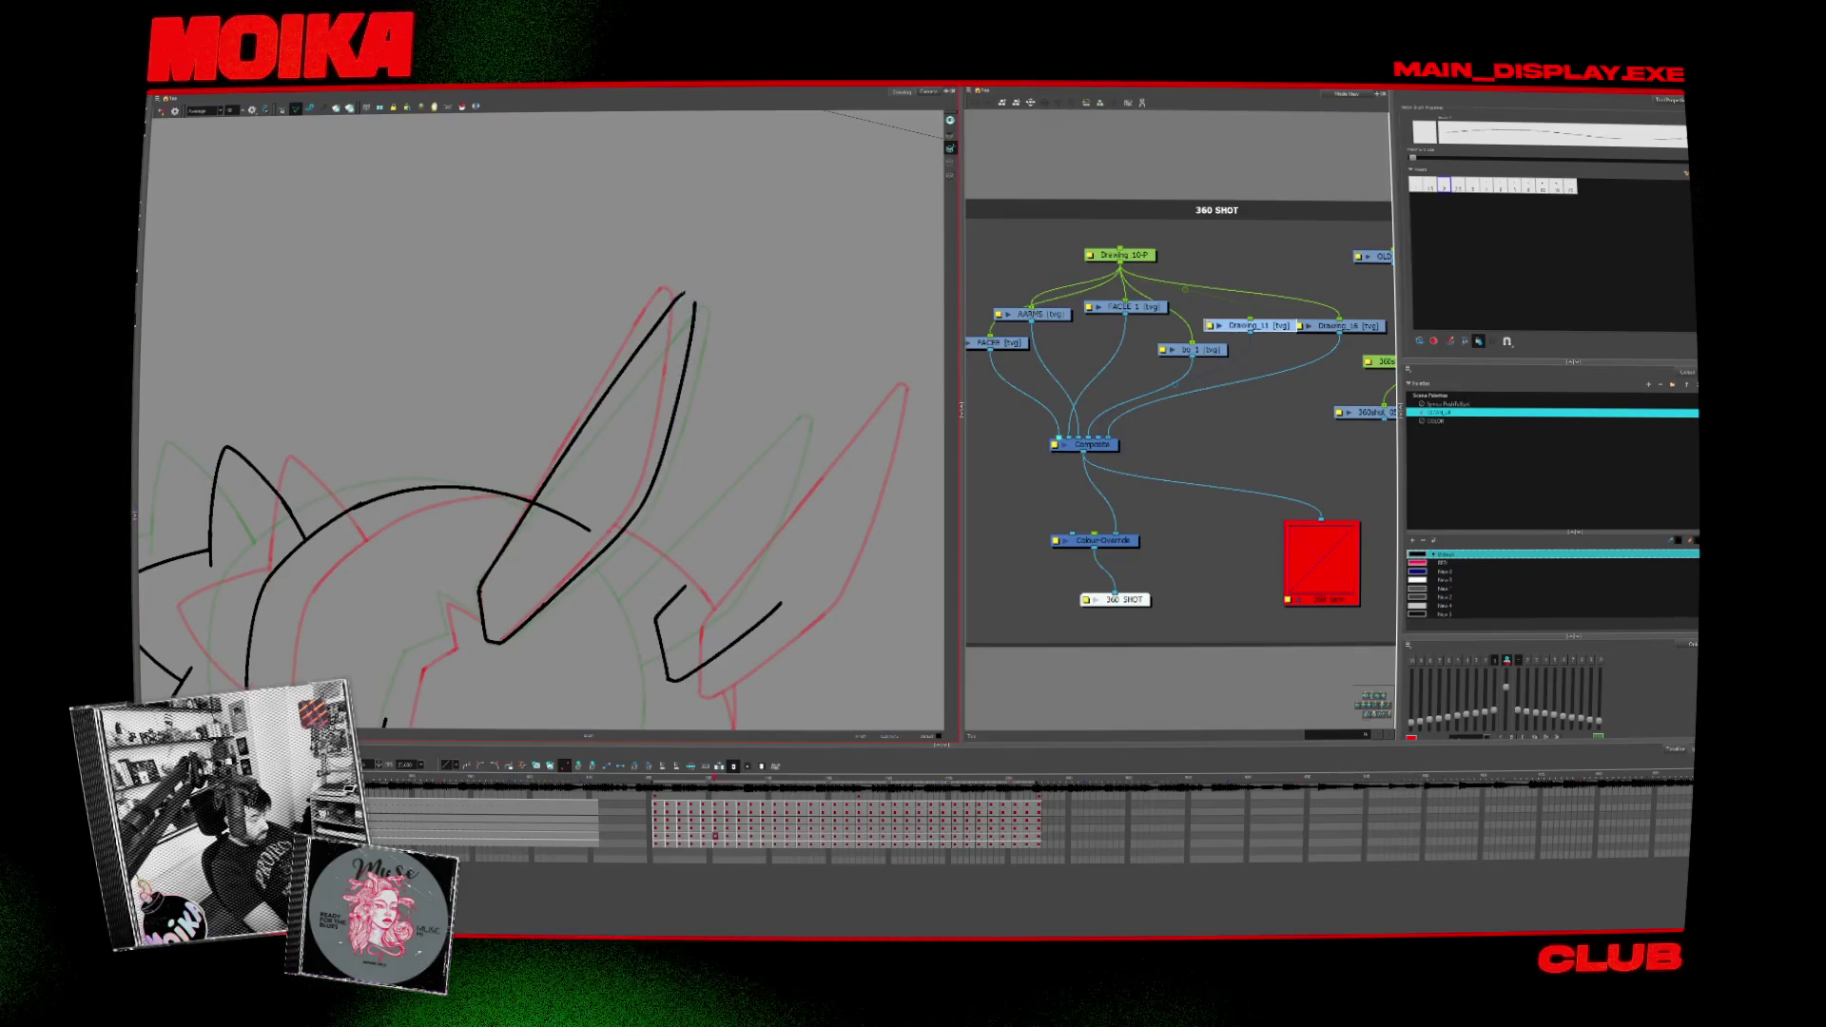
pyautogui.press('.')
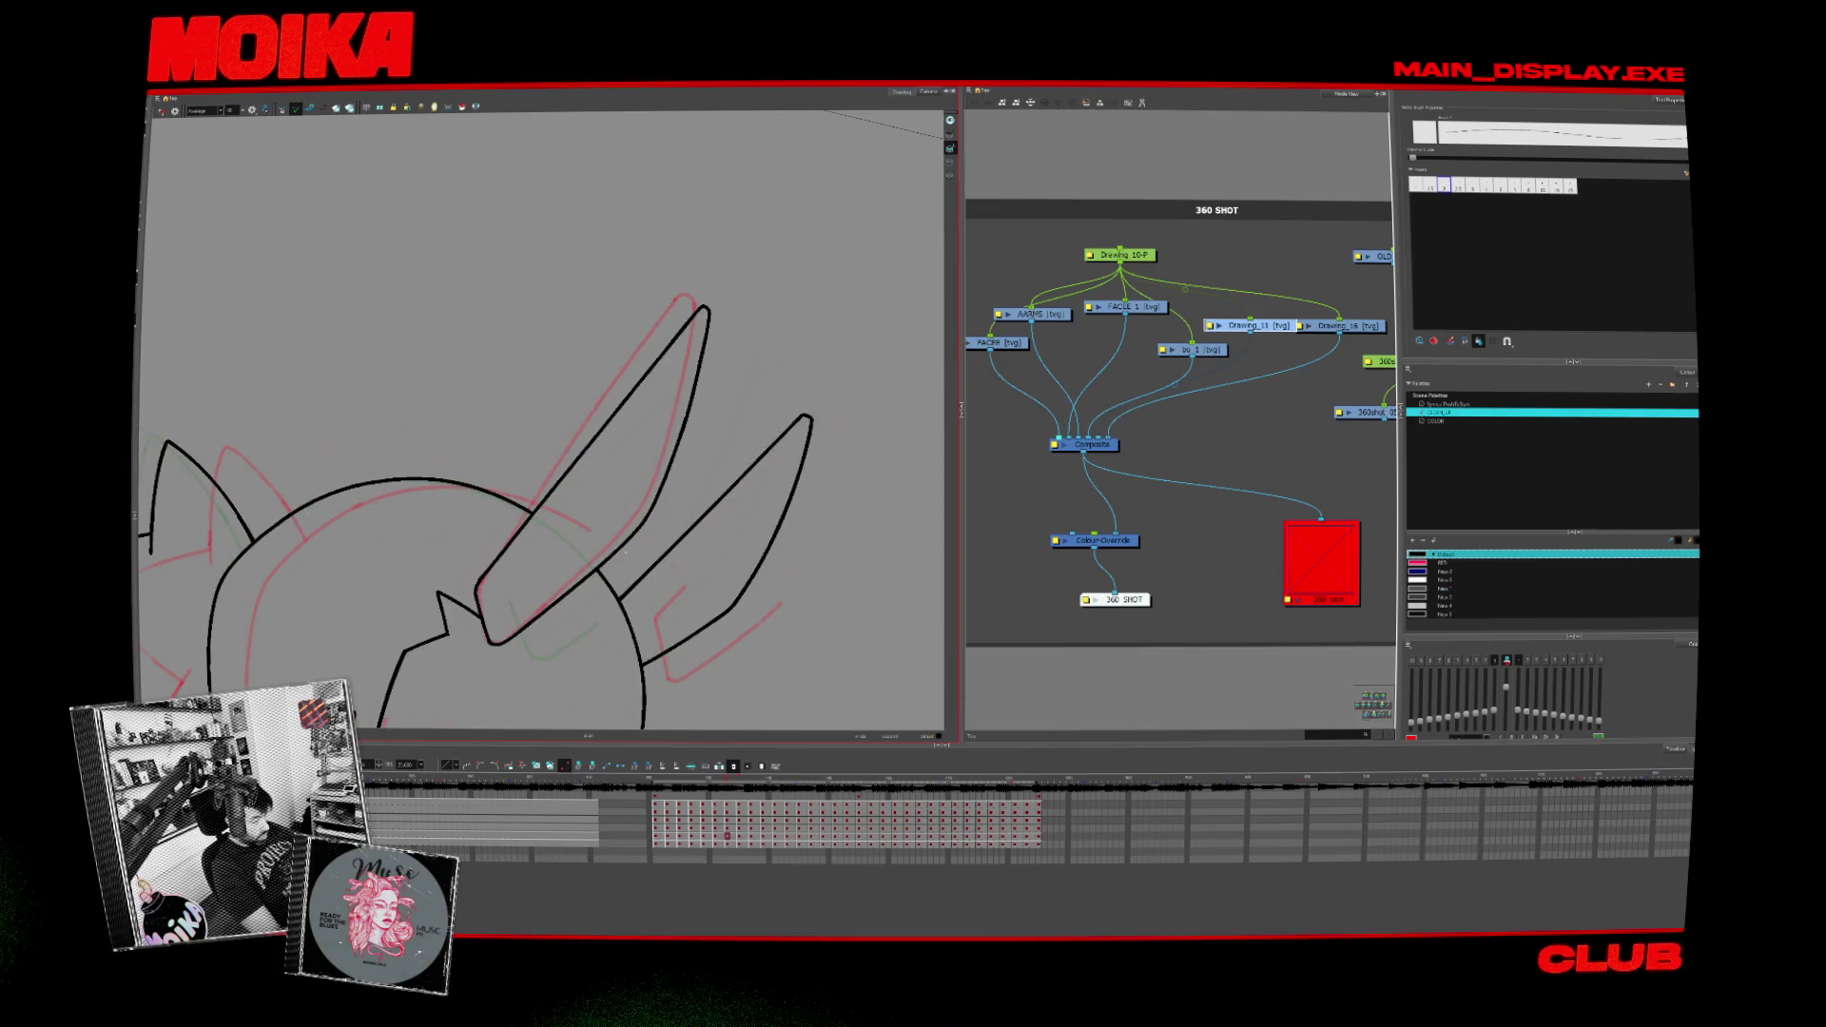
pyautogui.hotkey('alt', 's')
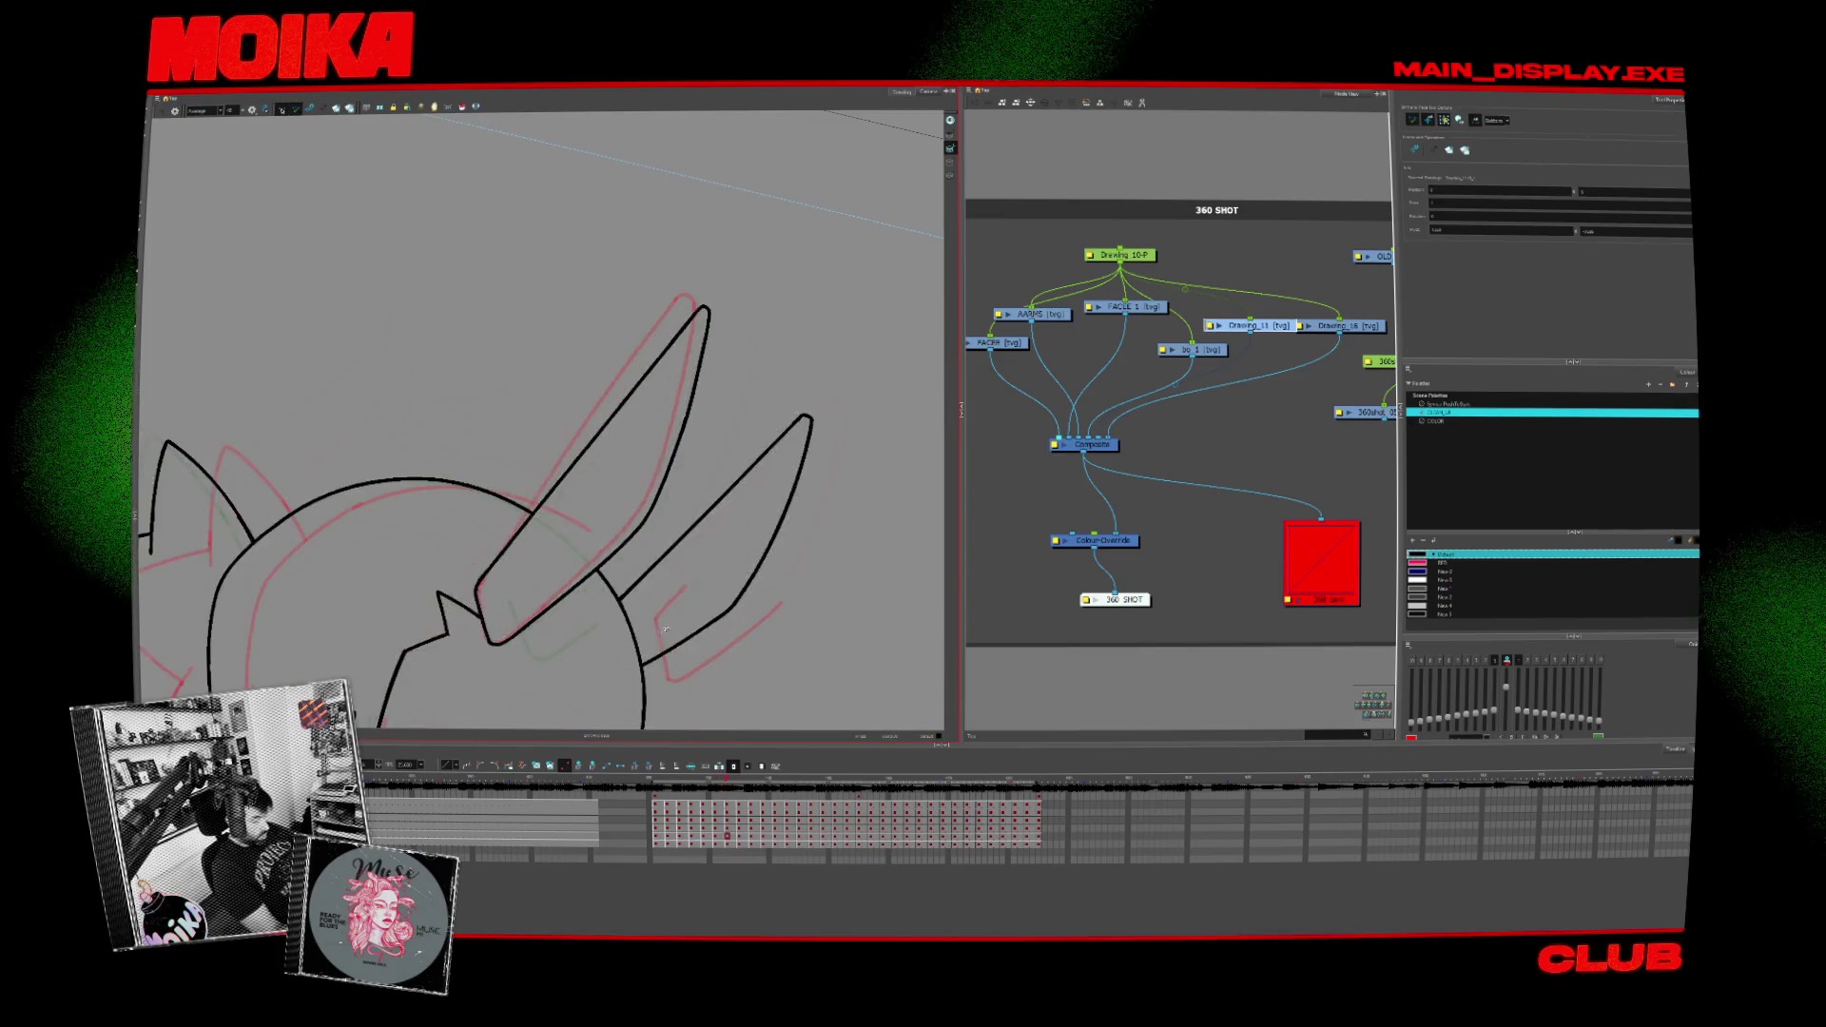
pyautogui.press('.')
# Step: Flip forward and back through neighbouring drawings to compare the ear poses
pyautogui.press('.')
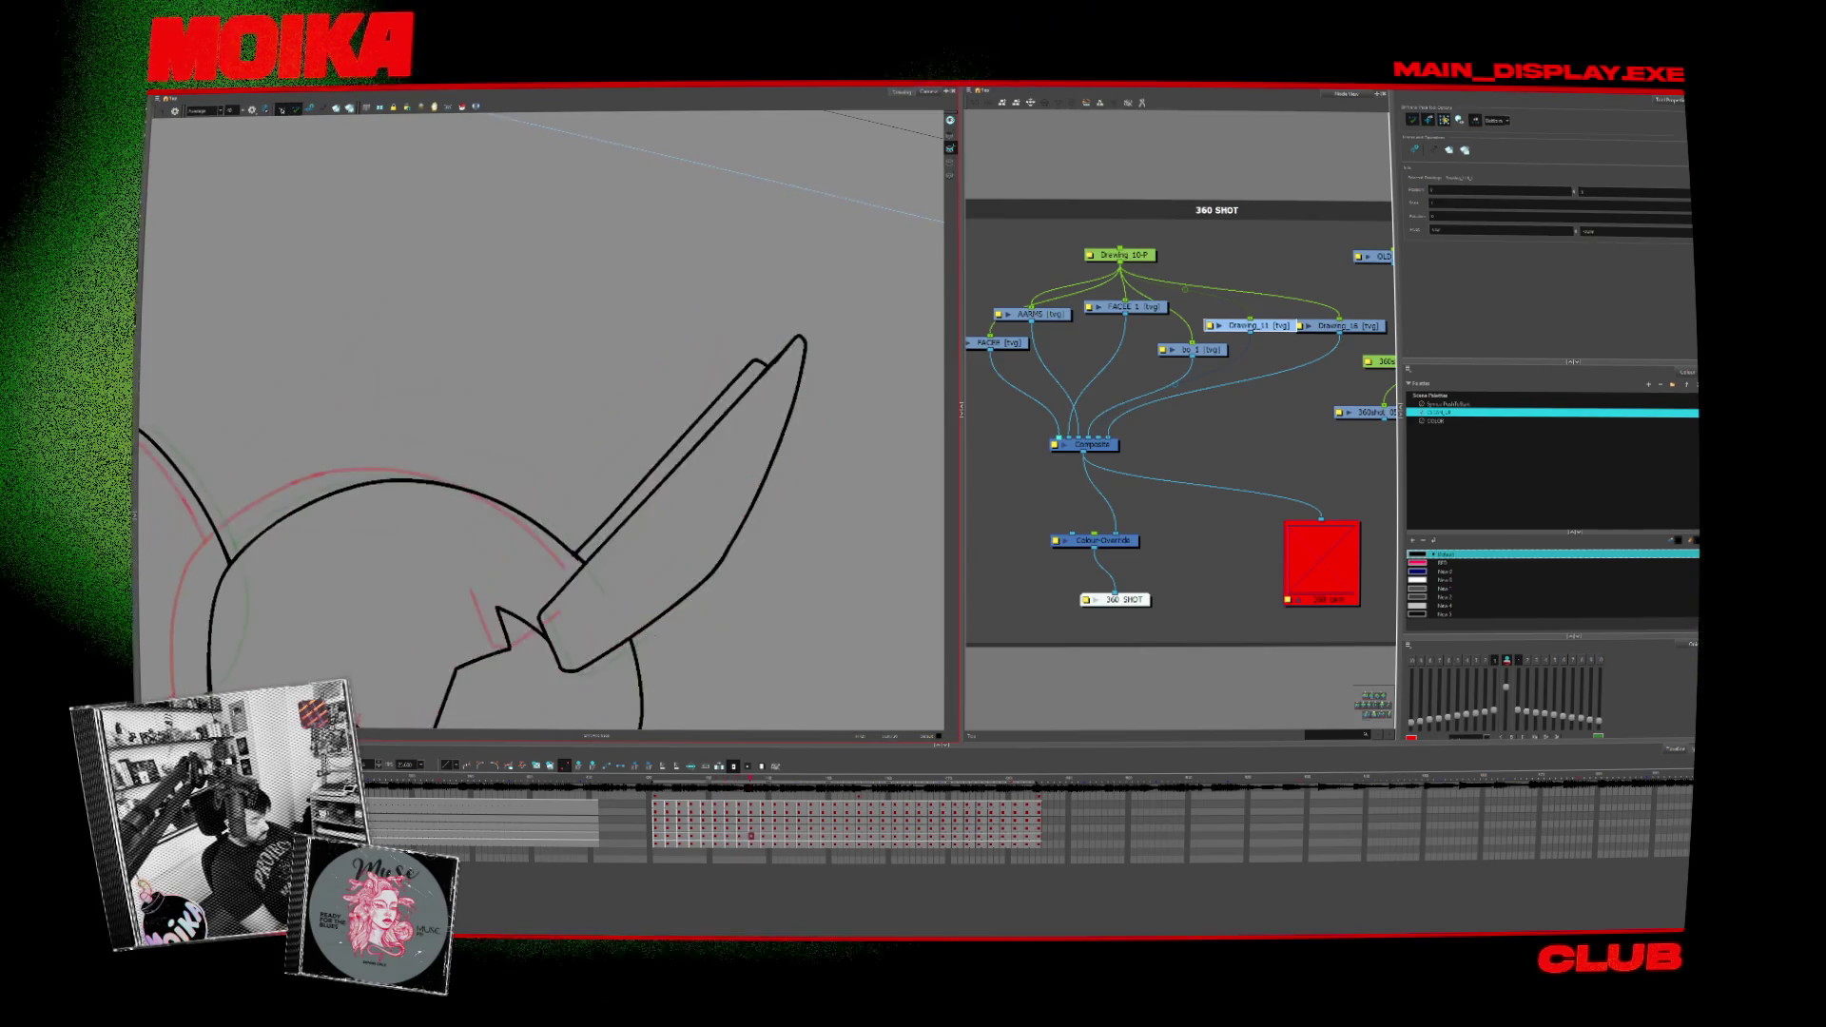
pyautogui.press('.')
pyautogui.press('.')
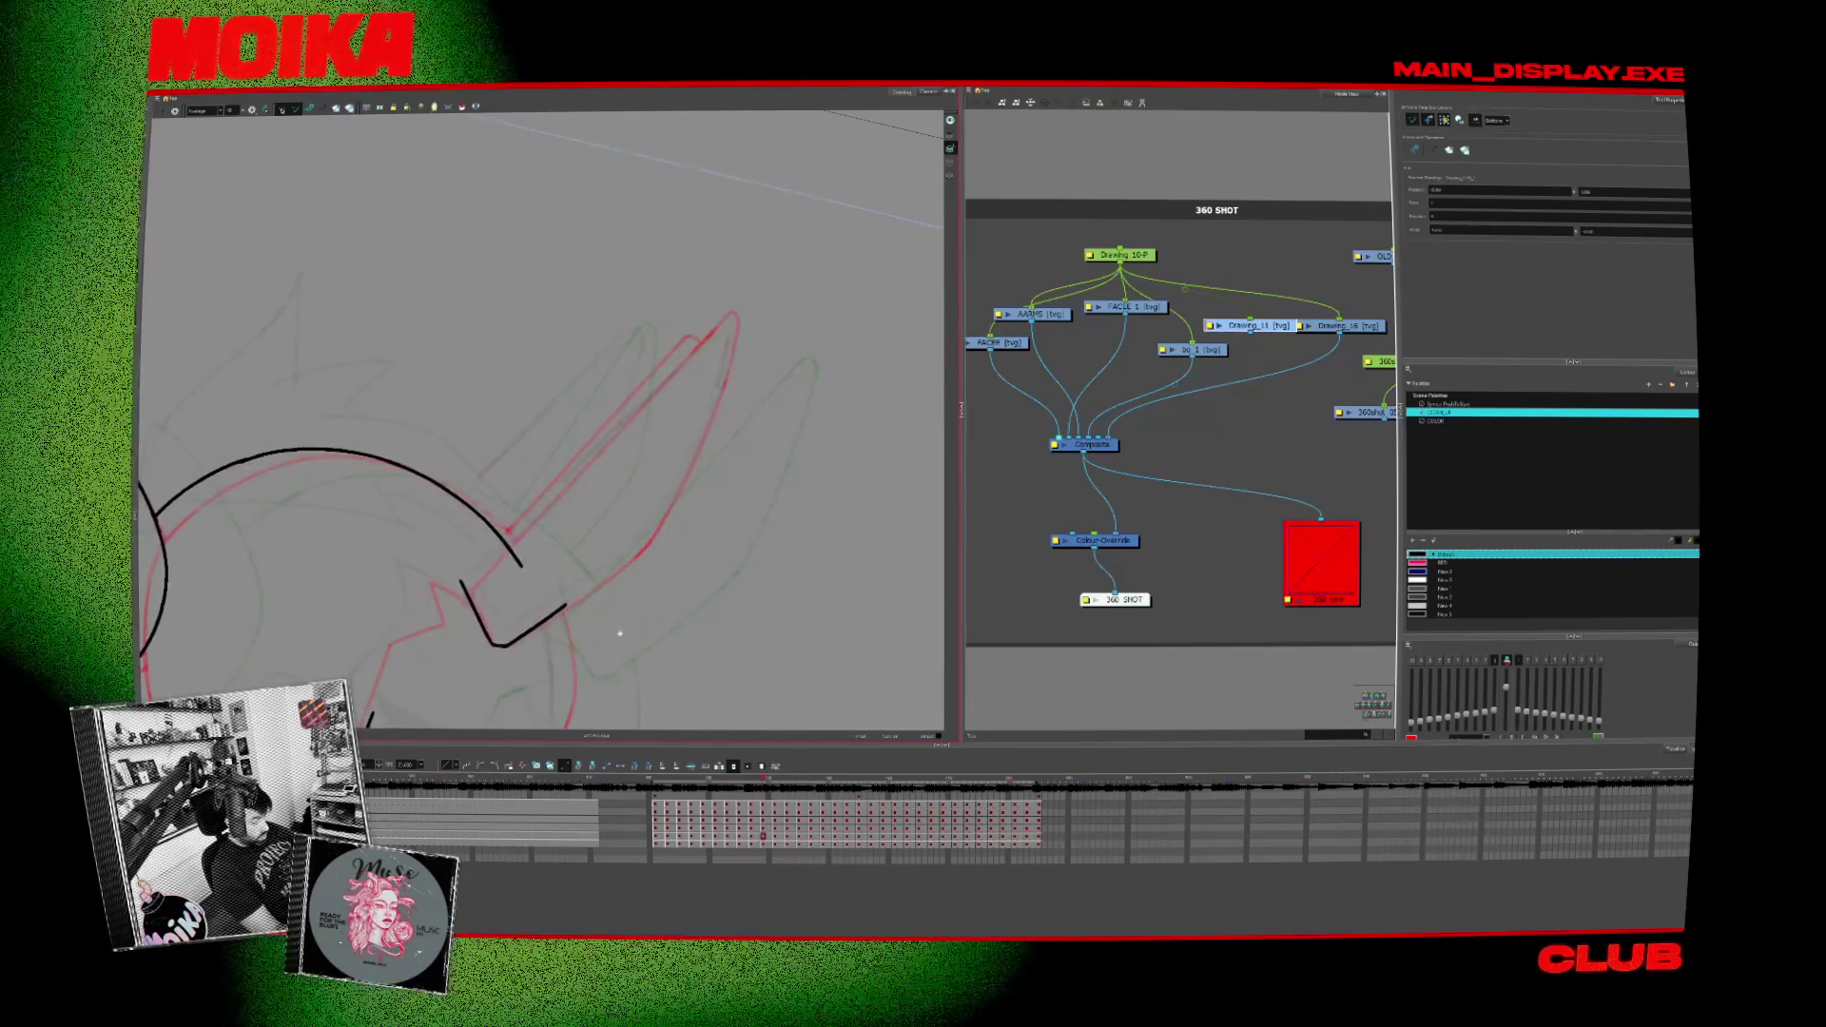
pyautogui.press('.')
pyautogui.press(',')
pyautogui.press(',')
pyautogui.press(',')
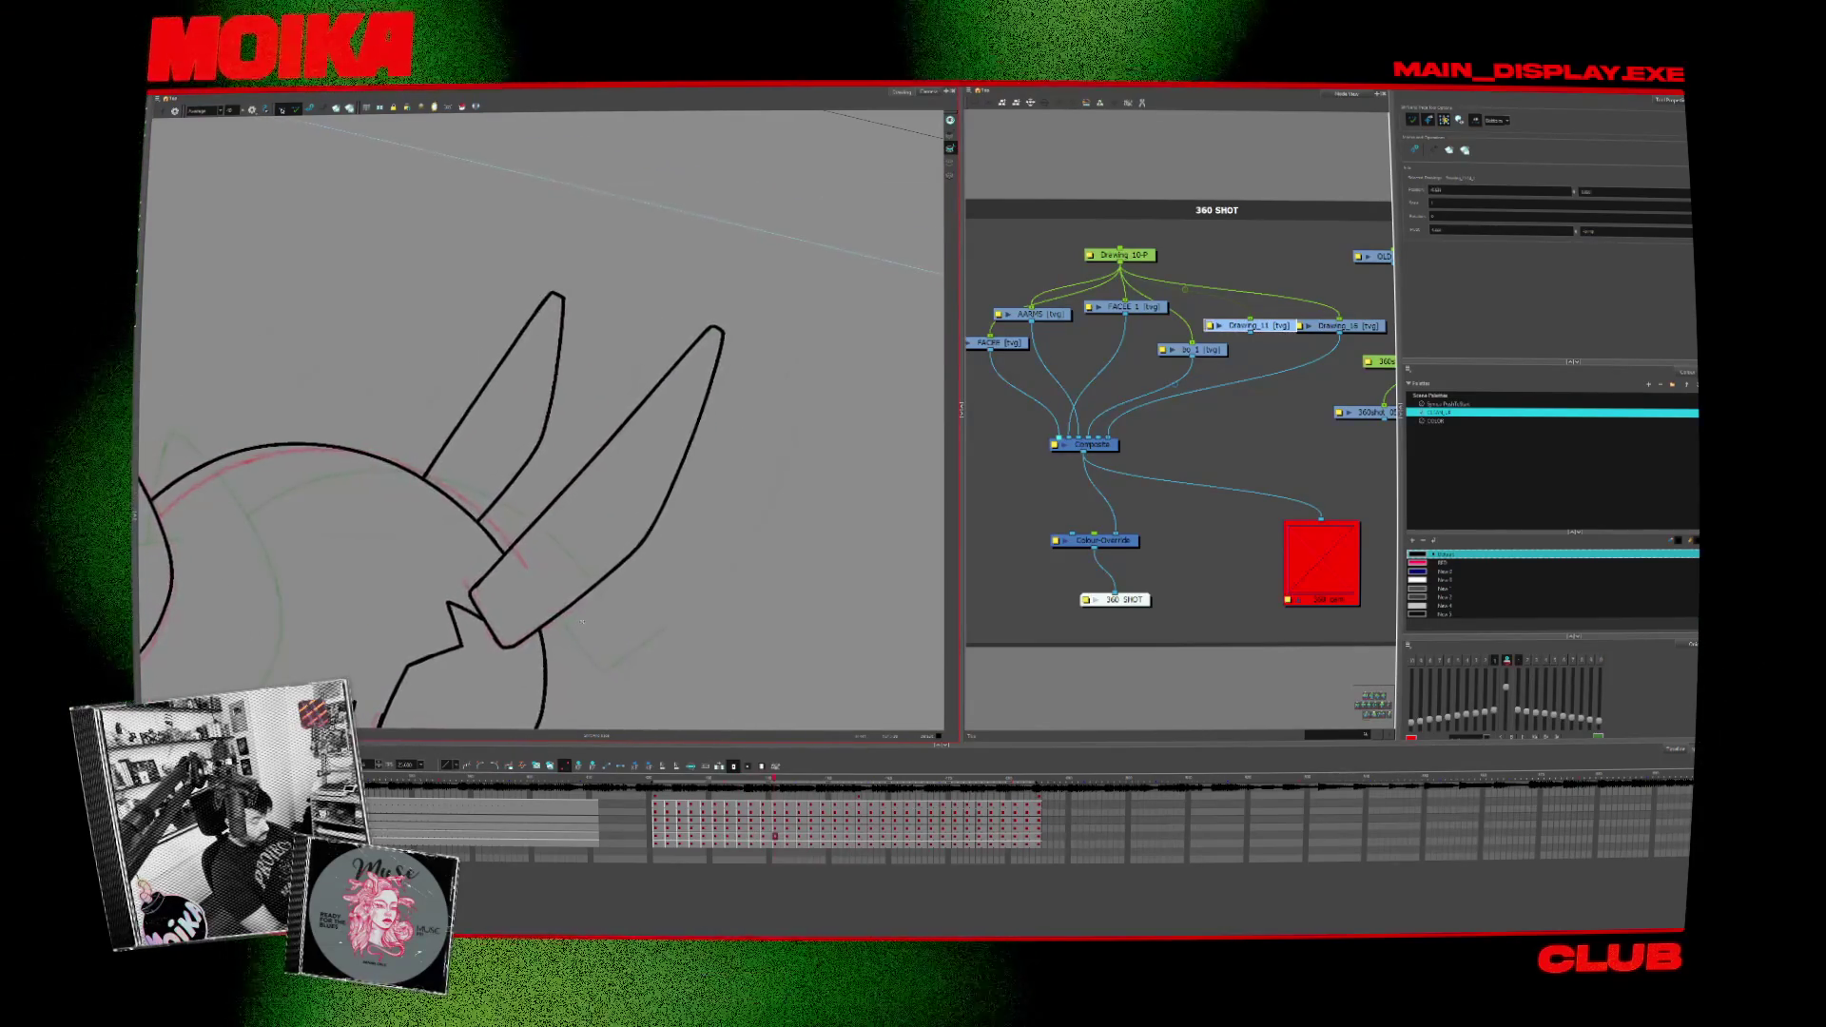
pyautogui.press(',')
pyautogui.press(',')
pyautogui.press(',')
pyautogui.press(',')
pyautogui.press('.')
pyautogui.hotkey('alt', 'b')
pyautogui.press('.')
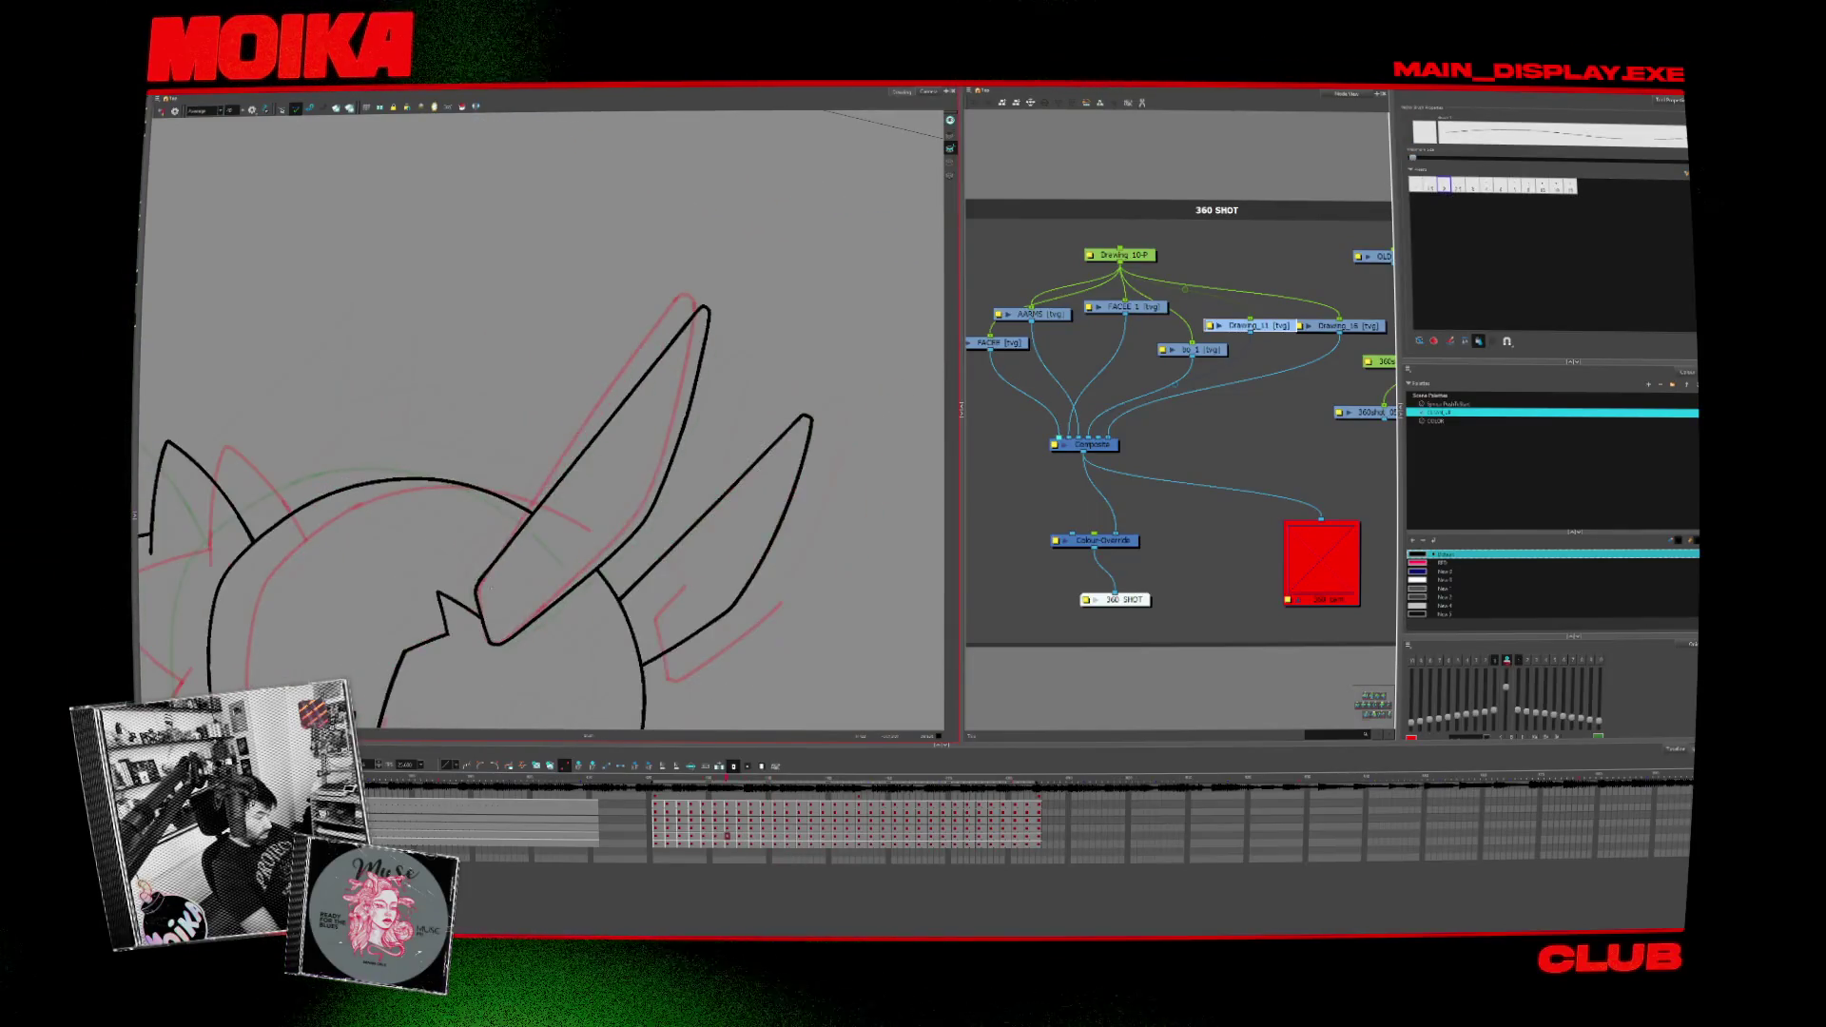
pyautogui.press('.')
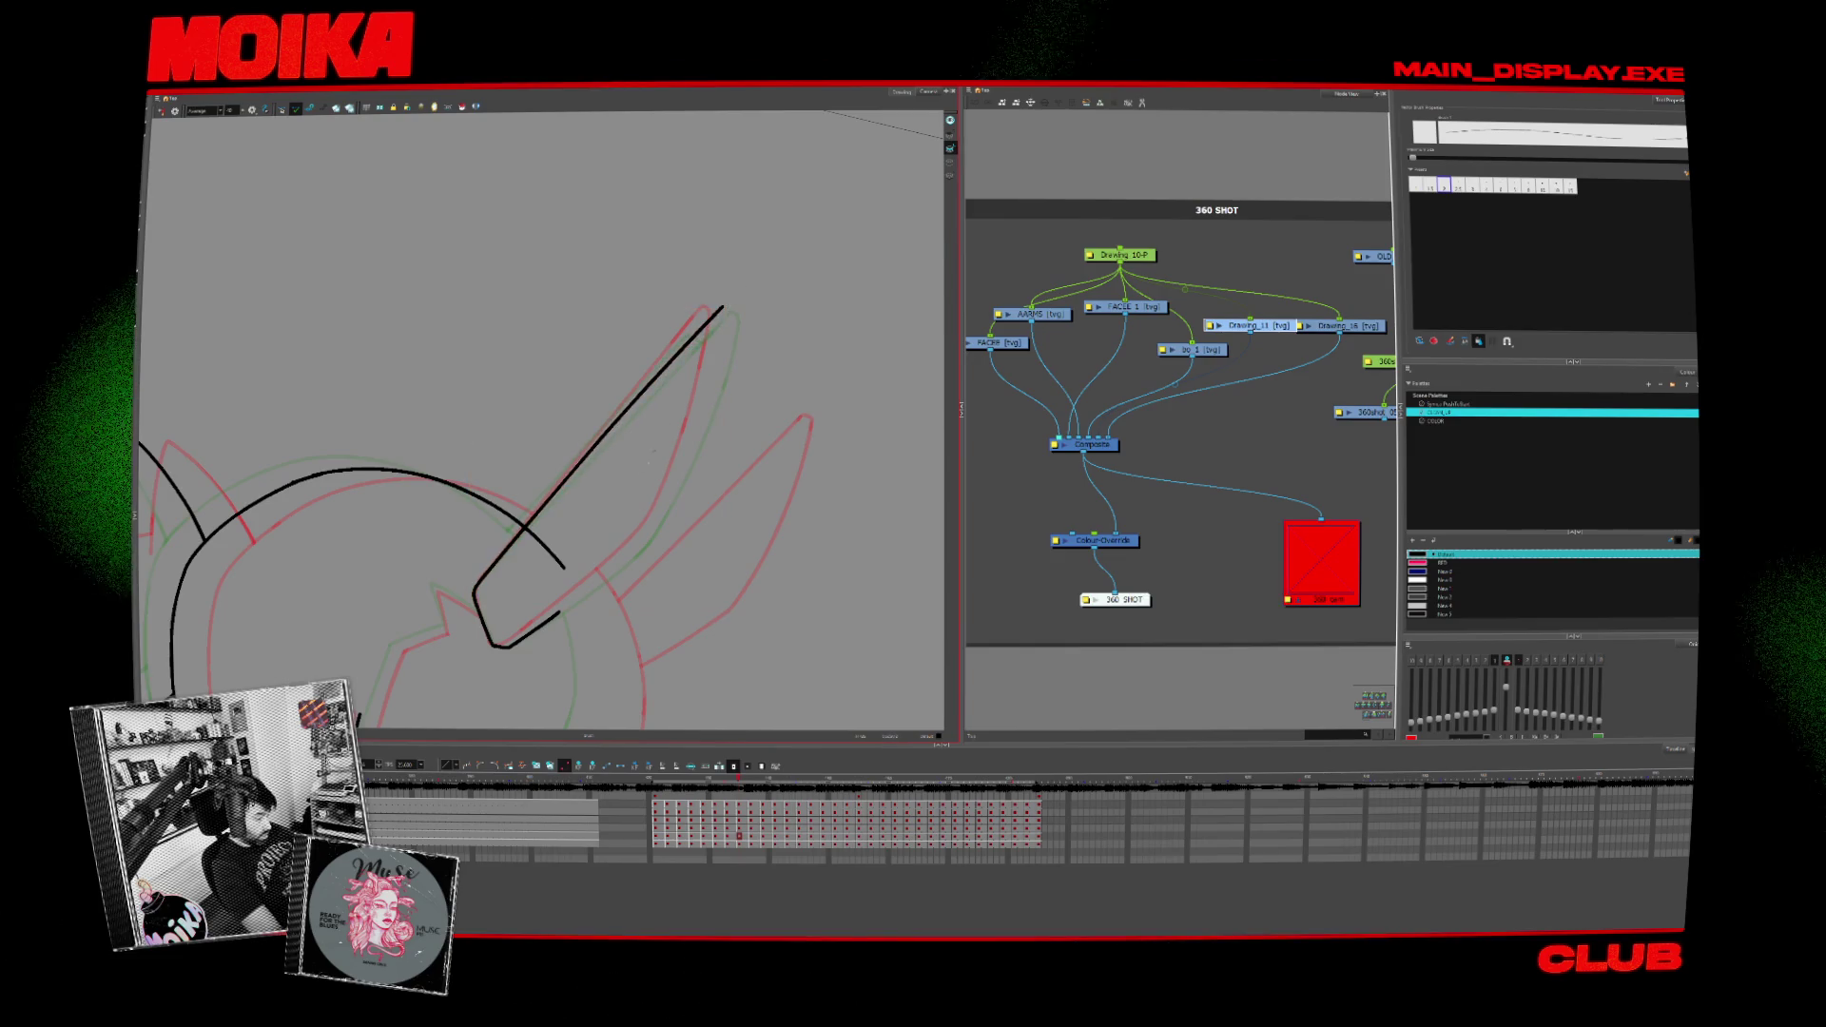
# Step: Deselect, ink the long ear edge from its tip with a thicker brush, then advance a drawing
pyautogui.press('Escape')
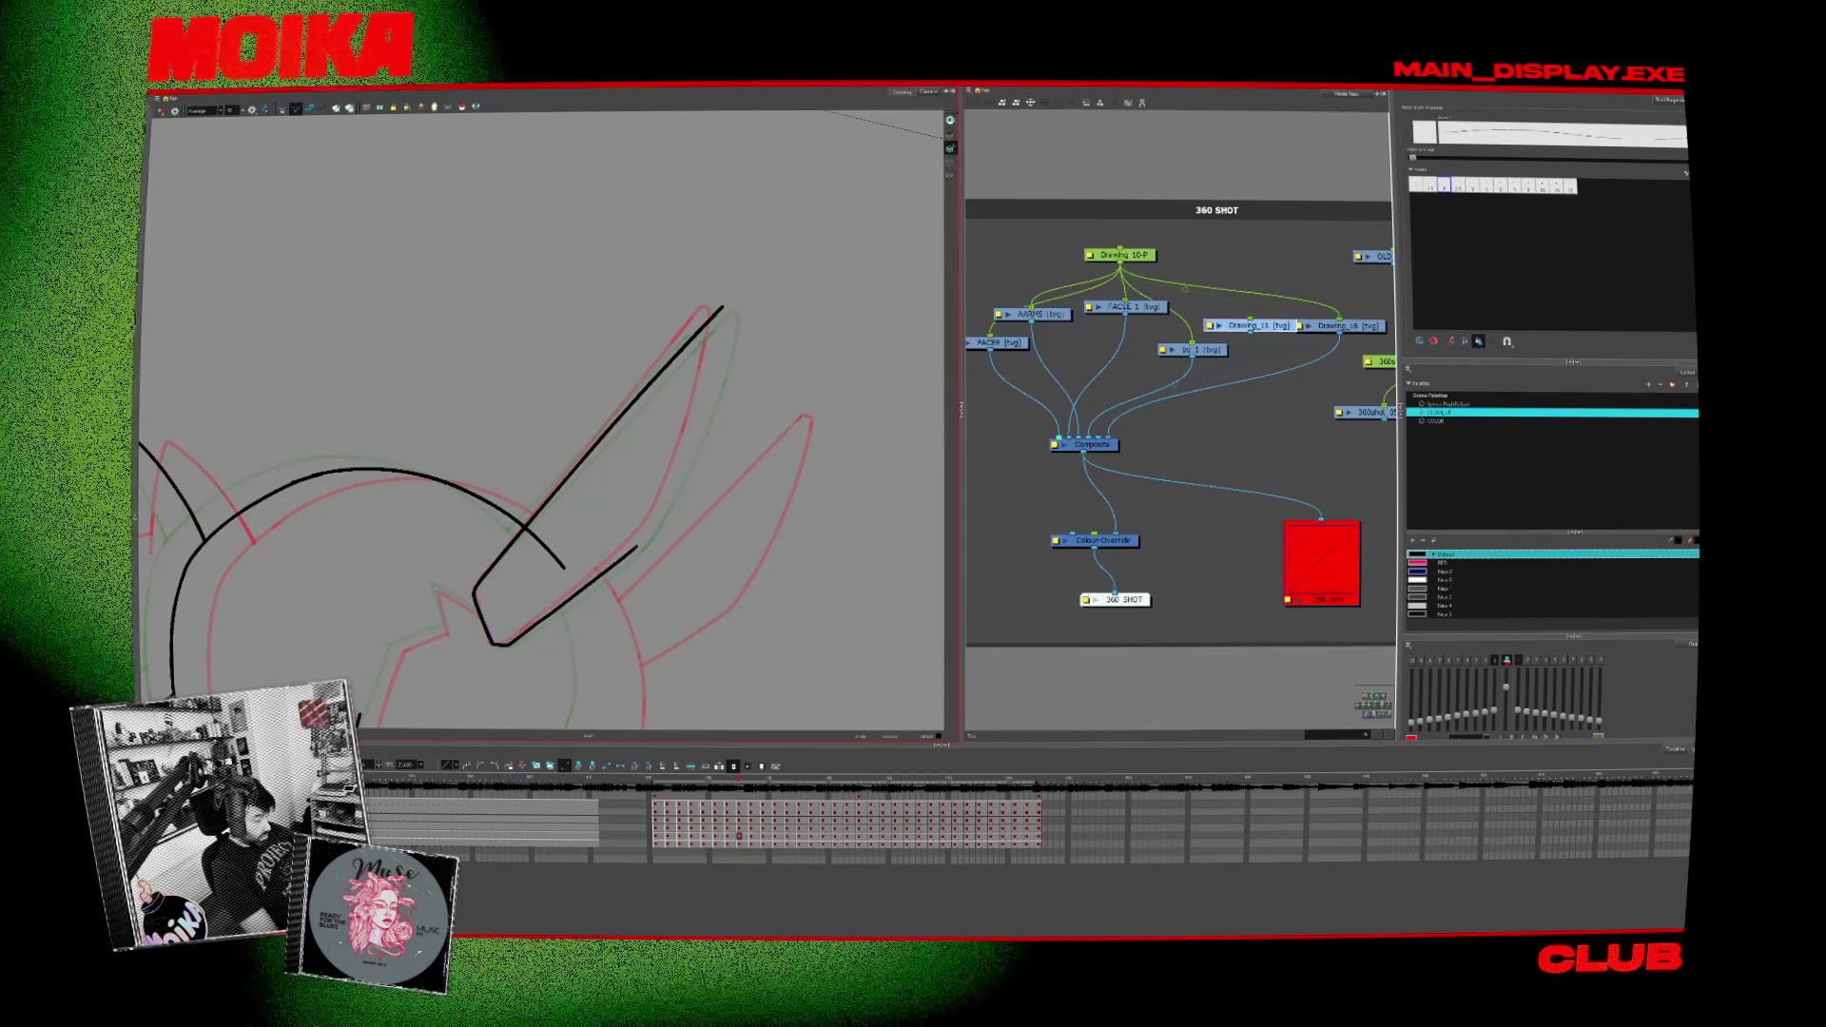
pyautogui.moveTo(723, 309); pyautogui.dragTo(502, 642)
pyautogui.hotkey('alt', 'b')
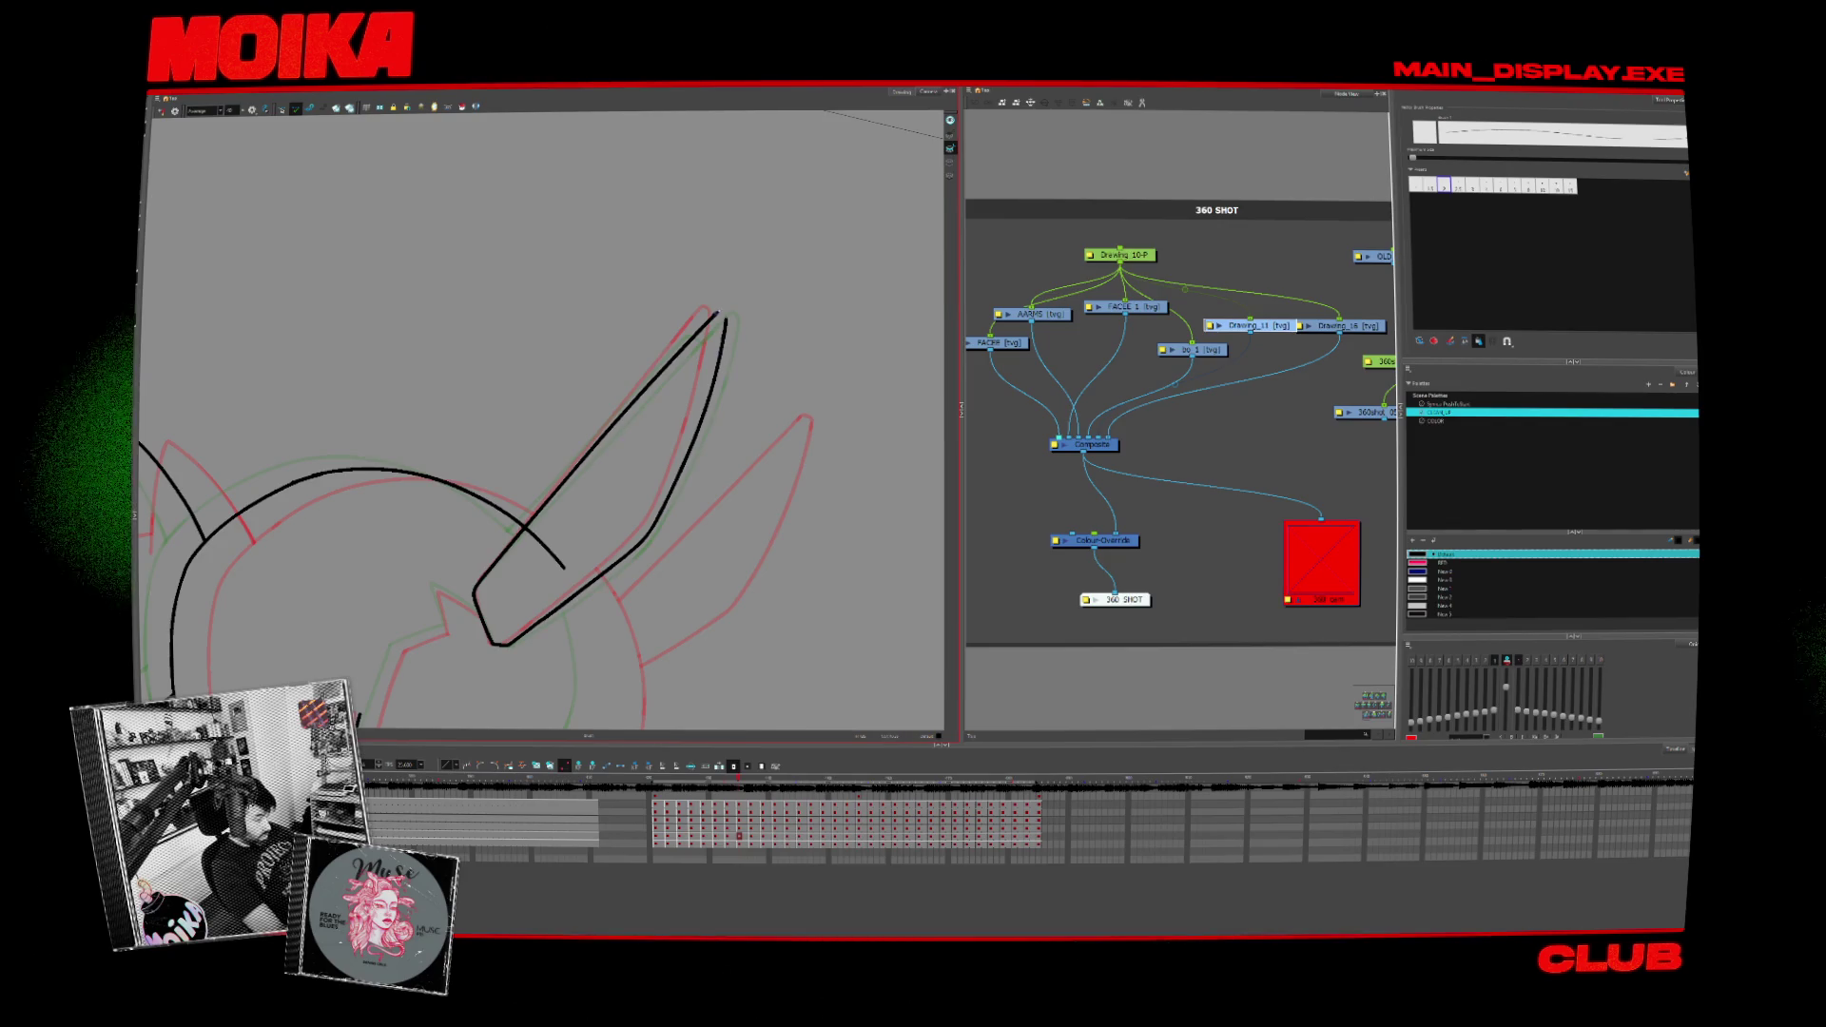
pyautogui.press('.')
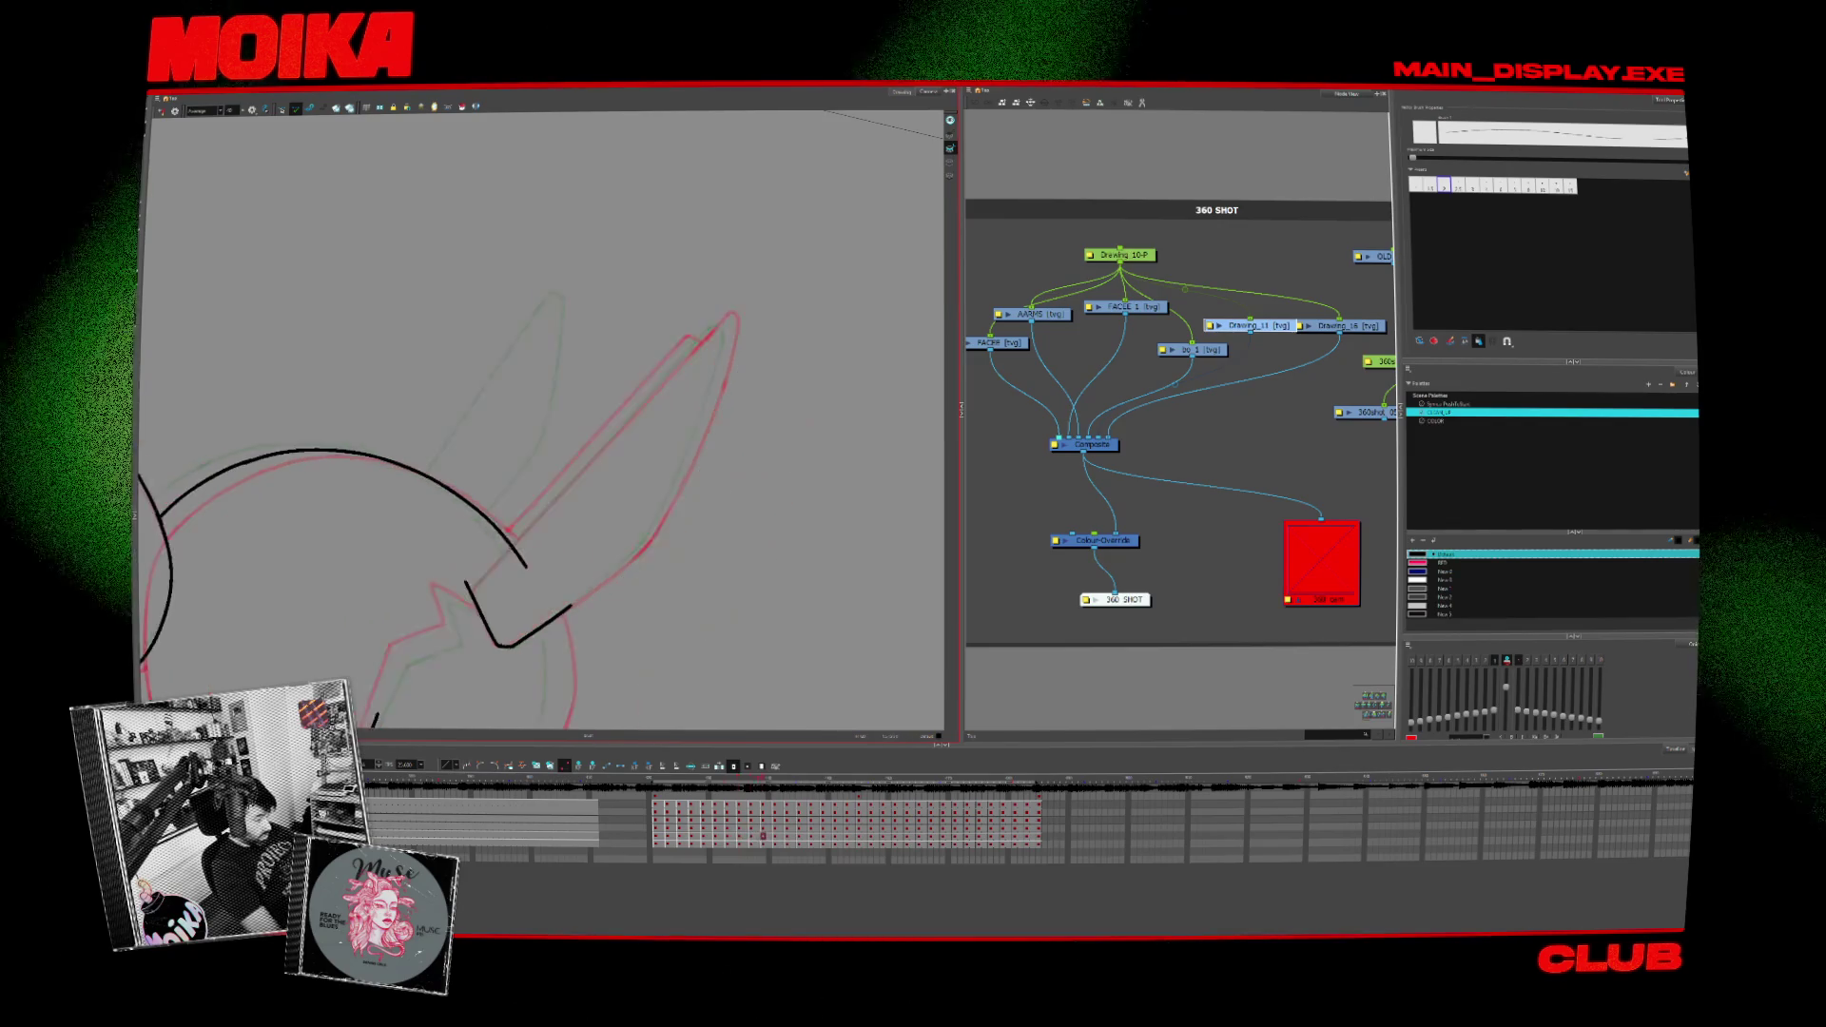
# Step: Extend the black ear line to its tip and flip neighbouring drawings to compare it
pyautogui.moveTo(556, 621); pyautogui.dragTo(678, 485)
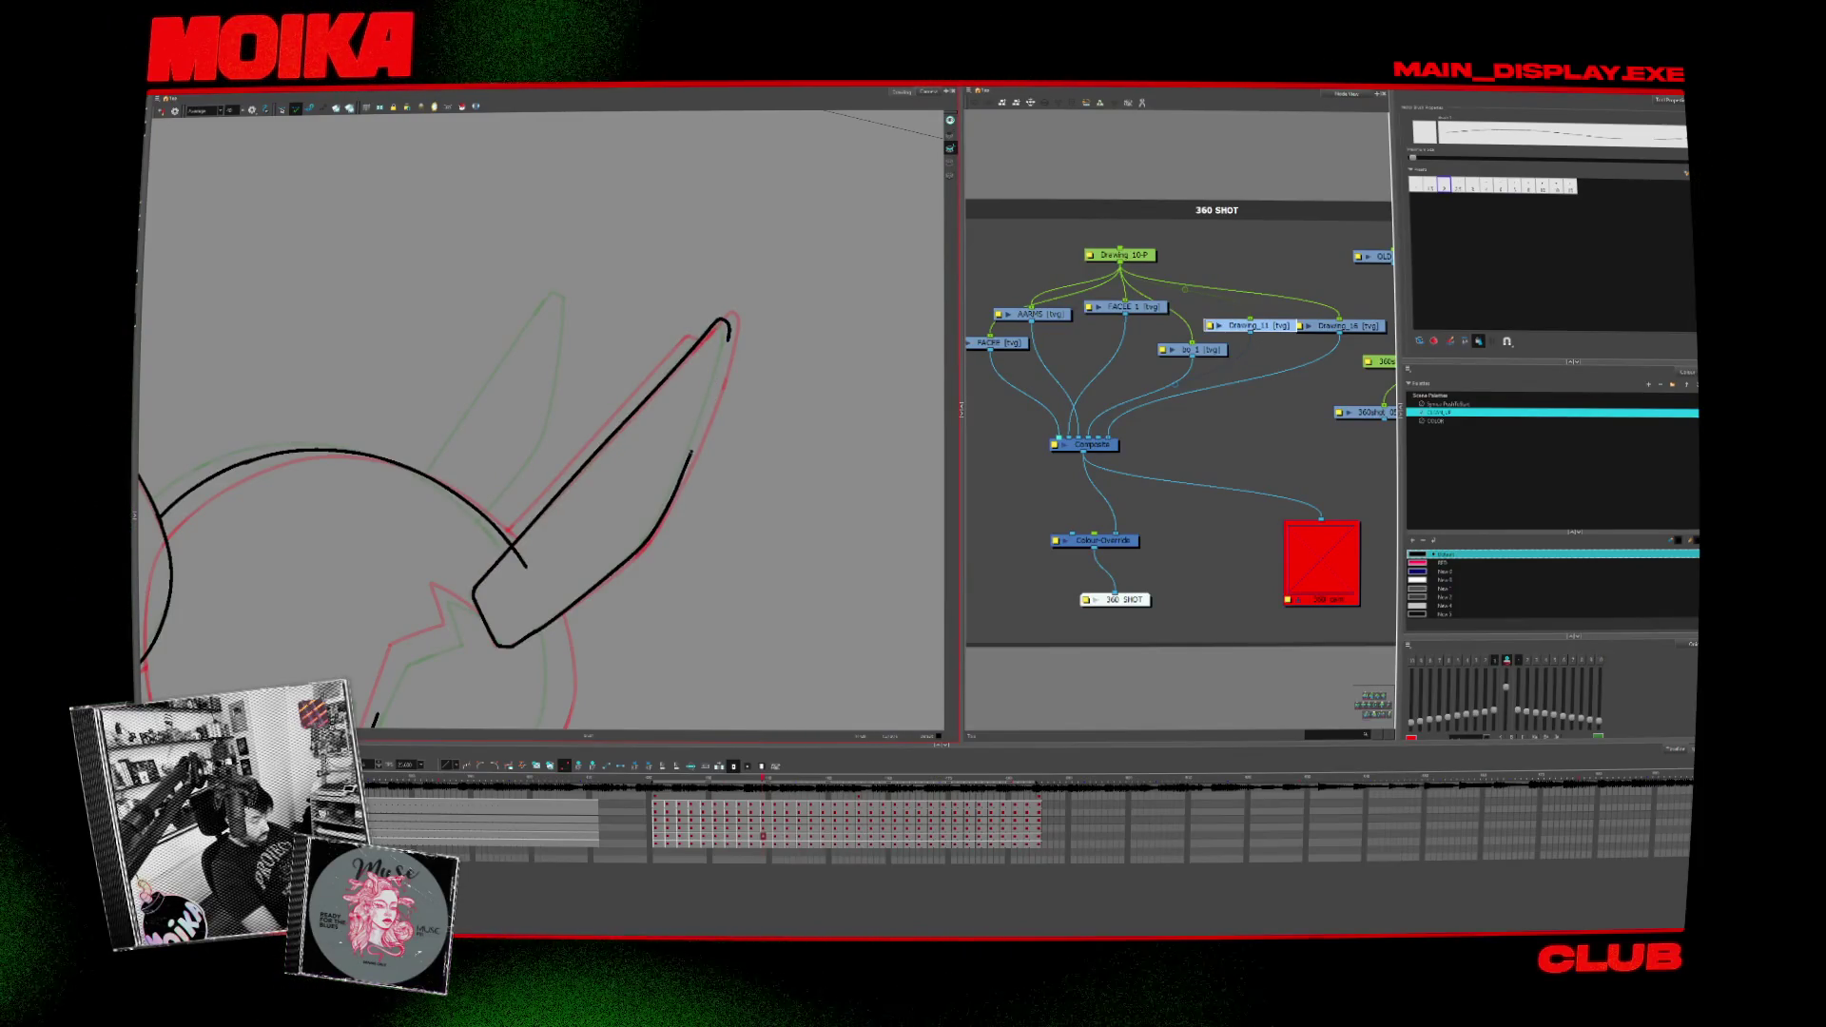
pyautogui.press('.')
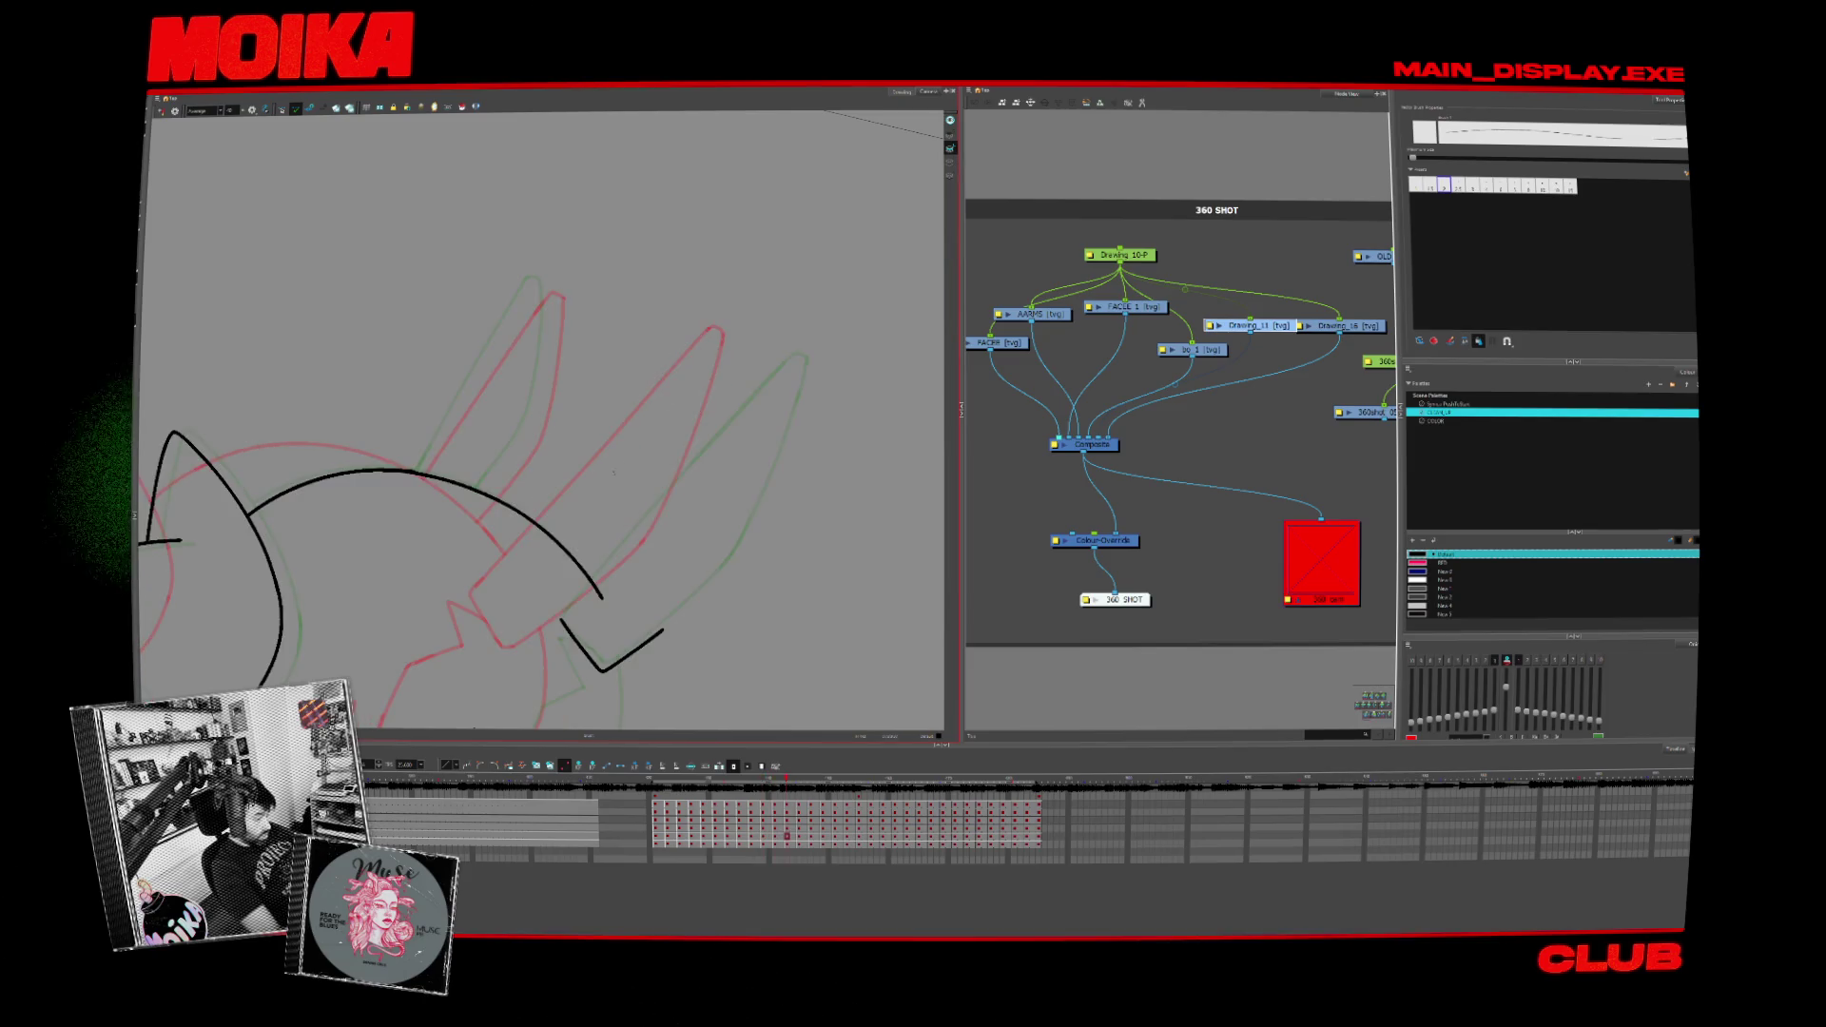
pyautogui.press(',')
pyautogui.press('.')
pyautogui.hotkey('alt', 's')
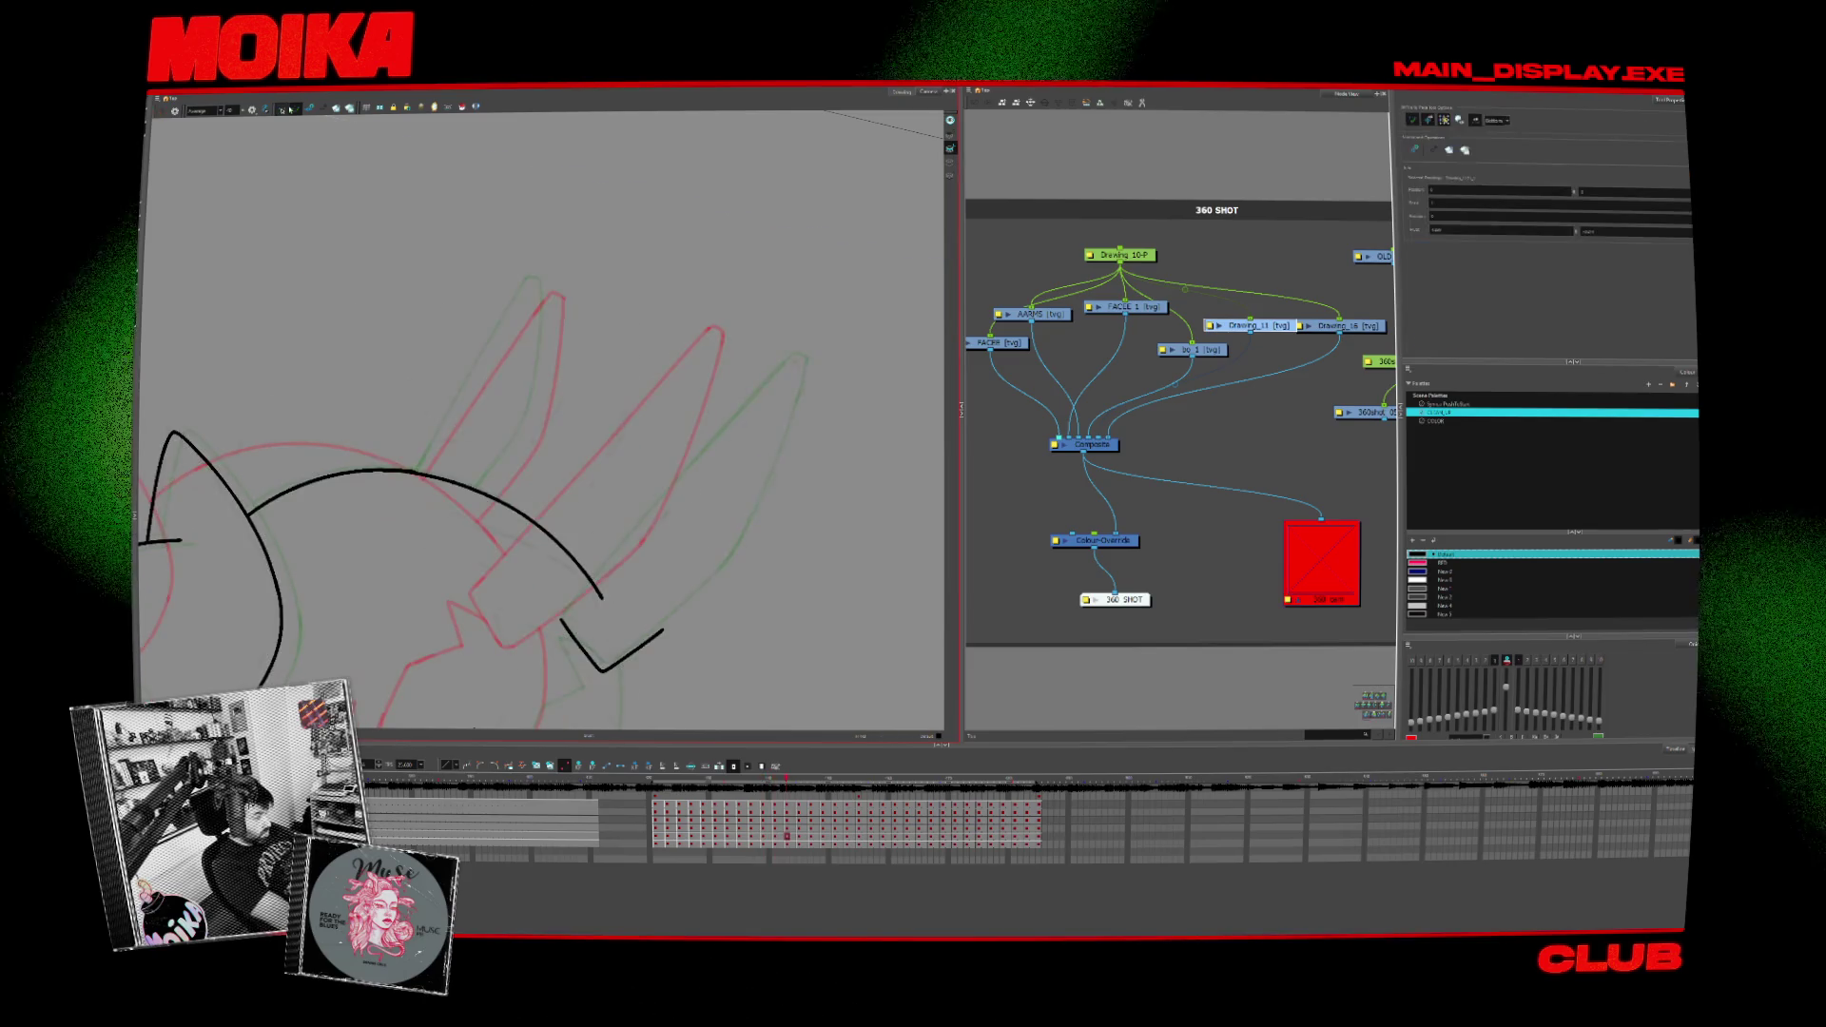
pyautogui.press(',')
pyautogui.press(',')
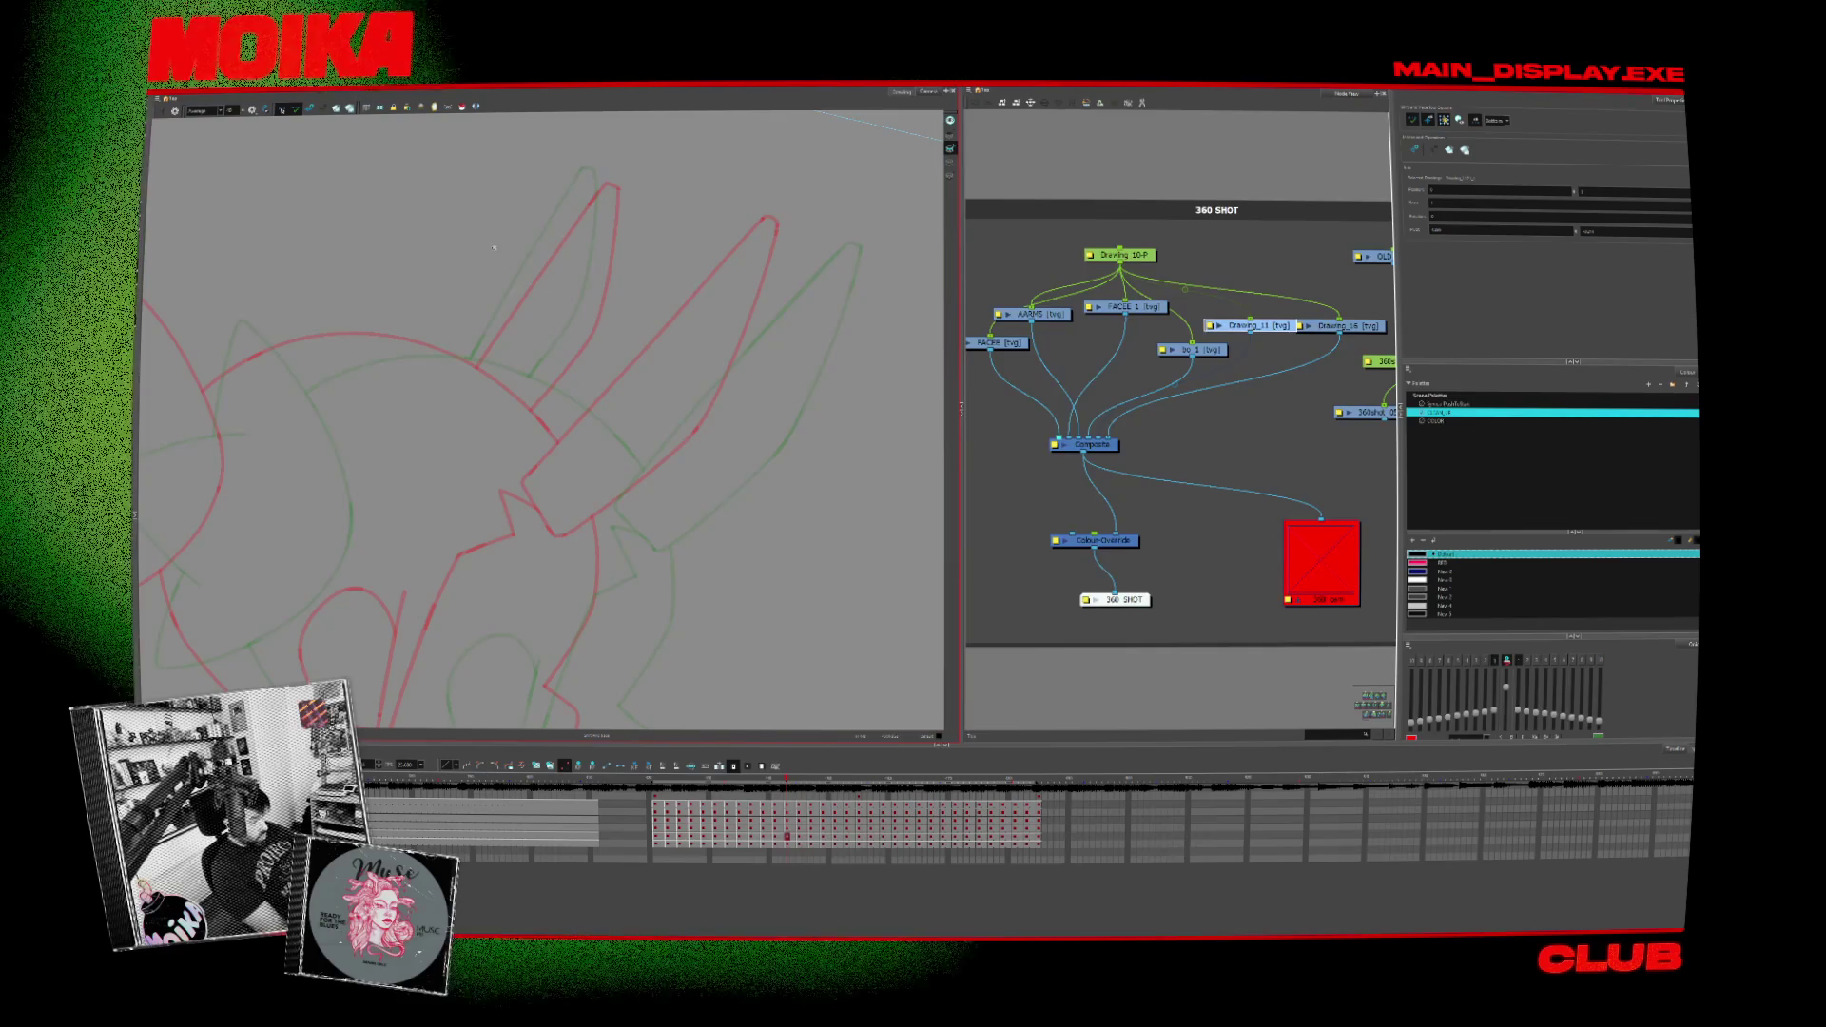
pyautogui.press(',')
pyautogui.press('.')
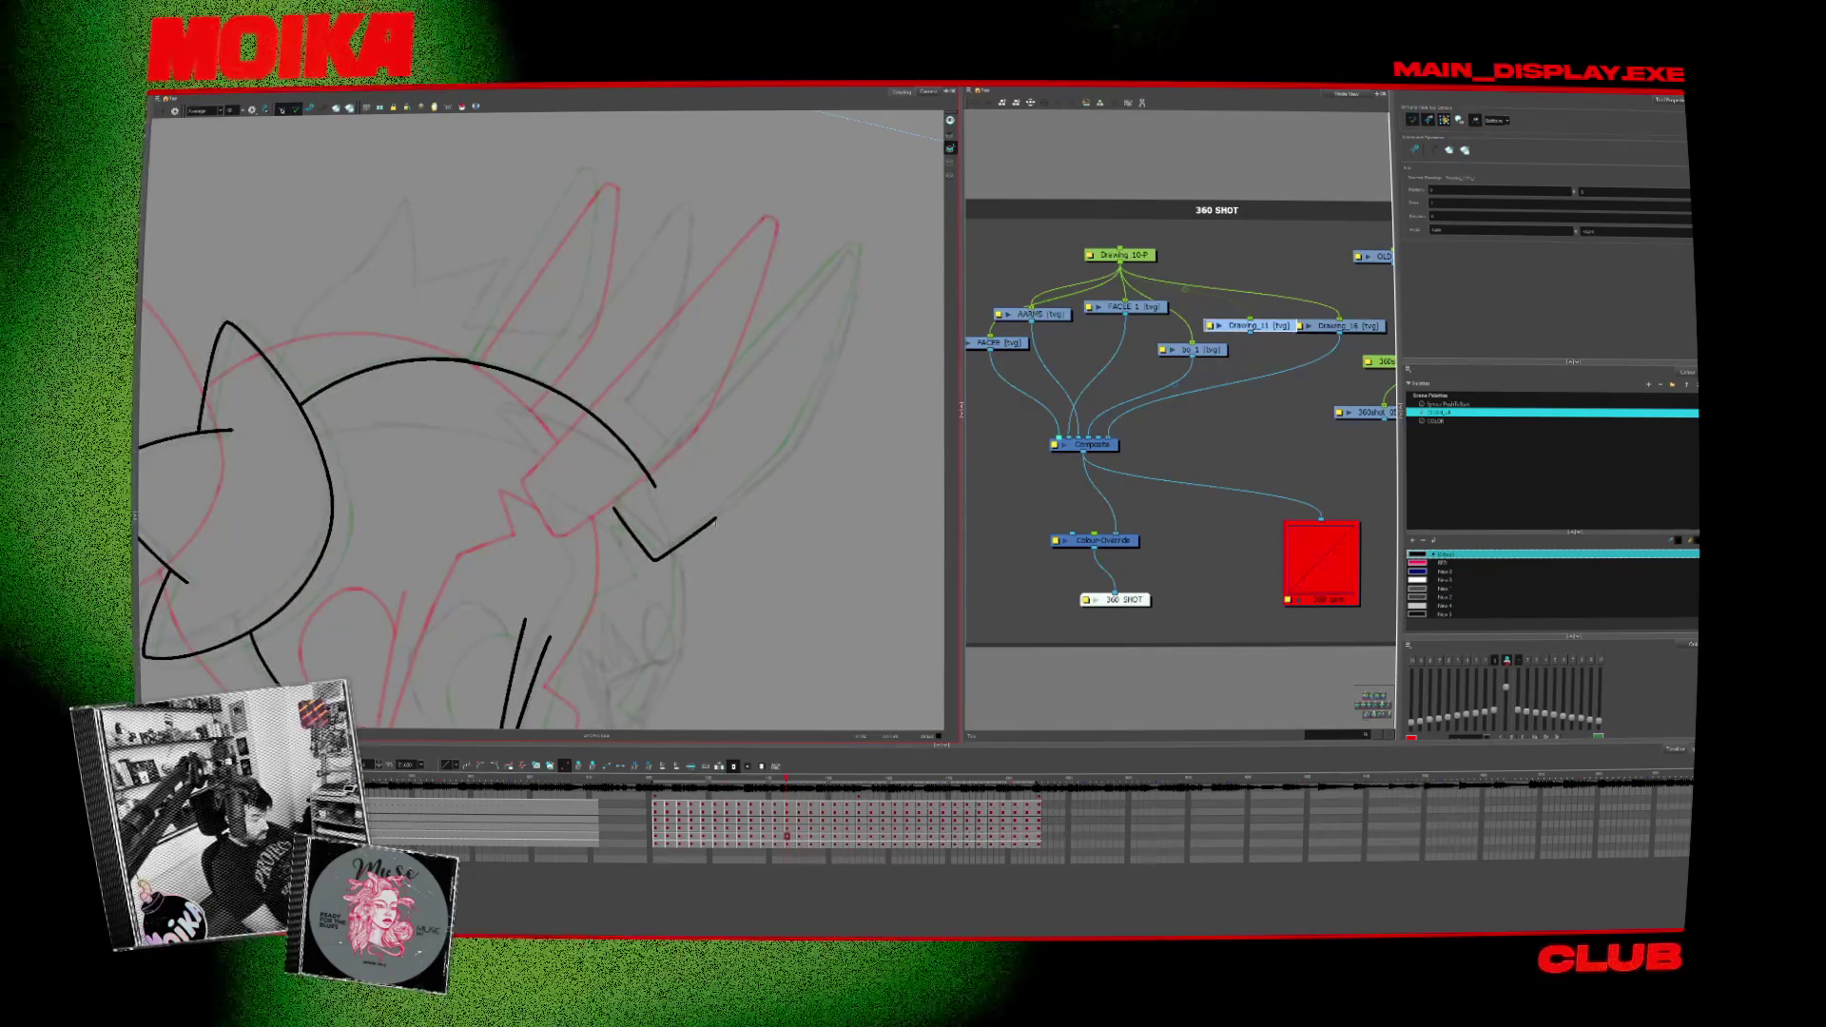
pyautogui.press('.')
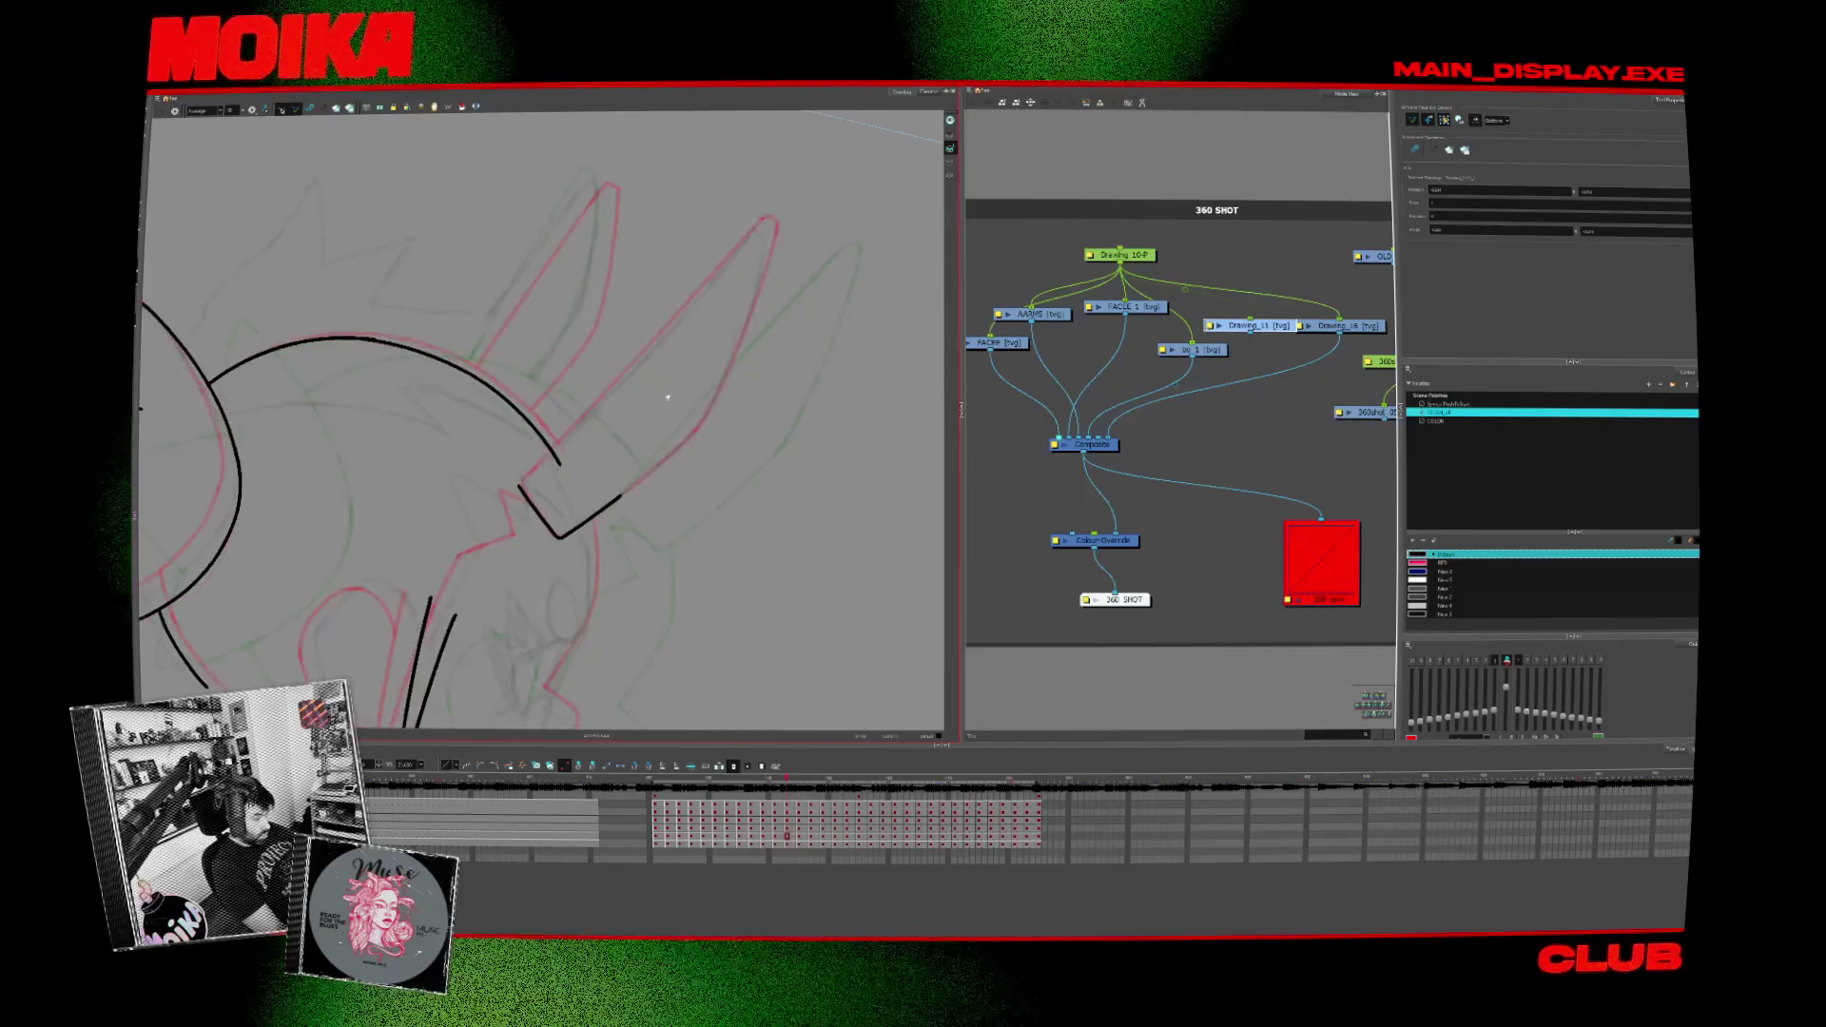
pyautogui.press('.')
pyautogui.press(',')
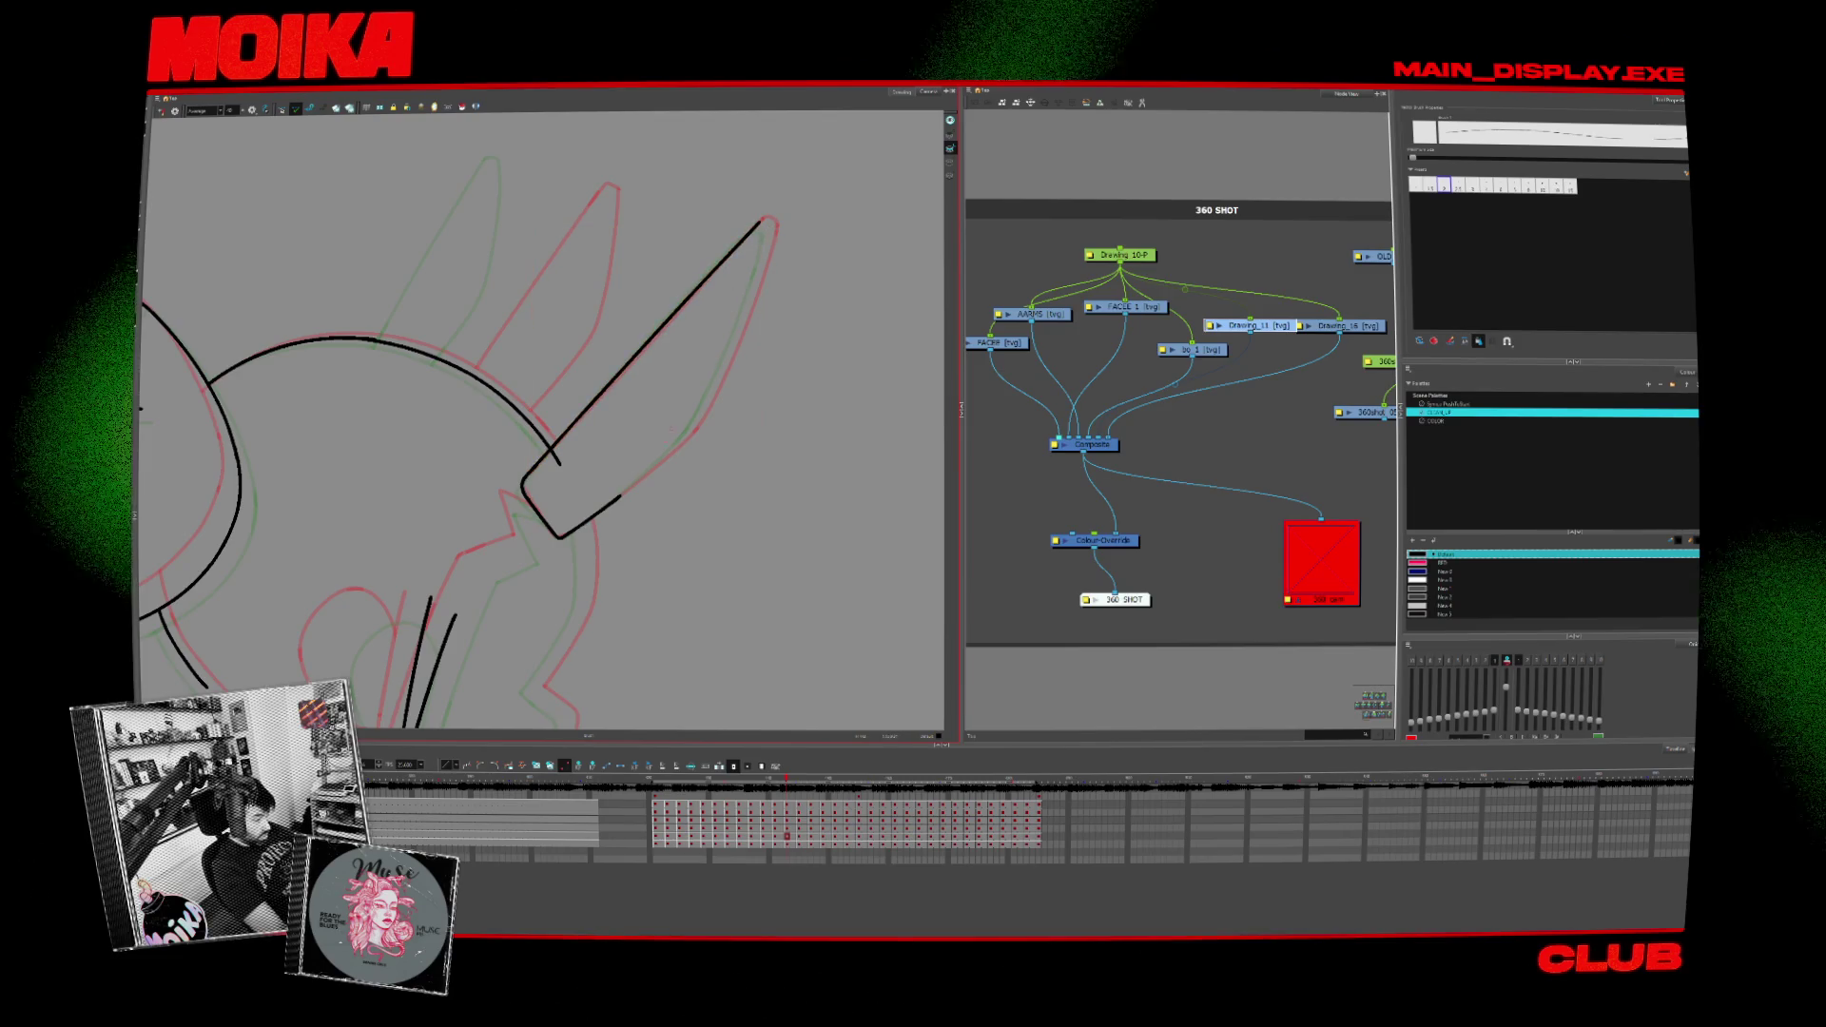
# Step: Ink the right edge of the ear, then flip back through earlier drawings to check alignment
pyautogui.moveTo(769, 230); pyautogui.dragTo(706, 408)
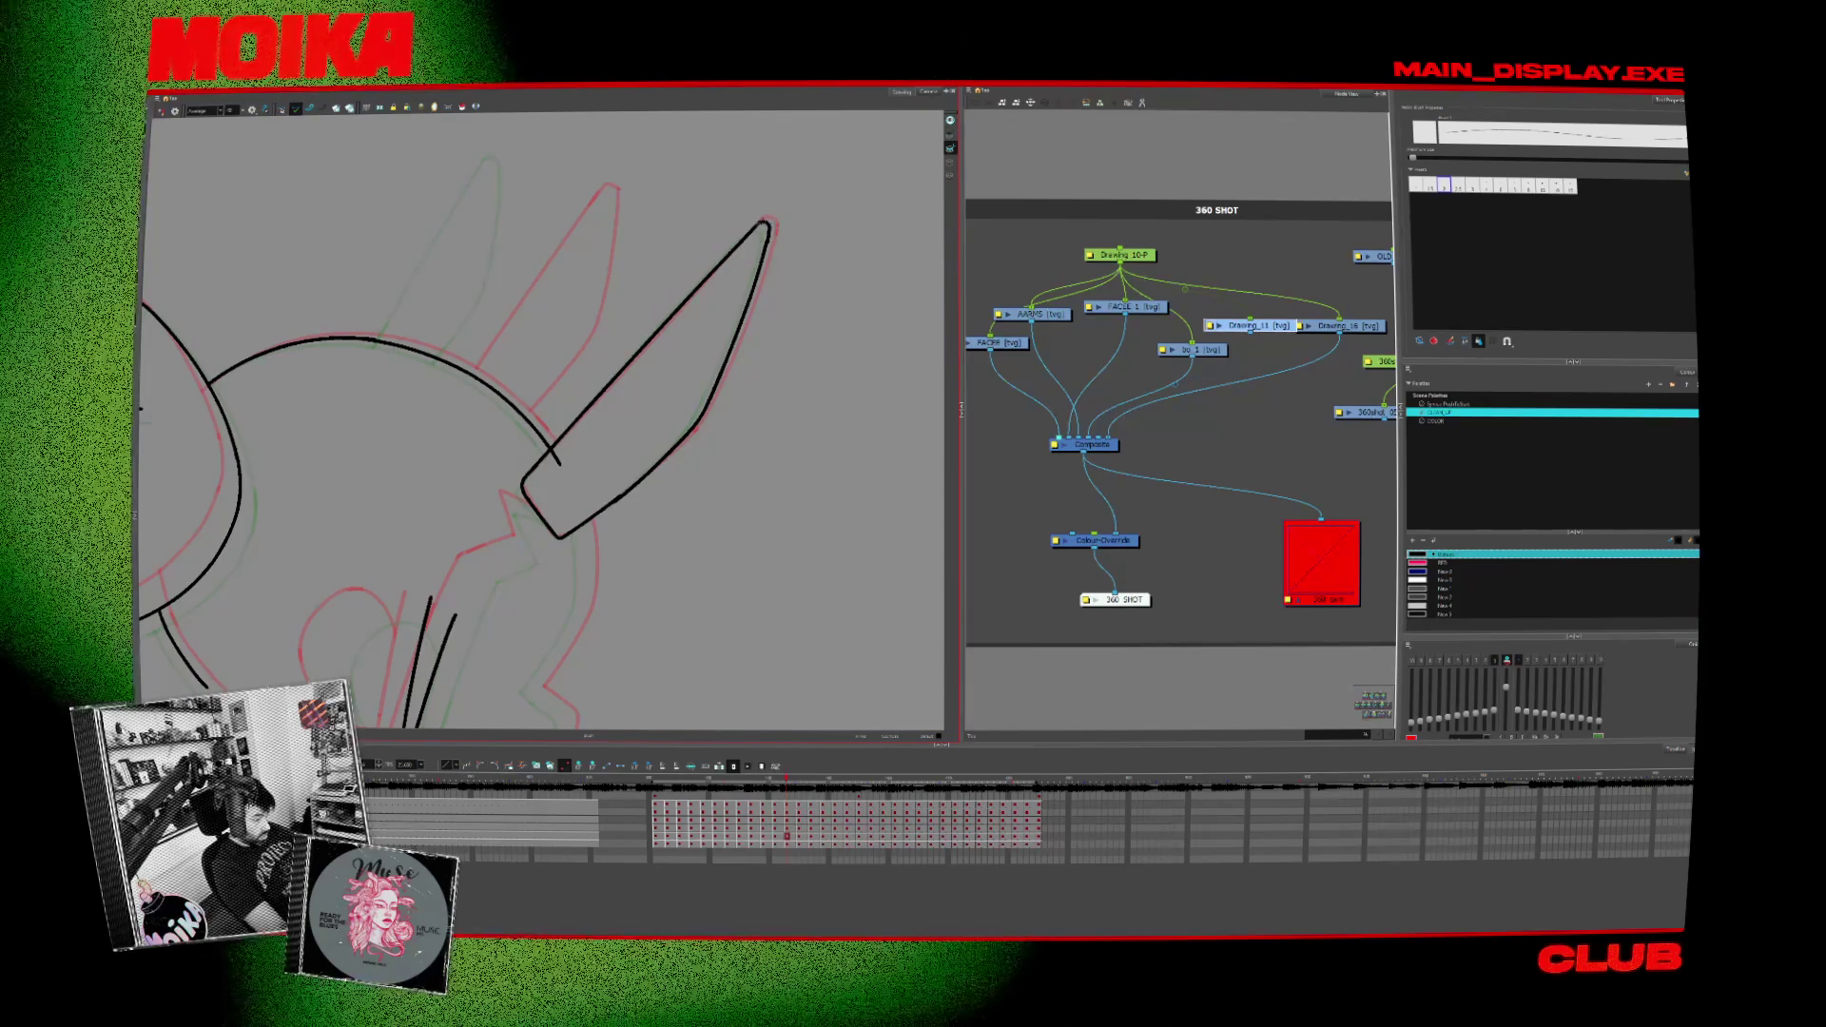
pyautogui.press('.')
pyautogui.press('.')
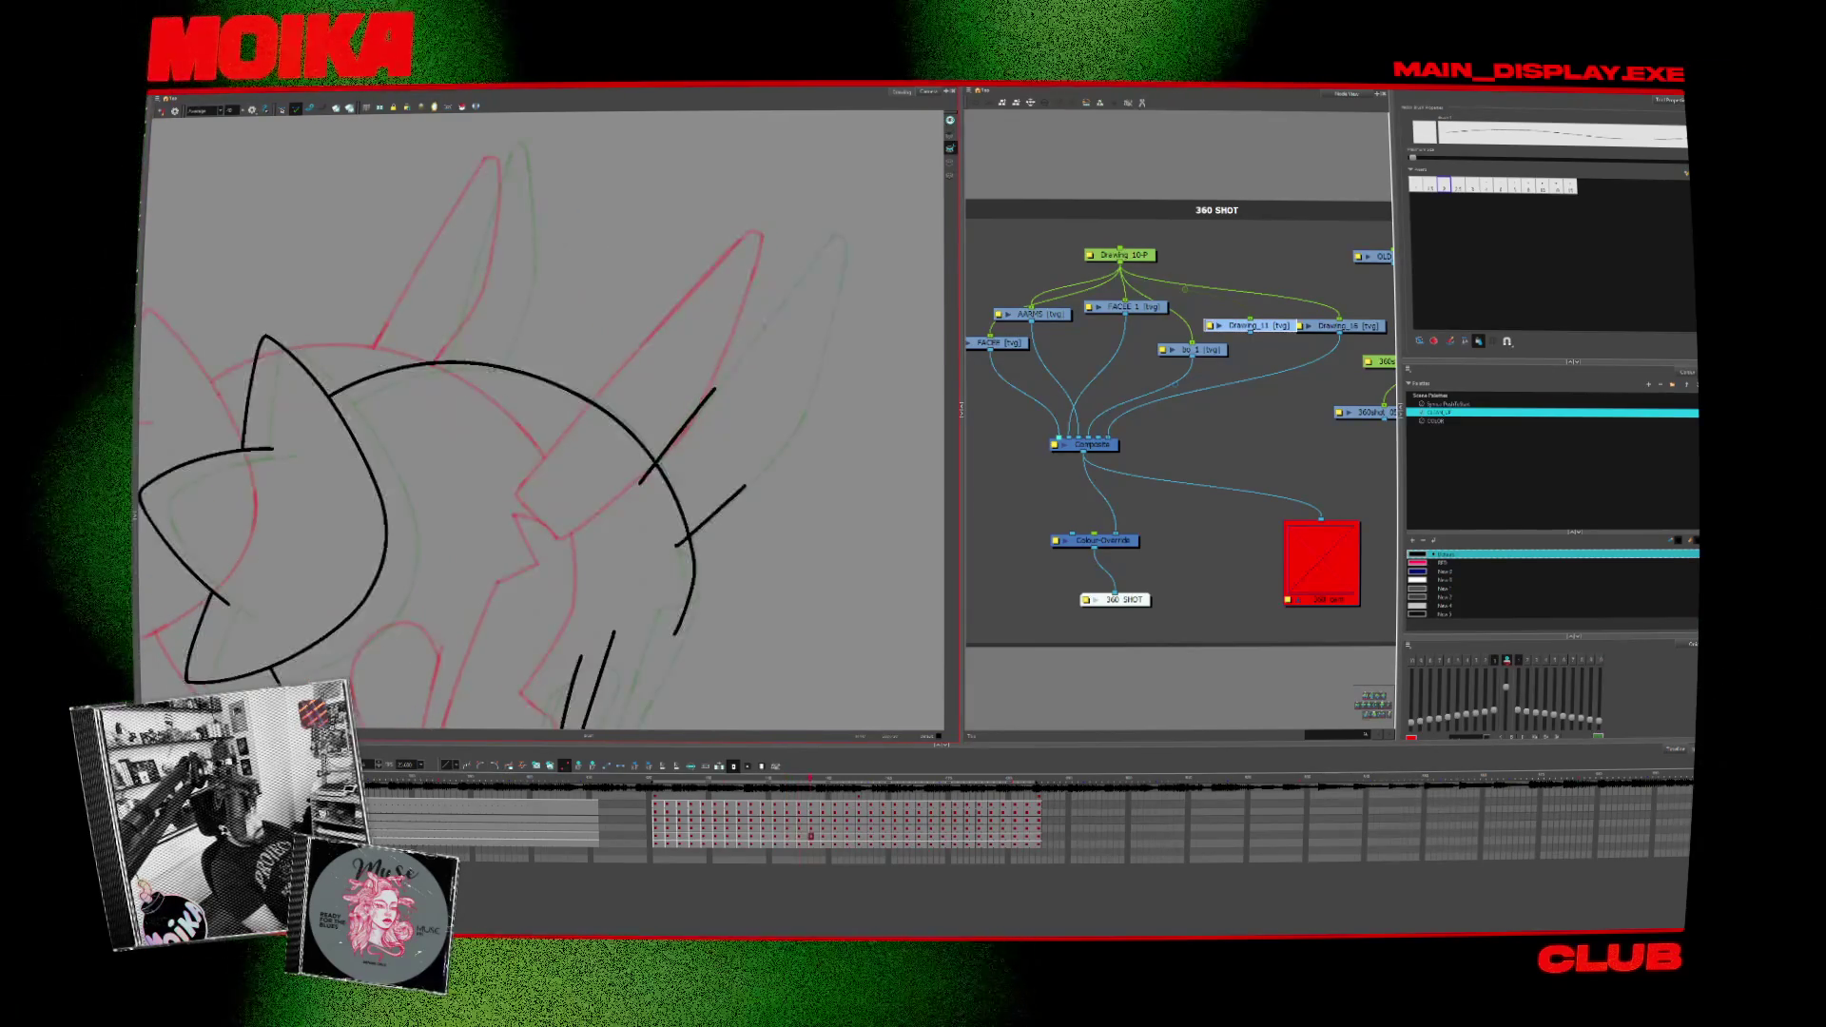
pyautogui.press(',')
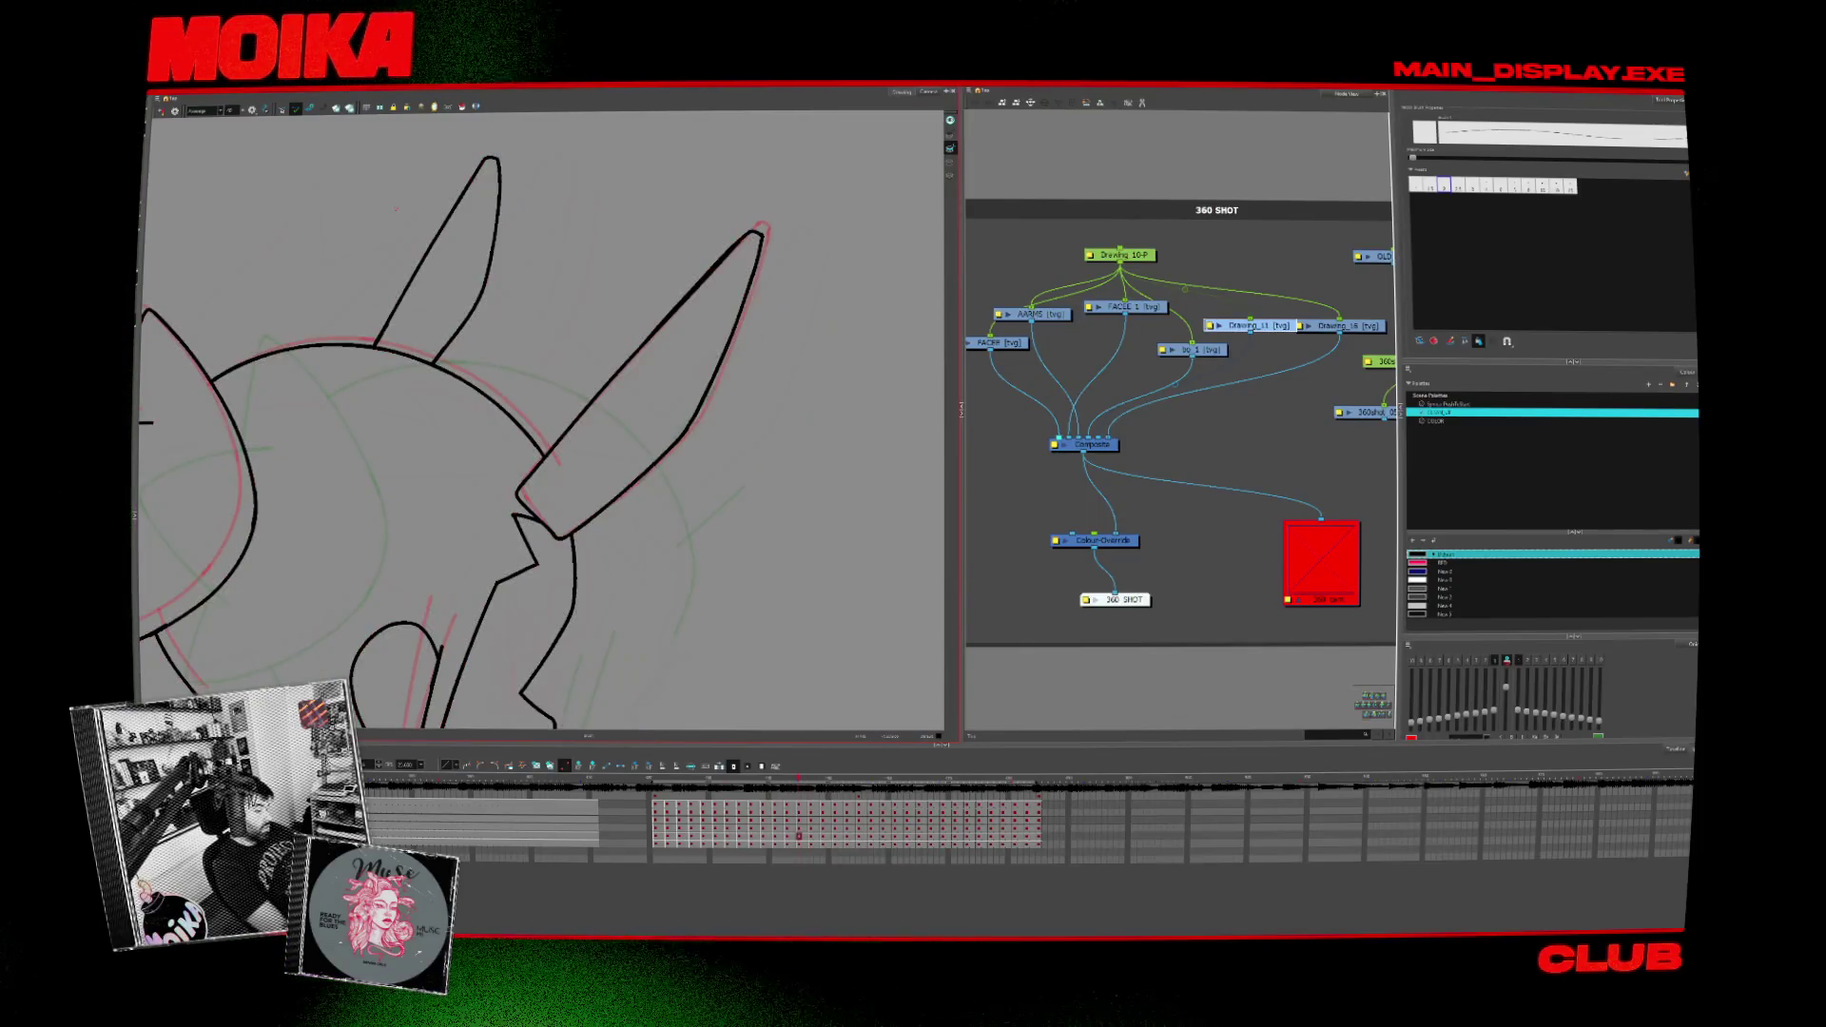
pyautogui.press(',')
pyautogui.press(',')
pyautogui.press(',')
pyautogui.press(',')
pyautogui.press(',')
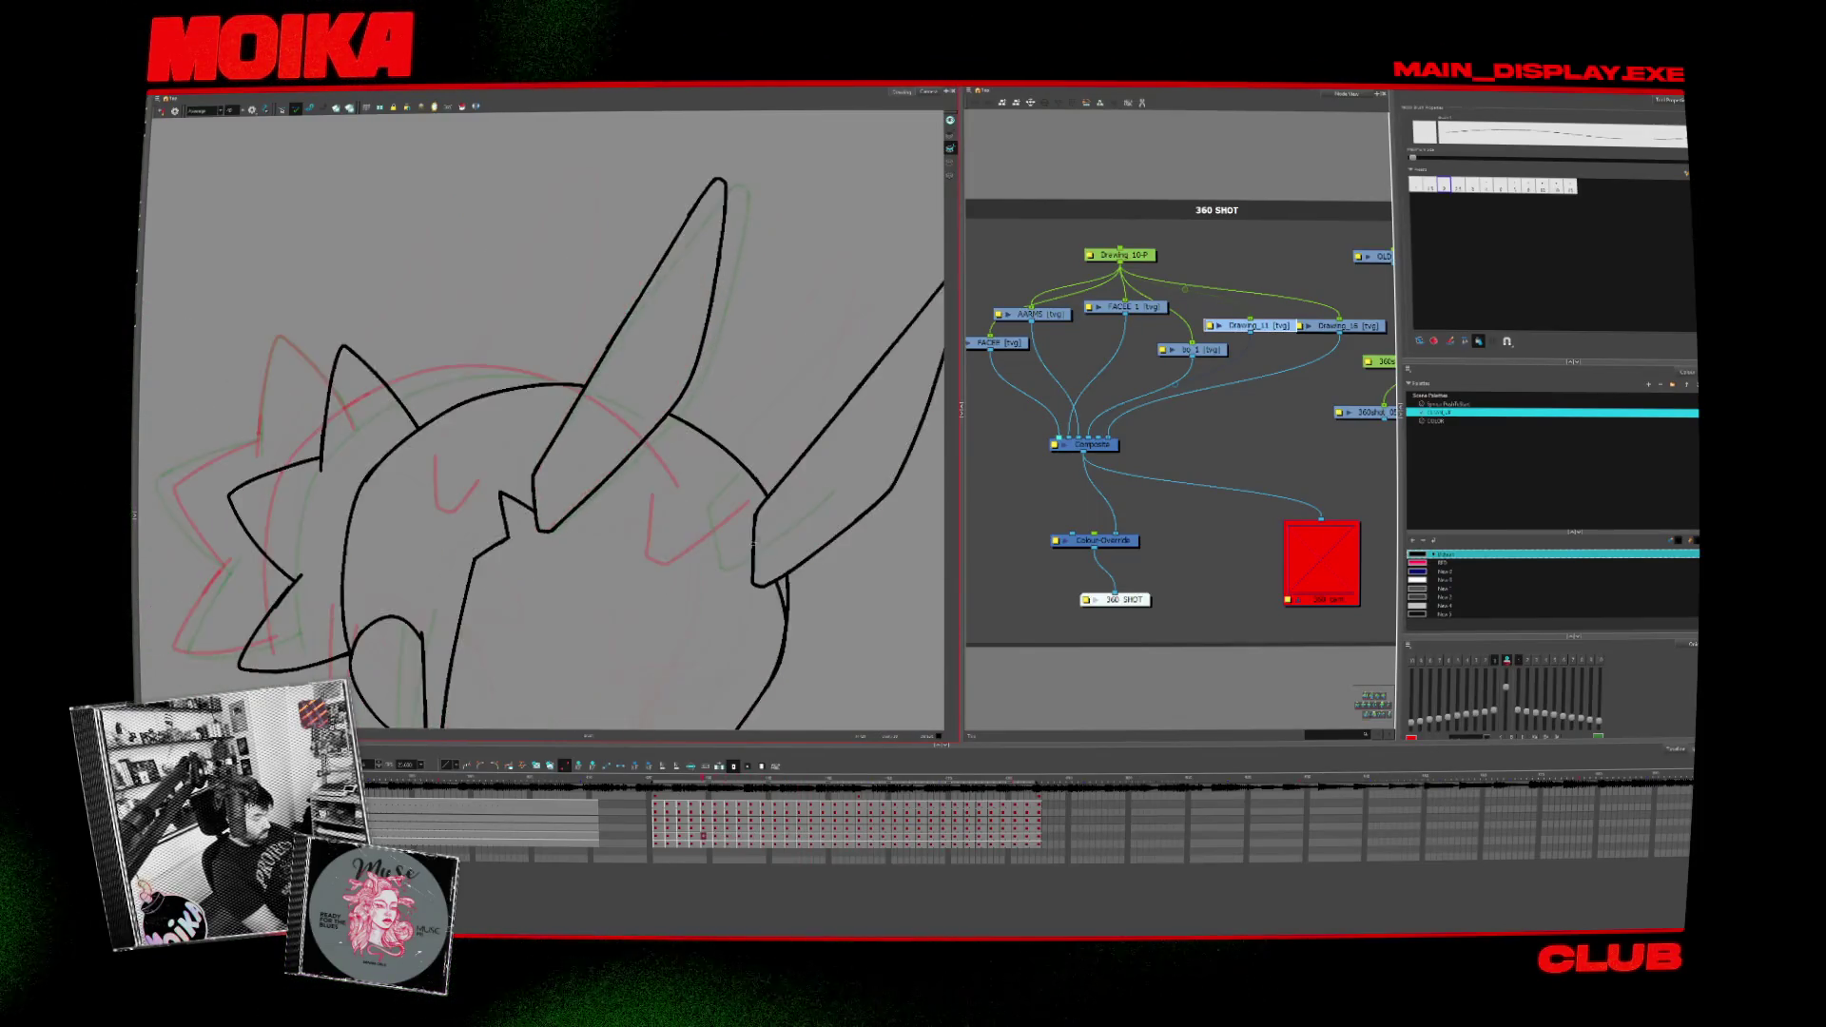
pyautogui.press(',')
pyautogui.press(',')
pyautogui.hotkey('alt', 's')
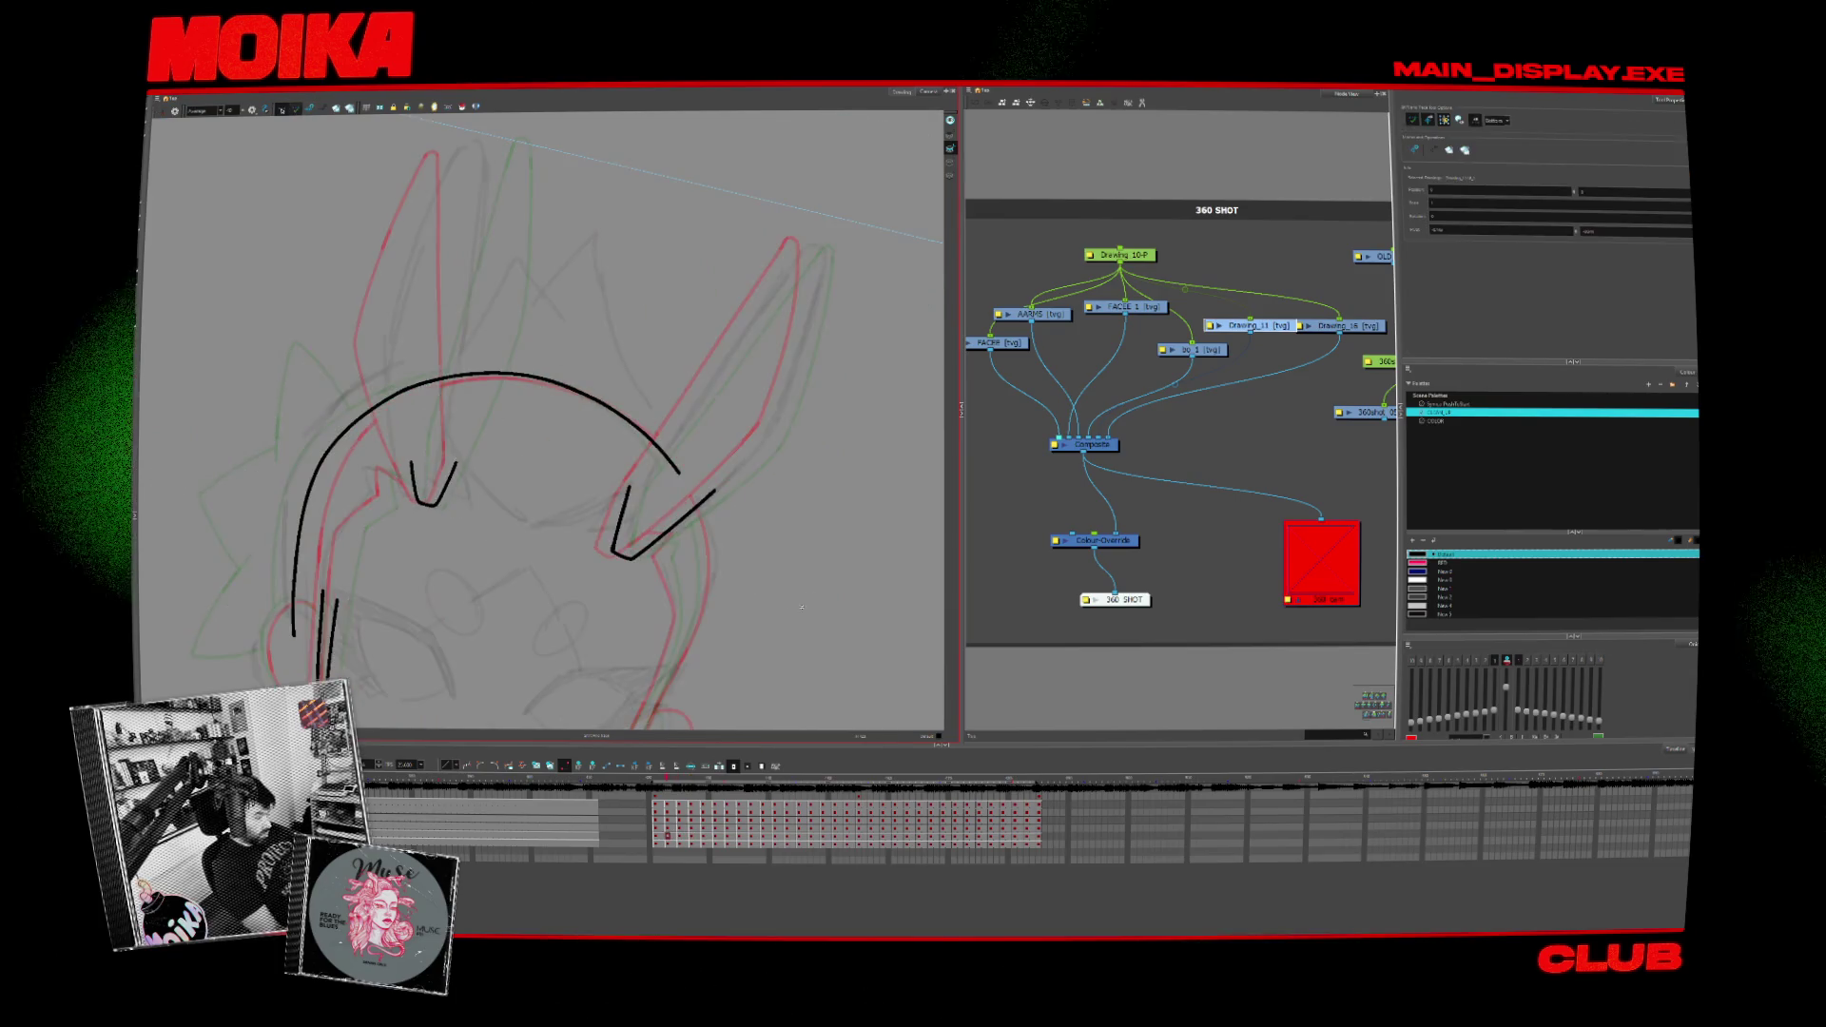
pyautogui.press(',')
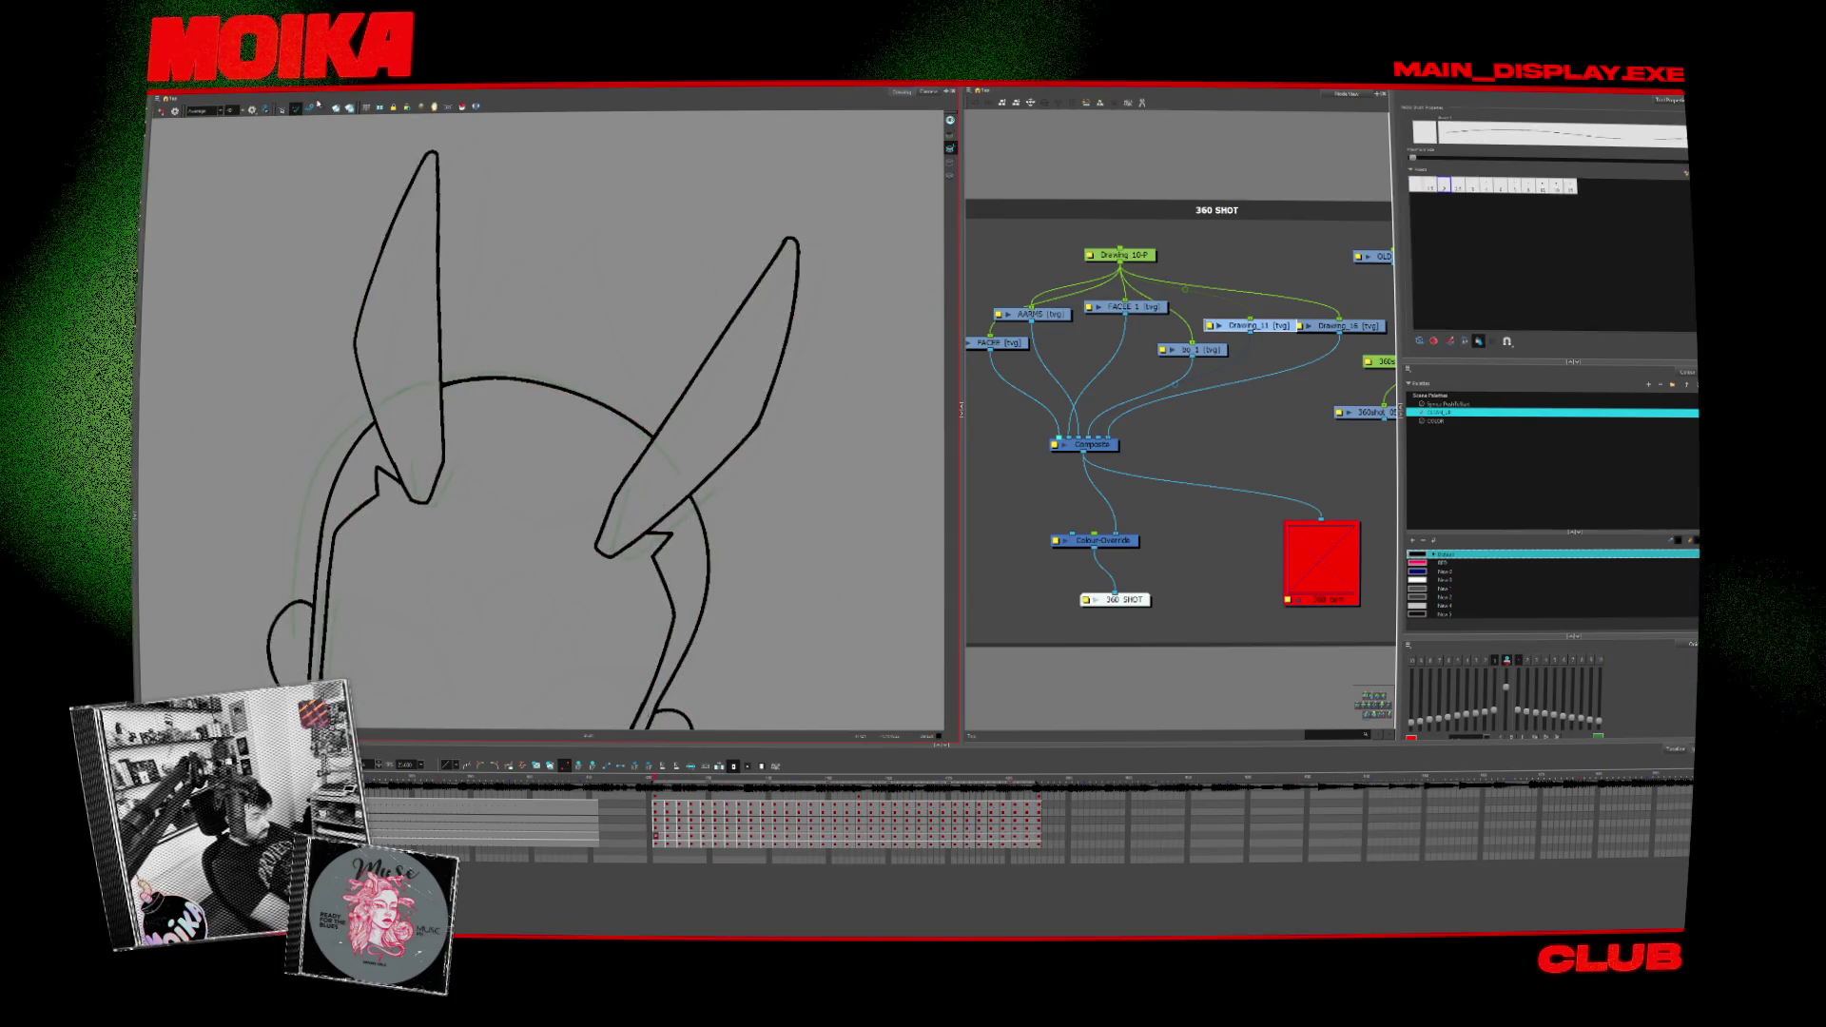
# Step: Compare ear poses across neighbouring drawings and frame the character's head for inking
pyautogui.press('.')
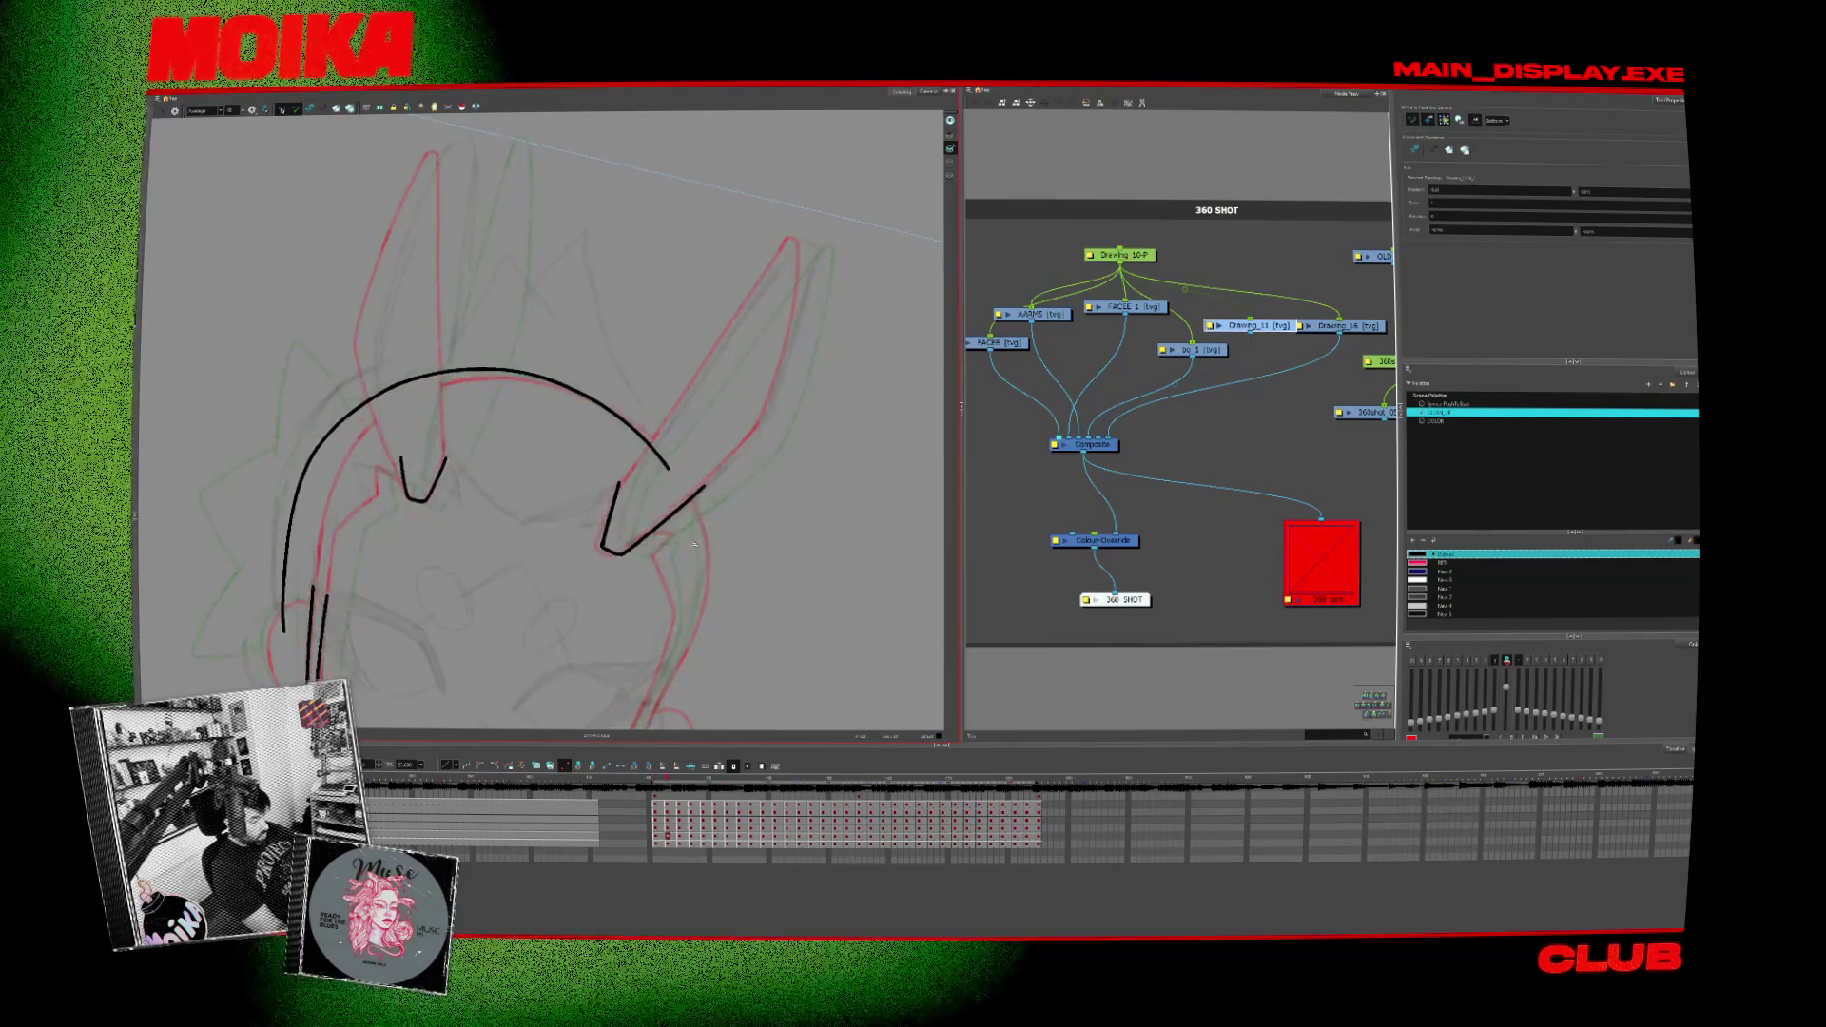
pyautogui.press(',')
pyautogui.press('.')
pyautogui.press('.')
pyautogui.press(',')
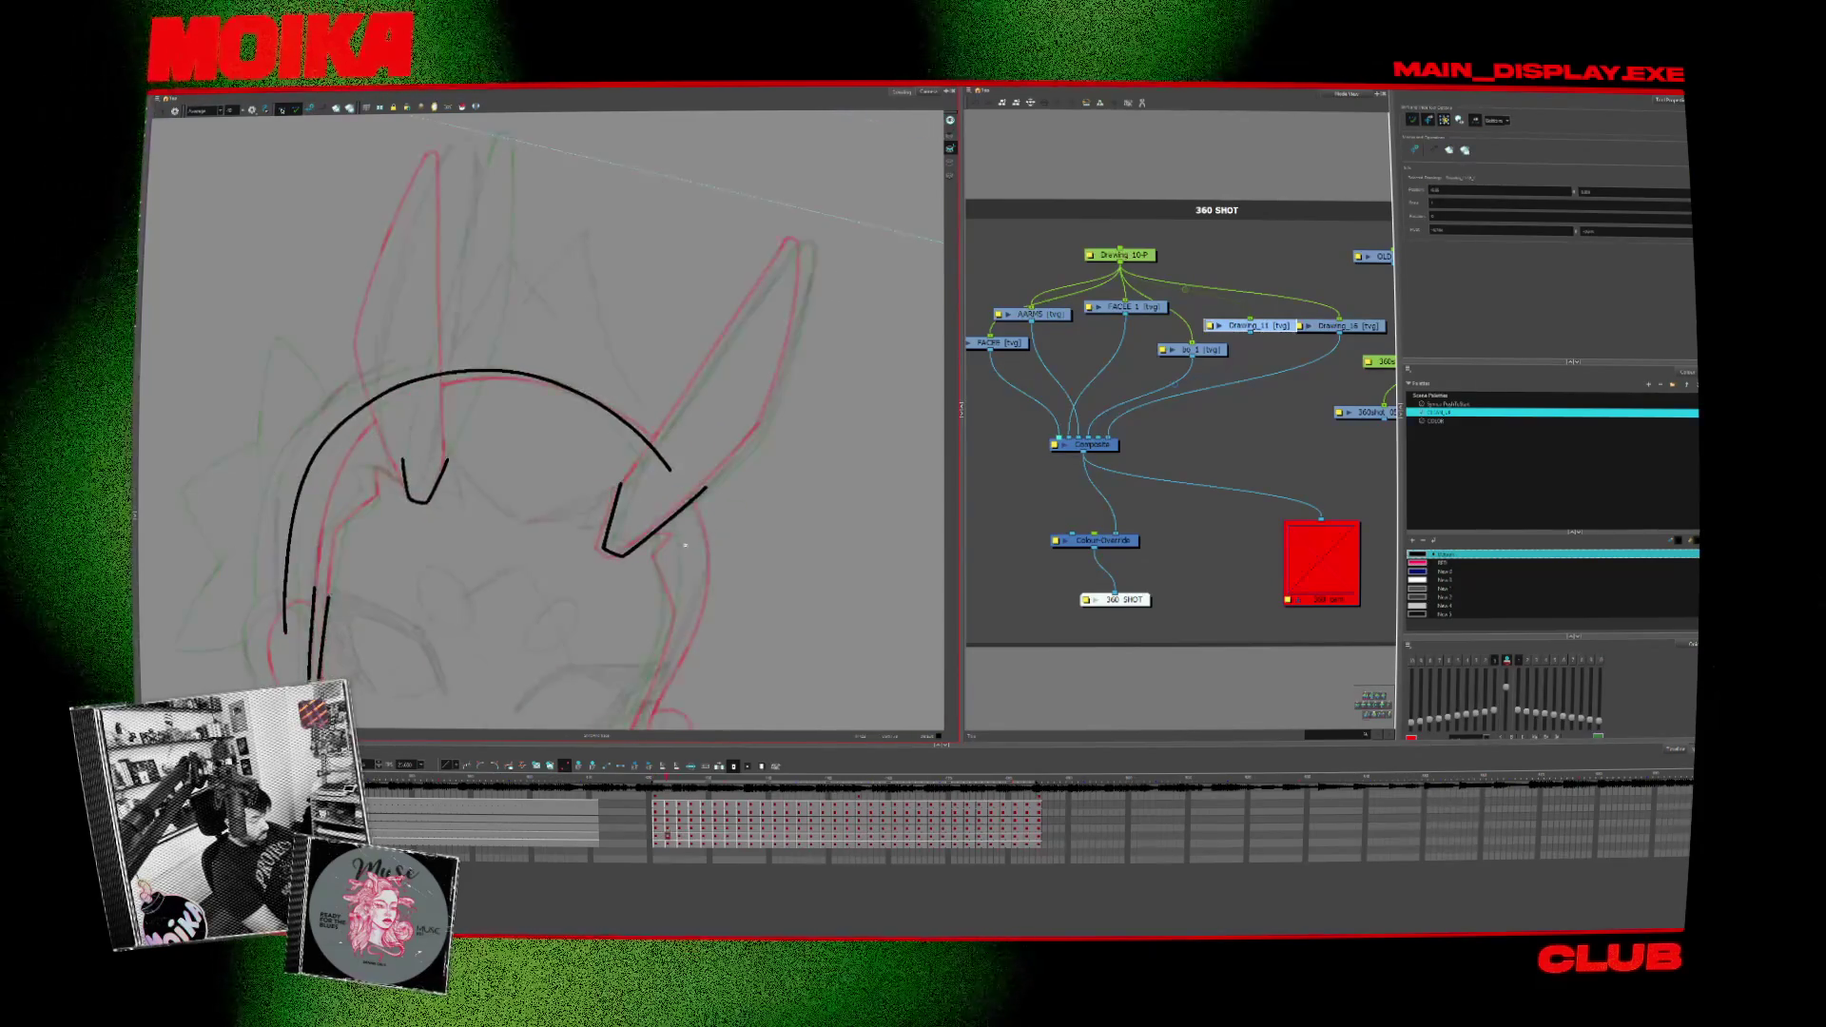
pyautogui.press(',')
pyautogui.press('.')
pyautogui.hotkey('alt', 'b')
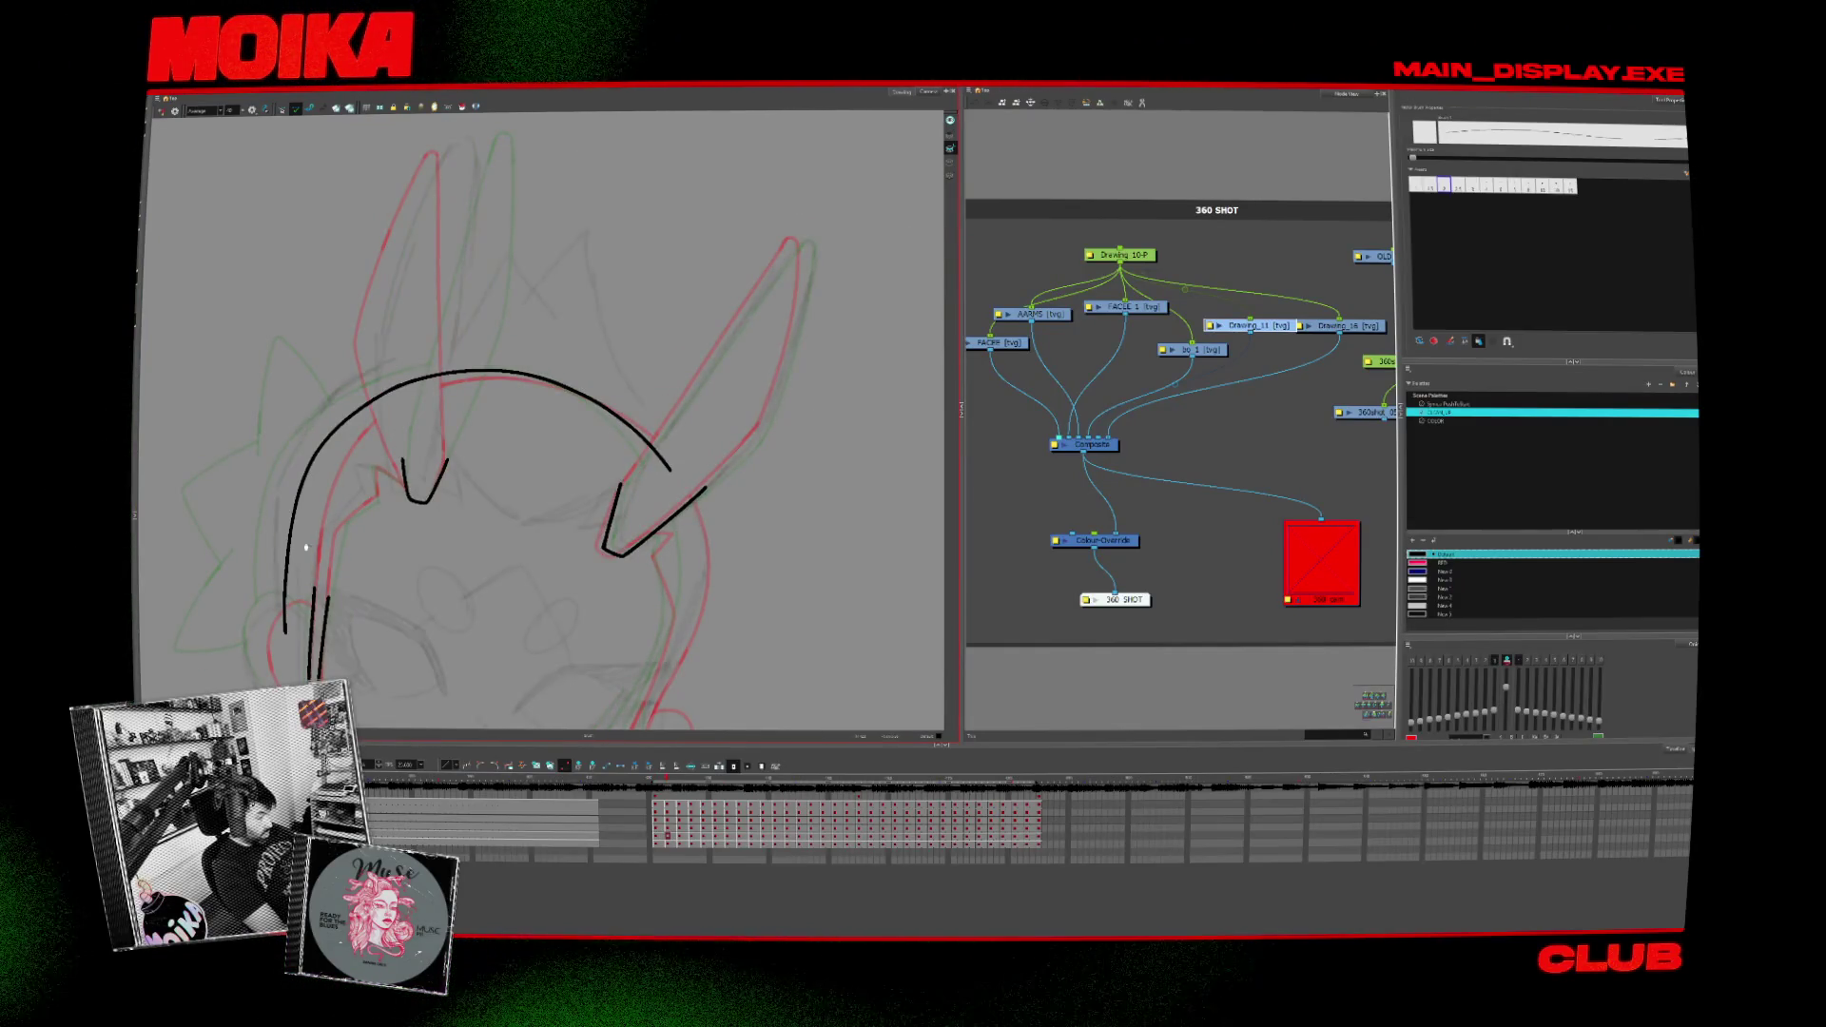
pyautogui.moveTo(304, 547); pyautogui.dragTo(341, 633)
pyautogui.press('.')
pyautogui.press(',')
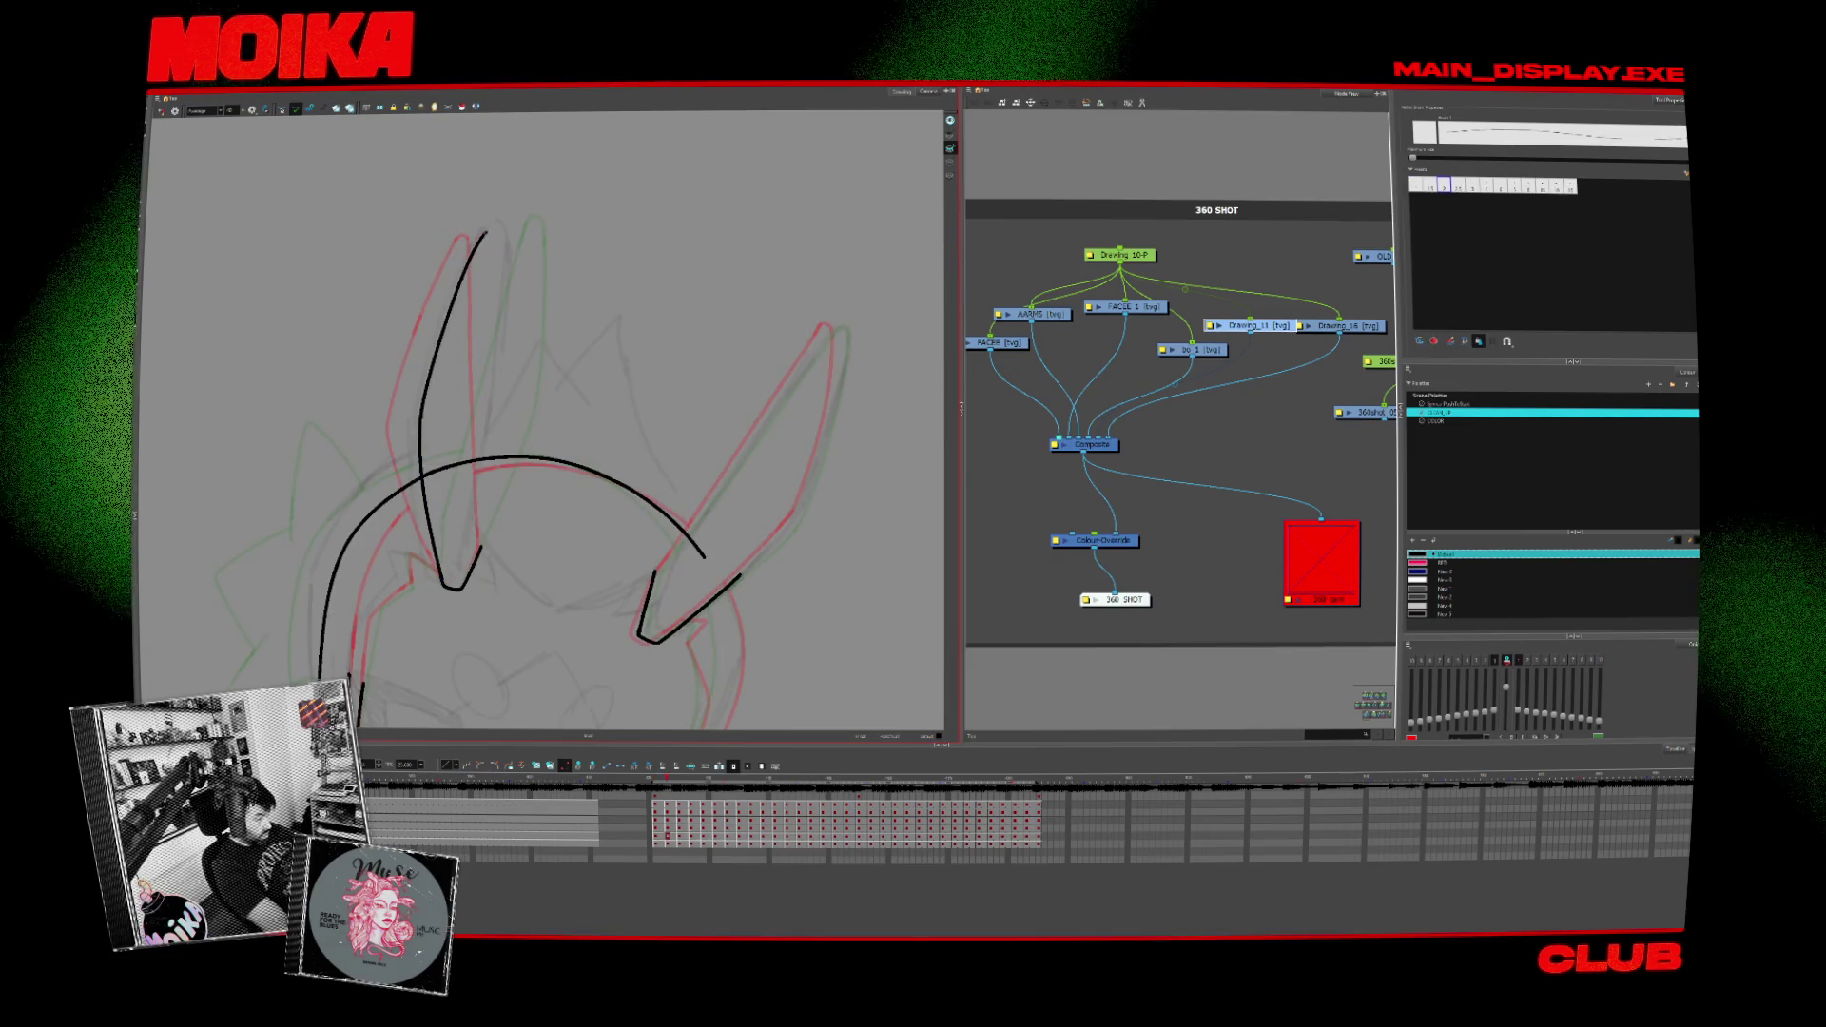
pyautogui.press('.')
pyautogui.press(',')
# Step: Draw a line down from the tall ear's tip, then ink the right ear outline on the next drawing
pyautogui.click(492, 231)
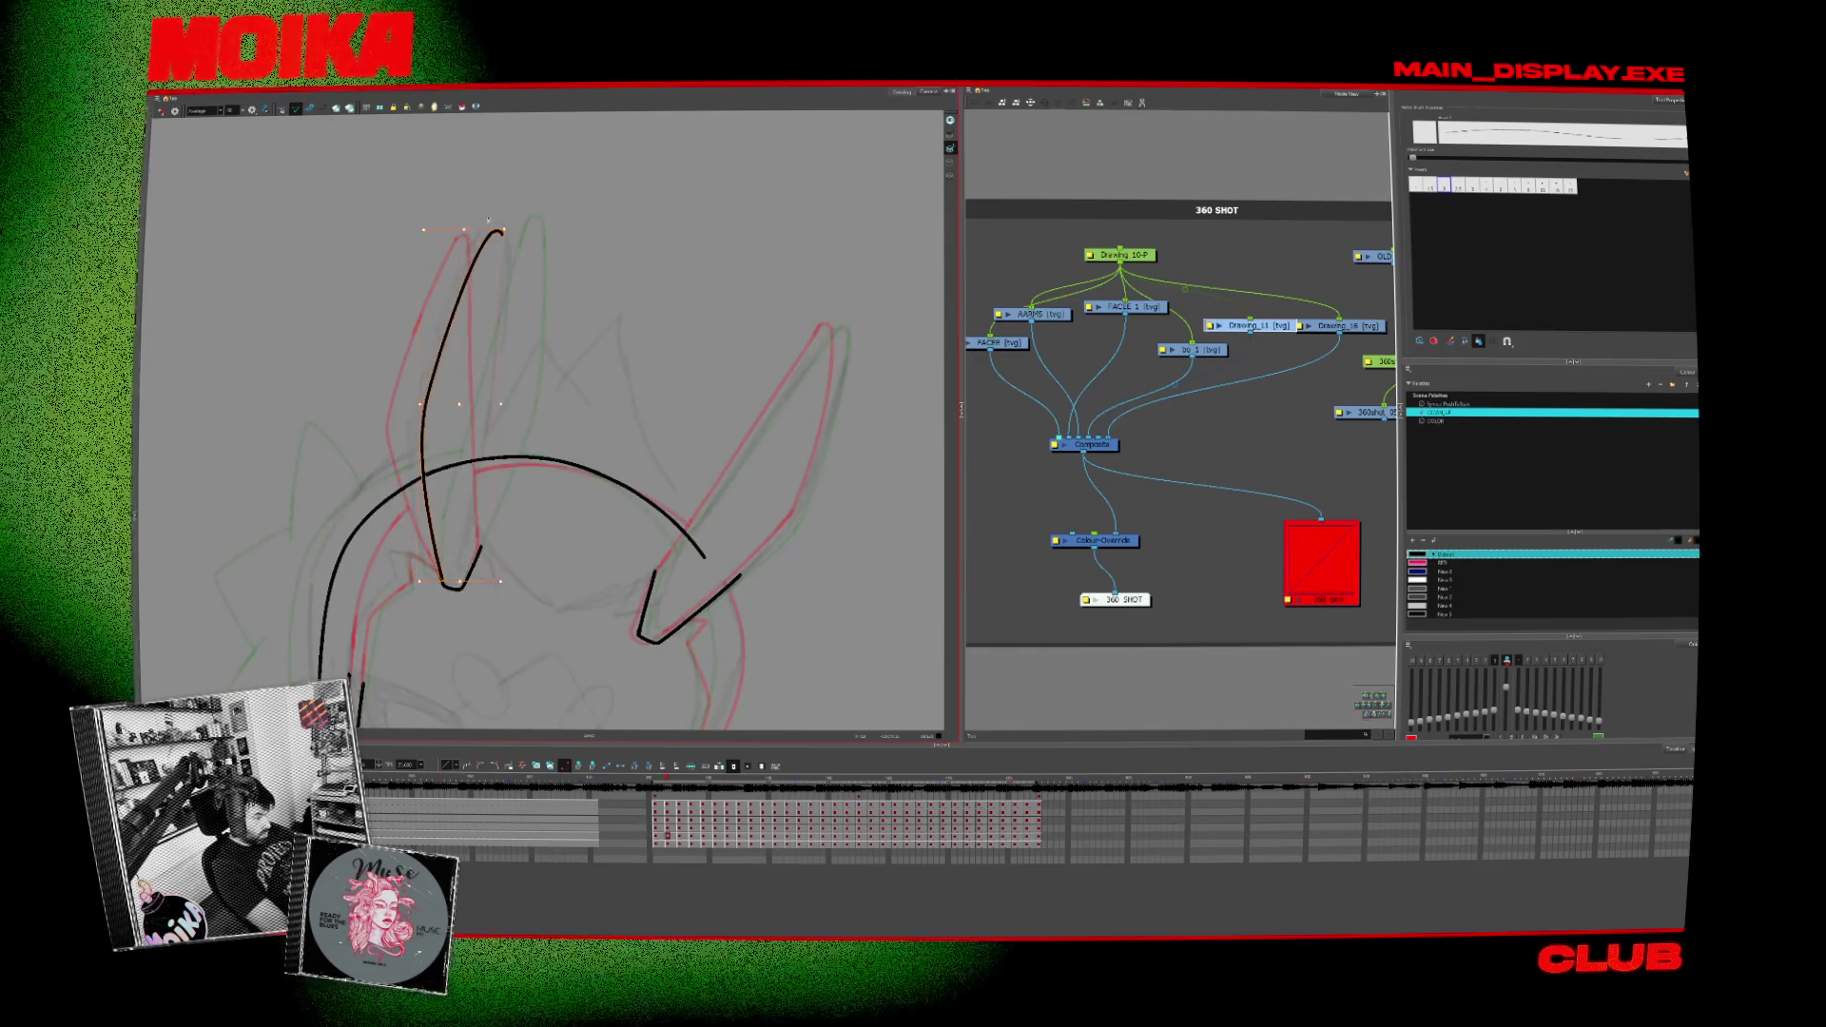
pyautogui.moveTo(503, 286); pyautogui.dragTo(485, 550)
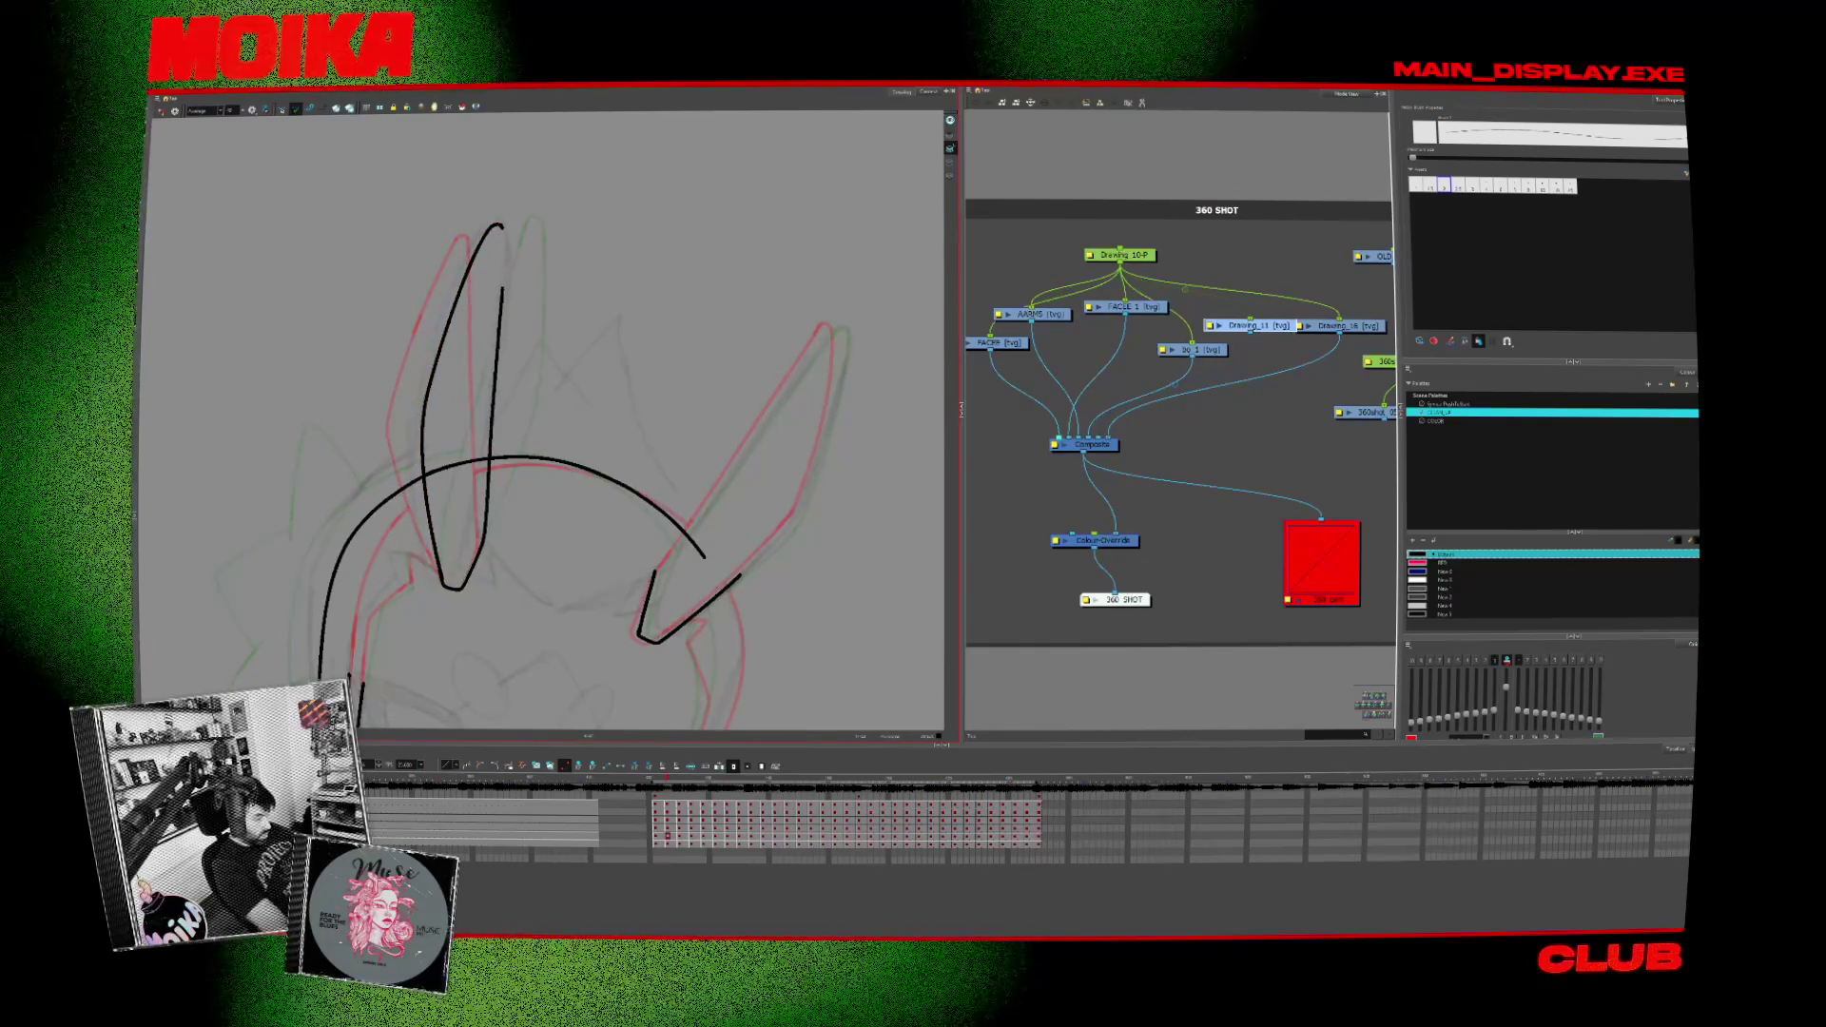
pyautogui.hotkey('alt', 'b')
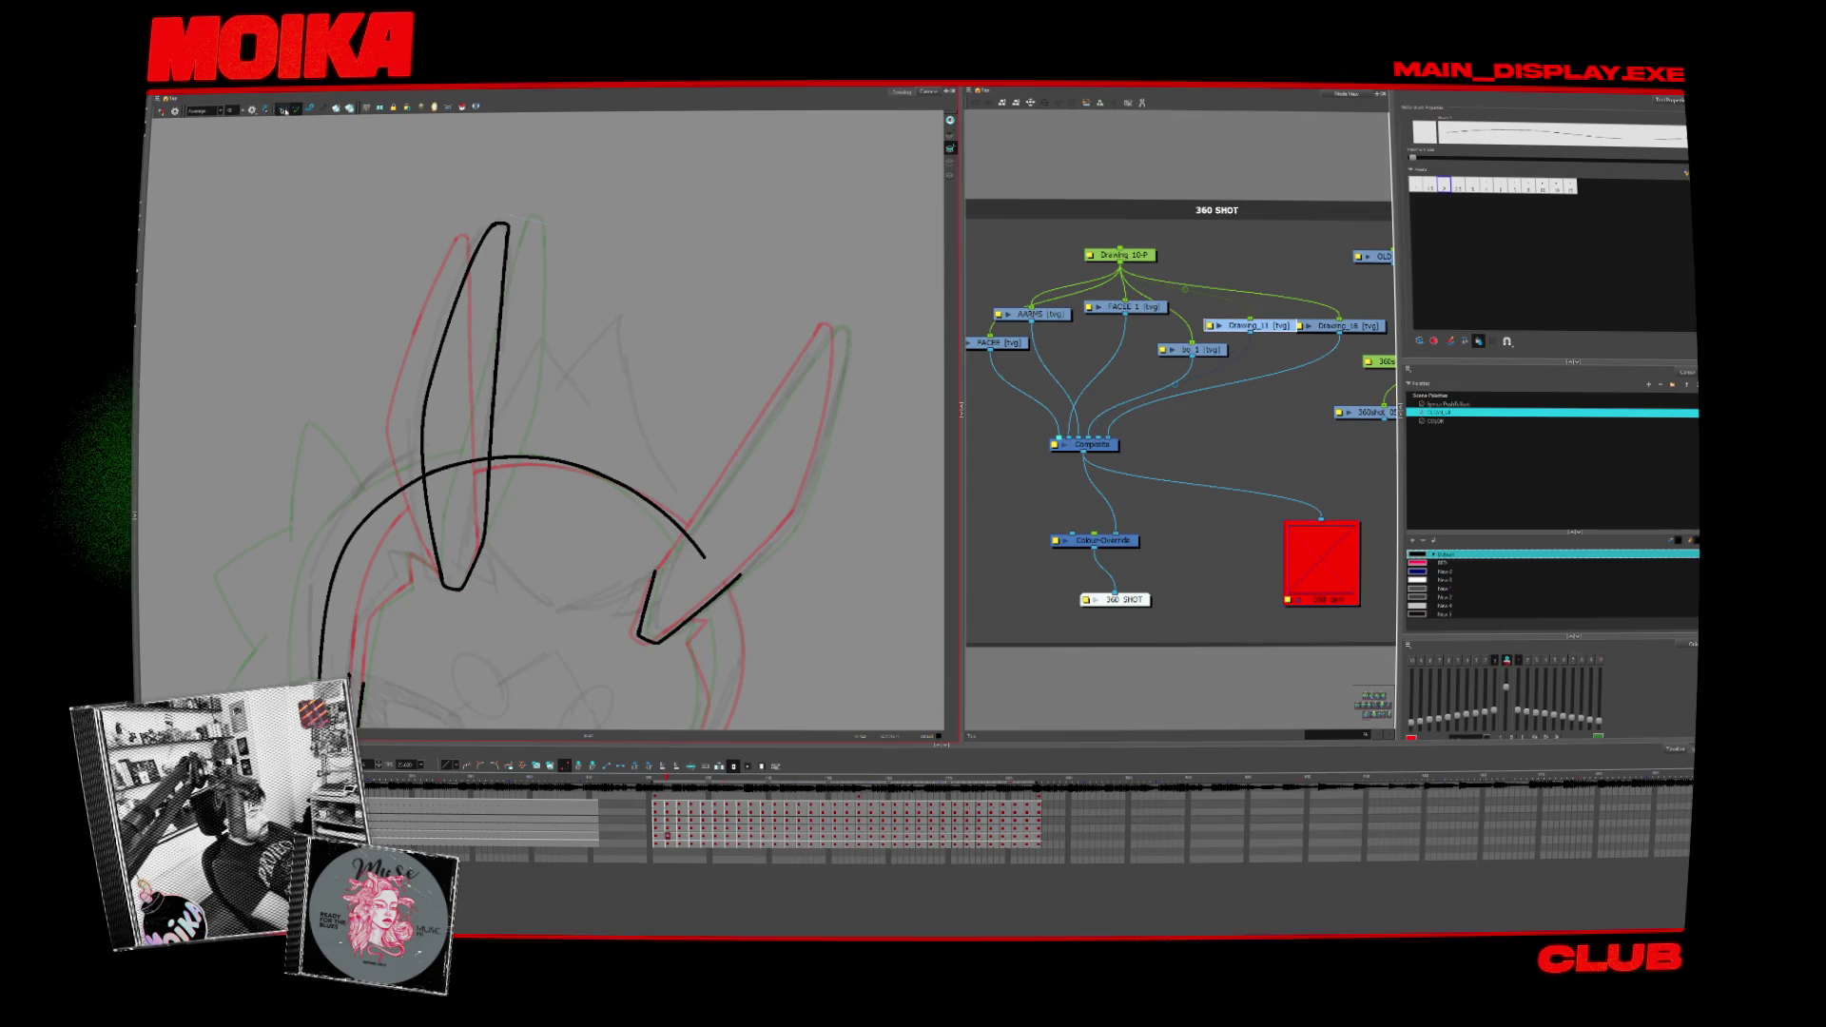
pyautogui.hotkey('alt', 's')
pyautogui.press('.')
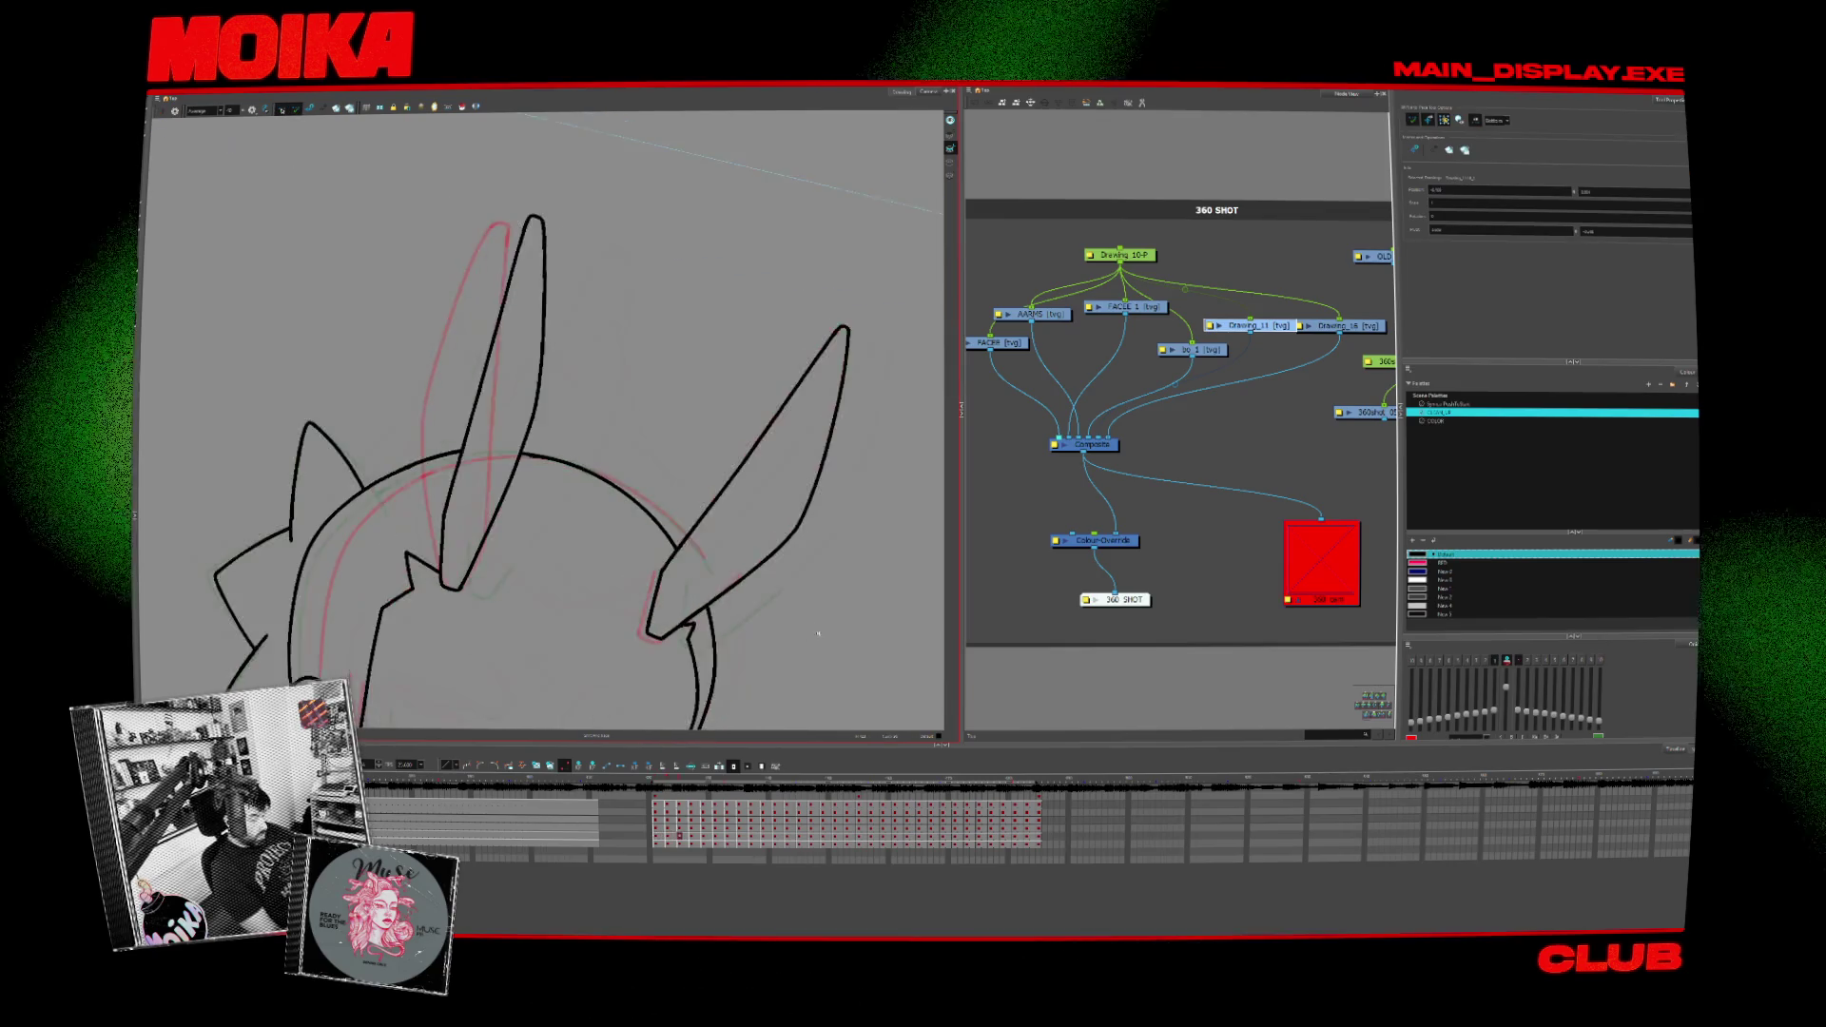
pyautogui.press('.')
pyautogui.hotkey('alt', 'b')
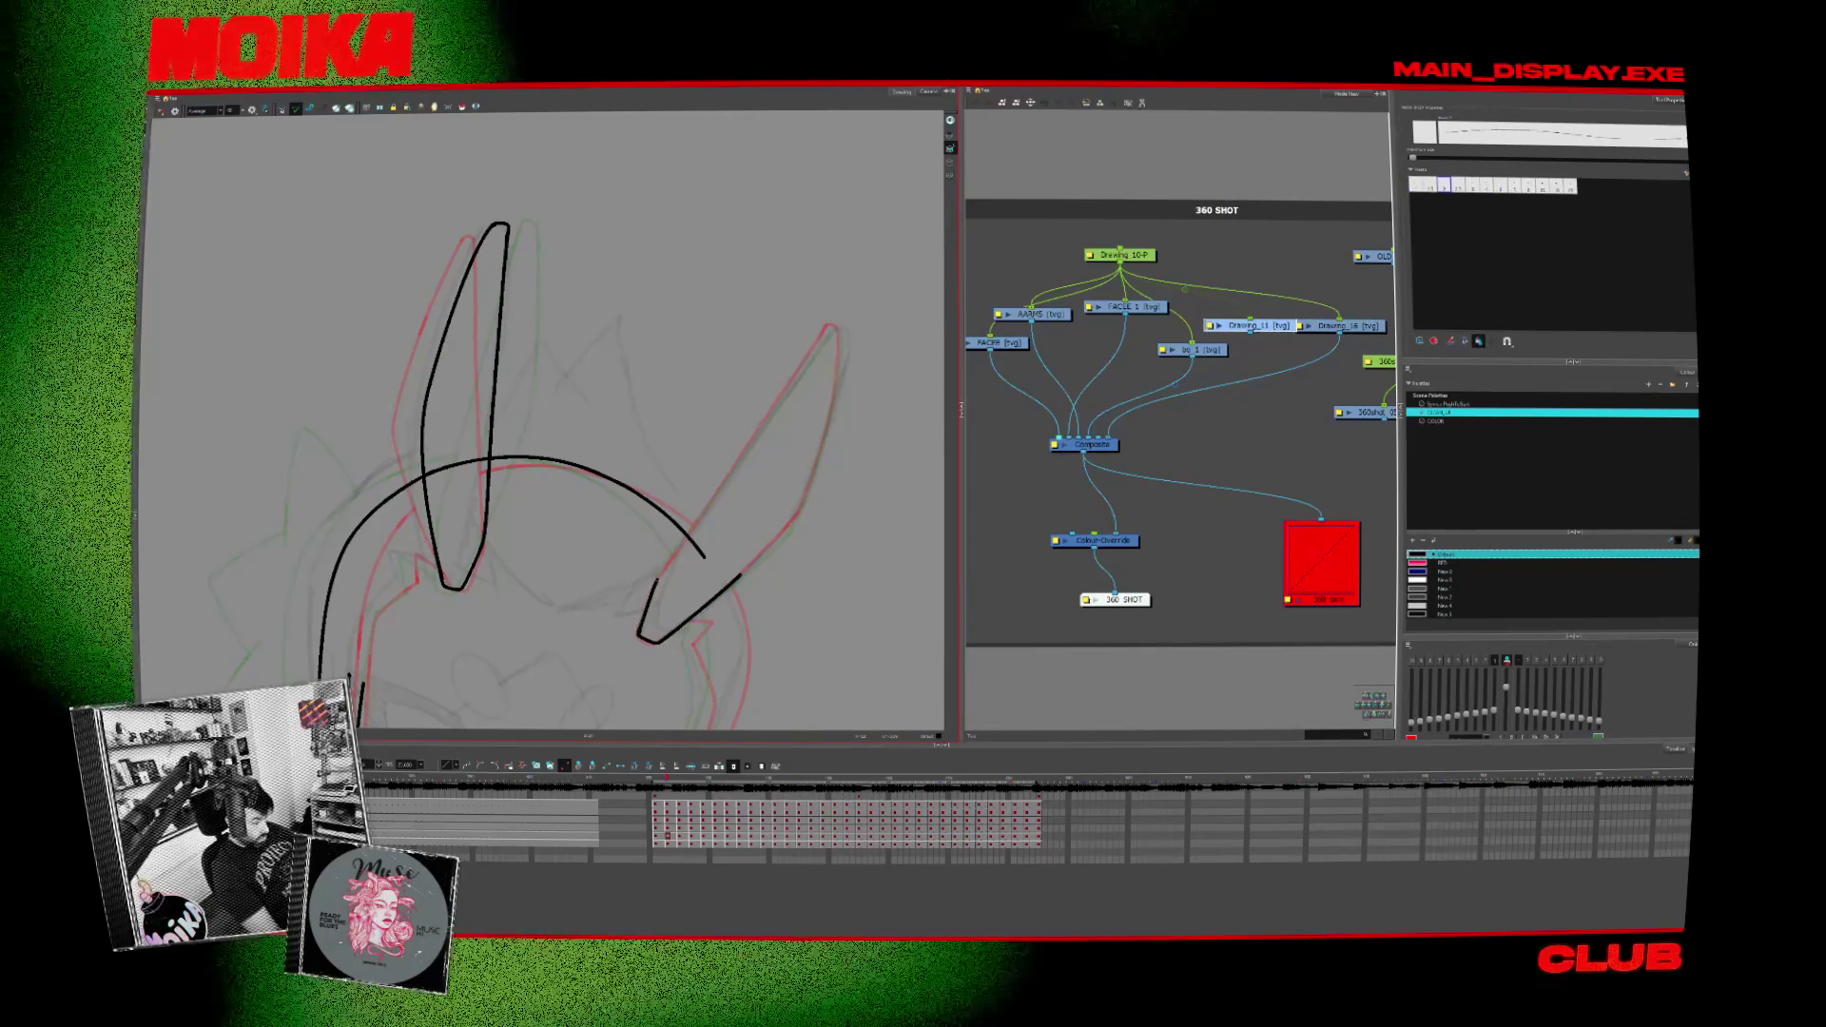
pyautogui.moveTo(832, 333); pyautogui.dragTo(700, 557)
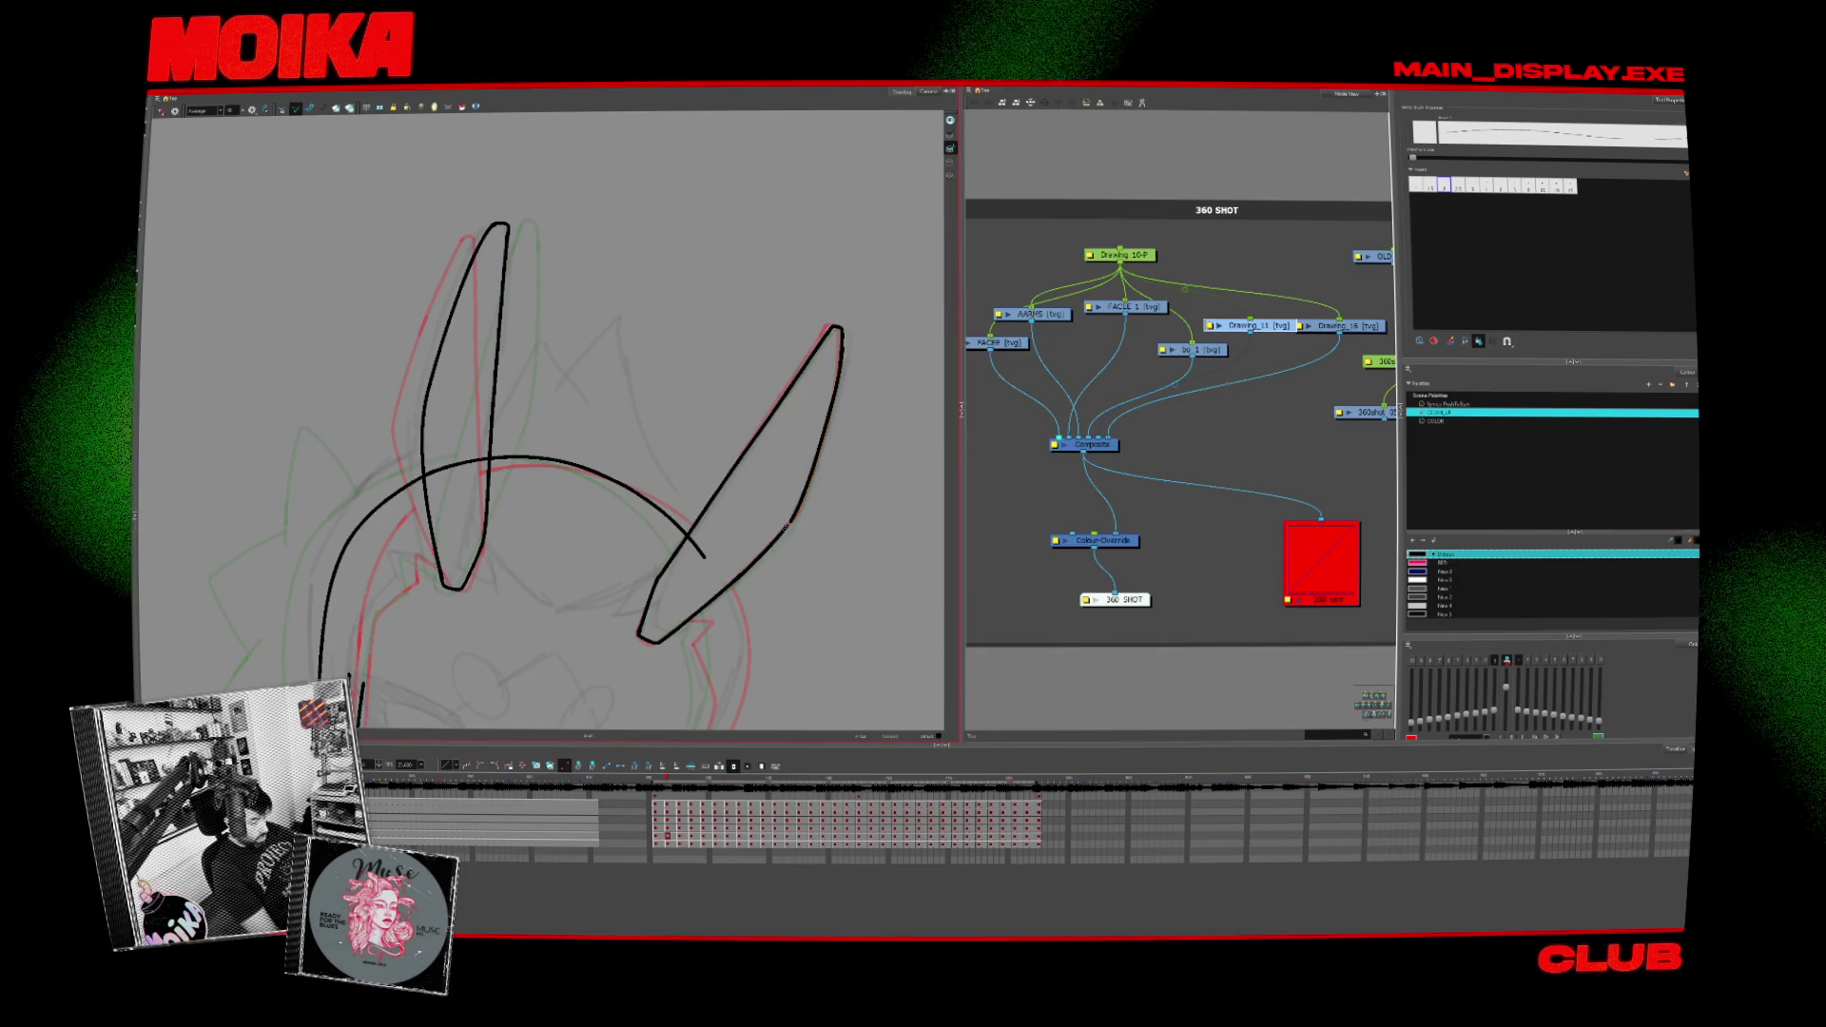
# Step: Step forward through successive turnaround drawings to check the ear poses
pyautogui.press('.')
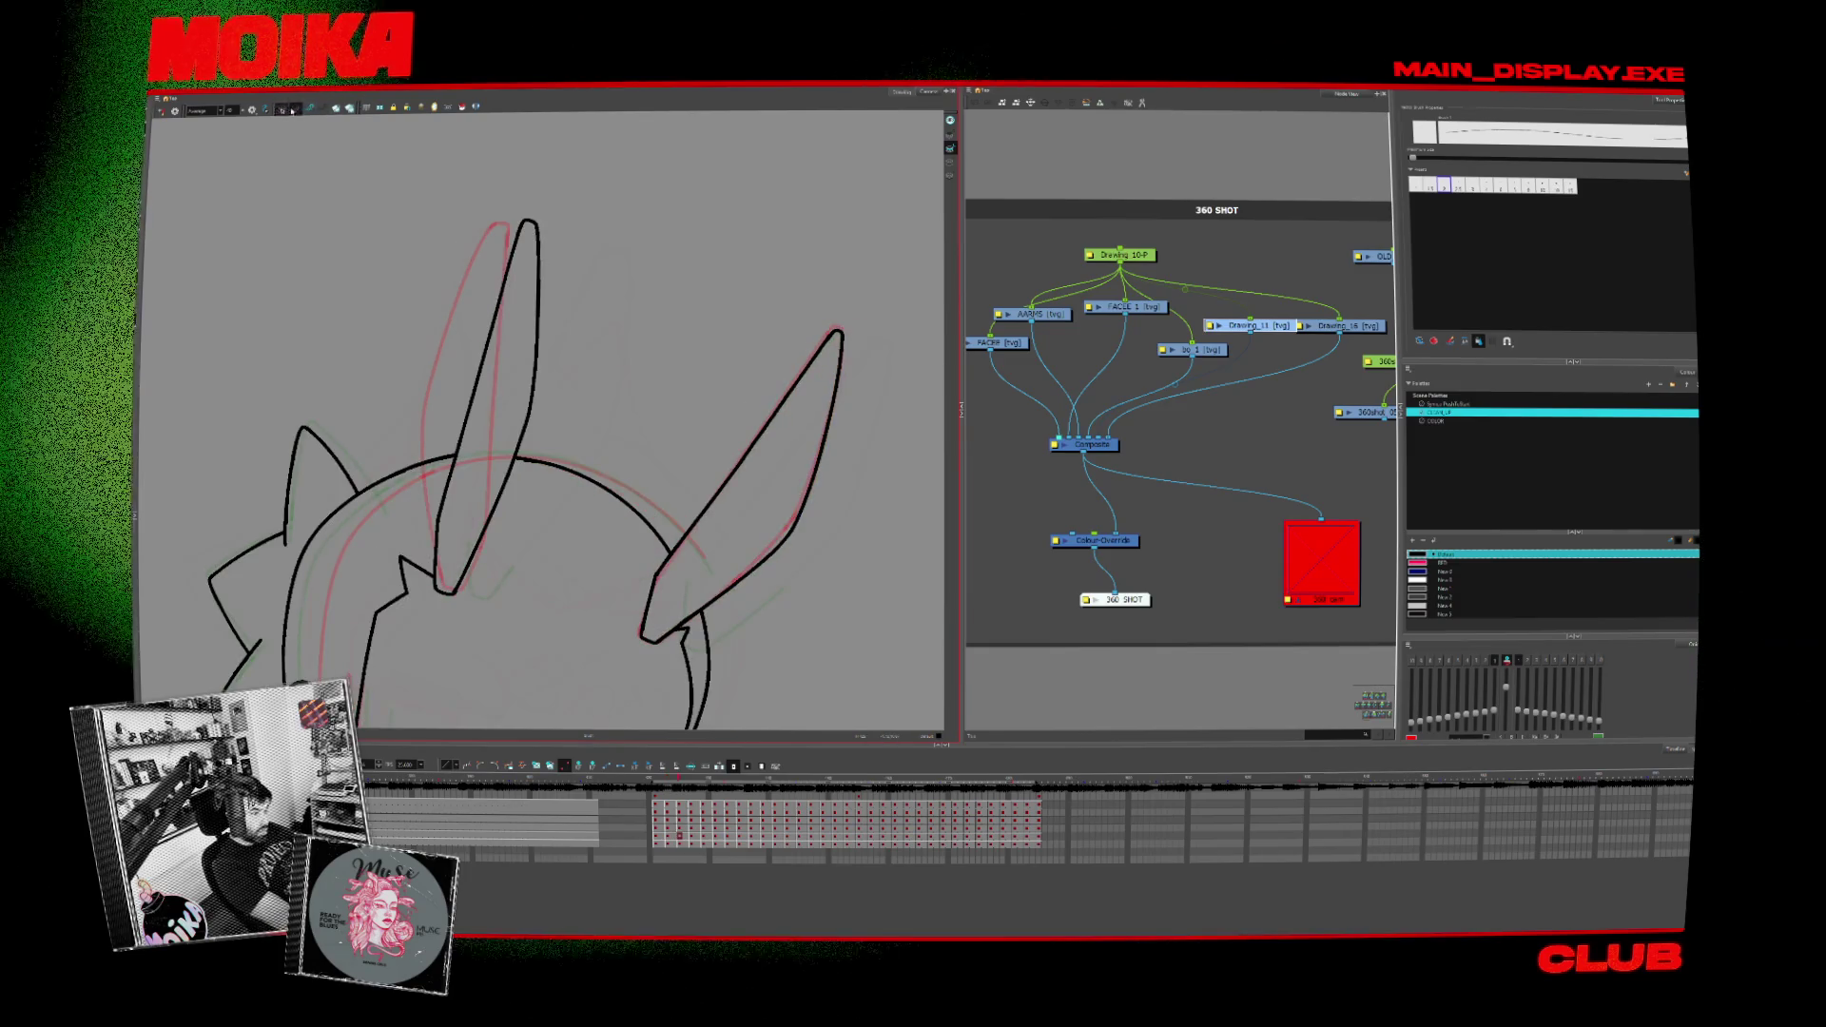
pyautogui.hotkey('alt', 's')
pyautogui.press('.')
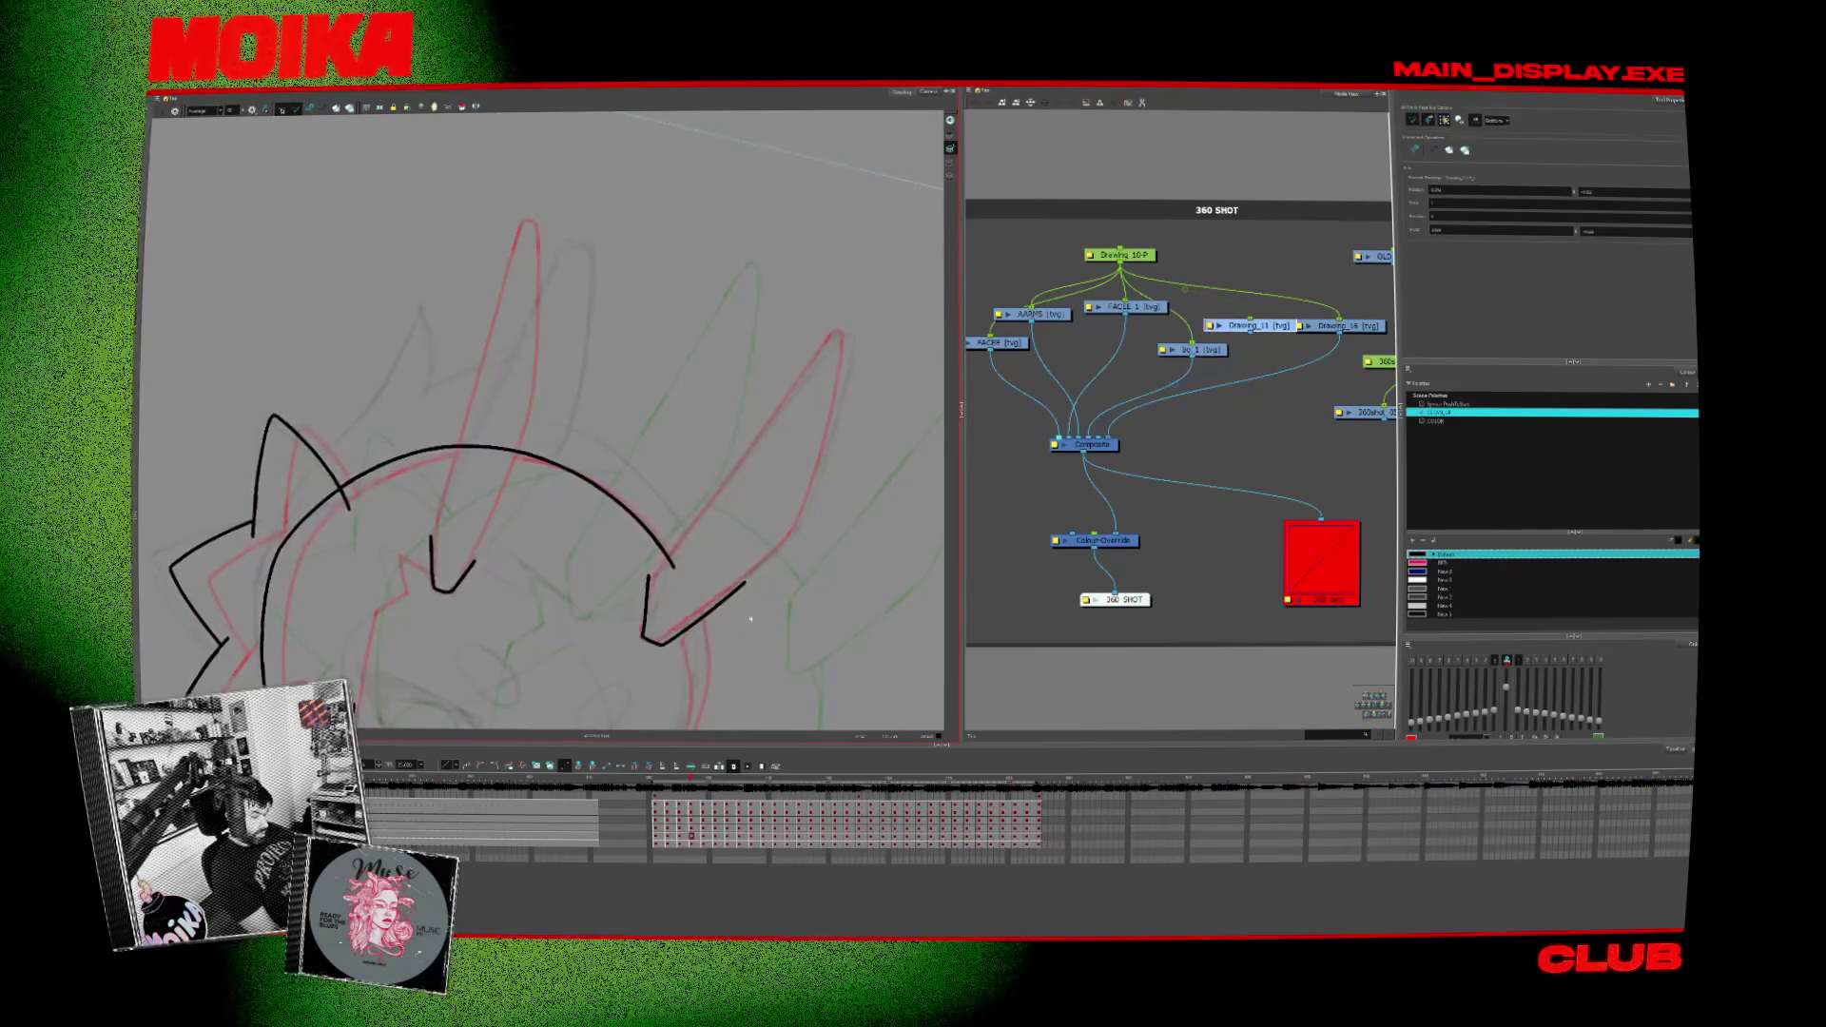
pyautogui.press('.')
pyautogui.press('.')
pyautogui.press('.')
pyautogui.press('.')
pyautogui.press('.')
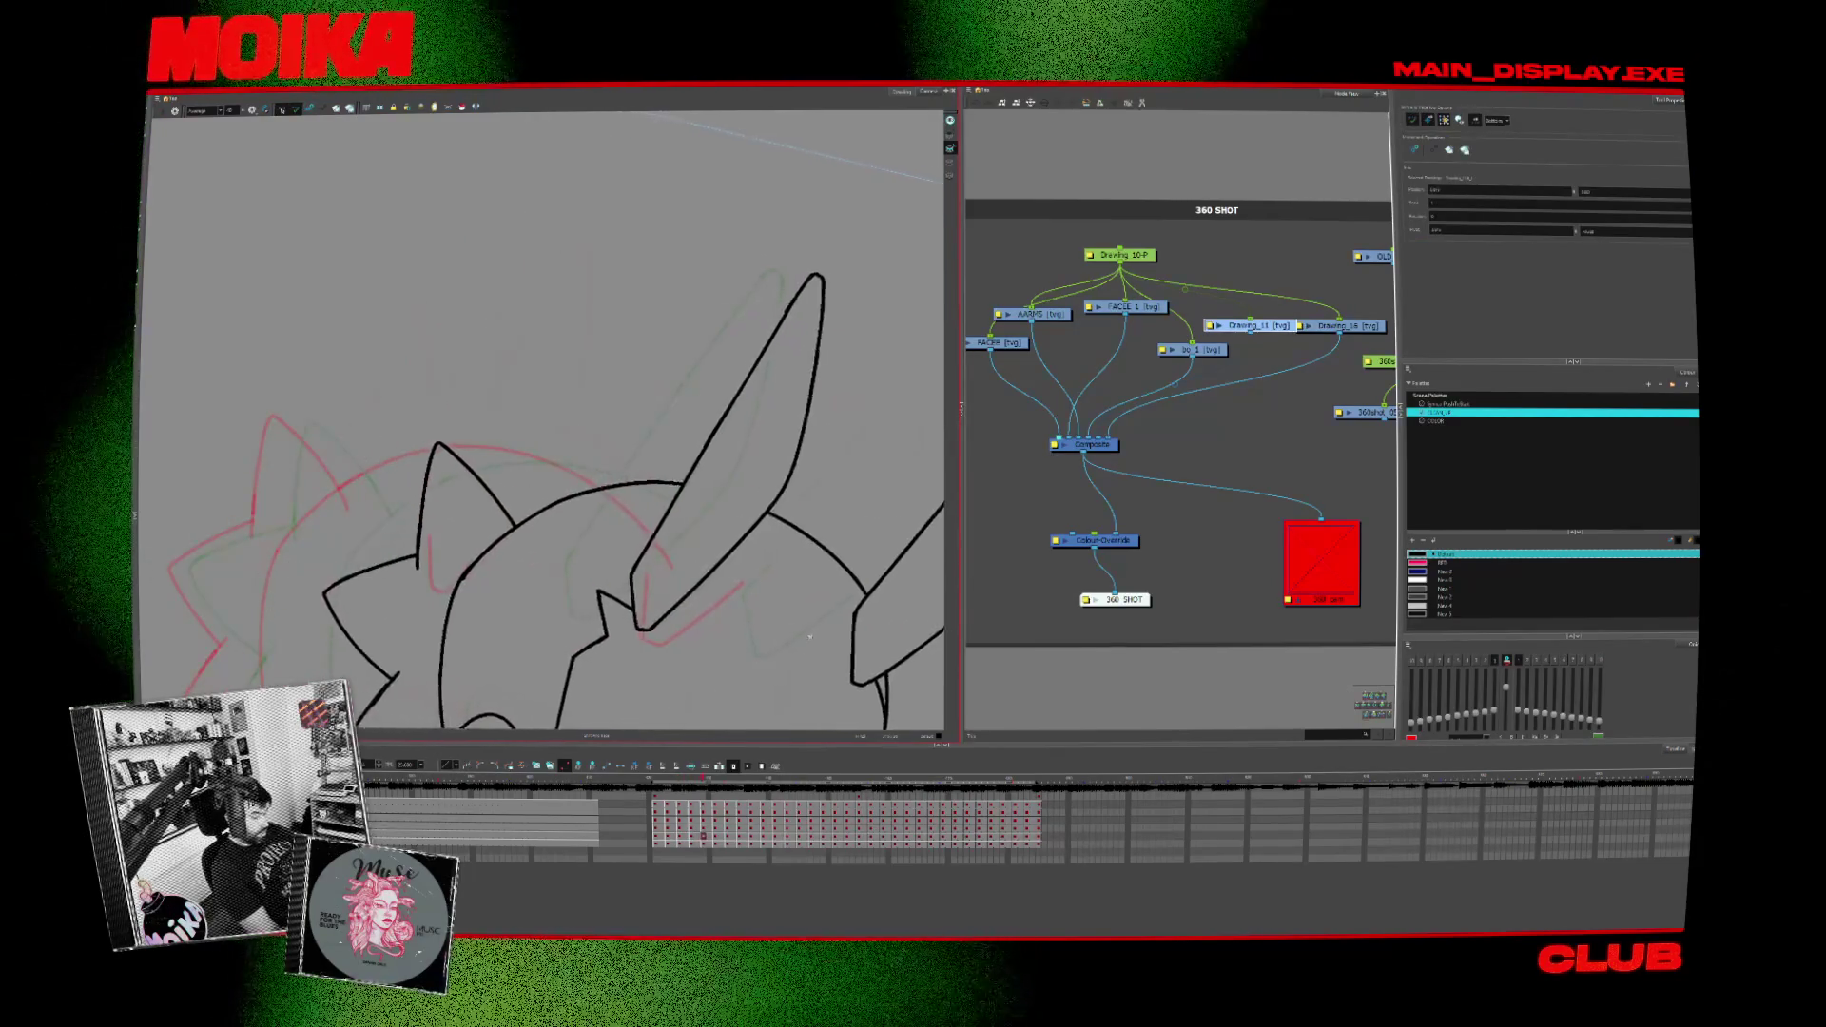
pyautogui.press('.')
pyautogui.press('.')
pyautogui.press('.')
pyautogui.press('.')
pyautogui.press('.')
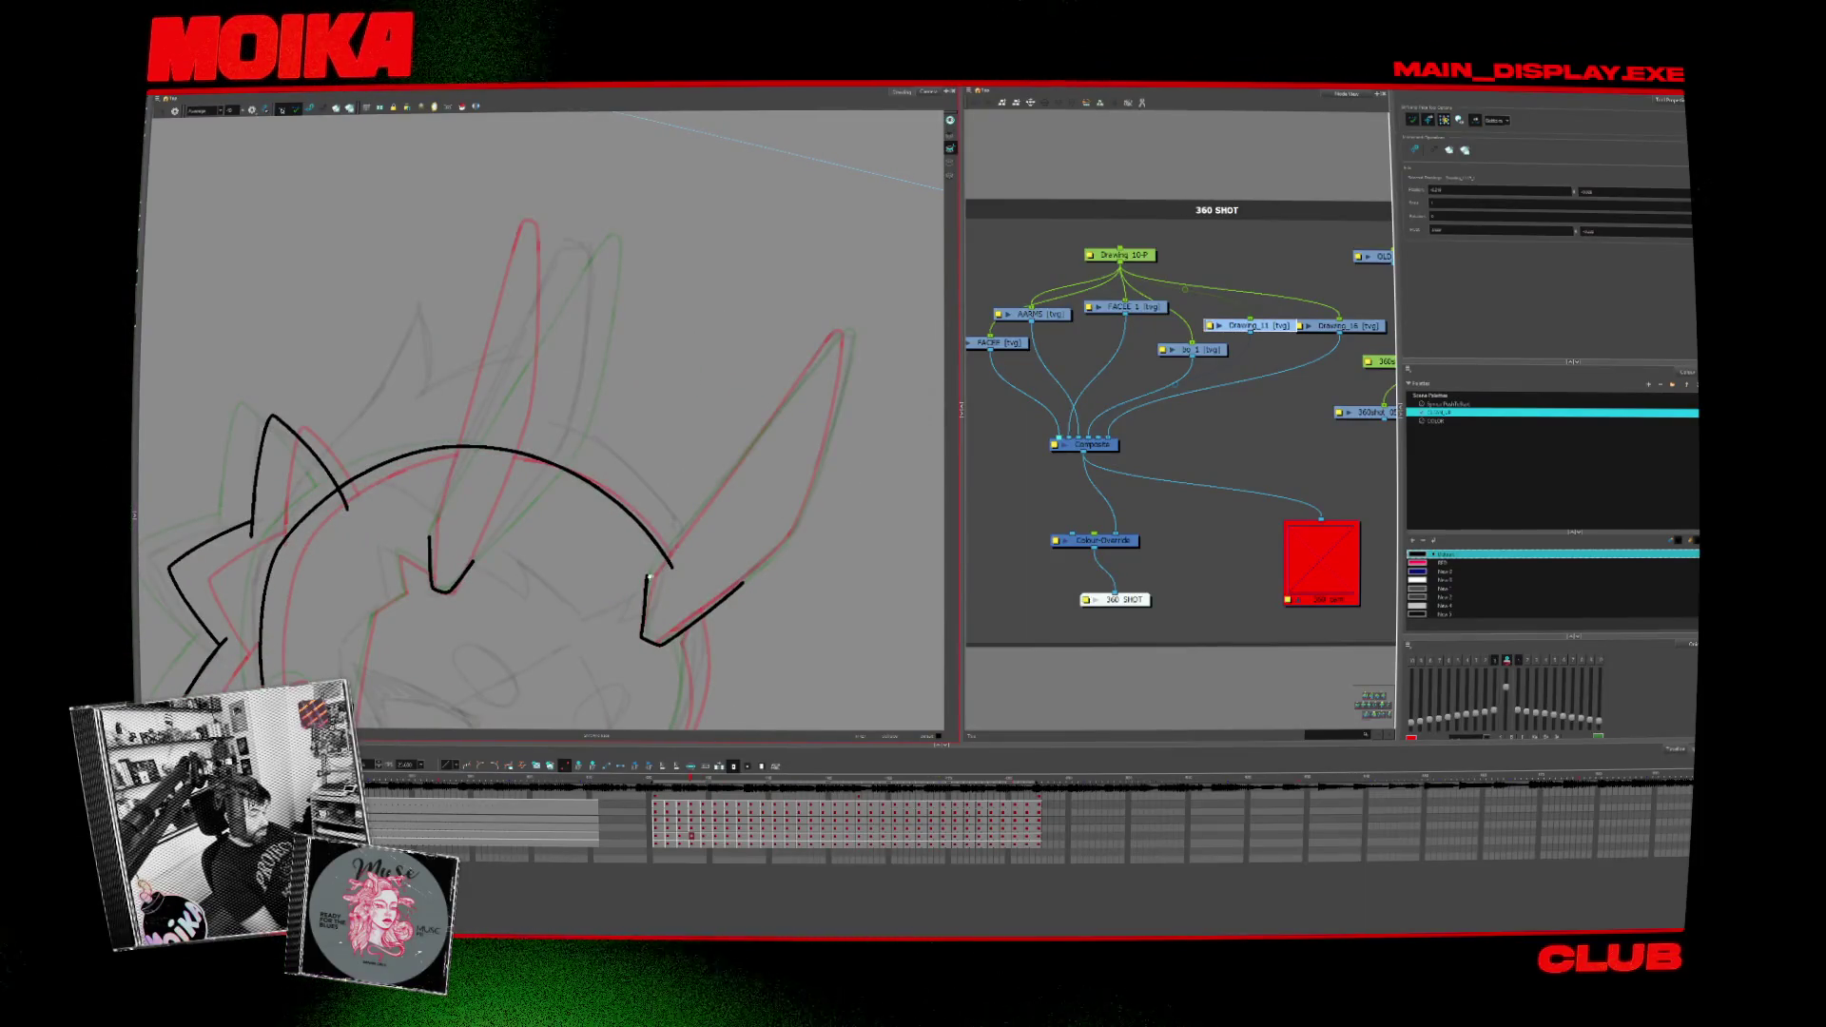
pyautogui.hotkey('alt', 'b')
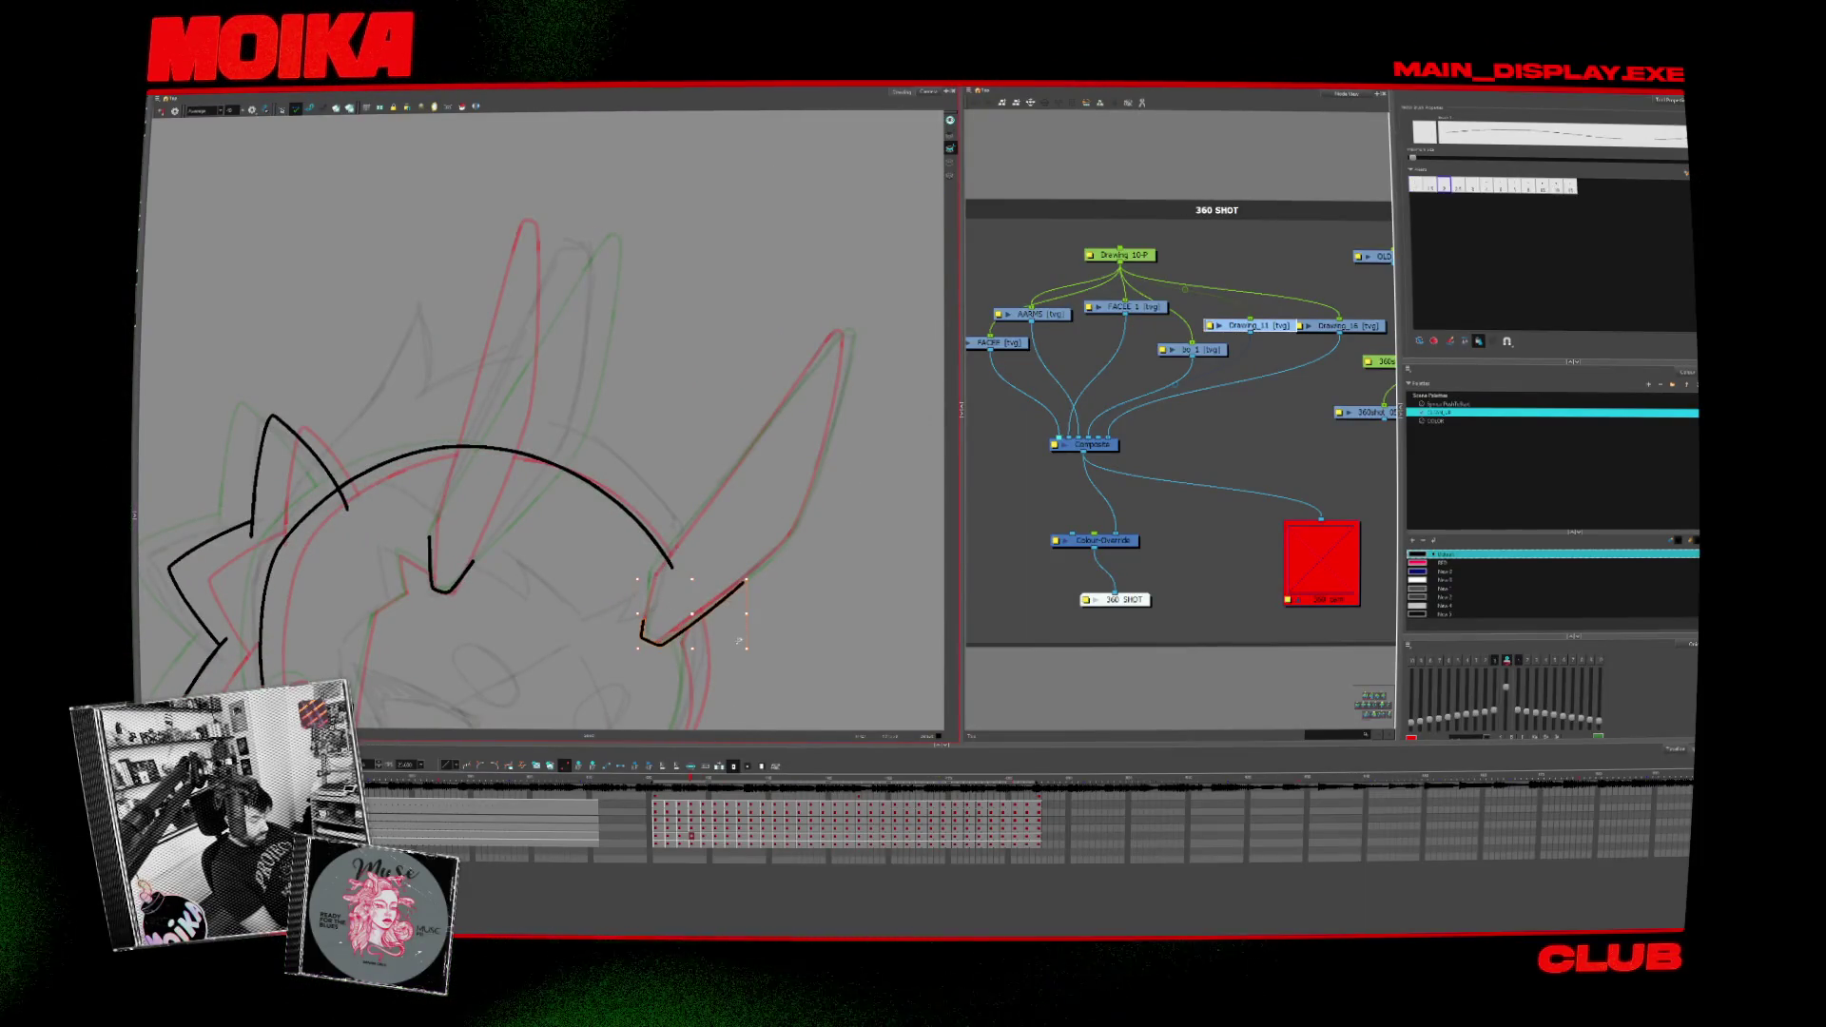
pyautogui.press('.')
pyautogui.press('.')
pyautogui.scroll(3, 542, 421)
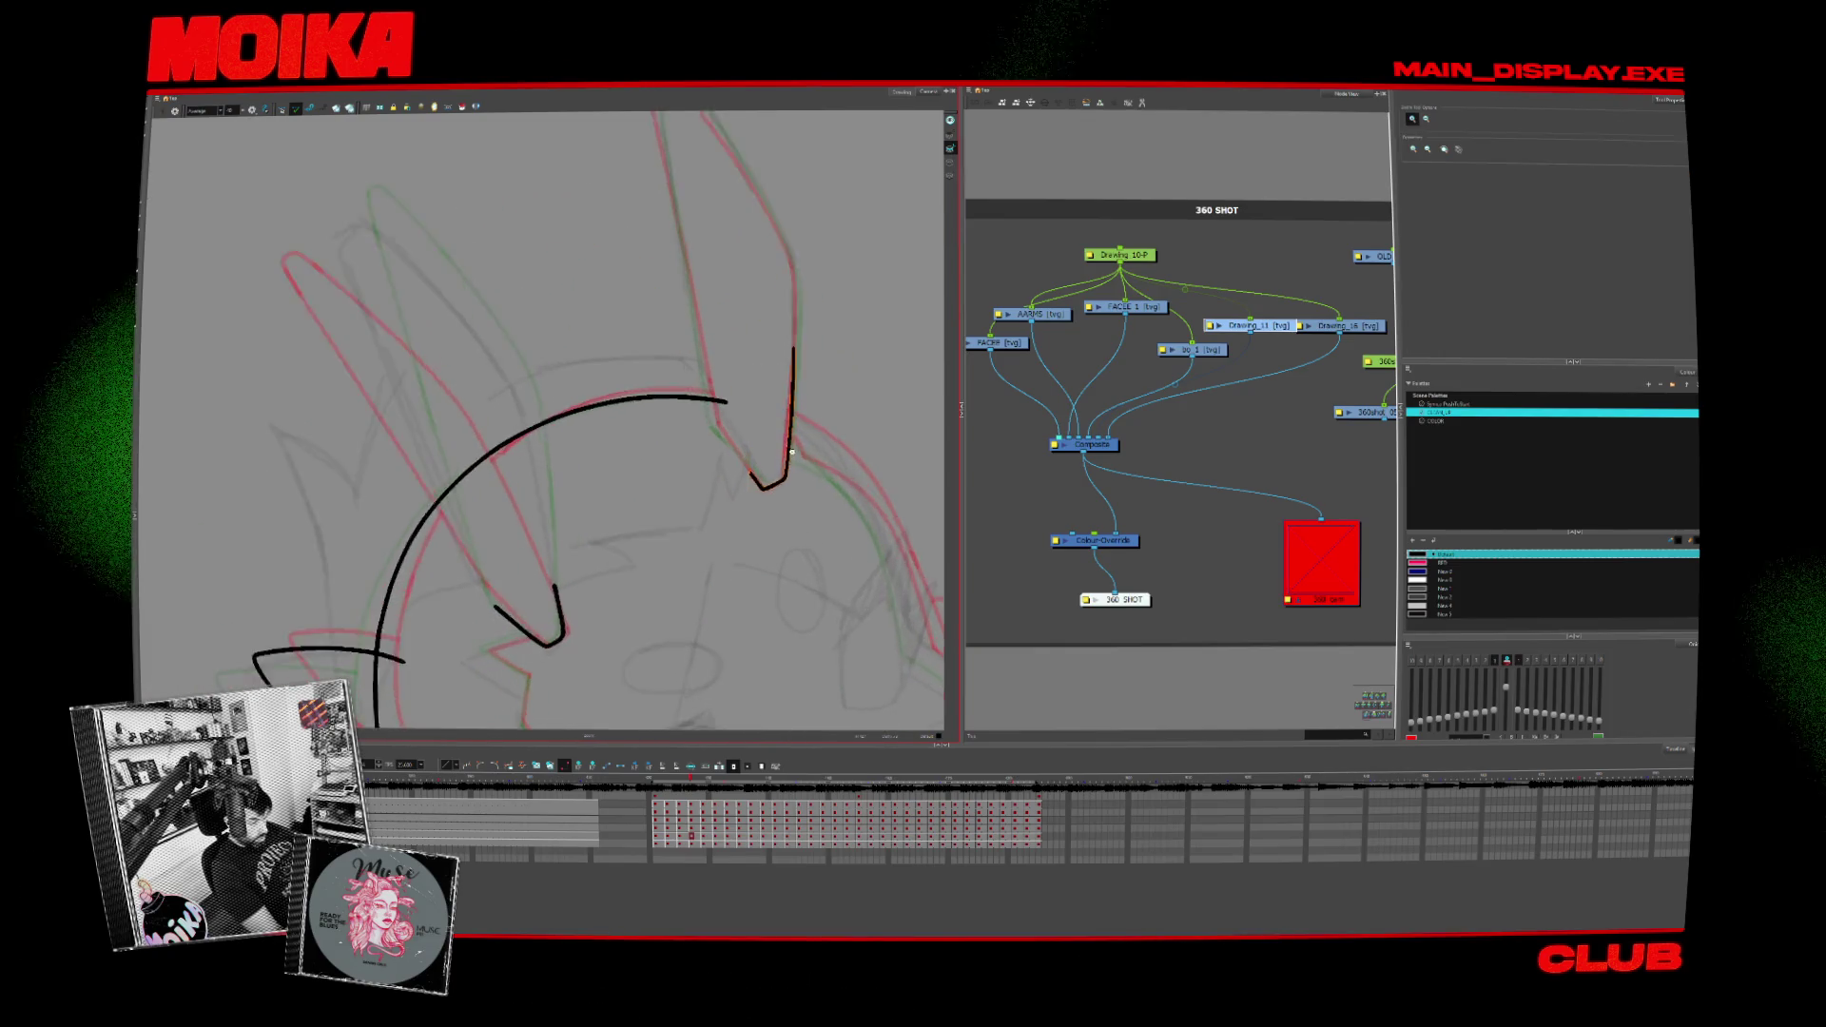
# Step: Ink the ear edge up to its pointed tip and close it, rotating the view for the strokes and back
pyautogui.moveTo(427, 285)
pyautogui.mouseDown()
pyautogui.moveTo(599, 428)
pyautogui.moveTo(592, 625)
pyautogui.moveTo(486, 587)
pyautogui.moveTo(755, 408)
pyautogui.mouseUp()
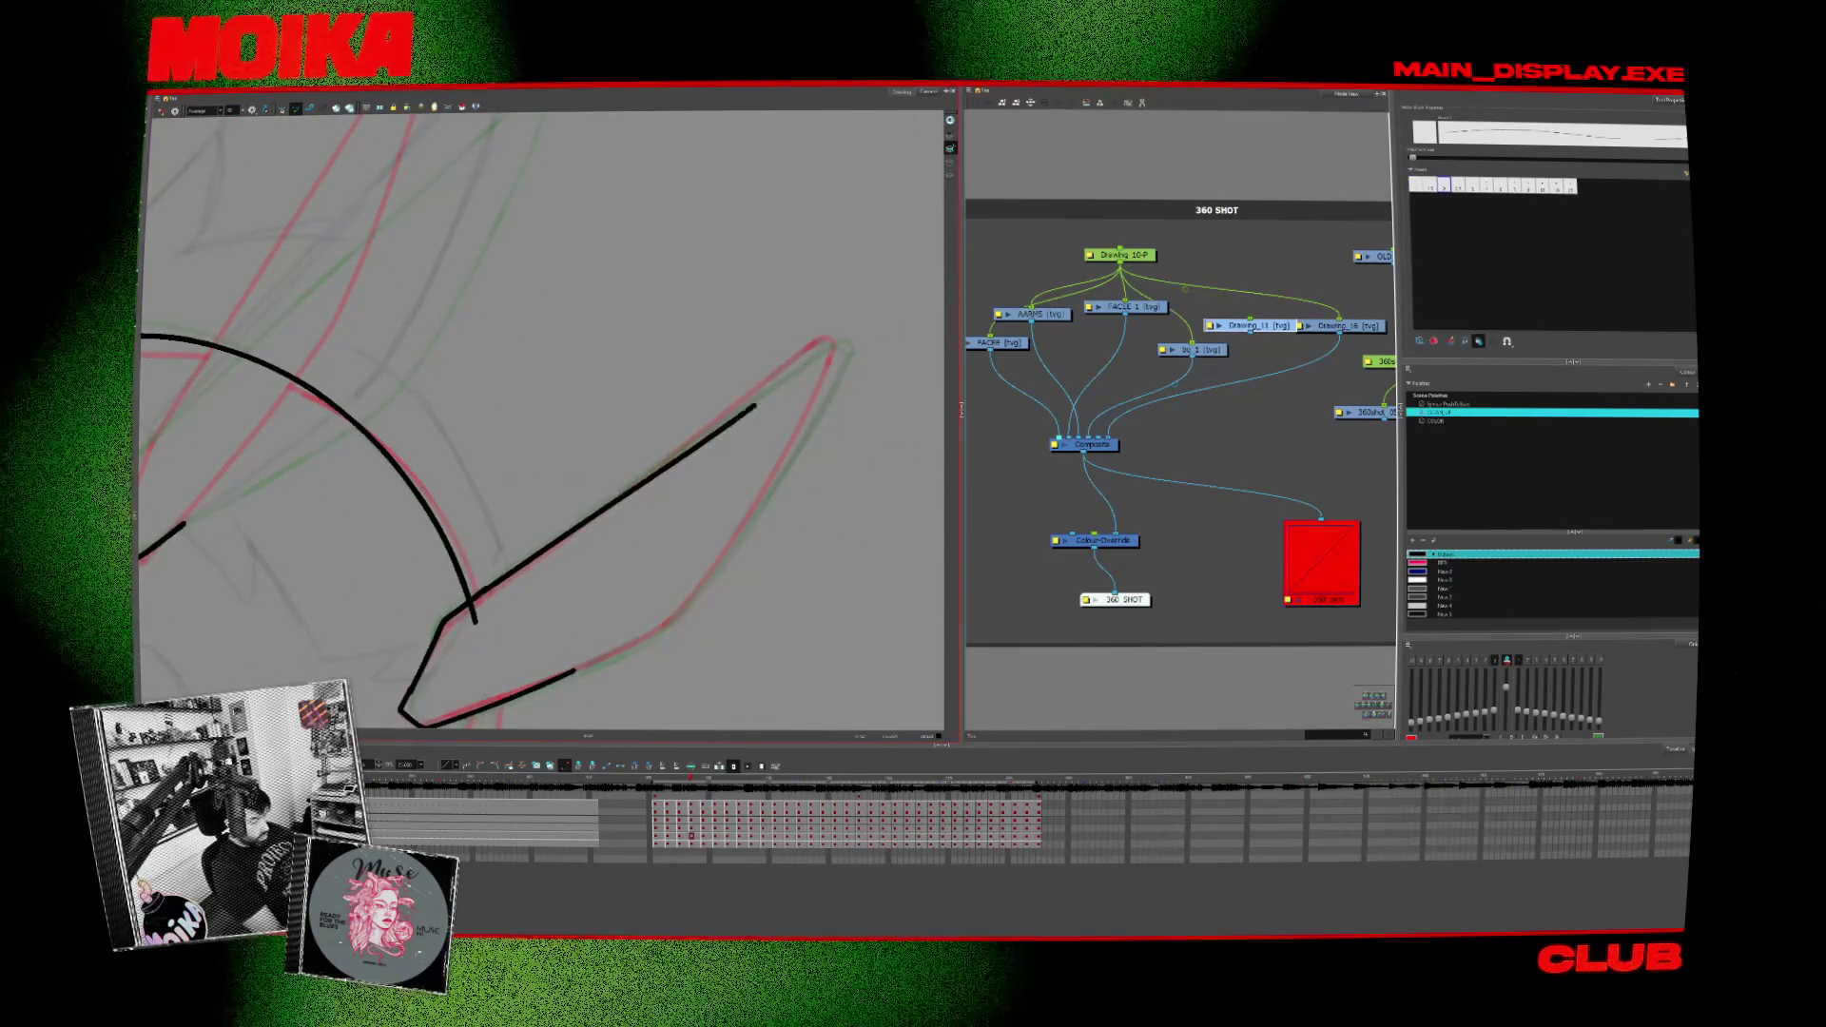
pyautogui.moveTo(571, 358); pyautogui.dragTo(471, 485)
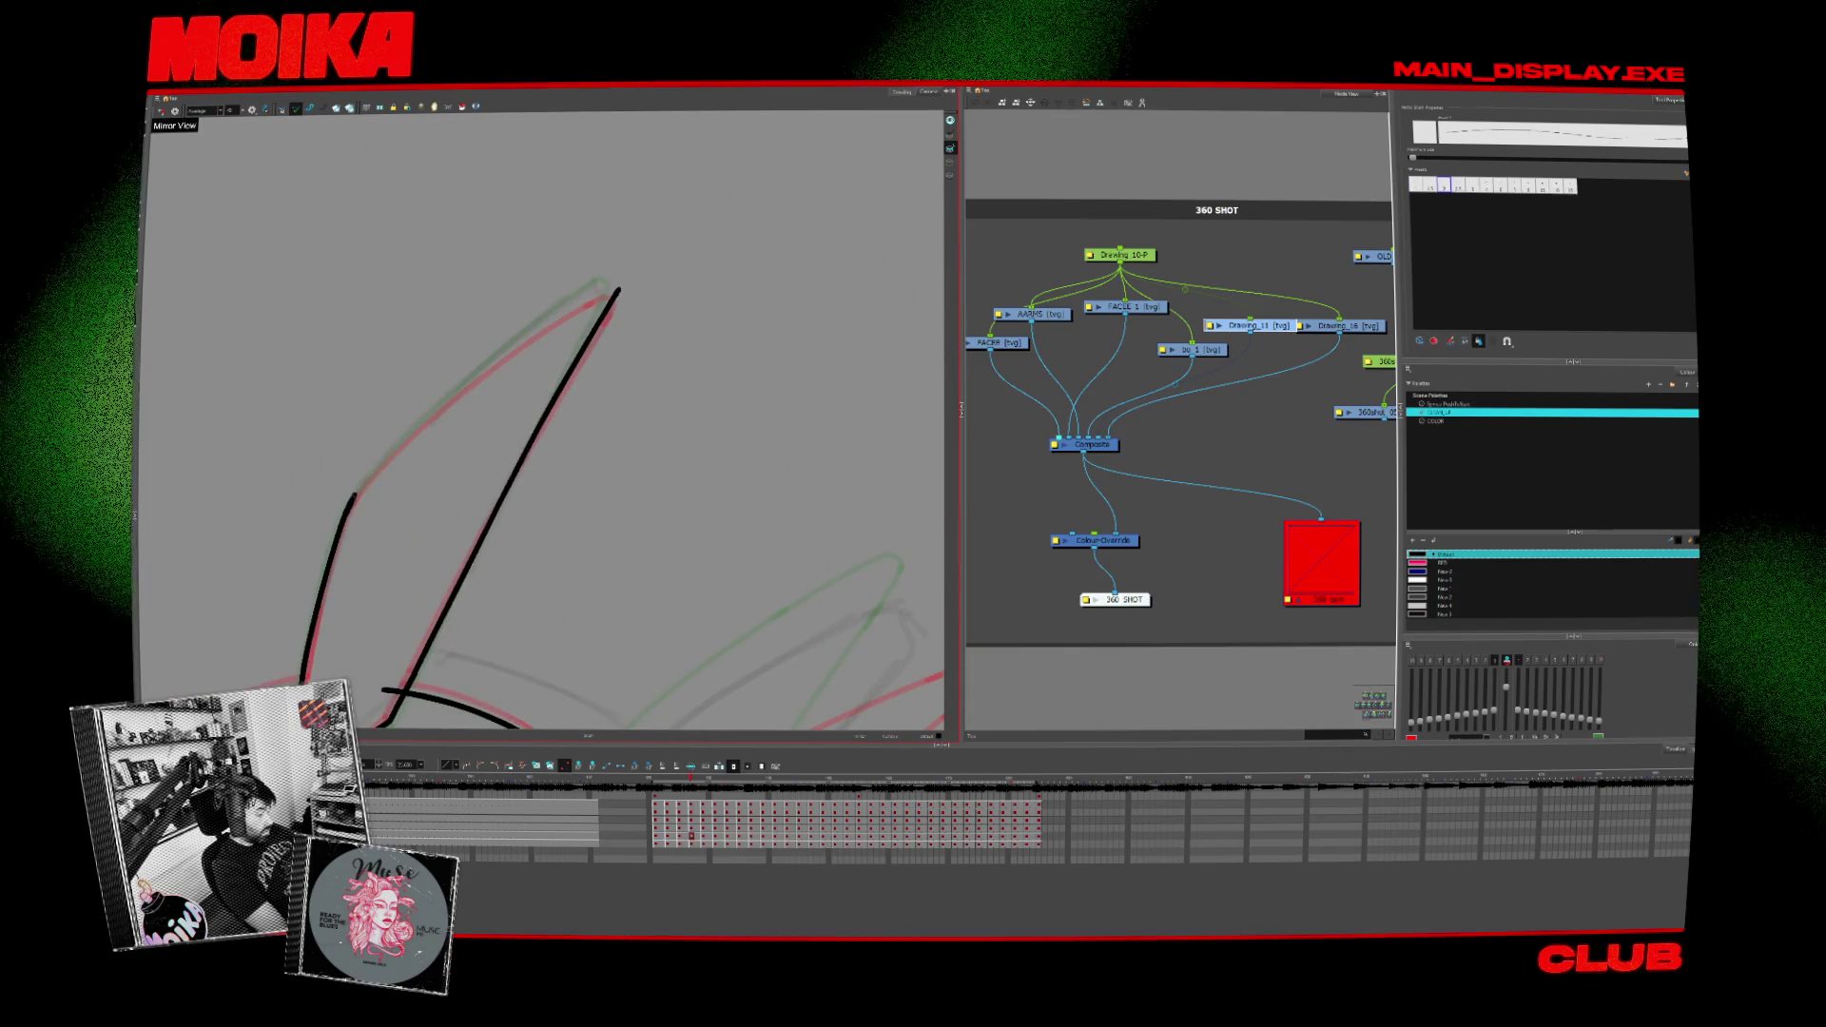
pyautogui.moveTo(354, 496)
pyautogui.mouseDown()
pyautogui.moveTo(610, 289)
pyautogui.moveTo(651, 358)
pyautogui.mouseUp()
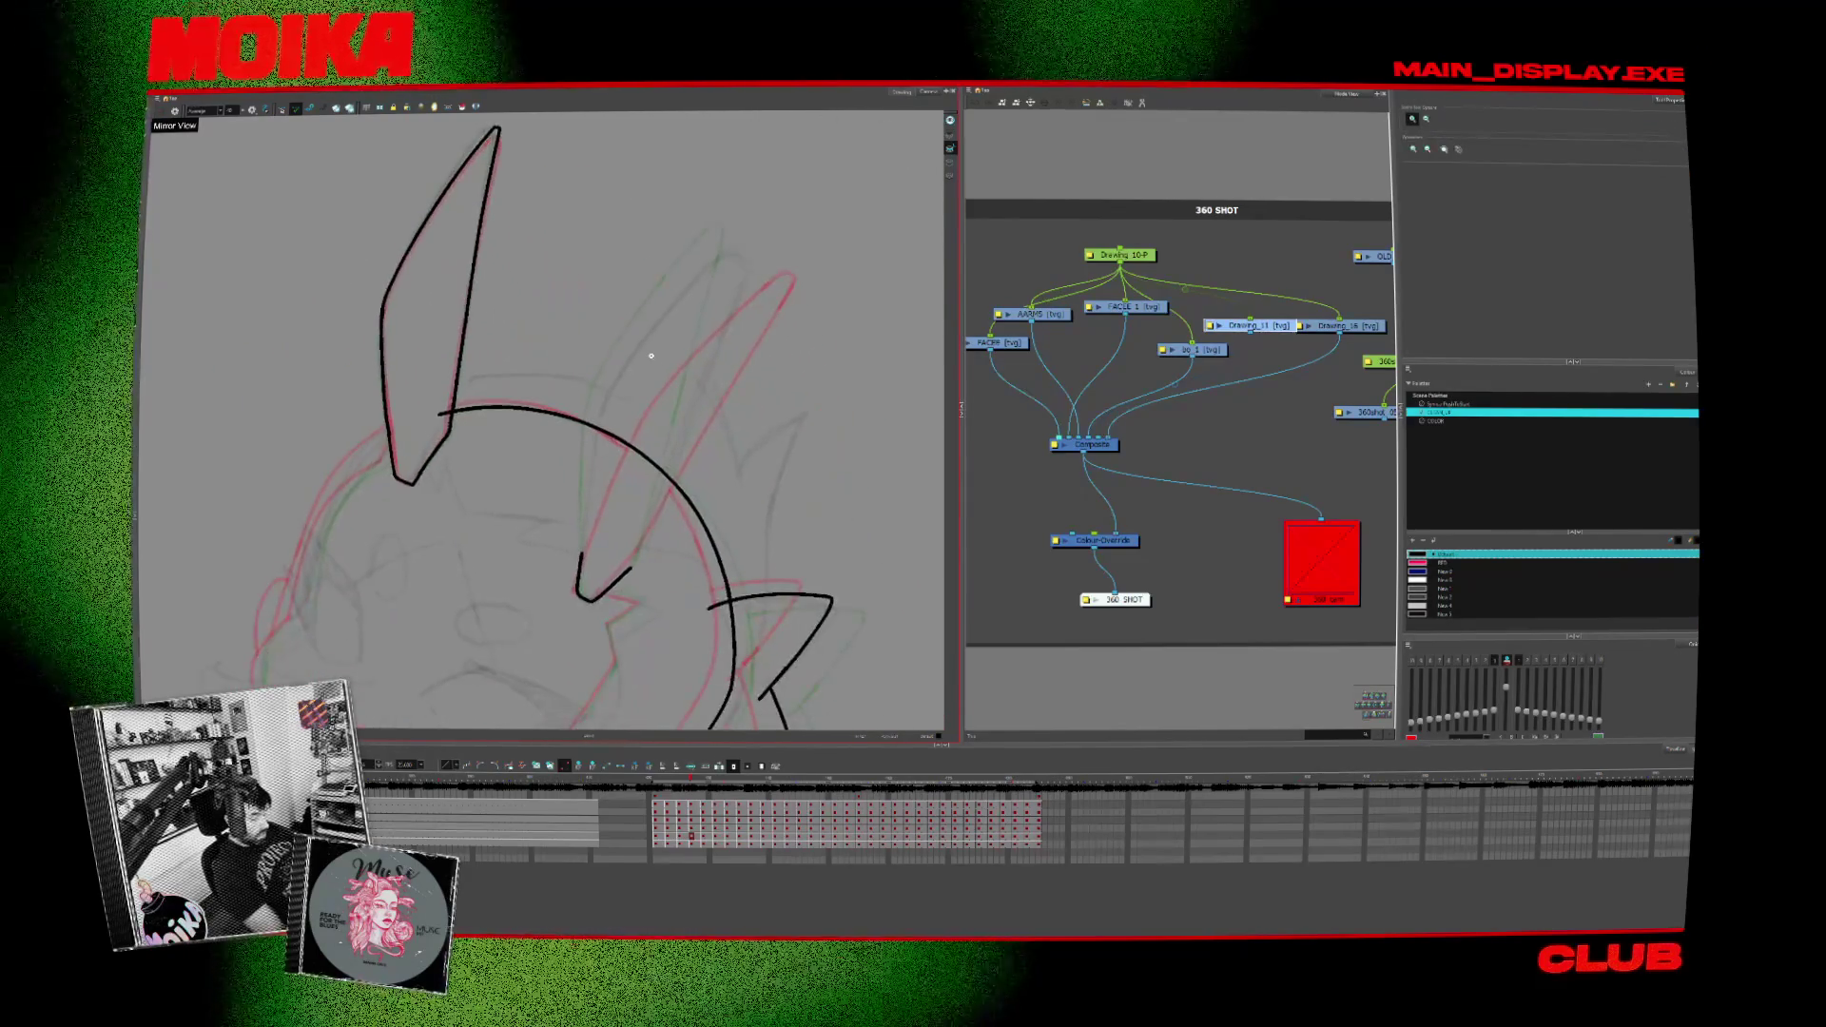
pyautogui.moveTo(652, 357)
pyautogui.mouseDown()
pyautogui.moveTo(675, 586)
pyautogui.moveTo(565, 495)
pyautogui.moveTo(571, 472)
pyautogui.mouseUp()
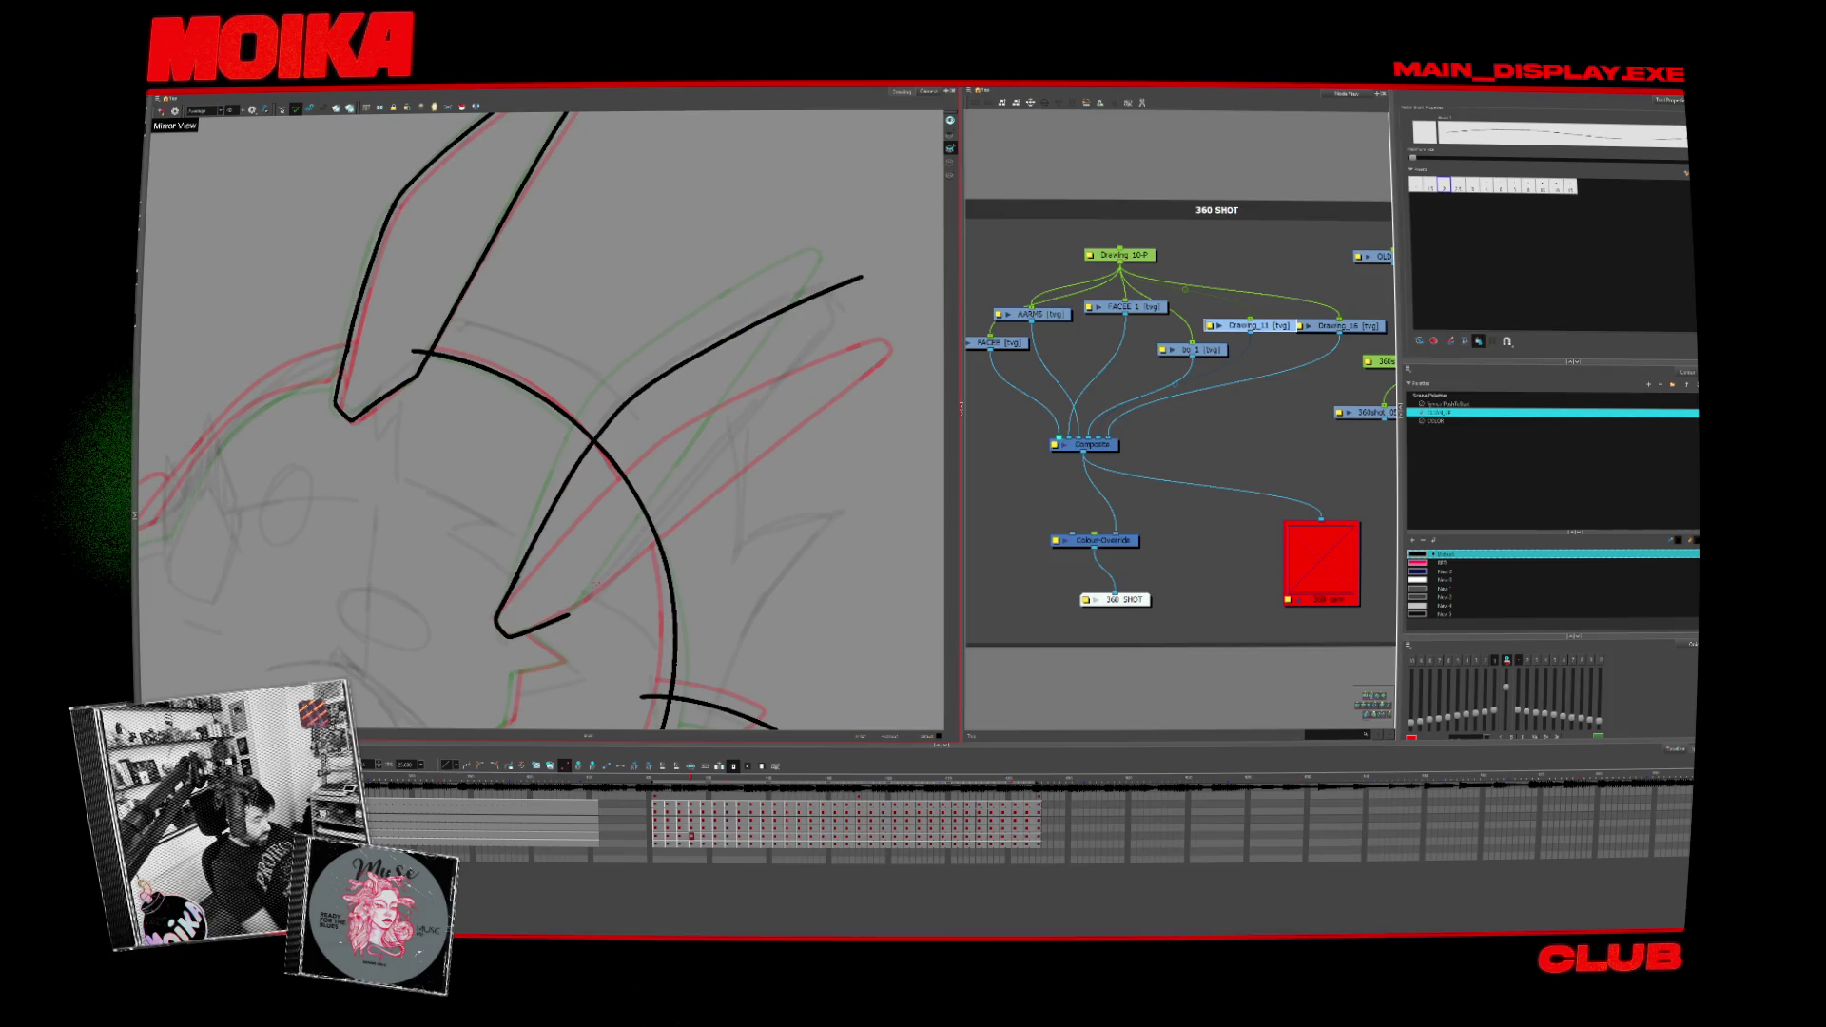
pyautogui.moveTo(574, 611); pyautogui.dragTo(682, 485)
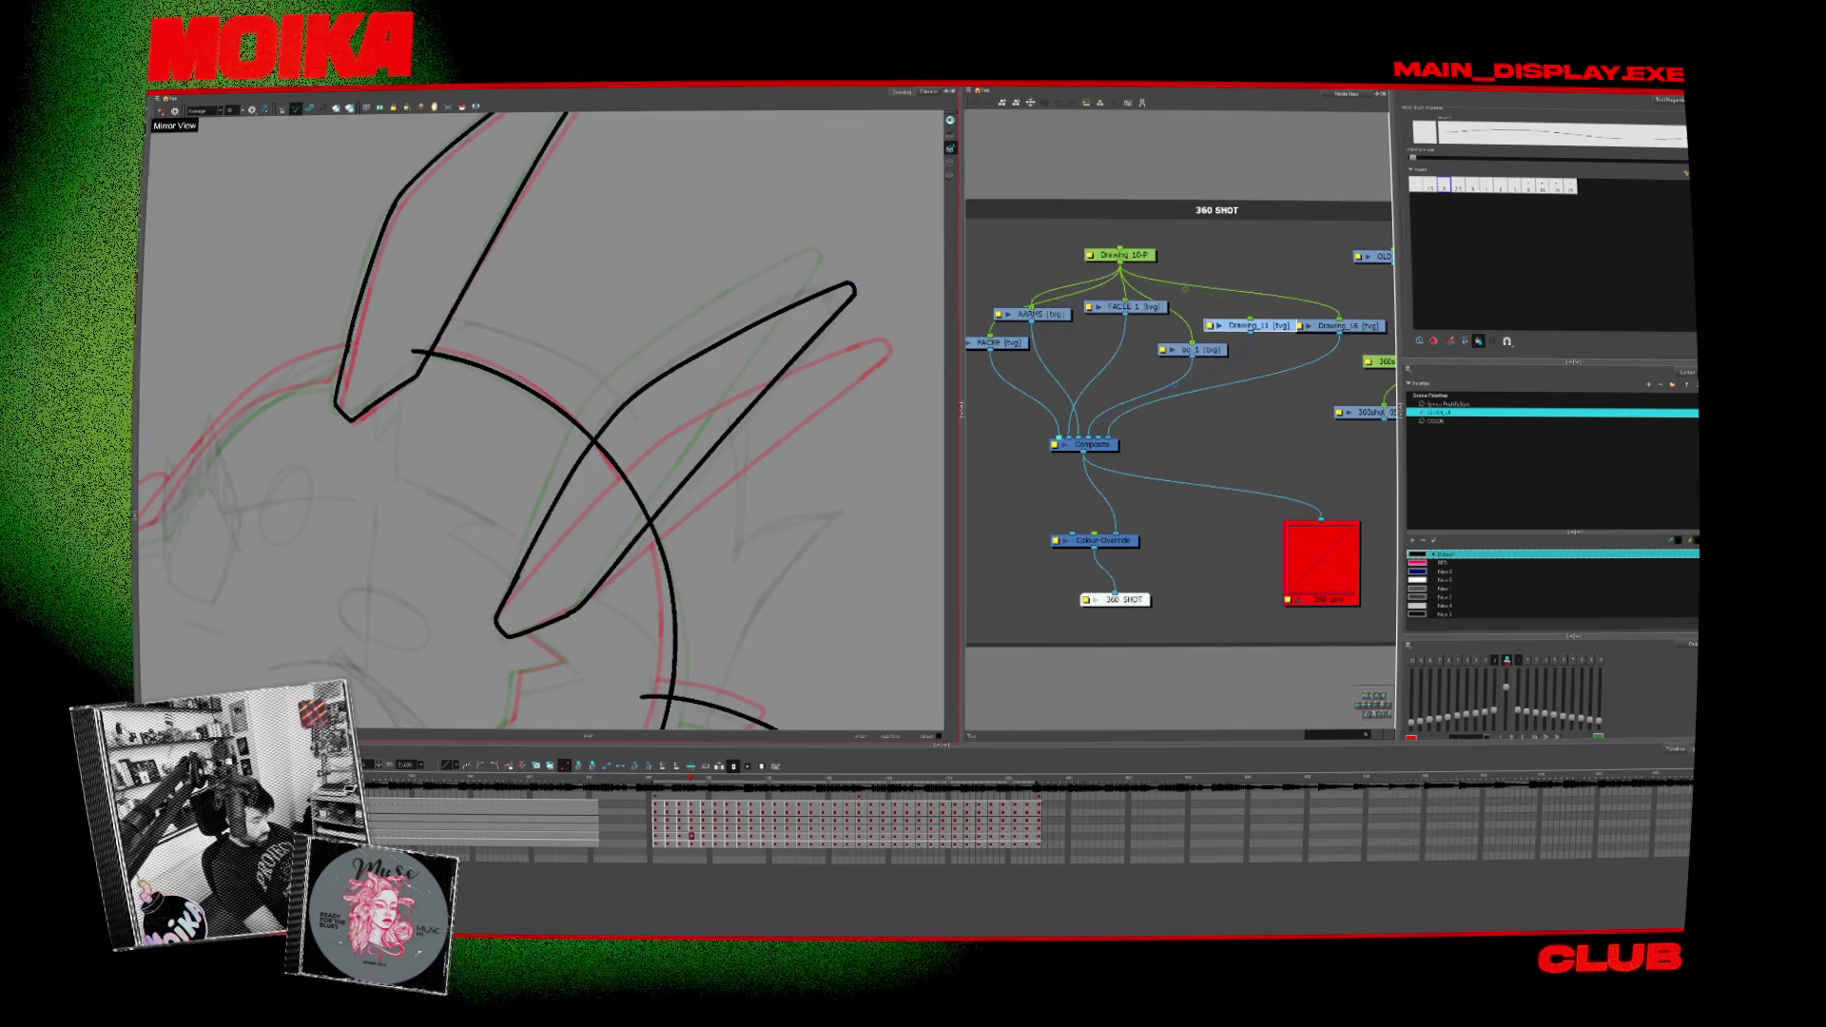
pyautogui.moveTo(543, 429)
pyautogui.mouseDown()
pyautogui.moveTo(571, 472)
pyautogui.moveTo(600, 471)
pyautogui.mouseUp()
pyautogui.scroll(-3, 543, 421)
pyautogui.scroll(3, 543, 420)
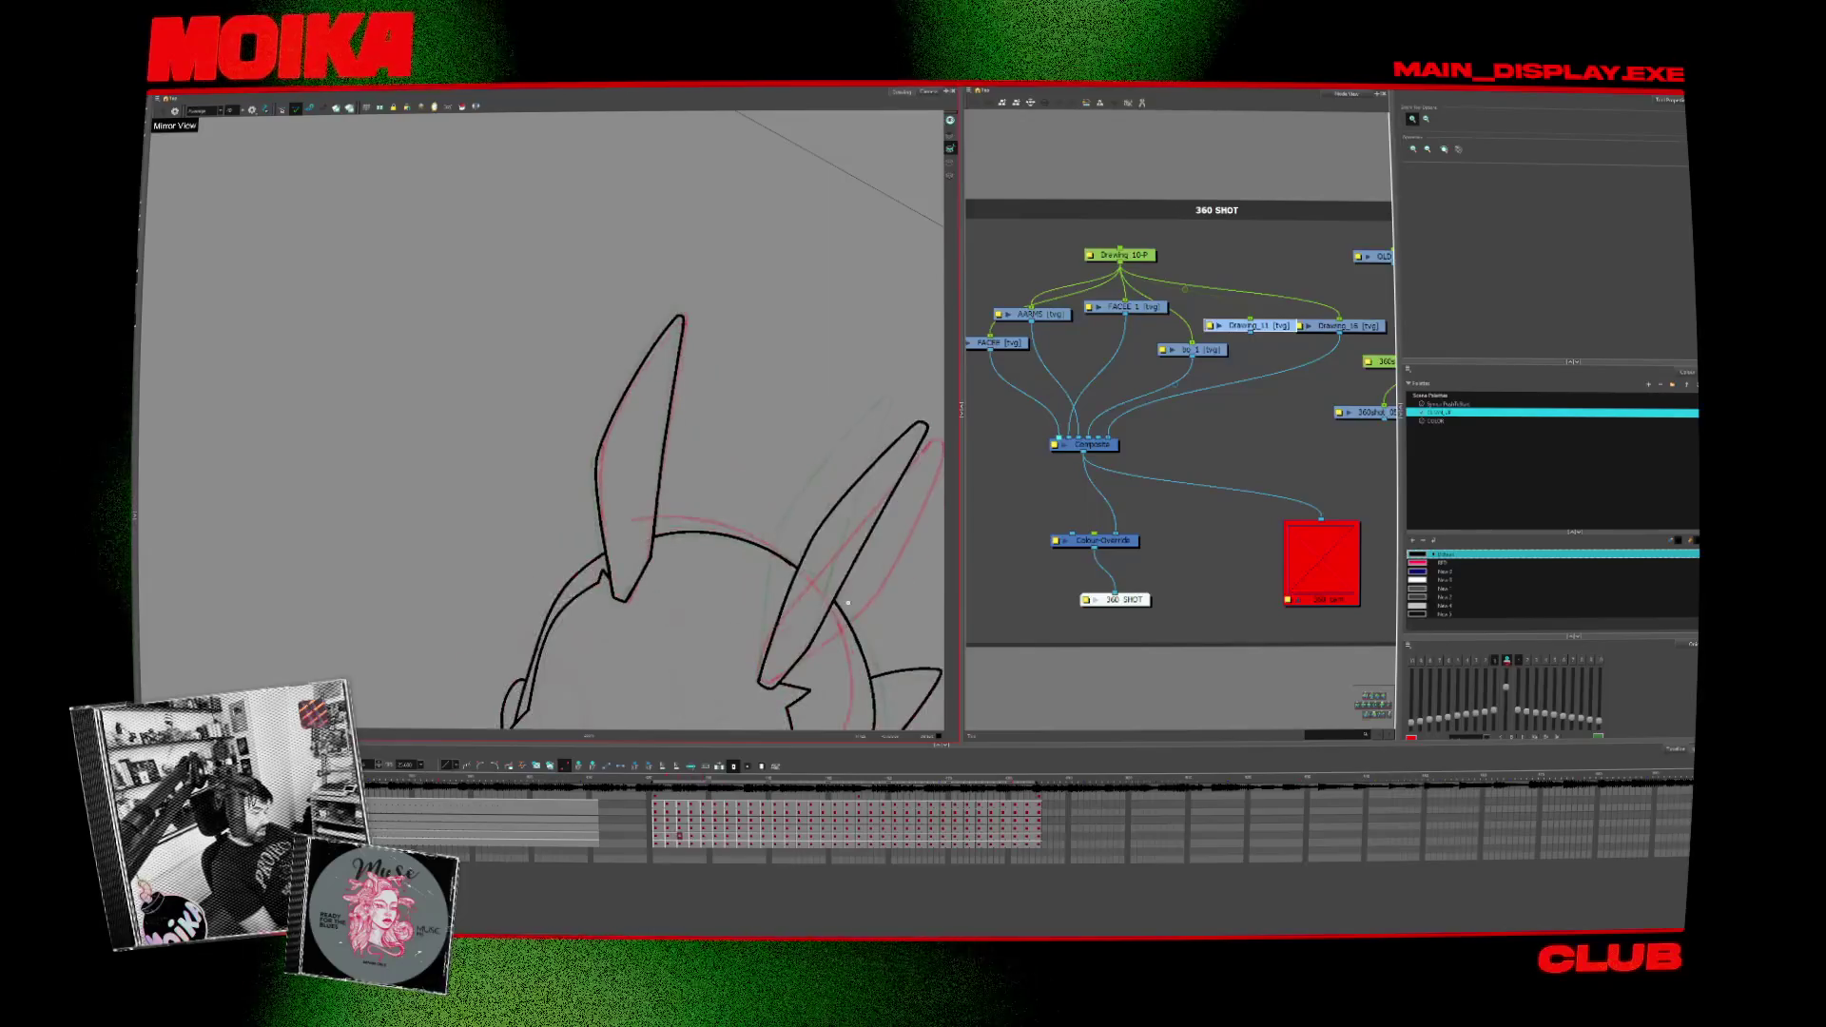
# Step: Show the red rough sketch and ink the ear tip and the right ear's left edge
pyautogui.hotkey('shift', 'l')
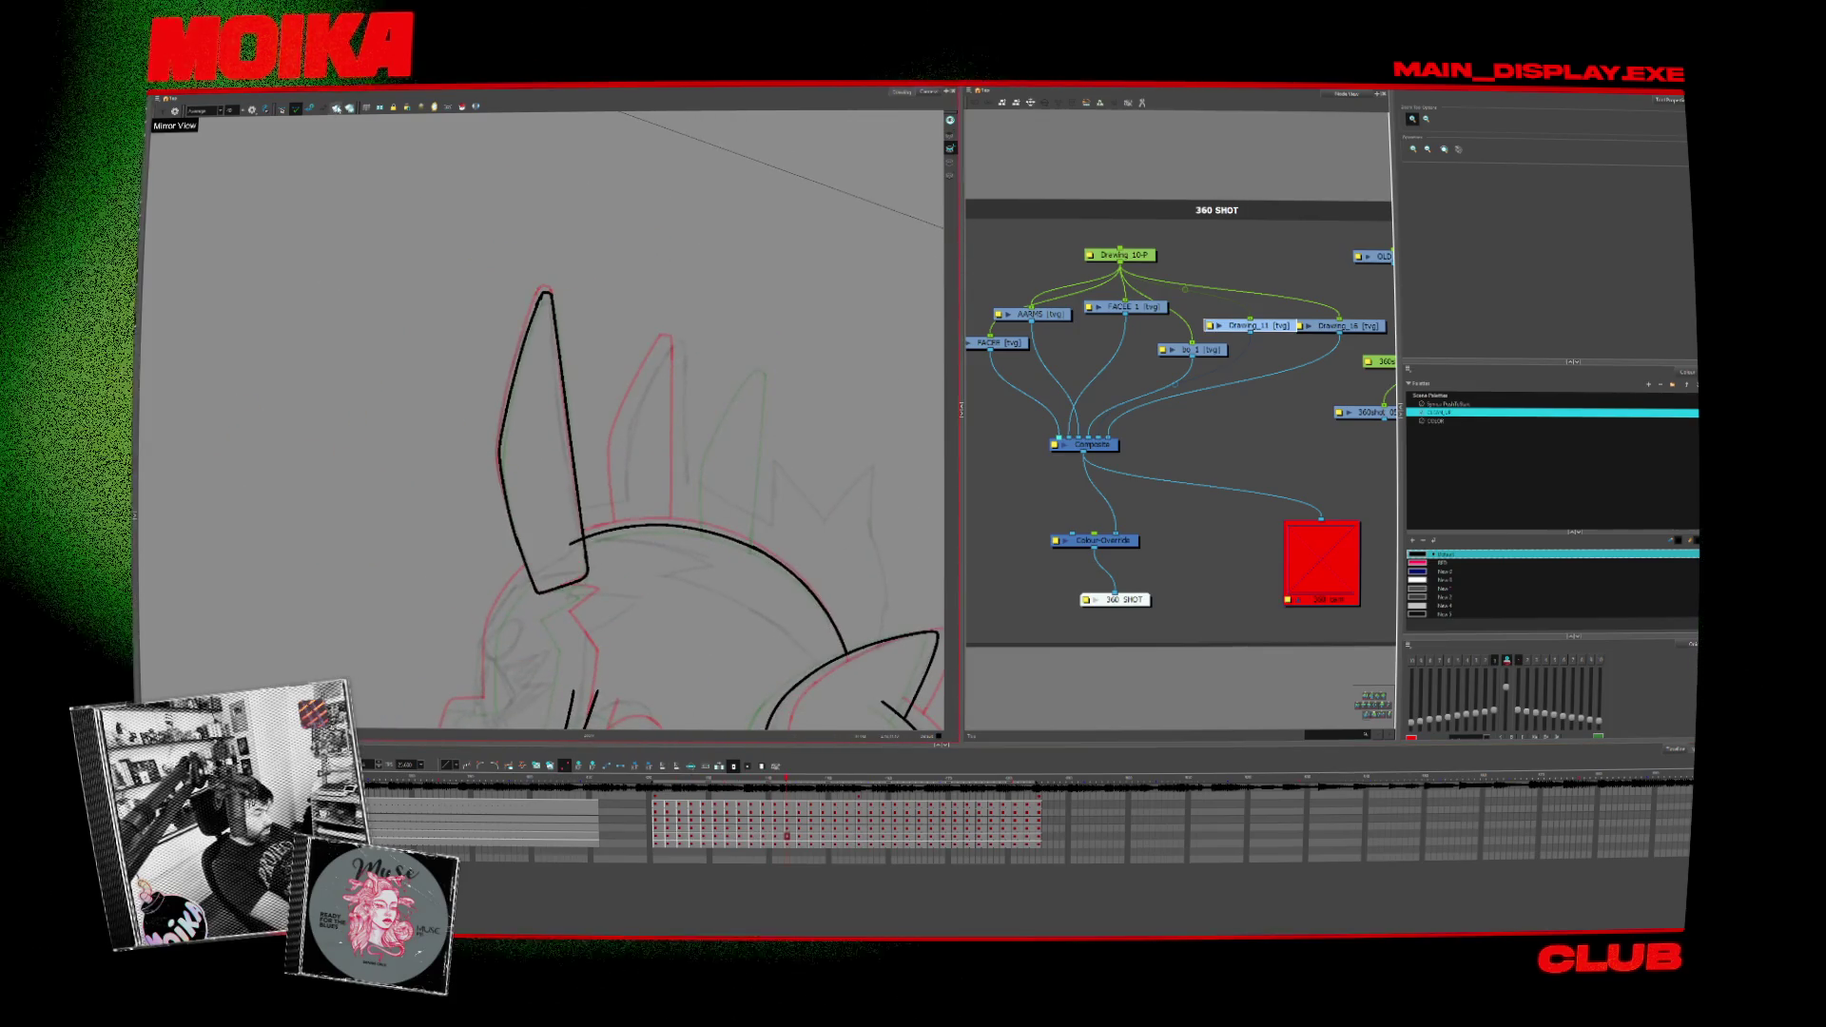
pyautogui.hotkey('alt', 'b')
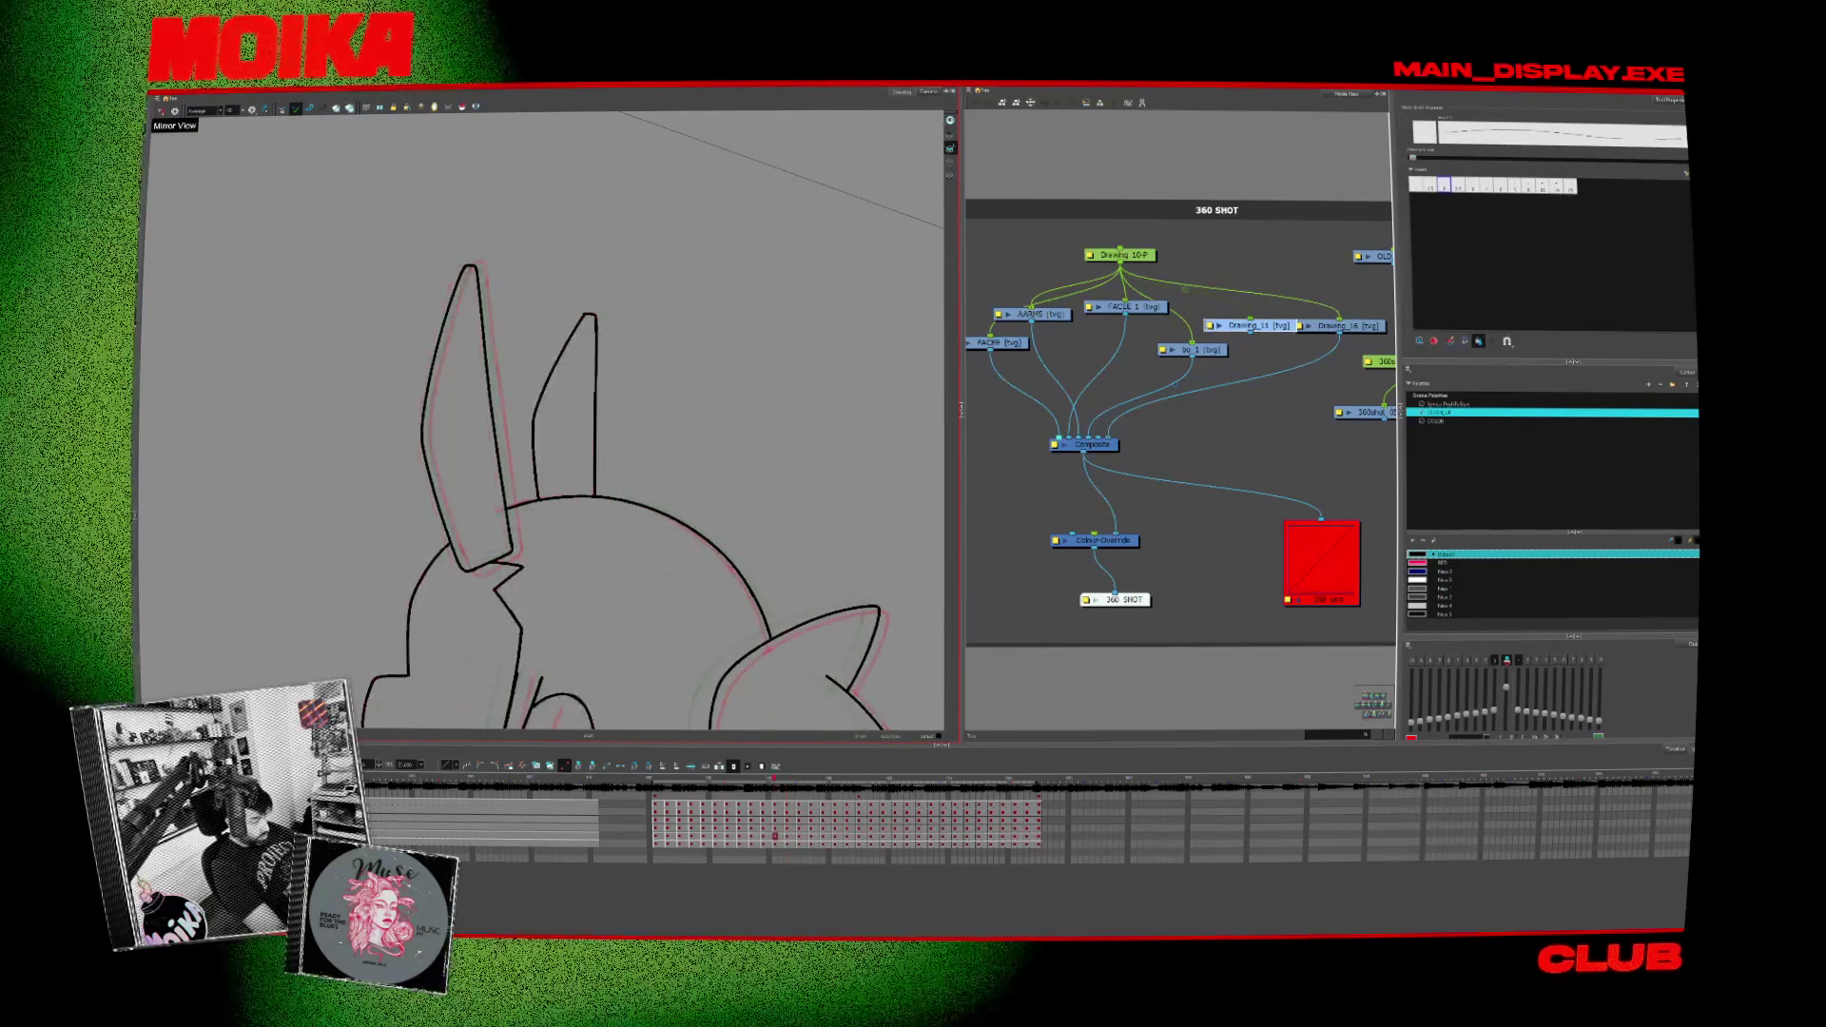
pyautogui.moveTo(593, 356); pyautogui.dragTo(617, 315)
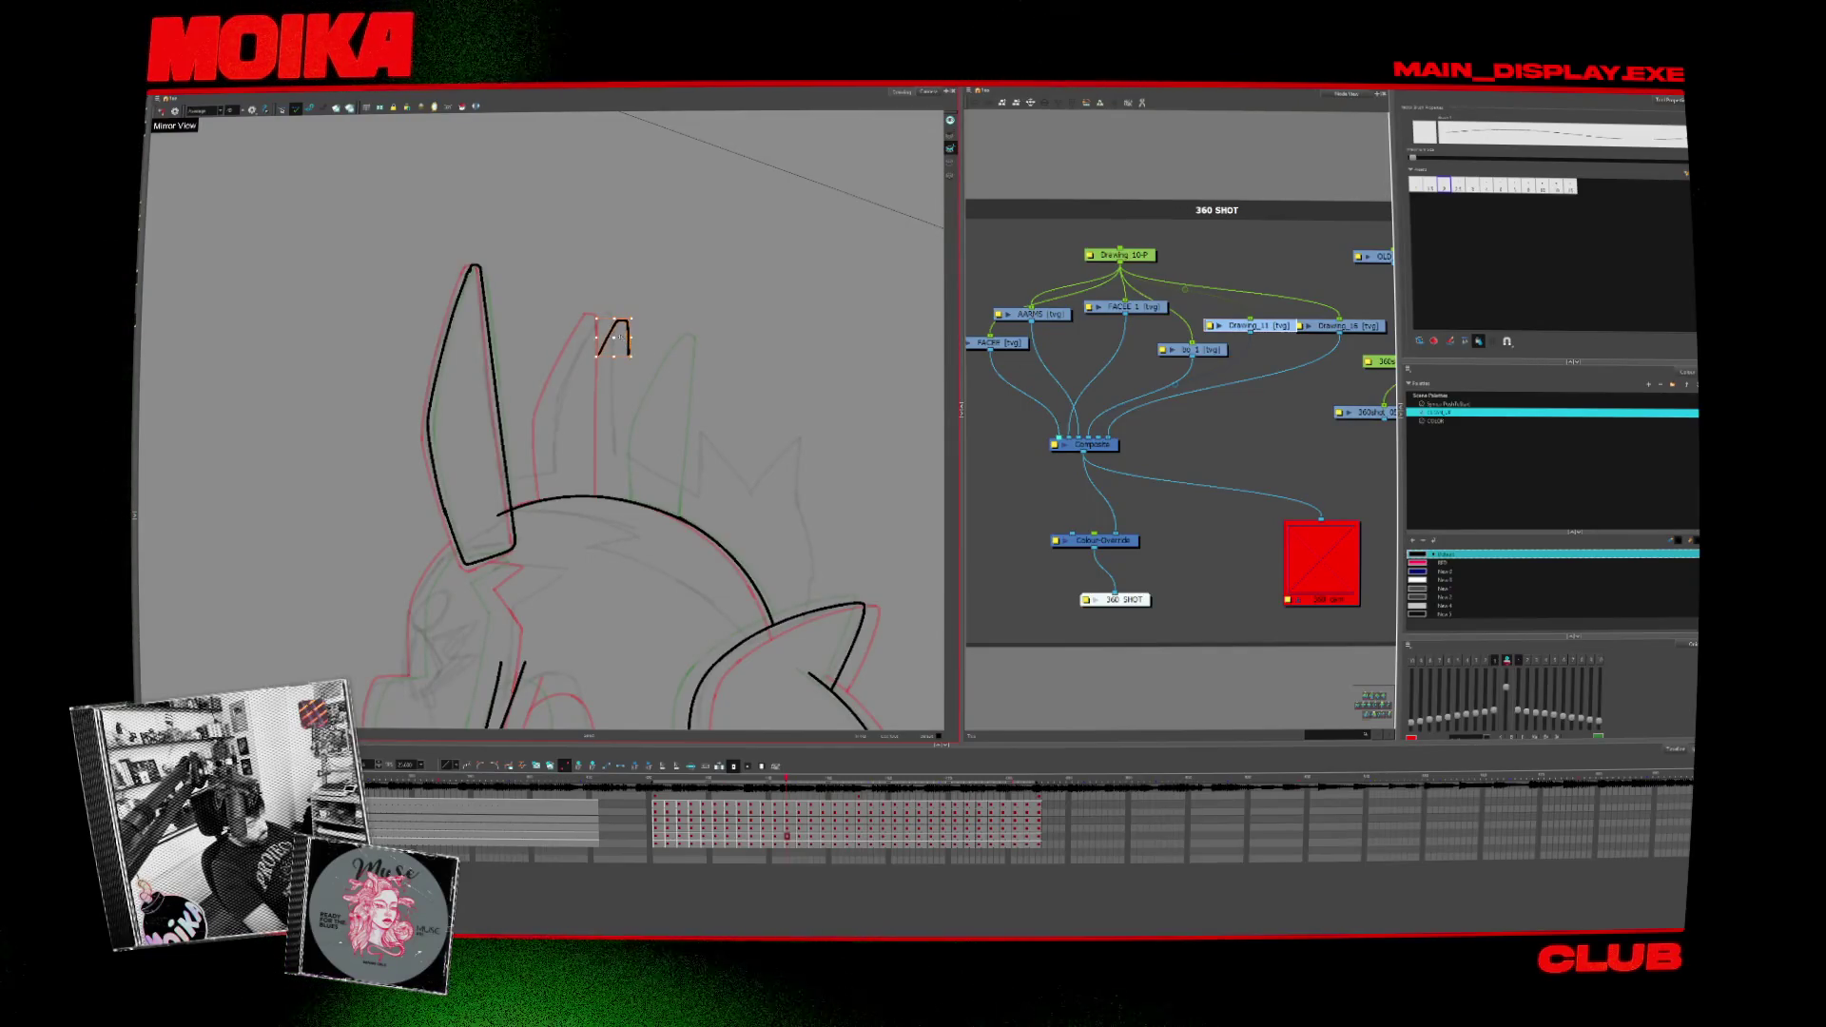
pyautogui.hotkey('shift', 't')
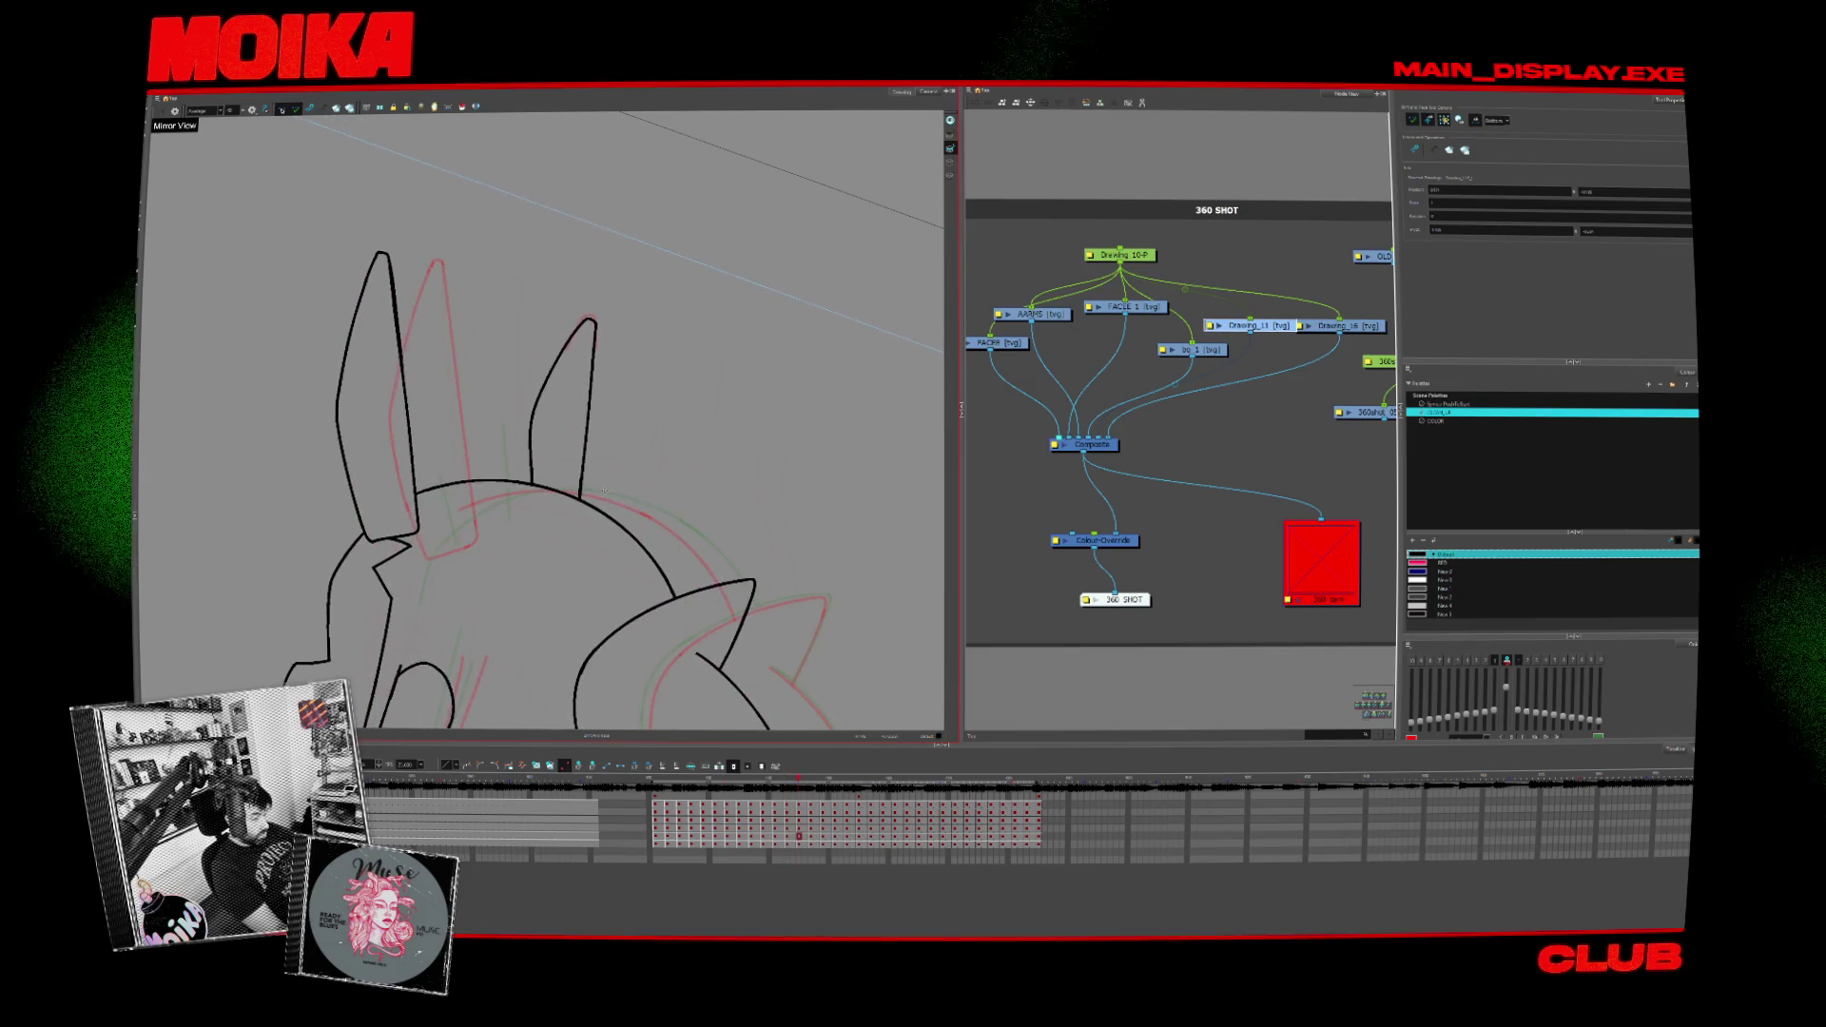
pyautogui.hotkey('alt', 'b')
pyautogui.moveTo(598, 296); pyautogui.dragTo(539, 521)
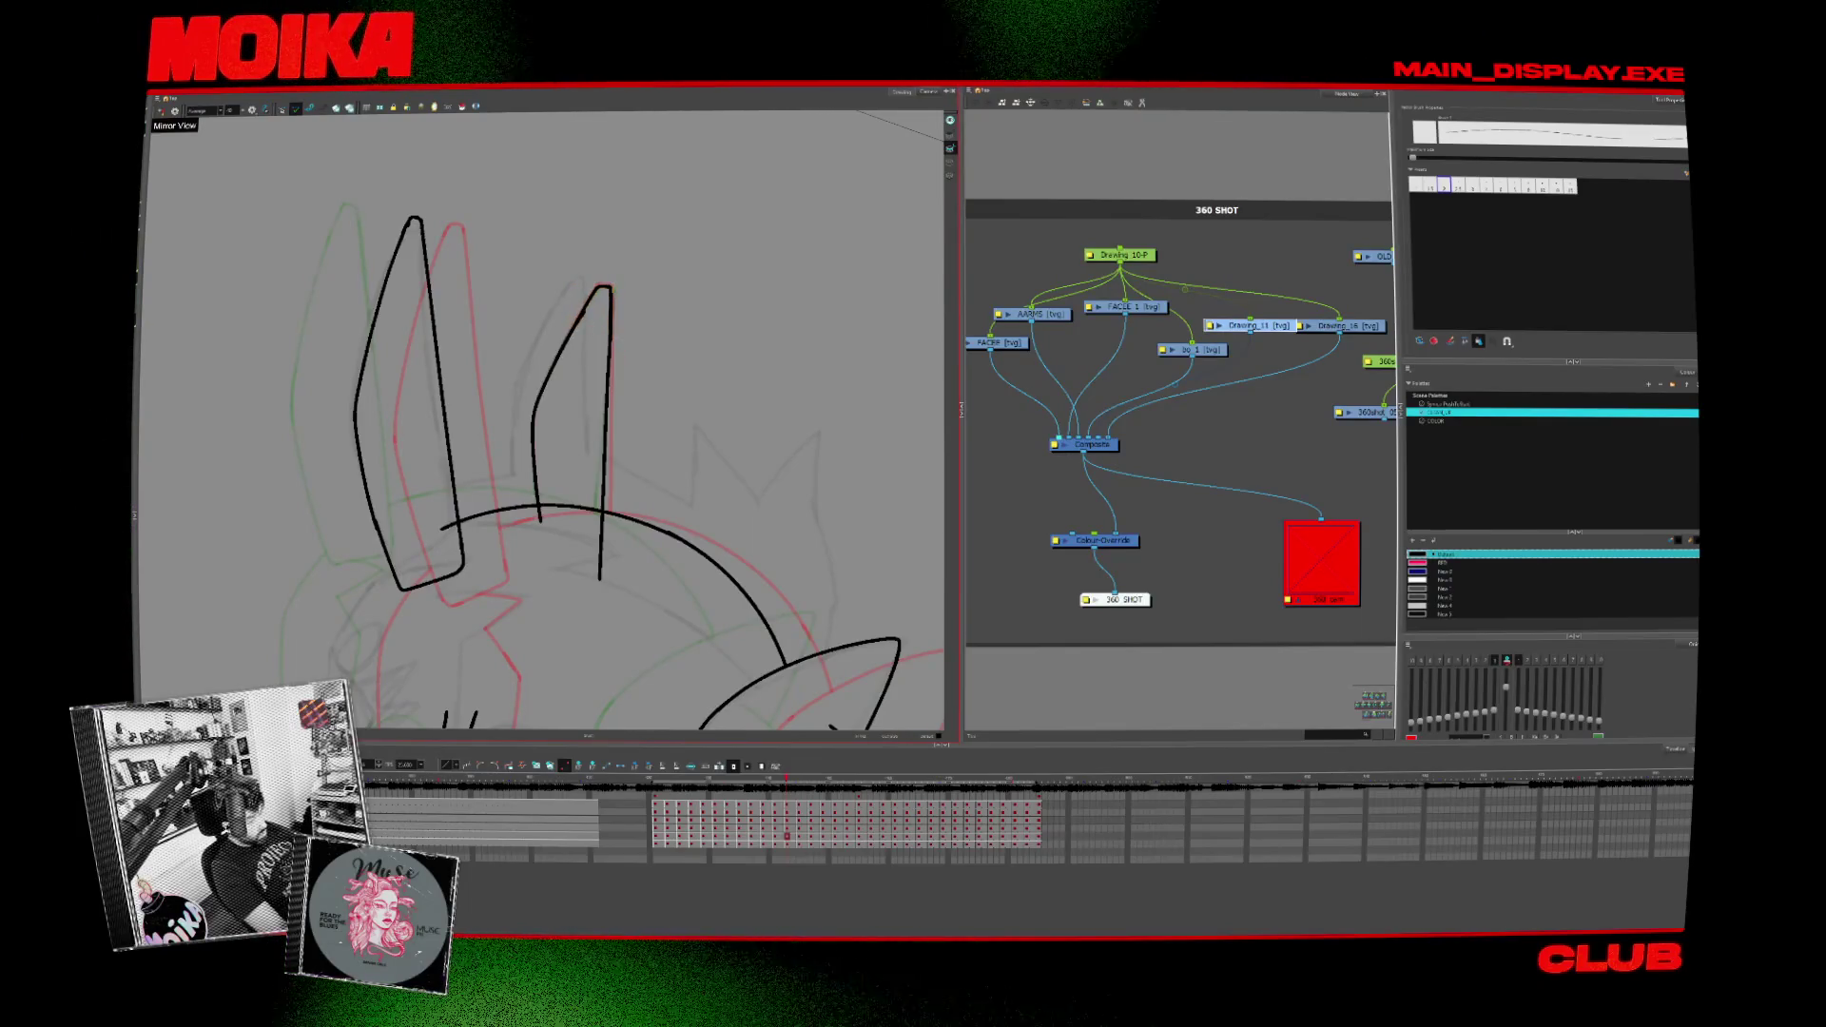
# Step: Move two drawings ahead with the Pencil tool, undoing a stray short stroke near the ear tip
pyautogui.hotkey('alt', 'b')
pyautogui.hotkey('alt', 'z')
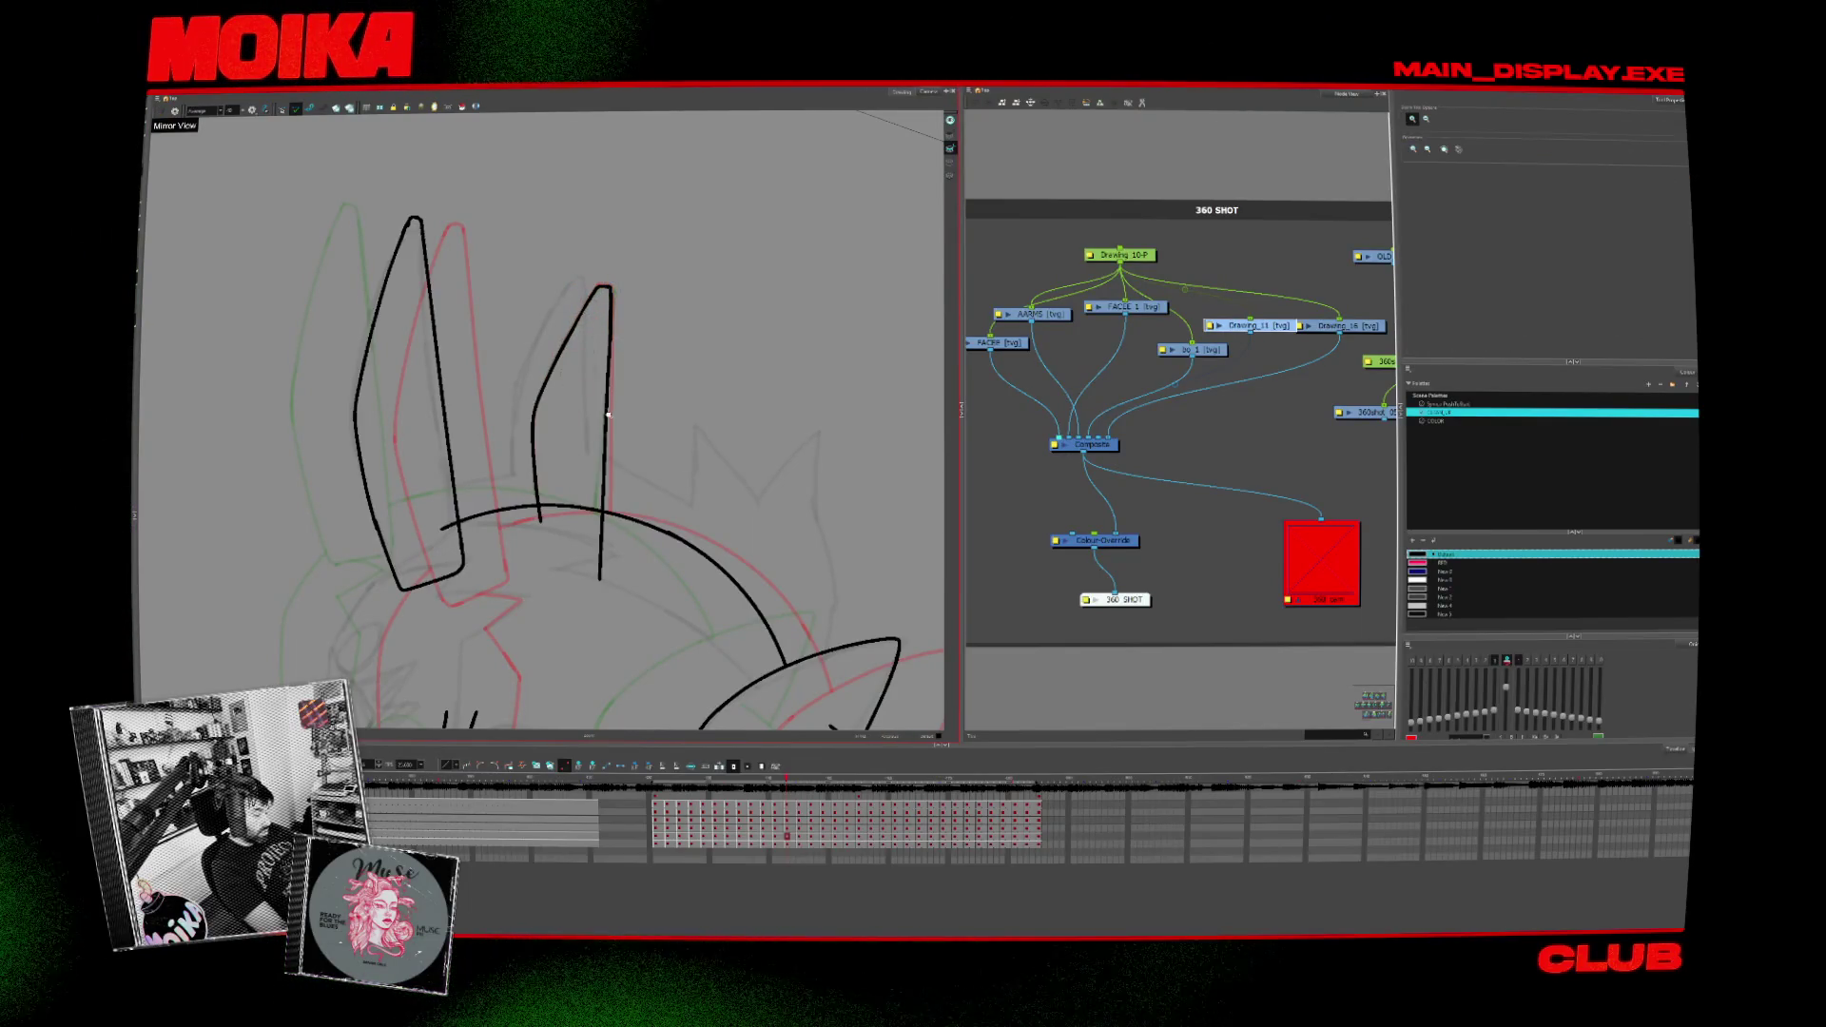
pyautogui.press('2')
pyautogui.press('2')
pyautogui.press('.')
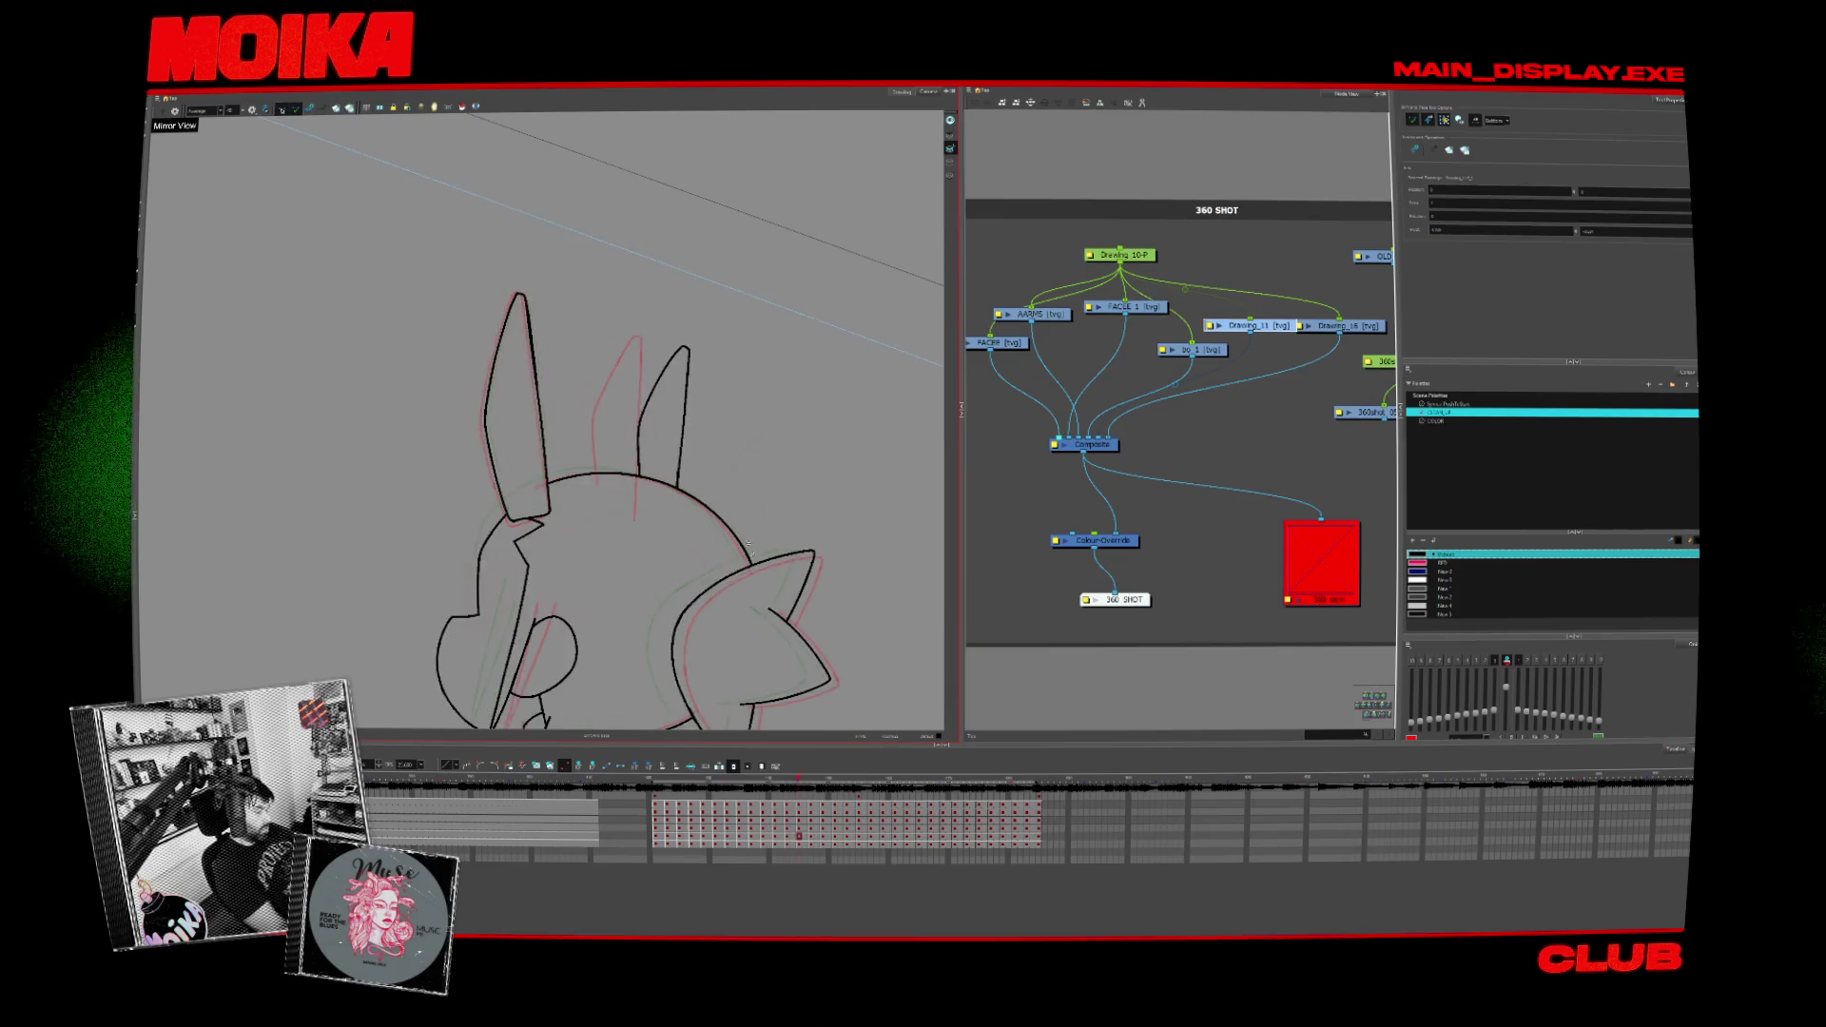
pyautogui.press('.')
pyautogui.press('2')
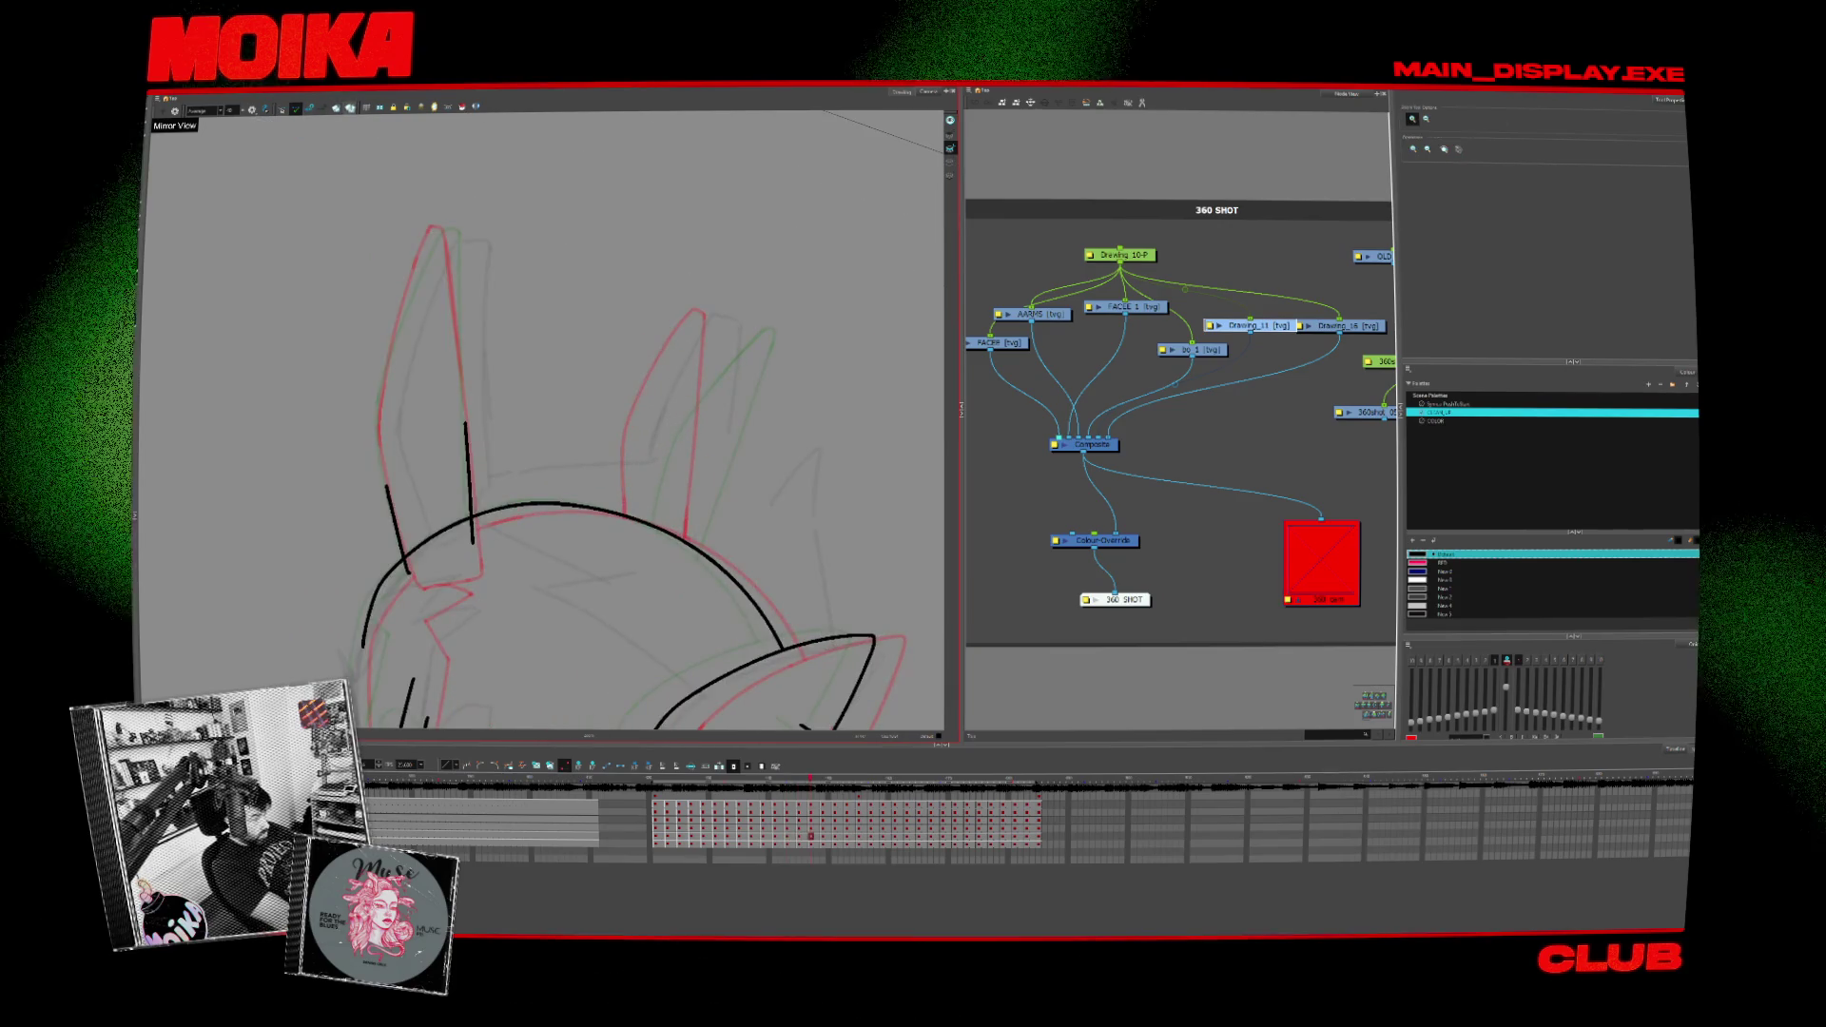
pyautogui.hotkey('alt', '/')
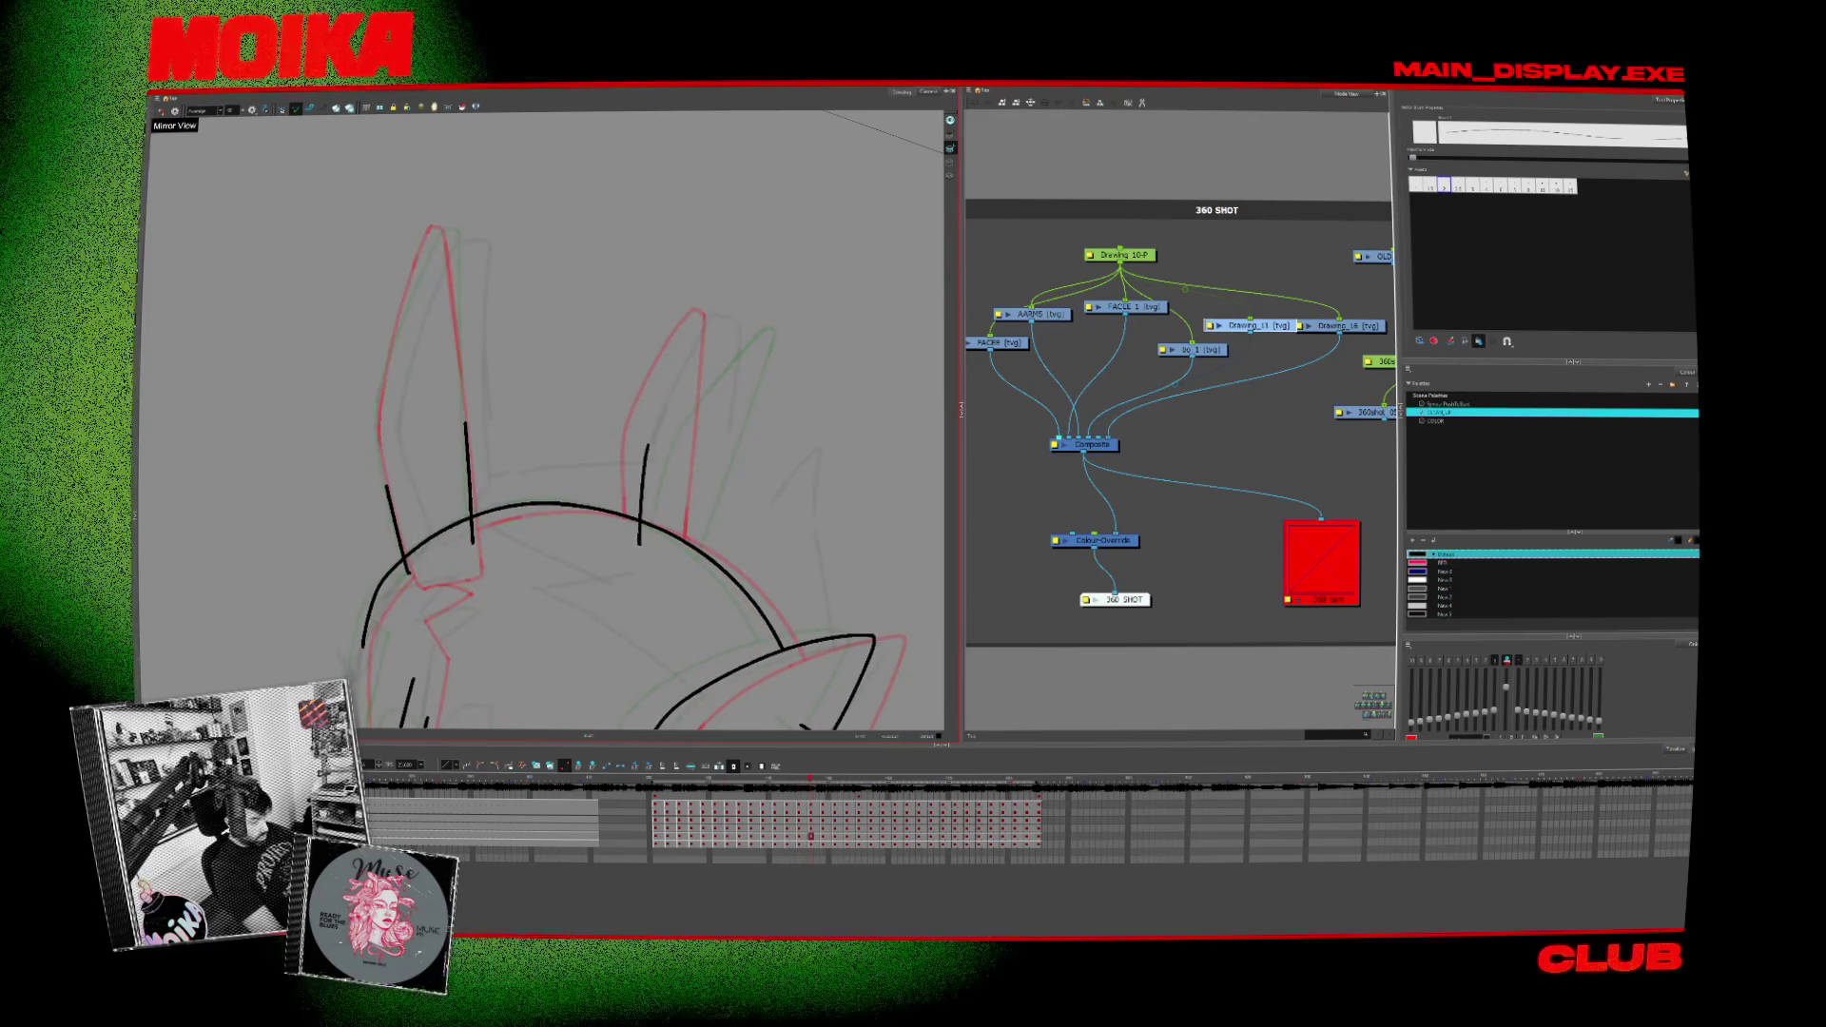
pyautogui.moveTo(714, 317)
pyautogui.mouseDown()
pyautogui.moveTo(720, 332)
pyautogui.moveTo(700, 326)
pyautogui.mouseUp()
pyautogui.hotkey('ctrl', 'z')
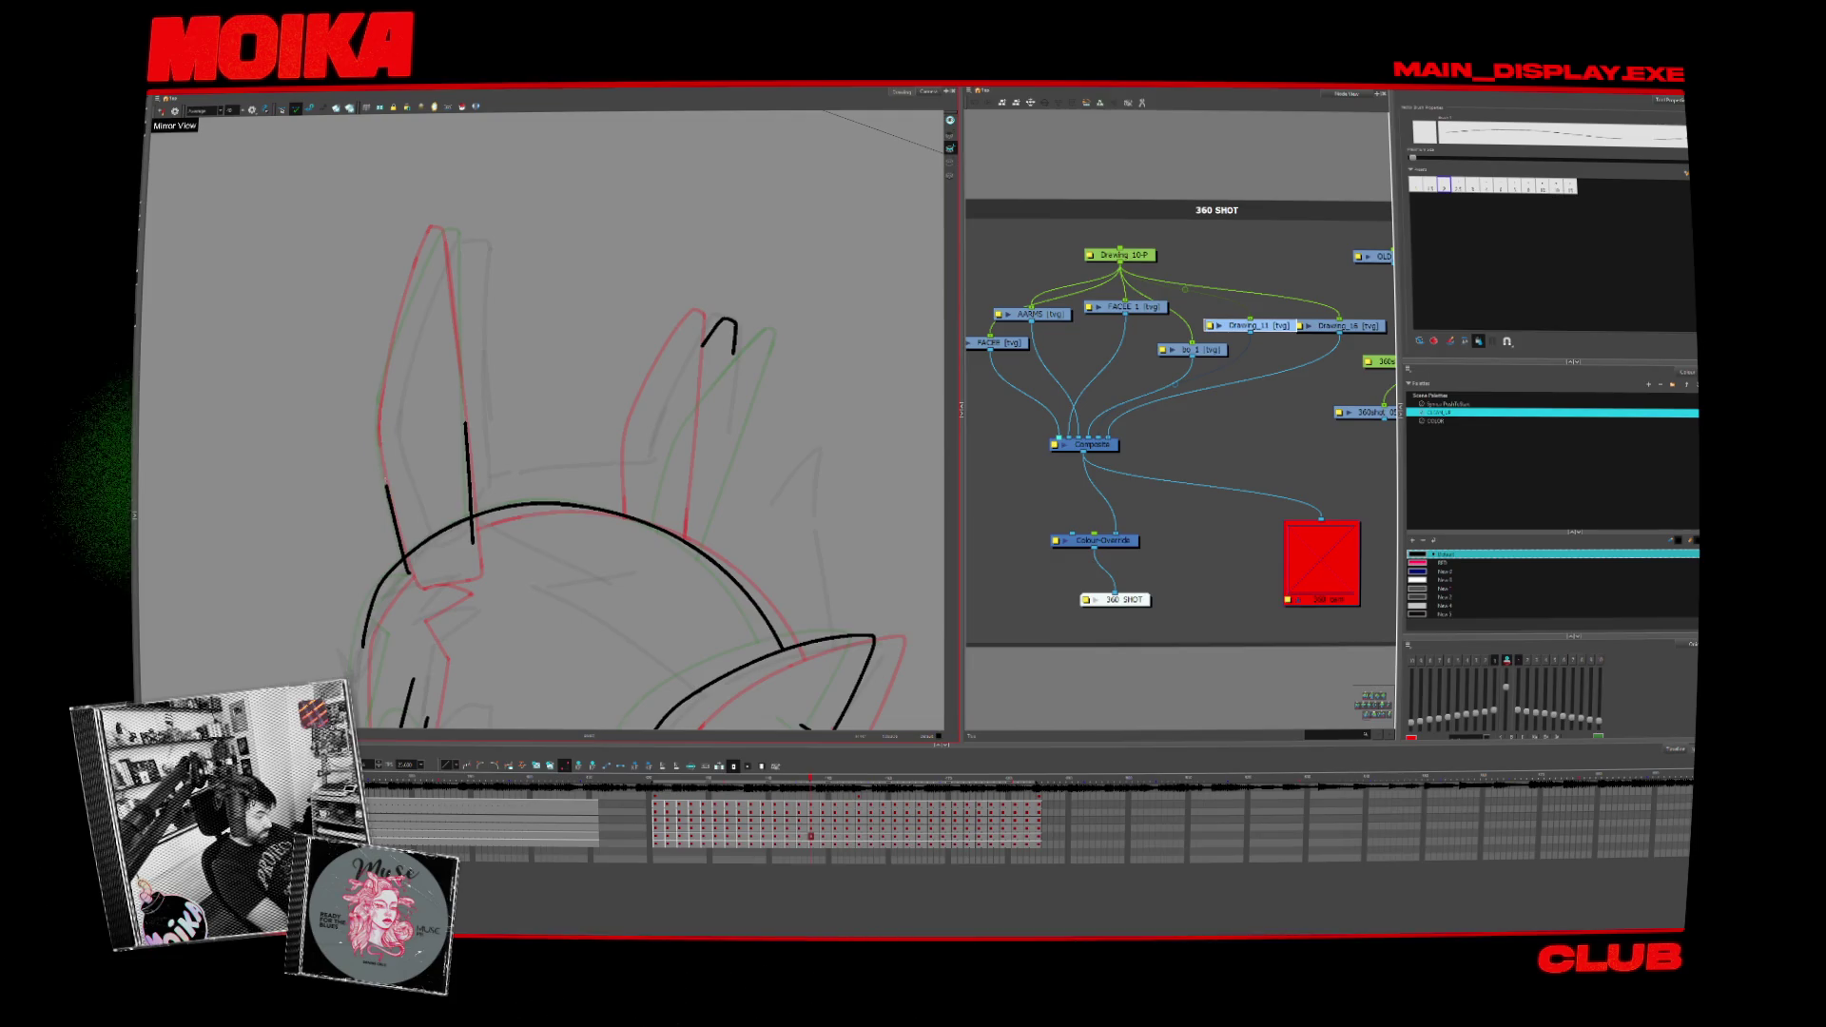
# Step: Ink the left ear's outer and inner edges up to the tip, rotating the view then resetting it
pyautogui.moveTo(389, 342); pyautogui.dragTo(423, 232)
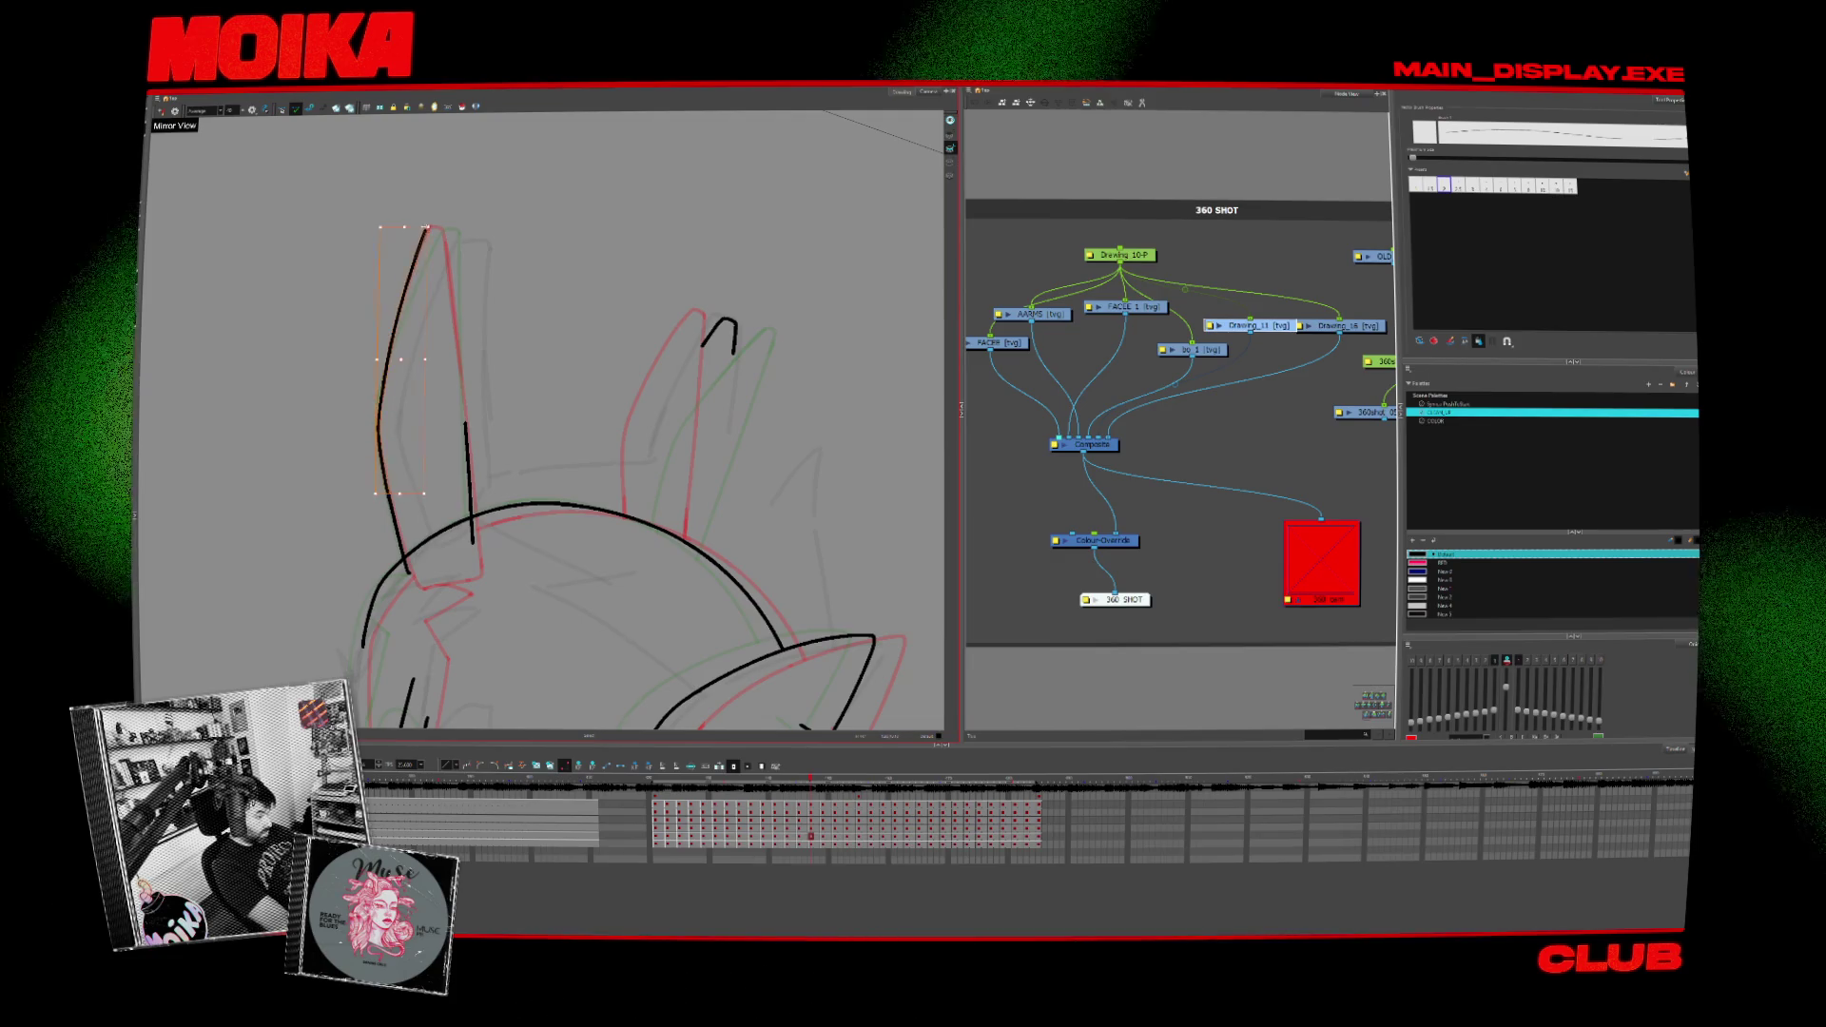
pyautogui.moveTo(458, 329); pyautogui.dragTo(473, 539)
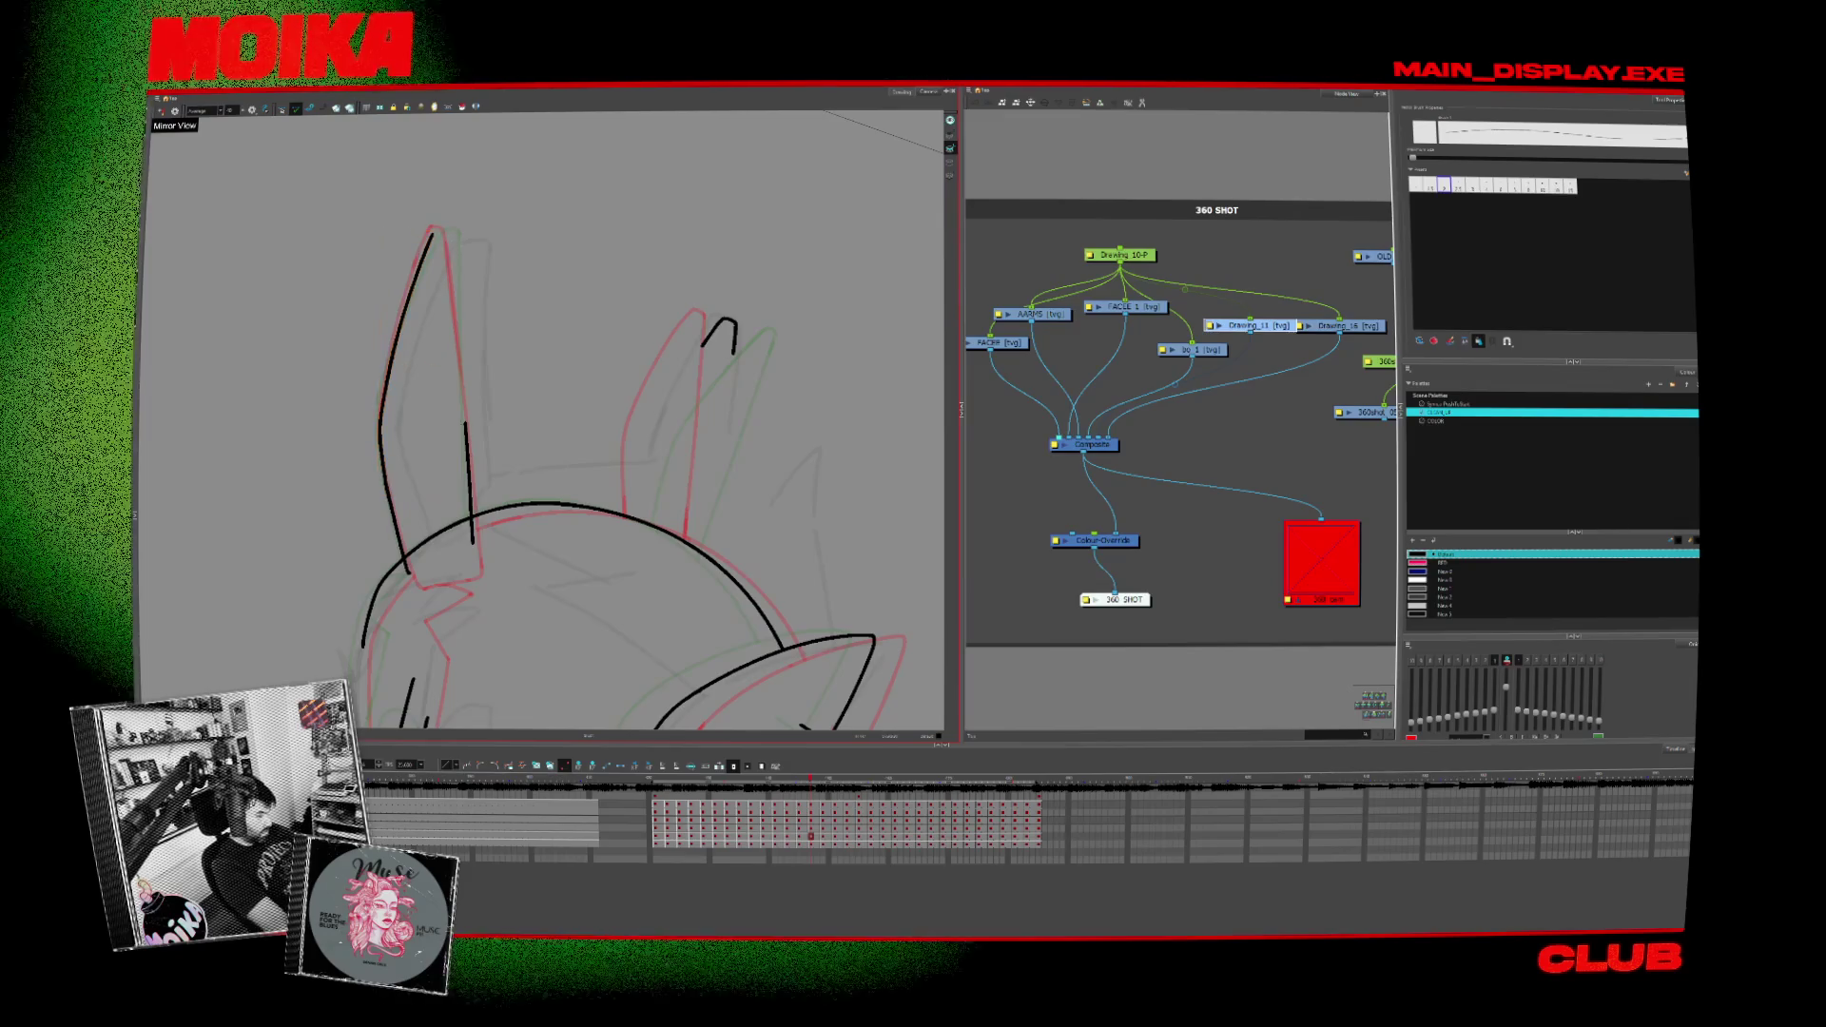
pyautogui.moveTo(456, 234); pyautogui.dragTo(458, 329)
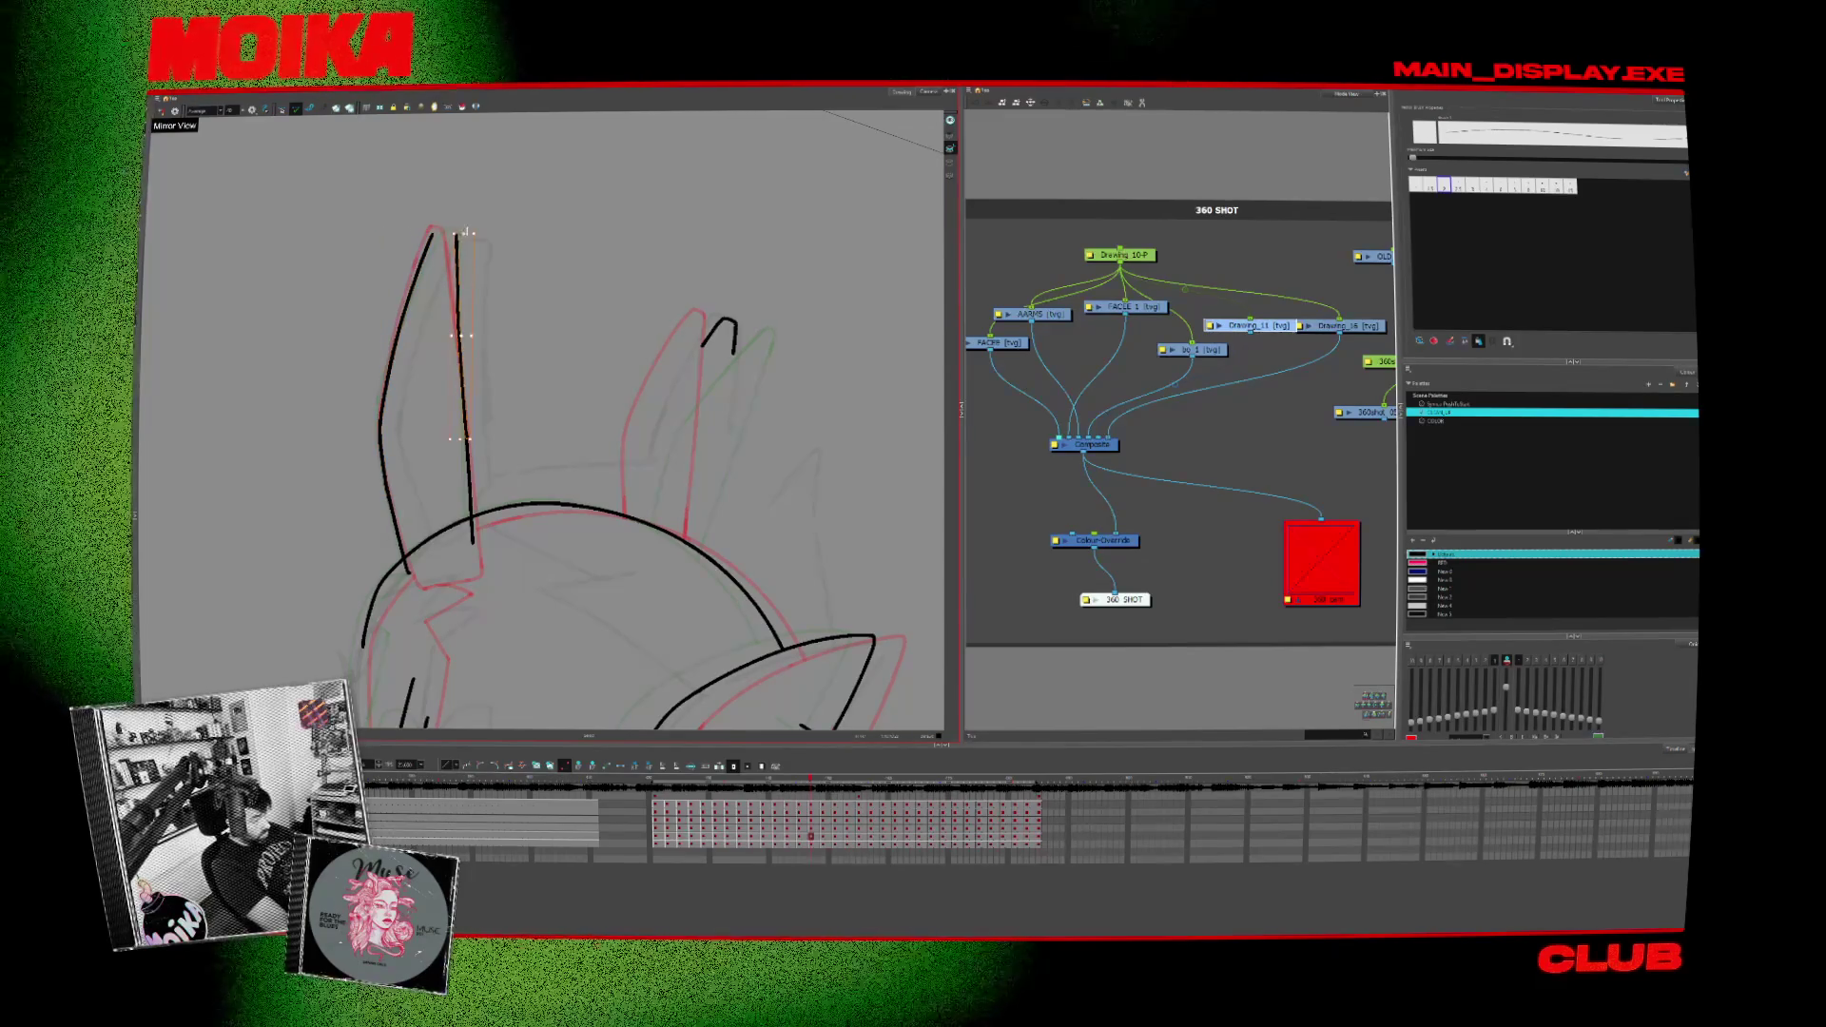
pyautogui.moveTo(456, 233); pyautogui.dragTo(684, 273)
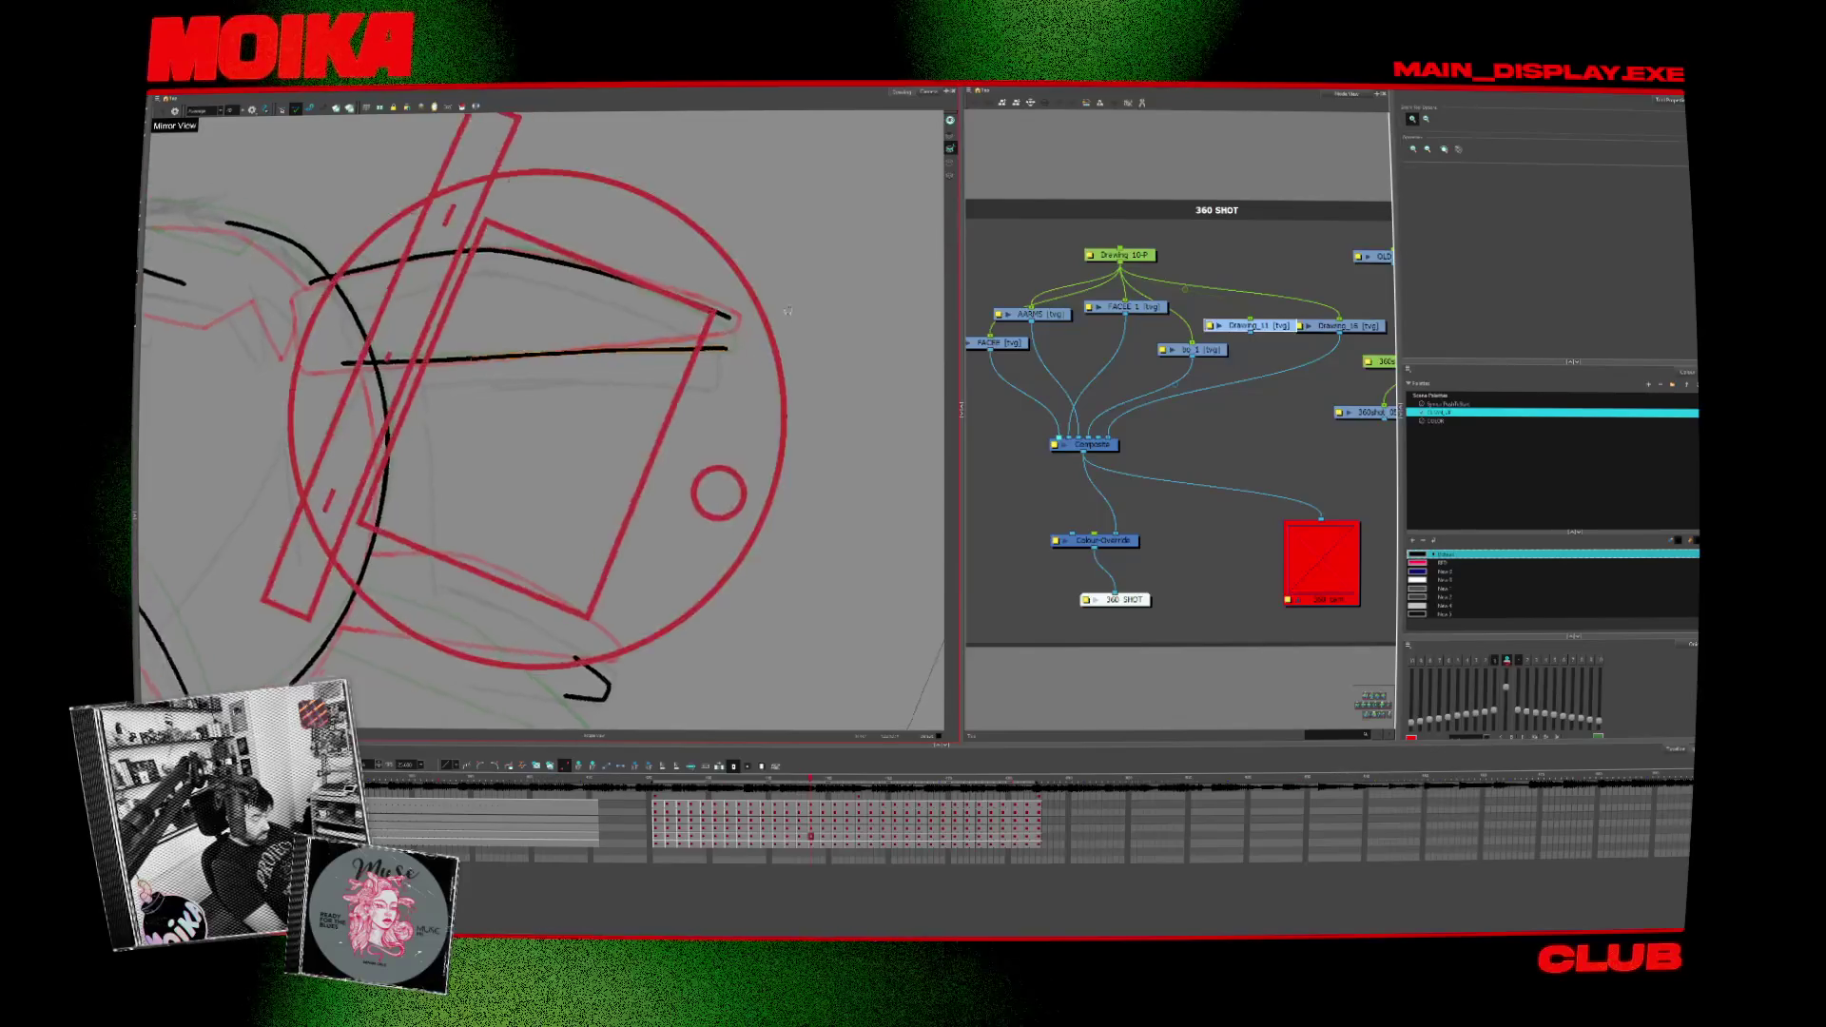
pyautogui.scroll(2, 684, 272)
pyautogui.moveTo(684, 284); pyautogui.dragTo(726, 358)
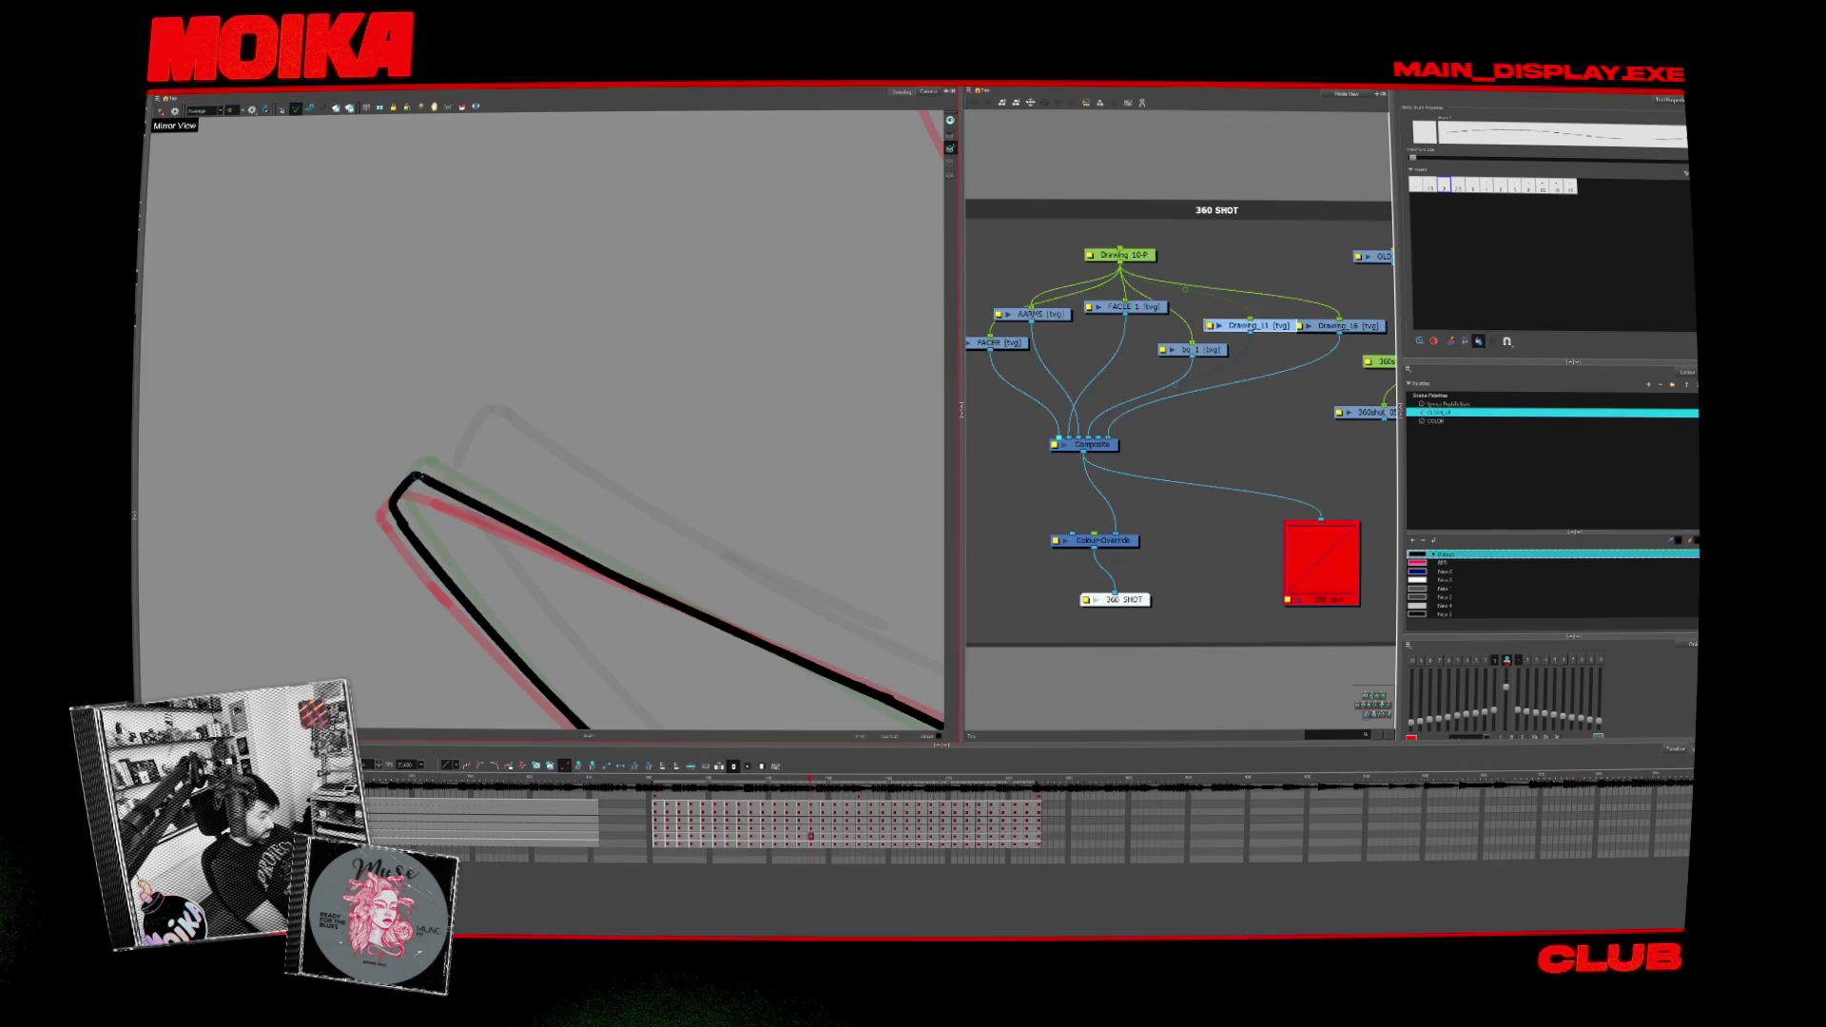
pyautogui.moveTo(726, 358)
pyautogui.mouseDown()
pyautogui.moveTo(757, 600)
pyautogui.moveTo(590, 457)
pyautogui.mouseUp()
pyautogui.click(292, 109)
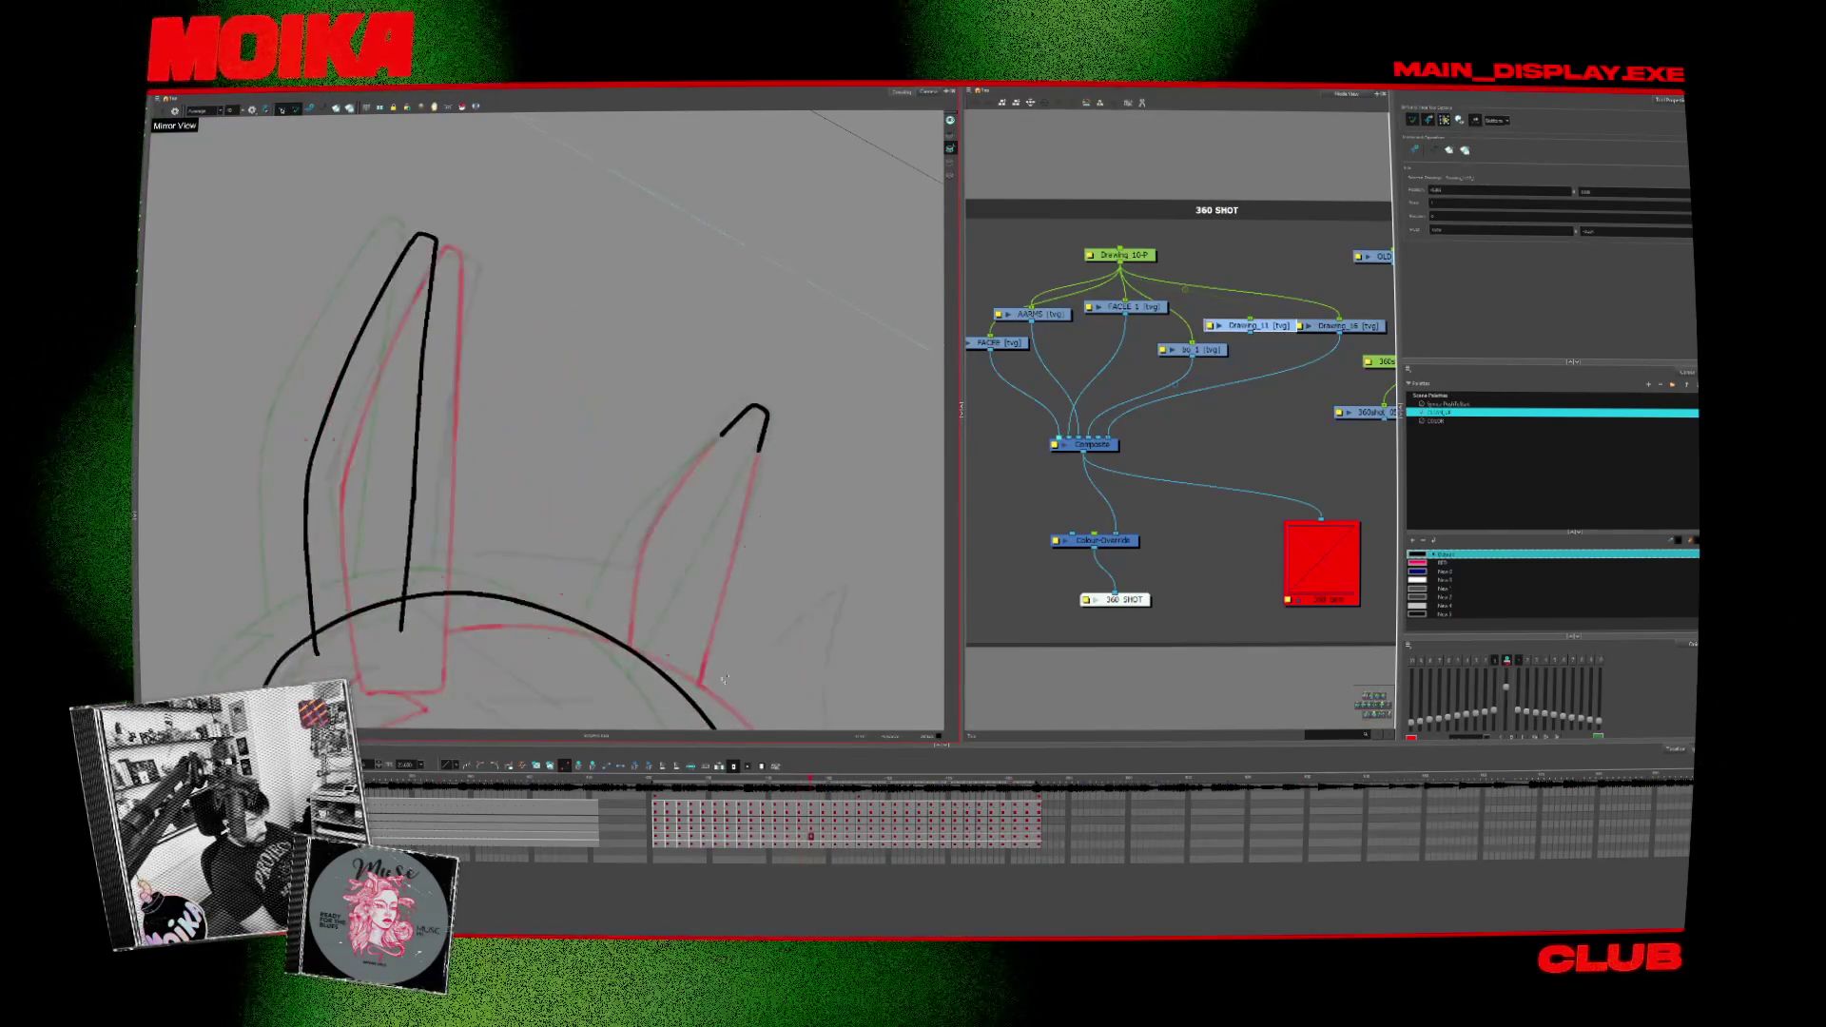
# Step: Zoom out to show the whole character figure in the camera frame
pyautogui.hotkey('alt', 'b')
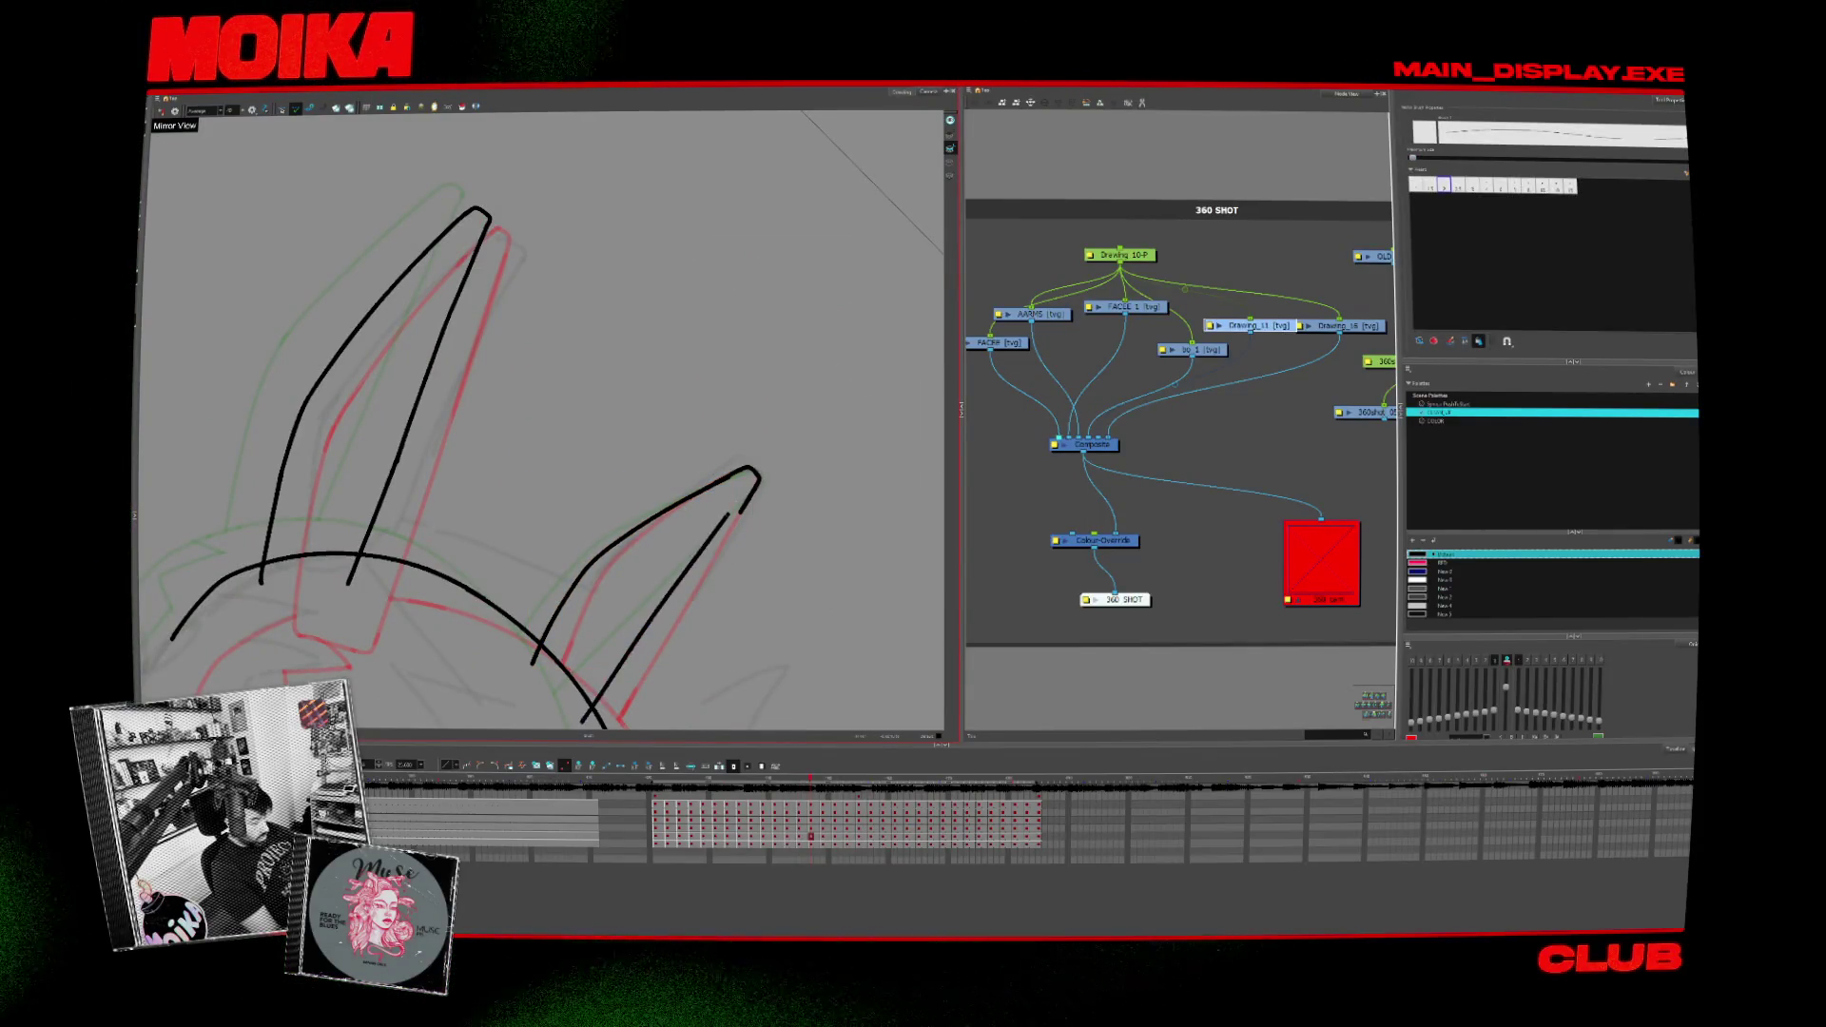
pyautogui.hotkey('alt', 'z')
pyautogui.hotkey('shift', 'm')
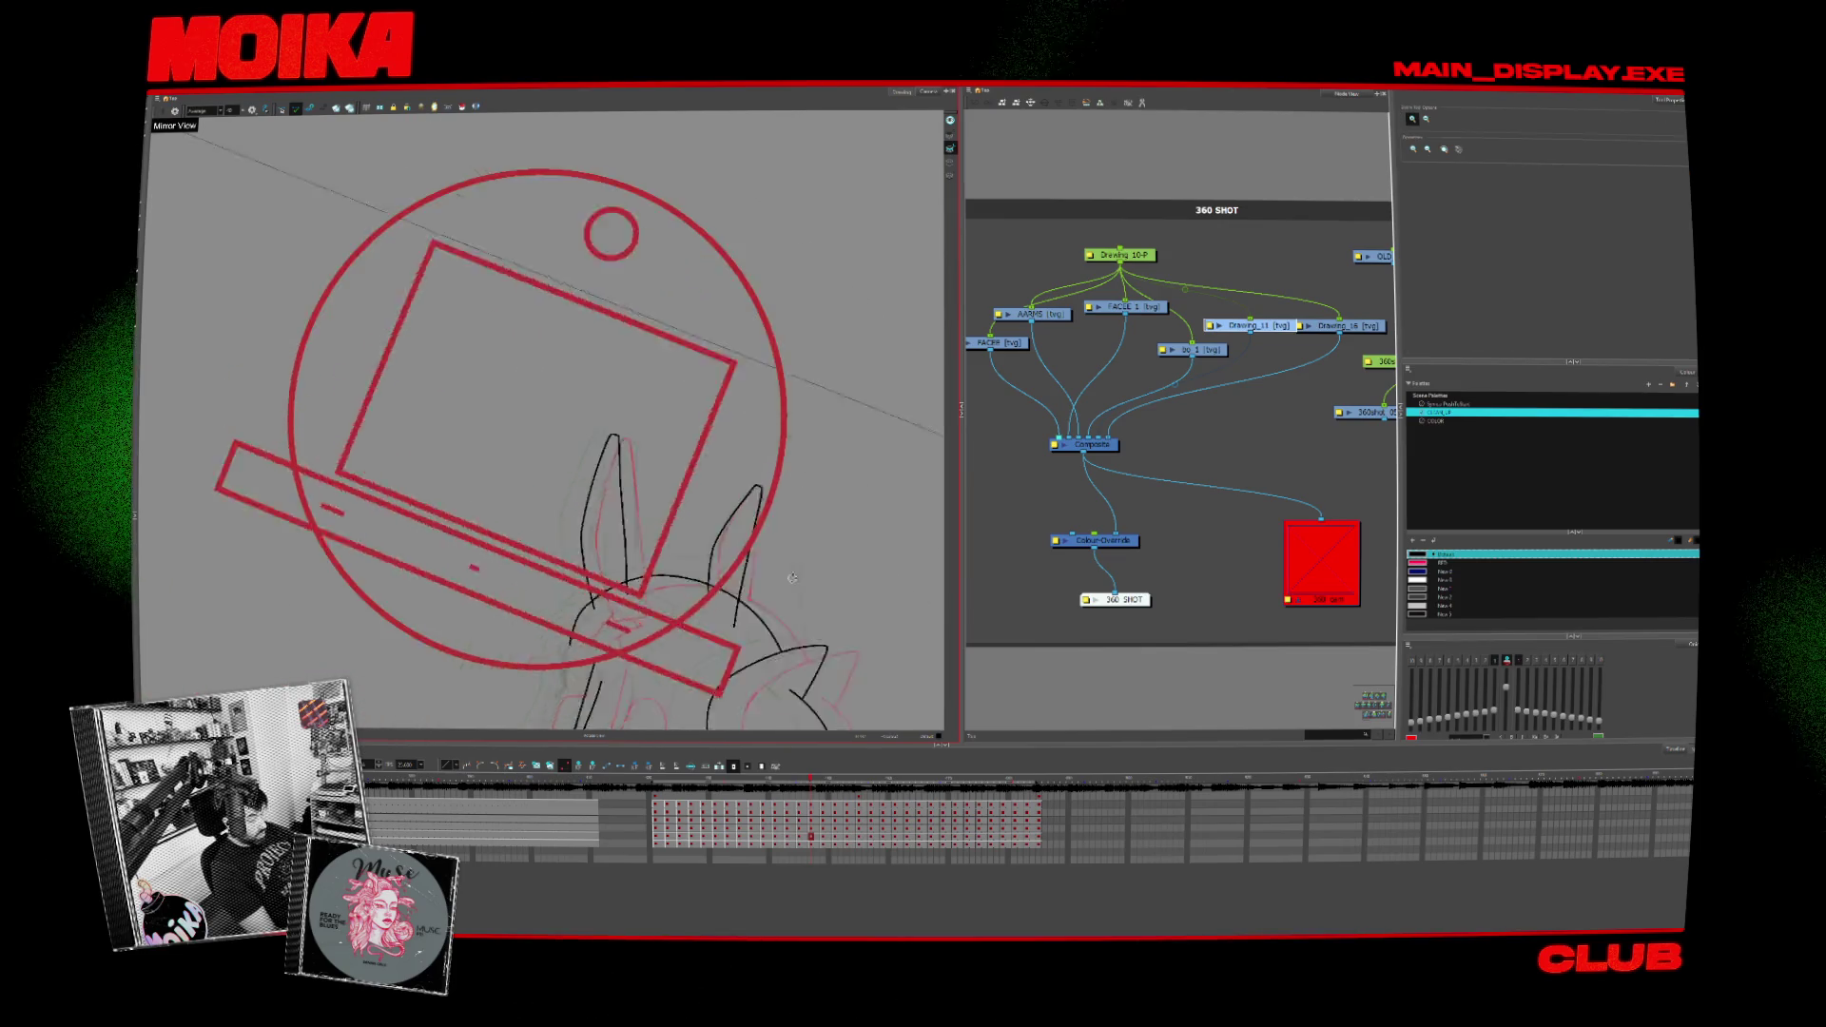
pyautogui.press('2')
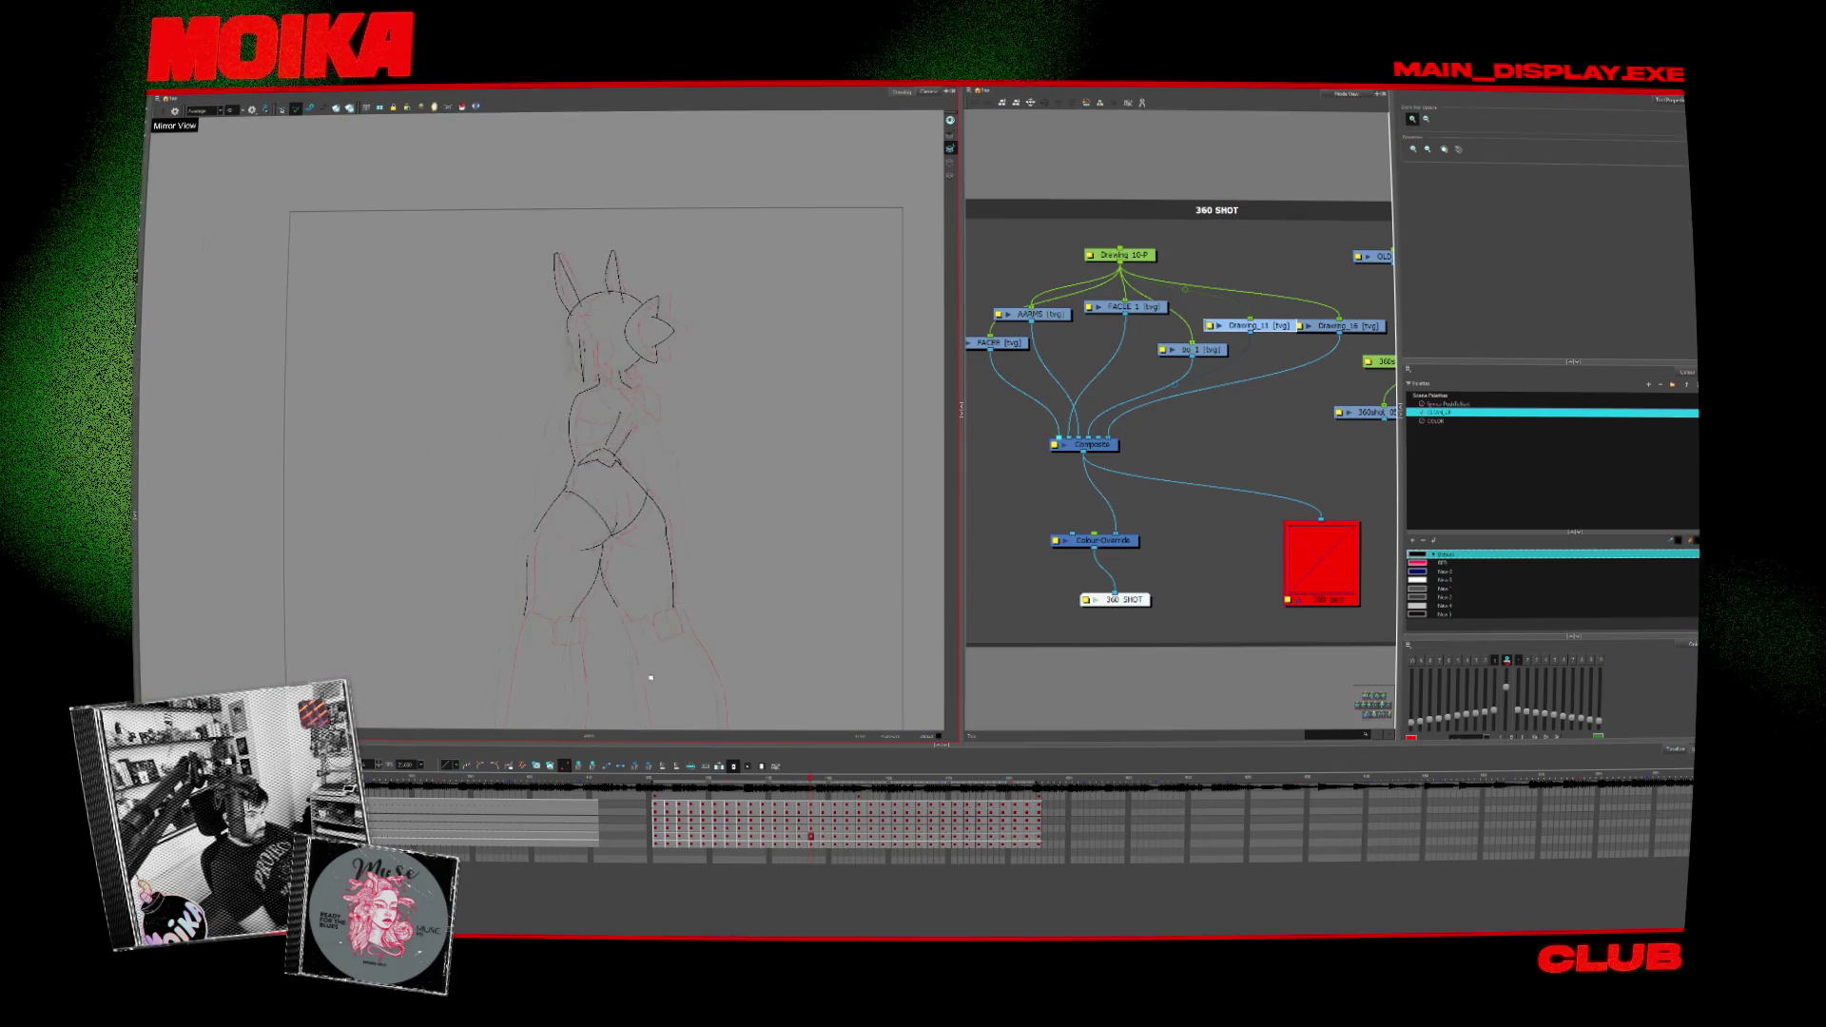
# Step: Play back the turnaround animation to review the head drawings
pyautogui.press('Return')
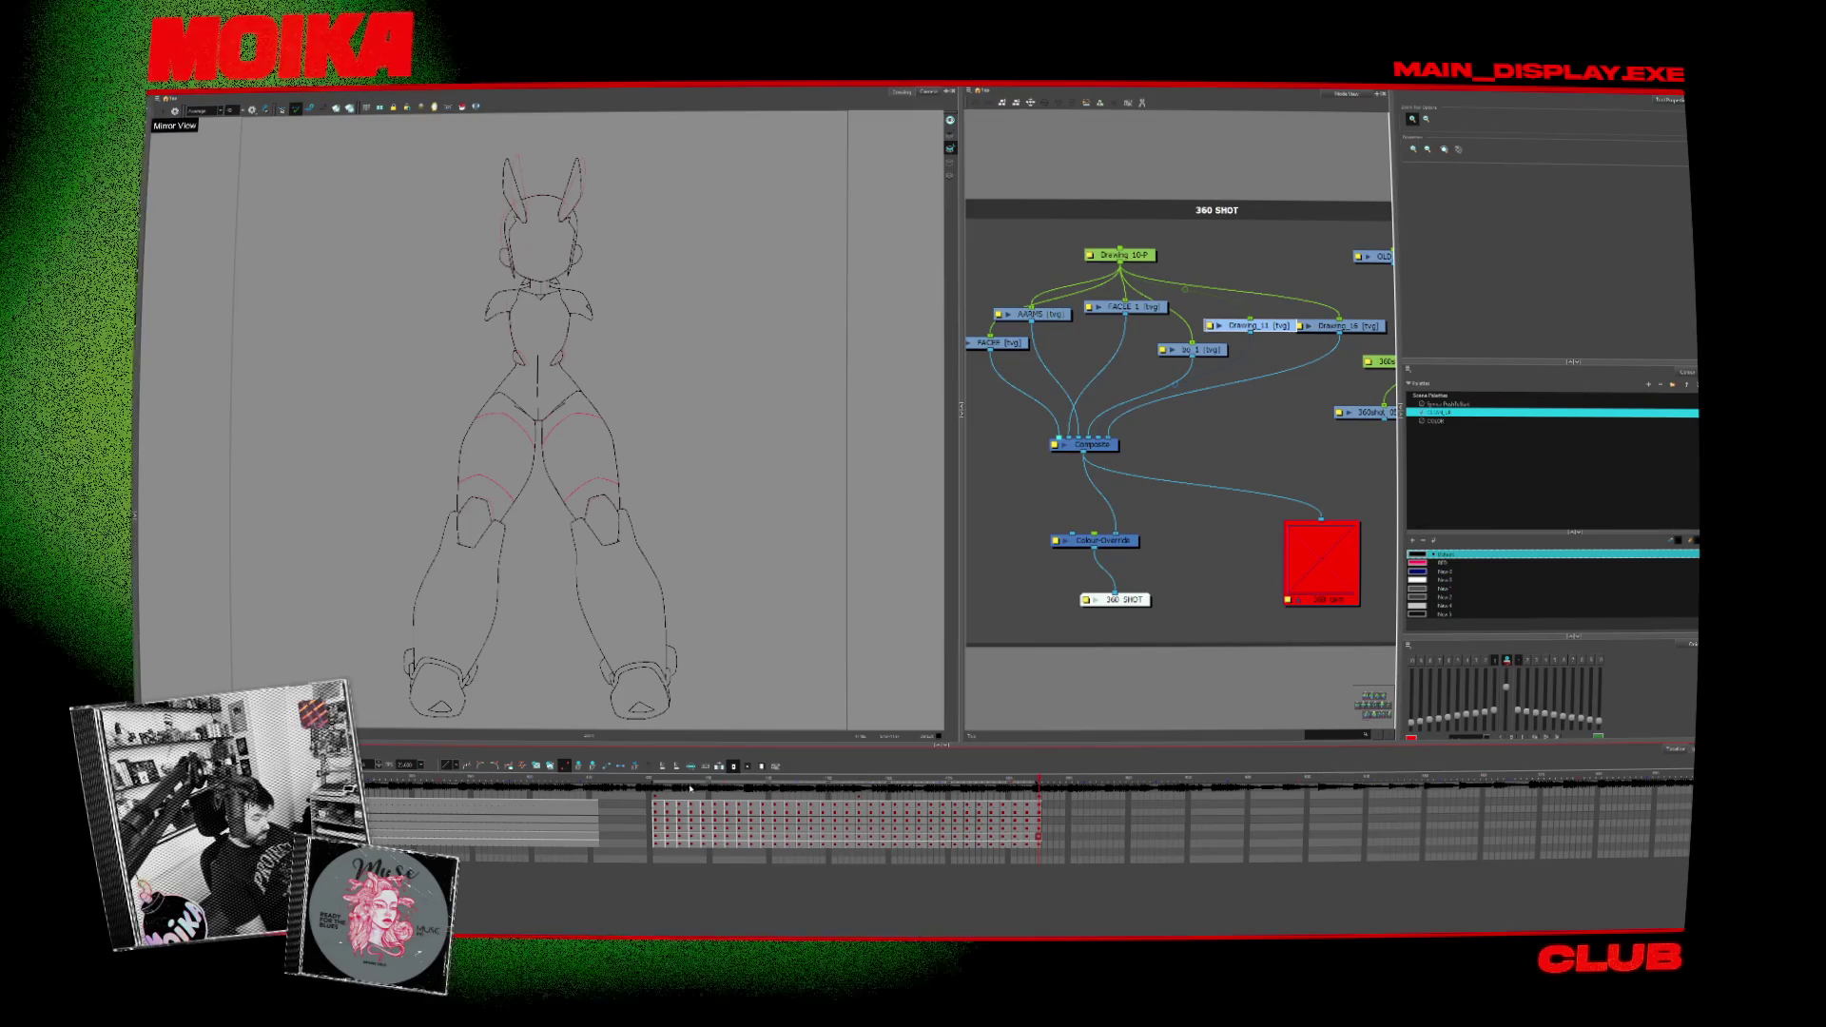
pyautogui.scroll(3, 543, 287)
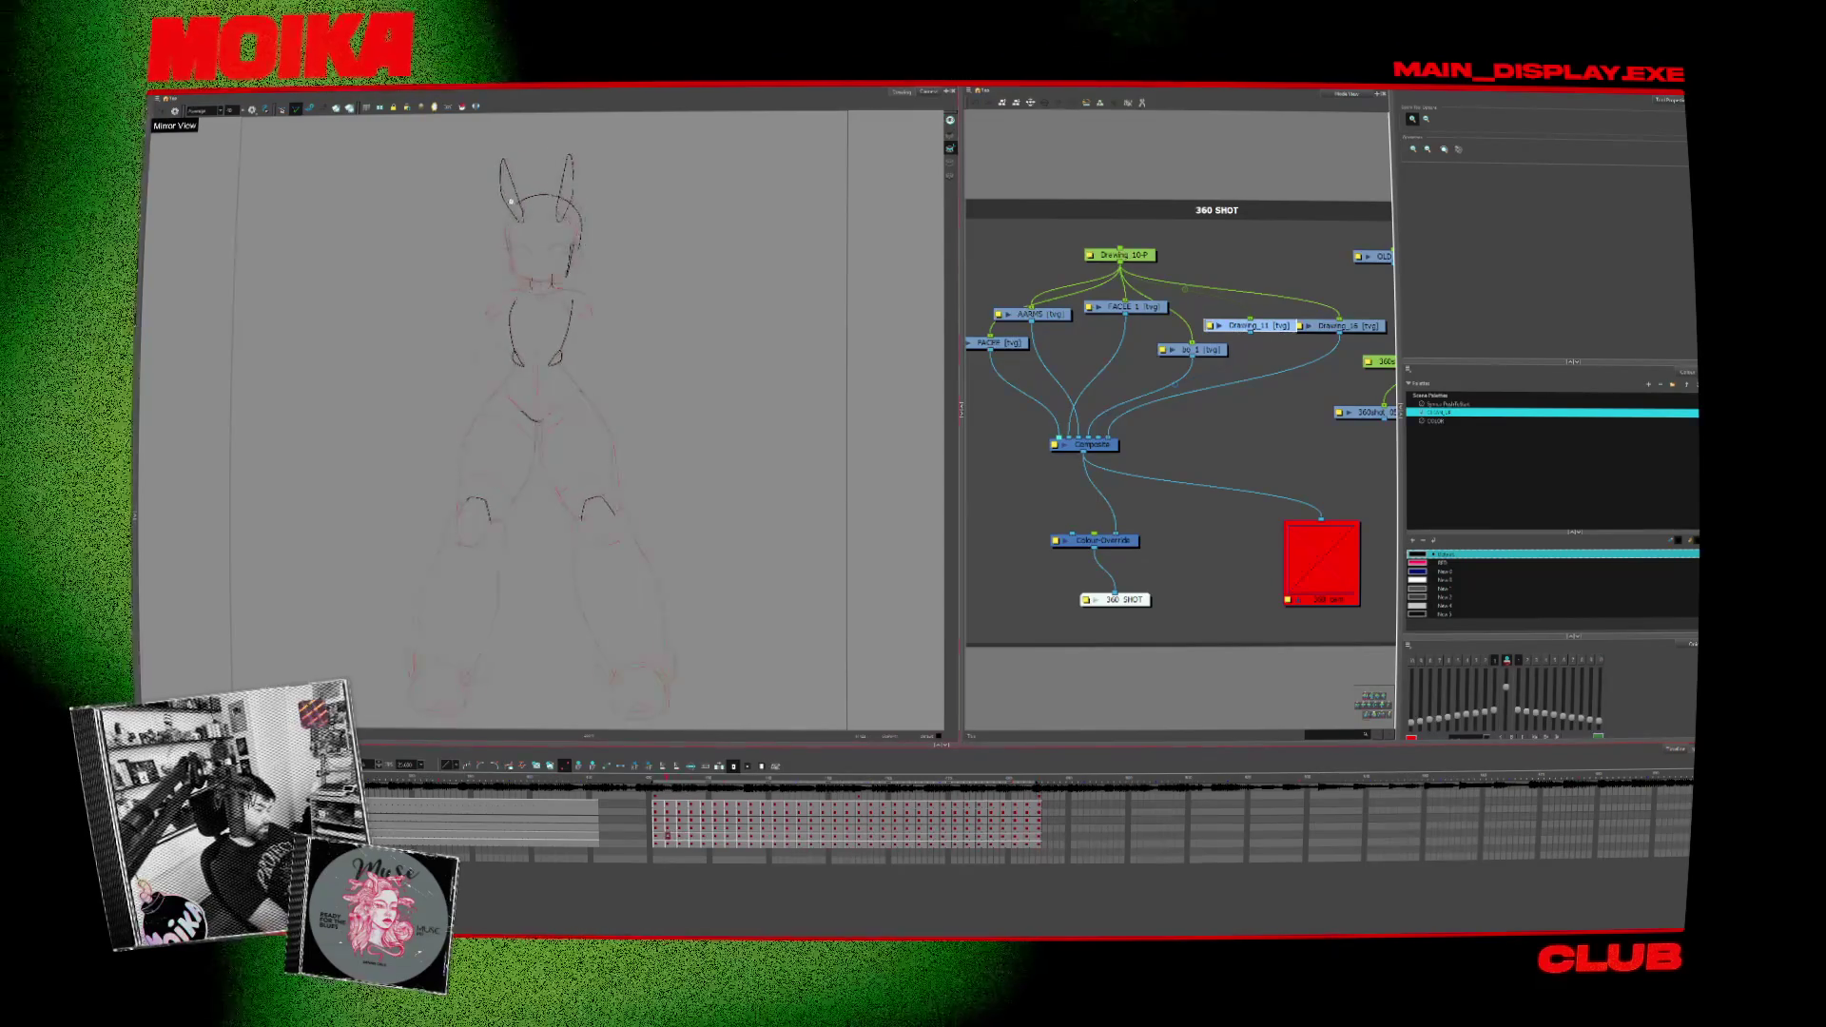
pyautogui.scroll(3, 509, 208)
pyautogui.scroll(1, 508, 206)
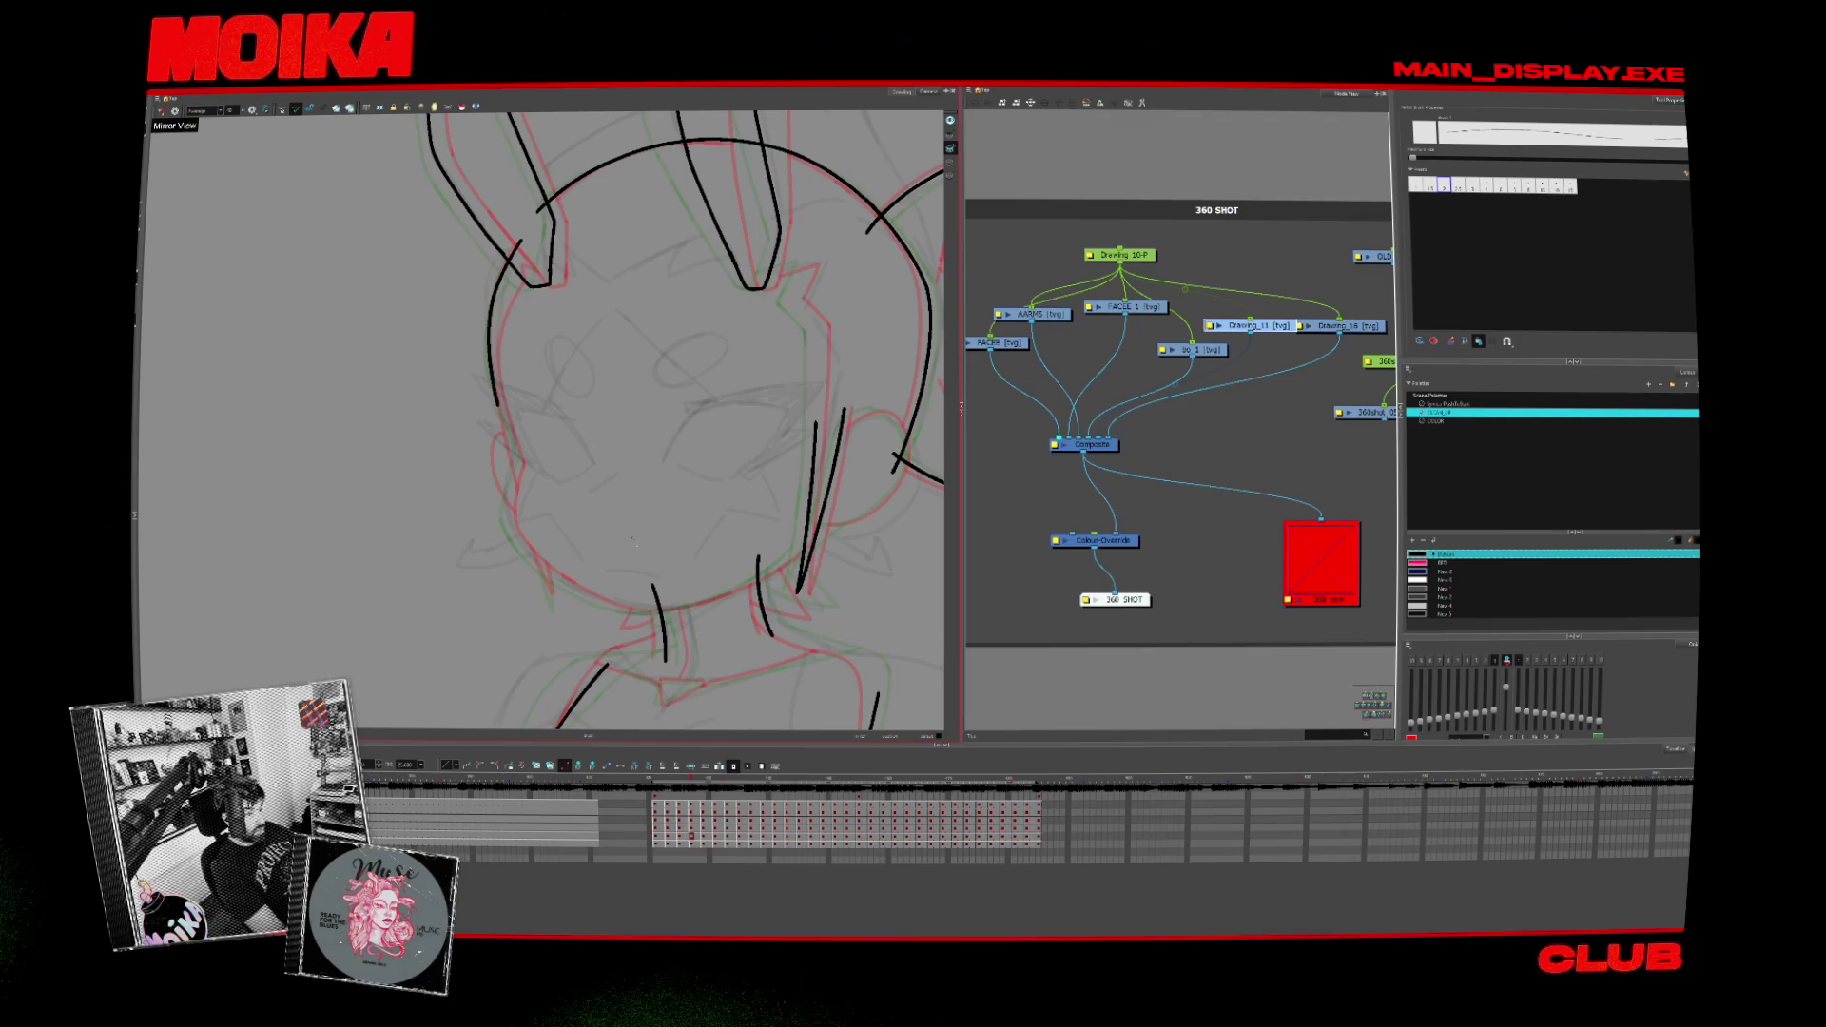
pyautogui.scroll(2, 660, 523)
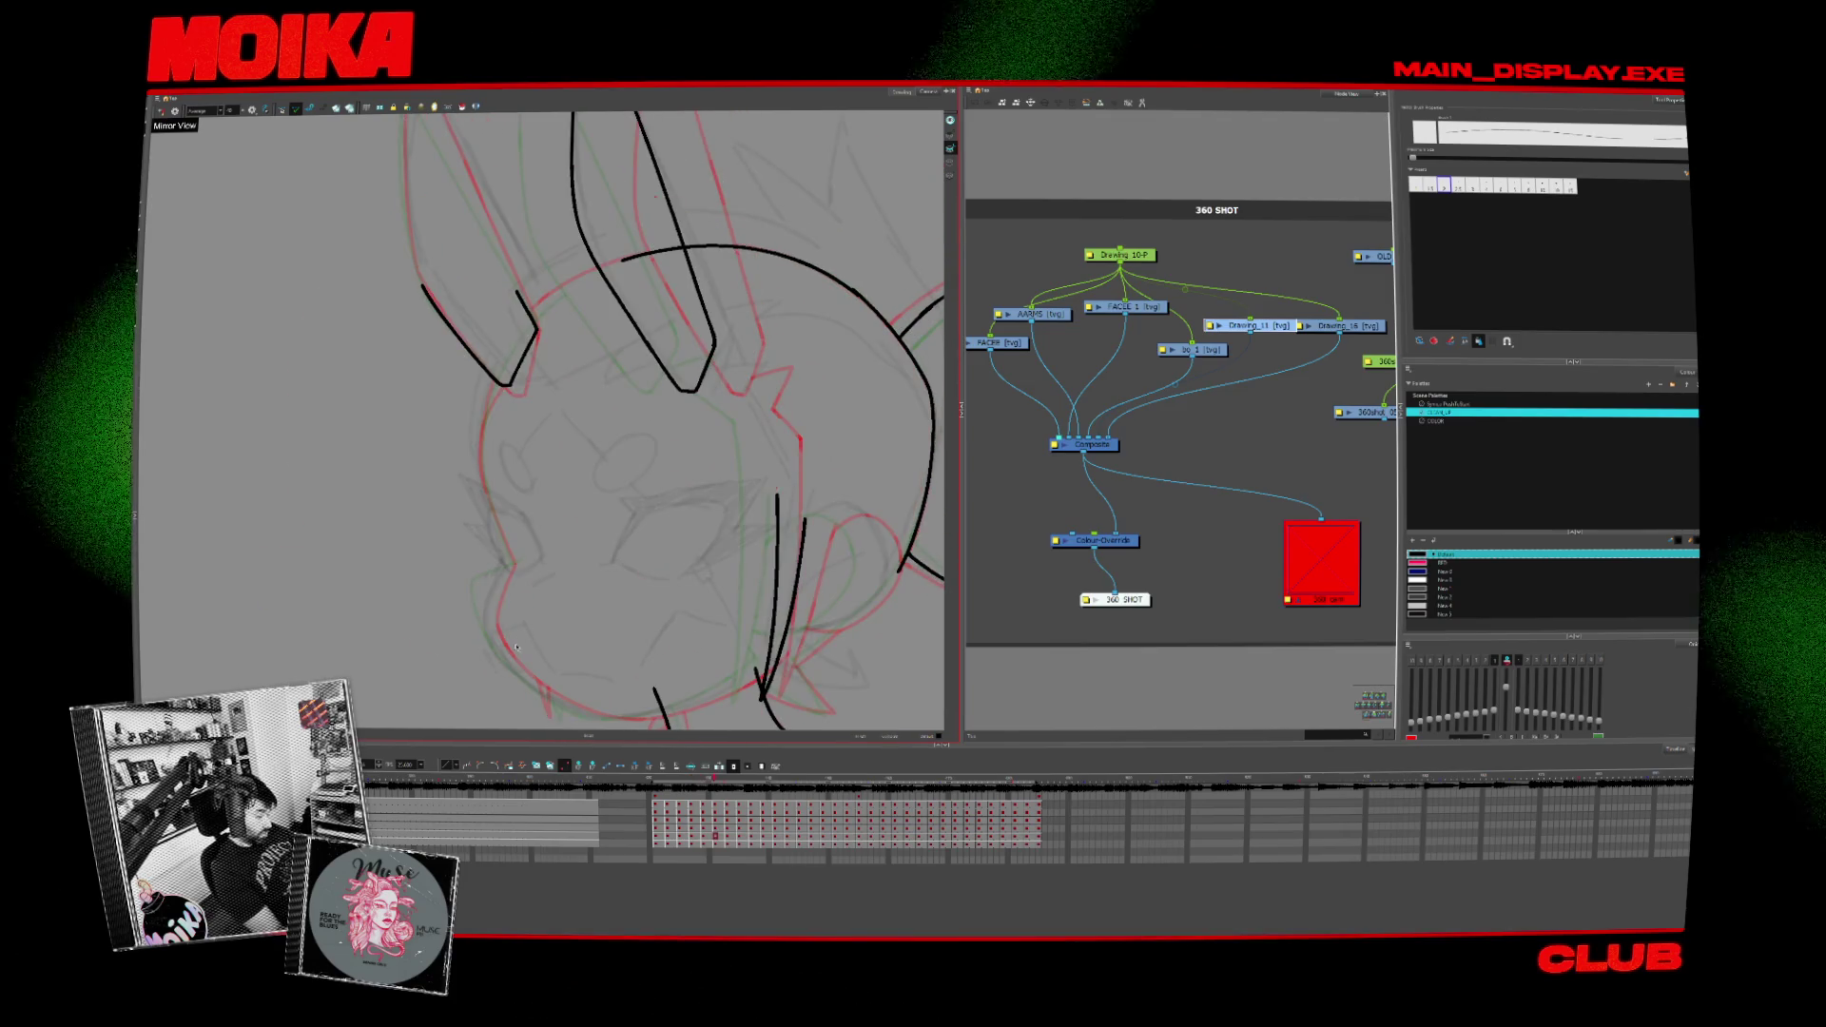
# Step: Ink curved strokes along the head outline, rotating the view between them, and advance a drawing
pyautogui.hotkey('alt', 'z')
pyautogui.hotkey('alt', 'b')
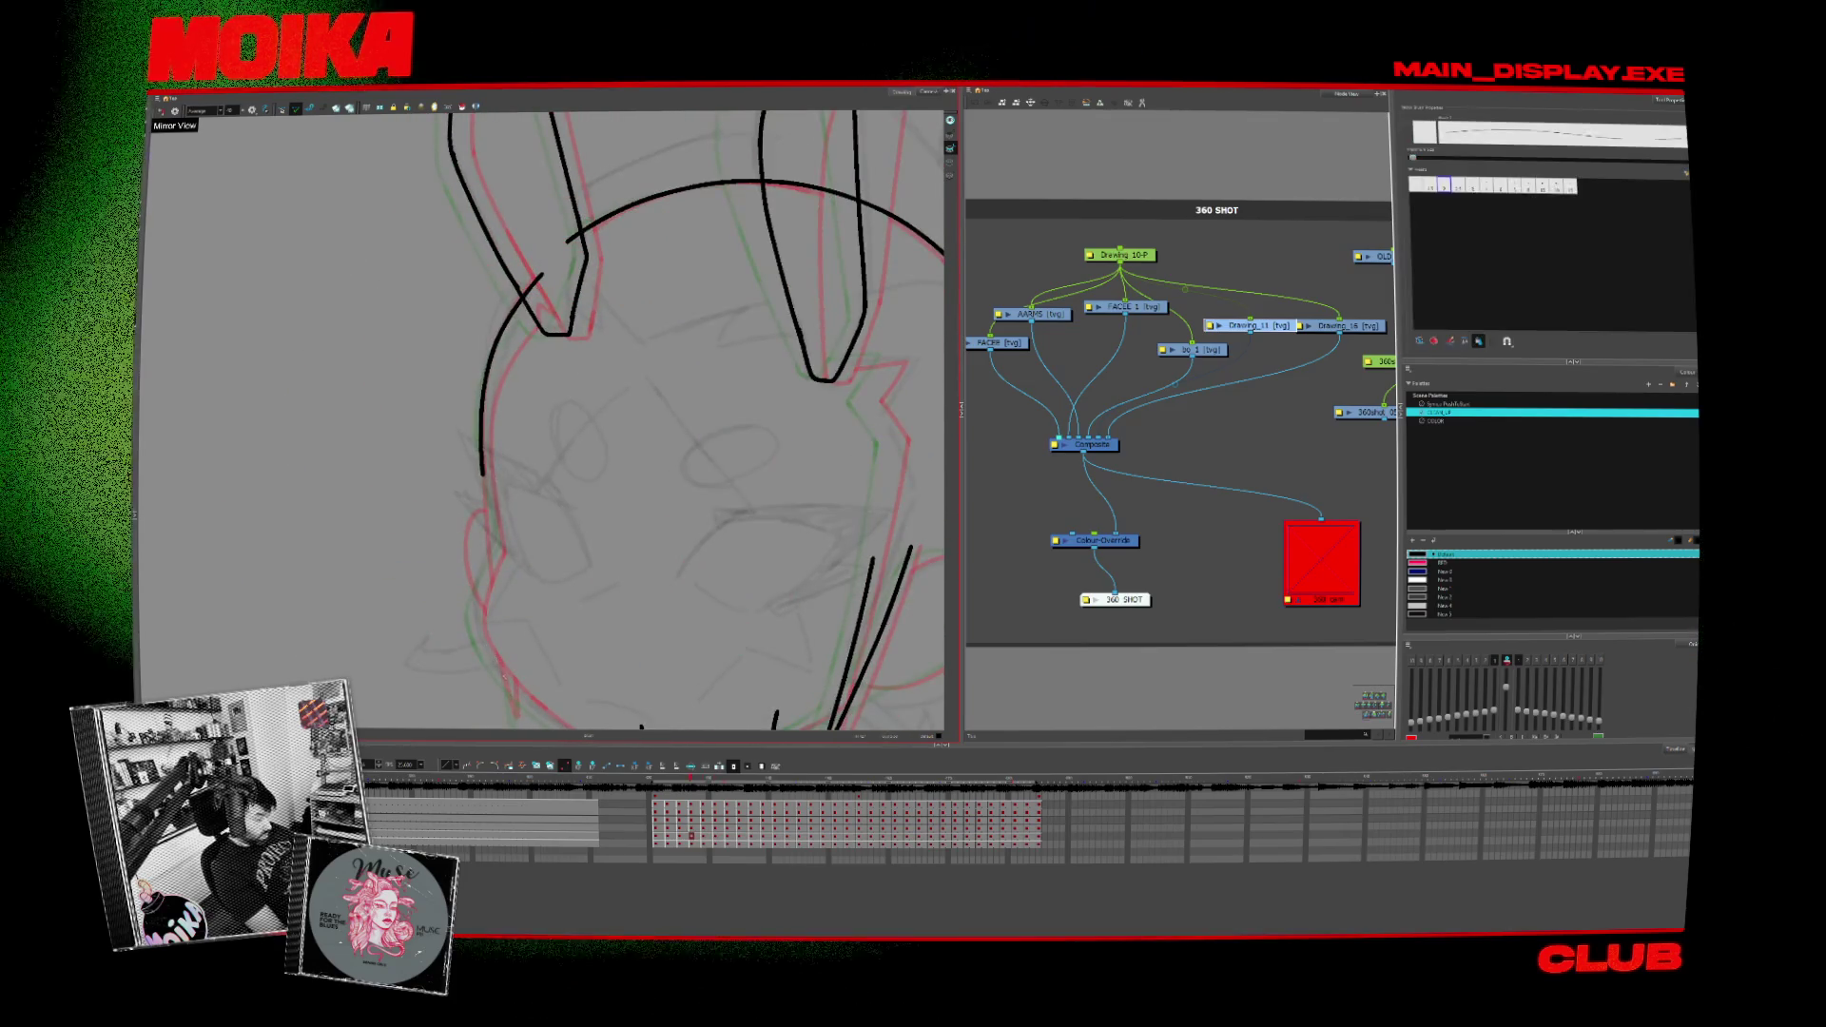
pyautogui.moveTo(476, 605); pyautogui.dragTo(515, 692)
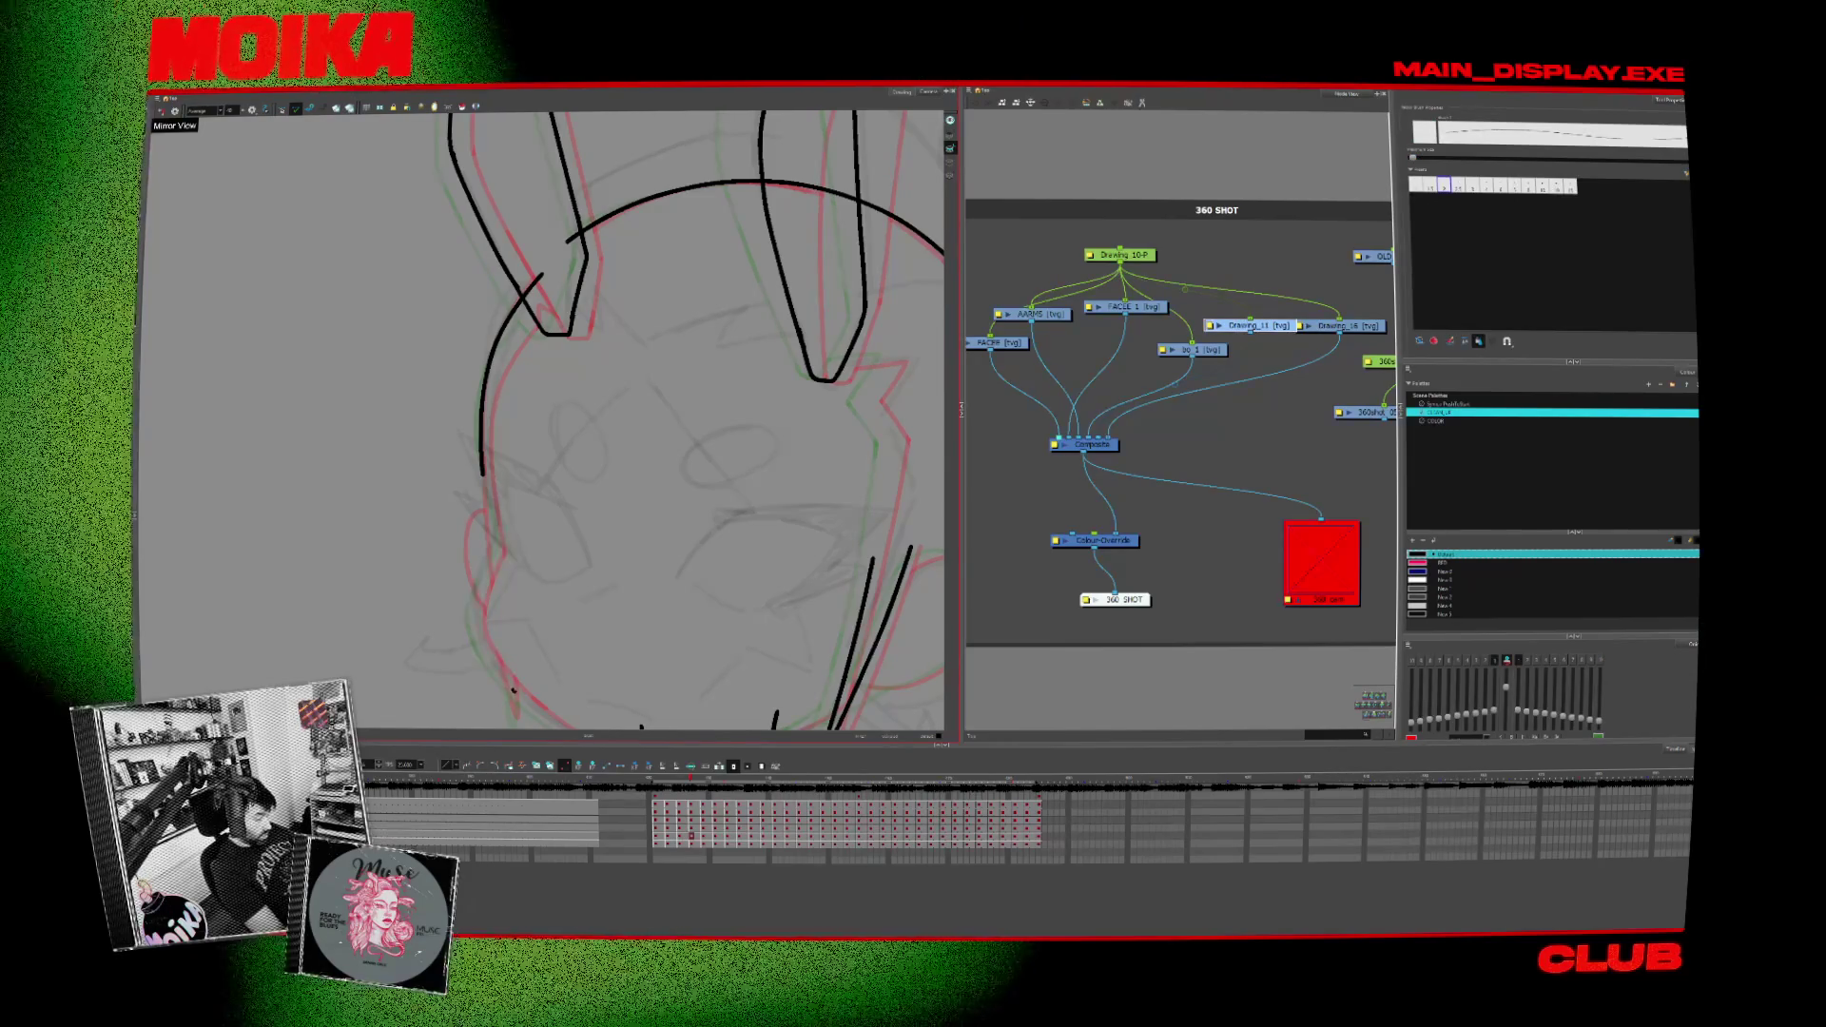
pyautogui.press('Return')
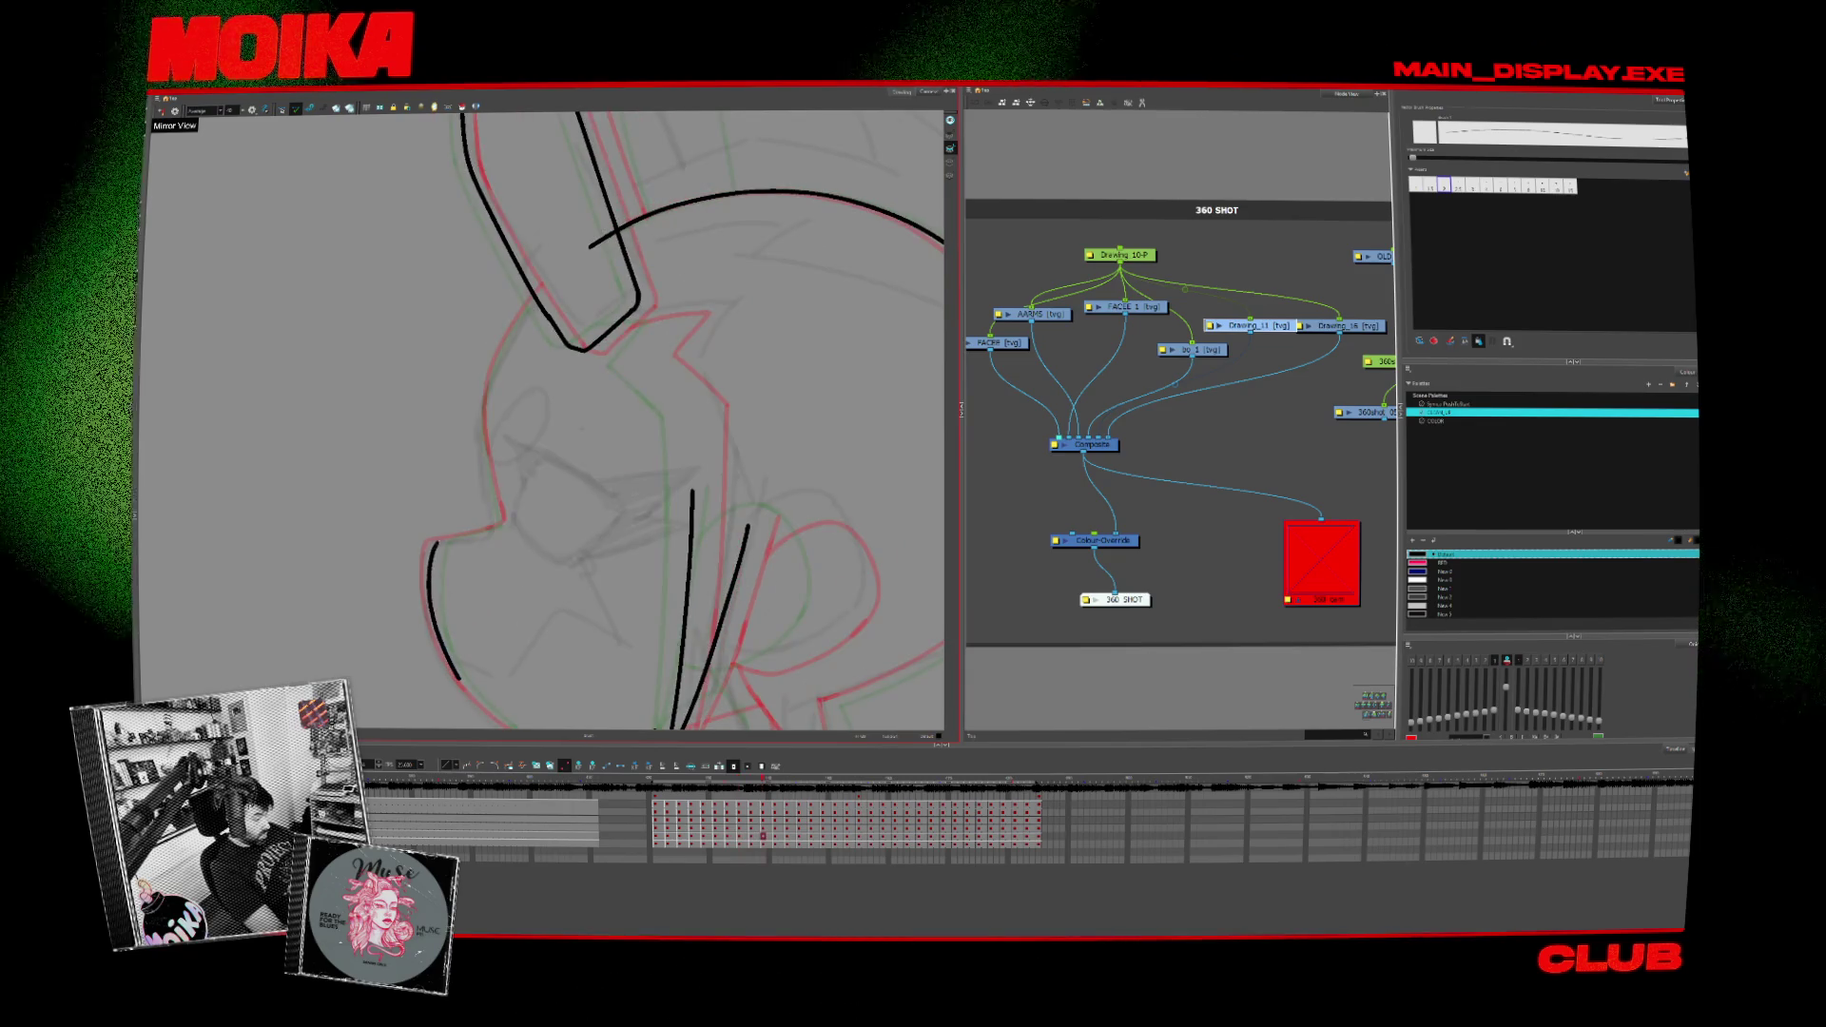
pyautogui.moveTo(642, 428)
pyautogui.mouseDown()
pyautogui.moveTo(524, 732)
pyautogui.moveTo(331, 669)
pyautogui.mouseUp()
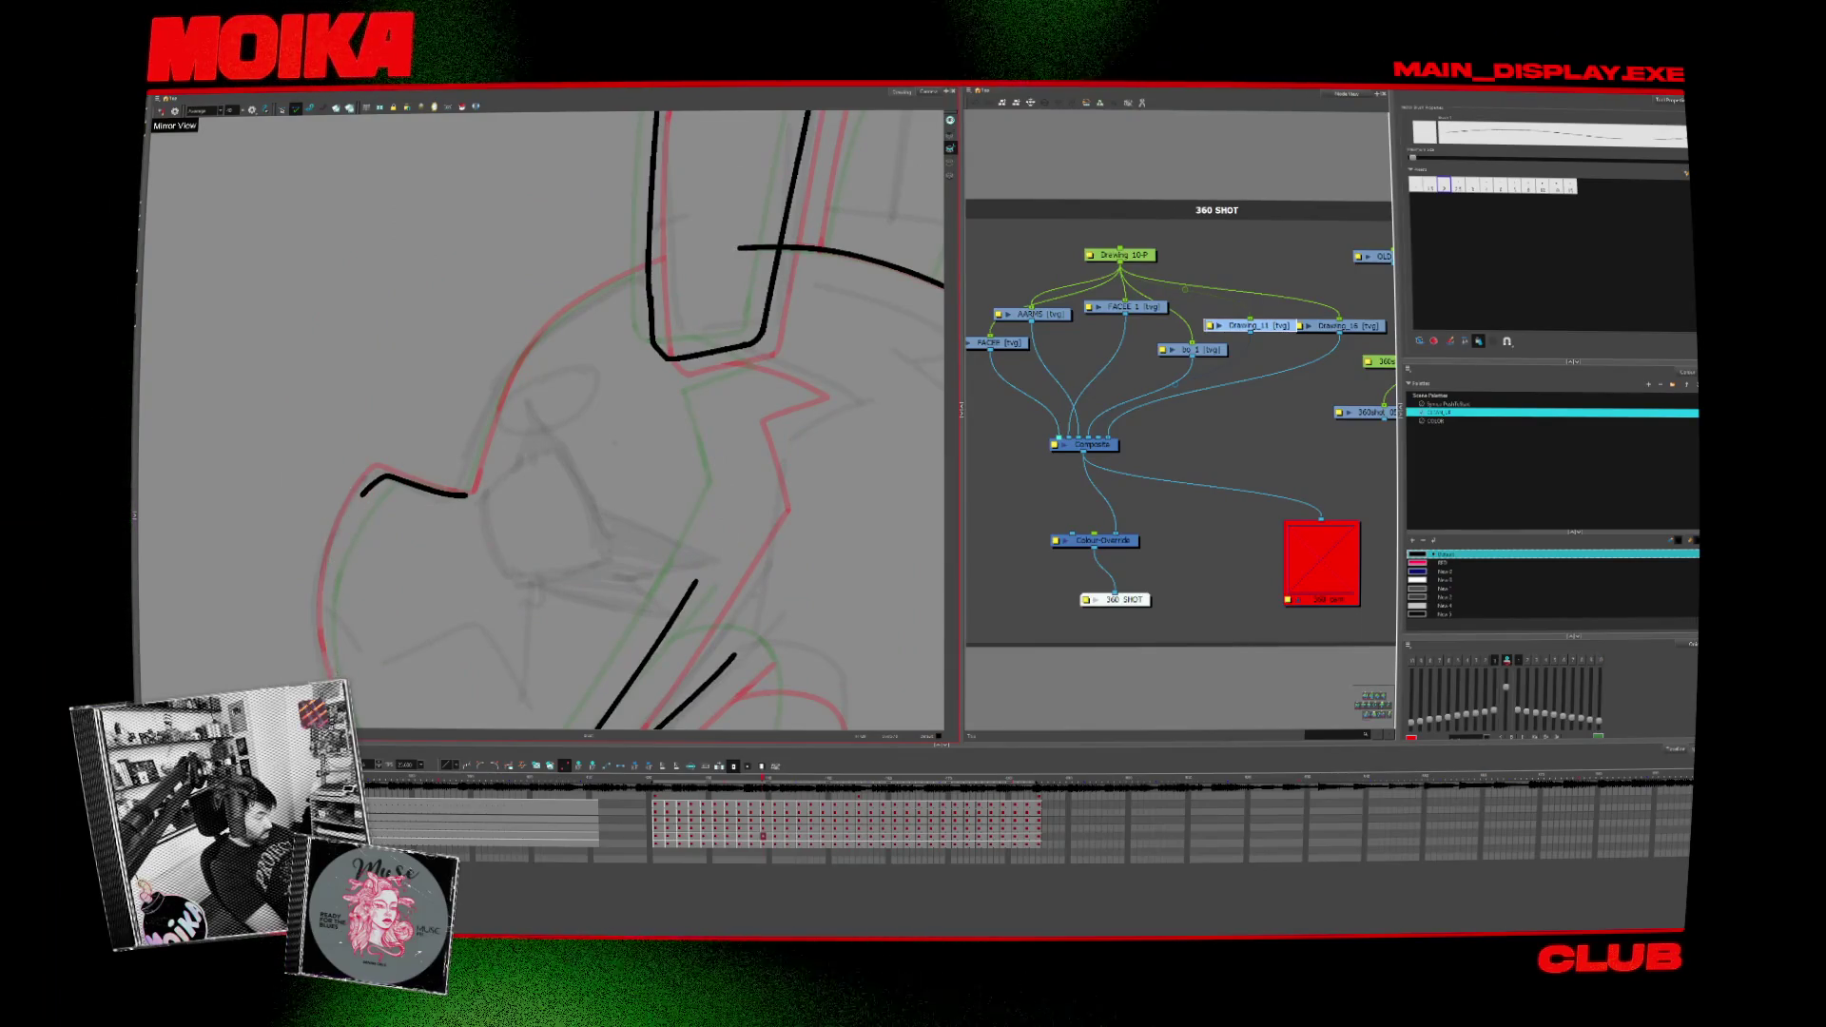
pyautogui.moveTo(542, 429)
pyautogui.mouseDown()
pyautogui.moveTo(571, 456)
pyautogui.moveTo(556, 429)
pyautogui.mouseUp()
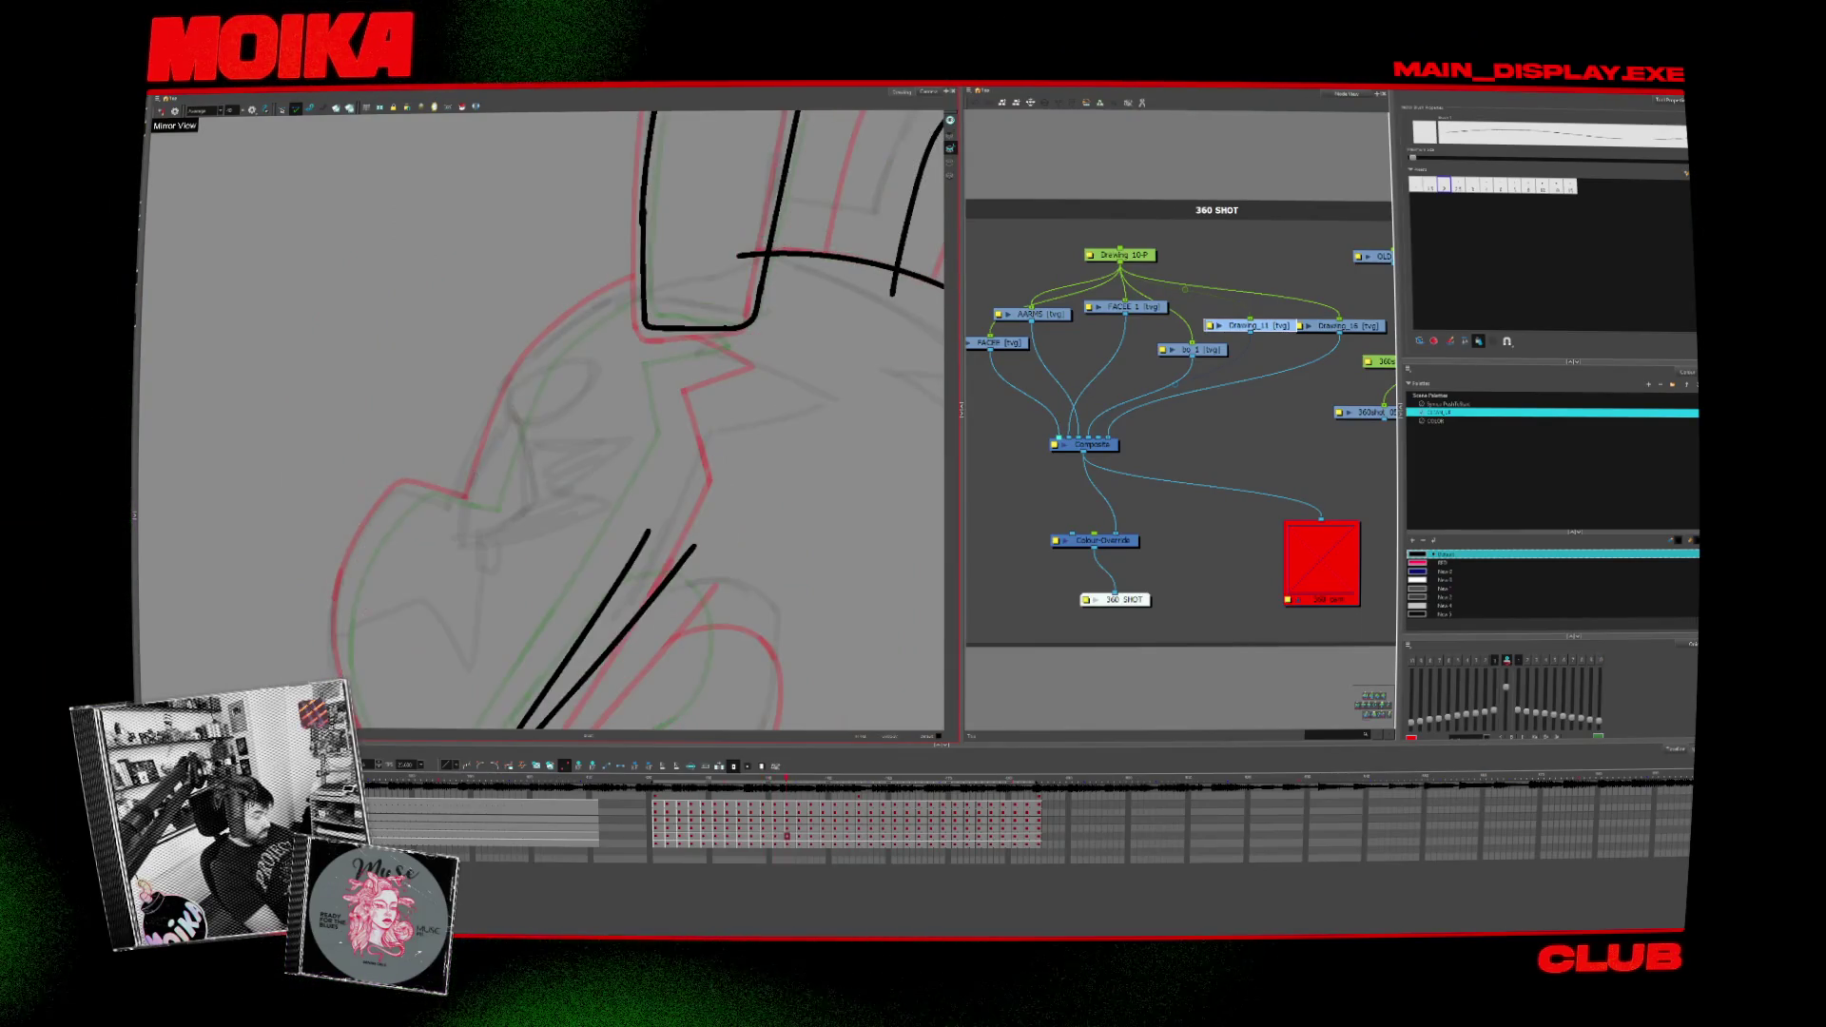
pyautogui.moveTo(392, 510)
pyautogui.mouseDown()
pyautogui.moveTo(461, 556)
pyautogui.moveTo(429, 570)
pyautogui.moveTo(600, 229)
pyautogui.moveTo(563, 250)
pyautogui.mouseUp()
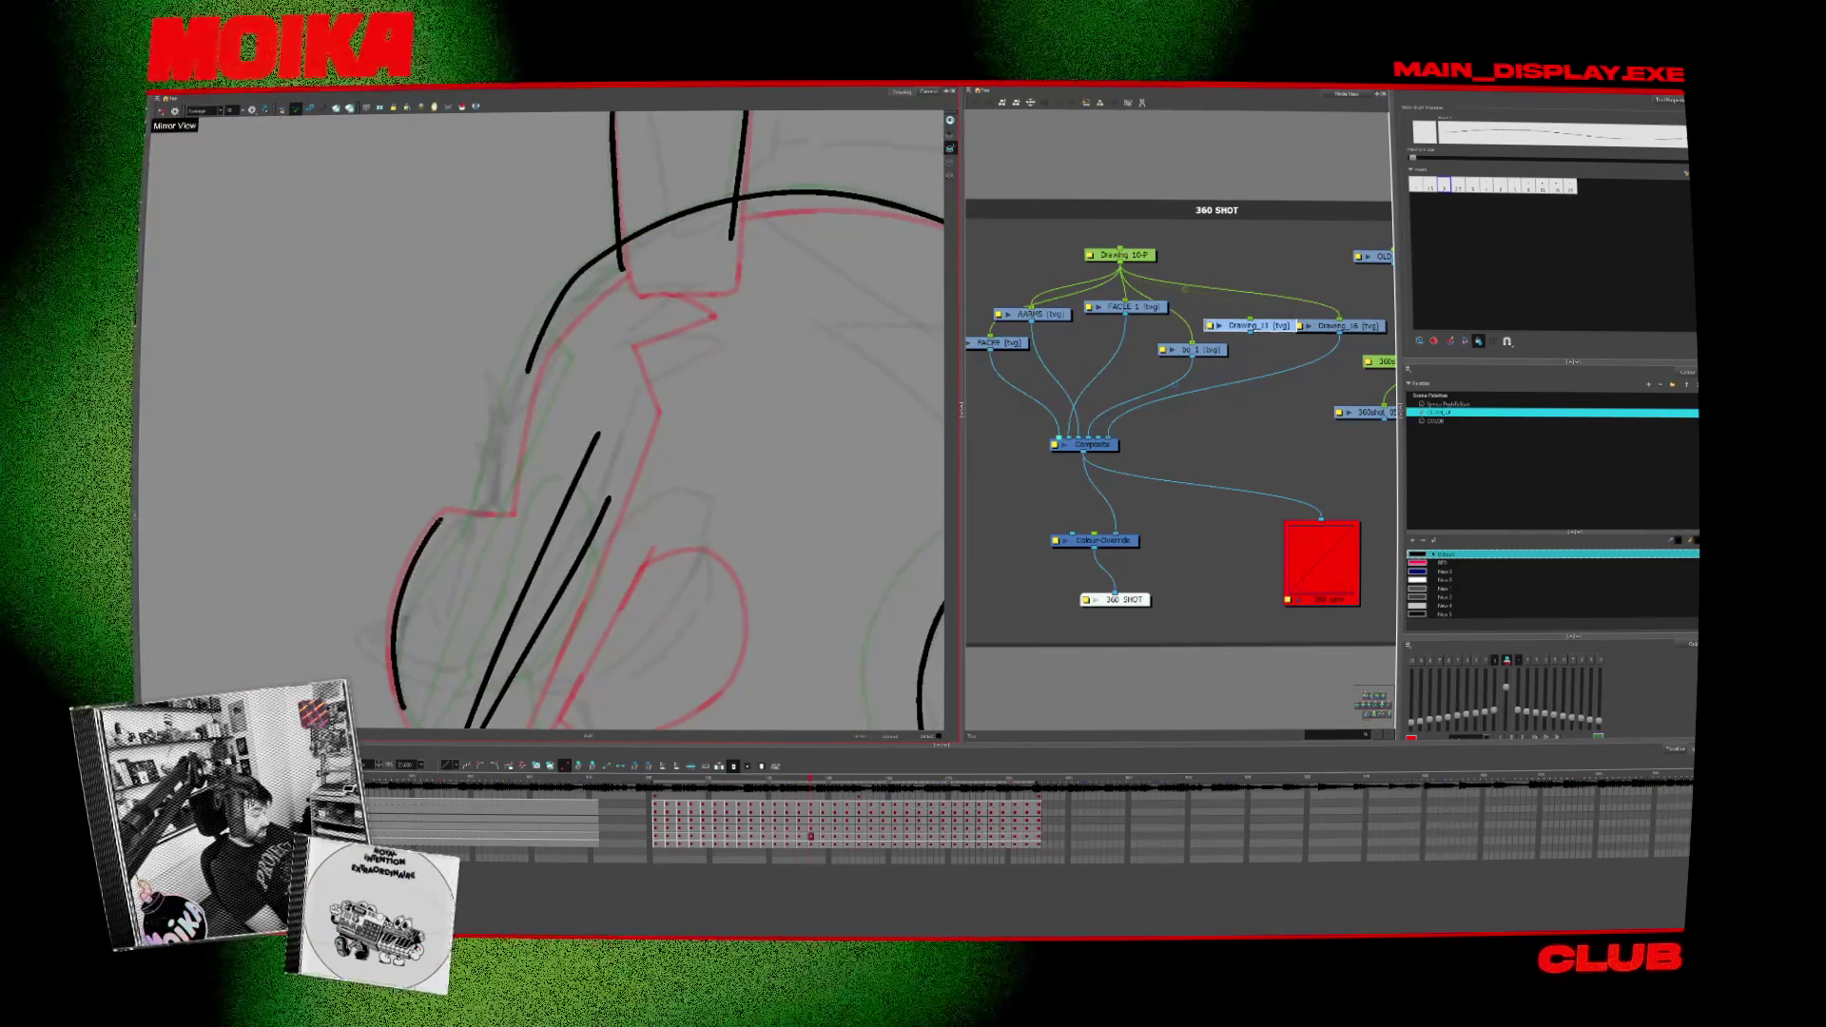
pyautogui.moveTo(396, 624); pyautogui.dragTo(405, 714)
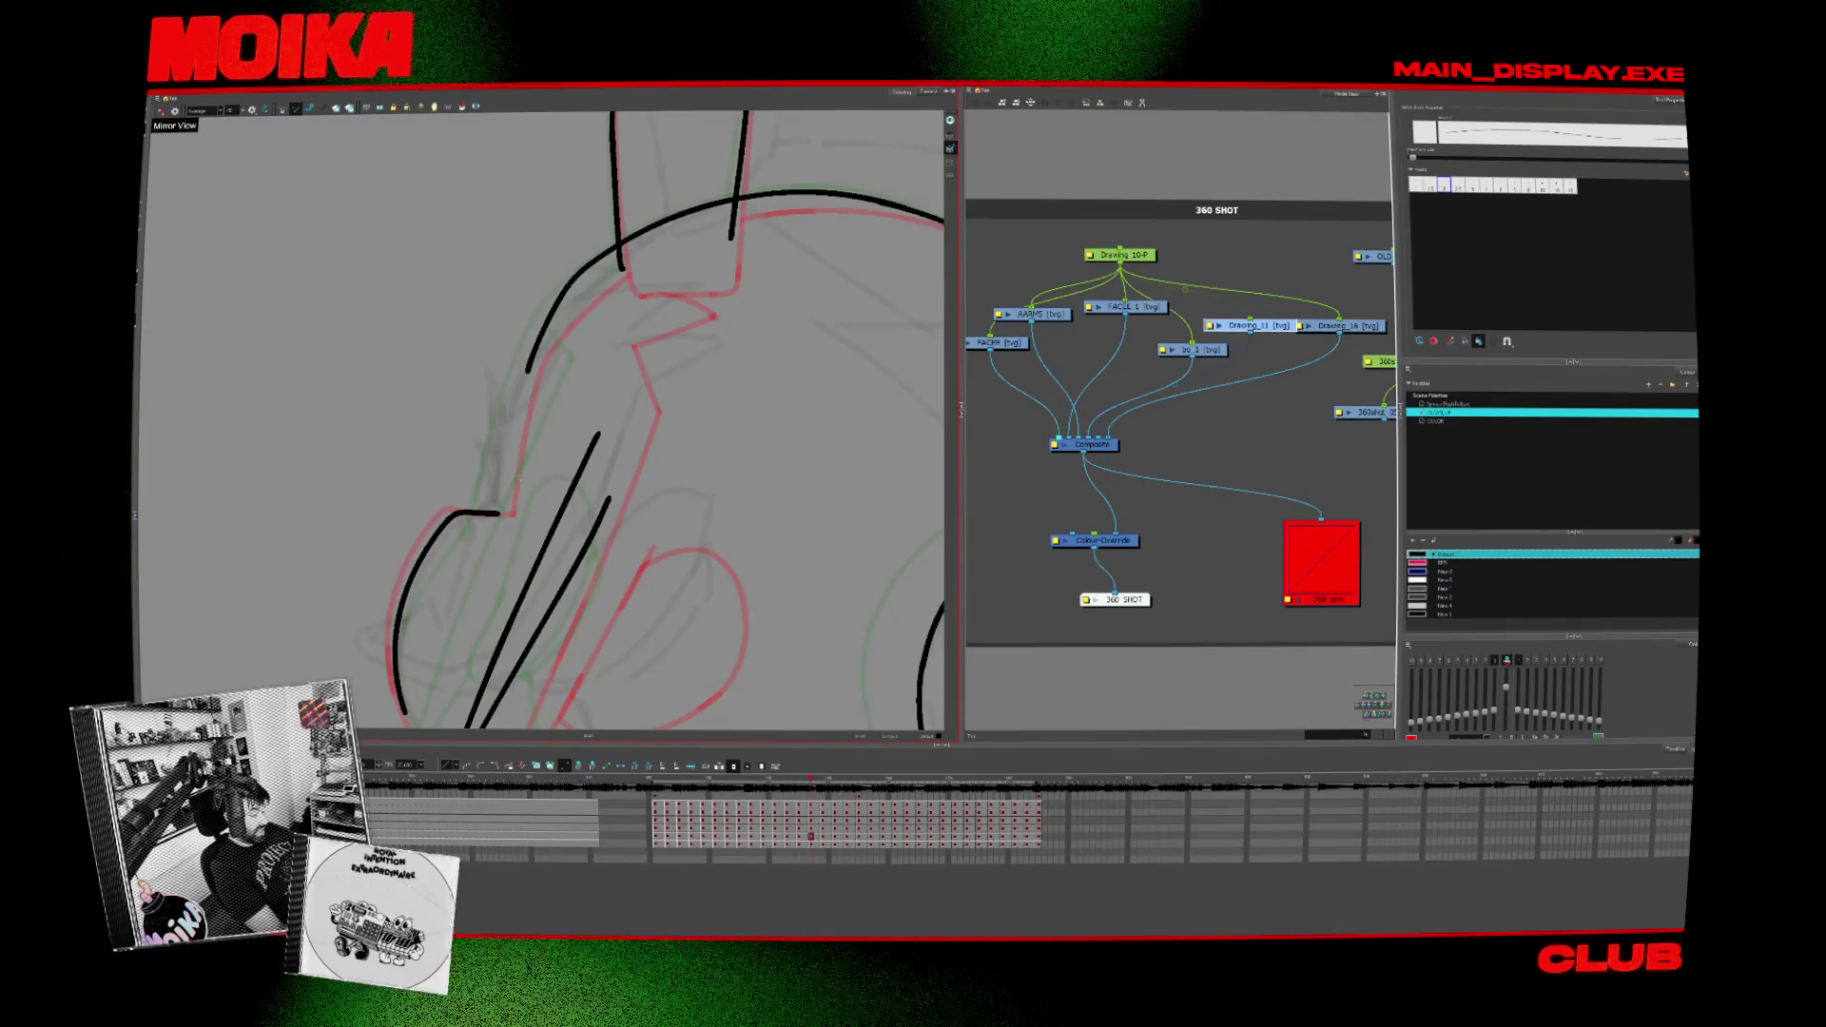
pyautogui.press('.')
pyautogui.press('.')
pyautogui.scroll(3, 642, 636)
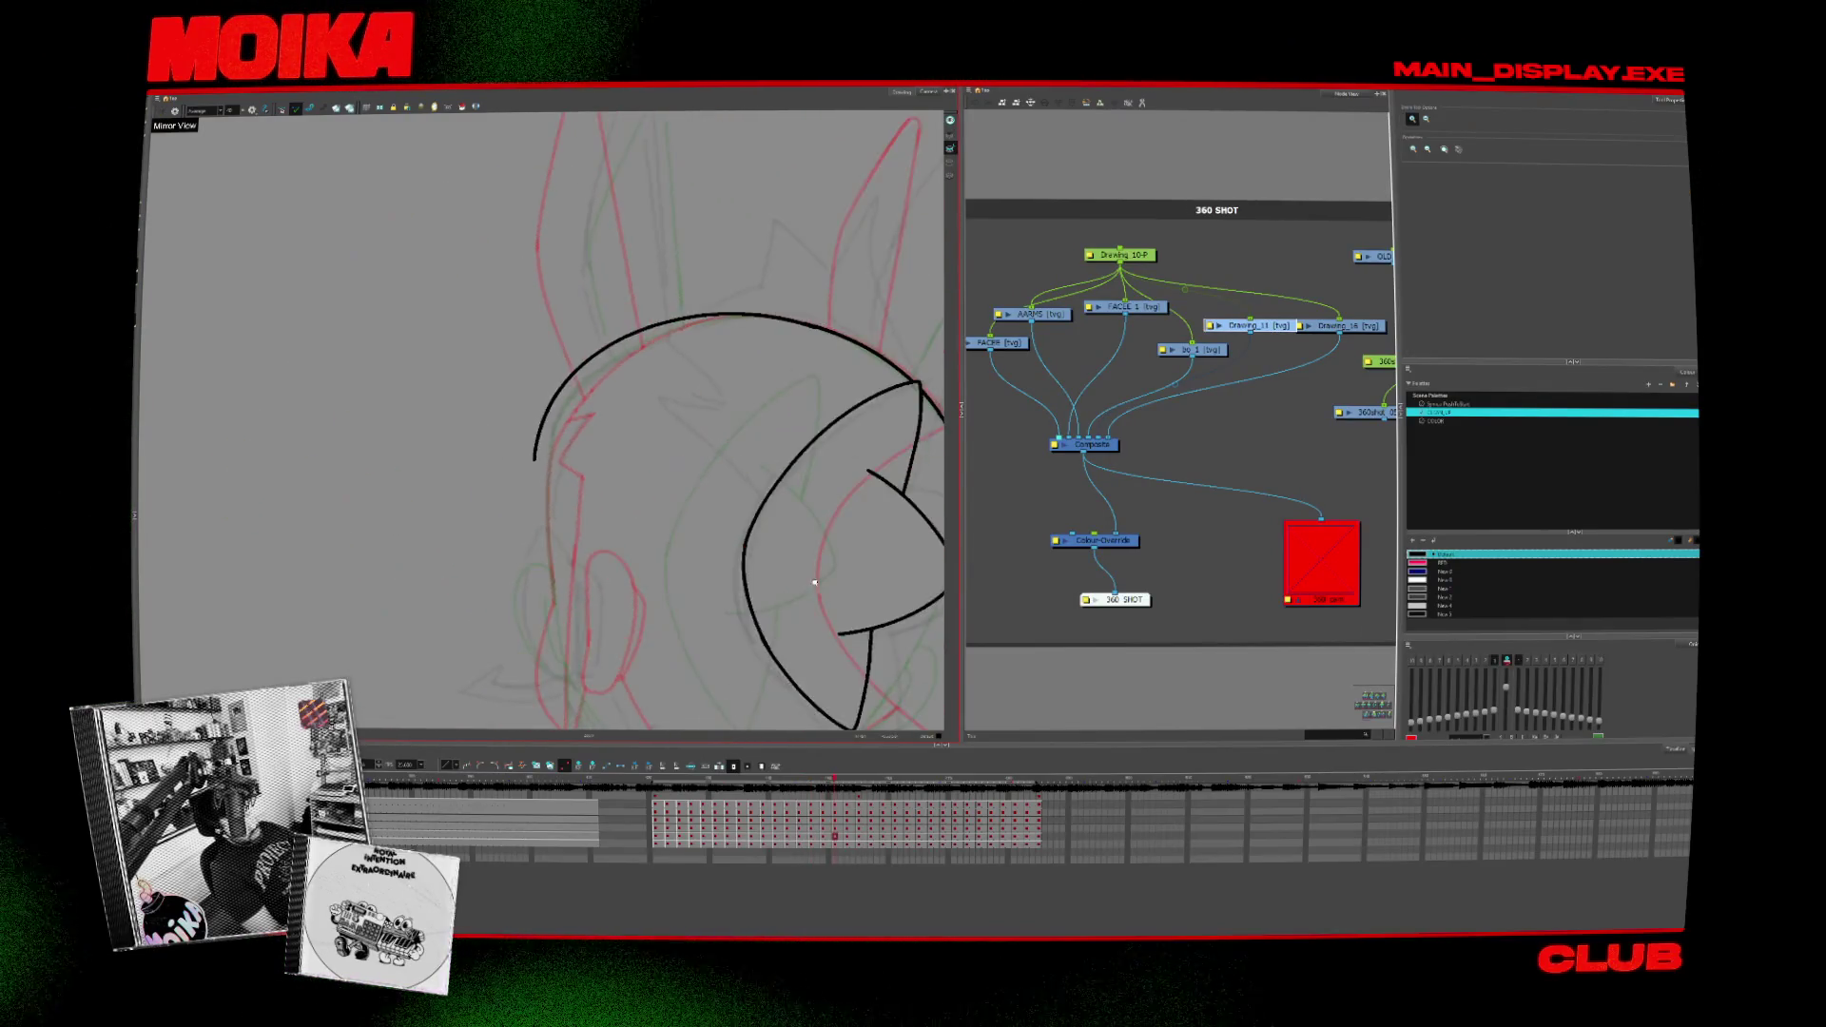
# Step: Flip between the finished head-turn drawings to compare them, ending two drawings ahead
pyautogui.press(',')
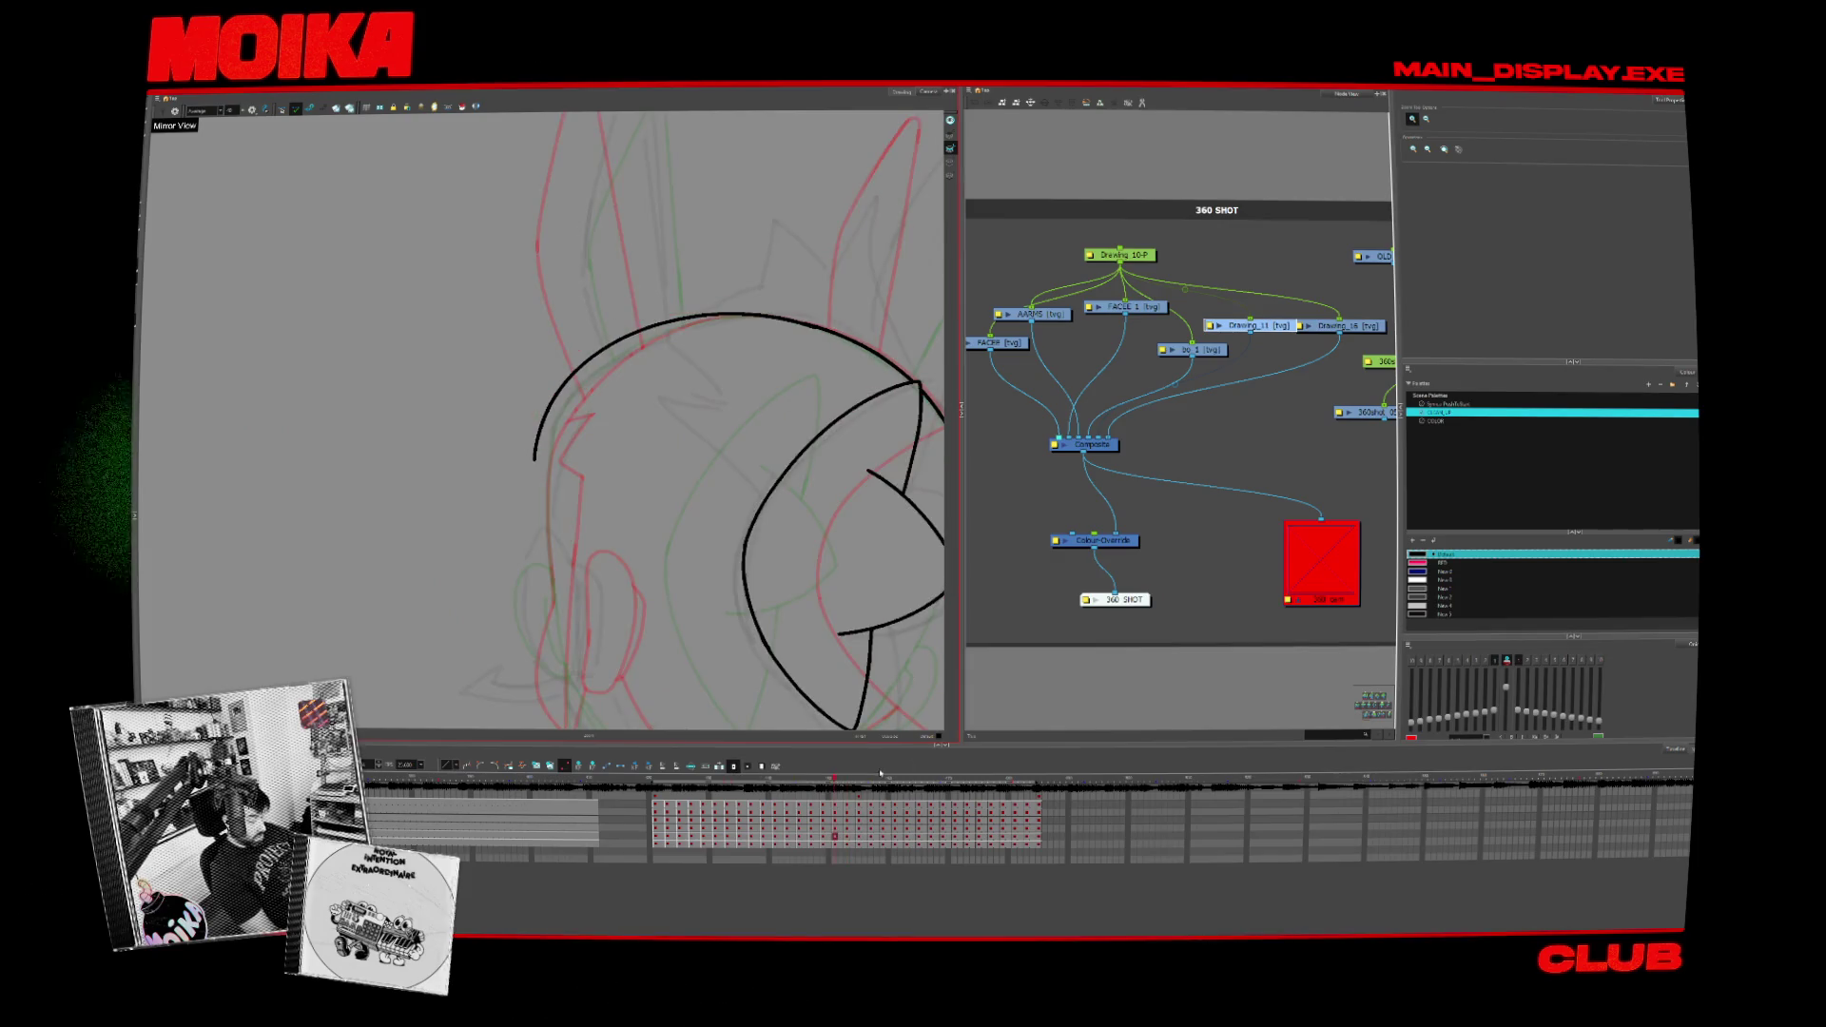
pyautogui.press('.')
pyautogui.press(',')
pyautogui.press('.')
pyautogui.press(',')
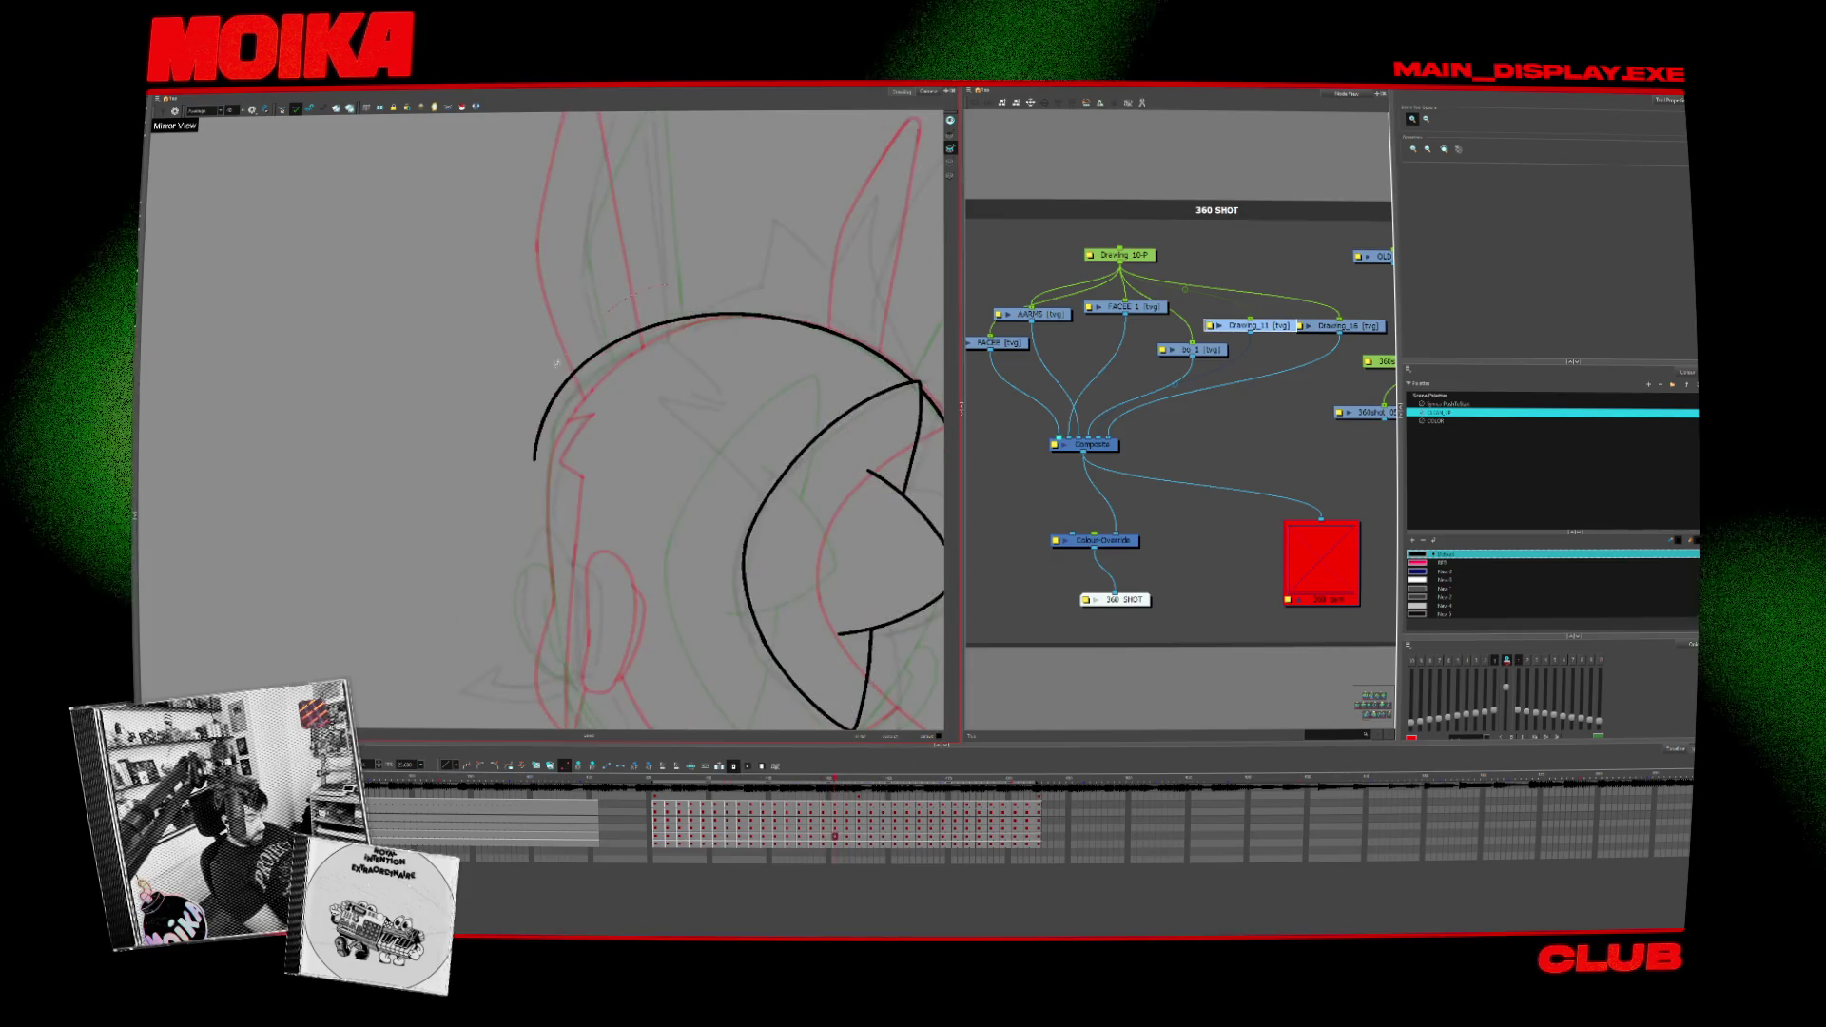
pyautogui.press('.')
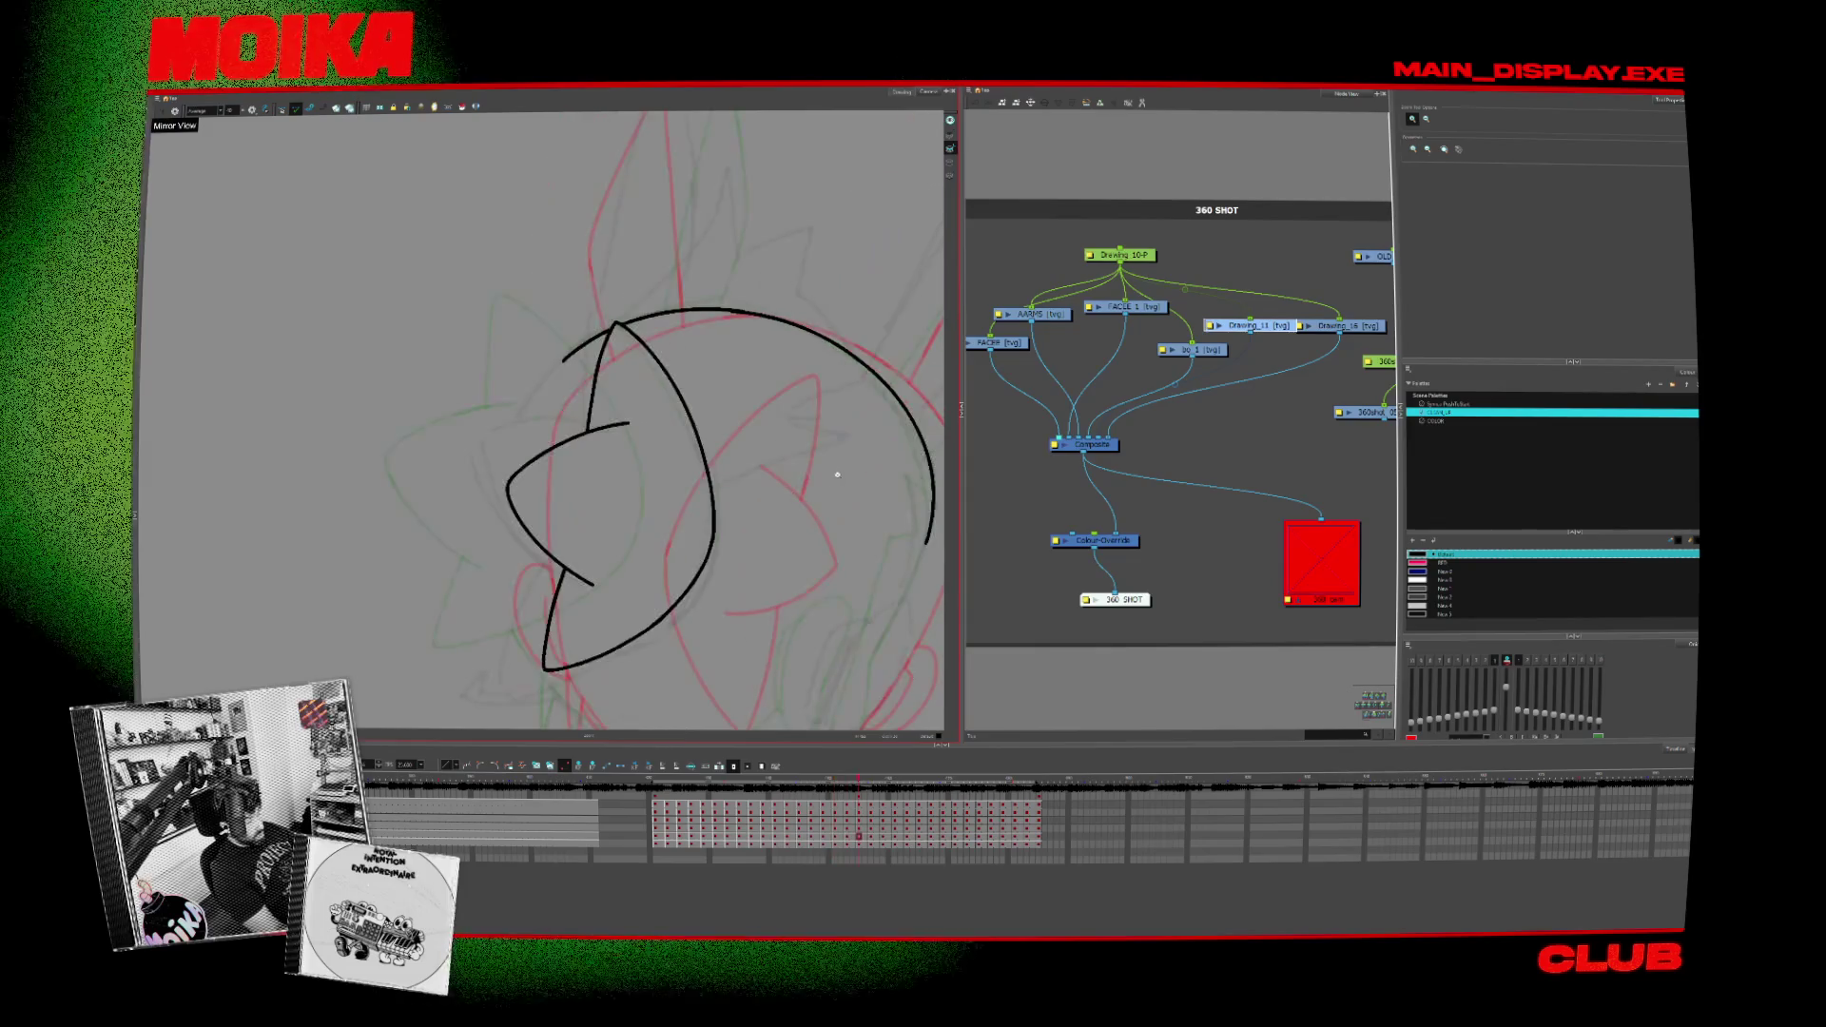
pyautogui.press('.')
# Step: Redraw the right part of the head arc and flip through earlier drawings to check it
pyautogui.moveTo(623, 317); pyautogui.dragTo(820, 549)
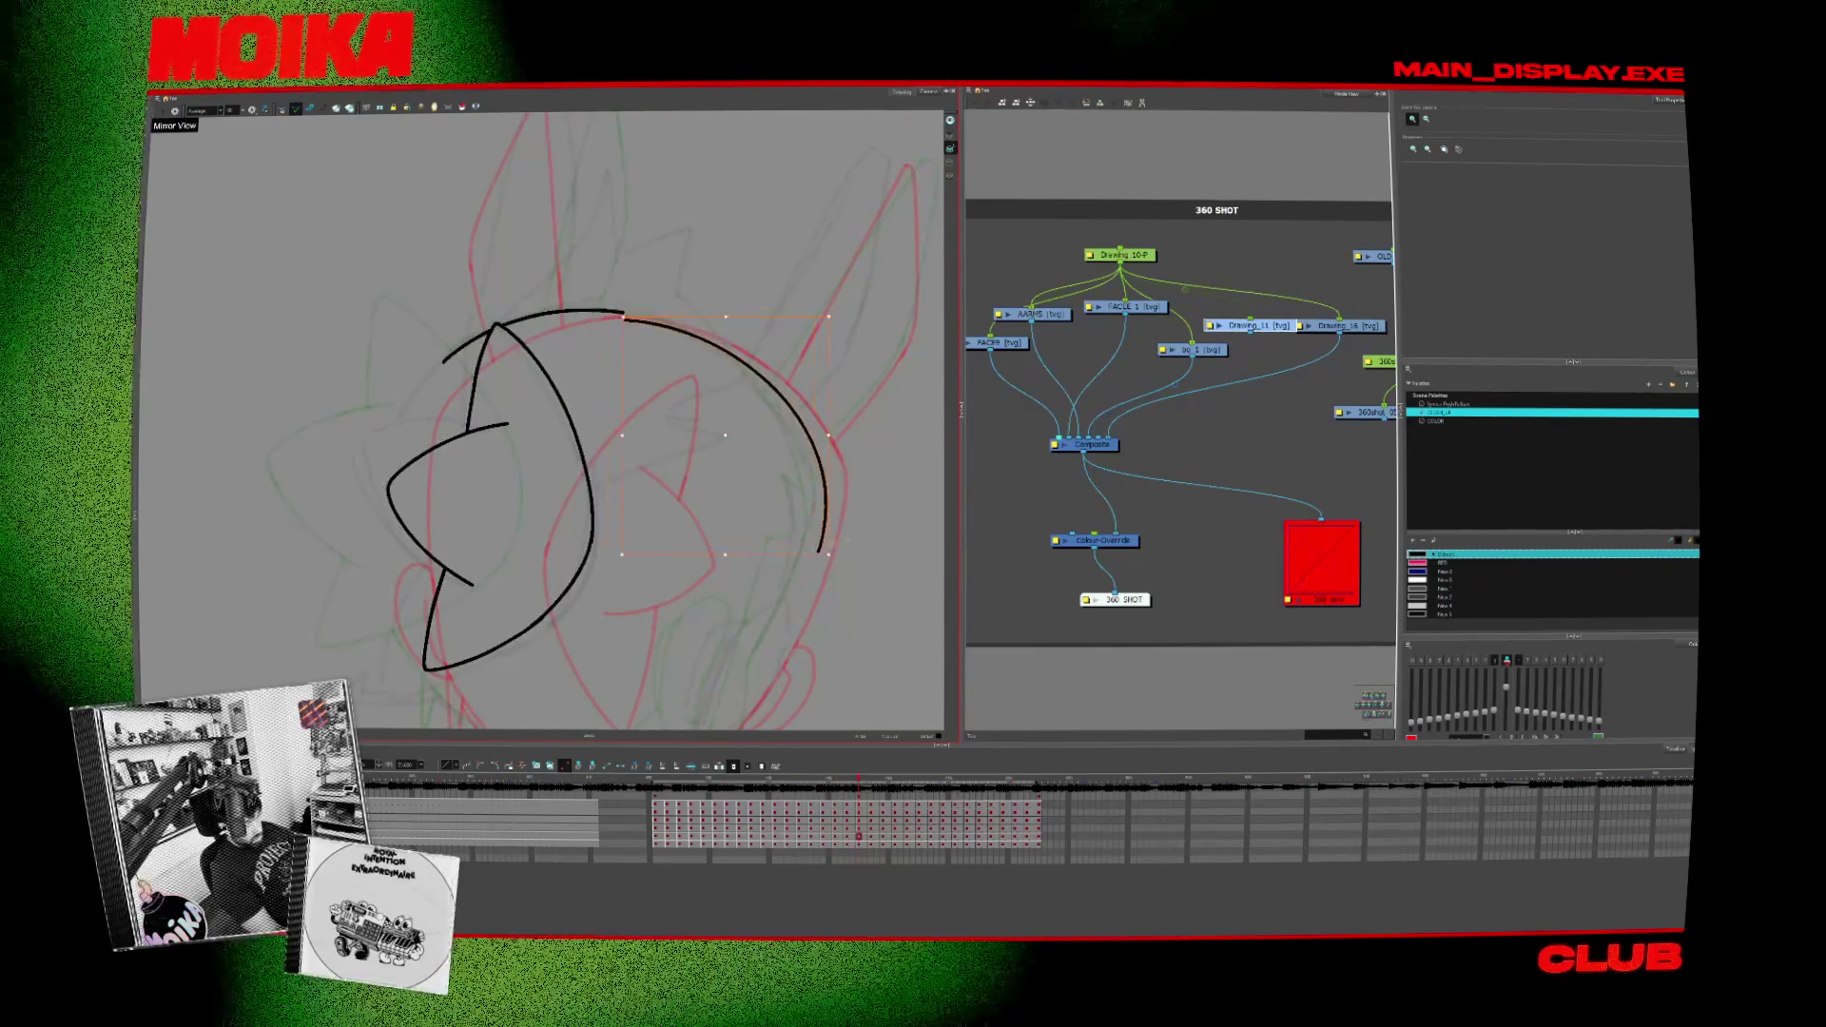
pyautogui.hotkey('alt', 's')
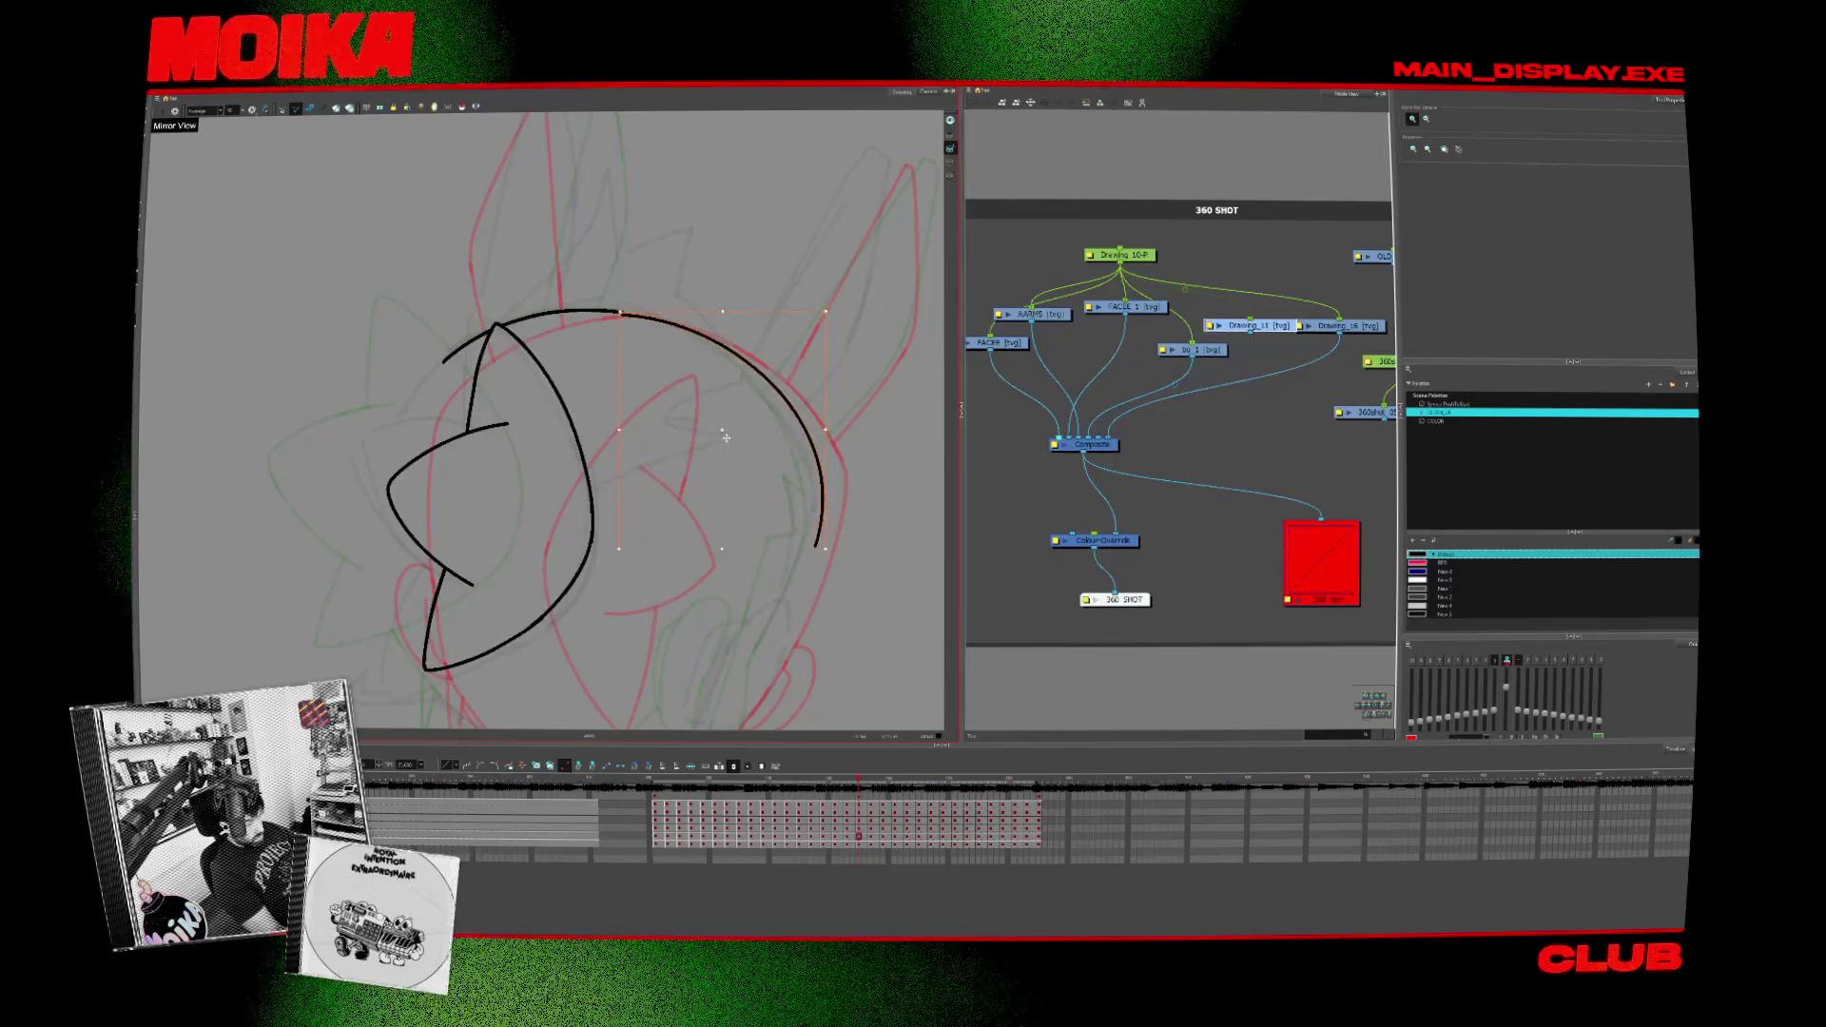
pyautogui.press(',')
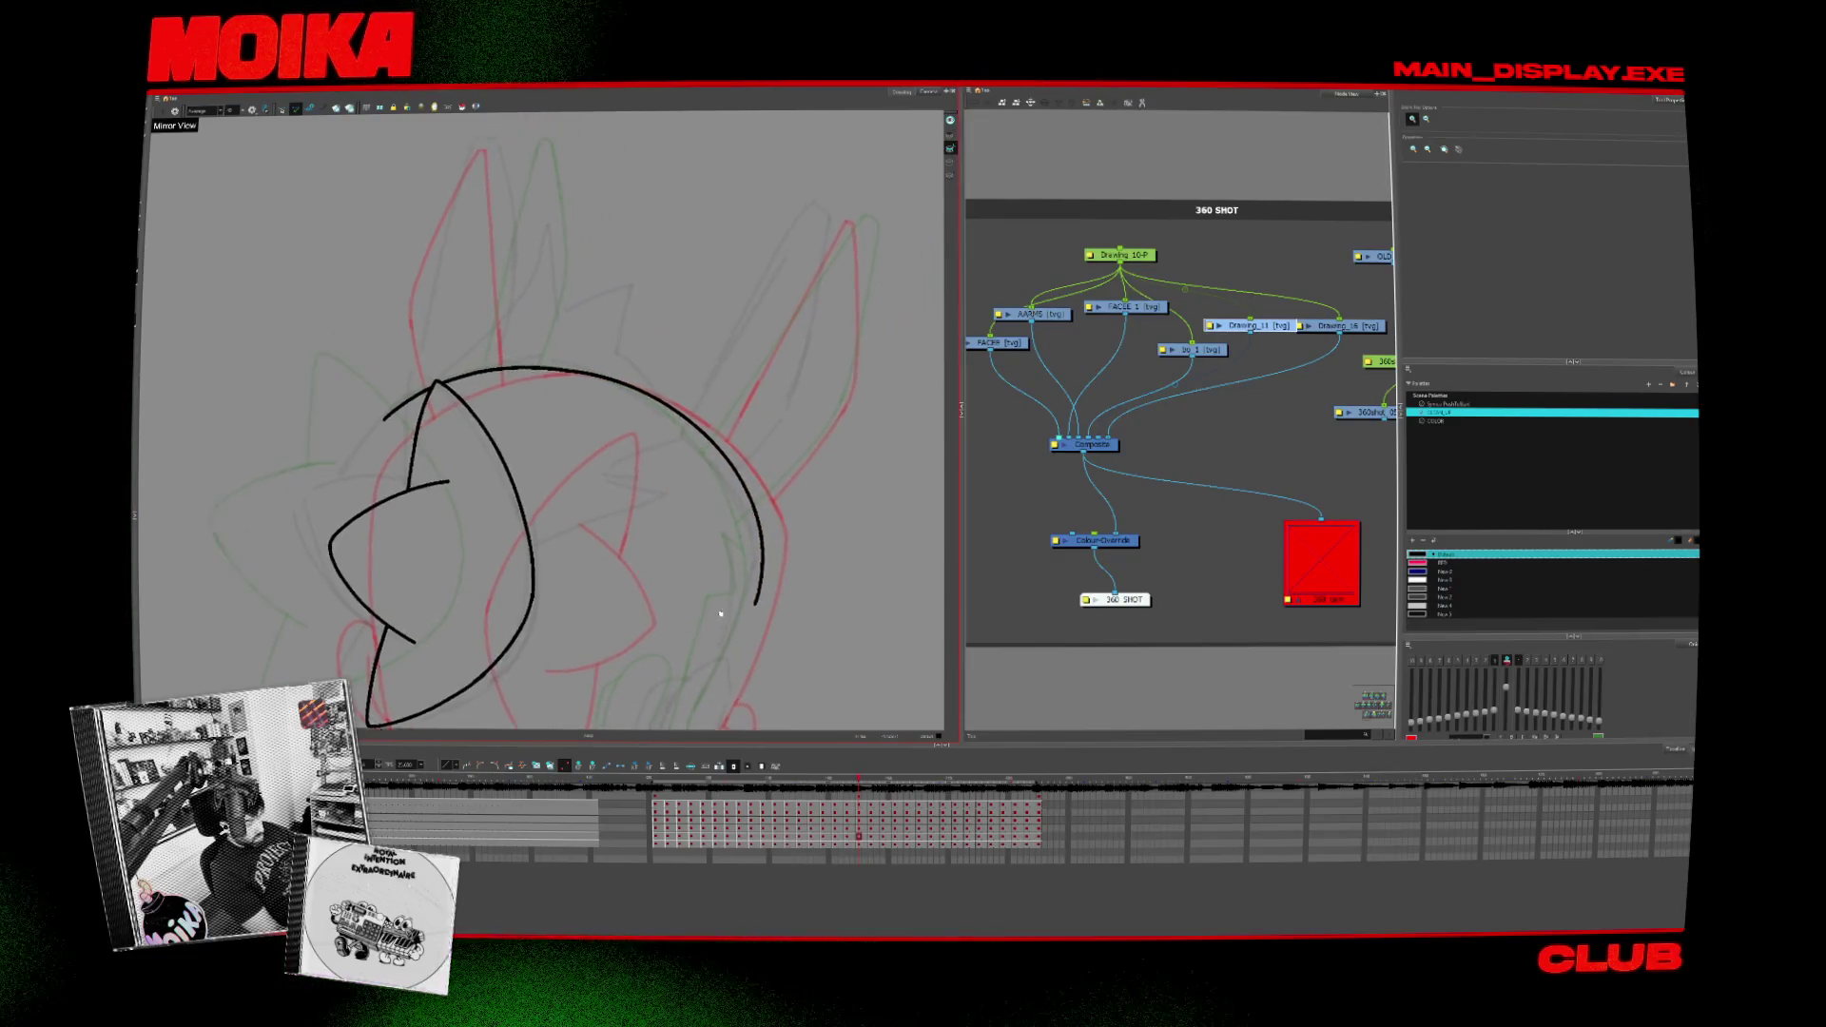
pyautogui.press(',')
pyautogui.press('.')
pyautogui.press(',')
pyautogui.press('.')
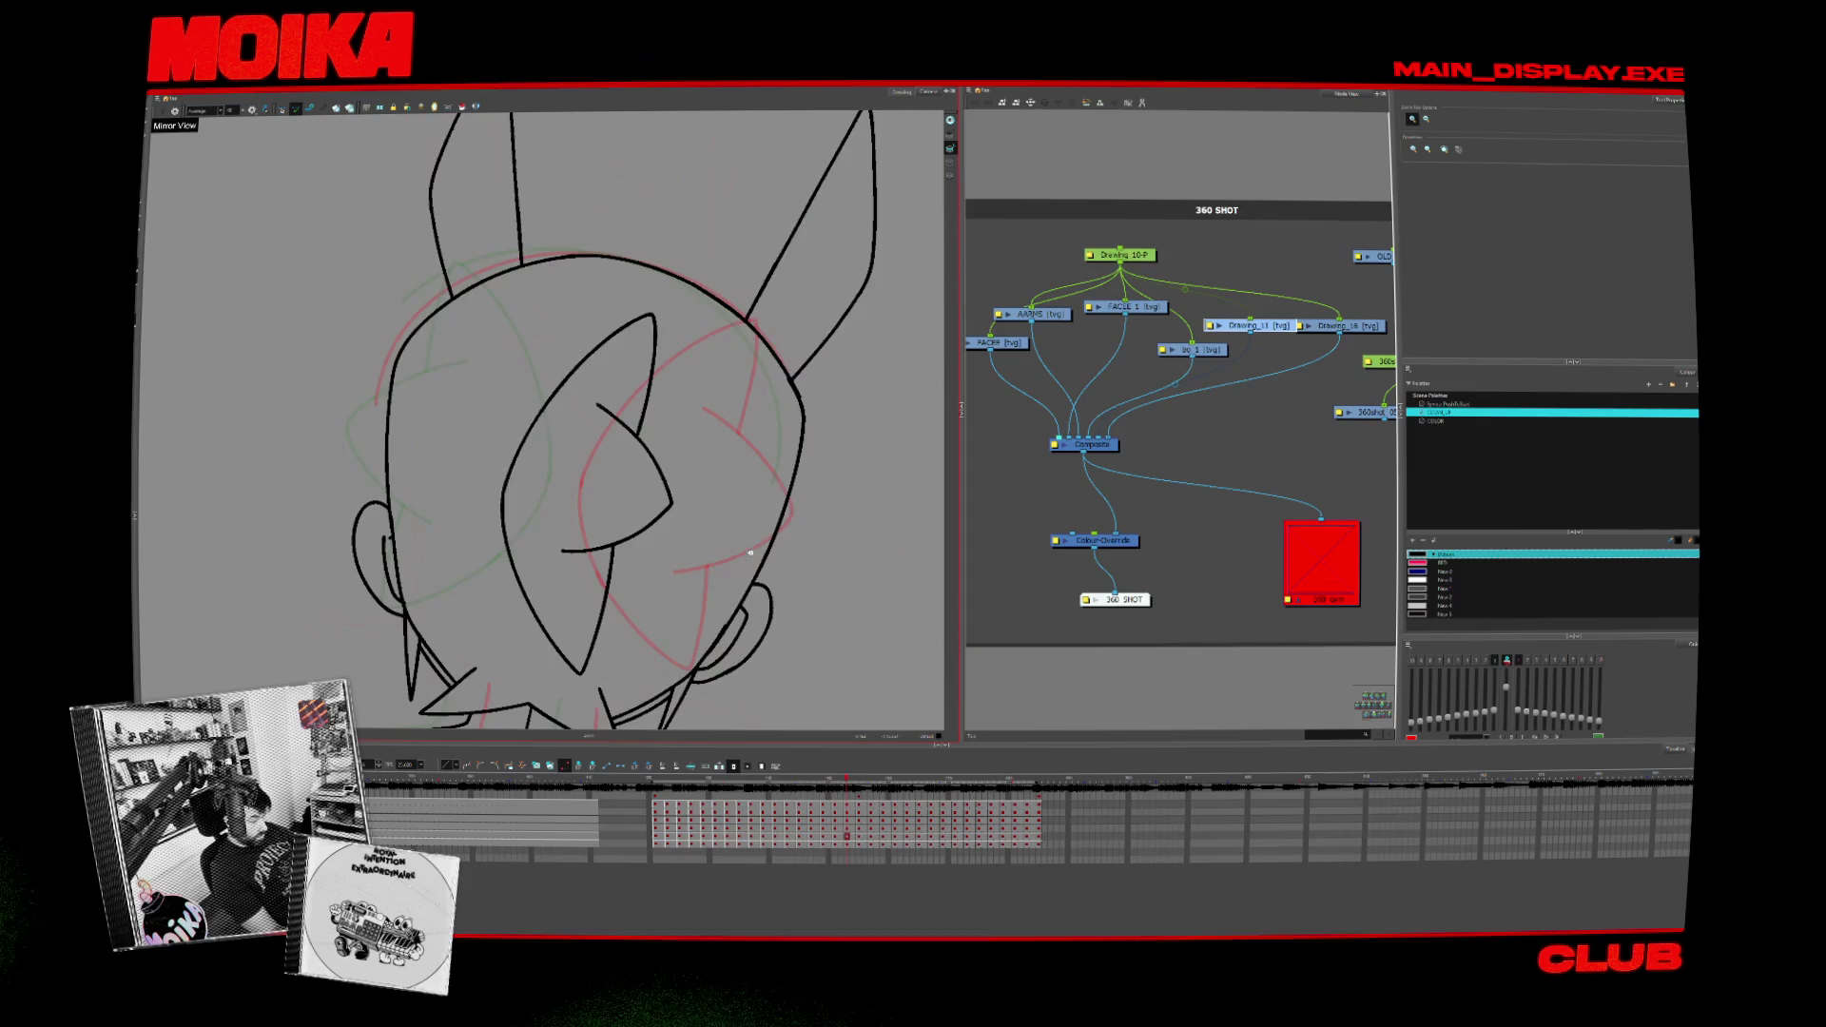
pyautogui.press('.')
pyautogui.press(',')
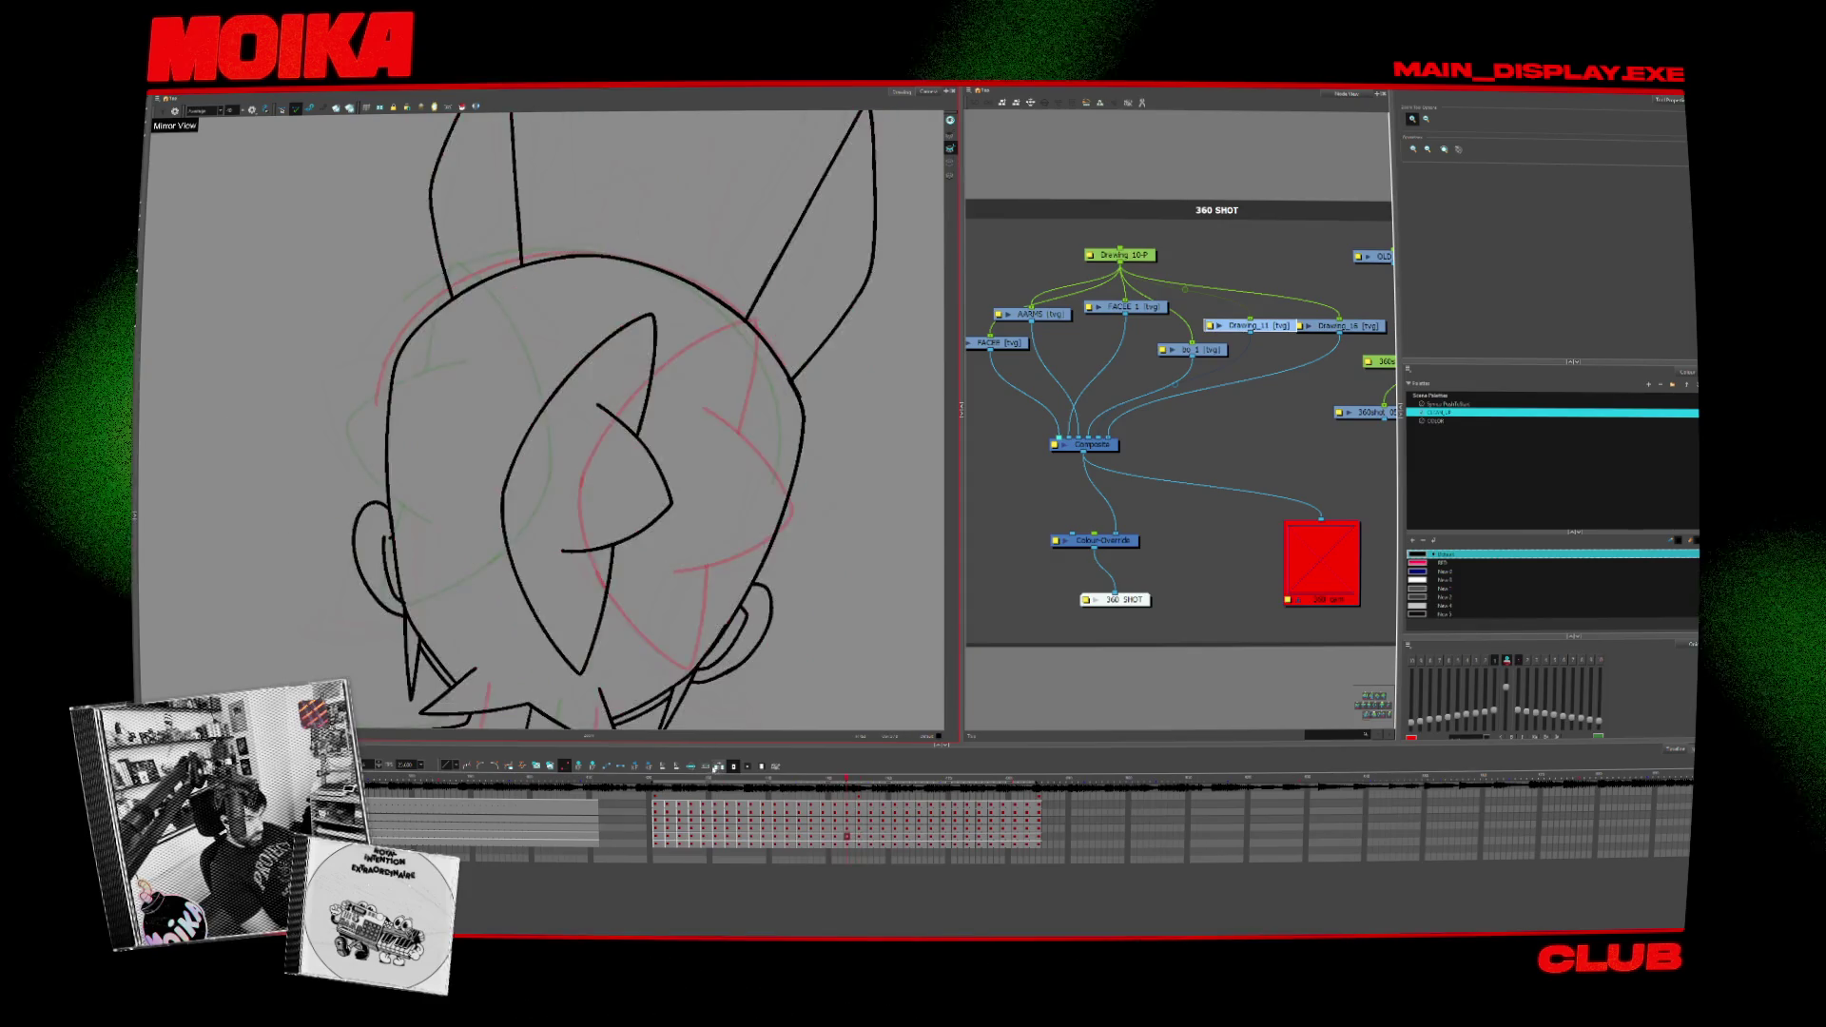
pyautogui.press(',')
pyautogui.press(',')
pyautogui.press(',')
pyautogui.press(',')
pyautogui.press(',')
pyautogui.press(',')
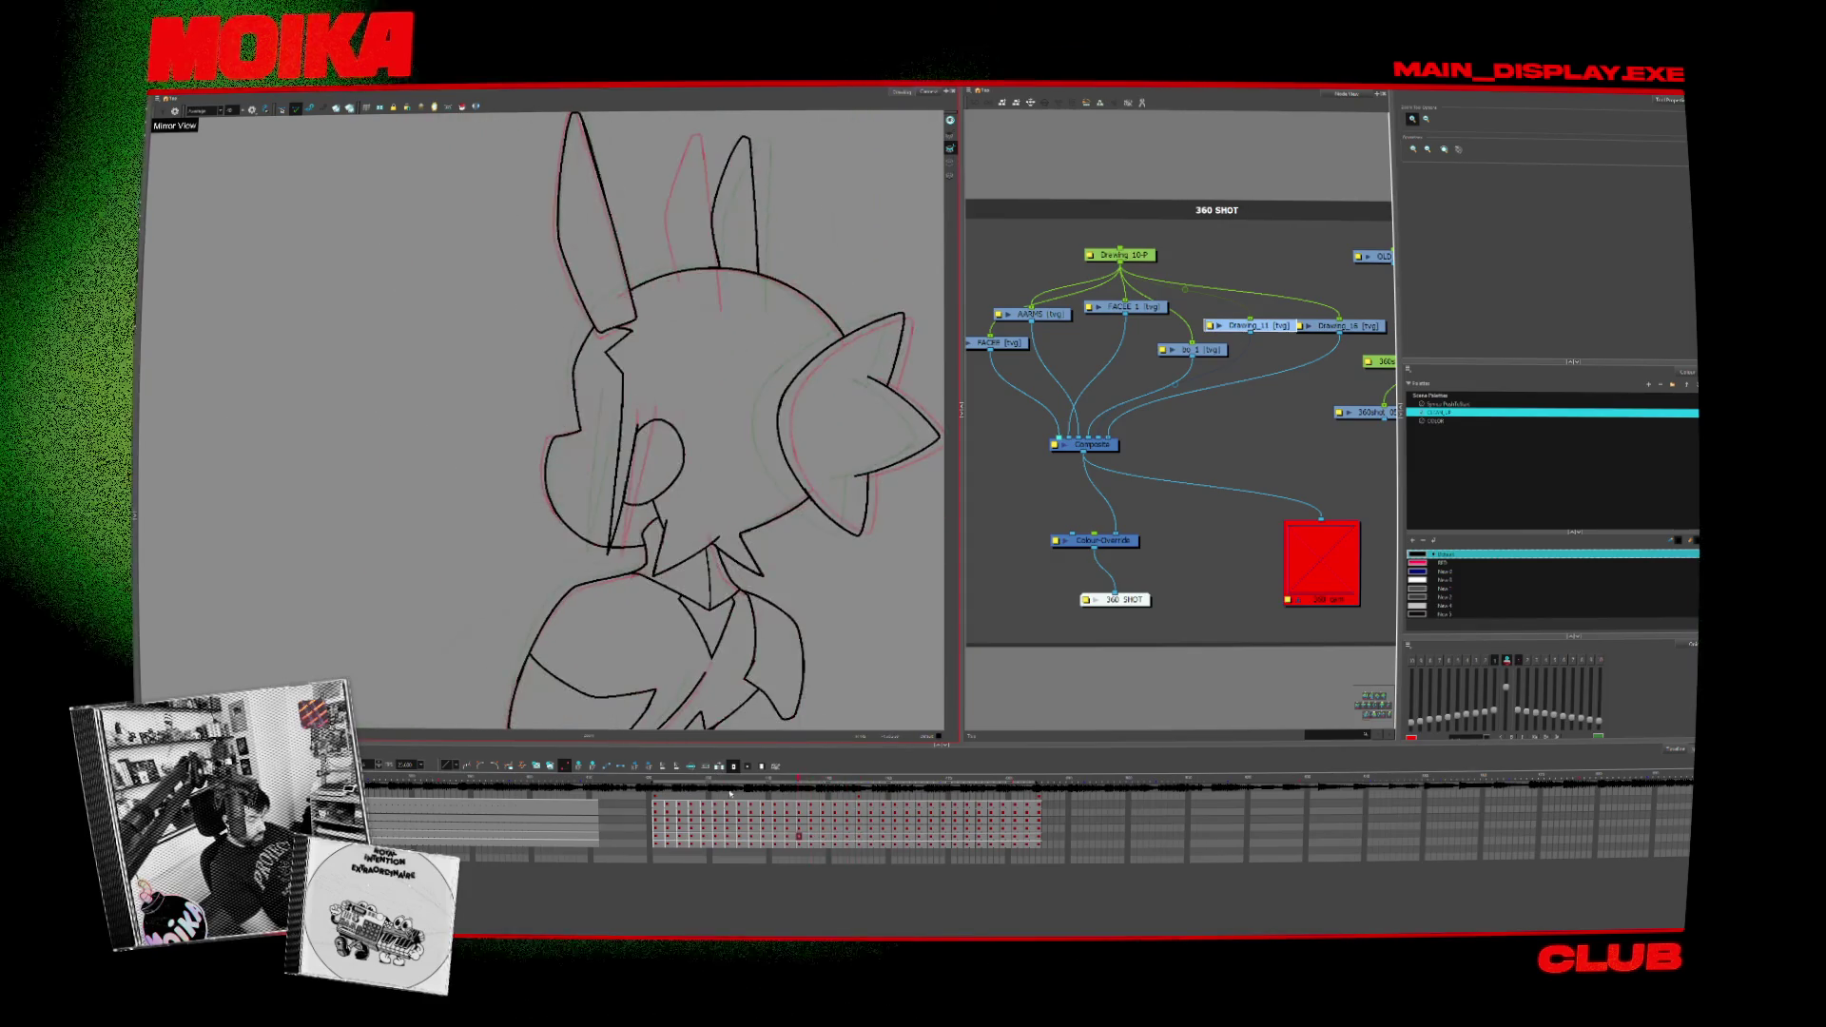
pyautogui.press(',')
pyautogui.press(',')
pyautogui.press(',')
pyautogui.press(',')
pyautogui.press(',')
pyautogui.press(',')
pyautogui.press(',')
pyautogui.press(',')
pyautogui.press(',')
pyautogui.press(',')
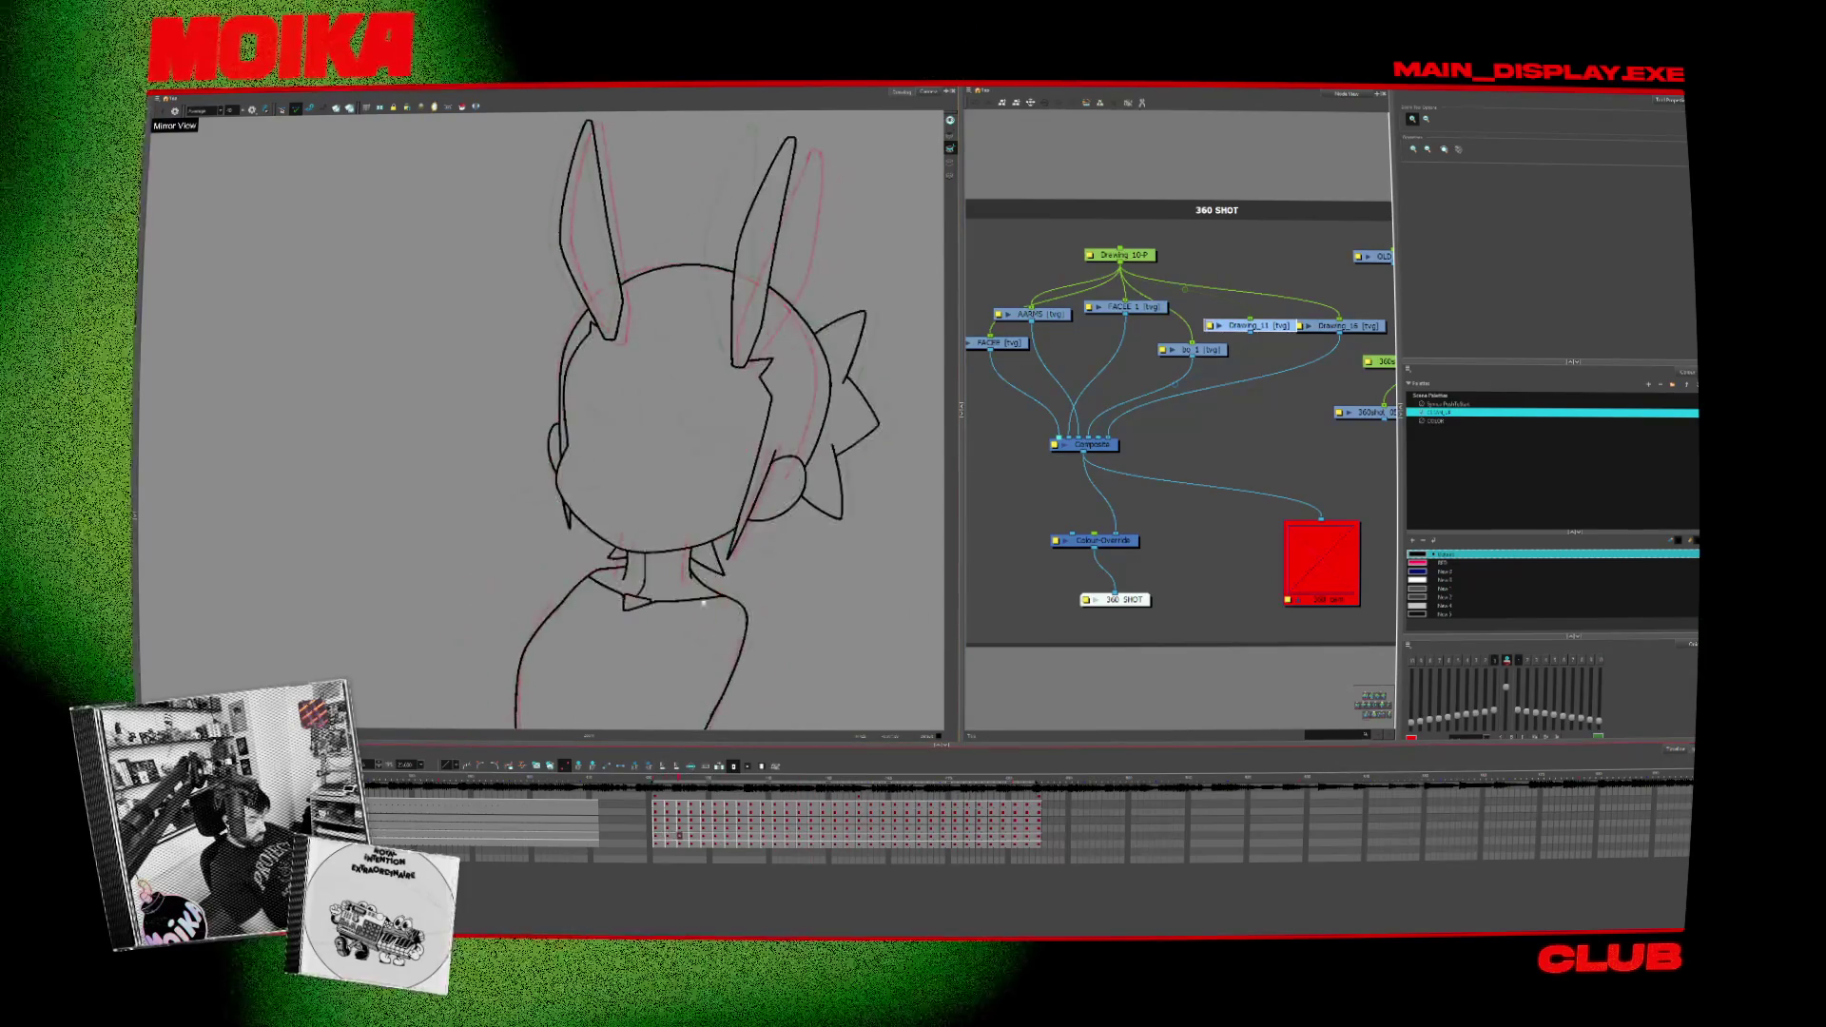
pyautogui.scroll(2, 542, 422)
pyautogui.scroll(2, 542, 421)
pyautogui.scroll(2, 542, 422)
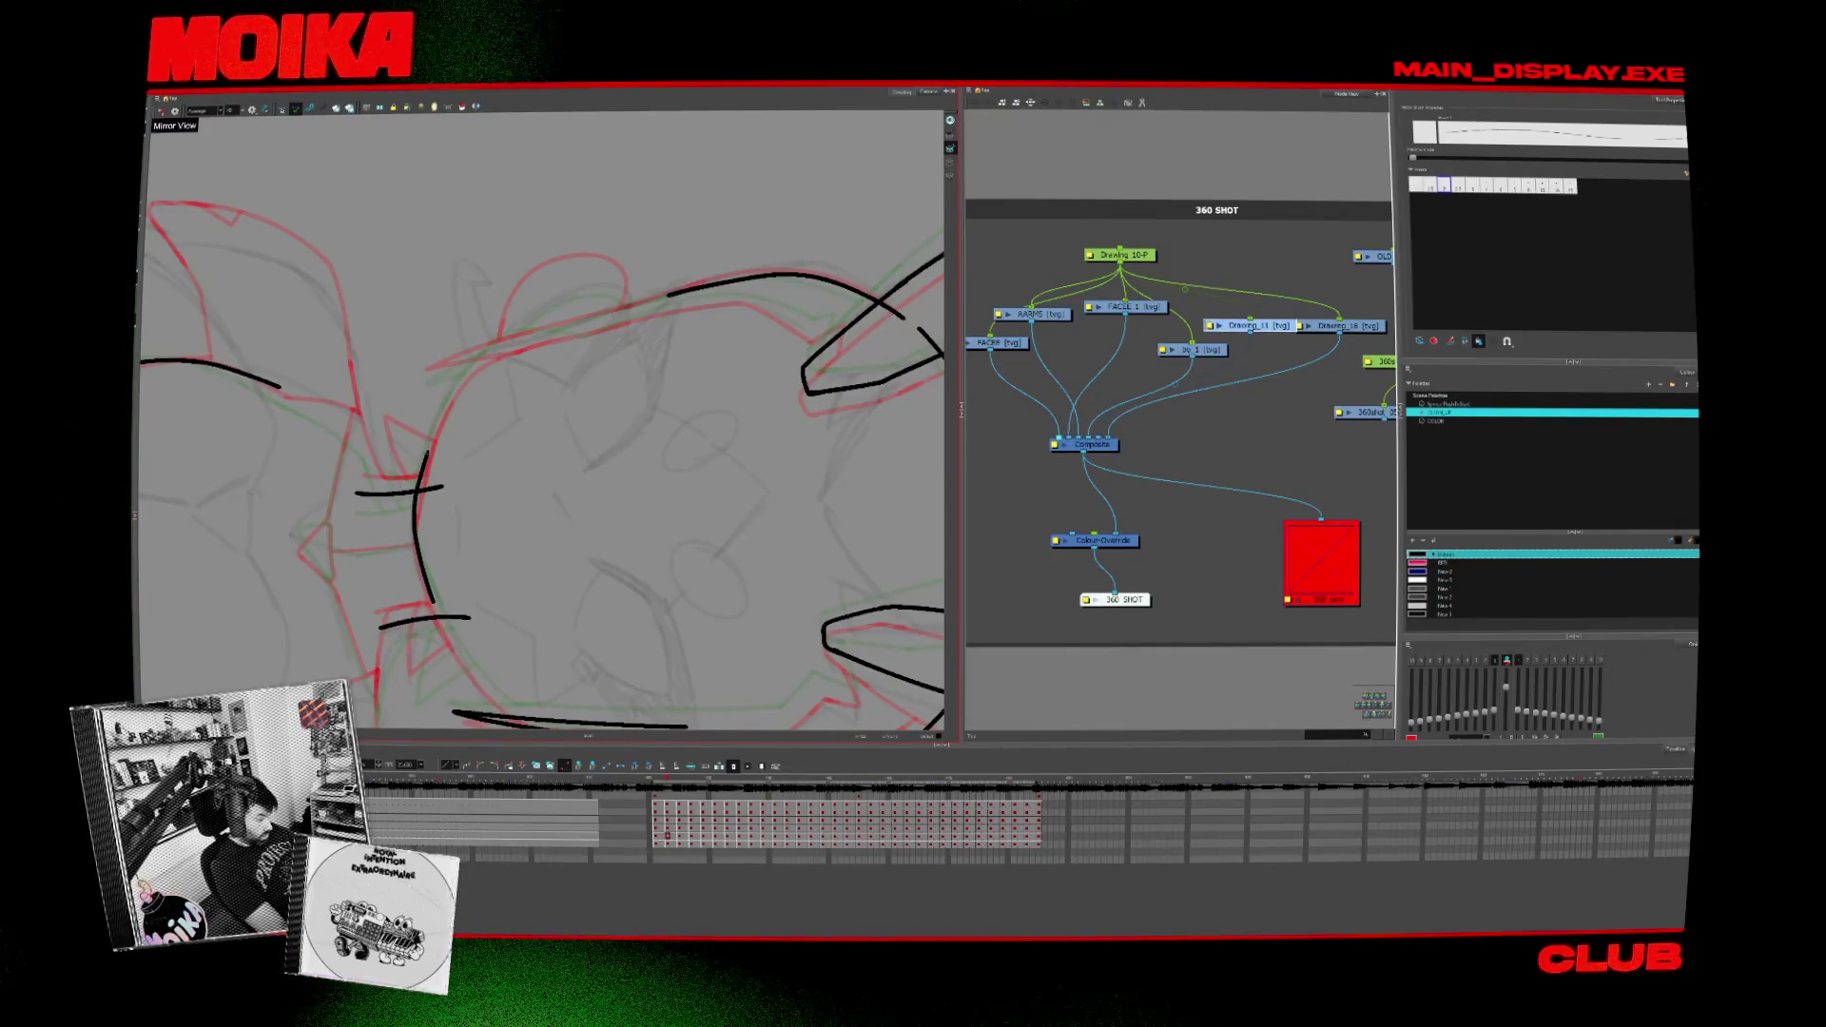
# Step: Ink face outline strokes over the sketch on successive frames, then select the arc and vertical stroke
pyautogui.press('.')
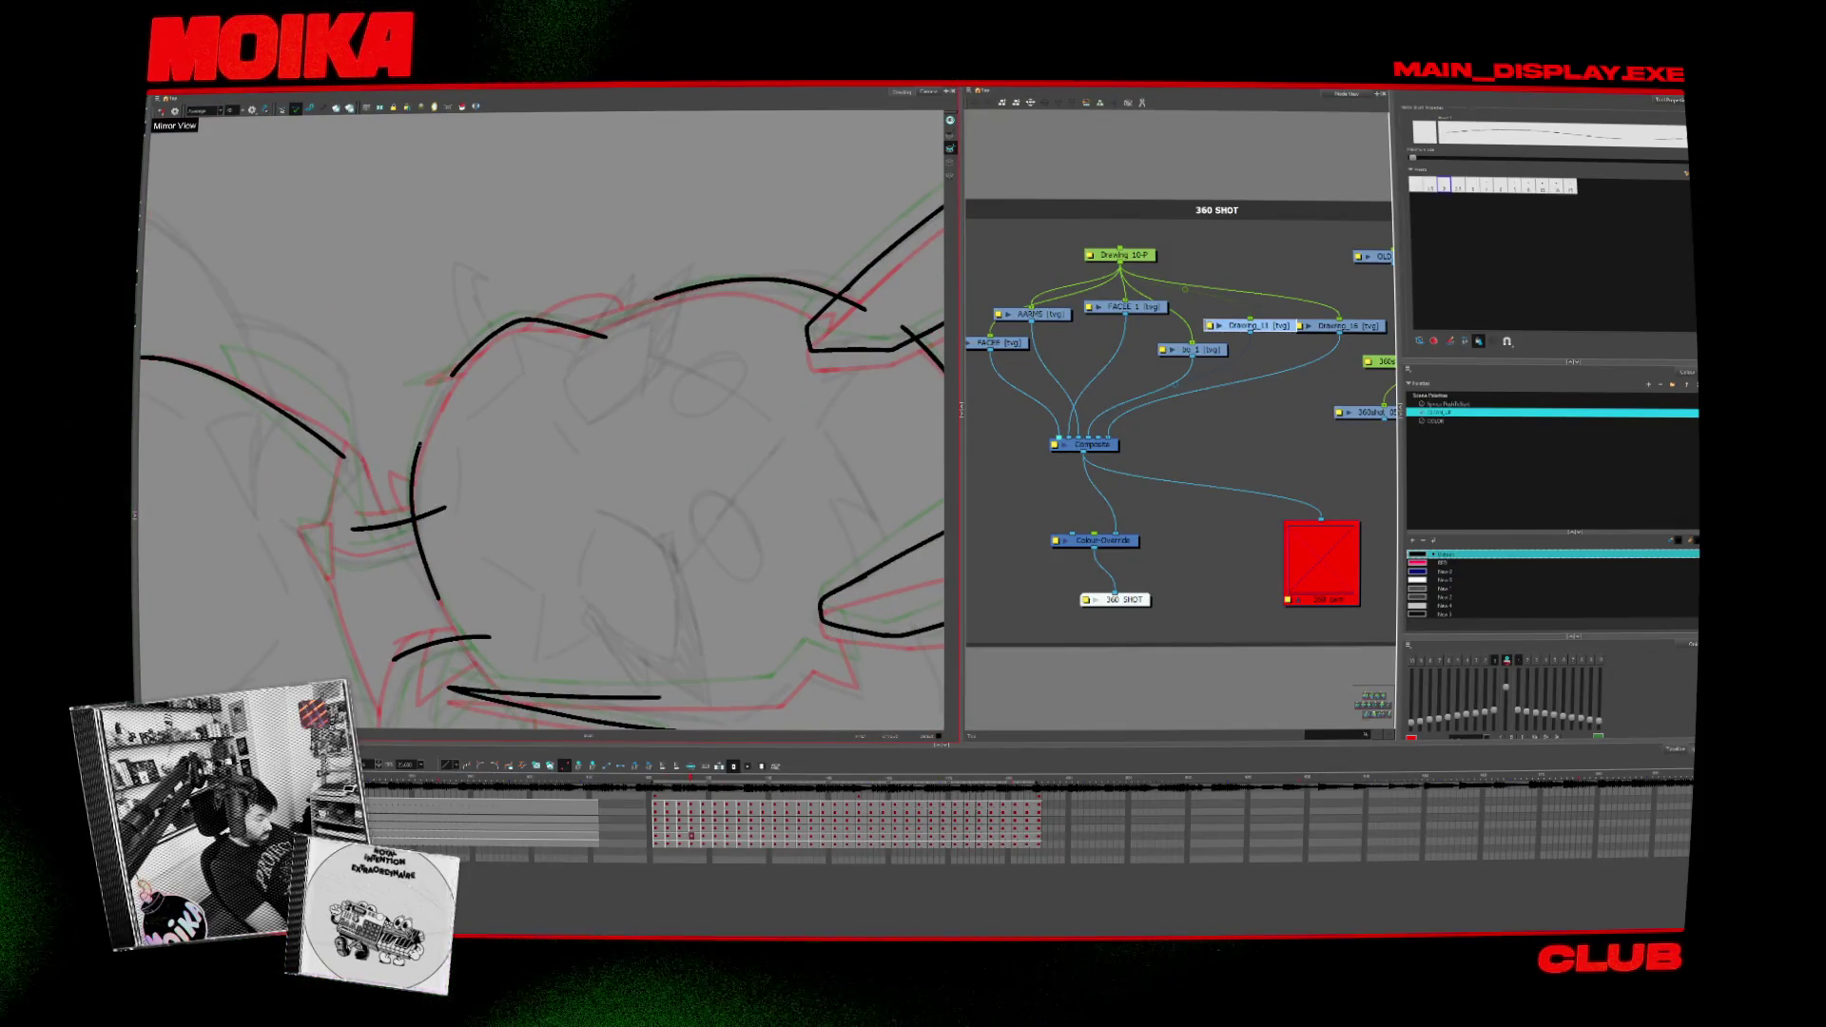
pyautogui.press('.')
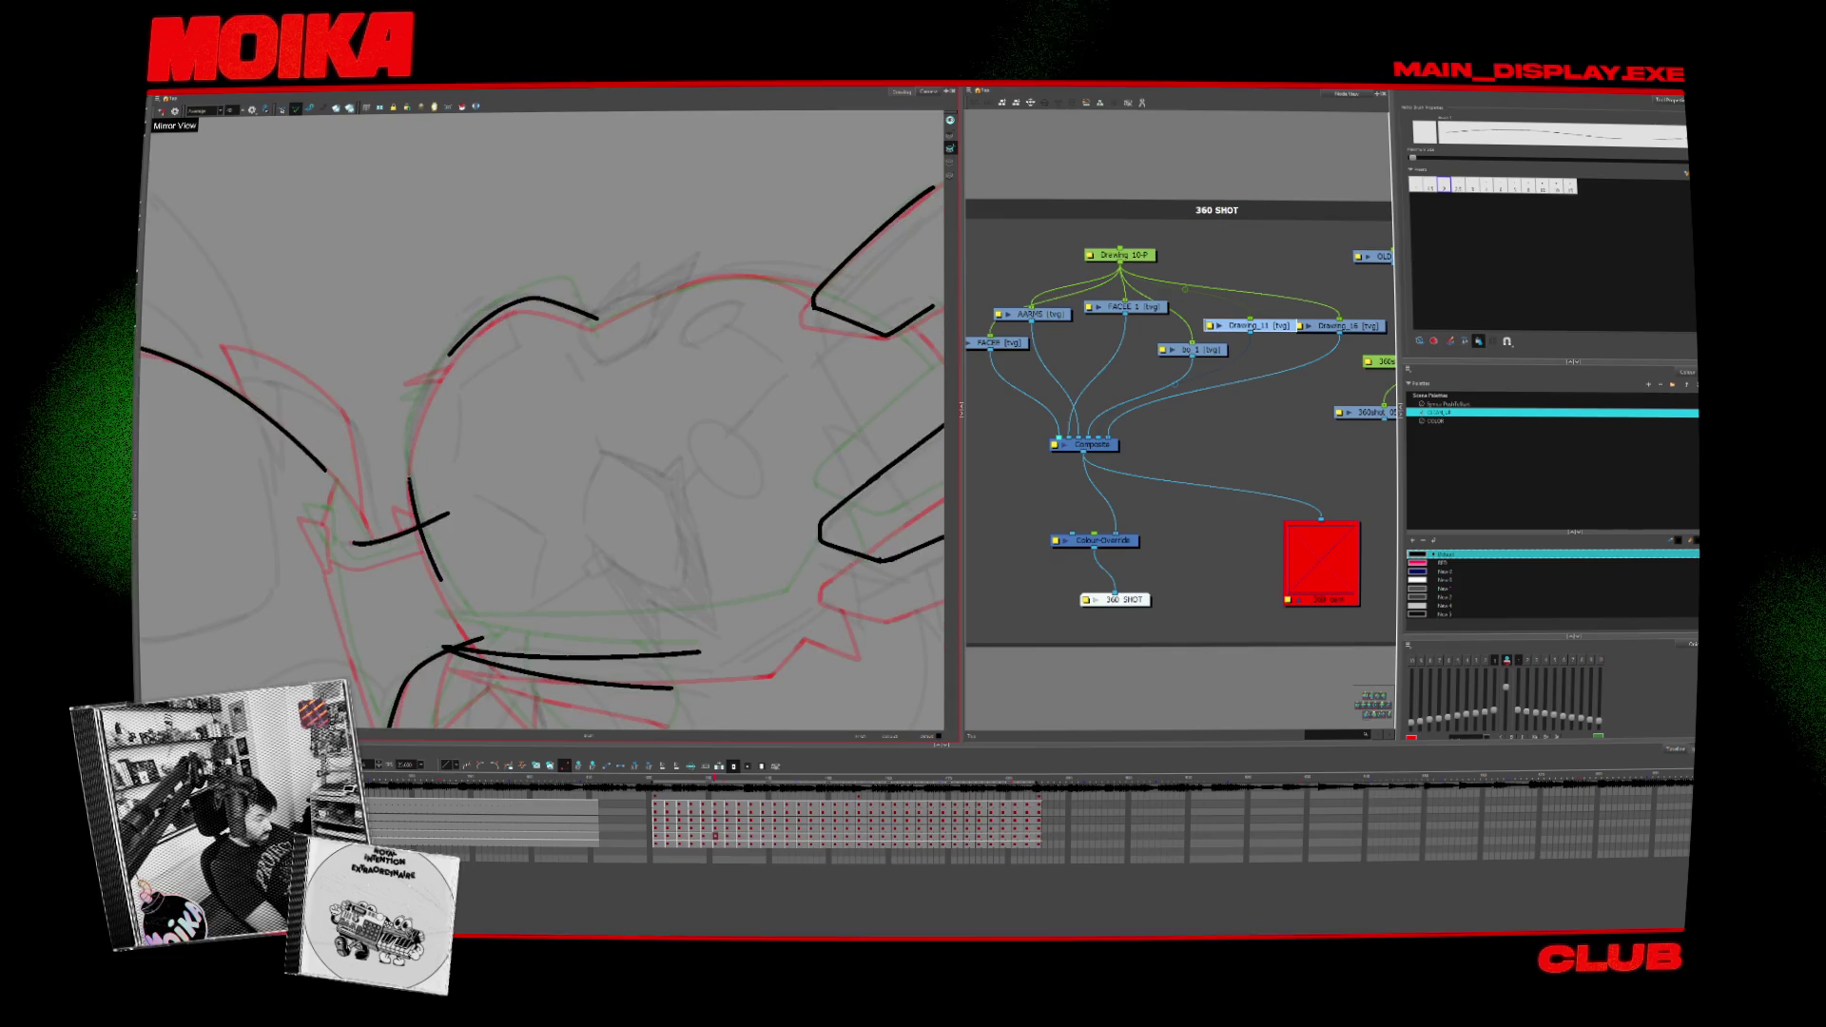
pyautogui.moveTo(425, 403); pyautogui.dragTo(411, 482)
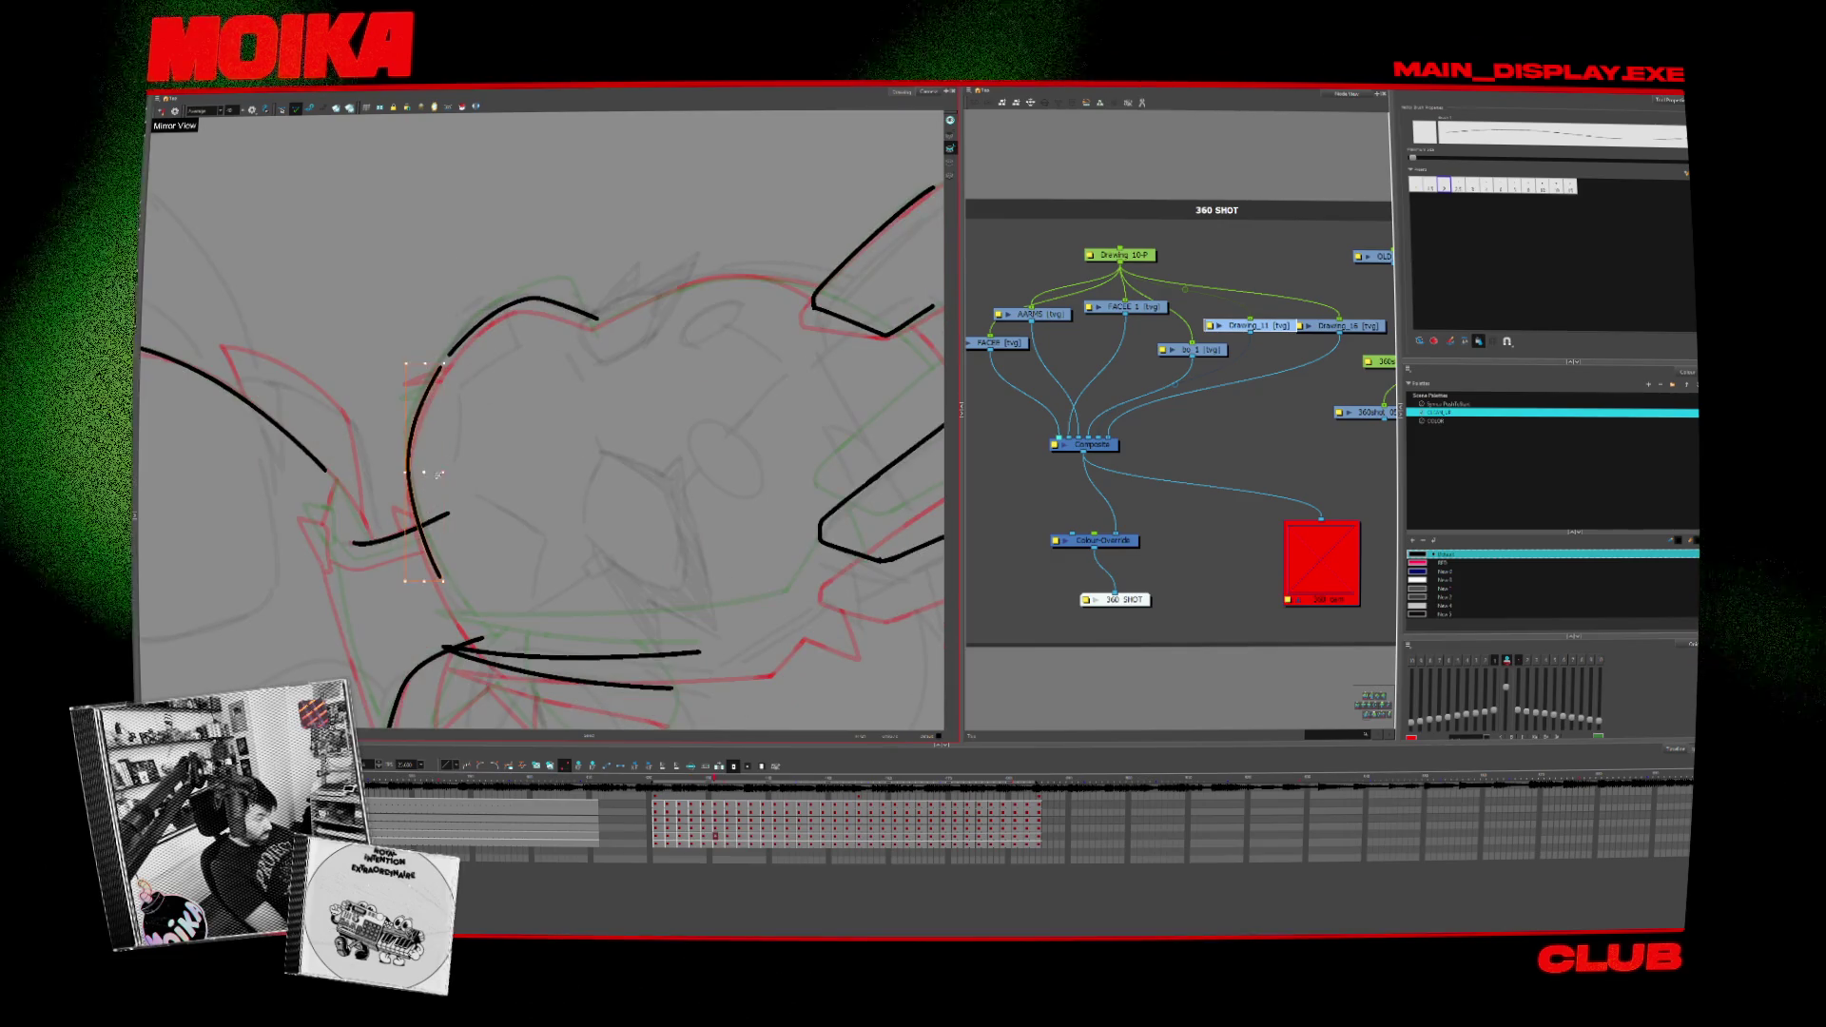
pyautogui.press('.')
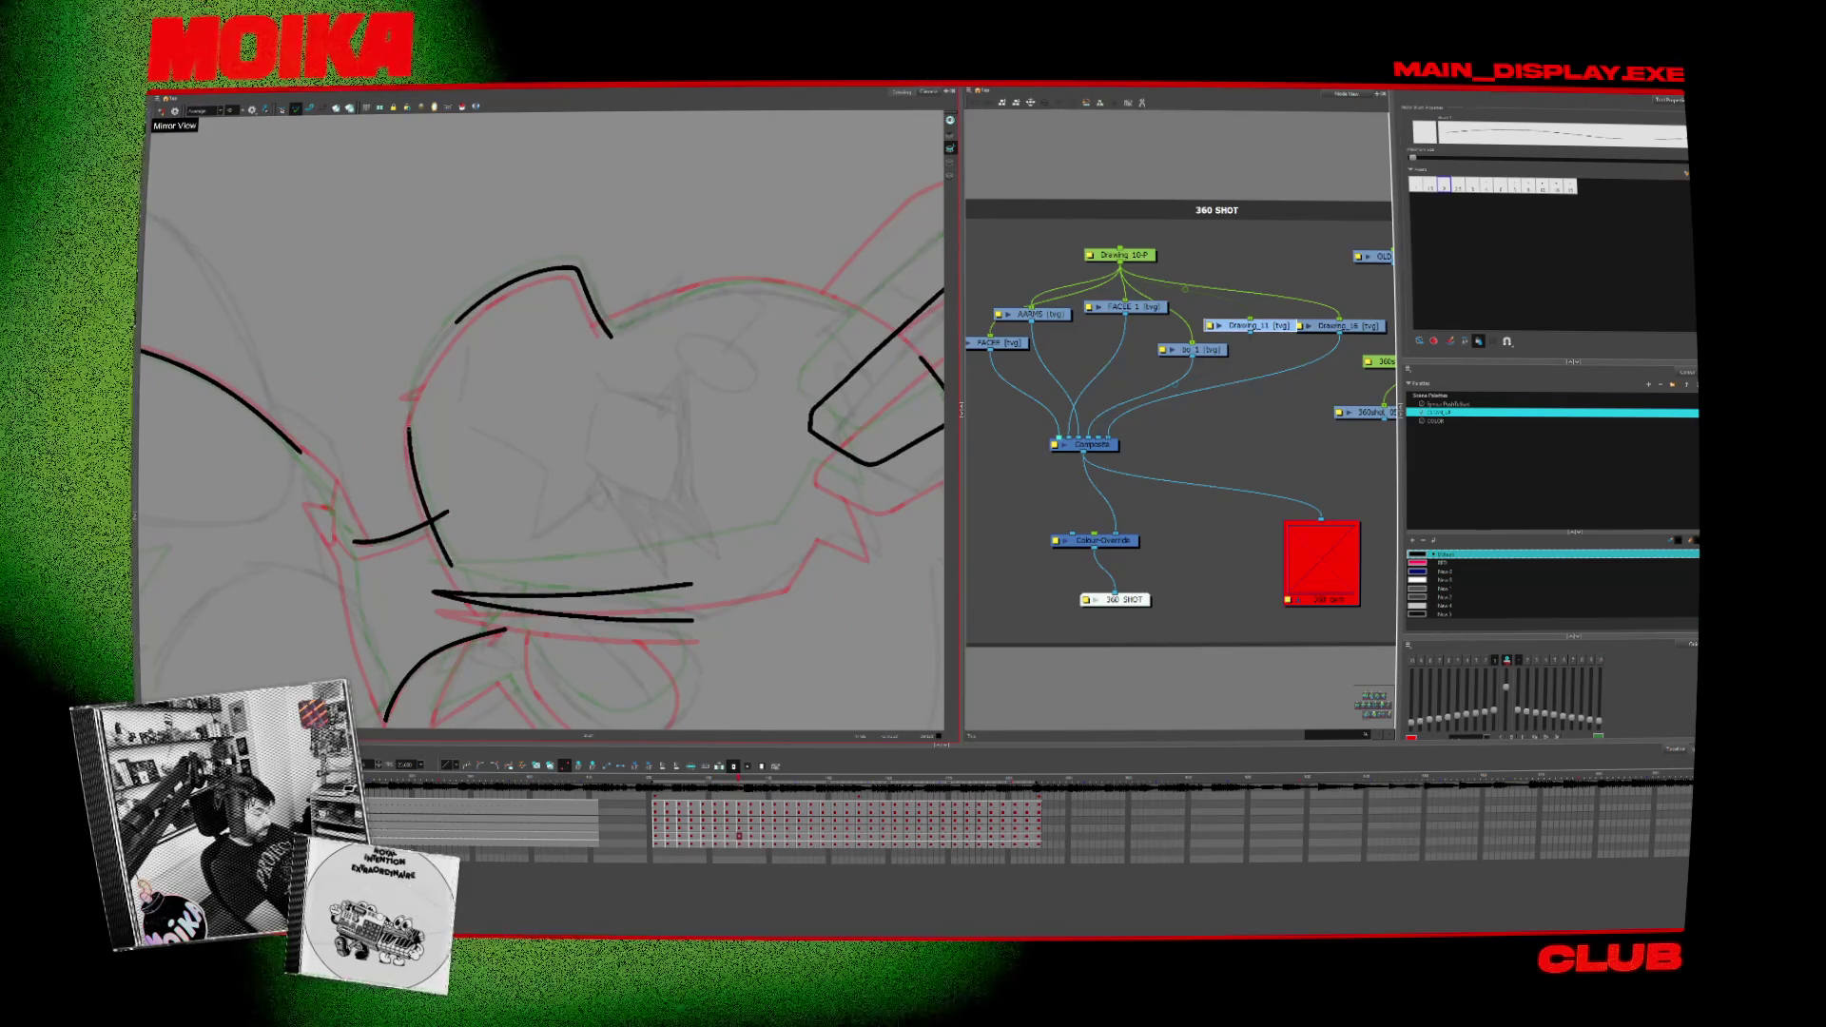
pyautogui.moveTo(455, 325); pyautogui.dragTo(452, 566)
pyautogui.press('.')
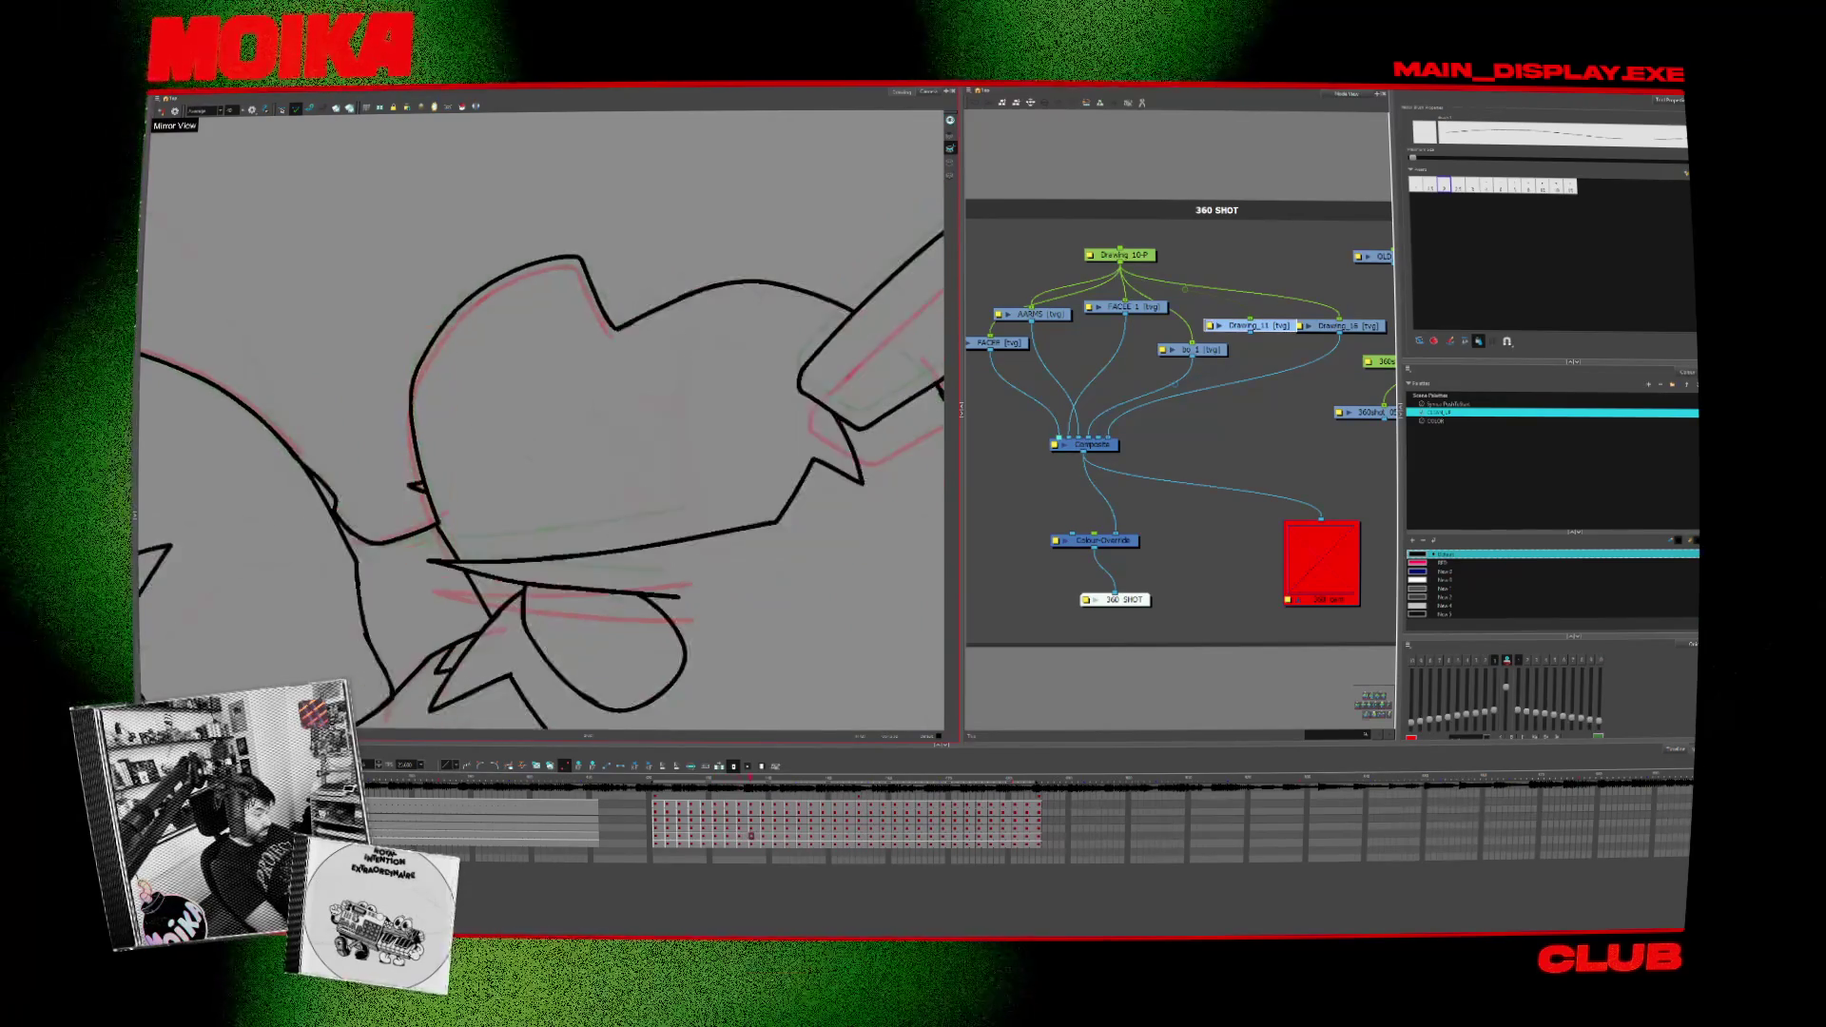
pyautogui.press('.')
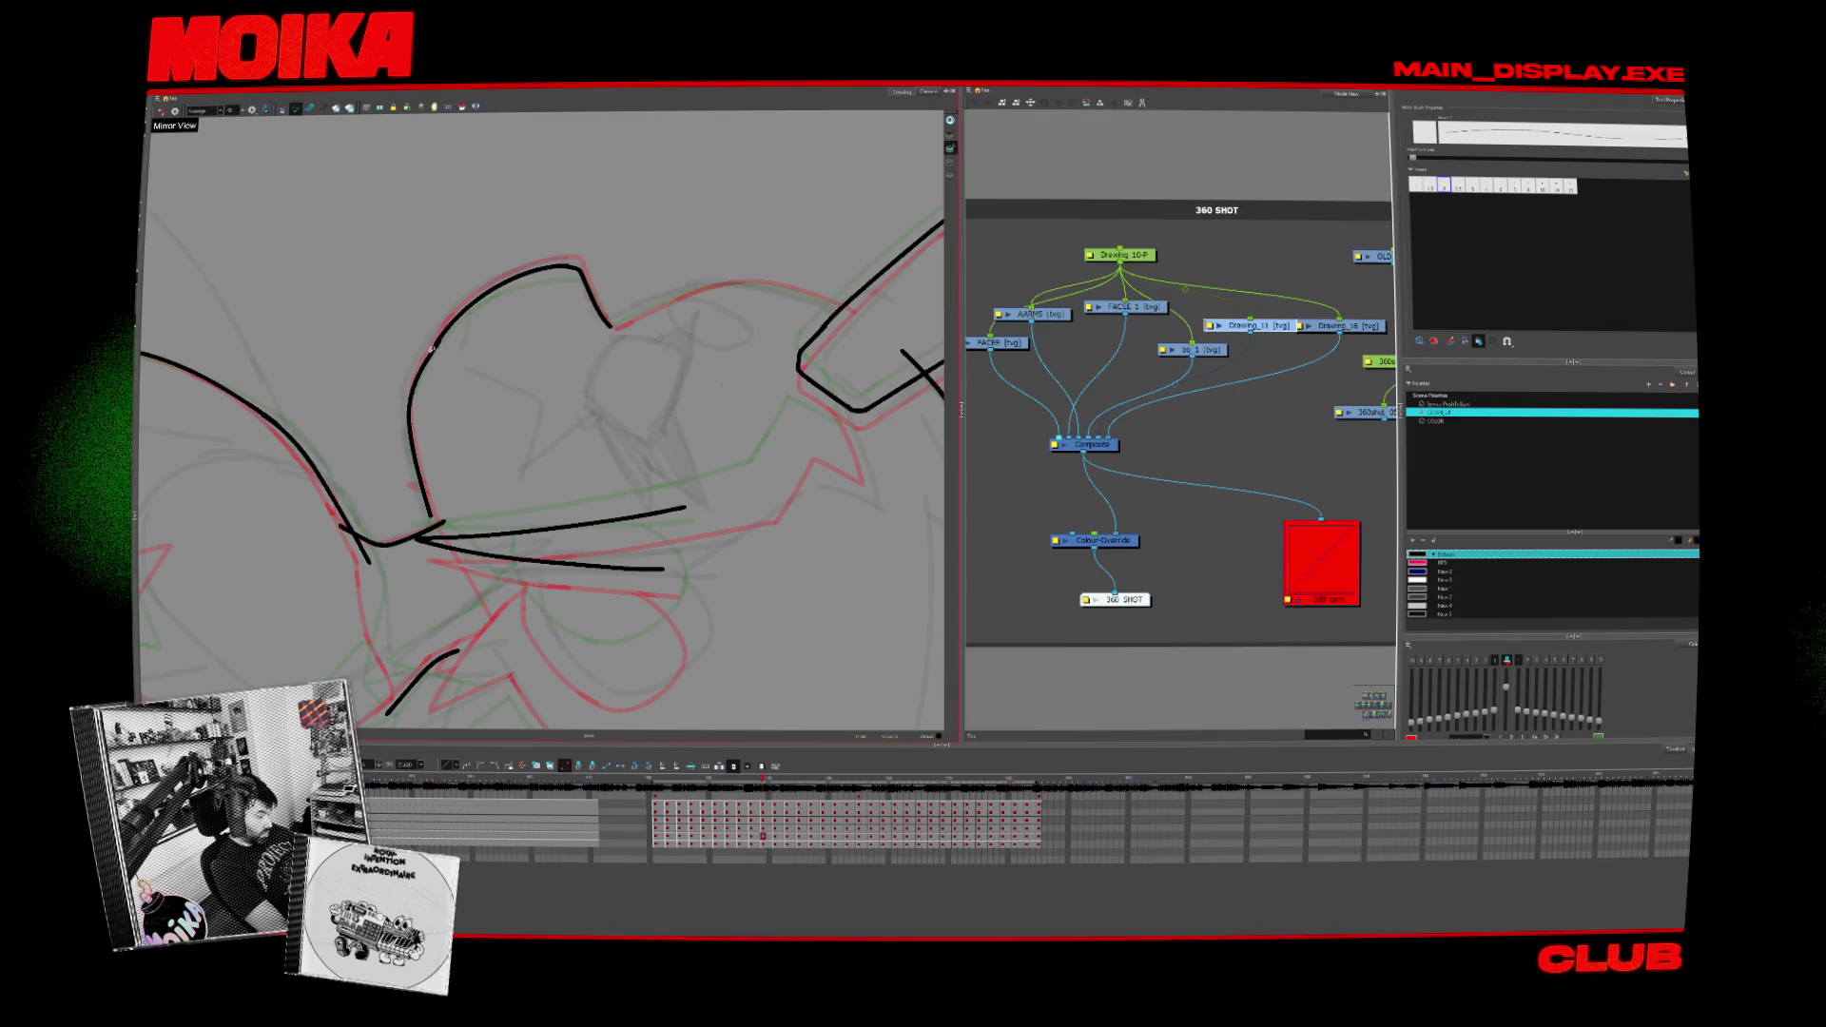
pyautogui.press('.')
pyautogui.press('.')
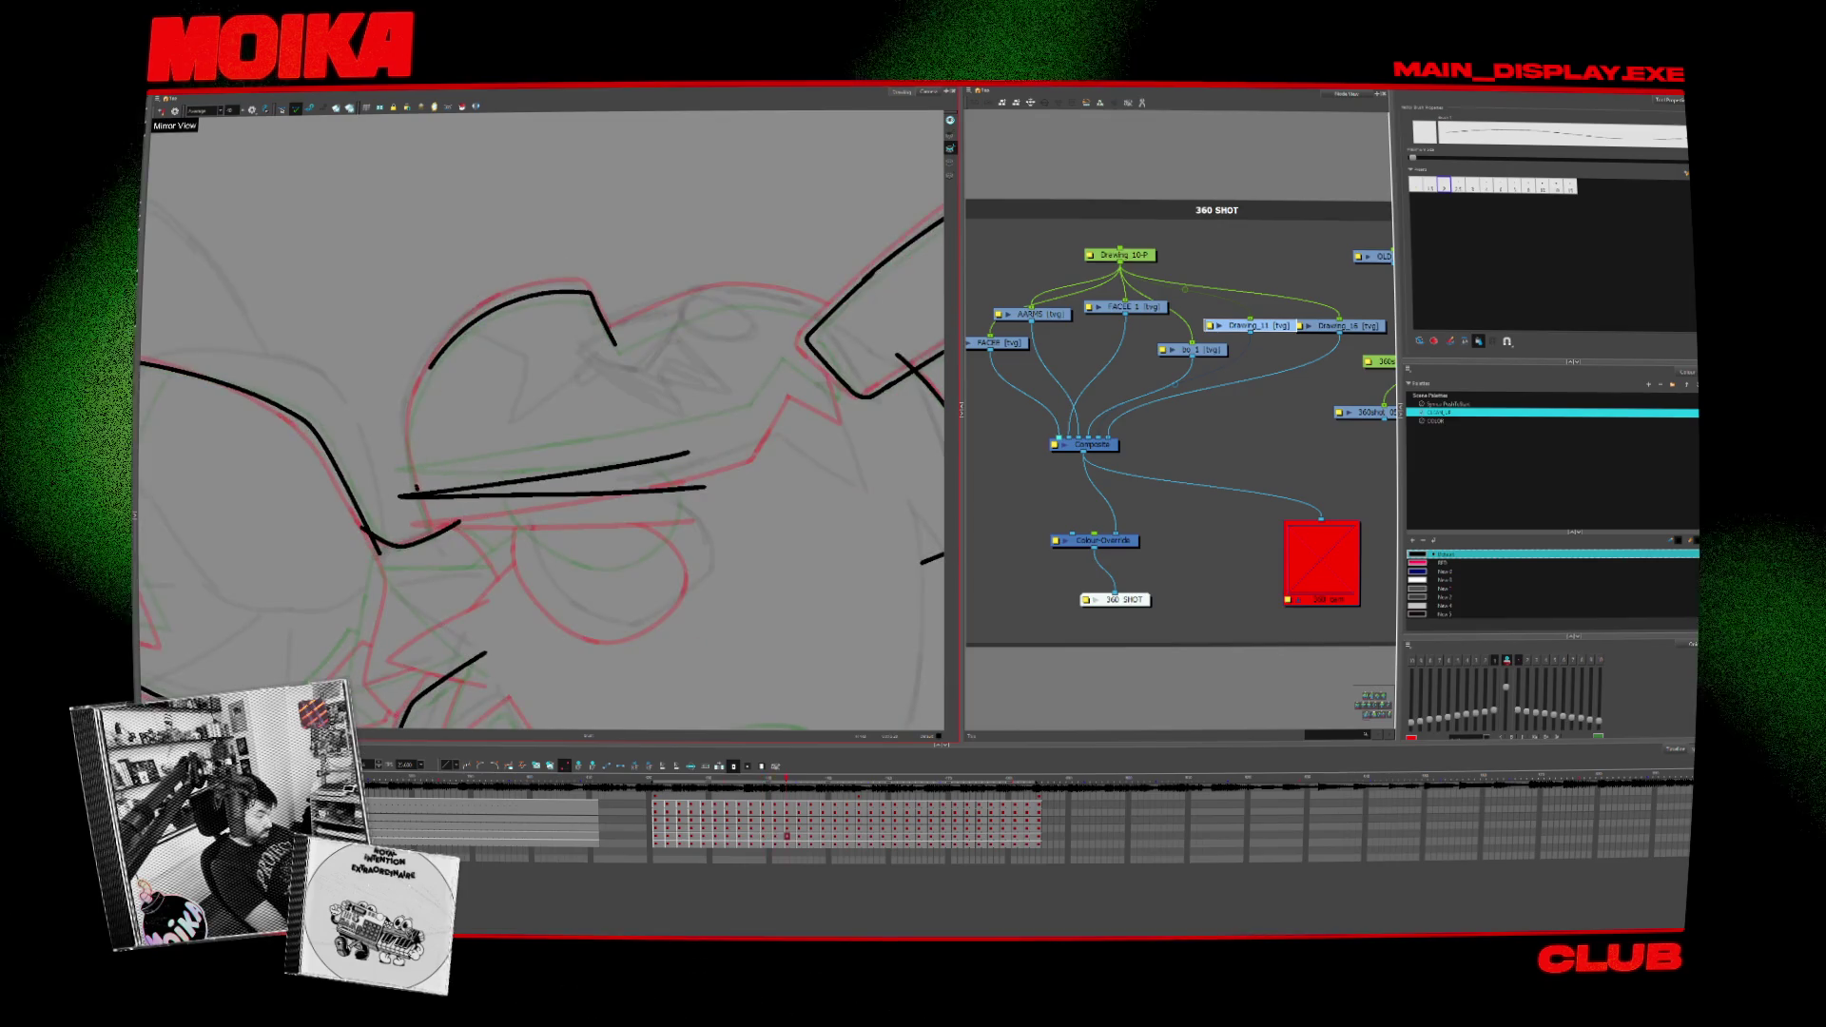
pyautogui.press('.')
pyautogui.press('.')
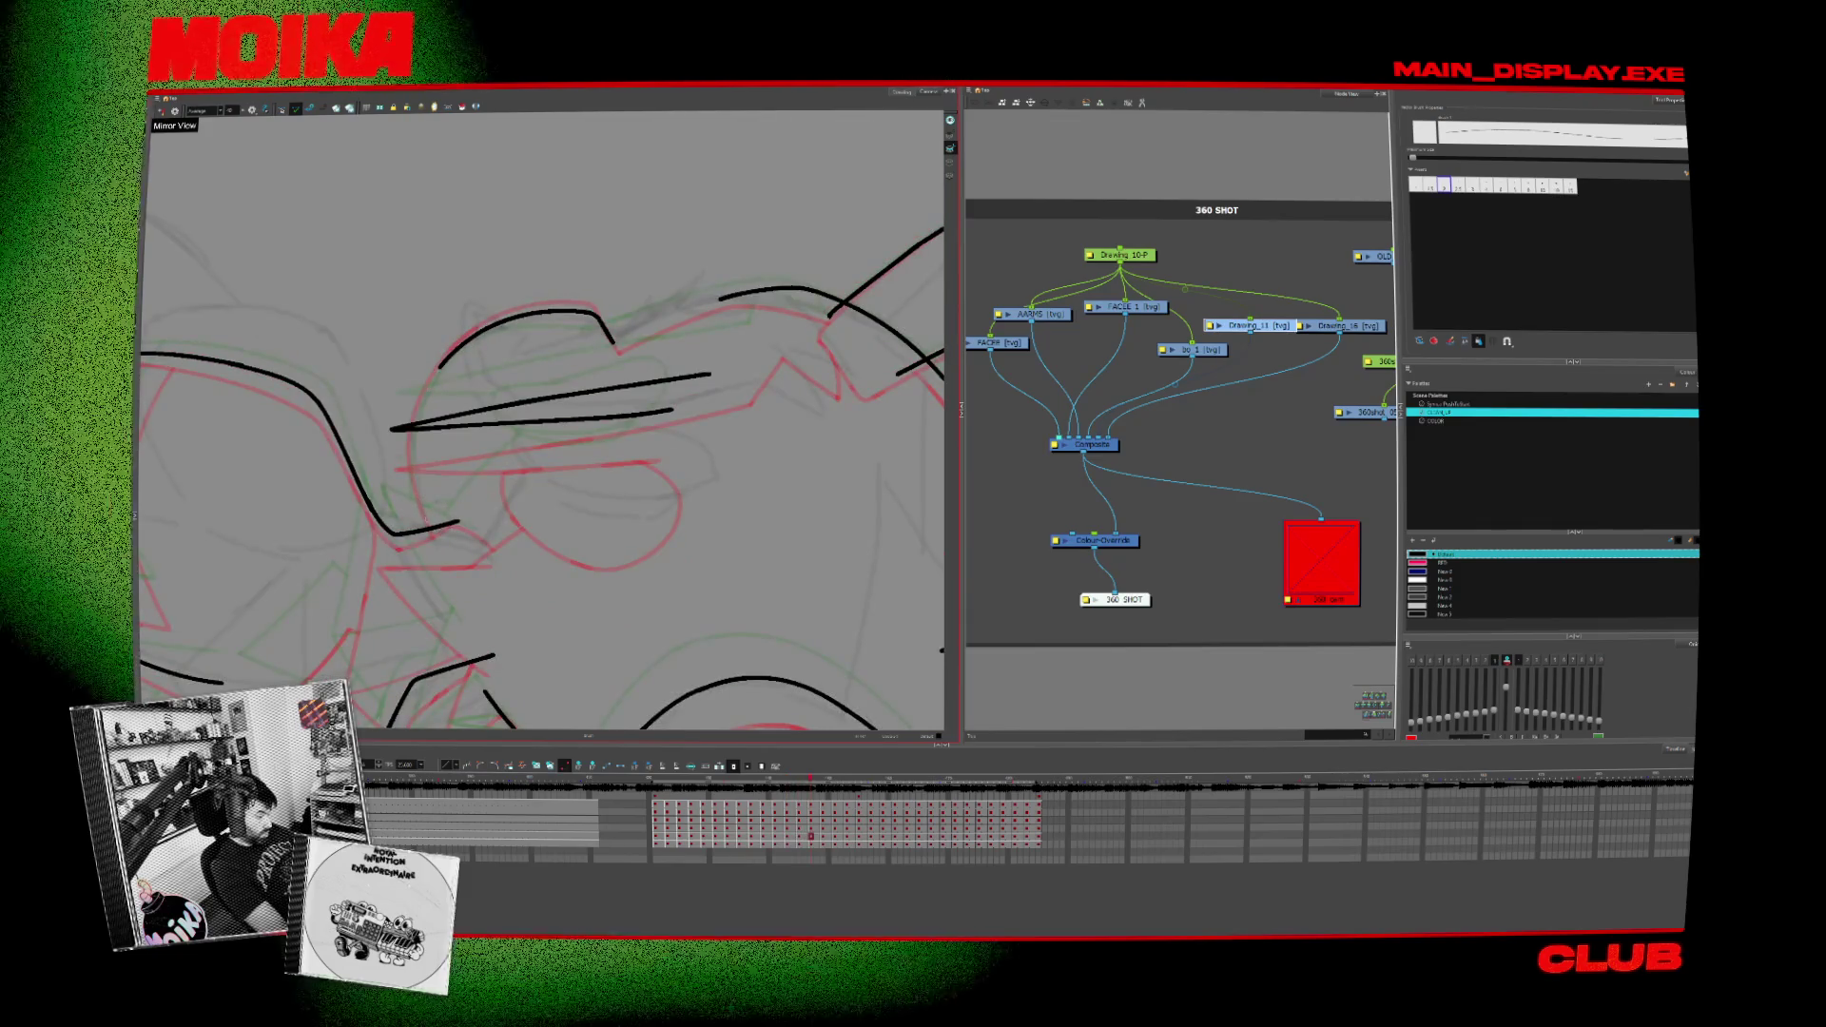
pyautogui.moveTo(417, 402); pyautogui.dragTo(424, 519)
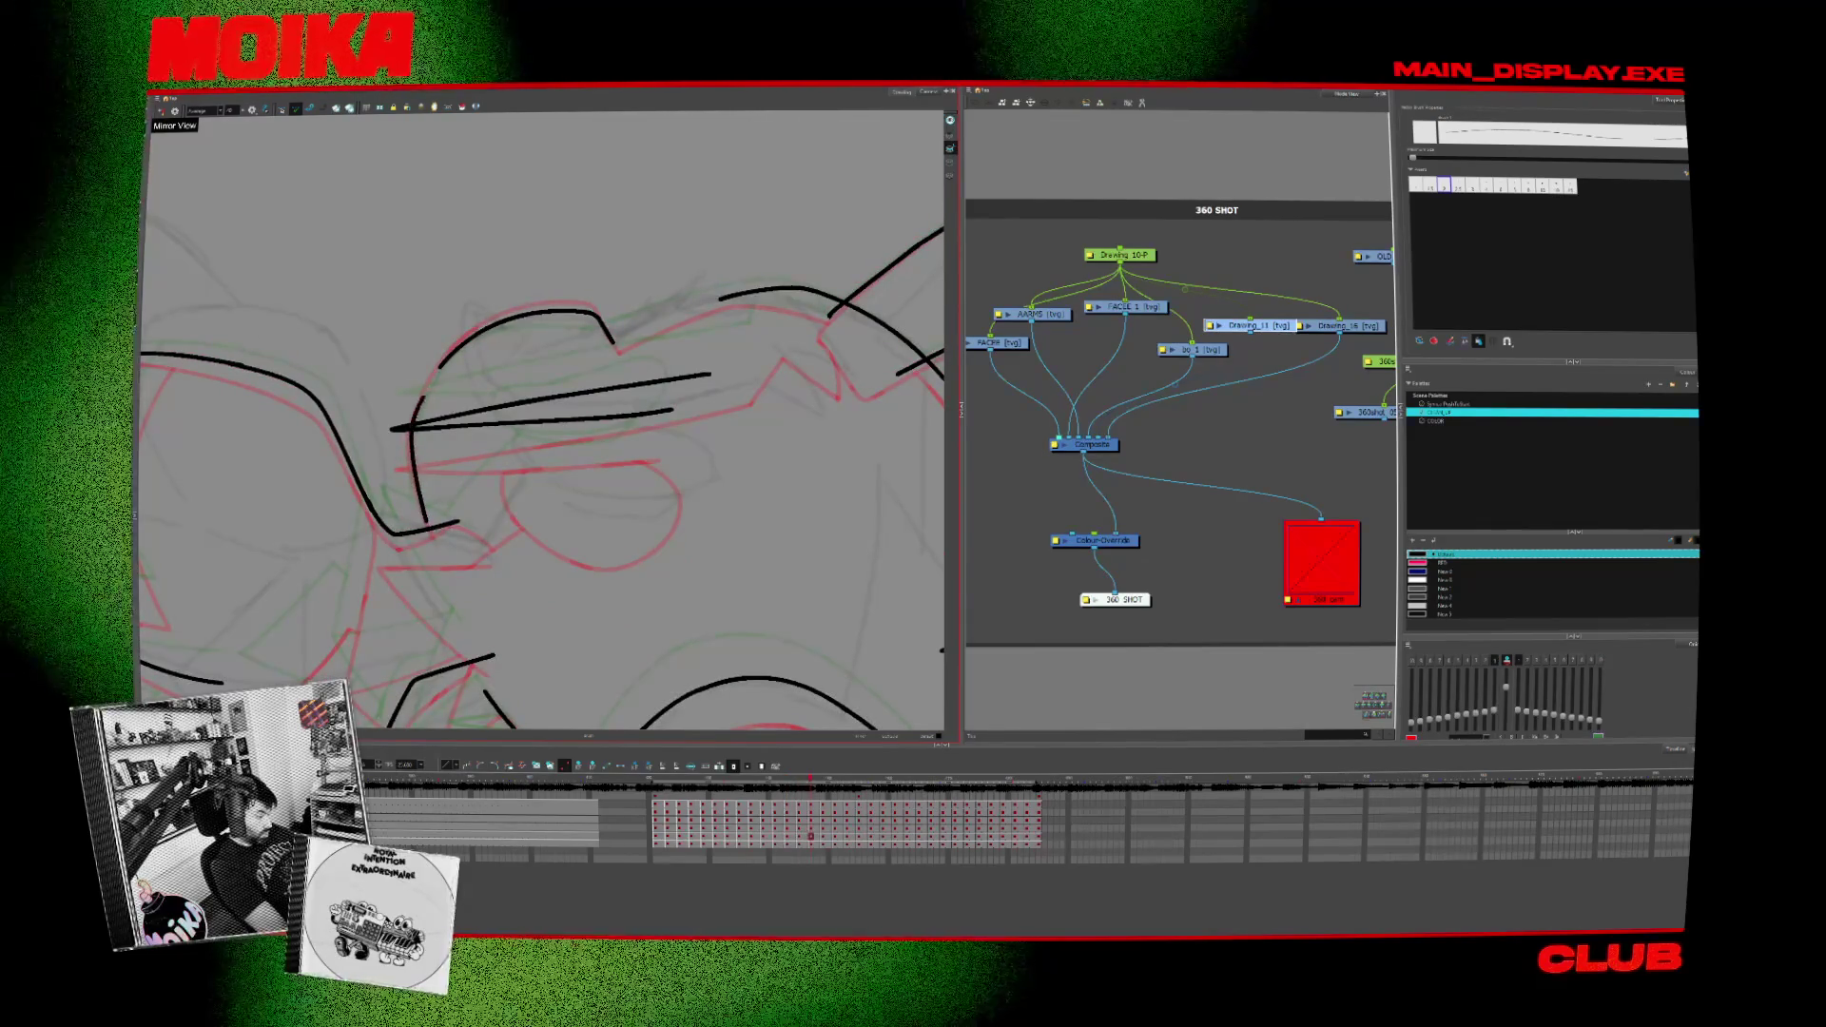
pyautogui.hotkey('ctrl', 'a')
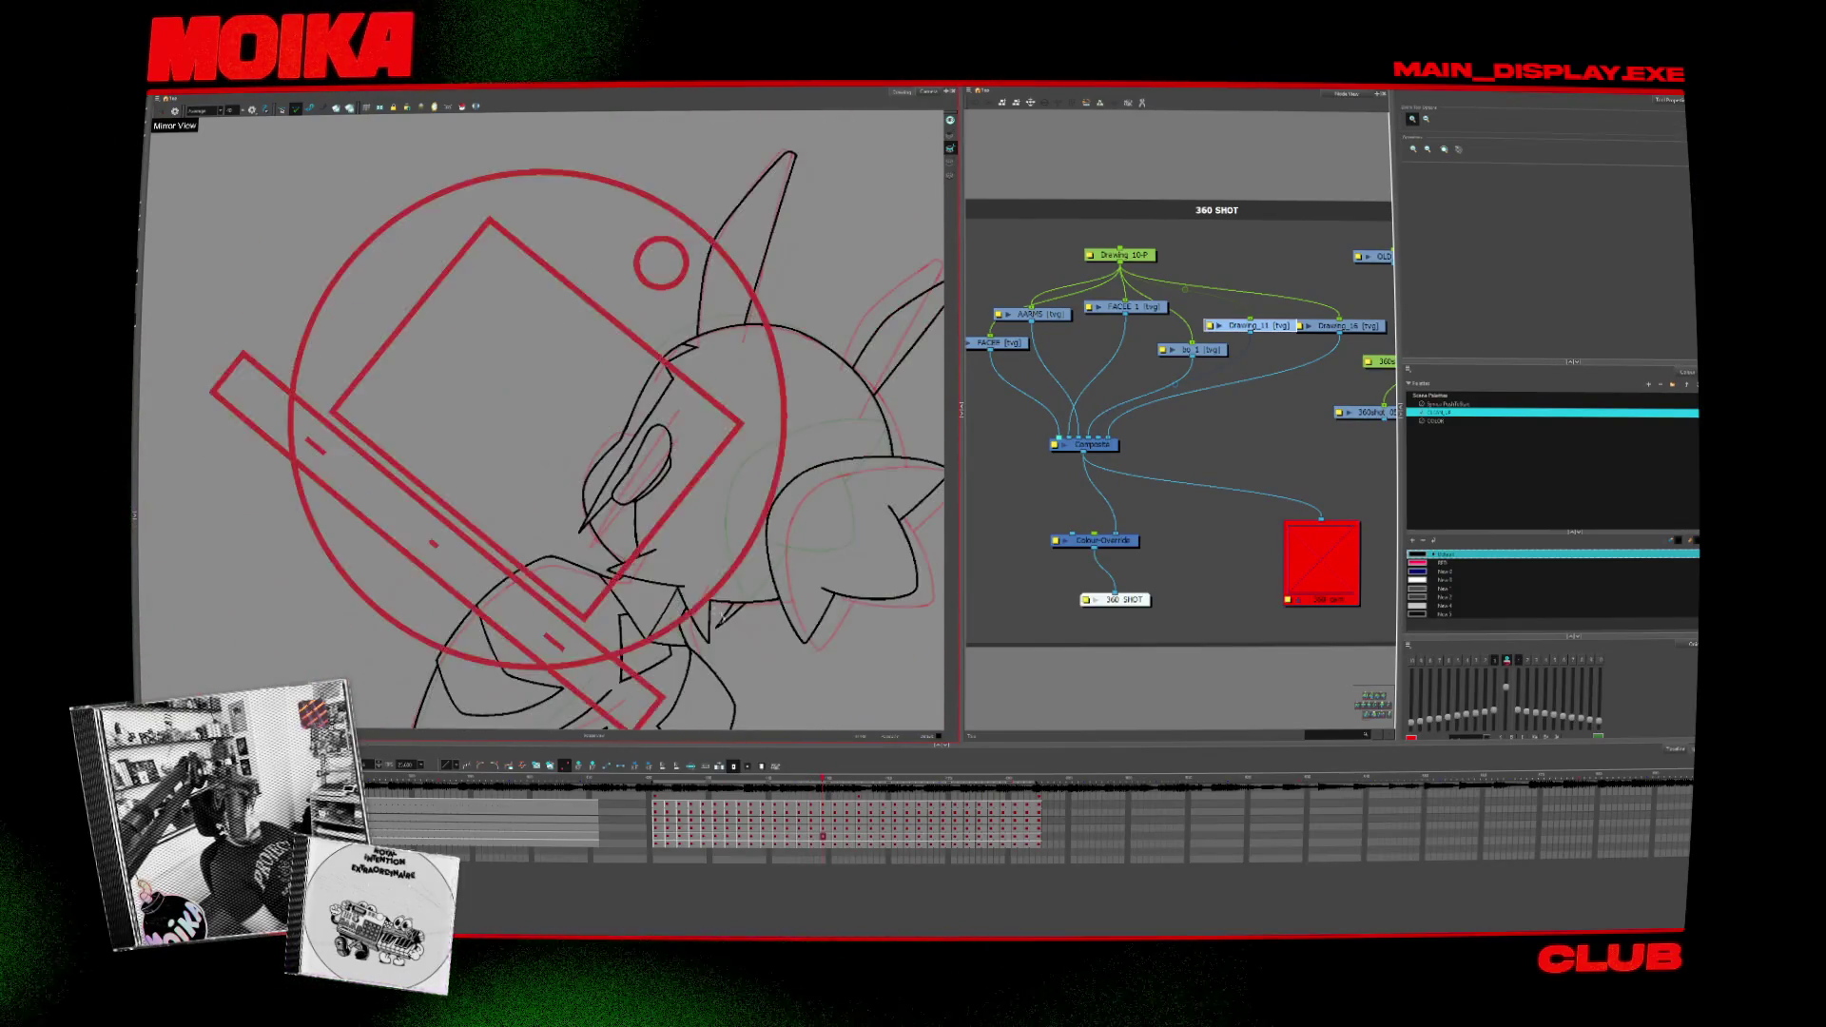
# Step: Reset the view rotation and zoom out to show the whole front-facing character
pyautogui.moveTo(543, 421); pyautogui.dragTo(722, 567)
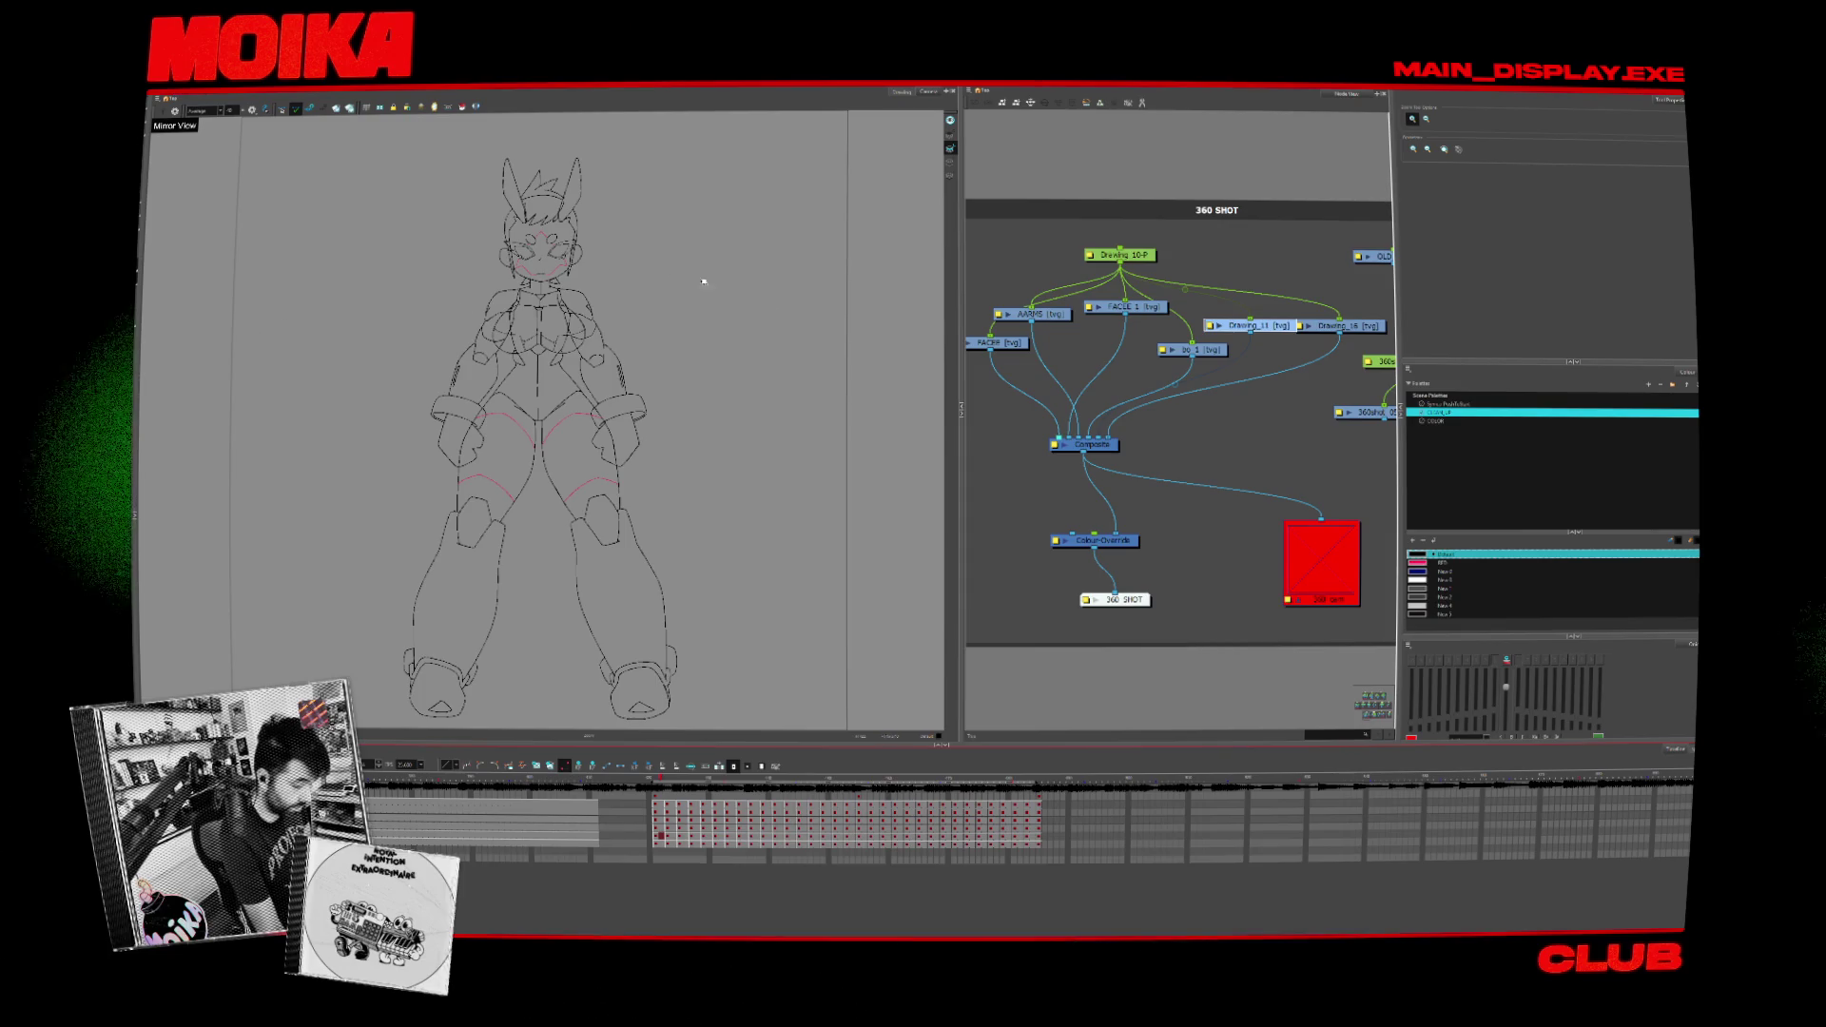
# Step: Collapse the Node View panel so the drawing fills the workspace
pyautogui.click(947, 413)
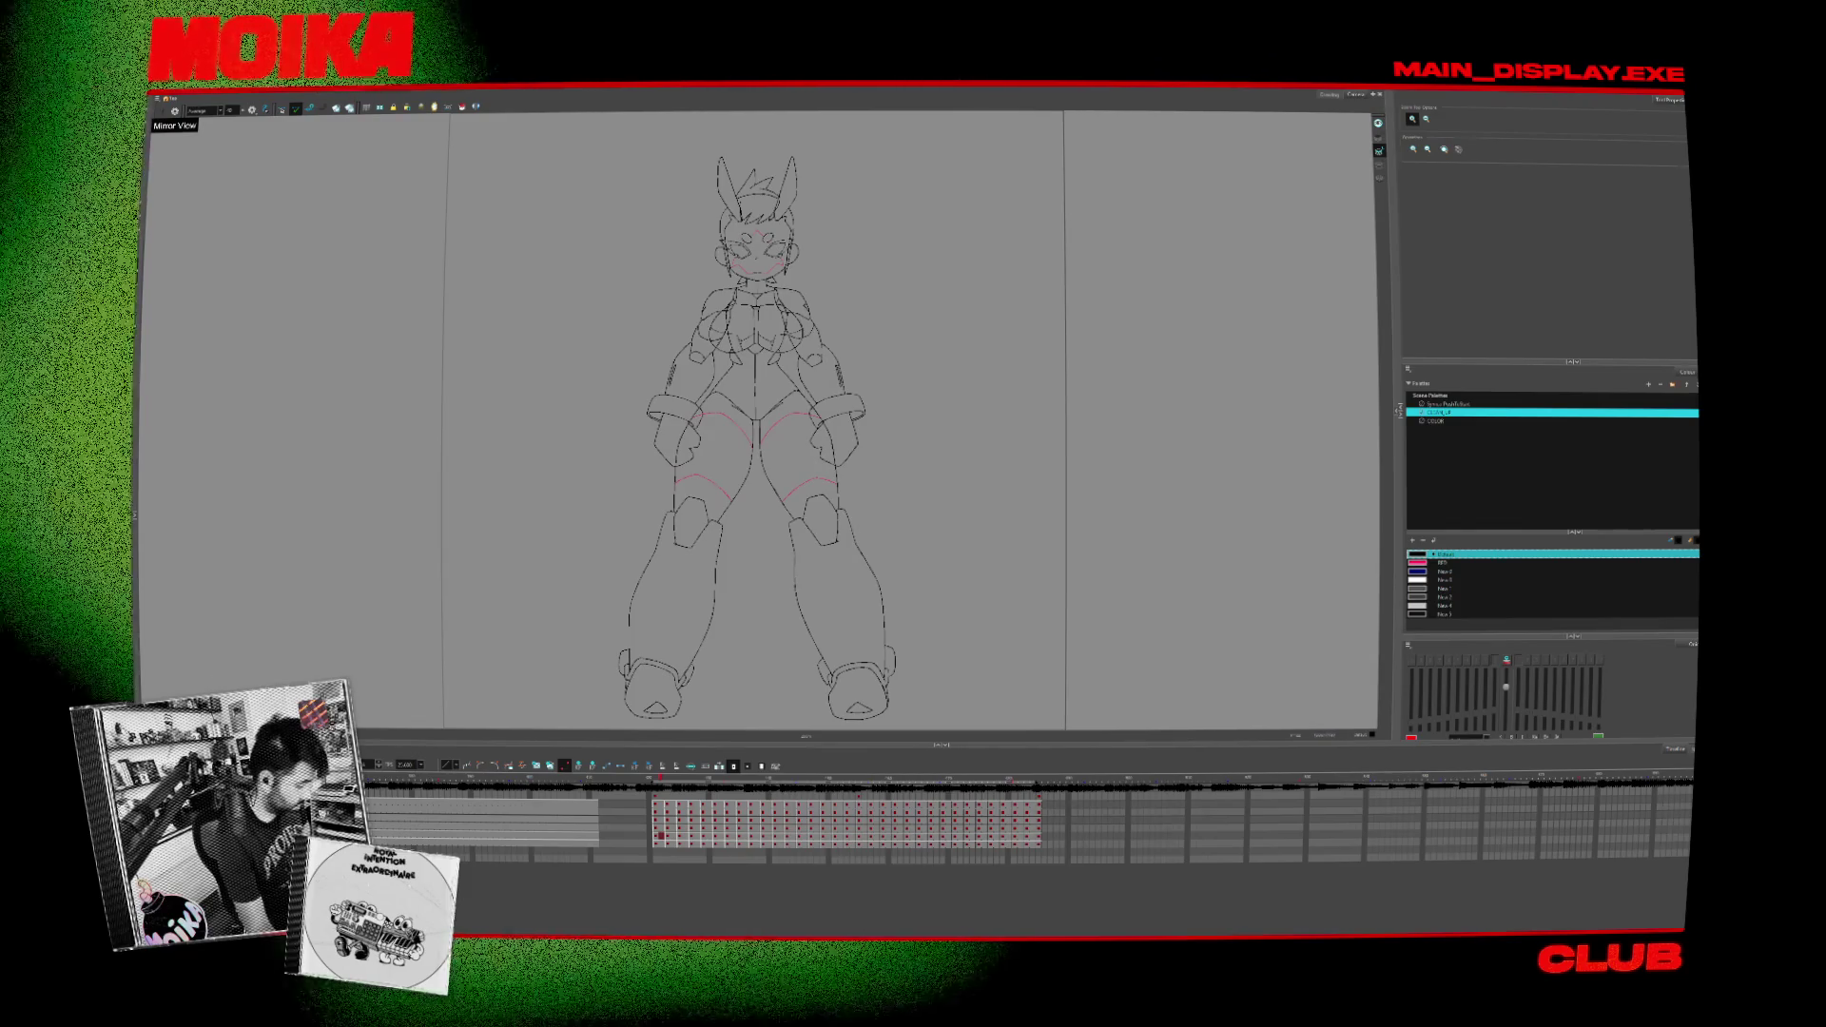
# Step: Jump to a Timeline frame and play back the character's turnaround animation
pyautogui.click(685, 835)
pyautogui.press('Return')
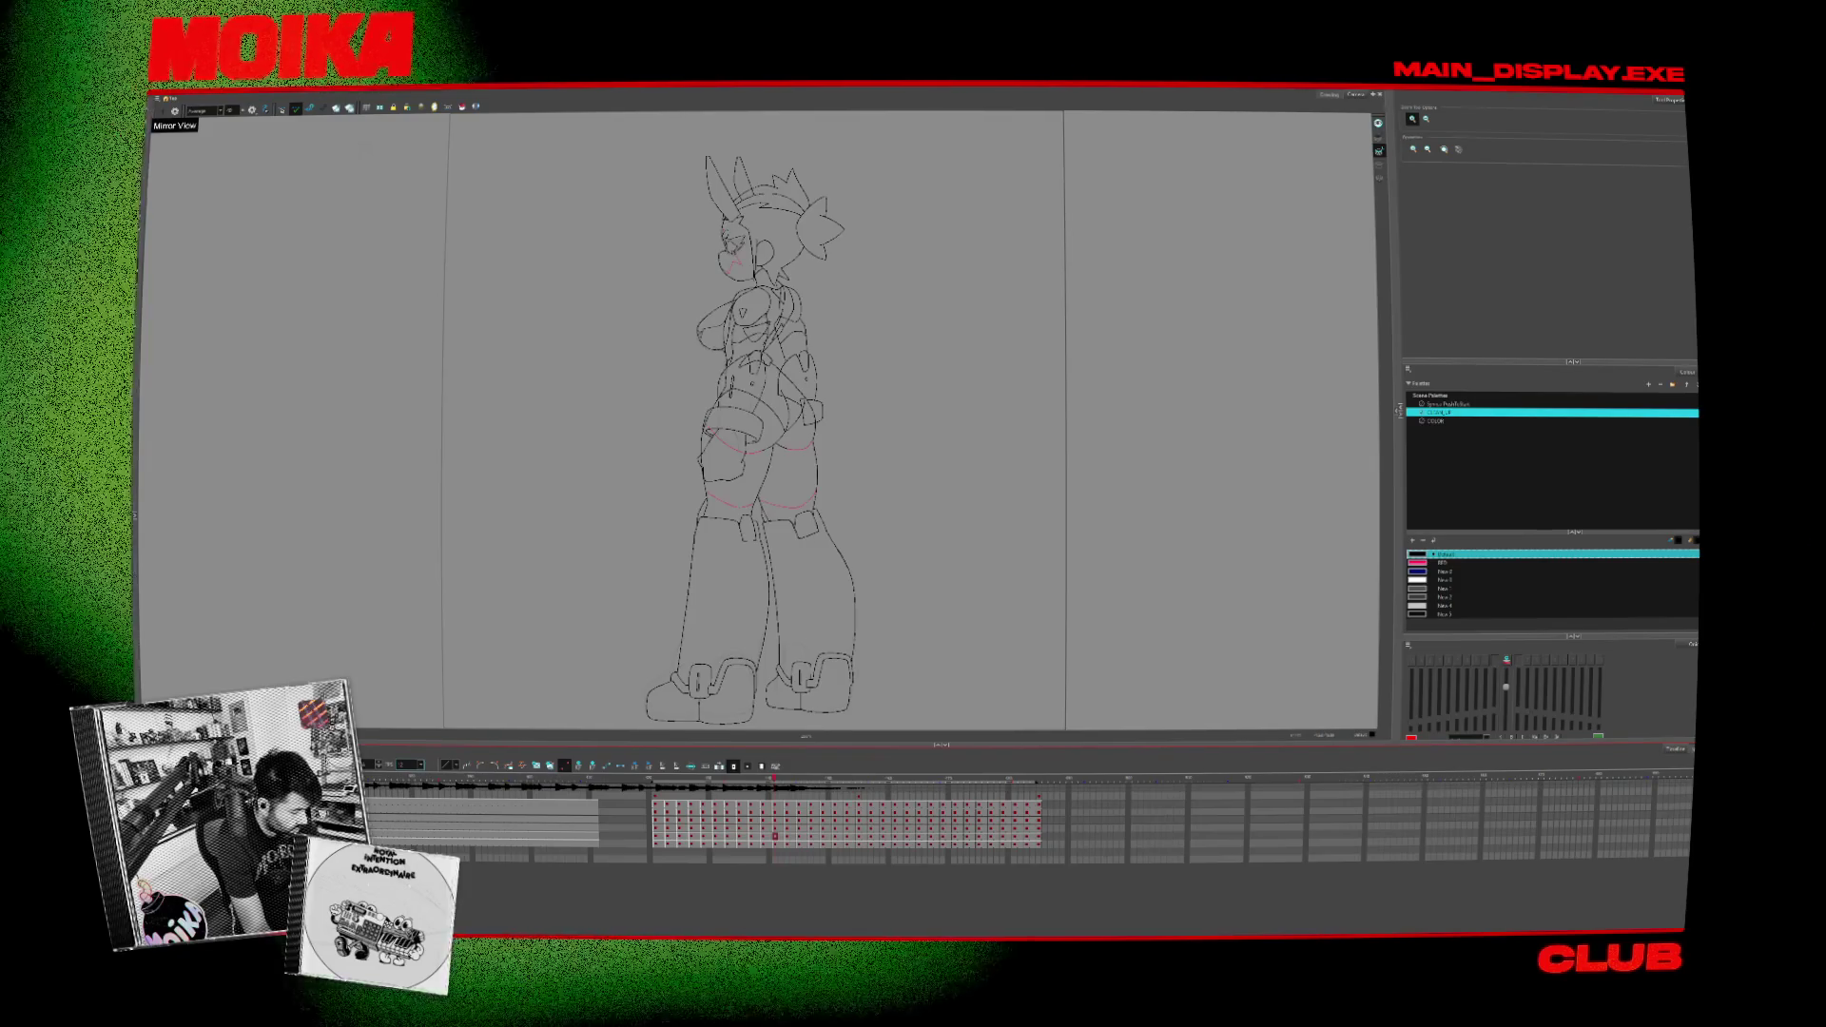
# Step: Play back the turnaround animation, then minimise everything to the desktop
pyautogui.press('Return')
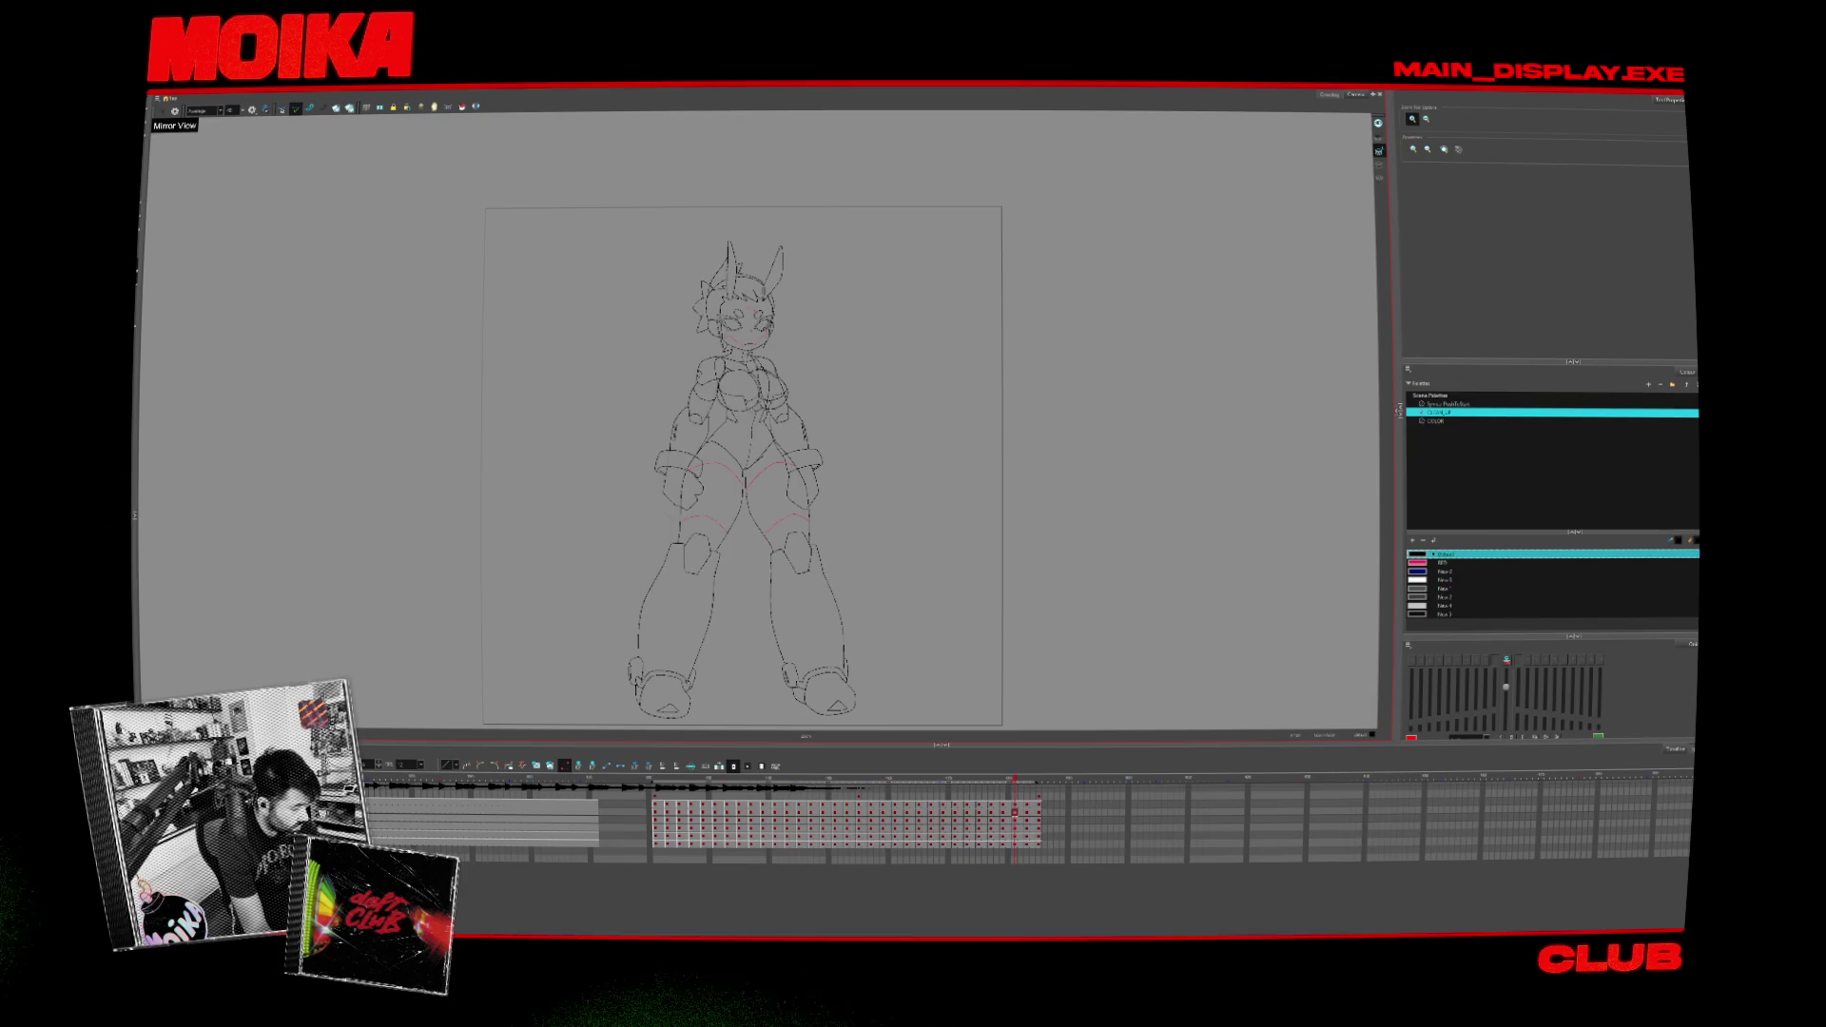
pyautogui.scroll(1, 797, 503)
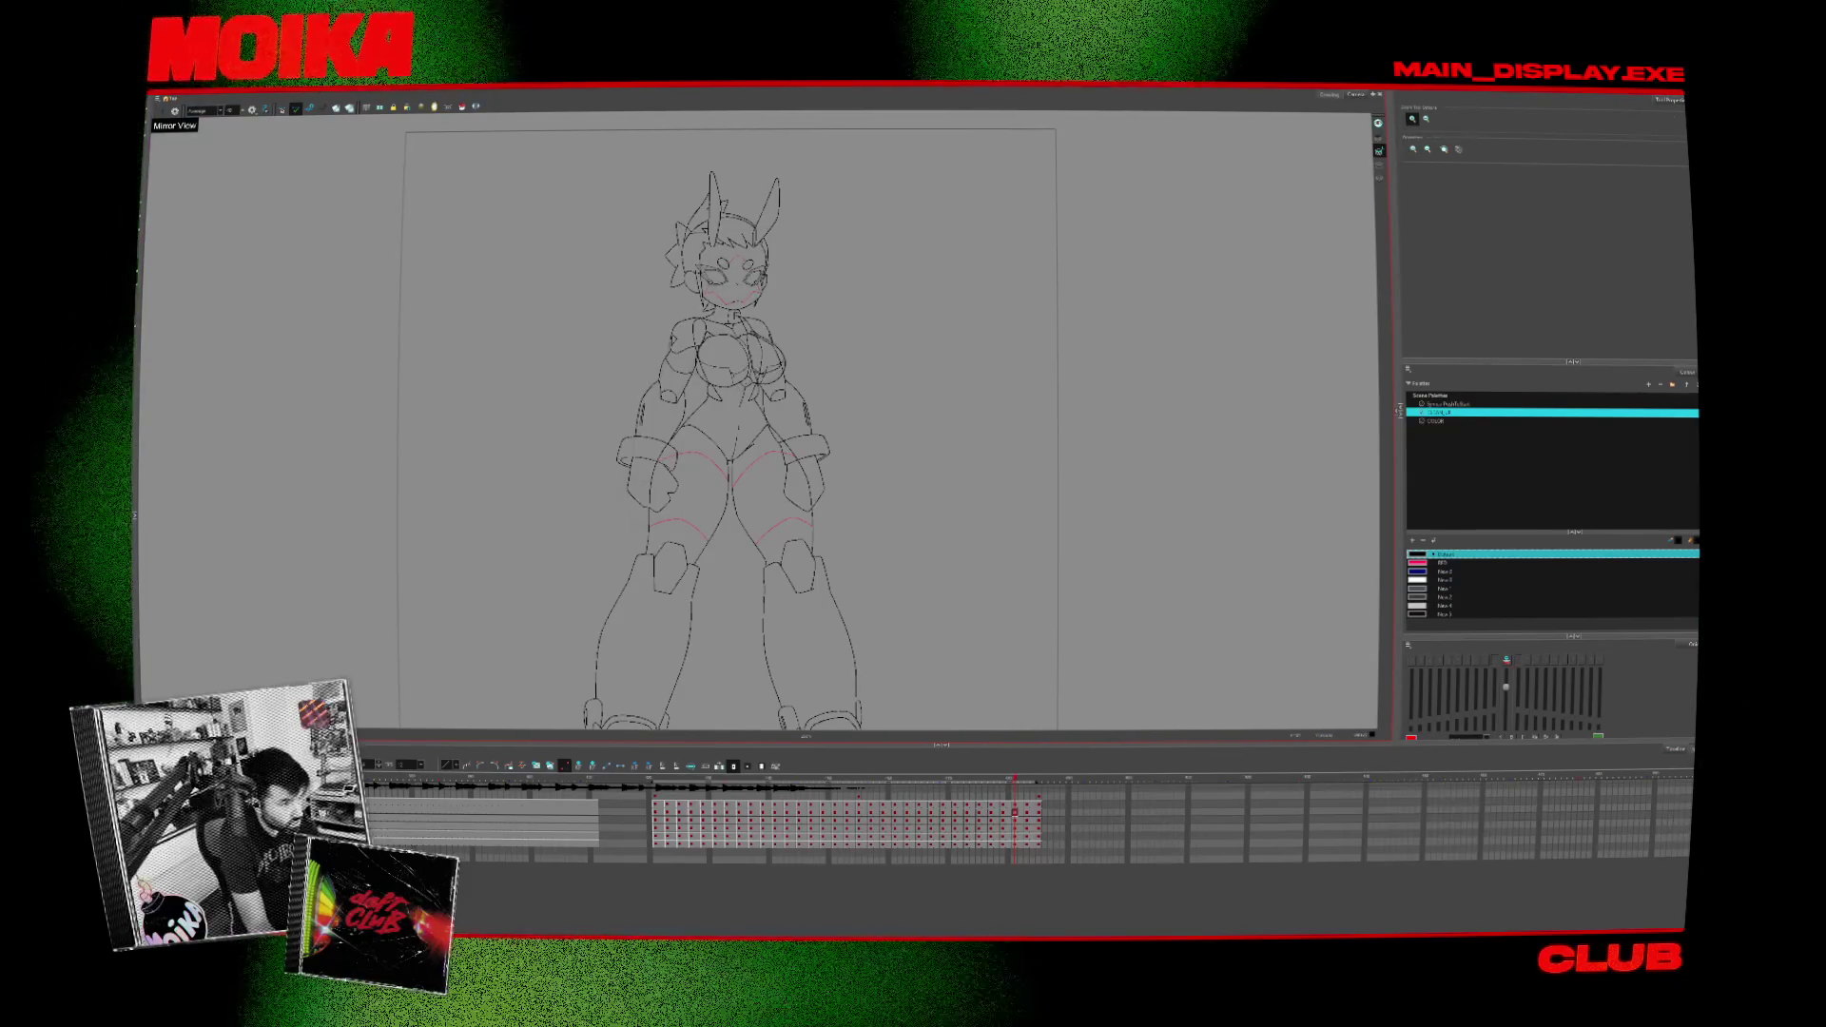
pyautogui.press('super+d')
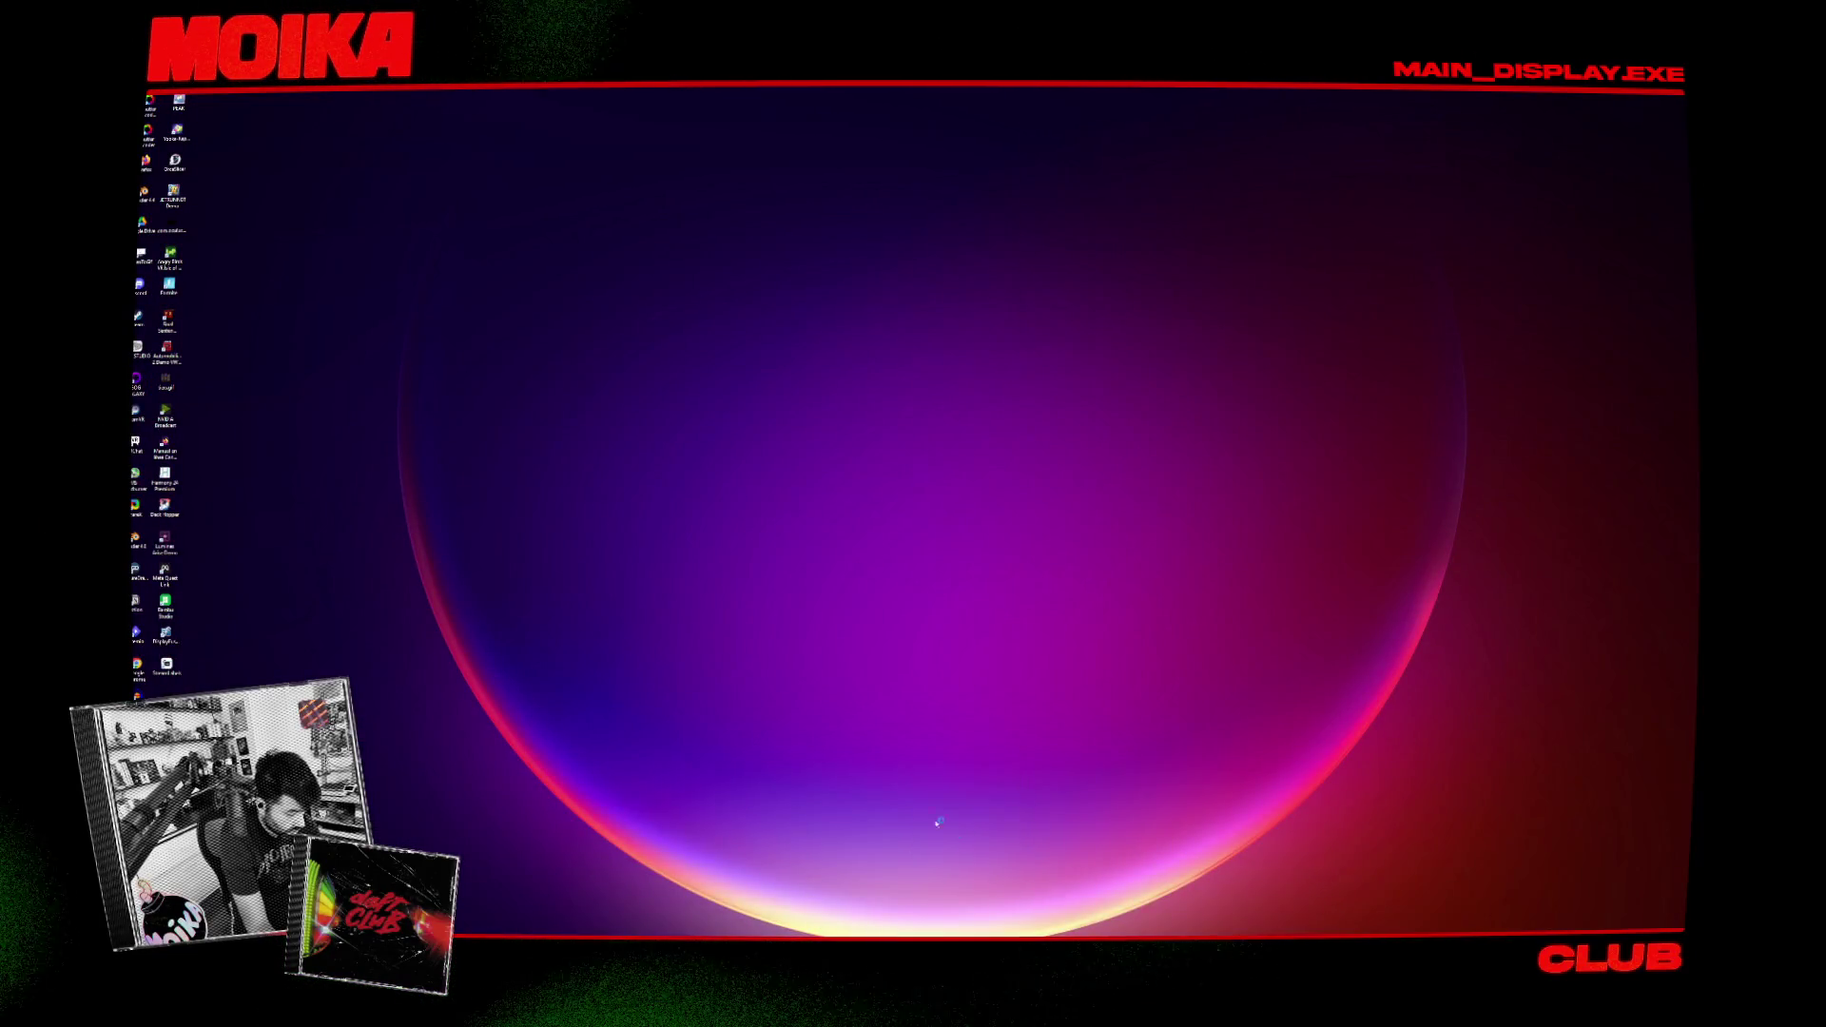
pyautogui.moveTo(767, 453); pyautogui.dragTo(768, 673)
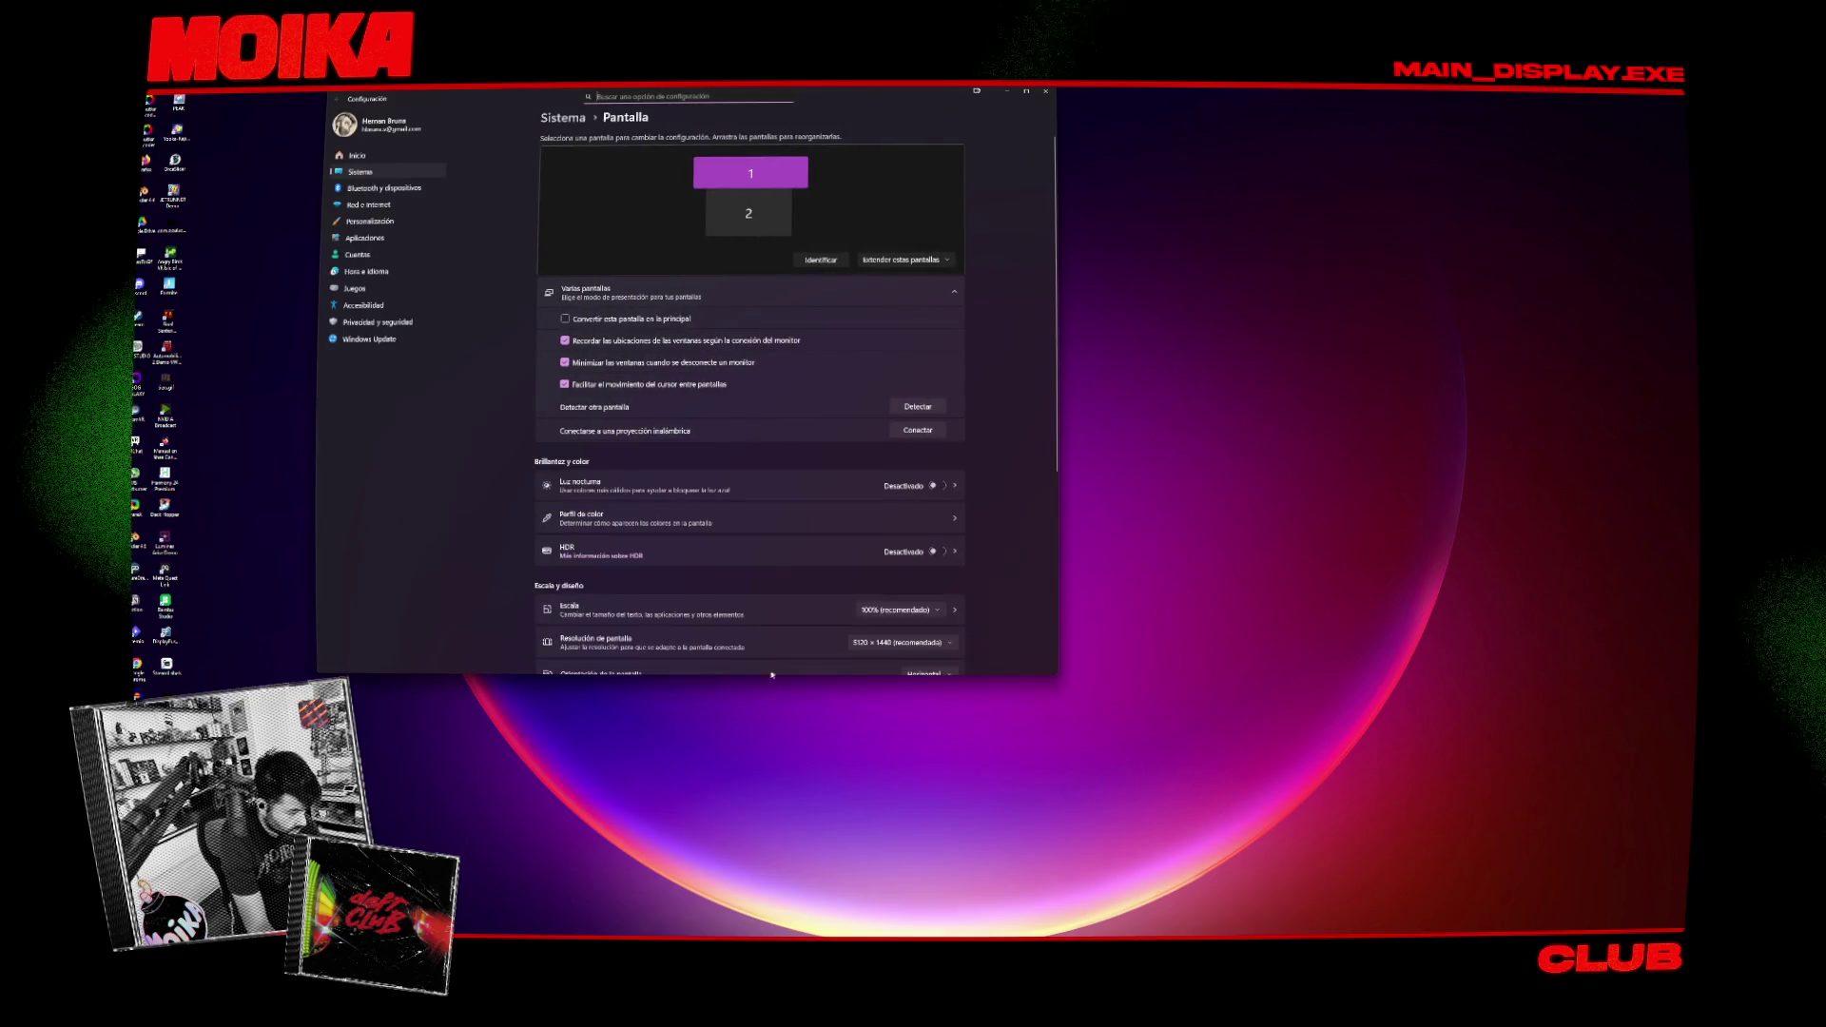
pyautogui.scroll(-2, 888, 461)
pyautogui.scroll(-2, 888, 460)
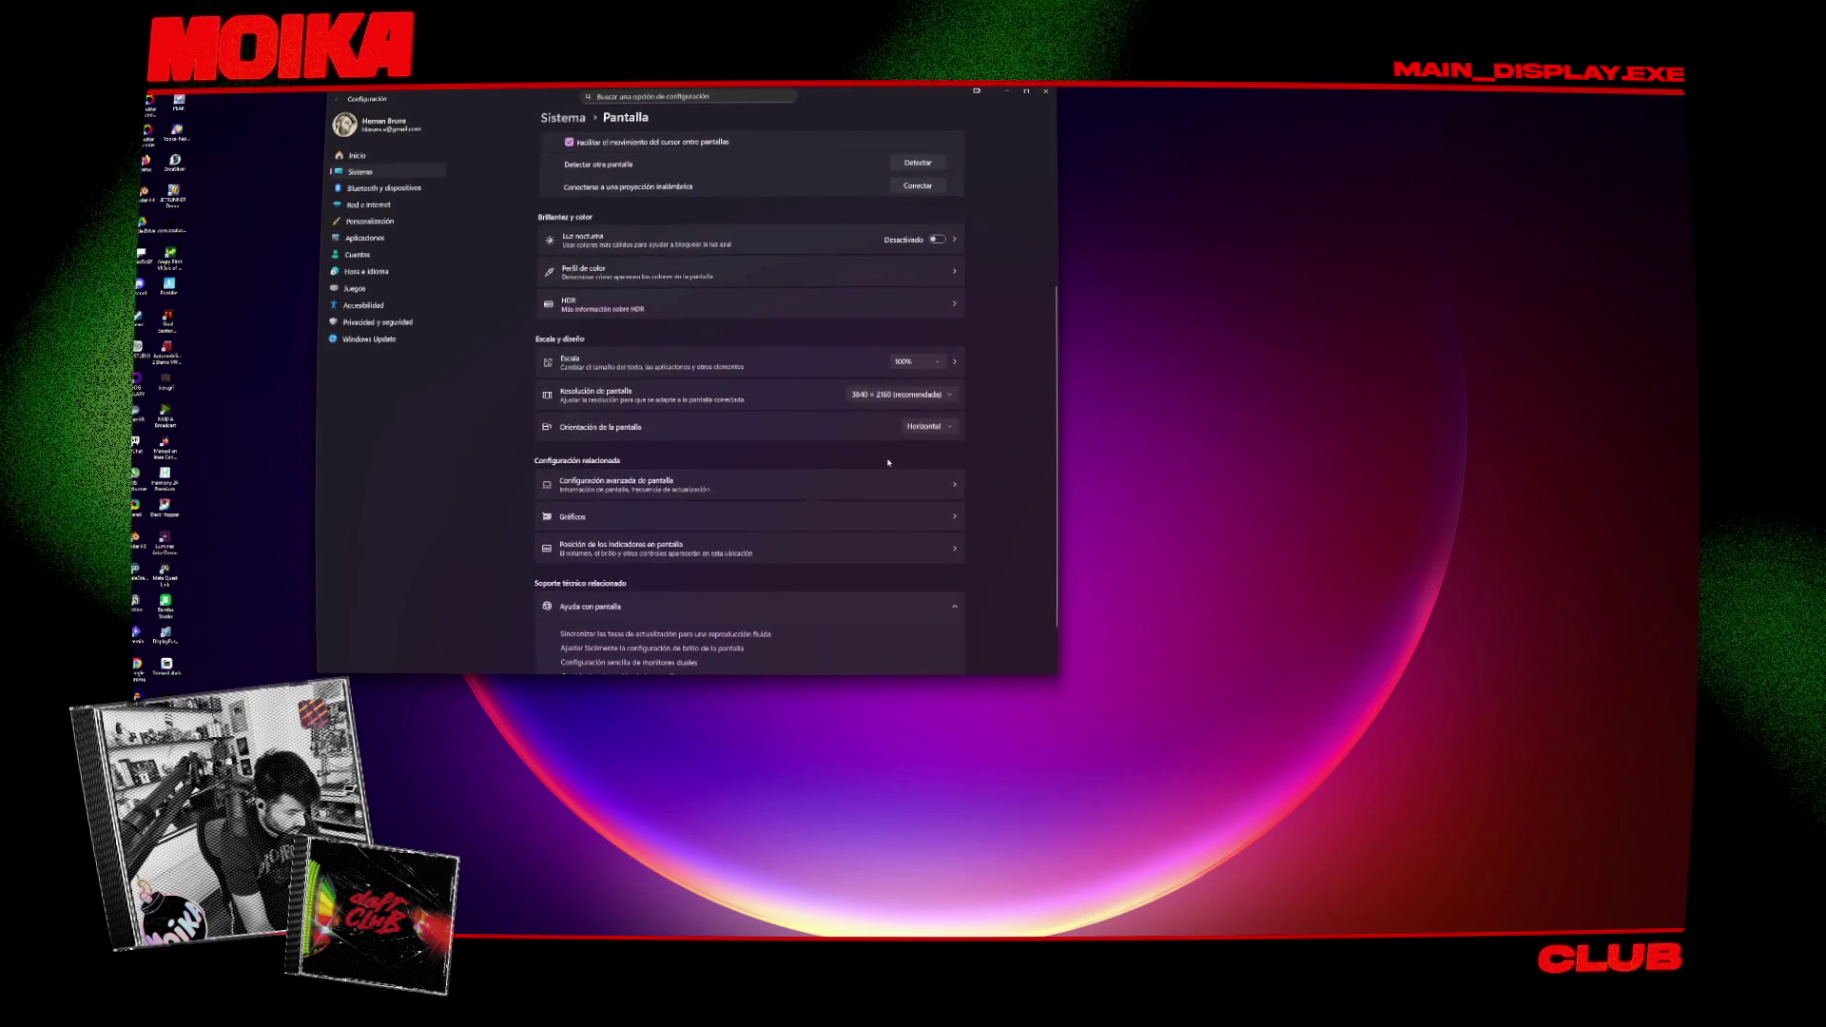
# Step: Set the display scale to 175% and restore the Harmony window
pyautogui.click(914, 361)
pyautogui.click(914, 363)
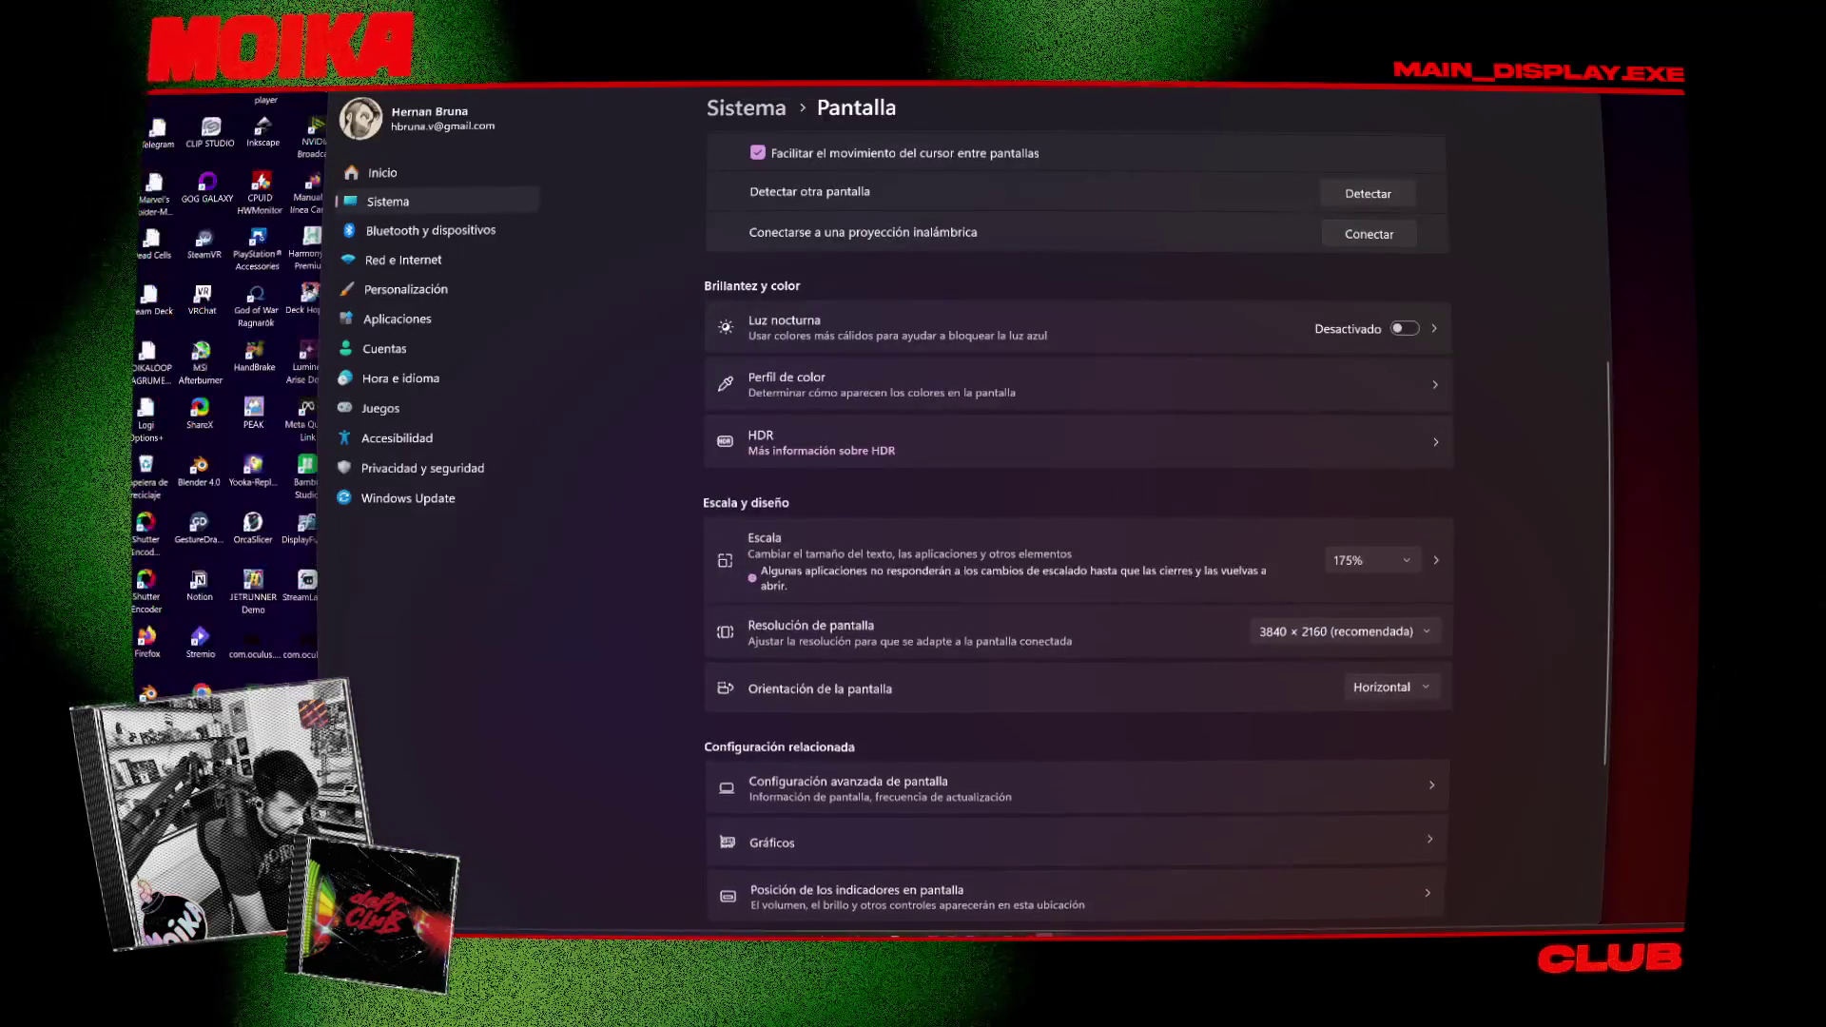
pyautogui.press('super+d')
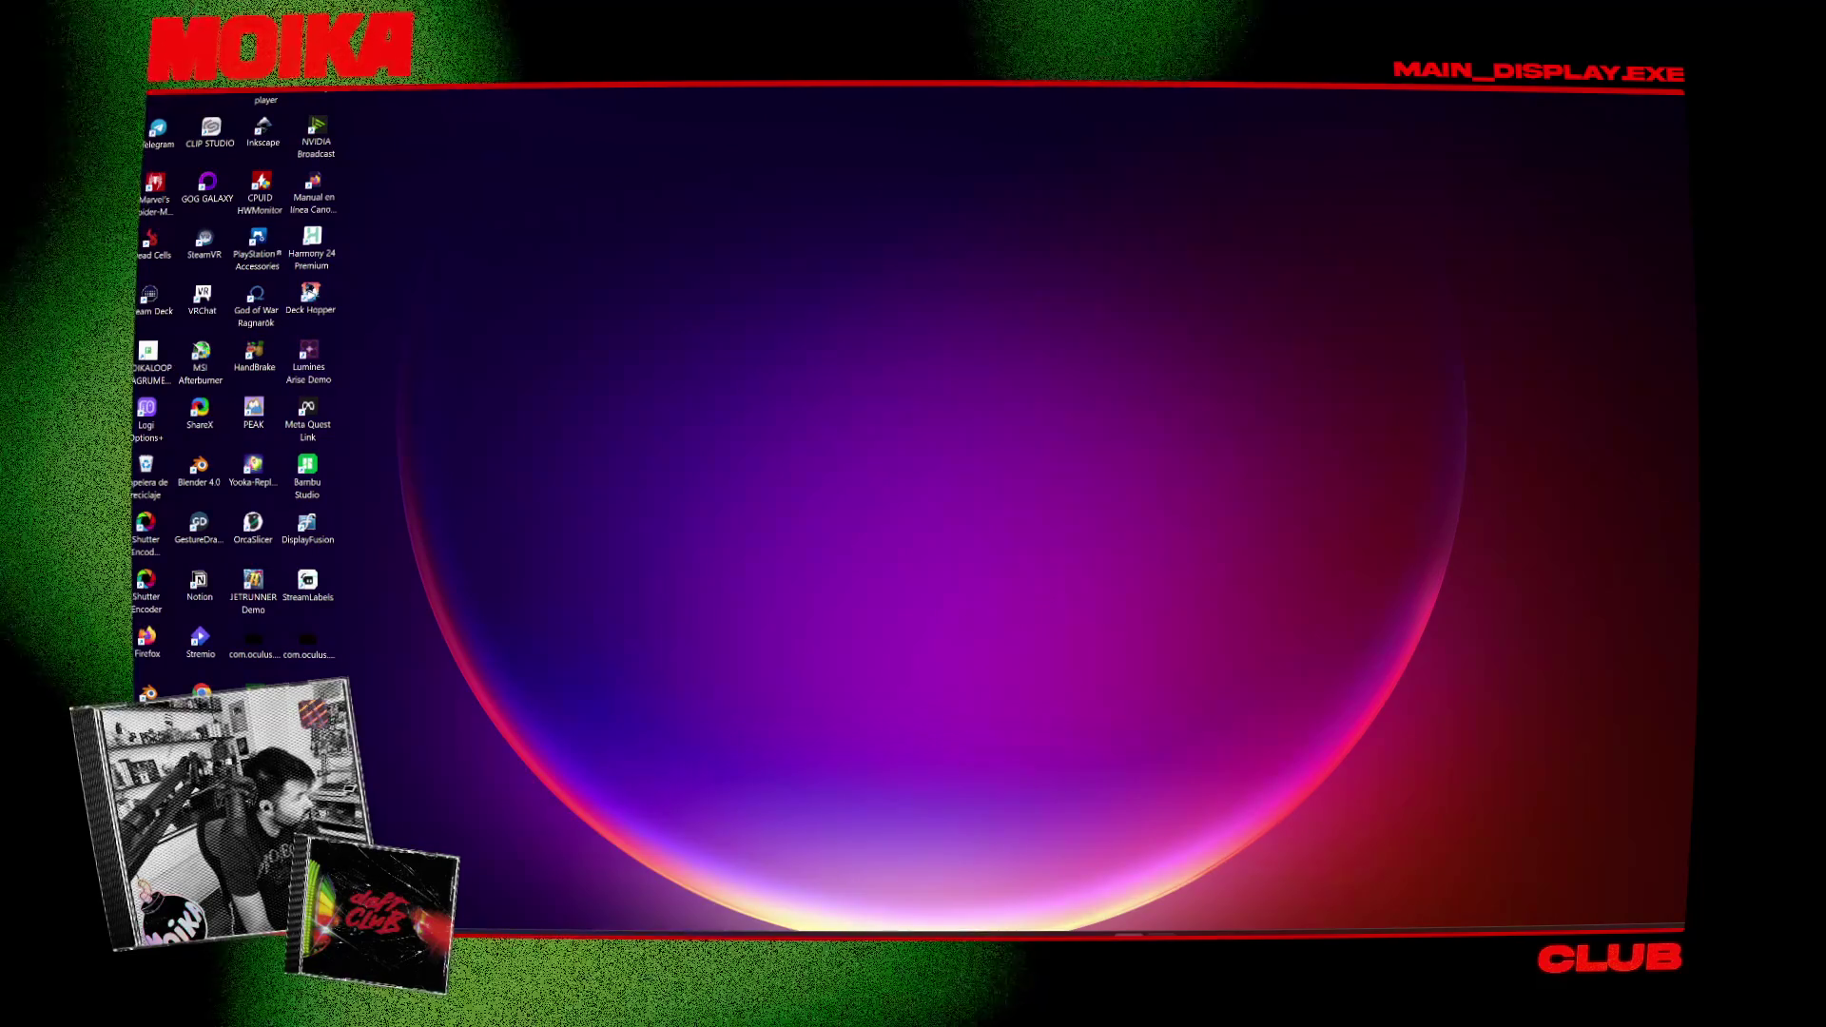
pyautogui.moveTo(526, 363); pyautogui.dragTo(643, 505)
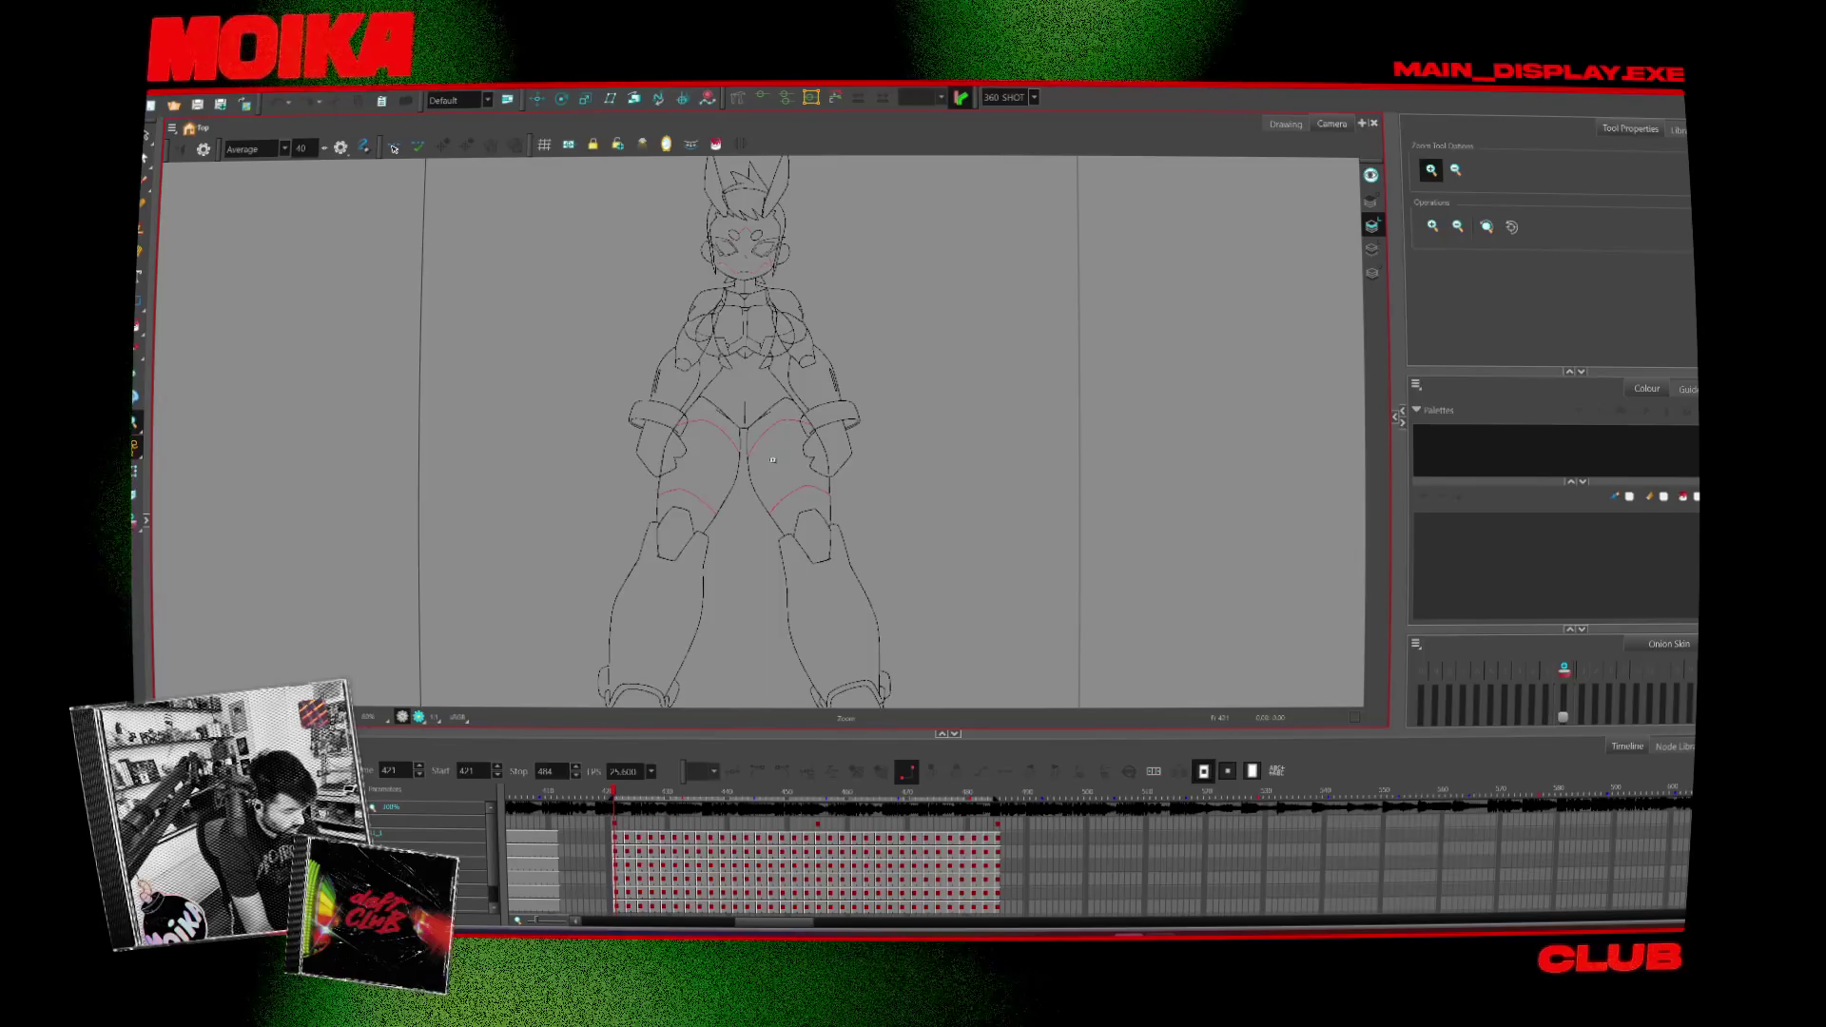
# Step: Zoom in on the character and collapse the timeline so the drawing fills the workspace
pyautogui.moveTo(781, 746)
pyautogui.mouseDown()
pyautogui.moveTo(780, 616)
pyautogui.moveTo(771, 678)
pyautogui.mouseUp()
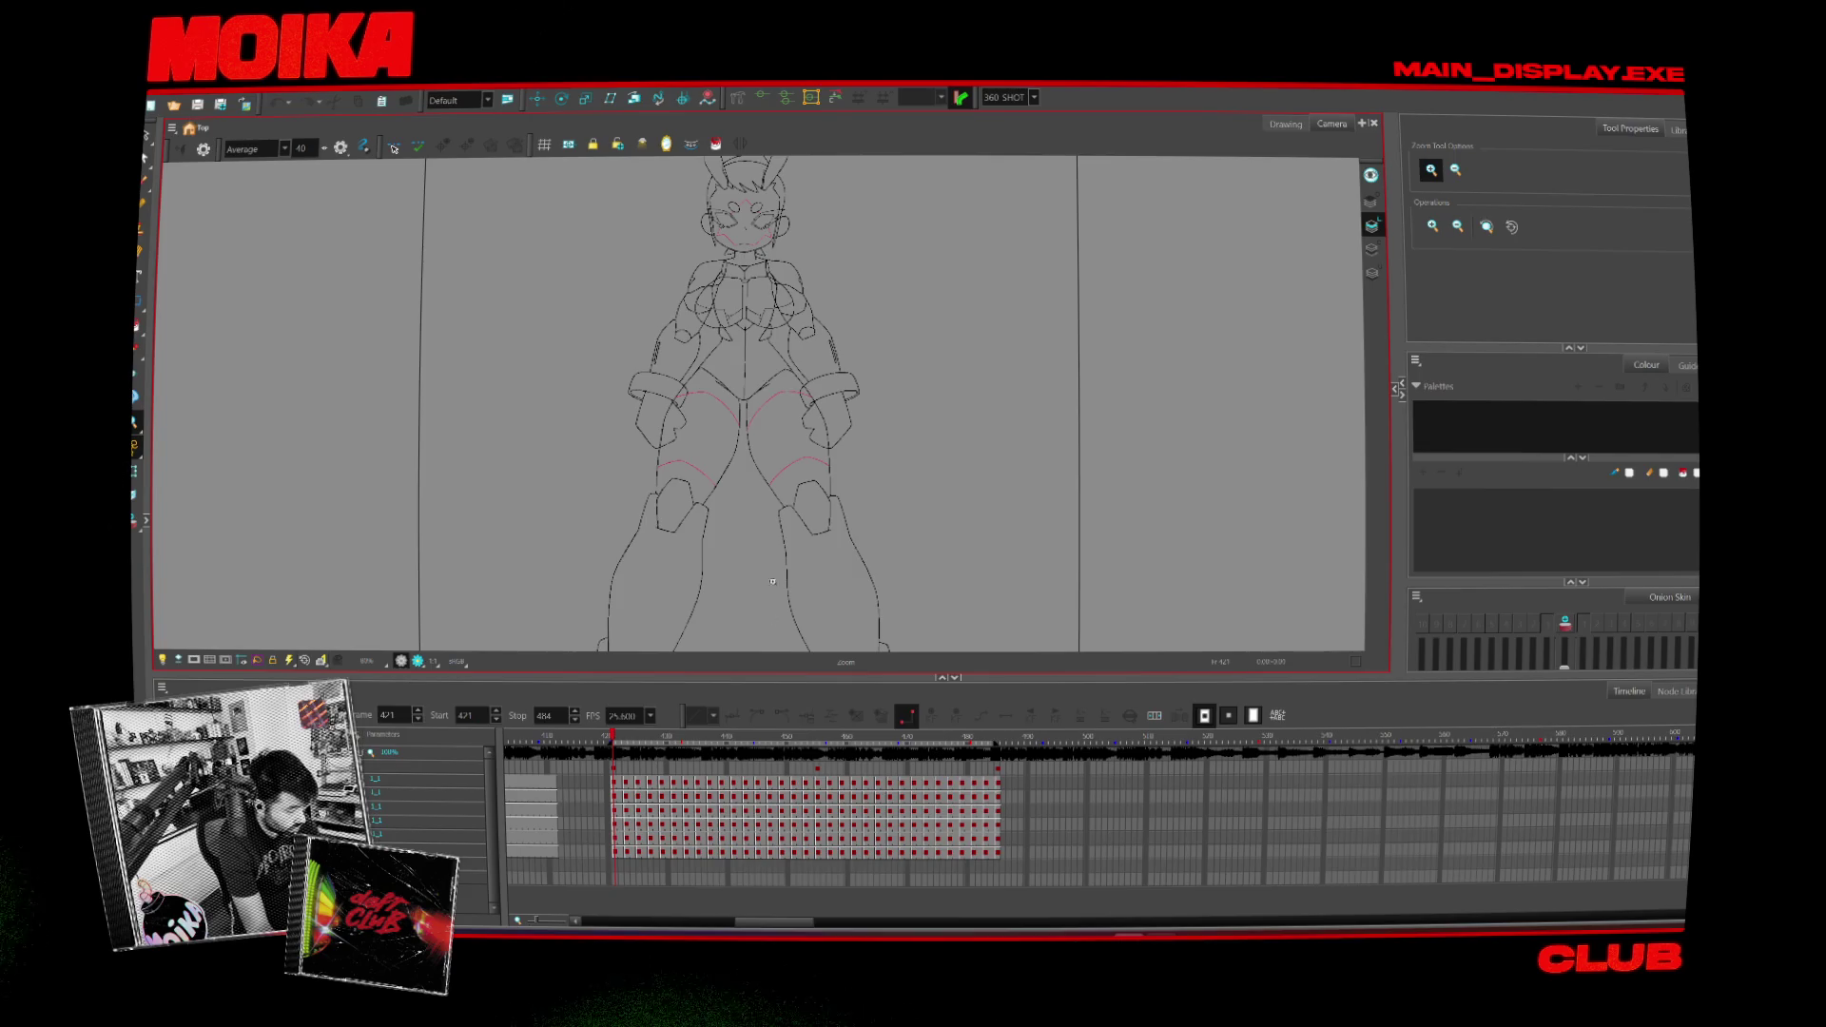
pyautogui.moveTo(772, 581); pyautogui.dragTo(816, 482)
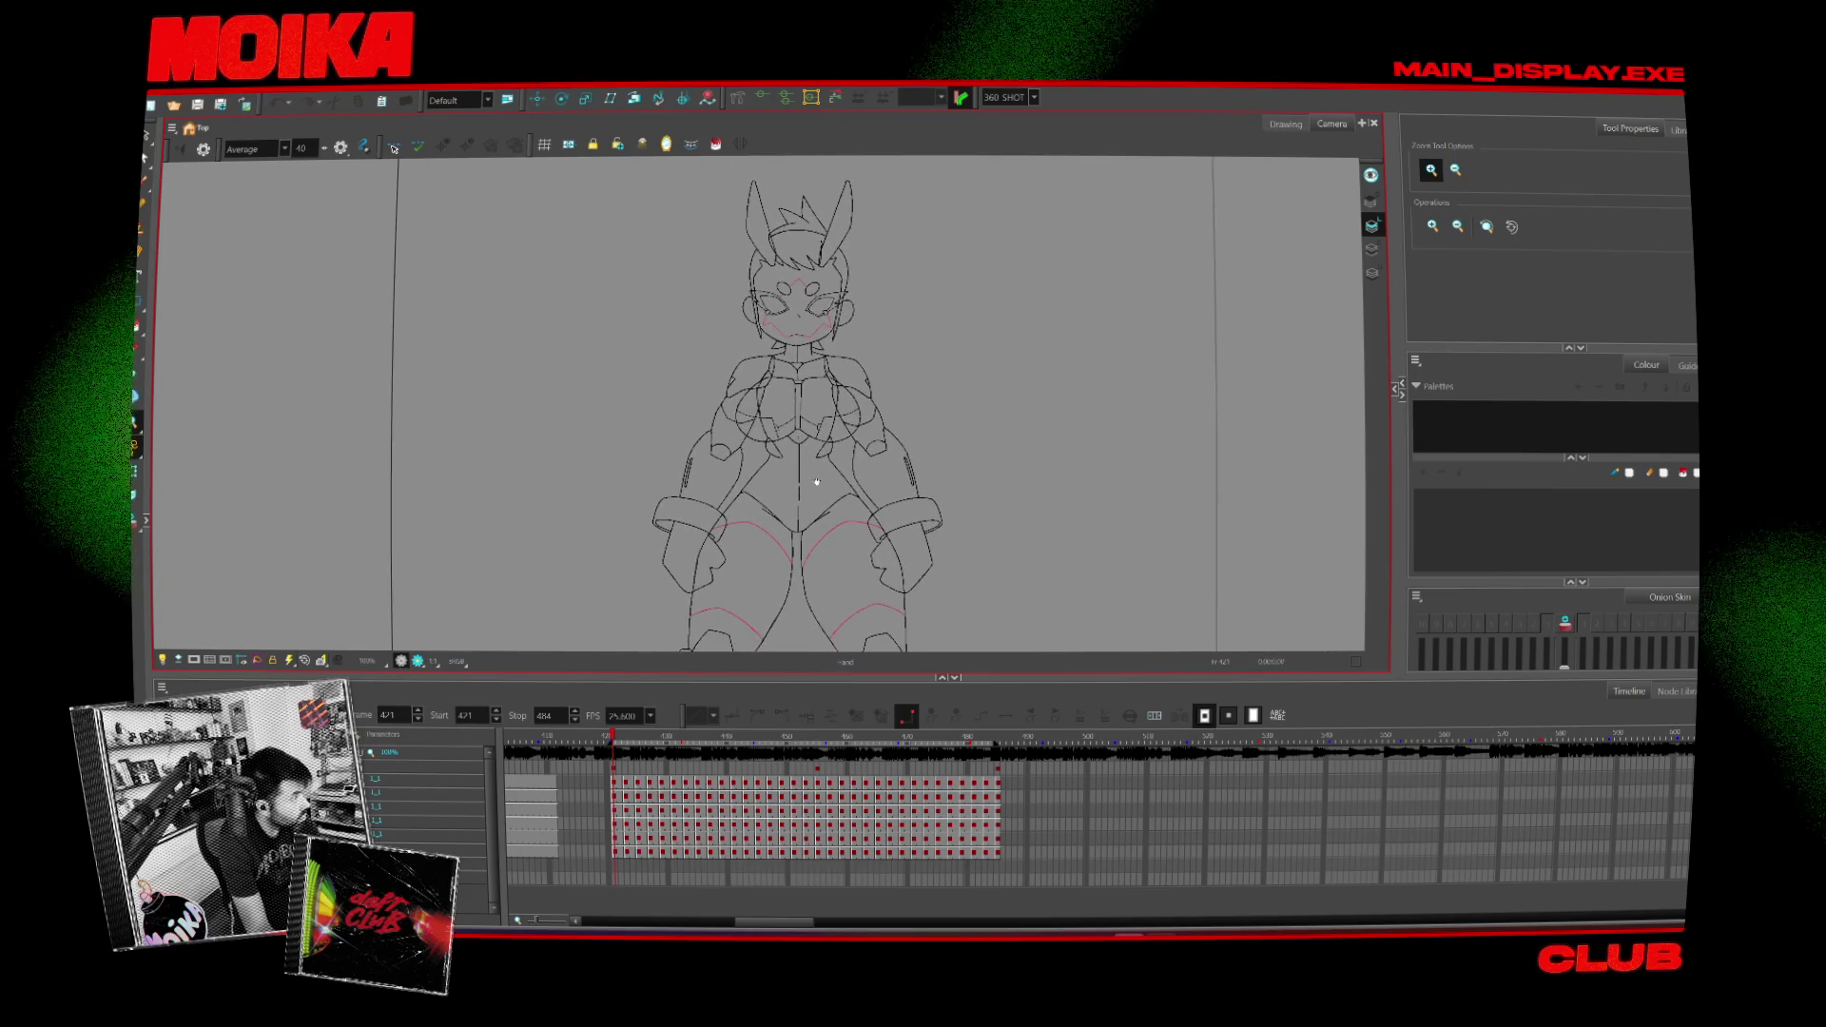
pyautogui.moveTo(816, 483); pyautogui.dragTo(816, 454)
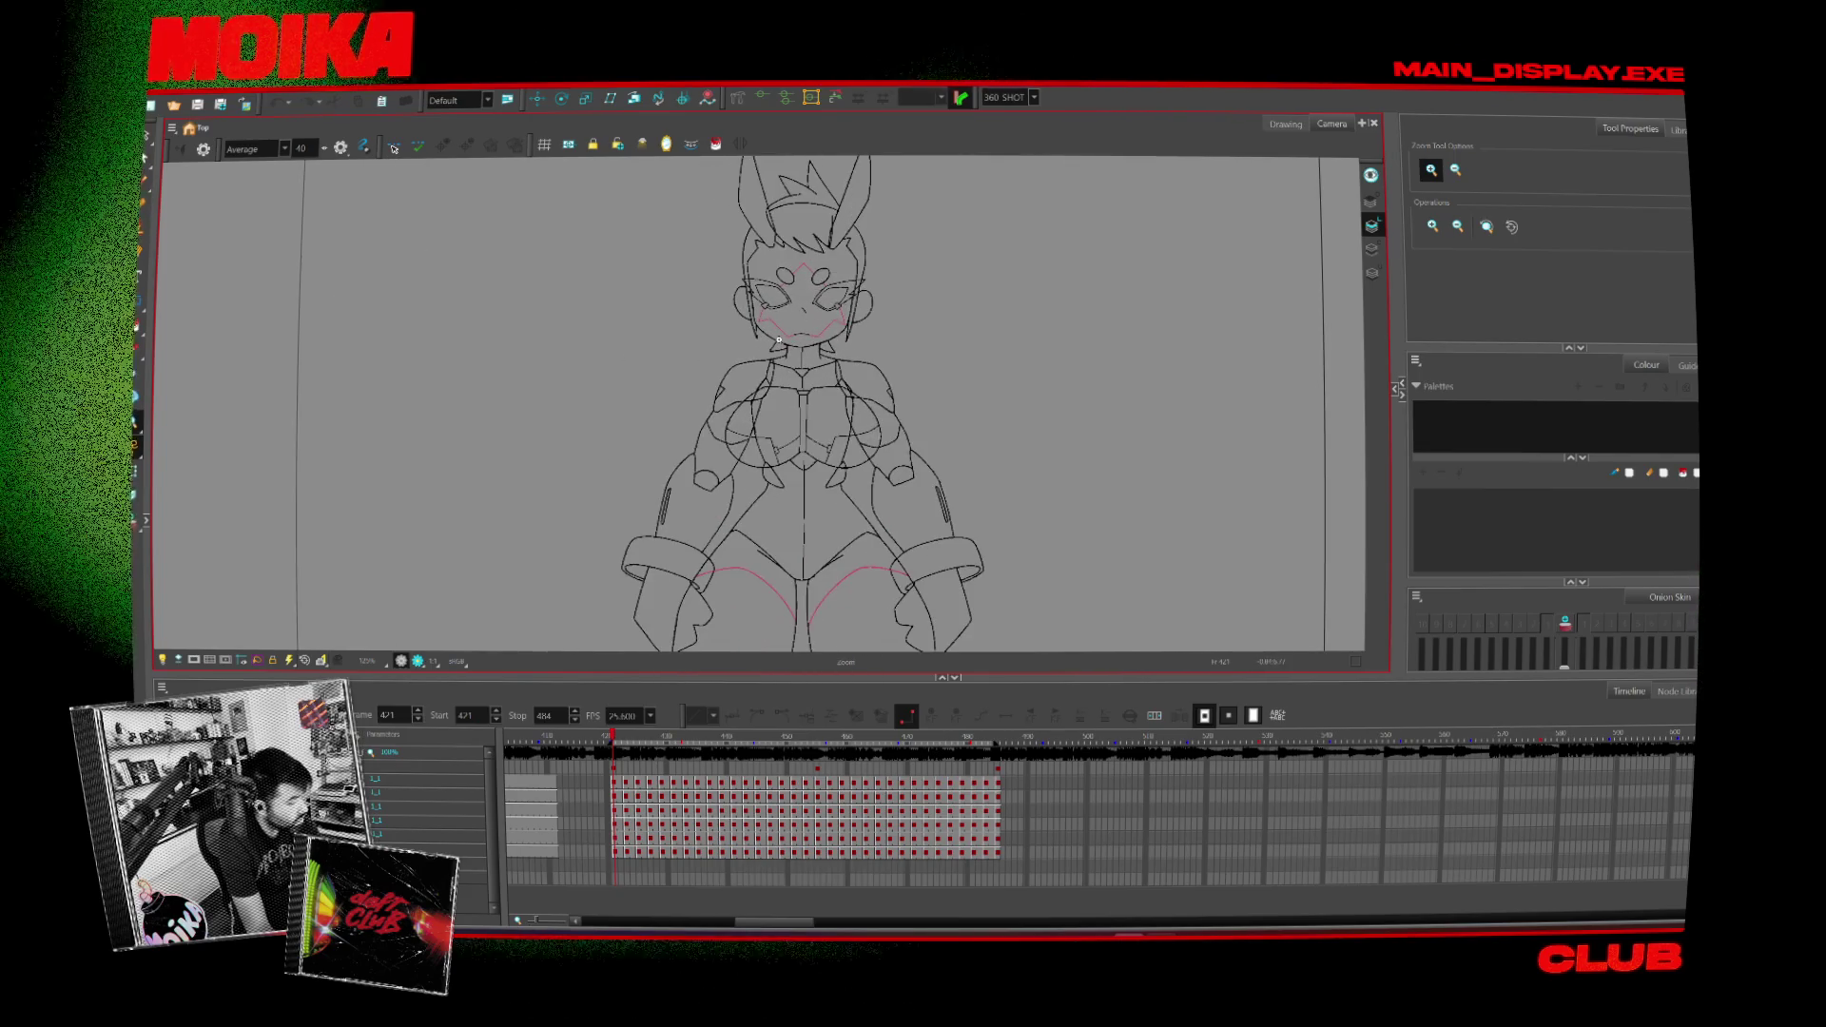
pyautogui.click(954, 677)
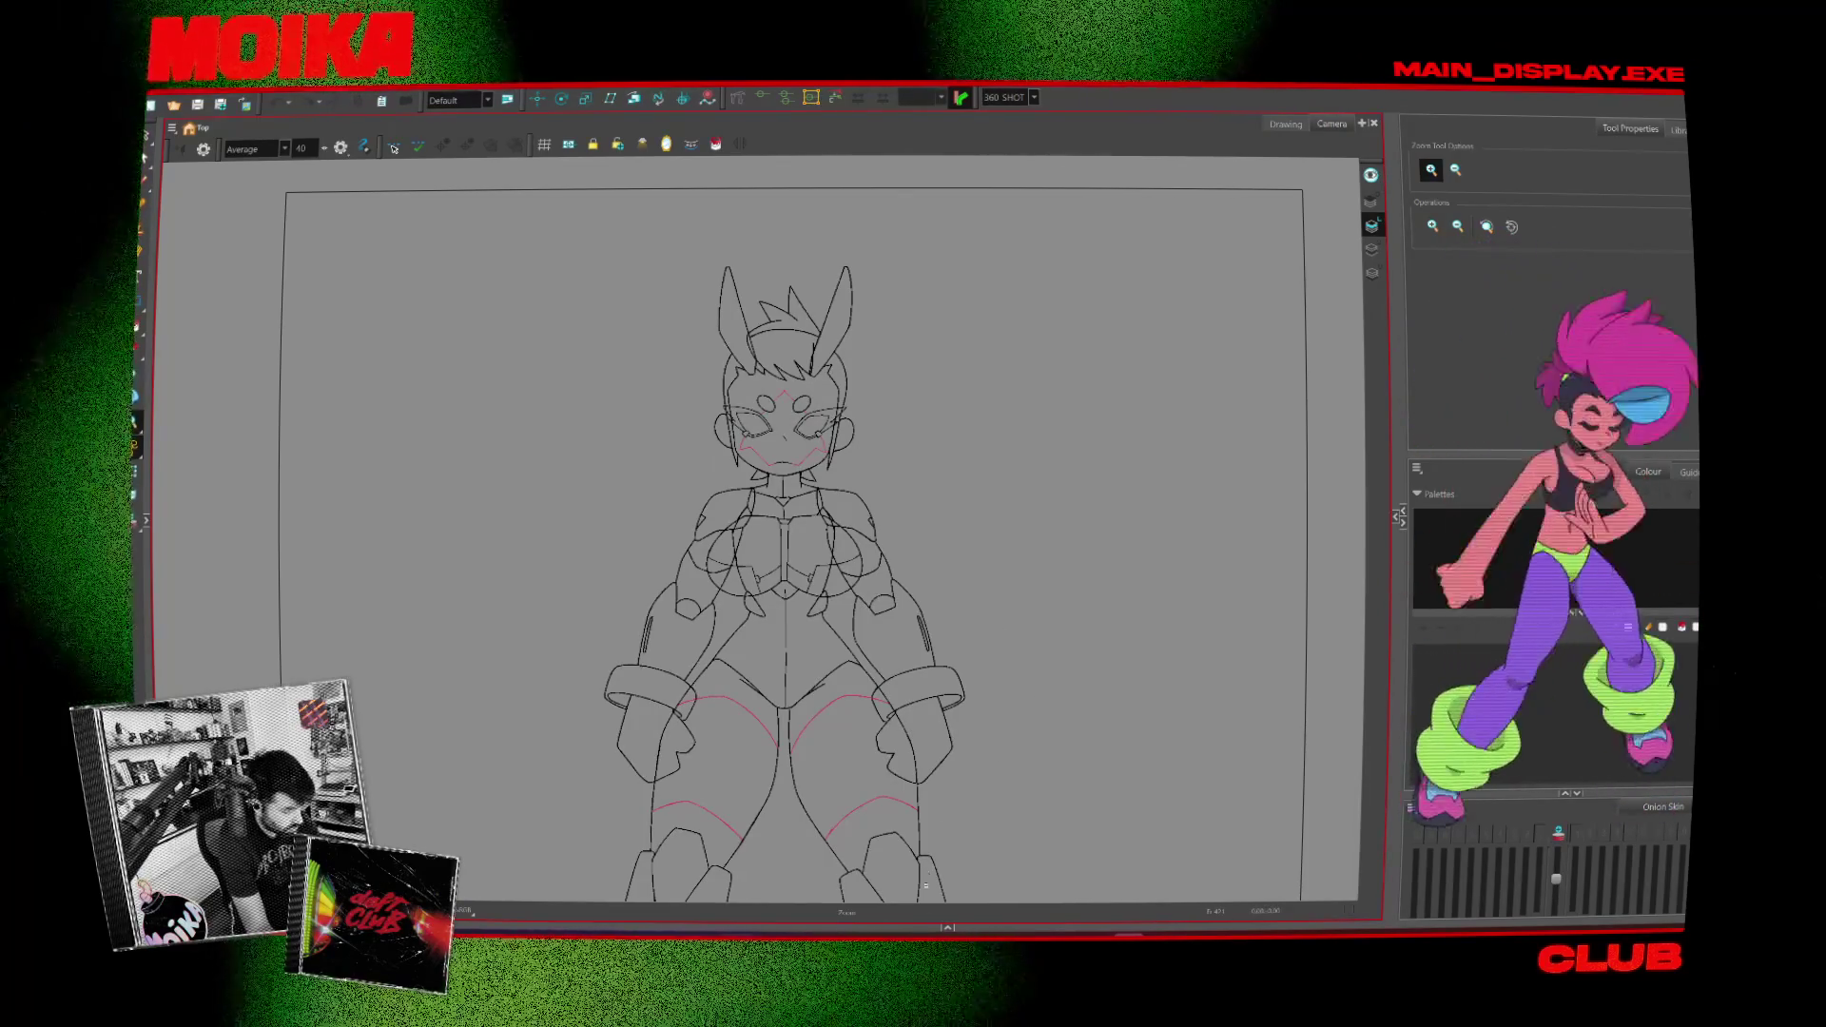
# Step: Toggle the timeline while playback loops, then minimise Harmony to the desktop
pyautogui.click(945, 927)
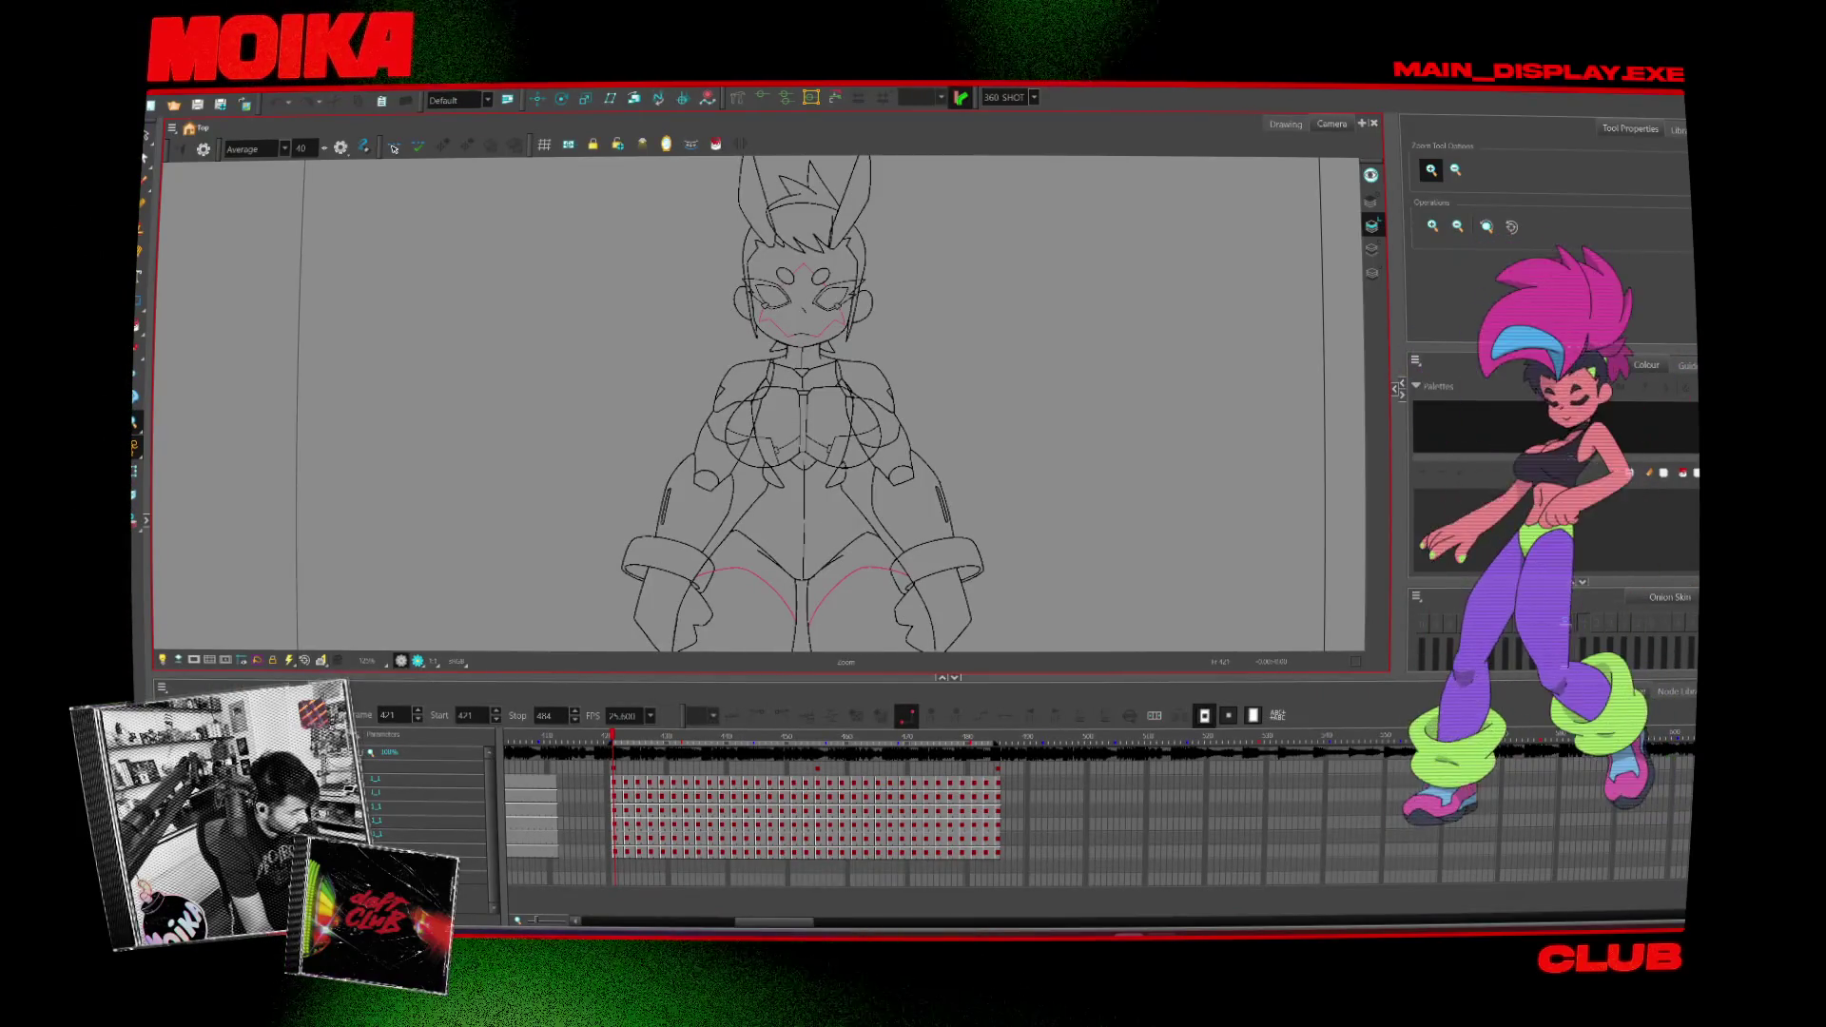
pyautogui.click(956, 678)
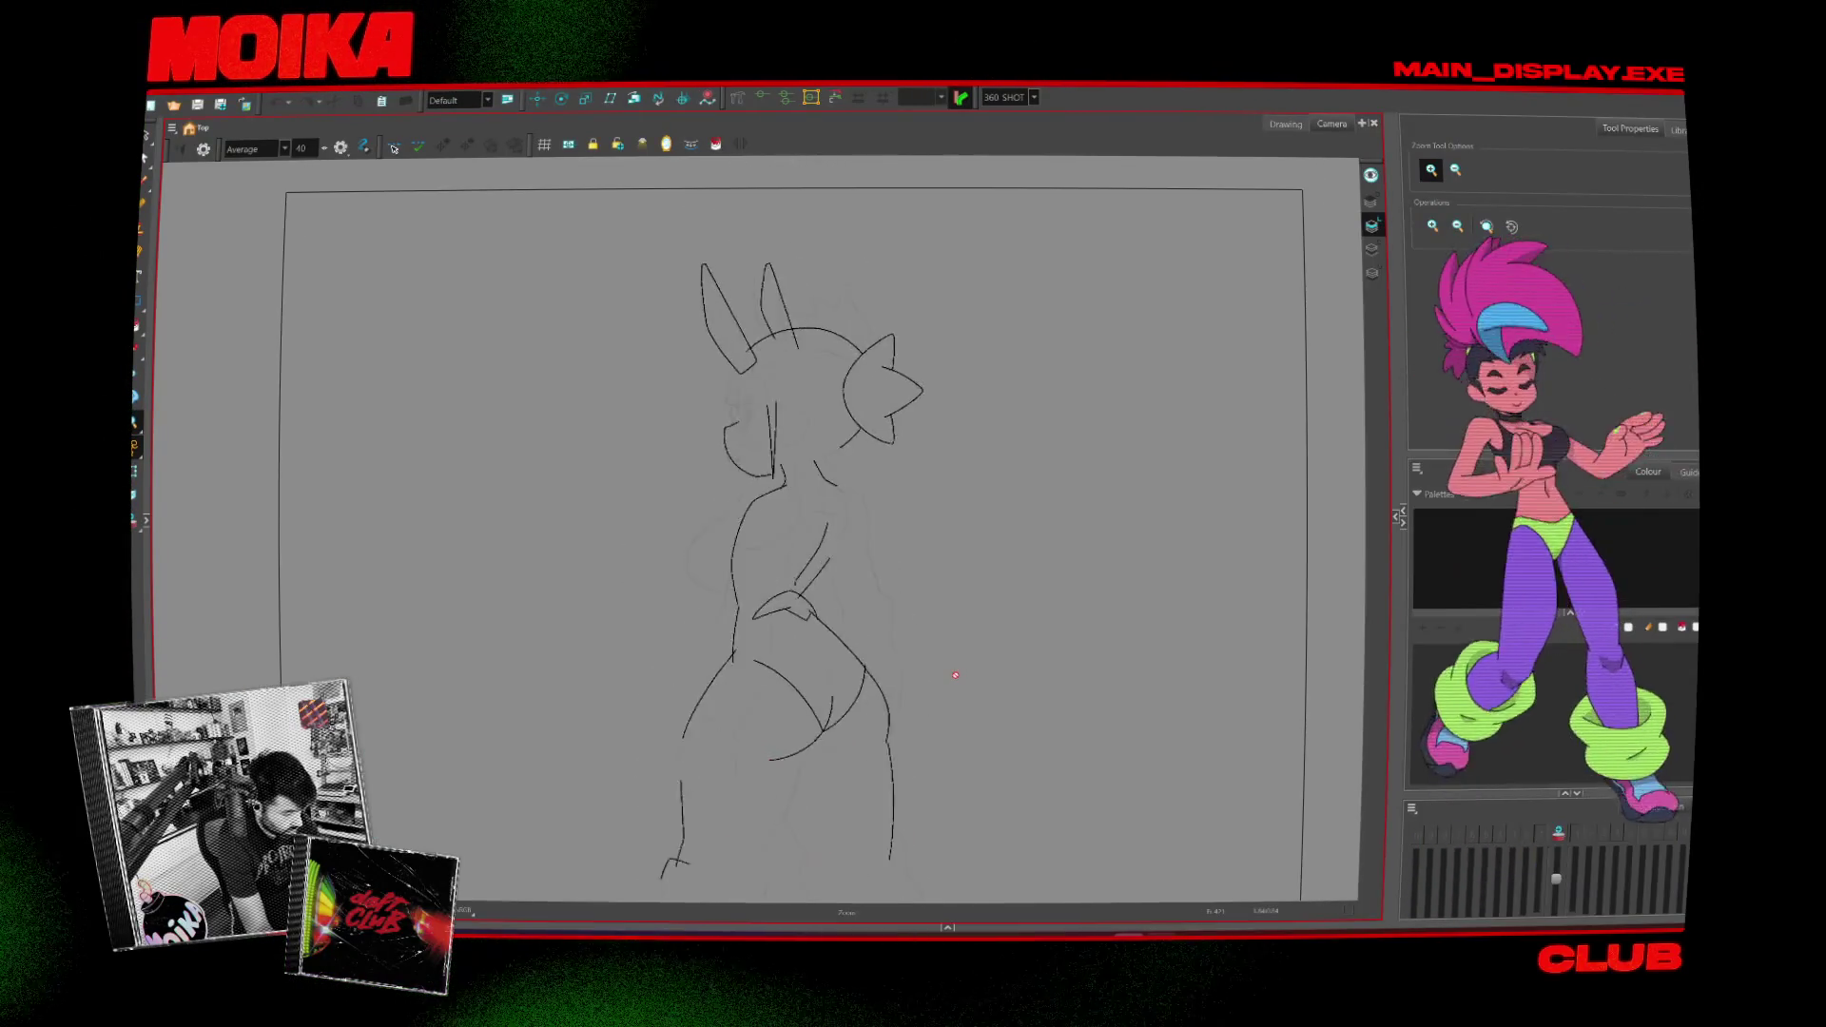
pyautogui.scroll(-2, 921, 716)
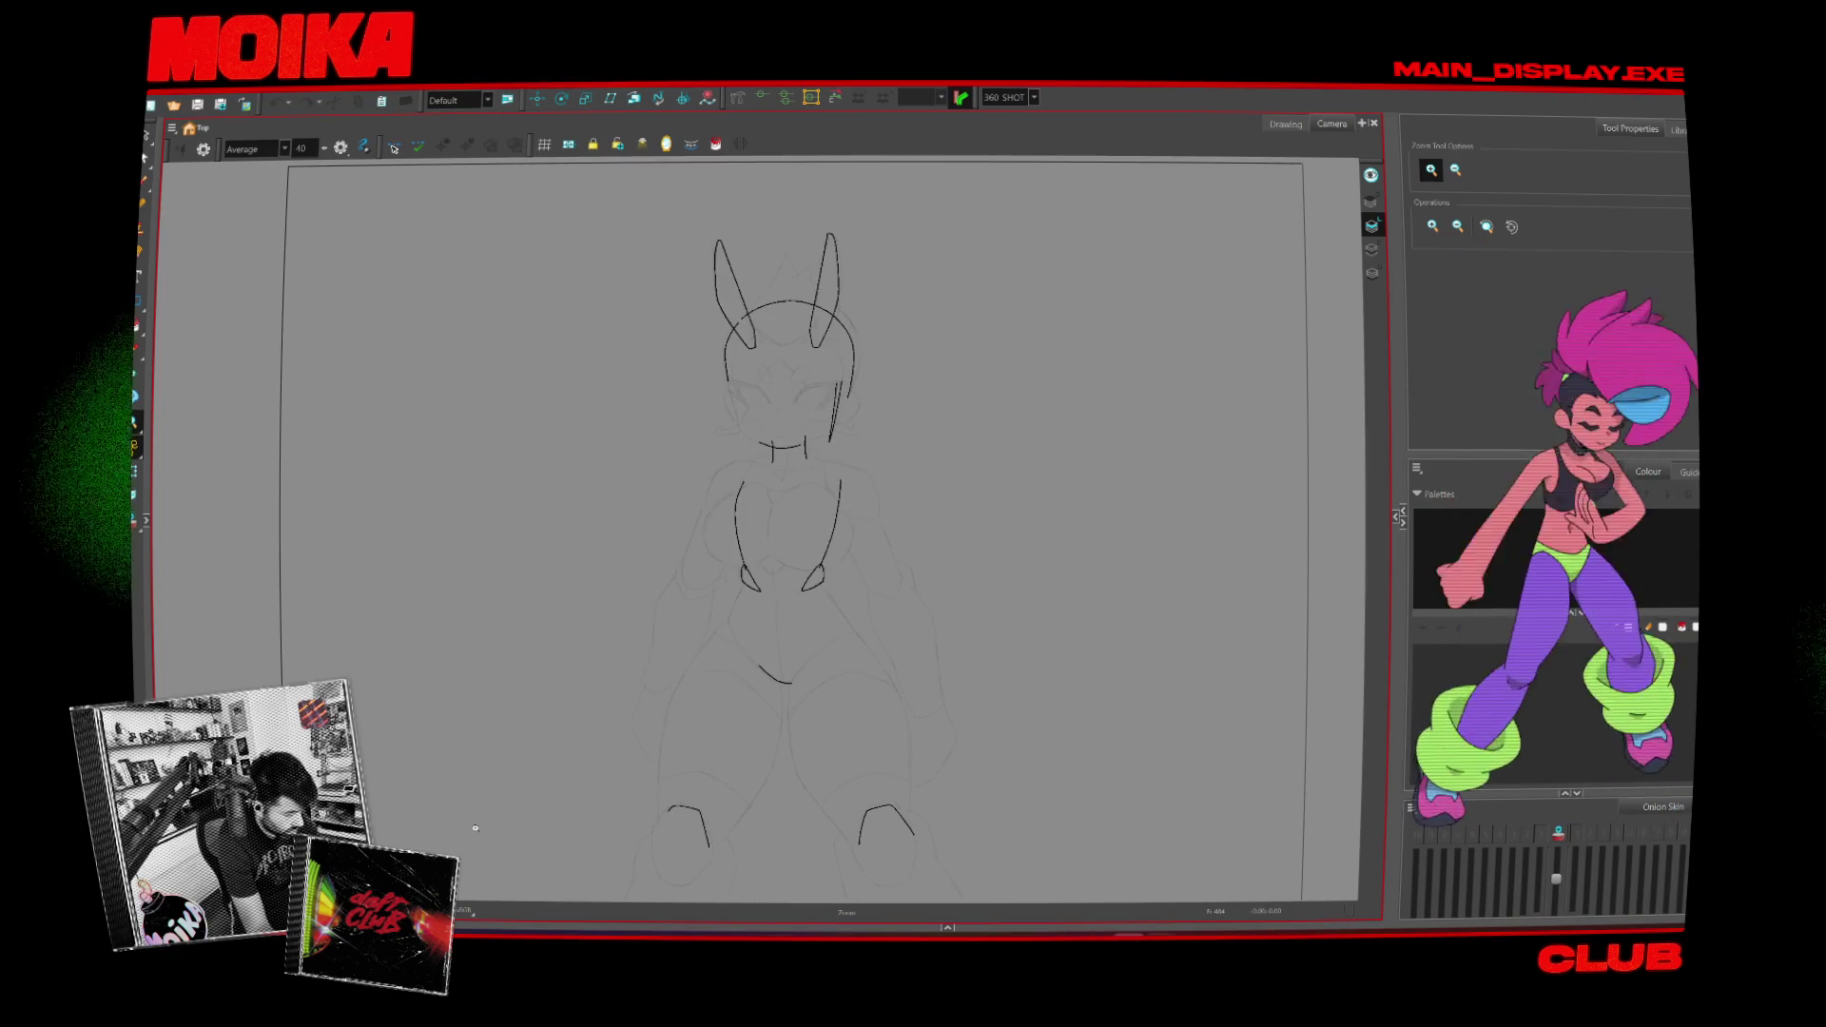
pyautogui.click(947, 927)
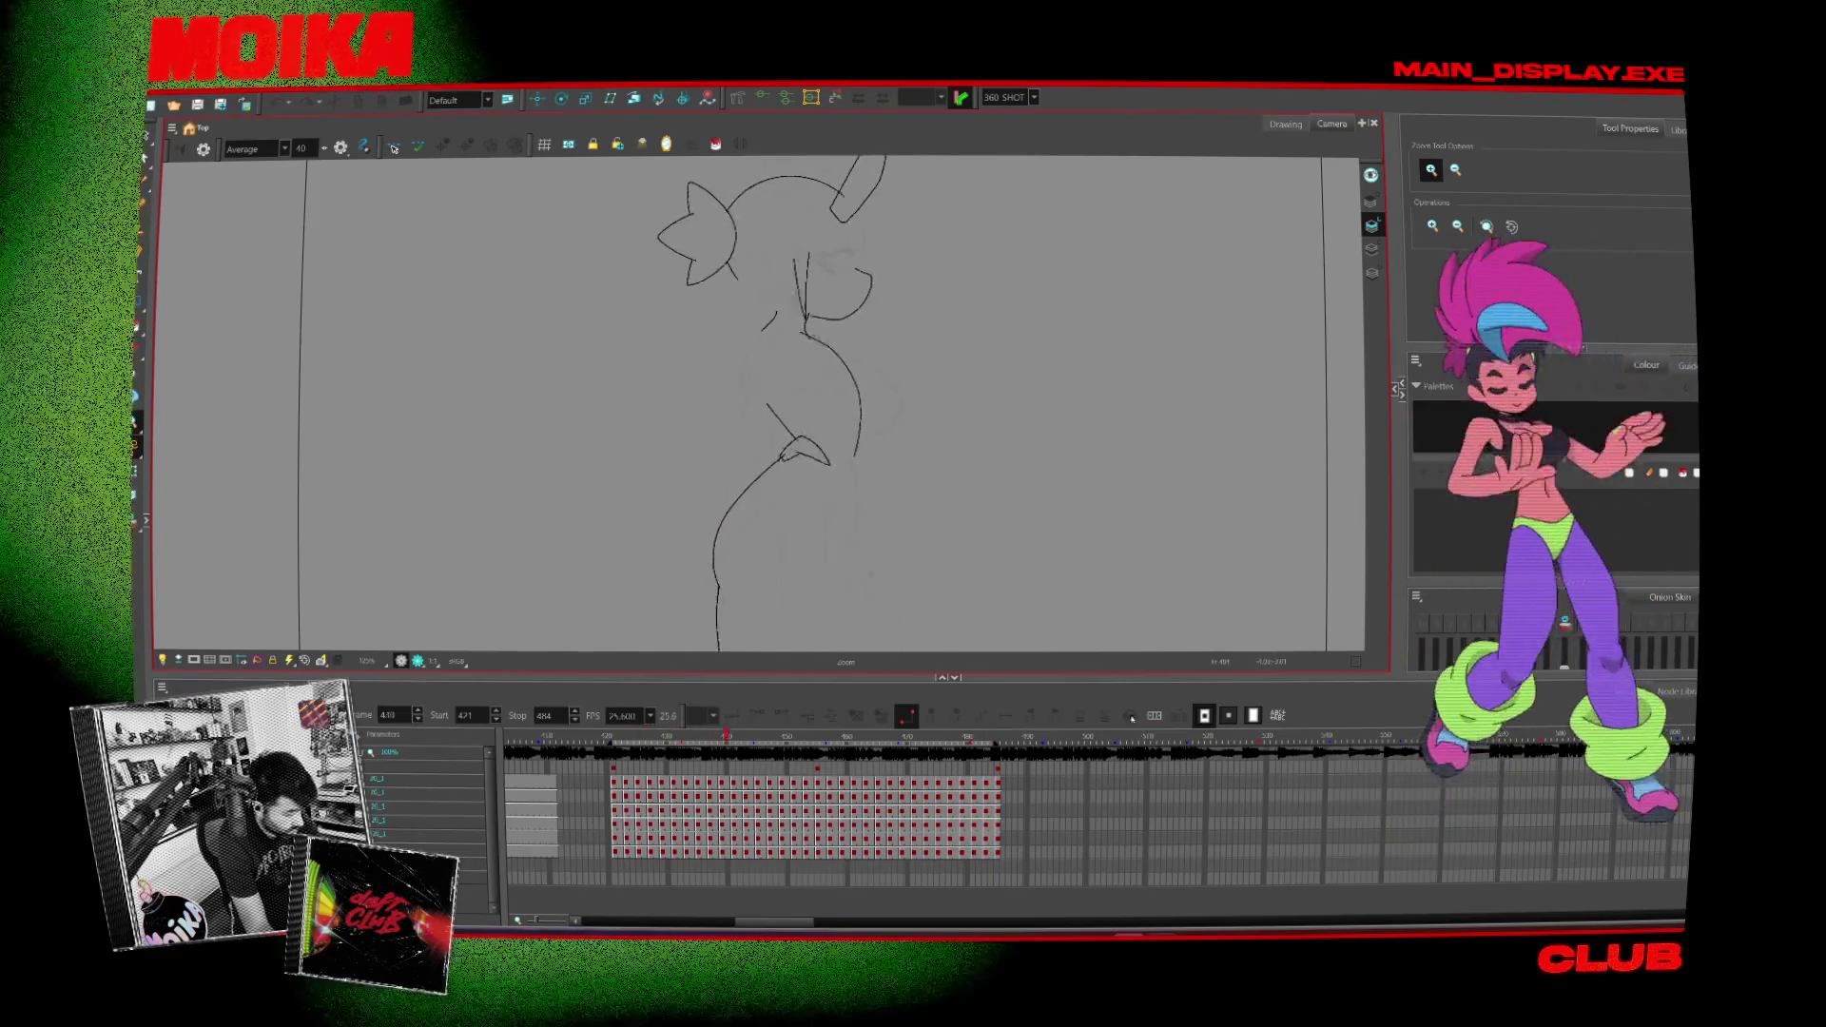
pyautogui.click(951, 677)
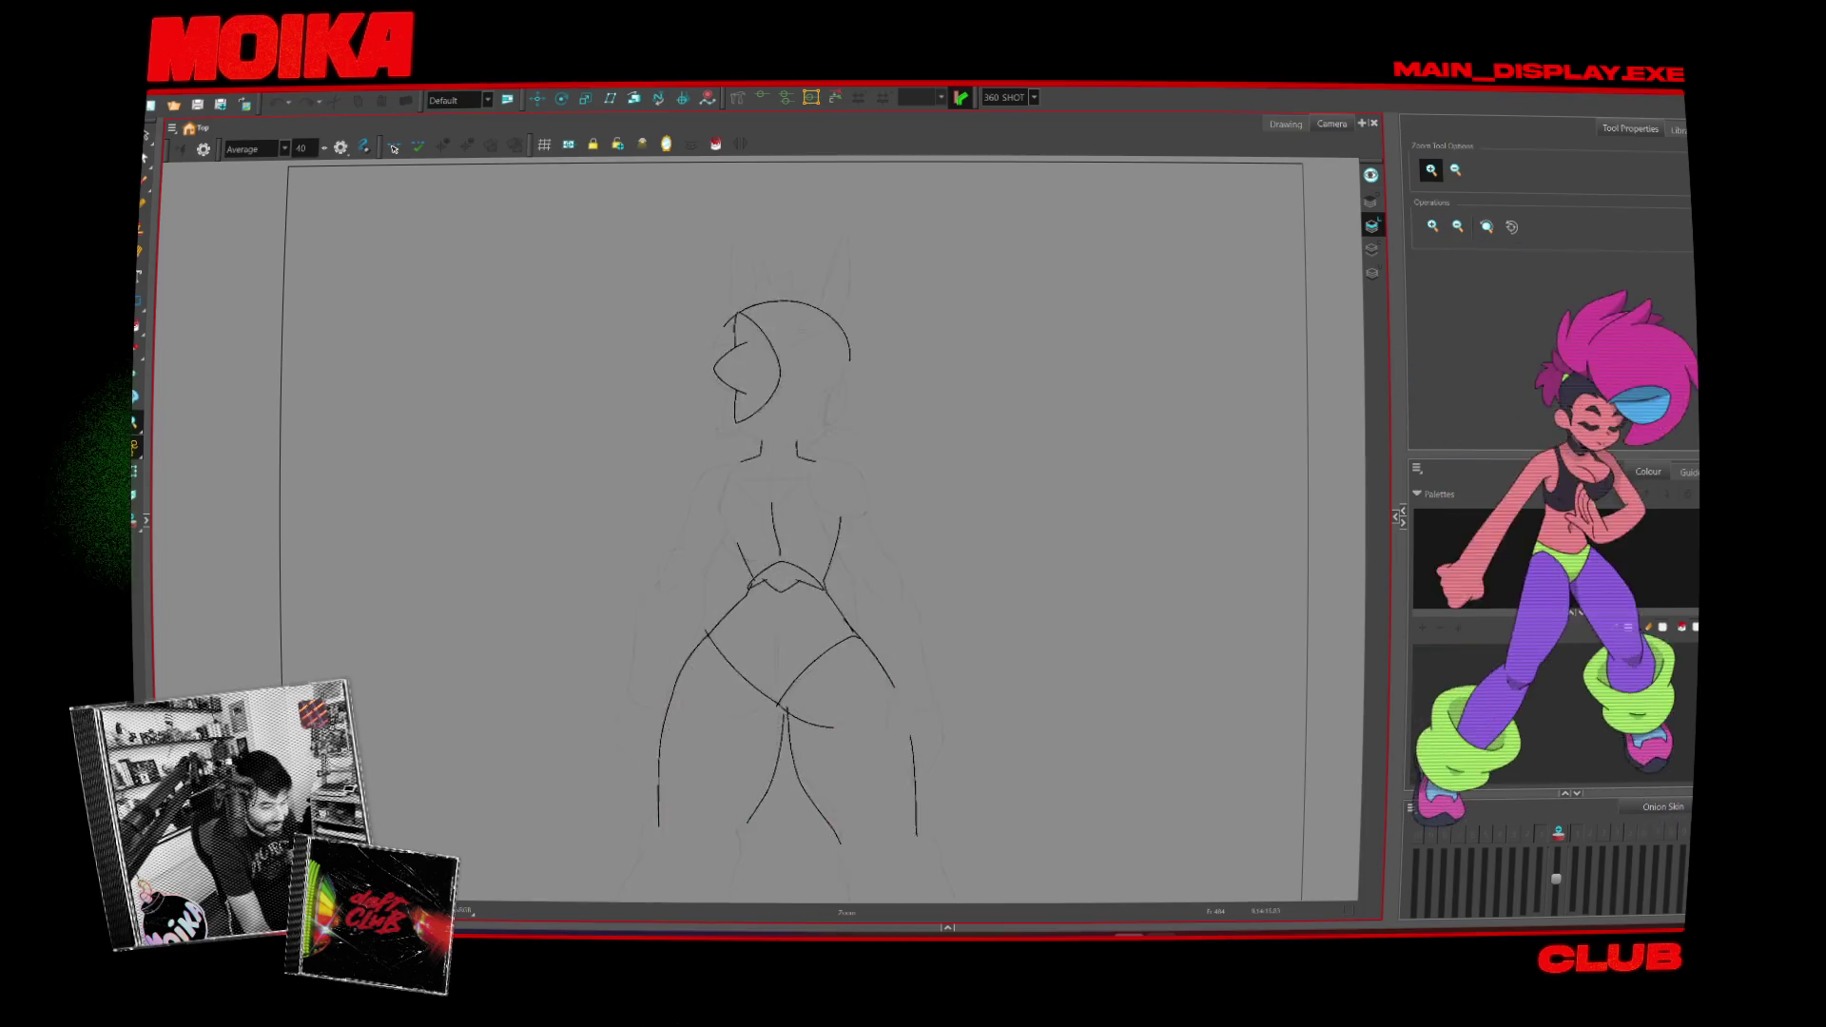
pyautogui.press('super+d')
# Step: Marquee-select desktop icons, clear the selection, then select the Canon online manual shortcut
pyautogui.moveTo(727, 339); pyautogui.dragTo(366, 568)
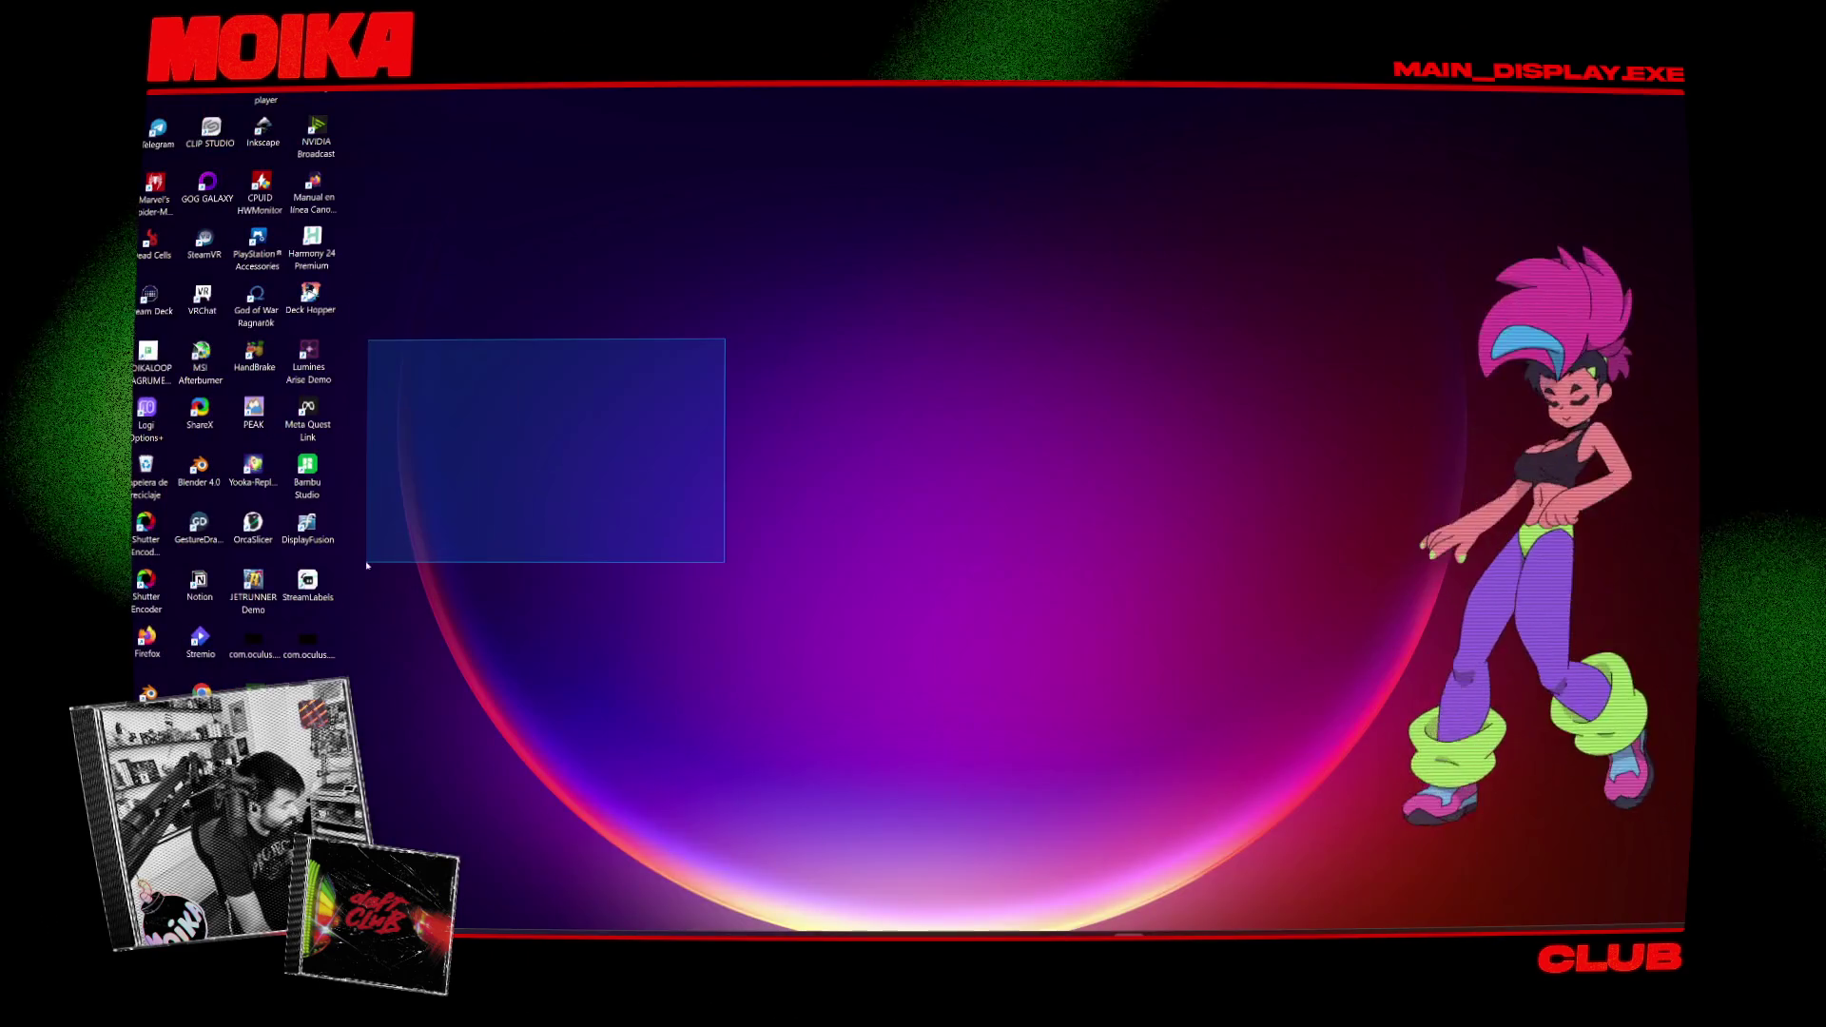
pyautogui.moveTo(530, 900); pyautogui.dragTo(136, 282)
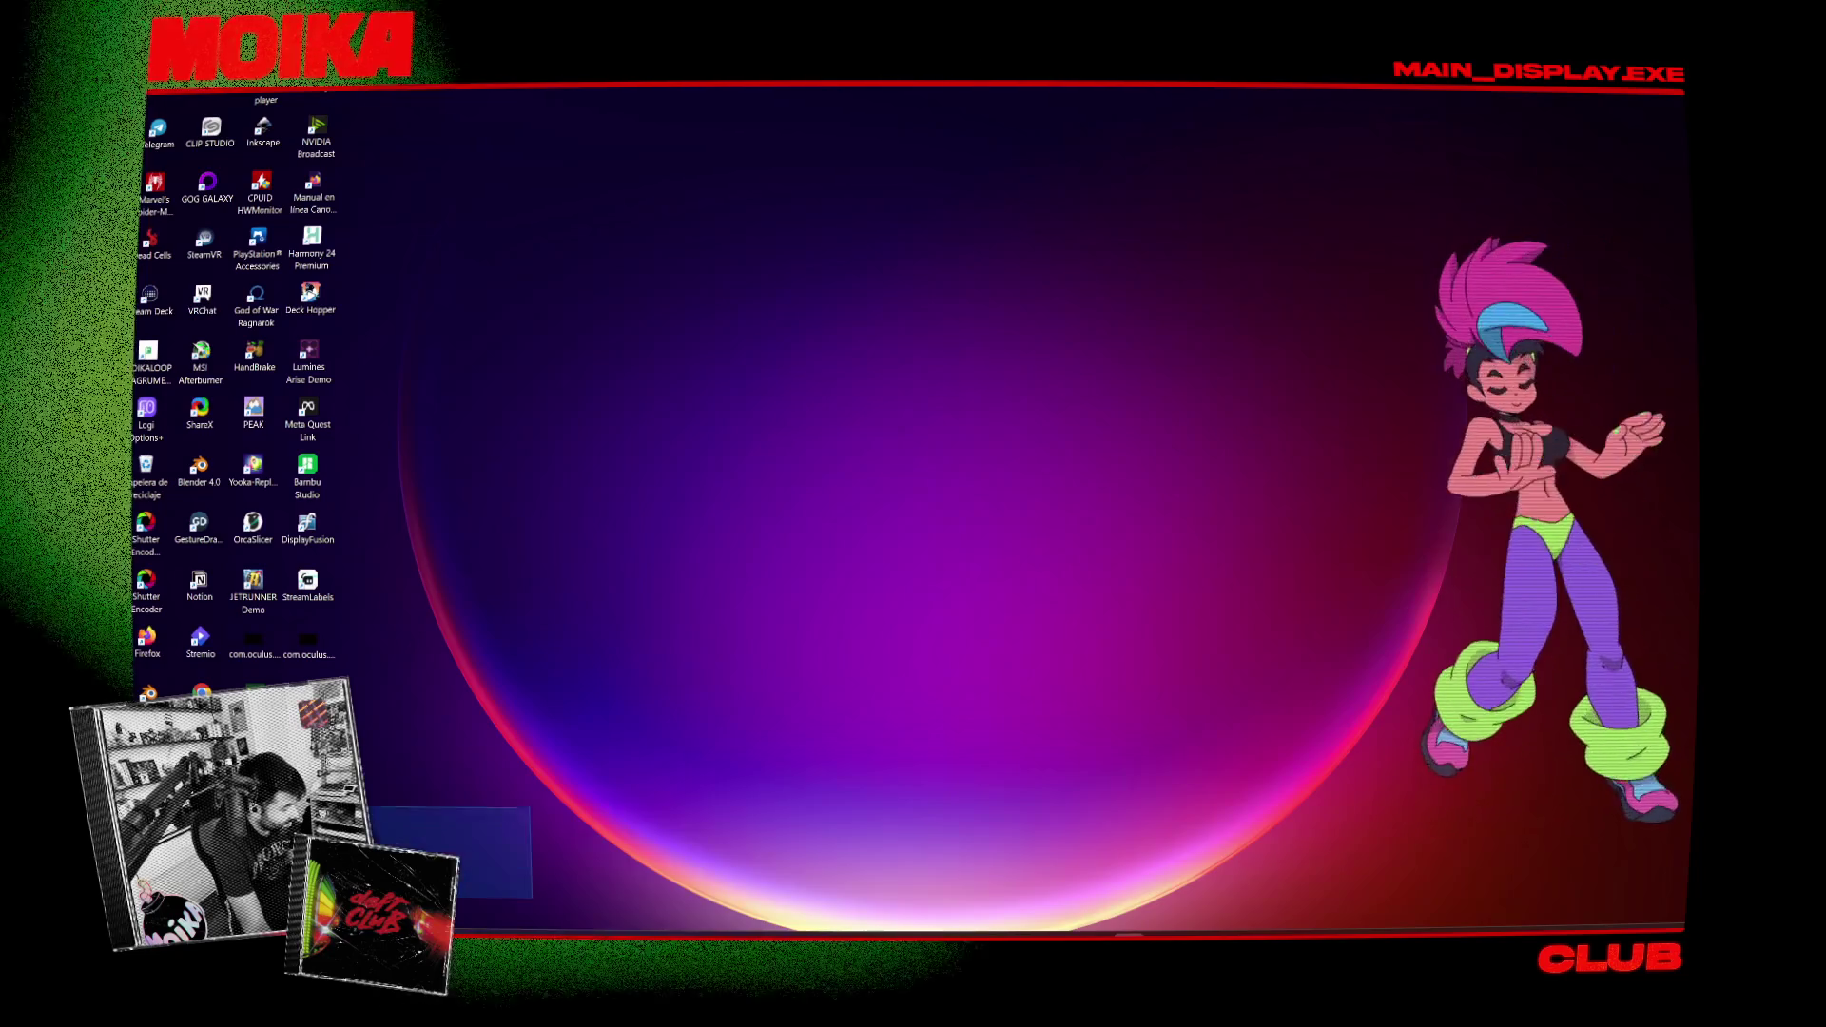
pyautogui.click(408, 355)
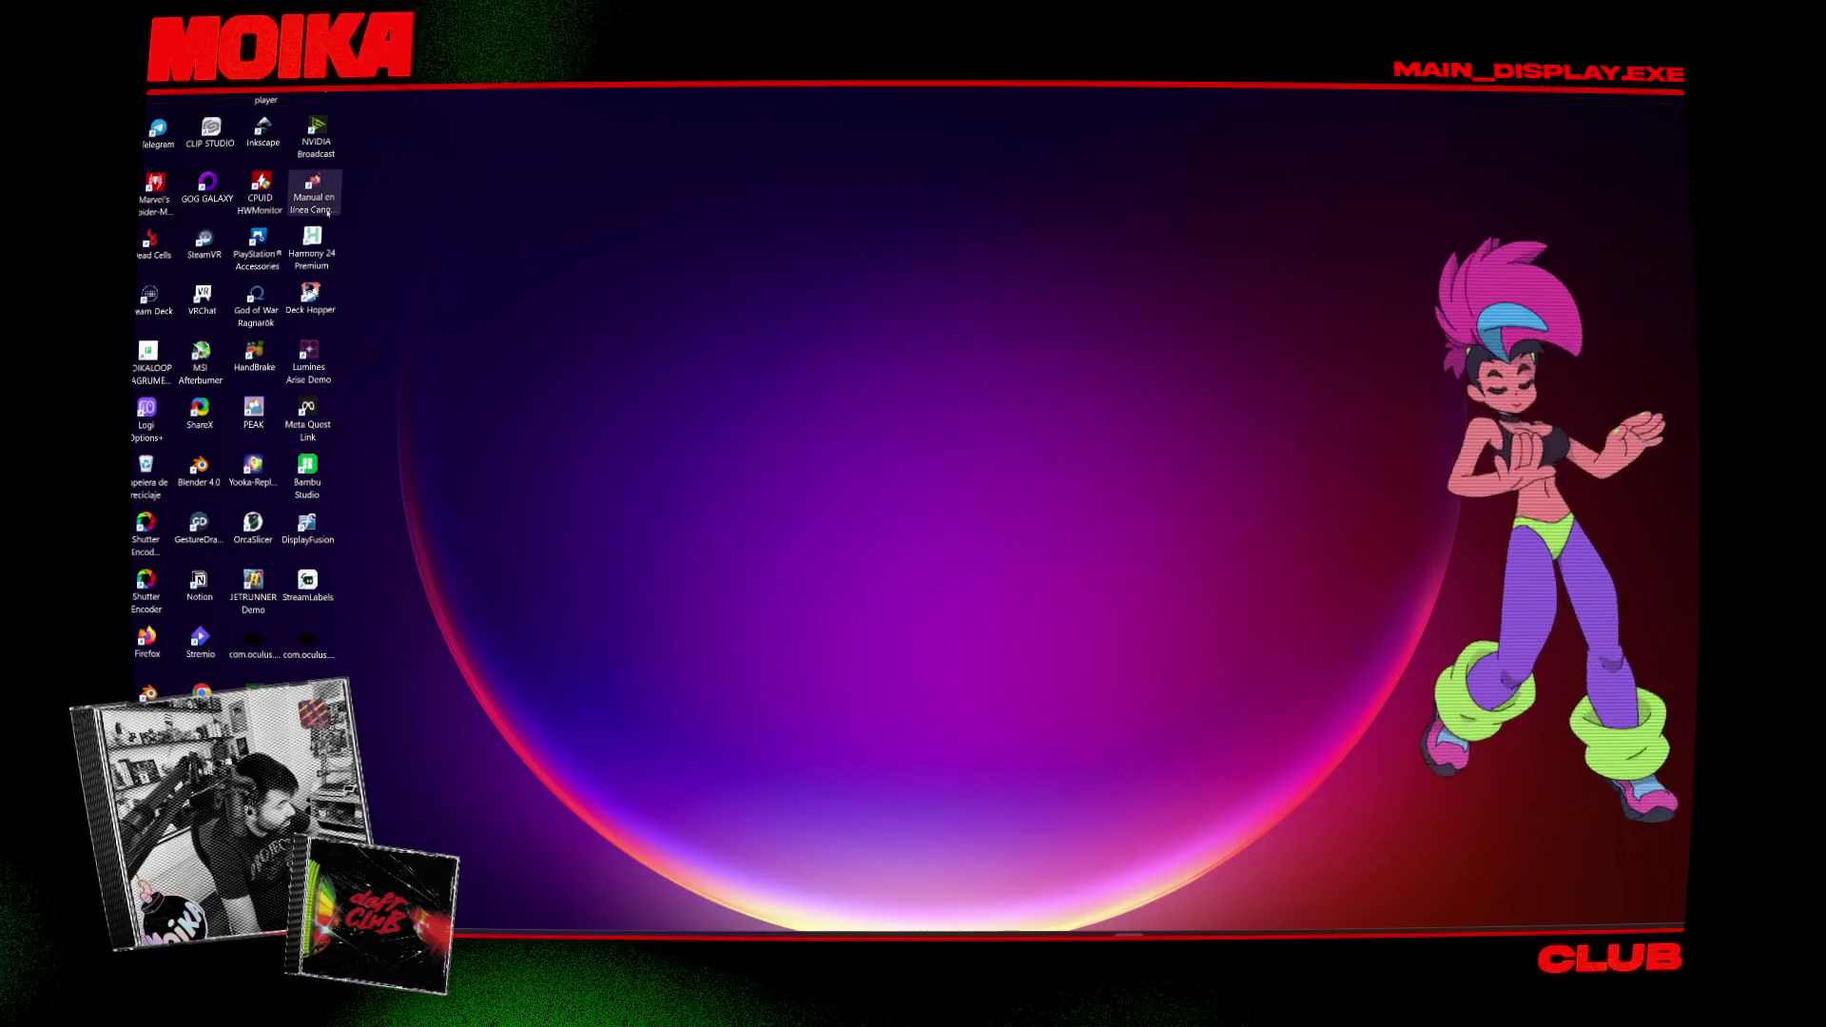
pyautogui.click(330, 210)
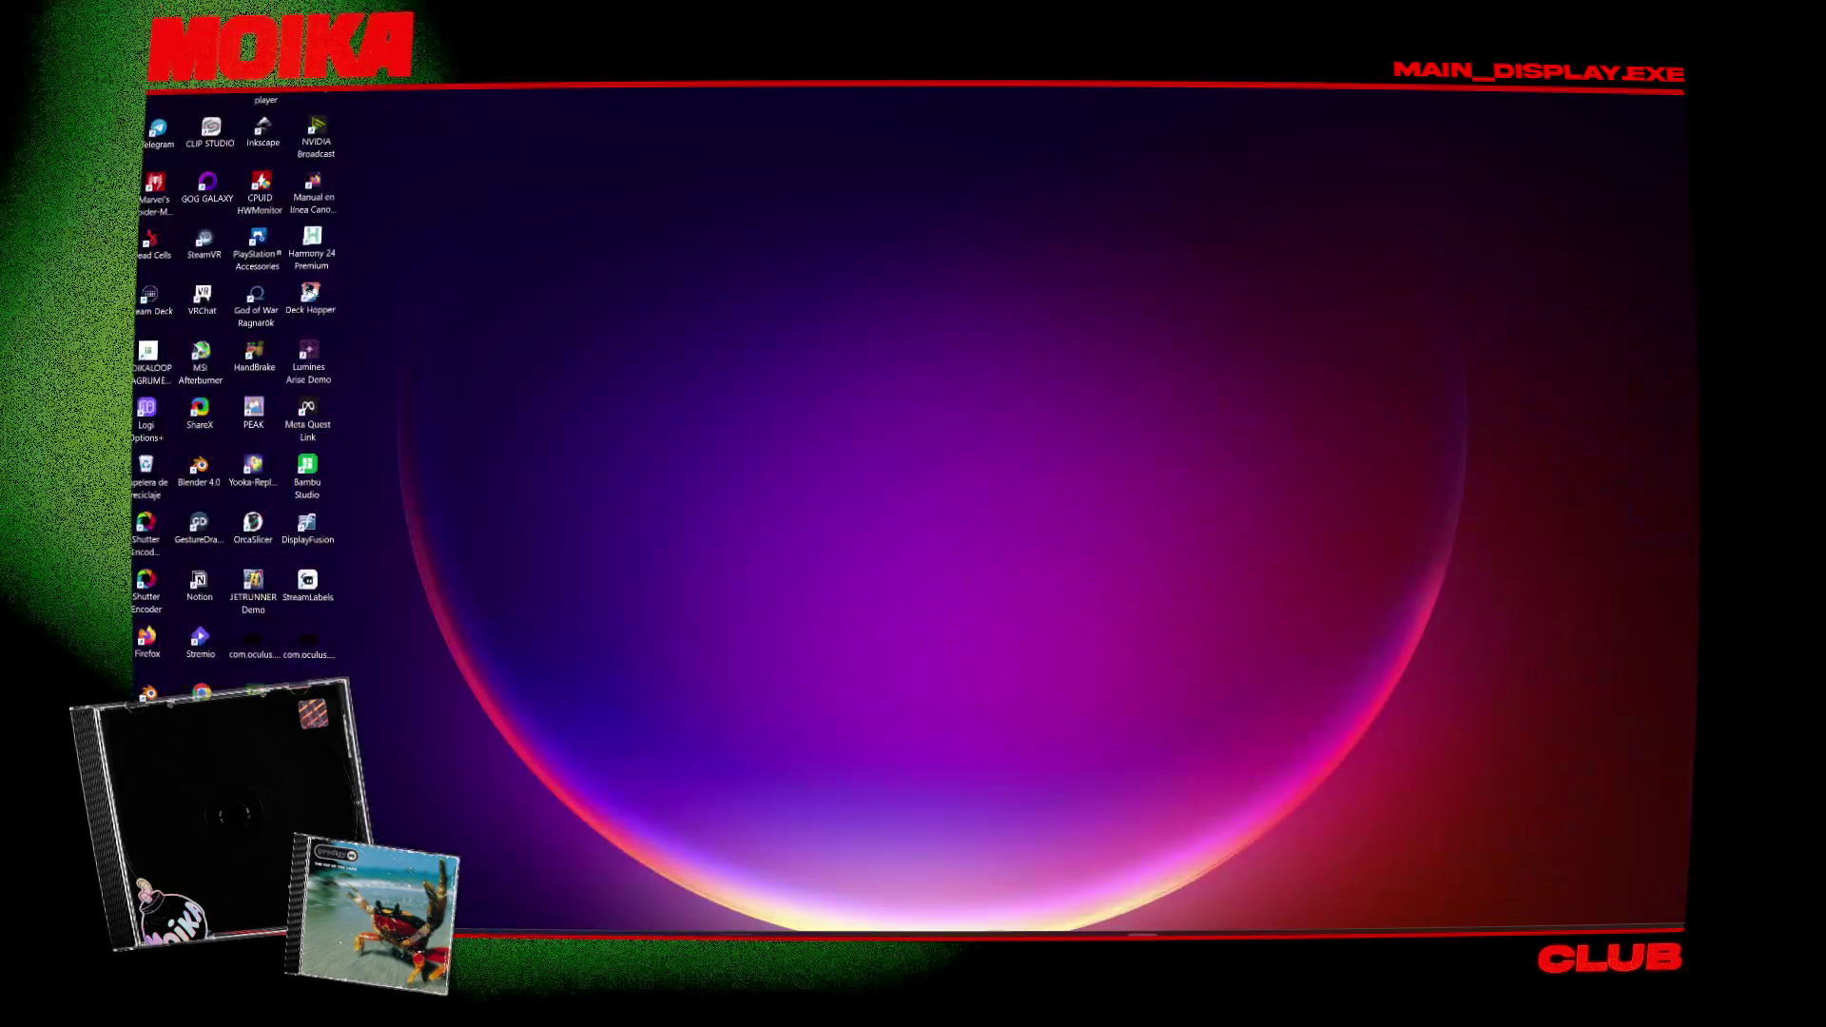
# Step: From the desktop's display settings, set display 2 (3840×2160) scaling to 125%
pyautogui.rightClick(795, 332)
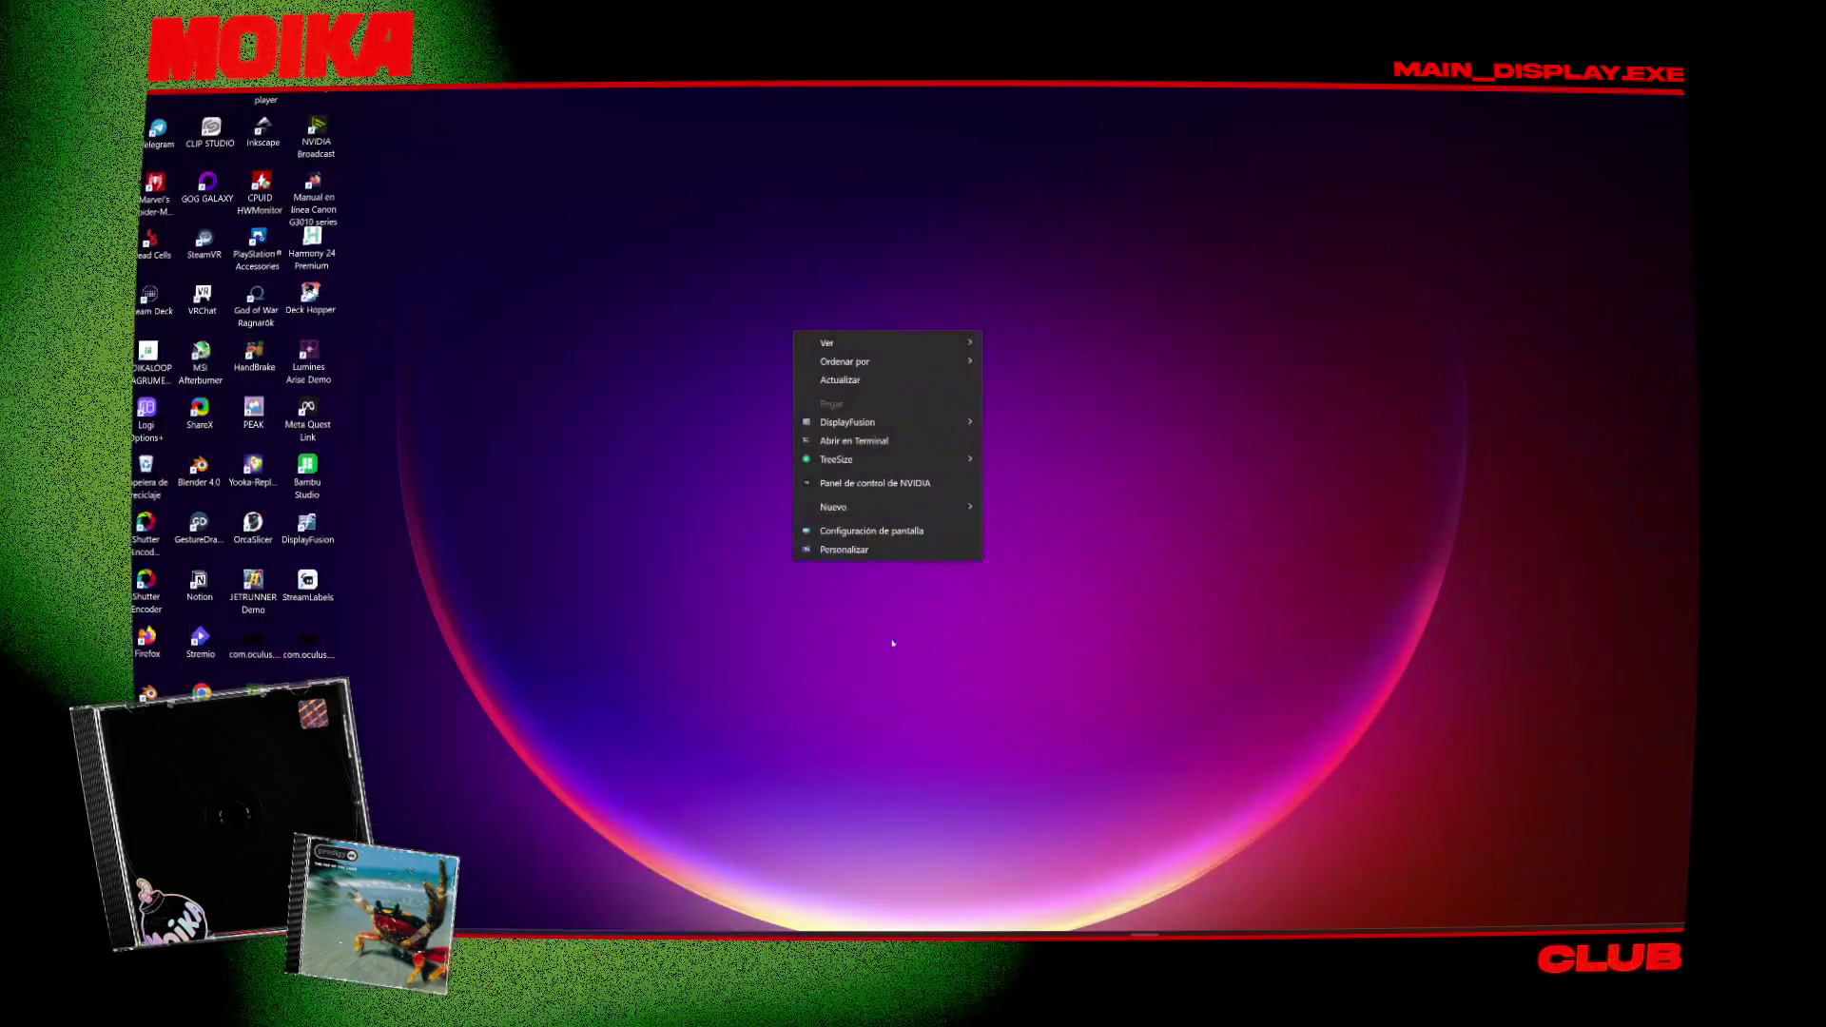
pyautogui.click(883, 531)
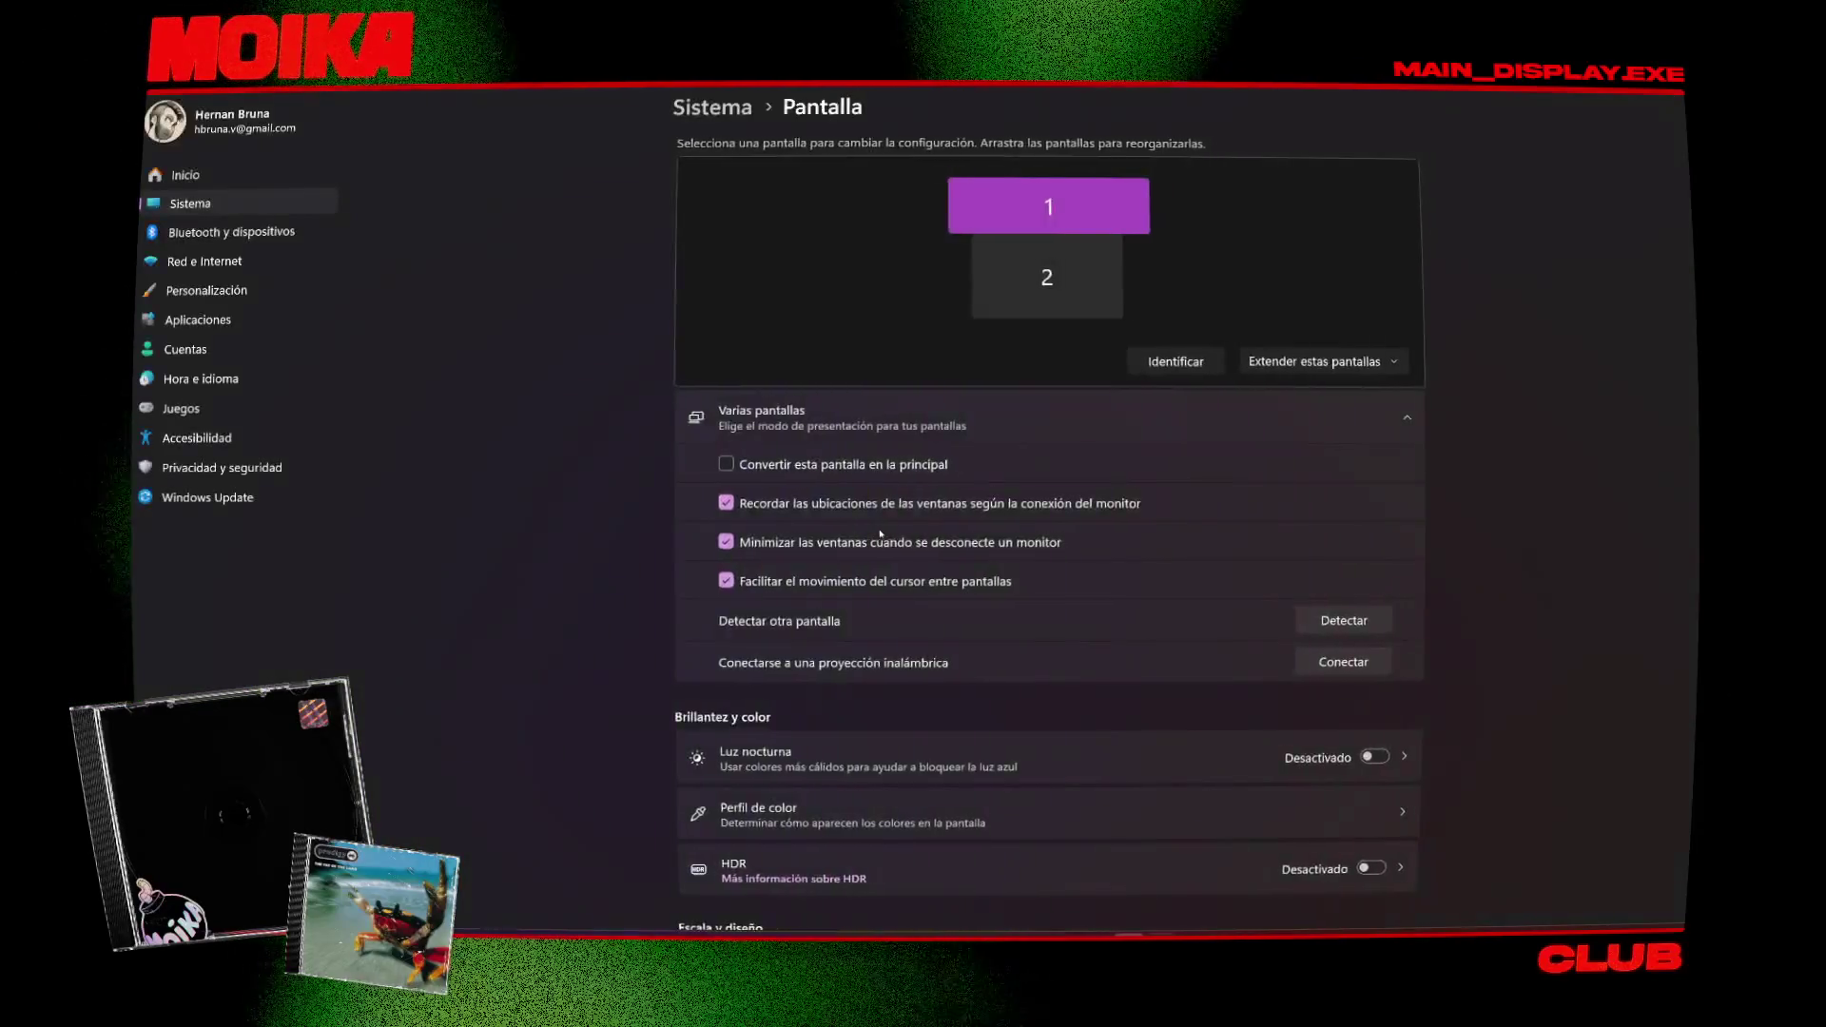
pyautogui.scroll(-5, 622, 411)
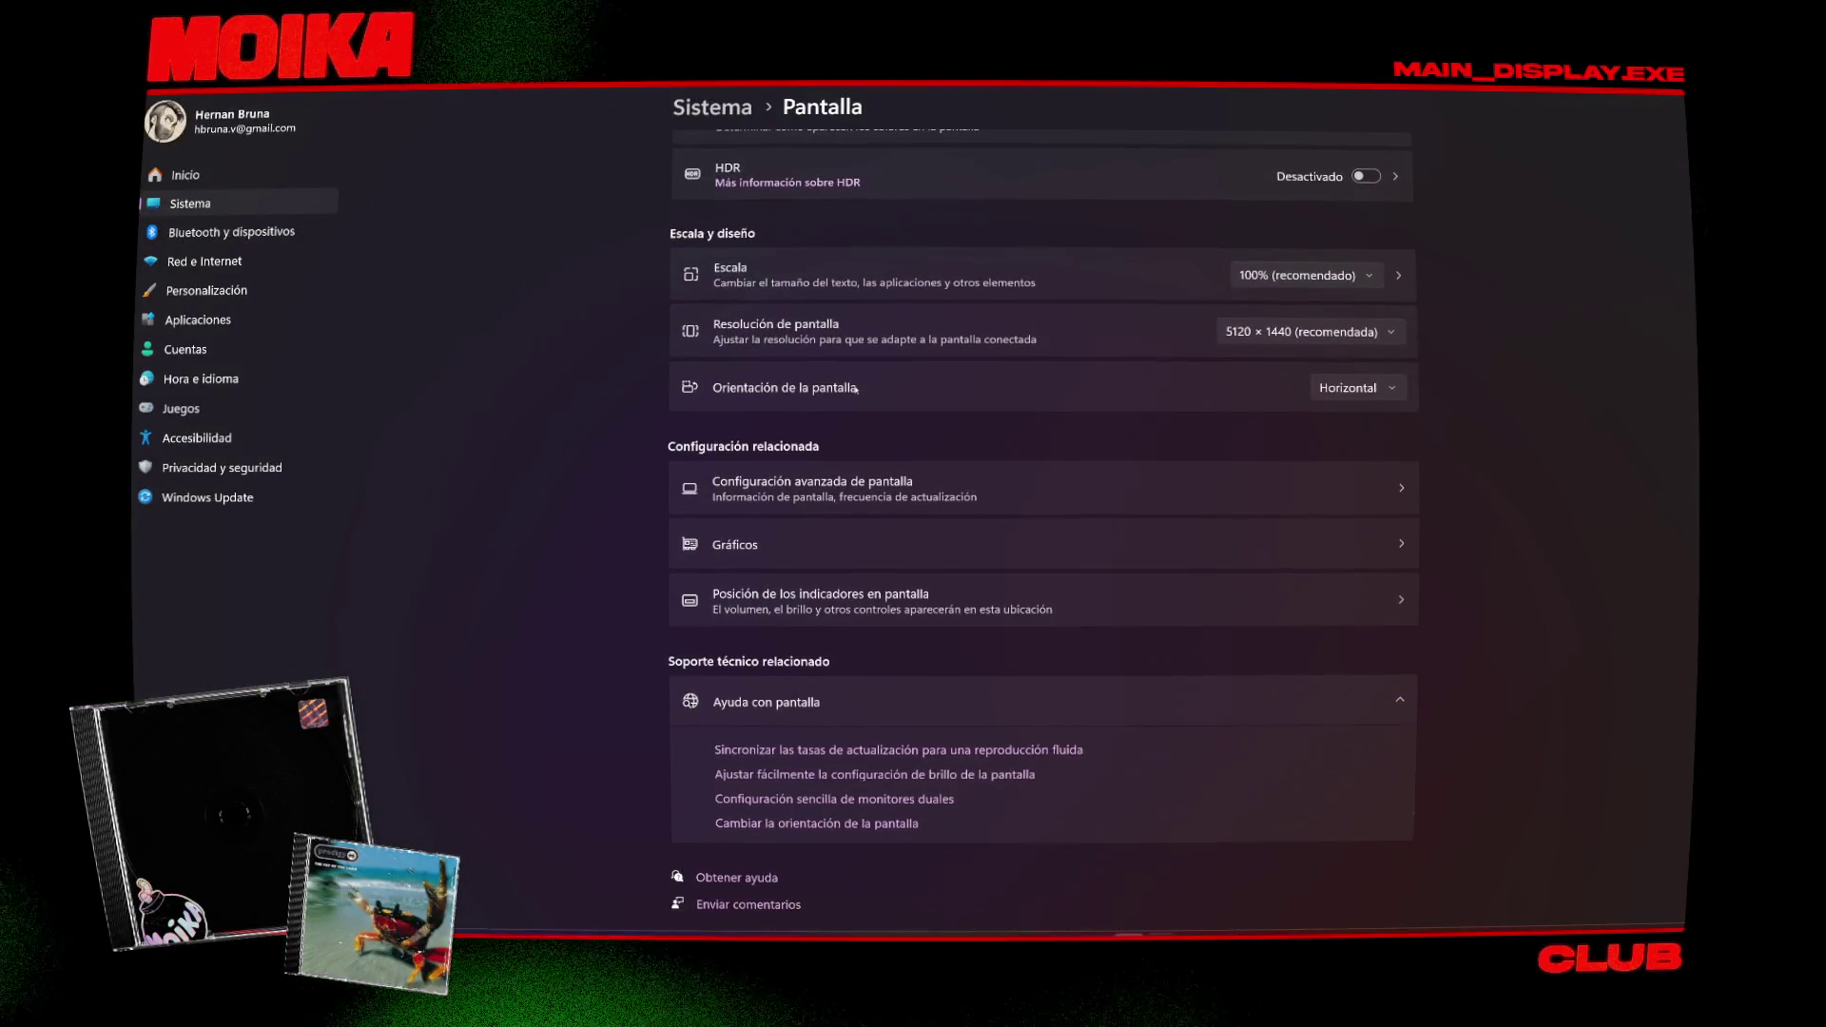
pyautogui.click(1261, 367)
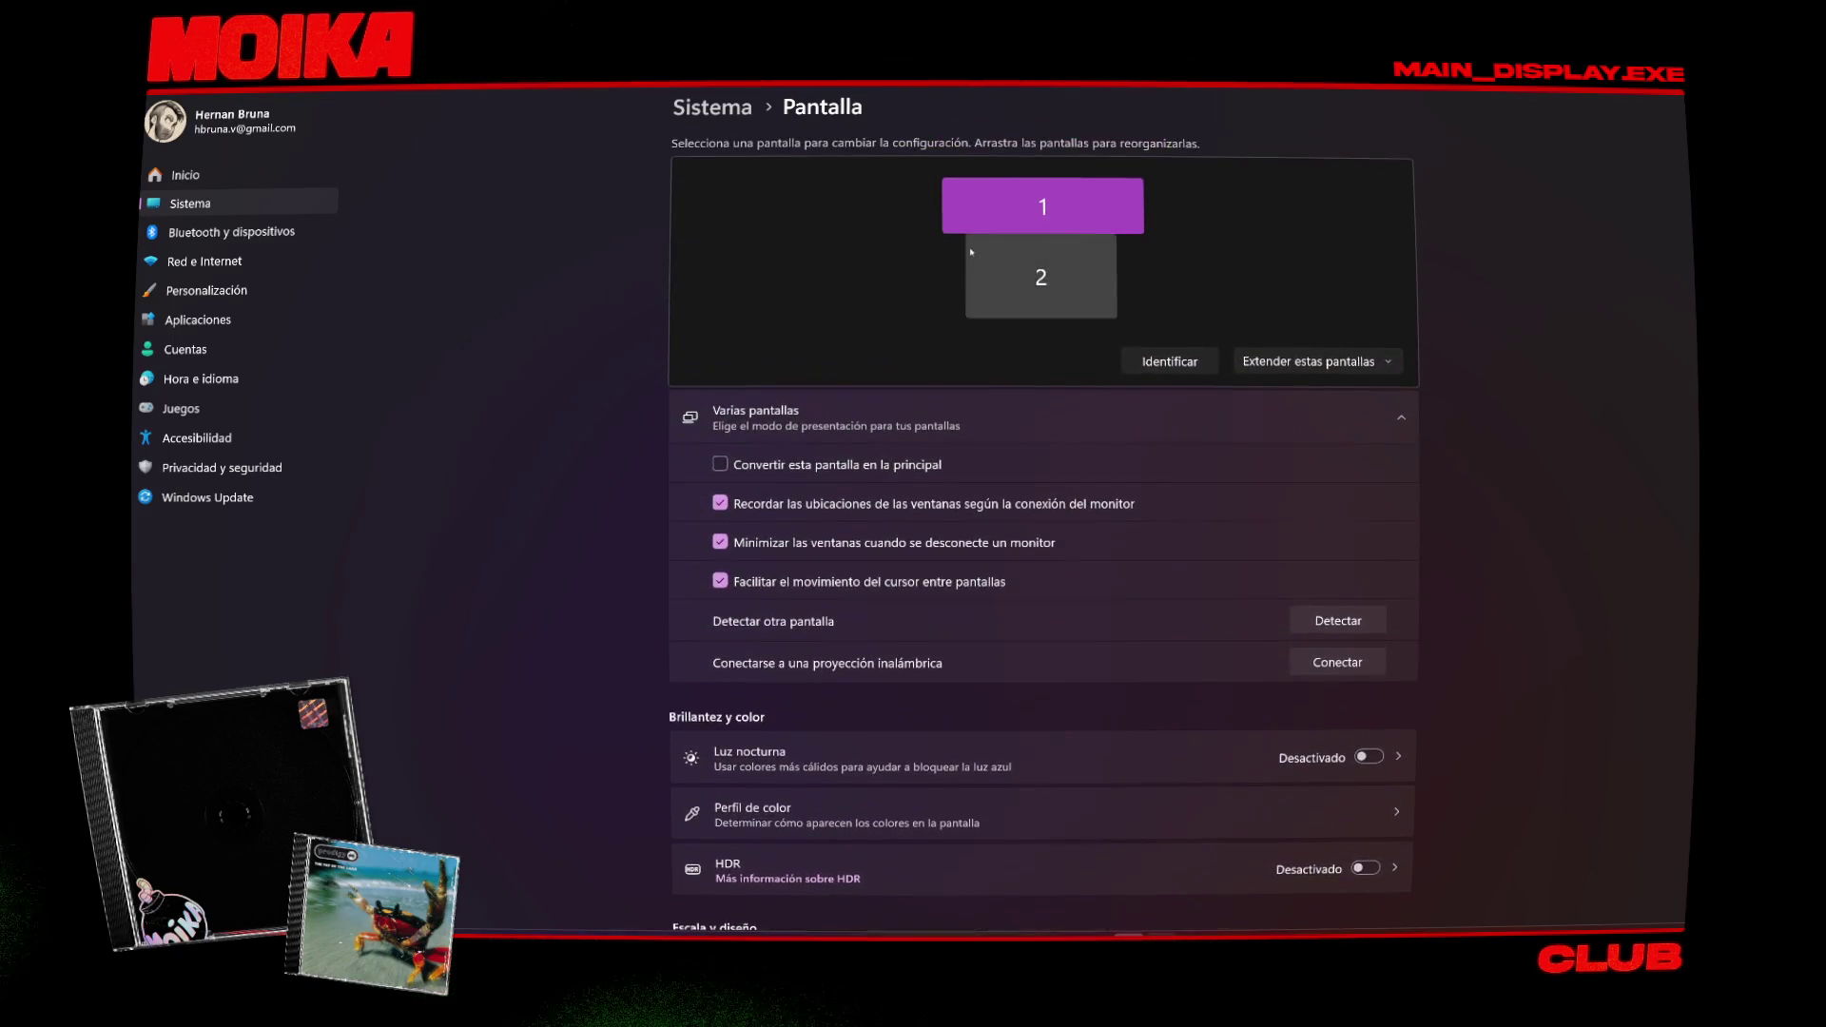
pyautogui.click(1338, 610)
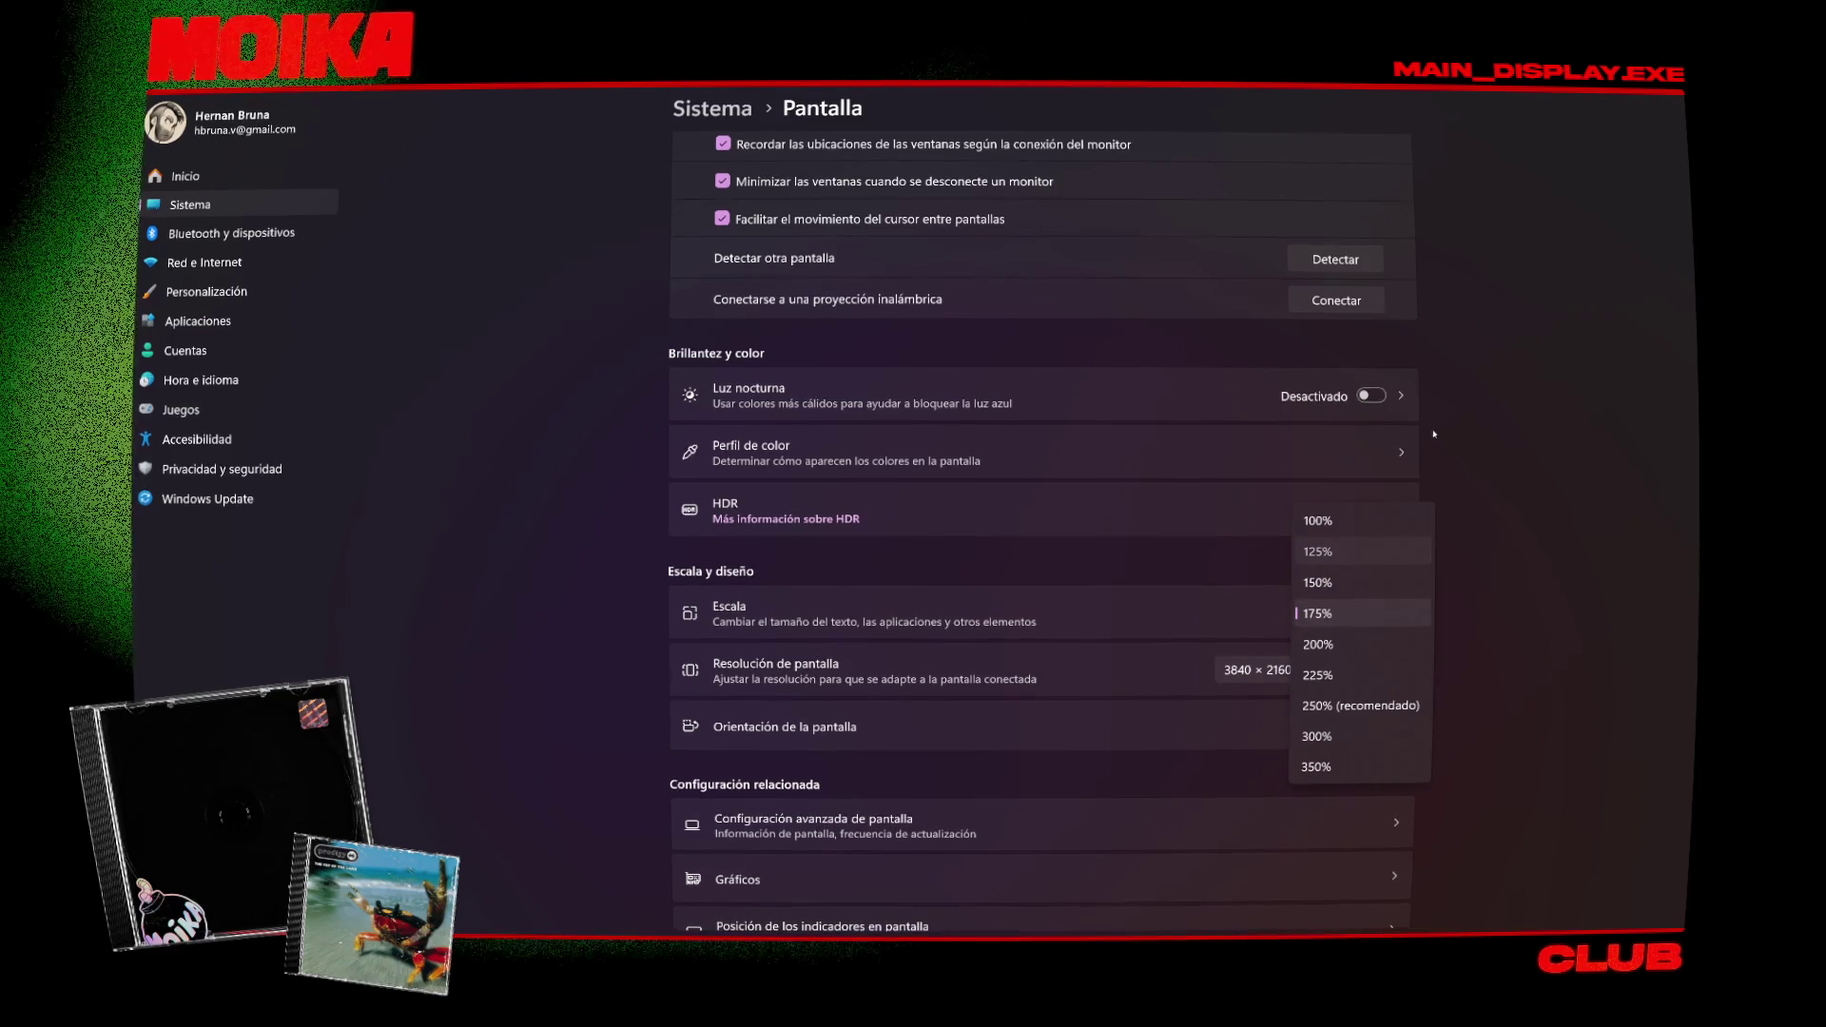
pyautogui.click(1318, 549)
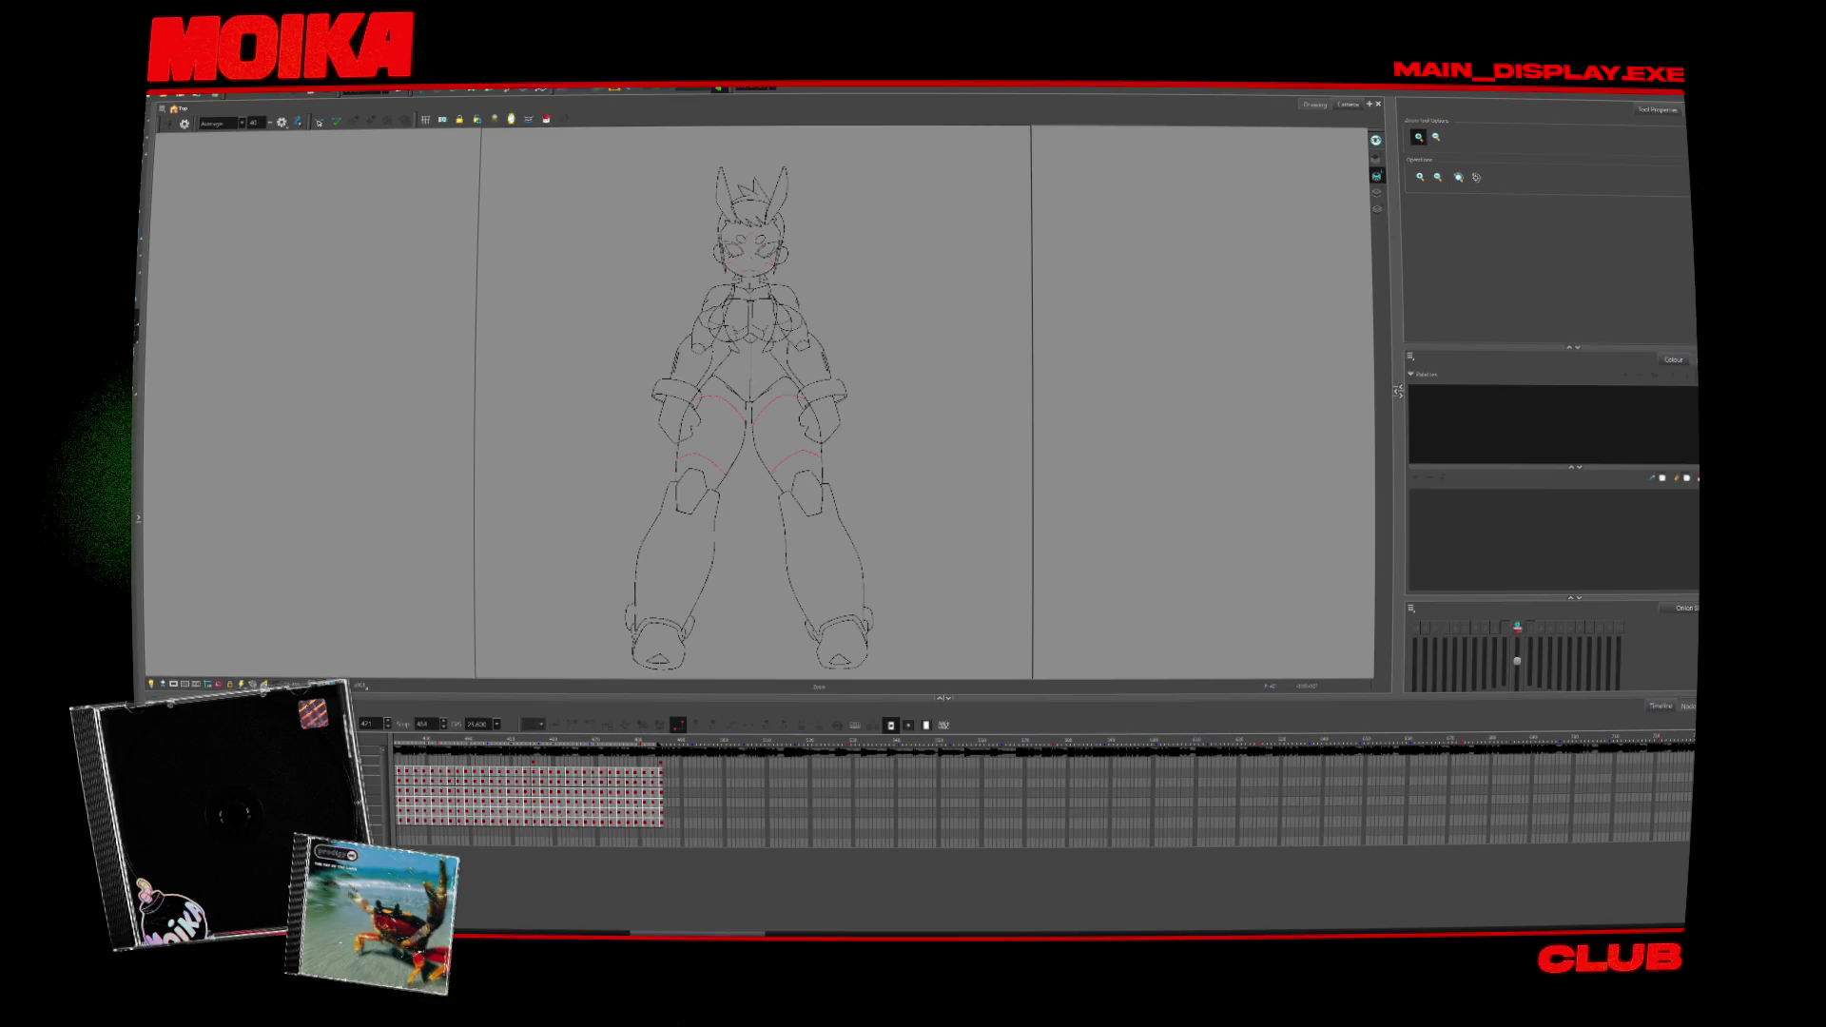
# Step: Browse the Preferences sections and return to General
pyautogui.click(171, 92)
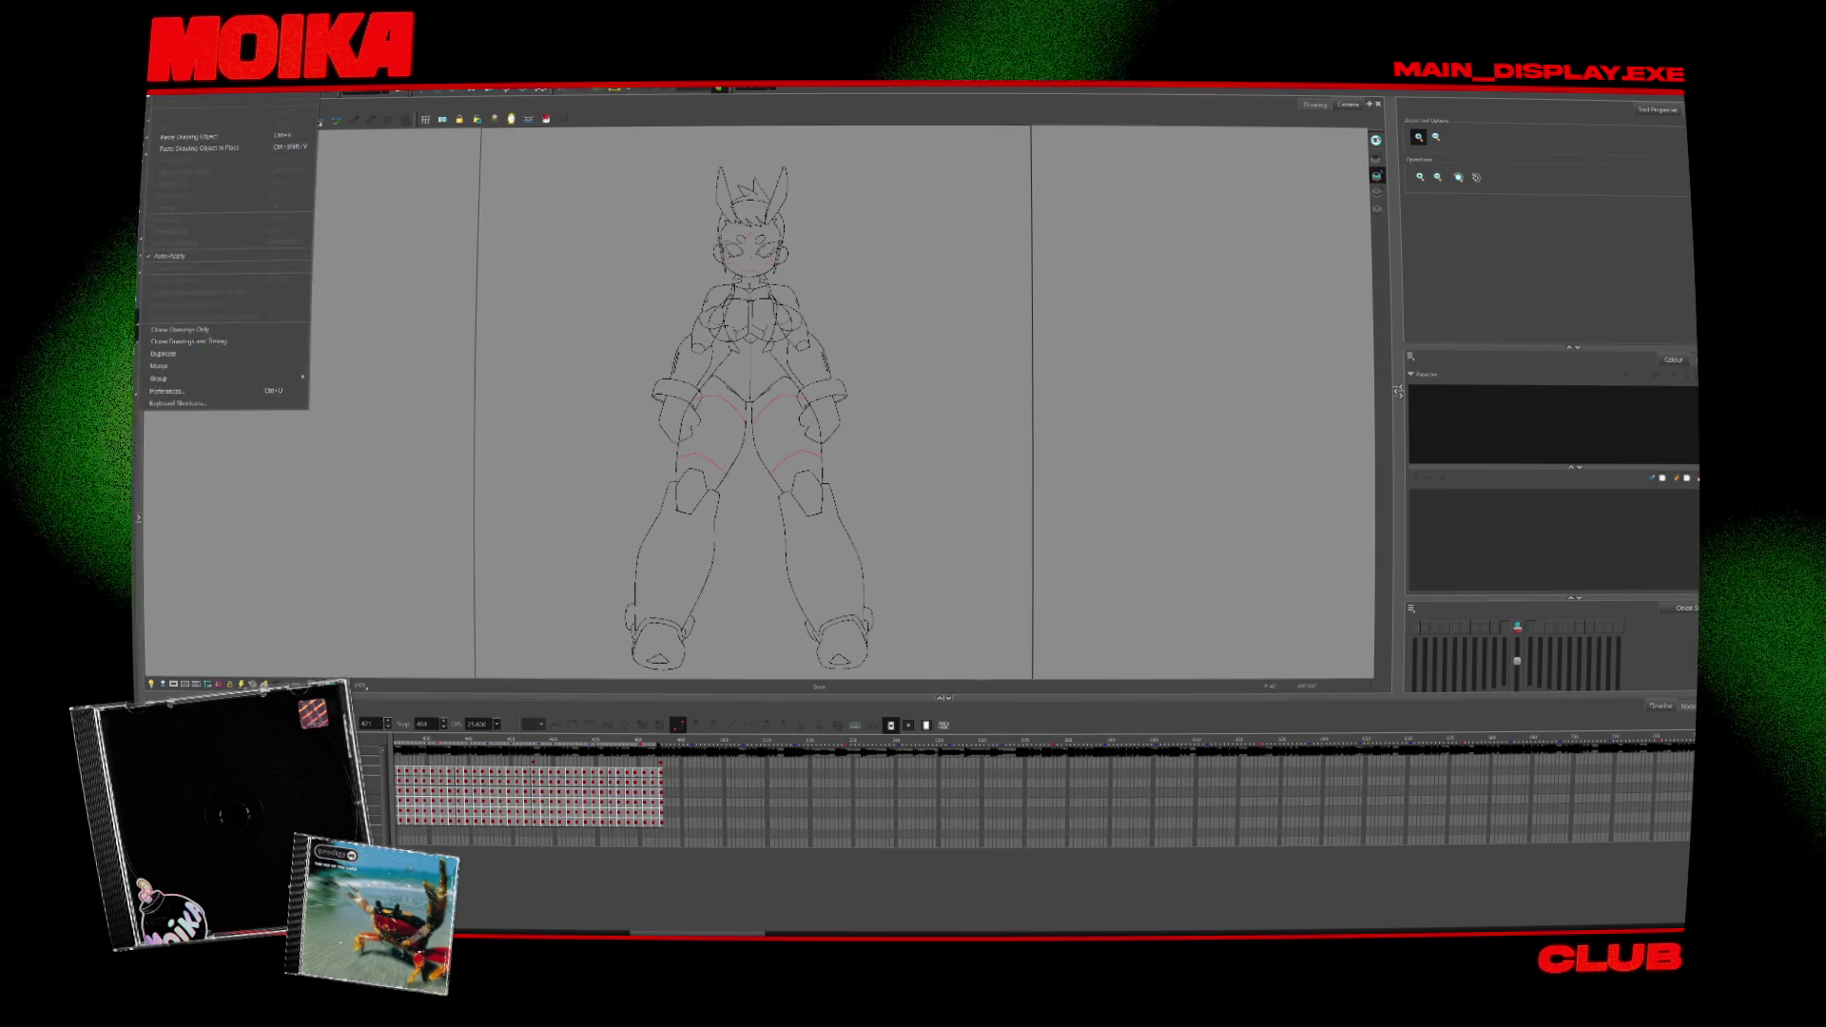
pyautogui.click(168, 390)
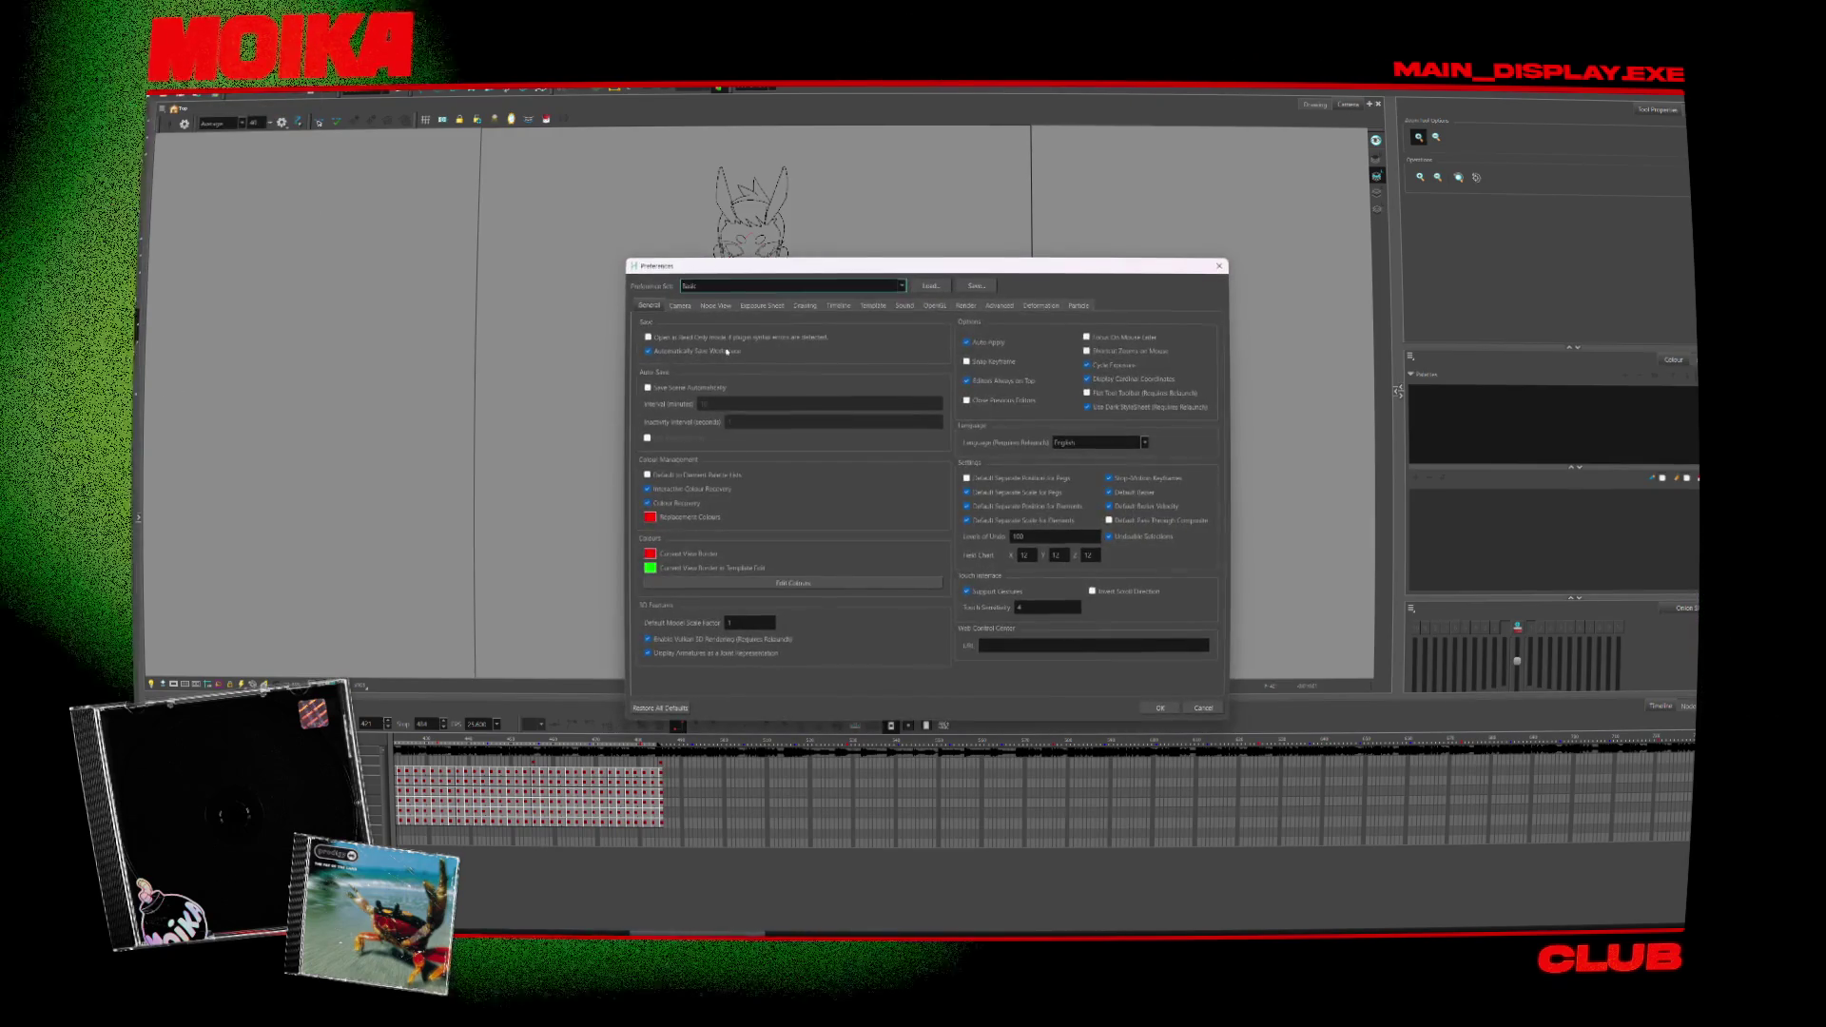
pyautogui.click(873, 306)
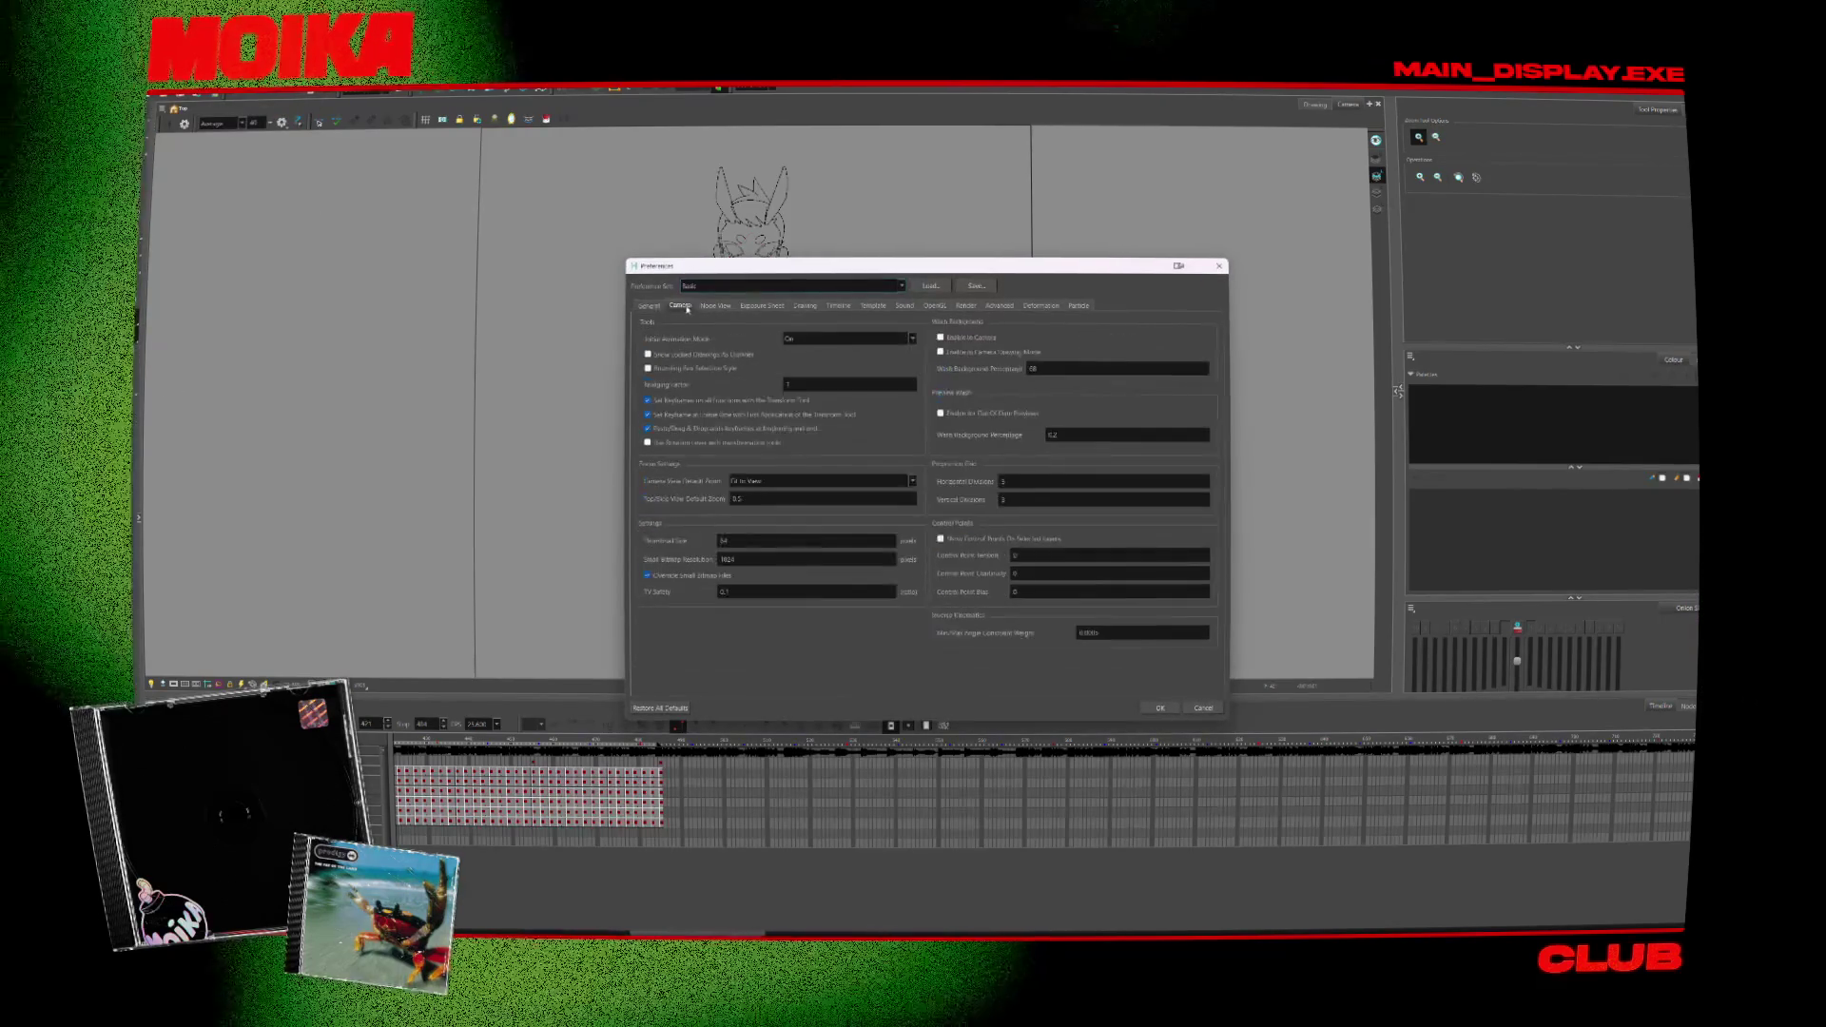
pyautogui.click(805, 307)
pyautogui.click(742, 306)
pyautogui.click(650, 305)
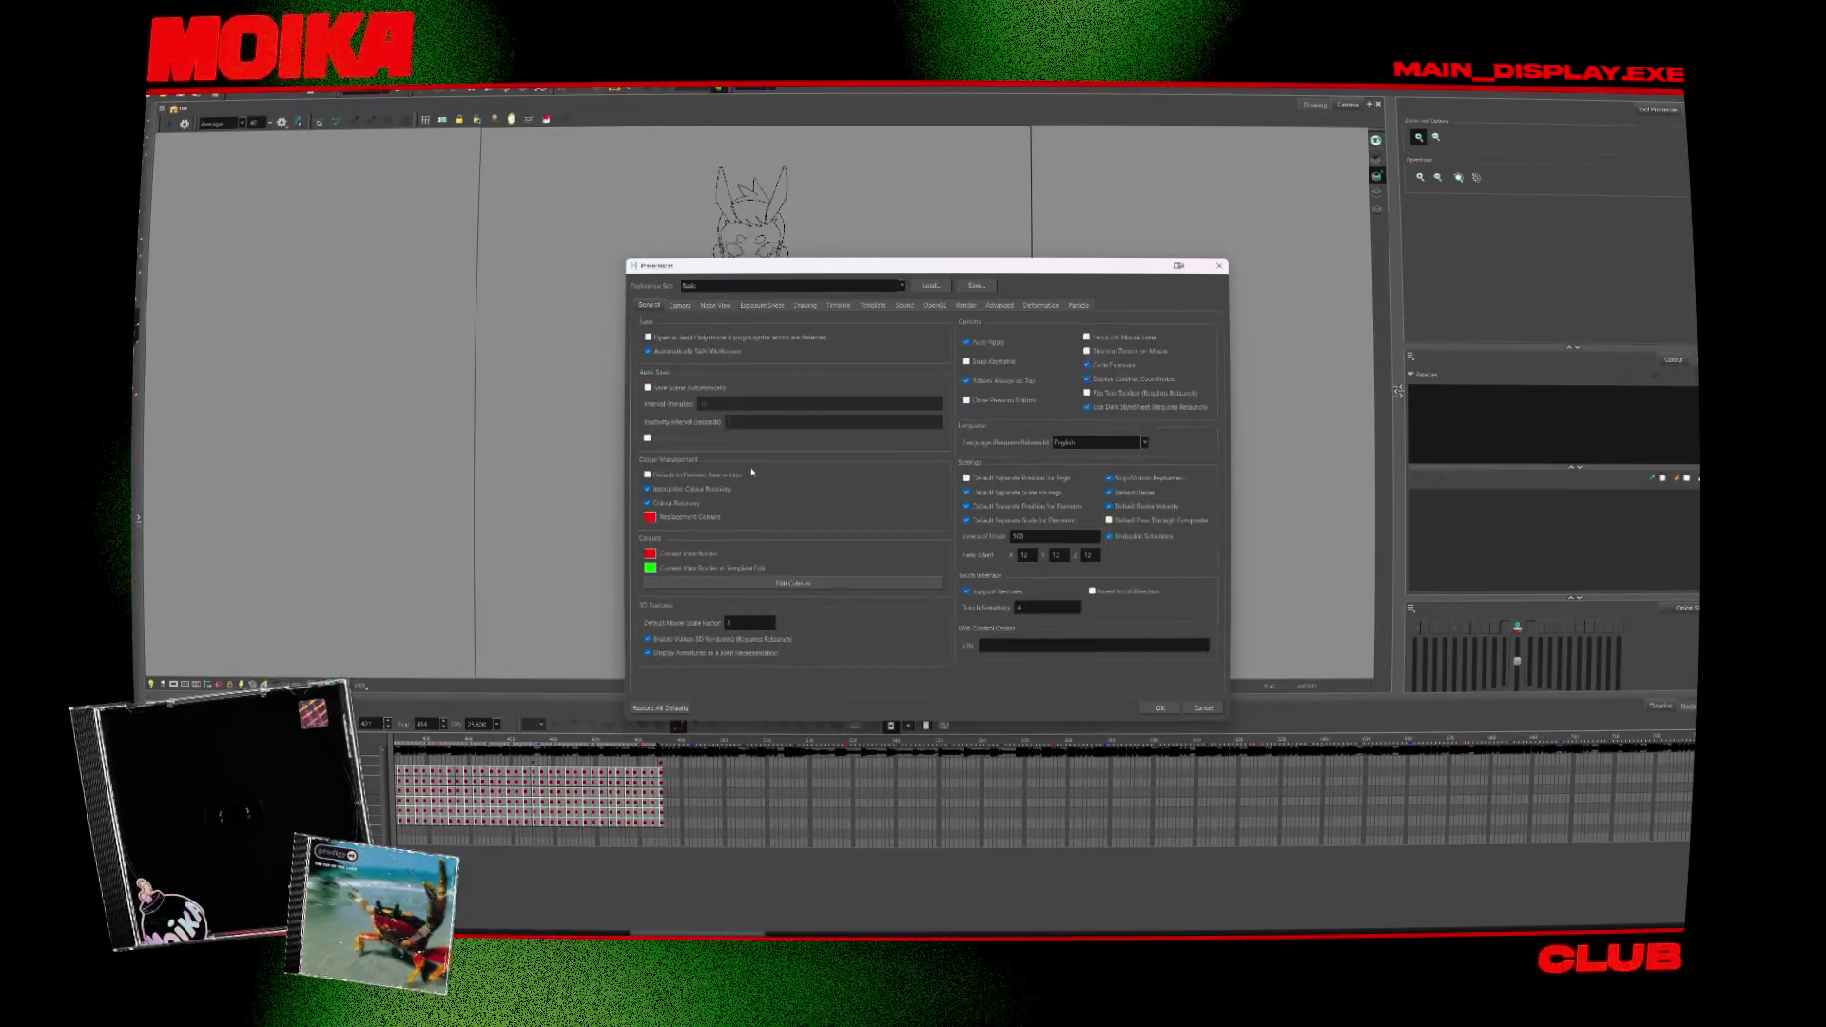
# Step: In Edit Colours, give the Clear background a lighter grey and apply the preferences
pyautogui.click(793, 583)
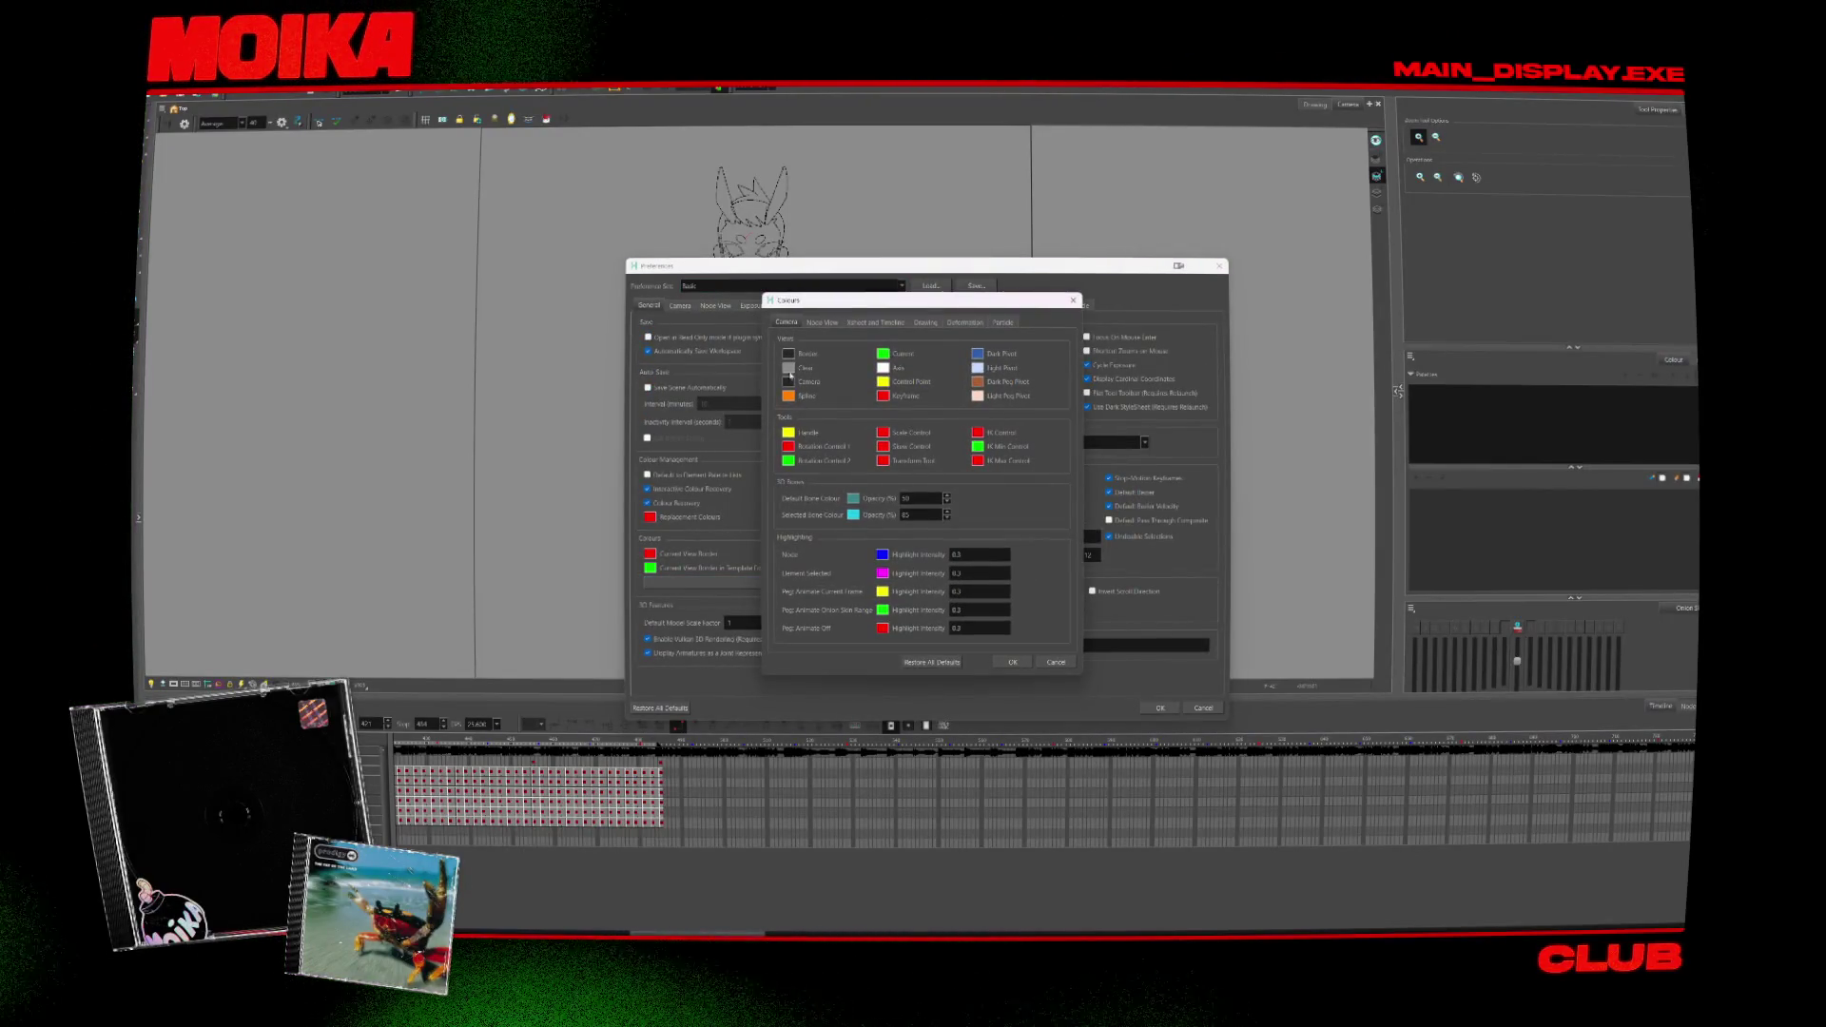
pyautogui.click(788, 369)
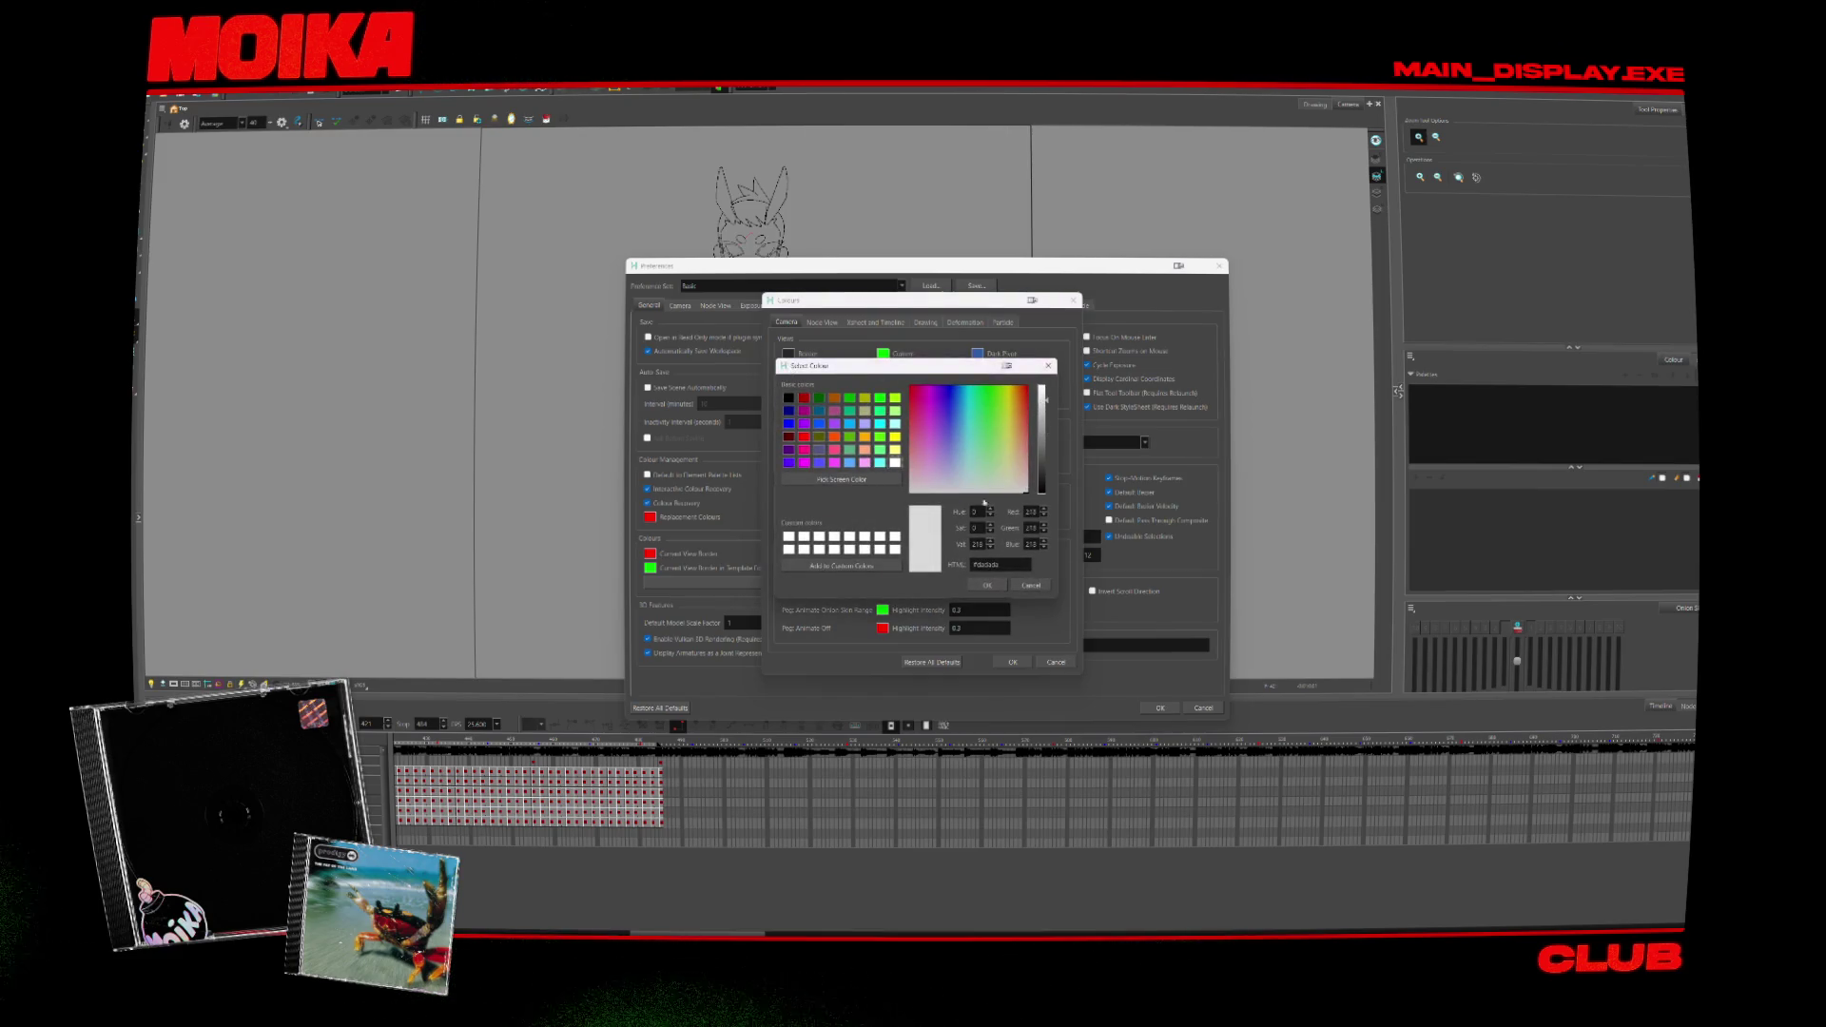
pyautogui.click(986, 586)
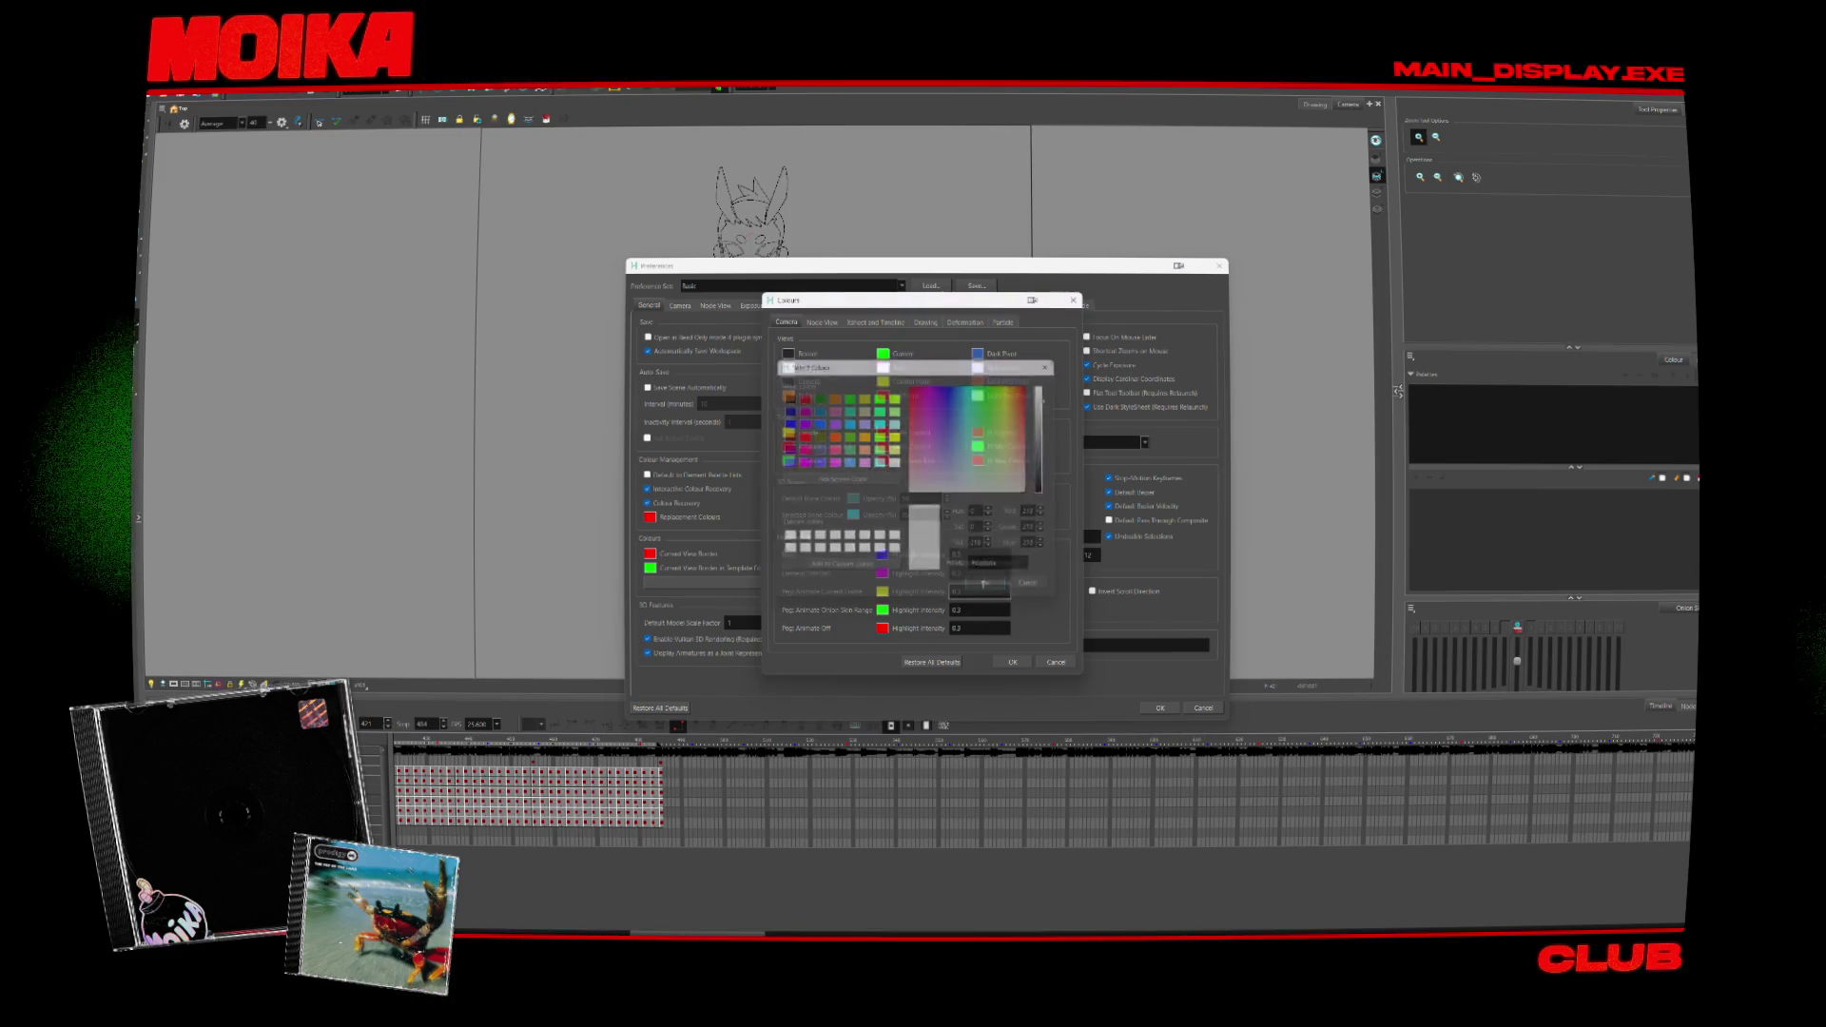
pyautogui.click(1011, 663)
pyautogui.click(1159, 709)
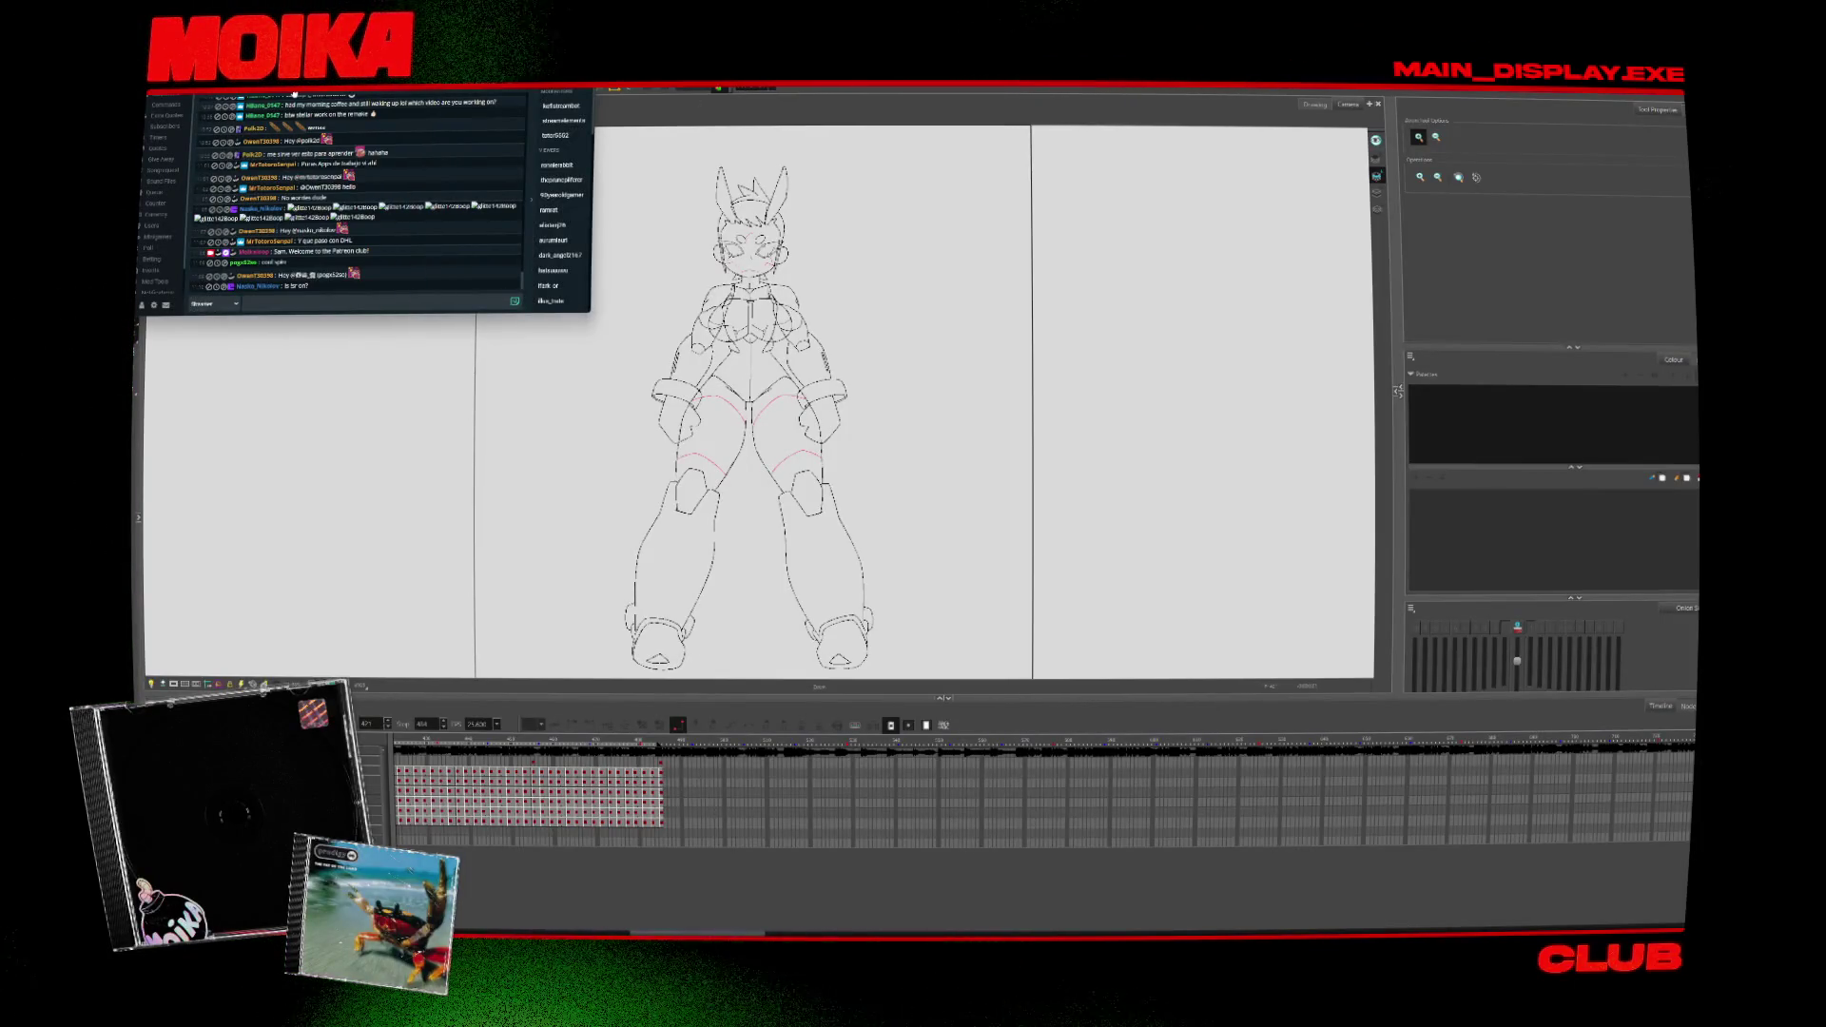
pyautogui.click(181, 172)
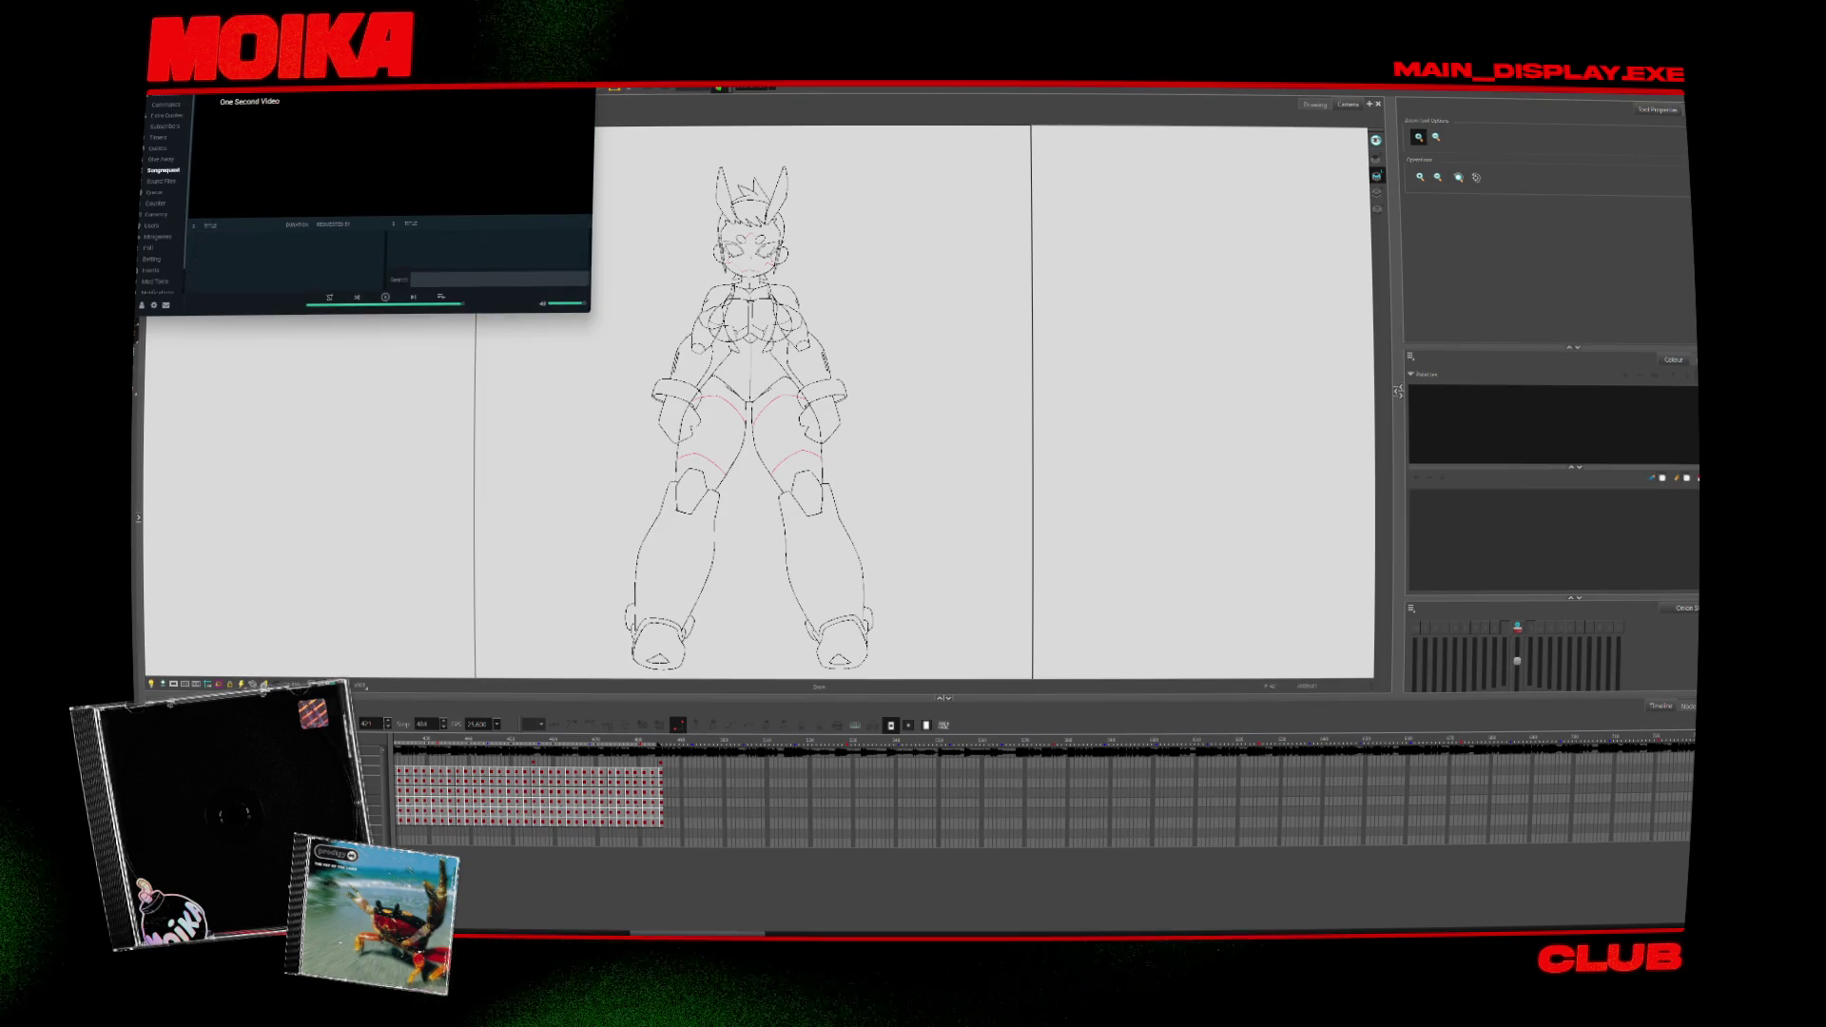
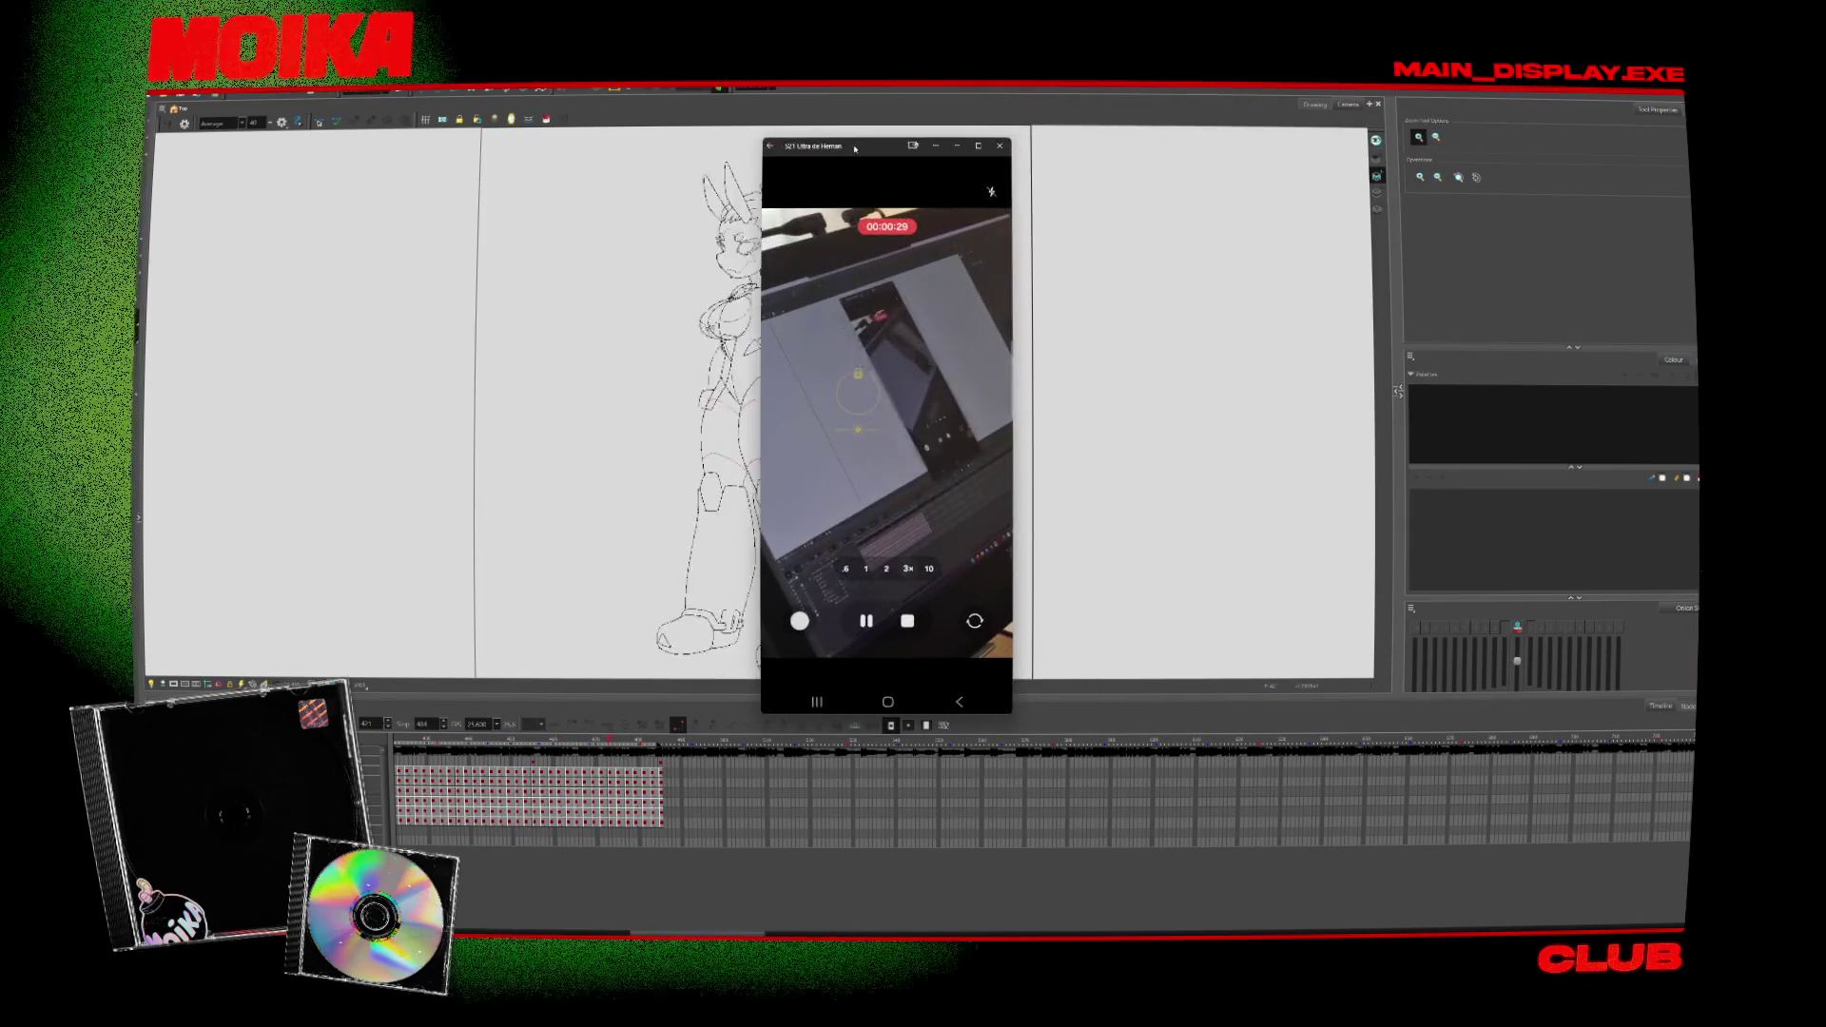
# Step: Drag the phone mirroring window off the drawing to the left side of the screen
pyautogui.moveTo(854, 147)
pyautogui.mouseDown()
pyautogui.moveTo(412, 126)
pyautogui.moveTo(267, 140)
pyautogui.mouseUp()
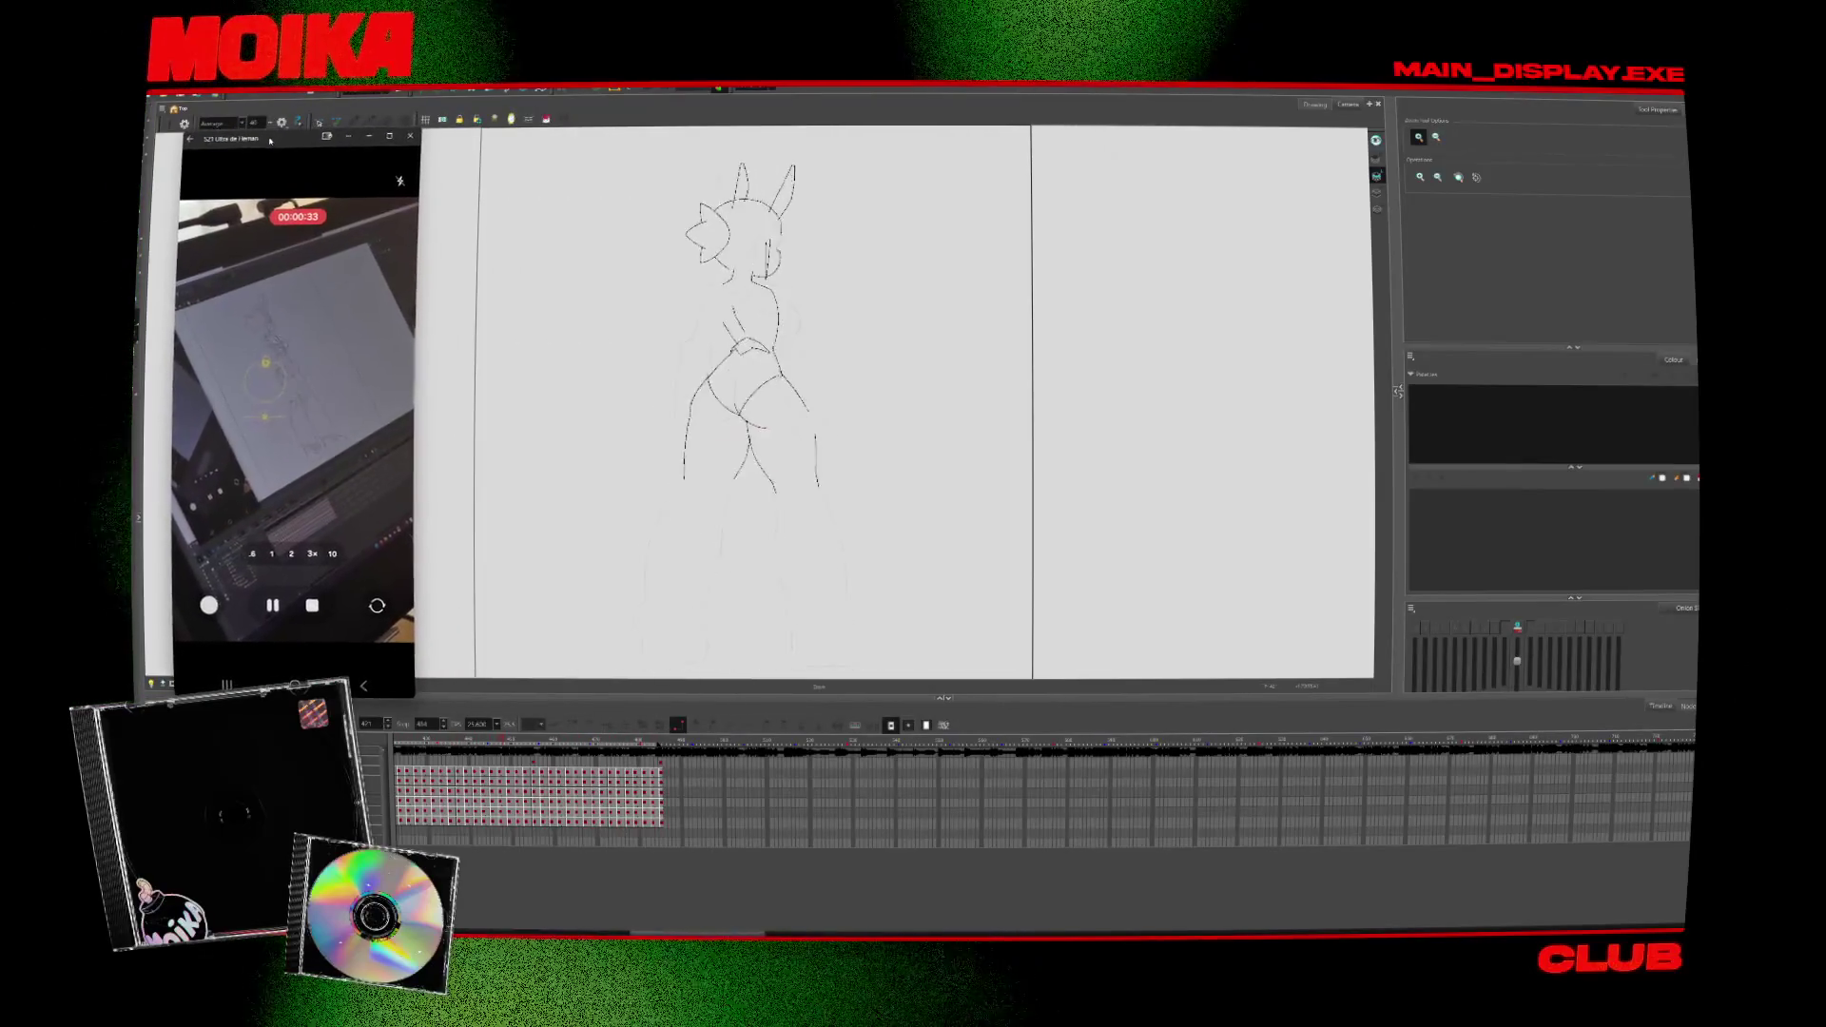
# Step: Minimize the phone mirroring window so the full-body robot girl drawing shows unobstructed
pyautogui.click(406, 136)
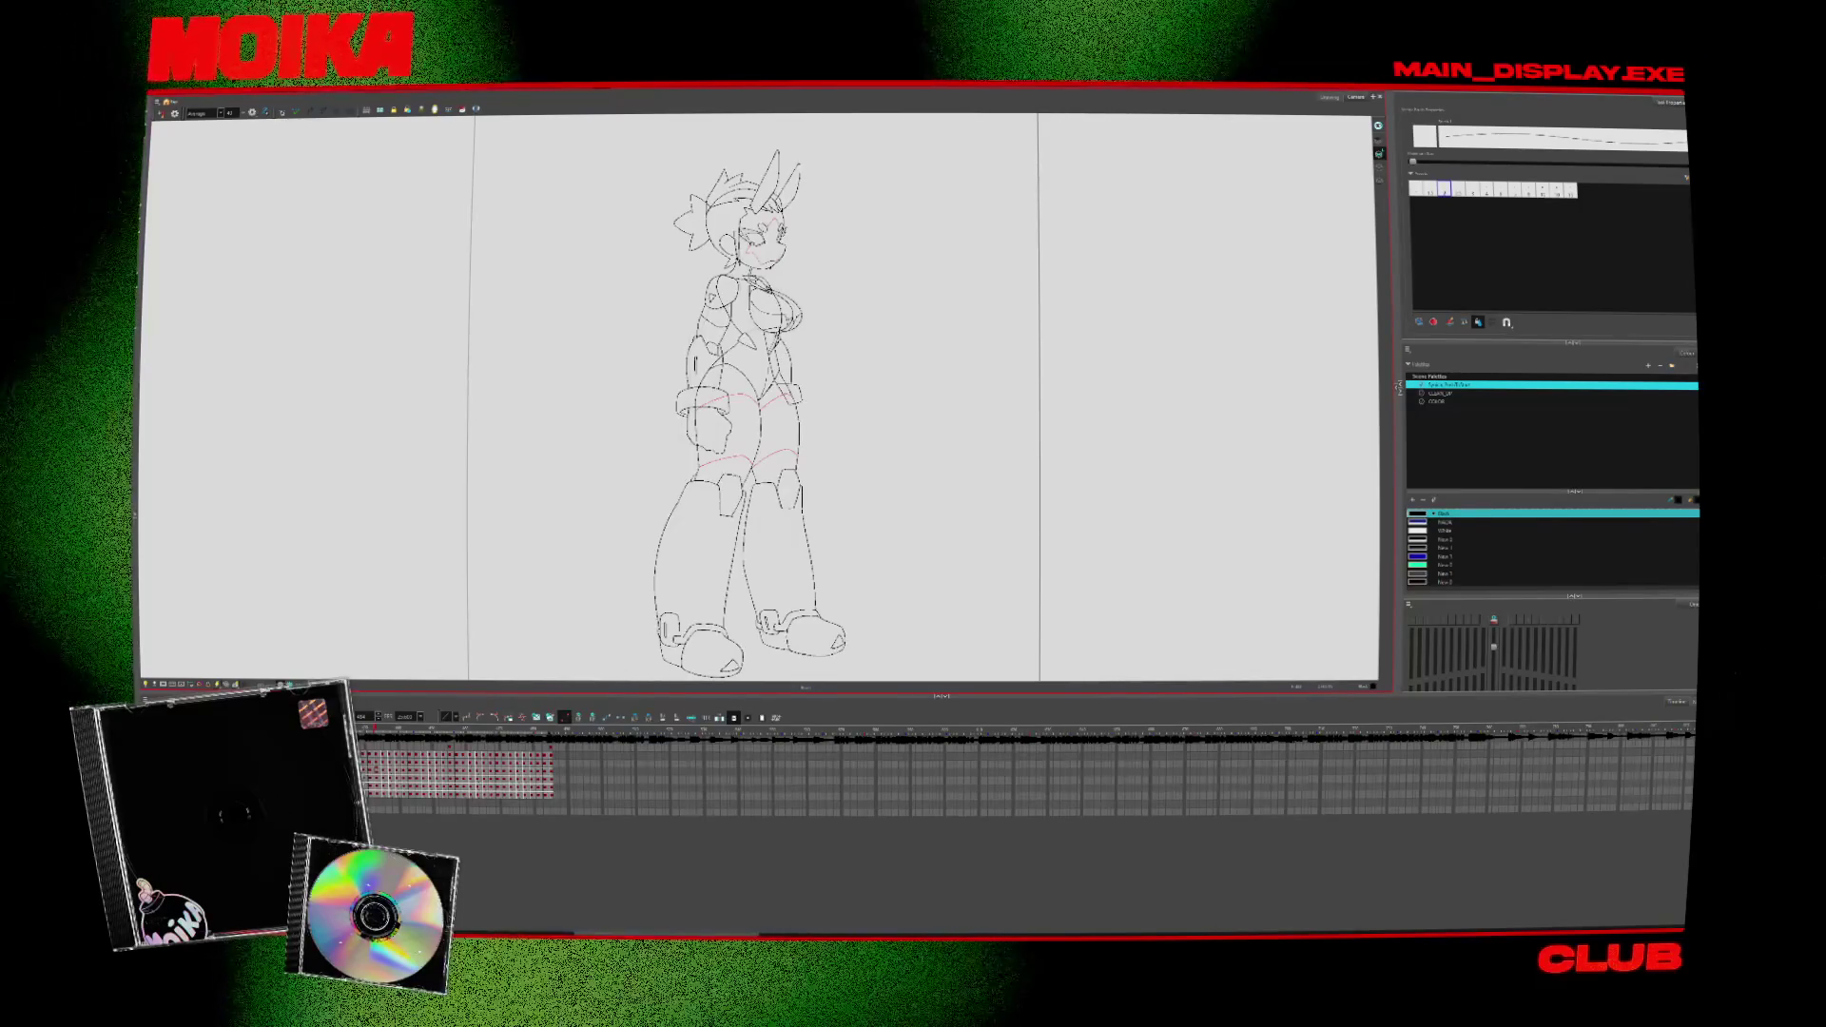
pyautogui.moveTo(849, 325); pyautogui.dragTo(802, 426)
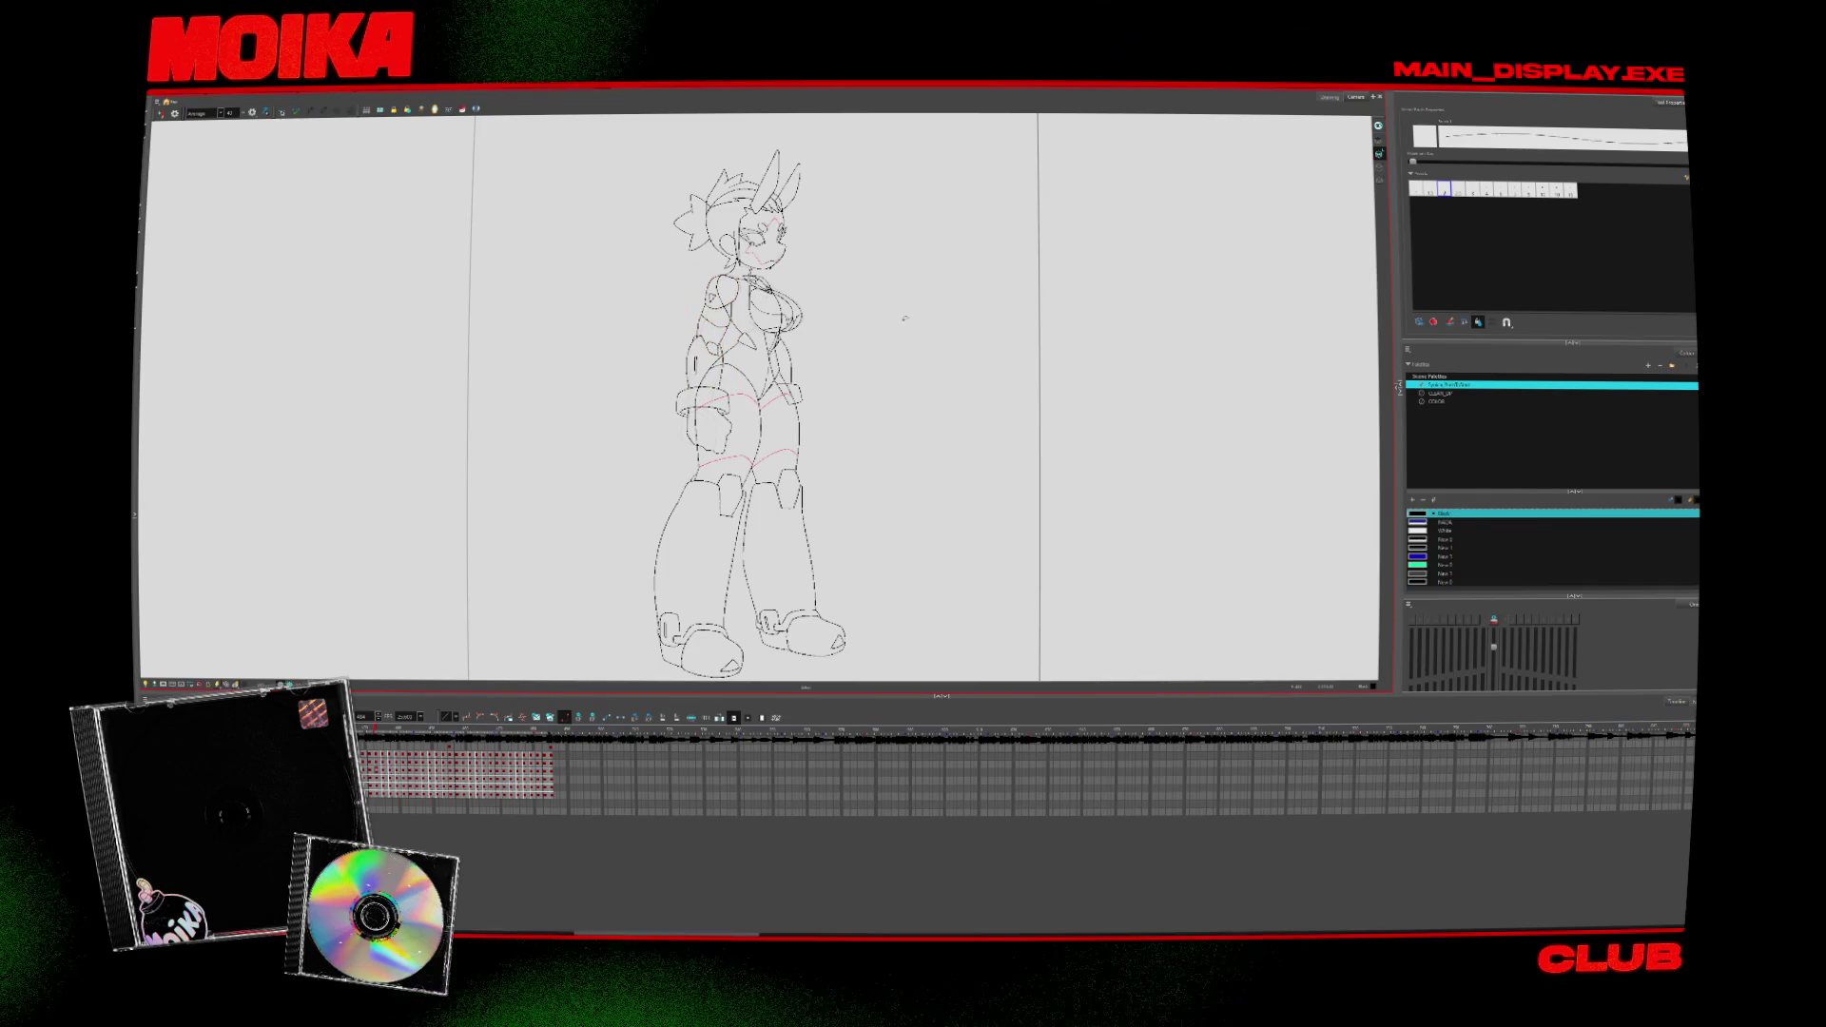
pyautogui.press('.')
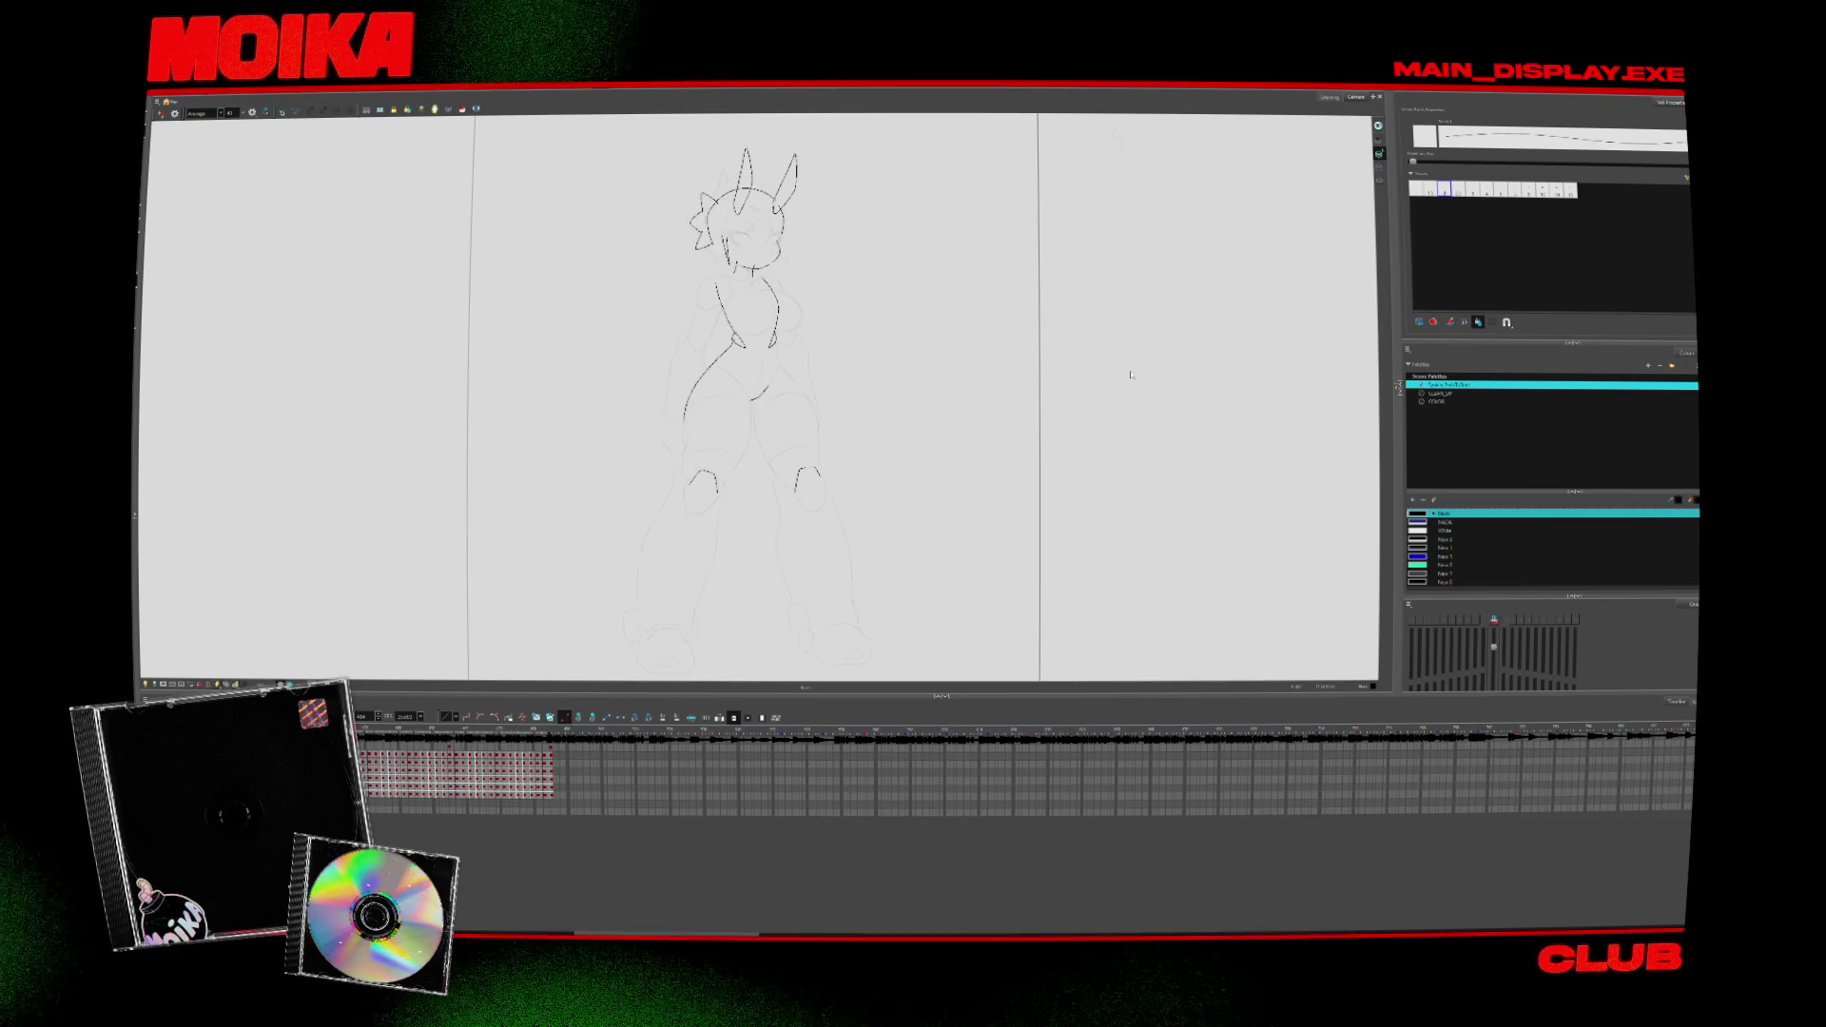
pyautogui.press('super+d')
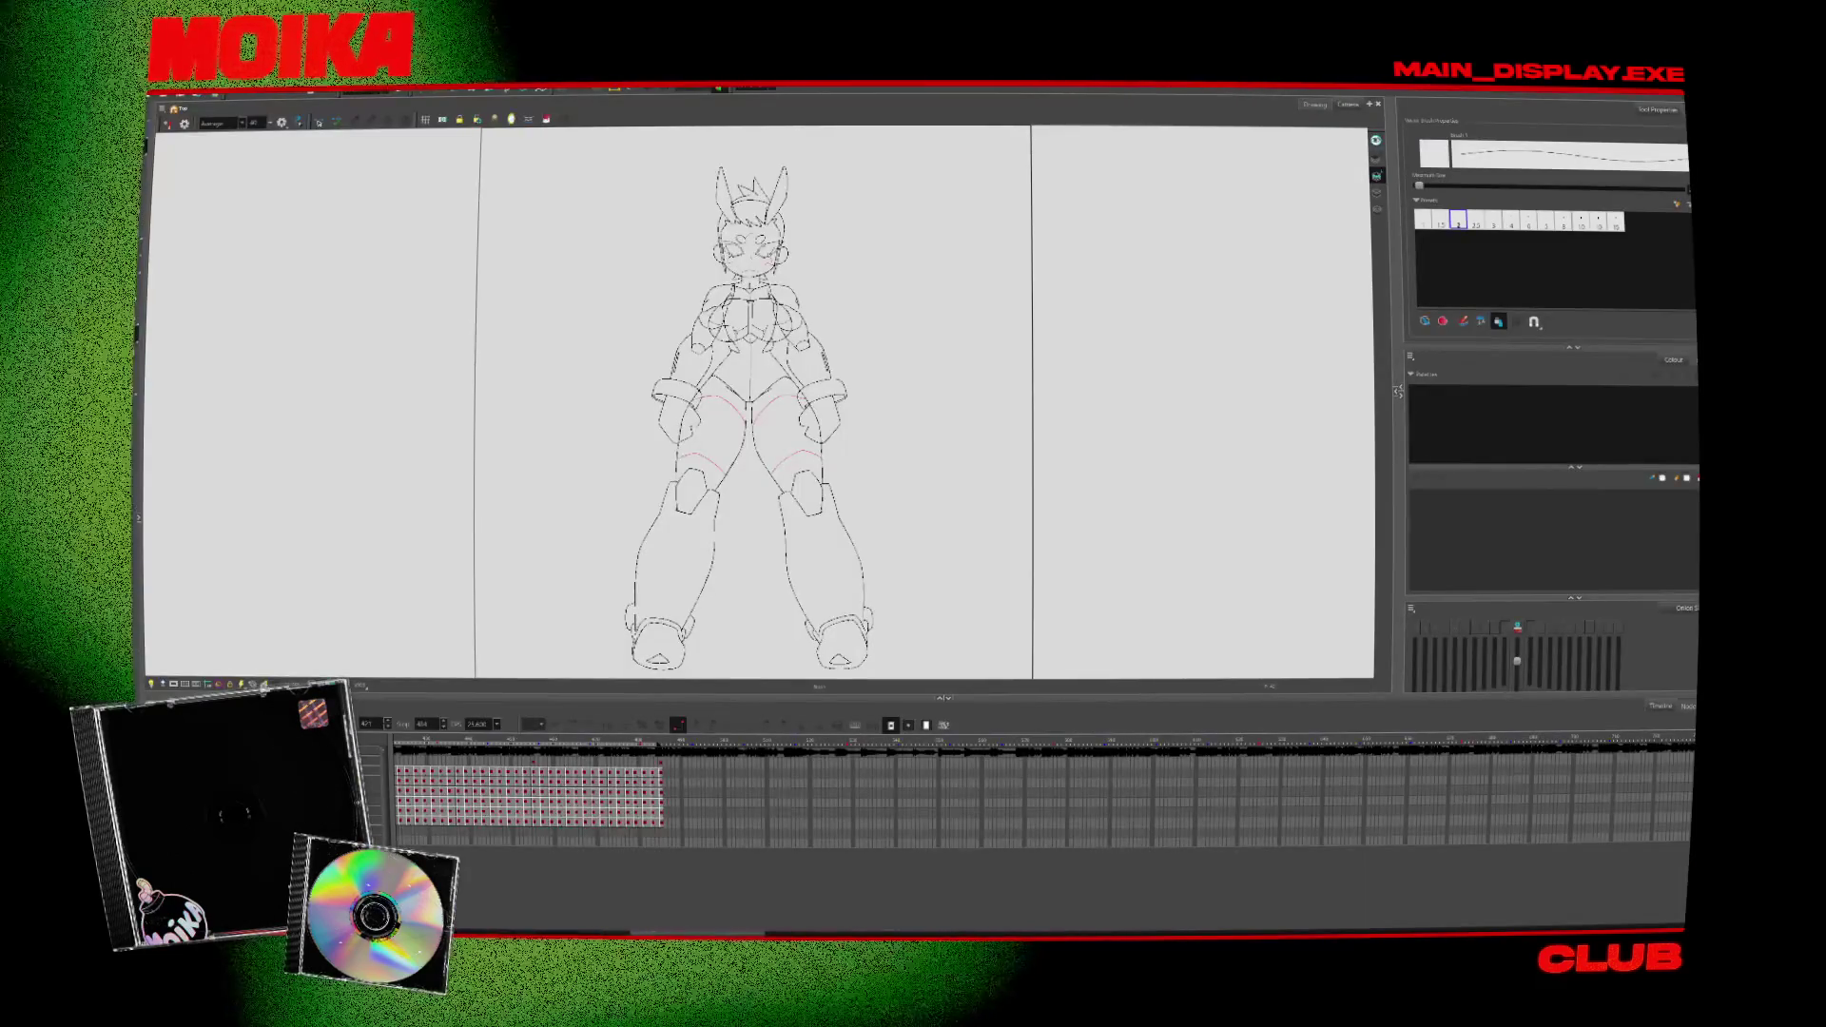
pyautogui.press('.')
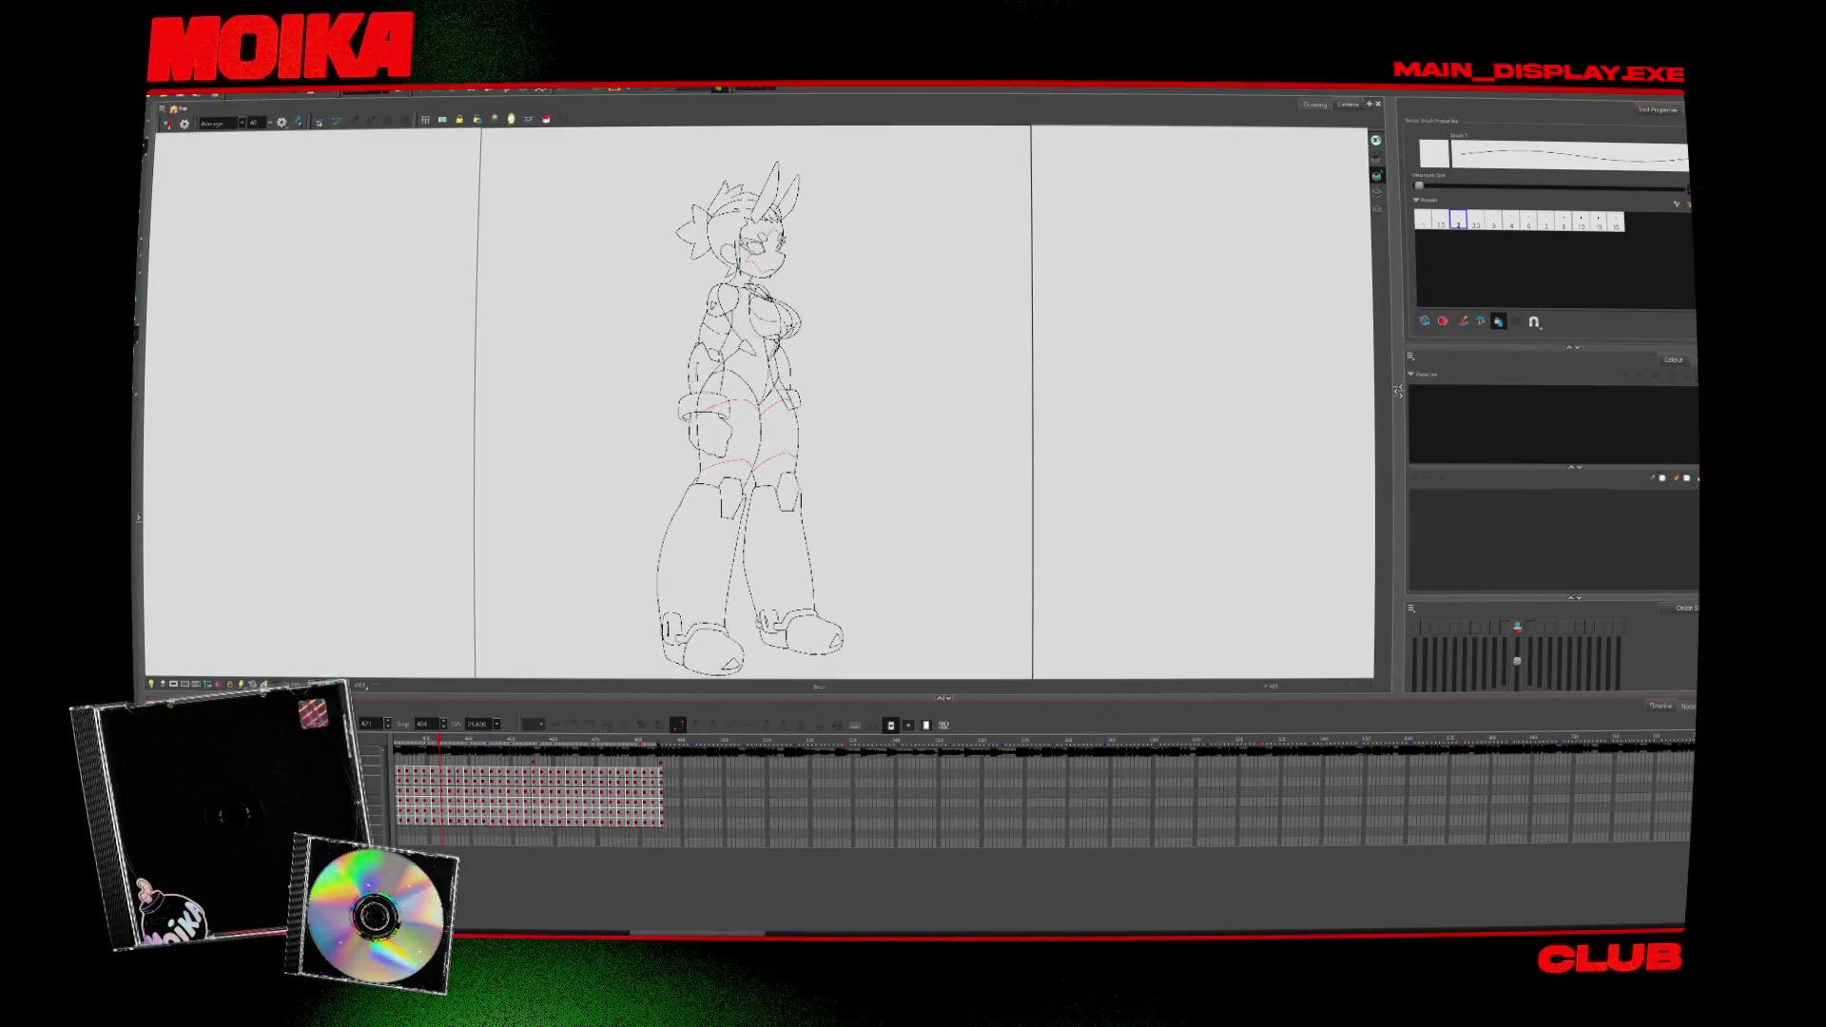
pyautogui.scroll(5, 825, 242)
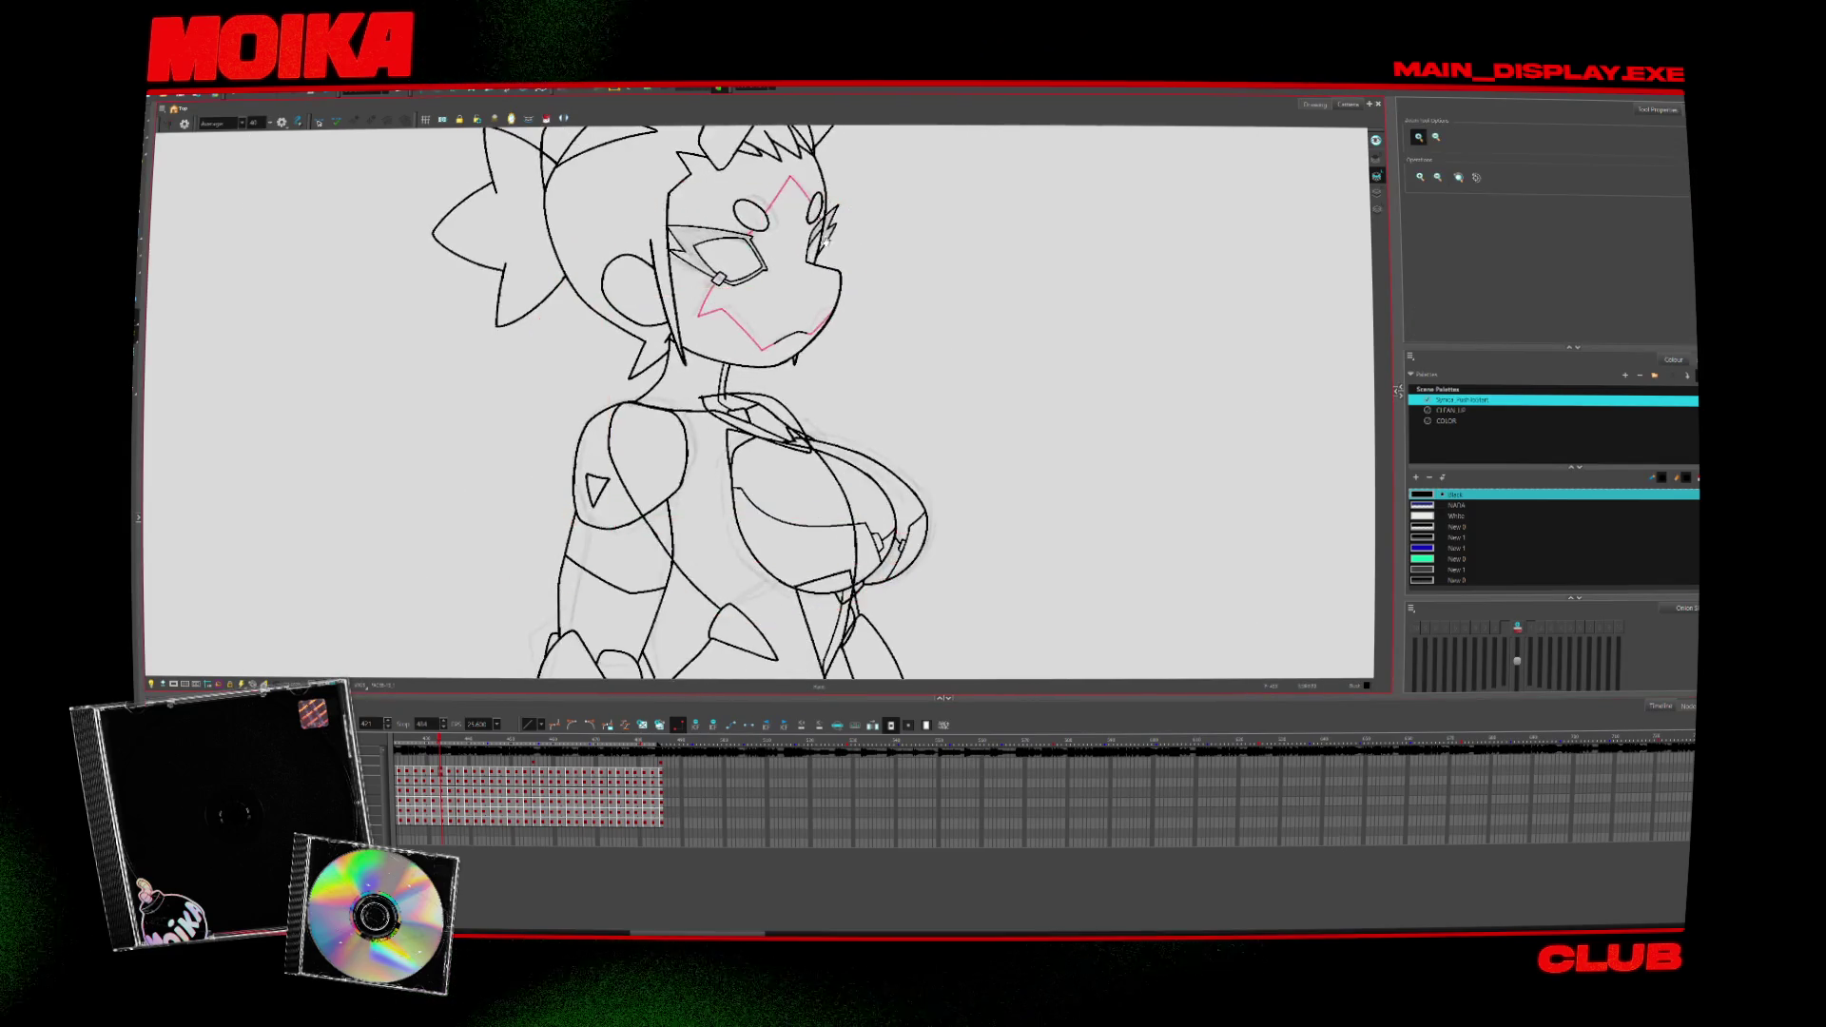
# Step: Rotate and zoom the view onto the face sketch with the brush, undoing a stray black stroke
pyautogui.moveTo(825, 244); pyautogui.dragTo(828, 157)
pyautogui.hotkey('alt', 'b')
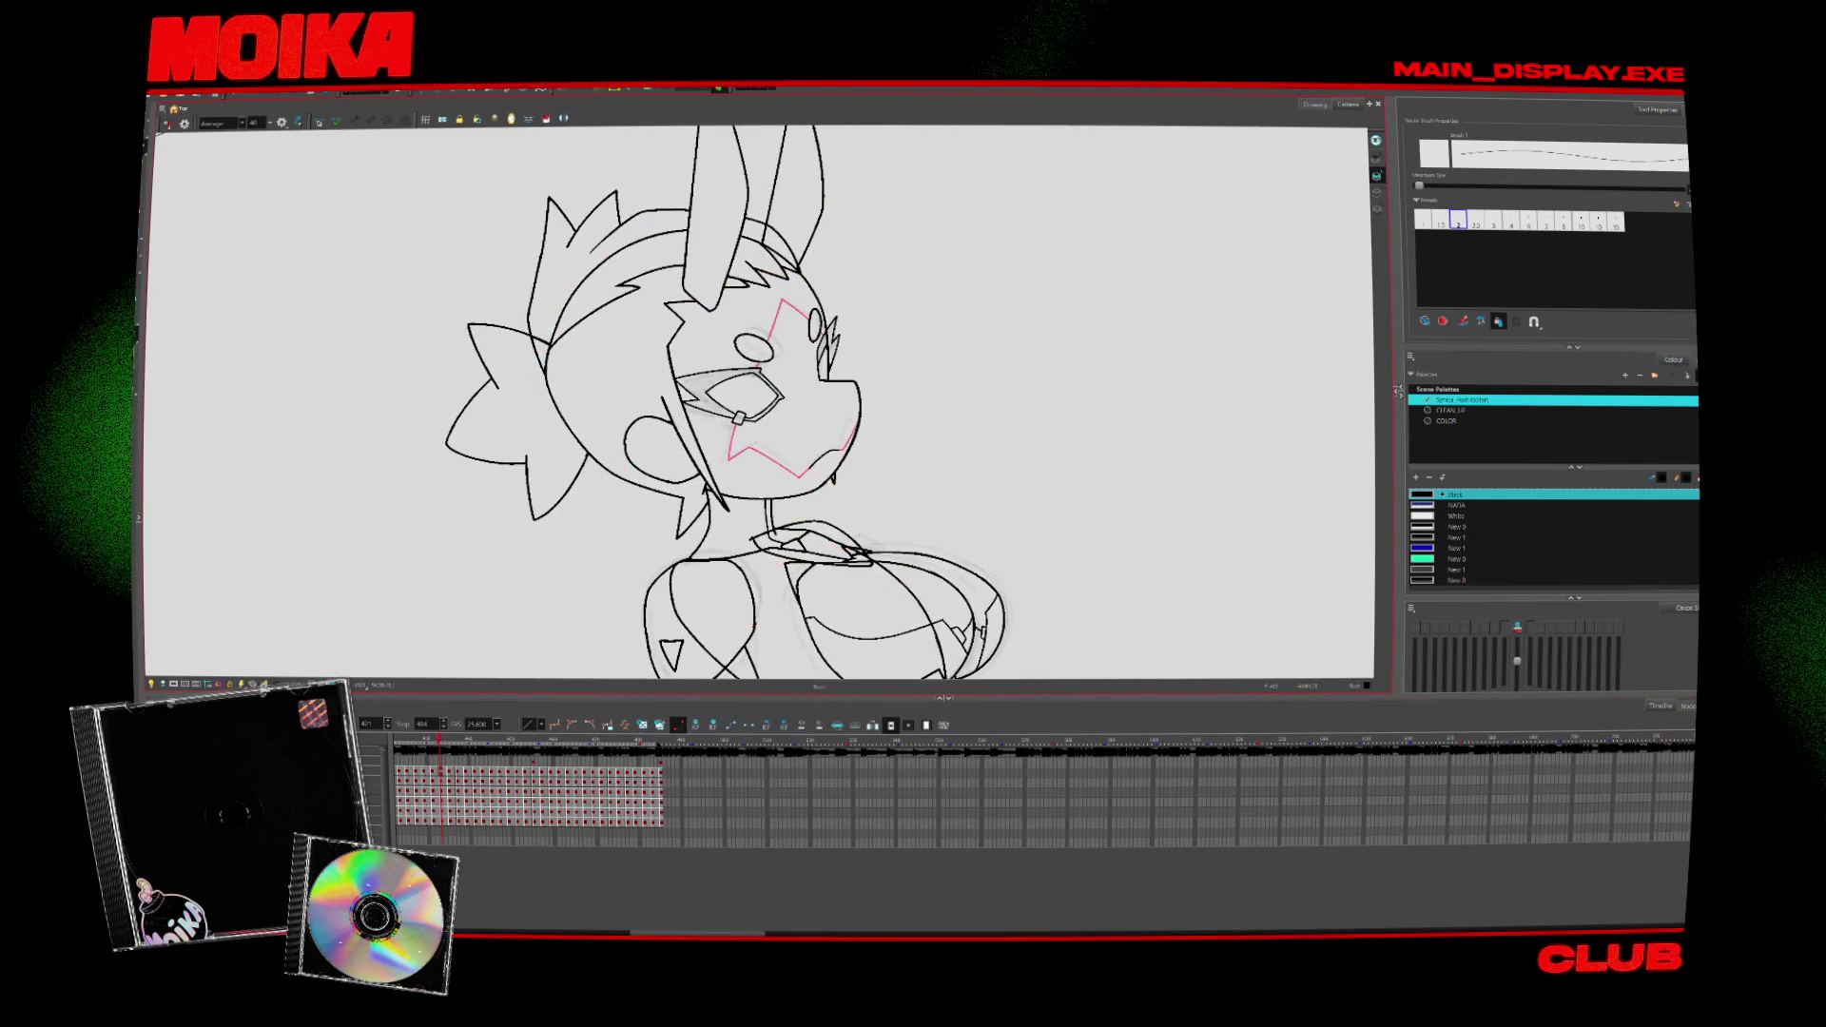
pyautogui.press('Return')
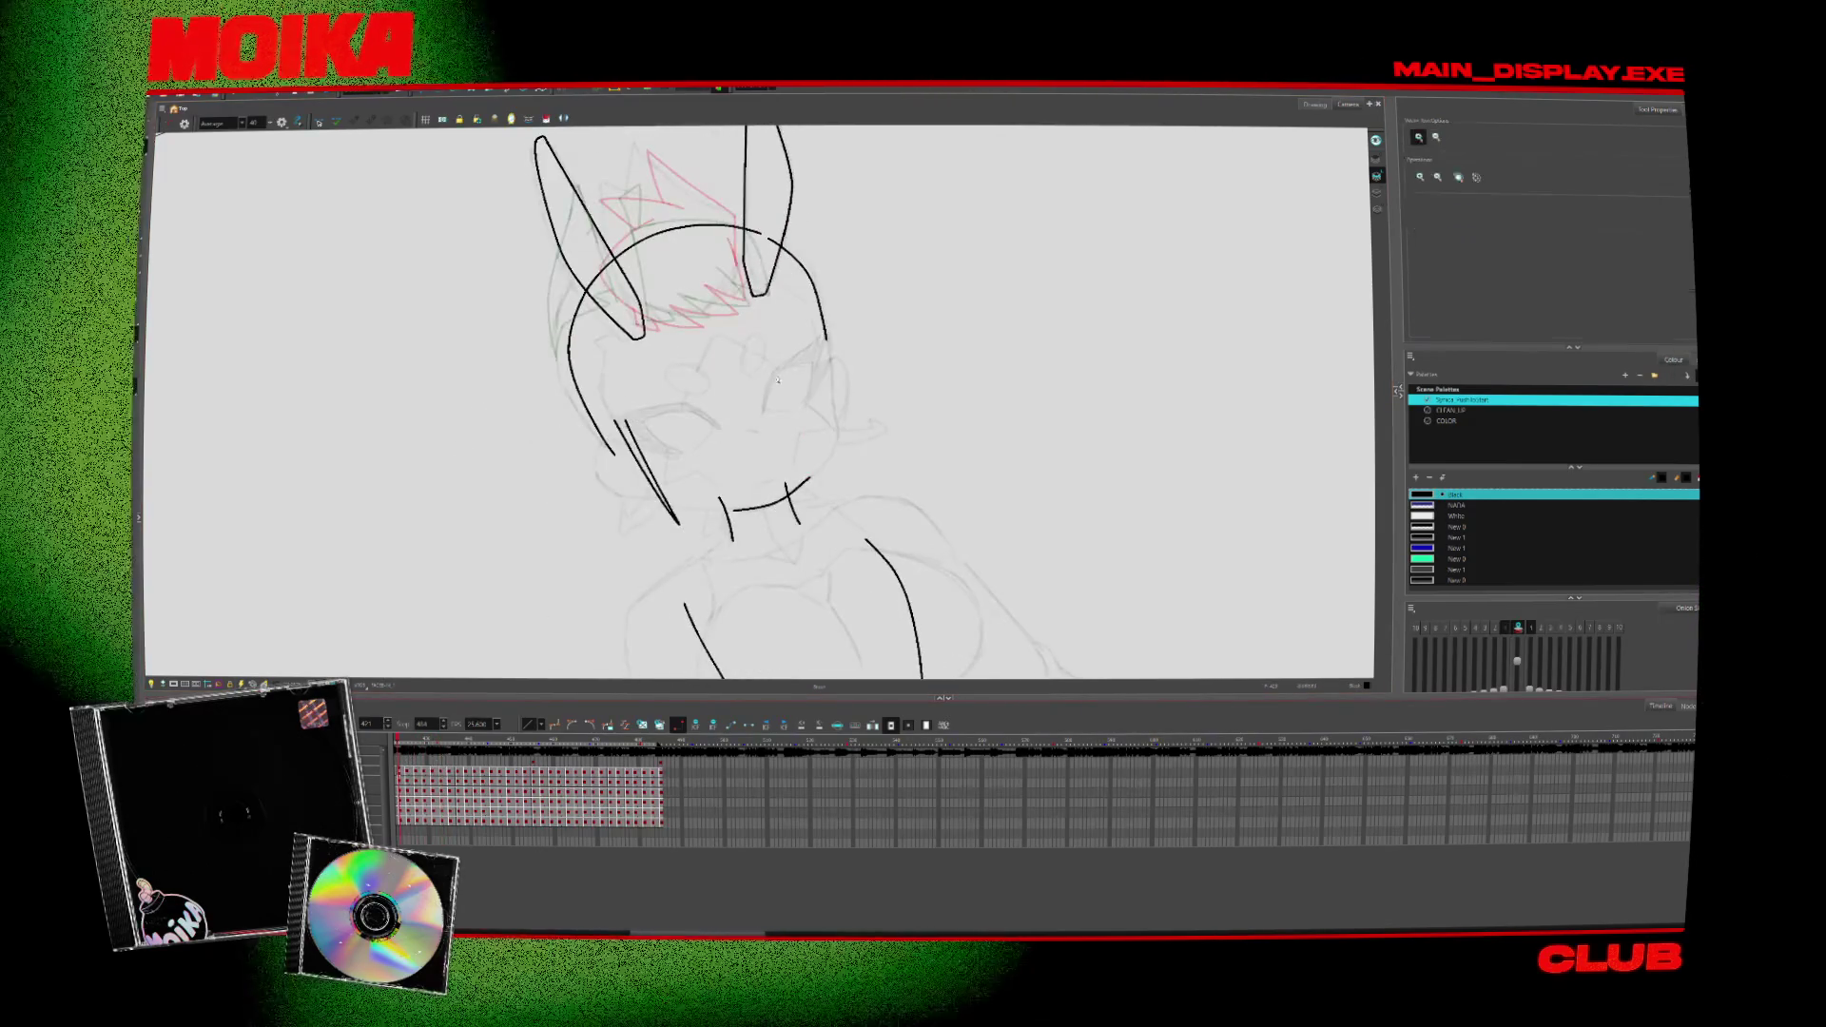
pyautogui.press('2')
pyautogui.press('2')
pyautogui.hotkey('ctrl', 'z')
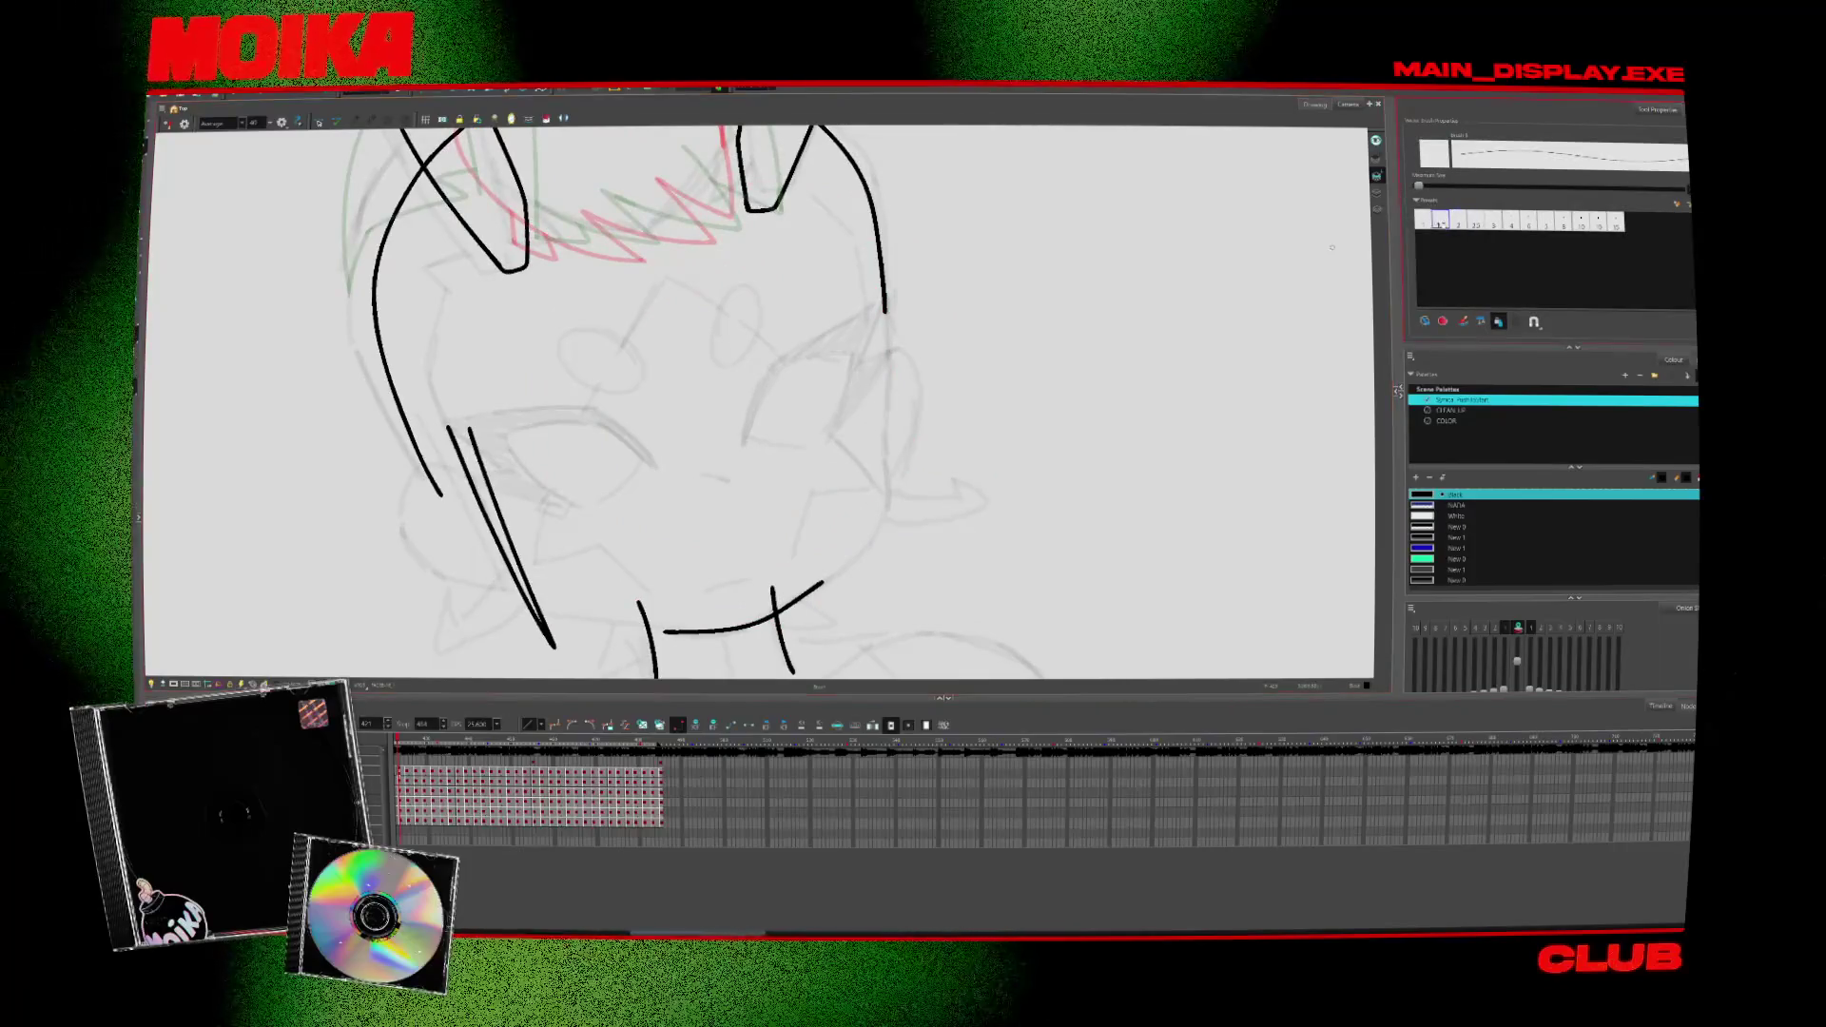
# Step: Flip between neighbouring drawings so the eye roughs show as onion skin, then start a right-eye stroke
pyautogui.press('.')
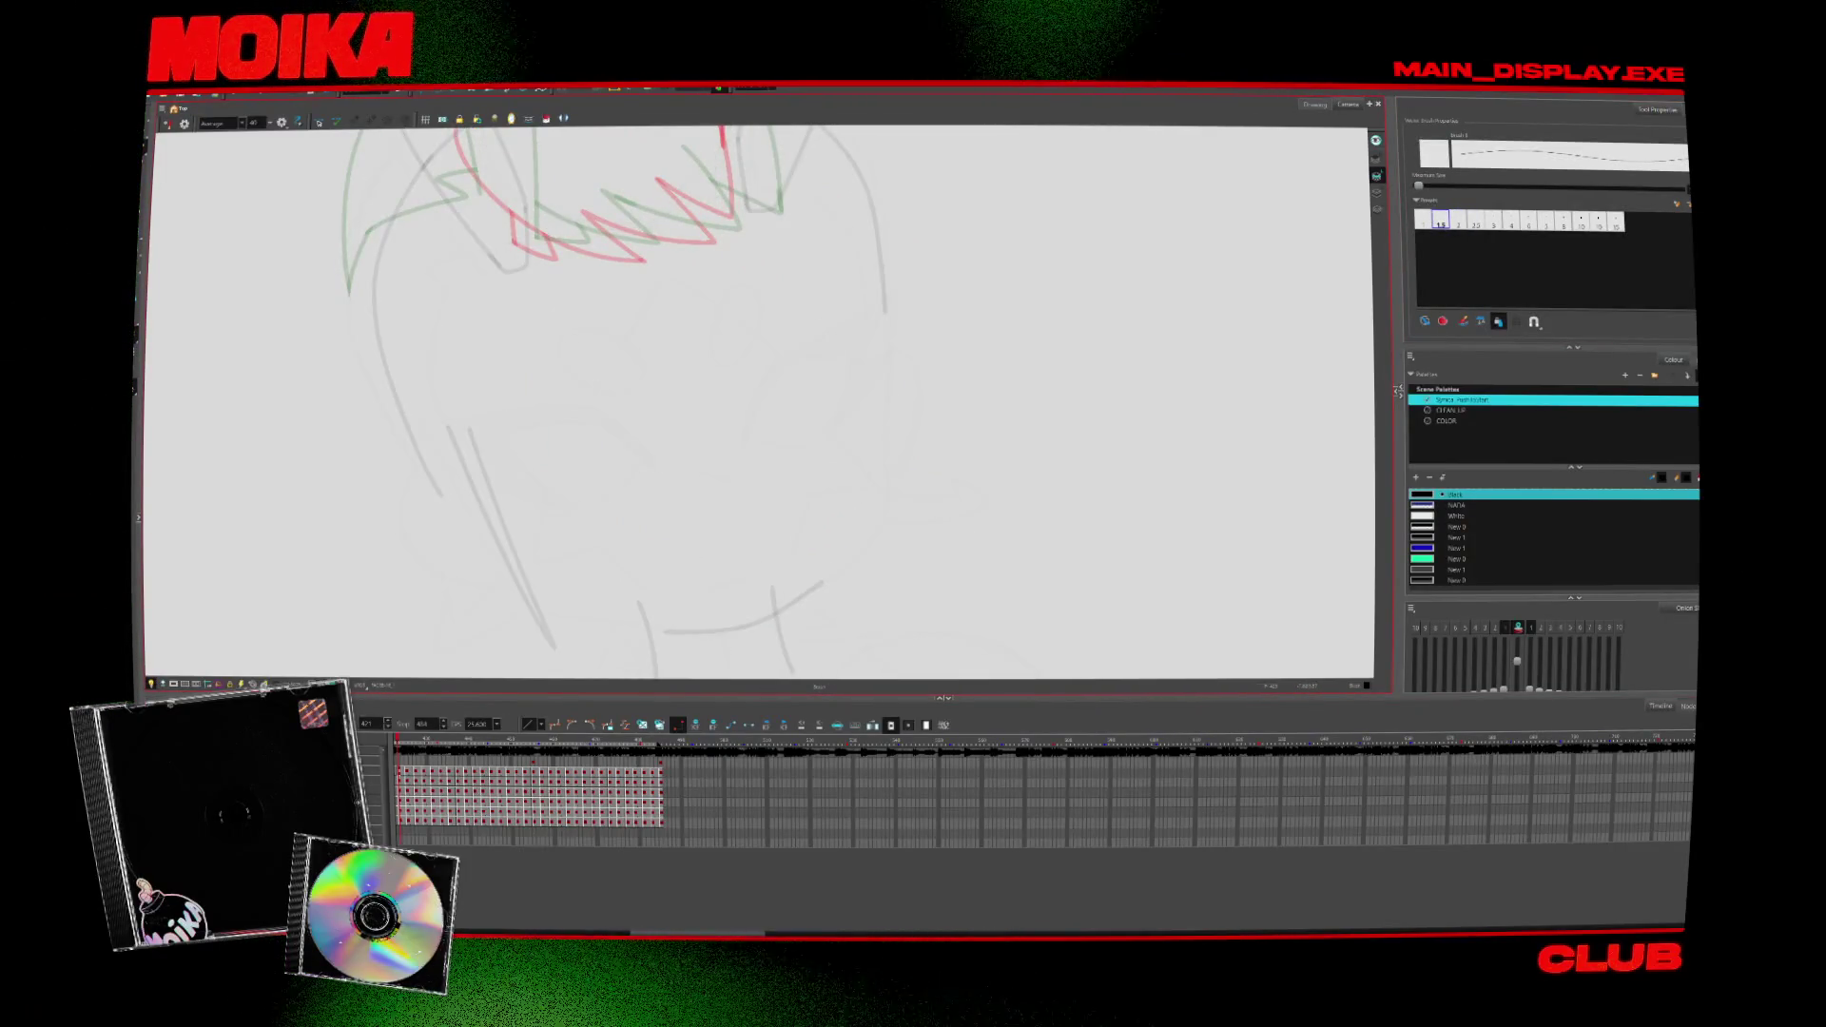
pyautogui.press(',')
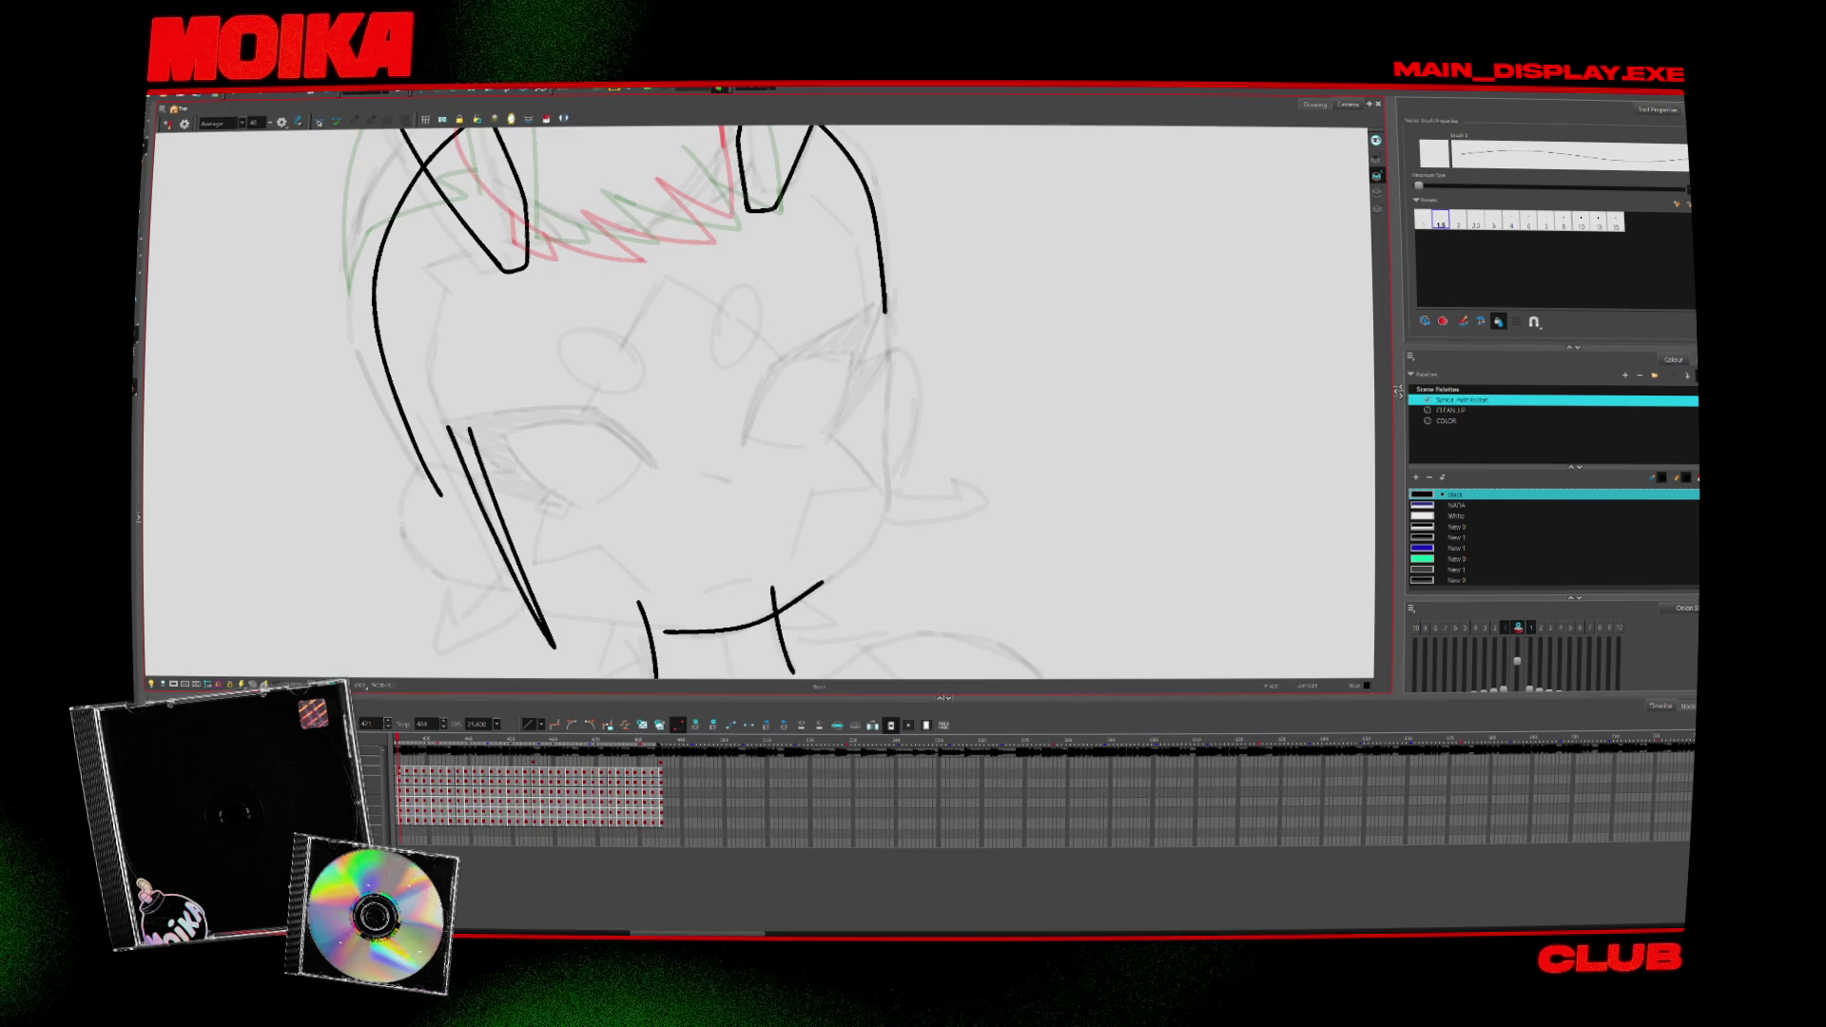
pyautogui.press('.')
pyautogui.press(',')
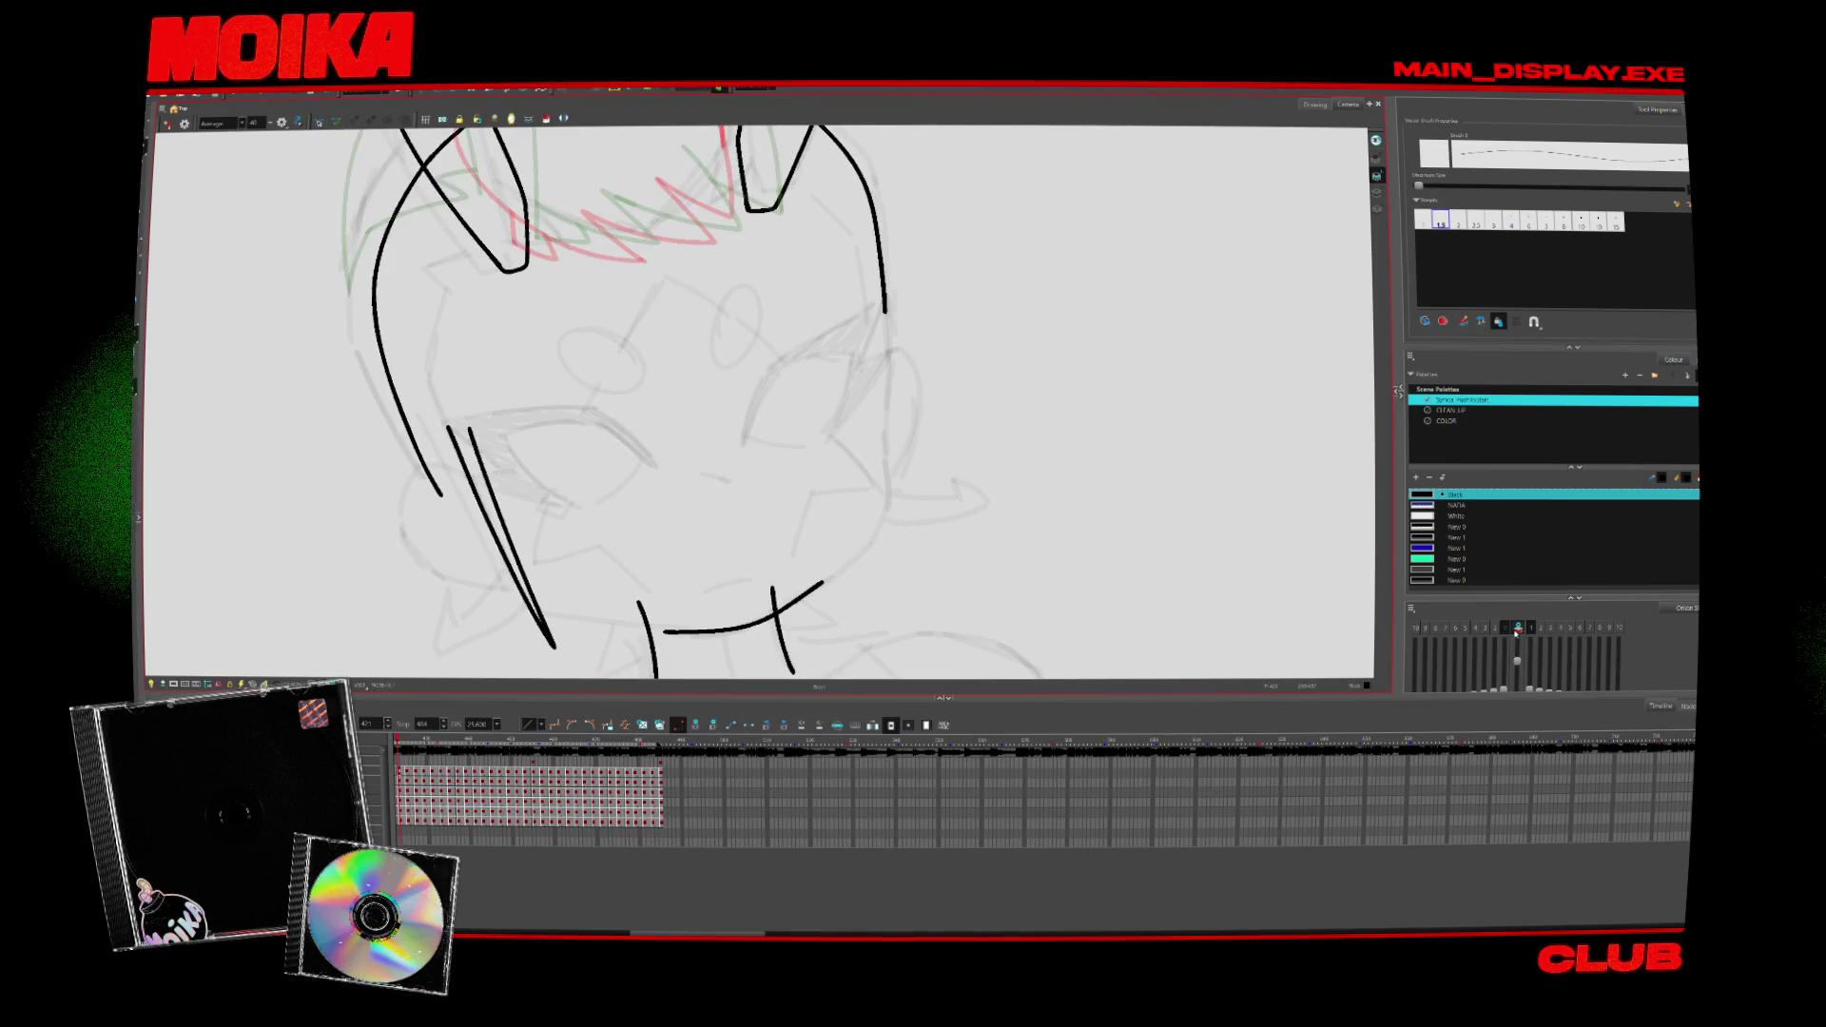
pyautogui.press('.')
pyautogui.press(',')
pyautogui.press('.')
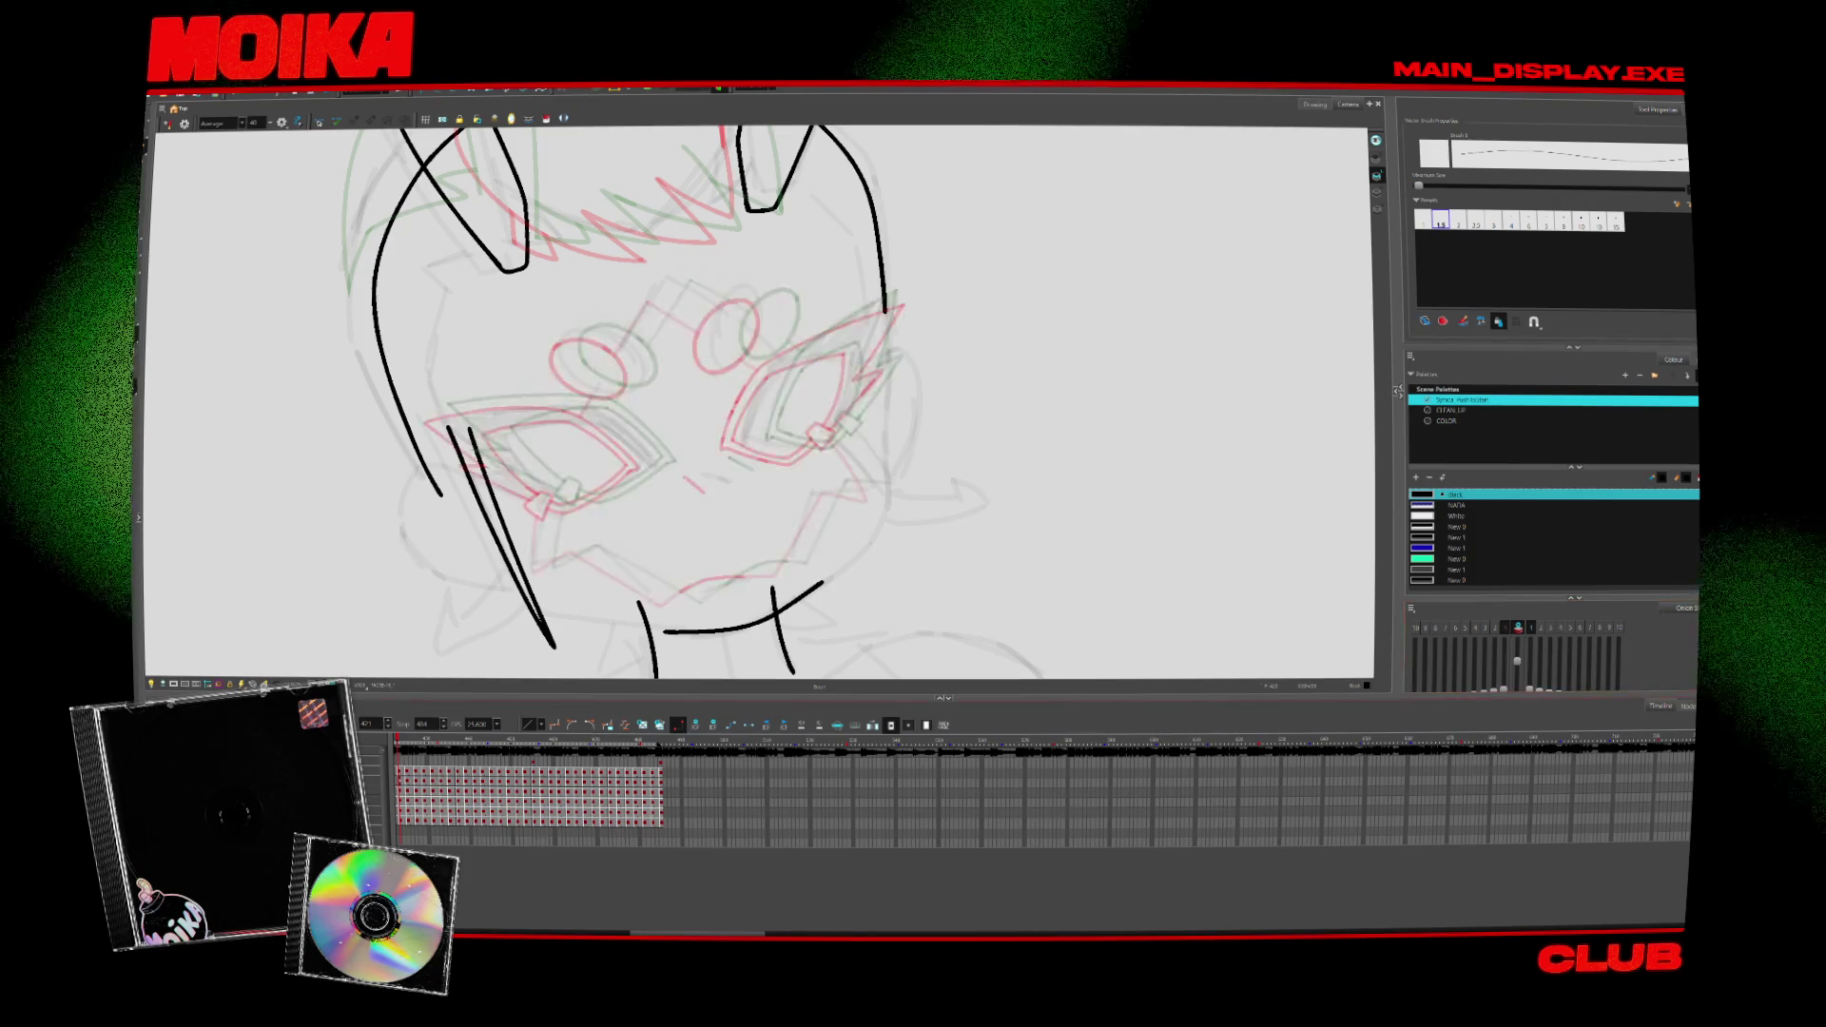
pyautogui.press(',')
pyautogui.press('.')
pyautogui.press('.')
pyautogui.press(',')
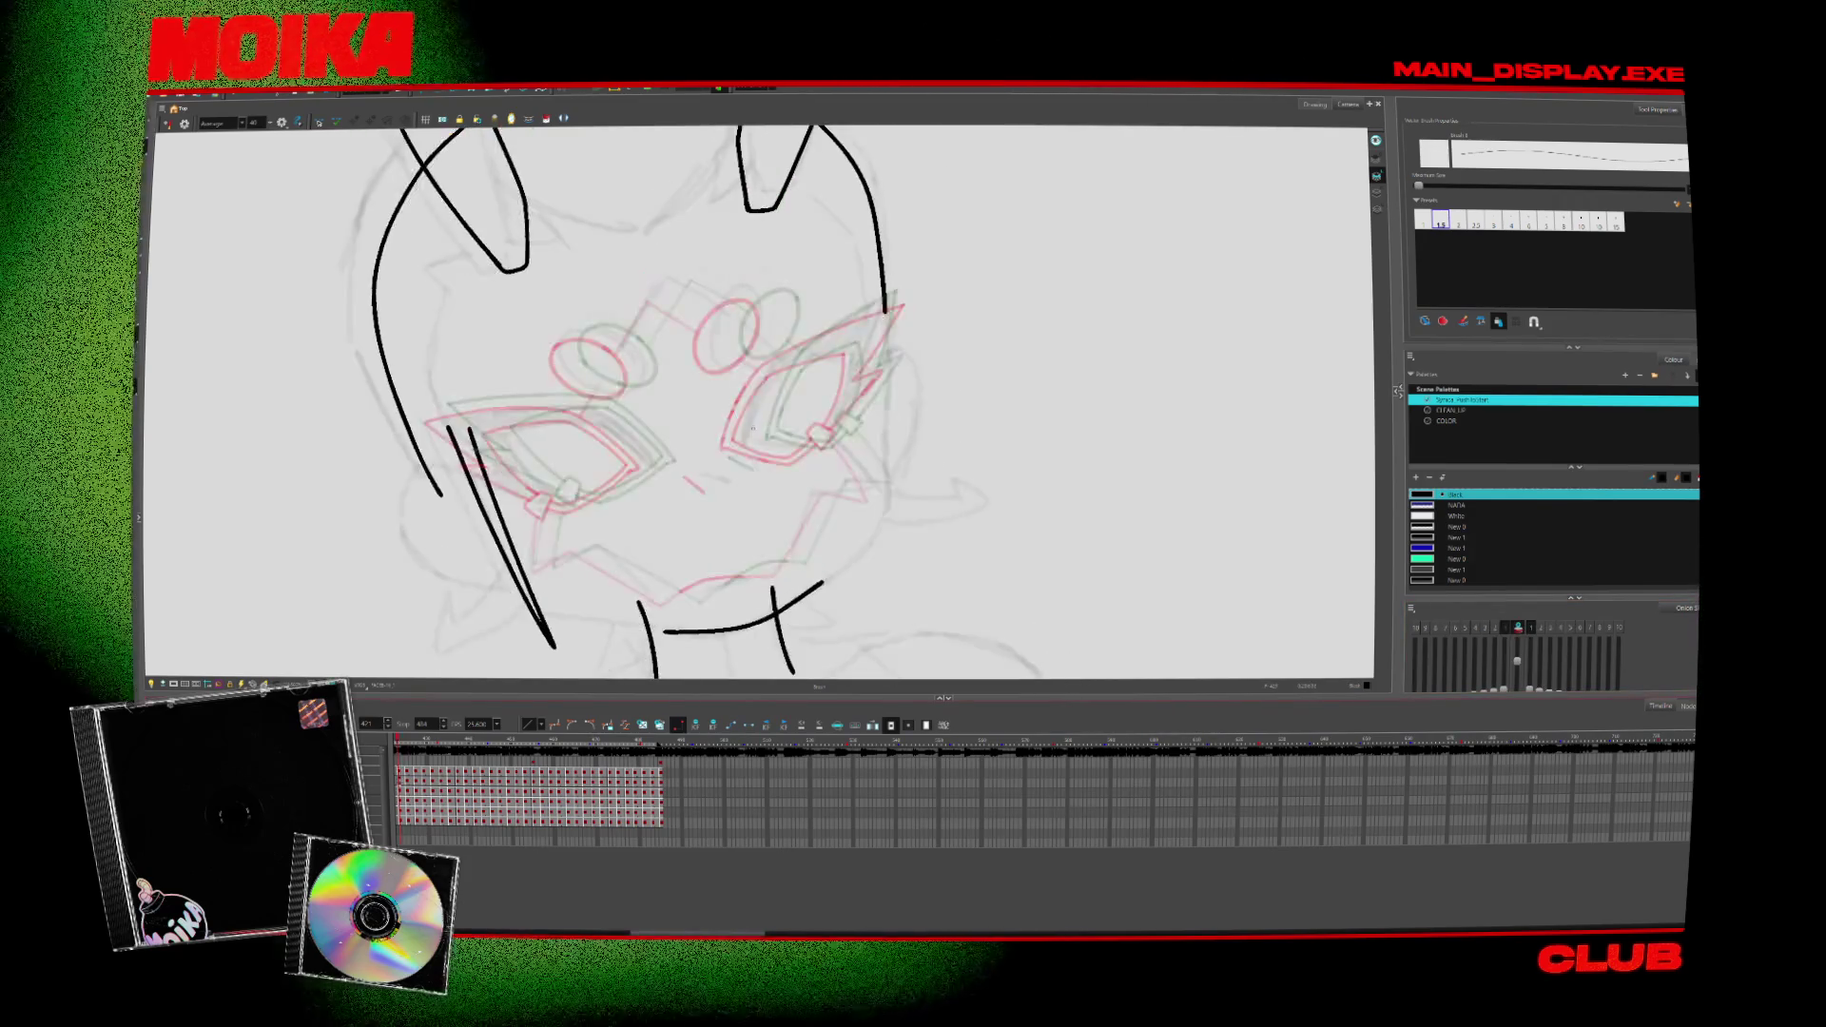
pyautogui.moveTo(781, 410); pyautogui.dragTo(787, 434)
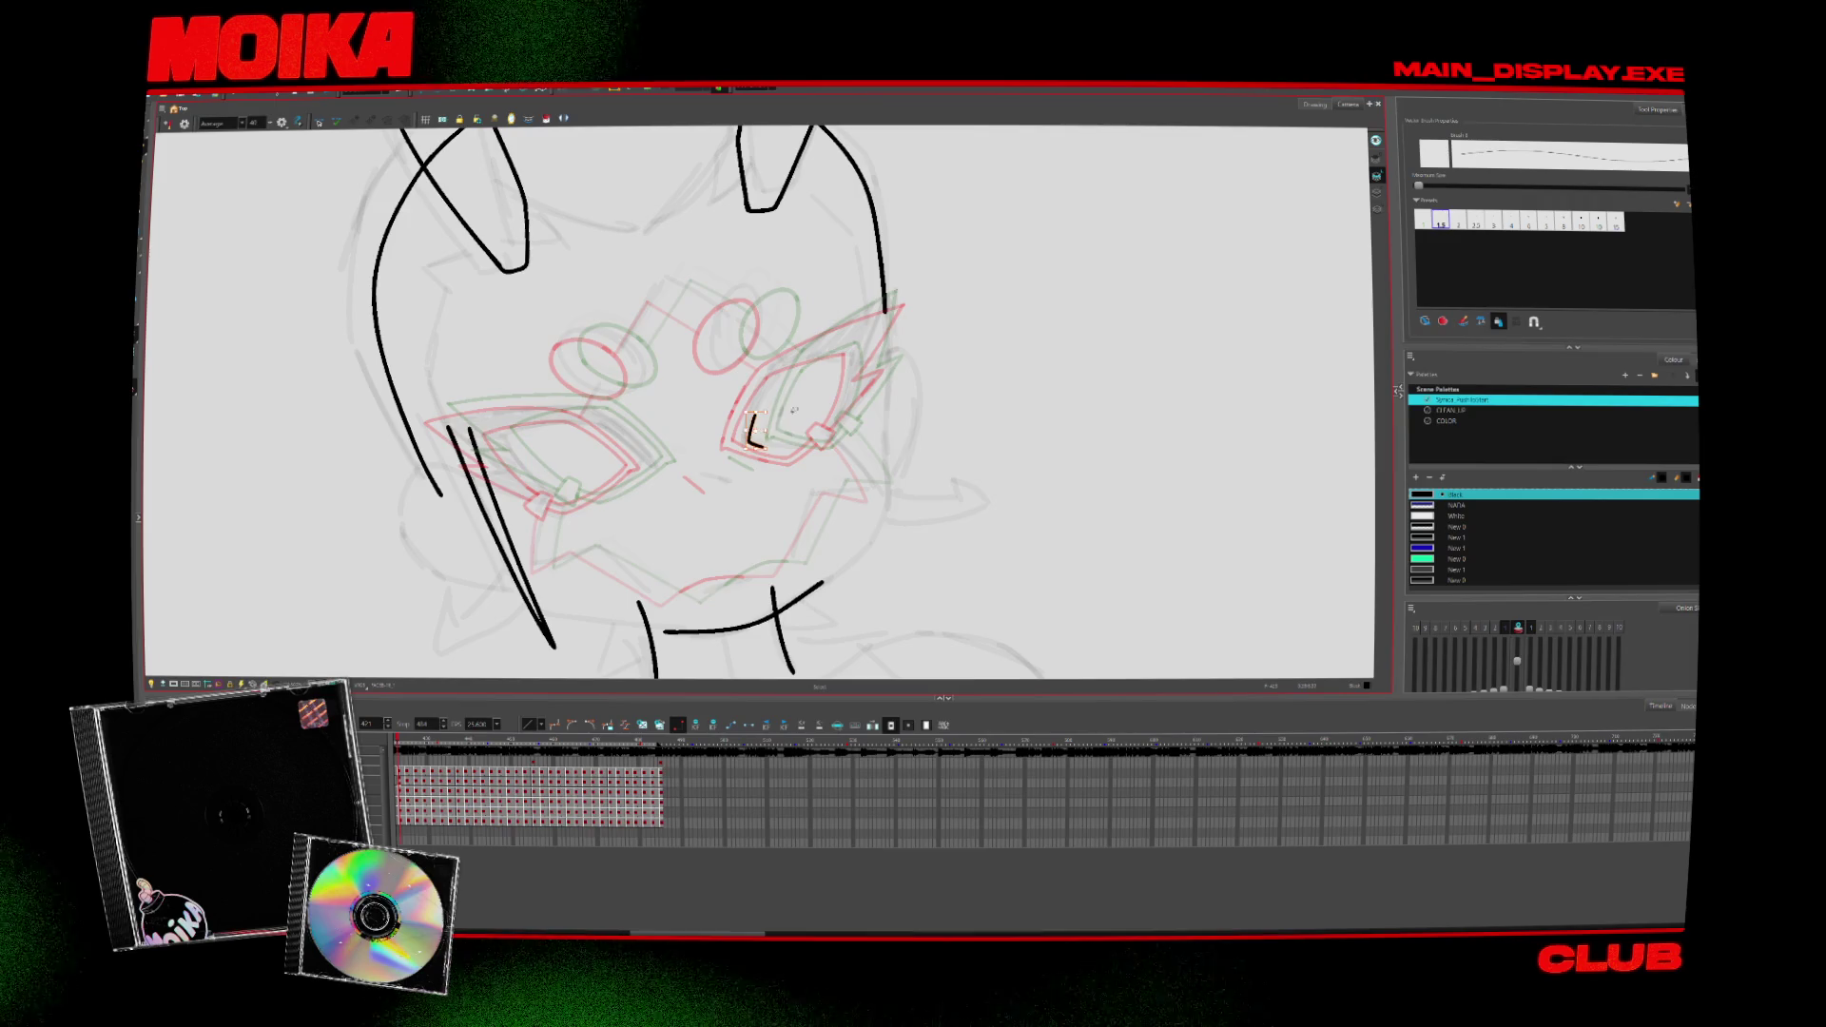
# Step: Mirror and reset the view, then ink the eye's upper edge and lower-corner line
pyautogui.click(168, 125)
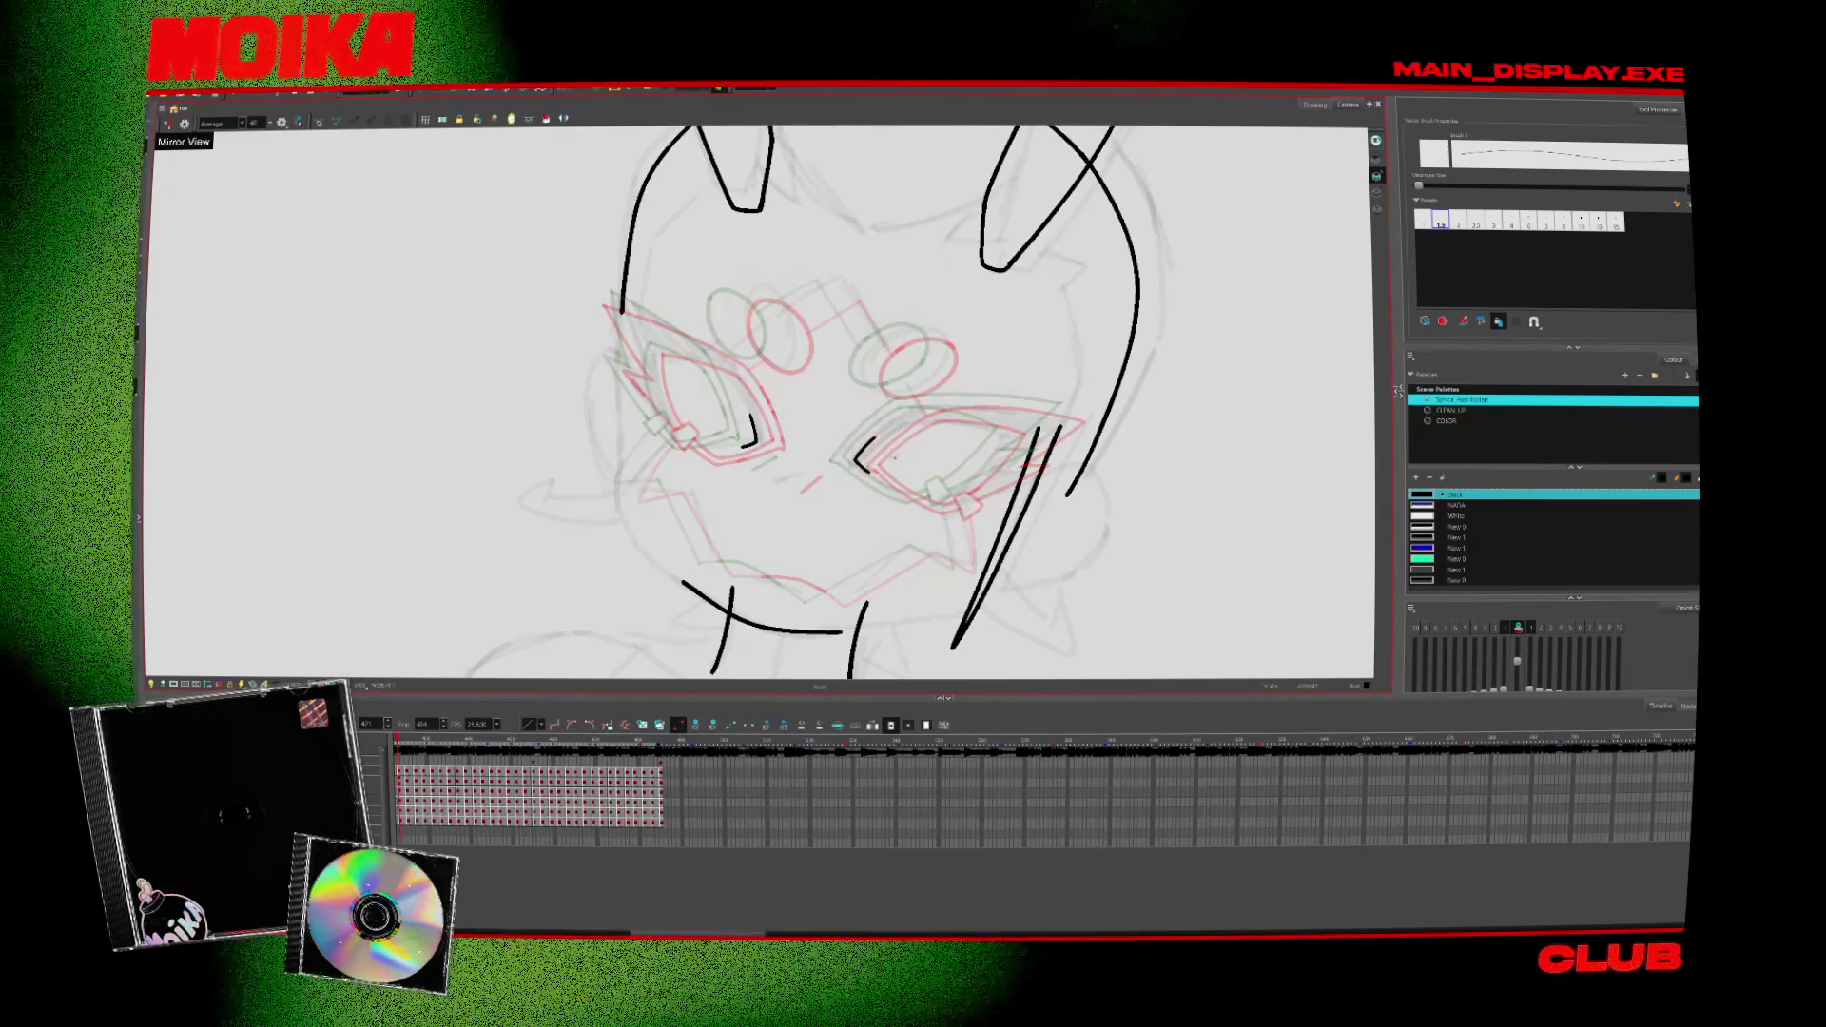
pyautogui.click(322, 123)
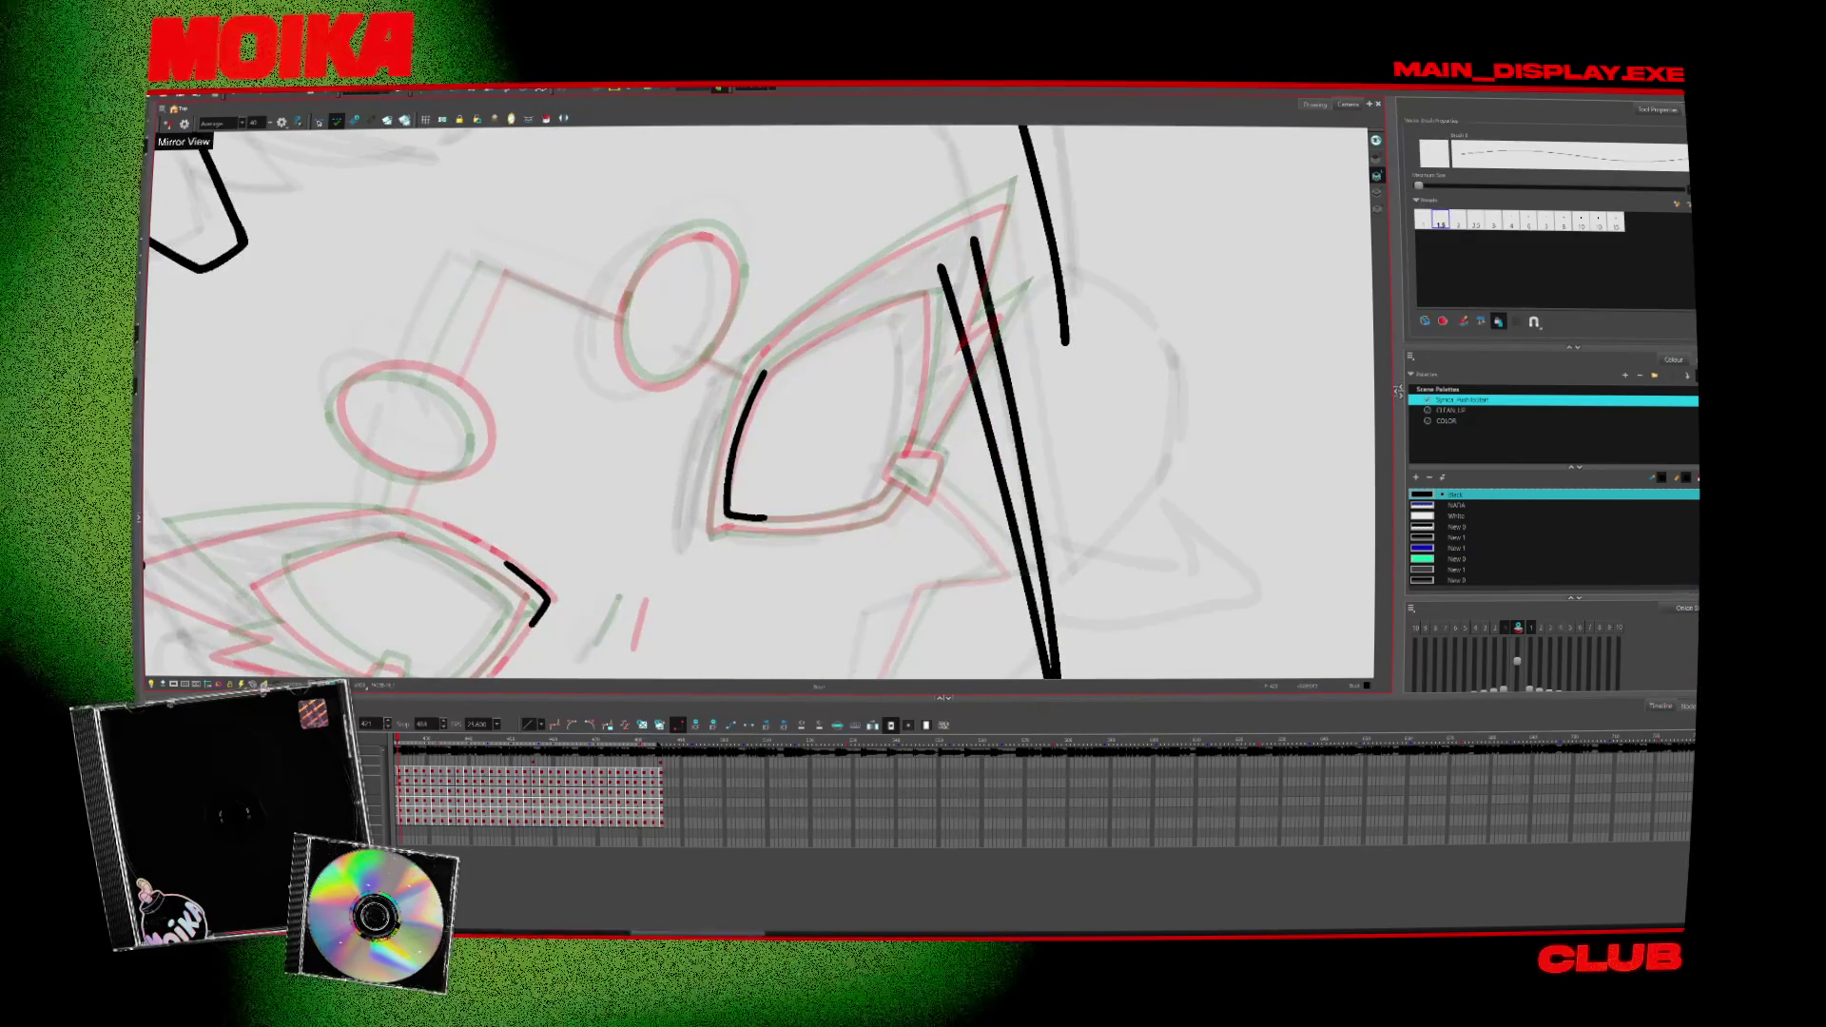
pyautogui.moveTo(764, 368); pyautogui.dragTo(935, 295)
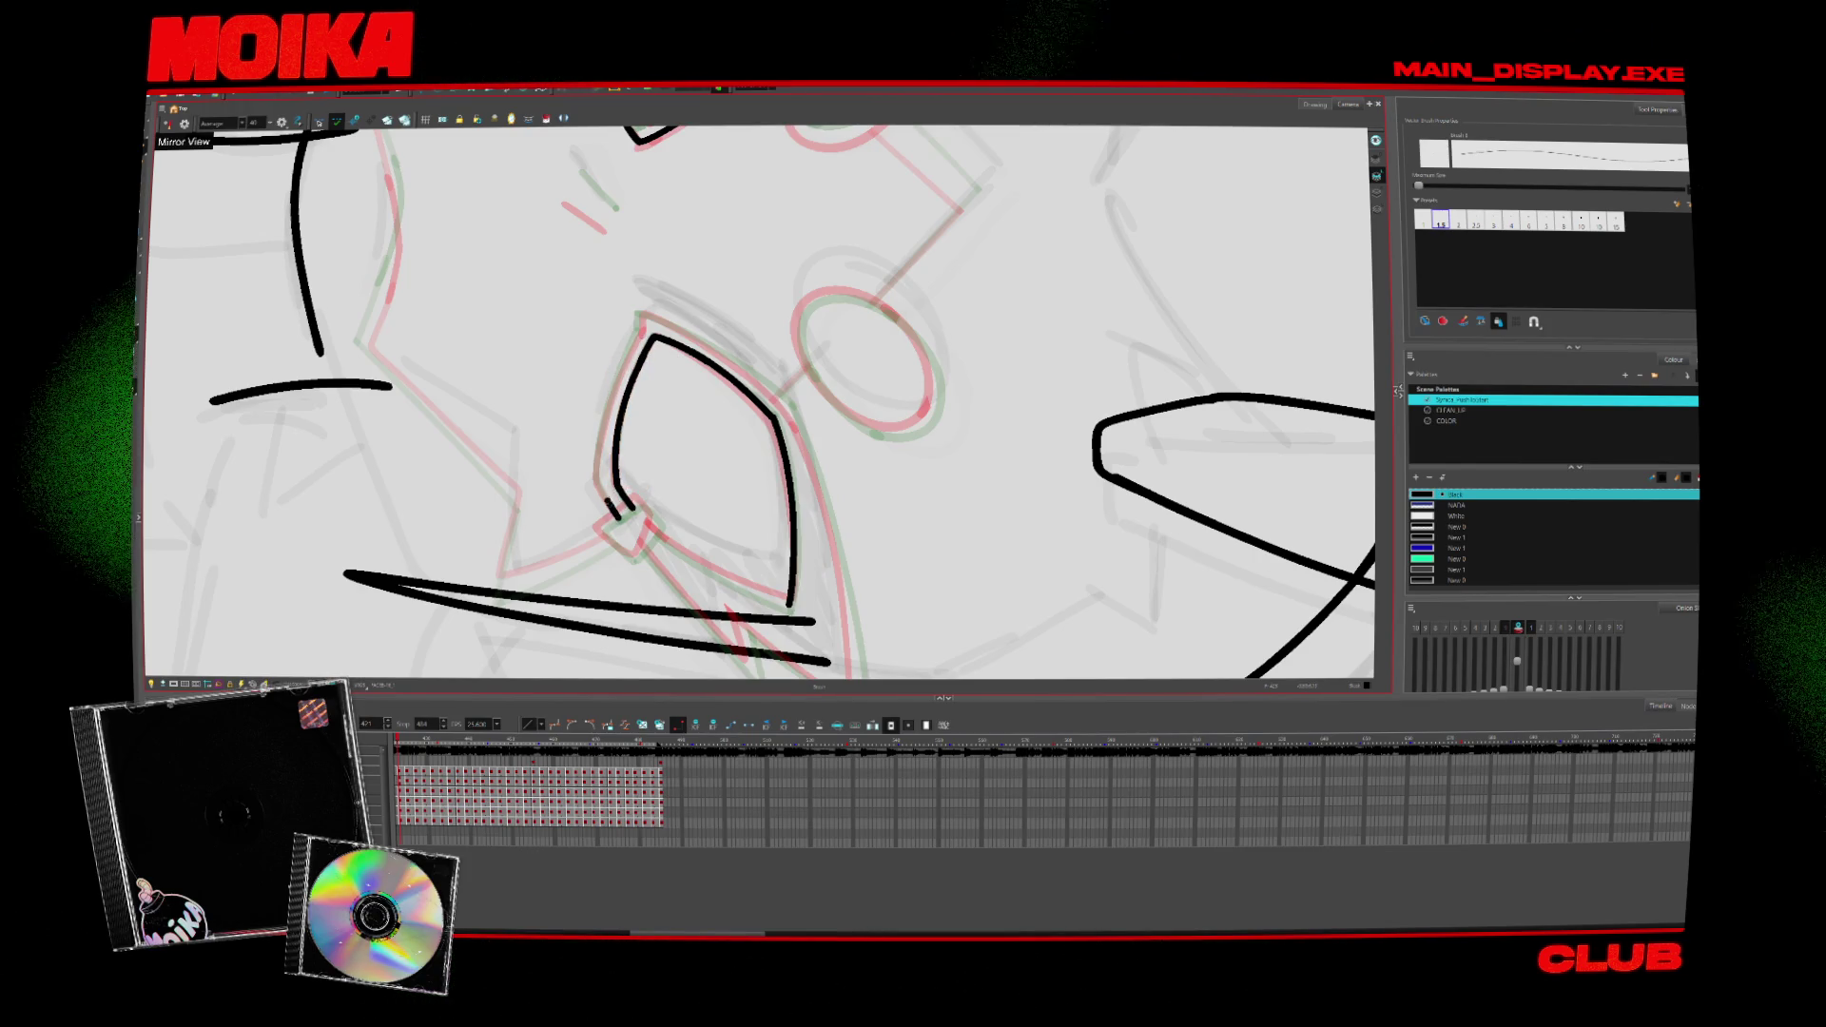
pyautogui.moveTo(595, 471); pyautogui.dragTo(623, 516)
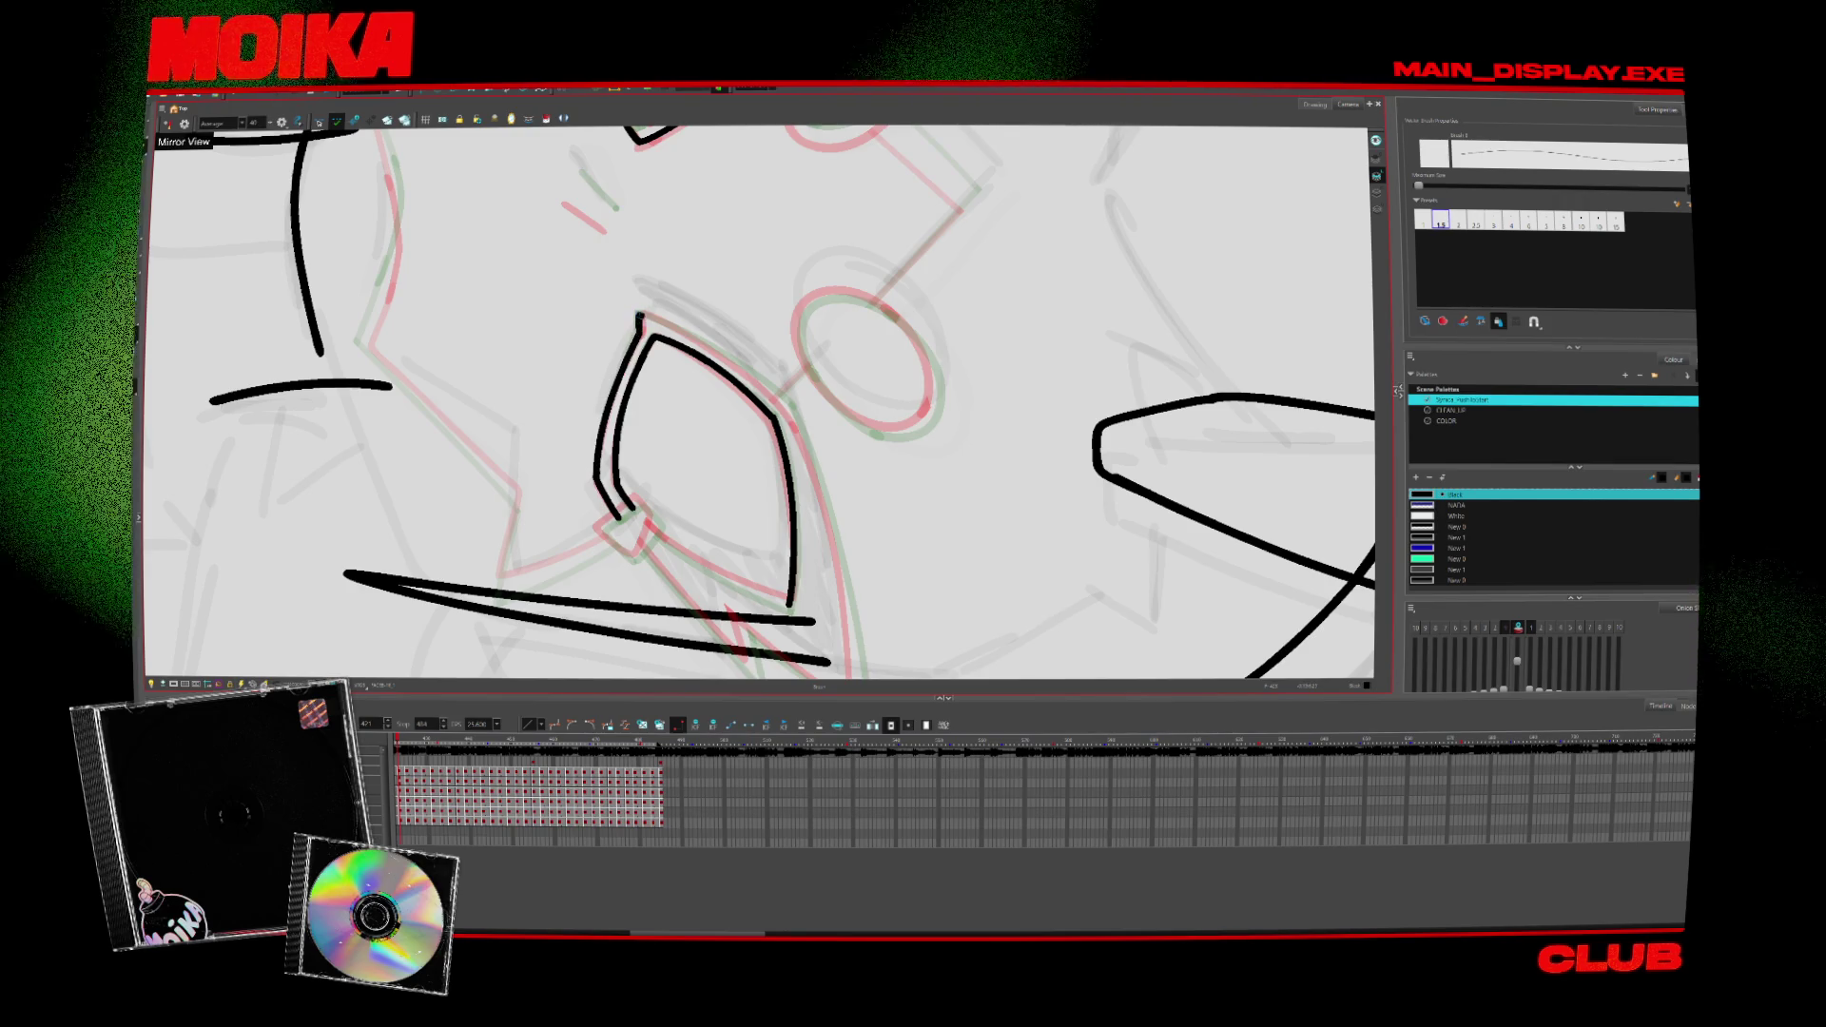
pyautogui.moveTo(942, 372)
pyautogui.mouseDown()
pyautogui.moveTo(864, 236)
pyautogui.moveTo(796, 208)
pyautogui.mouseUp()
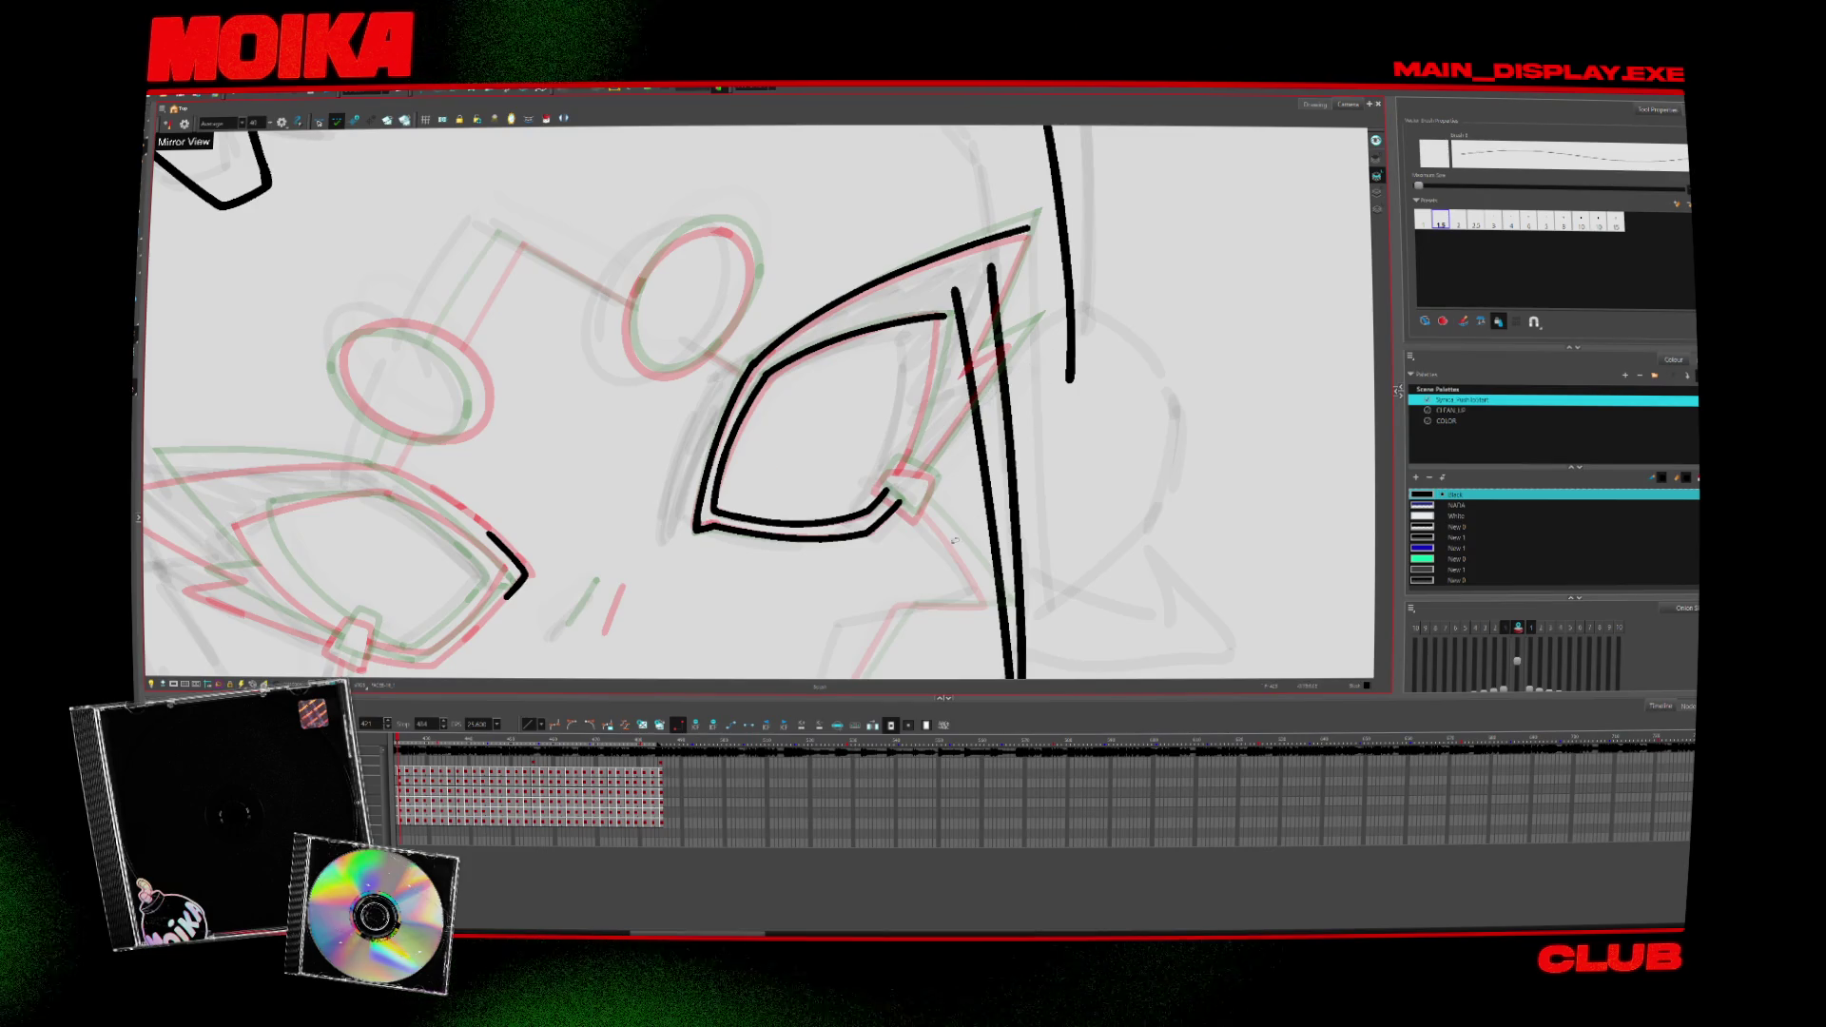
# Step: Ink the eye's right side, the diagonal line, the zigzag spike and close its lower-right corner
pyautogui.press('.')
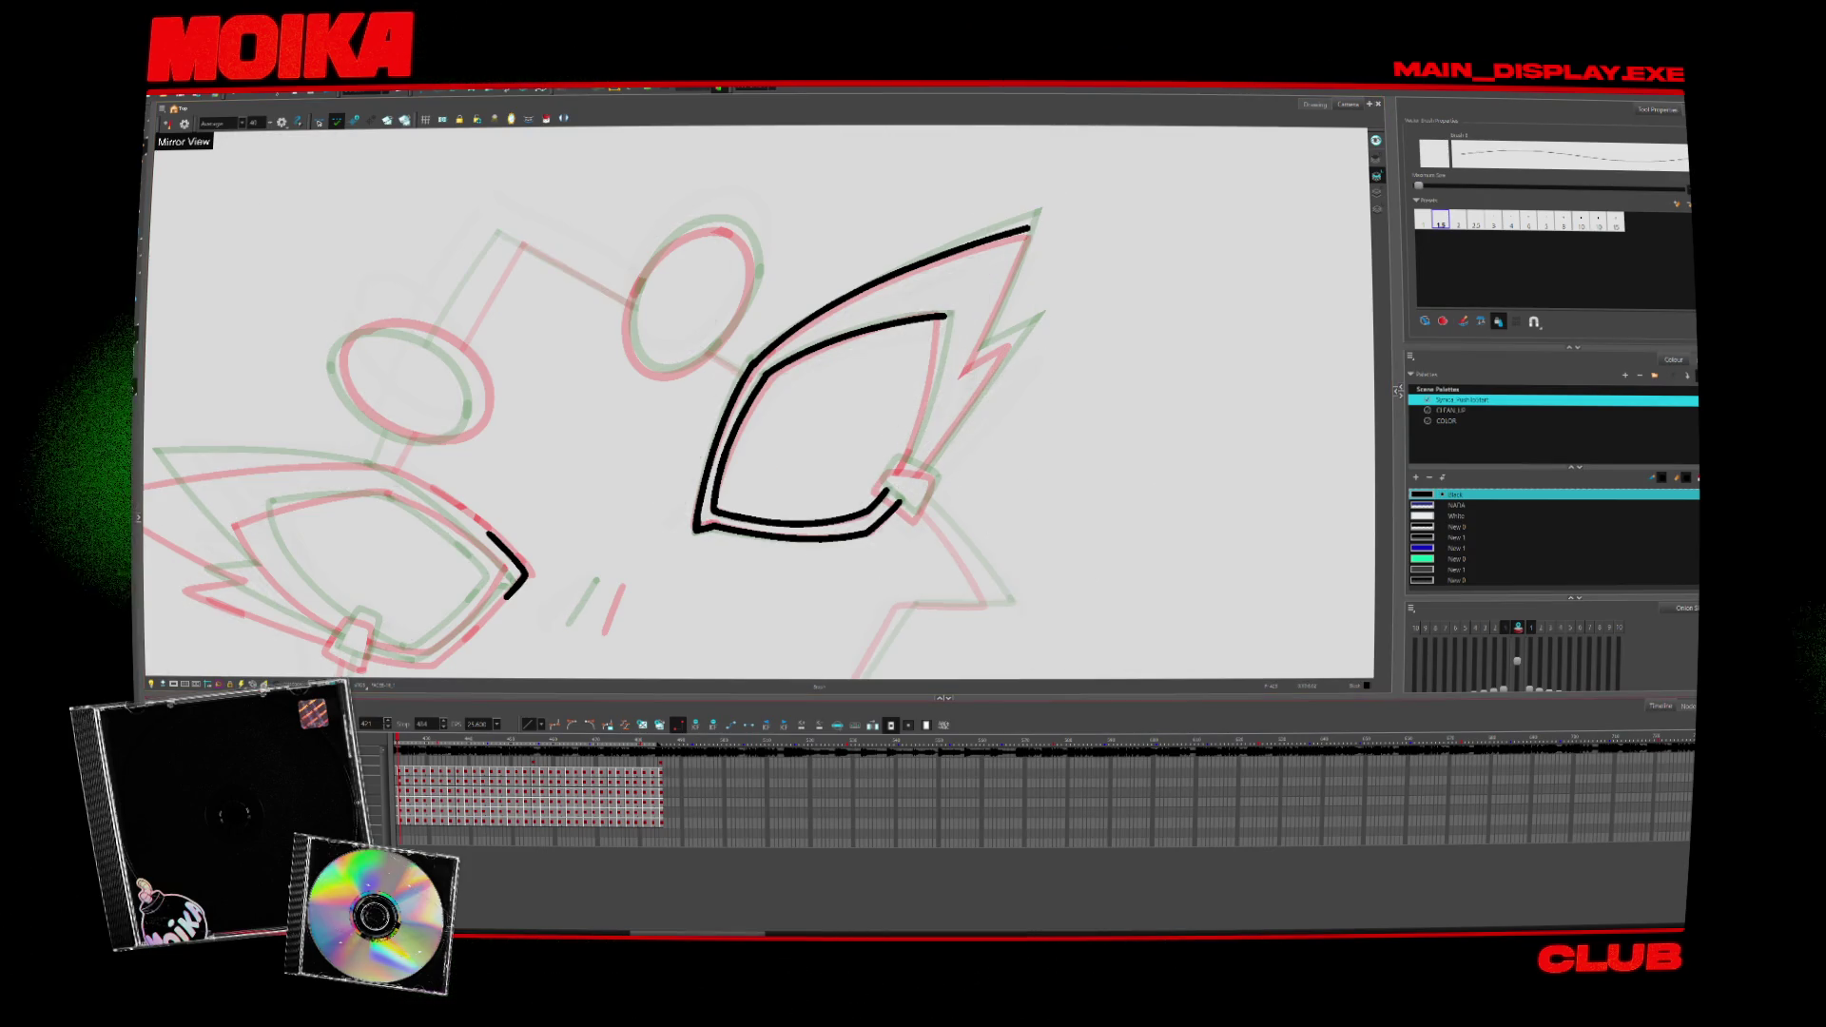
pyautogui.moveTo(941, 307); pyautogui.dragTo(898, 478)
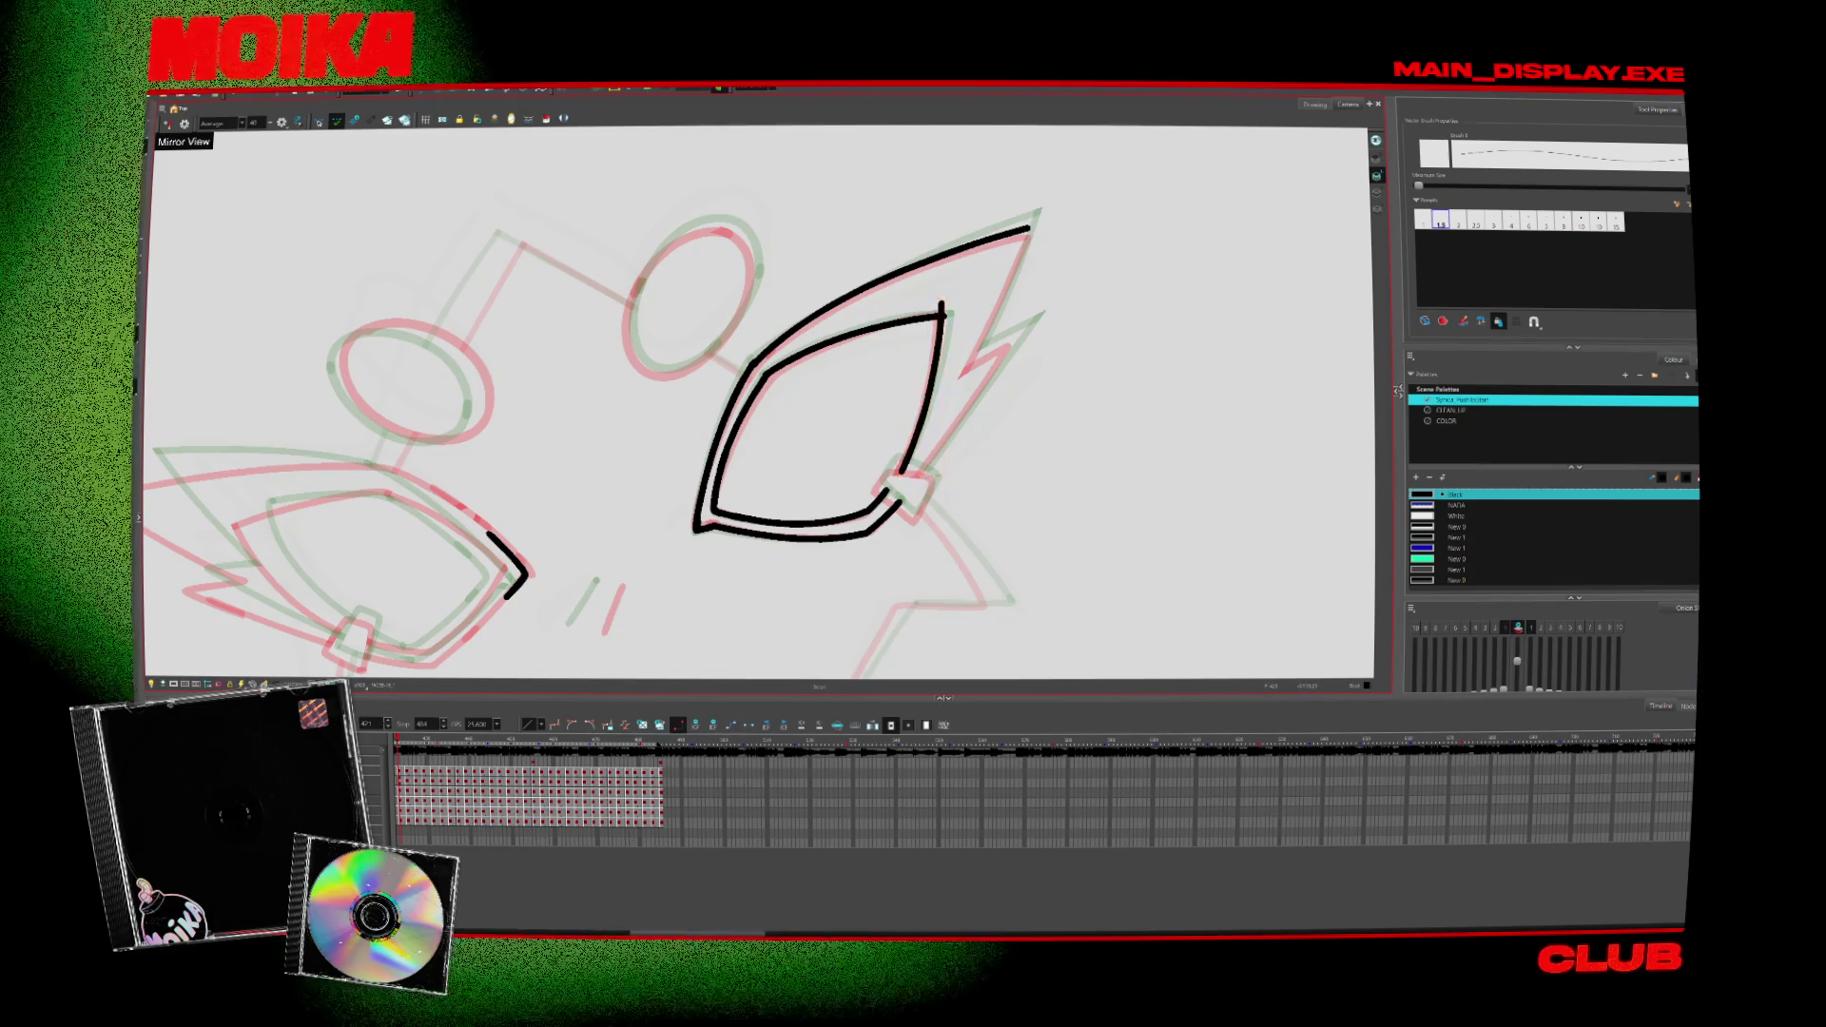
pyautogui.moveTo(1024, 328); pyautogui.dragTo(913, 485)
pyautogui.moveTo(1037, 225); pyautogui.dragTo(1025, 330)
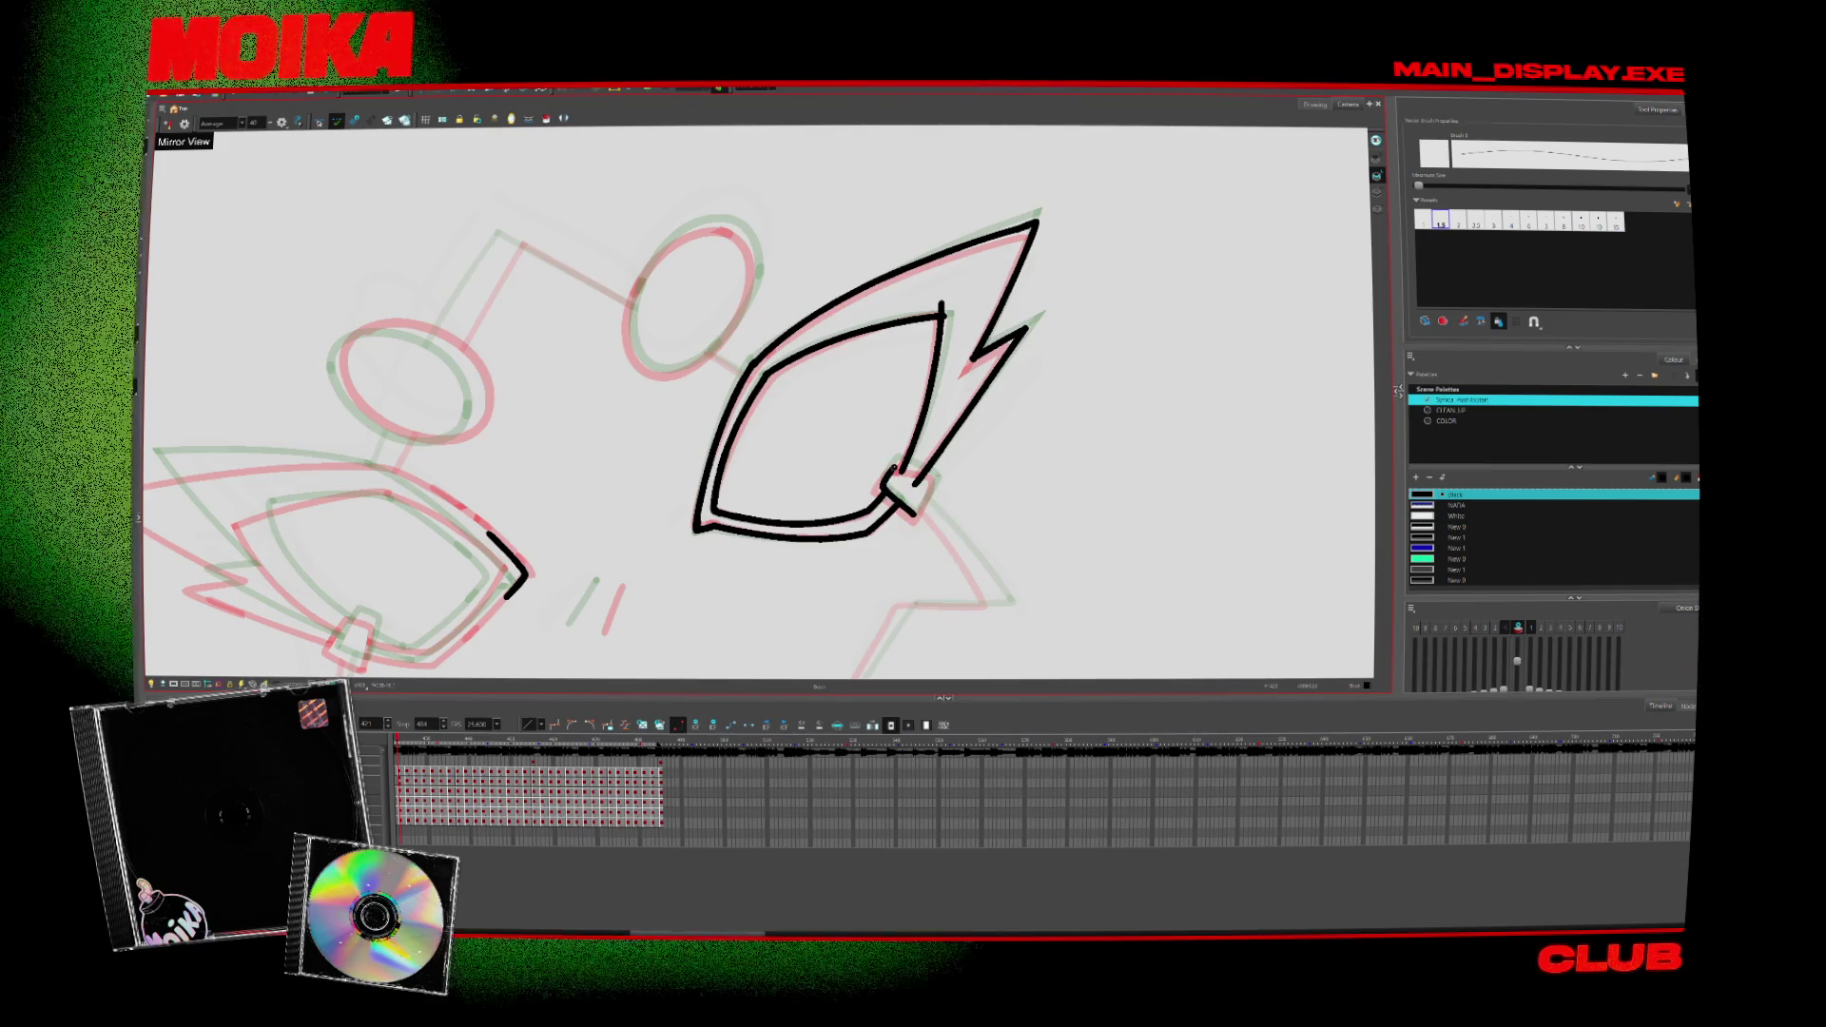
pyautogui.moveTo(881, 483); pyautogui.dragTo(931, 500)
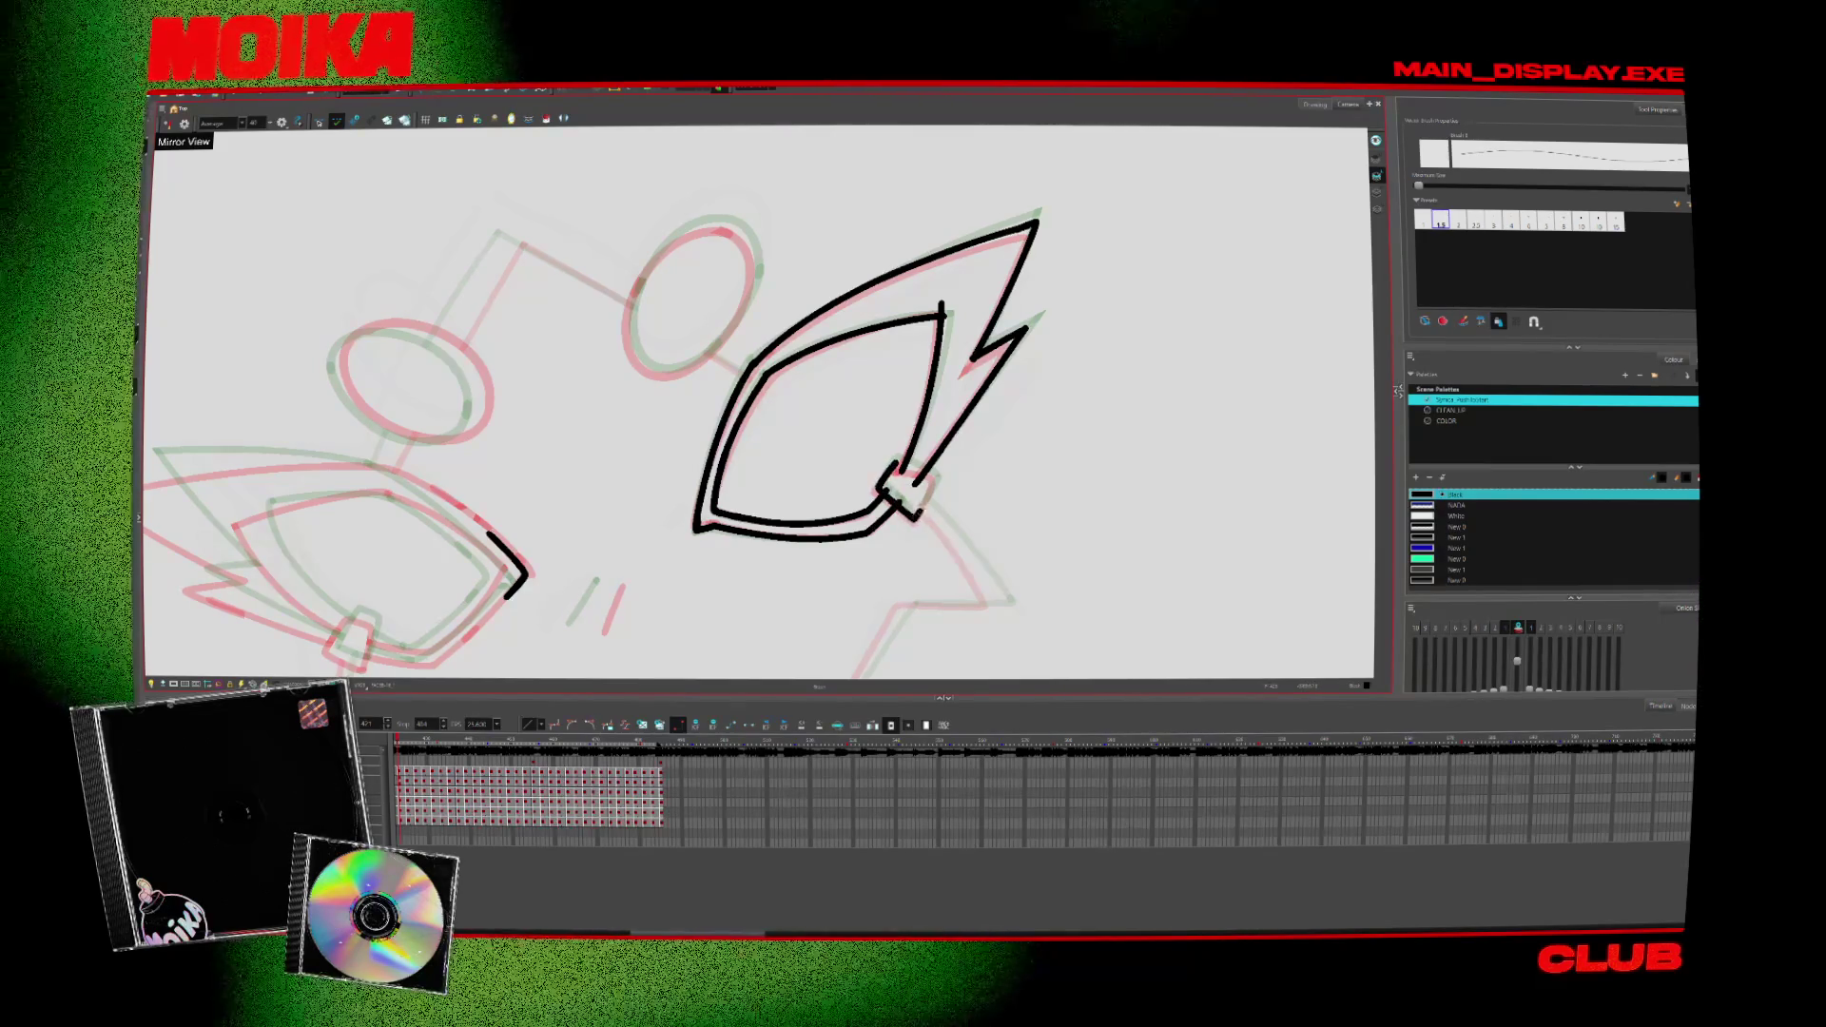
pyautogui.hotkey('alt', 's')
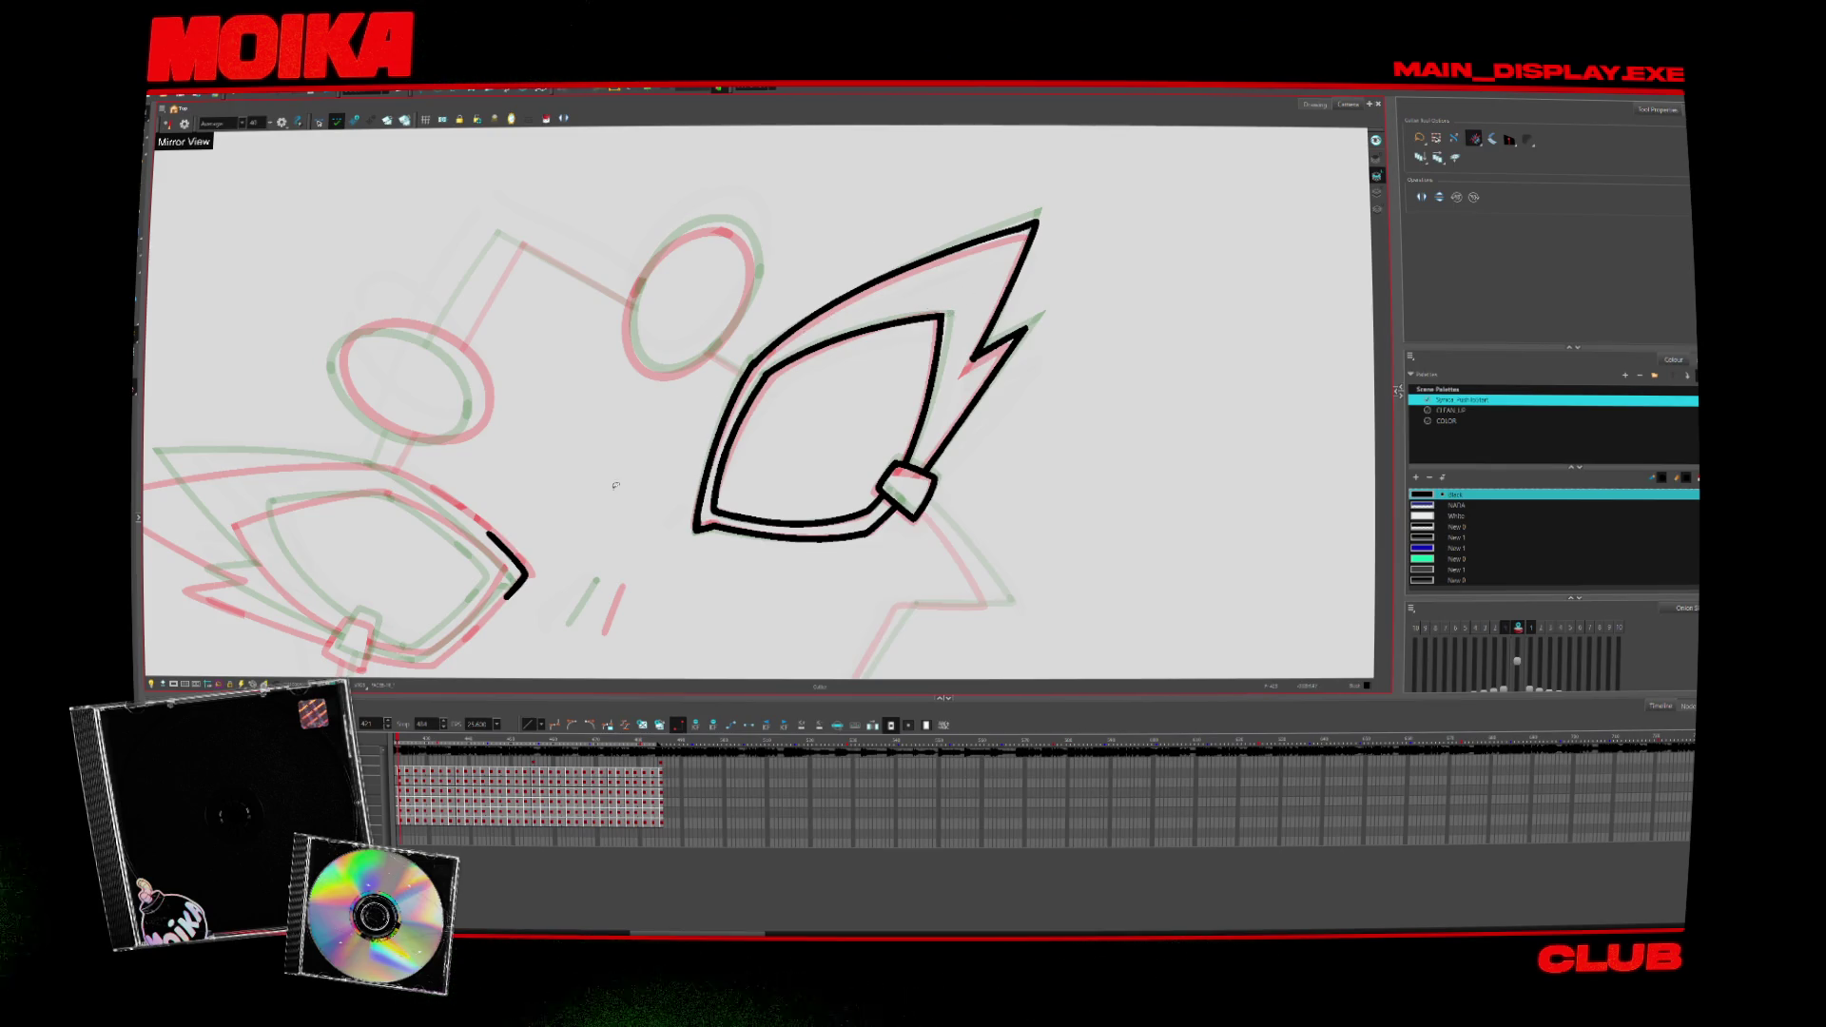
# Step: Ink the upper ellipse's left edge, then select the whole black drawing and clear the selection
pyautogui.hotkey('alt', 'b')
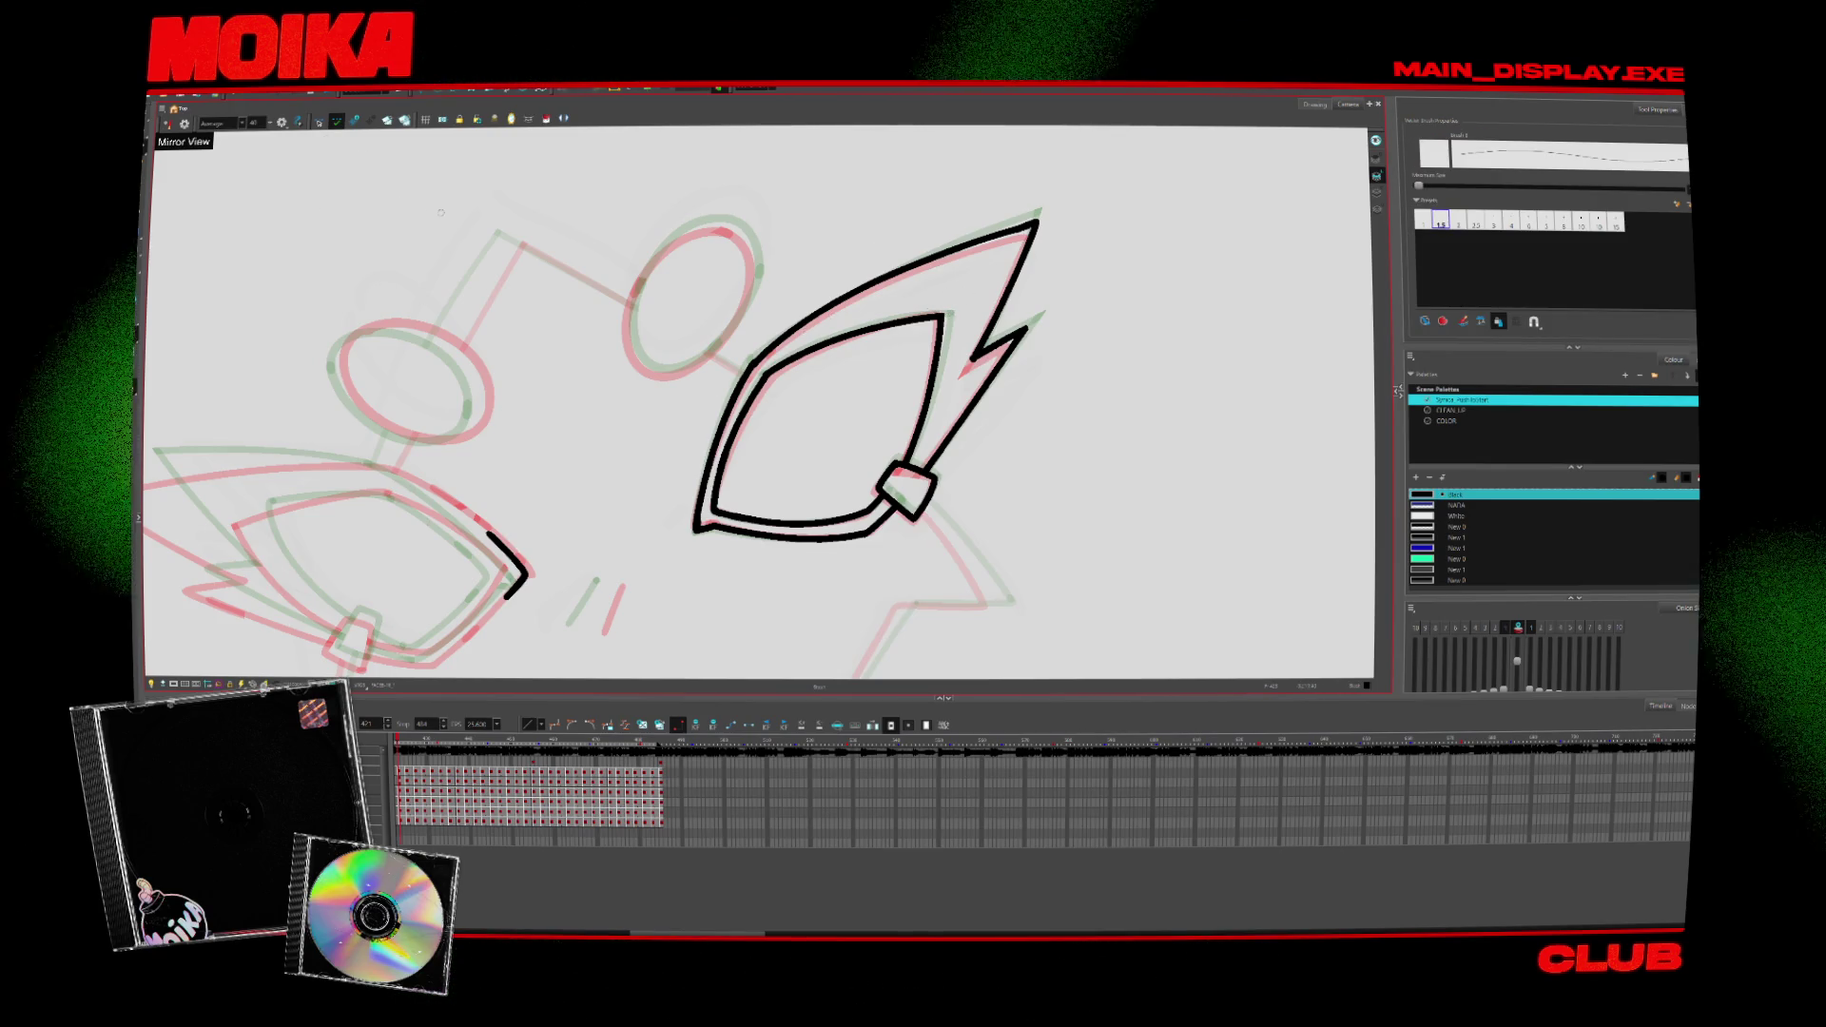
pyautogui.moveTo(640, 287)
pyautogui.mouseDown()
pyautogui.moveTo(660, 380)
pyautogui.moveTo(757, 279)
pyautogui.moveTo(640, 285)
pyautogui.mouseUp()
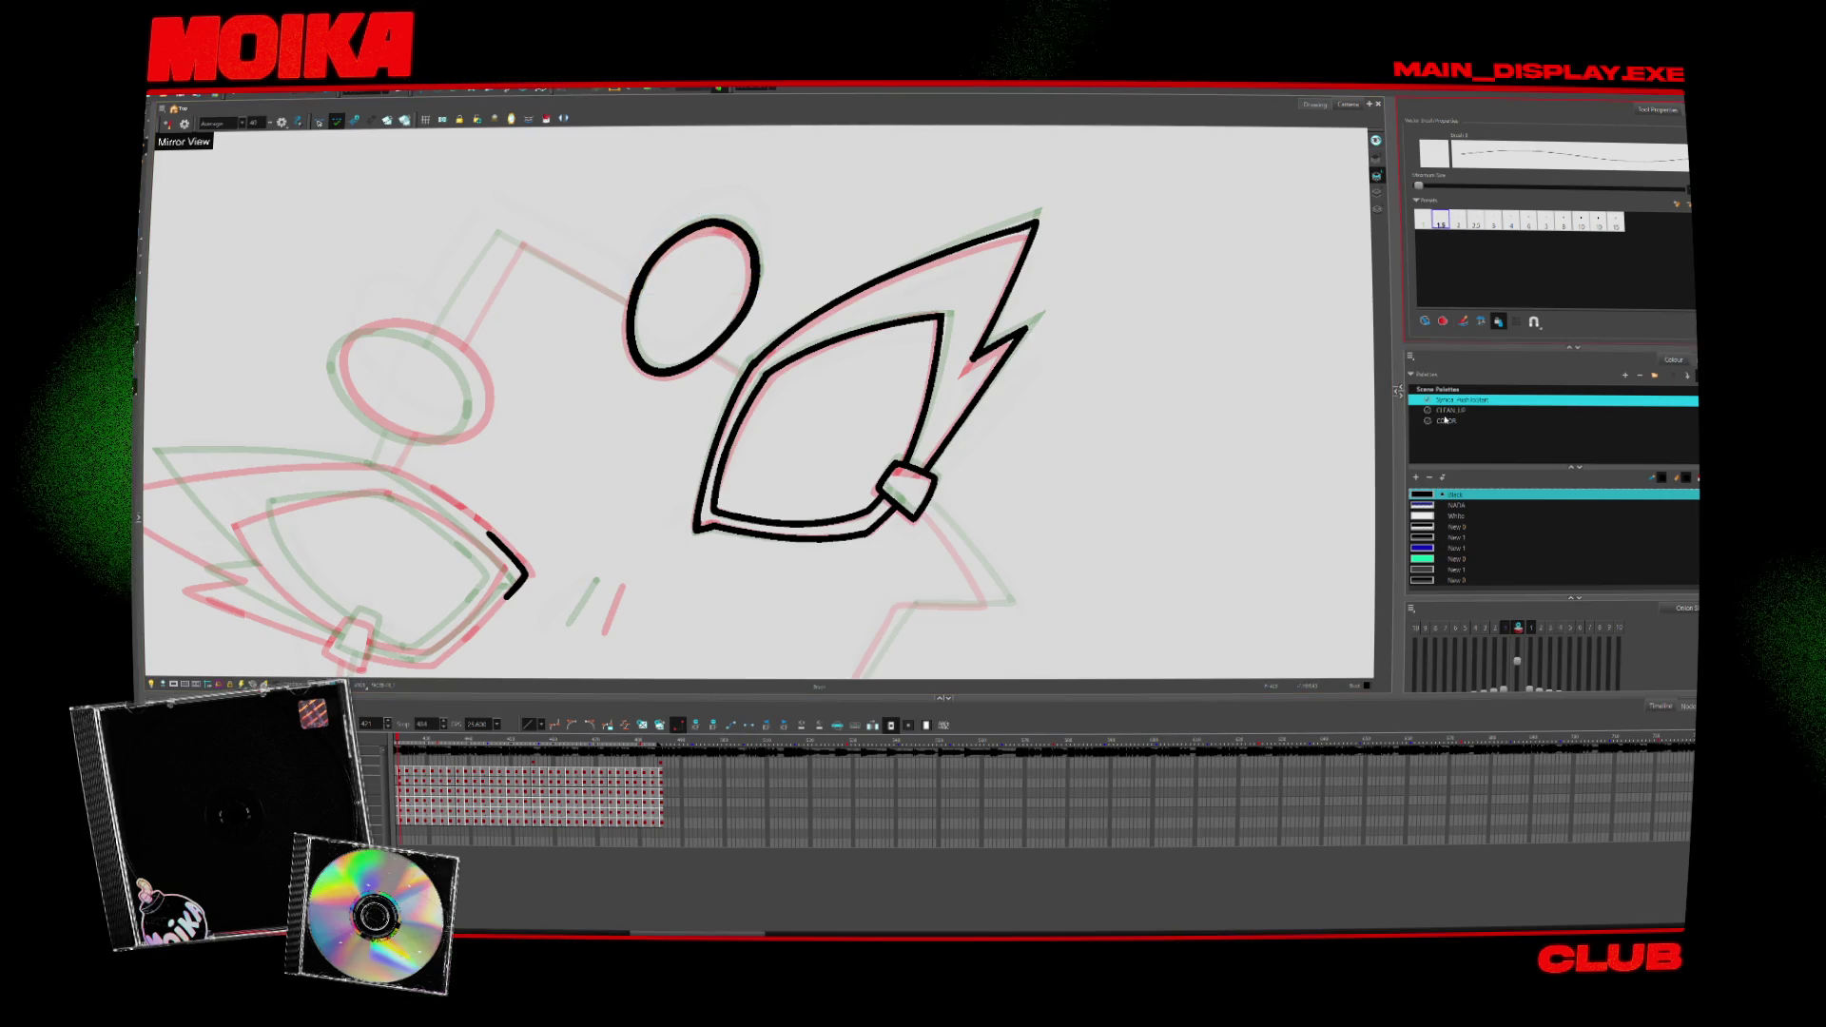
pyautogui.hotkey('alt', 's')
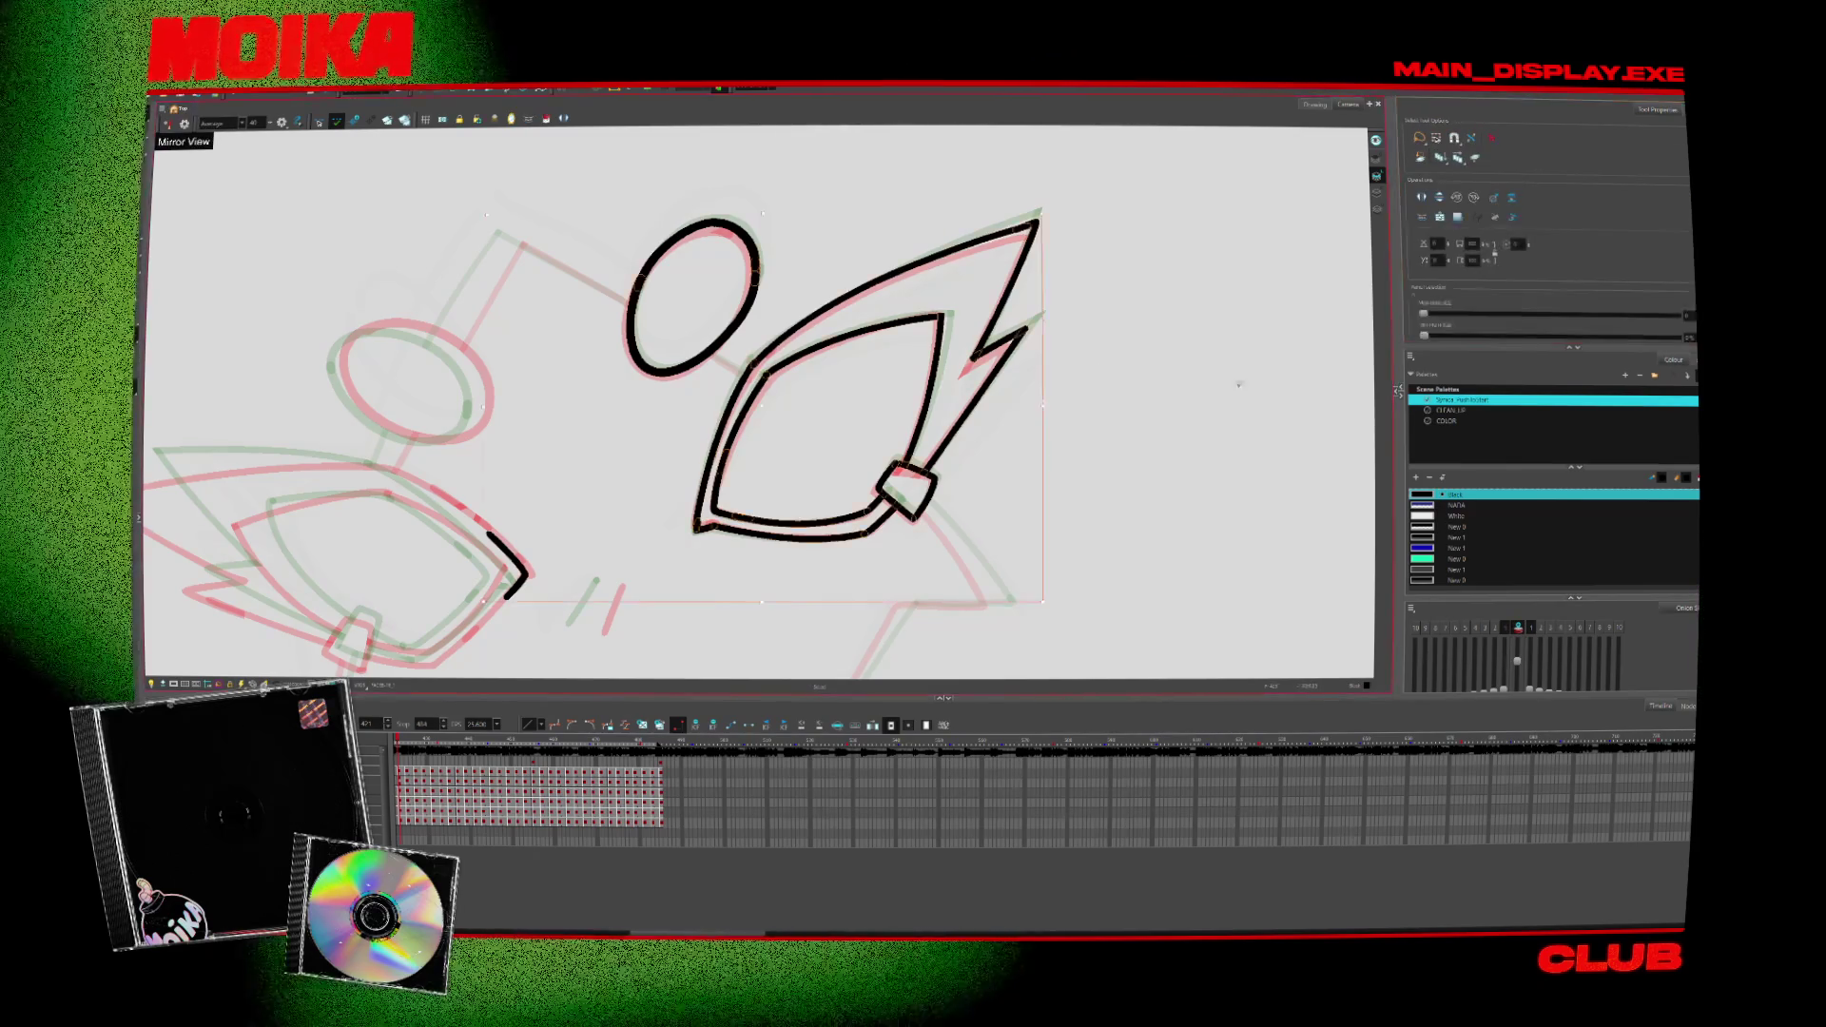
pyautogui.hotkey('ctrl', 'a')
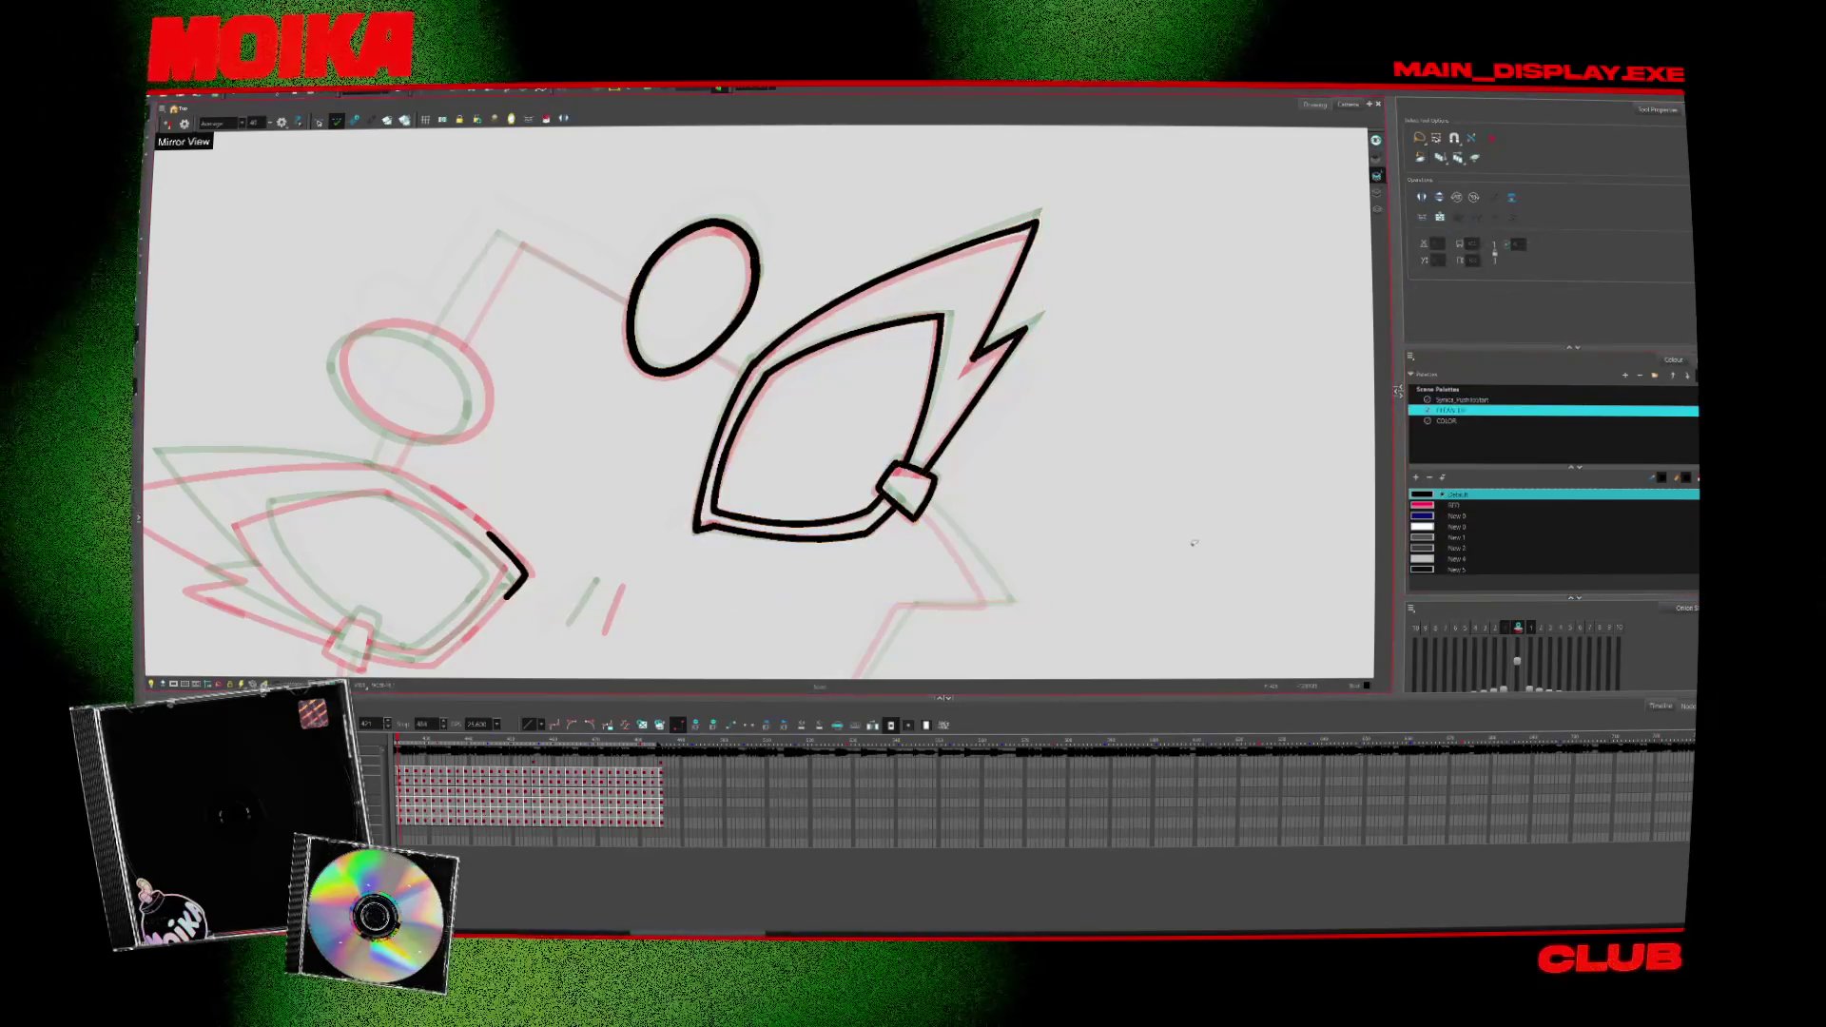
pyautogui.press('Escape')
pyautogui.hotkey('alt', 'b')
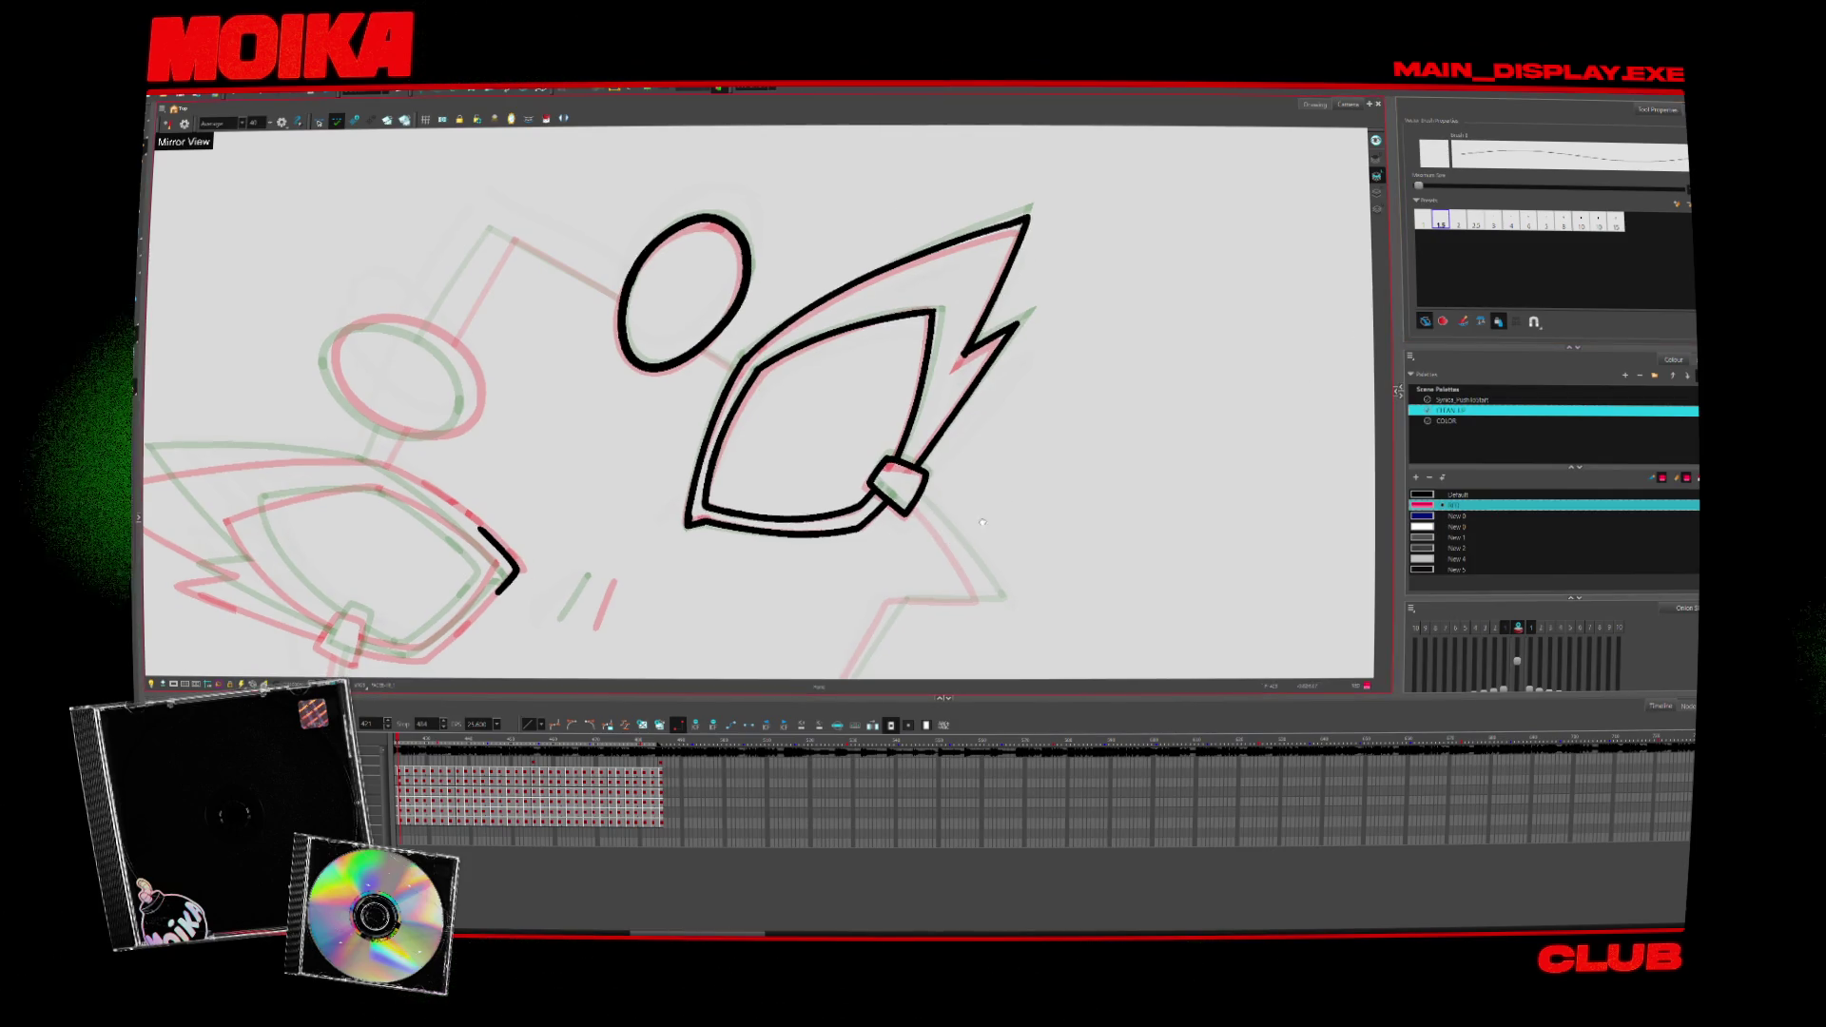
# Step: Draw two pink jaw-line strokes under the eye, then switch the colour back to black
pyautogui.moveTo(756, 400); pyautogui.dragTo(714, 345)
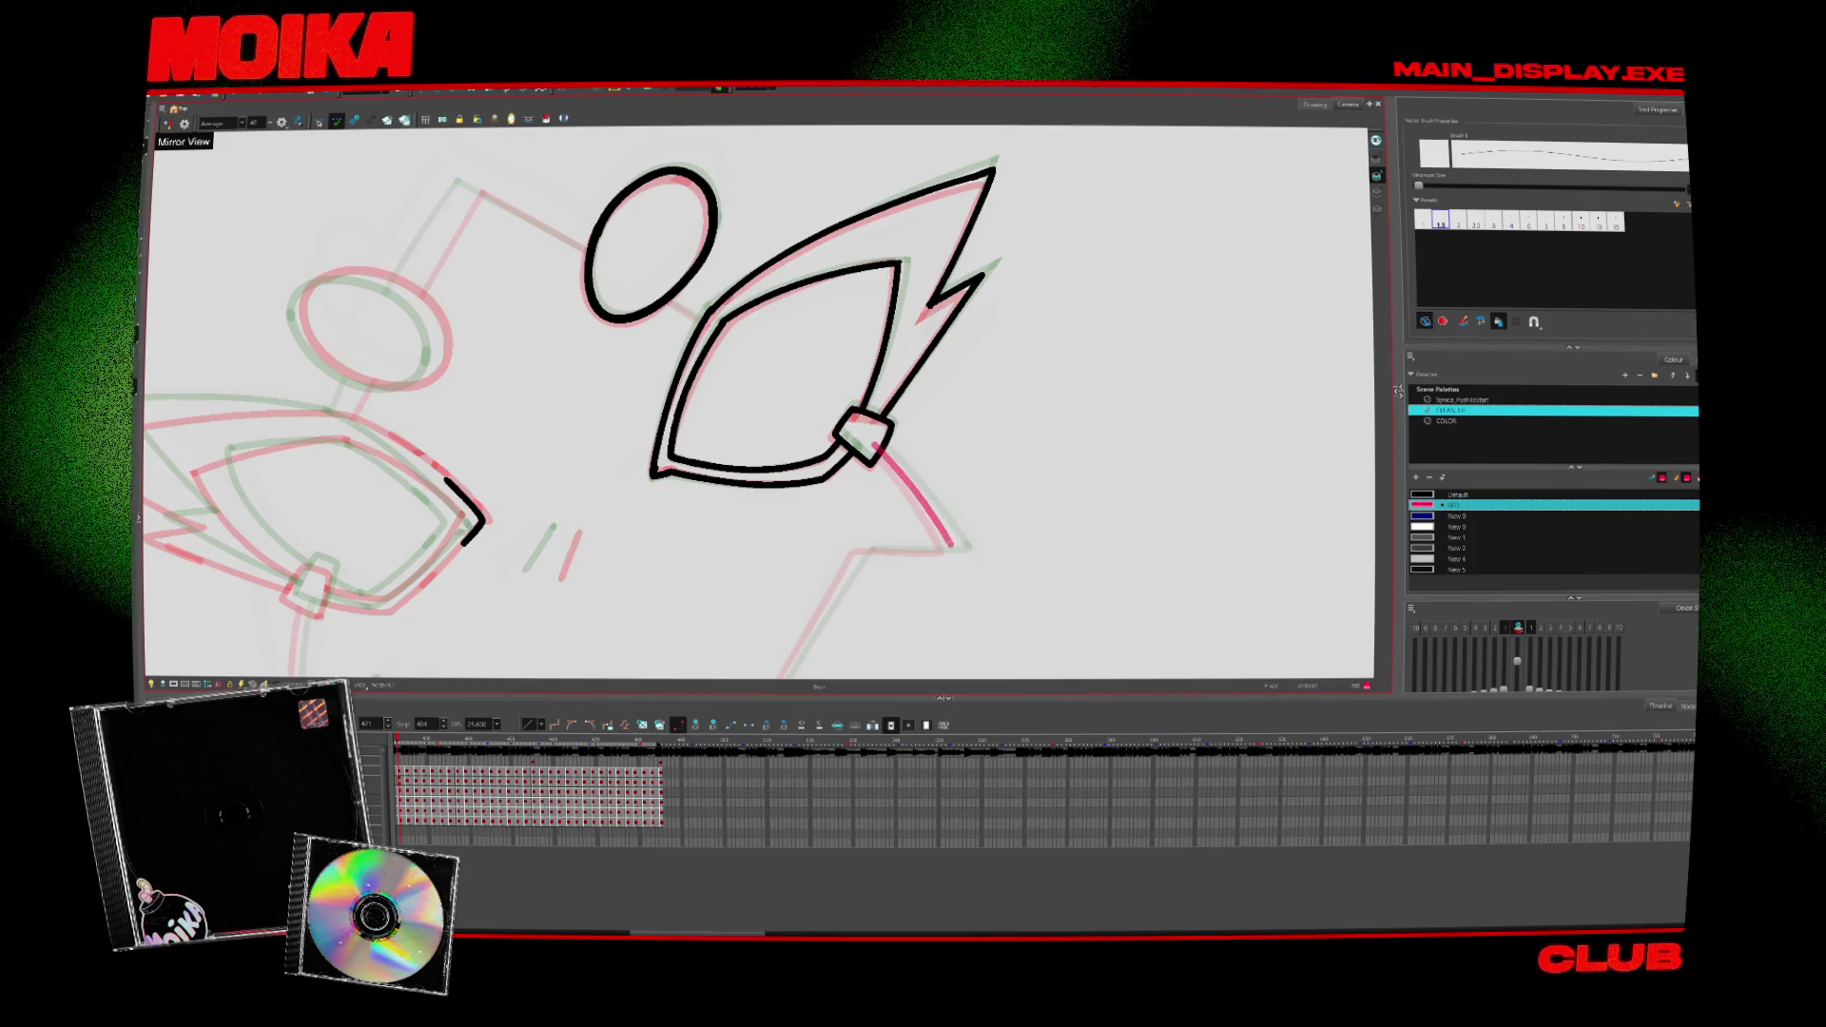
pyautogui.moveTo(955, 551); pyautogui.dragTo(857, 552)
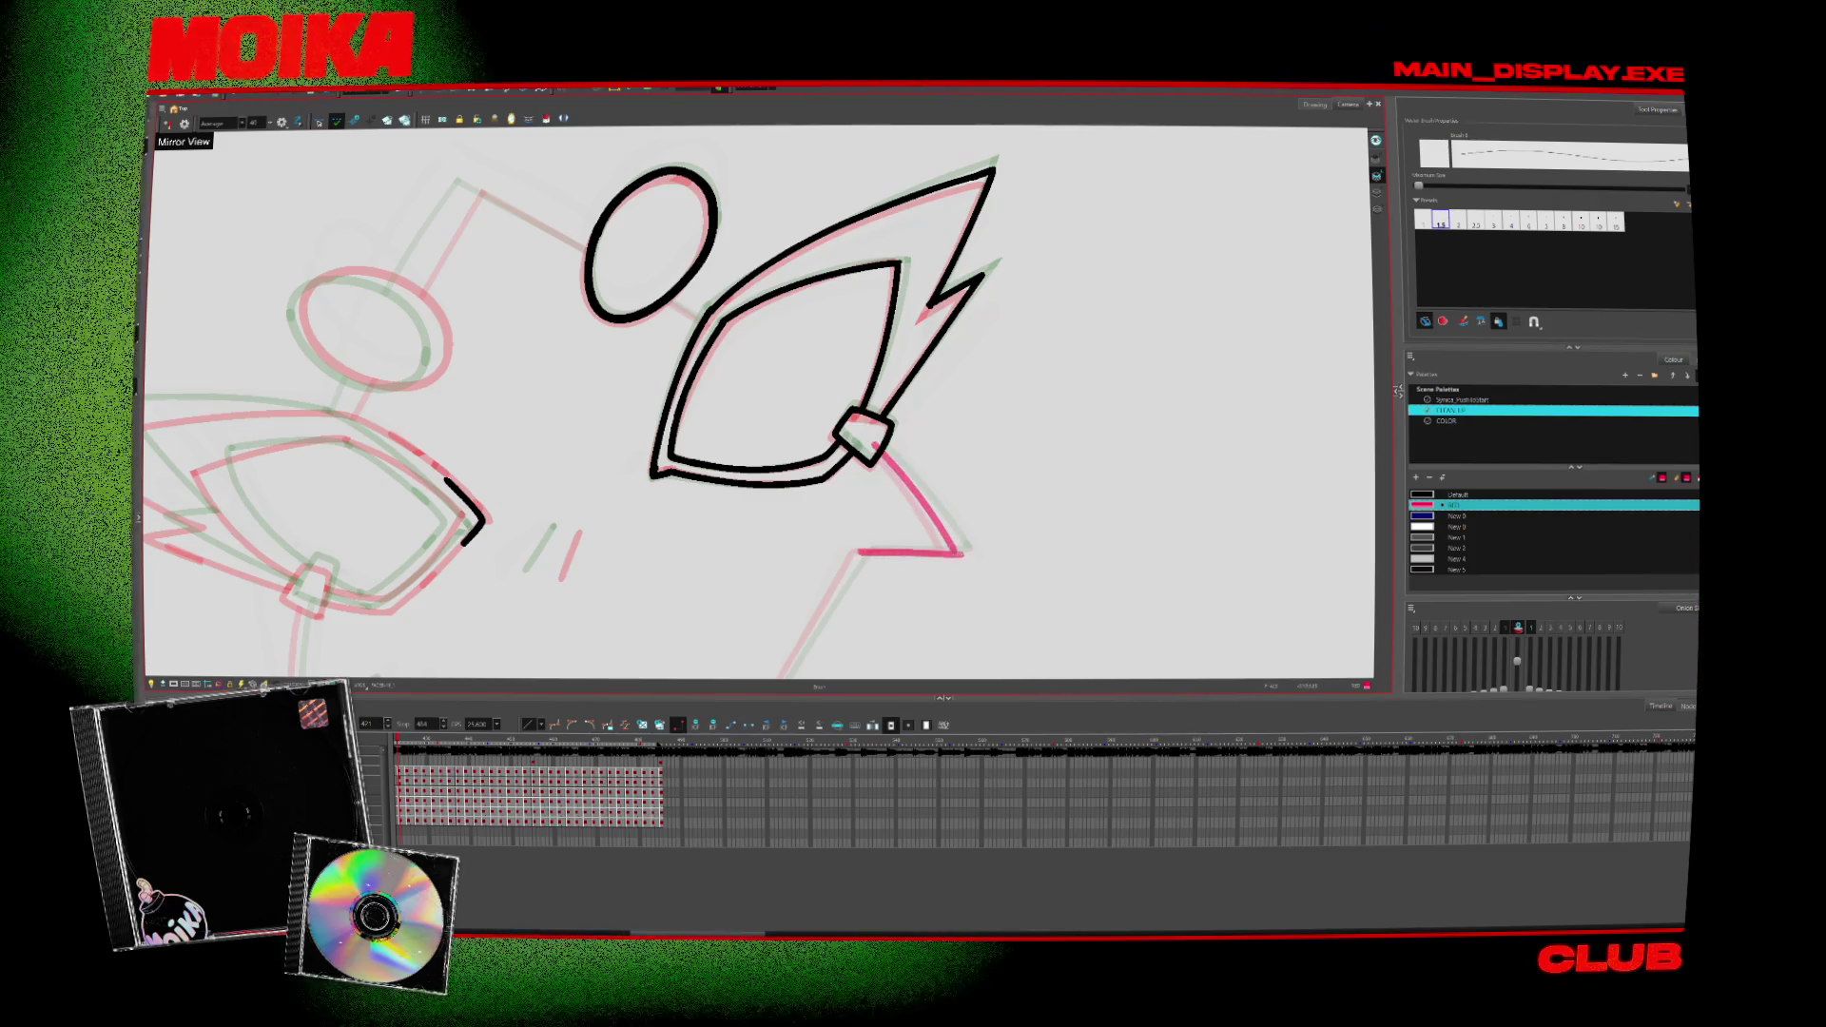
pyautogui.hotkey('ctrl', 'a')
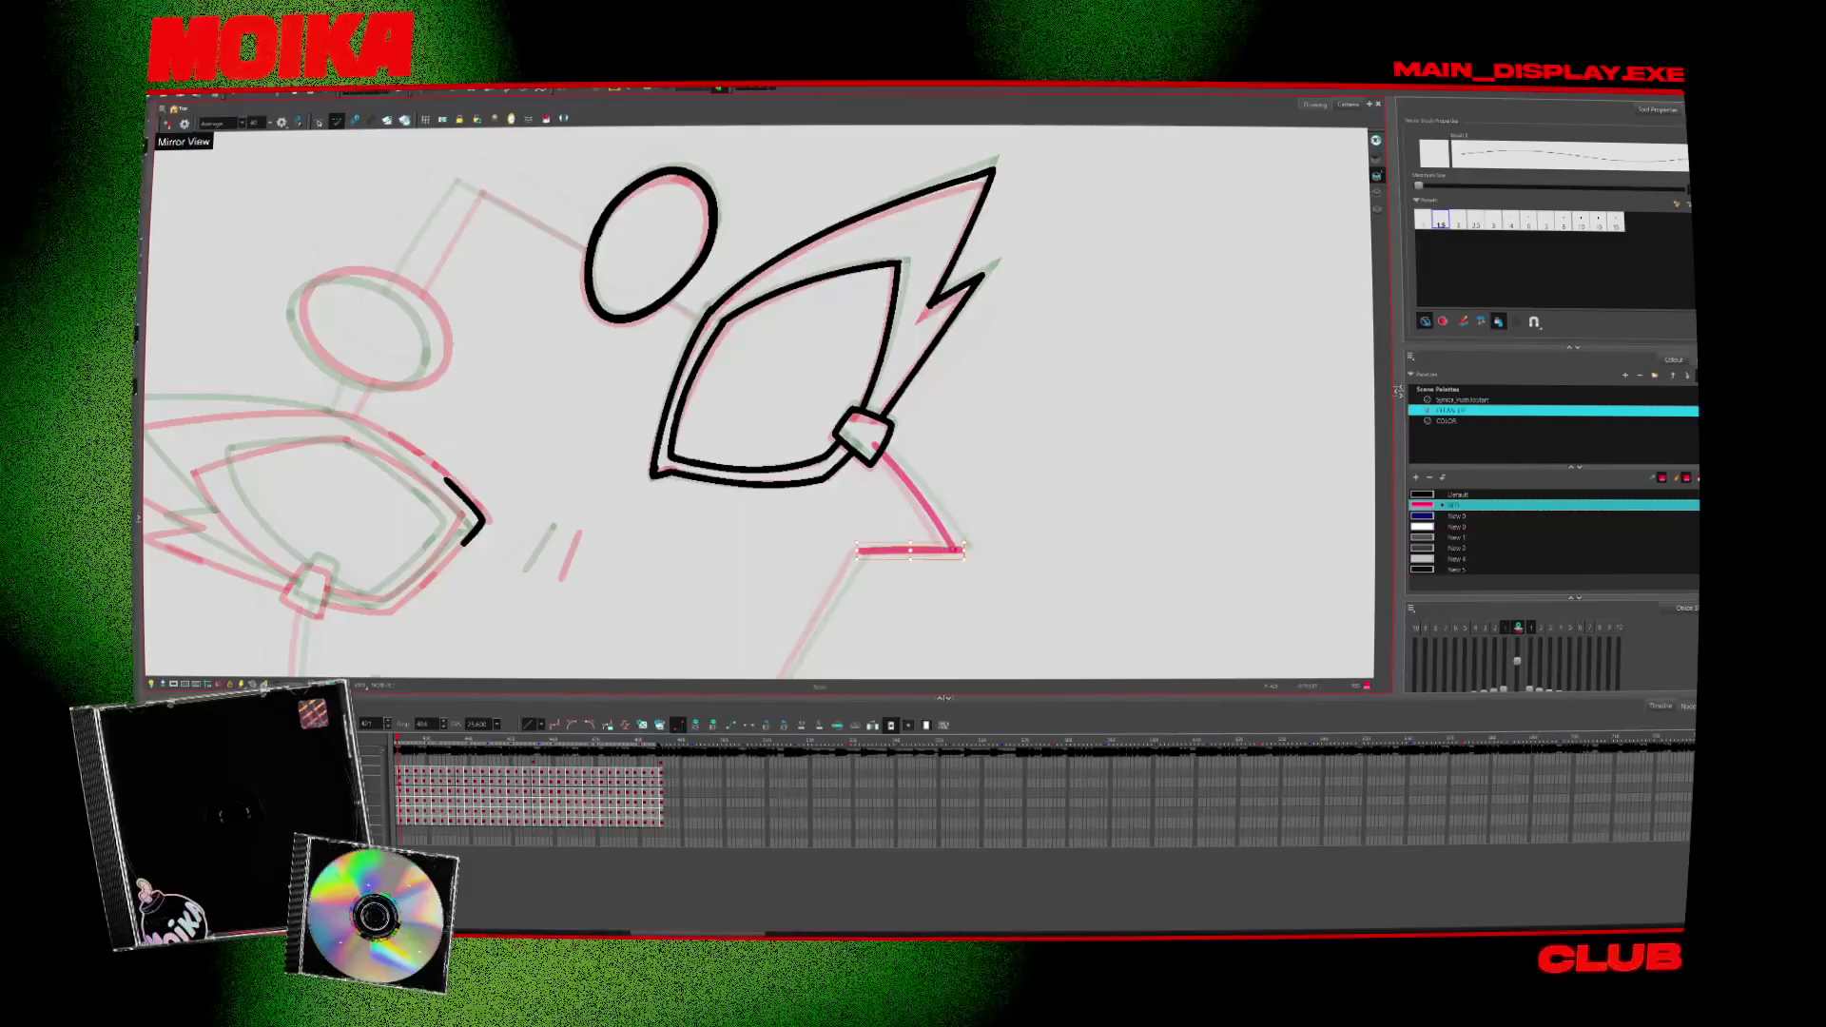
pyautogui.moveTo(866, 548); pyautogui.dragTo(799, 653)
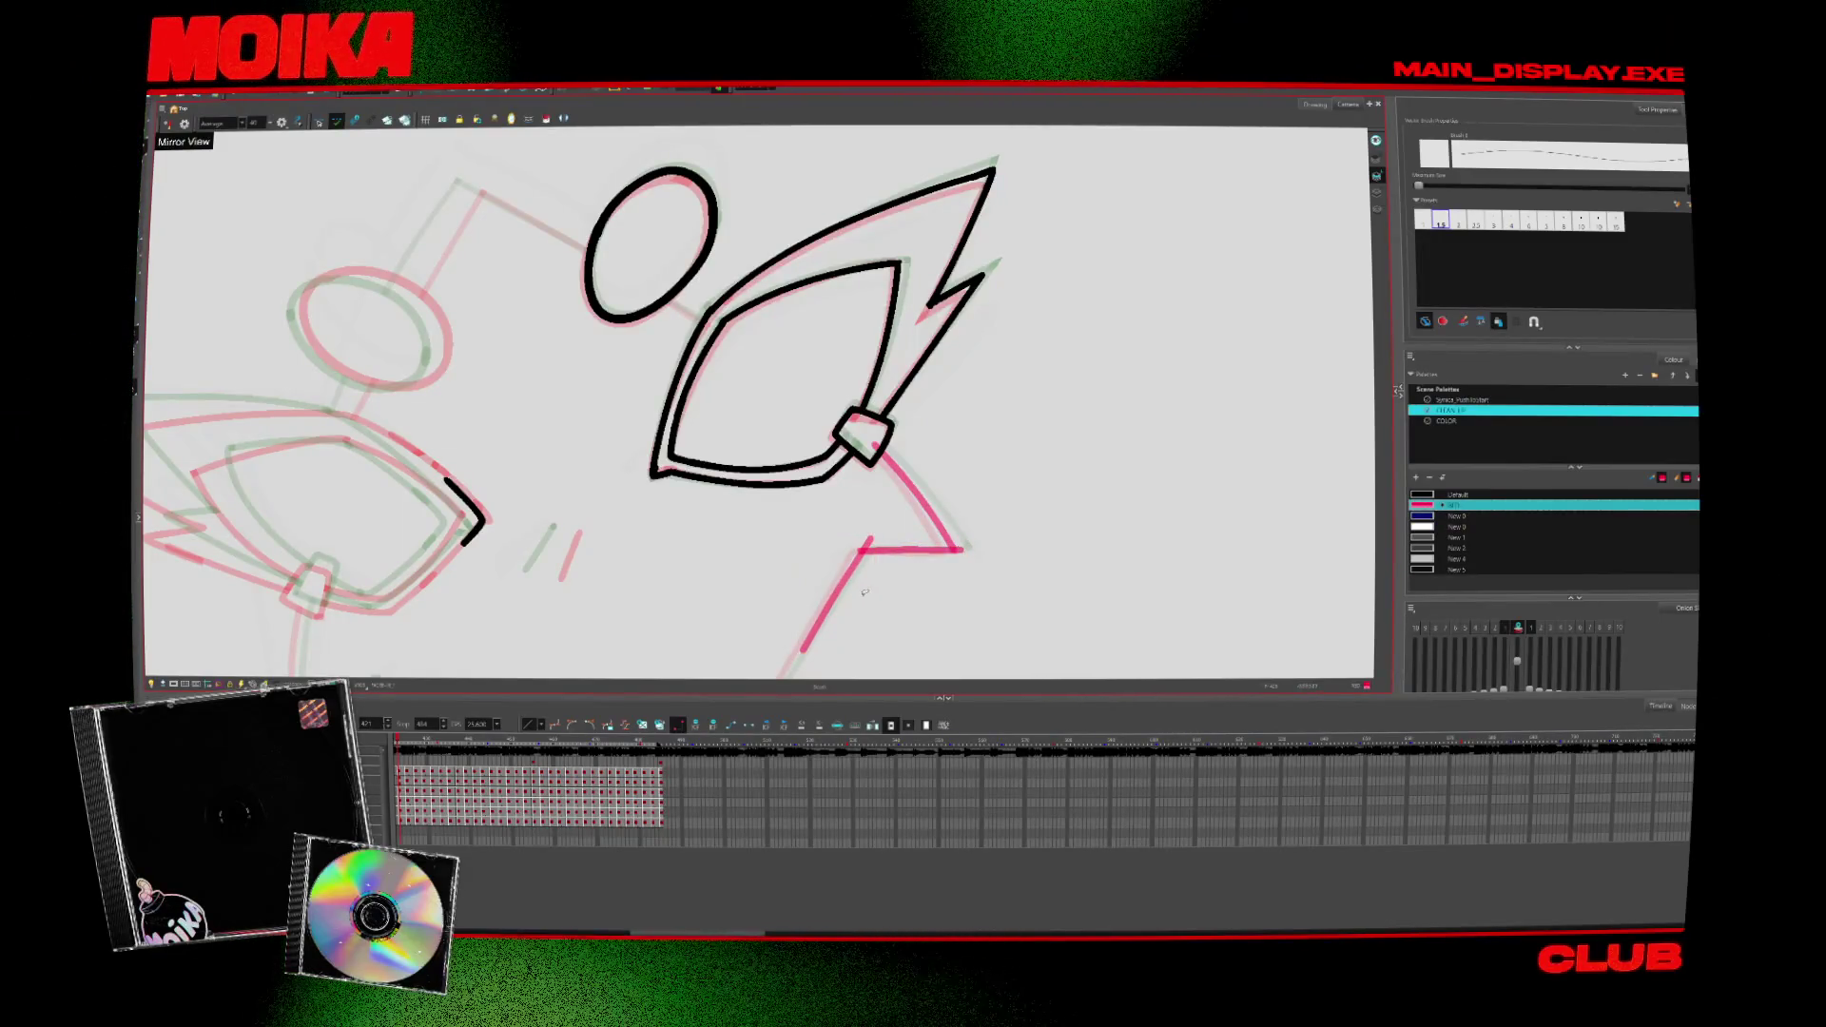
pyautogui.press('Up')
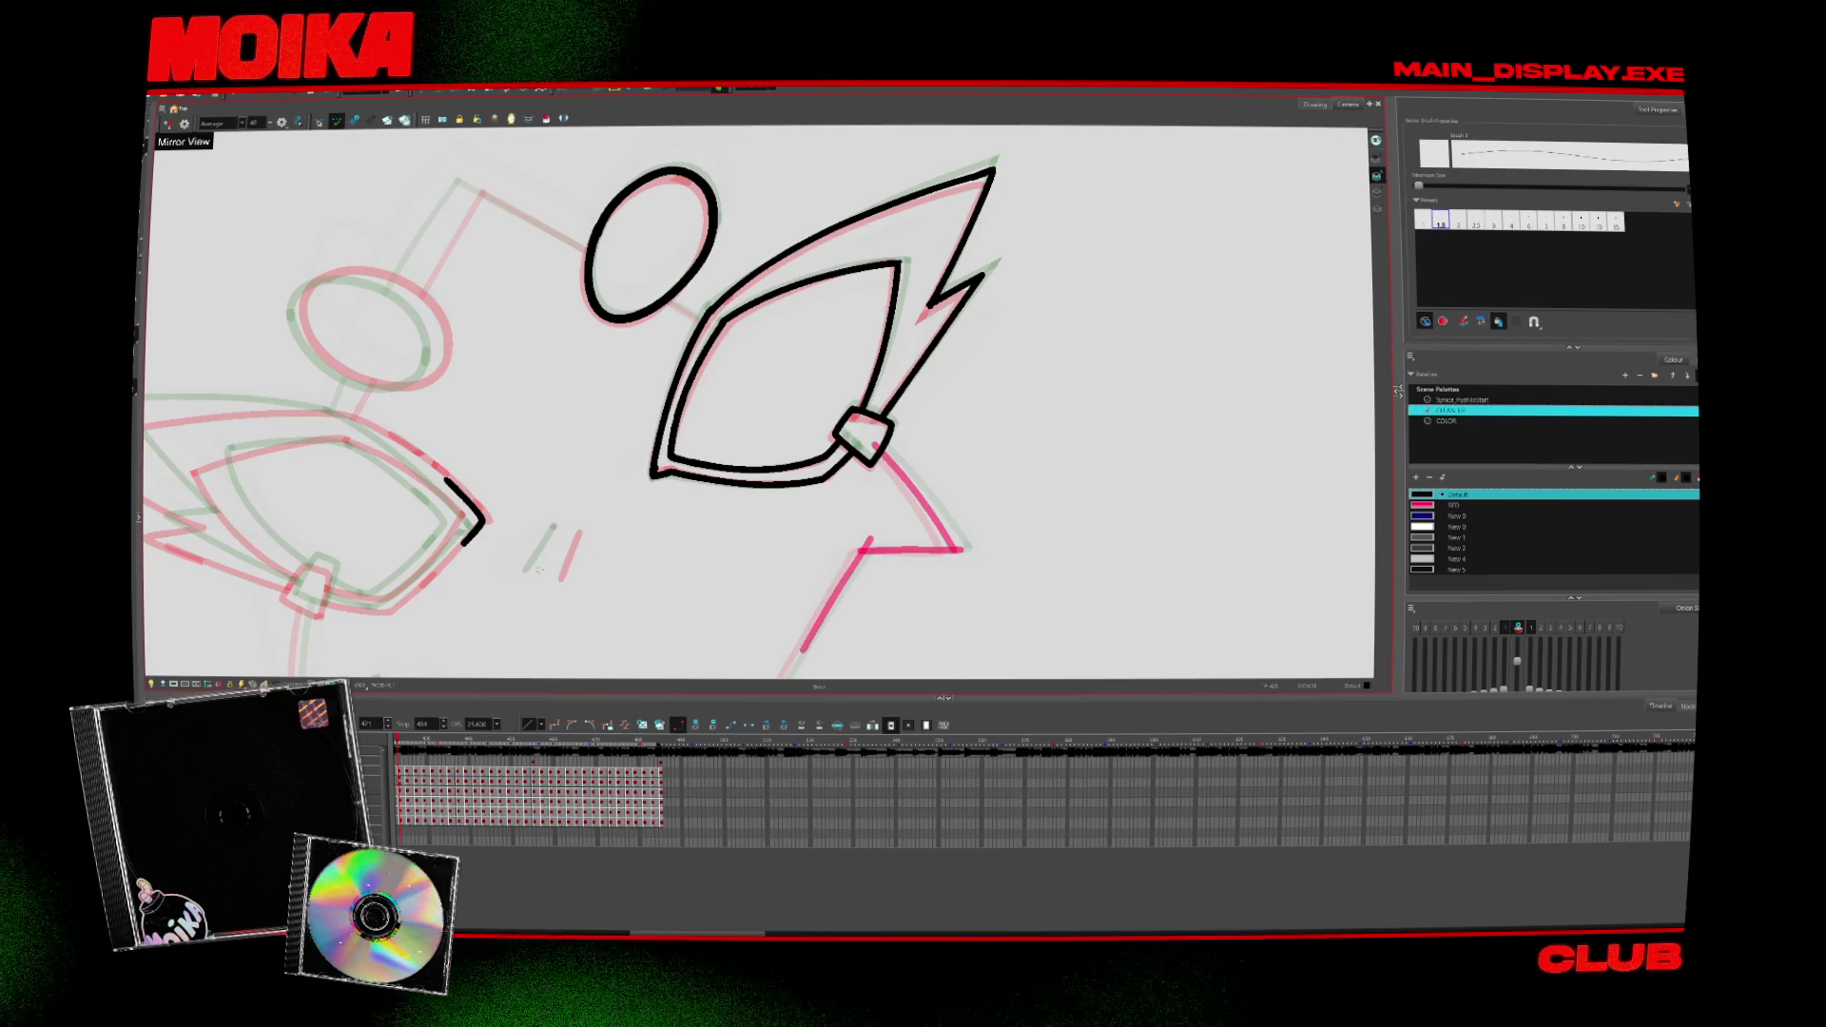
# Step: Angle the canvas around the right eye and ink its black inner curve
pyautogui.click(327, 123)
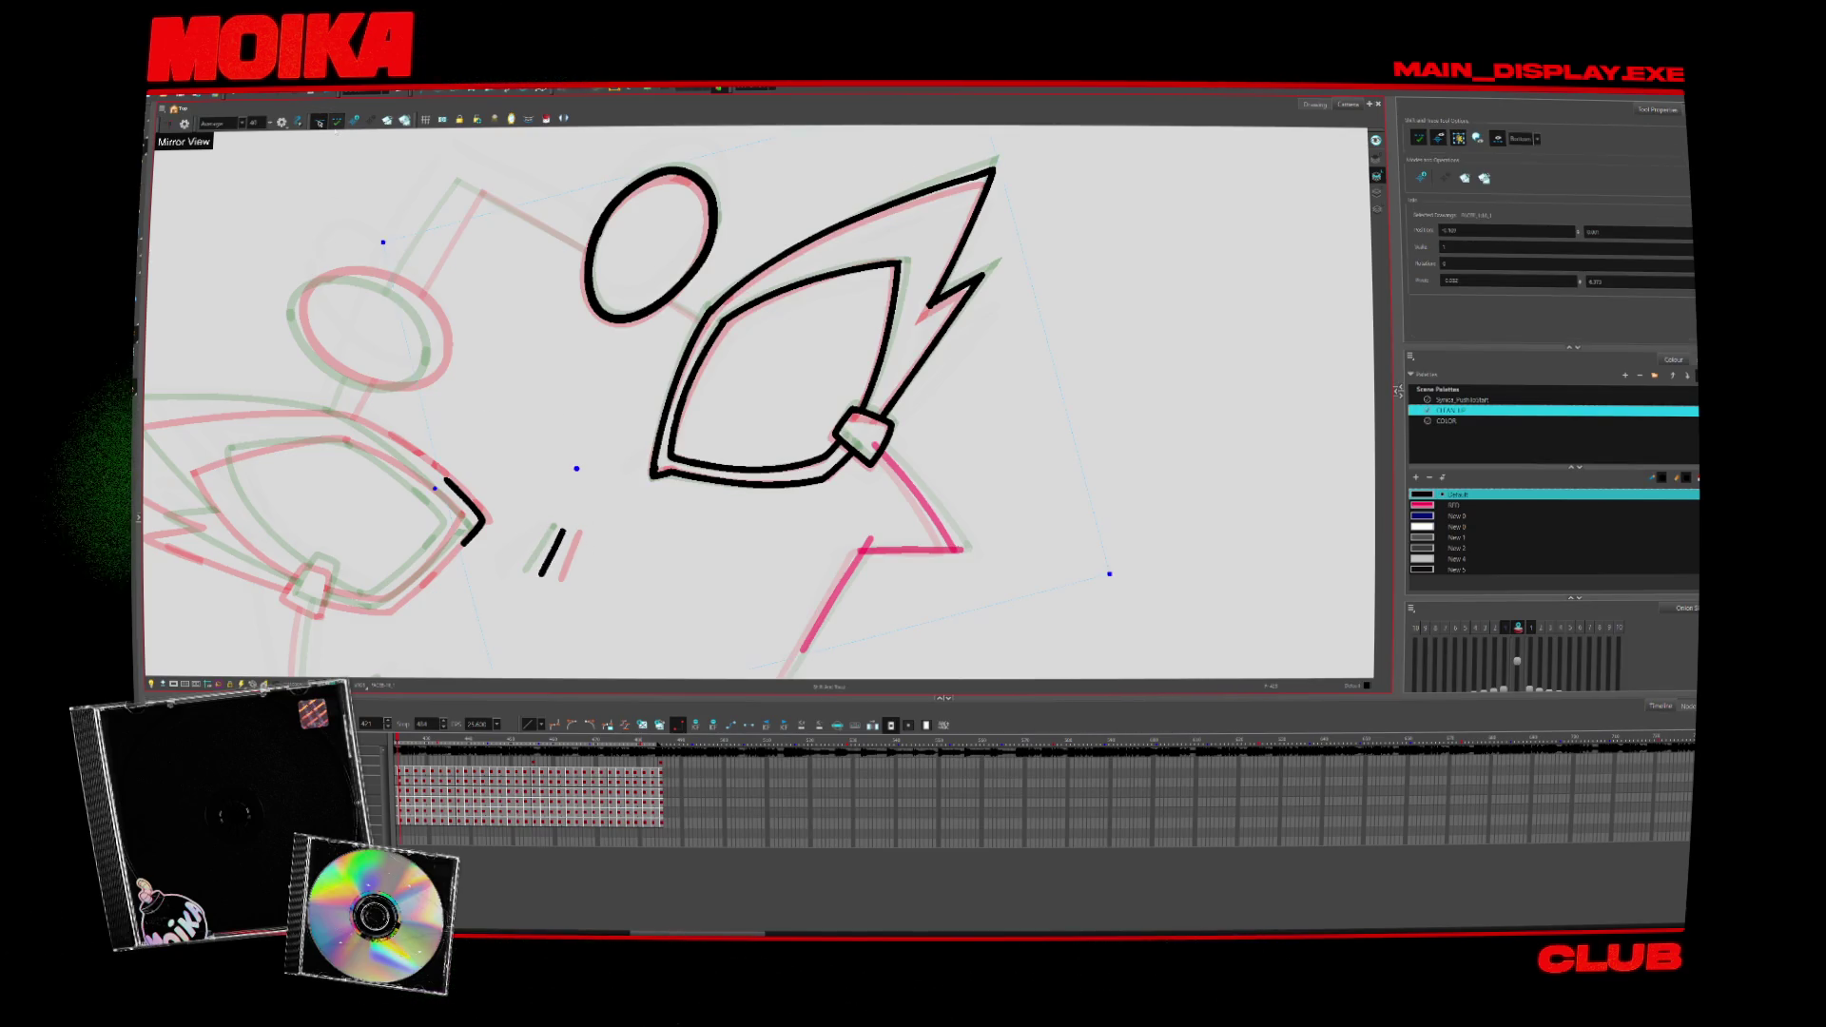
pyautogui.moveTo(599, 570); pyautogui.dragTo(499, 553)
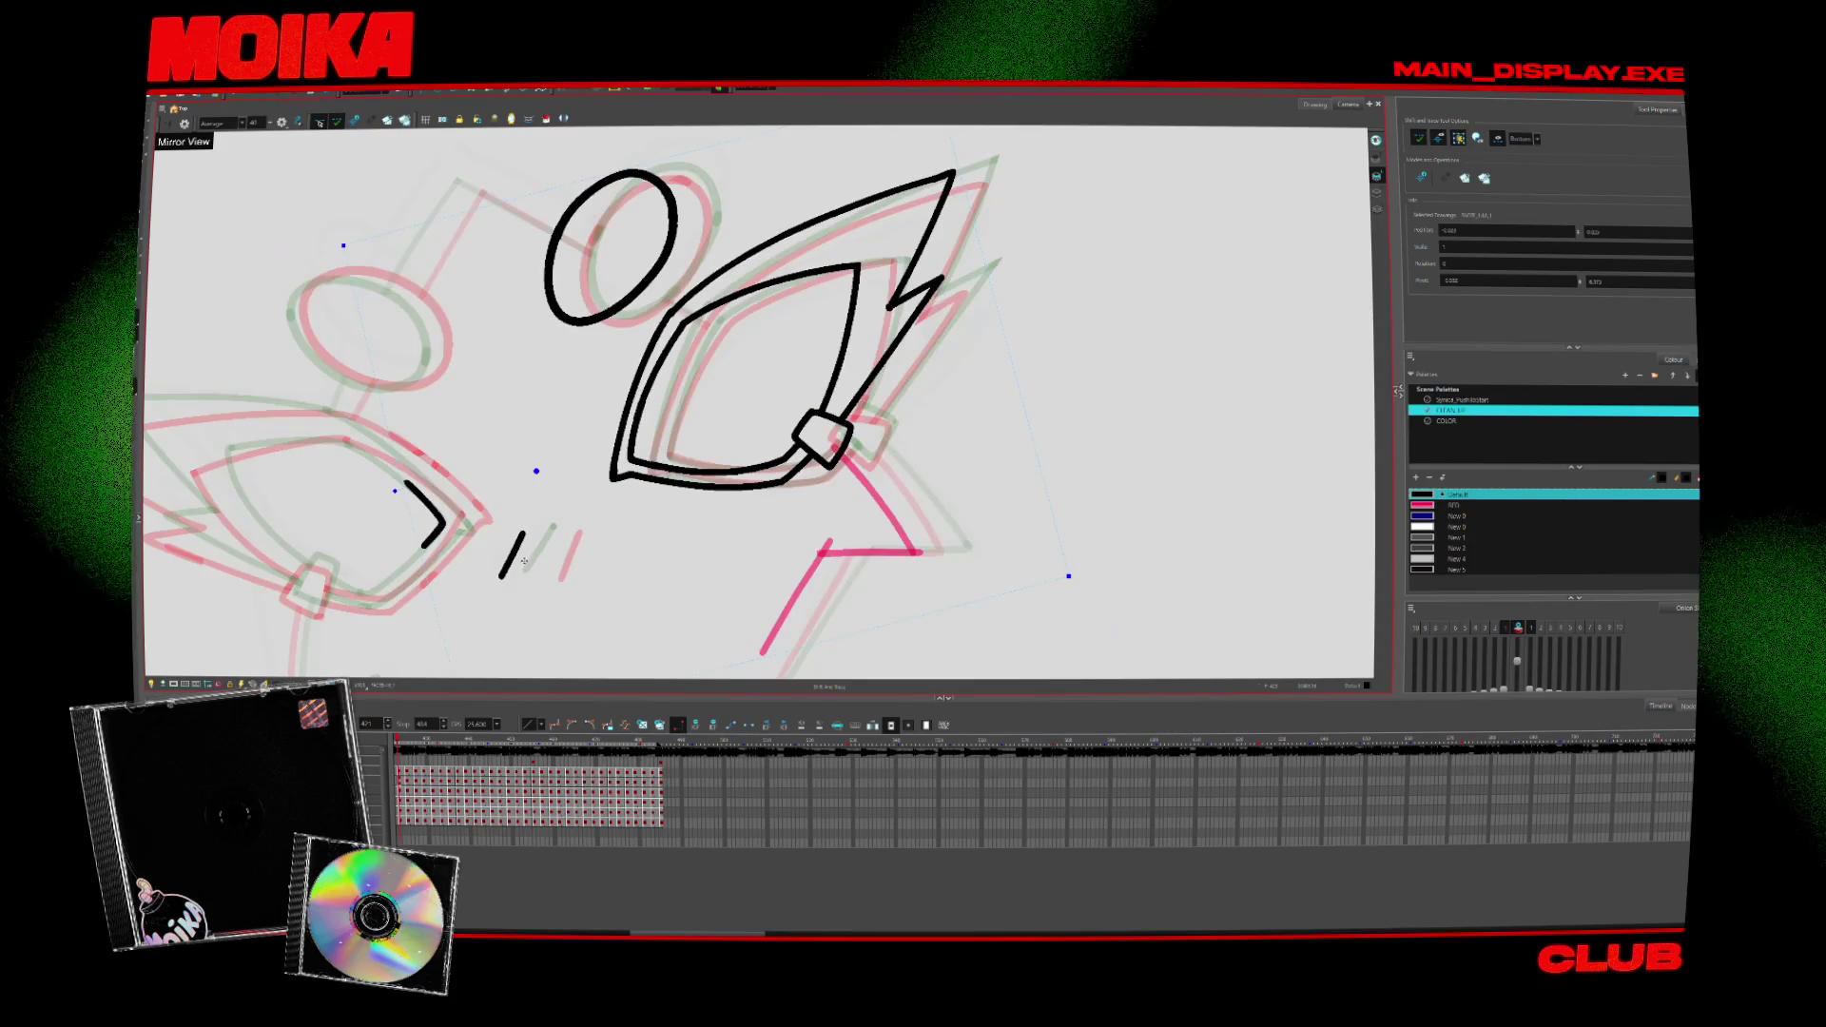
pyautogui.moveTo(568, 582); pyautogui.dragTo(673, 431)
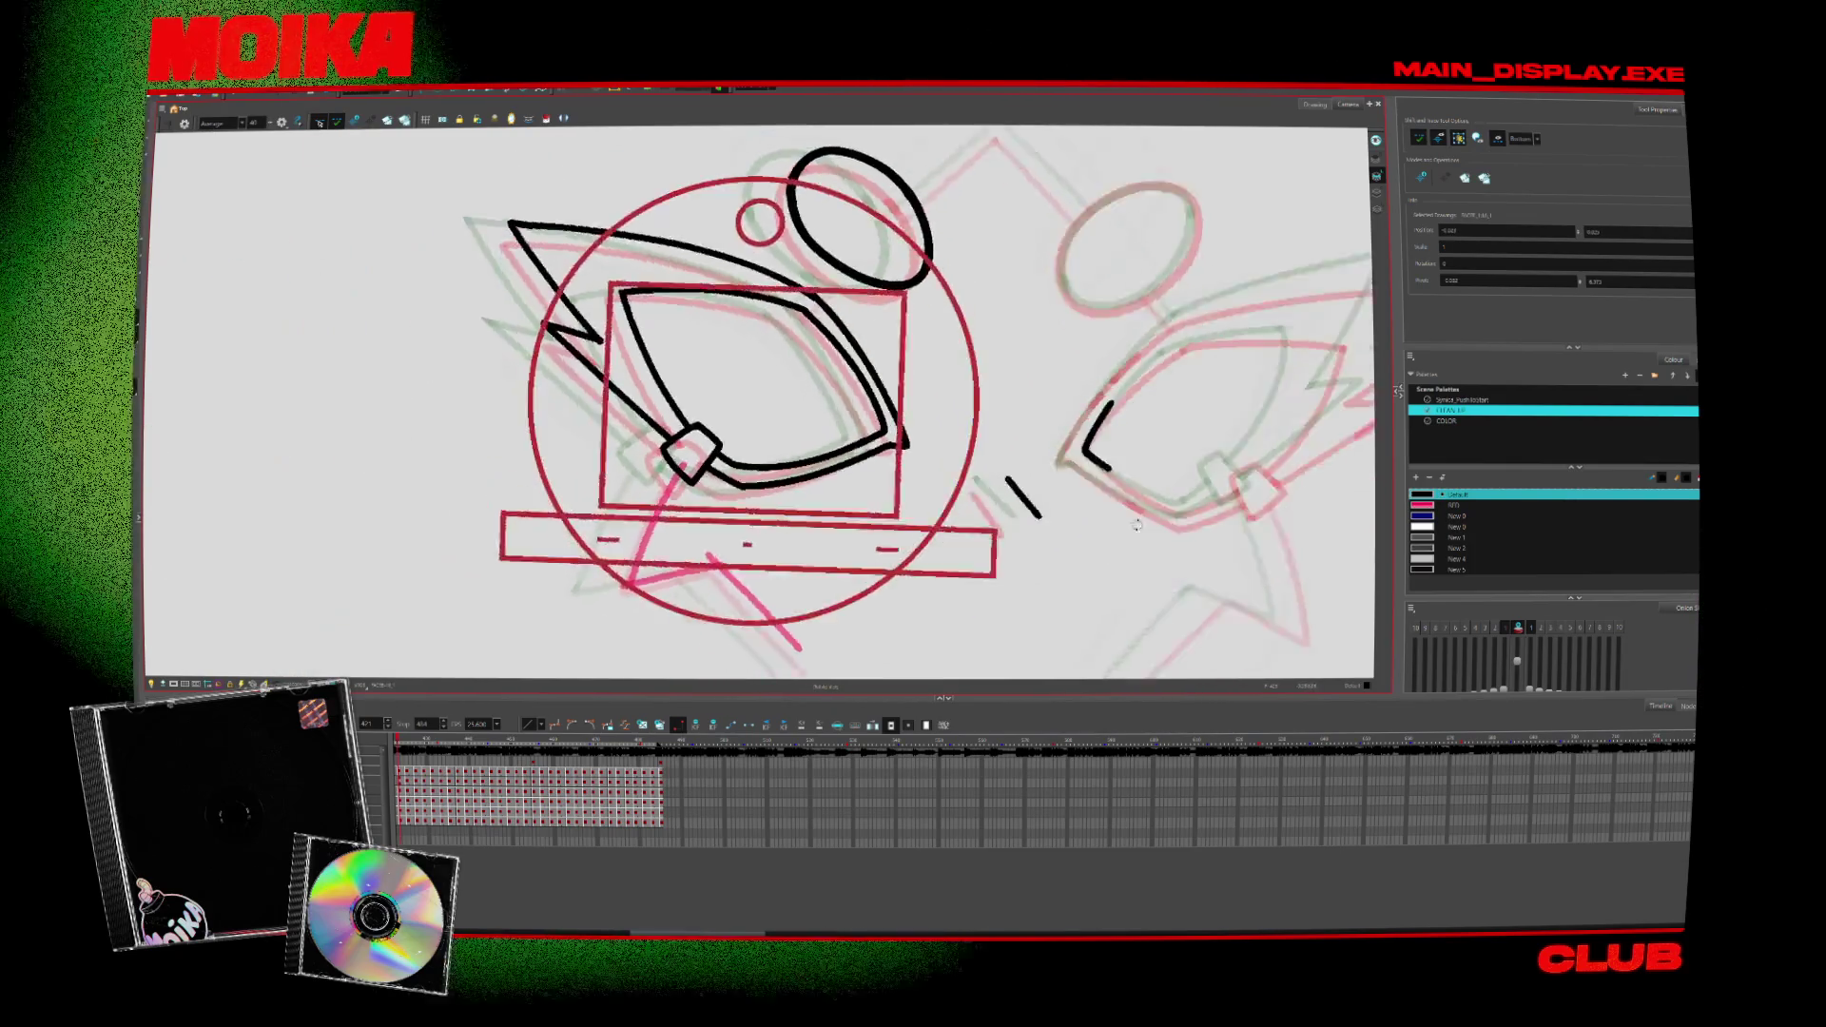
pyautogui.moveTo(753, 316); pyautogui.dragTo(683, 432)
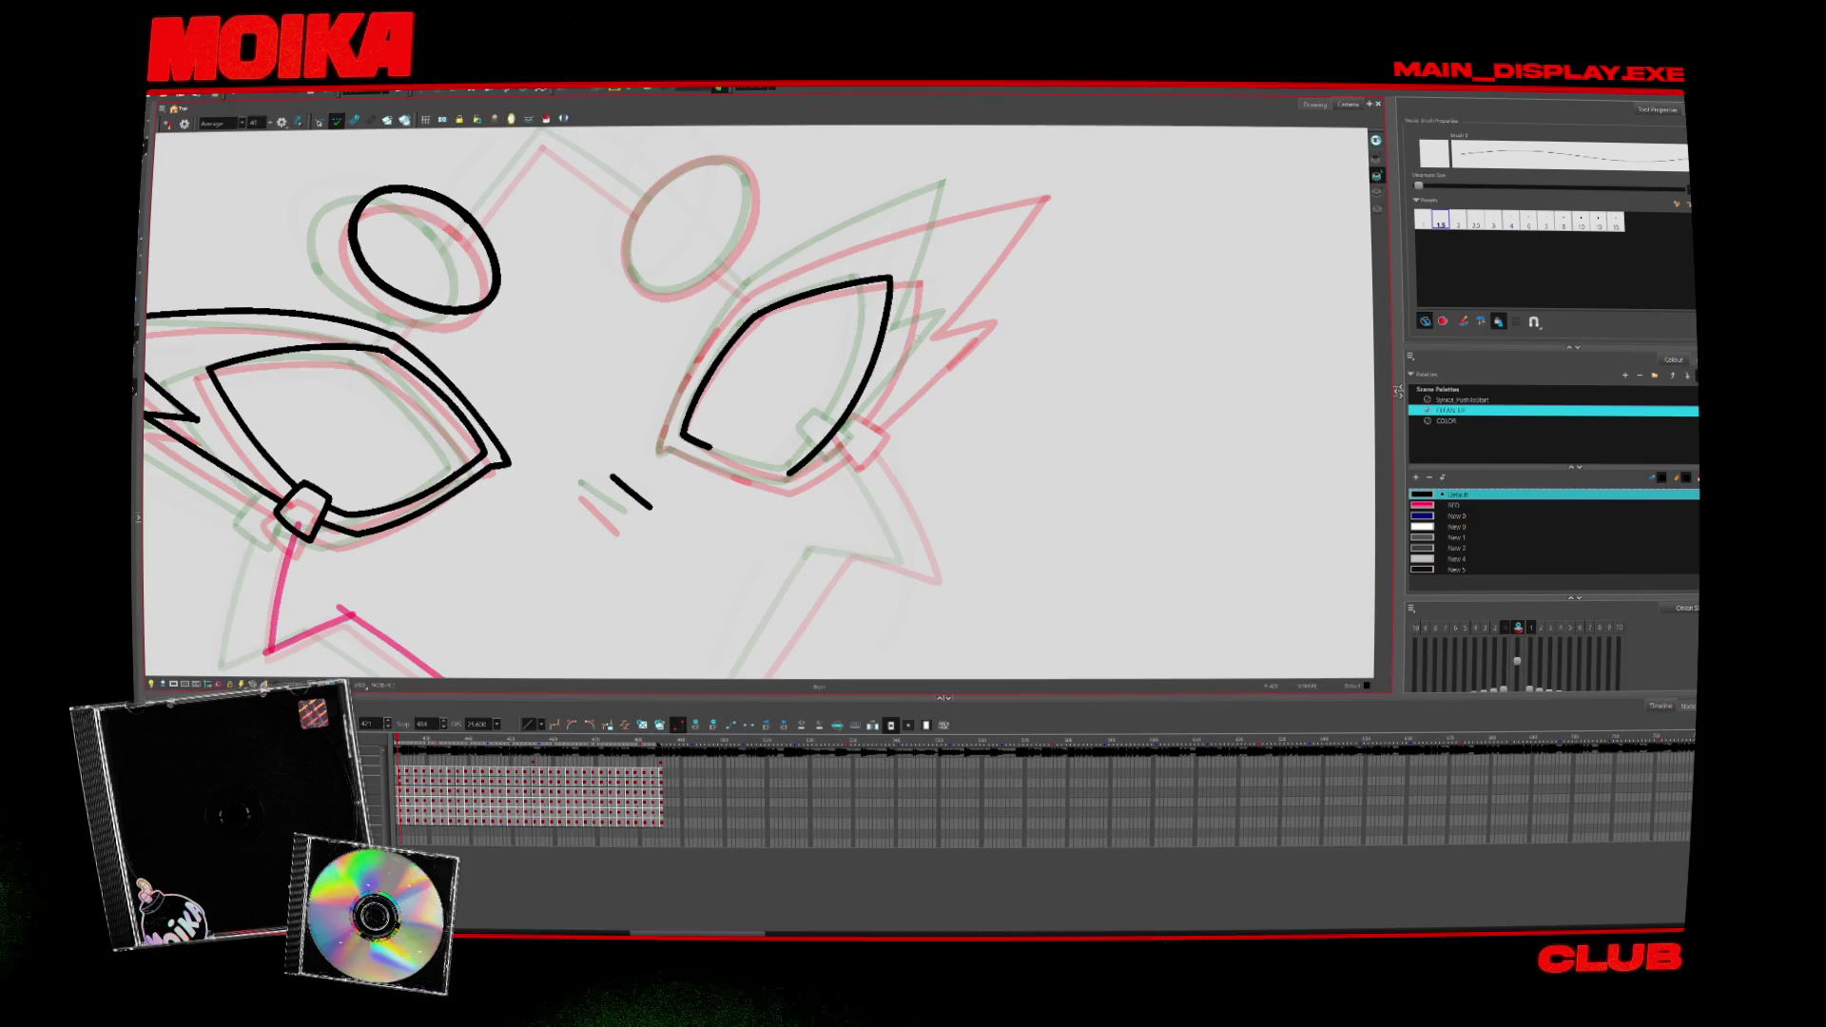
# Step: Ink the oval's top arc and open right side, plus a short black stroke below the eye
pyautogui.moveTo(916, 524); pyautogui.dragTo(950, 464)
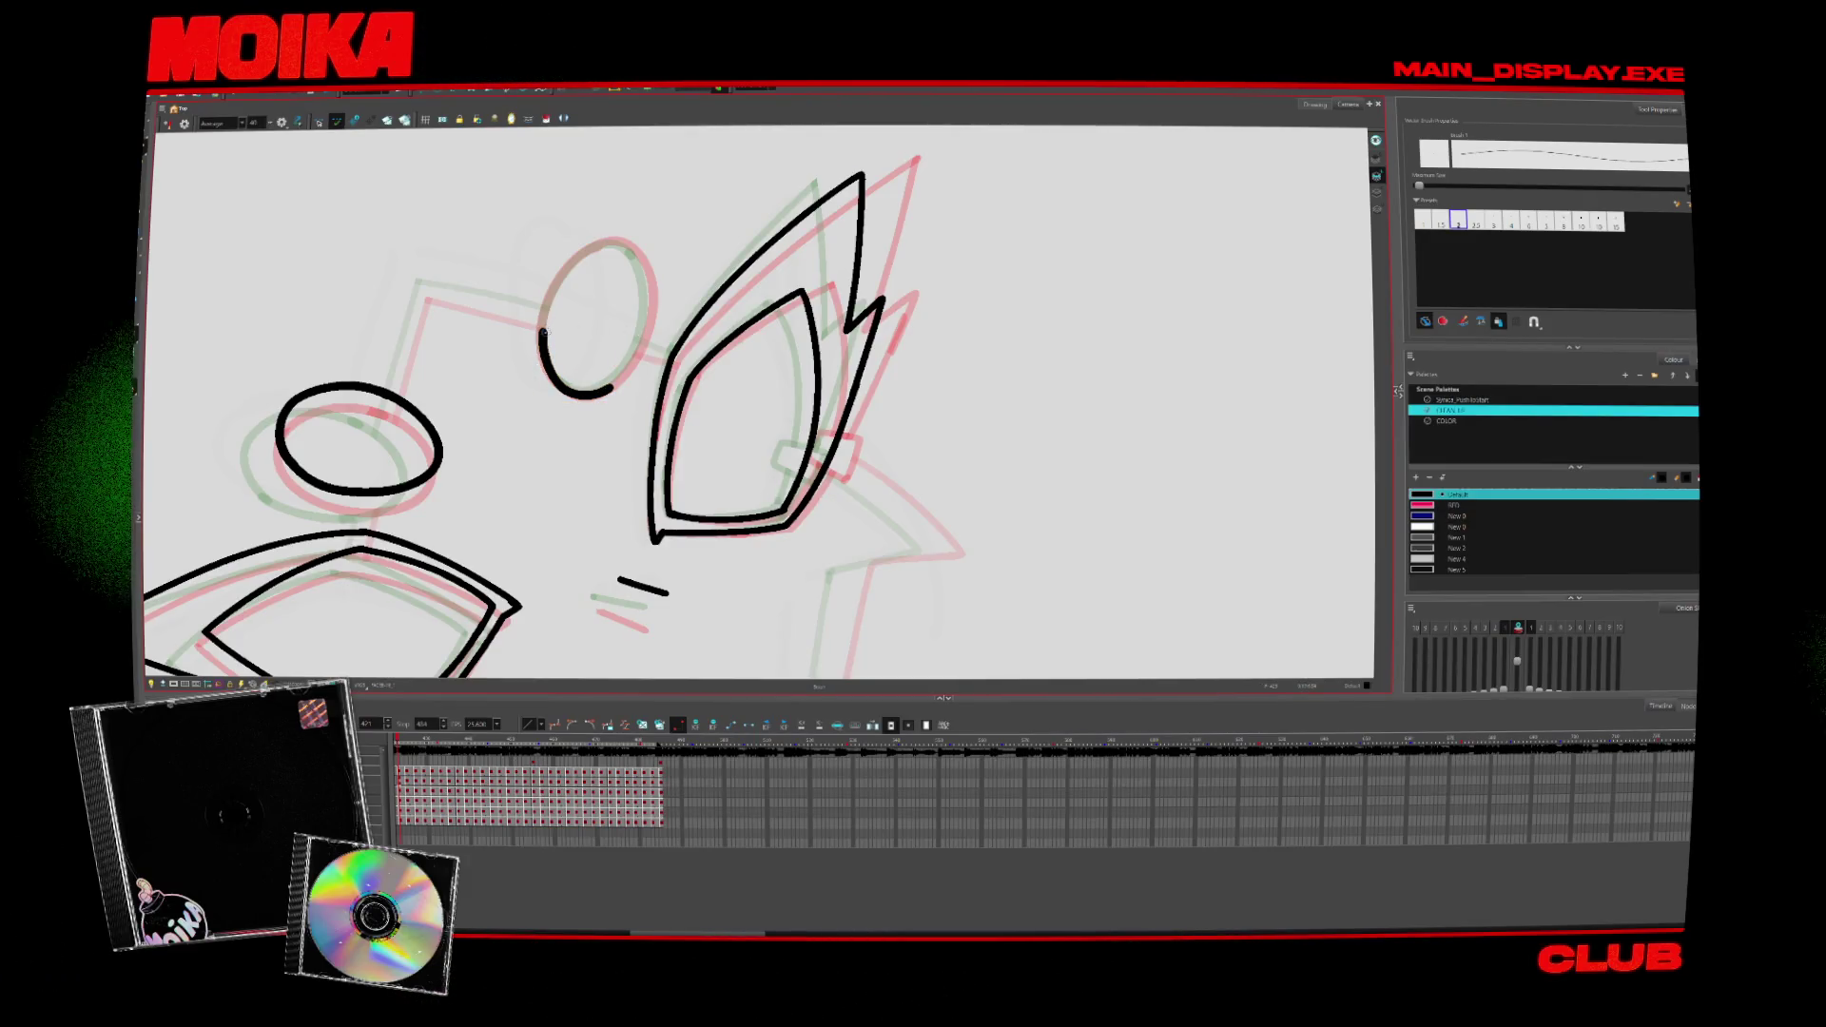
pyautogui.moveTo(542, 325); pyautogui.dragTo(649, 272)
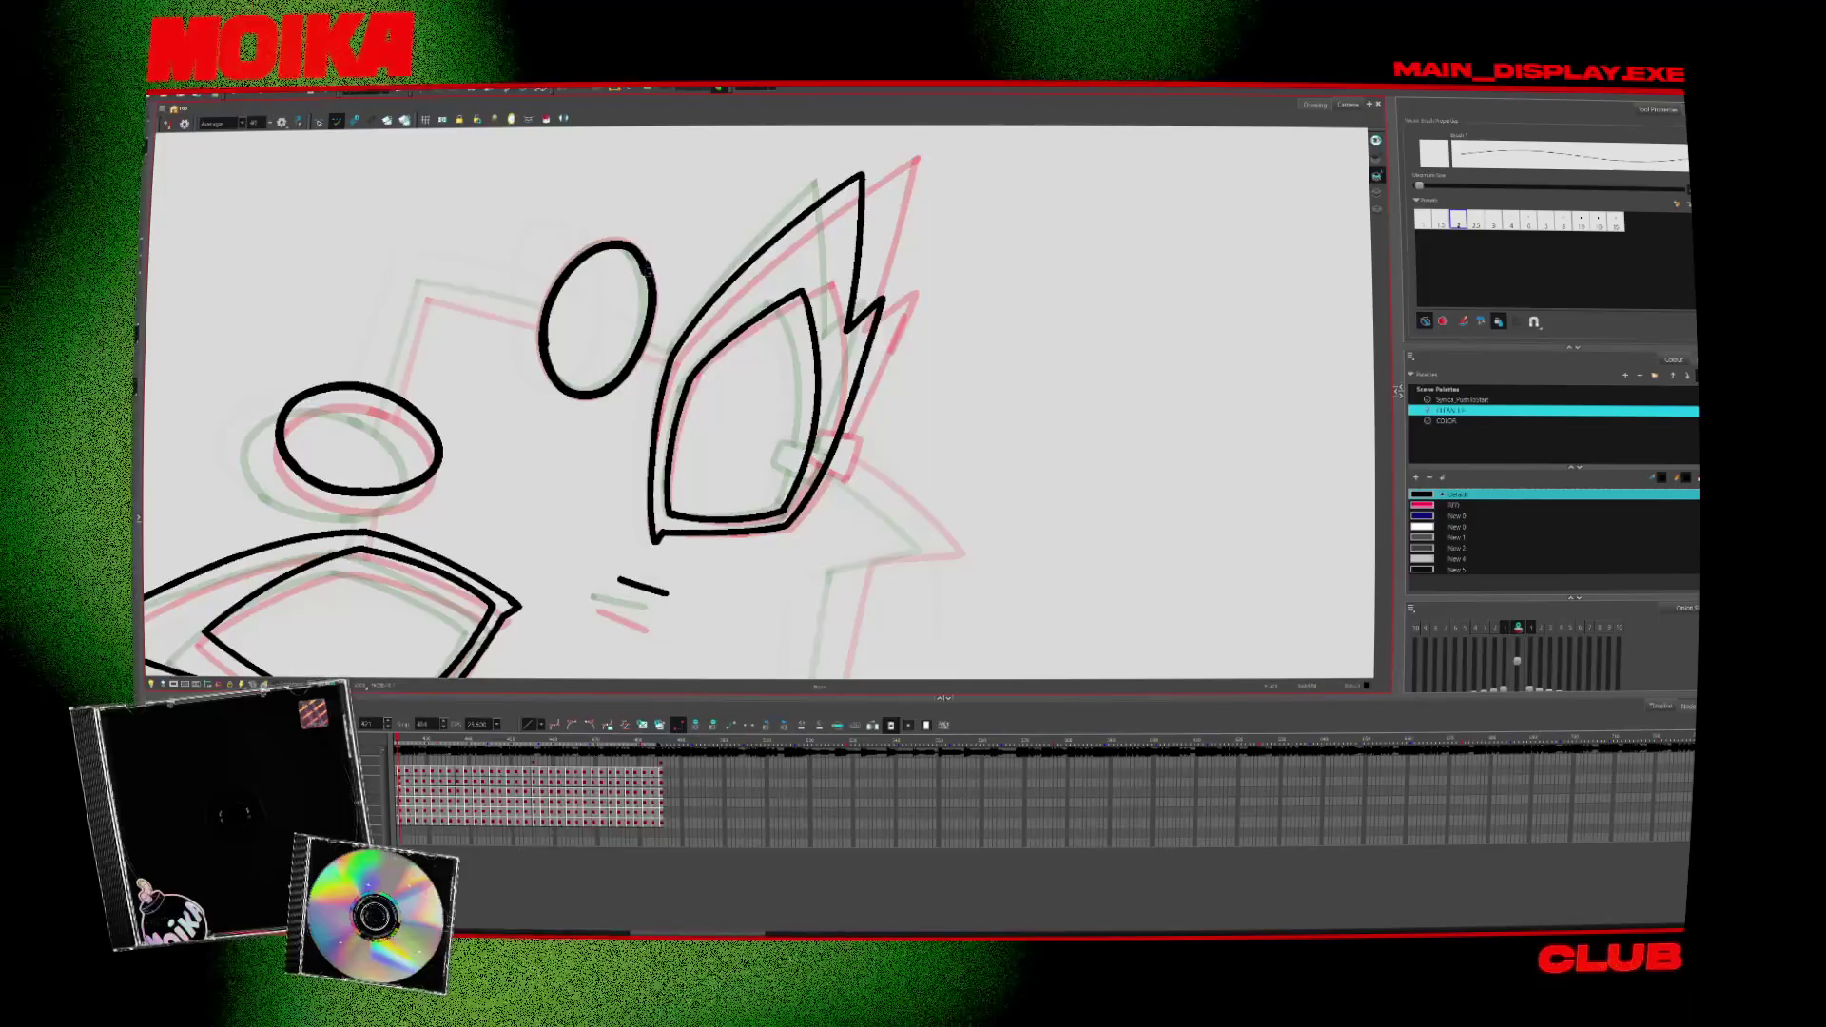
pyautogui.moveTo(649, 271)
pyautogui.mouseDown()
pyautogui.moveTo(613, 388)
pyautogui.moveTo(912, 547)
pyautogui.mouseUp()
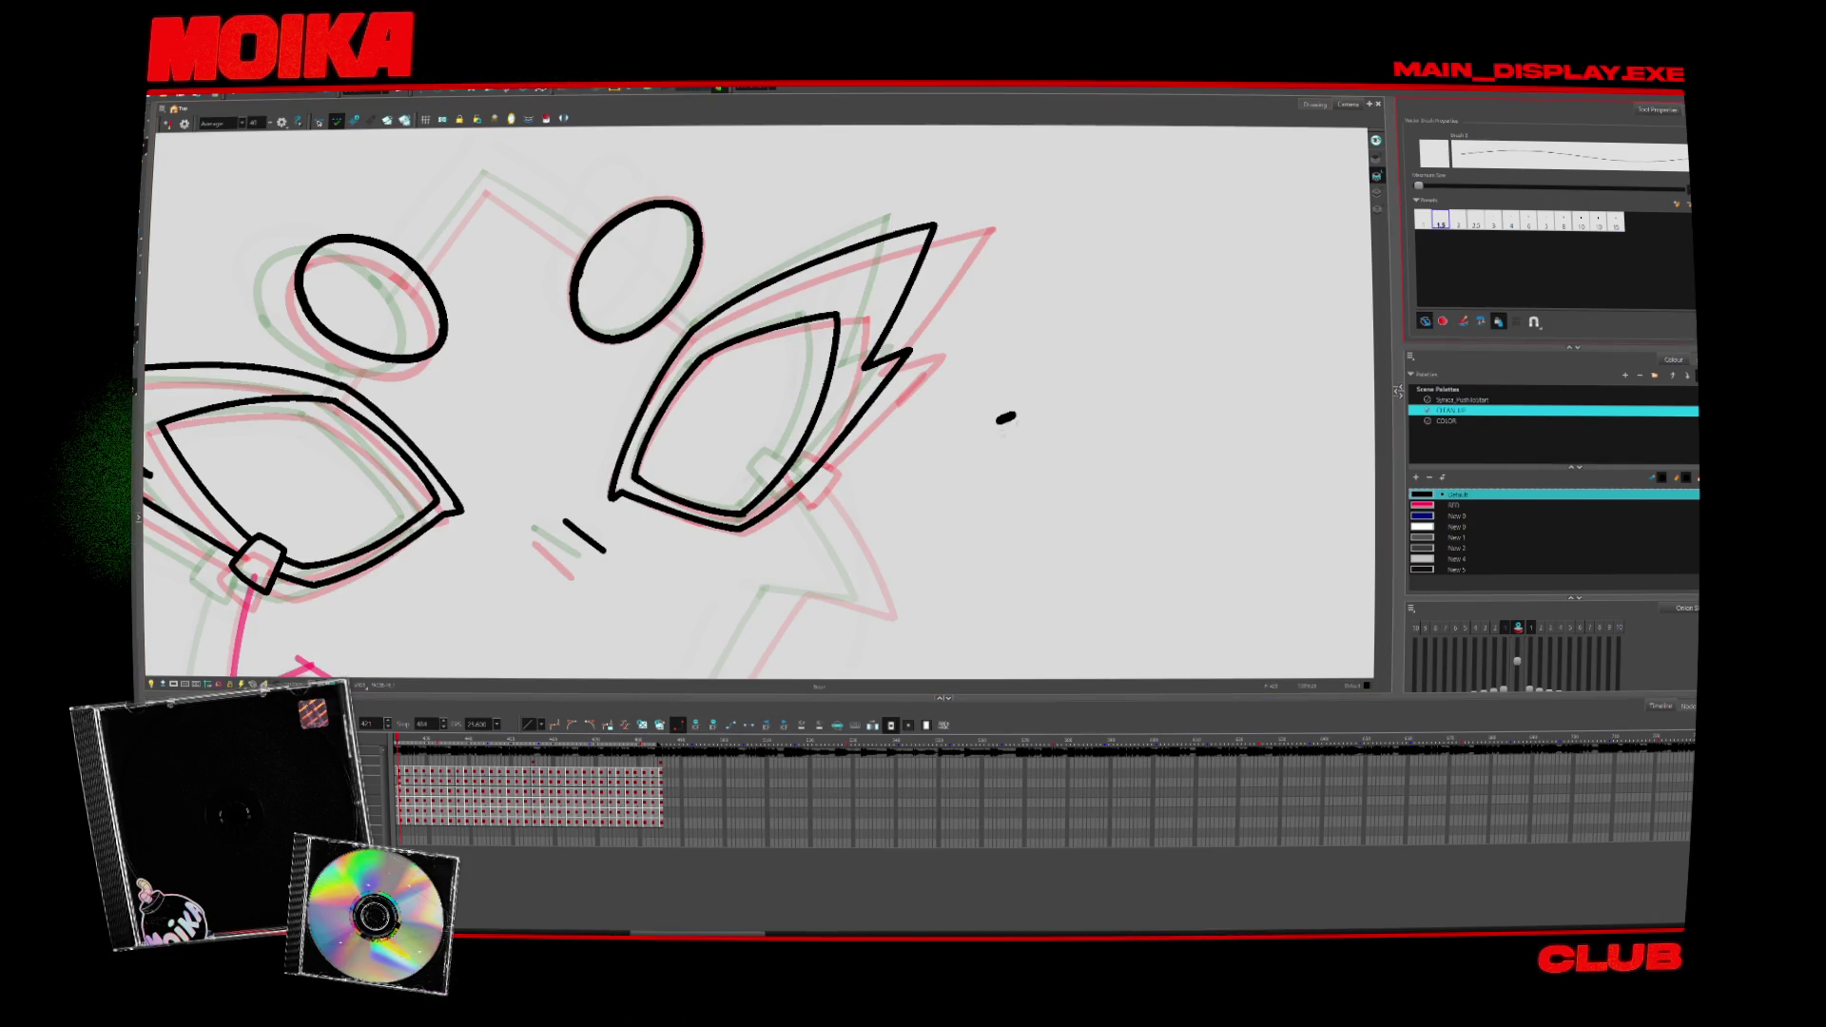
pyautogui.moveTo(896, 474); pyautogui.dragTo(806, 453)
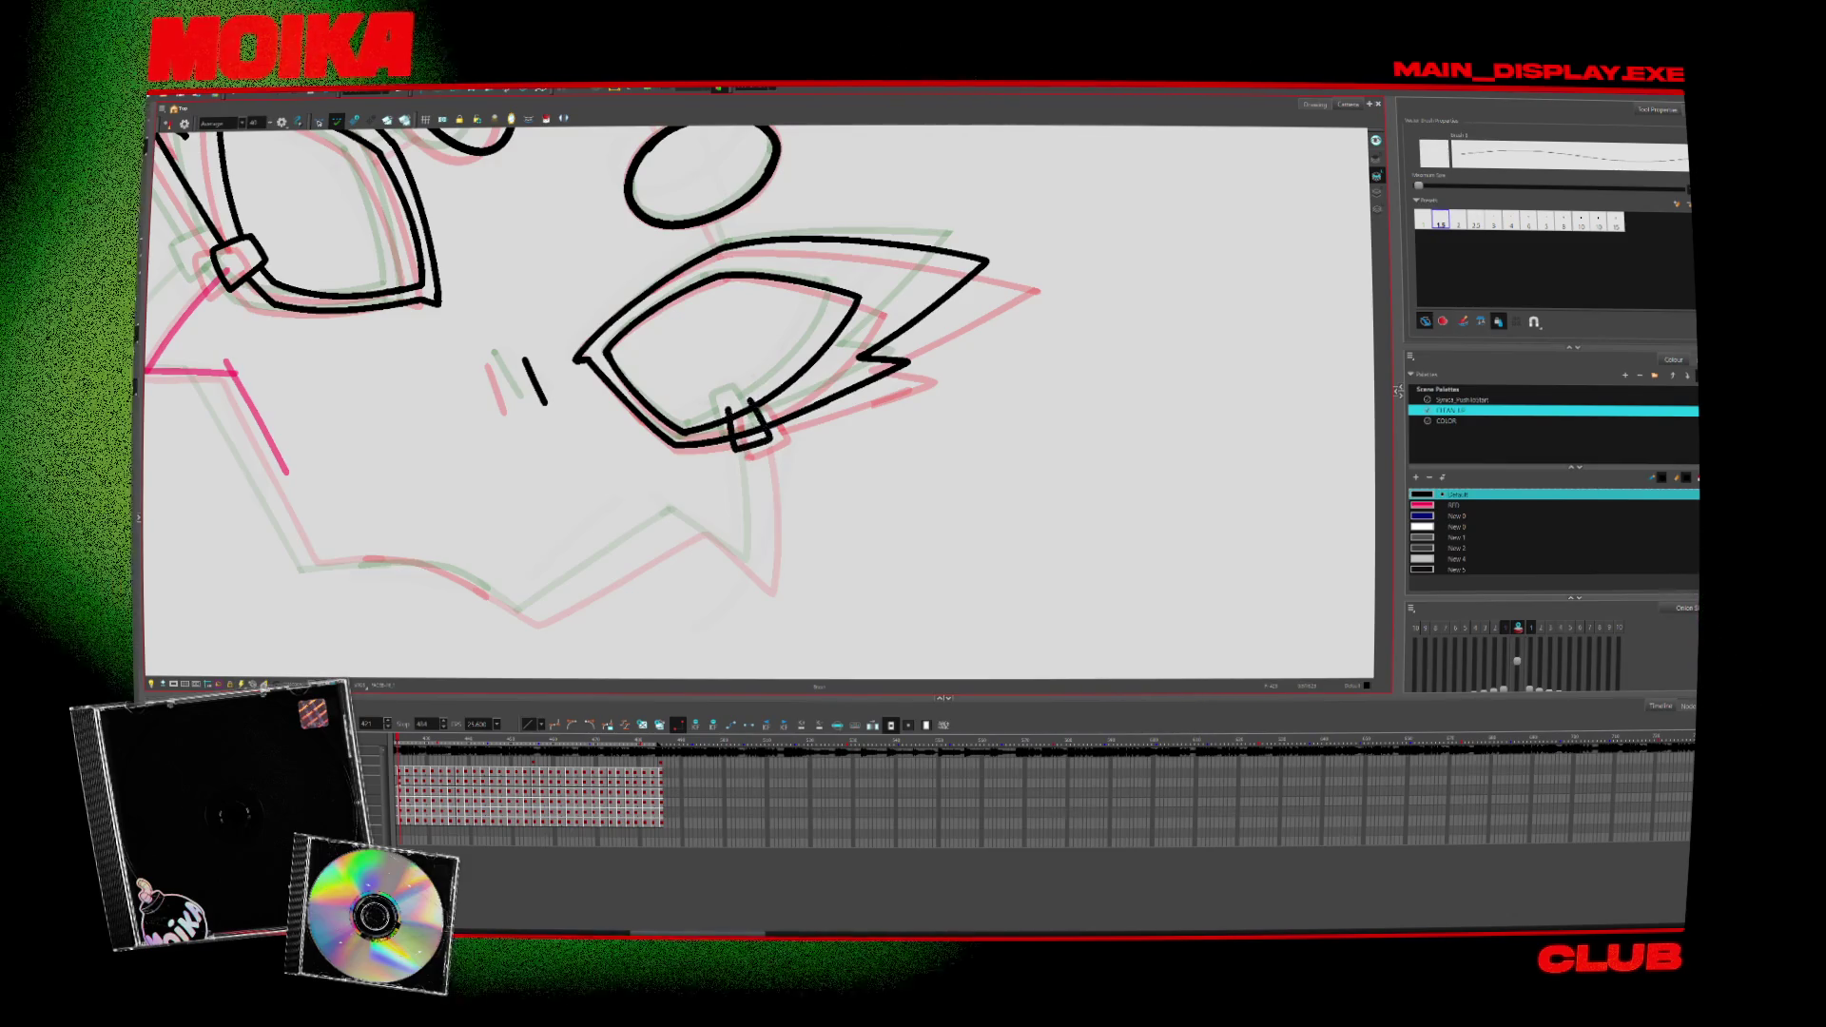
pyautogui.moveTo(728, 405); pyautogui.dragTo(734, 447)
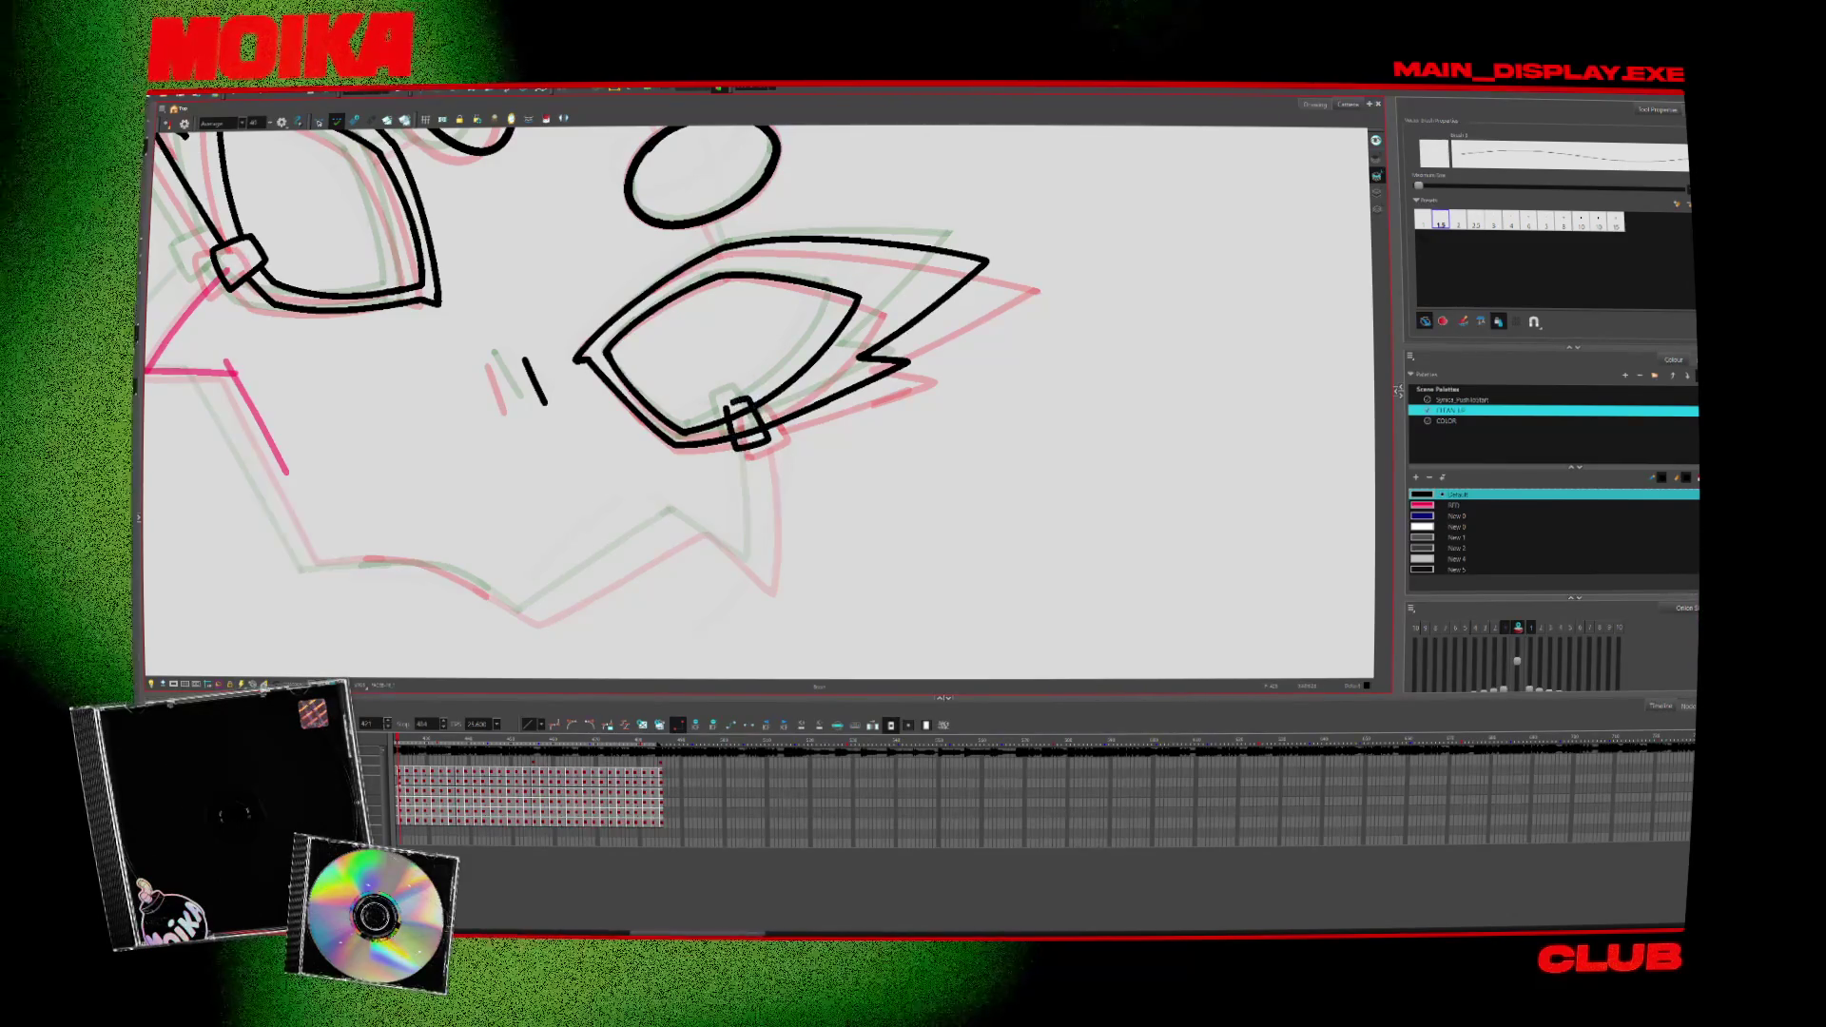
pyautogui.moveTo(800, 628); pyautogui.dragTo(946, 581)
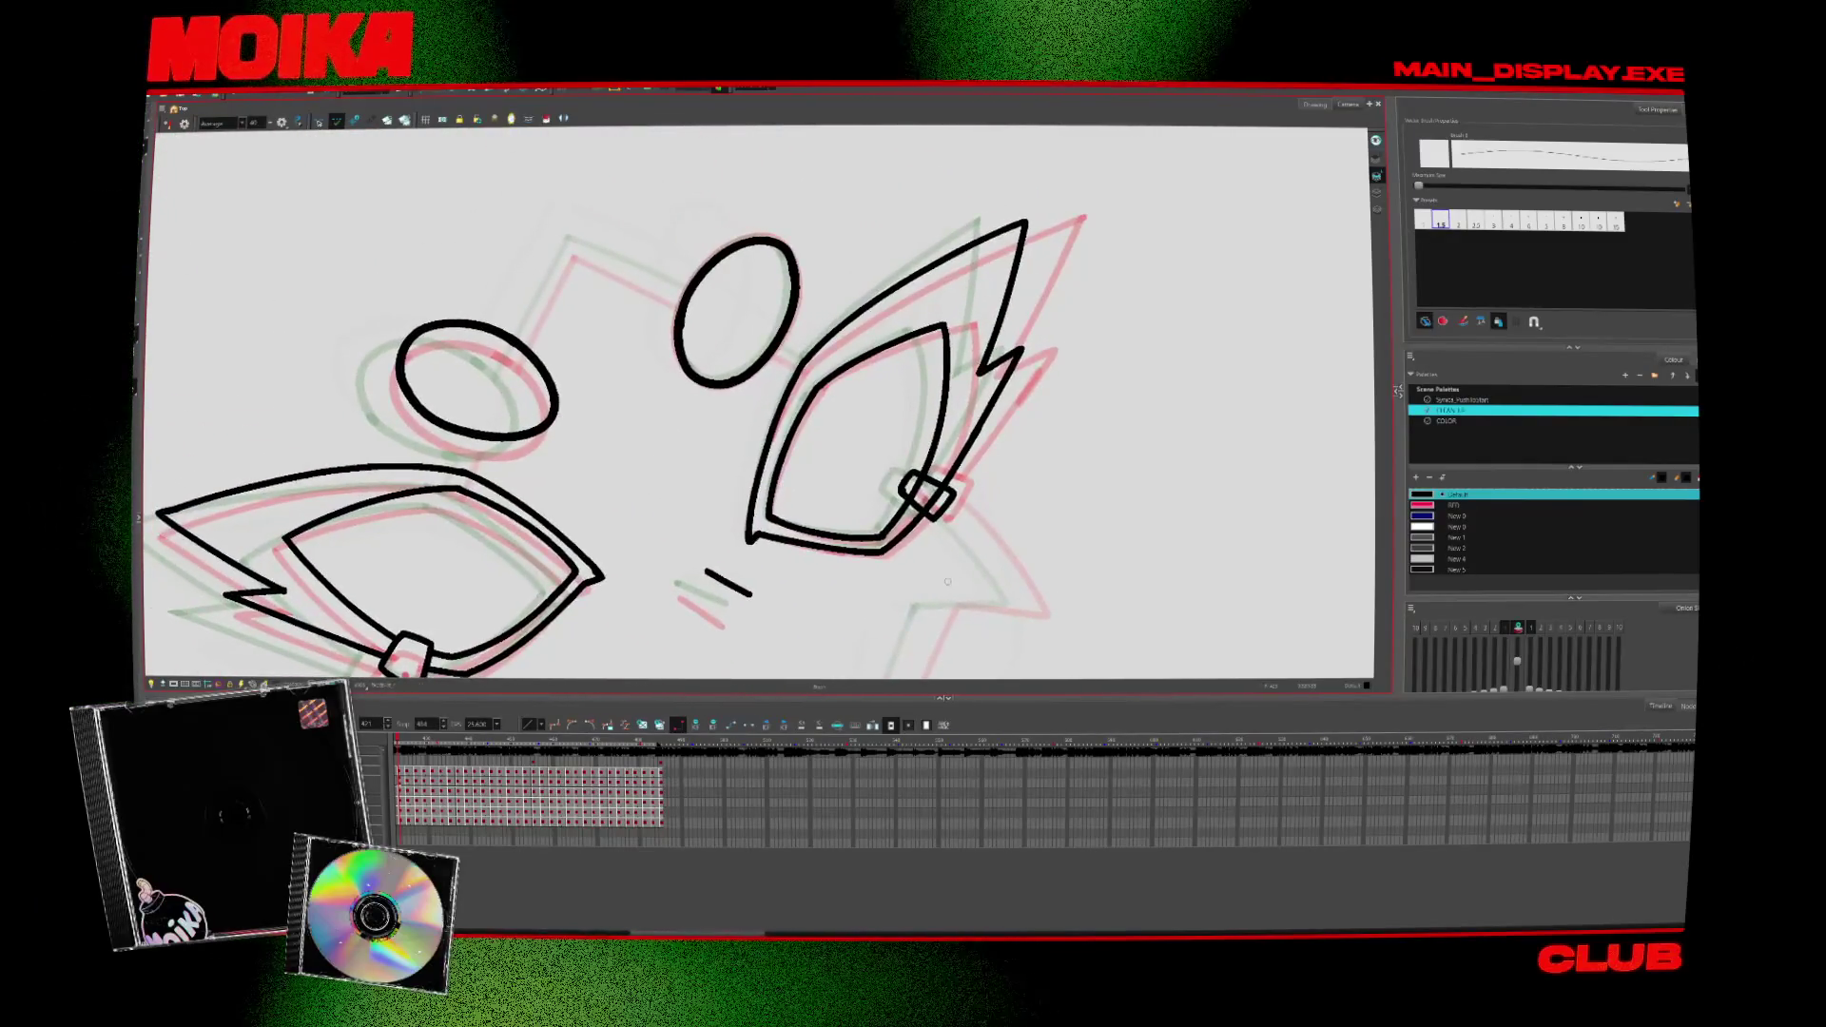
# Step: Flip forward through the drawings and back, then mirror the canvas view horizontally
pyautogui.press('.')
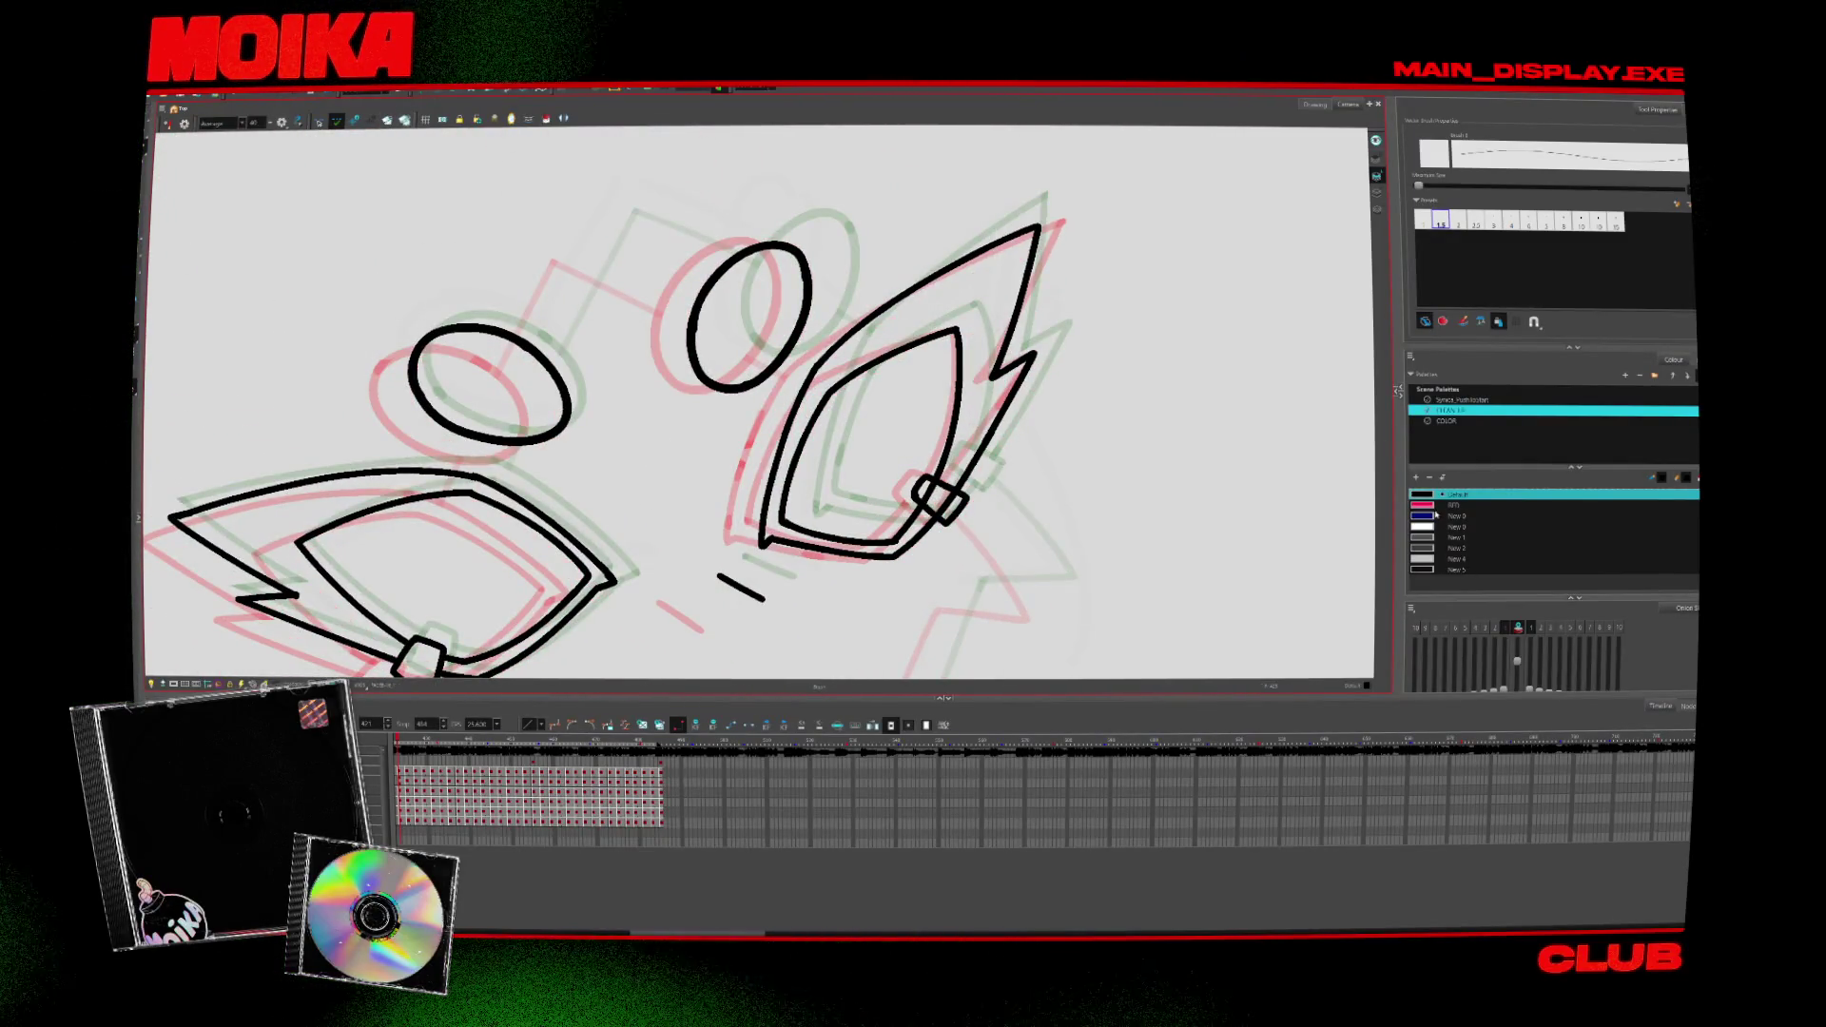
pyautogui.press('.')
pyautogui.press('.')
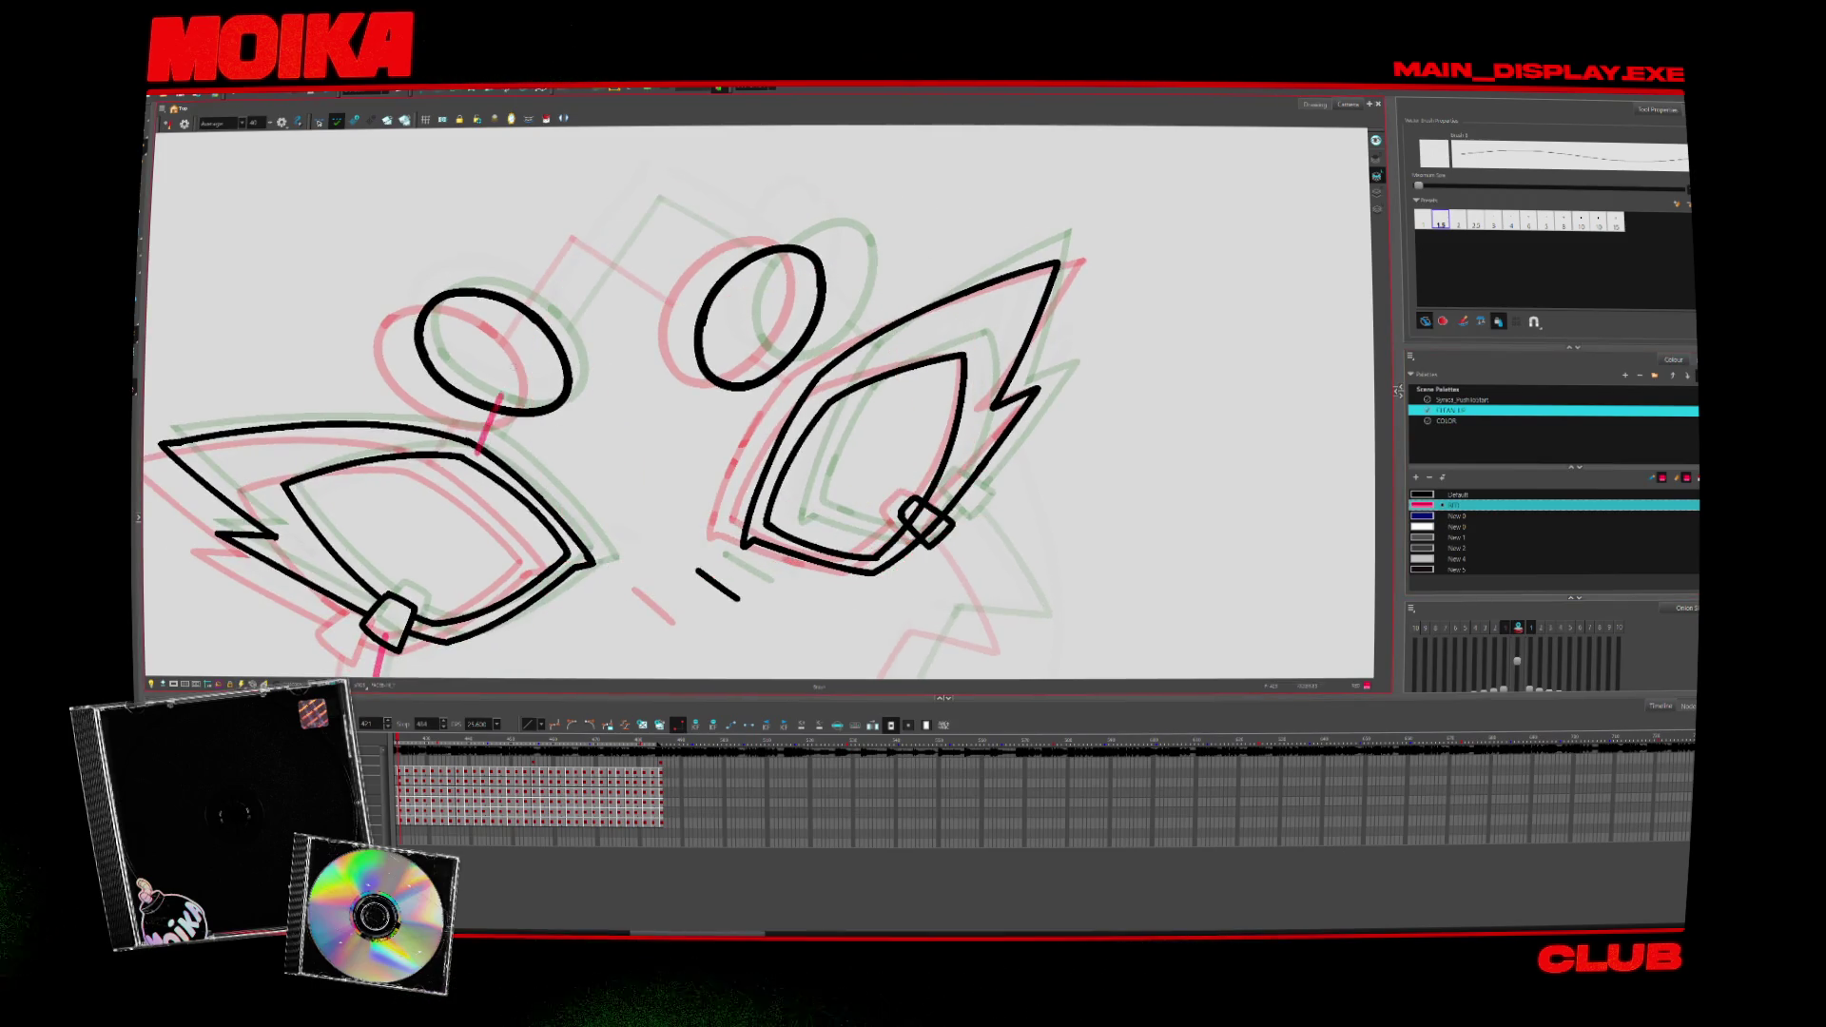
pyautogui.press('.')
pyautogui.press(',')
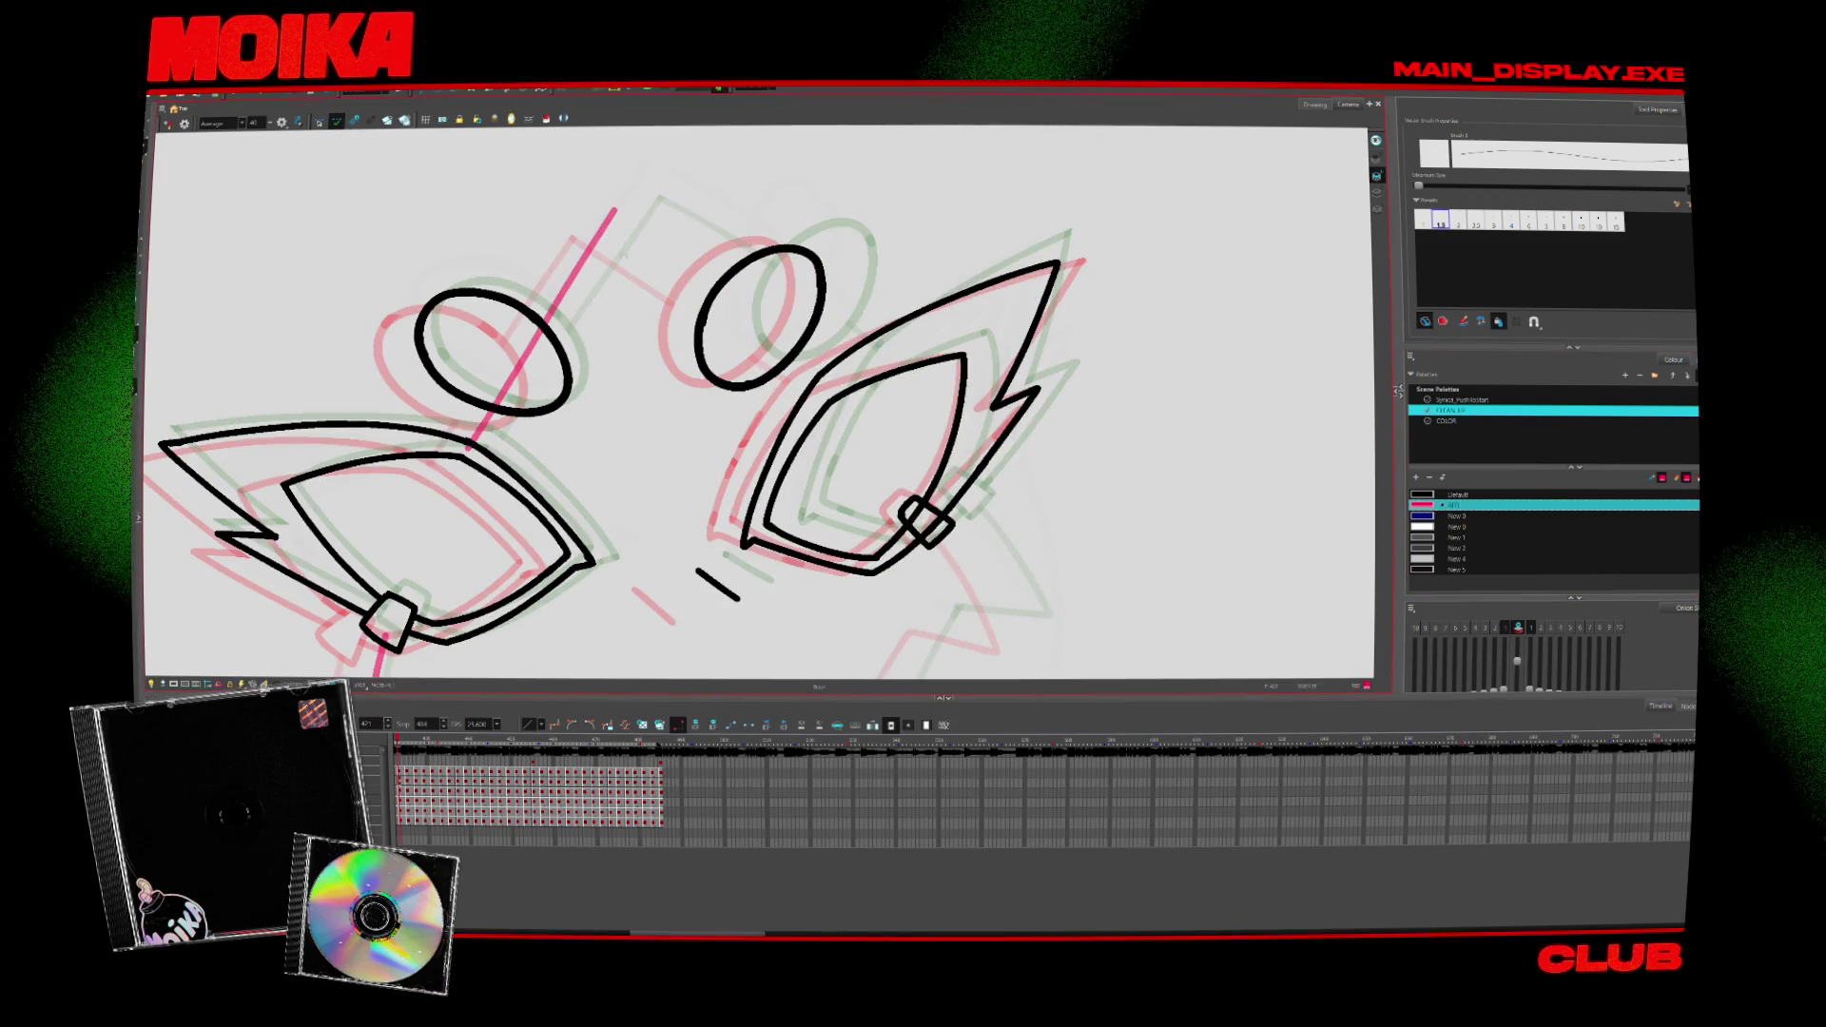
pyautogui.click(171, 122)
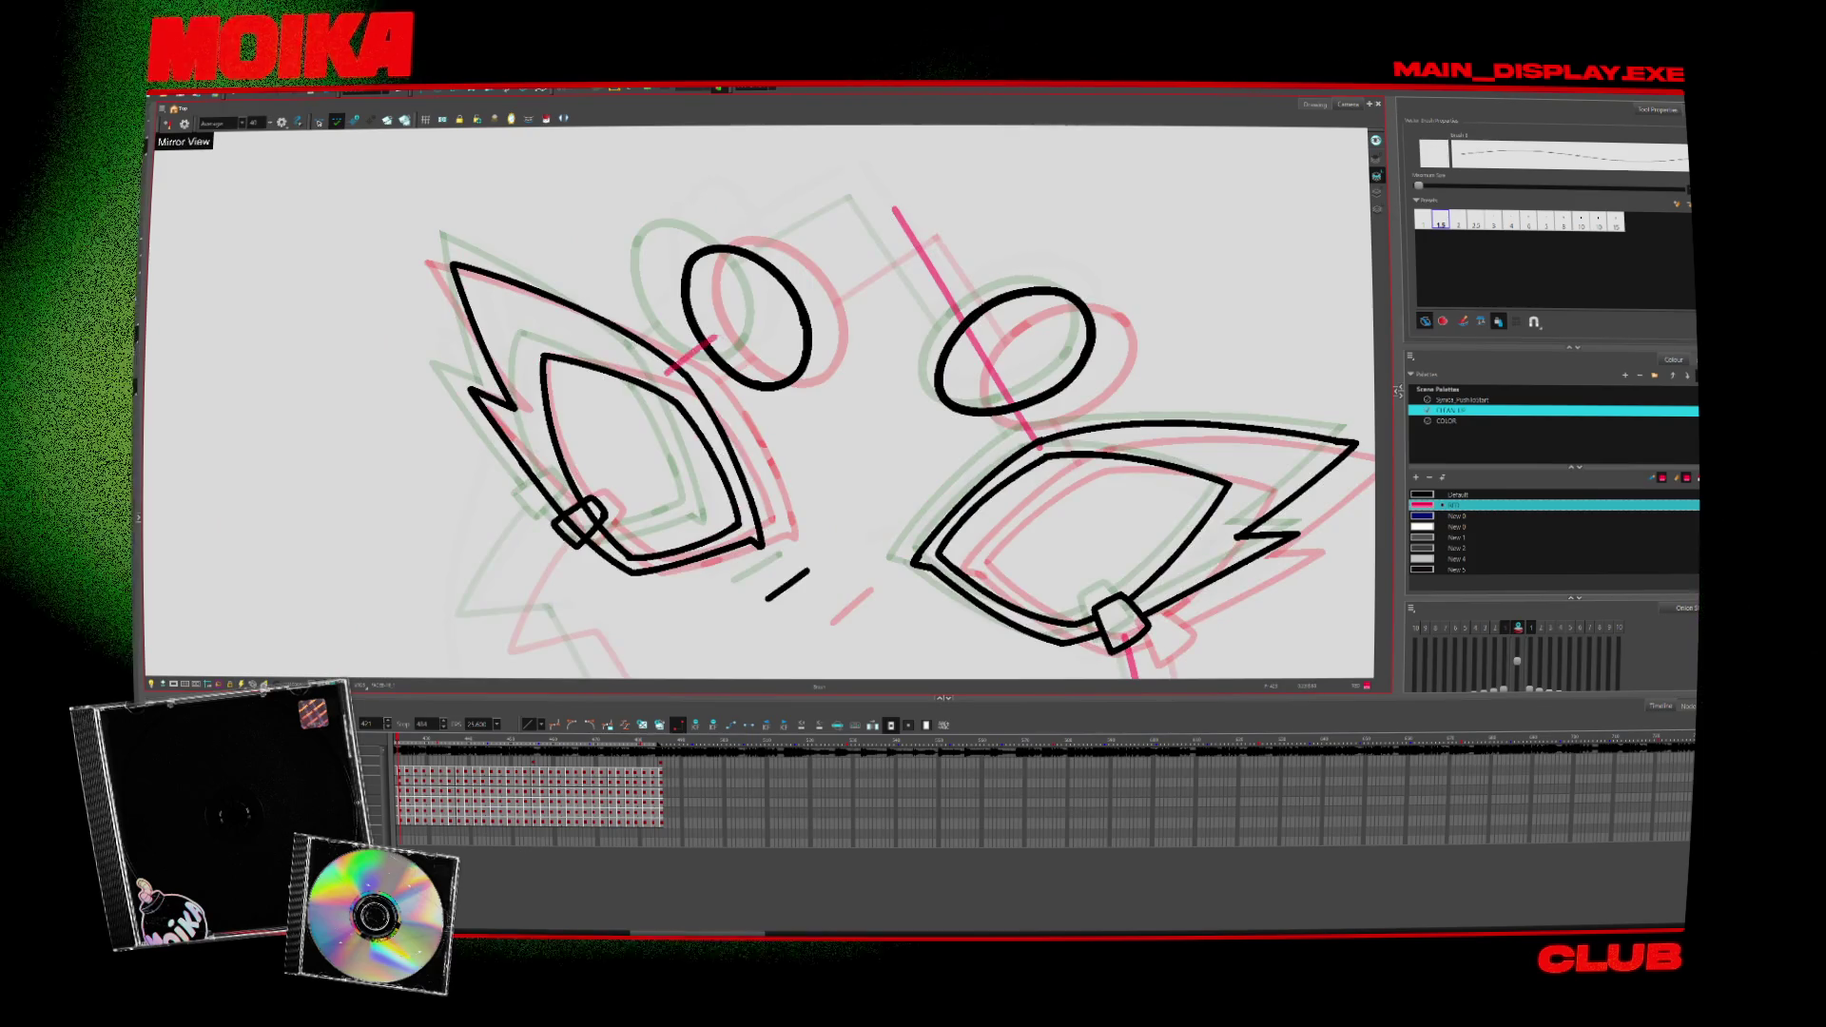
pyautogui.scroll(-3, 537, 468)
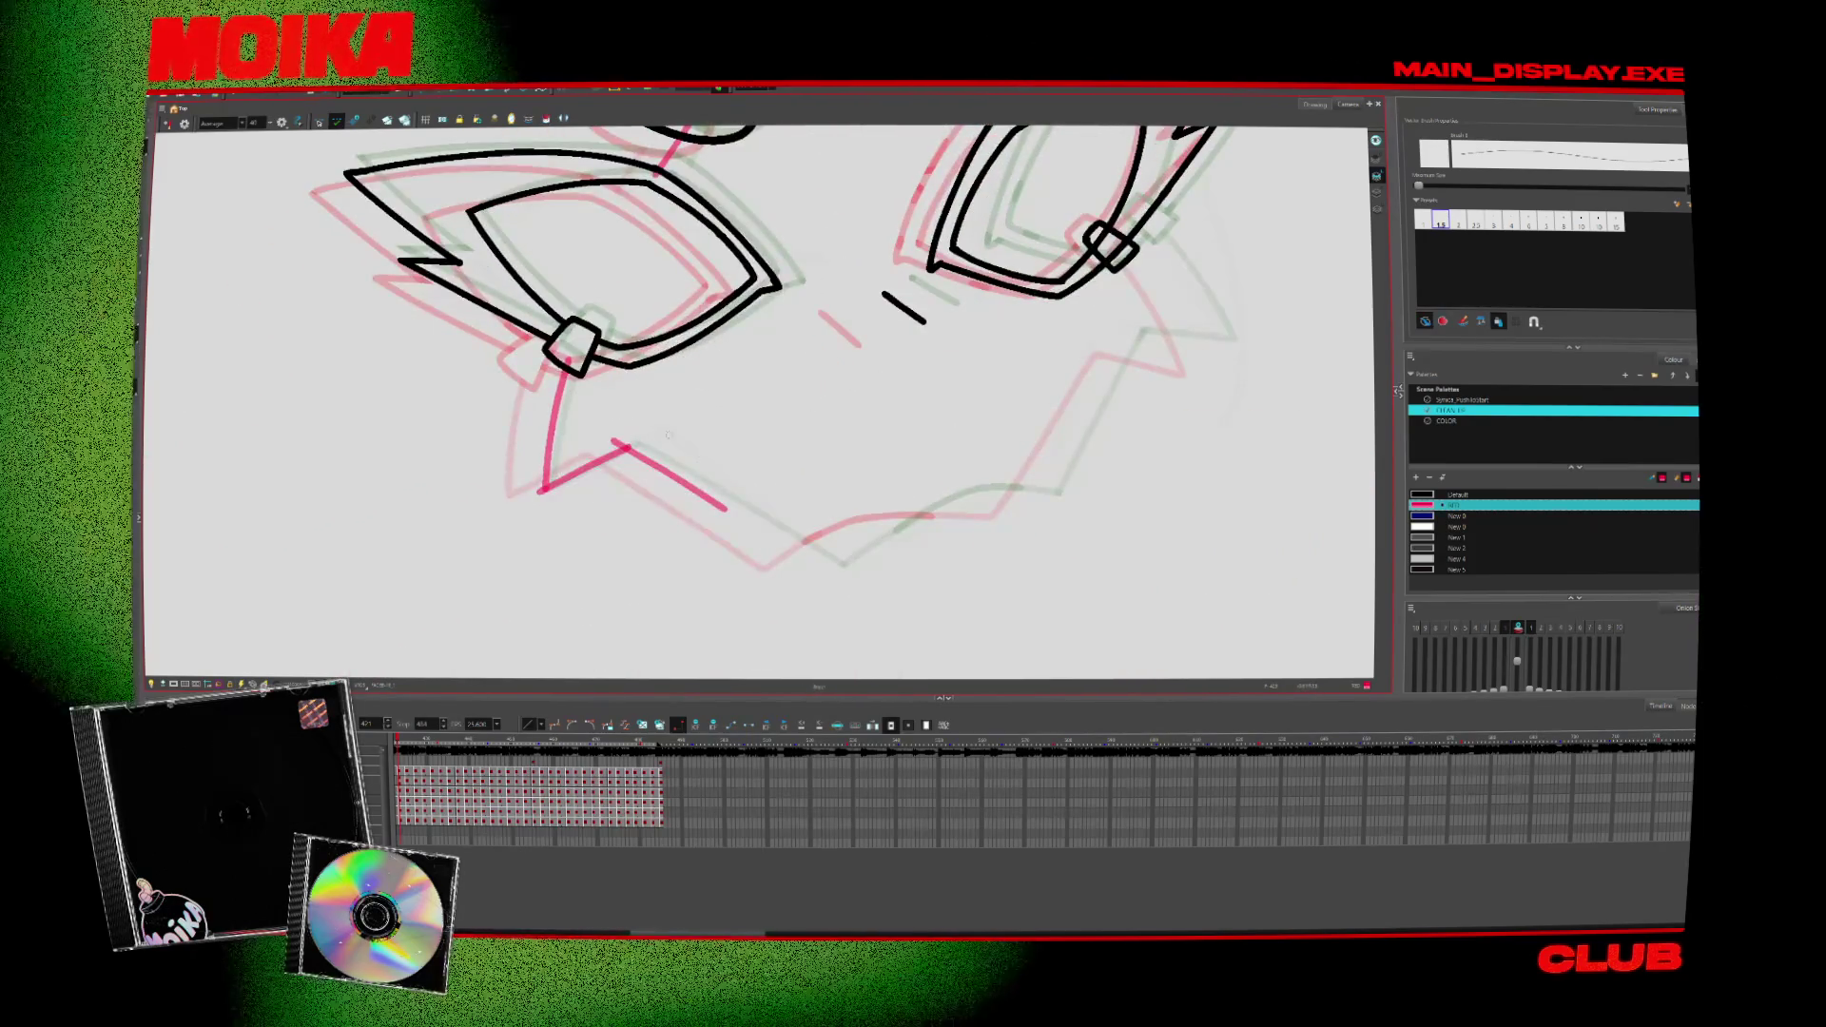
# Step: Undo and redraw the pink zigzag jaw stroke, unflip the view and recentre on the eye ovals
pyautogui.hotkey('ctrl', 'z')
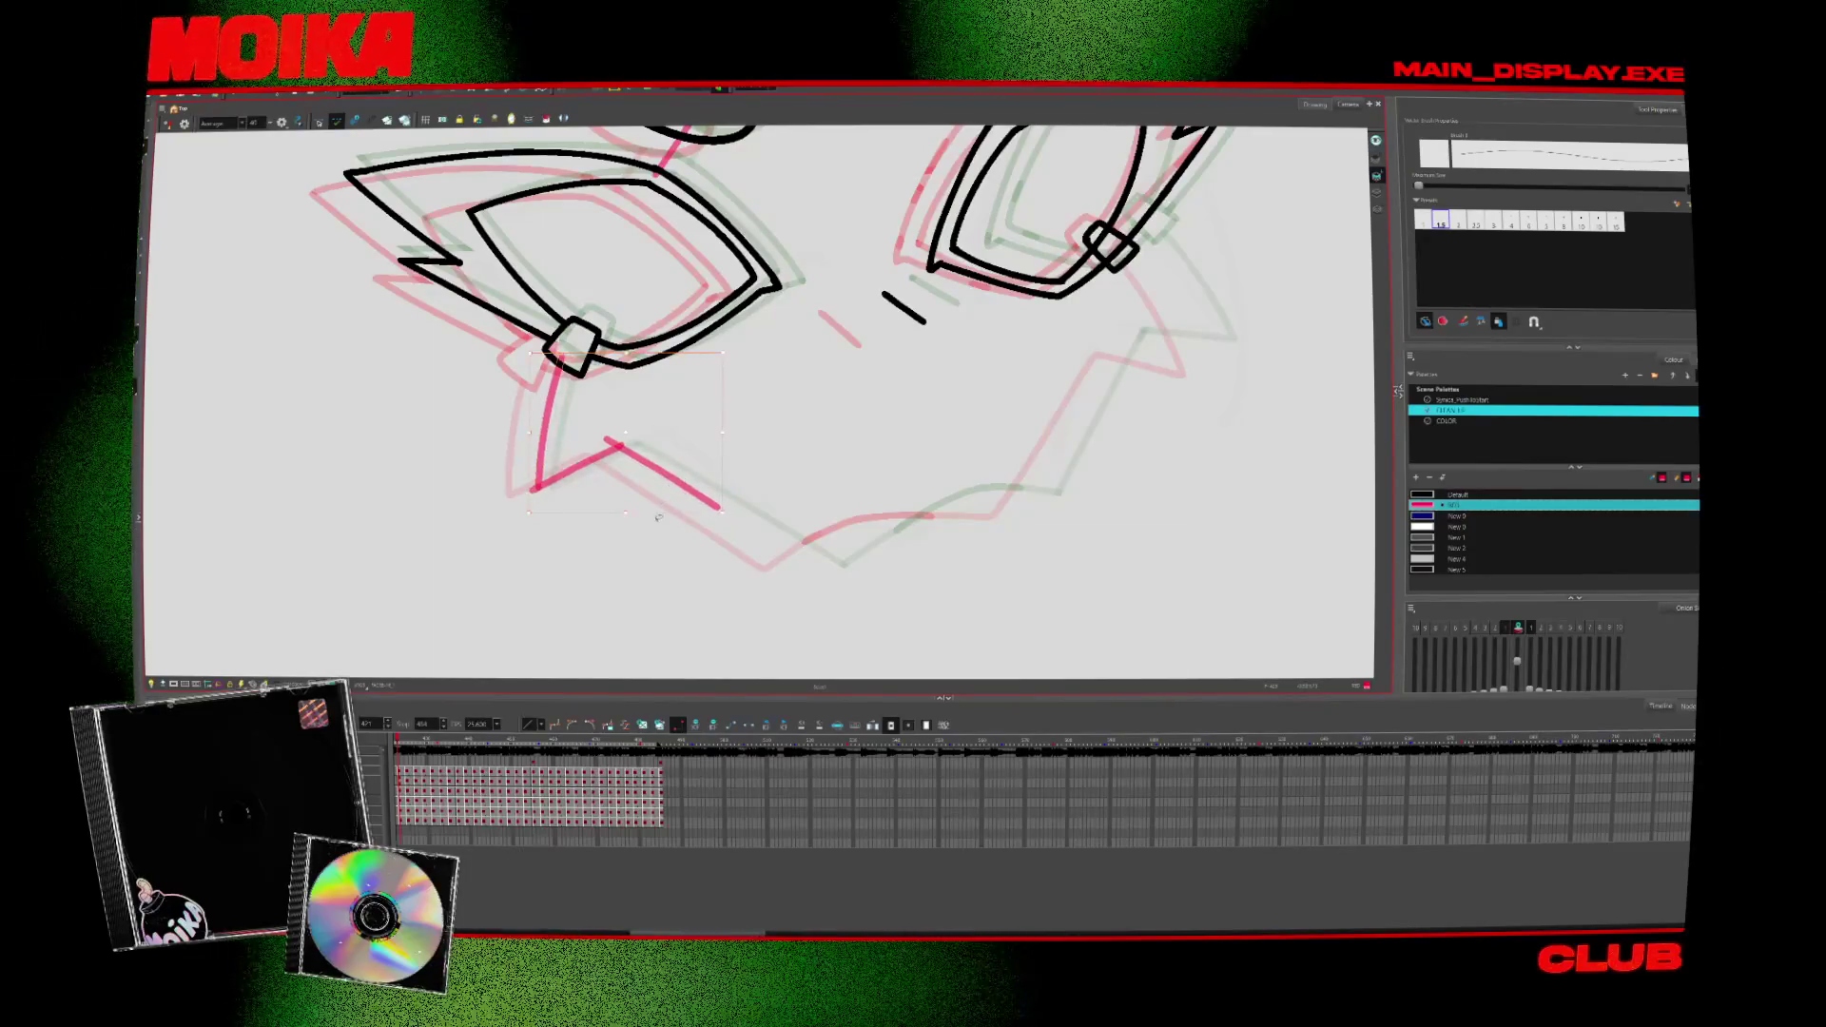
pyautogui.moveTo(557, 358); pyautogui.dragTo(718, 507)
pyautogui.hotkey('ctrl', 'z')
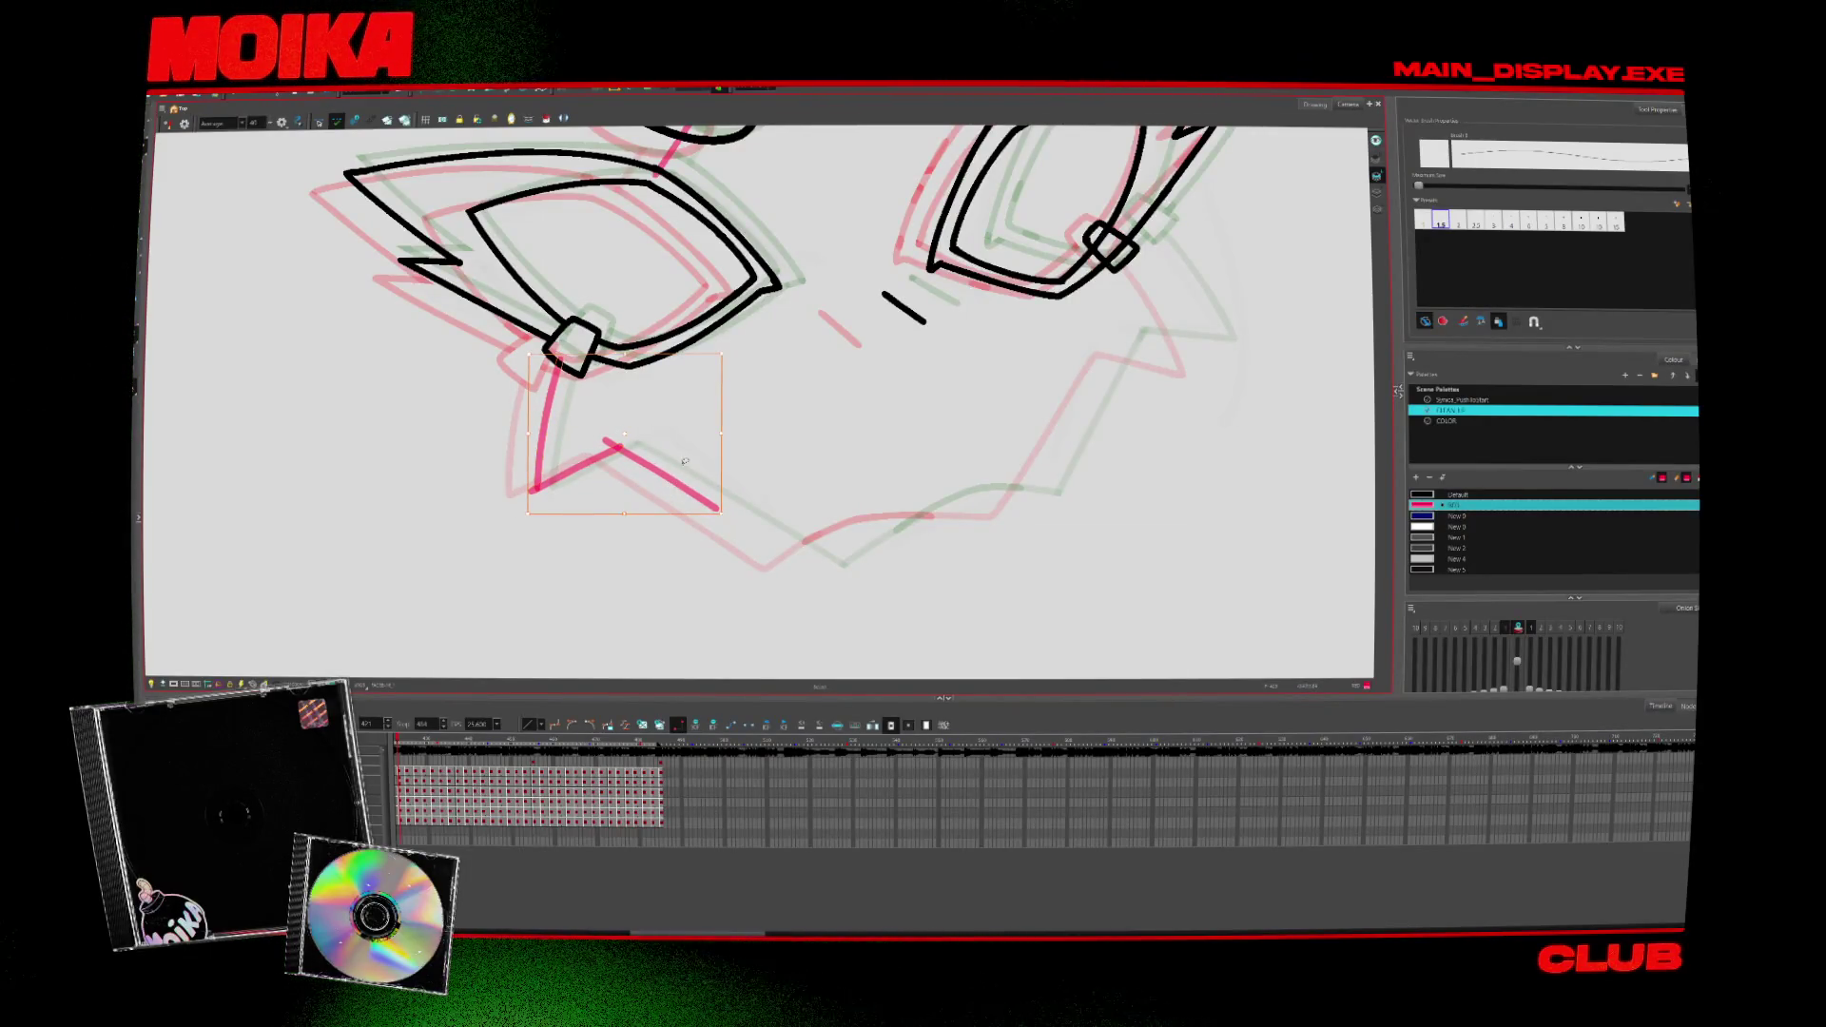
pyautogui.press('4')
pyautogui.press('4')
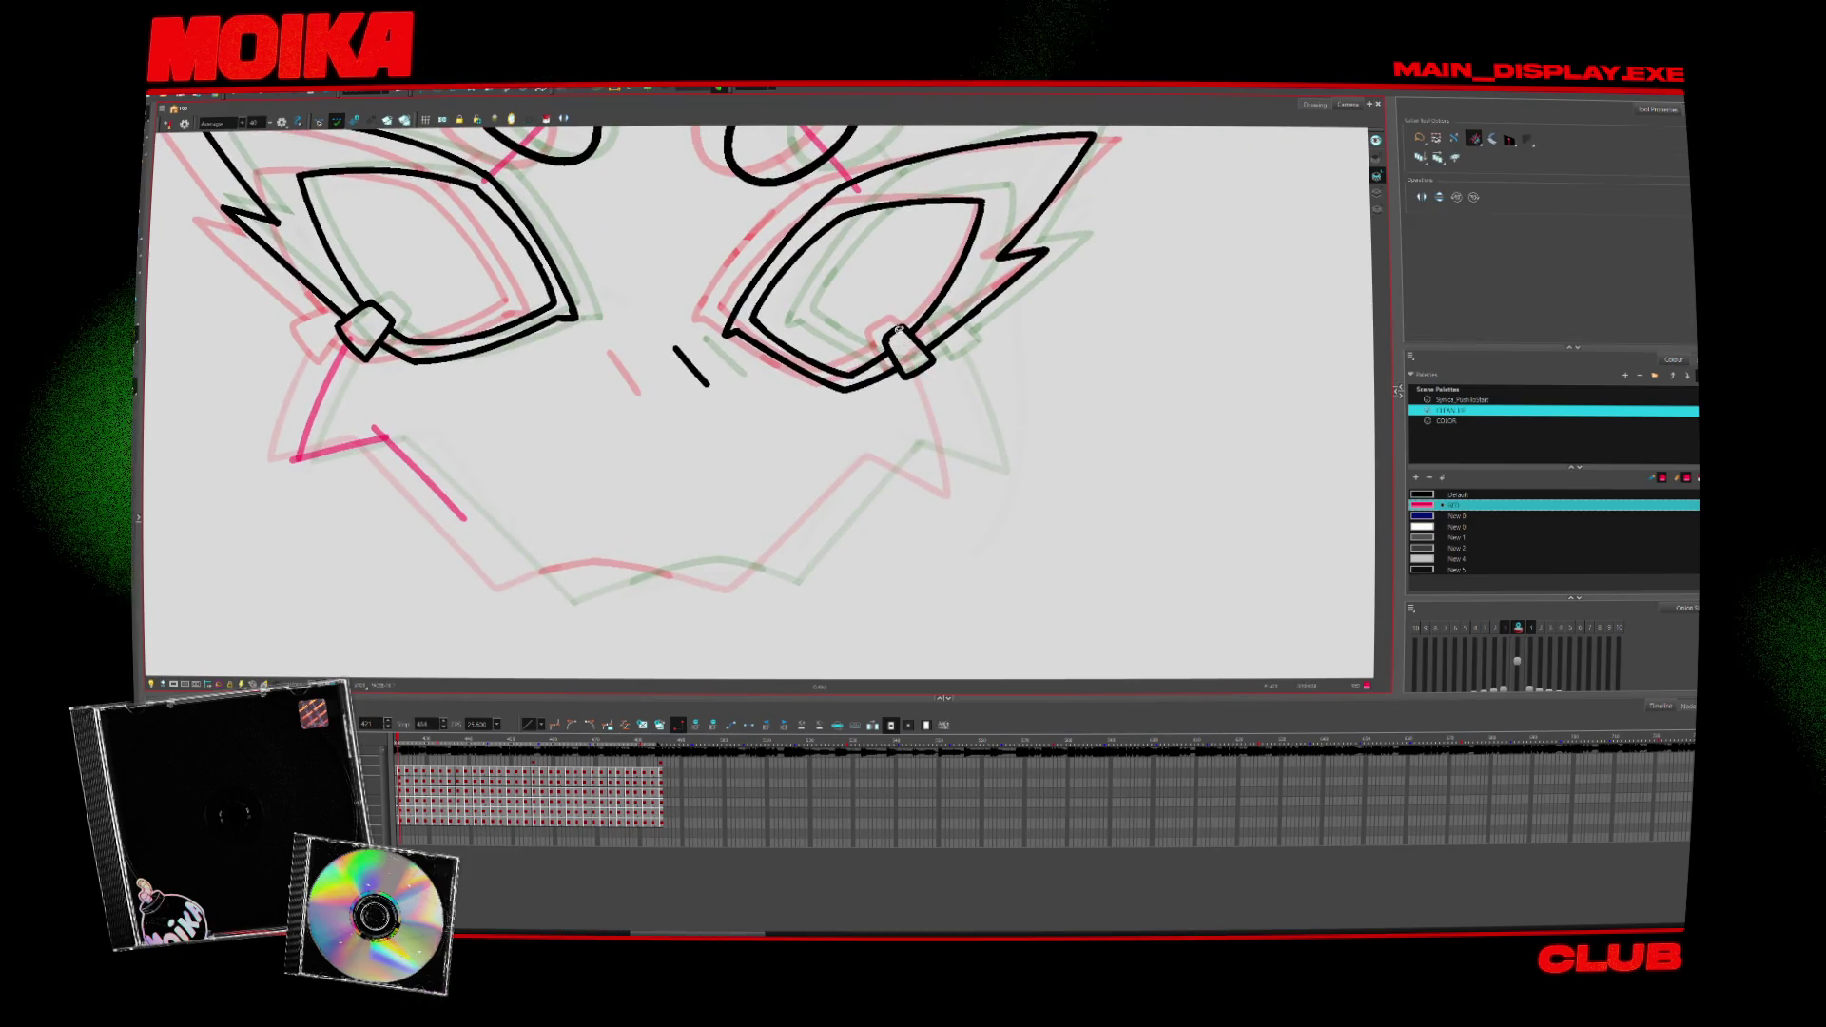
pyautogui.moveTo(989, 359); pyautogui.dragTo(982, 482)
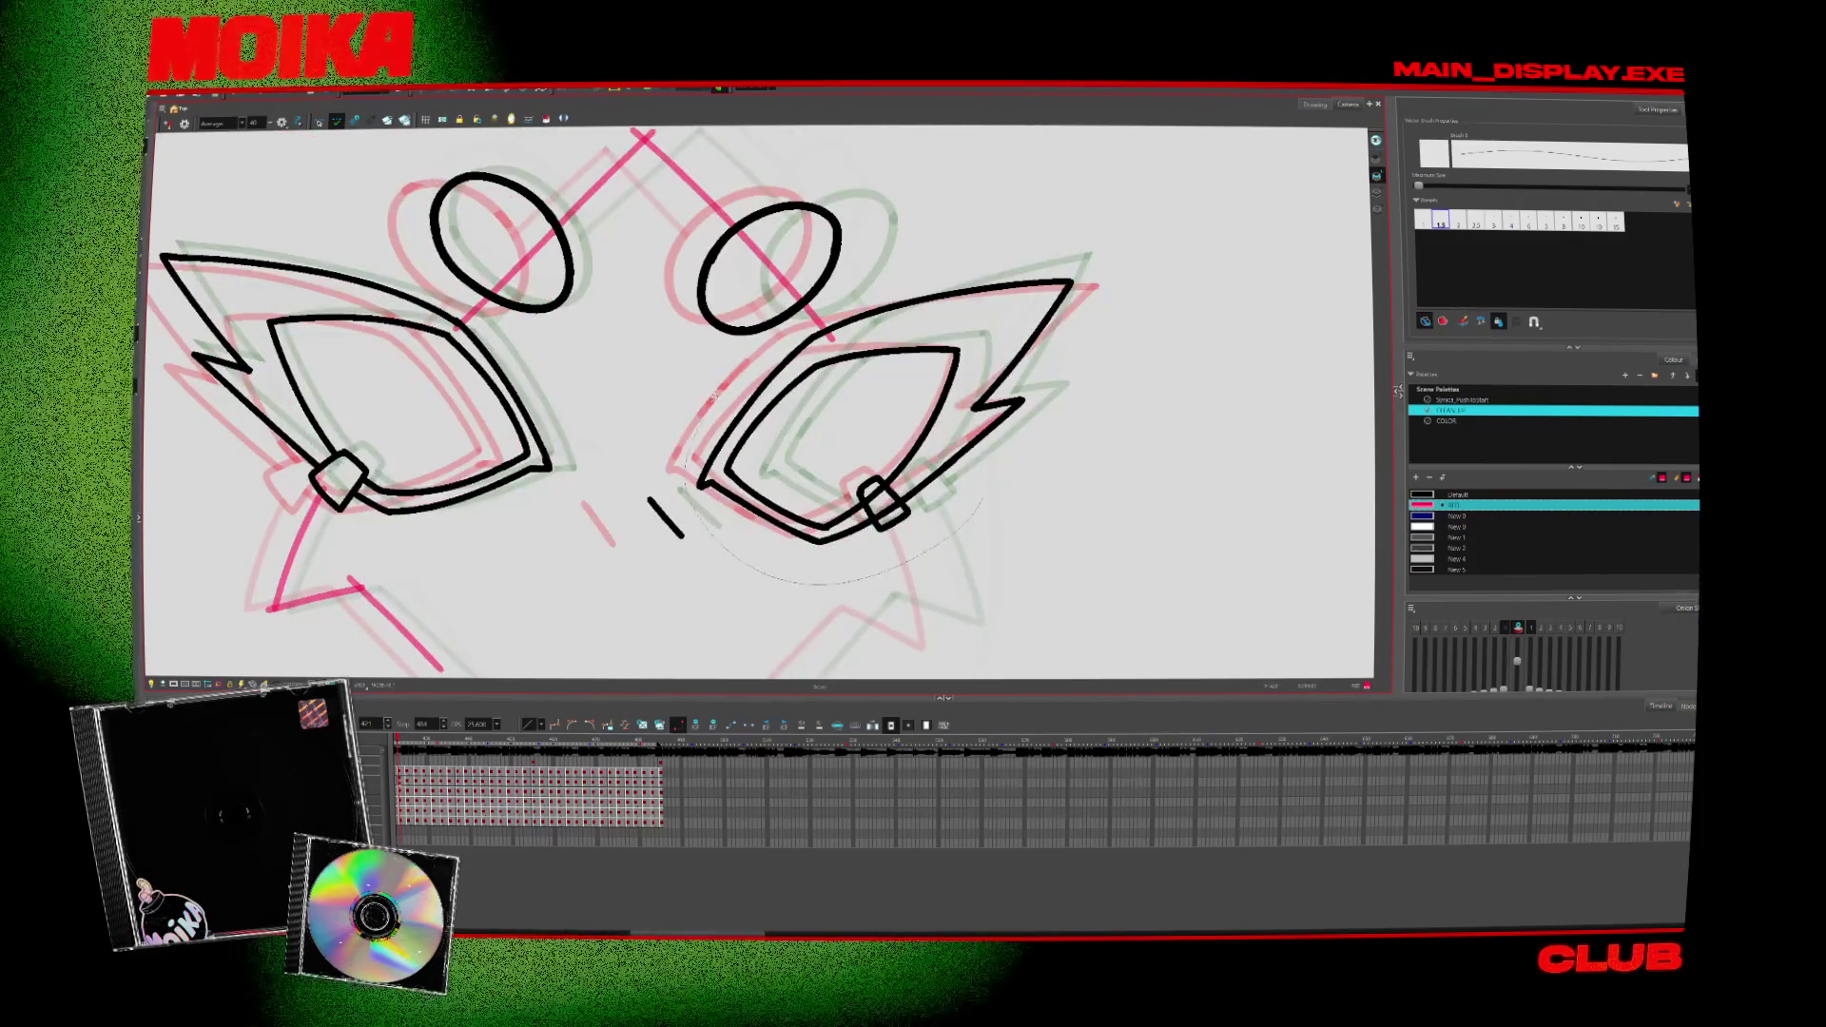
pyautogui.moveTo(981, 482); pyautogui.dragTo(1089, 540)
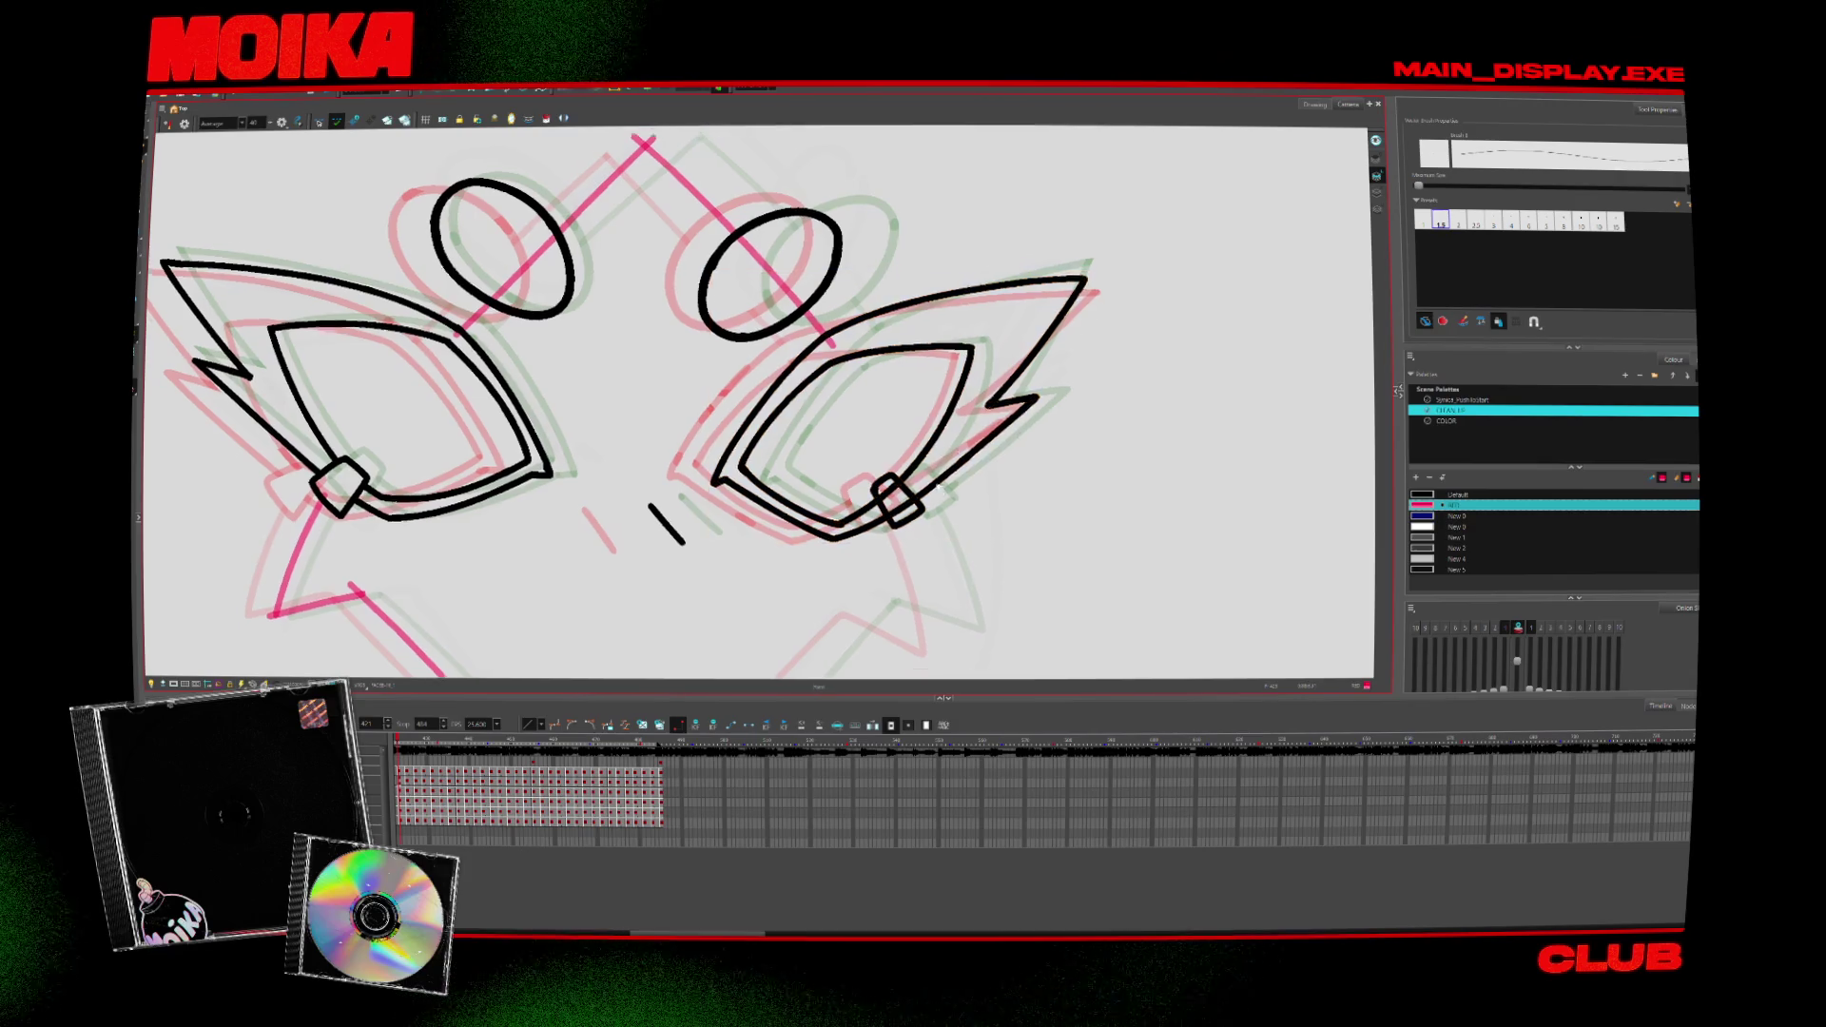
pyautogui.moveTo(795, 244); pyautogui.dragTo(814, 318)
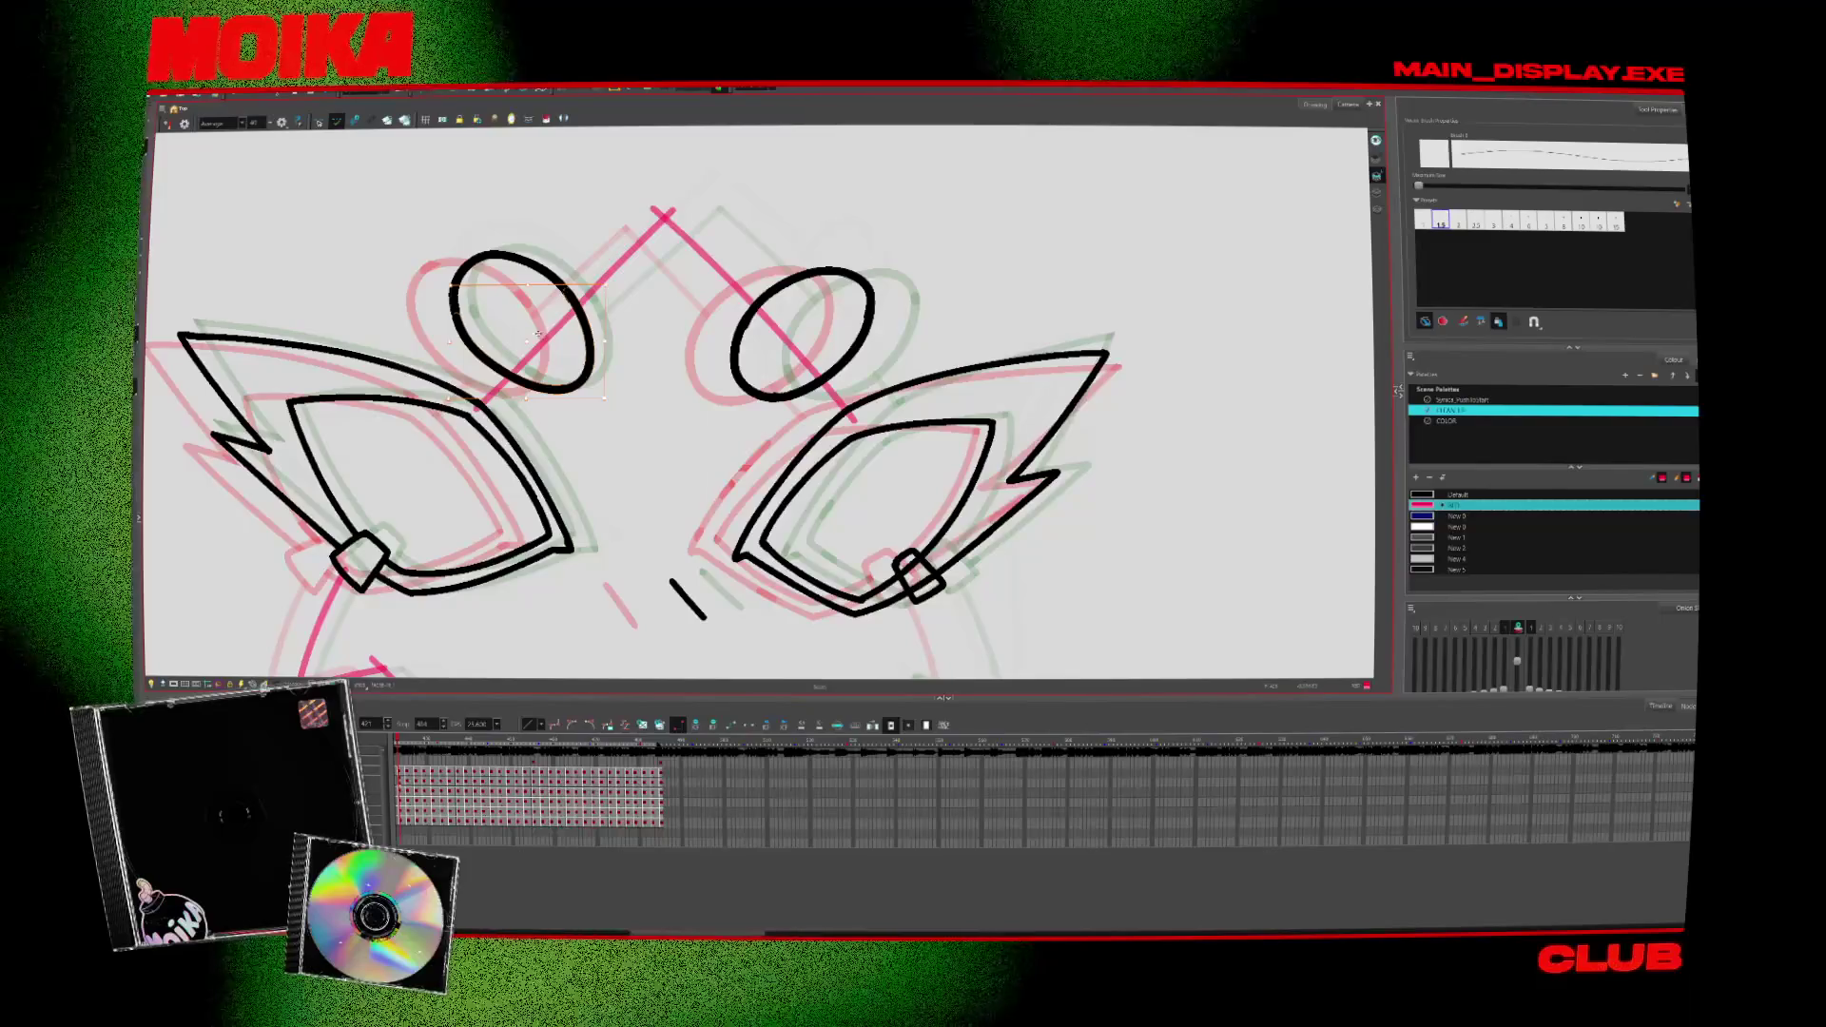
pyautogui.click(493, 321)
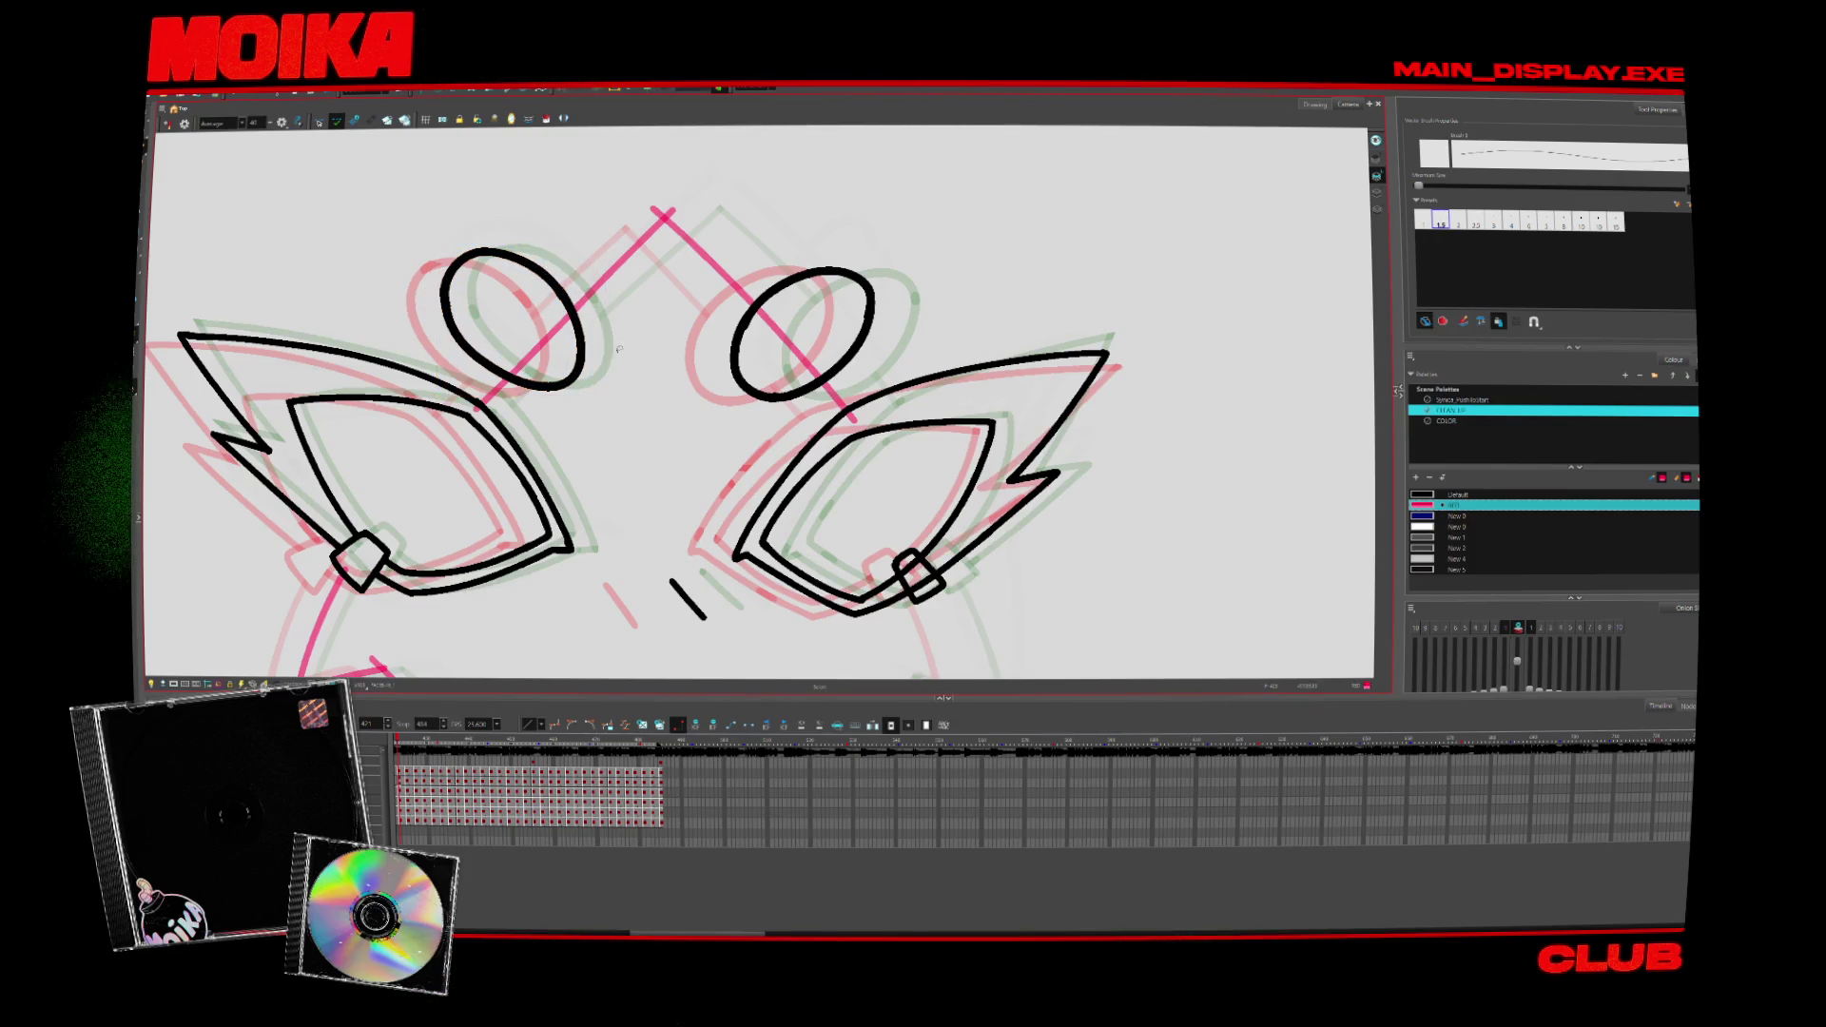
pyautogui.scroll(1, 638, 493)
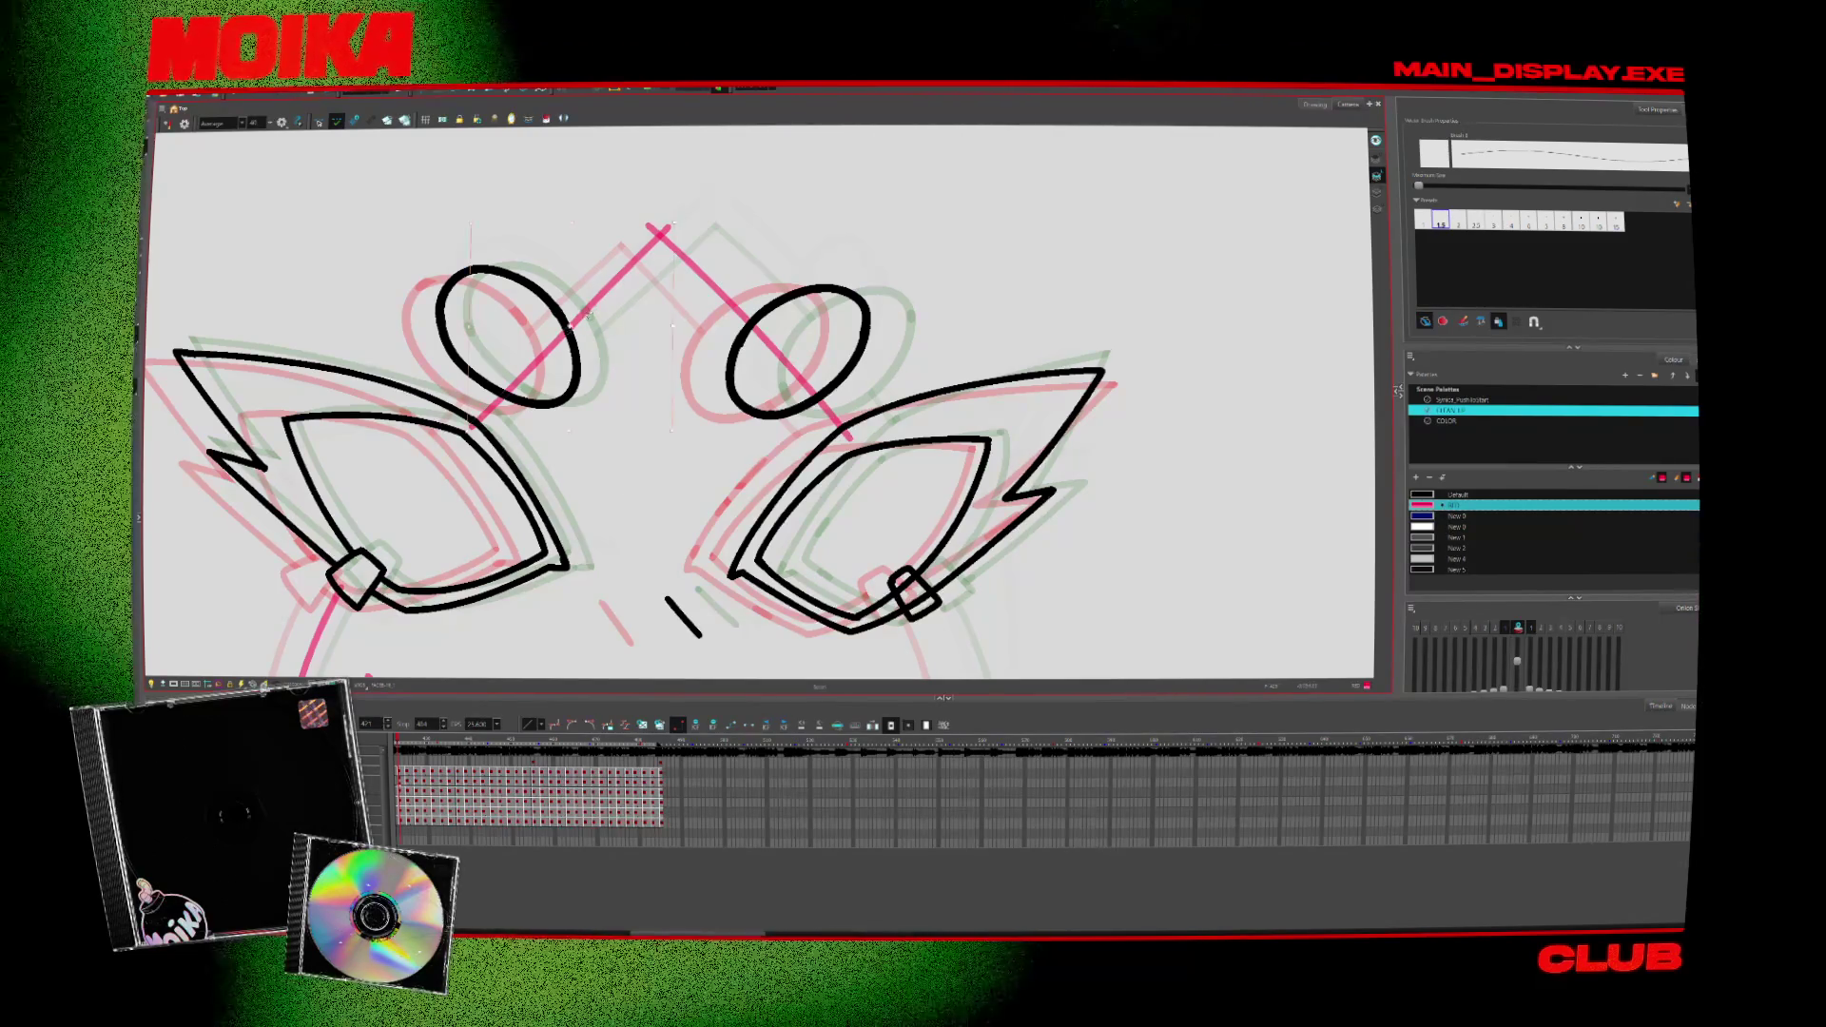
# Step: Redraw the pink peak's left arm, change frame, and toggle Mirror View on, off and on to check it
pyautogui.hotkey('ctrl', 'z')
pyautogui.moveTo(666, 233); pyautogui.dragTo(472, 414)
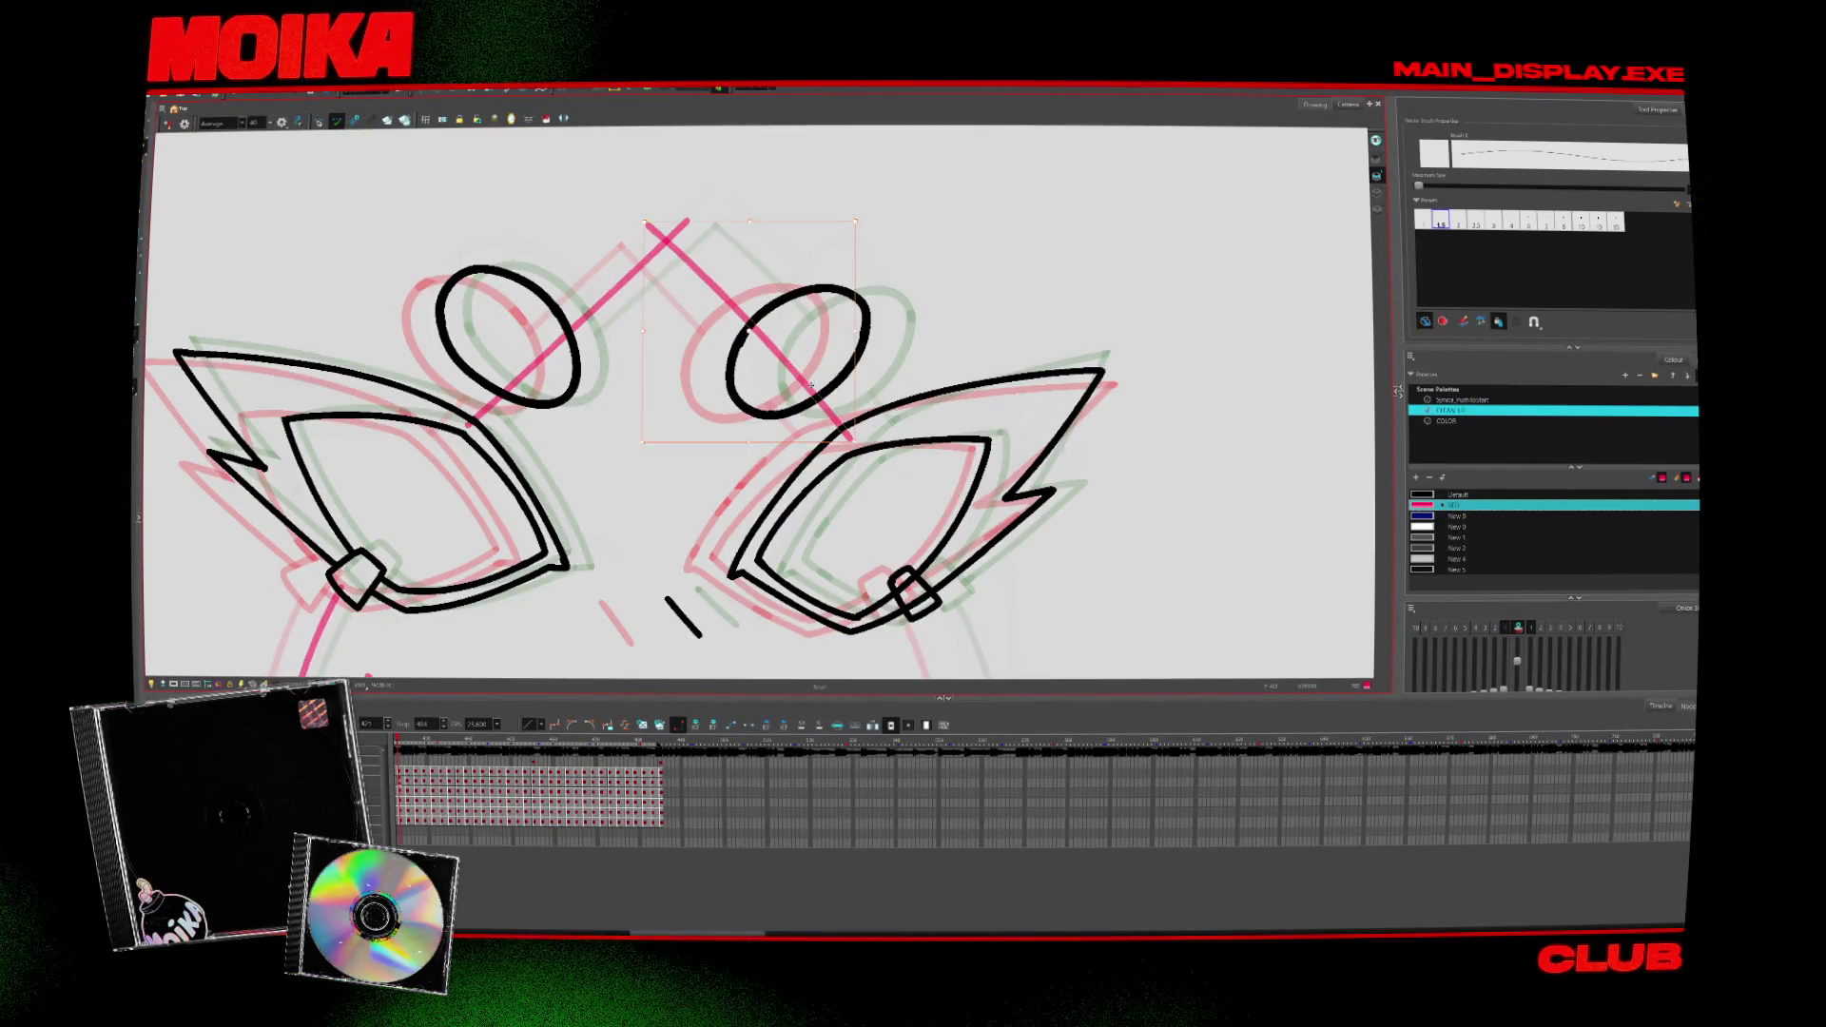
pyautogui.press('Return')
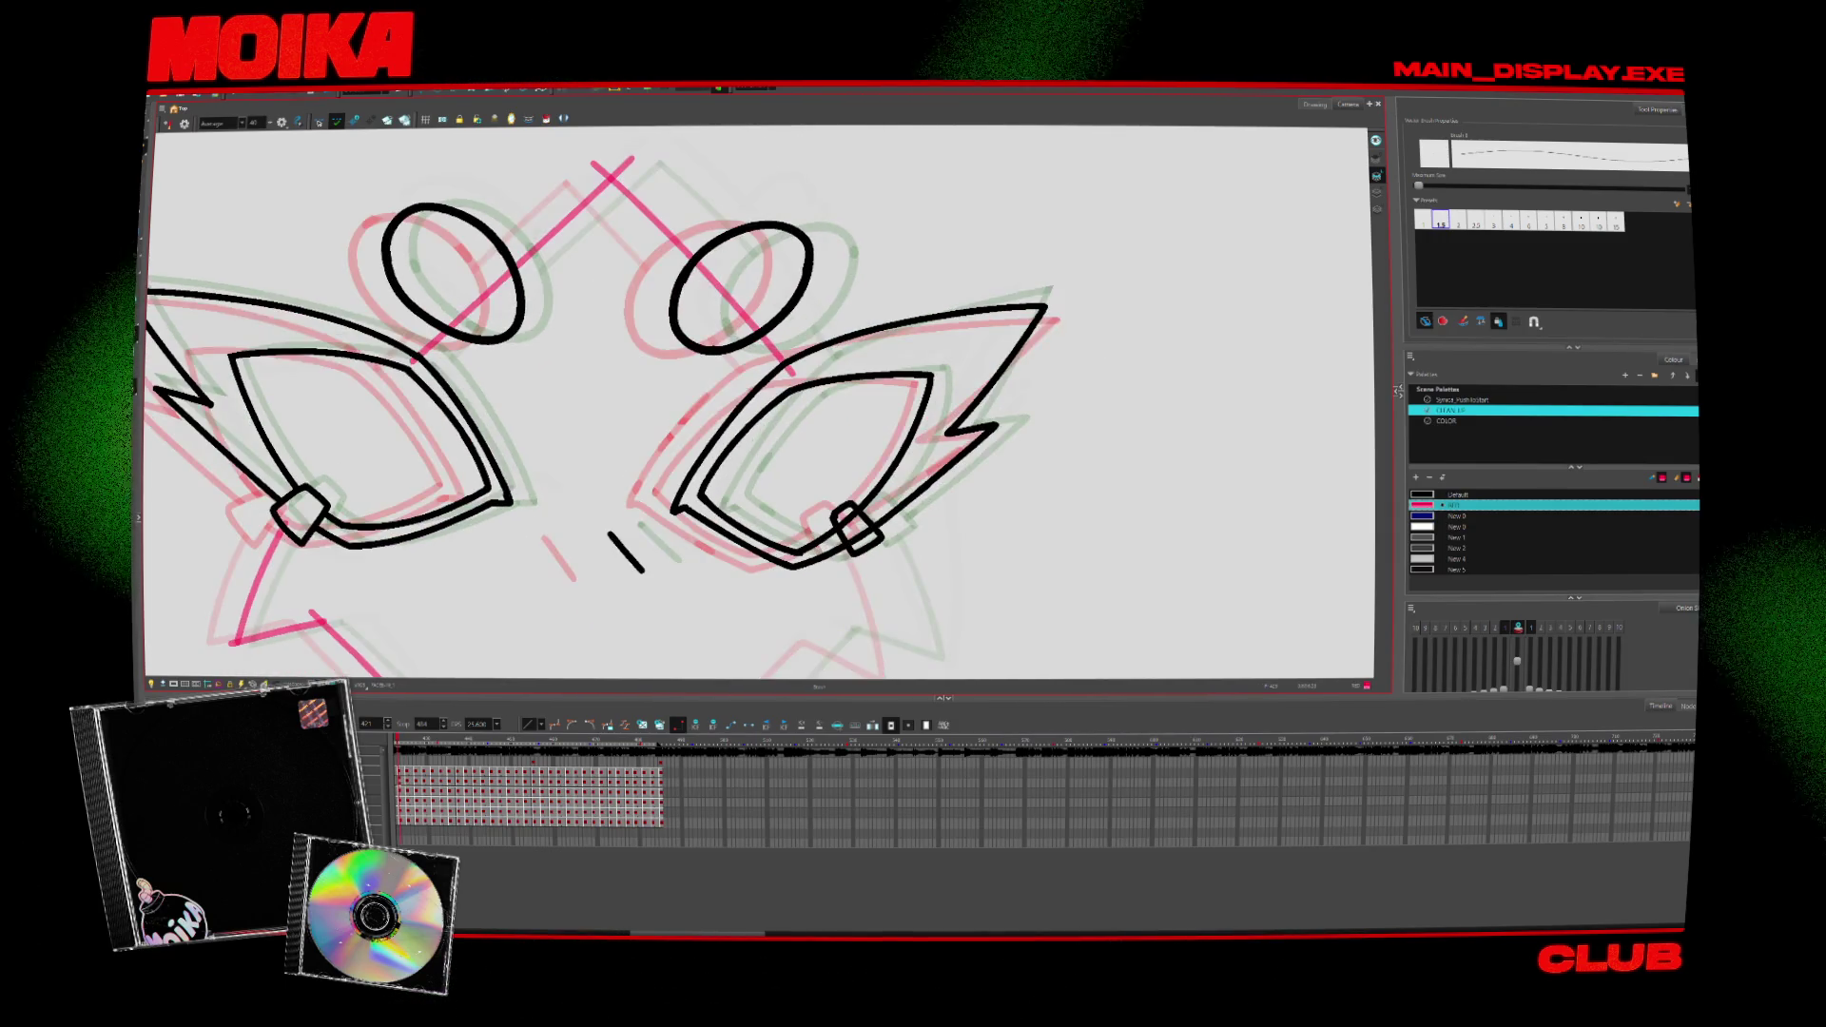
pyautogui.click(172, 120)
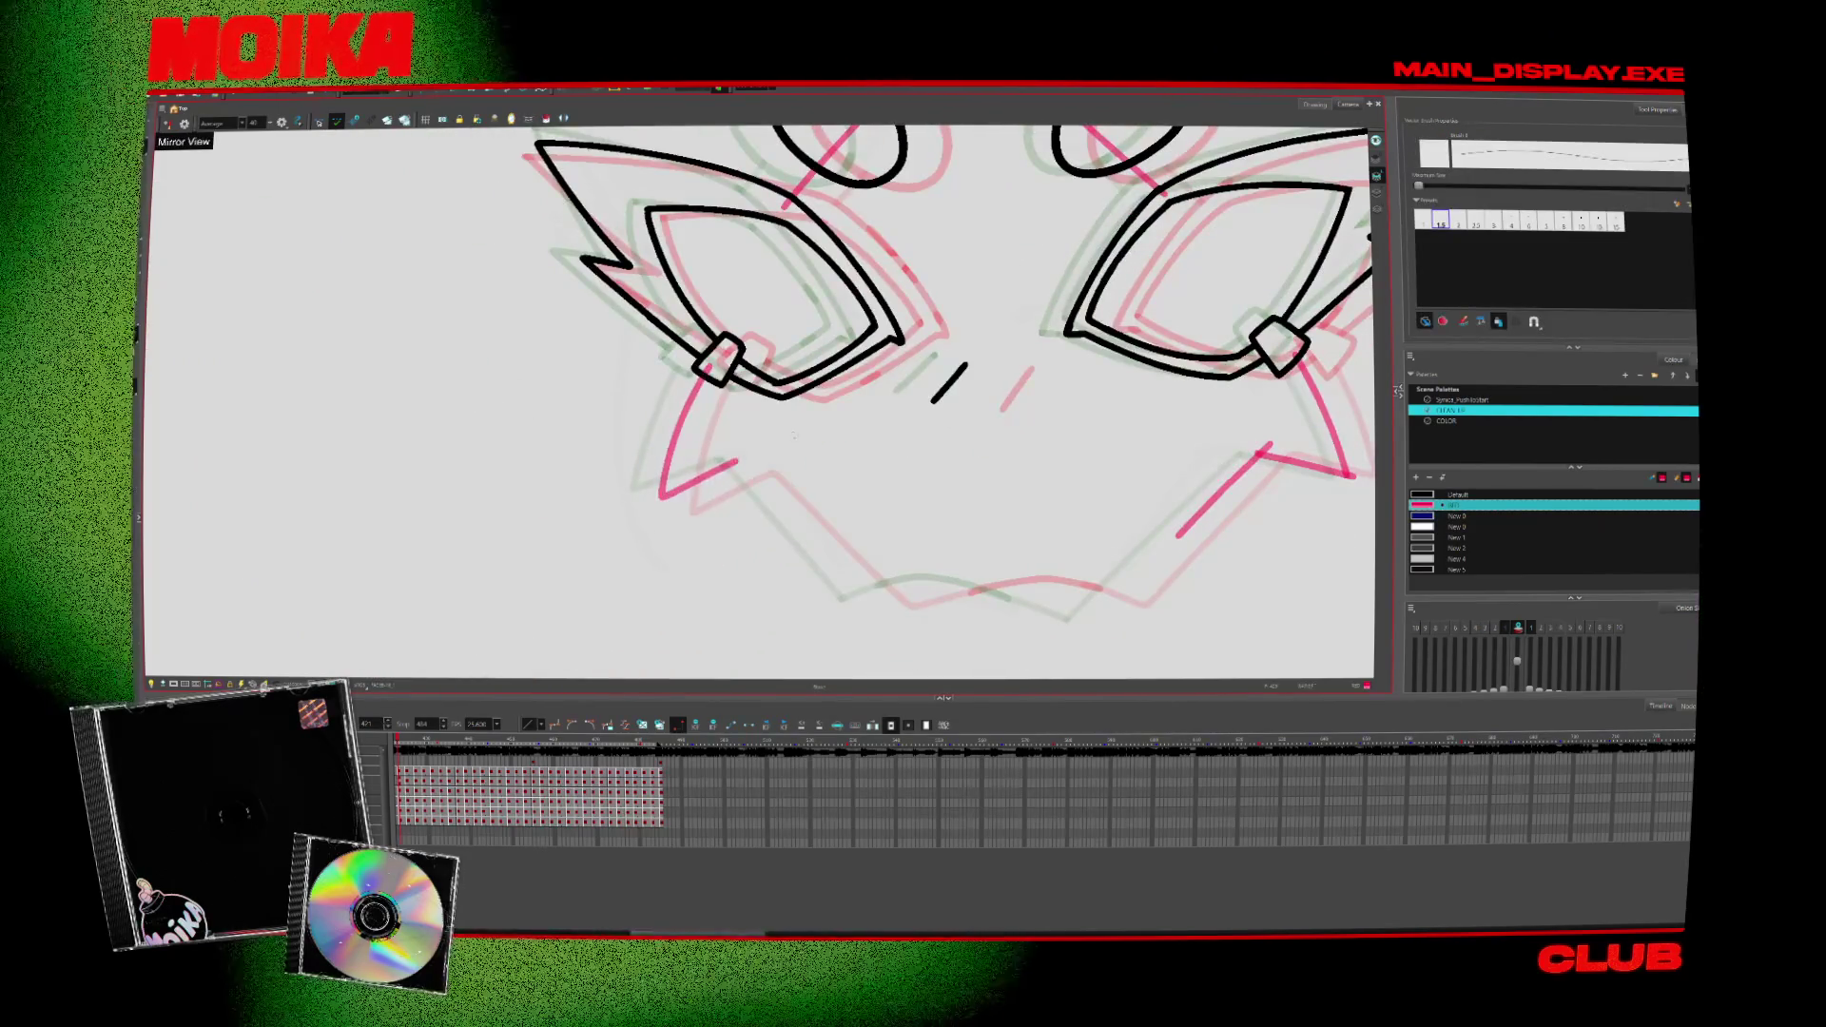
pyautogui.click(173, 120)
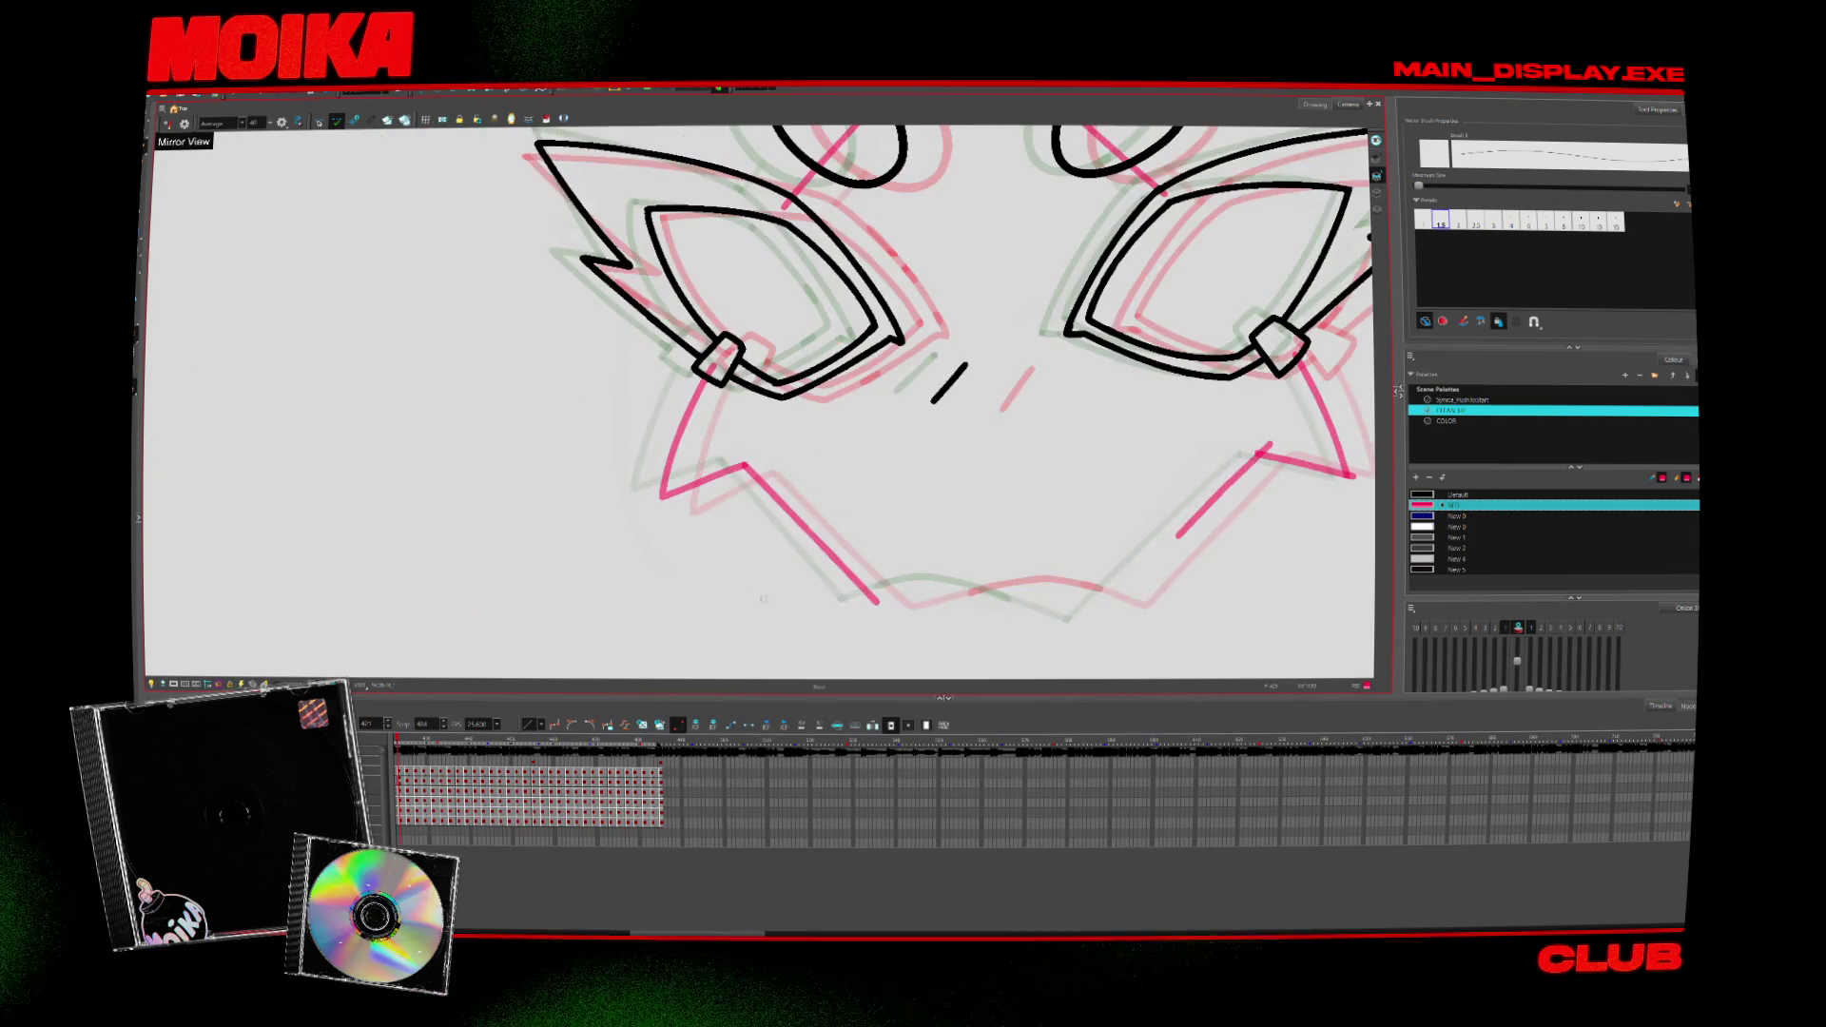
pyautogui.click(172, 119)
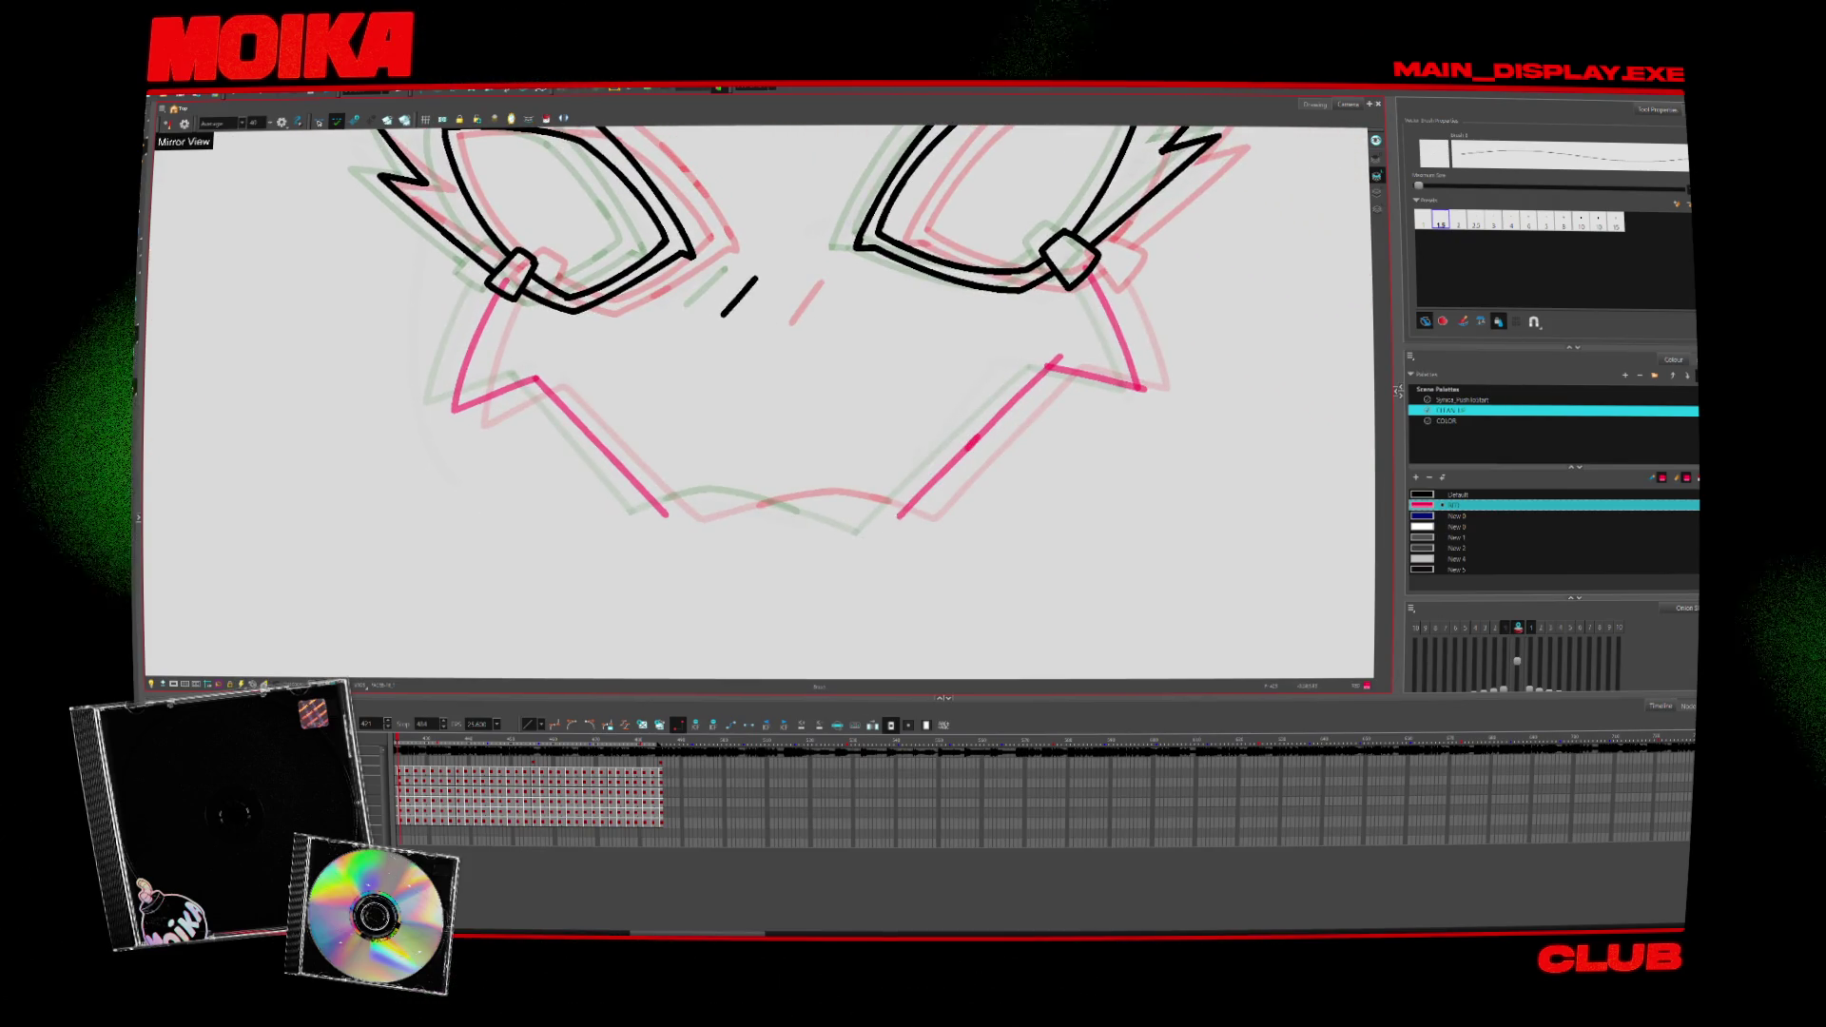
# Step: Switch to the black Default colour and ink the mouth line between the pink jaw lines
pyautogui.press('.')
pyautogui.press(',')
pyautogui.press(',')
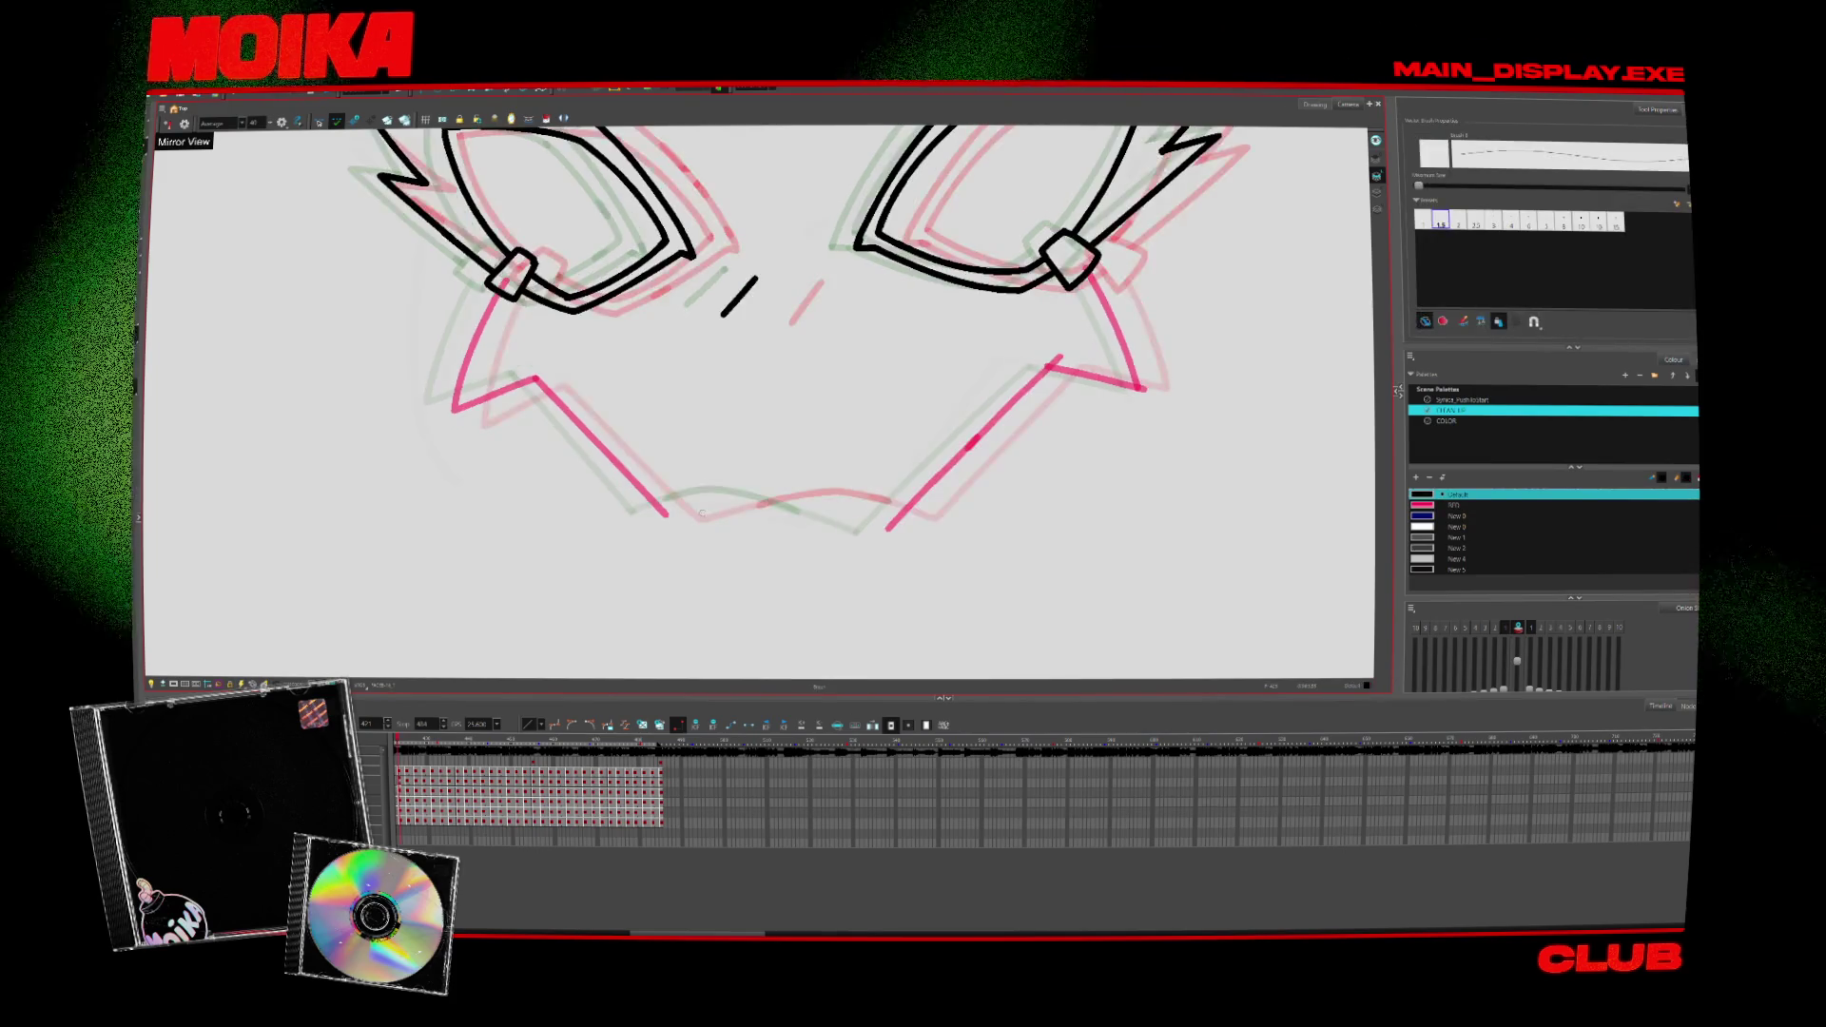
pyautogui.press('.')
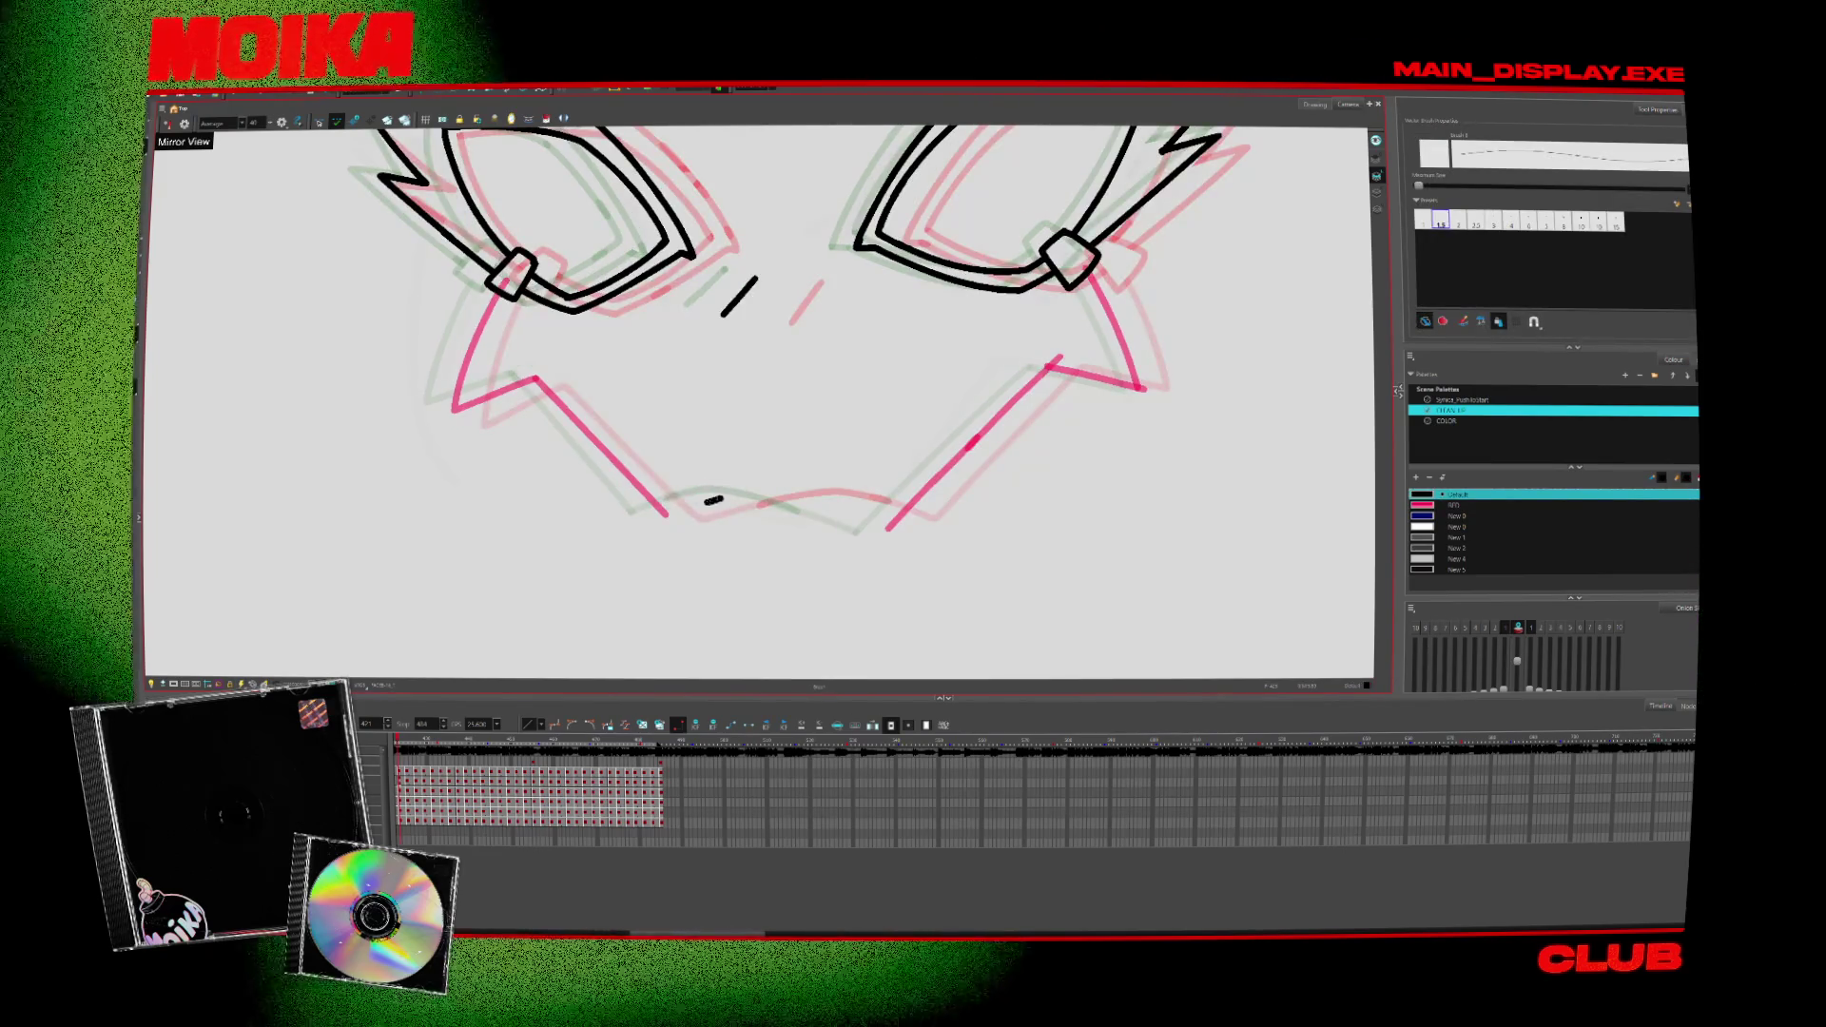
pyautogui.moveTo(706, 502); pyautogui.dragTo(843, 508)
# Step: Rotate the view and back upright, fit the drawing to window and toggle the onion-skin ghosts
pyautogui.press('v')
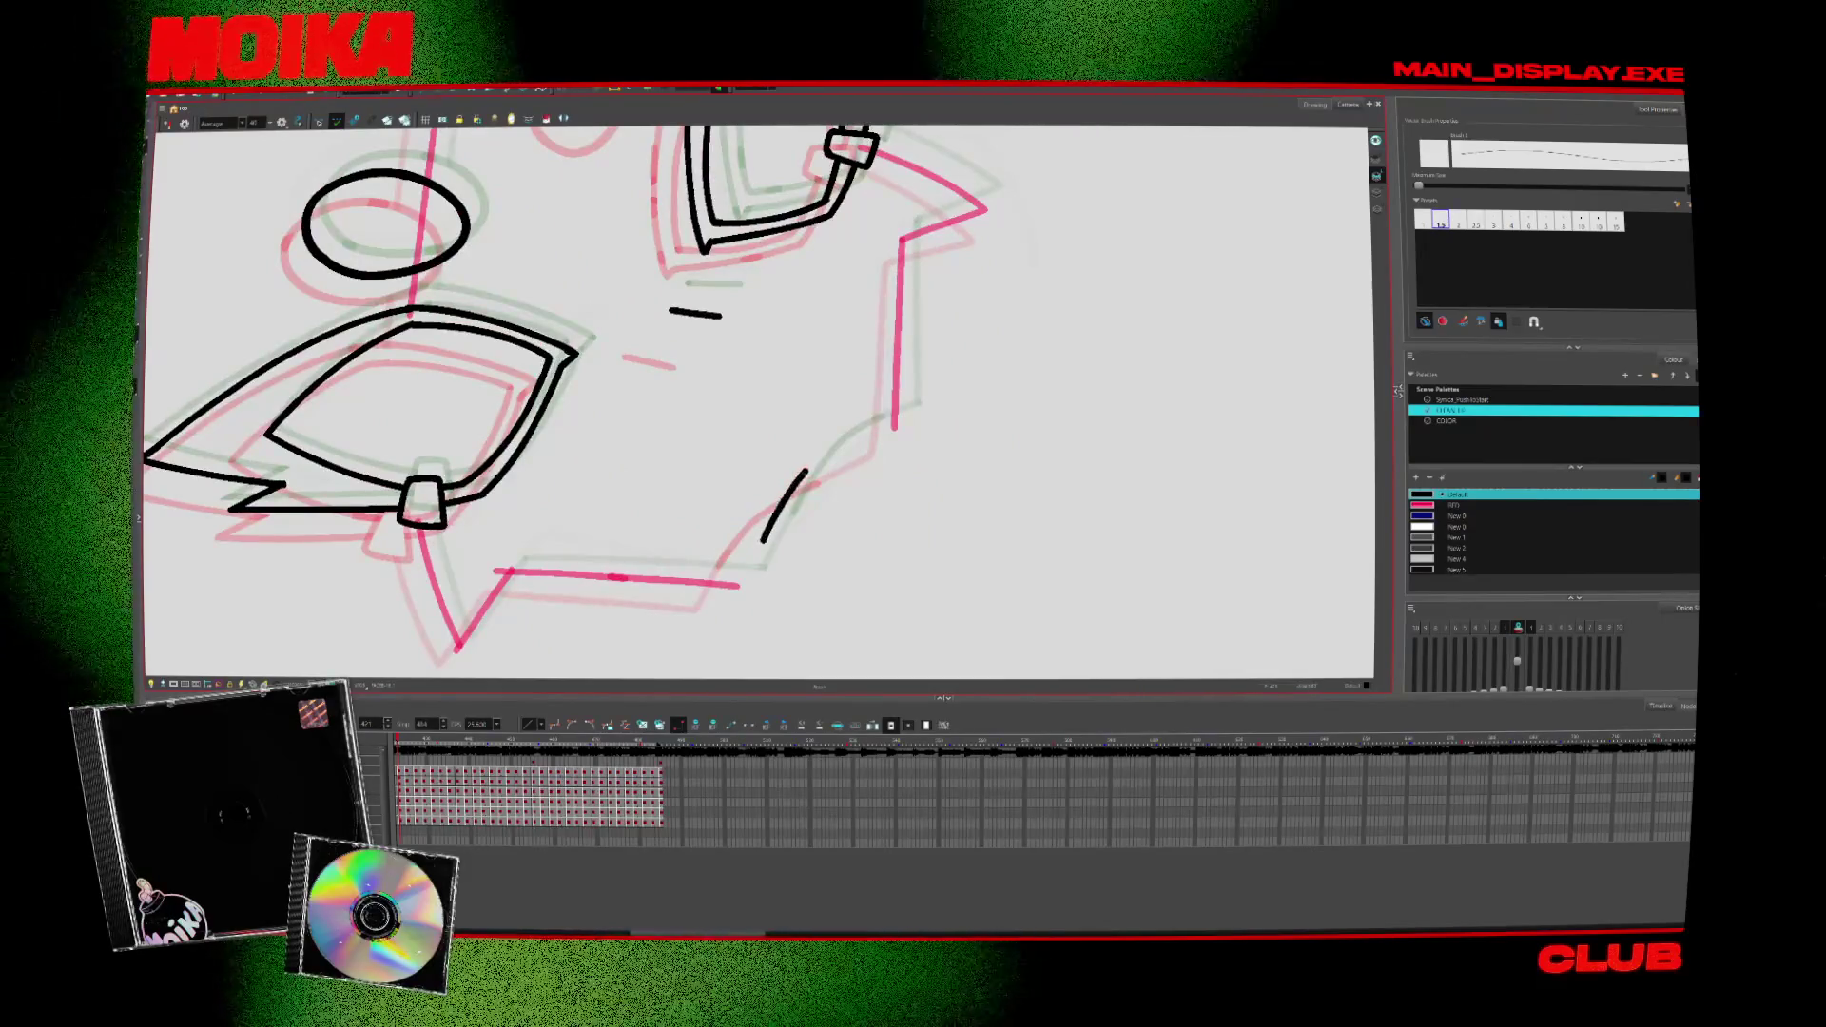
pyautogui.moveTo(999, 428); pyautogui.dragTo(711, 561)
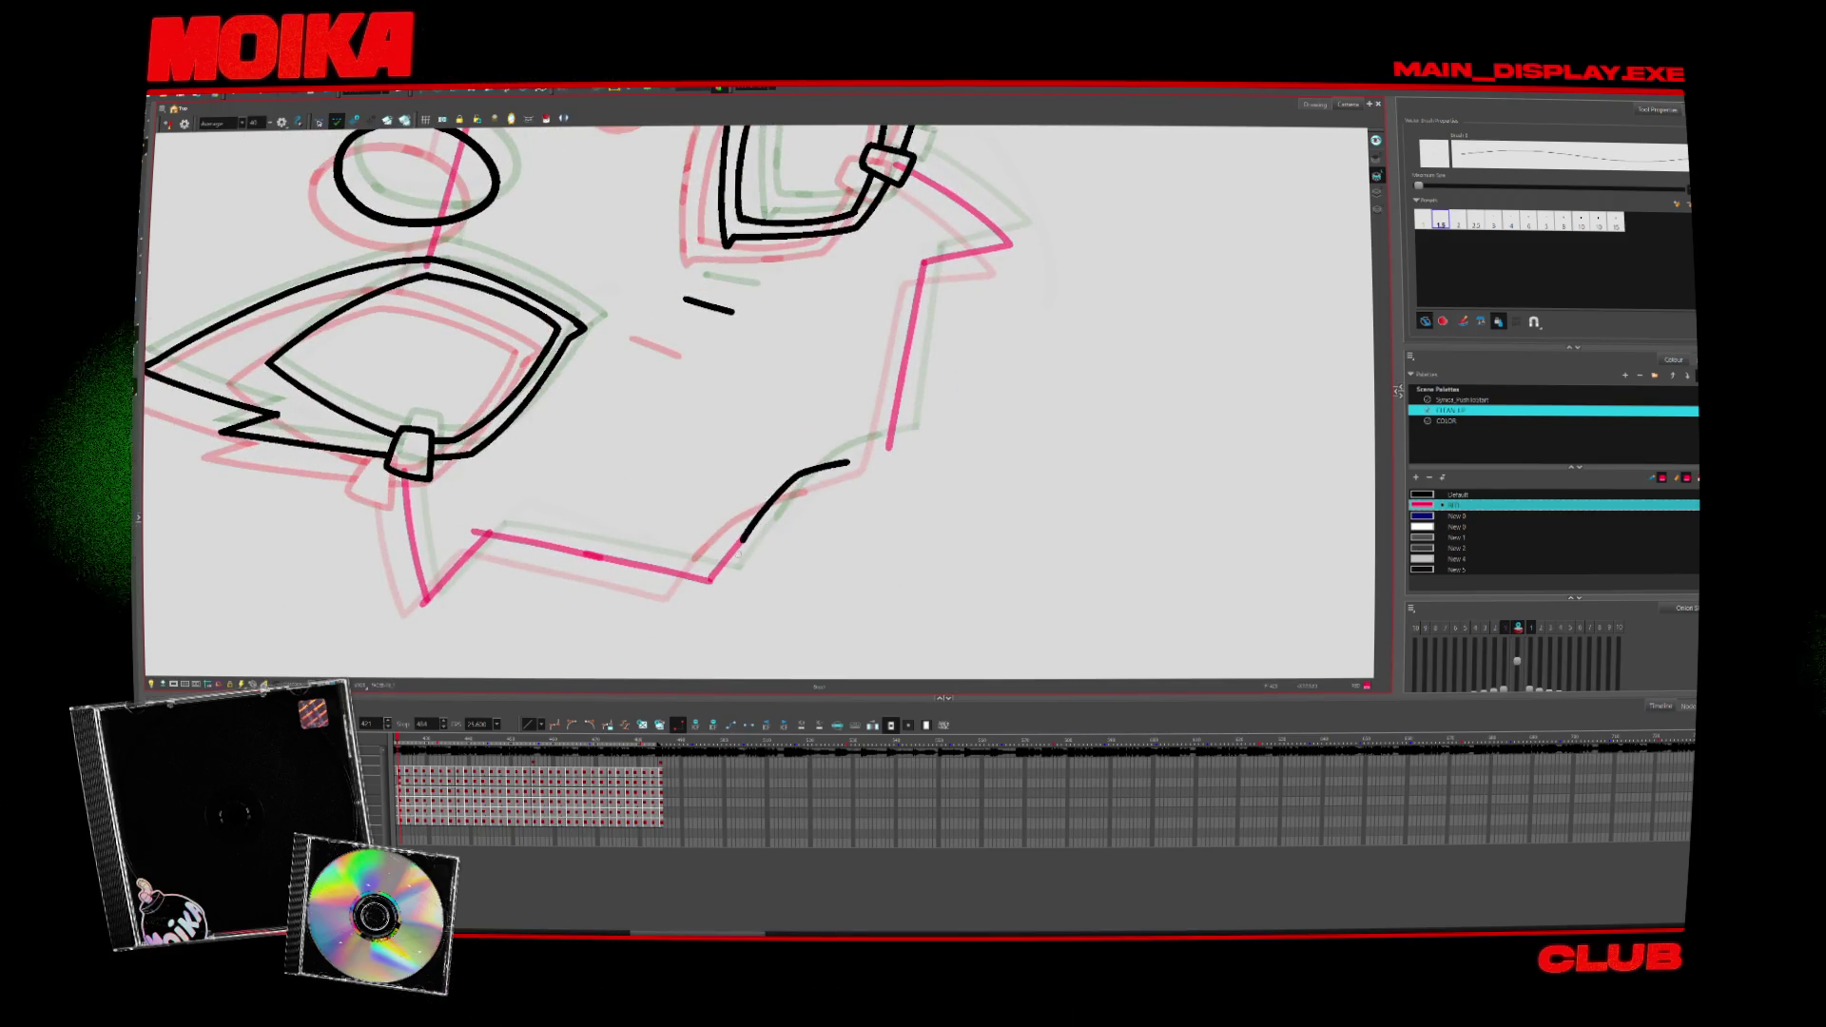
pyautogui.moveTo(711, 561); pyautogui.dragTo(901, 552)
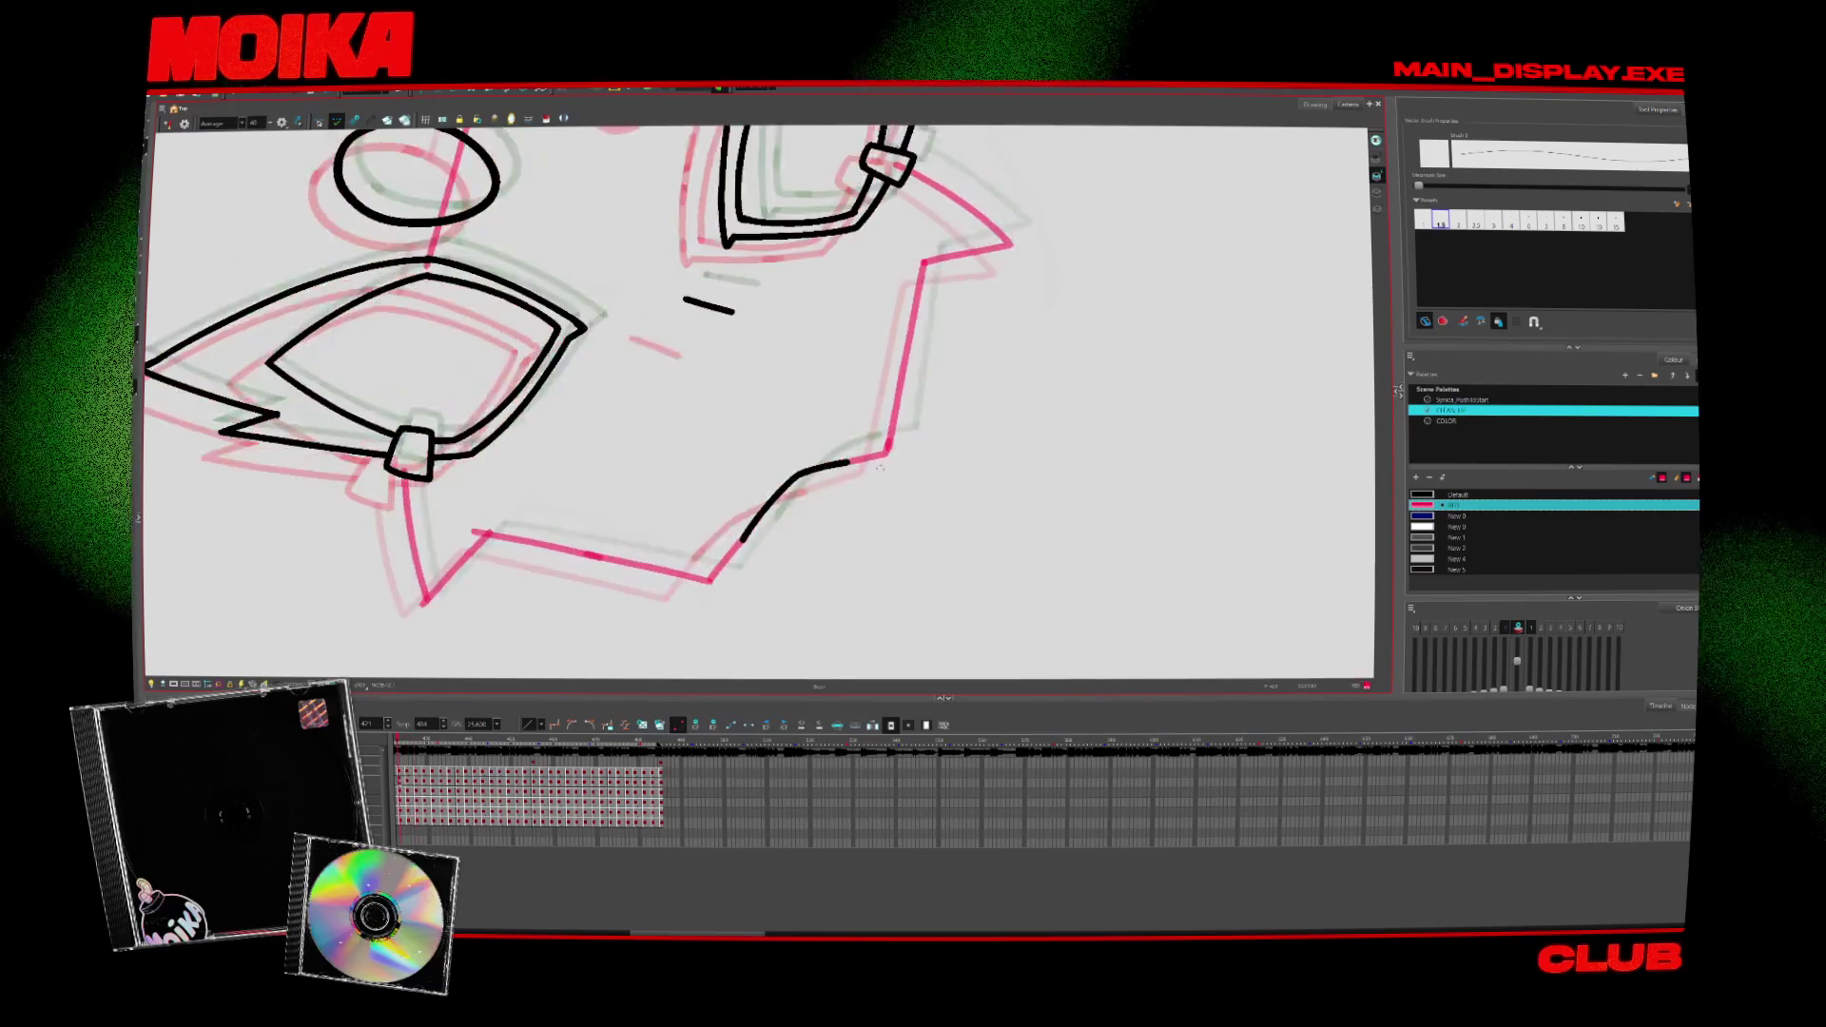
pyautogui.hotkey('shift', 'm')
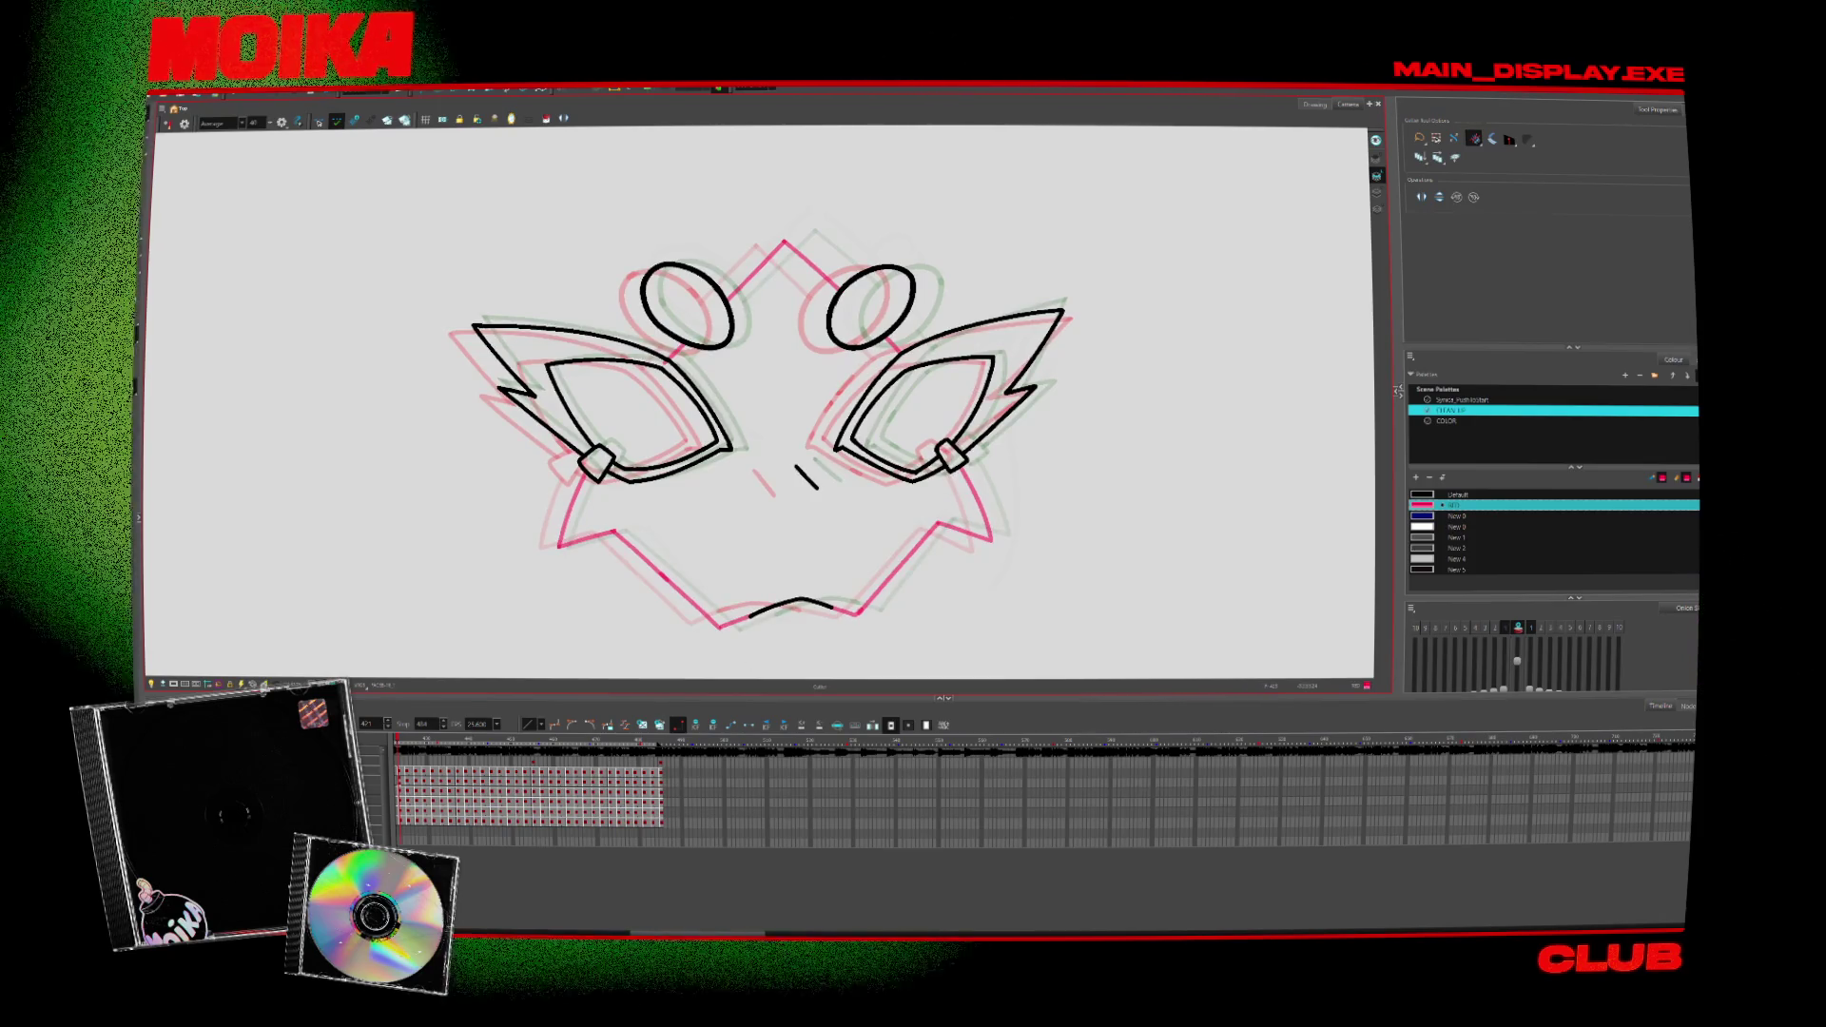
pyautogui.hotkey('alt', 'o')
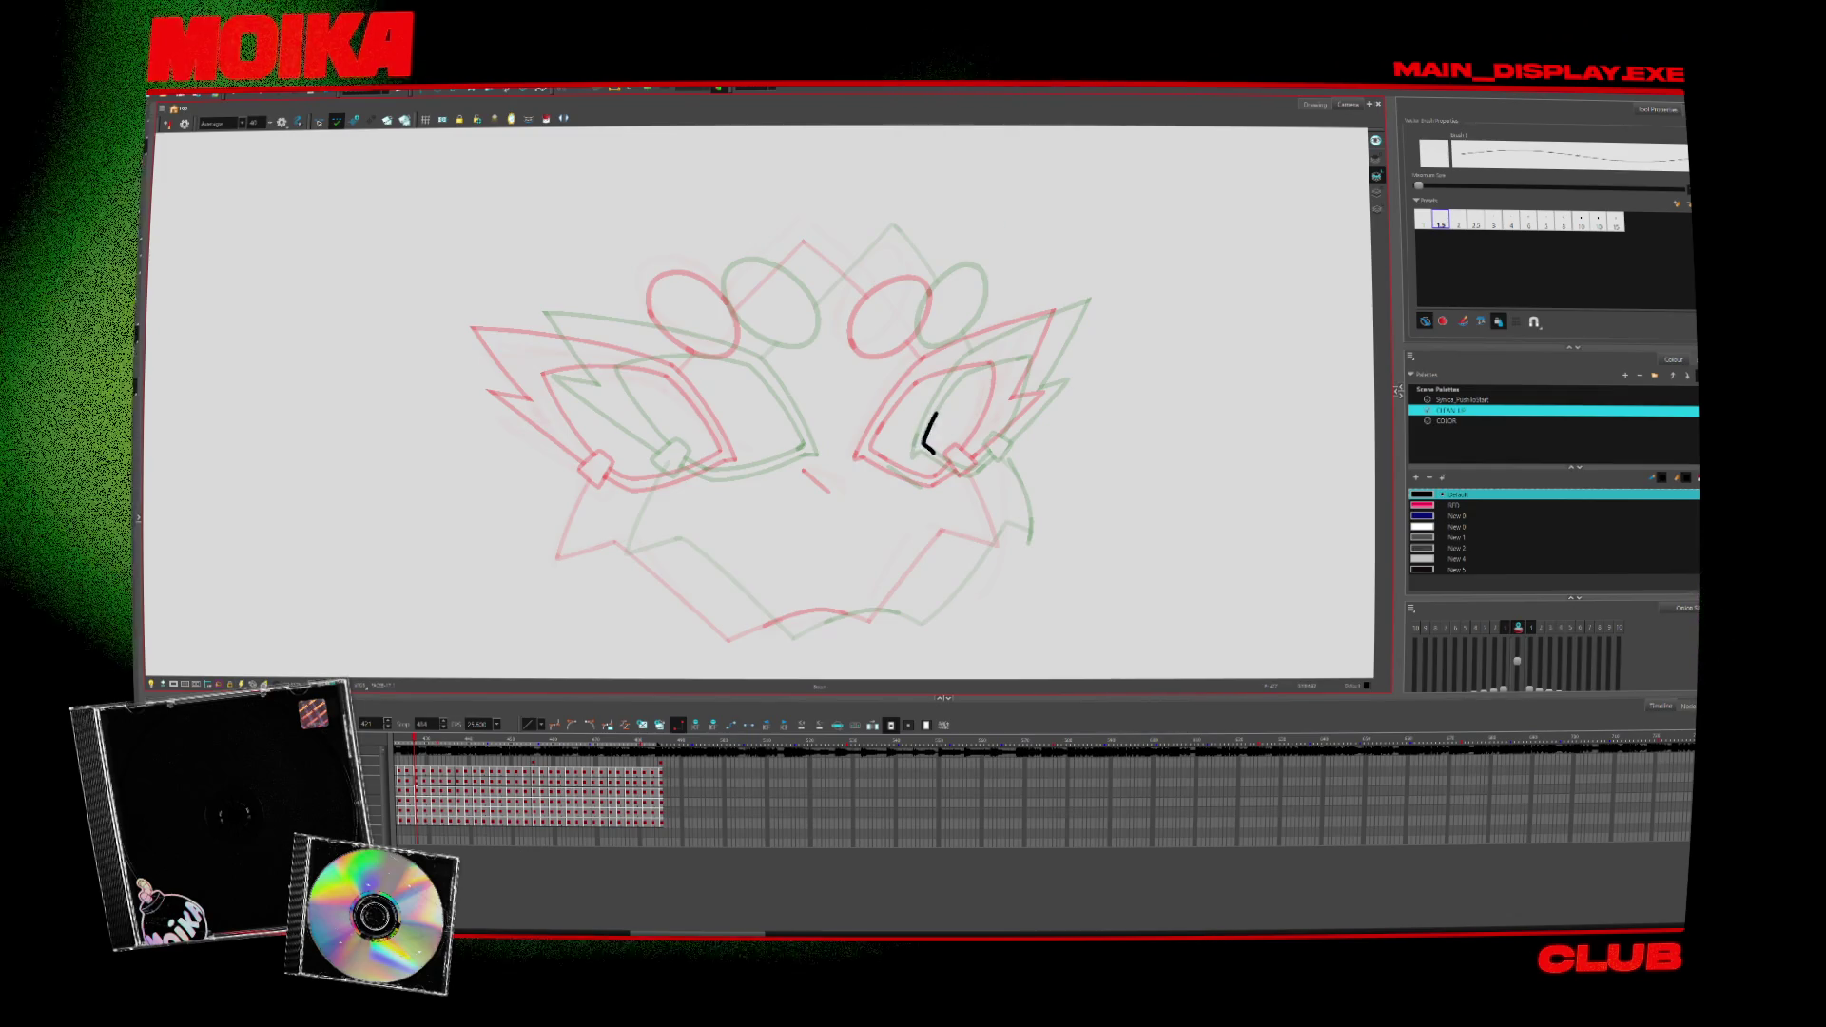
# Step: Ink and redo the right eye's inner corner, select all briefly, then ink the square clasp at its corner
pyautogui.moveTo(927, 445)
pyautogui.mouseDown()
pyautogui.moveTo(937, 410)
pyautogui.moveTo(905, 459)
pyautogui.mouseUp()
pyautogui.hotkey('ctrl', 'z')
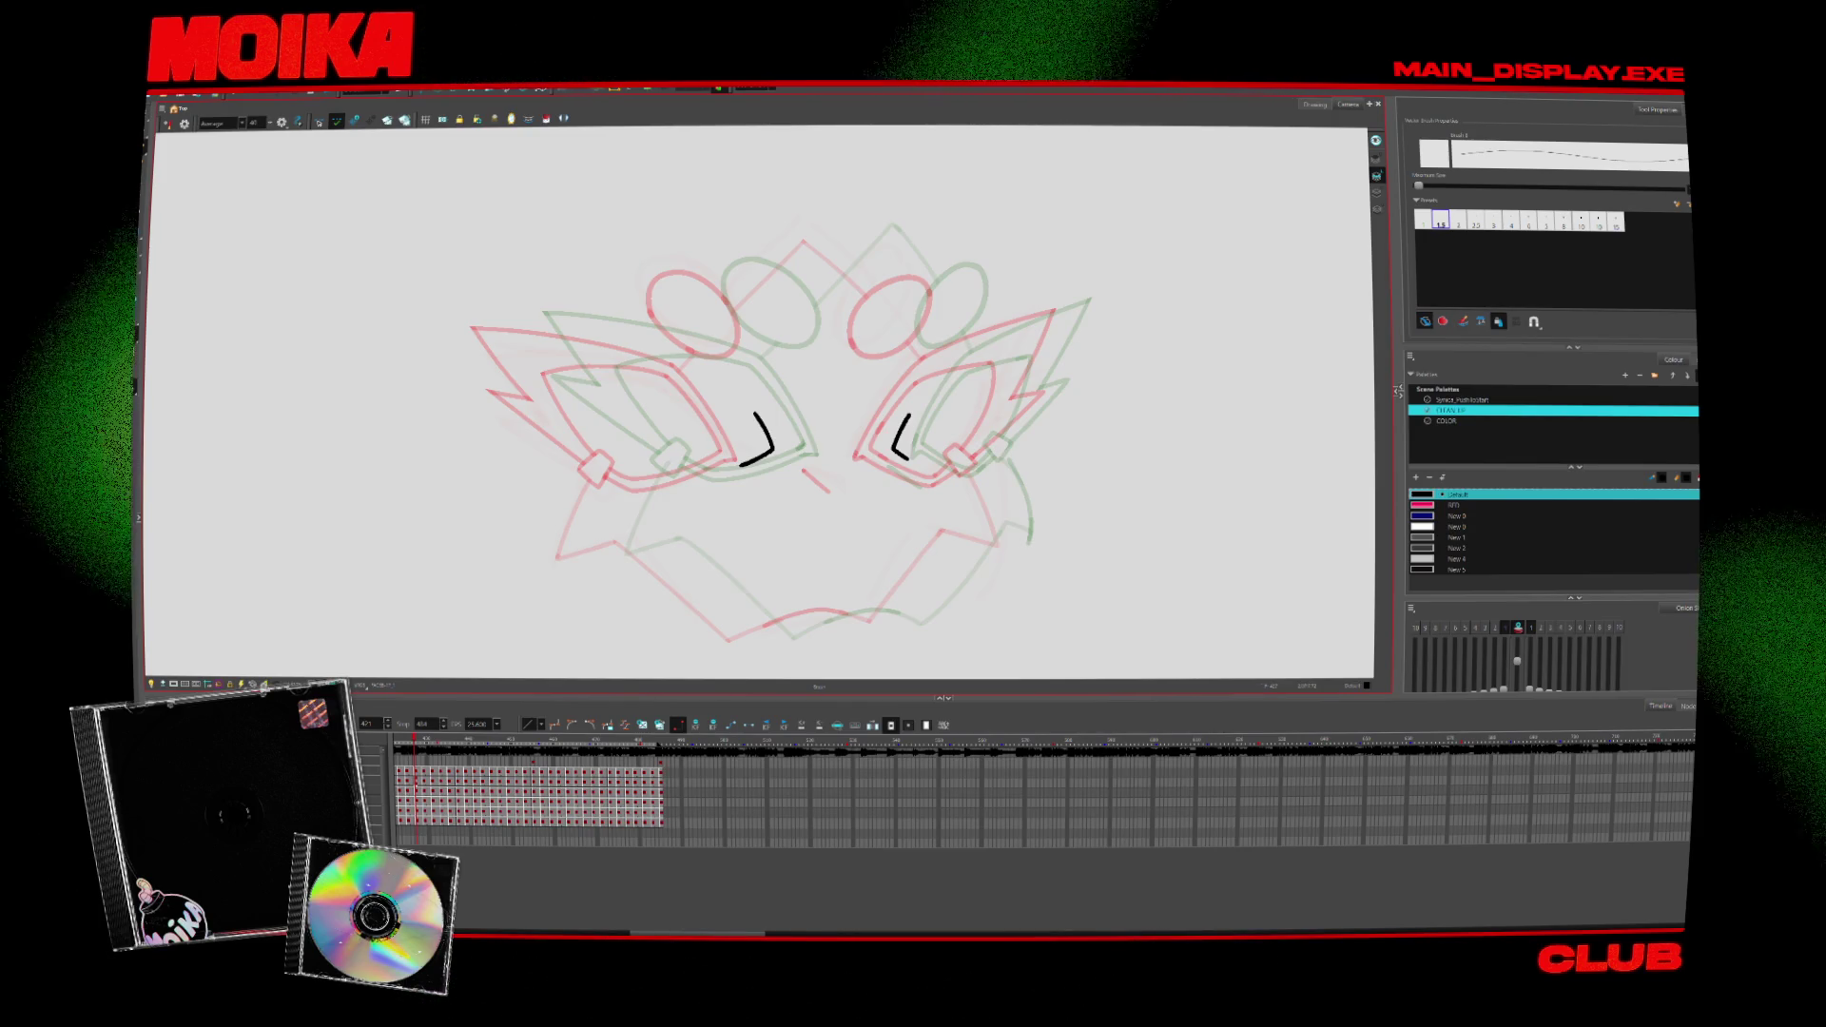
pyautogui.hotkey('alt', 's')
pyautogui.hotkey('ctrl', 'a')
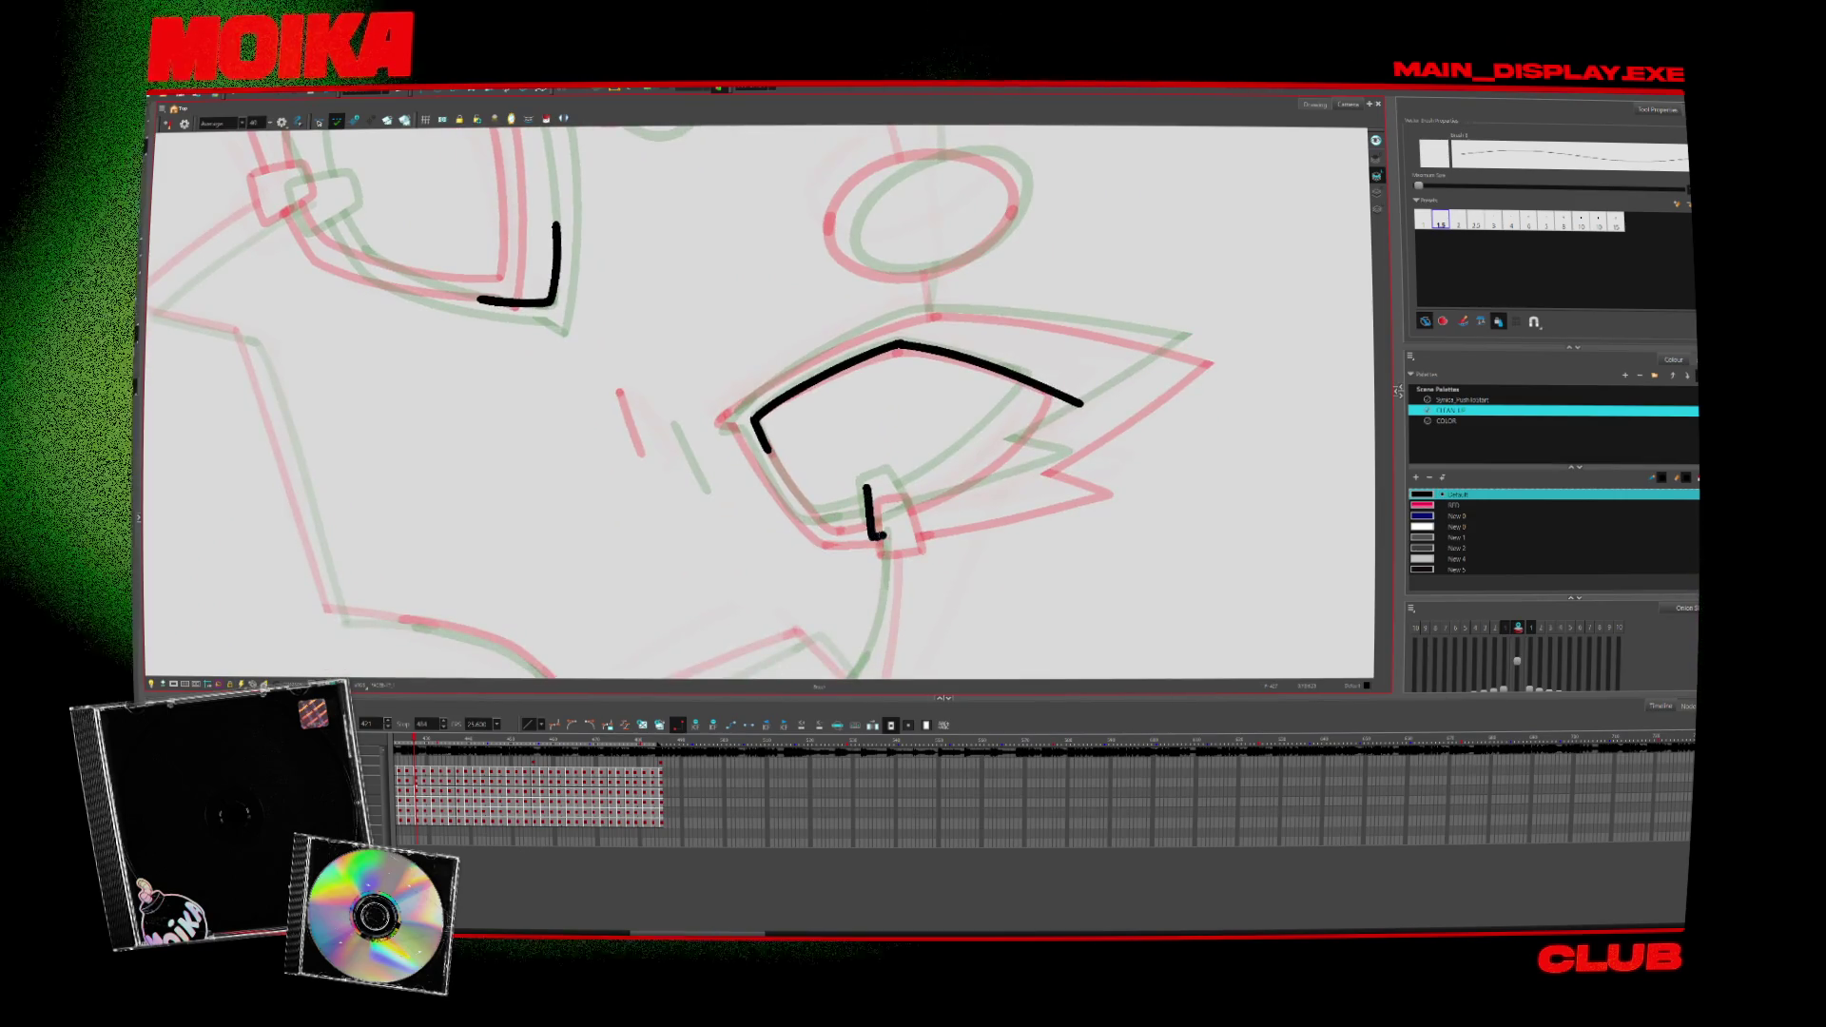
pyautogui.moveTo(867, 482)
pyautogui.mouseDown()
pyautogui.moveTo(910, 531)
pyautogui.moveTo(1048, 383)
pyautogui.mouseUp()
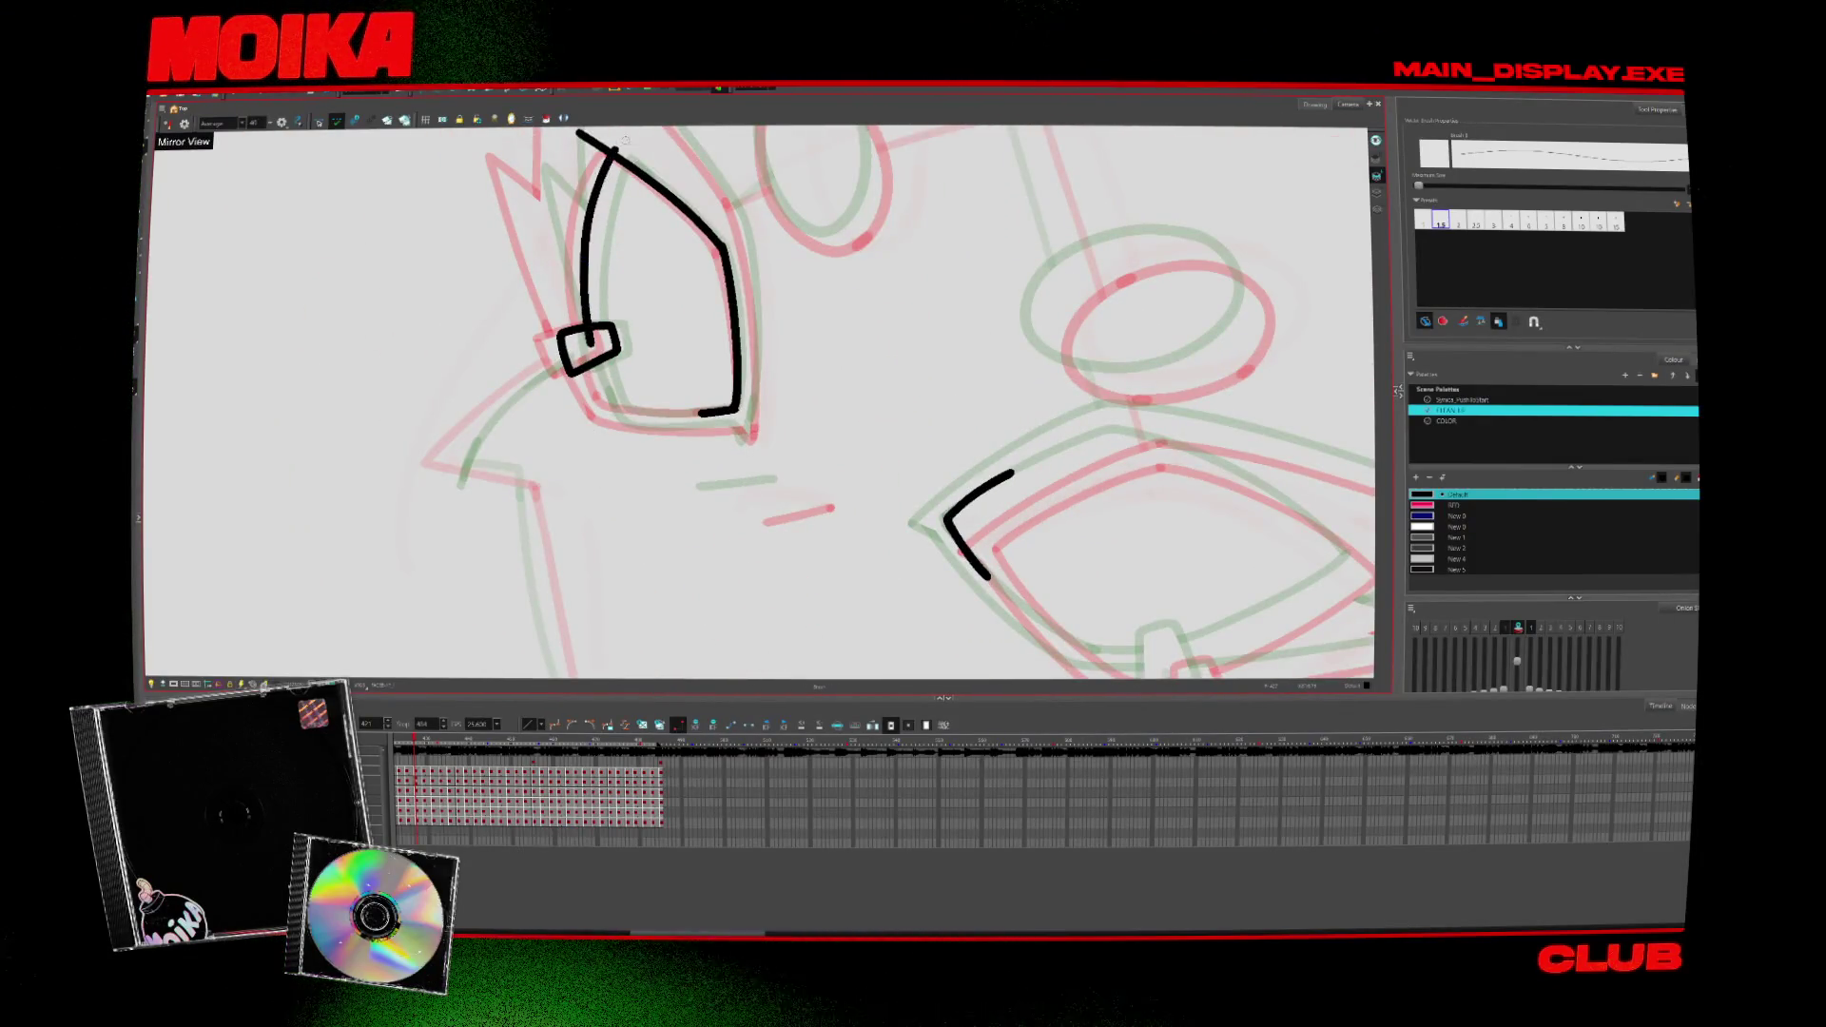
# Step: Ink the upper eyelid line and the diagonal crossing its outer end, redoing the diagonal once
pyautogui.press('4')
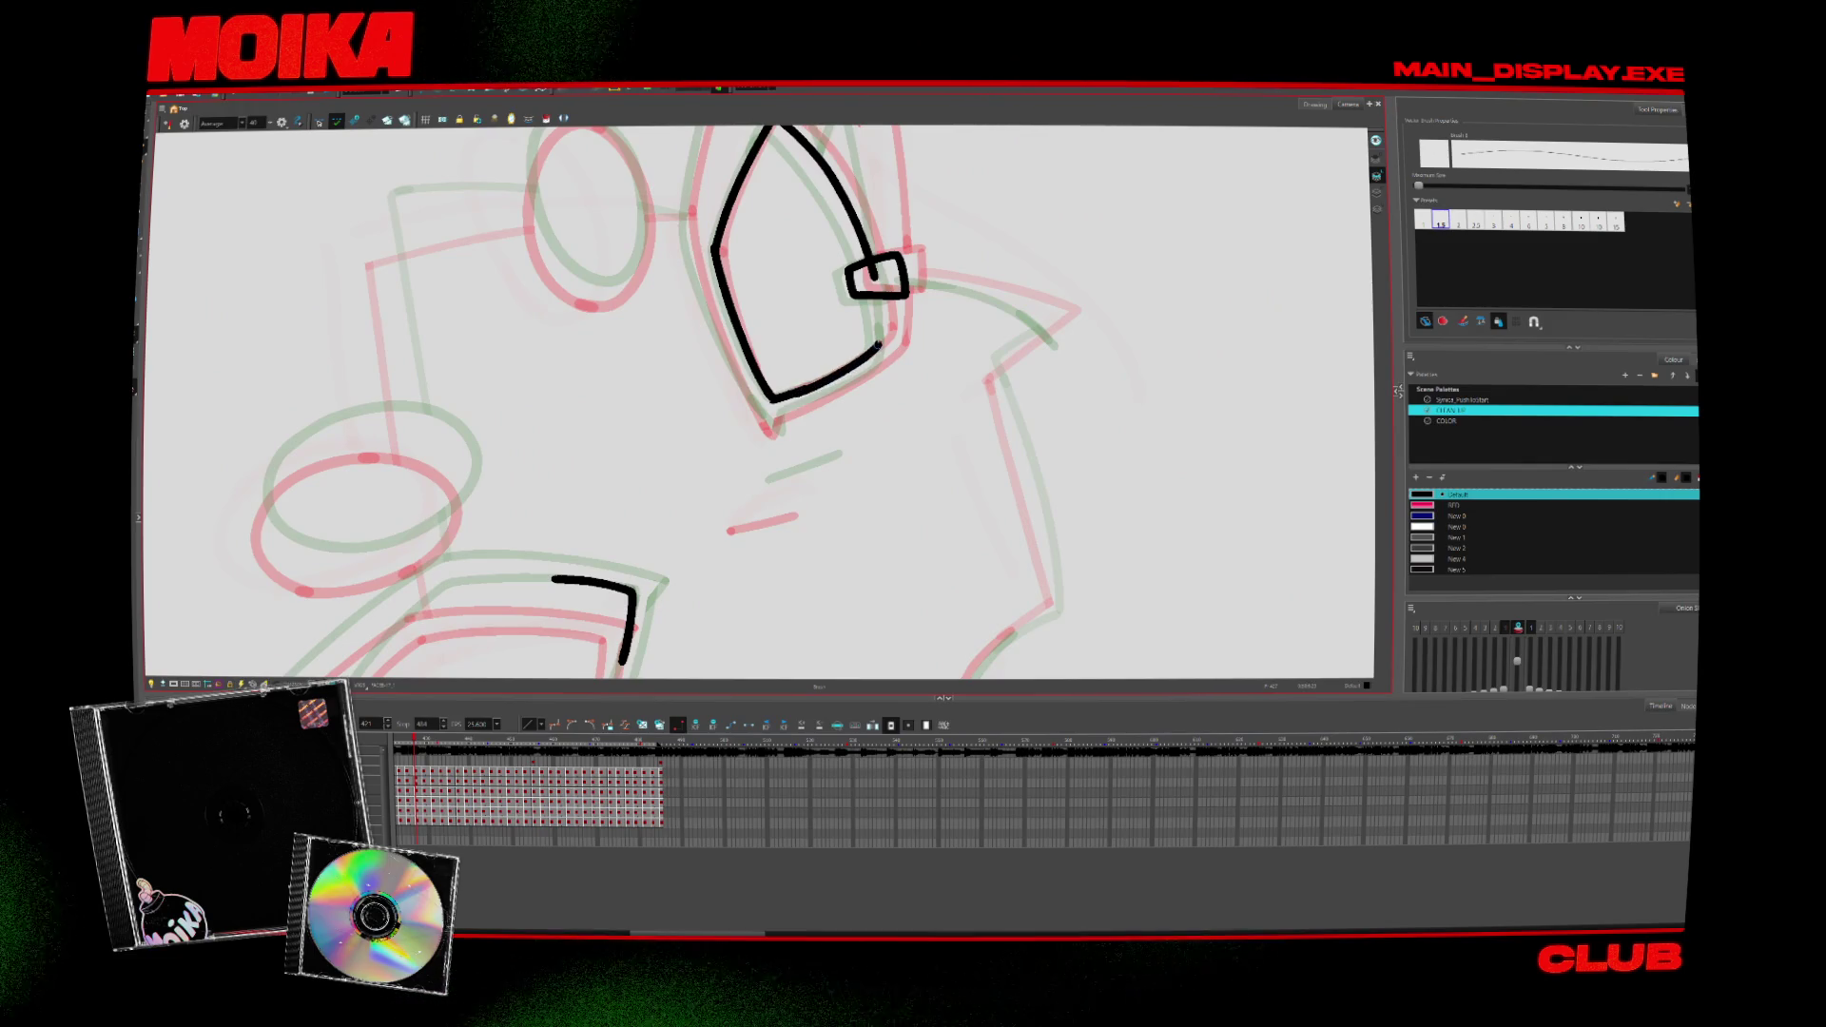
pyautogui.press('v')
pyautogui.press('v')
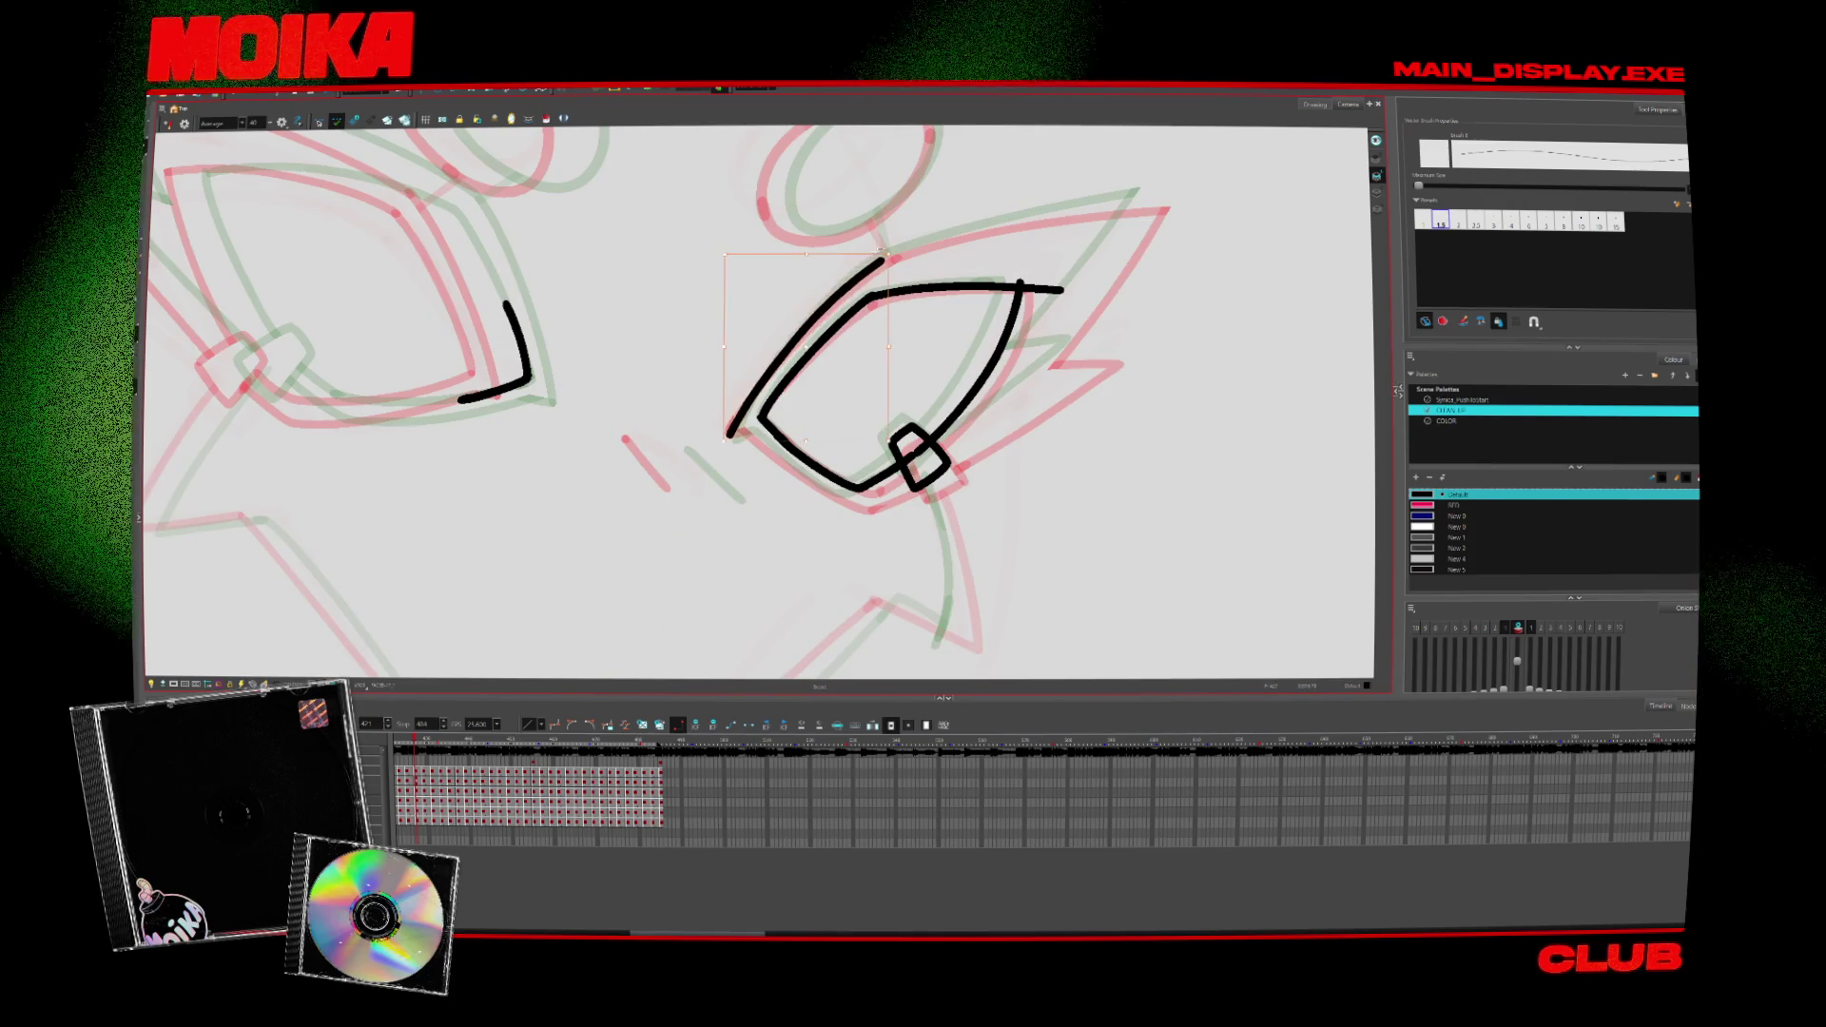
pyautogui.moveTo(873, 262); pyautogui.dragTo(1171, 202)
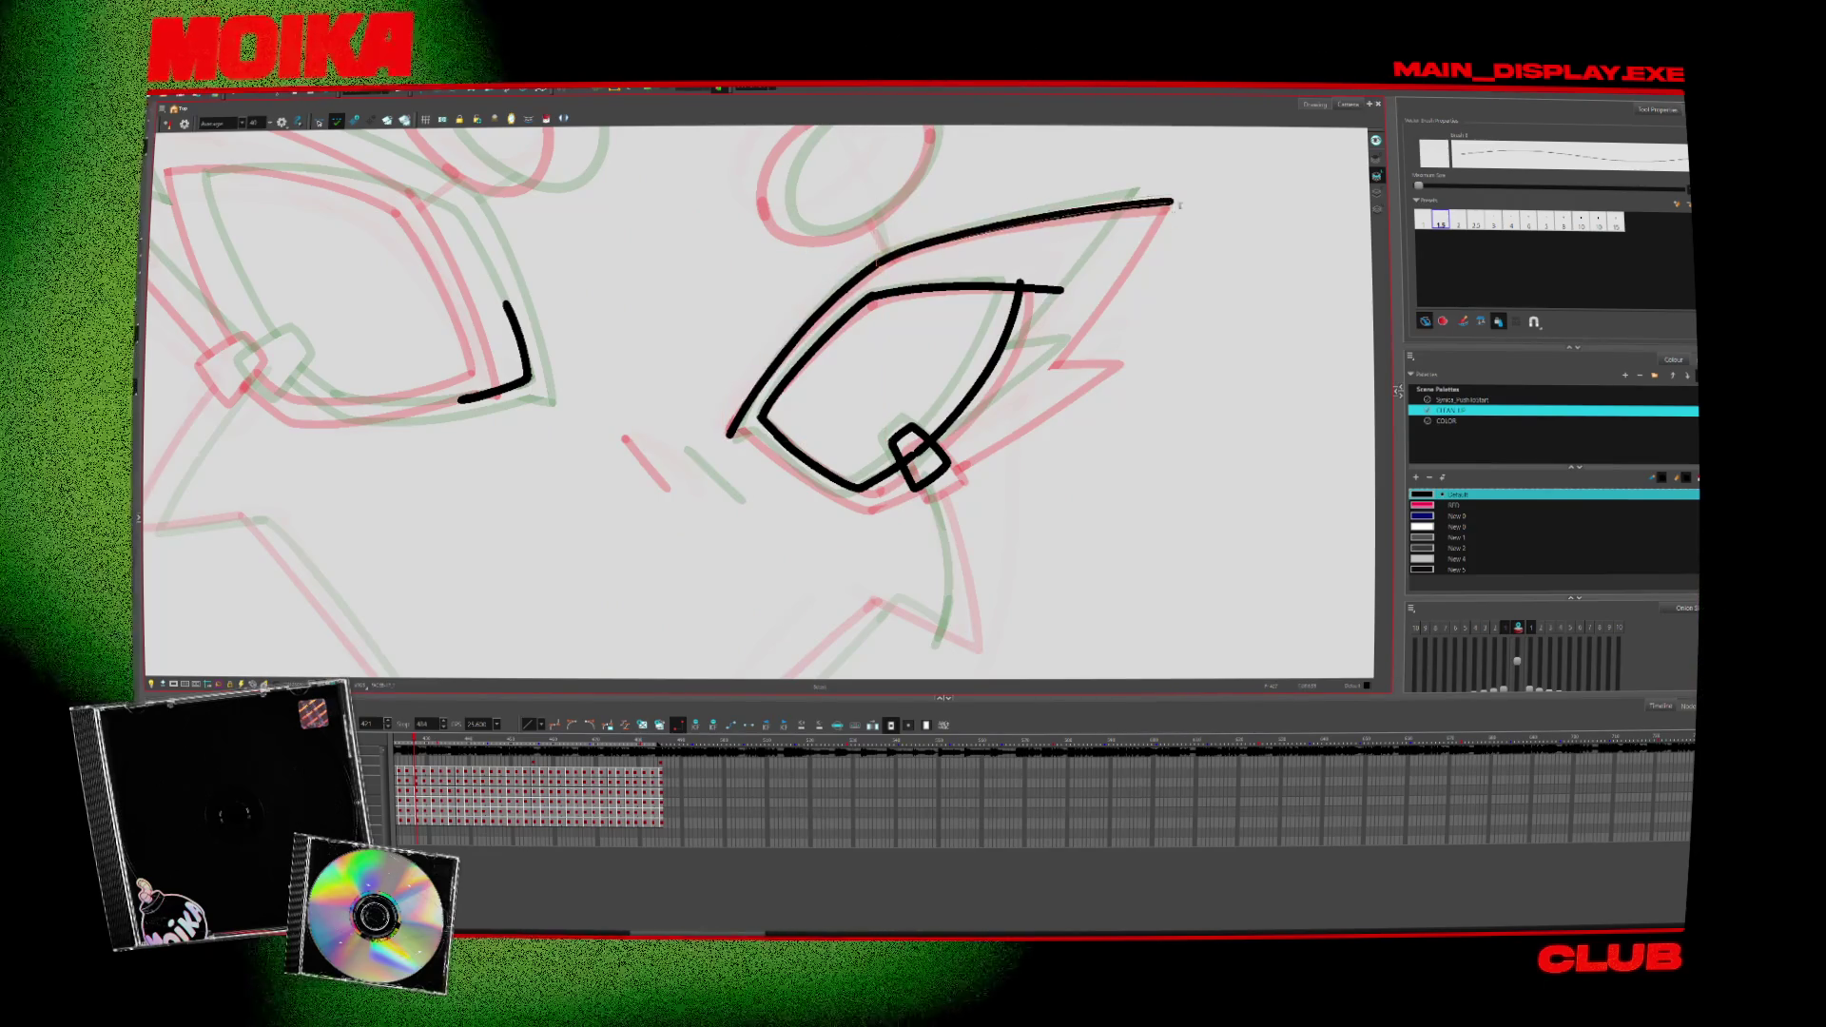
pyautogui.moveTo(757, 400); pyautogui.dragTo(650, 489)
pyautogui.moveTo(1055, 257); pyautogui.dragTo(904, 467)
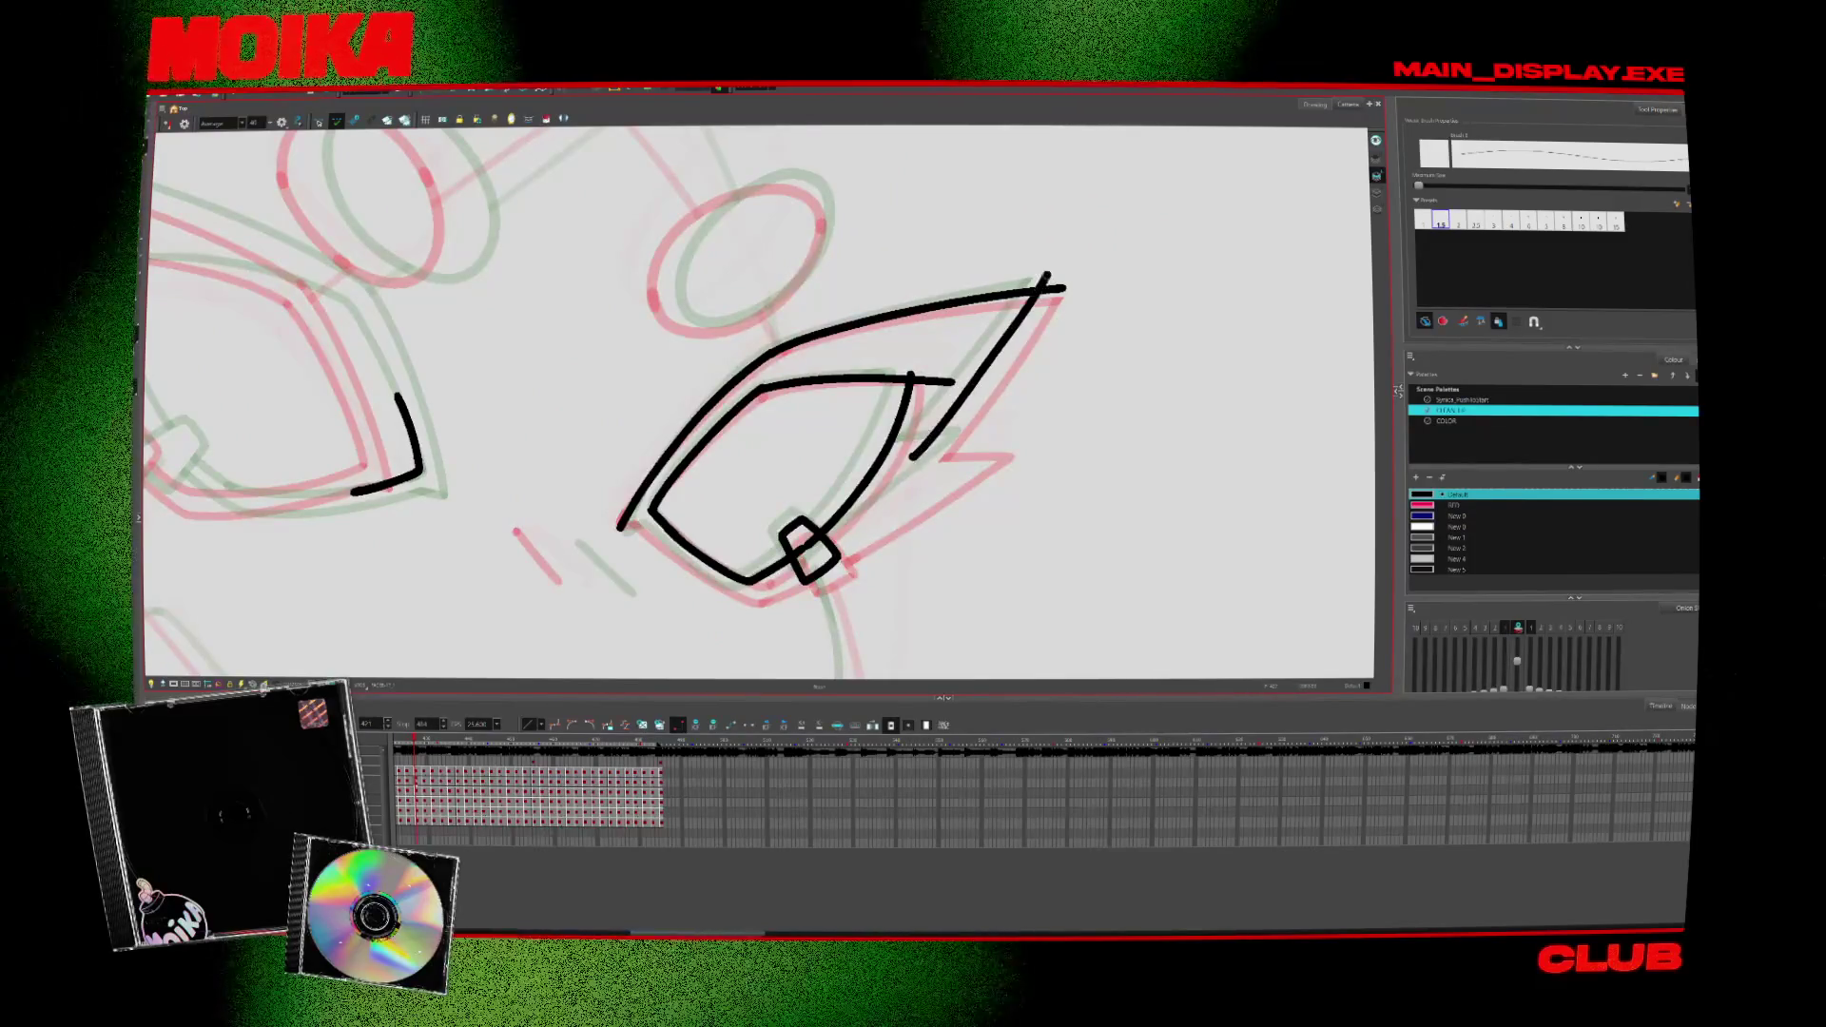
pyautogui.hotkey('ctrl', 'z')
pyautogui.moveTo(1056, 258); pyautogui.dragTo(903, 467)
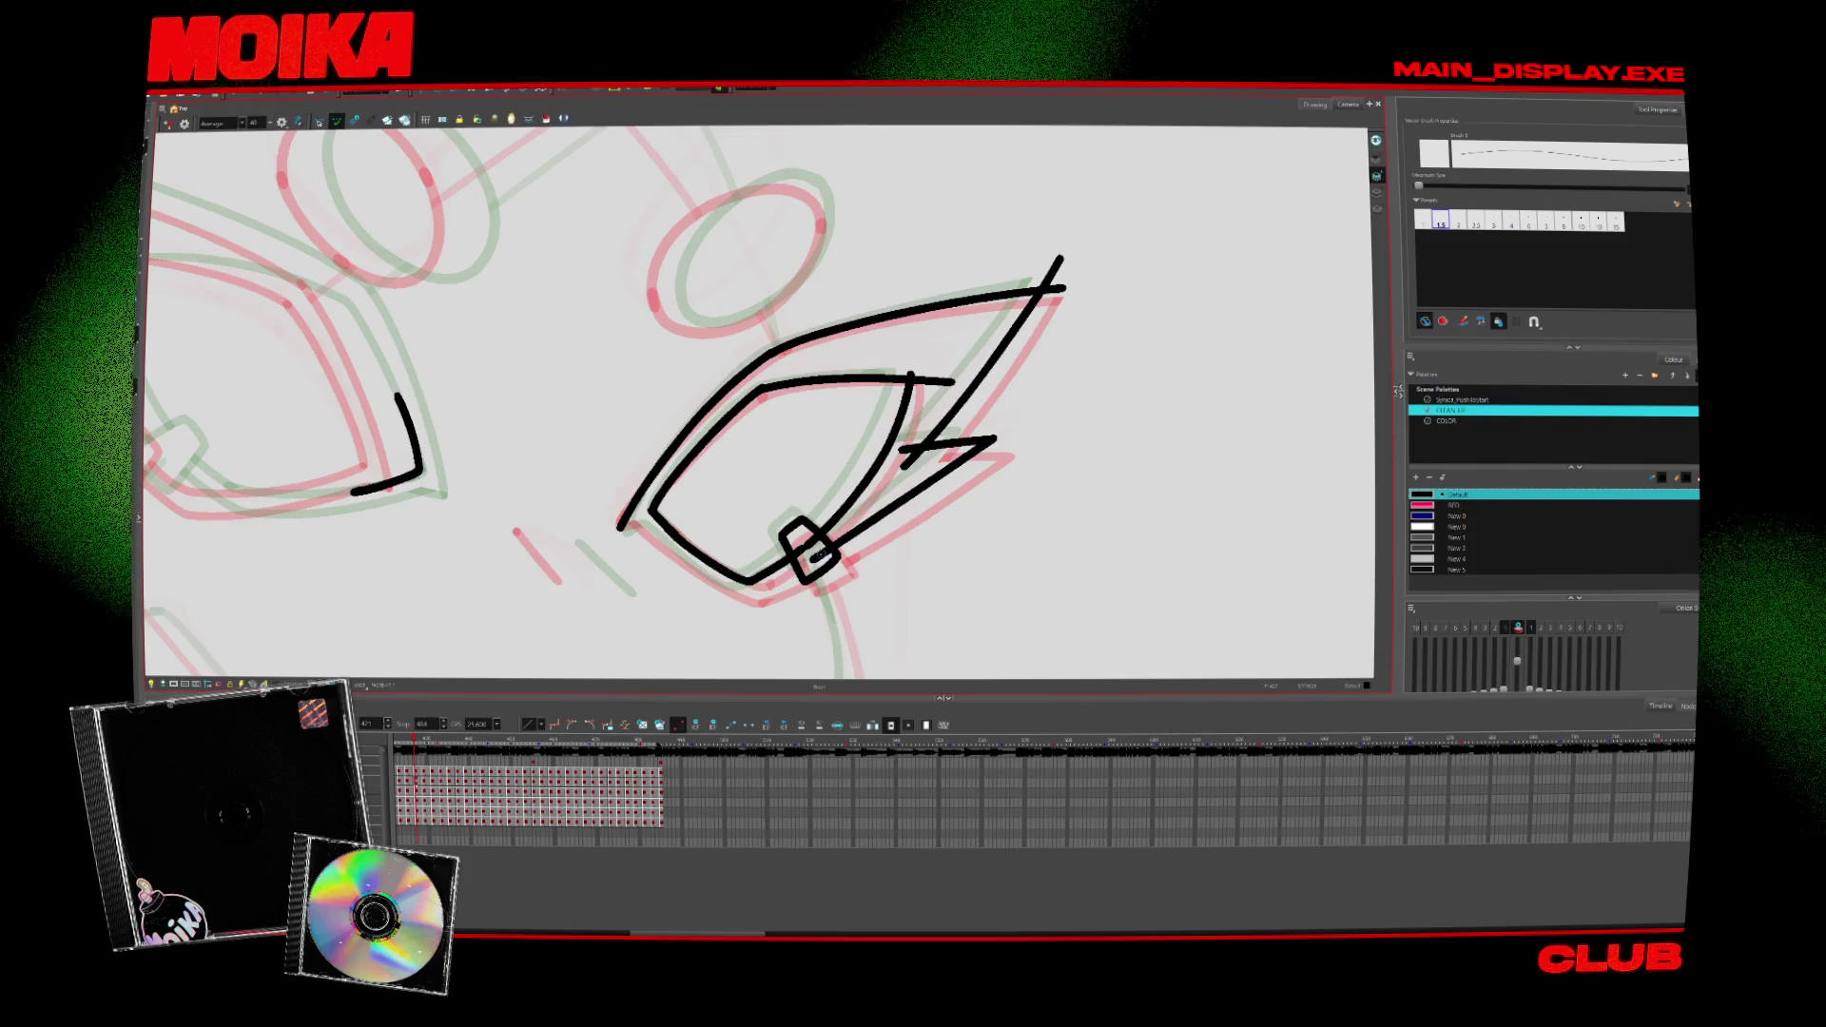
# Step: Trim the overhanging stroke ends at the lightning-bolt shape and return to the brush
pyautogui.hotkey('alt', 's')
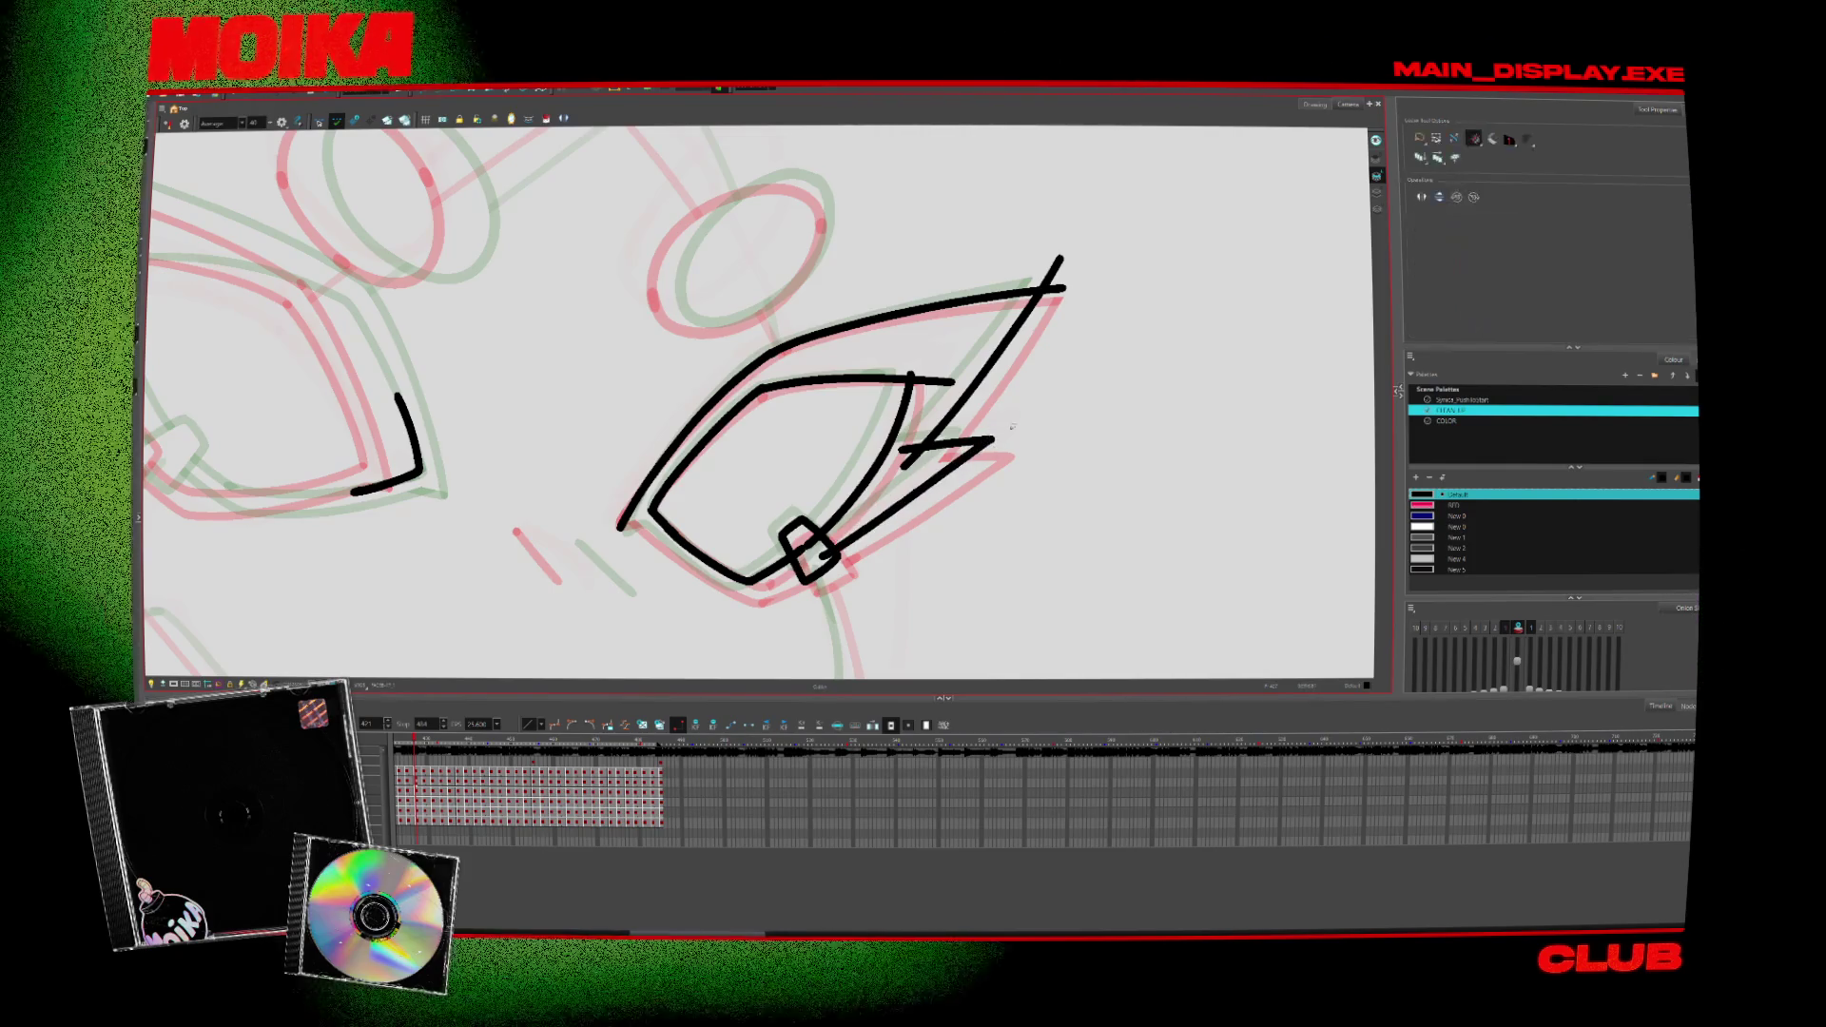
pyautogui.moveTo(1010, 424); pyautogui.dragTo(964, 352)
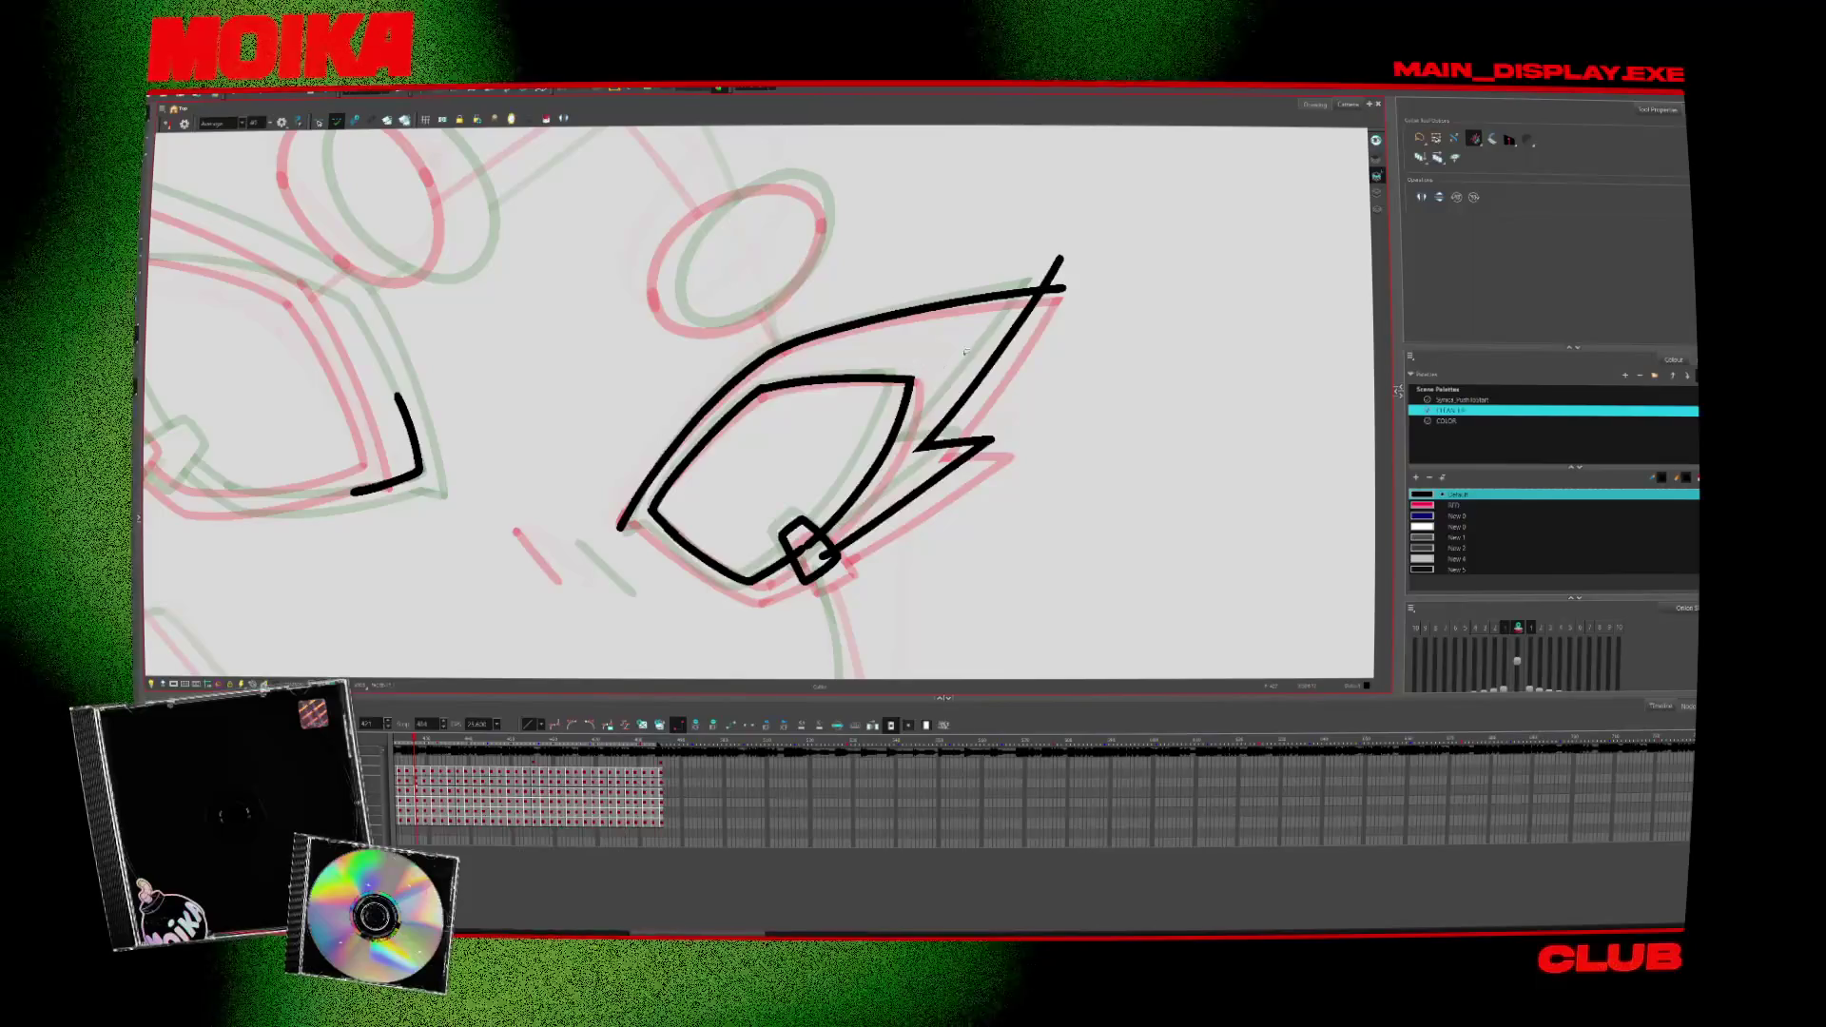
pyautogui.moveTo(964, 352); pyautogui.dragTo(599, 257)
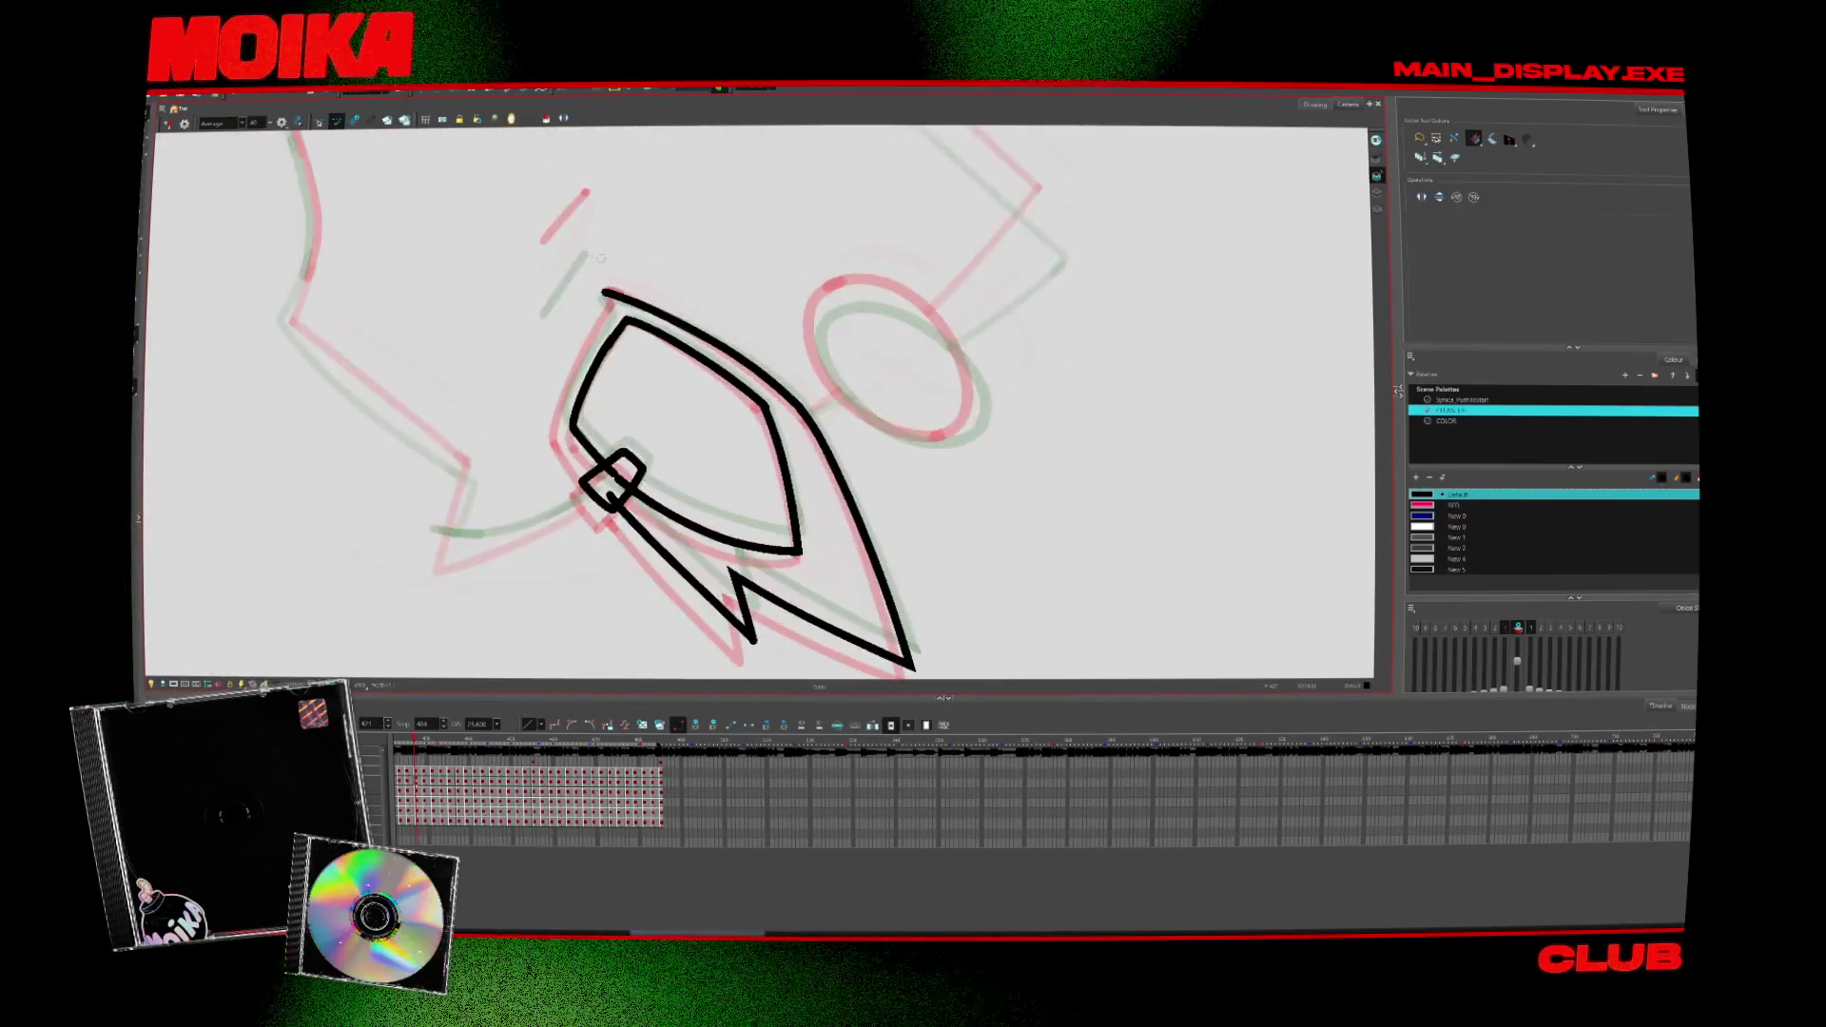
pyautogui.hotkey('alt', 'b')
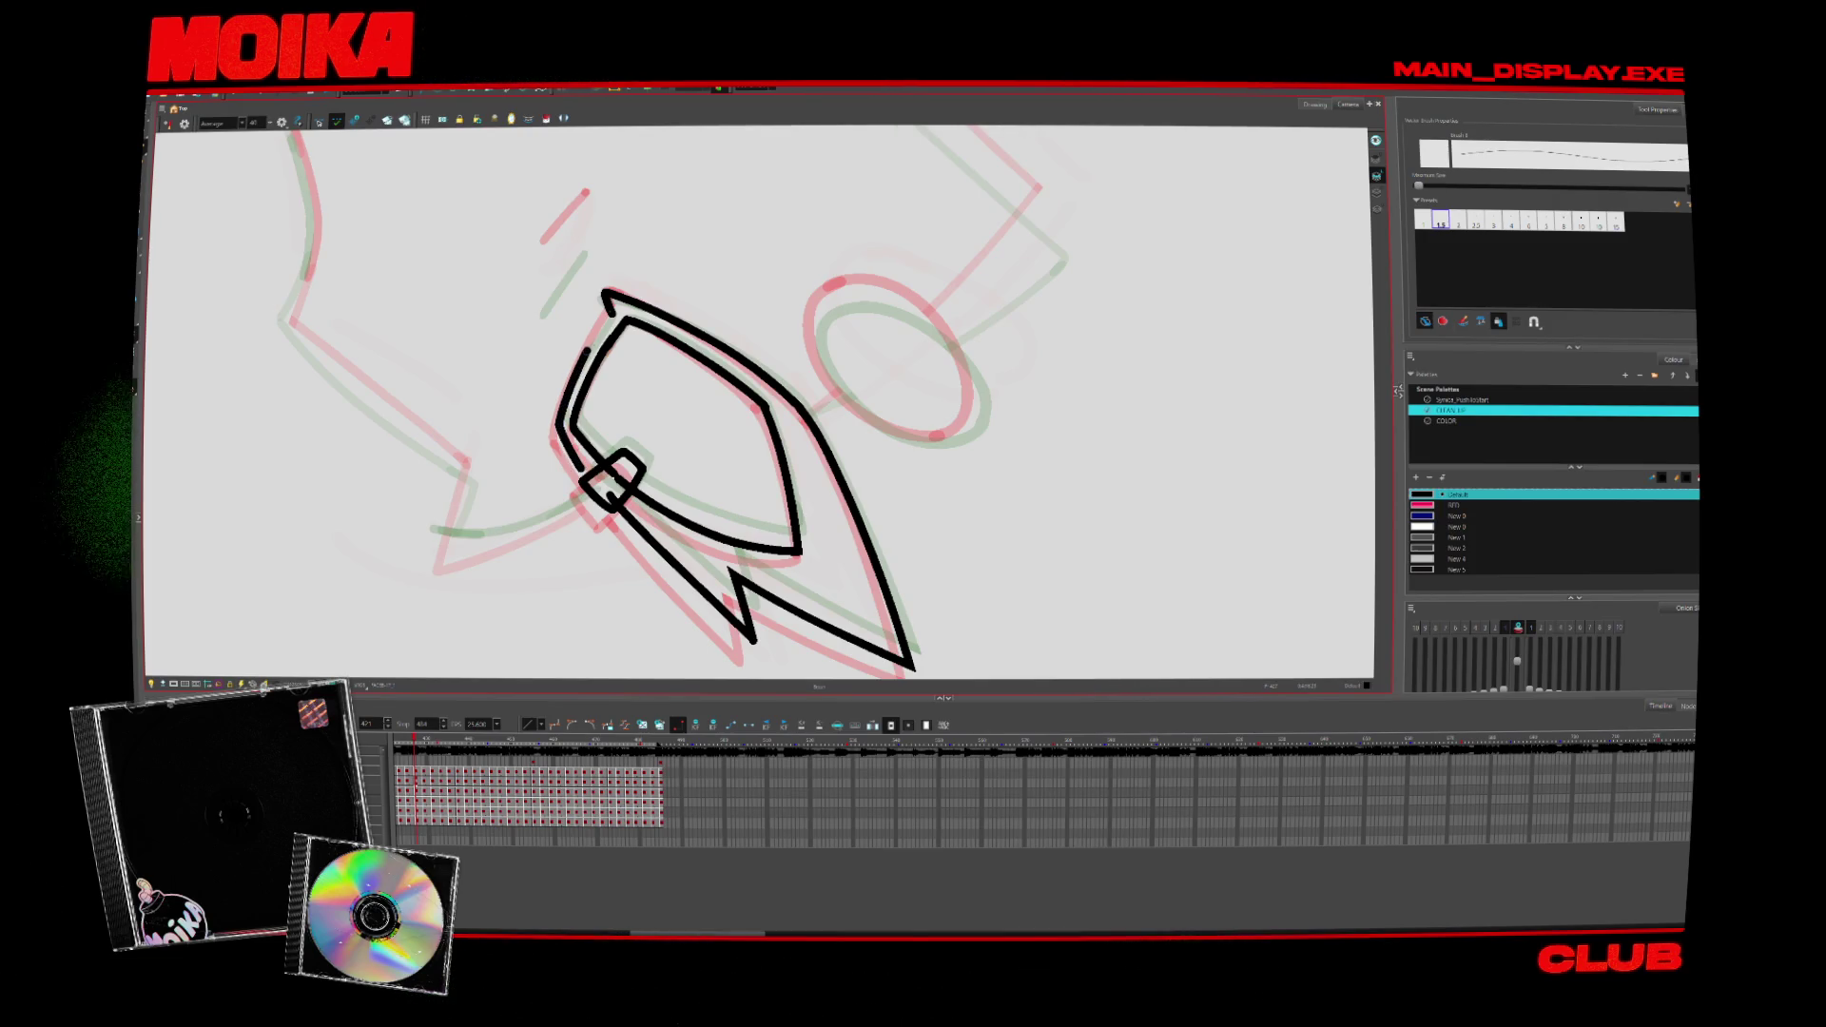
pyautogui.hotkey('alt', 't')
pyautogui.hotkey('alt', 'b')
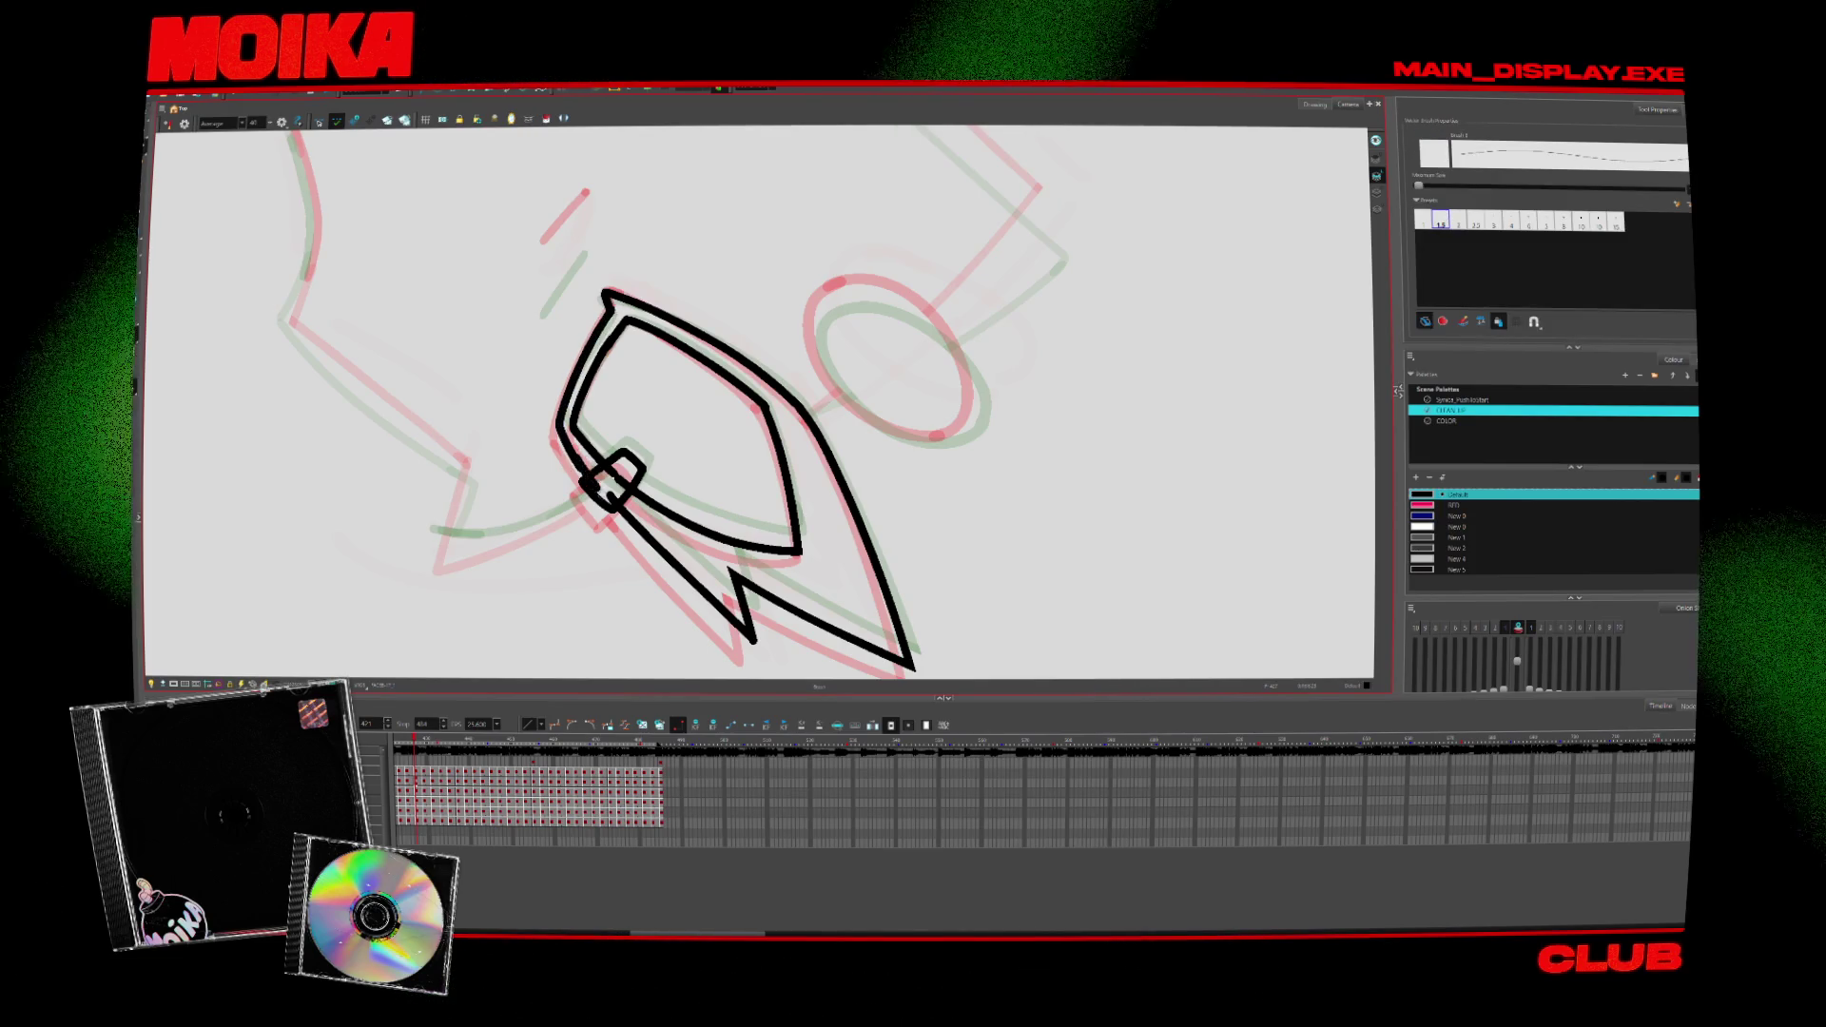
# Step: Delete the helmet's left outline stroke and redraw it after comparing neighbouring drawings
pyautogui.press('.')
pyautogui.press('.')
pyautogui.press(',')
pyautogui.press(',')
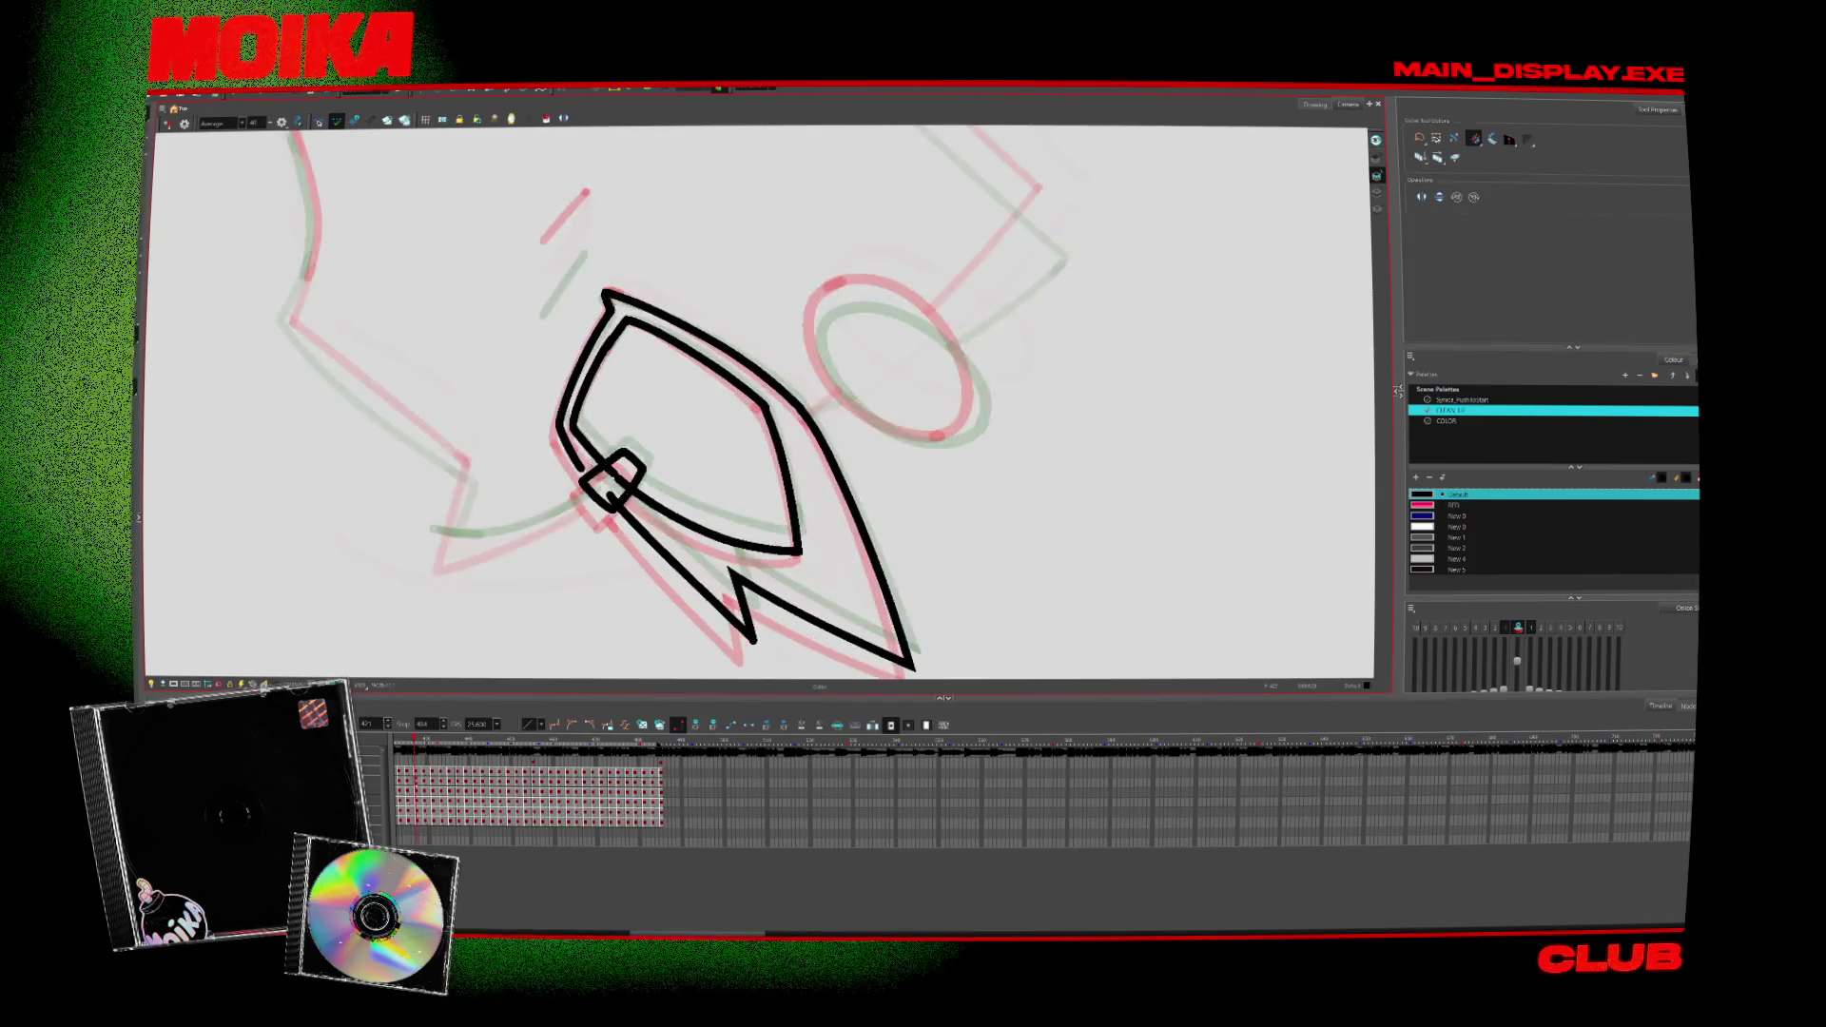
pyautogui.click(577, 392)
pyautogui.press('Delete')
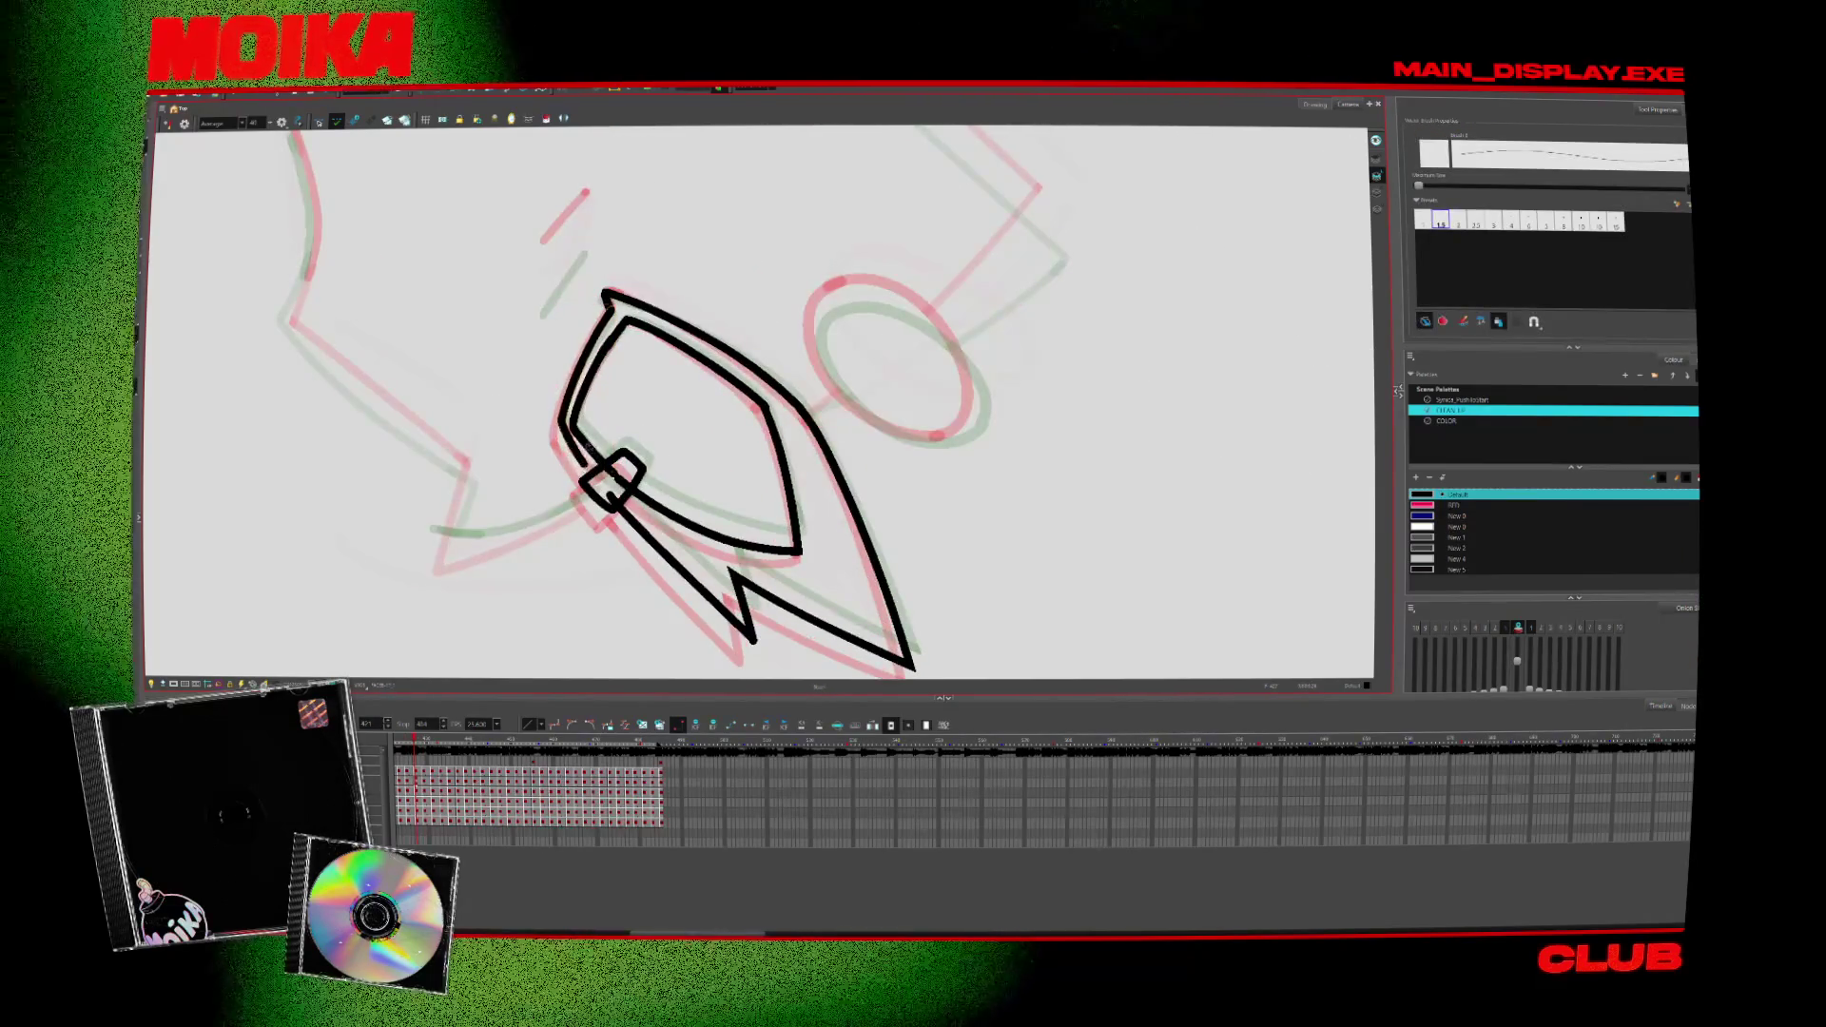
pyautogui.moveTo(561, 423); pyautogui.dragTo(611, 500)
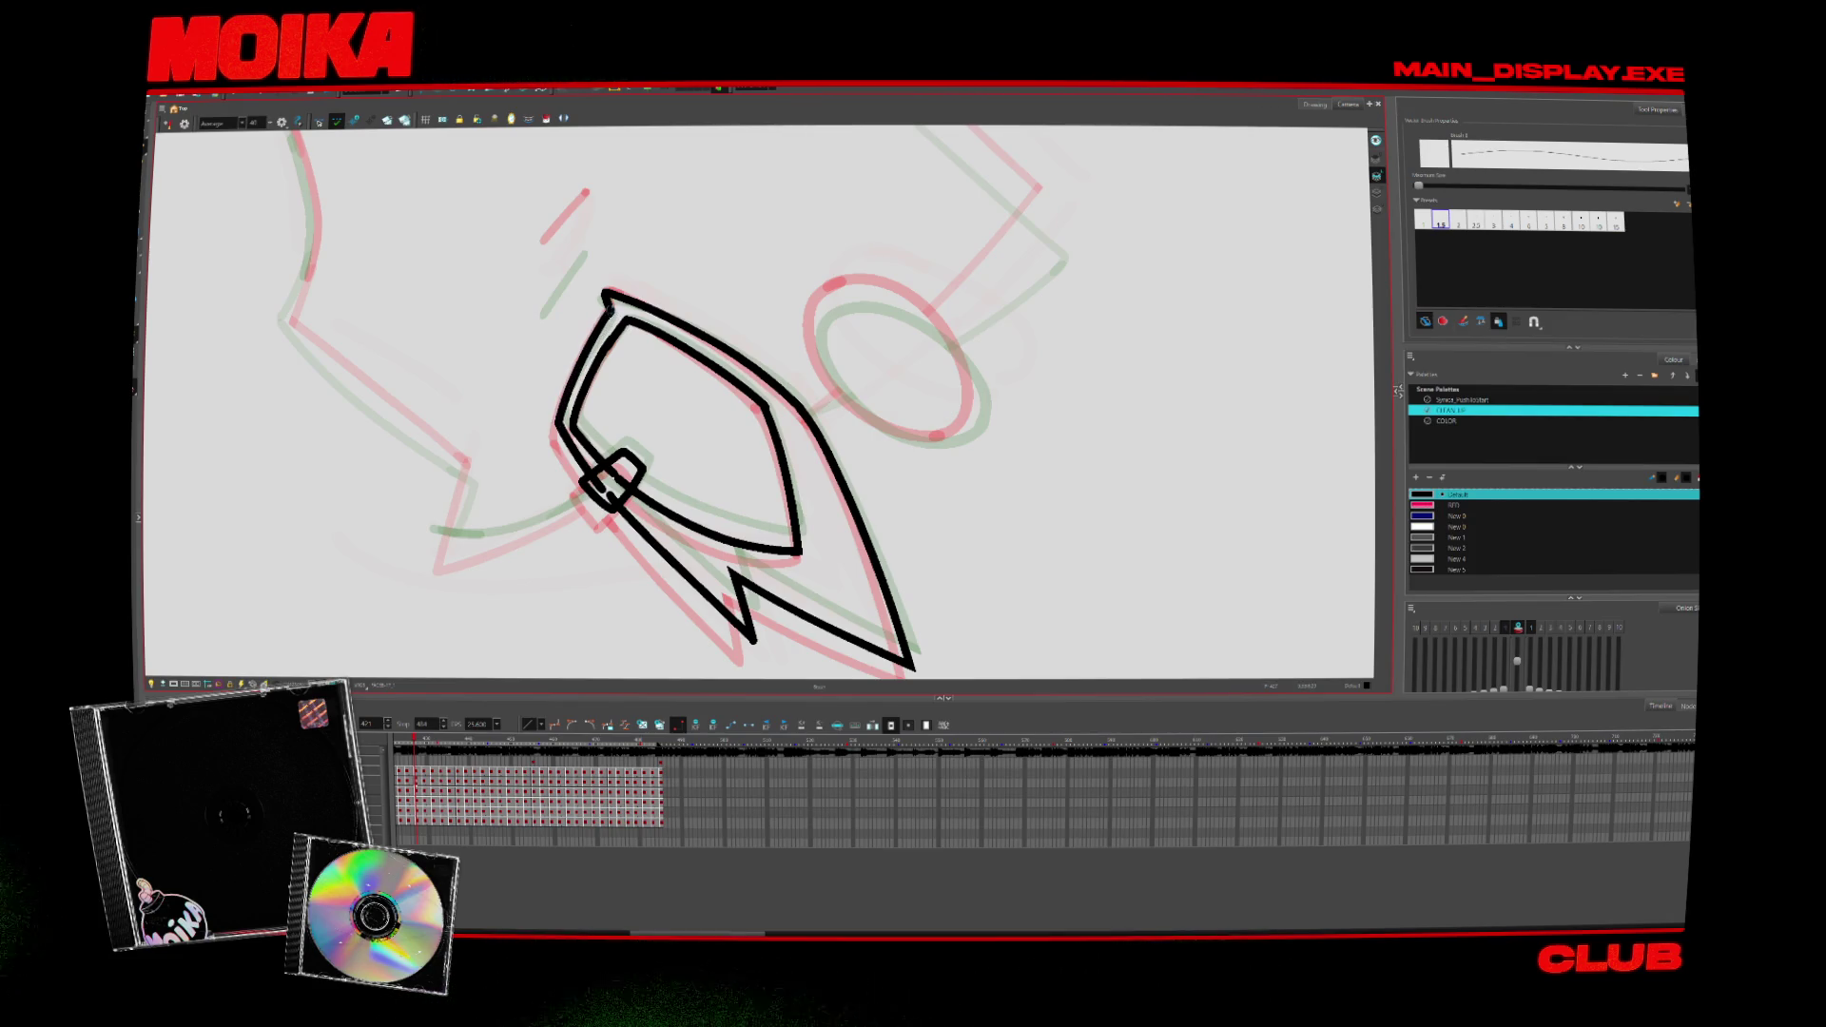
# Step: Check the helmet outline against the neighbouring drawing, rotating the canvas so it points right
pyautogui.hotkey('alt', 's')
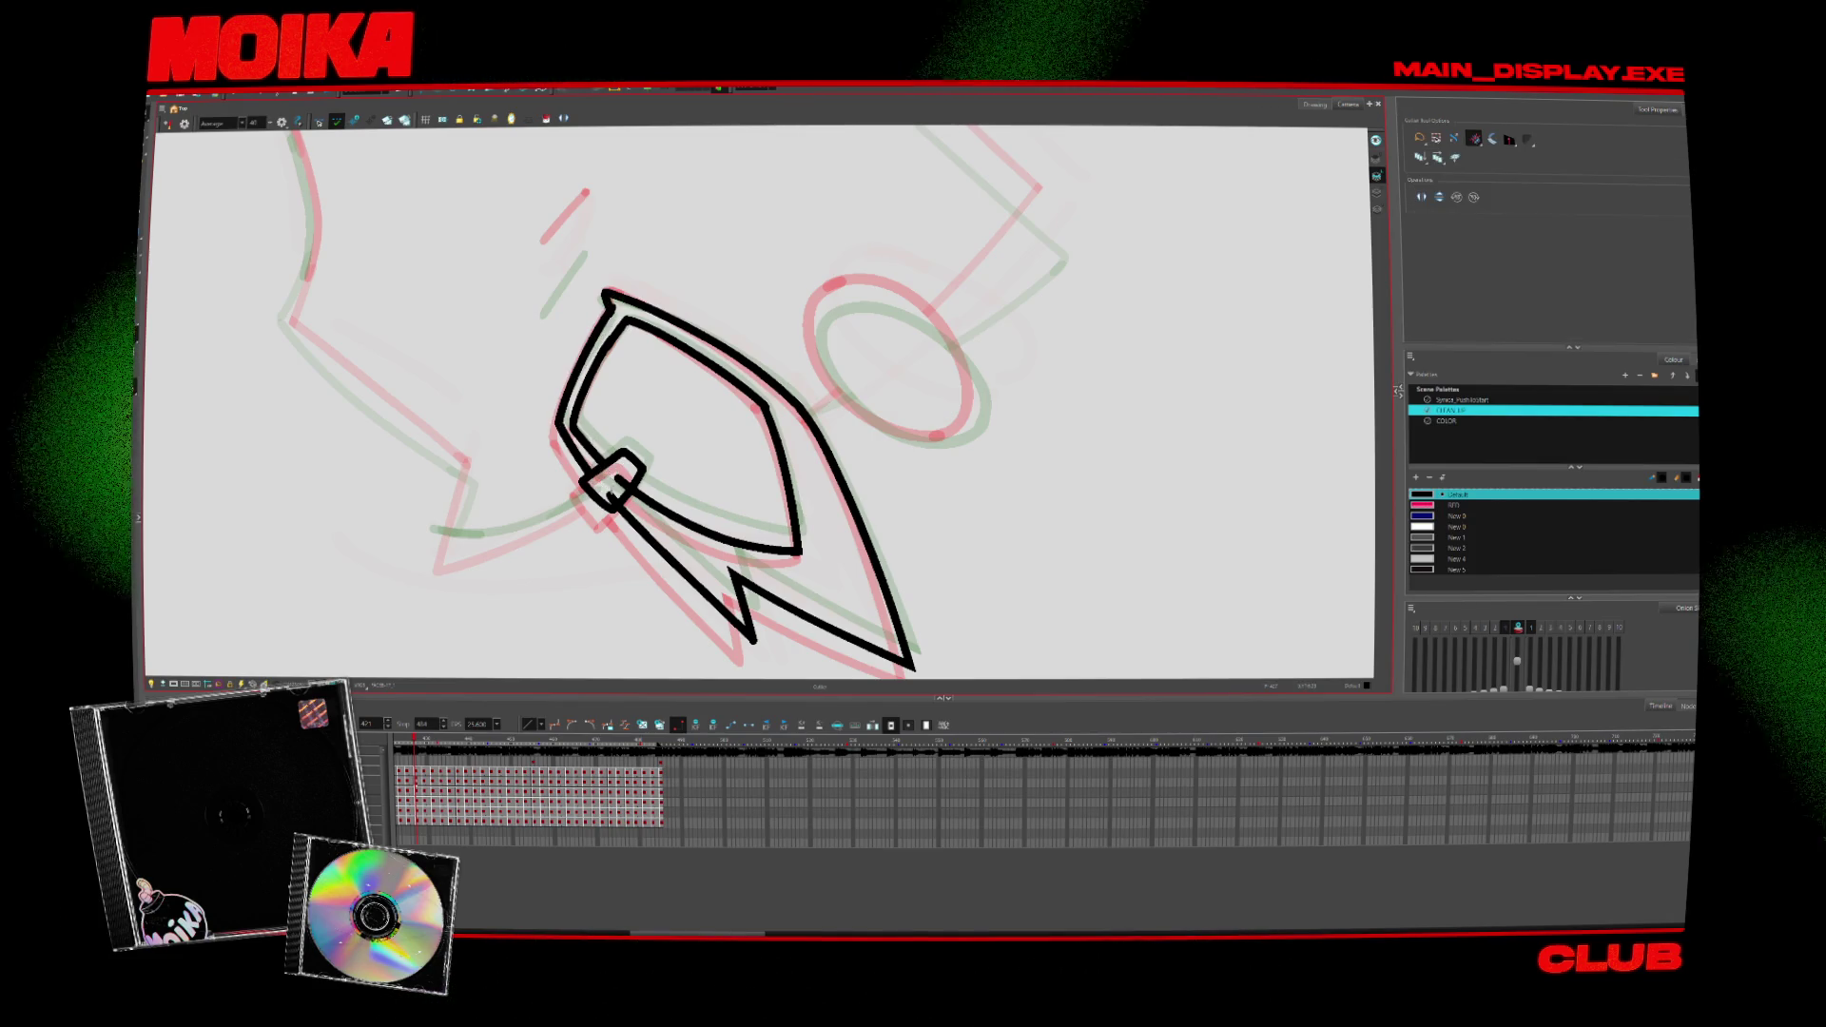
pyautogui.moveTo(655, 433); pyautogui.dragTo(799, 285)
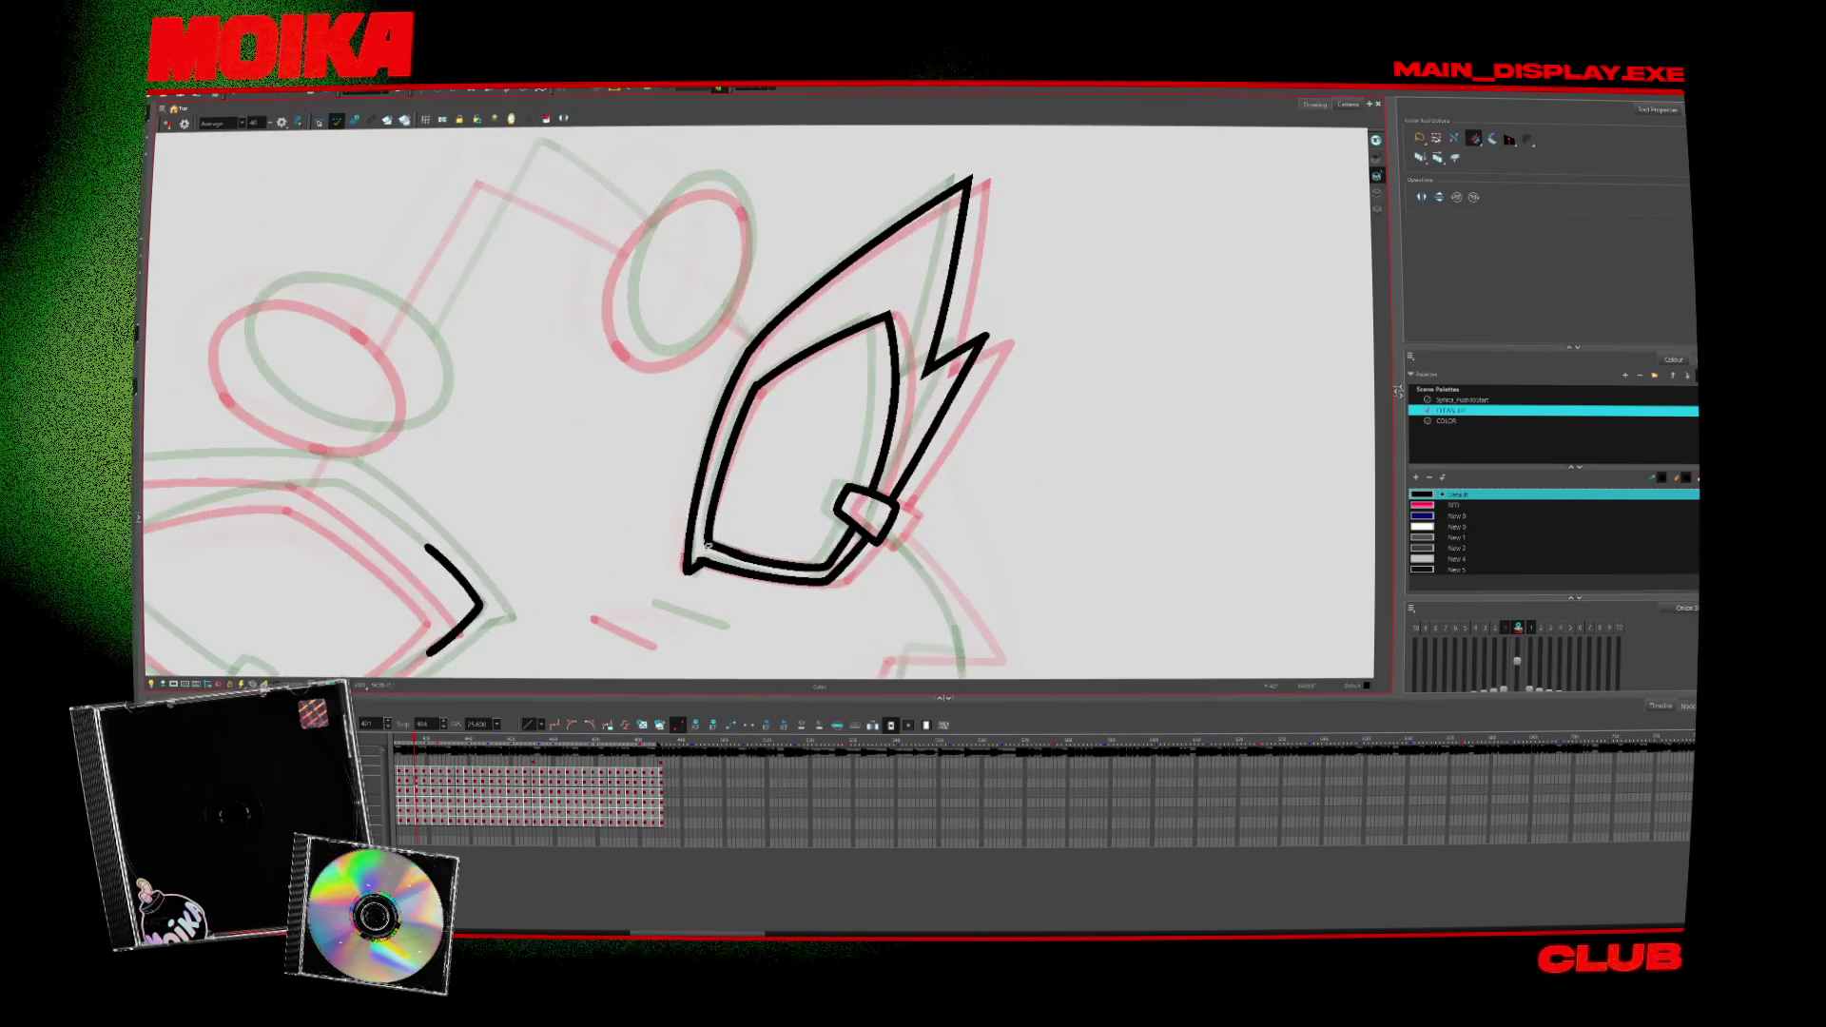
pyautogui.press('.')
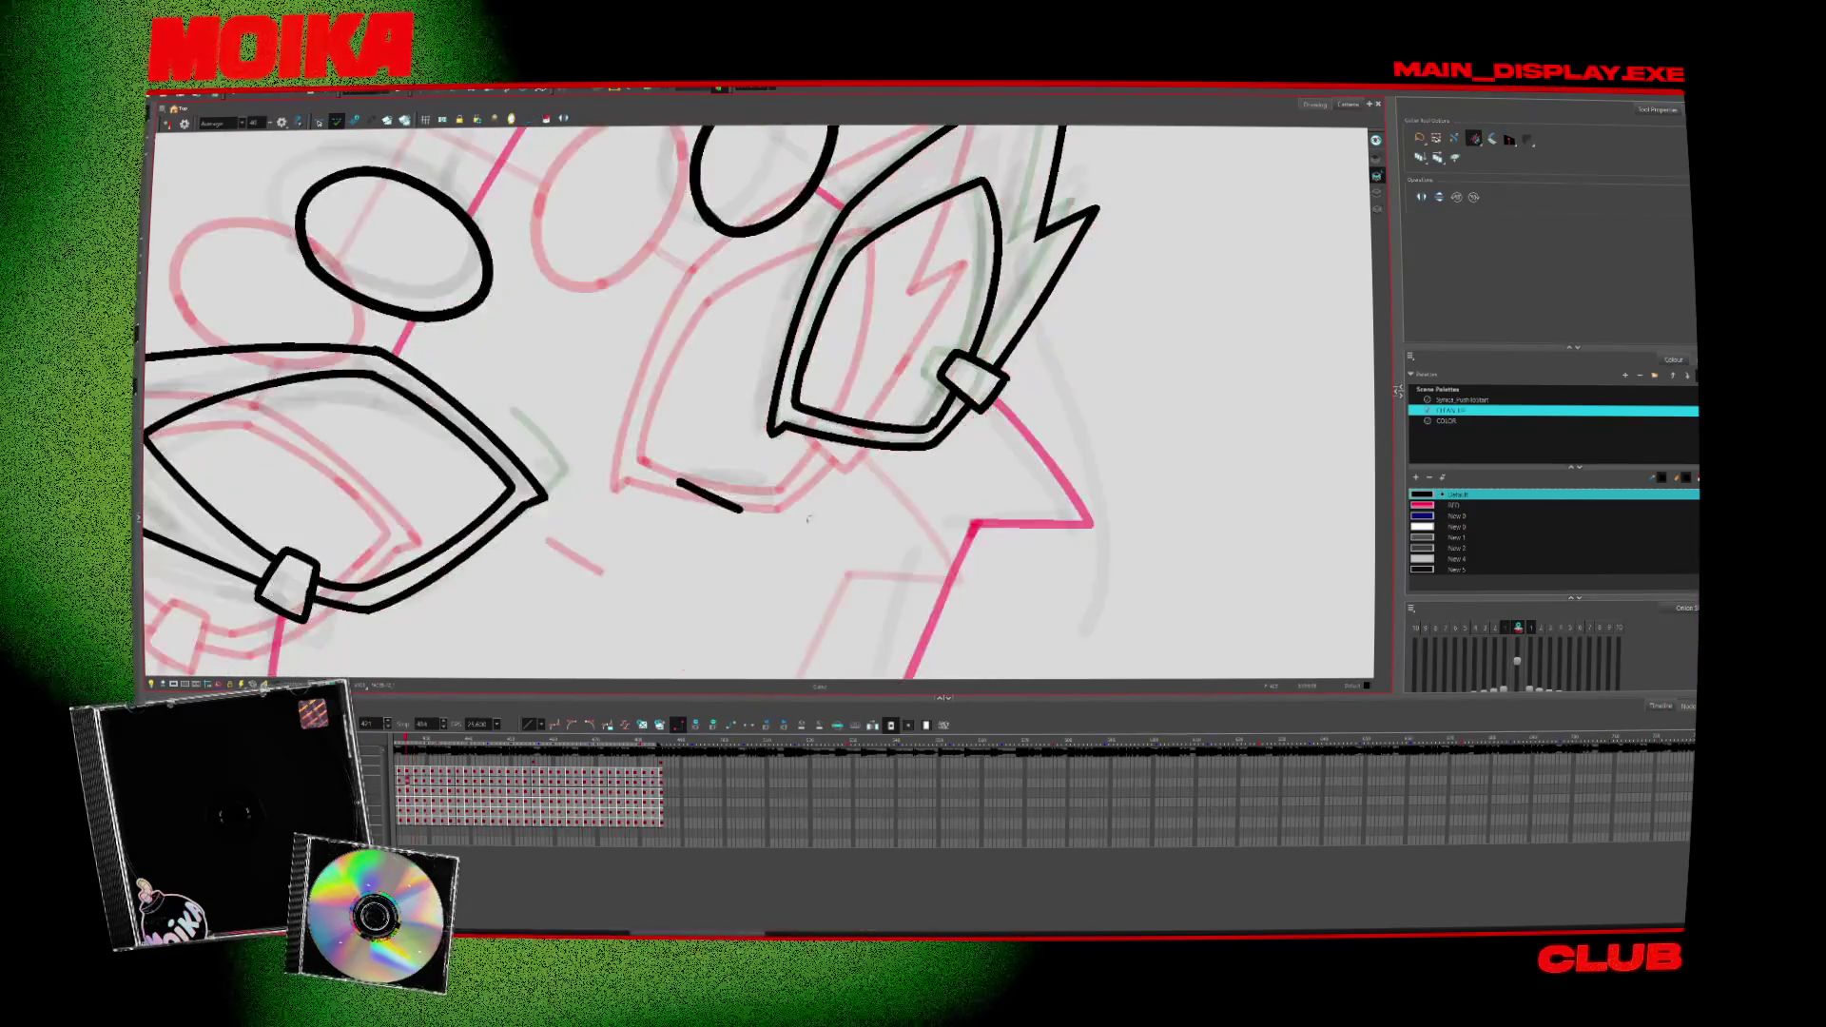
pyautogui.press(',')
pyautogui.moveTo(800, 285); pyautogui.dragTo(928, 428)
pyautogui.hotkey('alt', 'b')
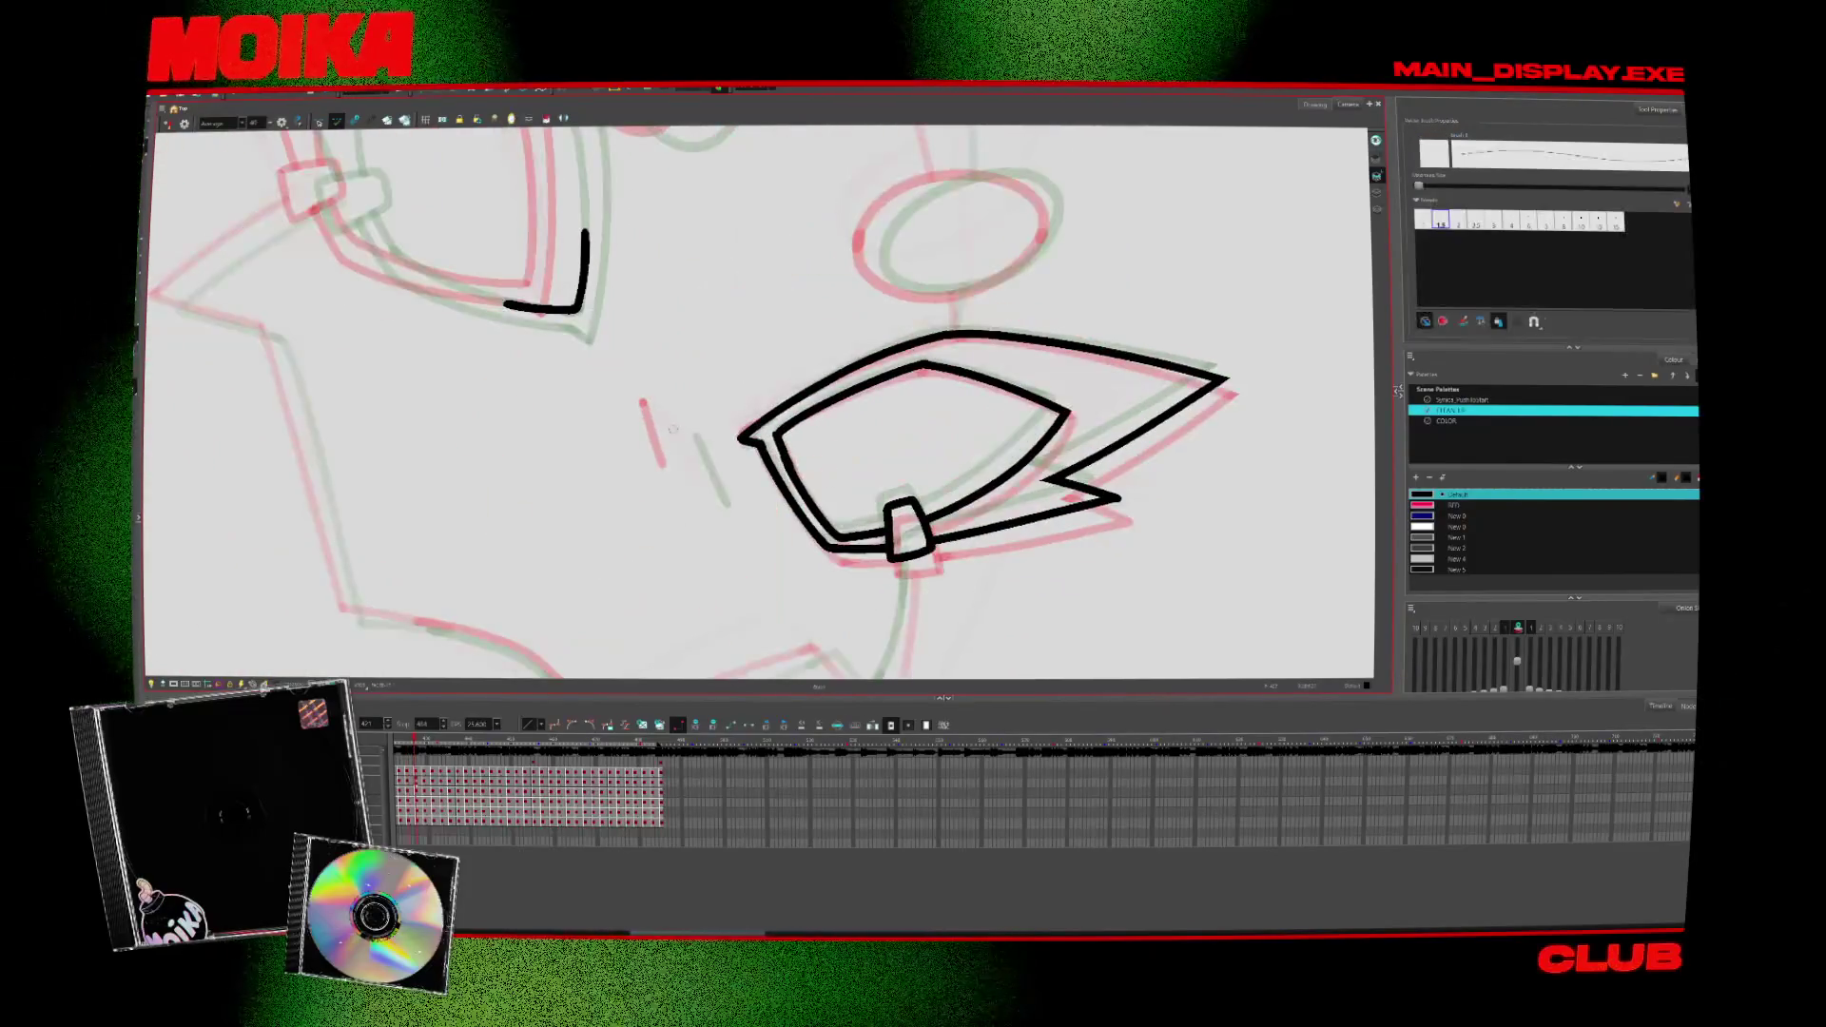
pyautogui.moveTo(757, 399); pyautogui.dragTo(765, 488)
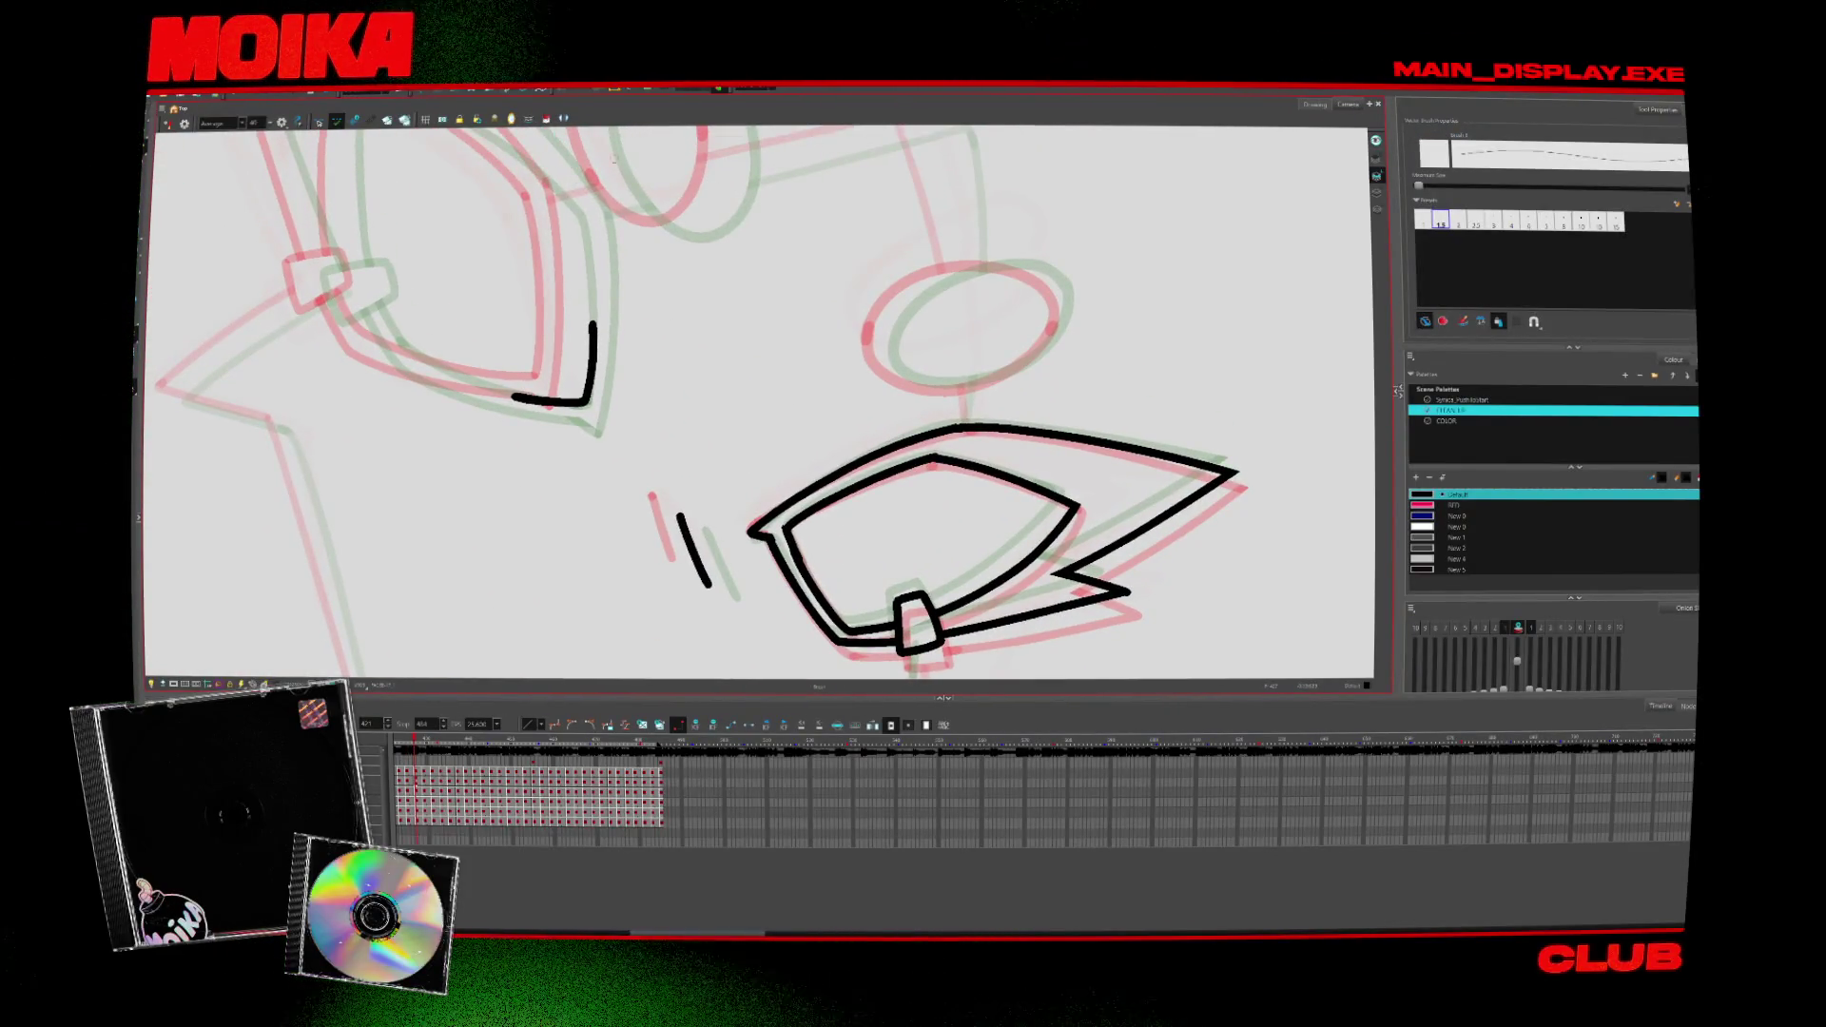
pyautogui.hotkey('alt', 's')
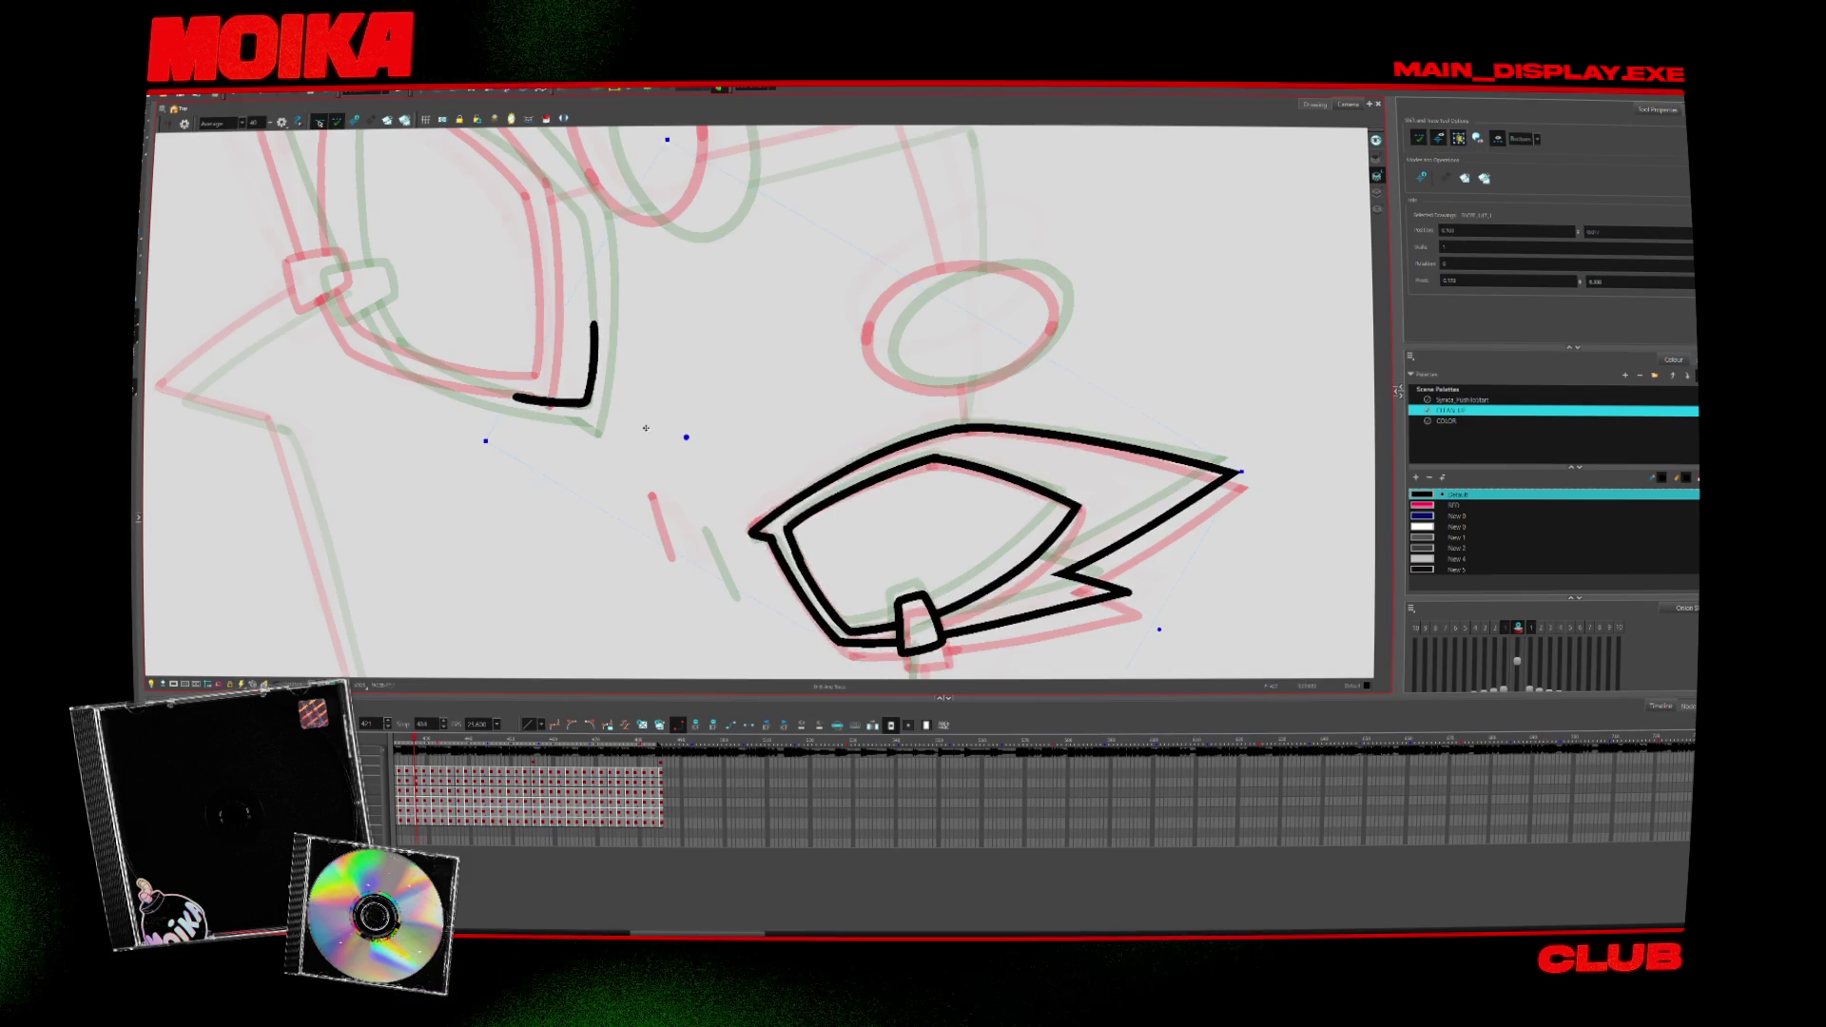
# Step: Step forward to the next drawing to ink and flip the canvas view horizontally
pyautogui.press('.')
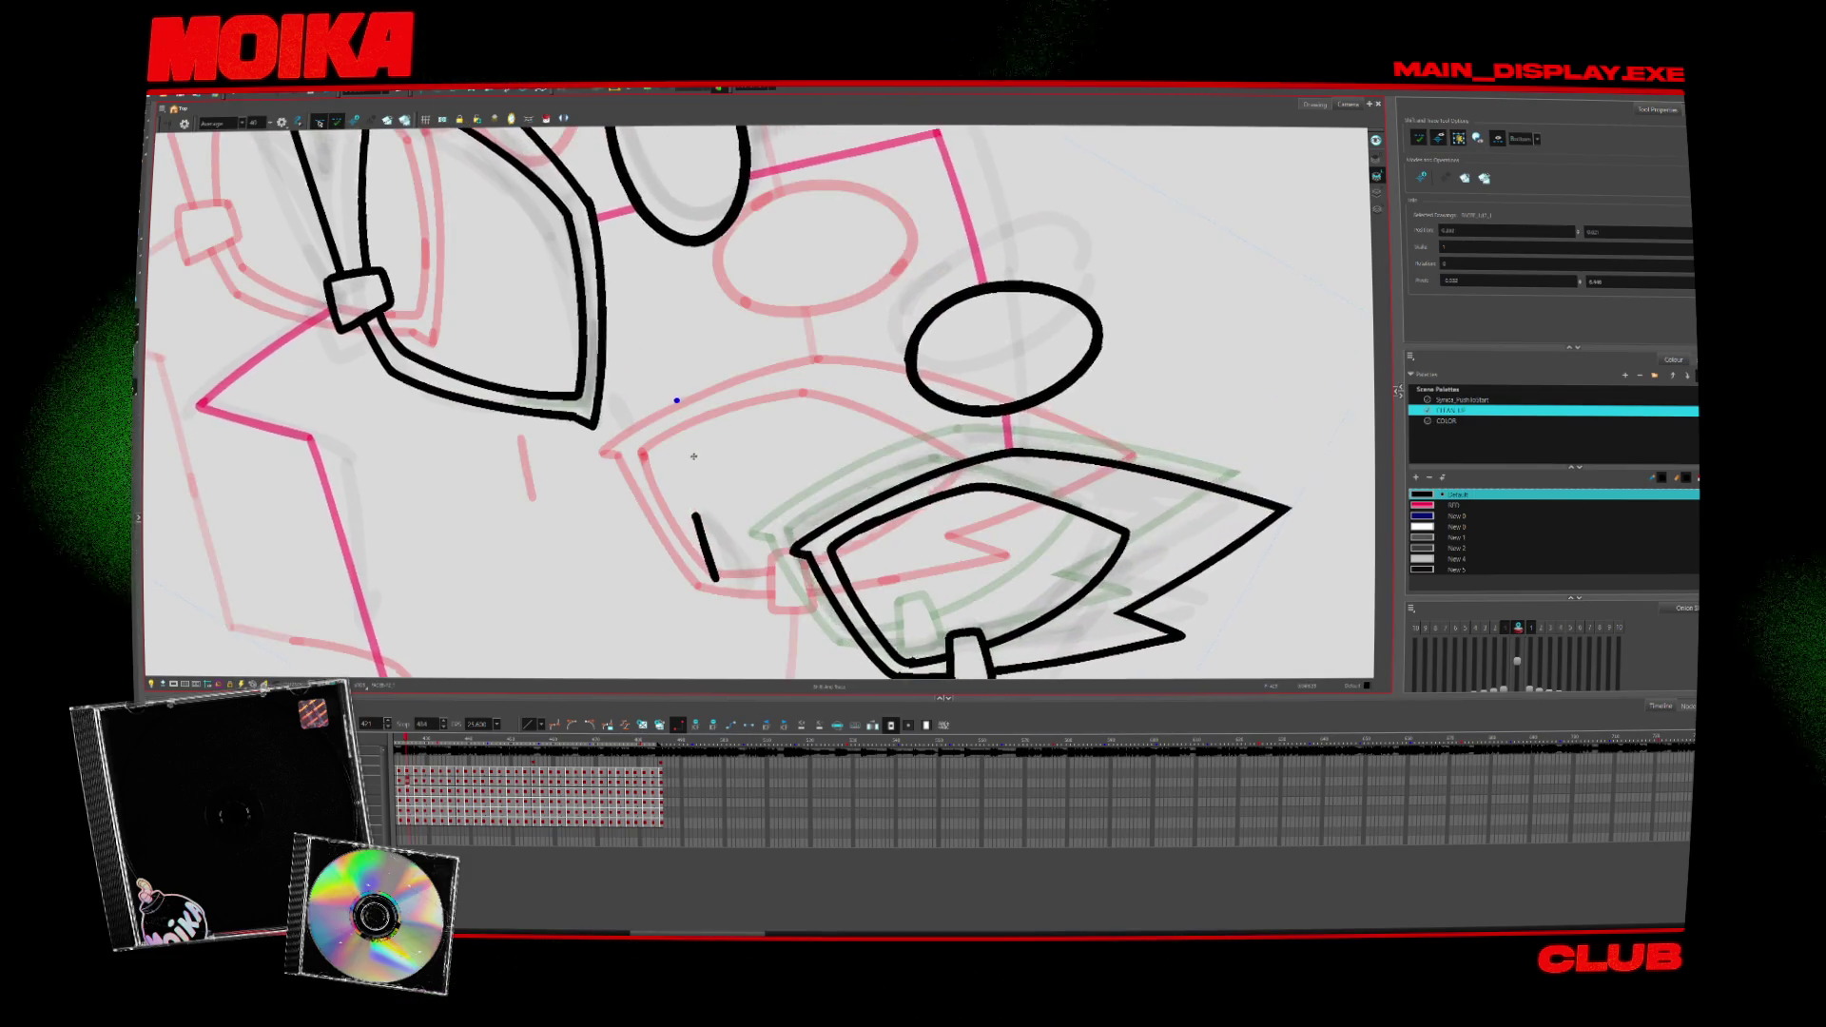
pyautogui.press('.')
pyautogui.press('.')
pyautogui.press('.')
pyautogui.hotkey('alt', 'b')
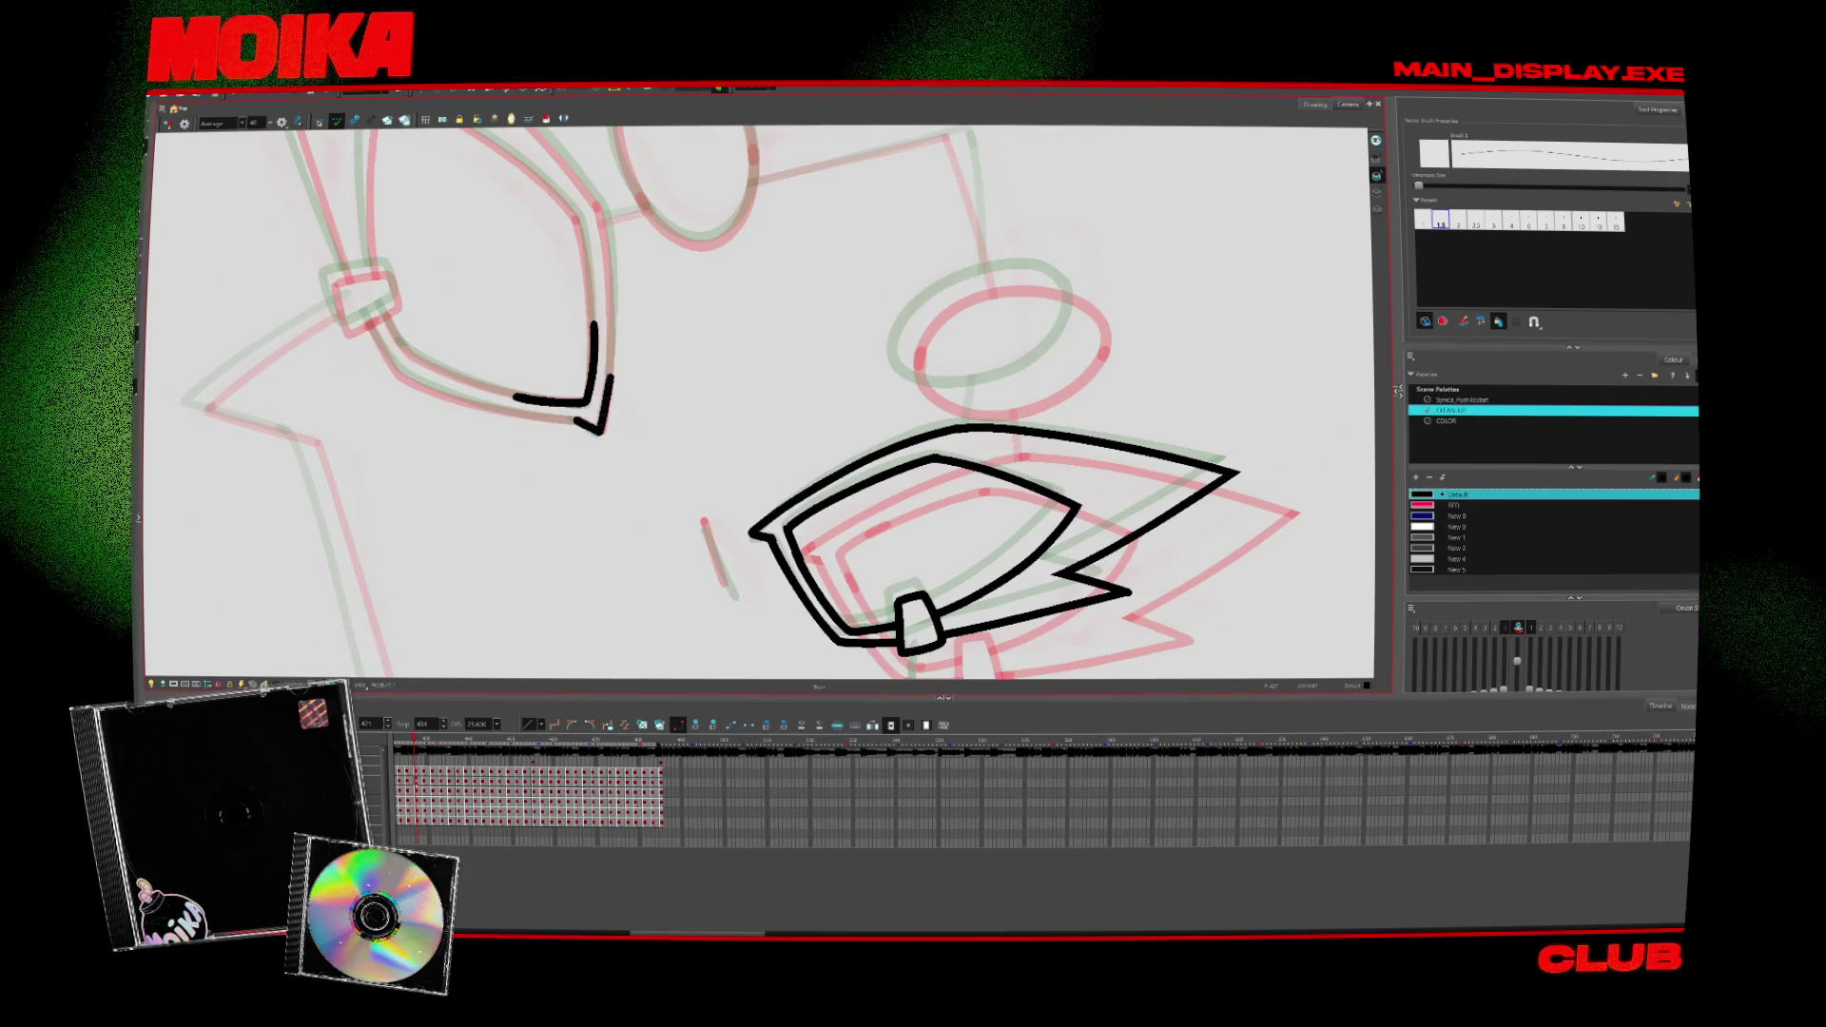
pyautogui.click(183, 126)
# Step: Ink the ear's left edge, upper right edge and left side down to the band
pyautogui.moveTo(841, 479)
pyautogui.mouseDown()
pyautogui.moveTo(836, 374)
pyautogui.moveTo(1019, 160)
pyautogui.mouseUp()
pyautogui.moveTo(999, 357); pyautogui.dragTo(842, 492)
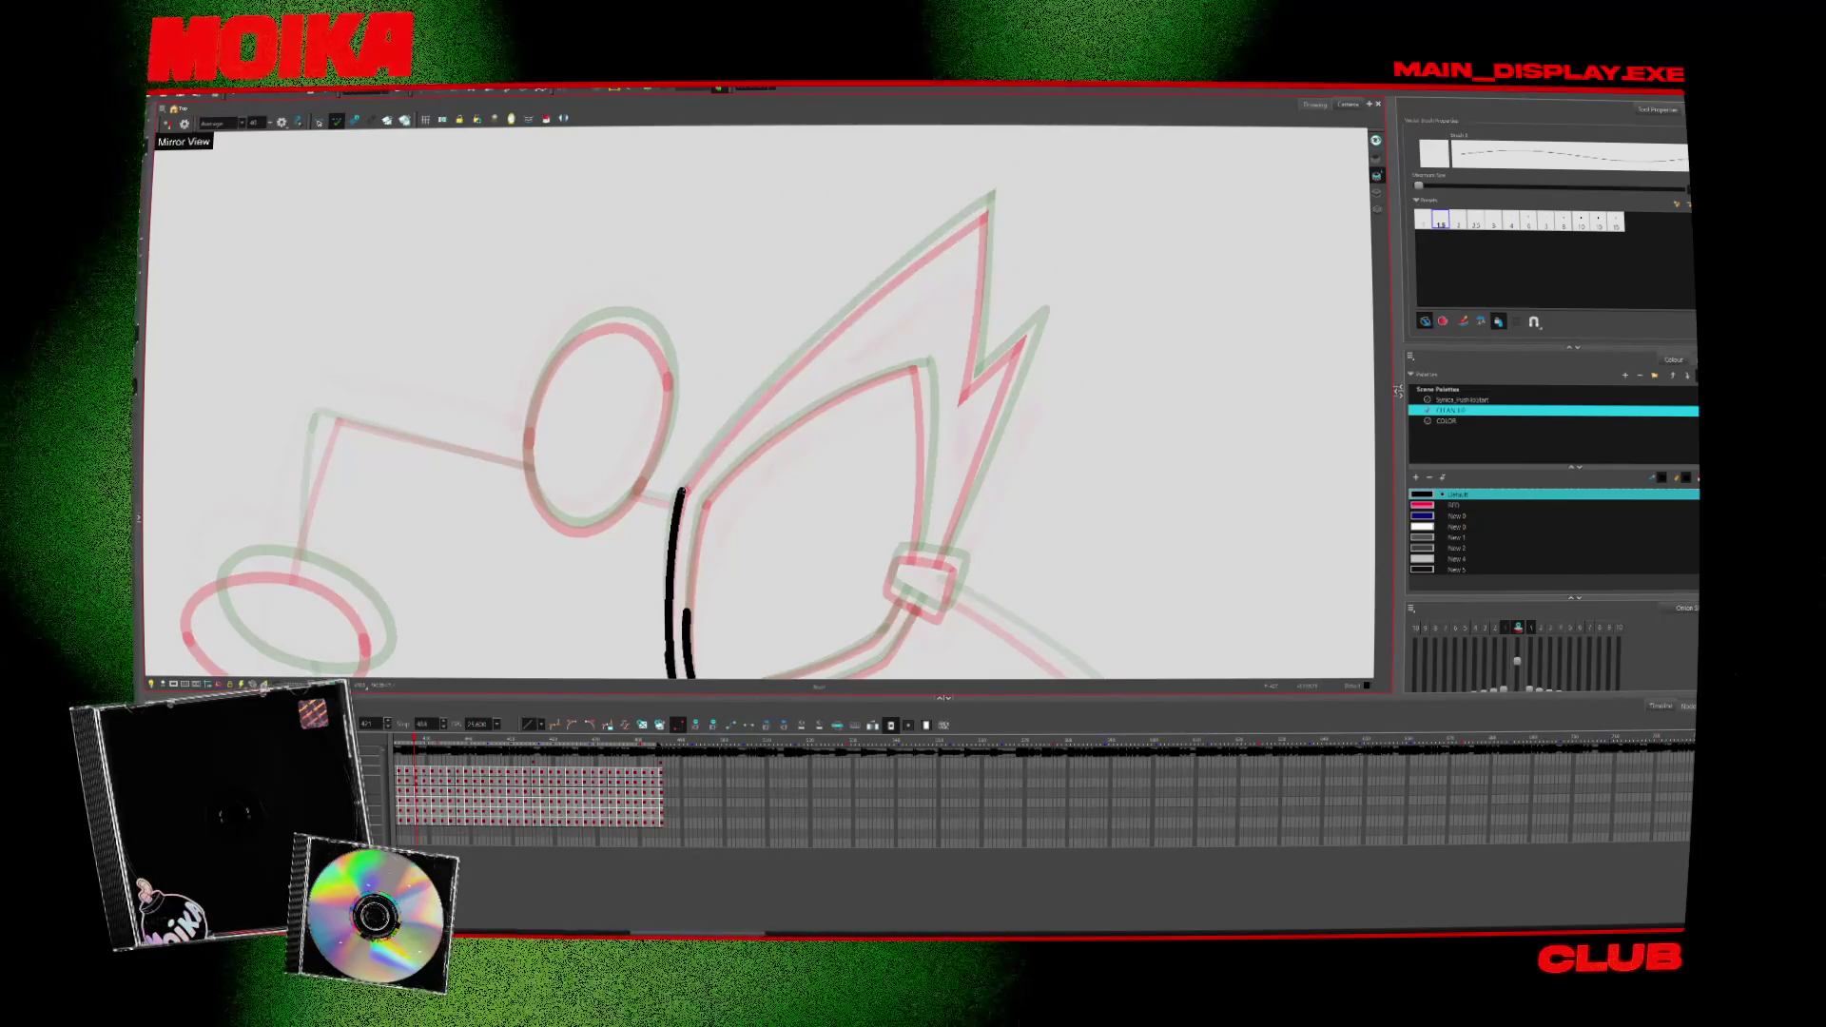
pyautogui.moveTo(856, 322); pyautogui.dragTo(1001, 201)
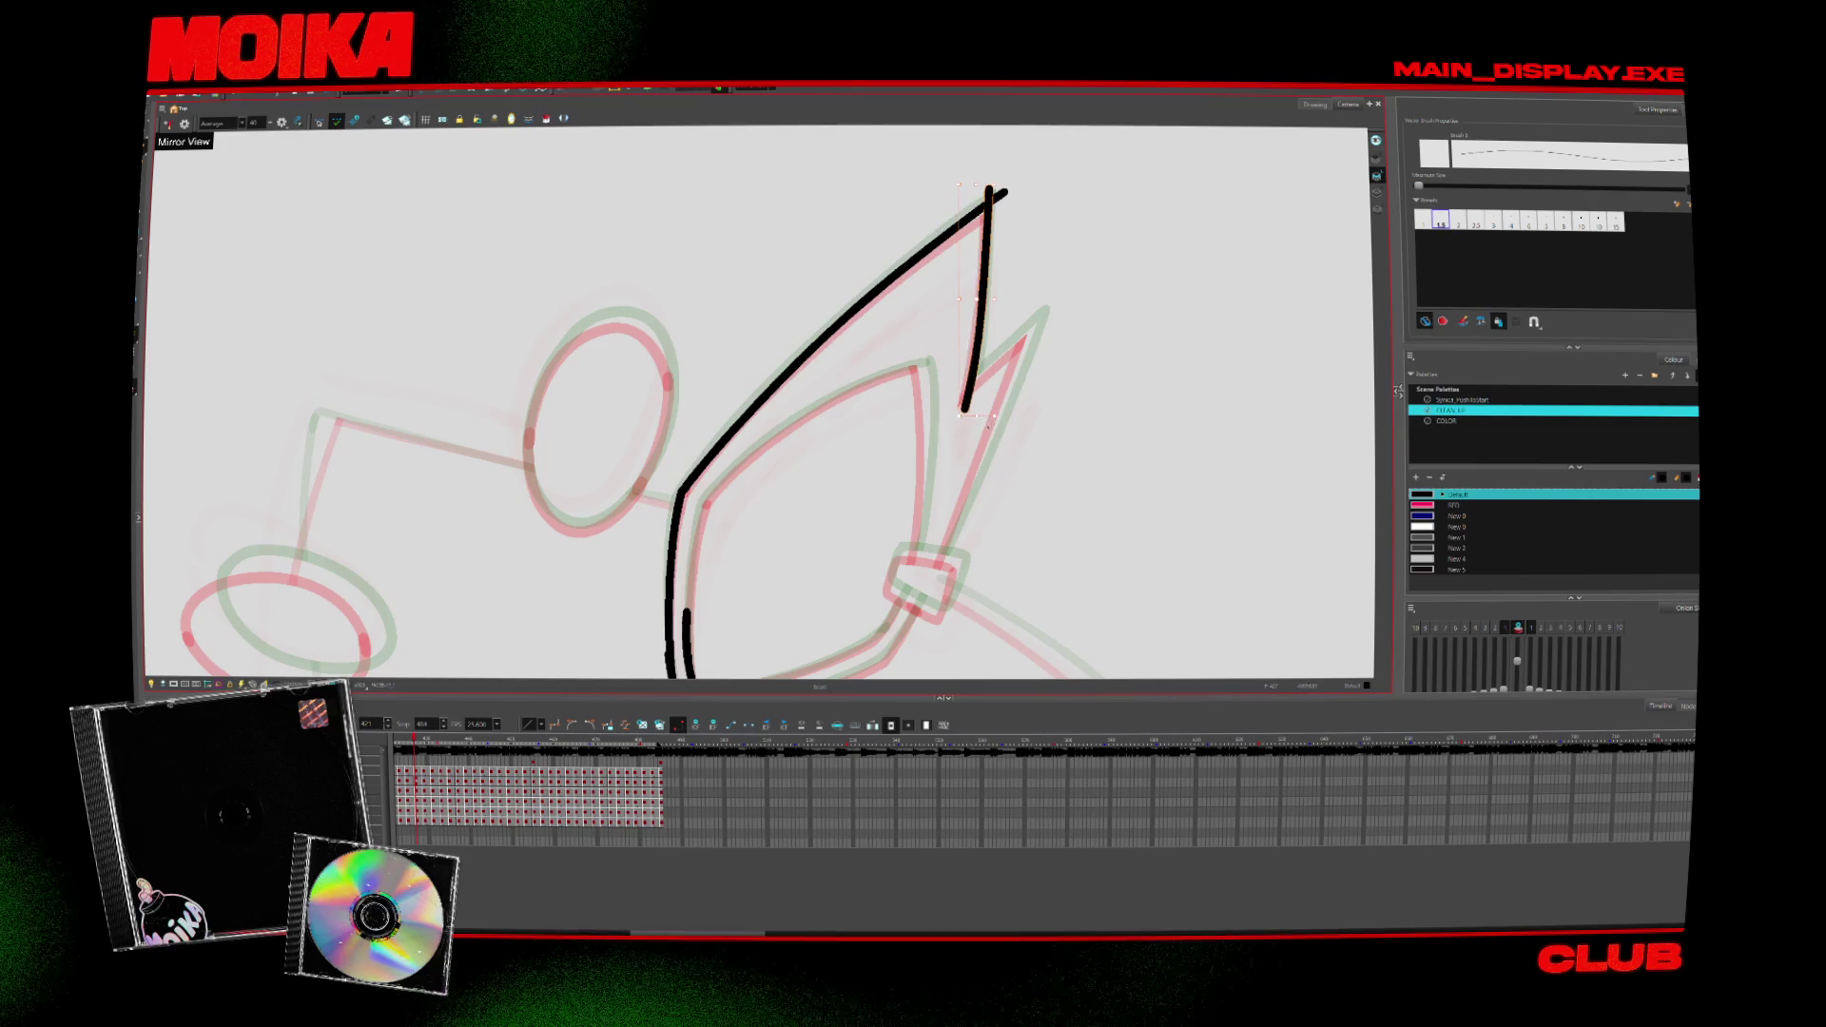
pyautogui.moveTo(999, 357); pyautogui.dragTo(884, 229)
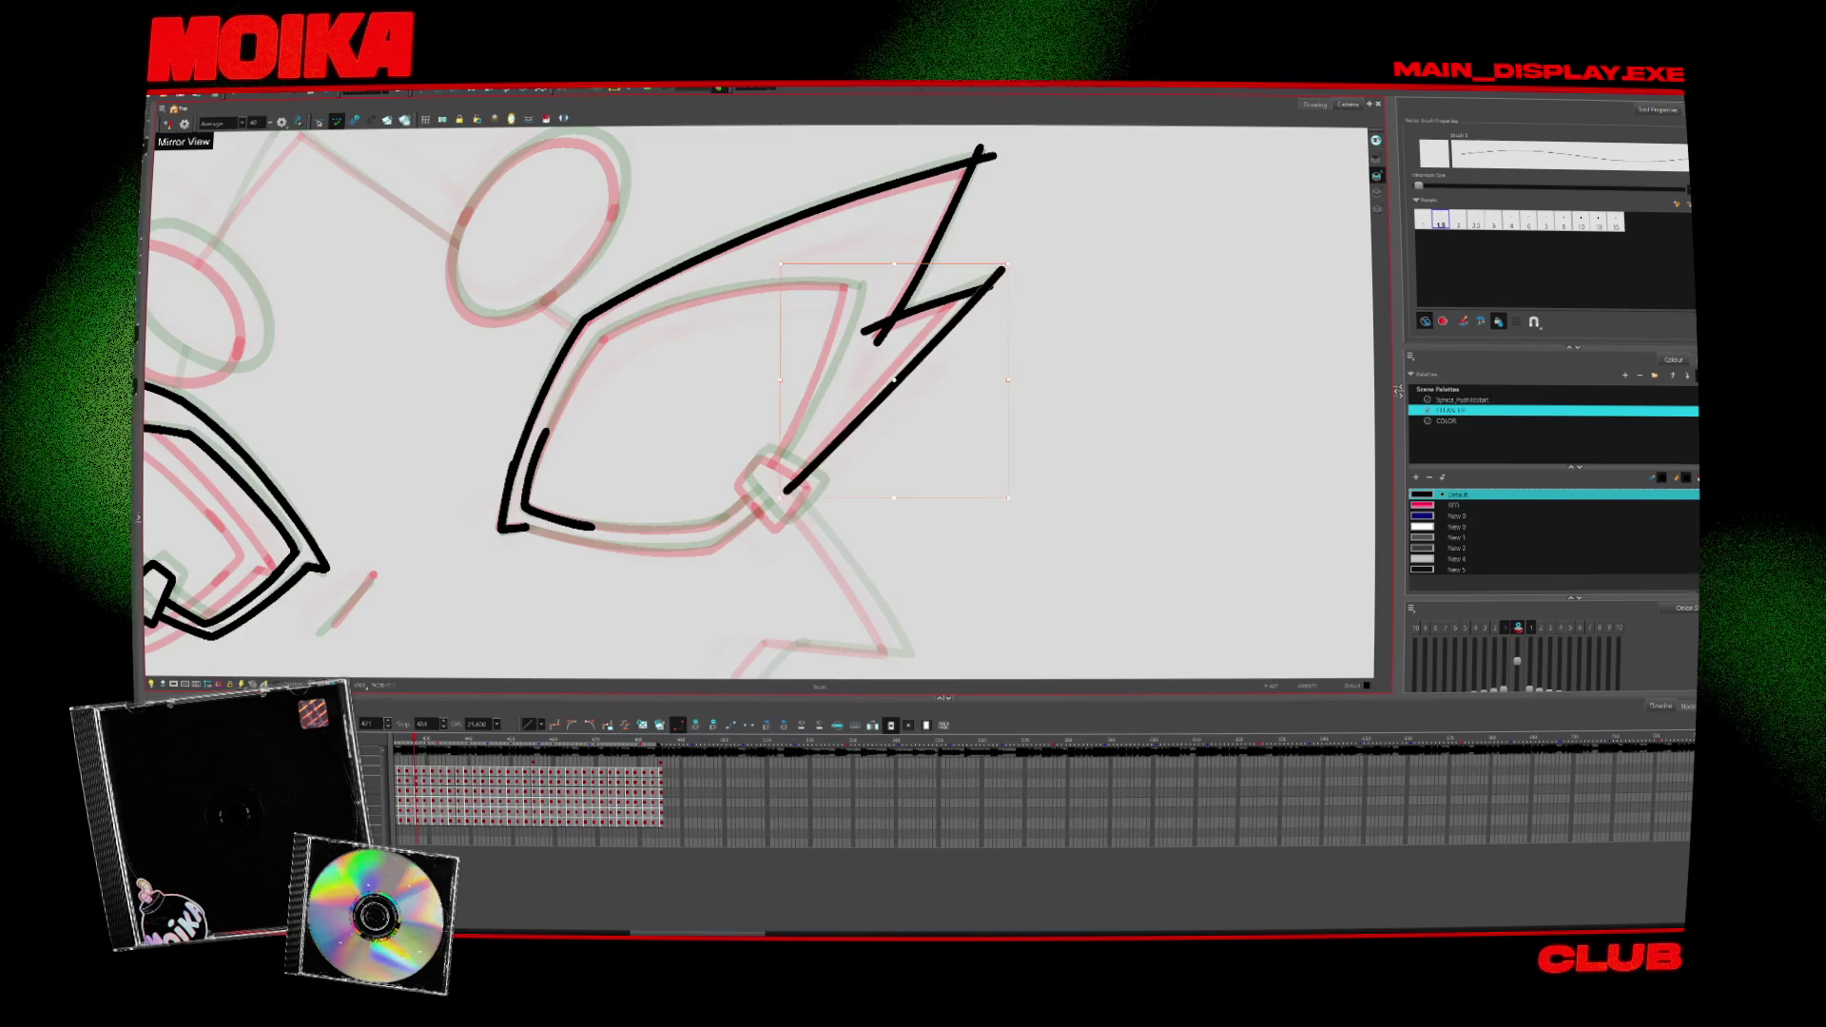
pyautogui.moveTo(998, 427); pyautogui.dragTo(856, 600)
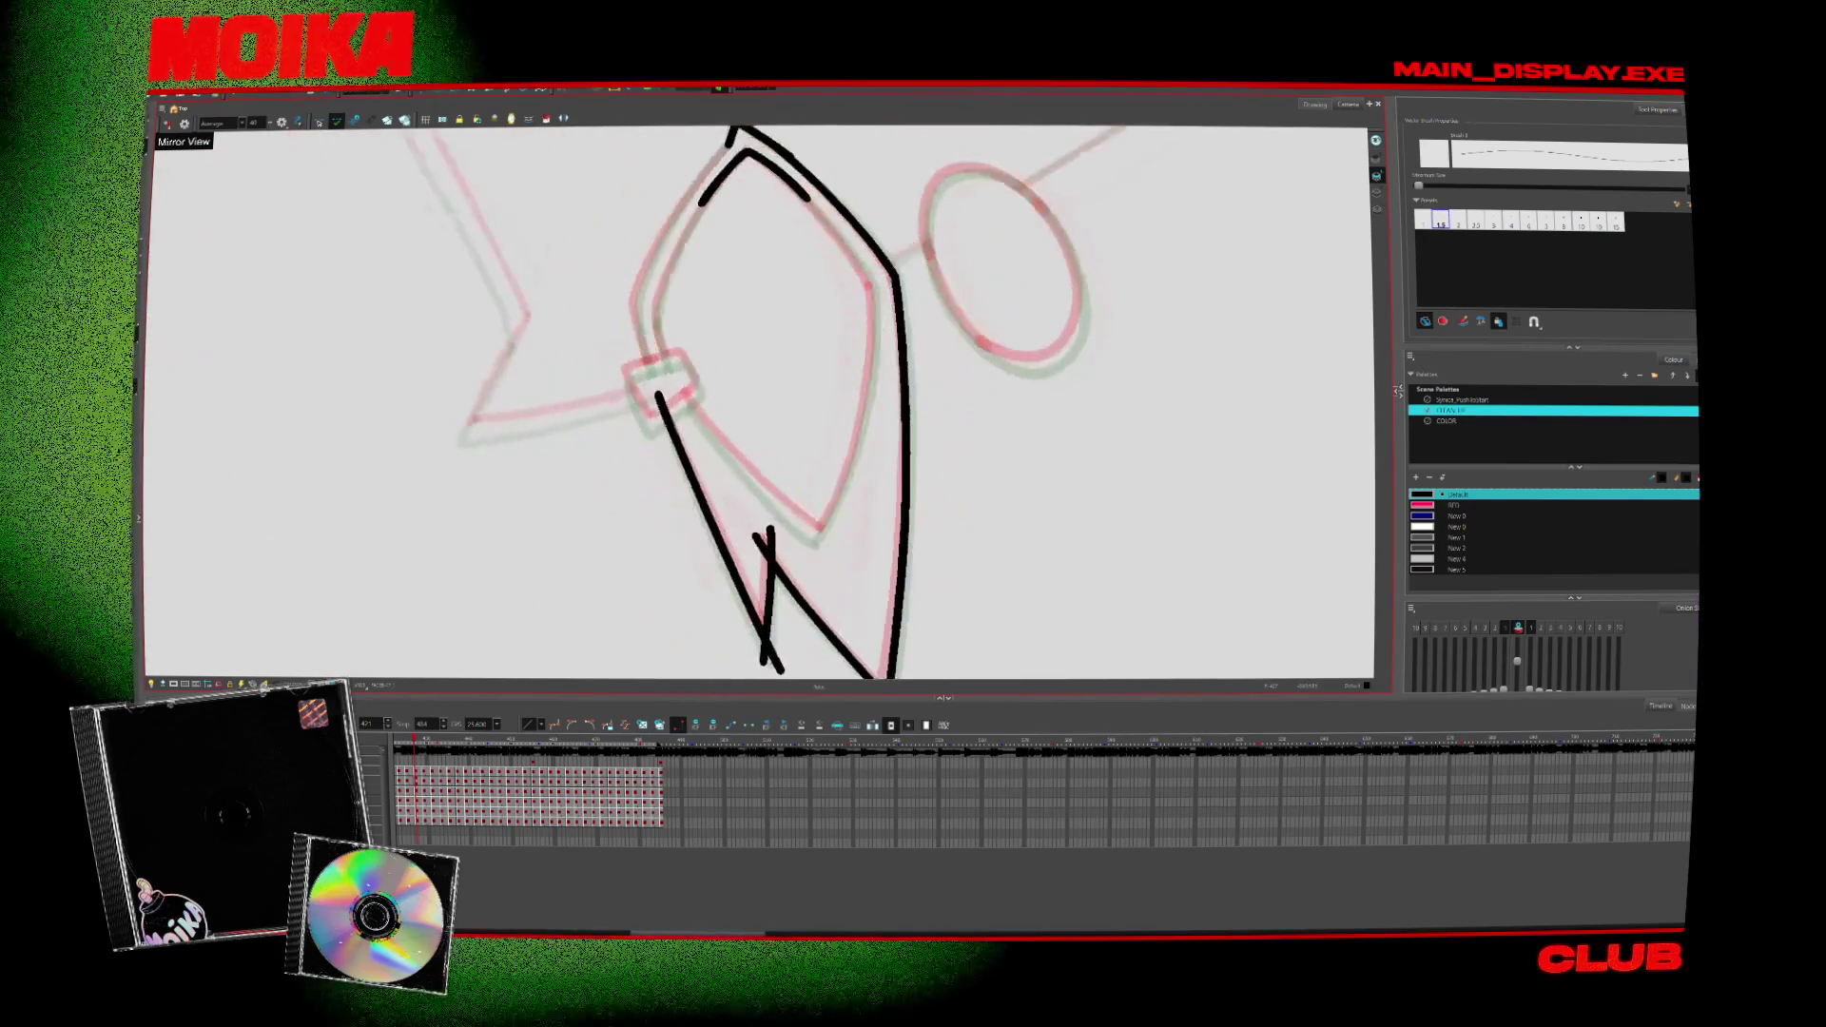
pyautogui.moveTo(720, 150); pyautogui.dragTo(657, 385)
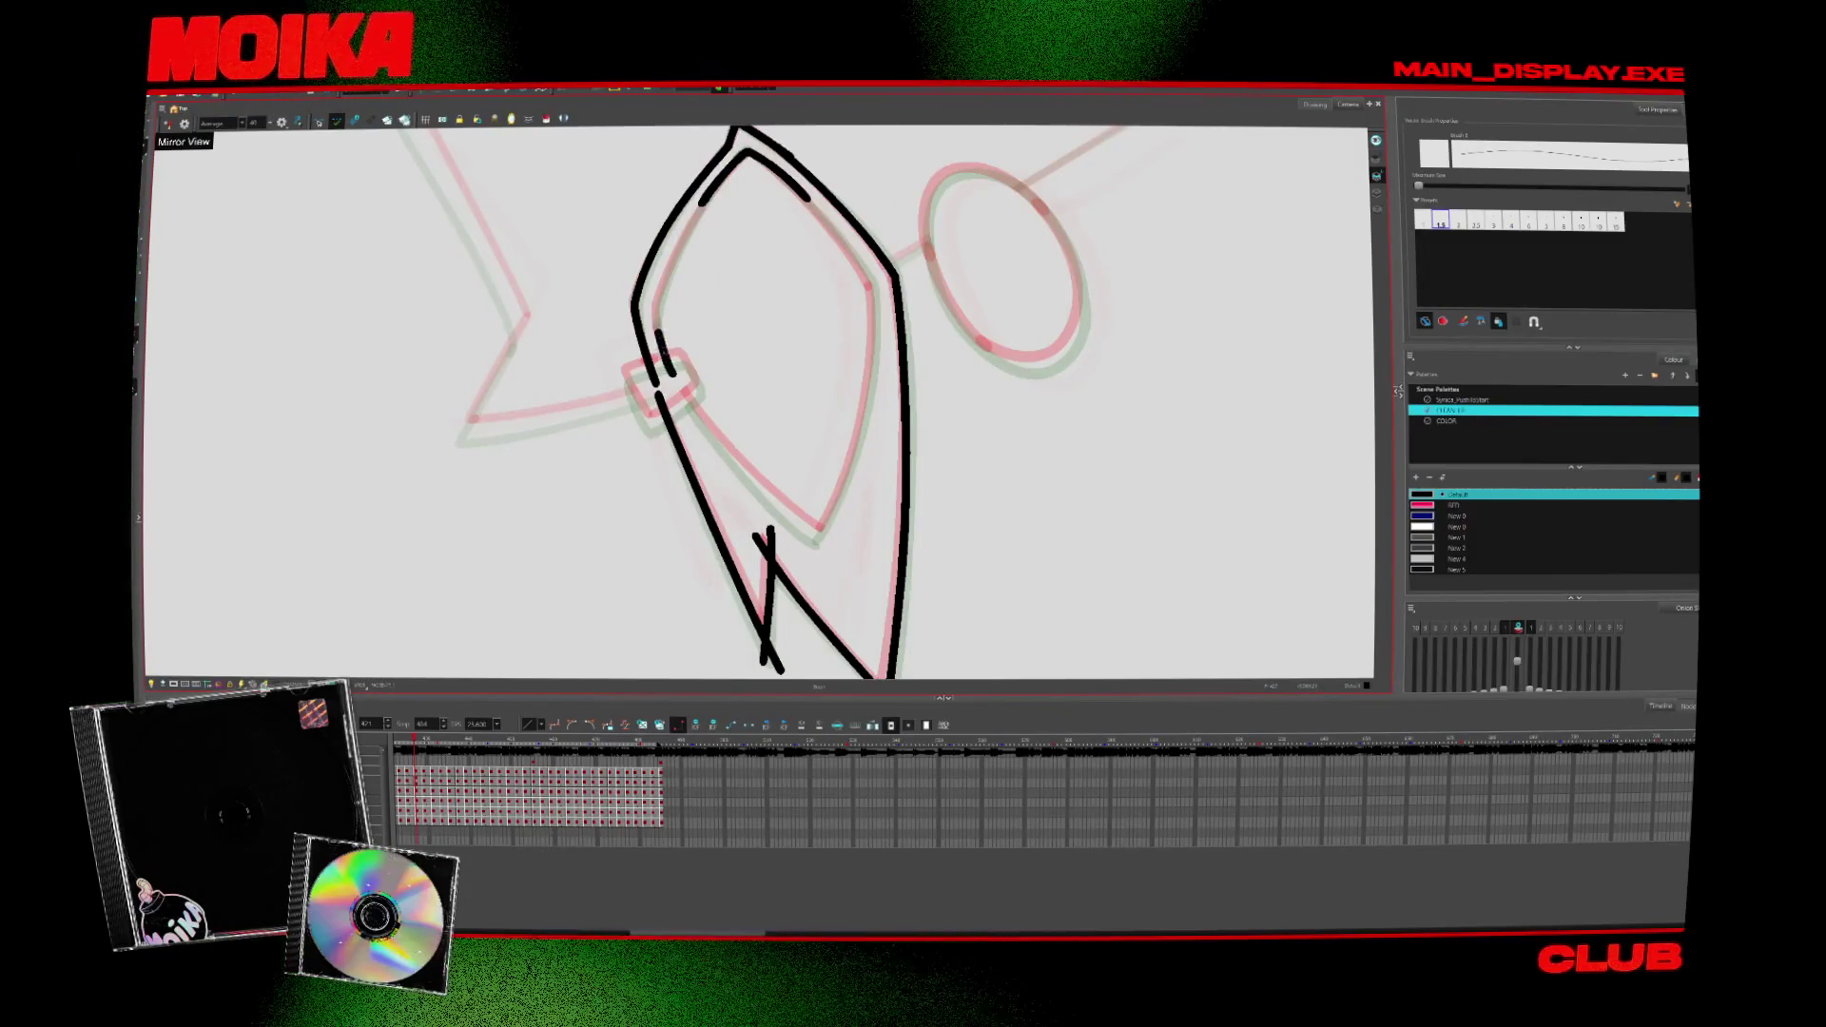
# Step: Rotate the ear to point right and select the inner ear stroke for cleanup
pyautogui.moveTo(757, 214); pyautogui.dragTo(957, 414)
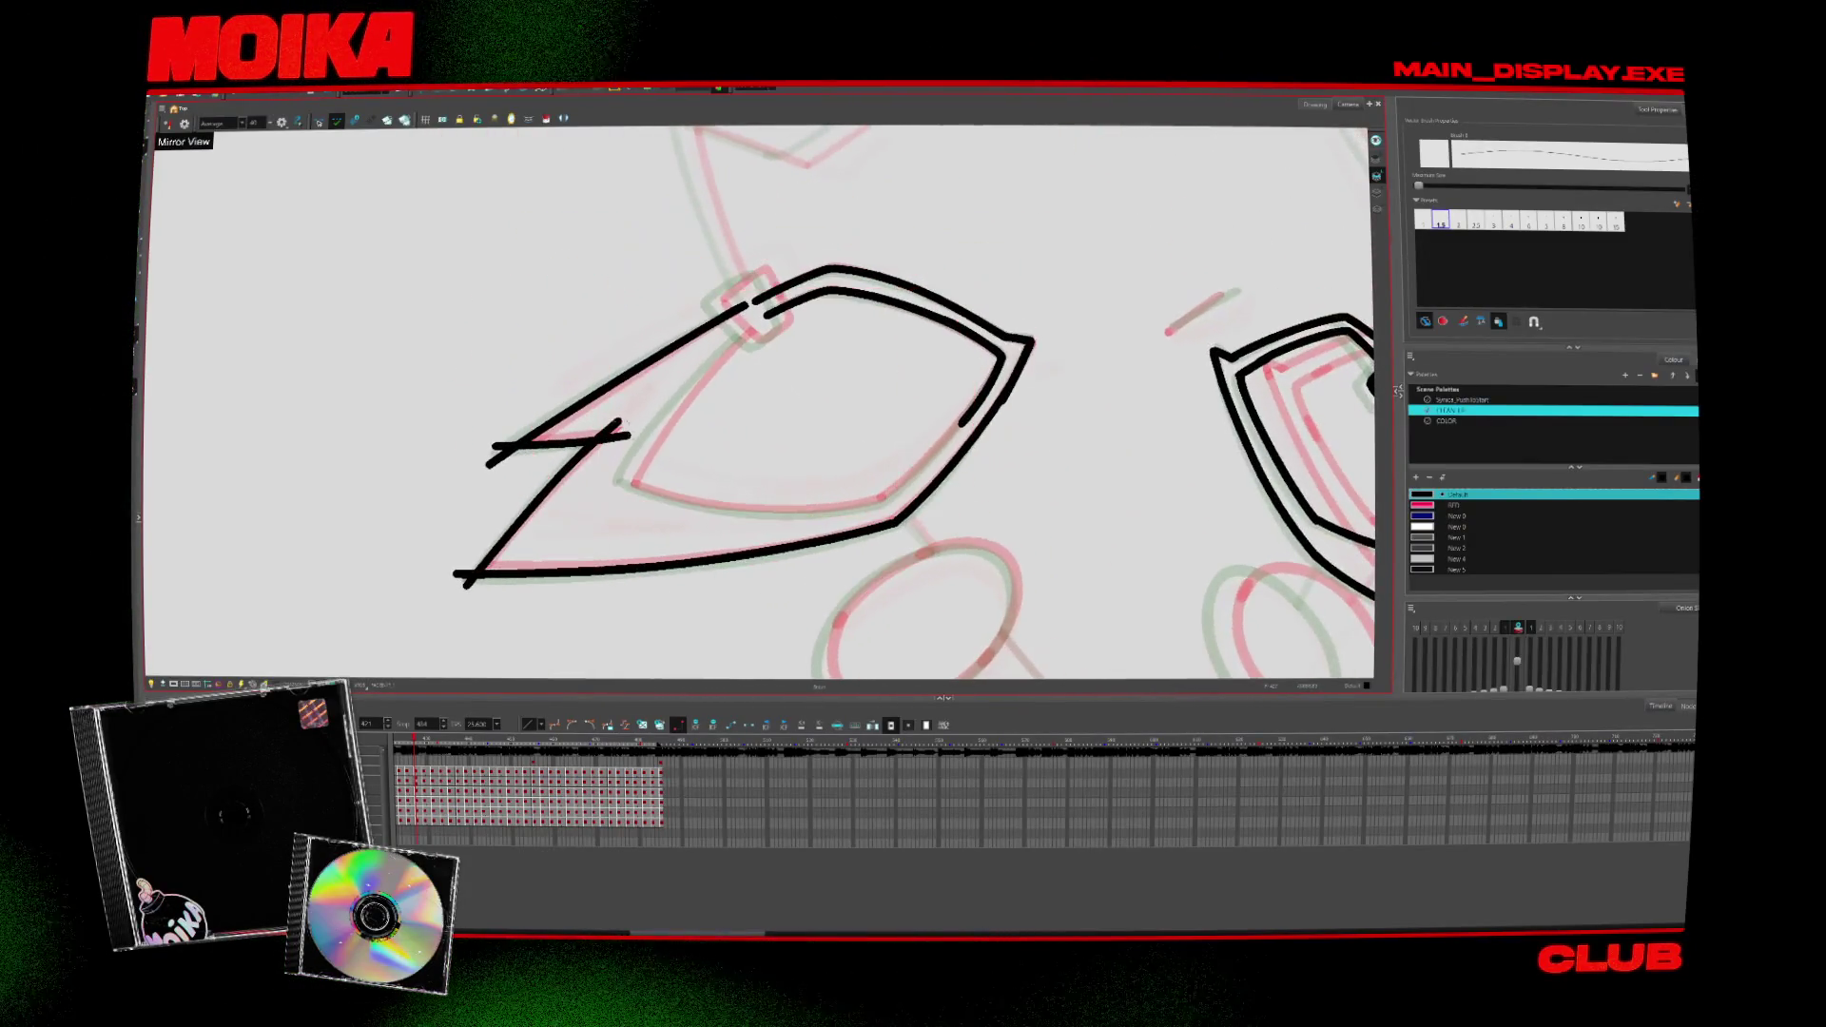
pyautogui.moveTo(757, 322); pyautogui.dragTo(756, 563)
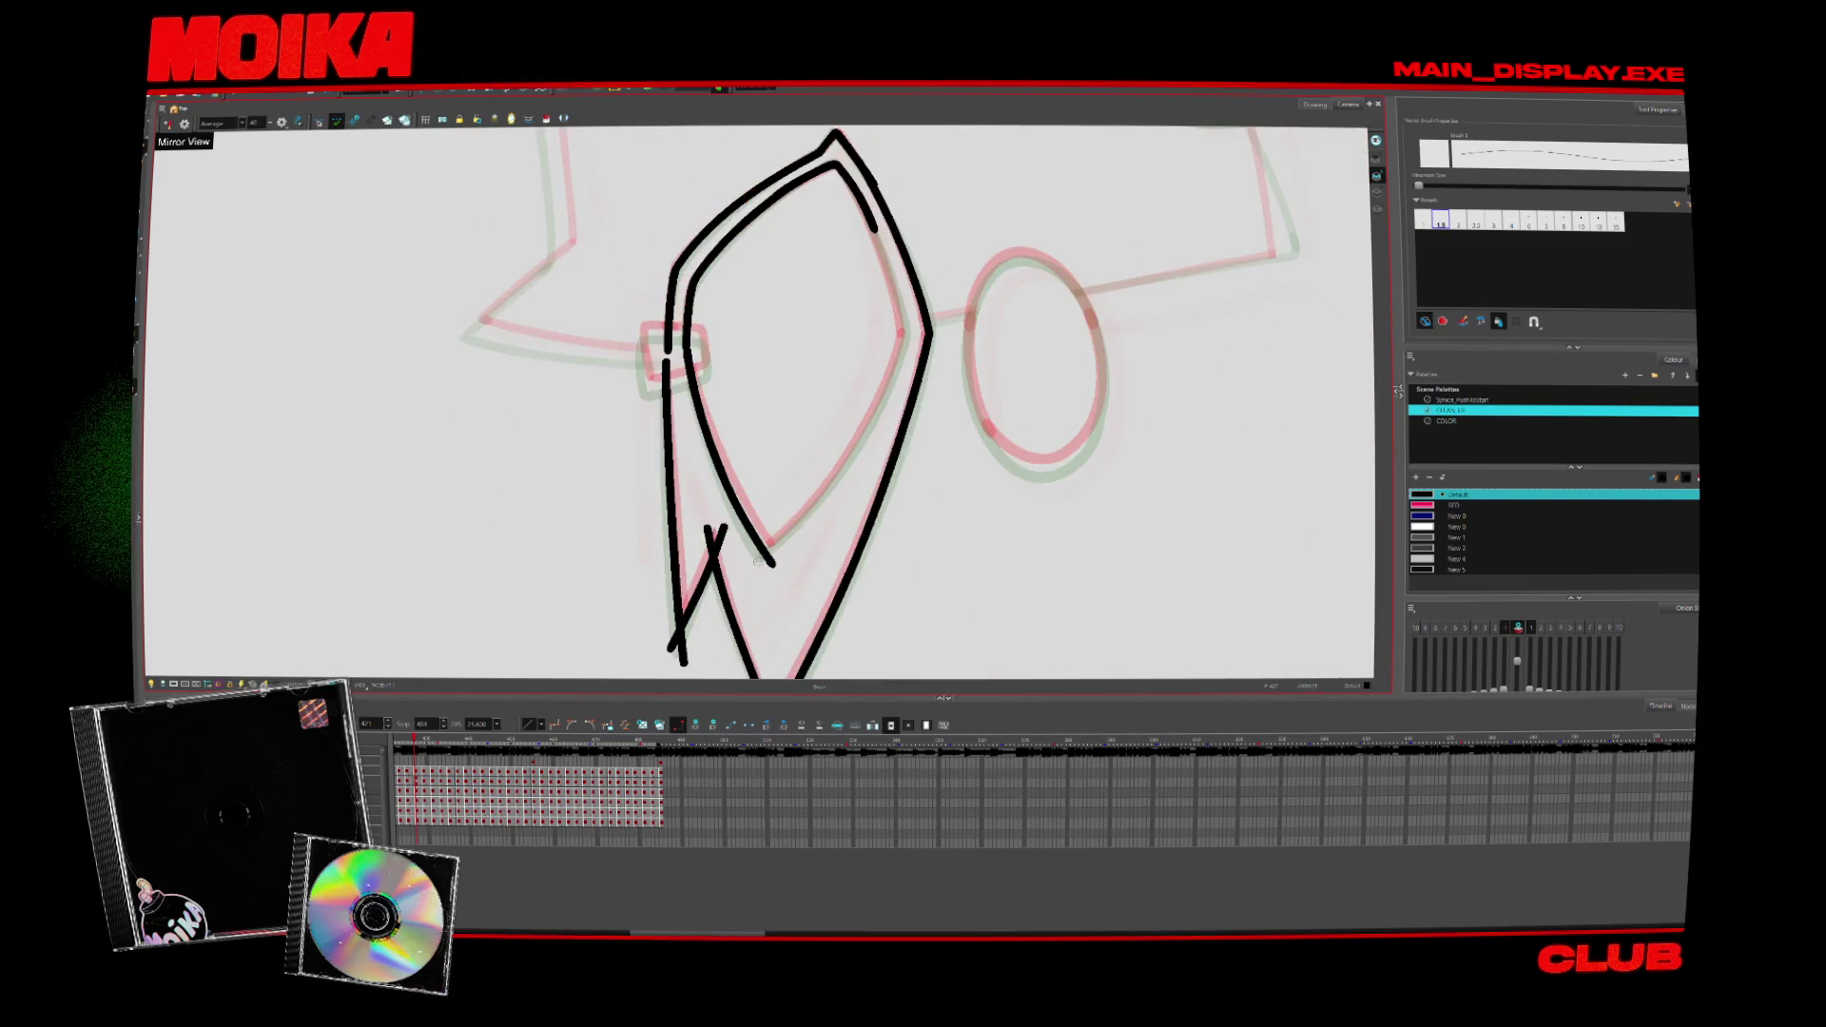
pyautogui.click(909, 331)
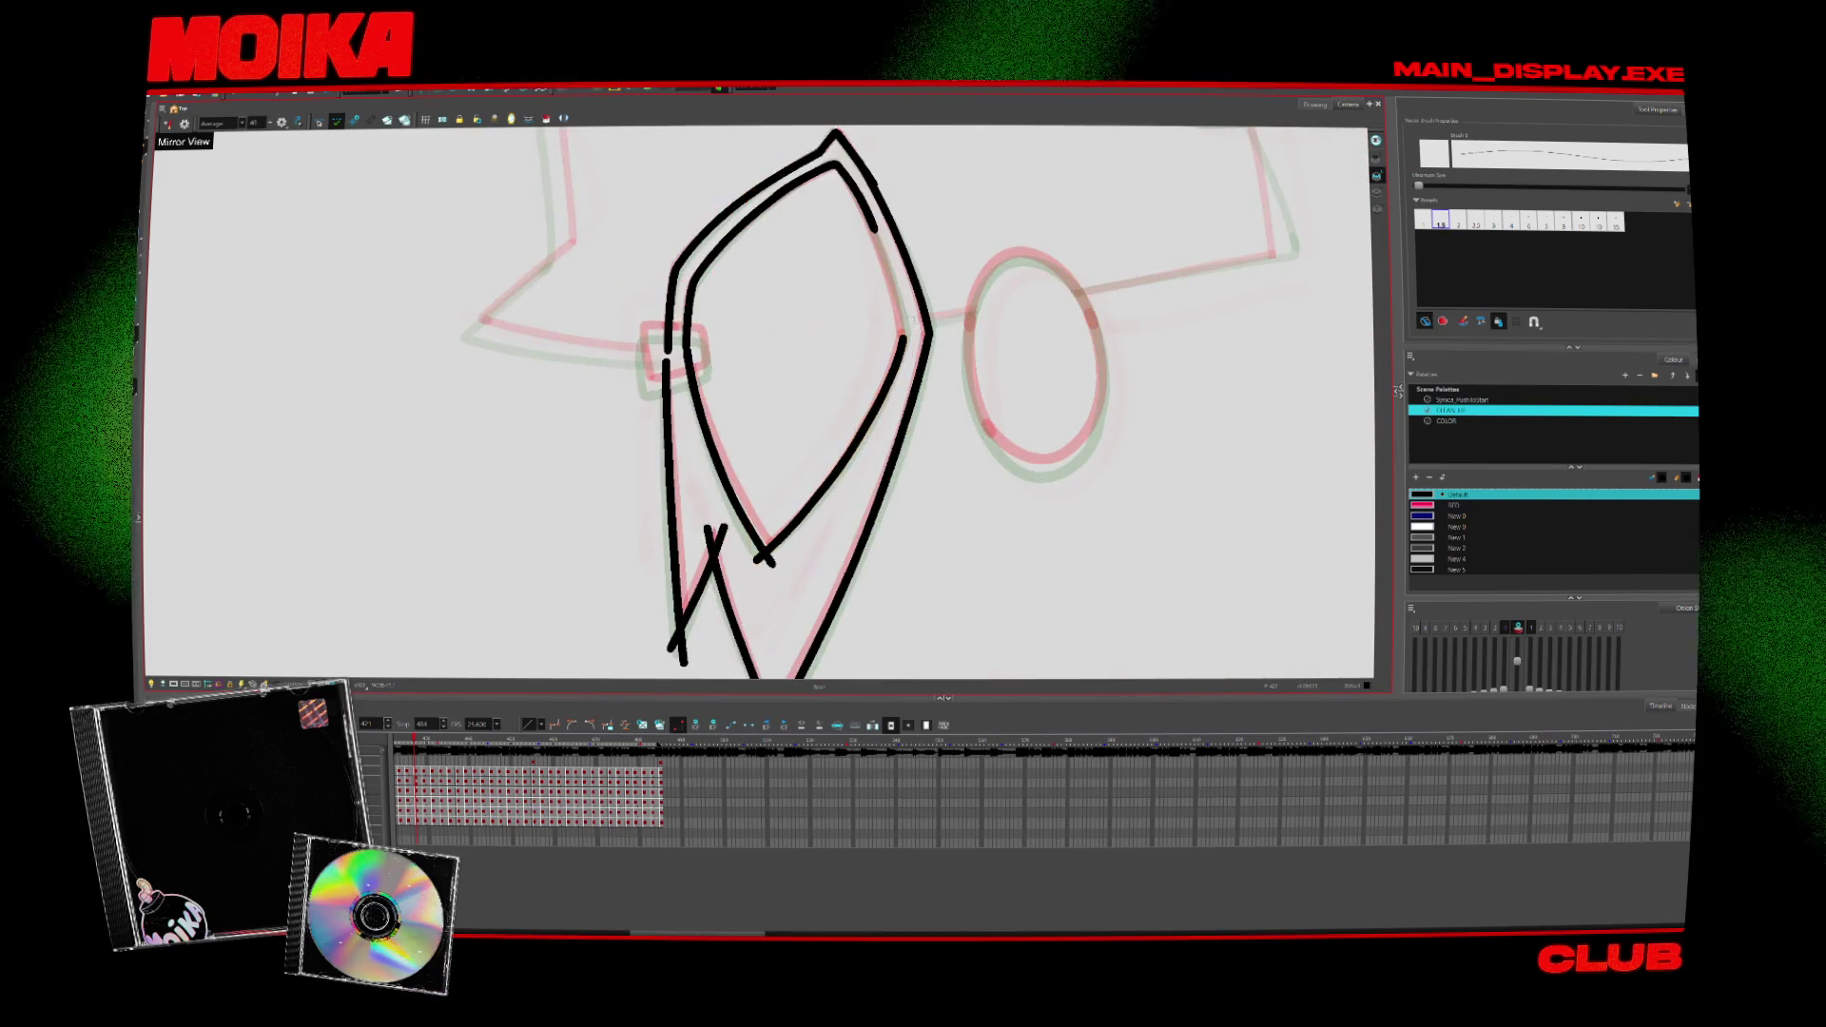
pyautogui.moveTo(756, 285); pyautogui.dragTo(942, 428)
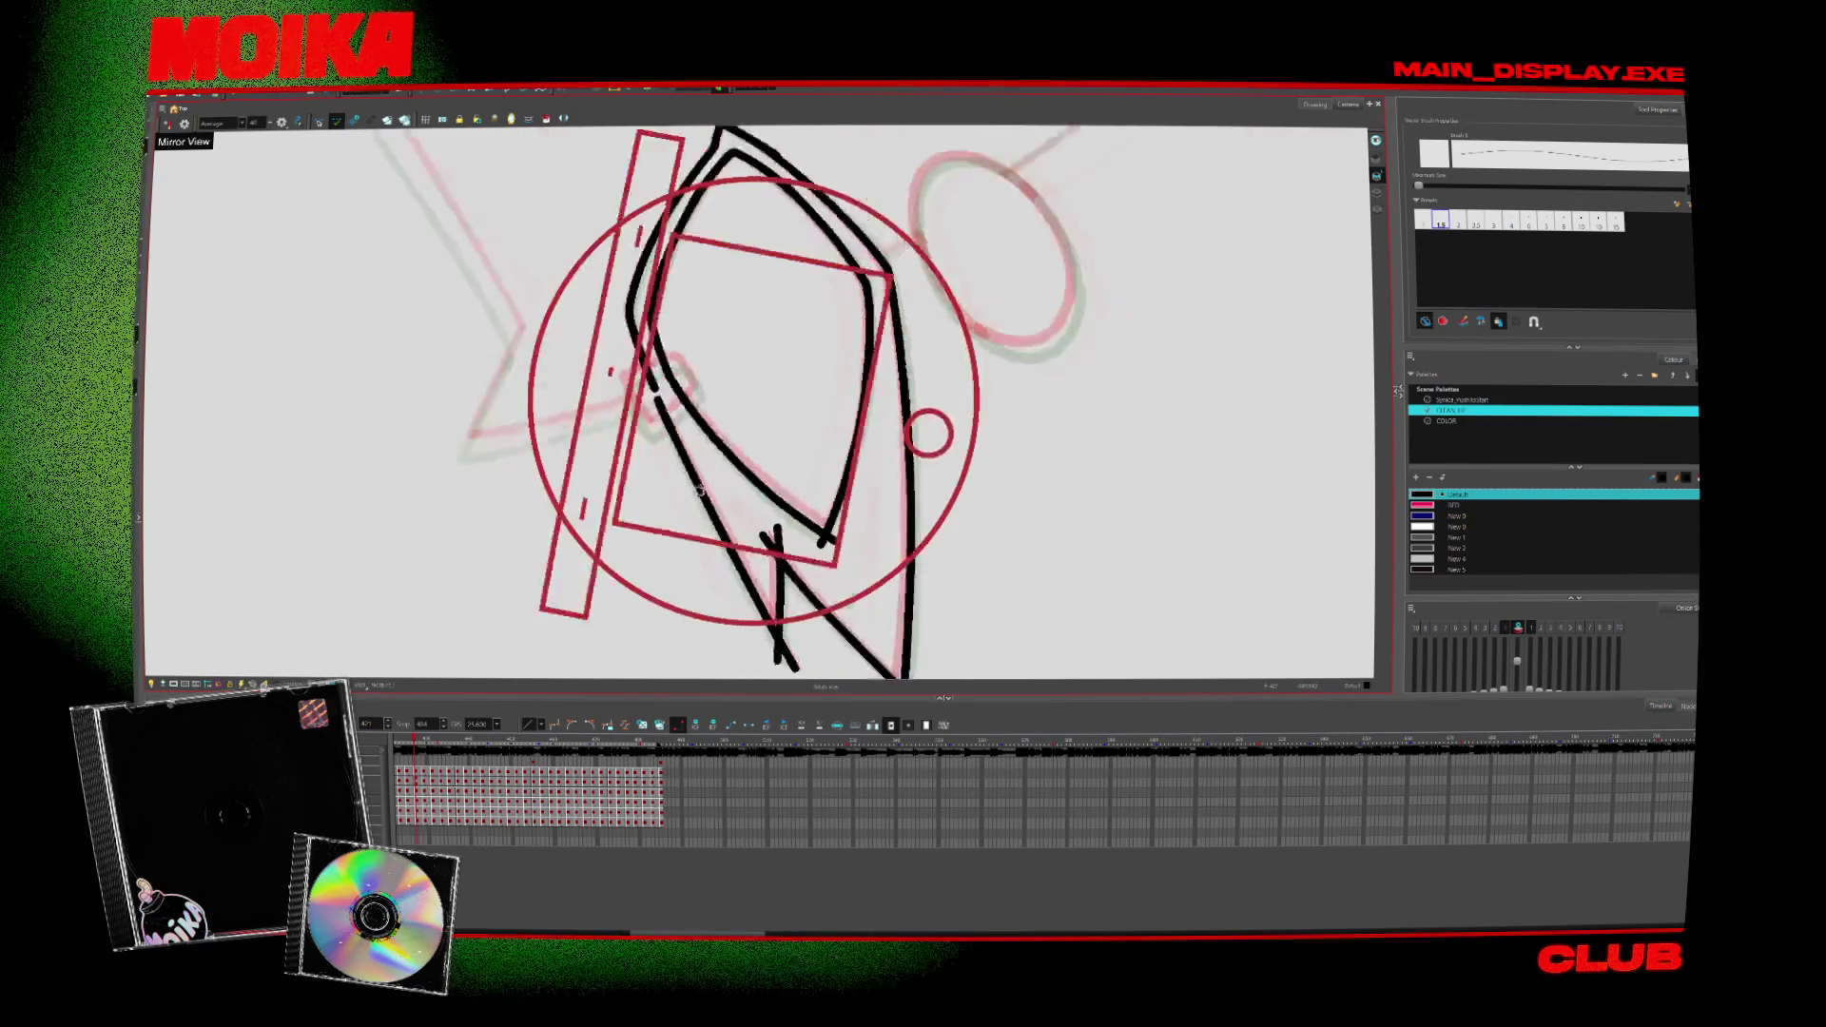
pyautogui.moveTo(800, 485)
pyautogui.mouseDown()
pyautogui.moveTo(735, 500)
pyautogui.moveTo(784, 497)
pyautogui.mouseUp()
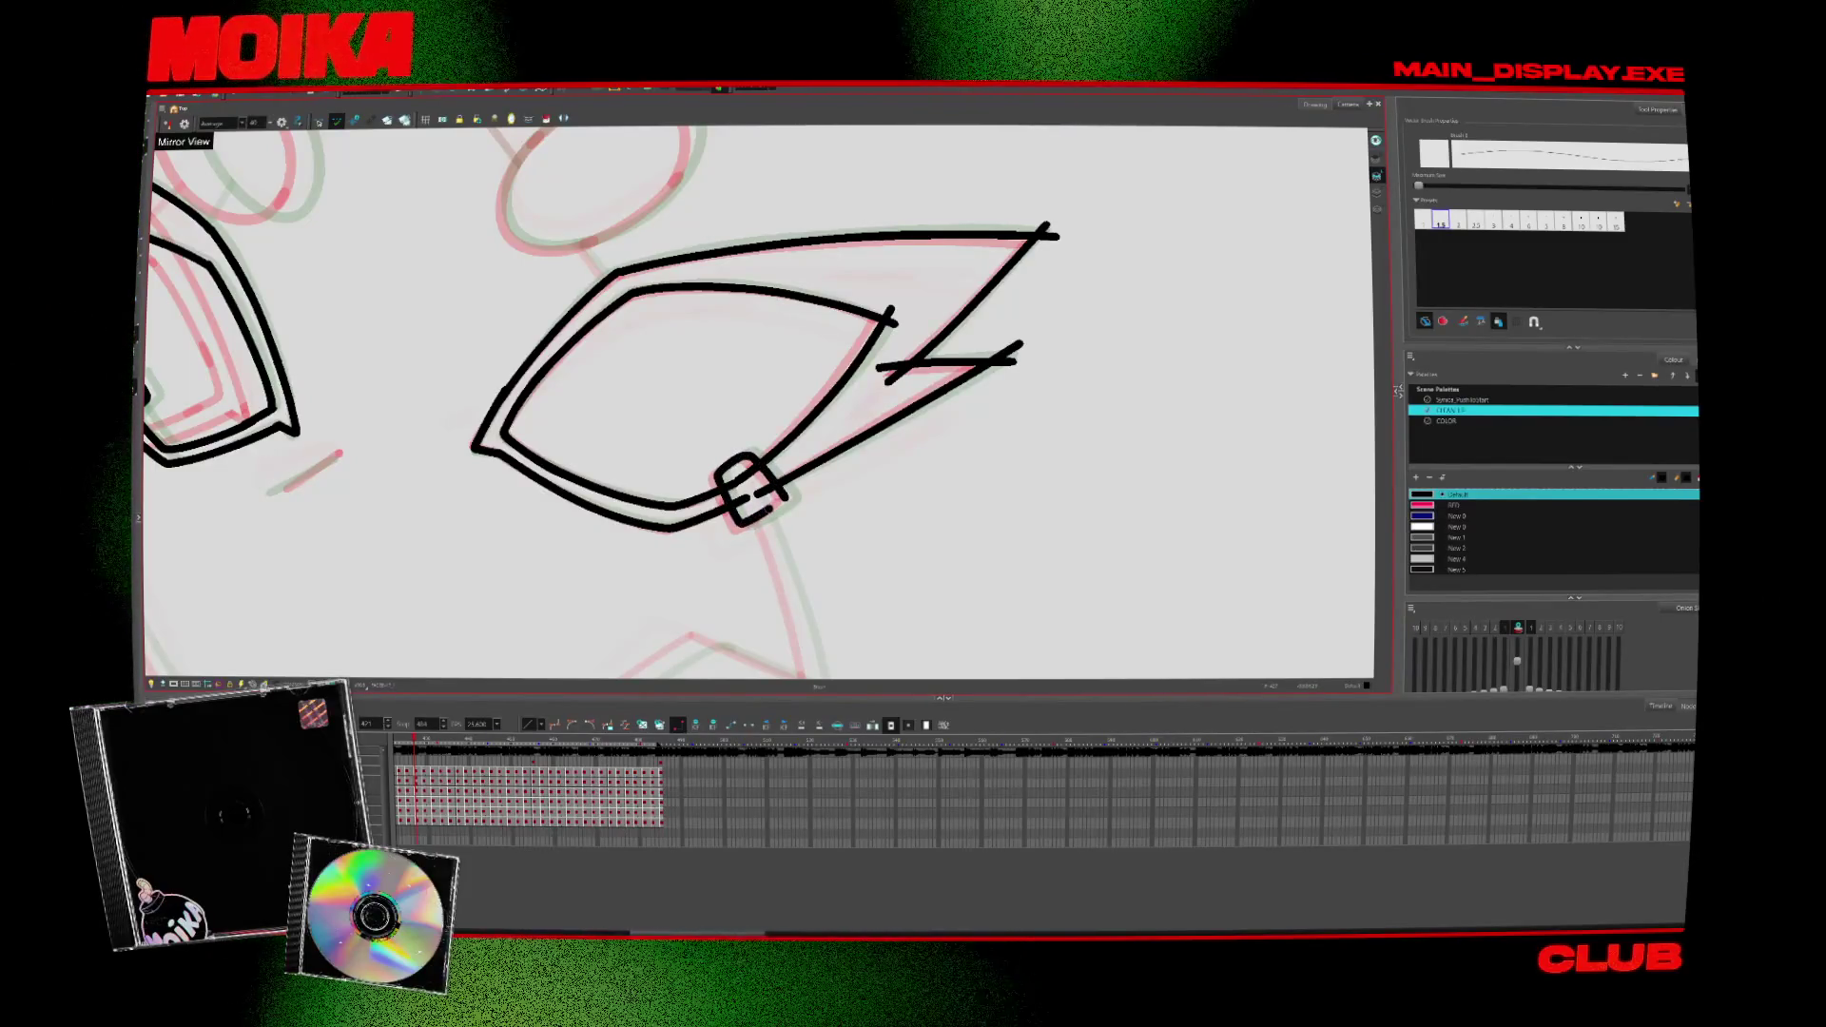
pyautogui.hotkey('alt', 's')
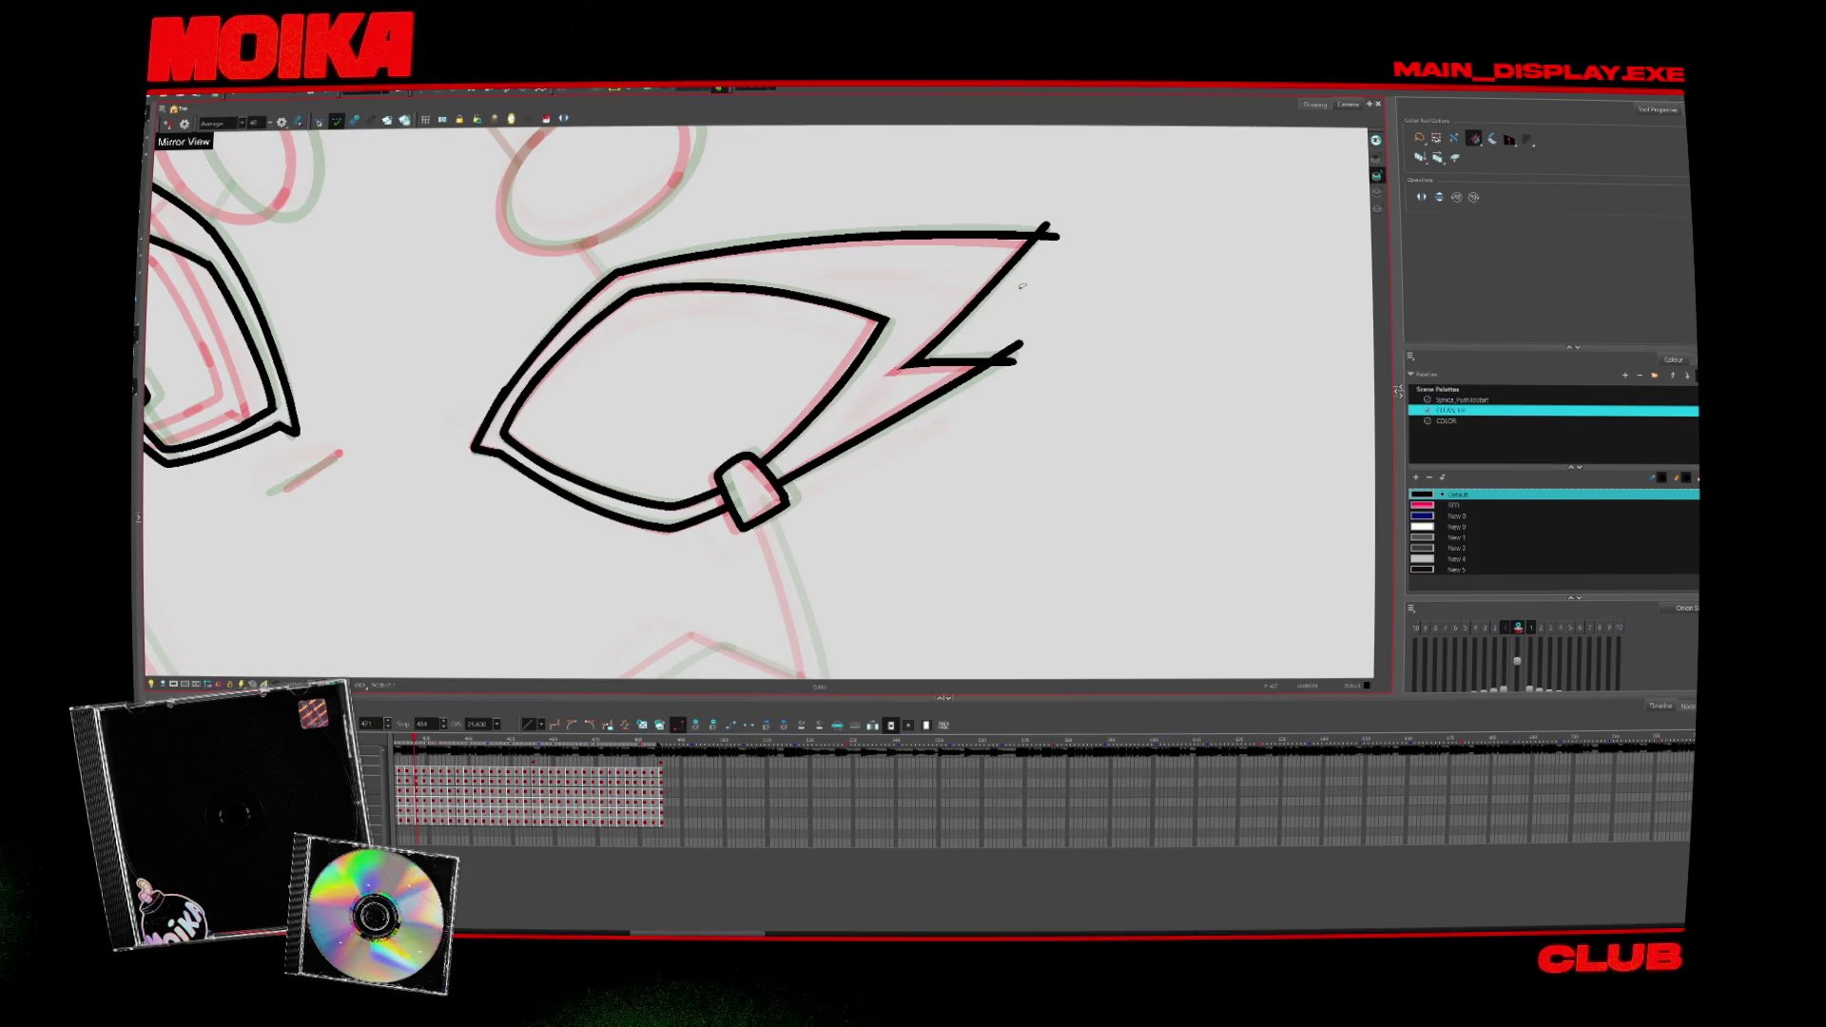
pyautogui.scroll(-1, 1024, 312)
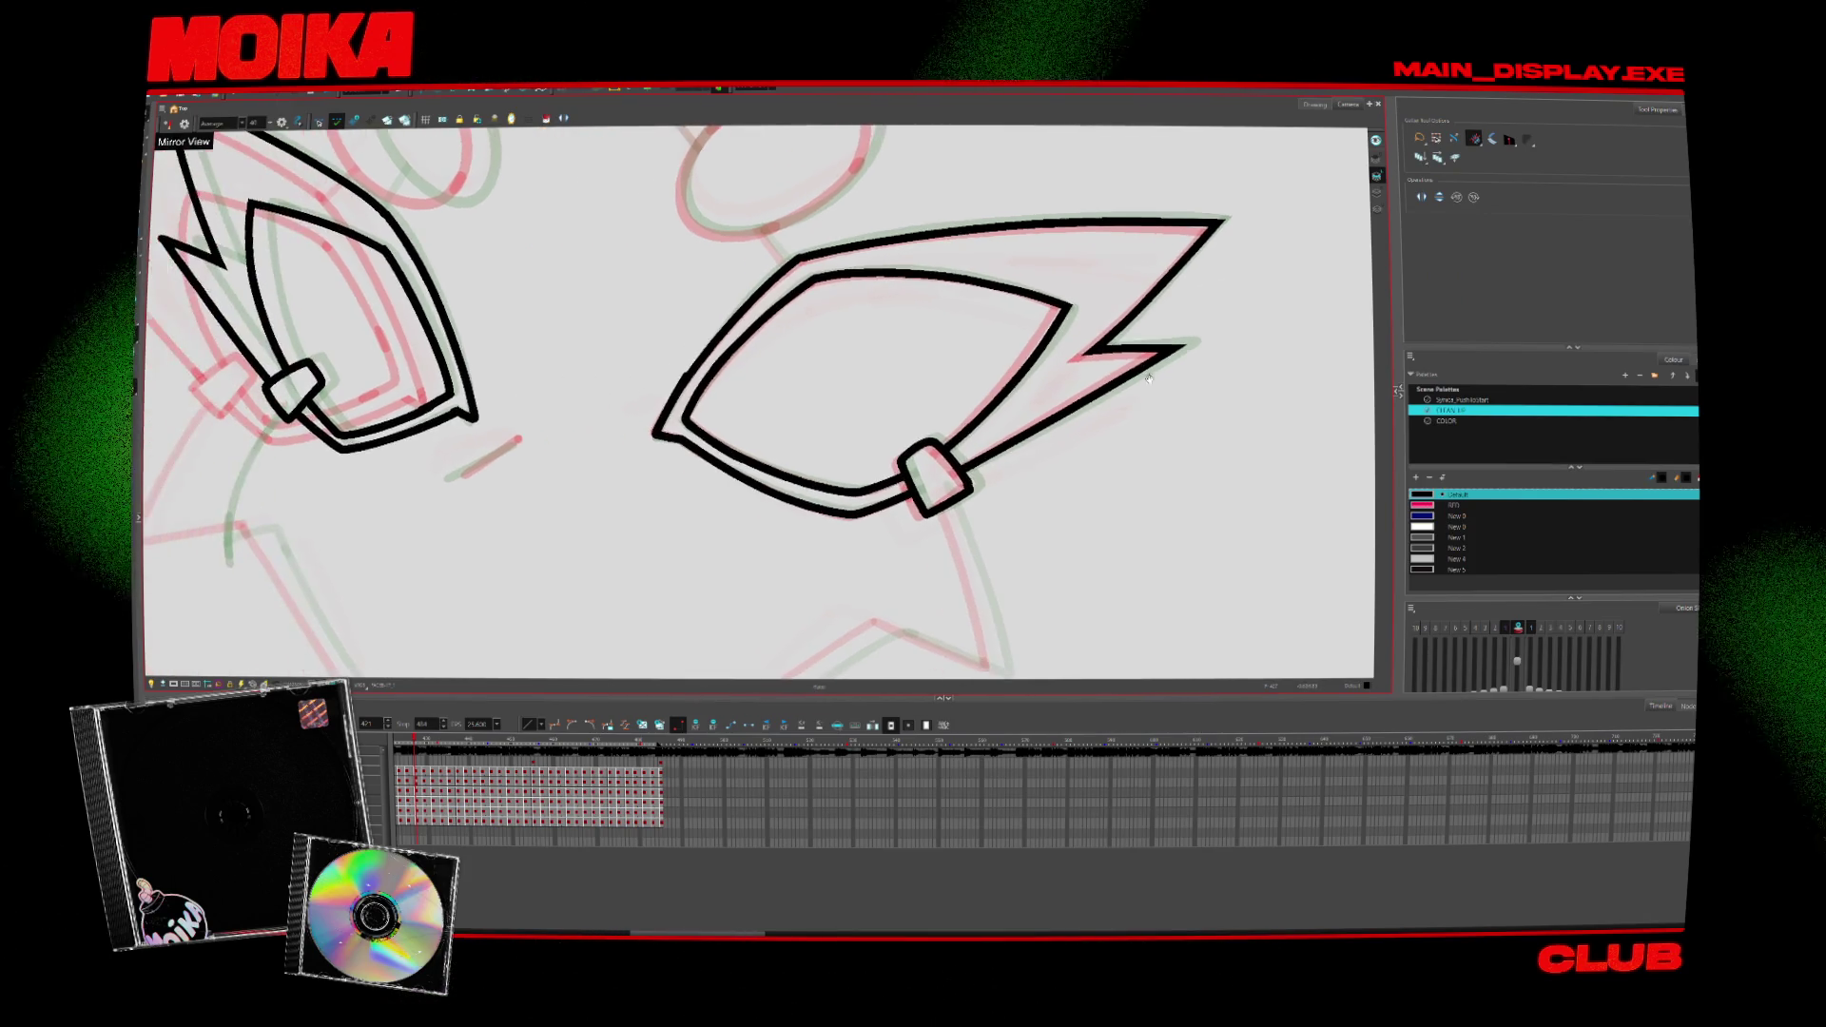
pyautogui.scroll(-1, 879, 451)
# Step: Move to the next drawing and ink a short stroke between the ears, checking the neighbour
pyautogui.press('.')
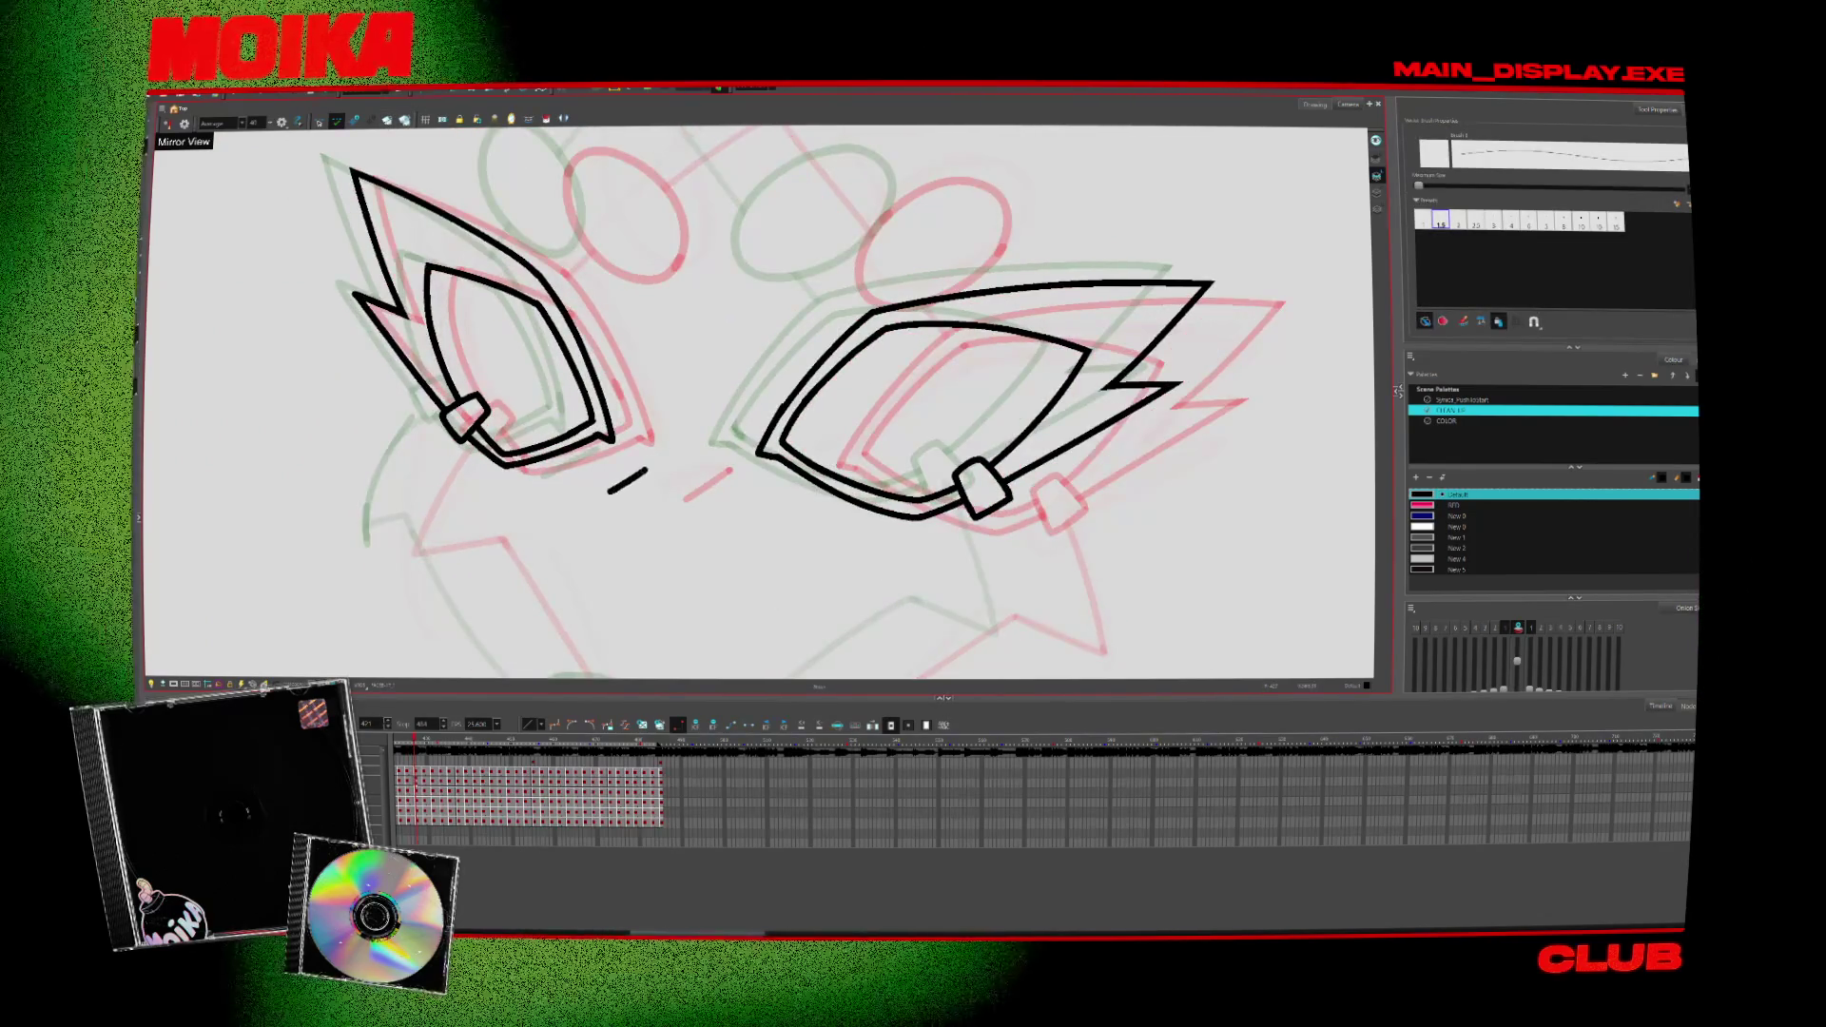
pyautogui.press('.')
pyautogui.moveTo(612, 495); pyautogui.dragTo(654, 464)
pyautogui.press('.')
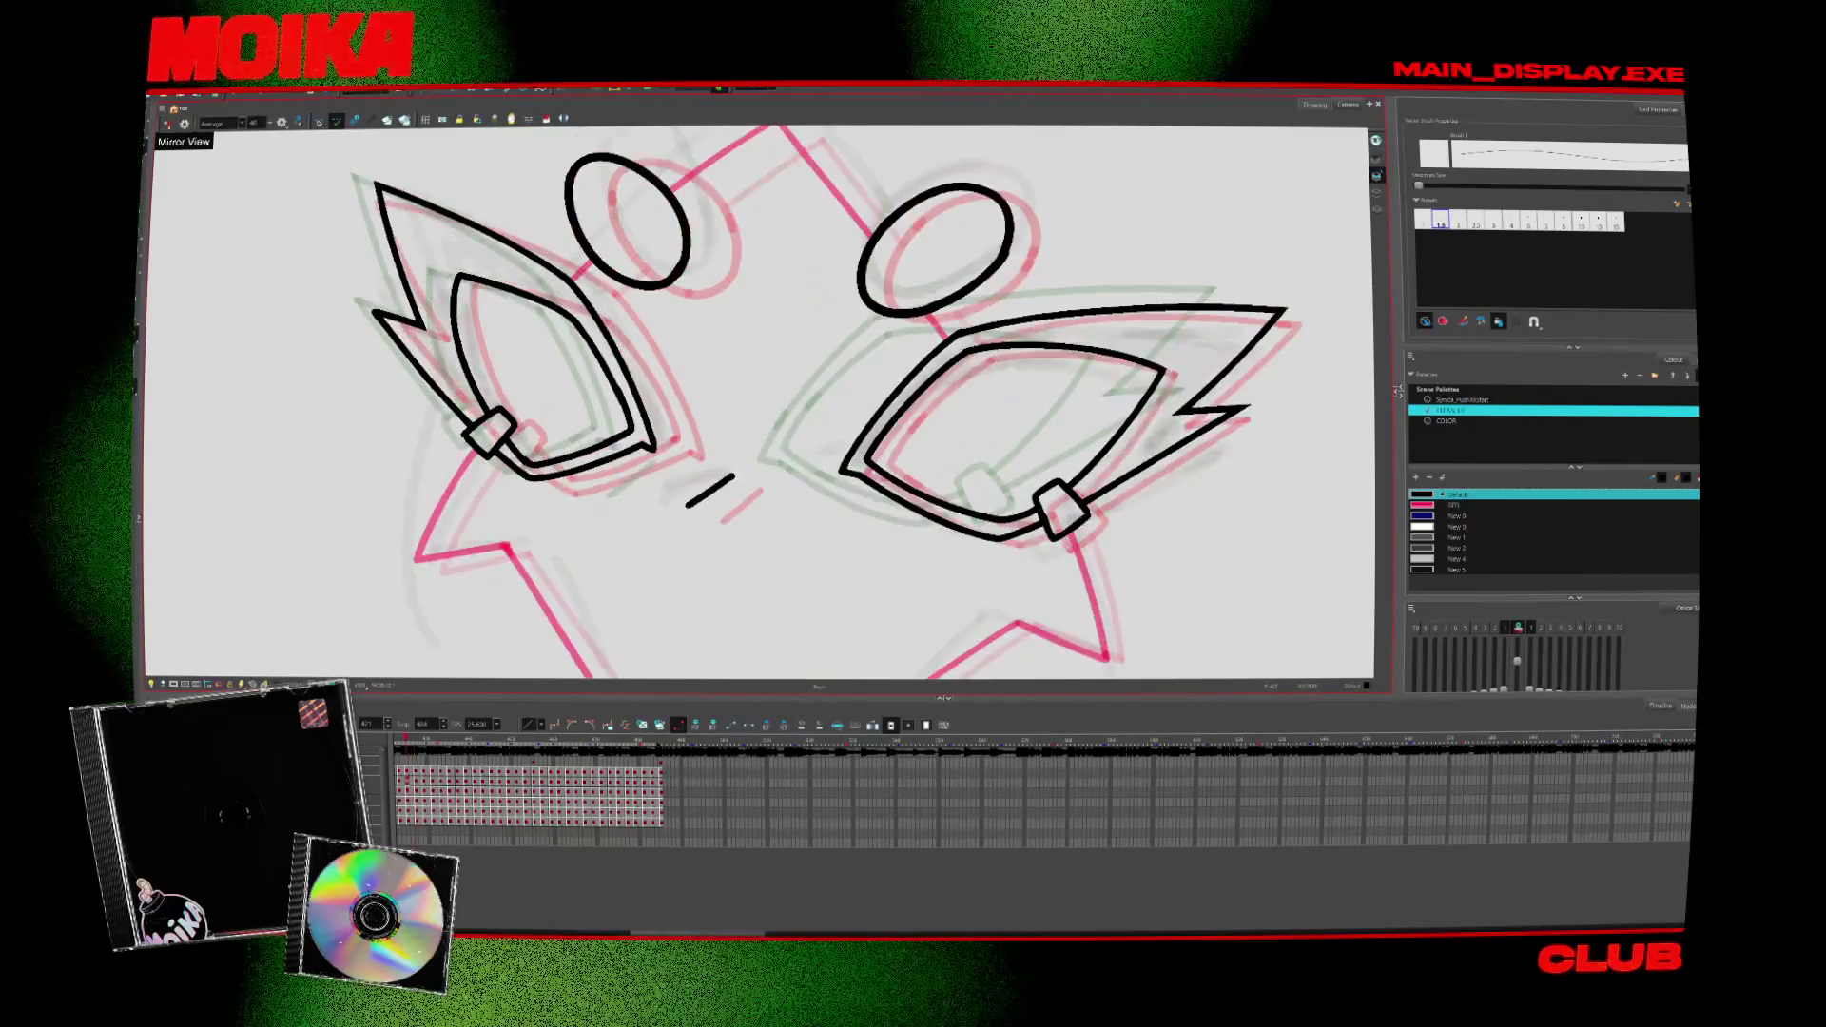
pyautogui.press(',')
# Step: Compare the frame with its neighbouring drawing, then step on to the next one
pyautogui.moveTo(905, 262); pyautogui.dragTo(882, 379)
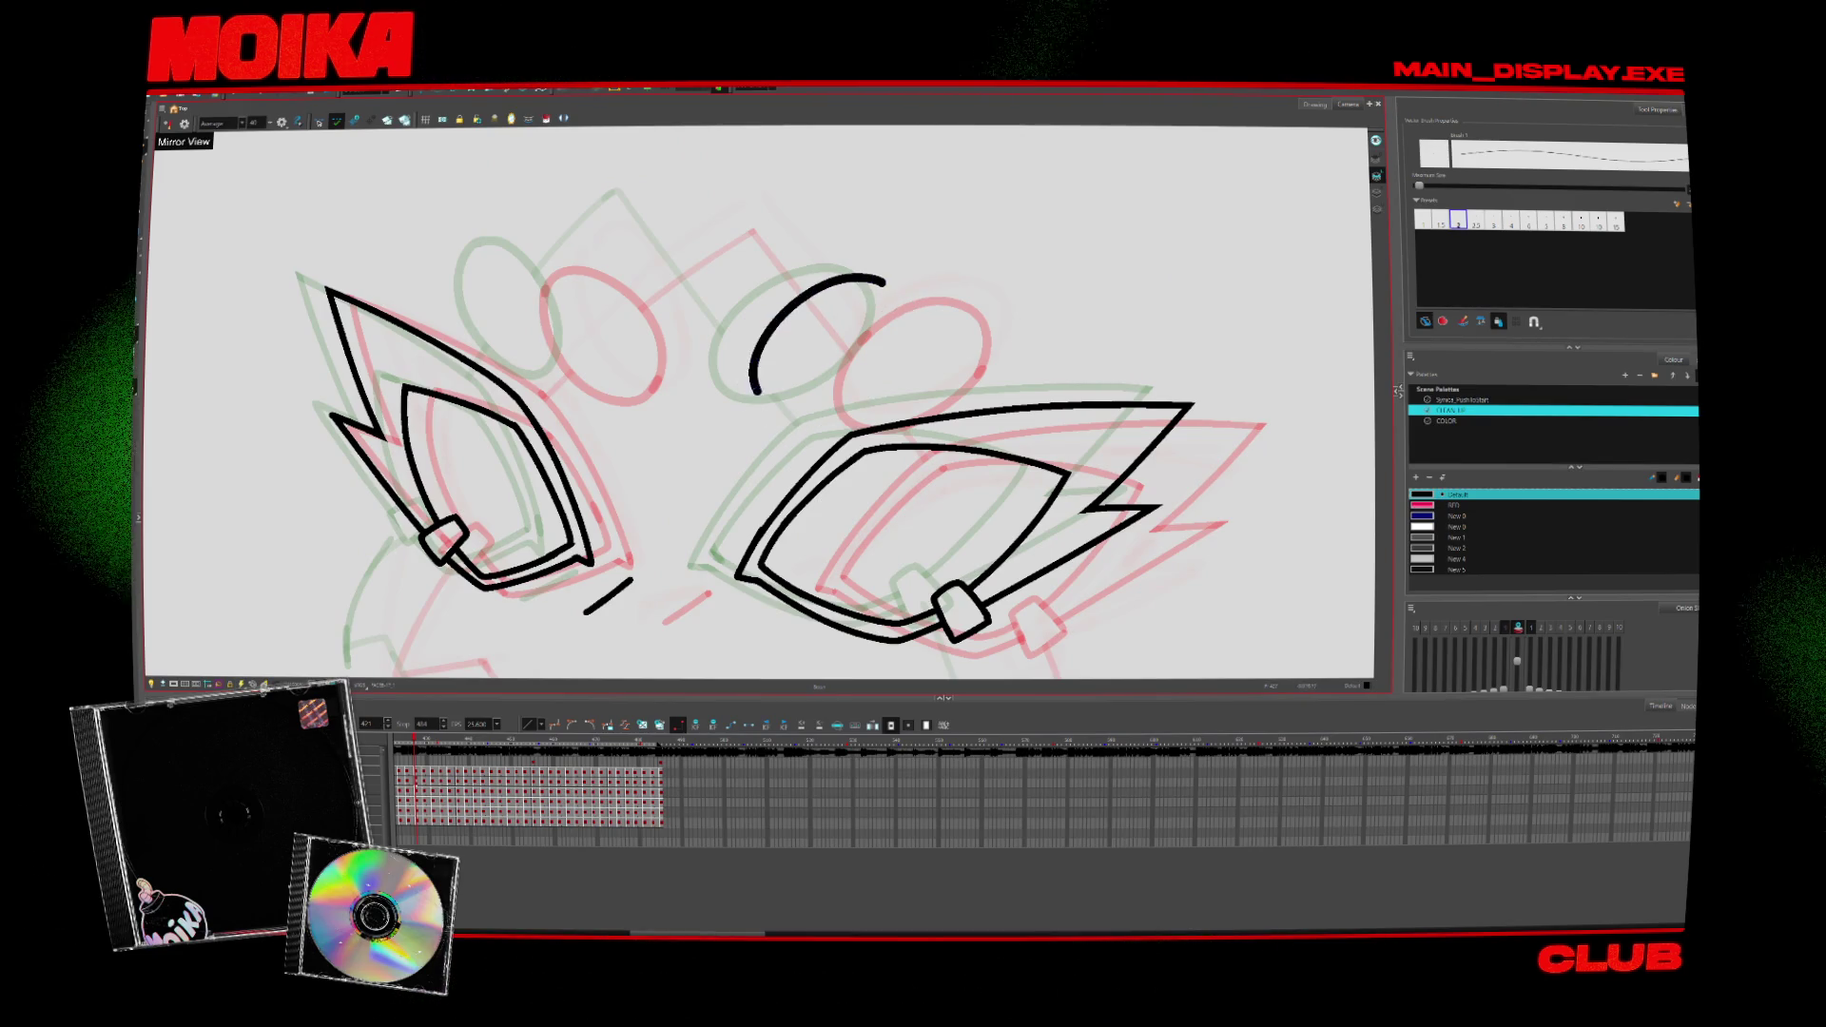
pyautogui.press('.')
pyautogui.press(',')
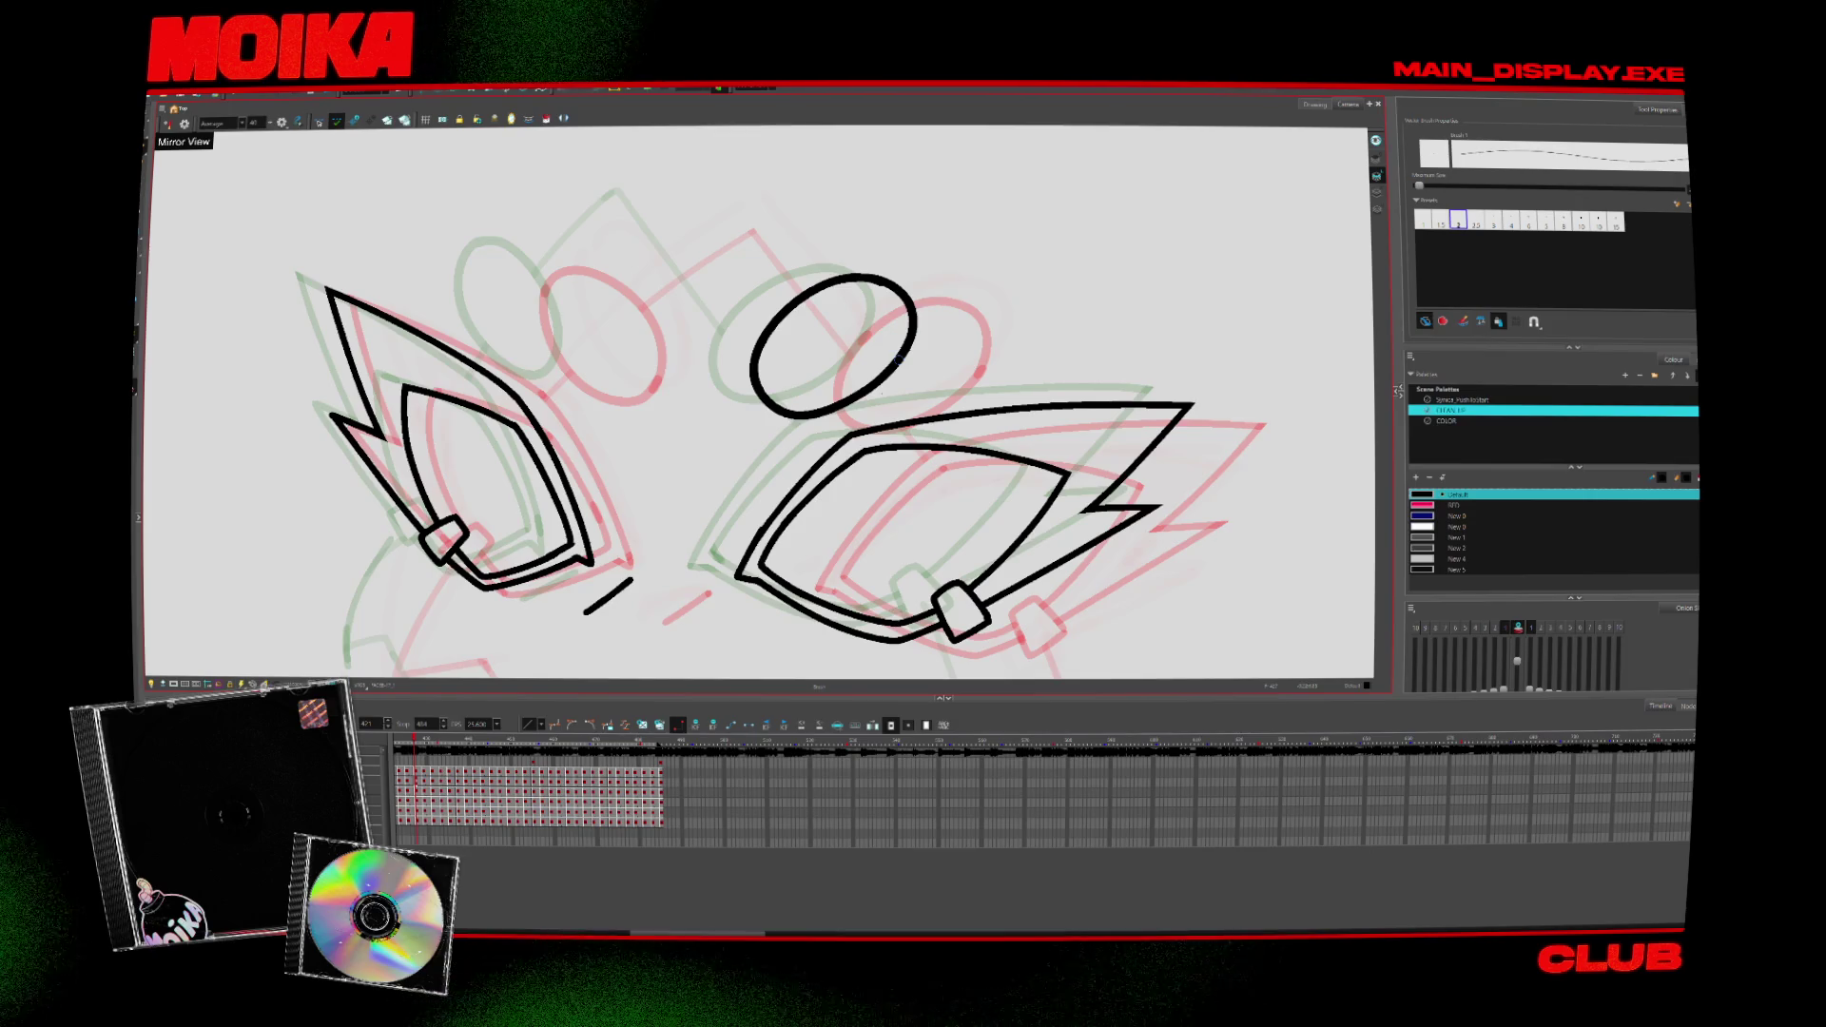
pyautogui.press('.')
# Step: Step to the next drawing and ink the oval eye above the ear, undoing it to redraw
pyautogui.press('.')
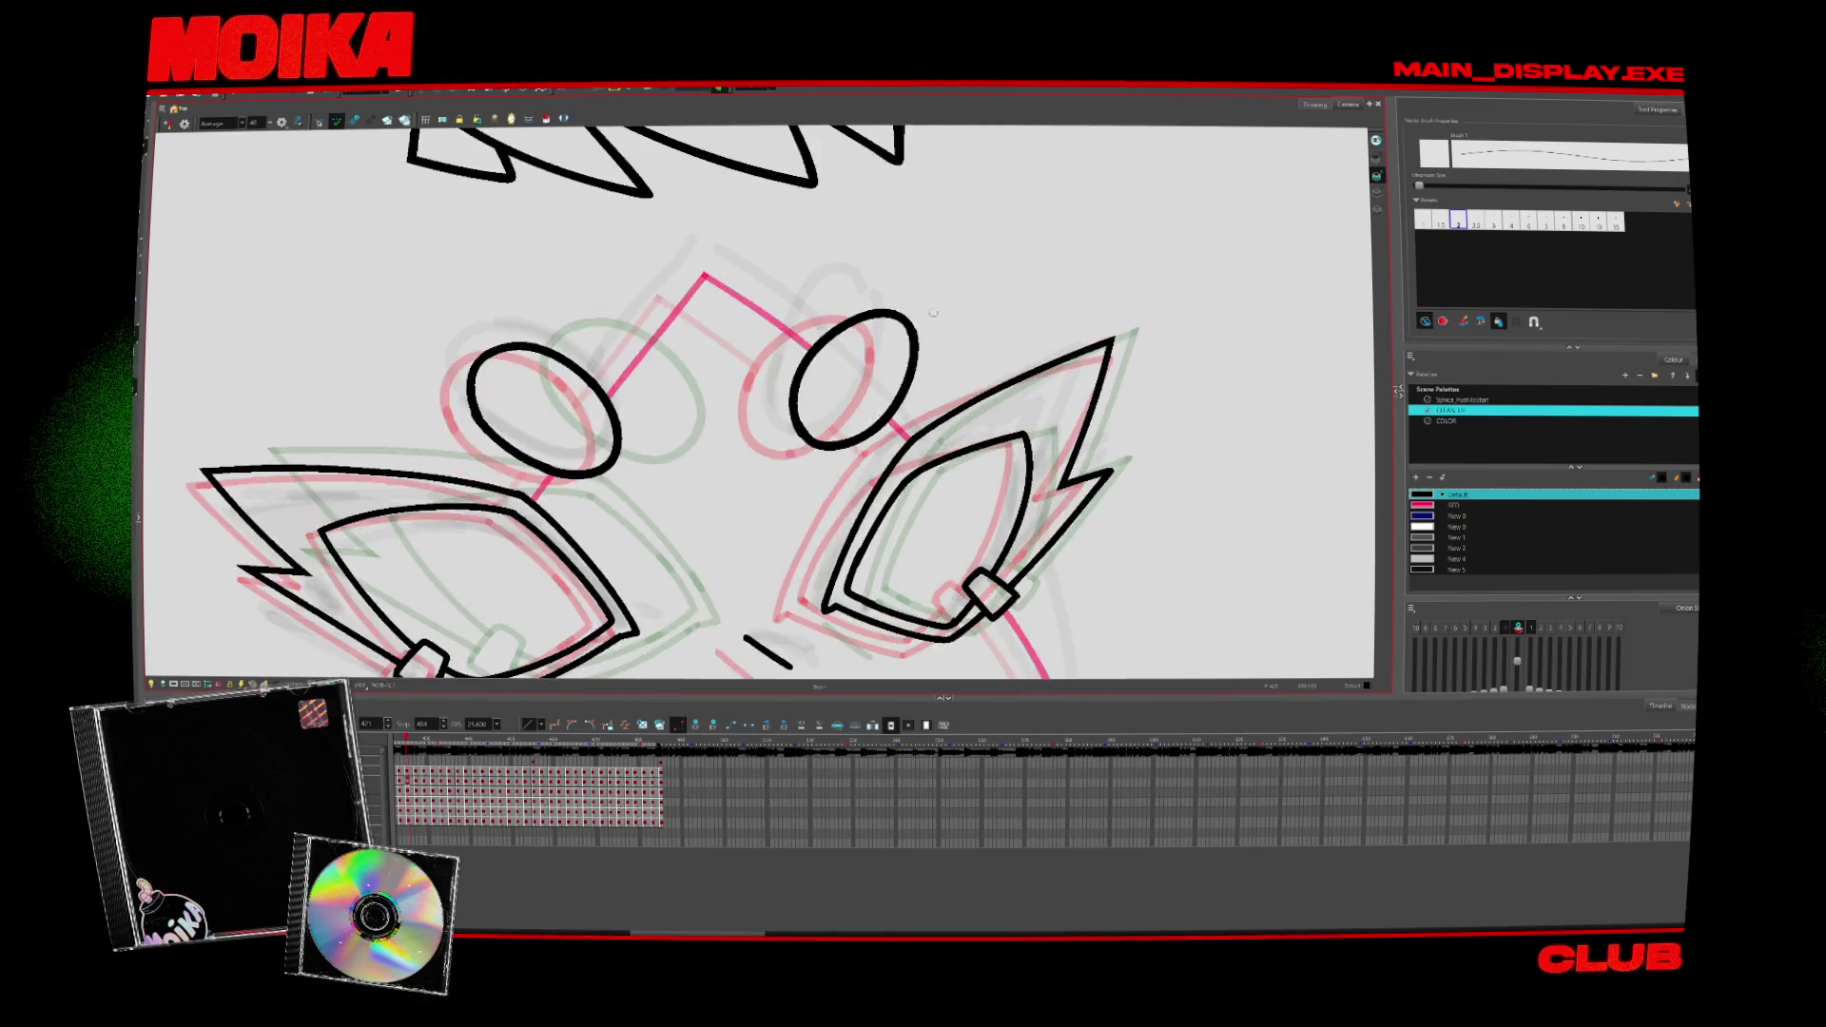
pyautogui.press('.')
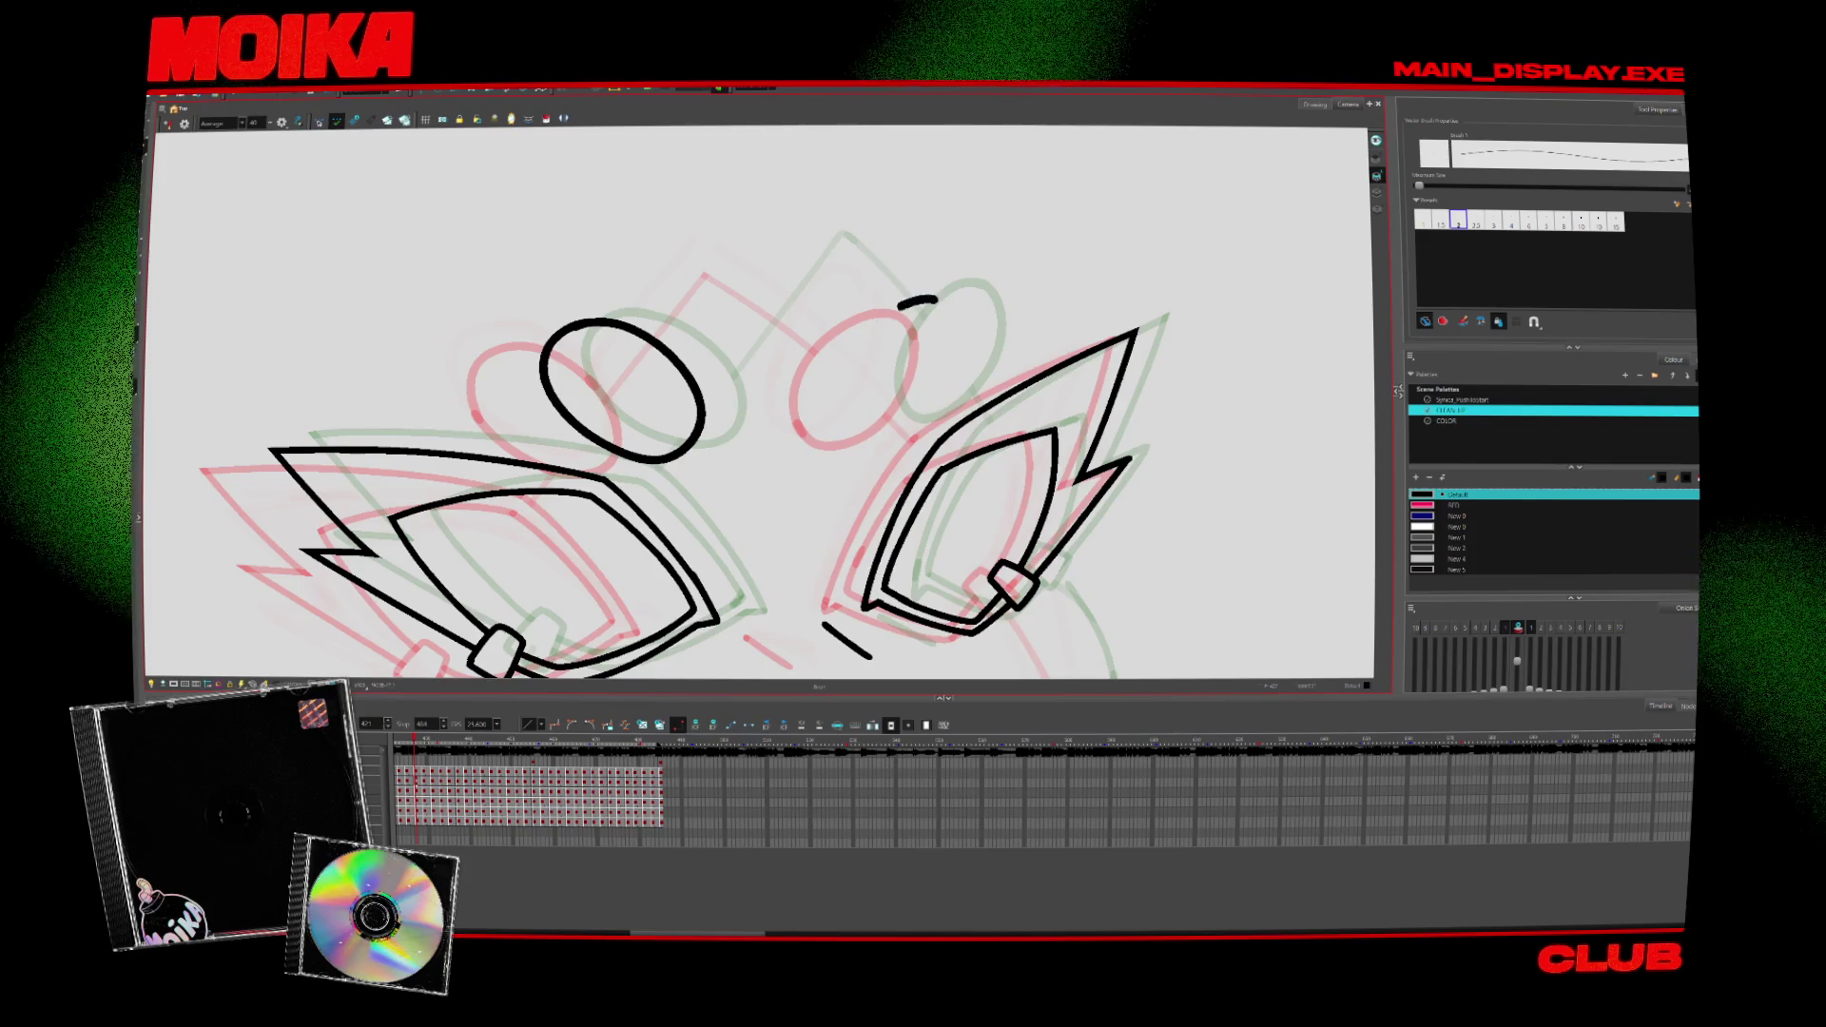
pyautogui.moveTo(936, 302)
pyautogui.mouseDown()
pyautogui.moveTo(945, 382)
pyautogui.moveTo(942, 306)
pyautogui.mouseUp()
pyautogui.hotkey('ctrl', 'z')
pyautogui.hotkey('ctrl', 'z')
pyautogui.hotkey('ctrl', 'z')
pyautogui.hotkey('ctrl', 'z')
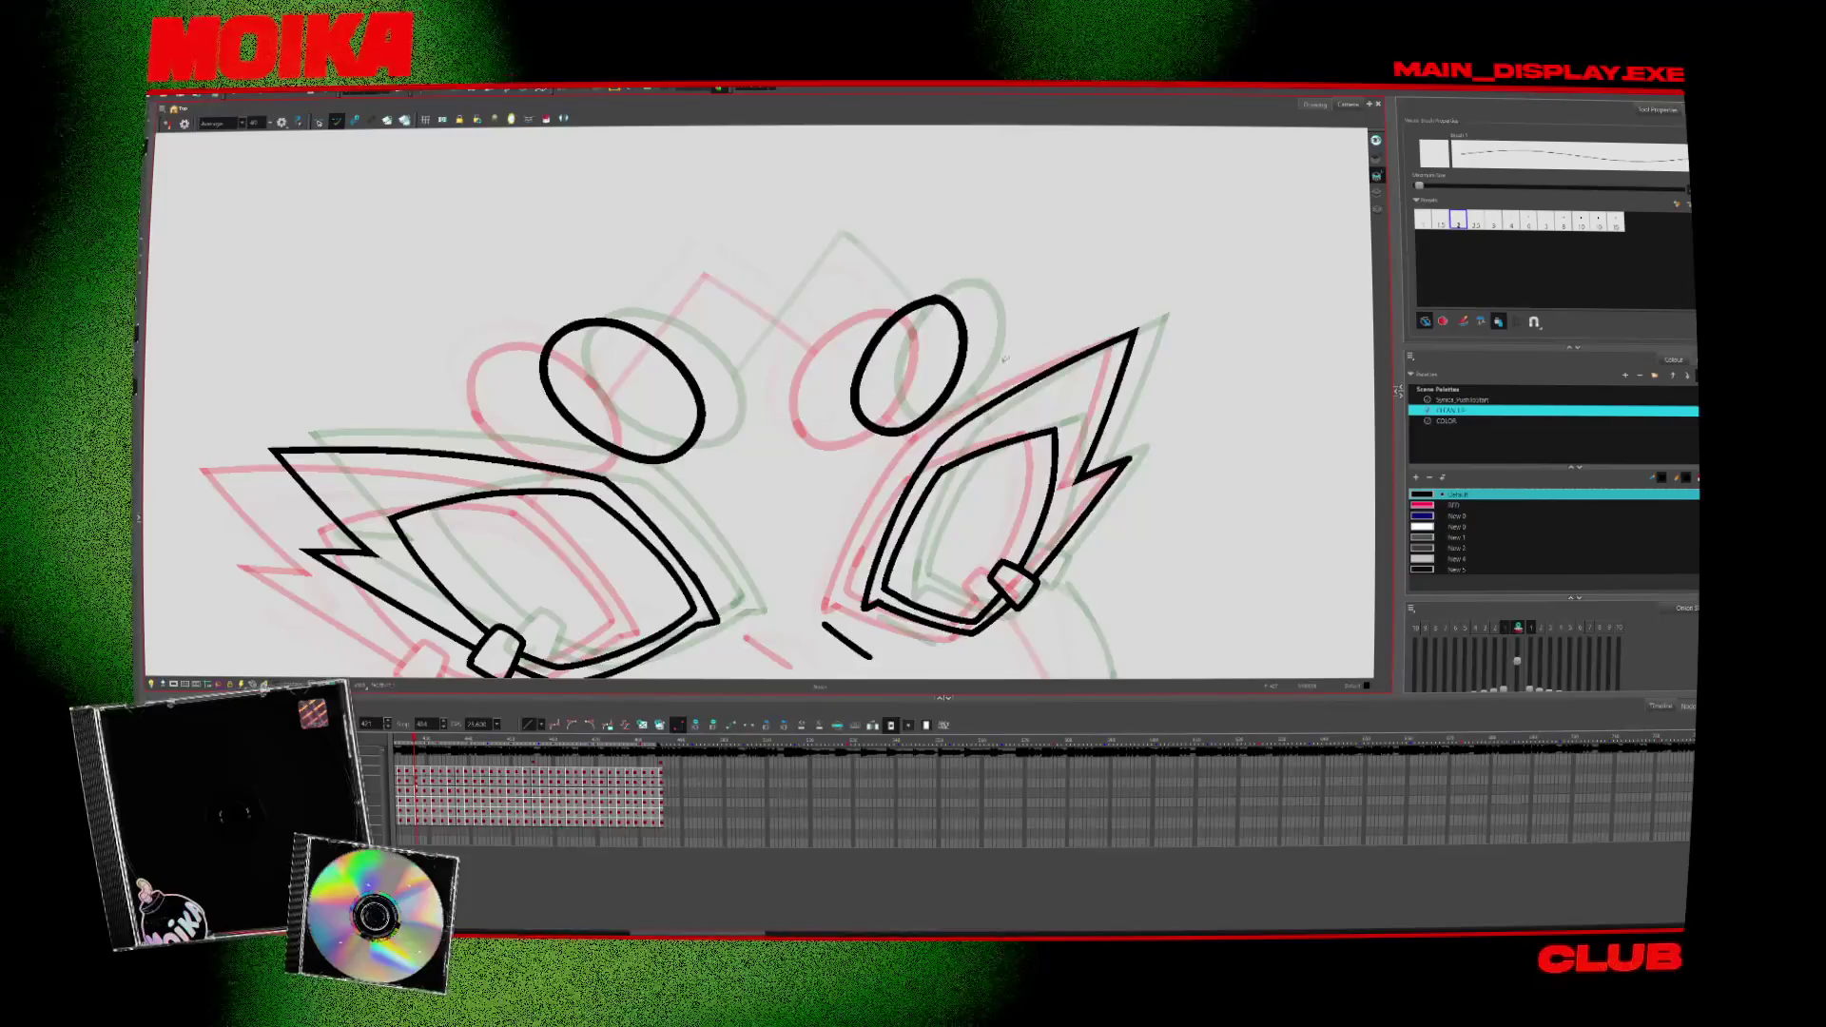
# Step: Flip through the neighbouring drawings to check the lines and return to the inked frame
pyautogui.press('.')
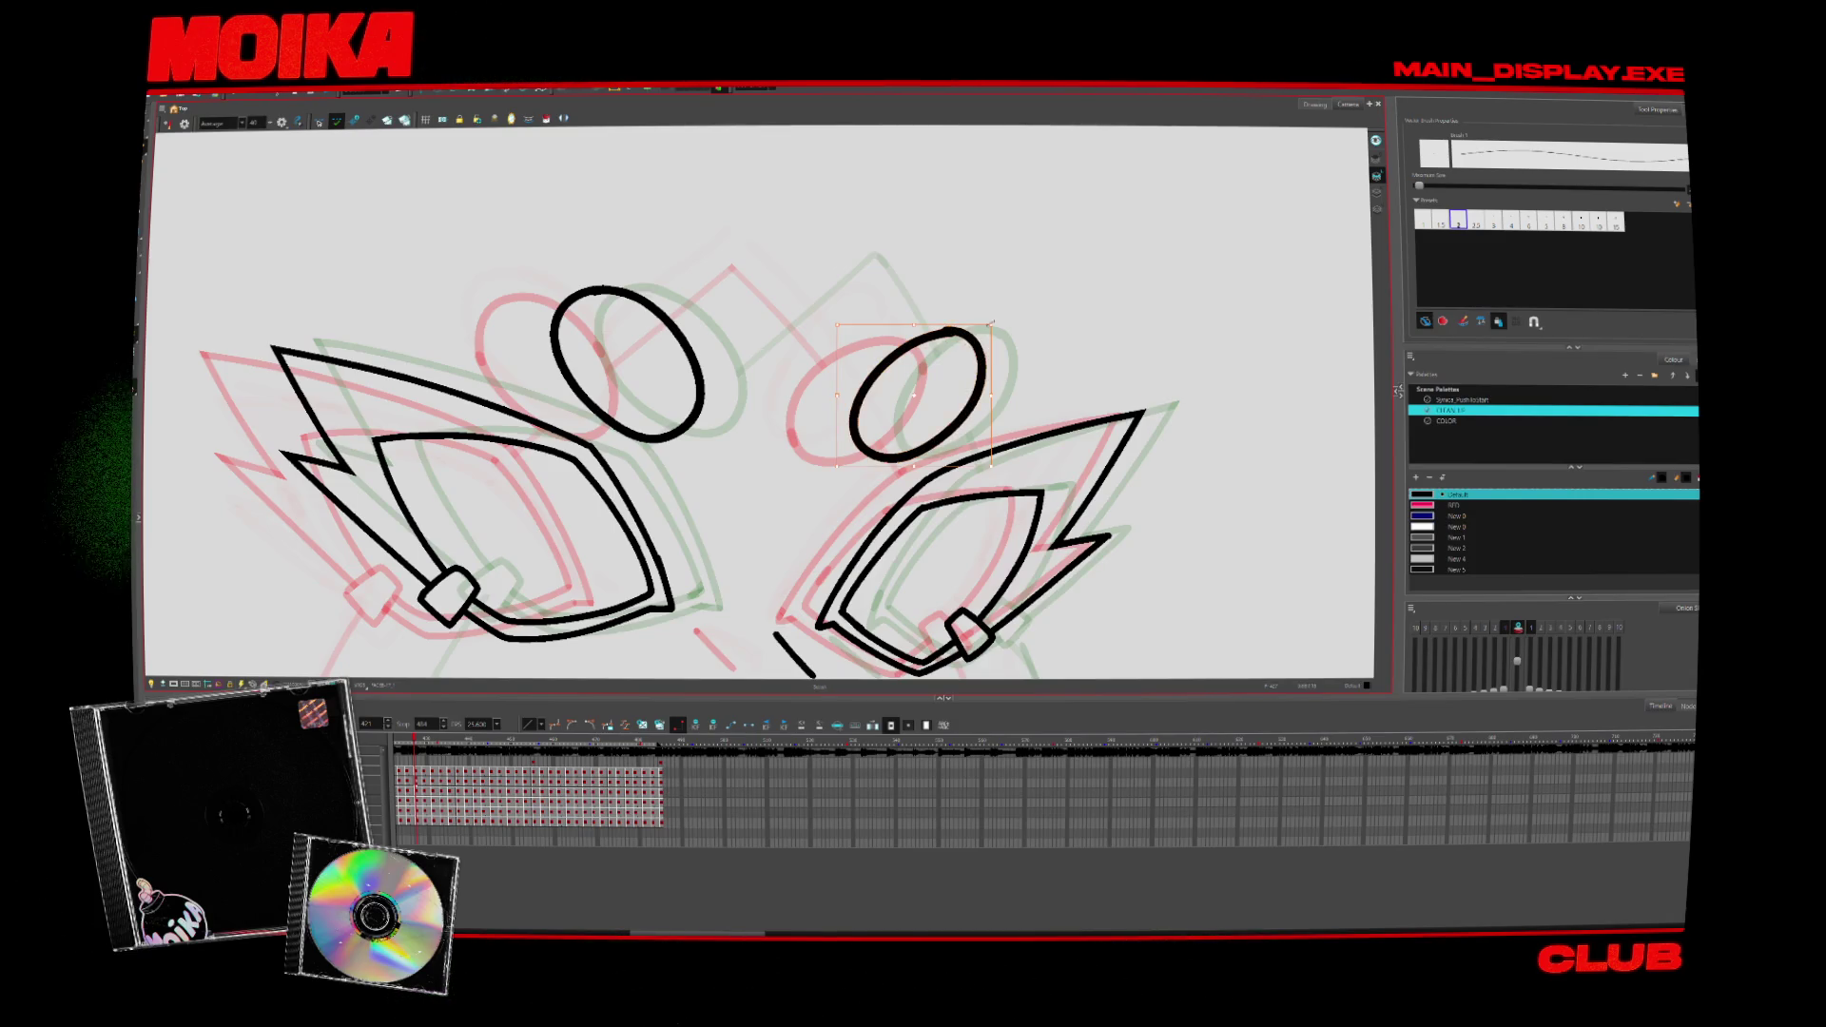
pyautogui.press('.')
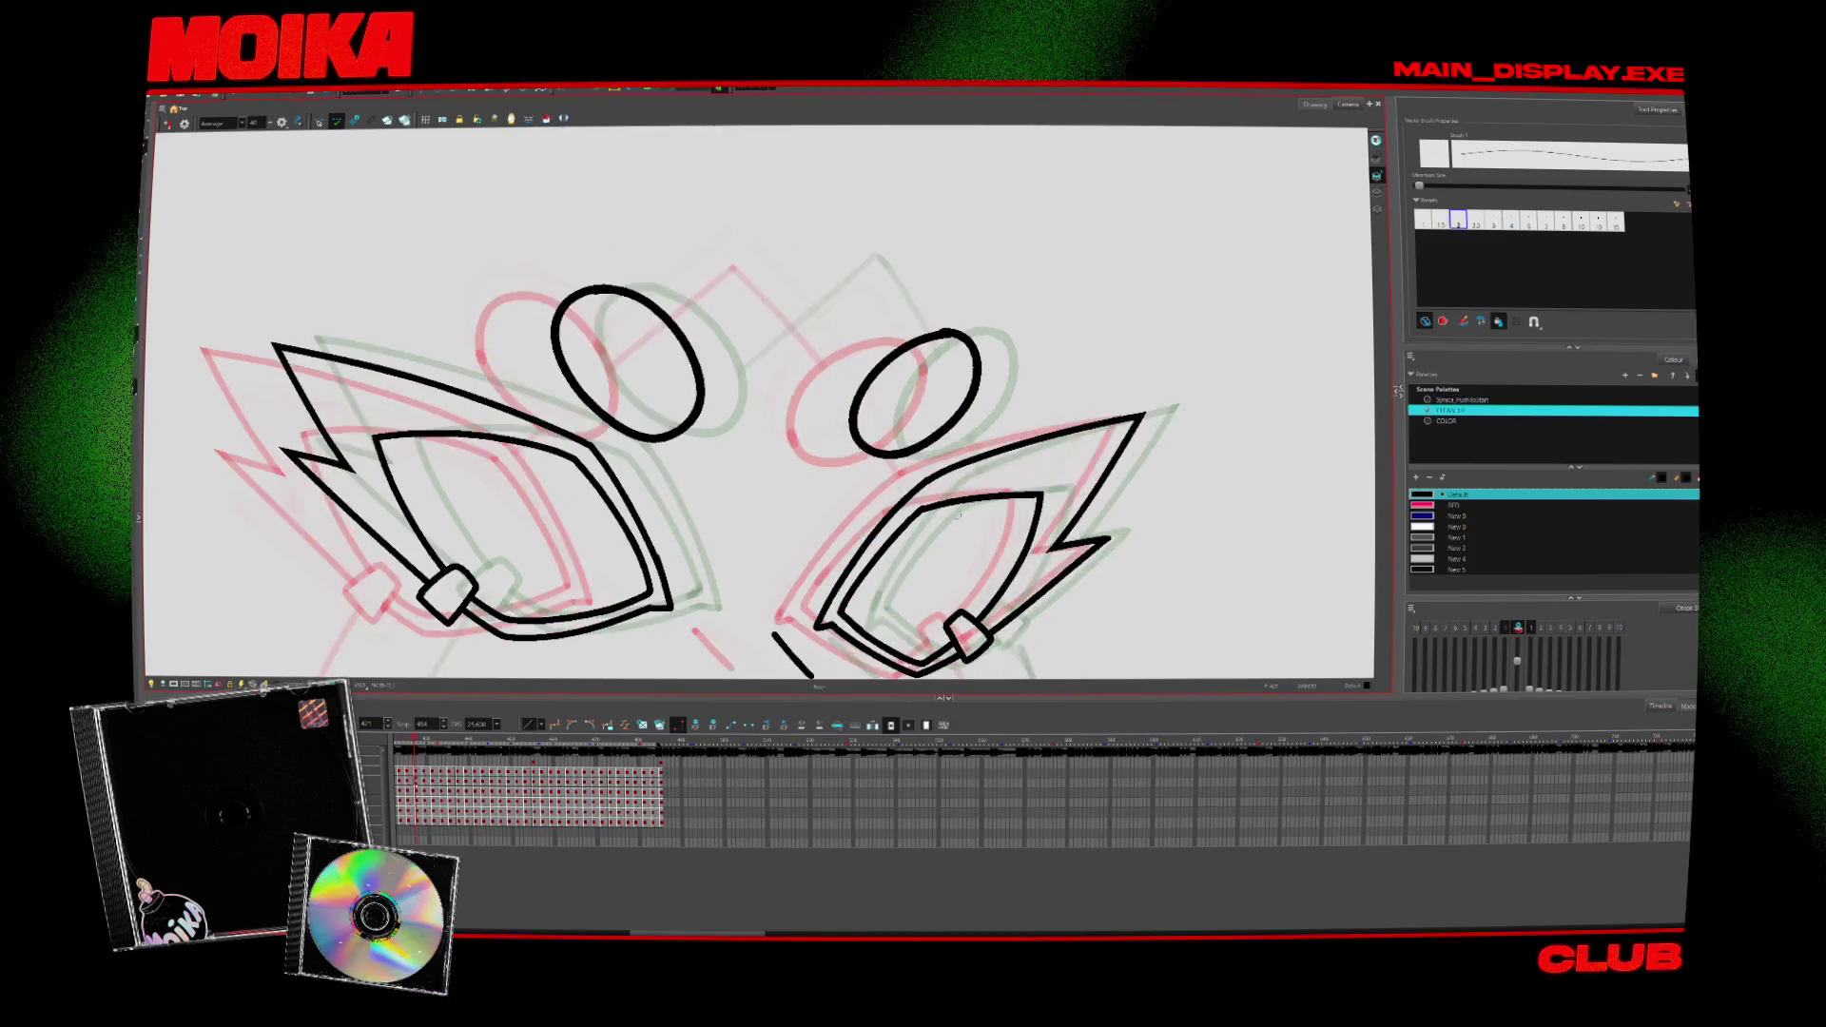
pyautogui.press('.')
pyautogui.press(',')
pyautogui.press(',')
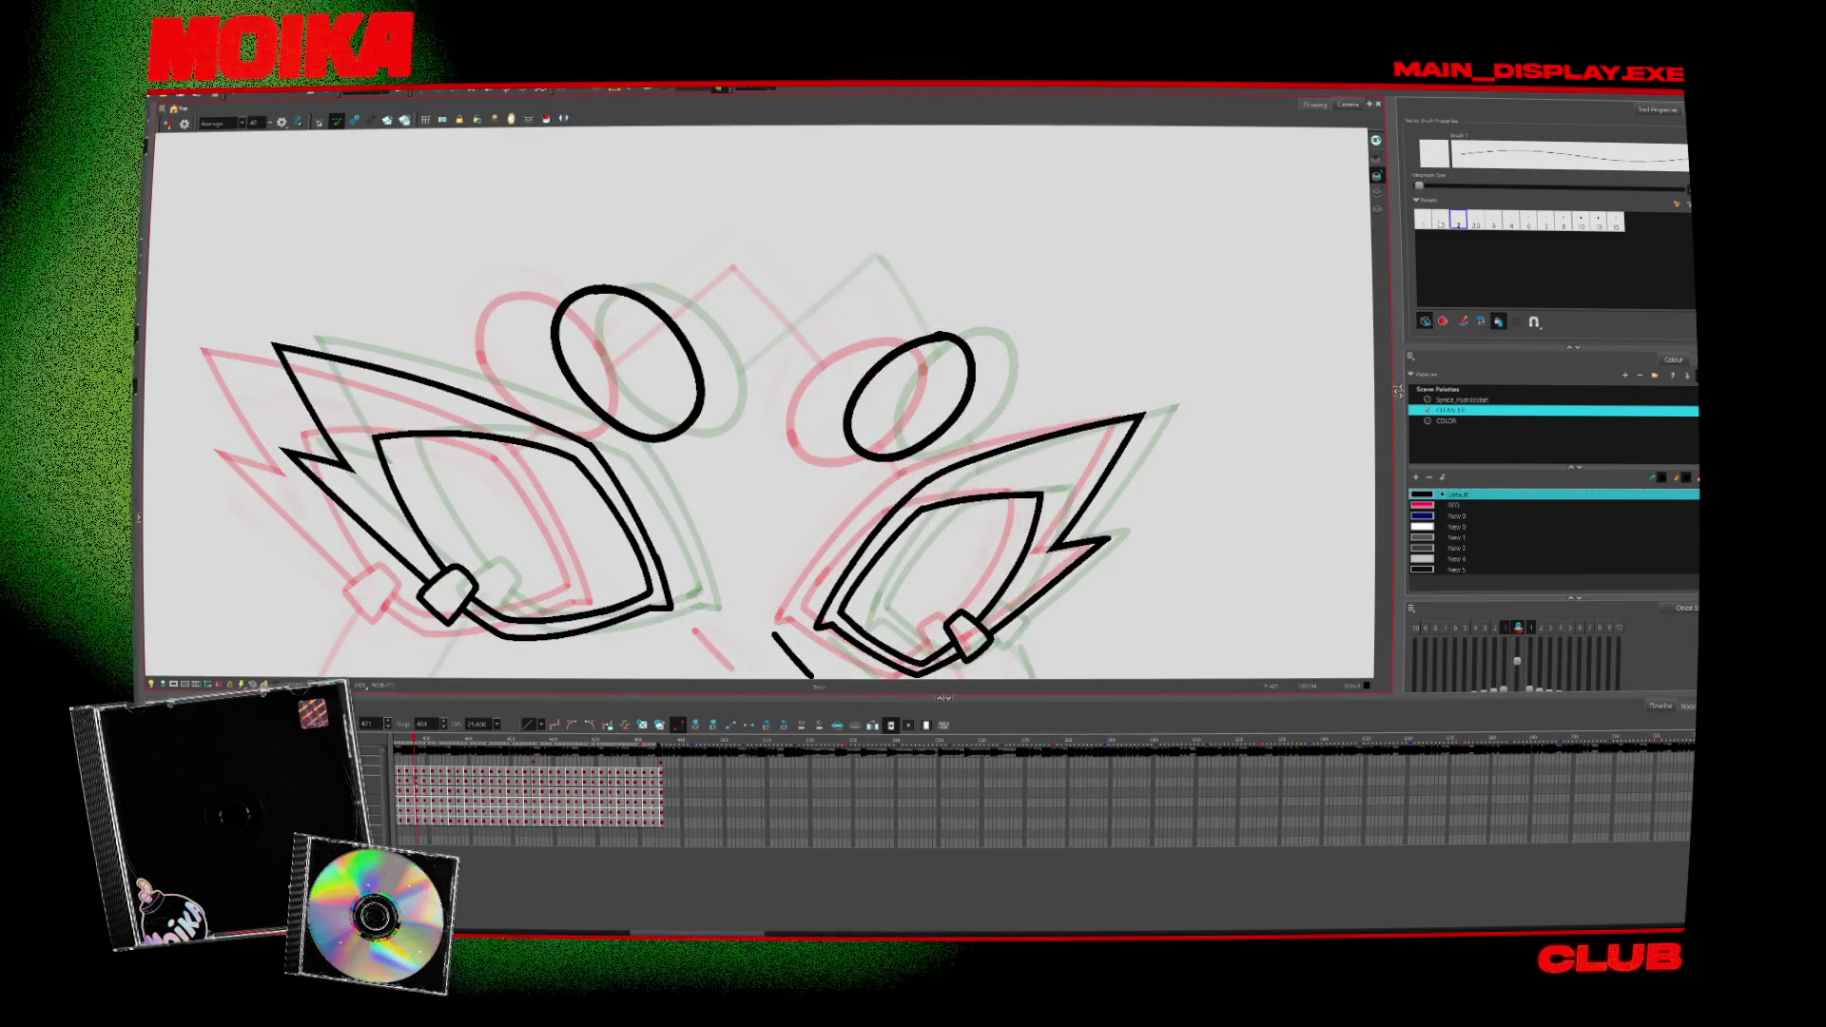
pyautogui.press('.')
pyautogui.press('.')
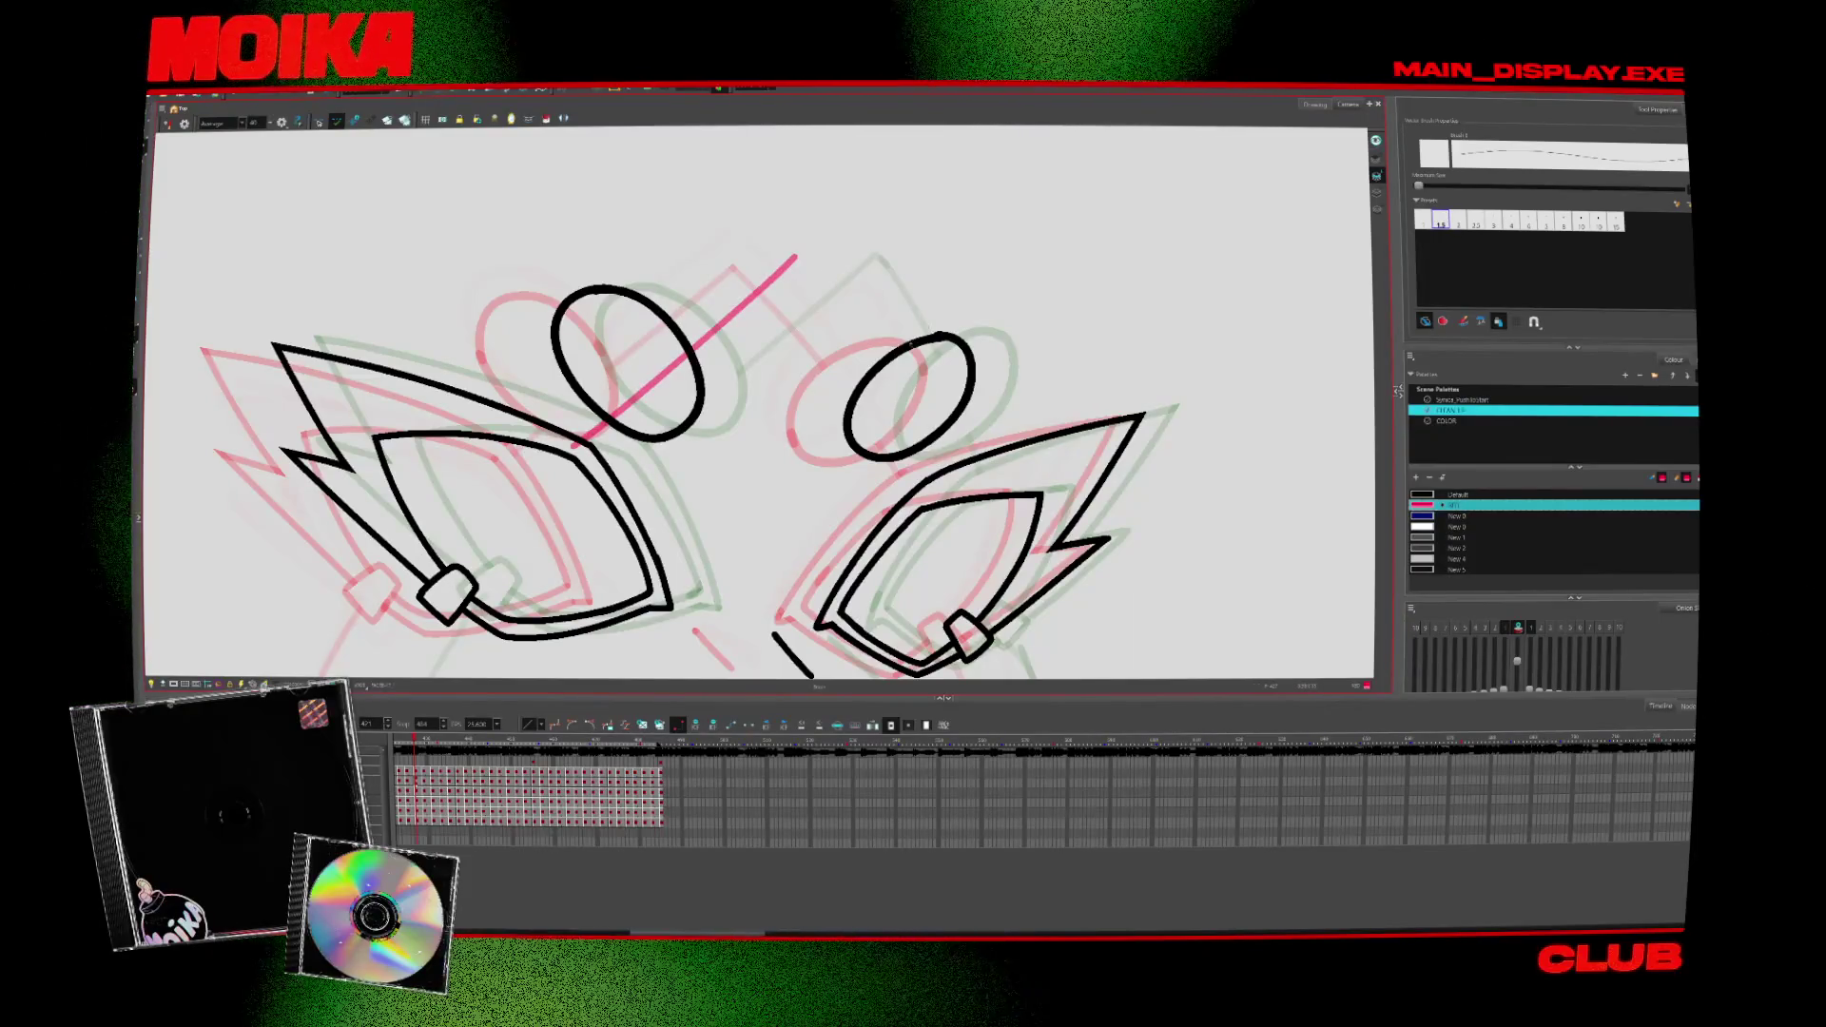
# Step: Mirror the canvas view back and forth to check the face's symmetry
pyautogui.click(169, 123)
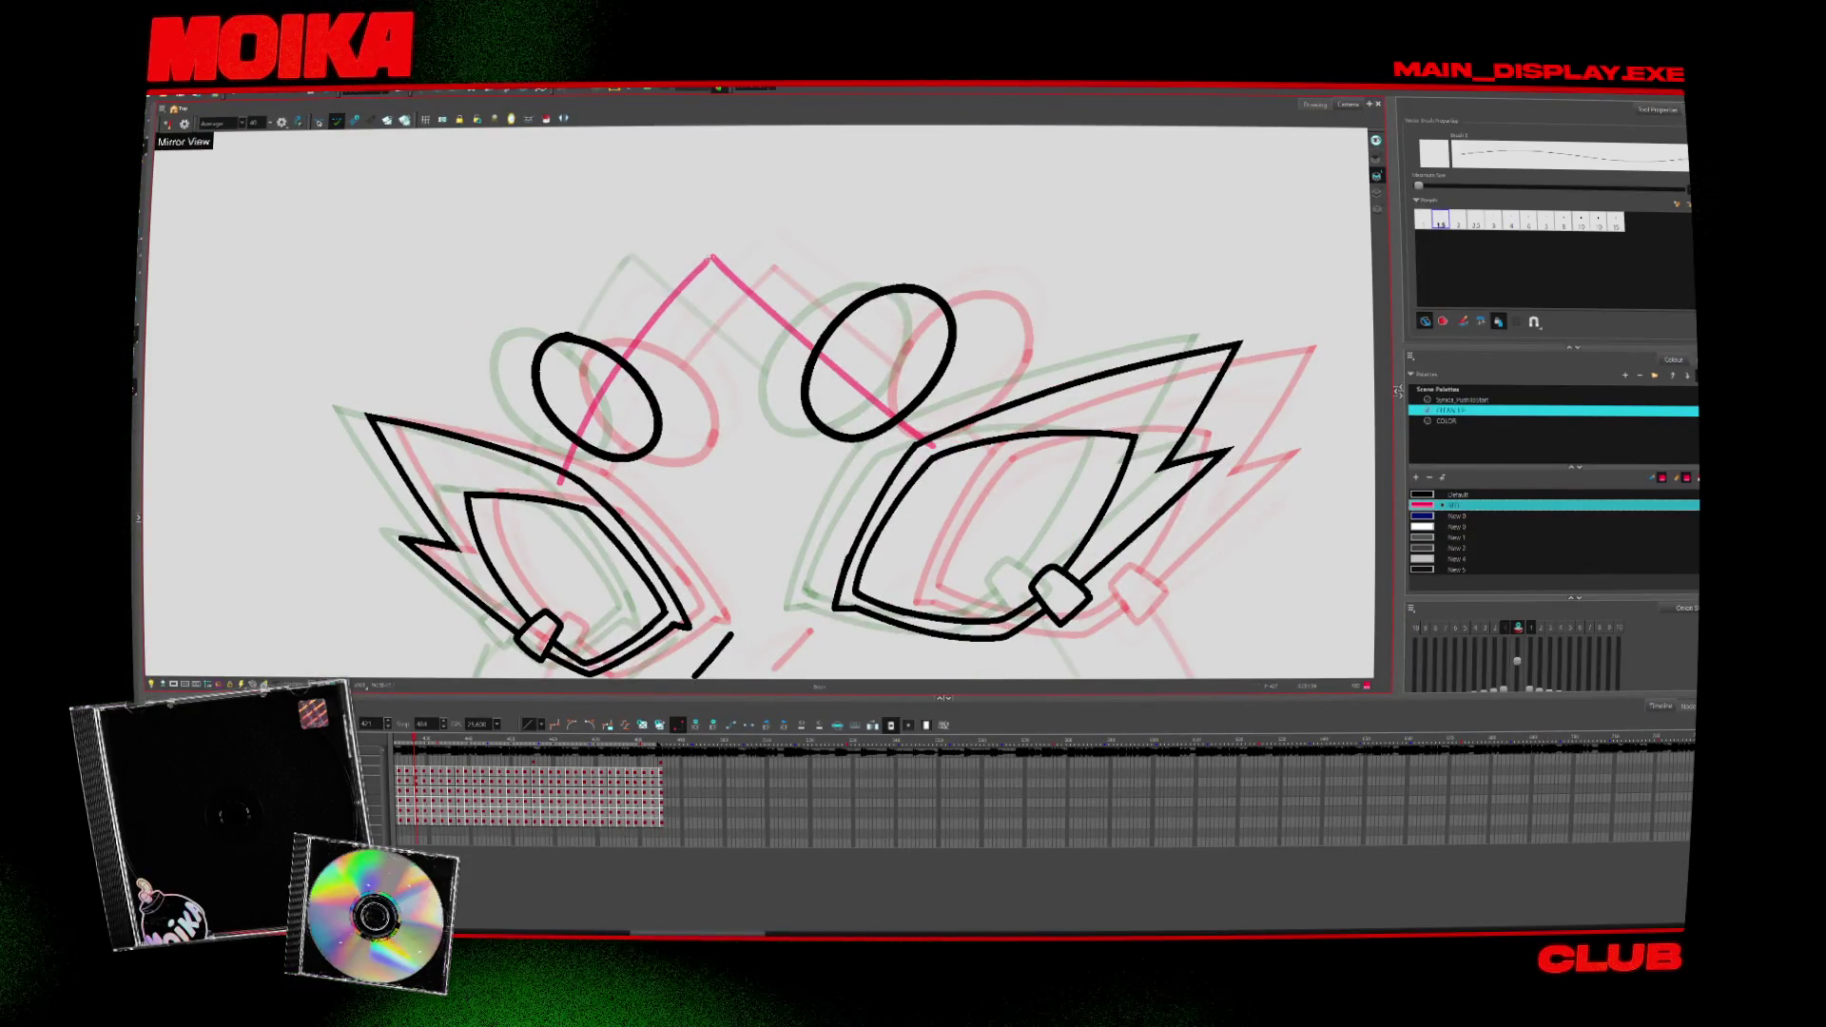
pyautogui.click(168, 124)
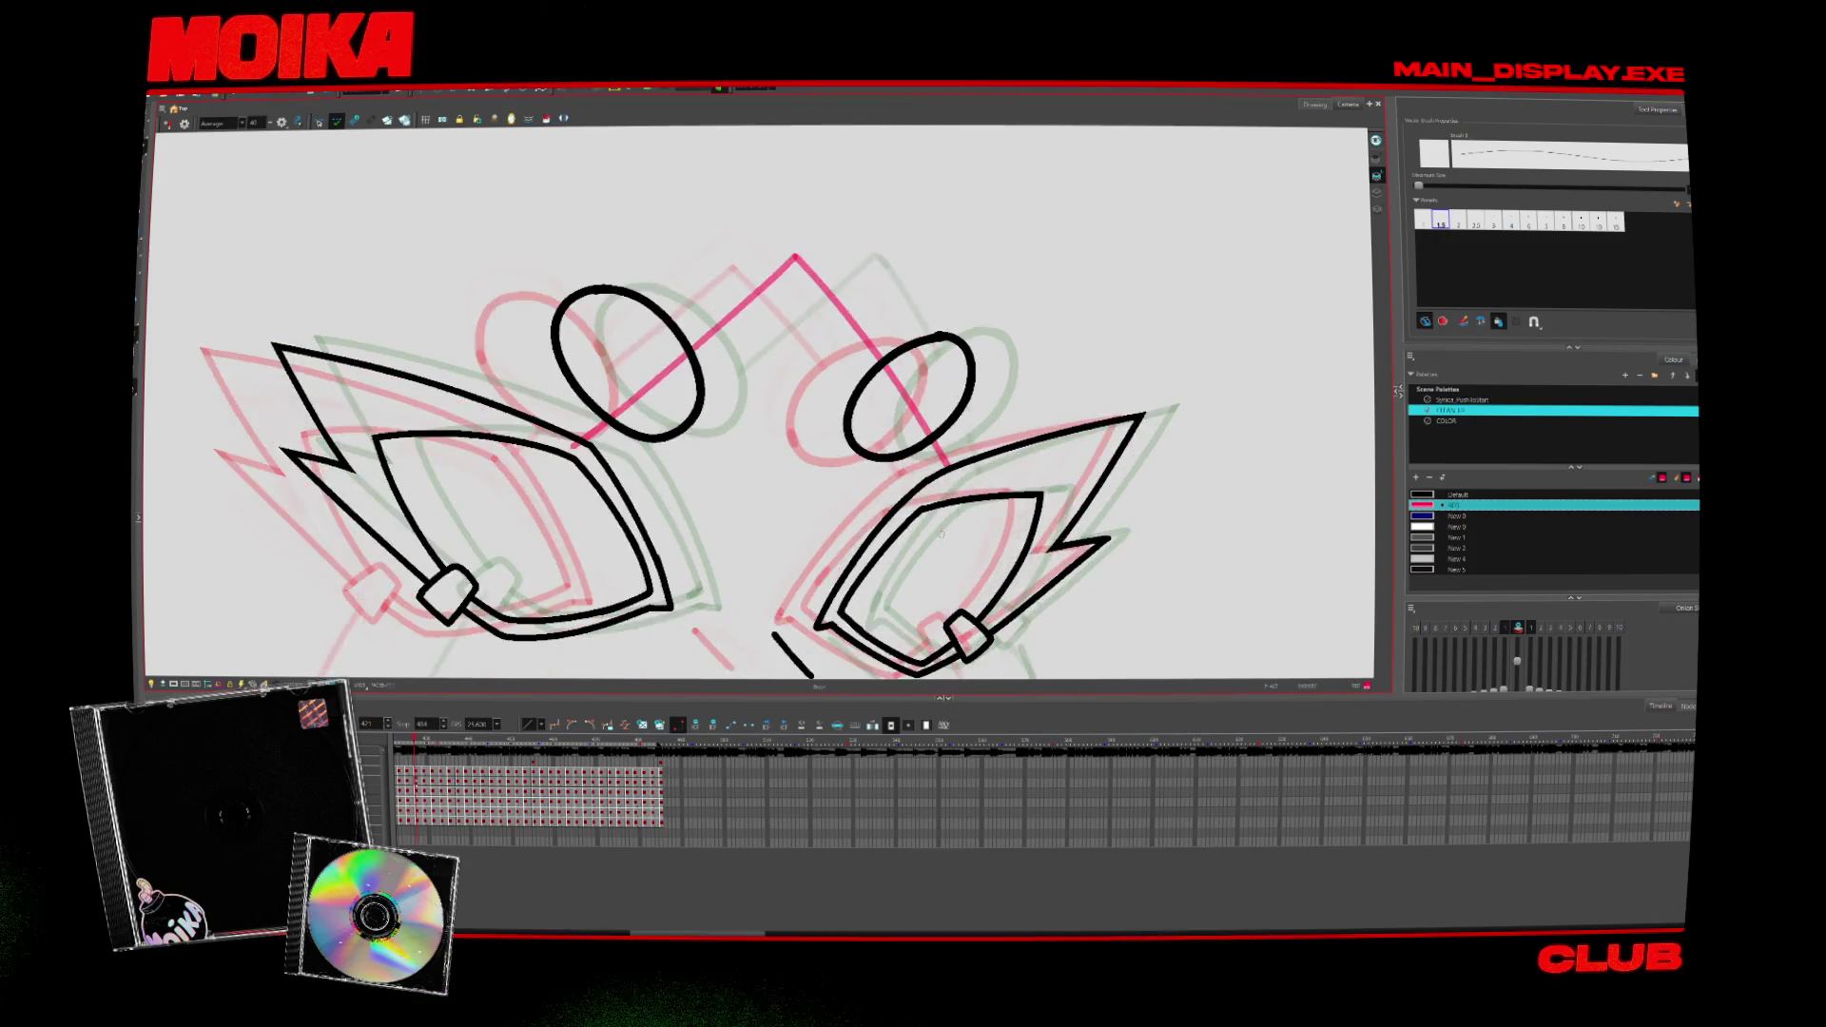
pyautogui.click(168, 124)
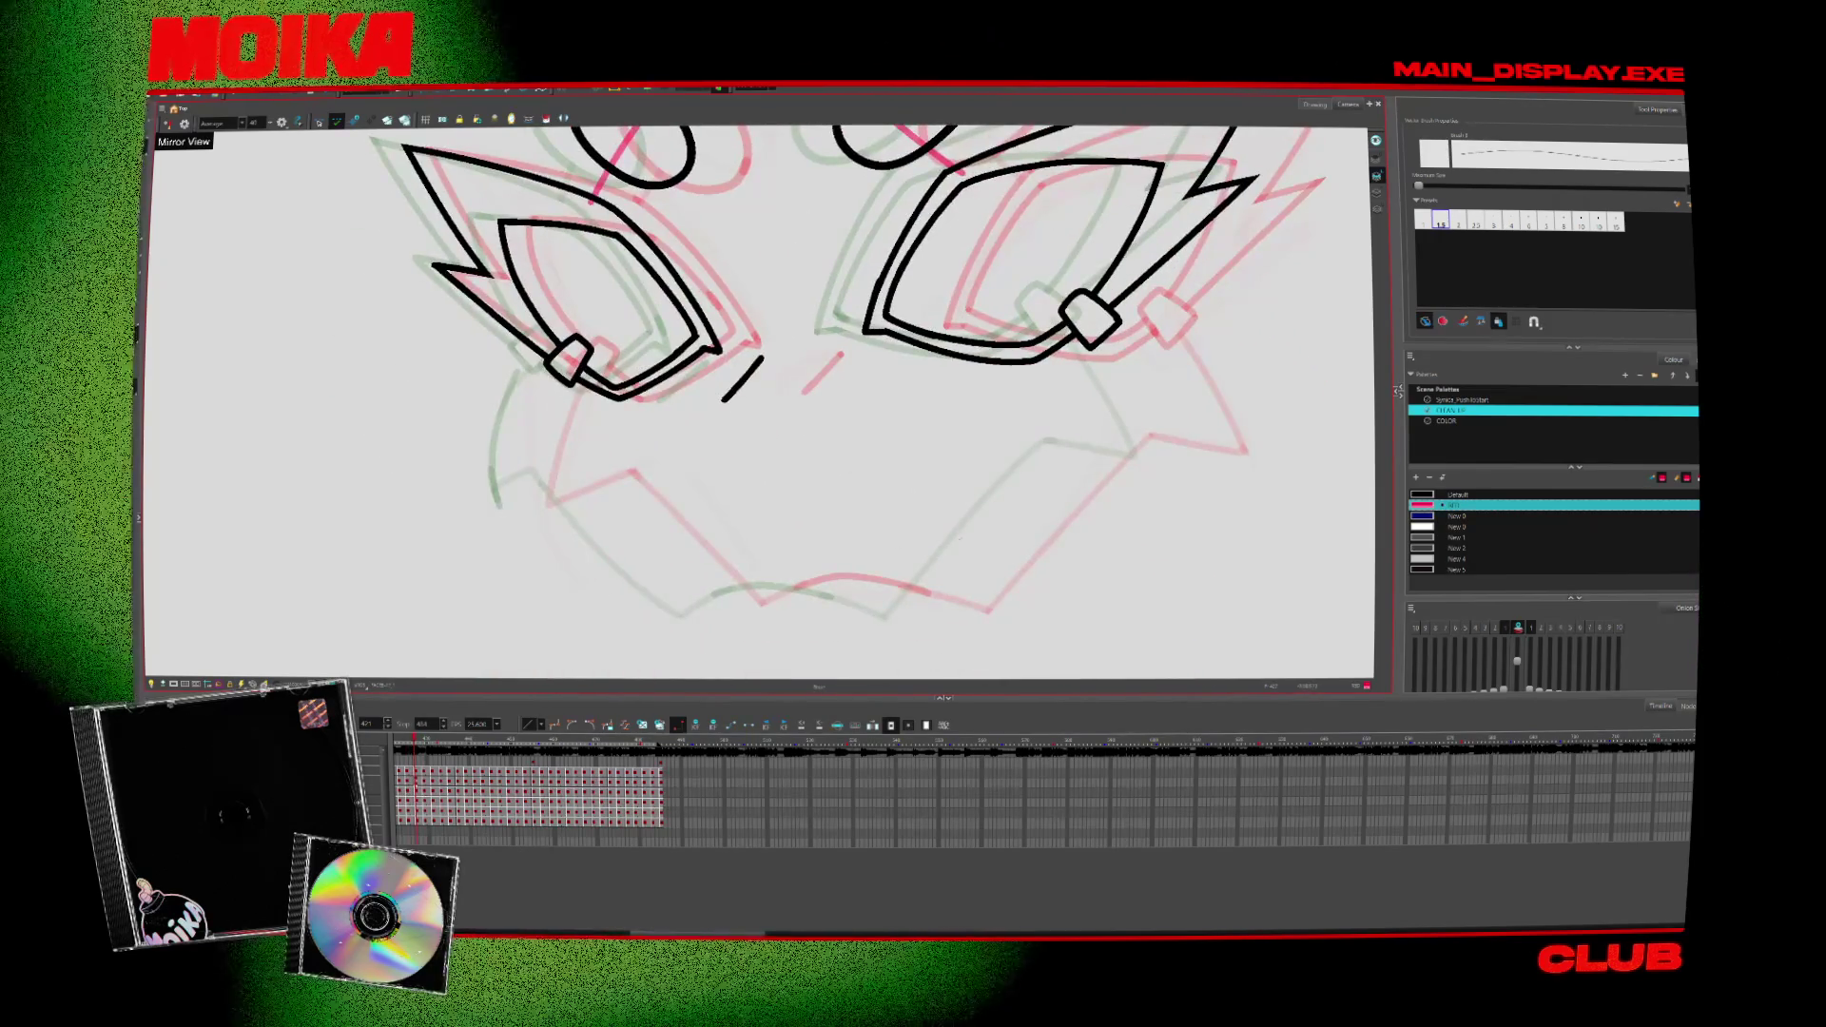
# Step: Switch to black ink for the mouth line at a rotated angle, then pick pink for the jaw
pyautogui.hotkey('alt', 's')
pyautogui.hotkey('alt', 'b')
pyautogui.press('c')
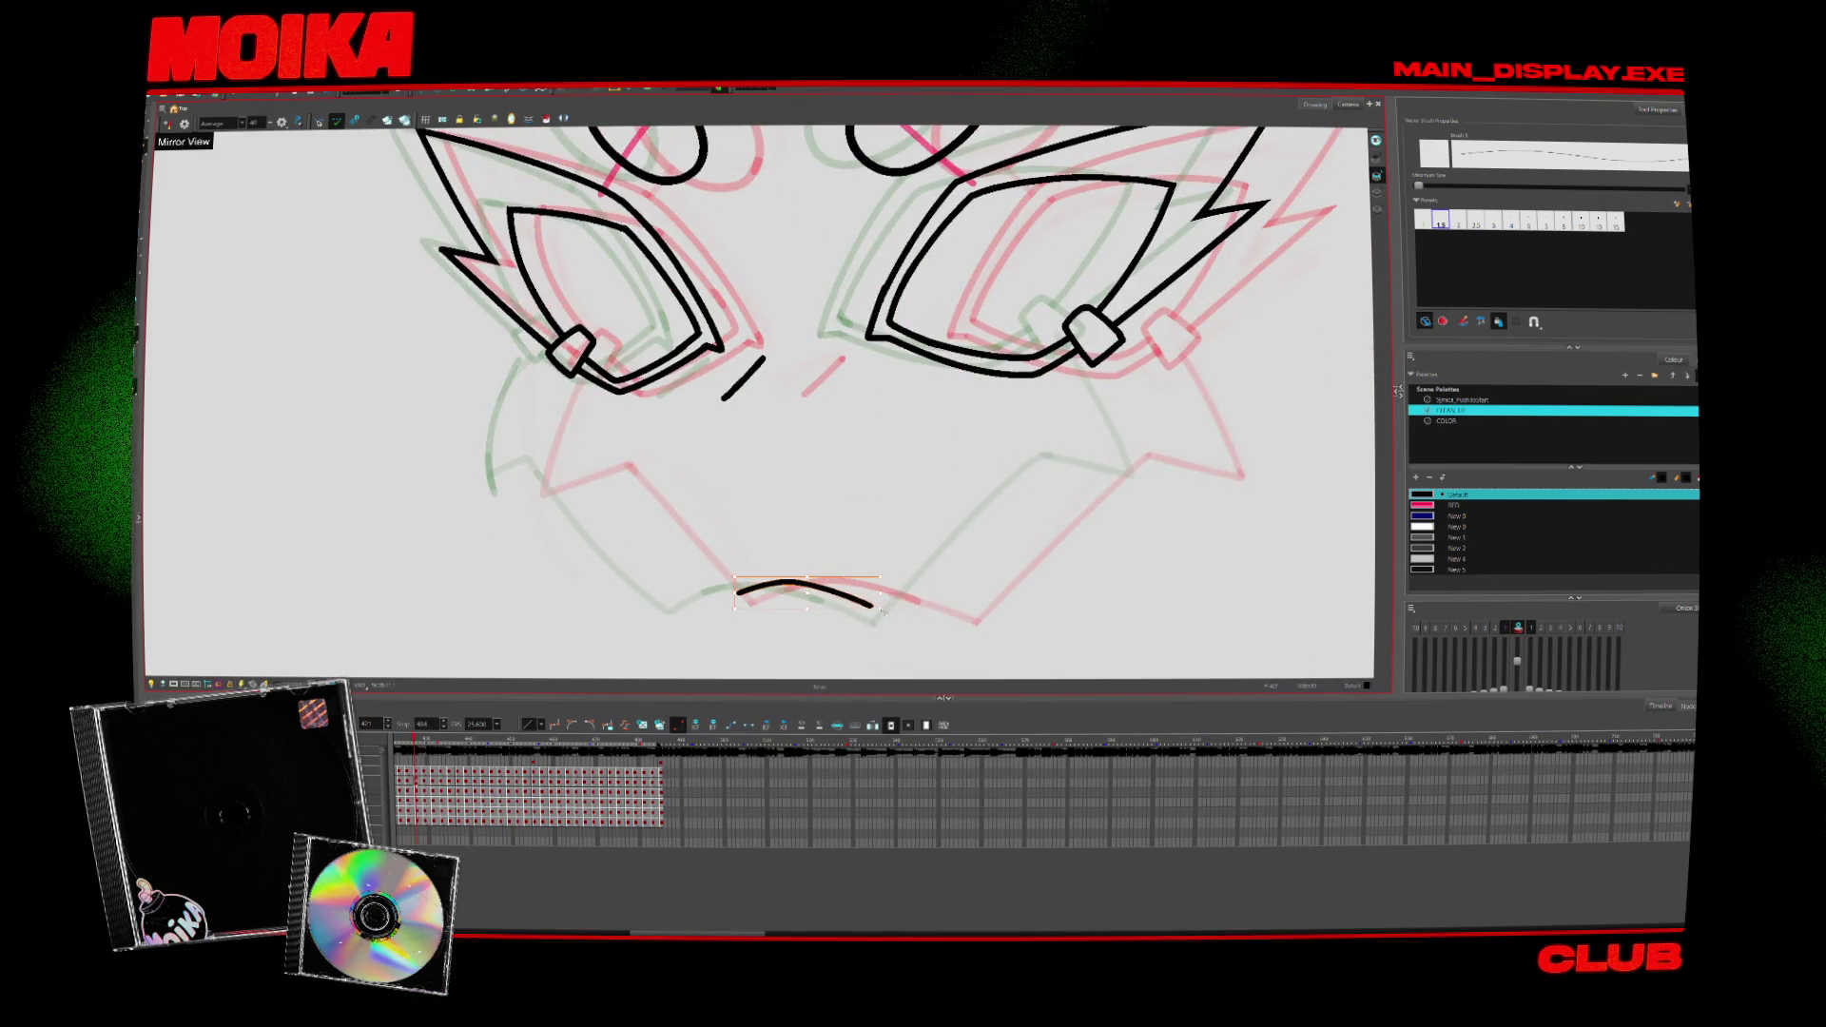
pyautogui.hotkey('alt', 's')
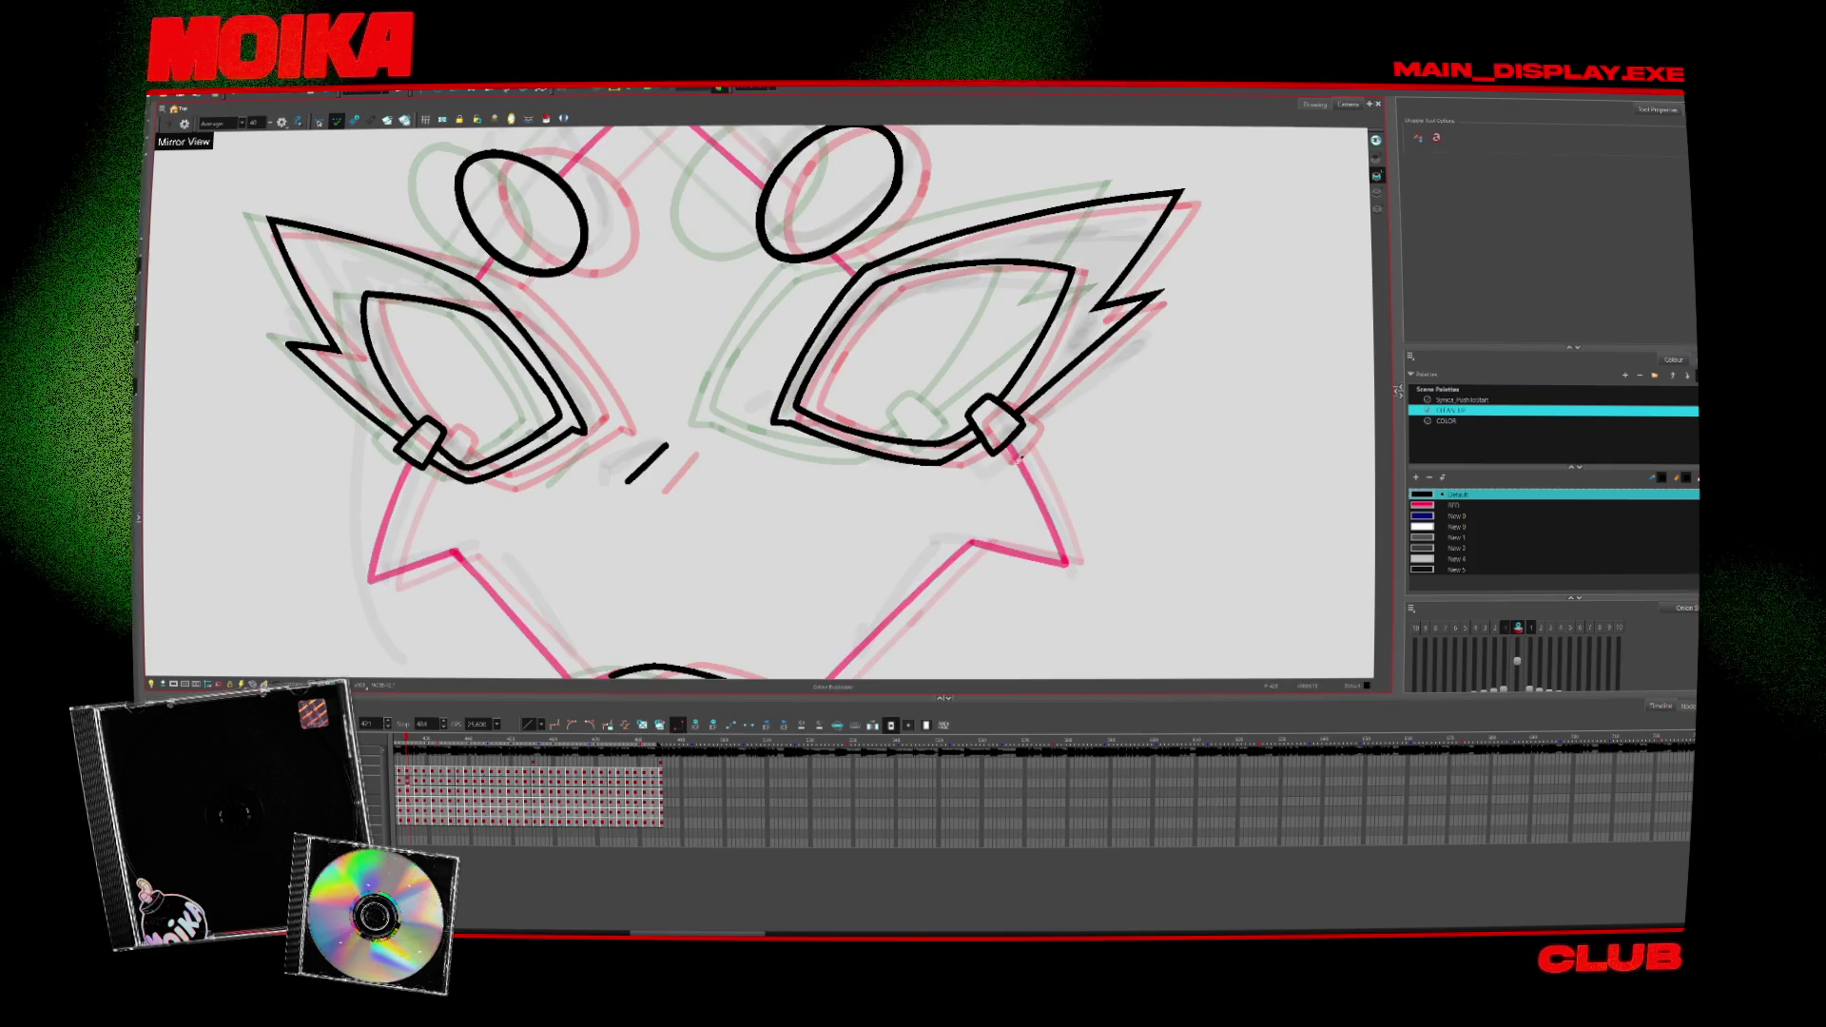
# Step: With the pink brush, bring the left and right cheeks and mouth into view for the jaw lines
pyautogui.hotkey('alt', 'b')
pyautogui.moveTo(885, 492); pyautogui.dragTo(1171, 391)
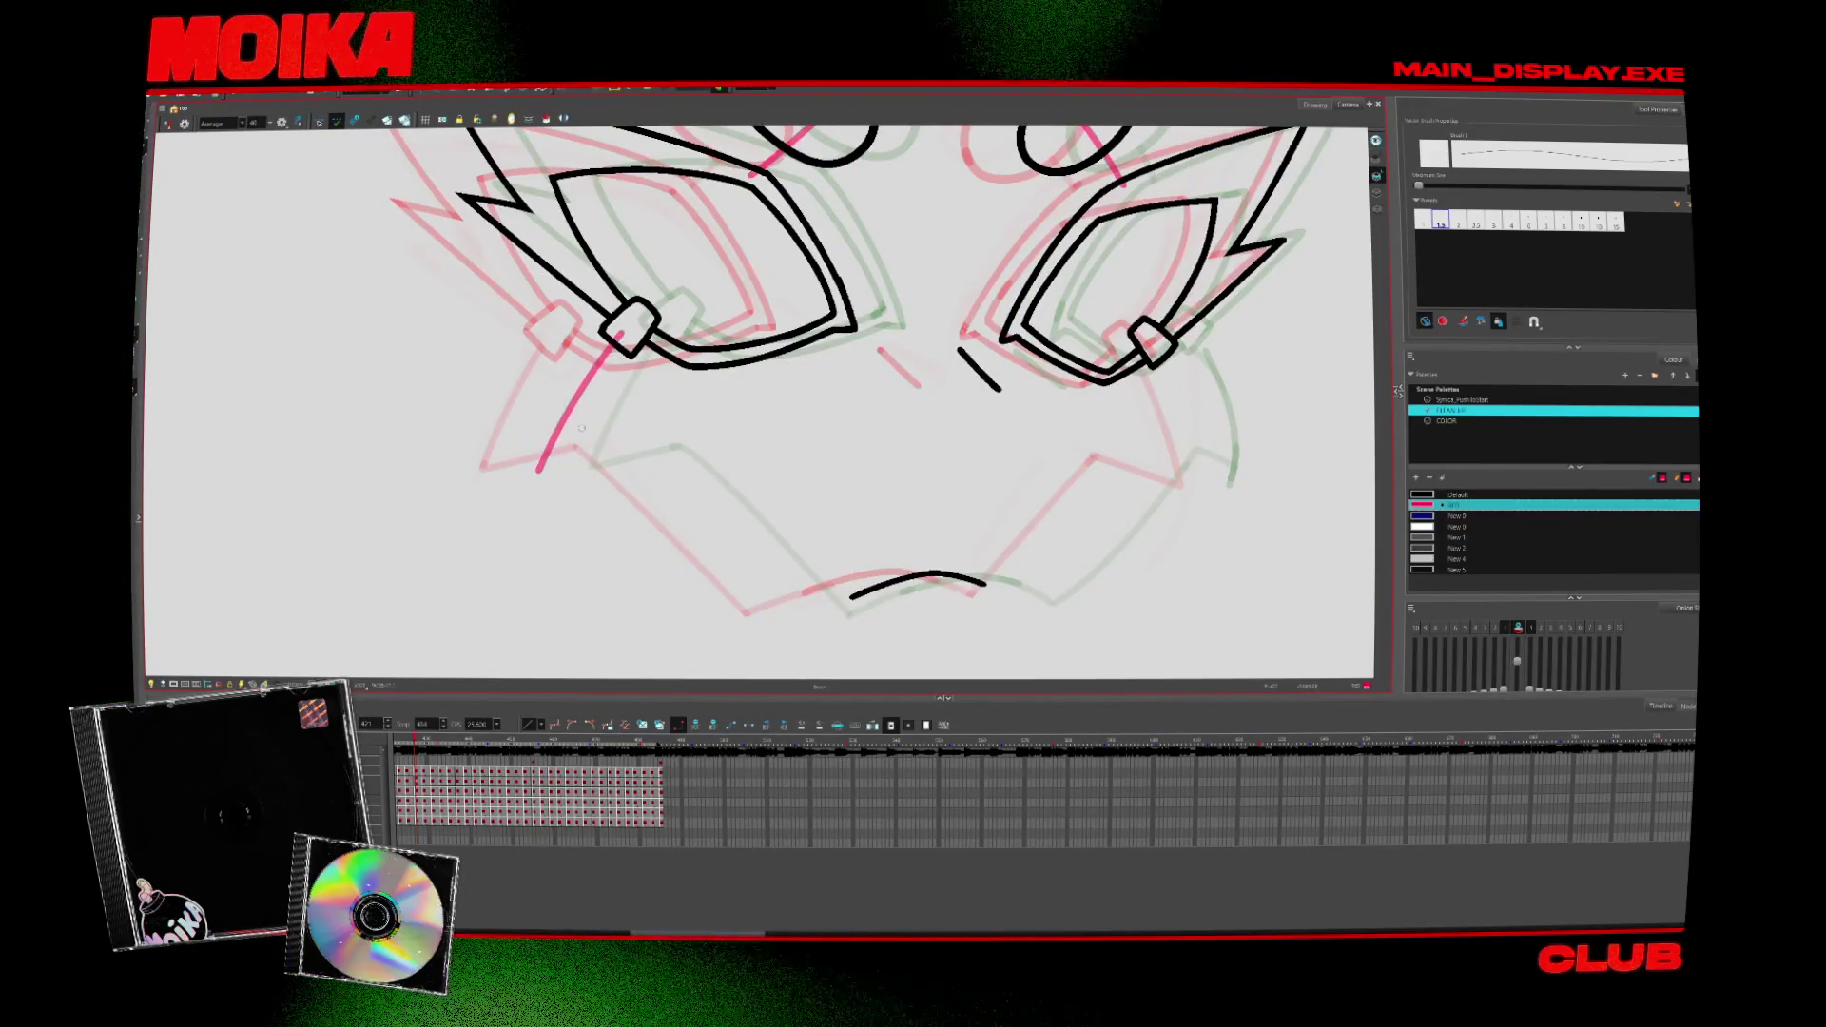
pyautogui.moveTo(581, 427); pyautogui.dragTo(692, 576)
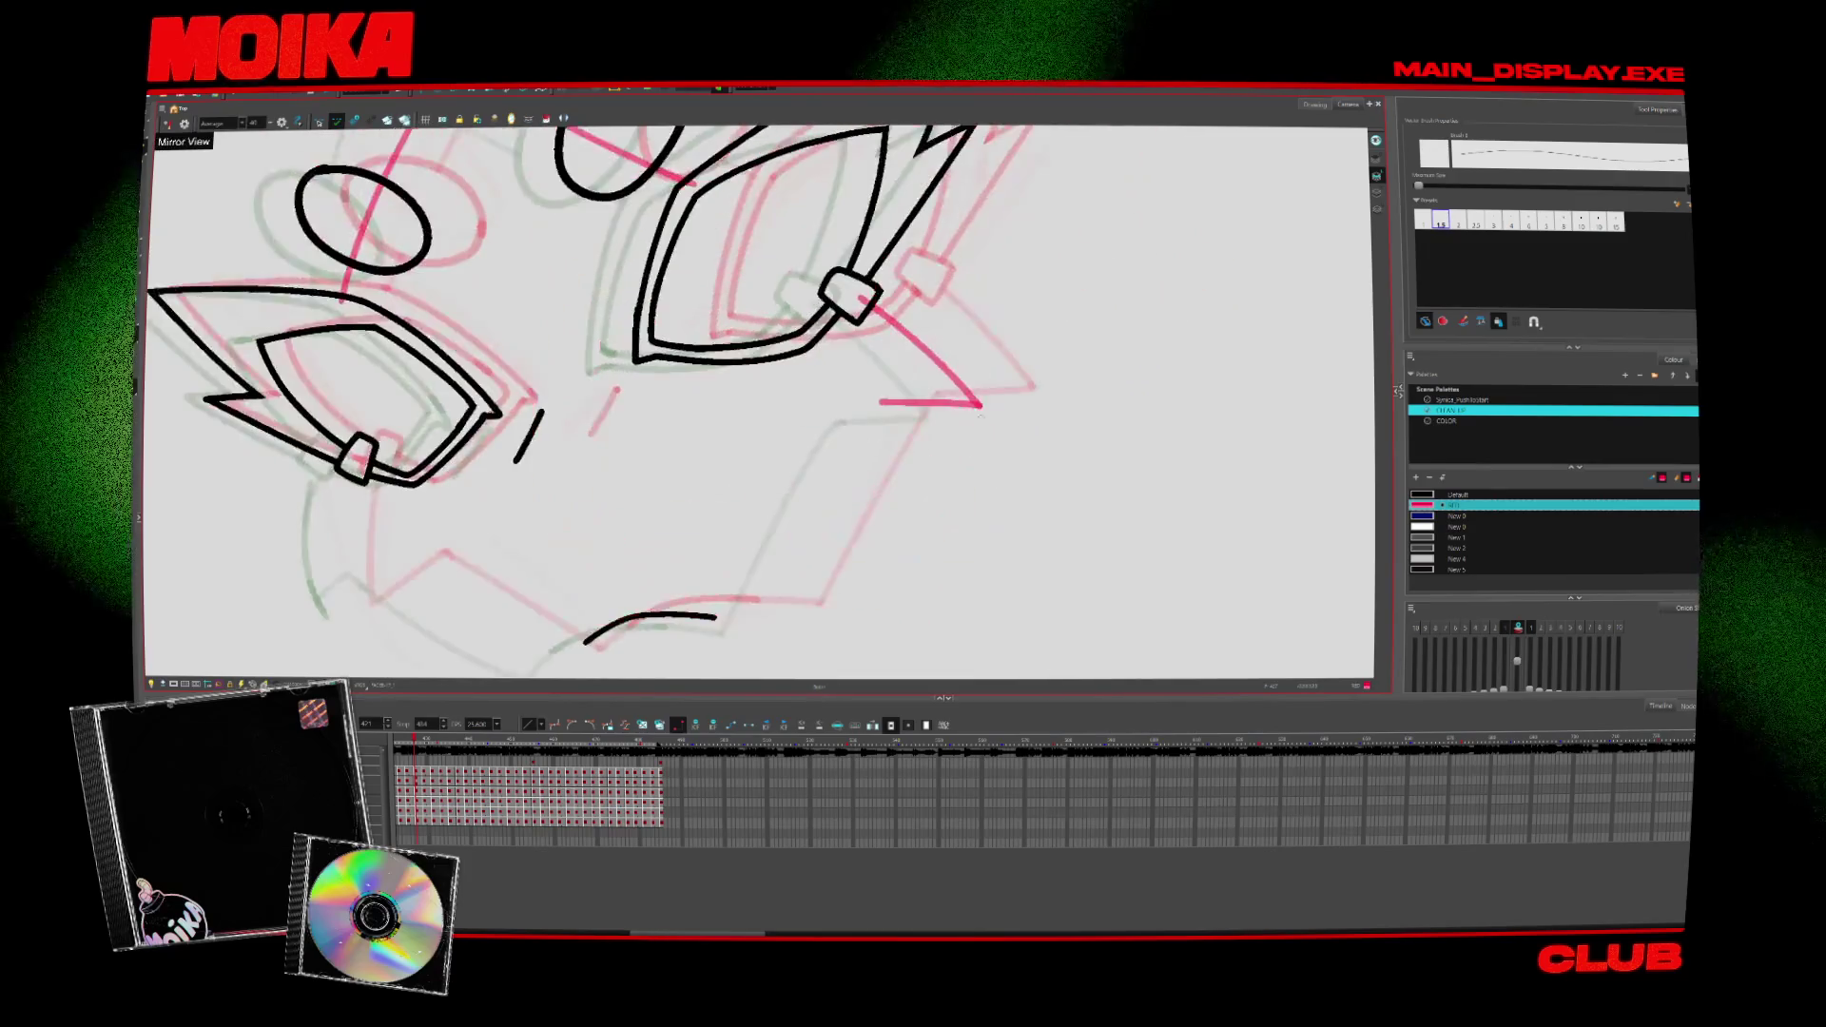
pyautogui.moveTo(757, 399); pyautogui.dragTo(600, 428)
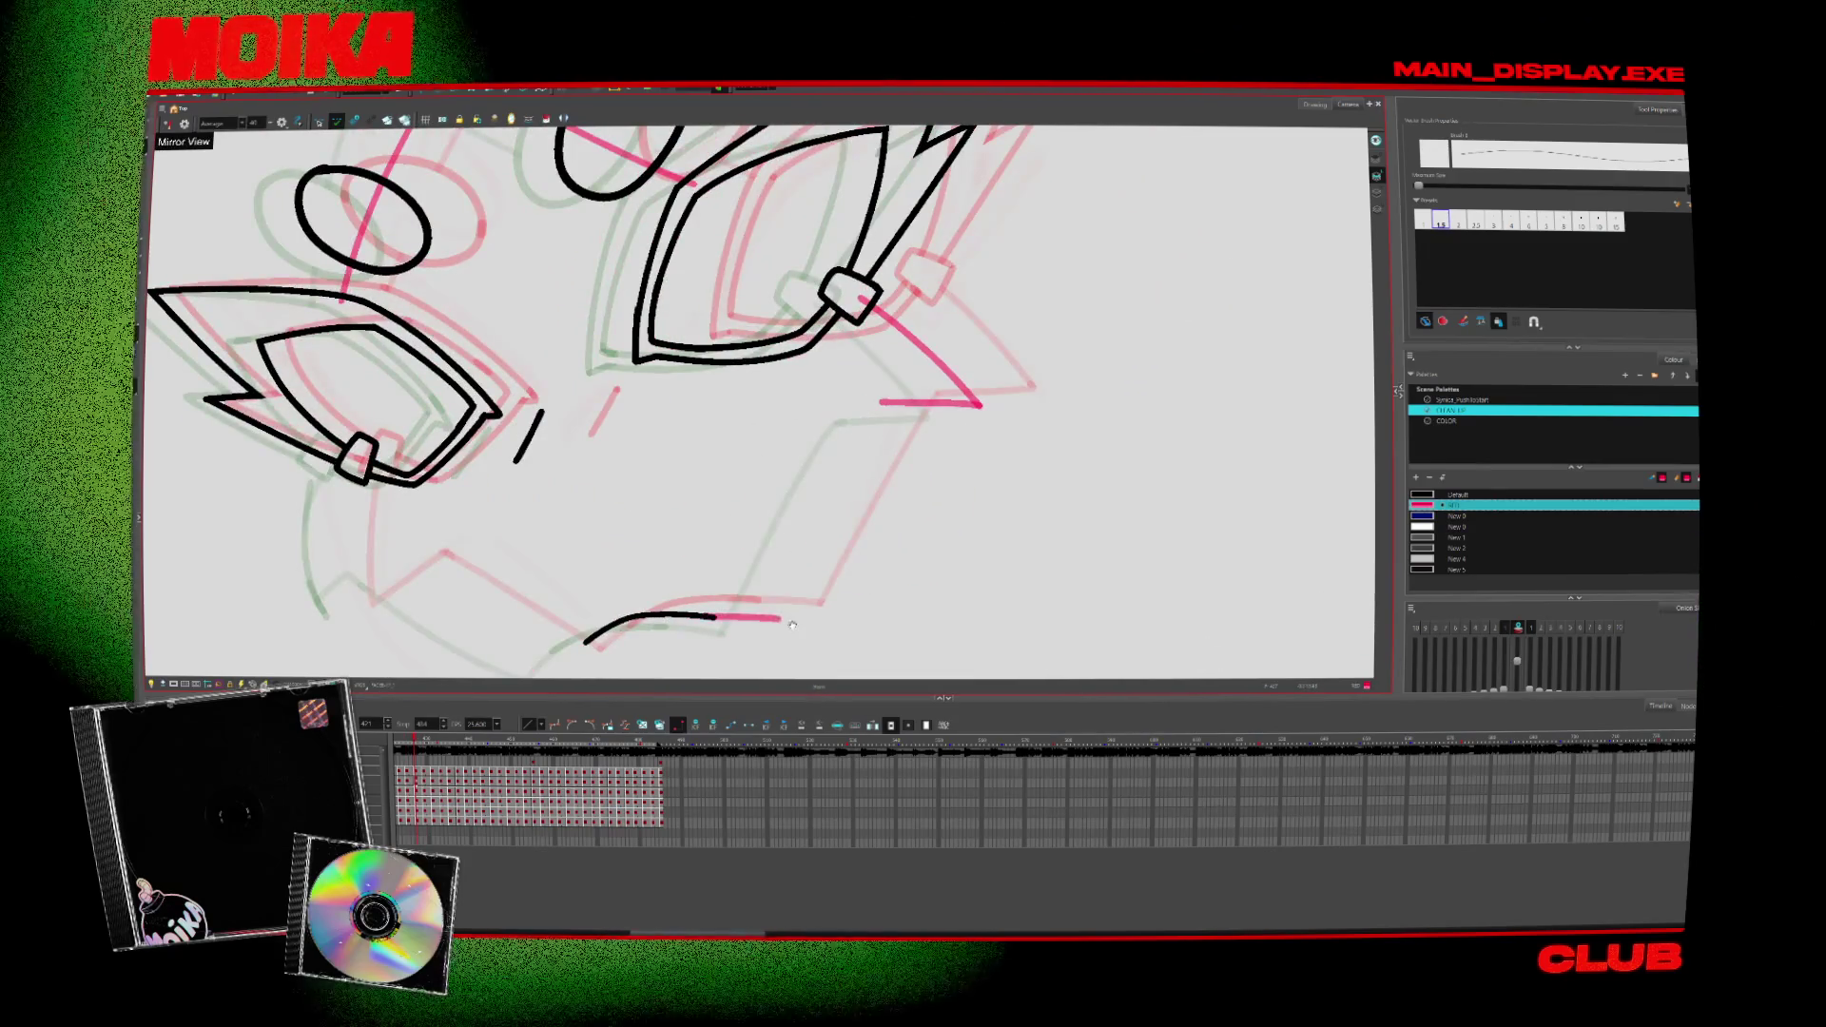
pyautogui.moveTo(586, 520)
pyautogui.mouseDown()
pyautogui.moveTo(755, 564)
pyautogui.moveTo(736, 561)
pyautogui.mouseUp()
pyautogui.scroll(1, 832, 542)
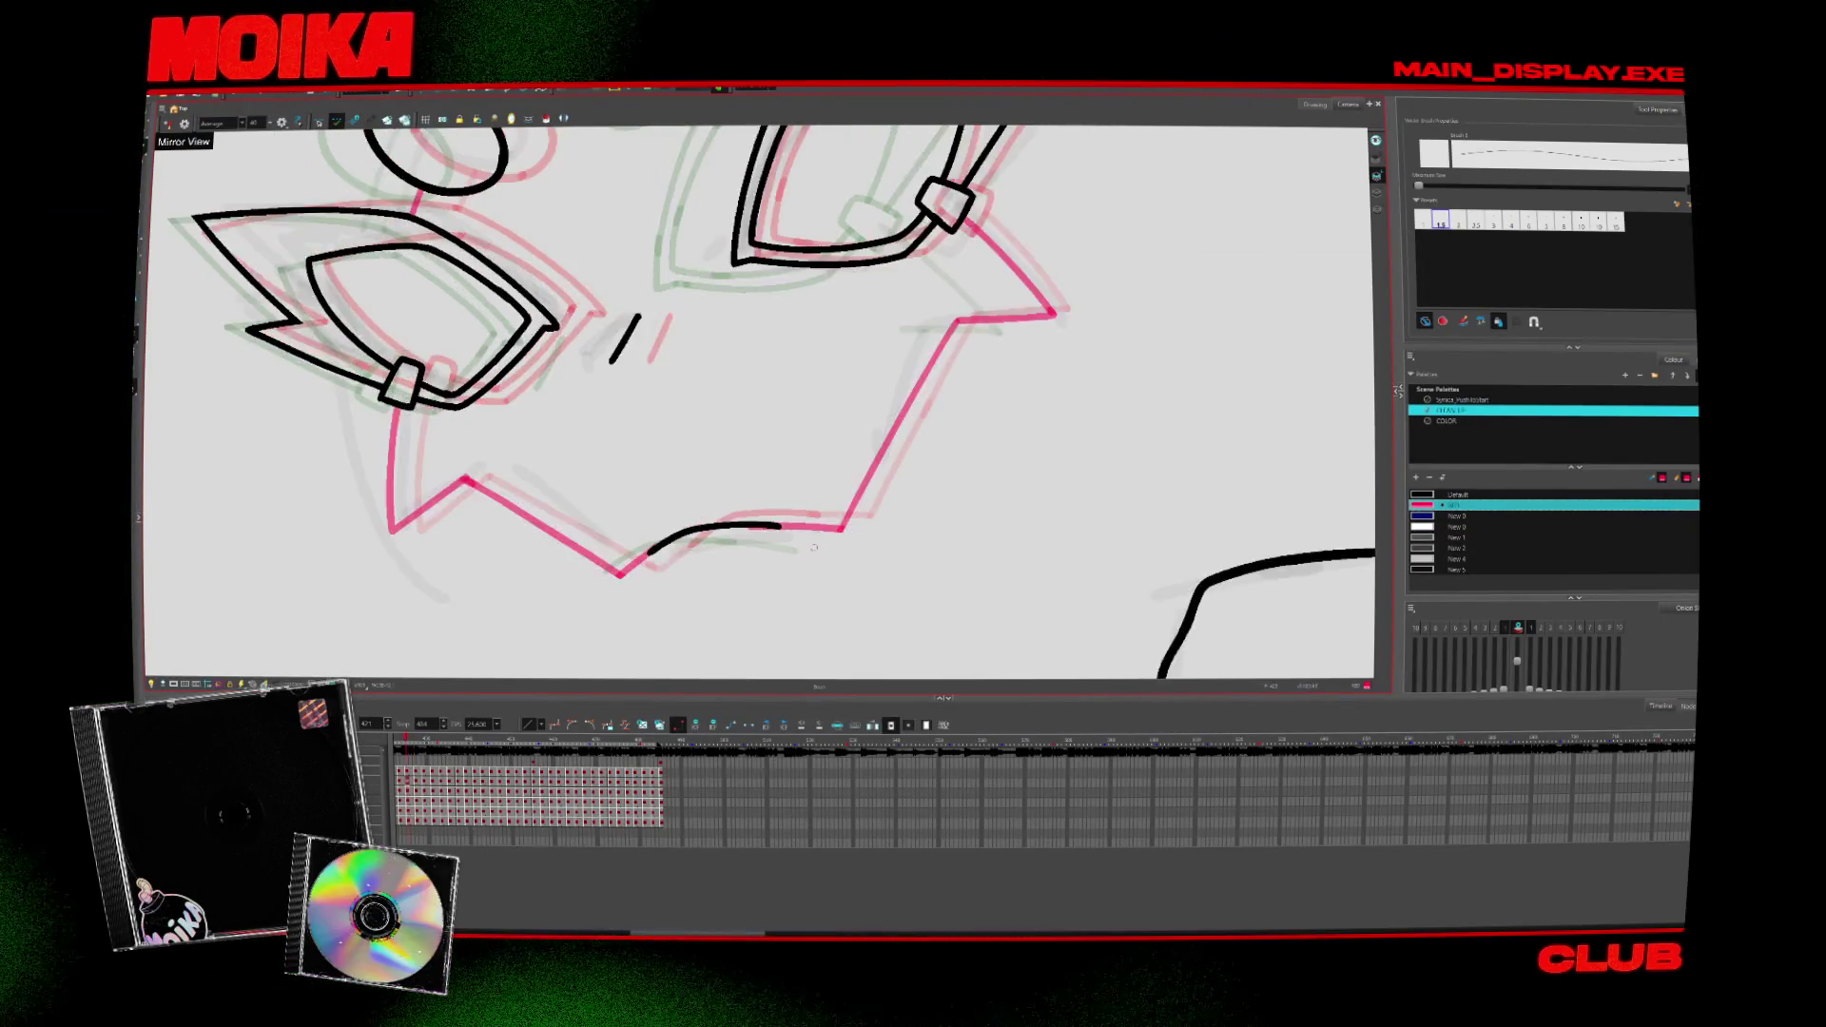
# Step: Erase and restore the right-cheek pink diagonal, then trim its overshooting top
pyautogui.click(802, 556)
pyautogui.press('.')
pyautogui.press(',')
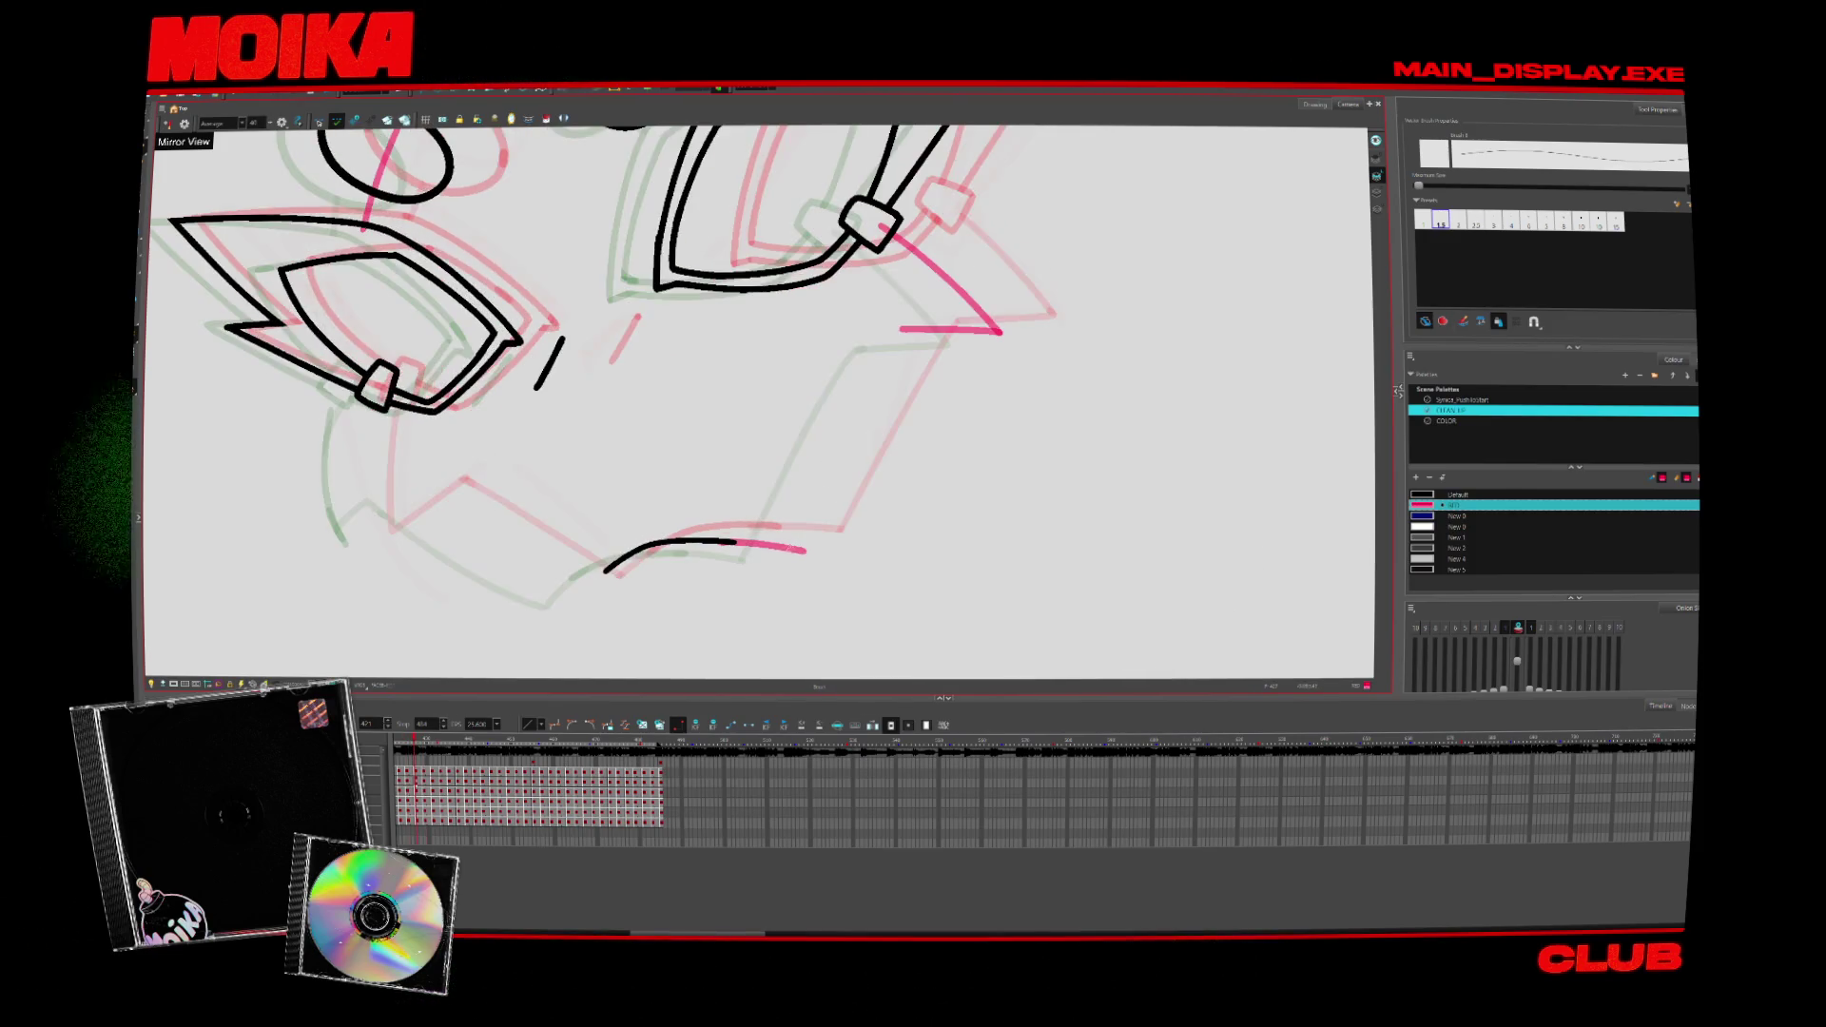
pyautogui.hotkey('alt', 'e')
pyautogui.moveTo(781, 561); pyautogui.dragTo(924, 337)
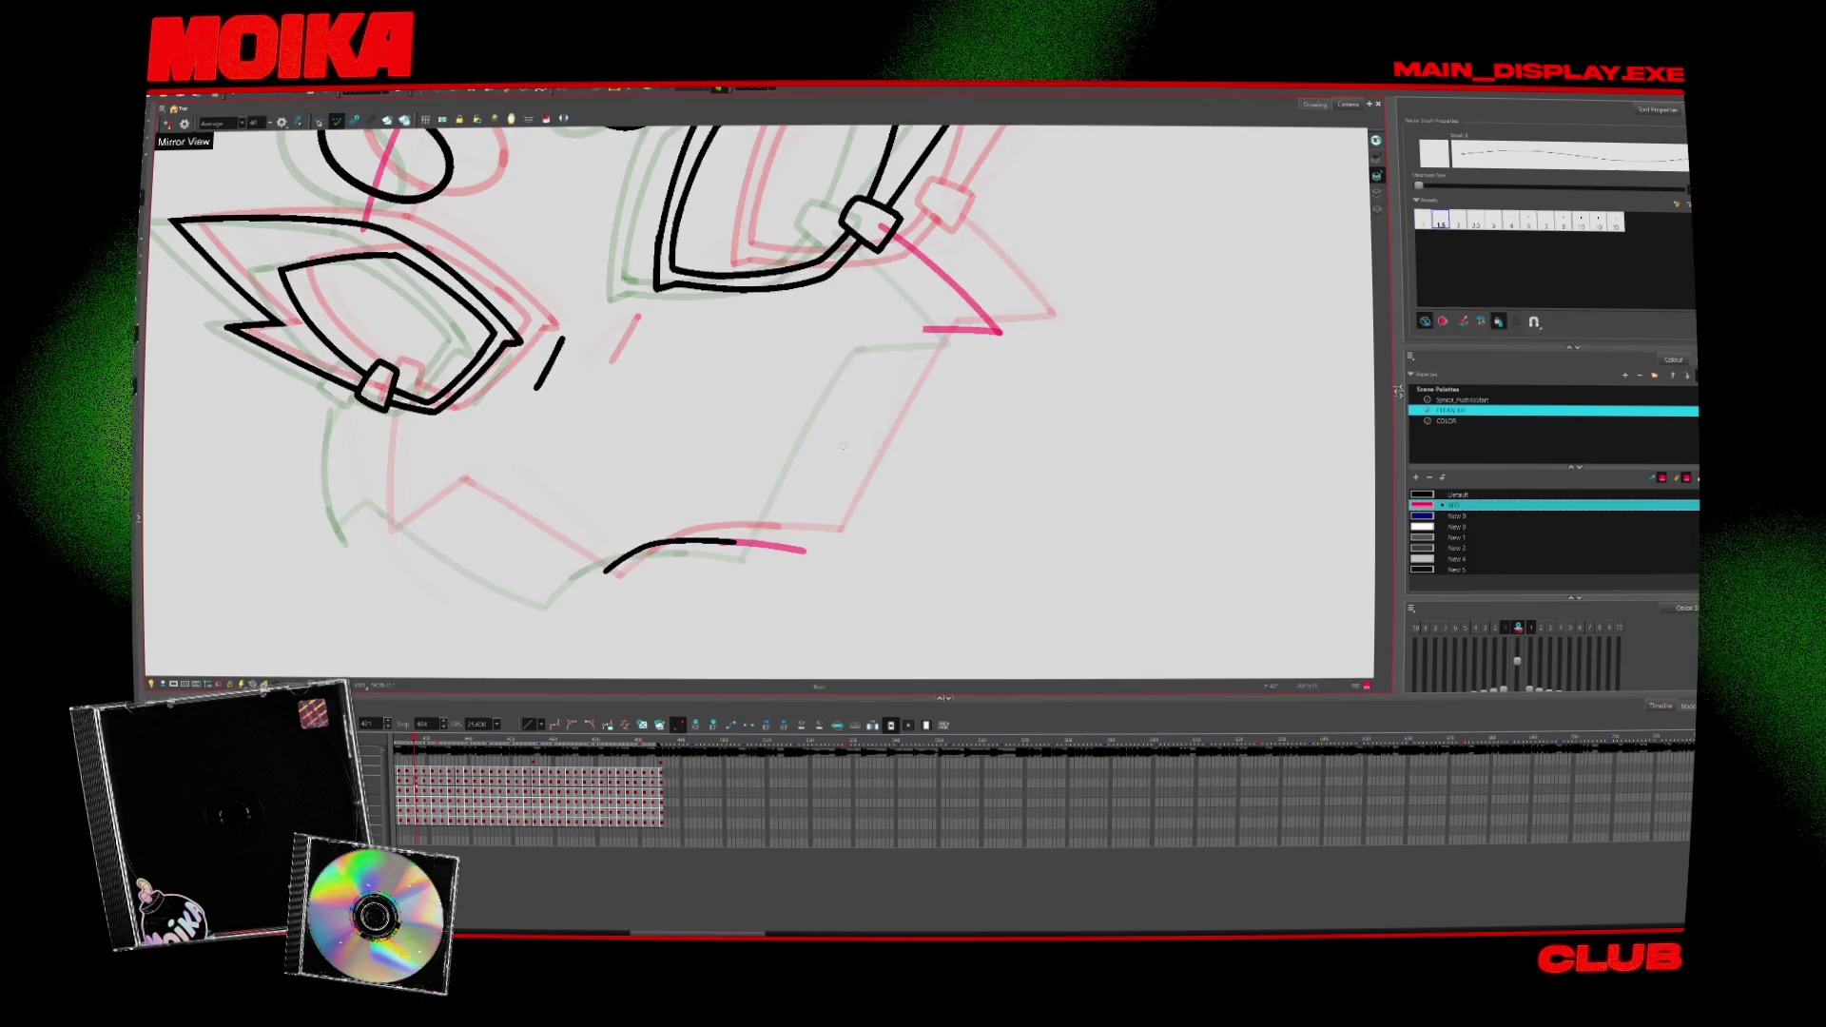
pyautogui.press('.')
pyautogui.press(',')
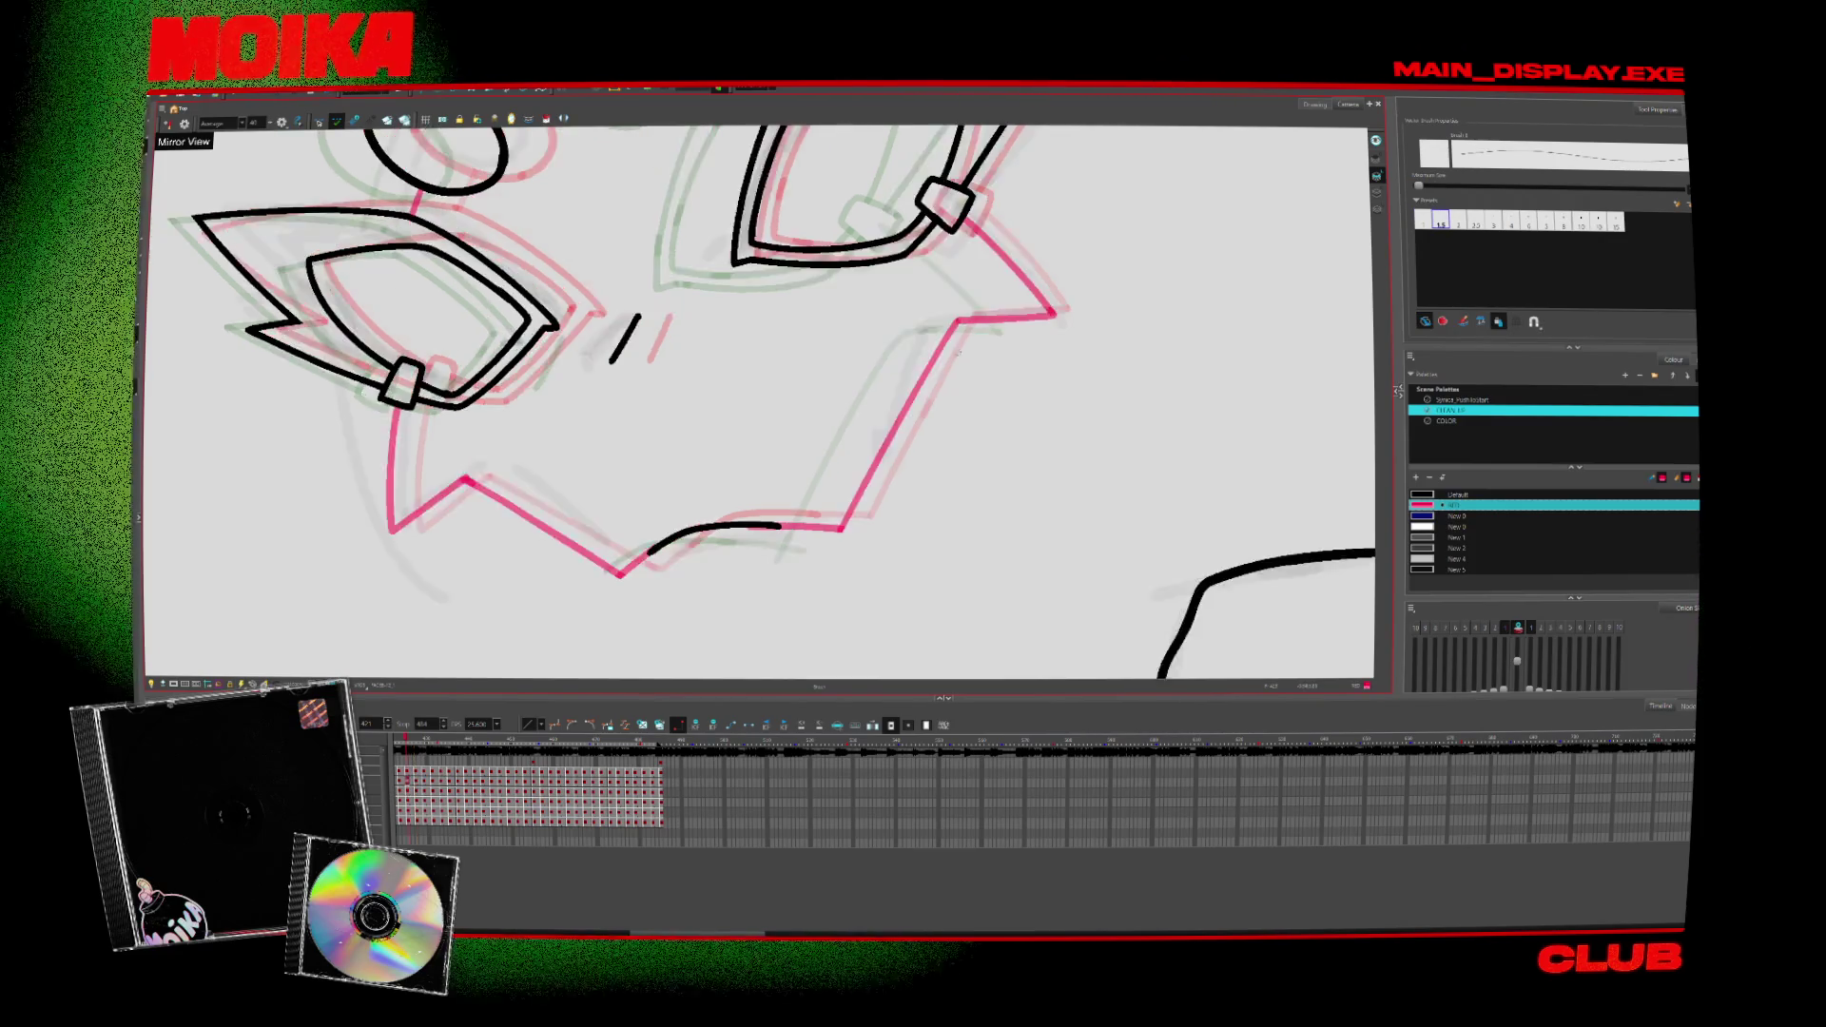
pyautogui.moveTo(902, 328)
pyautogui.mouseDown()
pyautogui.moveTo(884, 357)
pyautogui.moveTo(910, 328)
pyautogui.mouseUp()
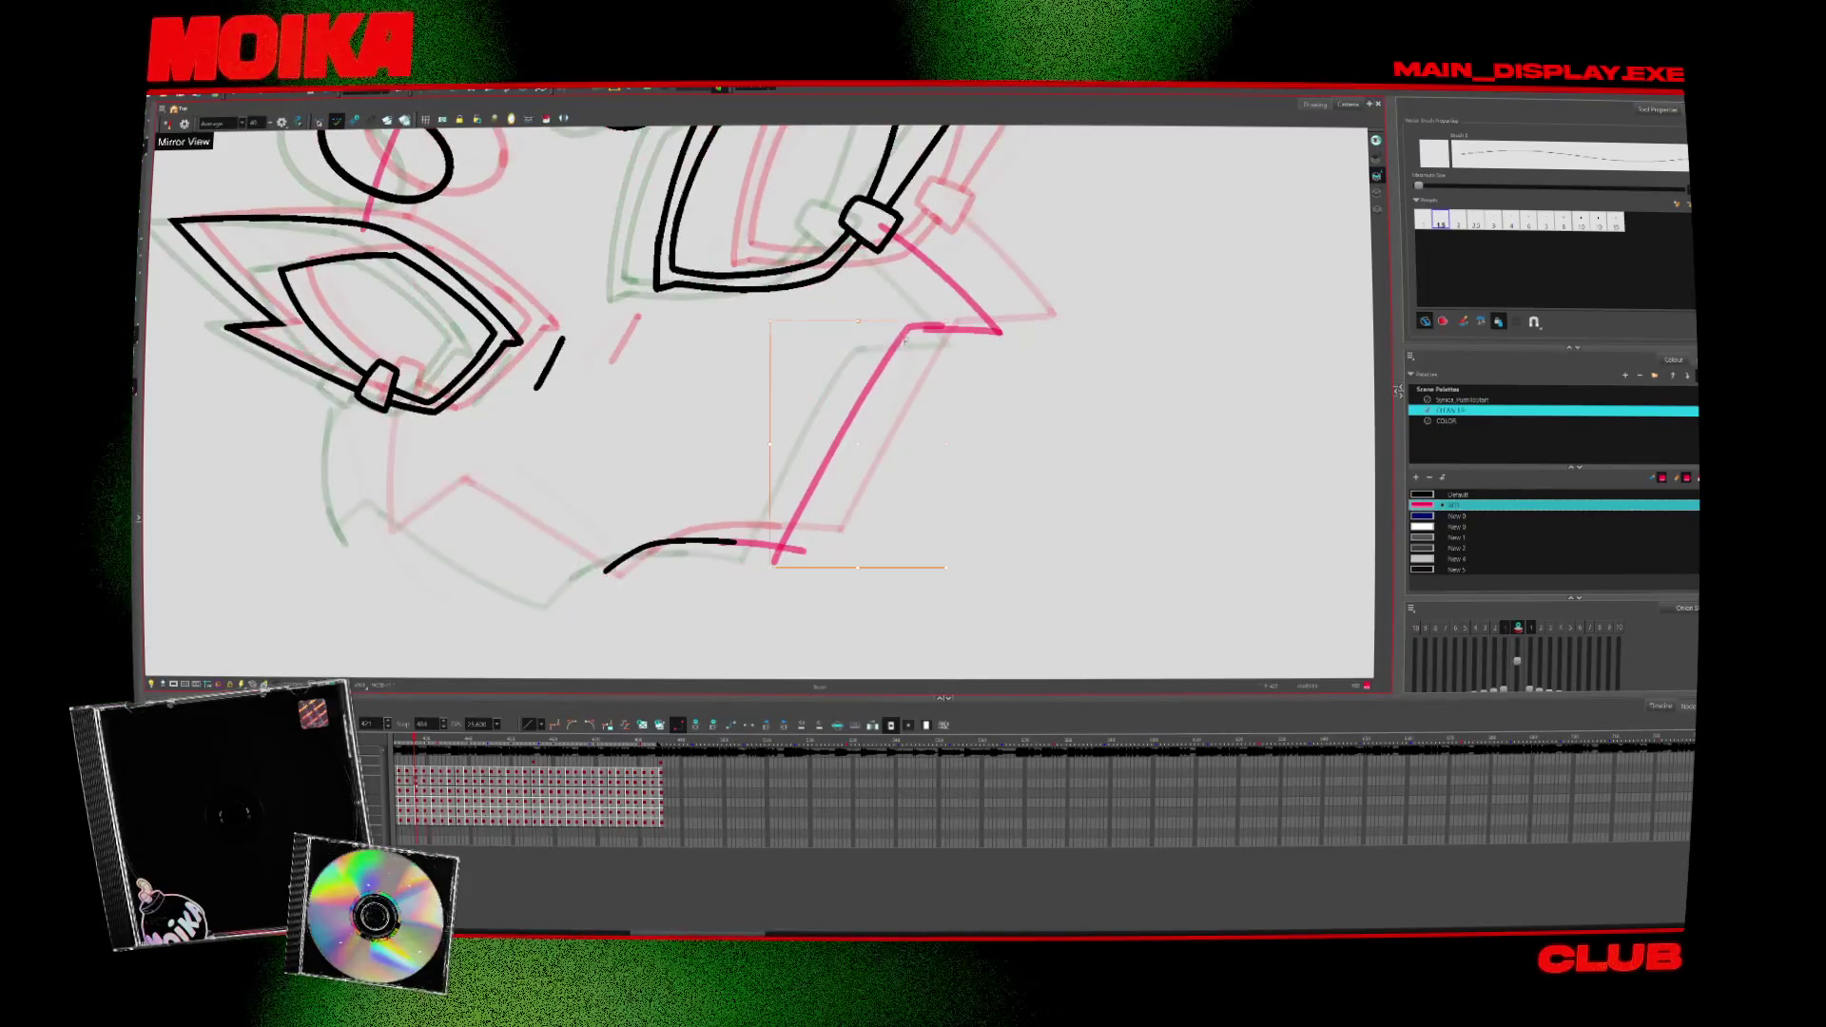
# Step: Flip through the drawings and trim the right pink stroke's upper part, undoing the trim
pyautogui.press('.')
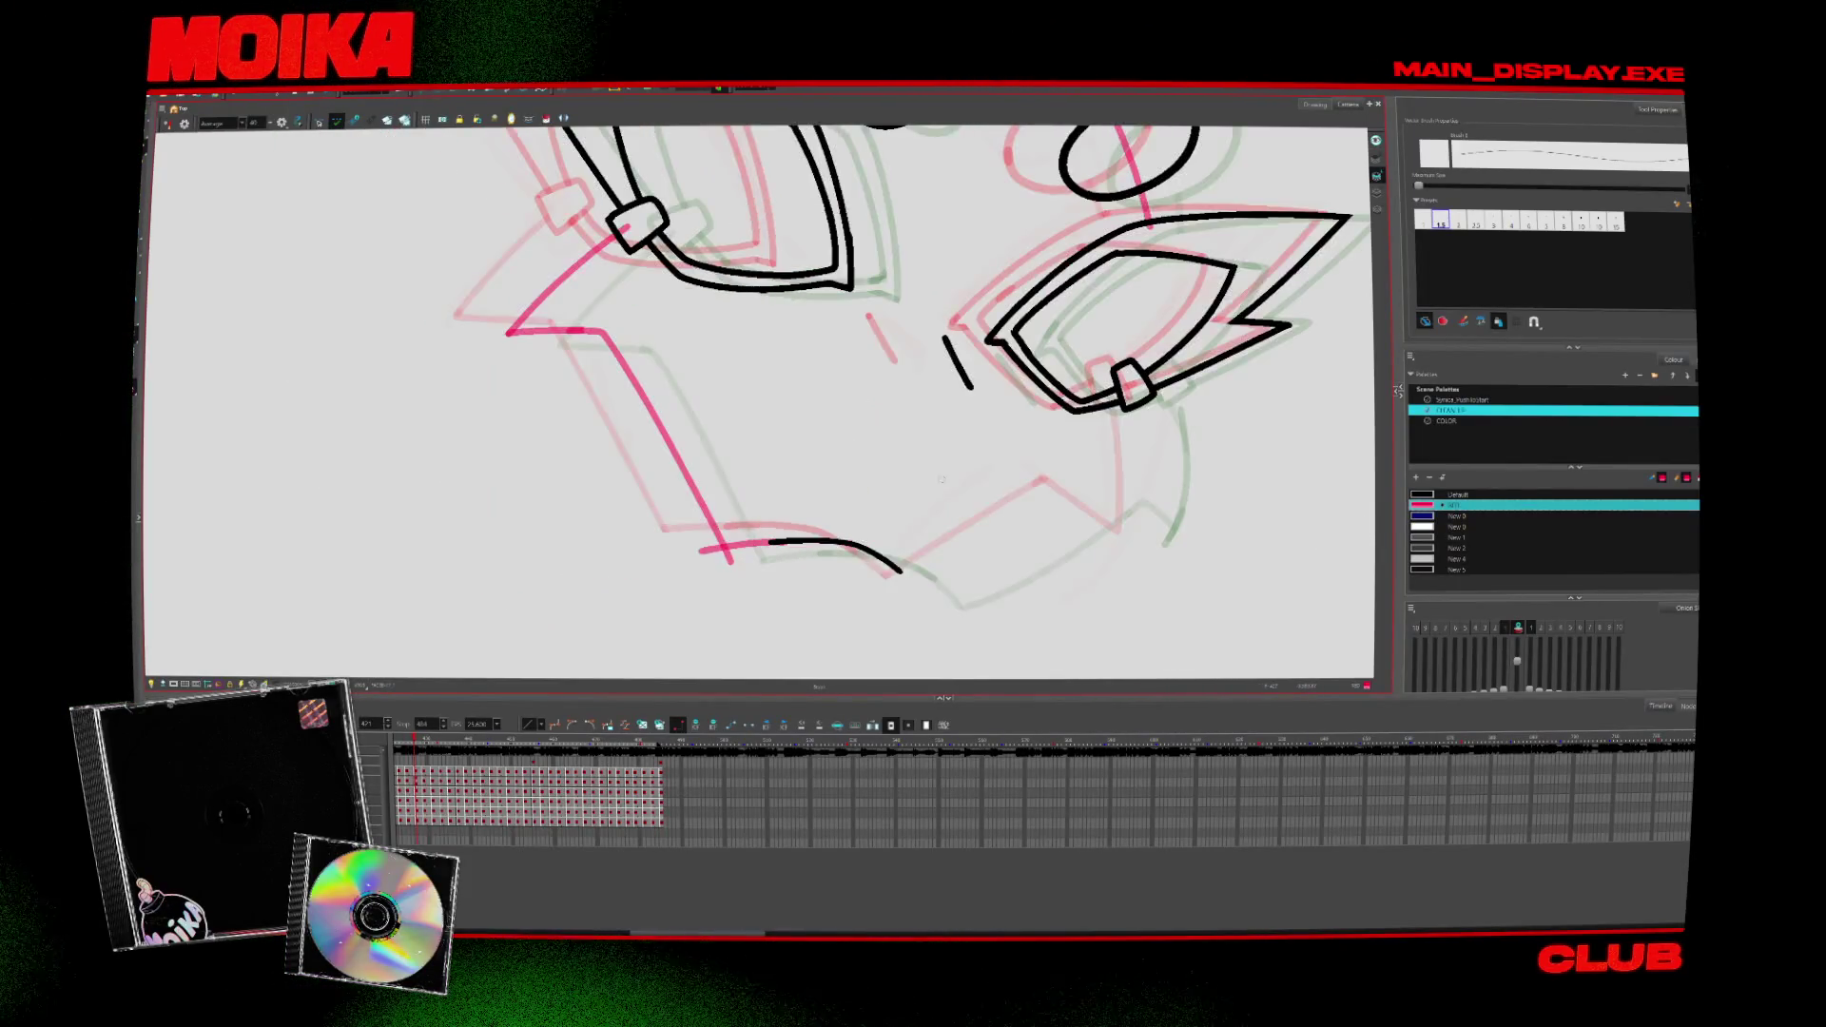
pyautogui.press('.')
pyautogui.press('.')
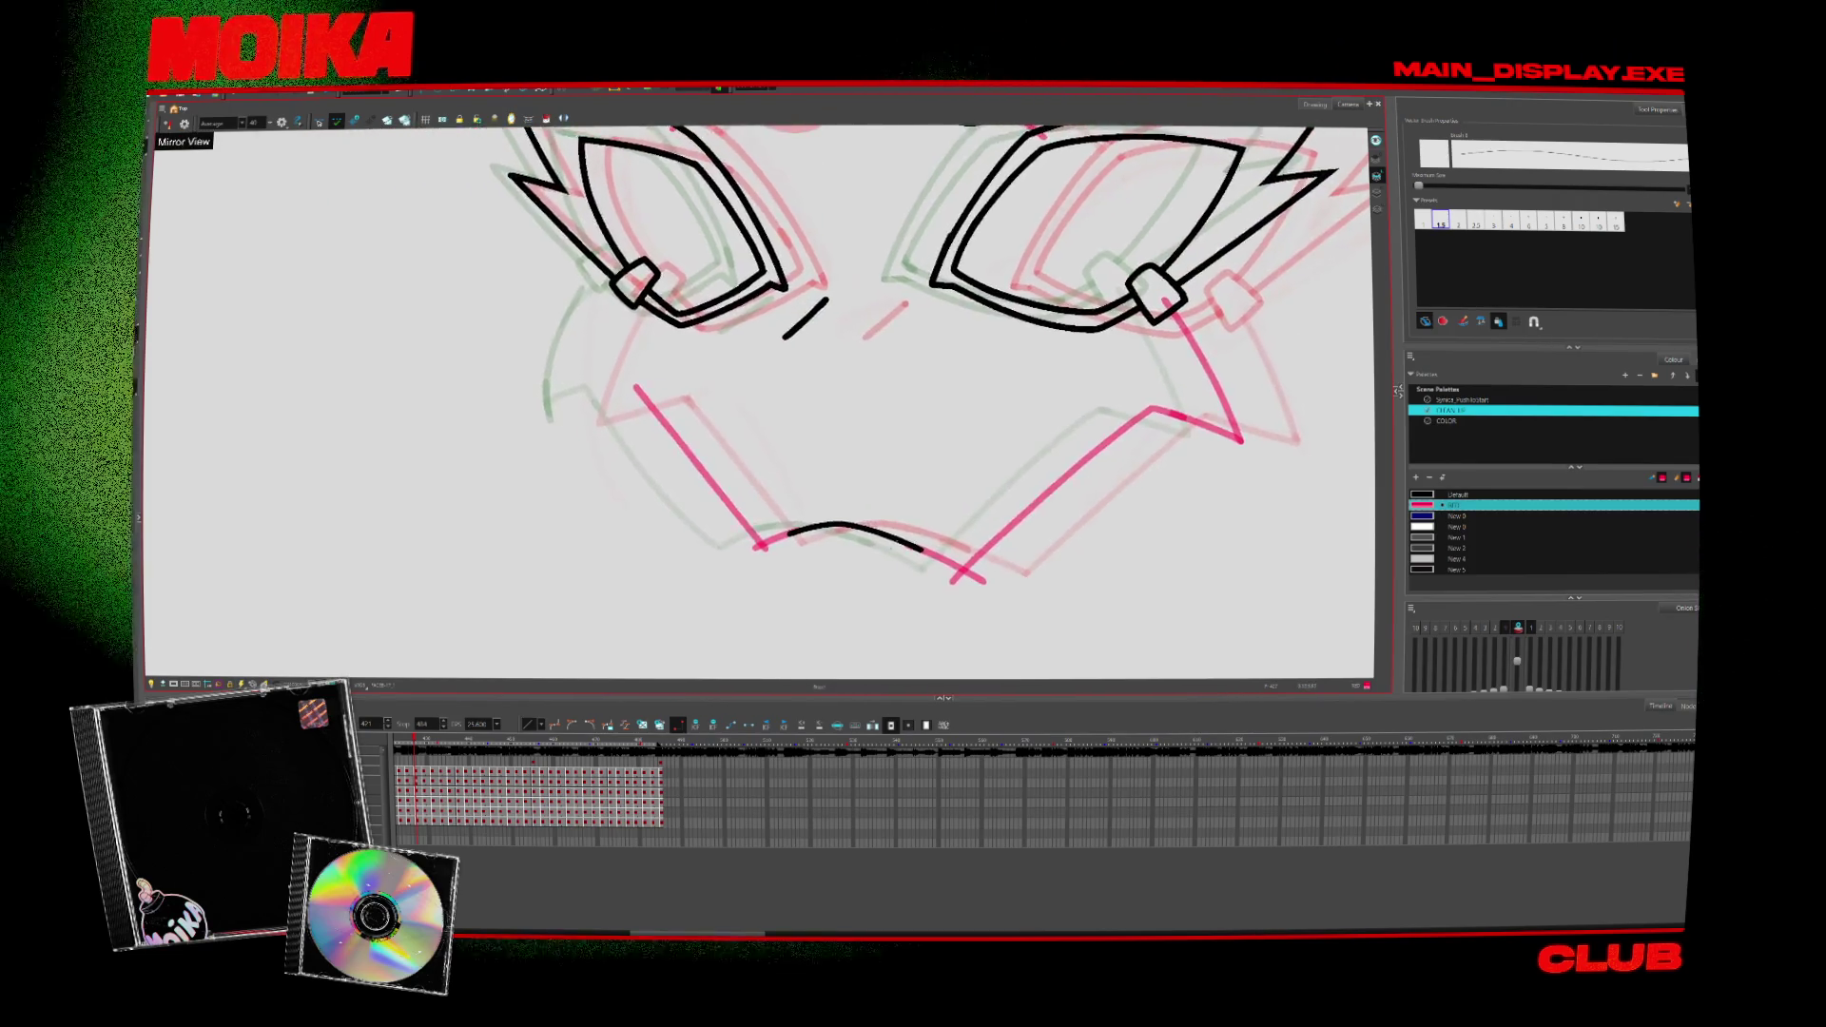
pyautogui.moveTo(869, 388); pyautogui.dragTo(816, 460)
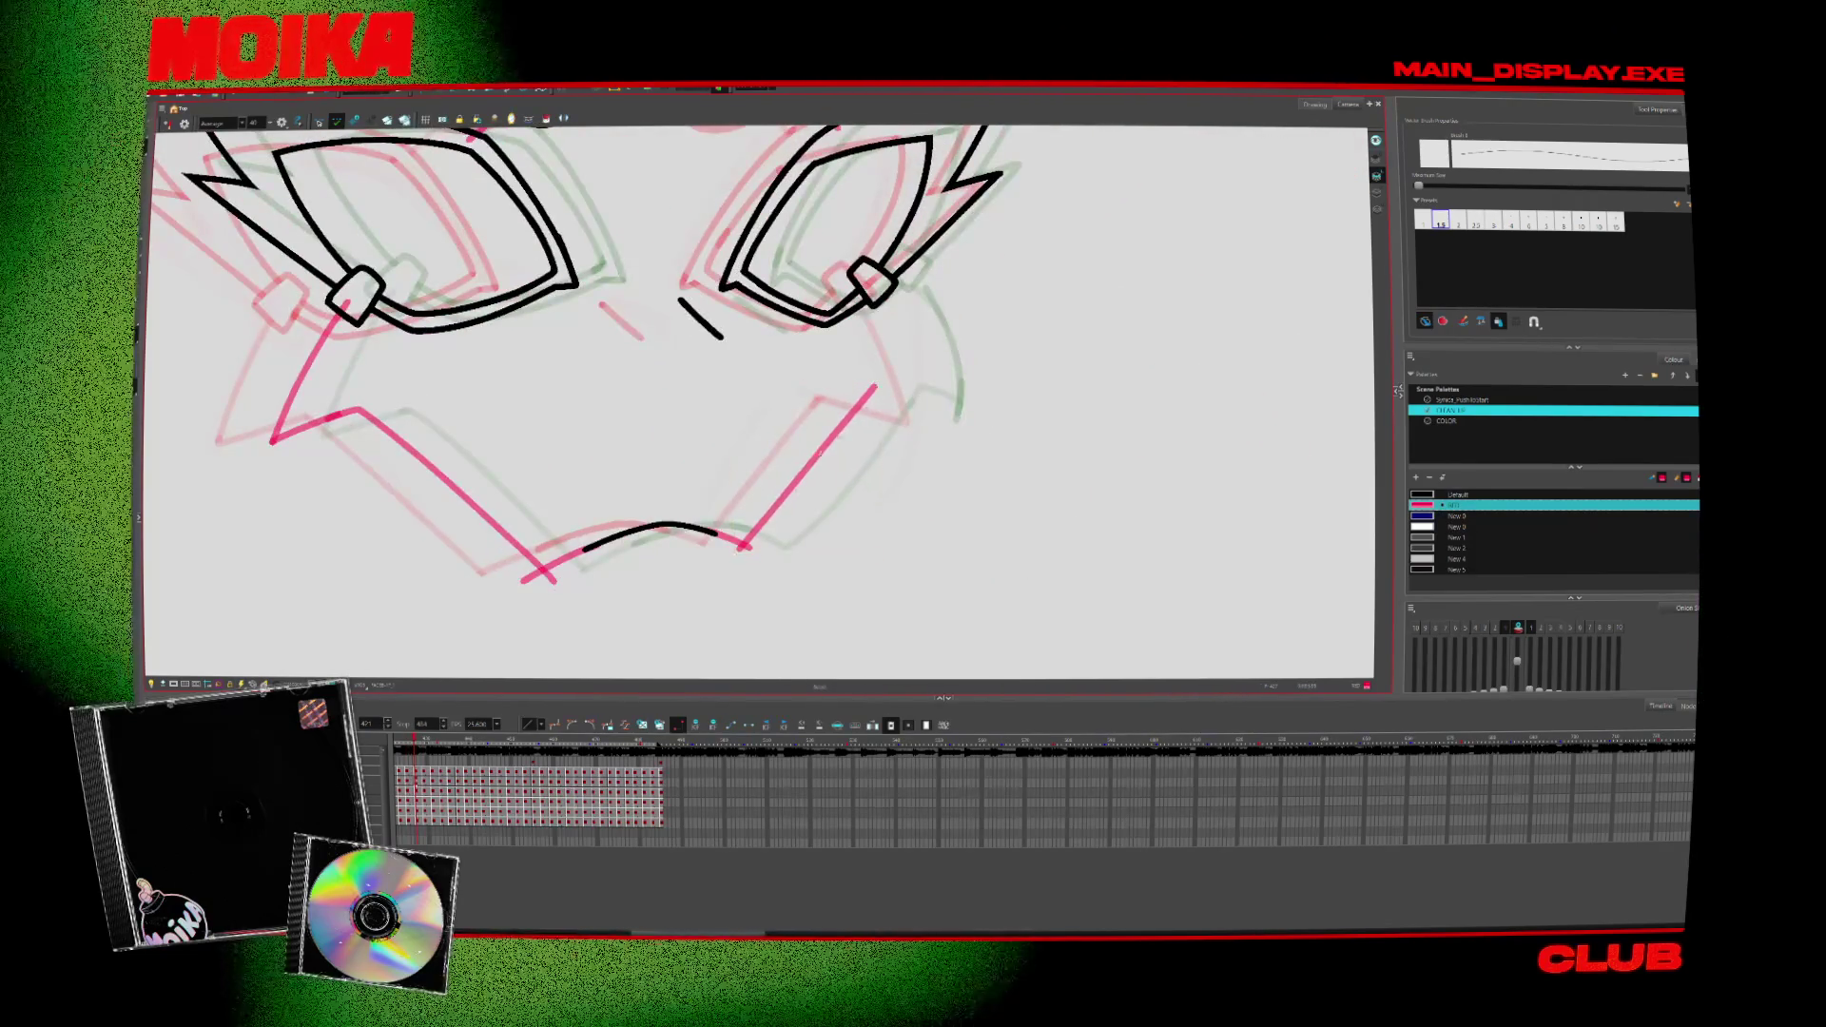
pyautogui.hotkey('ctrl', 'z')
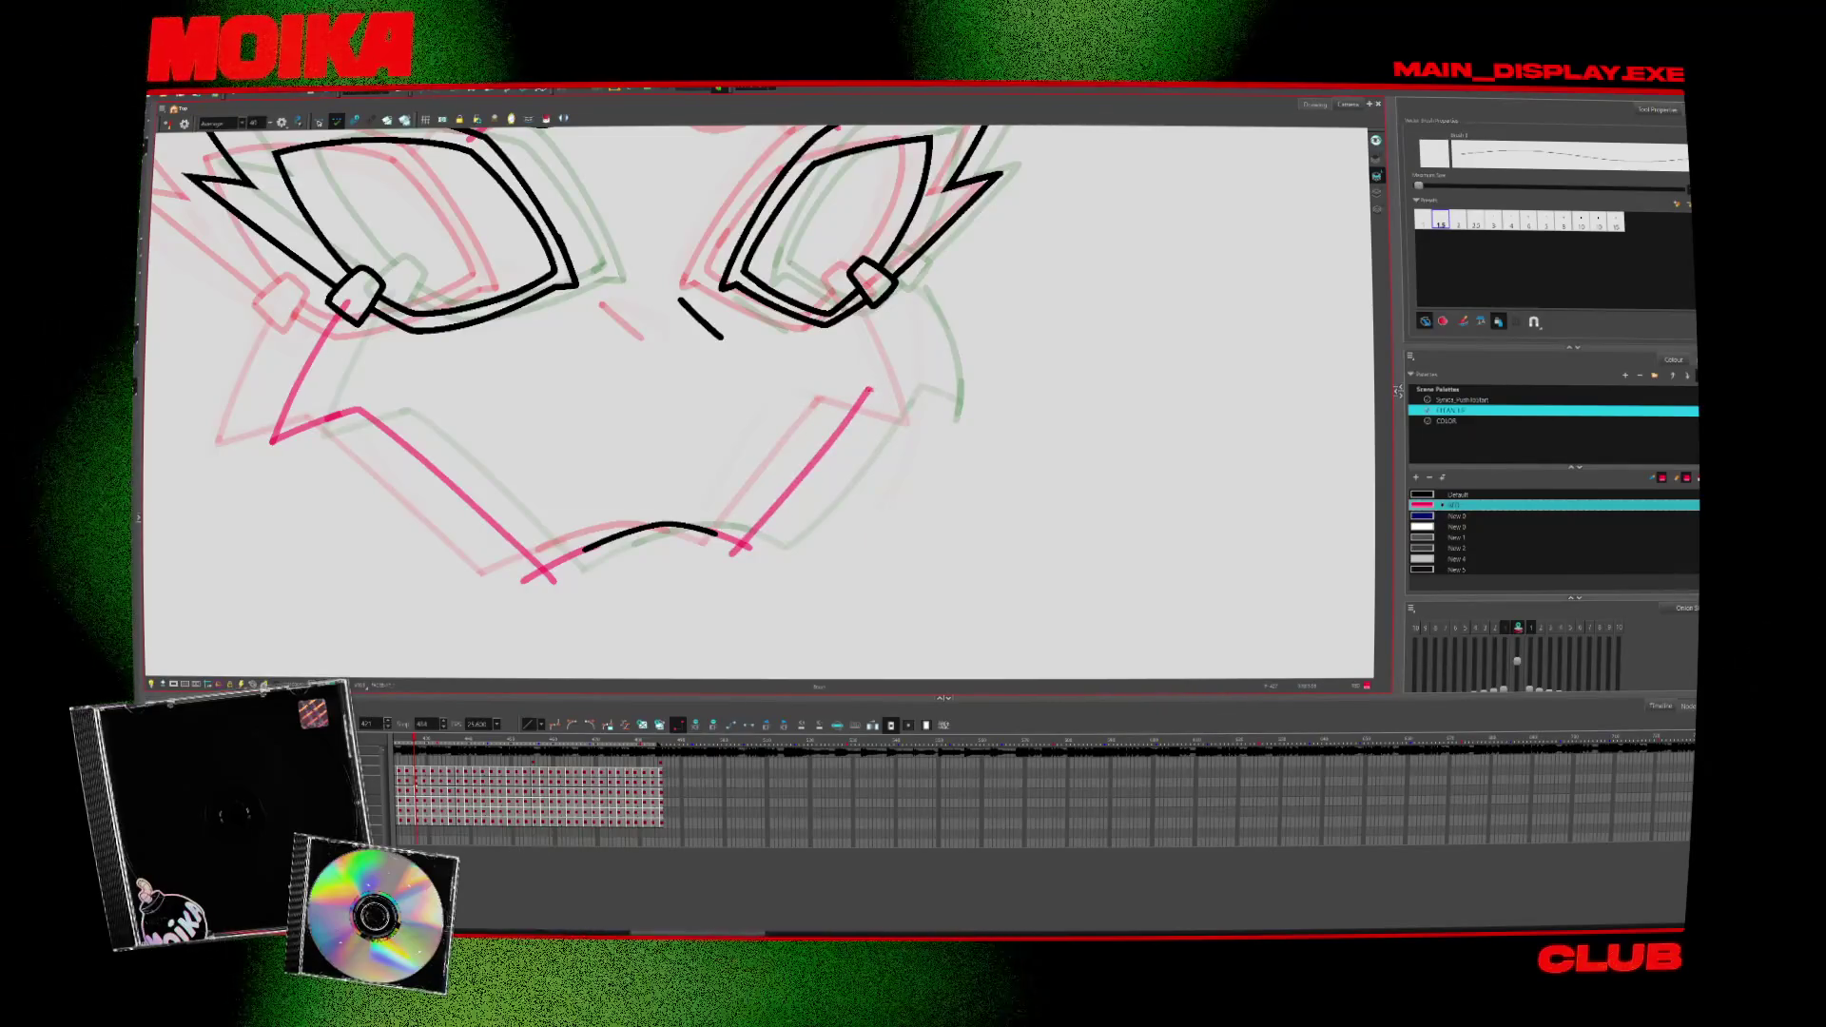
pyautogui.scroll(-5, 756, 399)
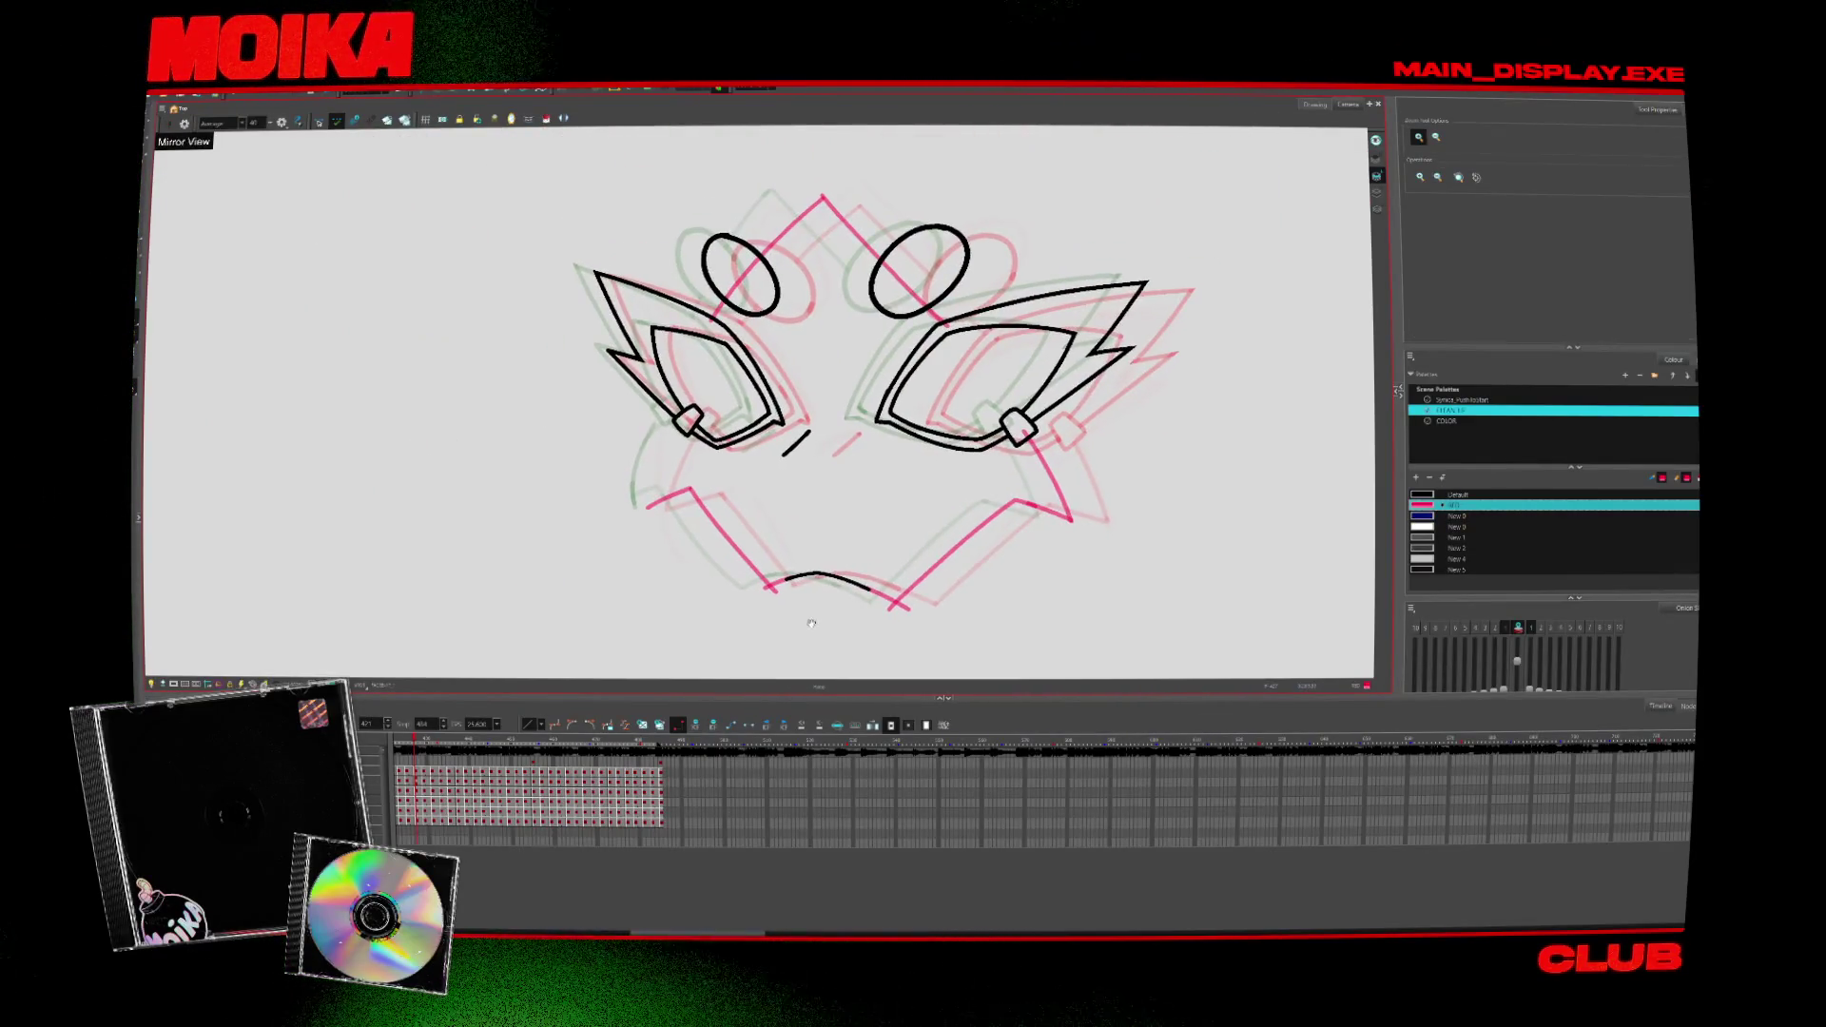
pyautogui.press('.')
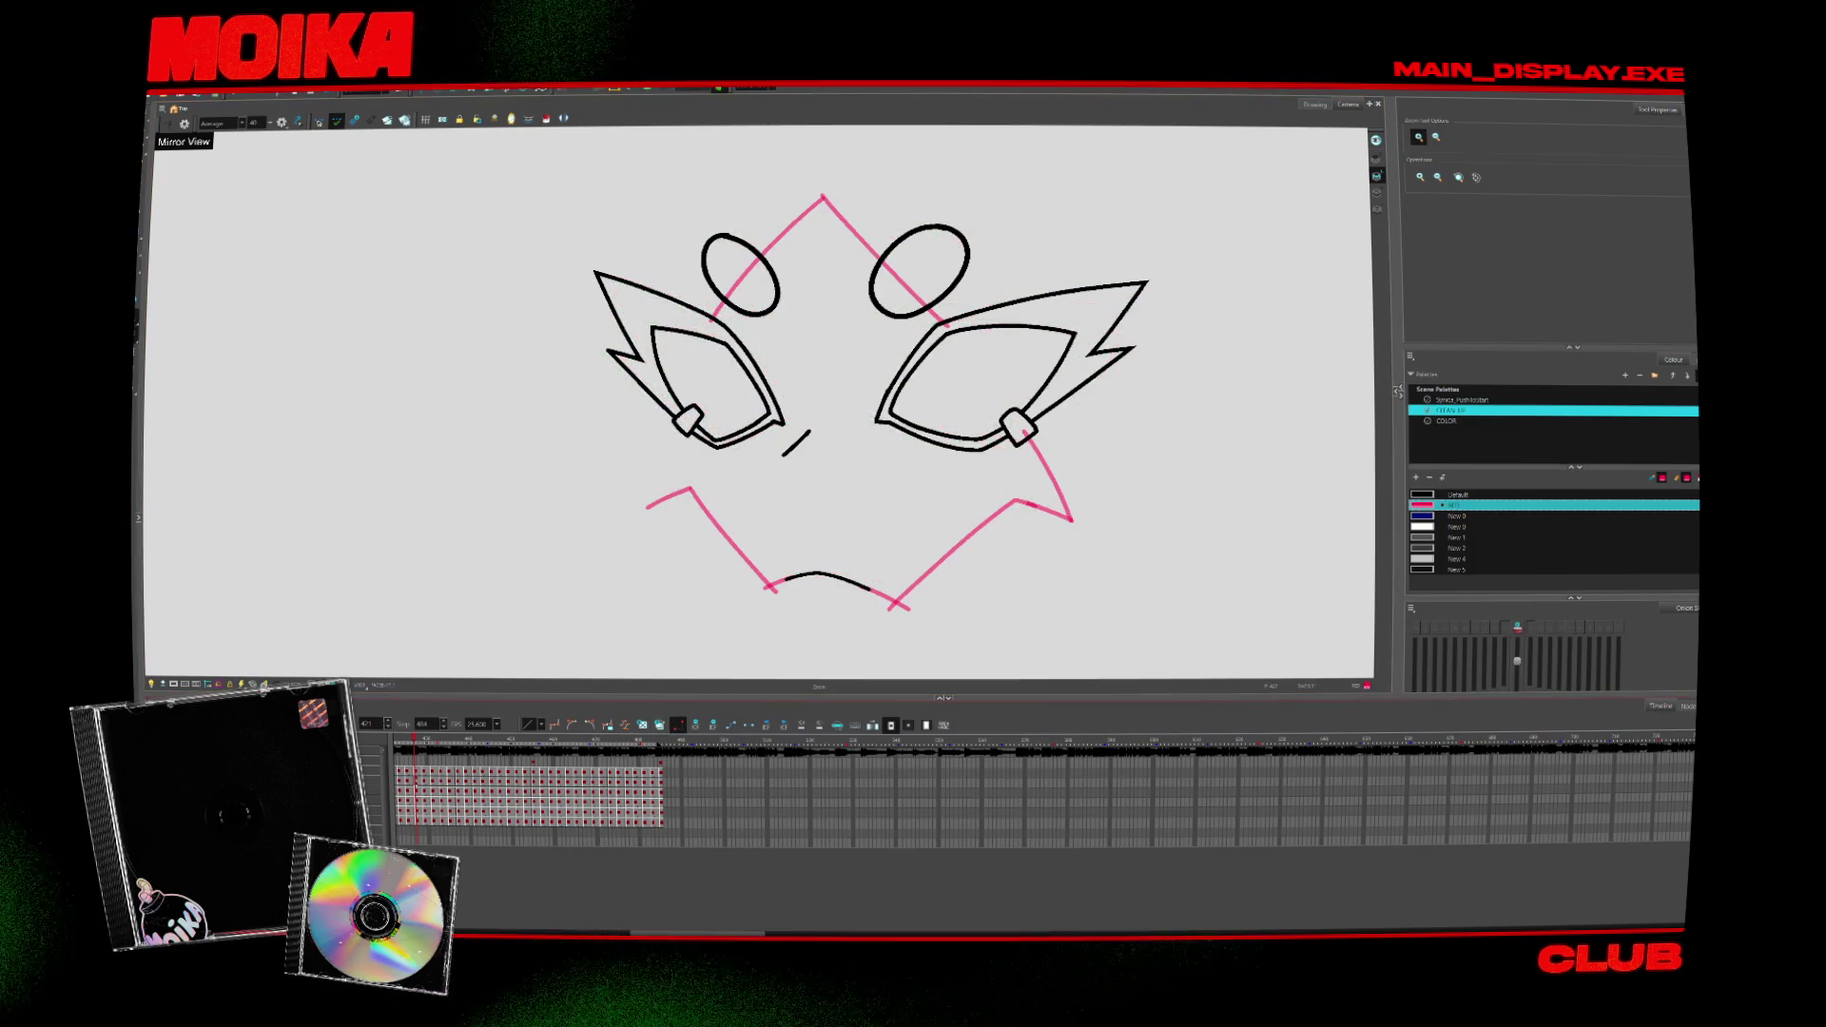
pyautogui.scroll(3, 406, 587)
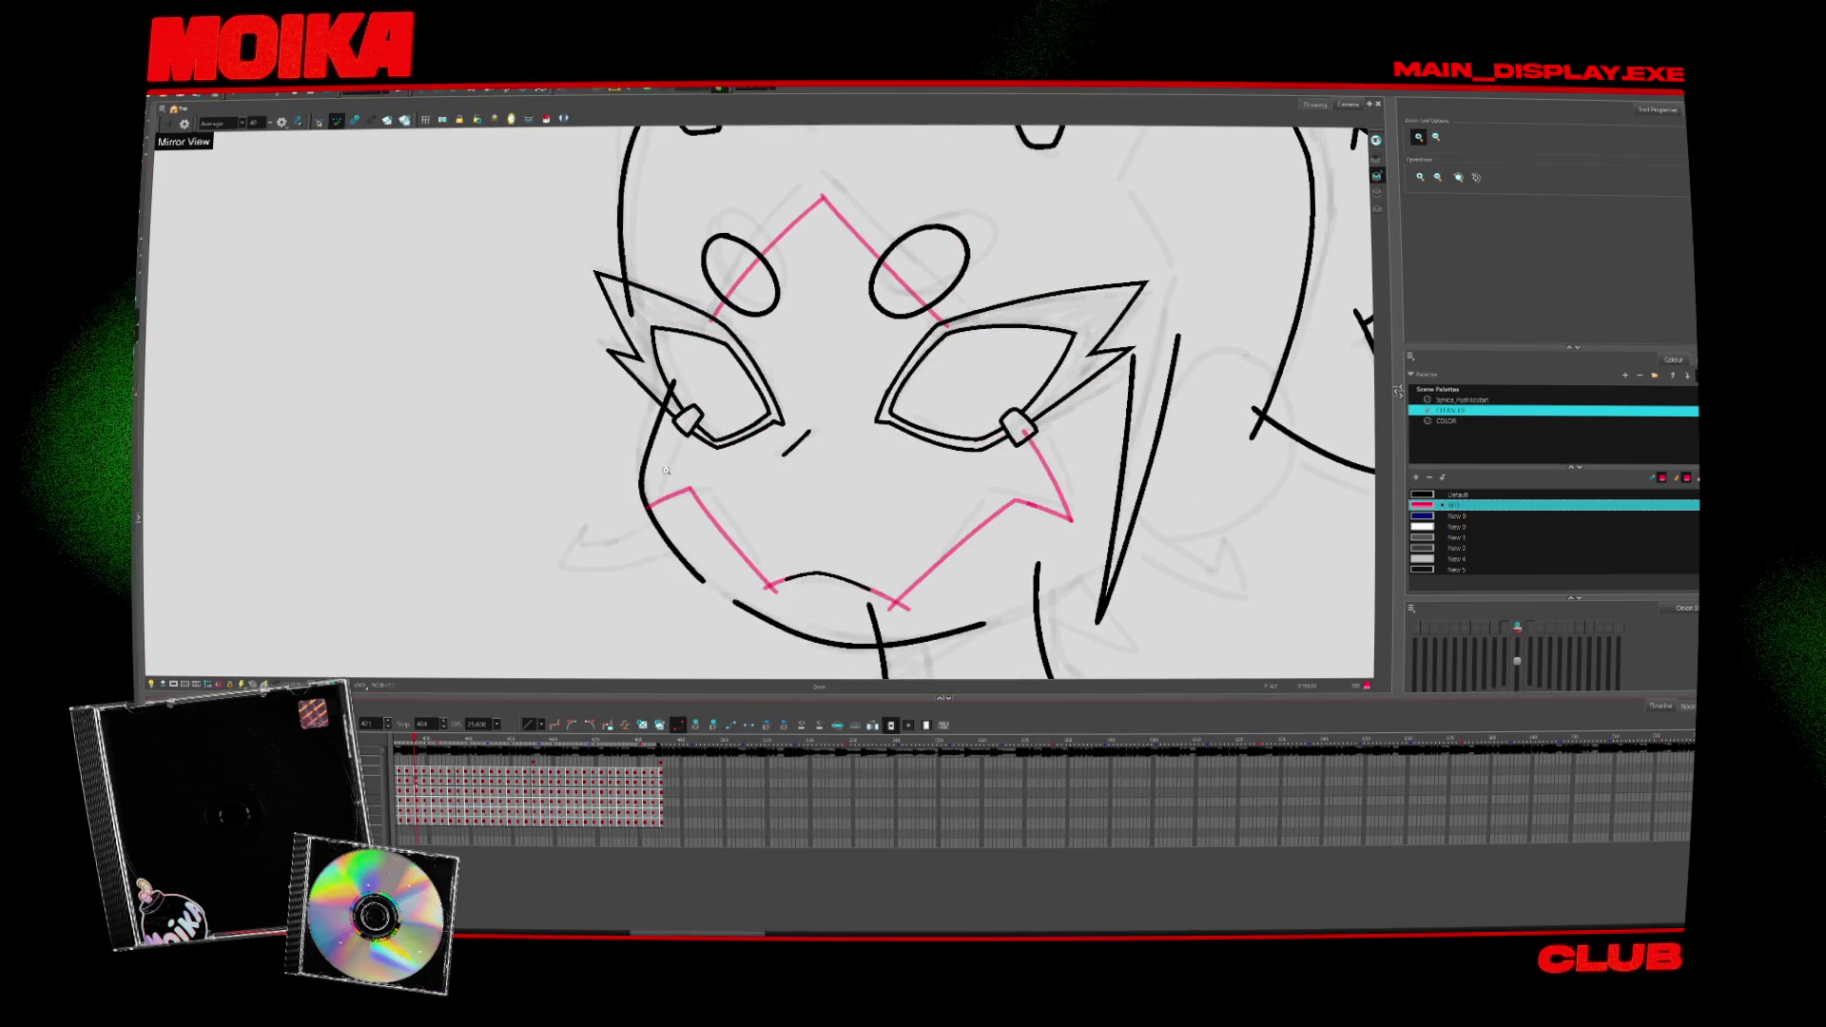
# Step: Select the right half of the mask lines and fade the head drawing to check the mask
pyautogui.hotkey('alt', 'b')
pyautogui.scroll(-2, 1007, 546)
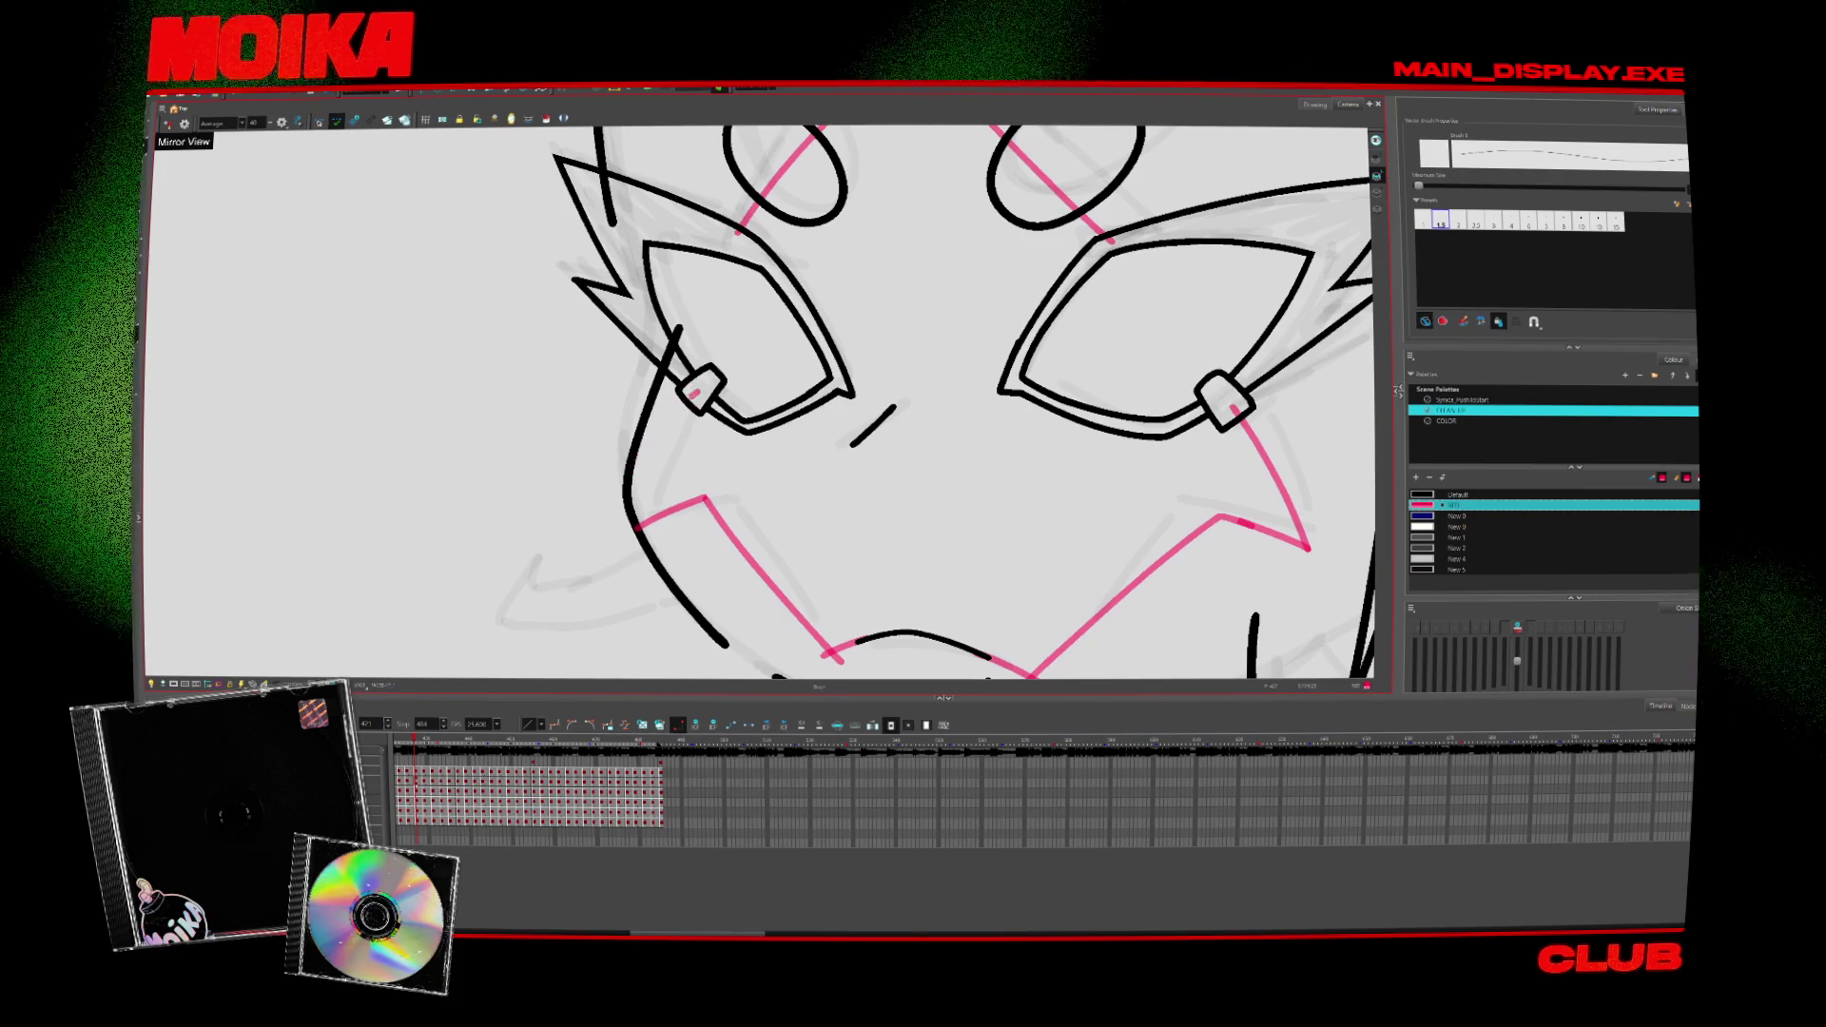
pyautogui.scroll(-3, 1006, 547)
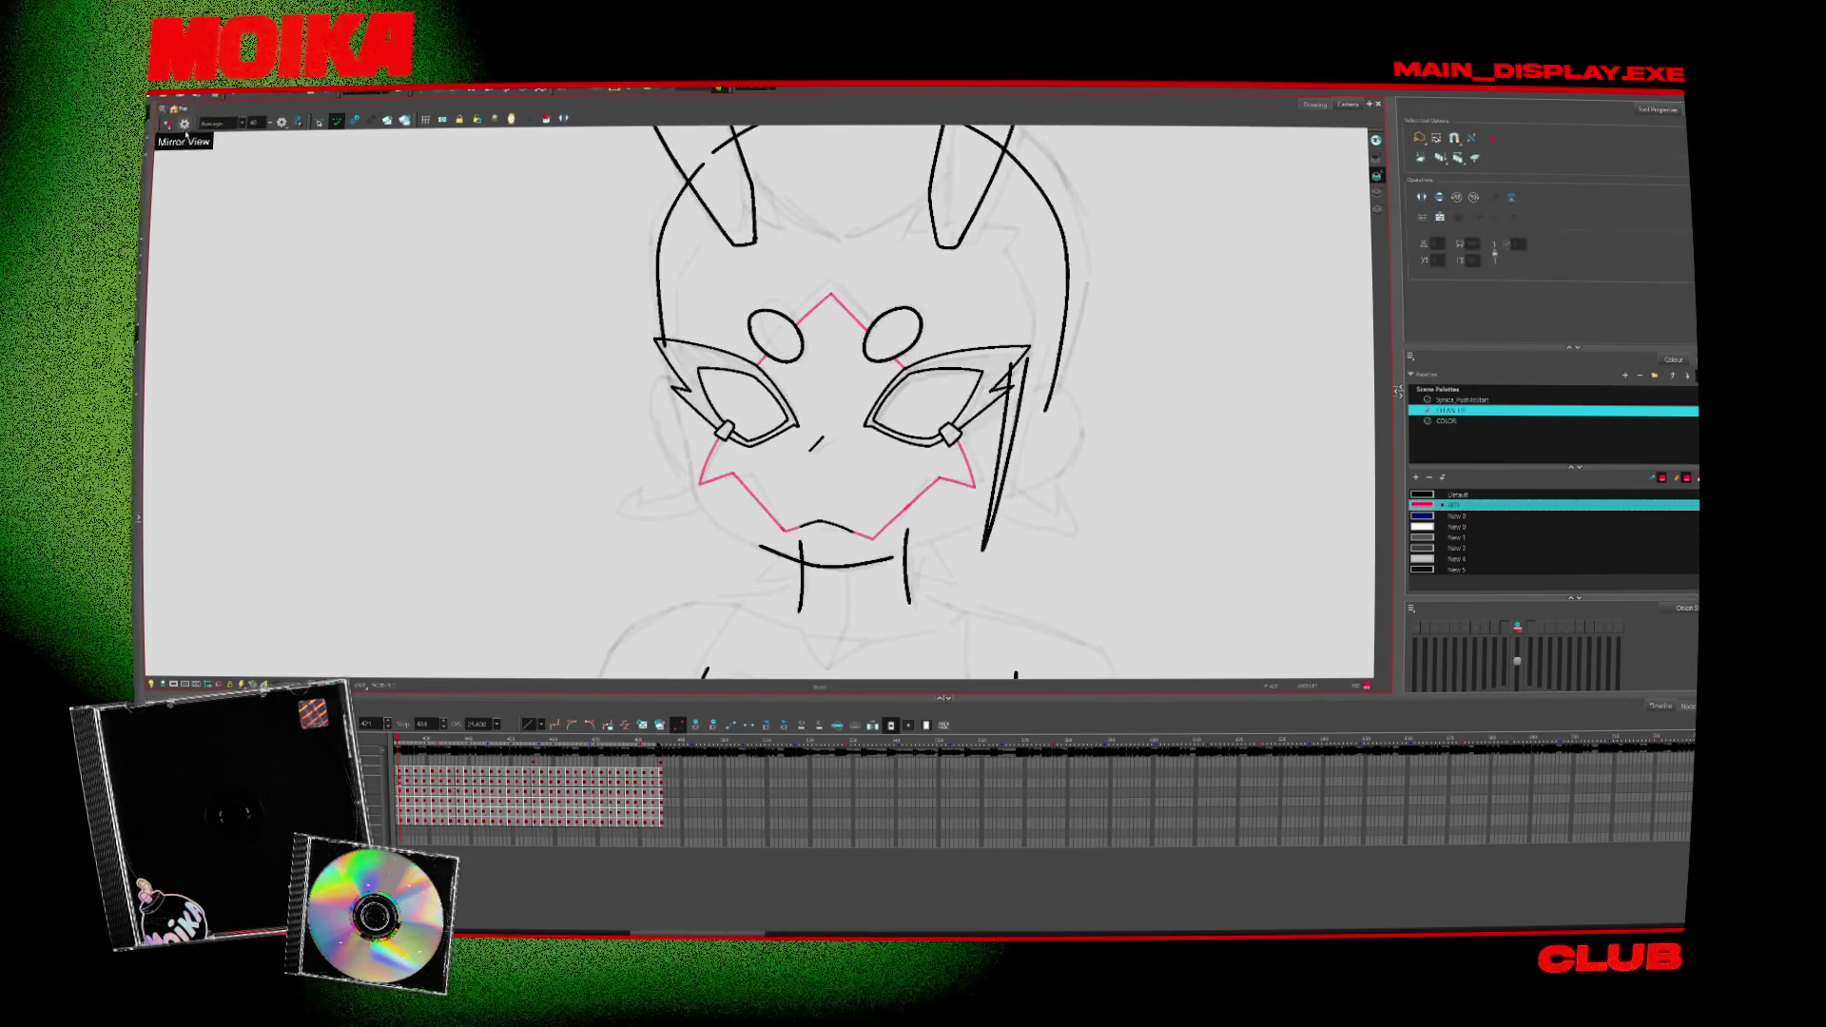
pyautogui.hotkey('alt', 's')
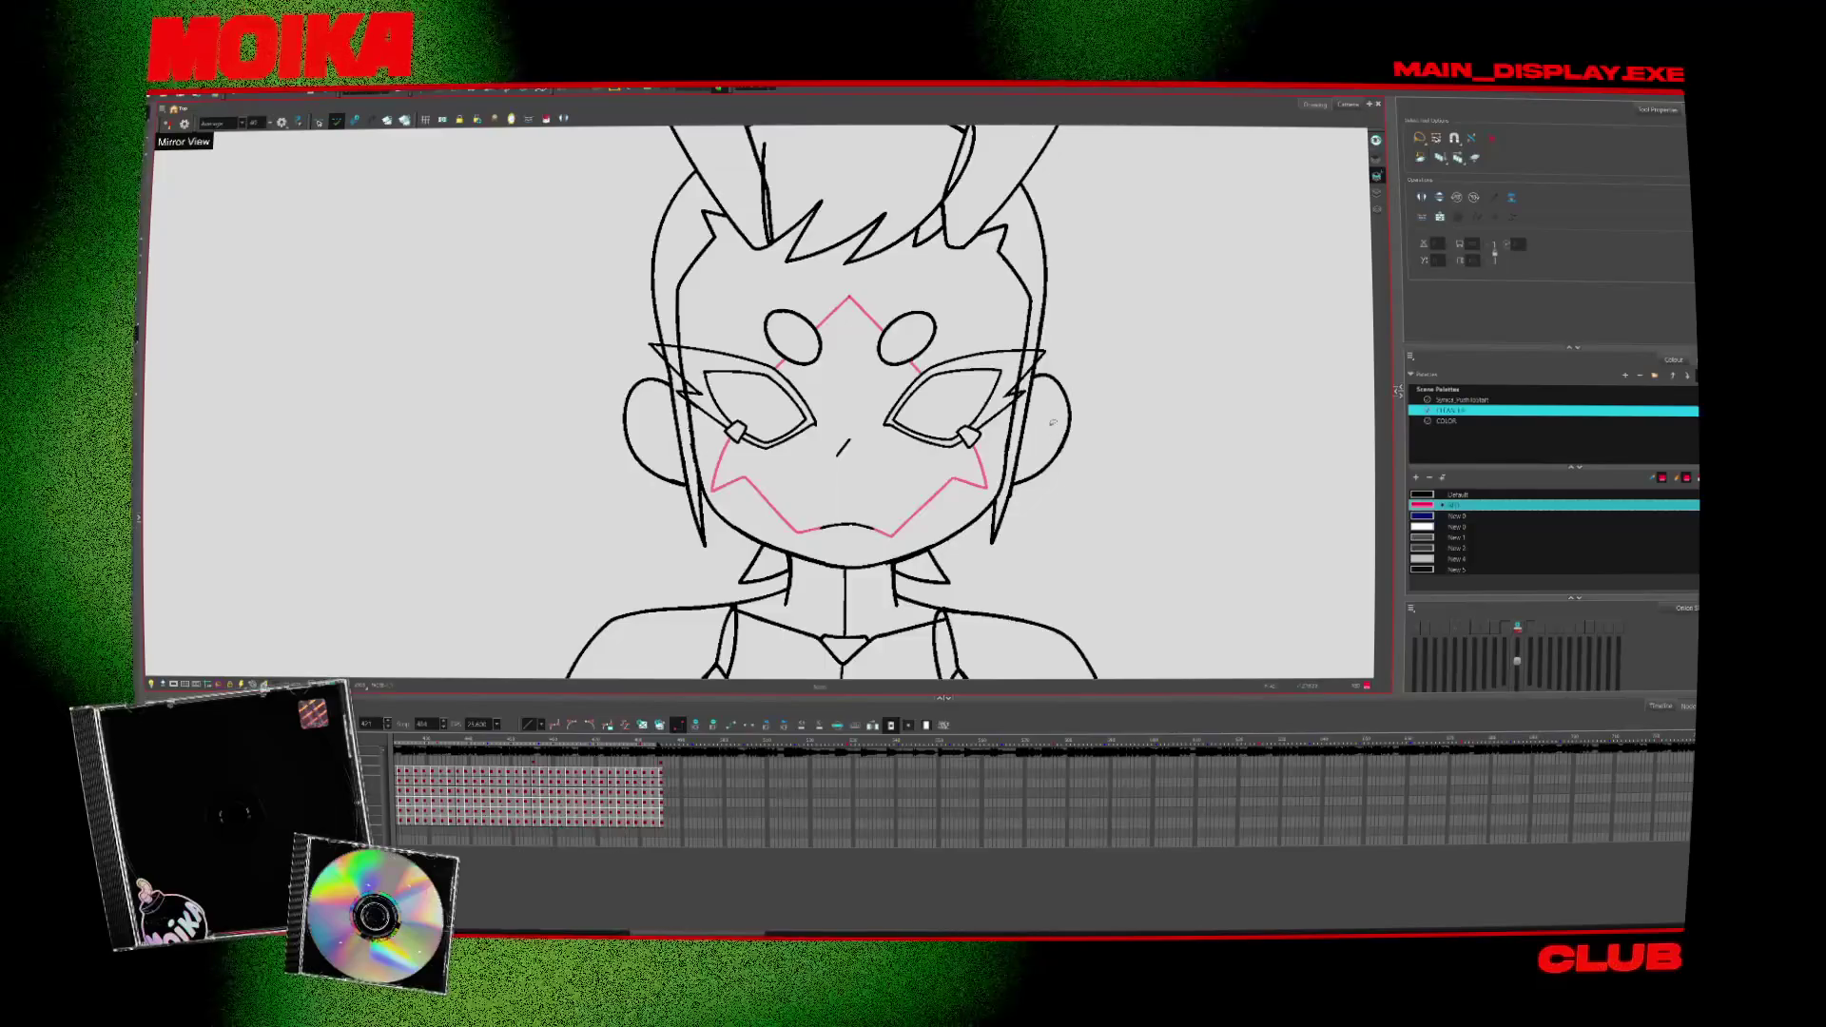
pyautogui.hotkey('alt', 'q')
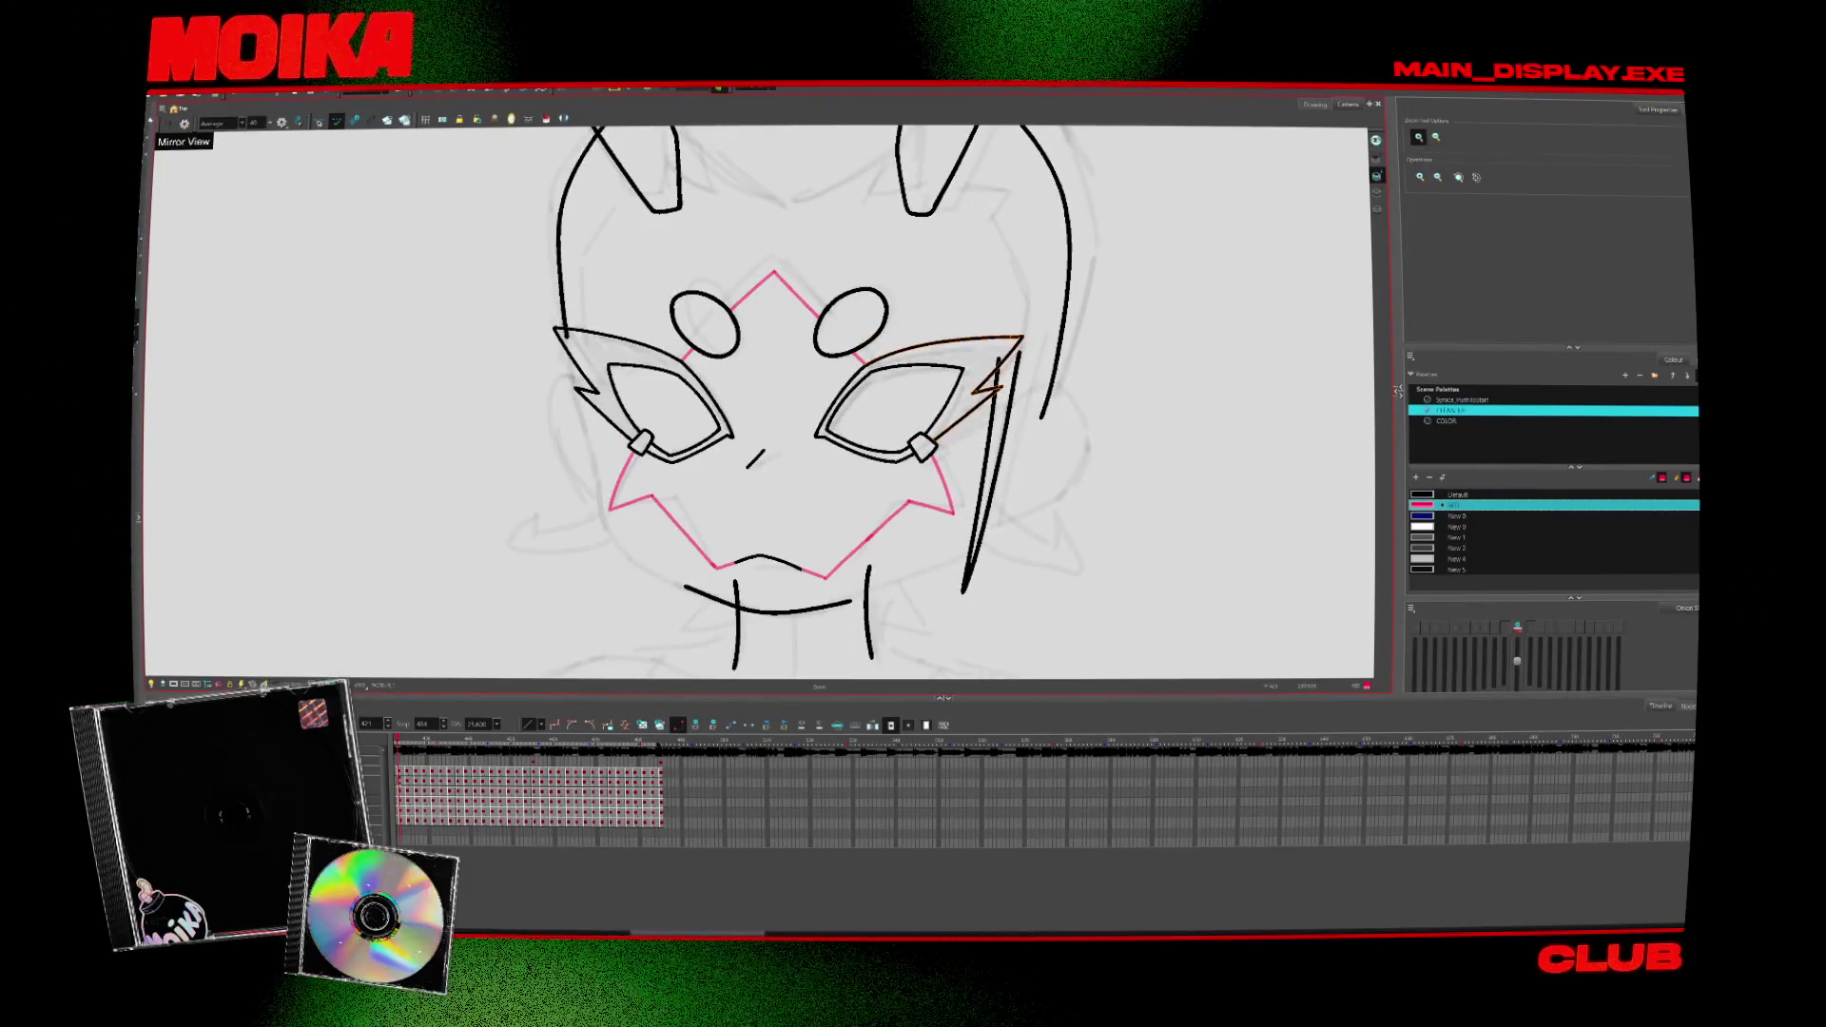
pyautogui.hotkey('shift', 'l')
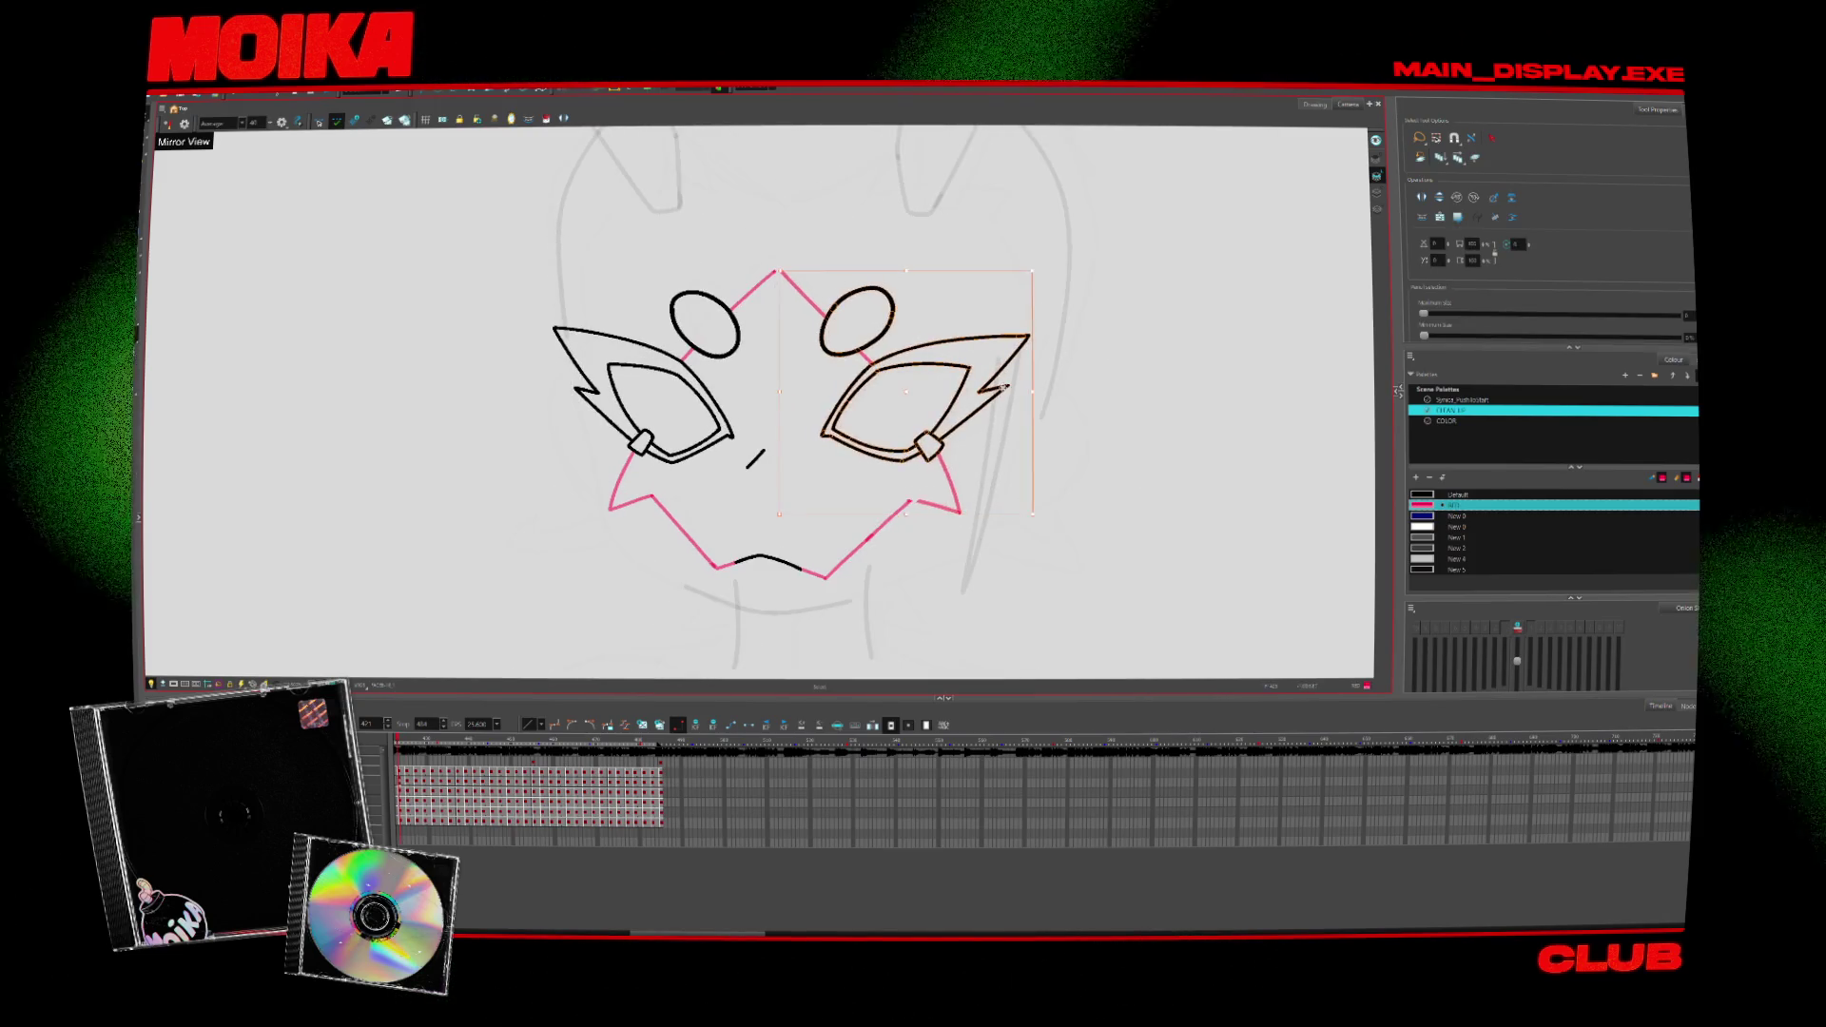
# Step: Deselect the mask lines and thicken the right pink jaw line with the brush
pyautogui.click(1039, 382)
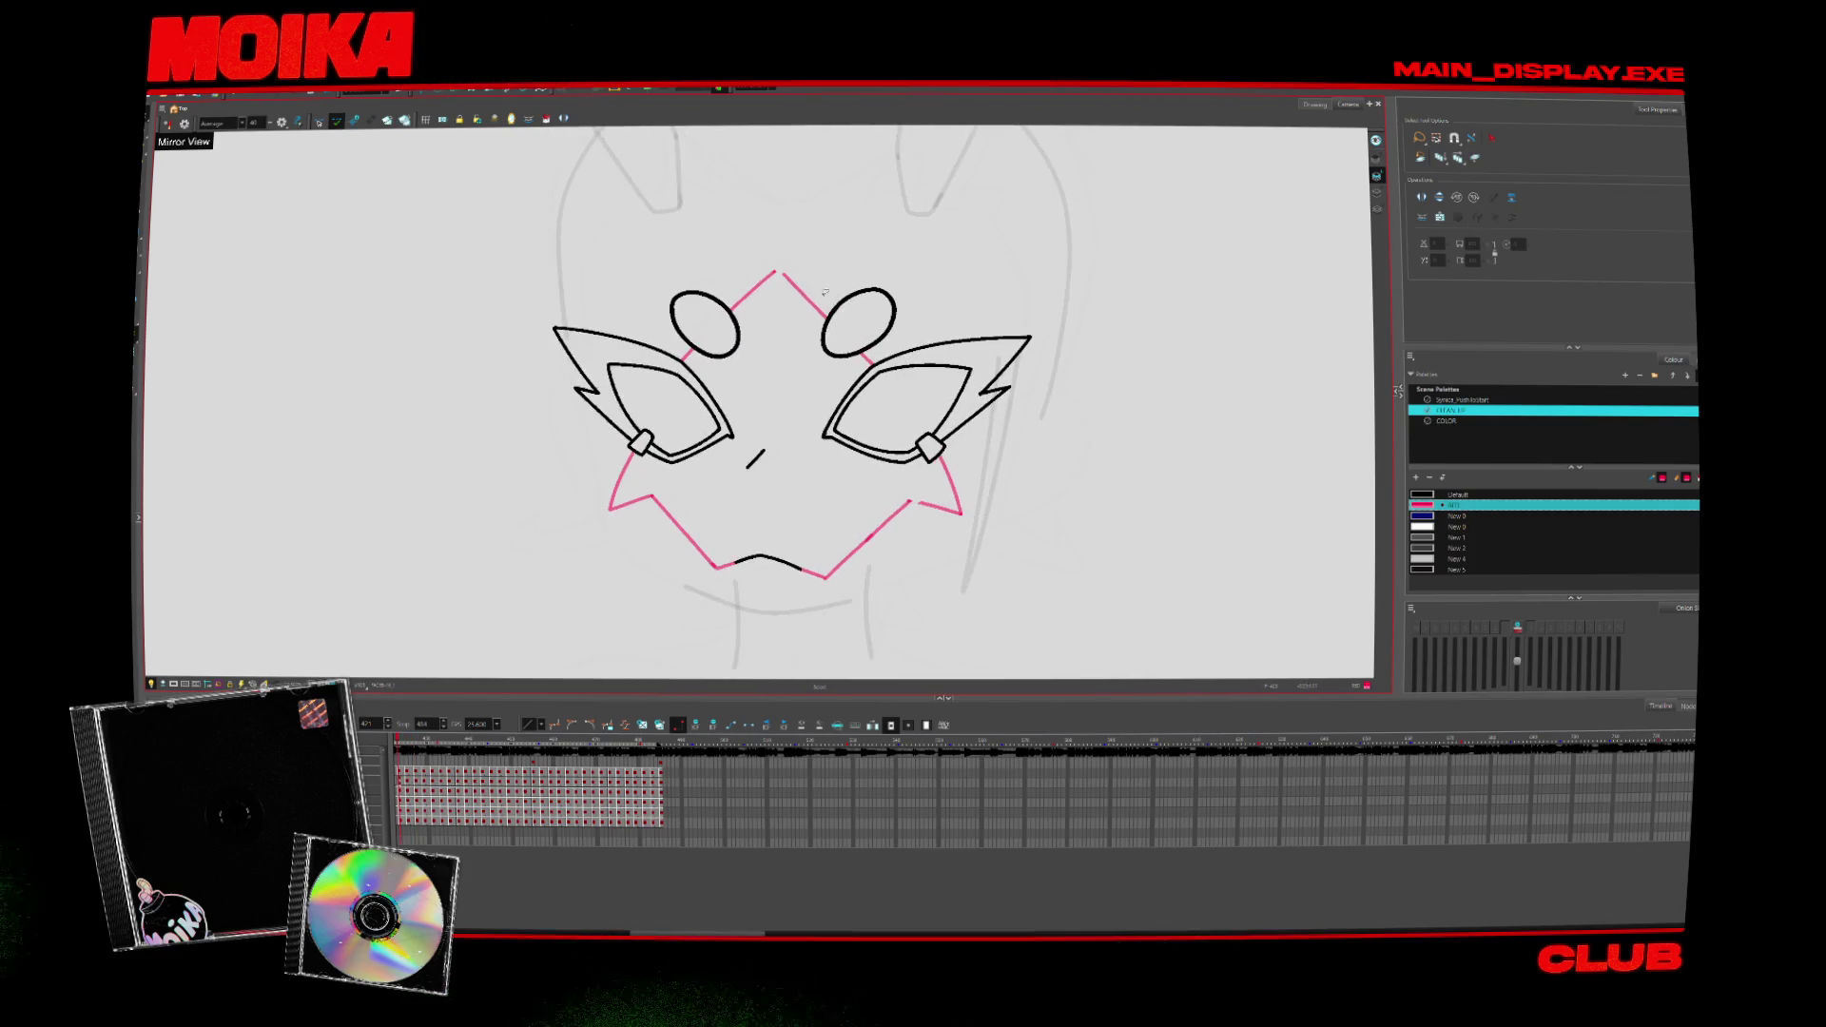
pyautogui.hotkey('alt', 'b')
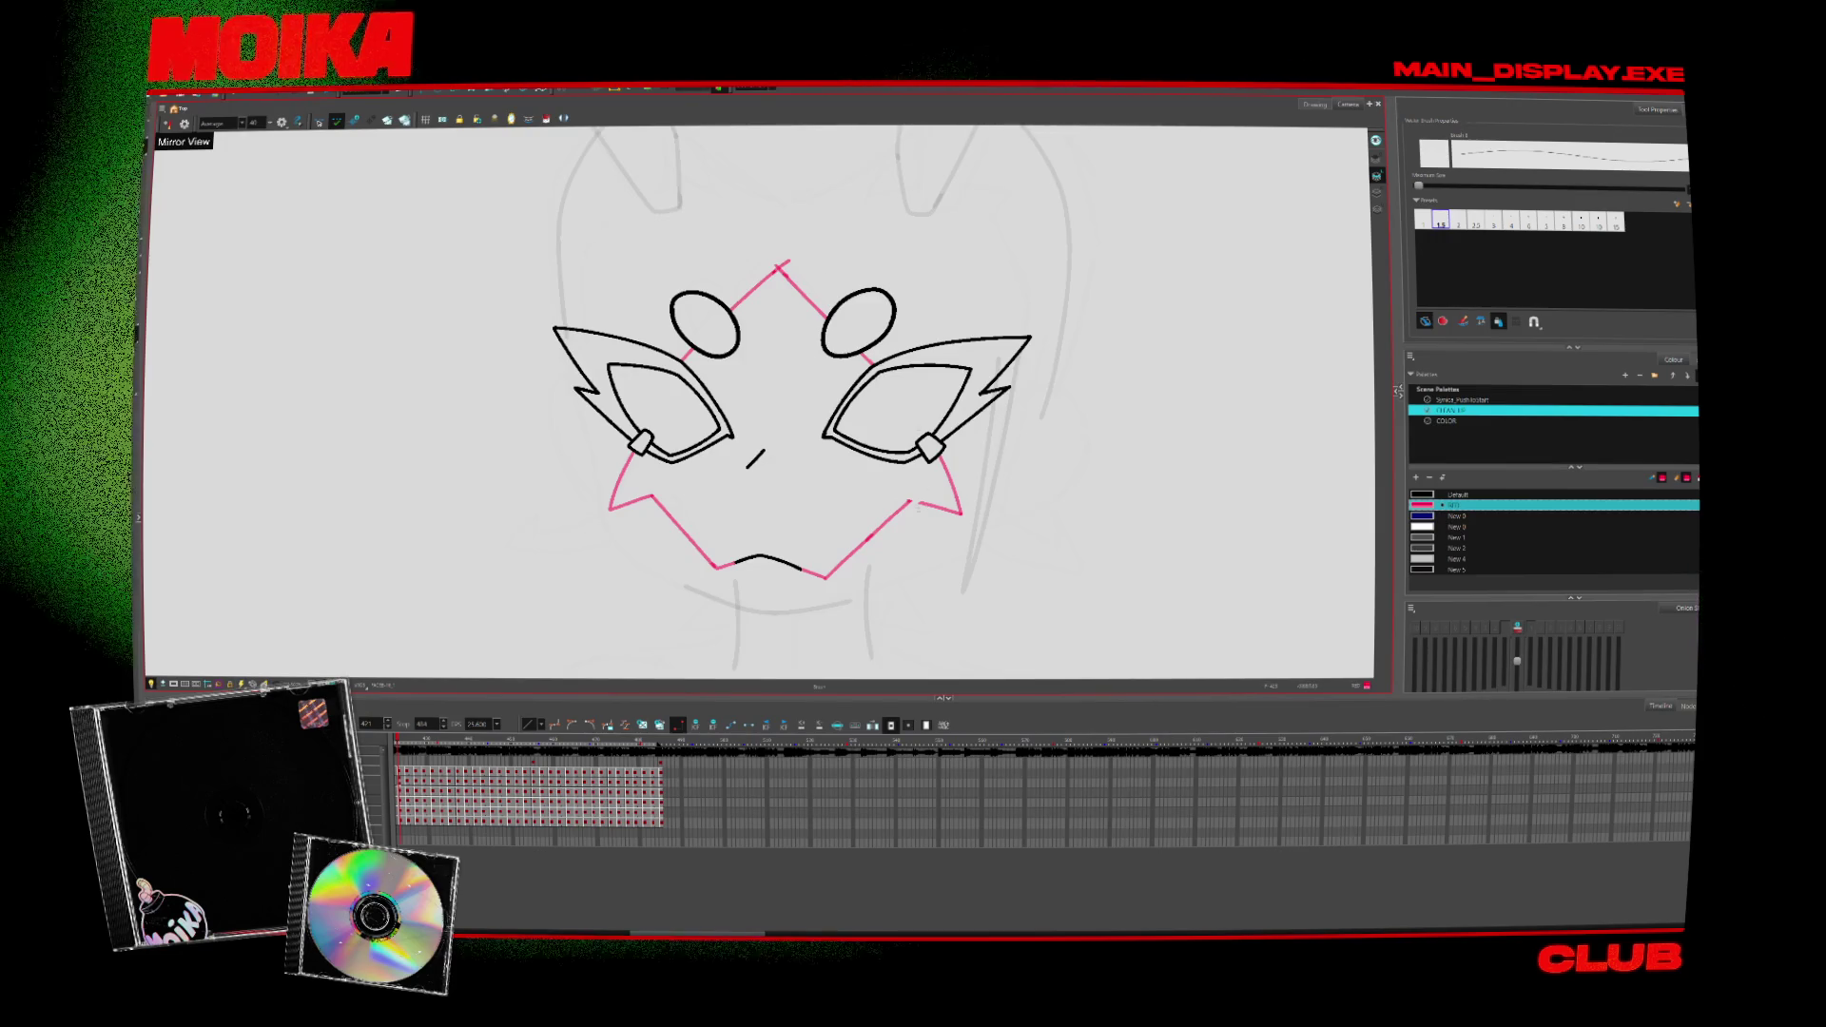
pyautogui.moveTo(916, 502); pyautogui.dragTo(944, 509)
pyautogui.moveTo(998, 285)
pyautogui.mouseDown()
pyautogui.moveTo(913, 571)
pyautogui.moveTo(1000, 286)
pyautogui.mouseUp()
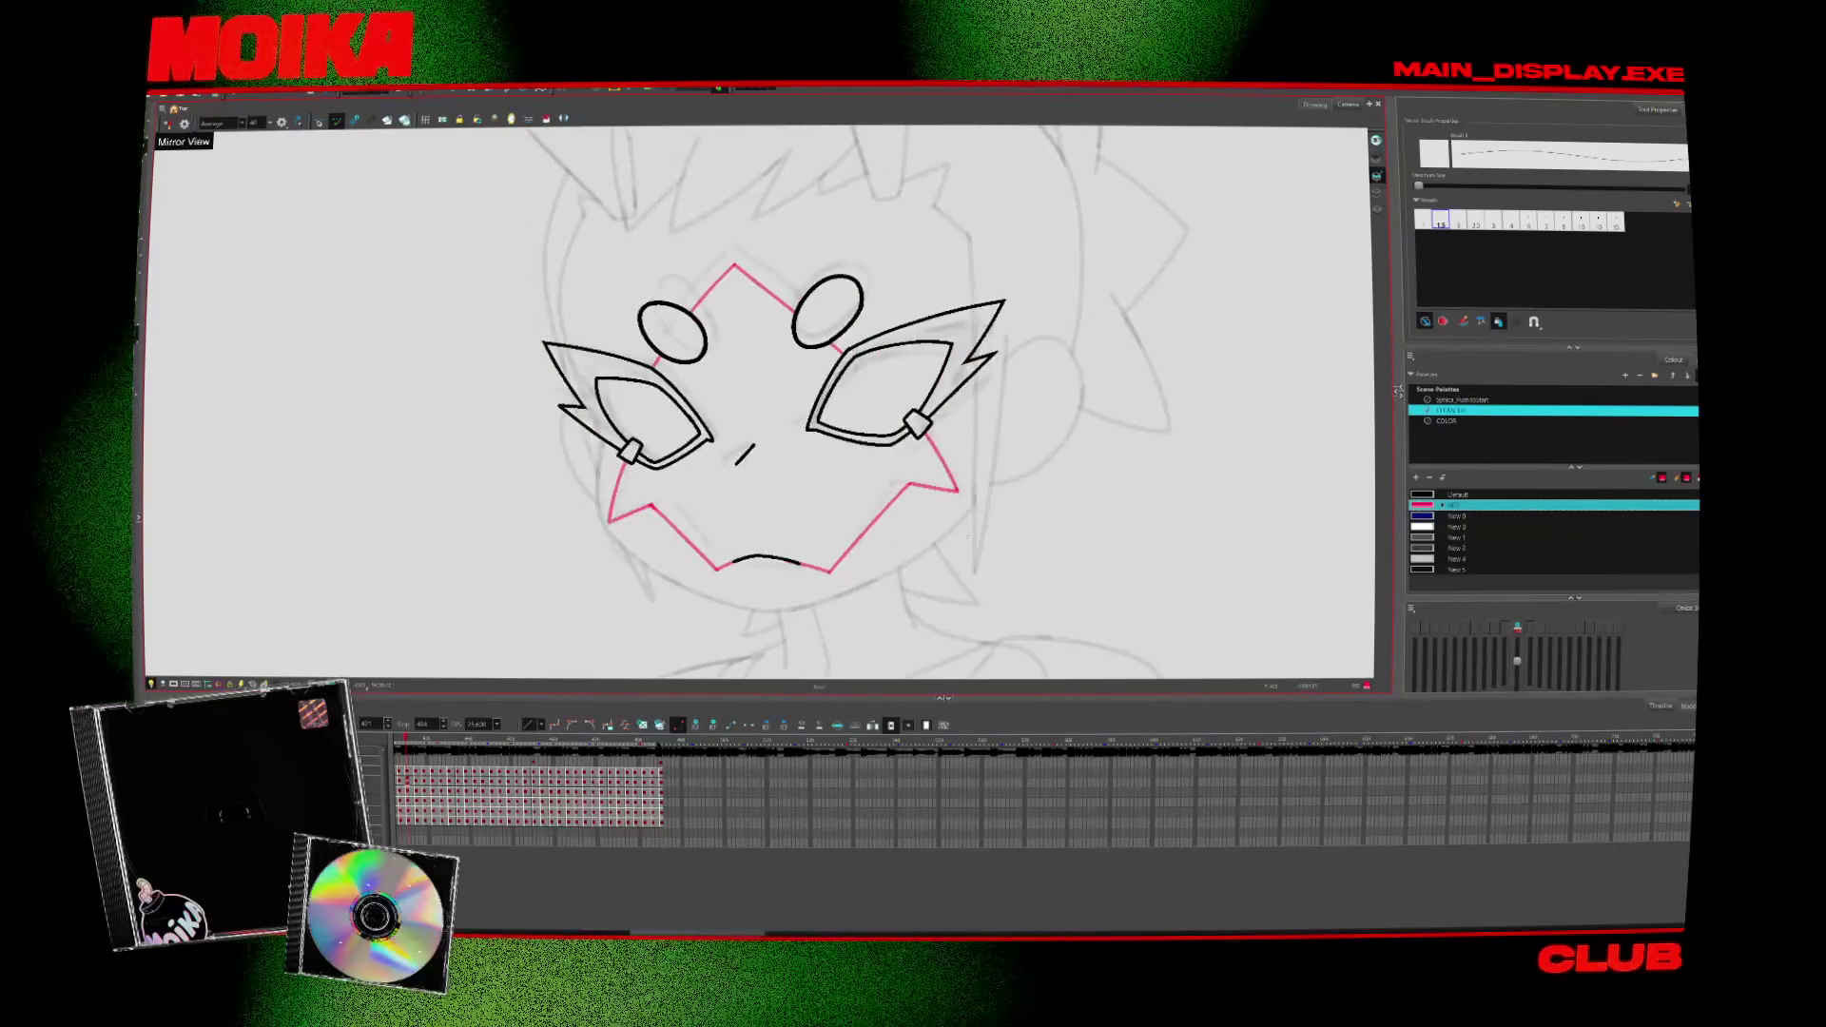
pyautogui.hotkey('alt', 's')
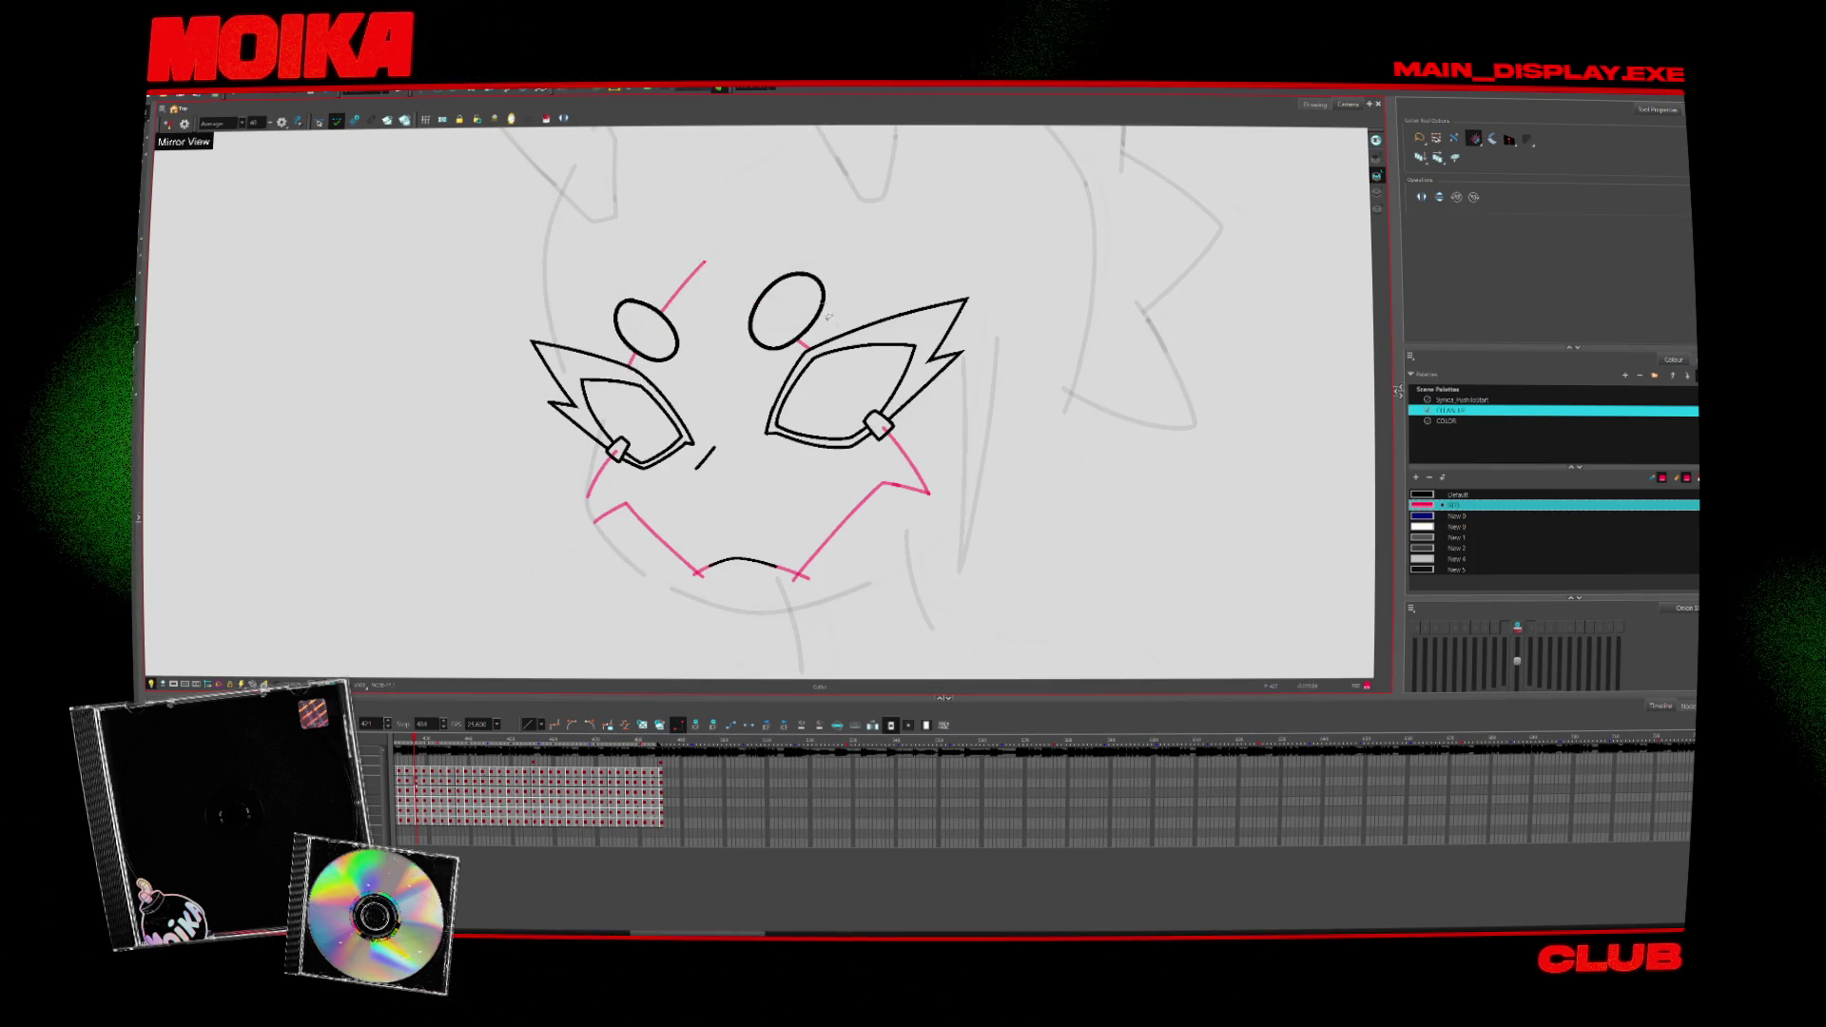
# Step: Add a short black stroke at the left cheek, rotating the view for it, then zoom out
pyautogui.moveTo(829, 317)
pyautogui.mouseDown()
pyautogui.moveTo(614, 479)
pyautogui.moveTo(742, 371)
pyautogui.mouseUp()
pyautogui.hotkey('shift', 'm')
pyautogui.hotkey('alt', 'b')
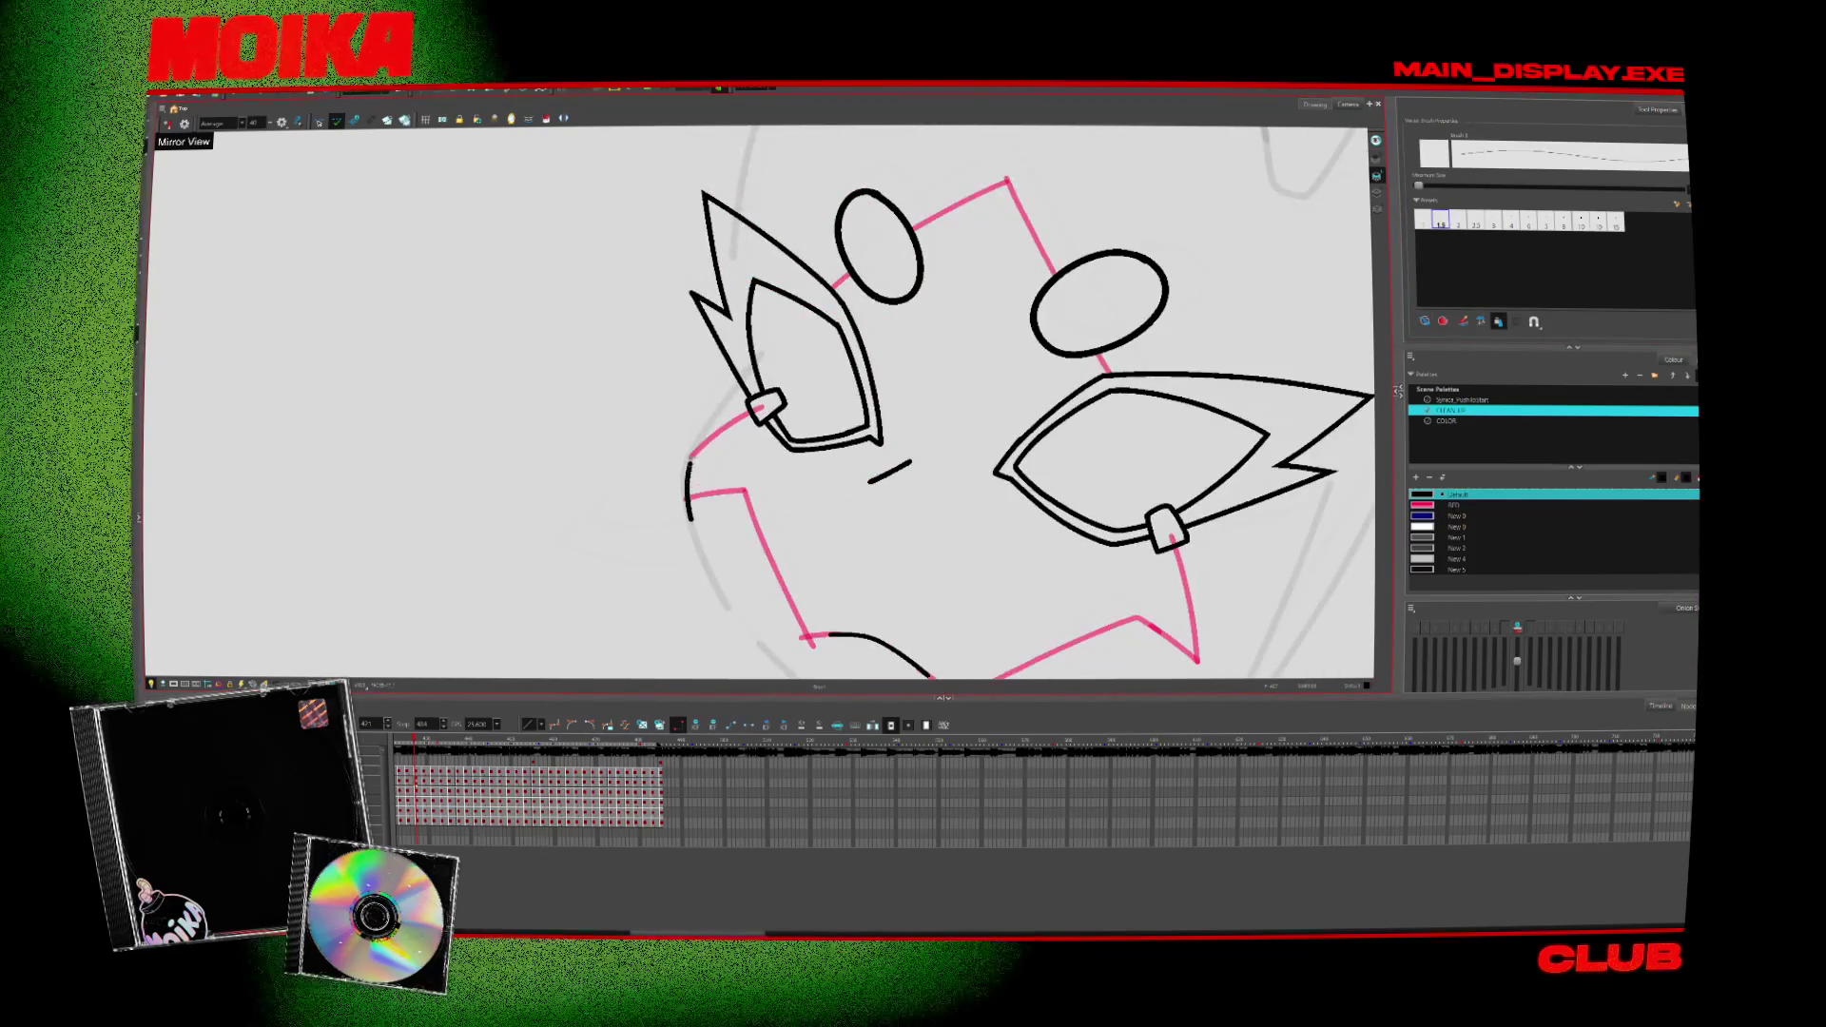
pyautogui.moveTo(691, 459); pyautogui.dragTo(686, 515)
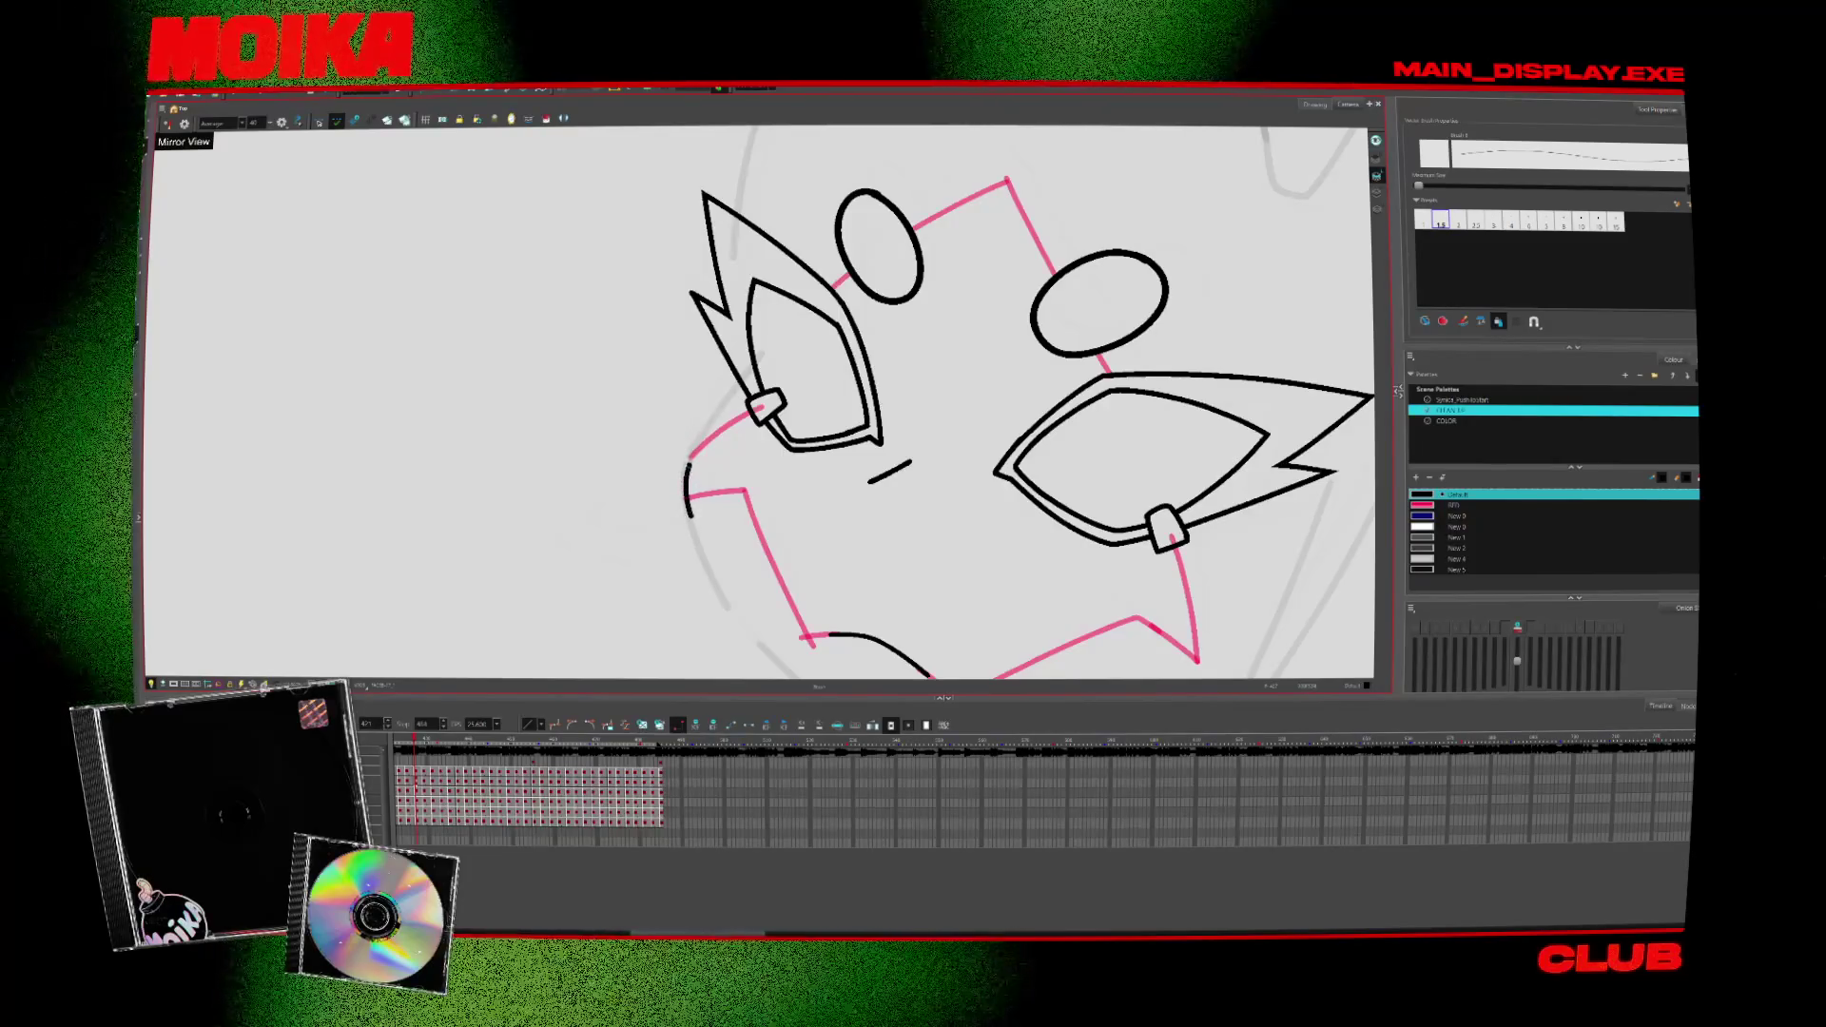
pyautogui.press('c')
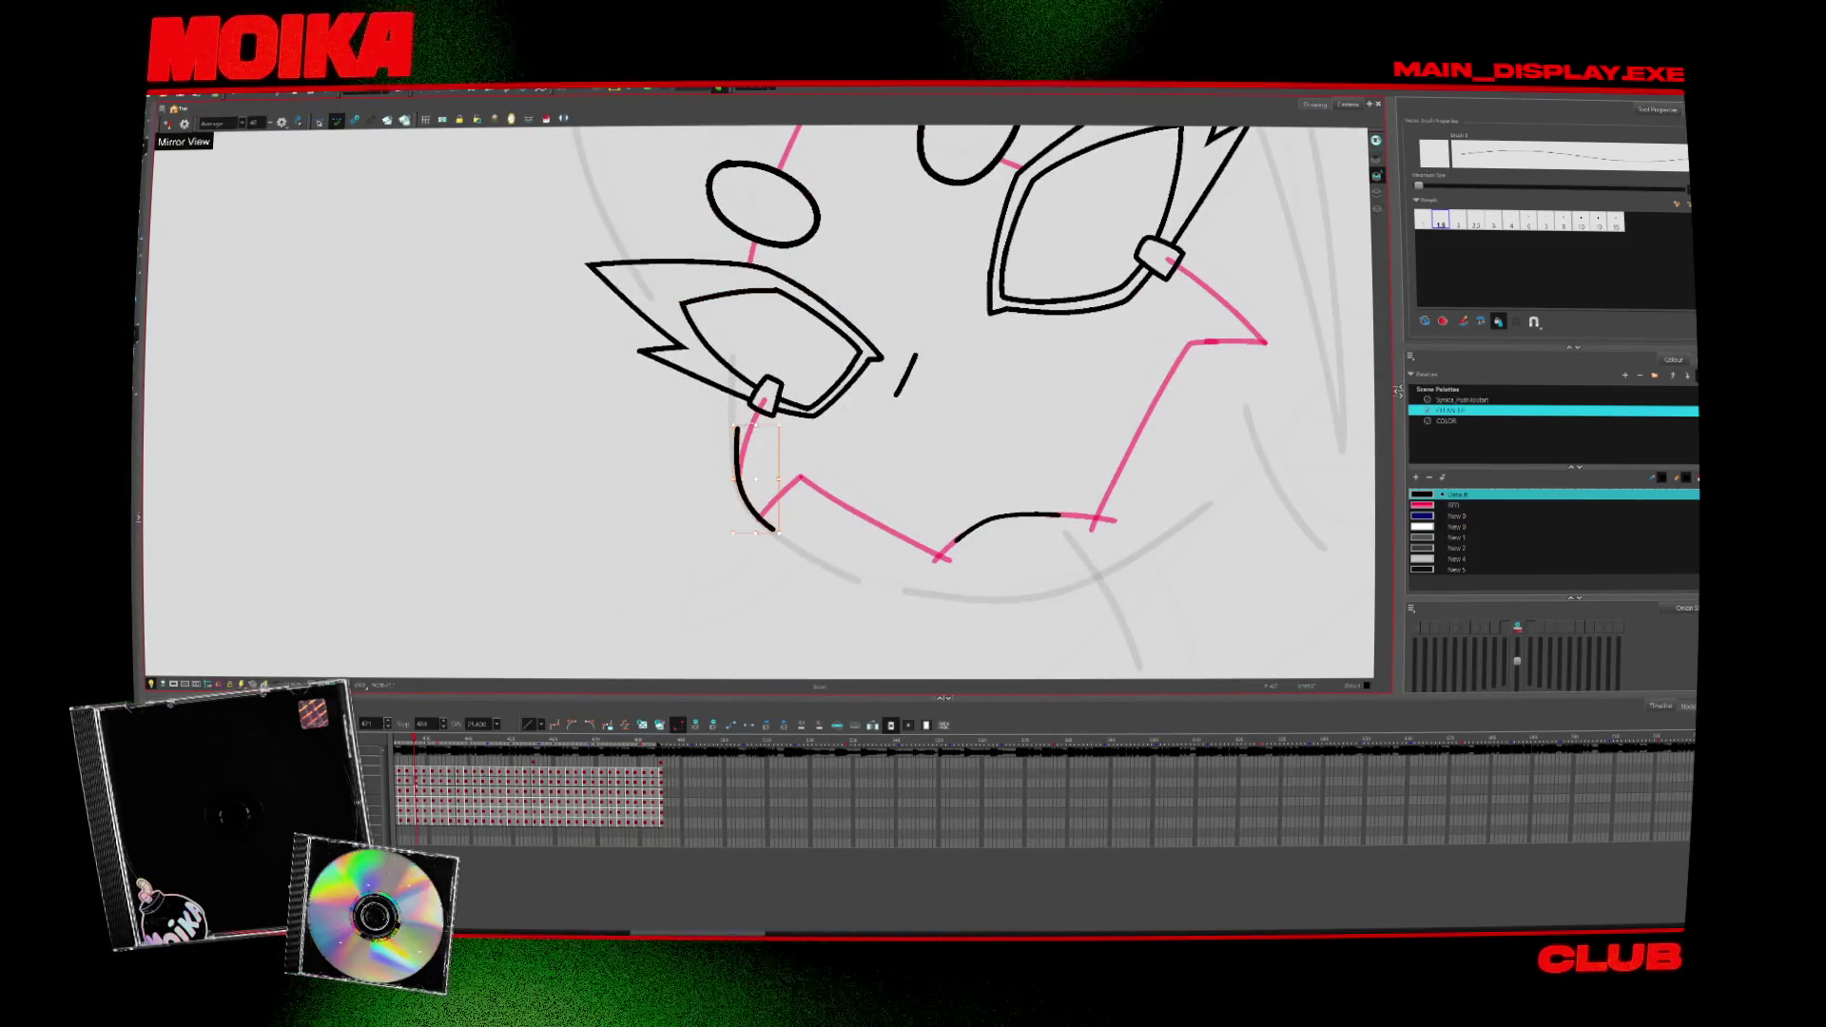
pyautogui.press('v')
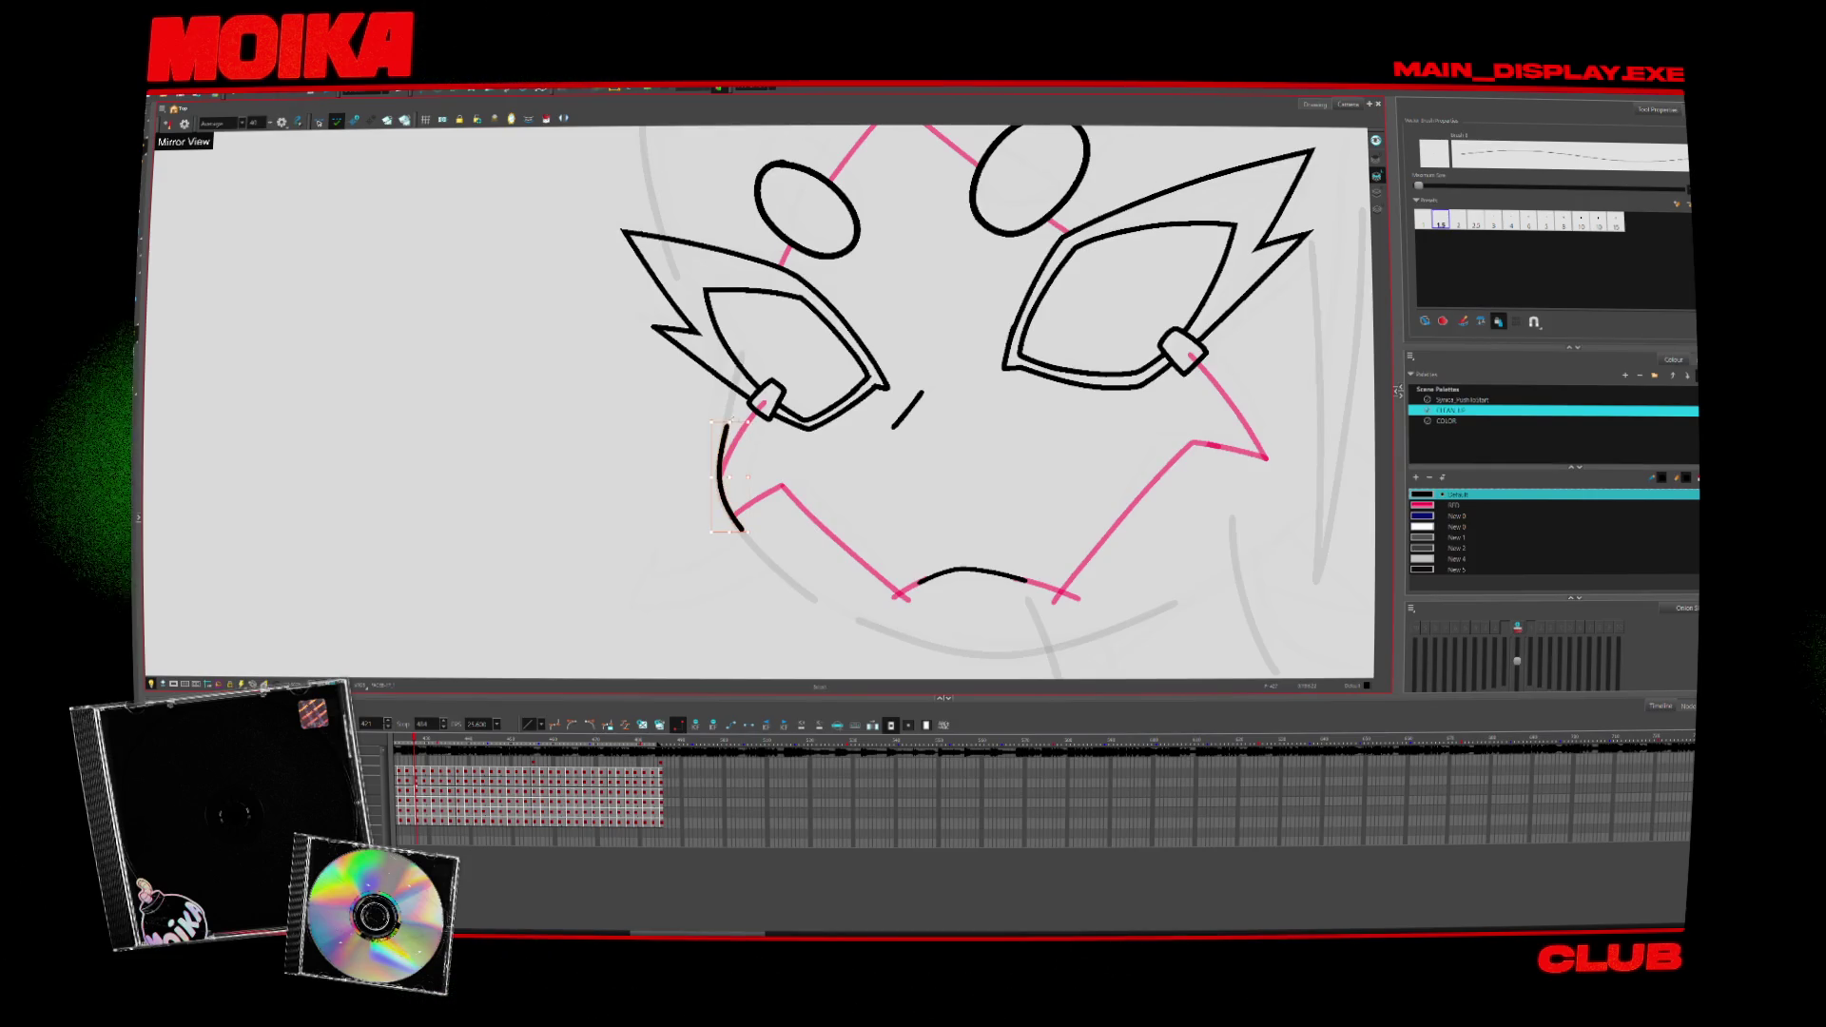
pyautogui.hotkey('alt', 's')
pyautogui.scroll(-4, 784, 416)
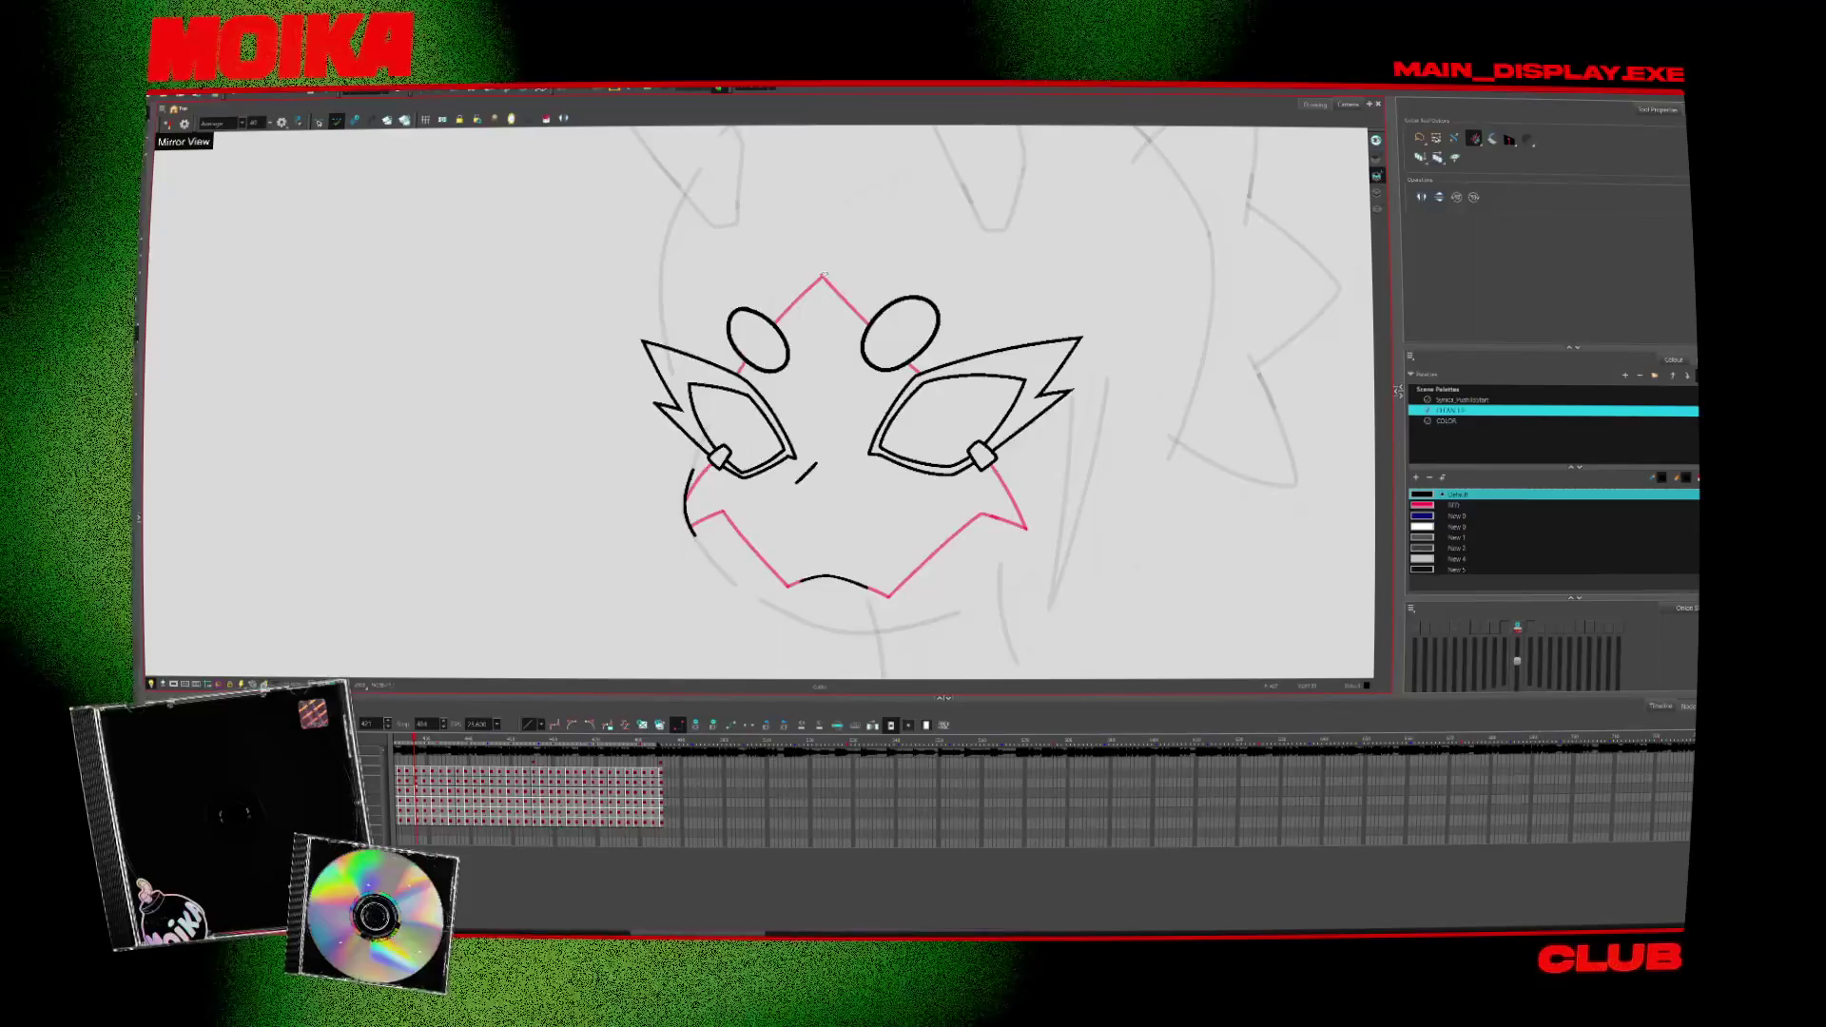
# Step: Undo once and step forward to the next drawing frames
pyautogui.hotkey('ctrl', 'z')
pyautogui.press('.')
pyautogui.press('.')
pyautogui.press('.')
pyautogui.press('.')
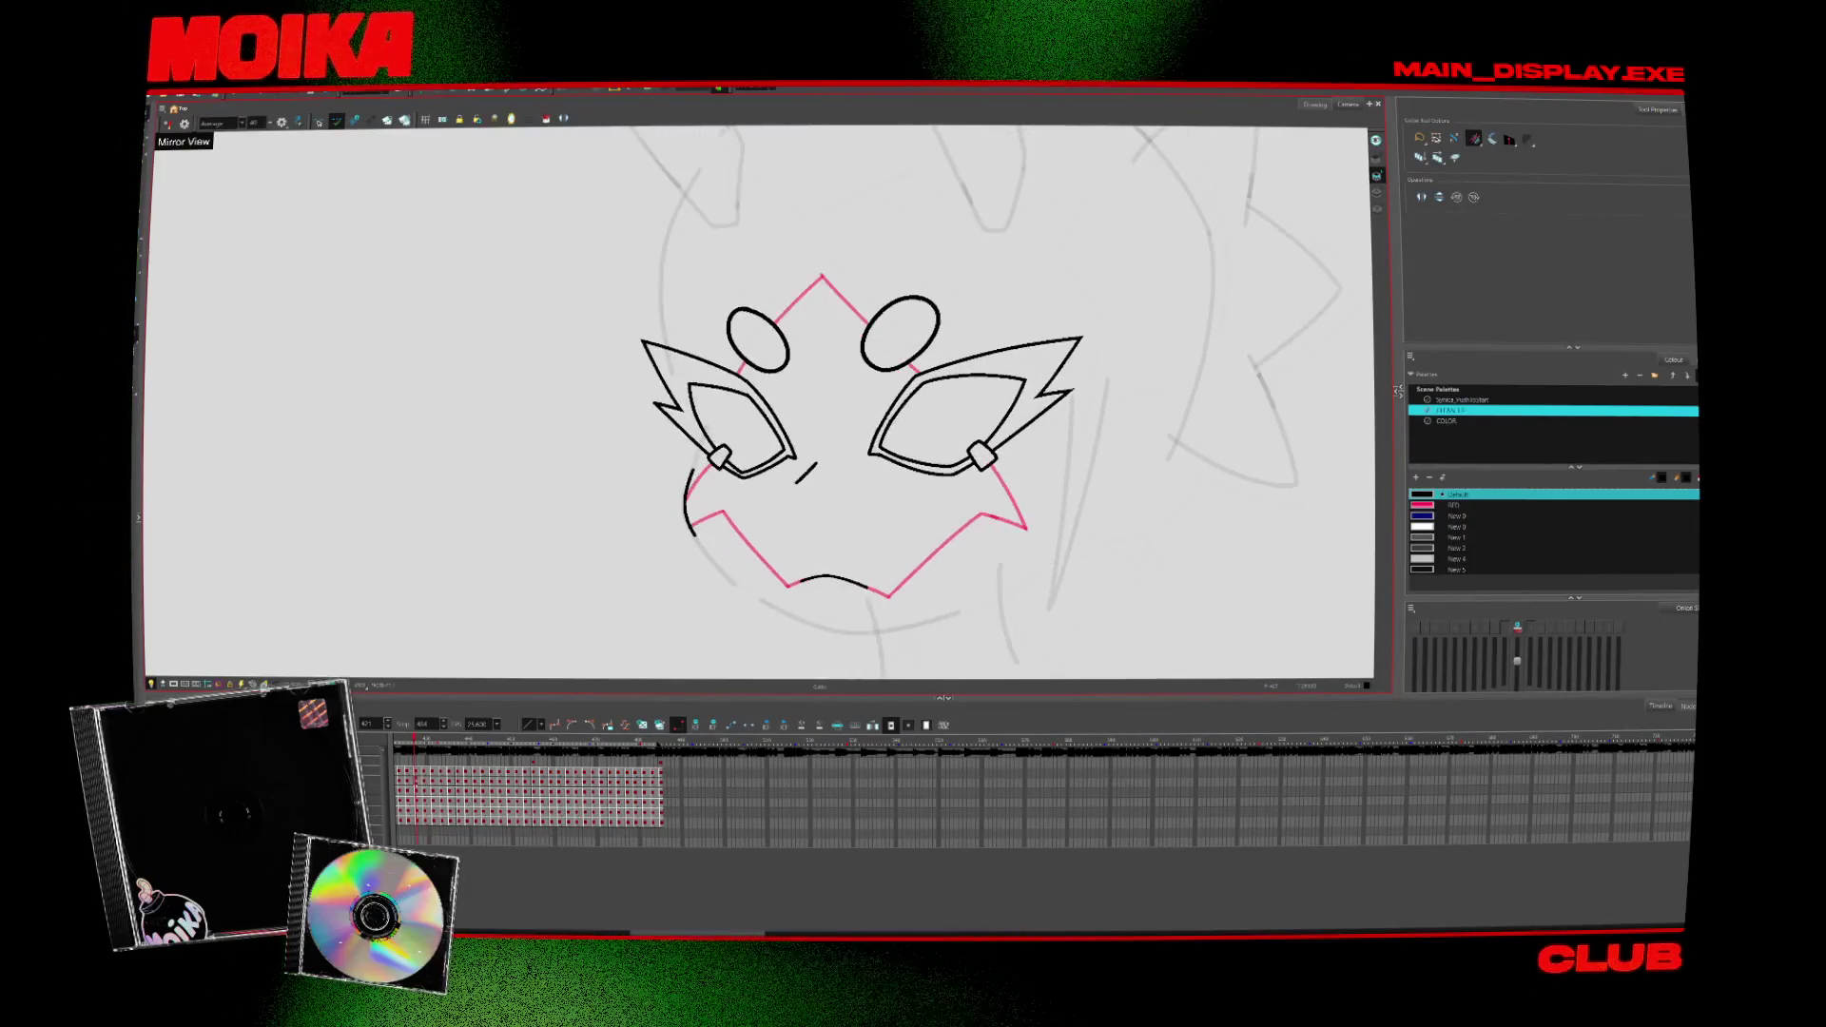
pyautogui.press('.')
pyautogui.scroll(-2, 737, 220)
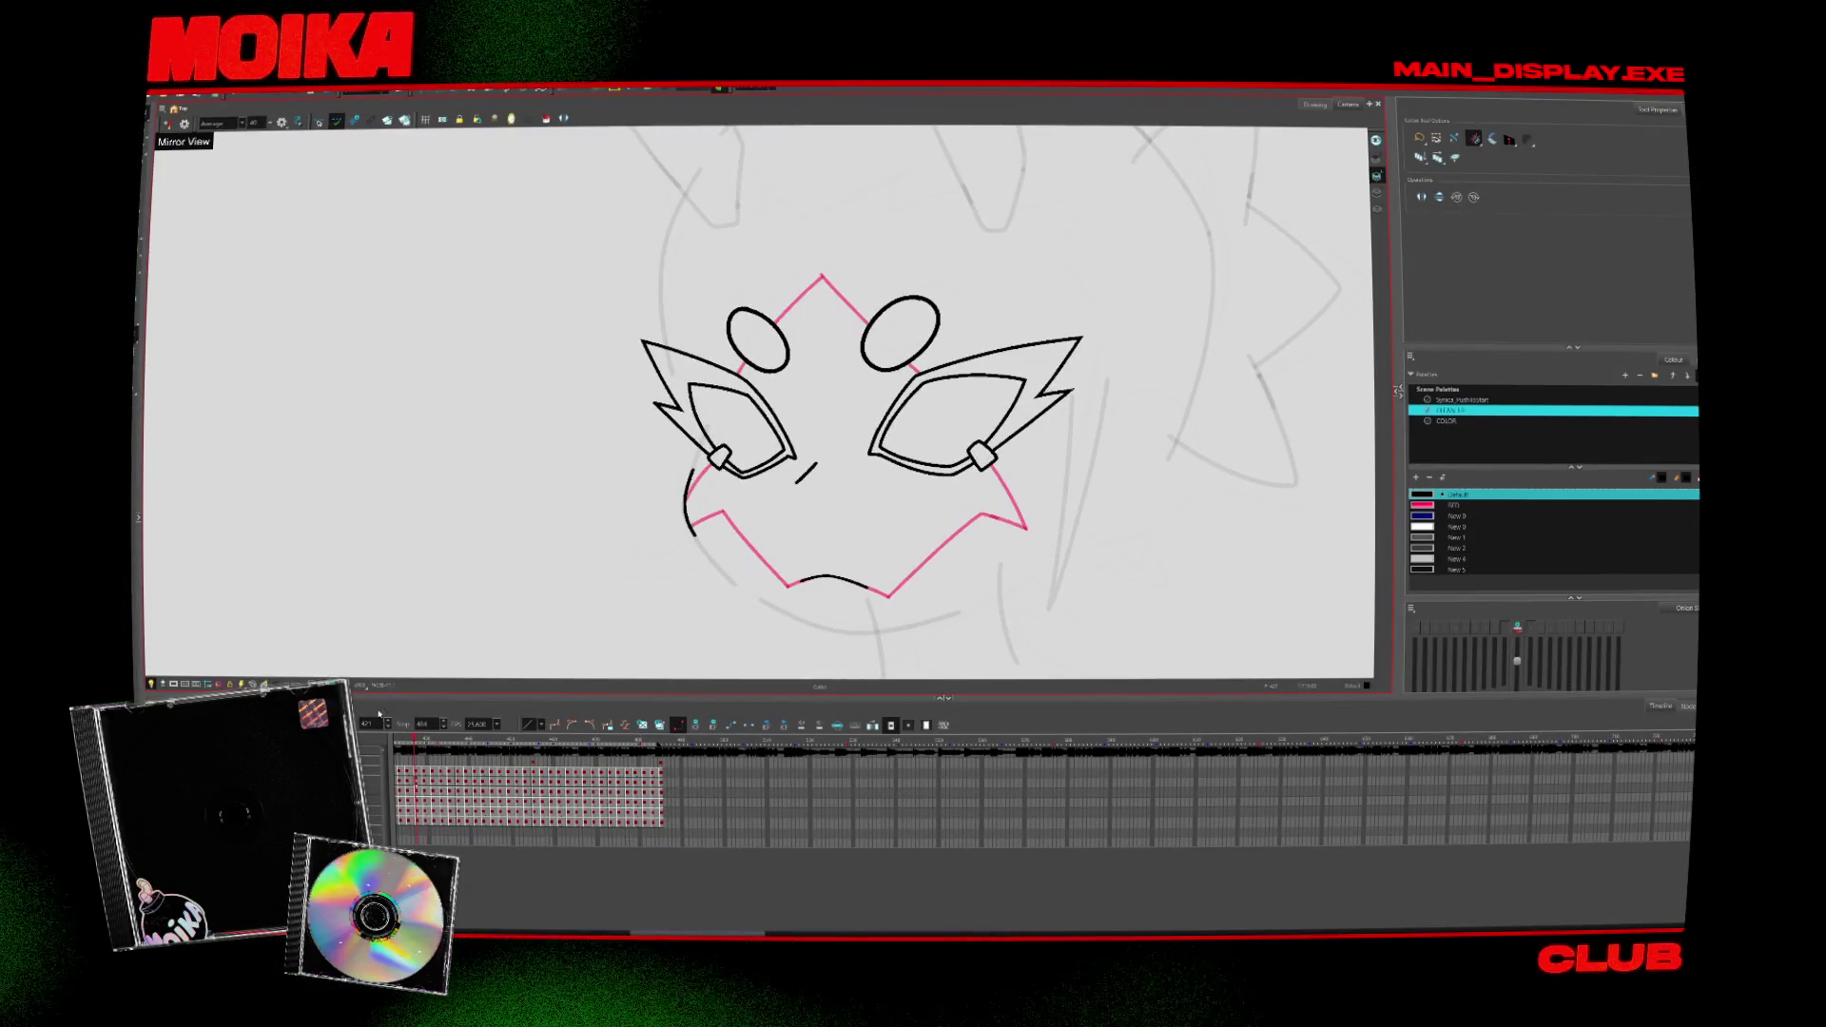
pyautogui.scroll(-5, 736, 220)
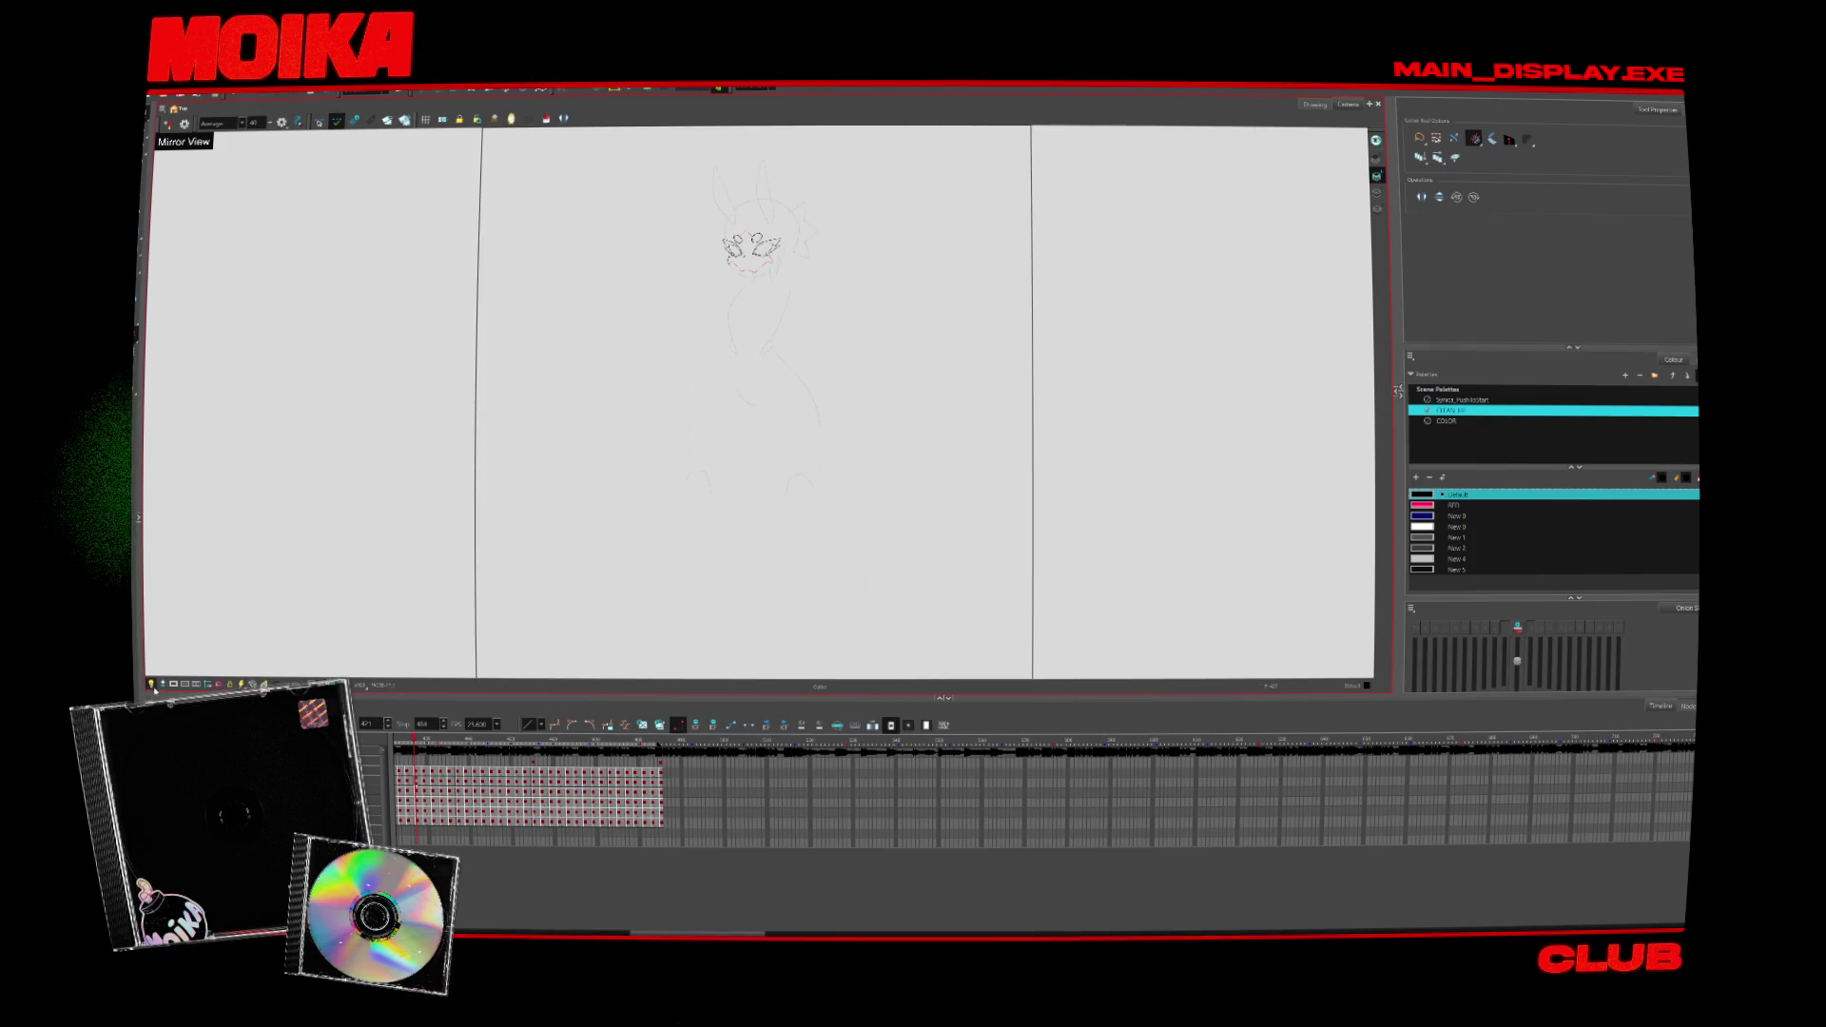
# Step: Advance through the frames to a partly inked face and pick up the vector brush
pyautogui.press('.')
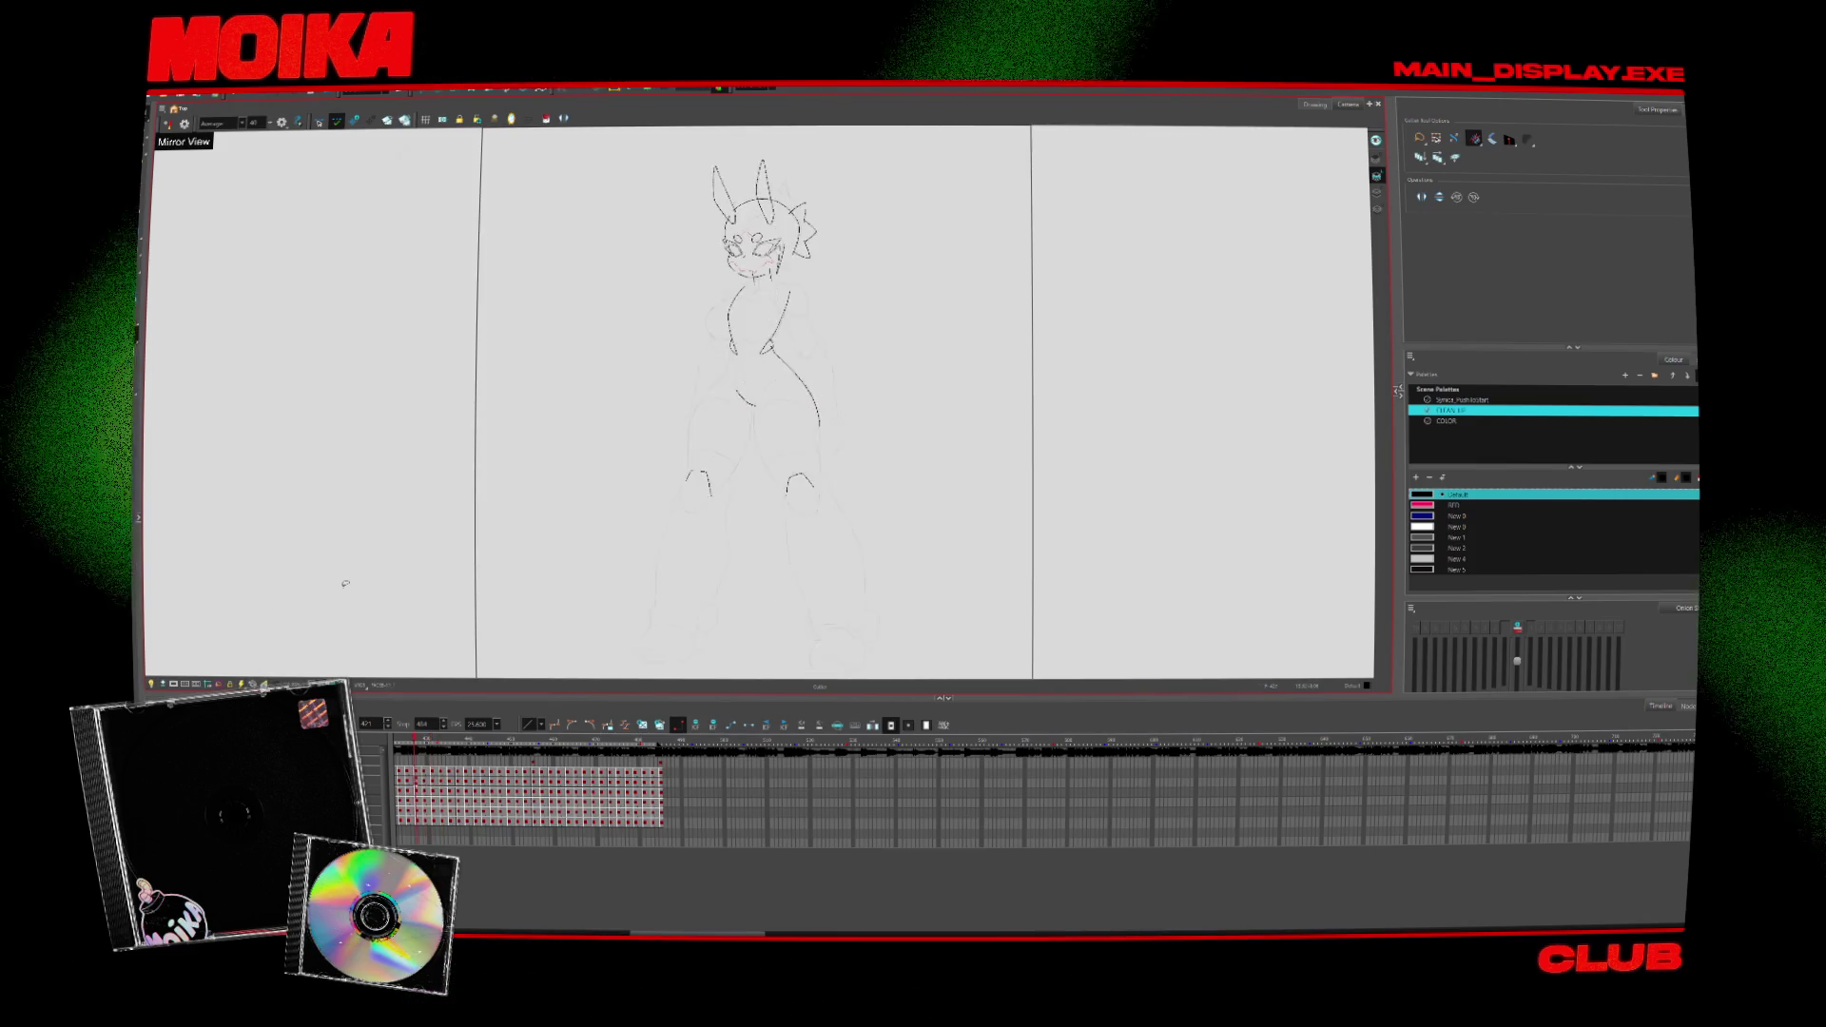
pyautogui.press('.')
pyautogui.press('.')
pyautogui.press('.')
pyautogui.press('.')
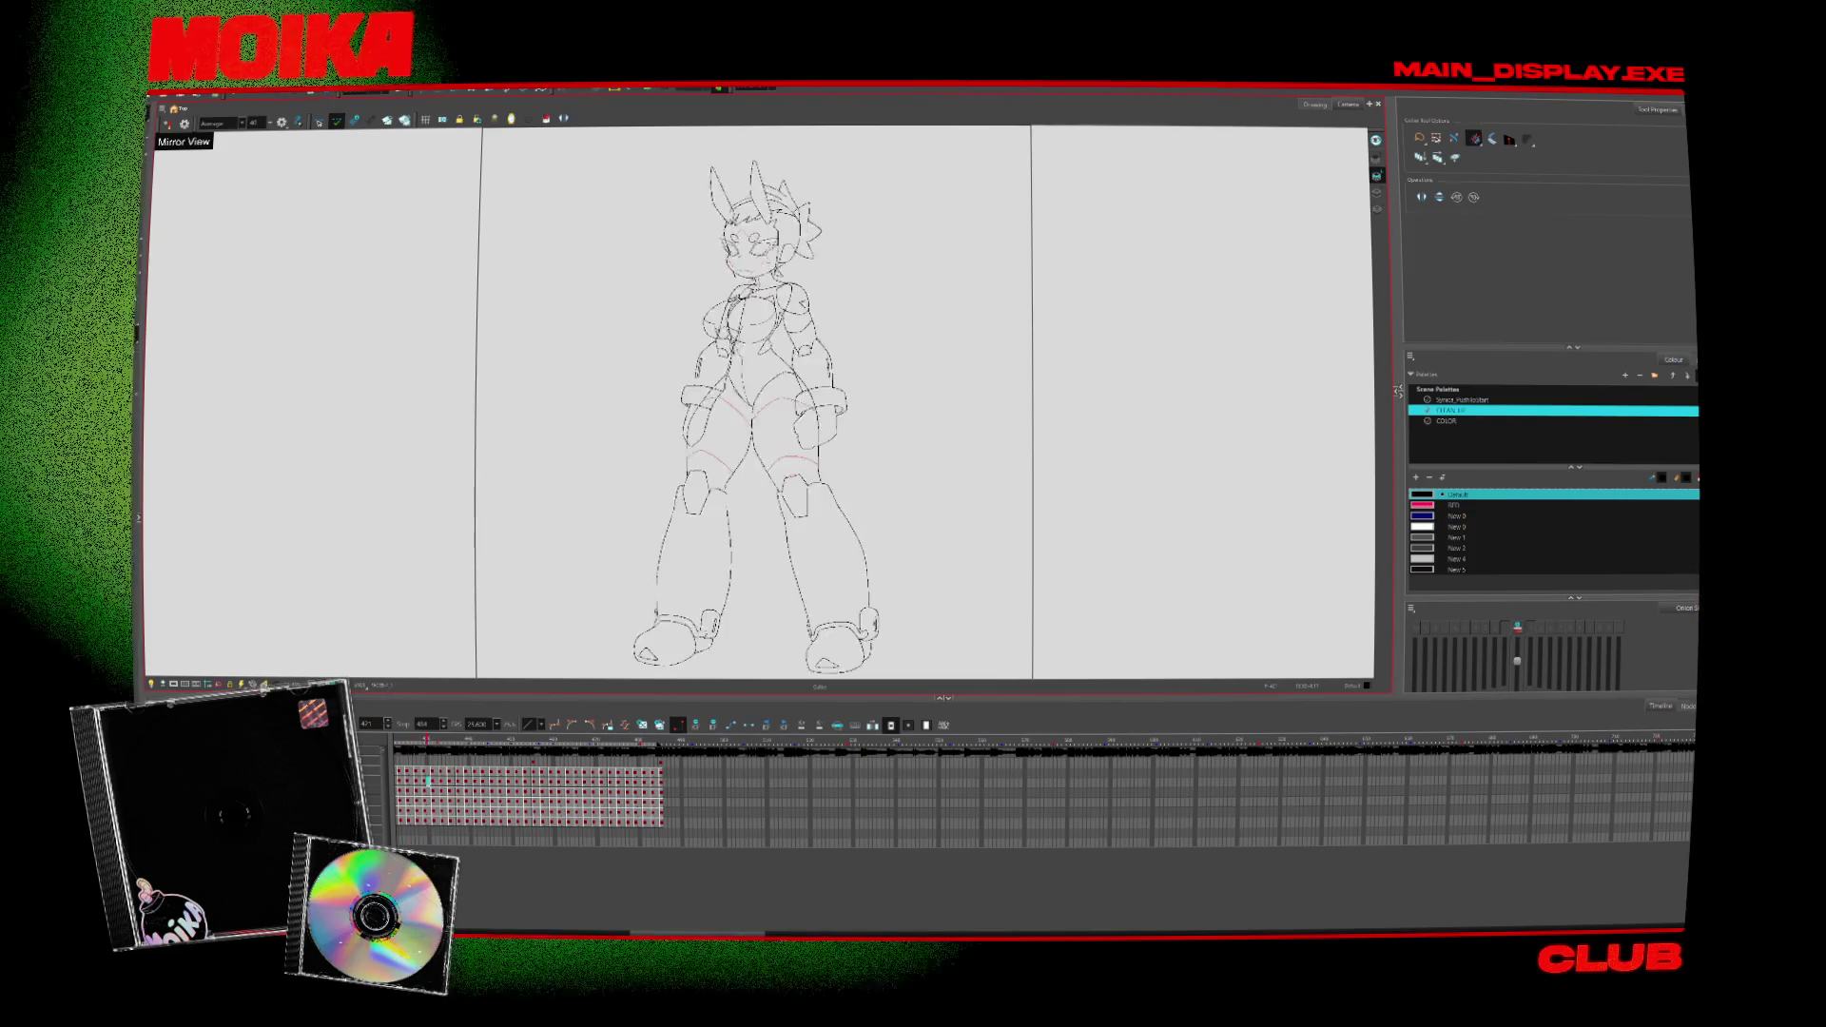
pyautogui.press('.')
pyautogui.press('.')
pyautogui.press('.')
pyautogui.press('.')
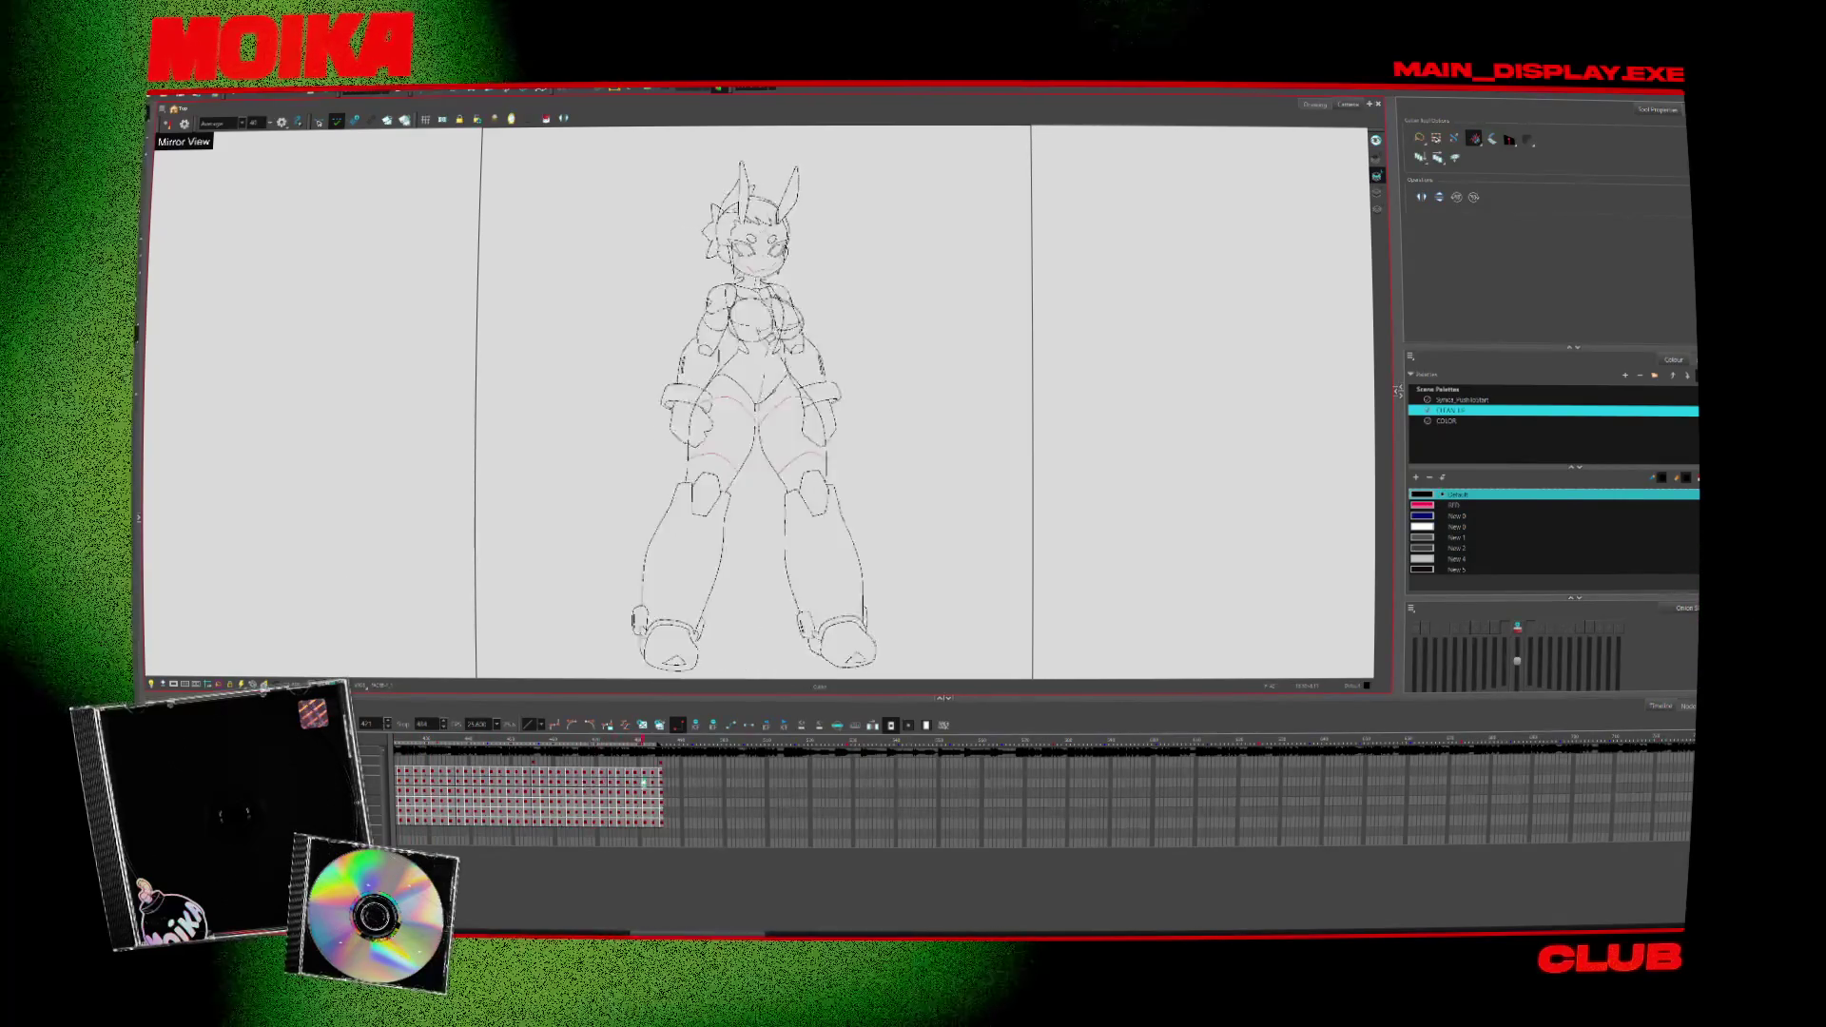
pyautogui.press('.')
pyautogui.press('.')
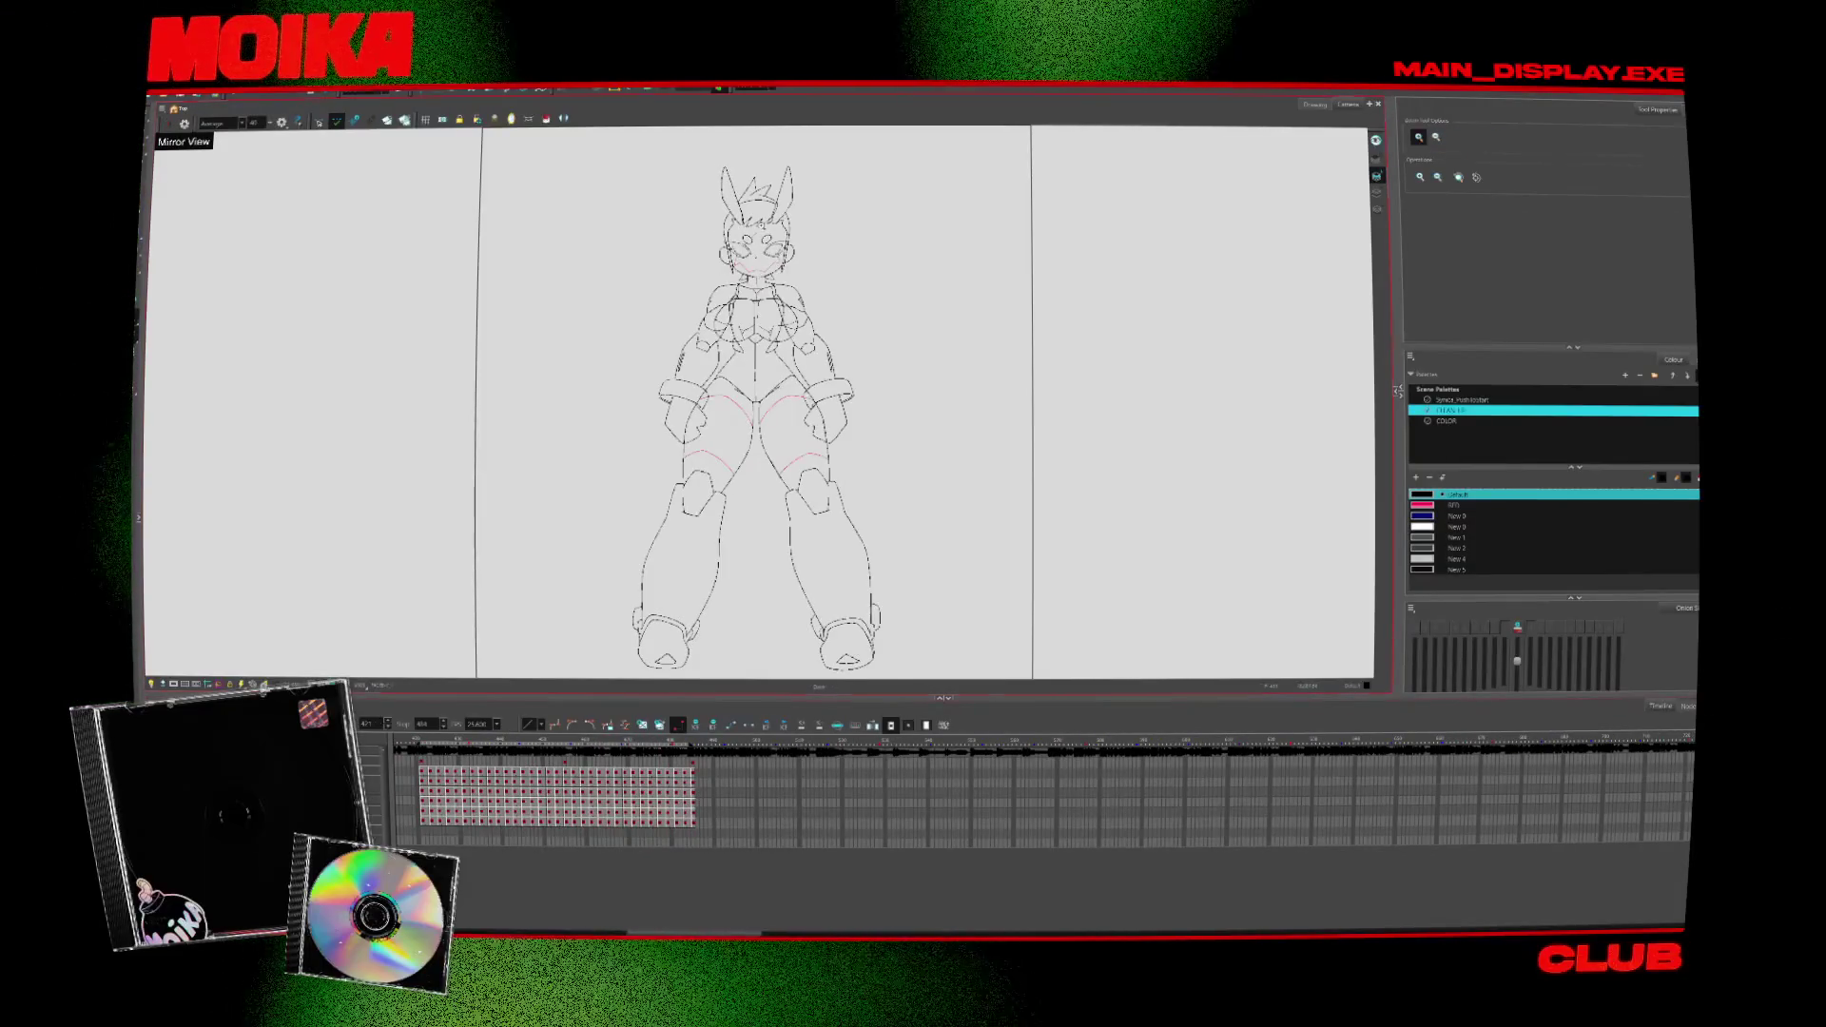
pyautogui.scroll(3, 867, 386)
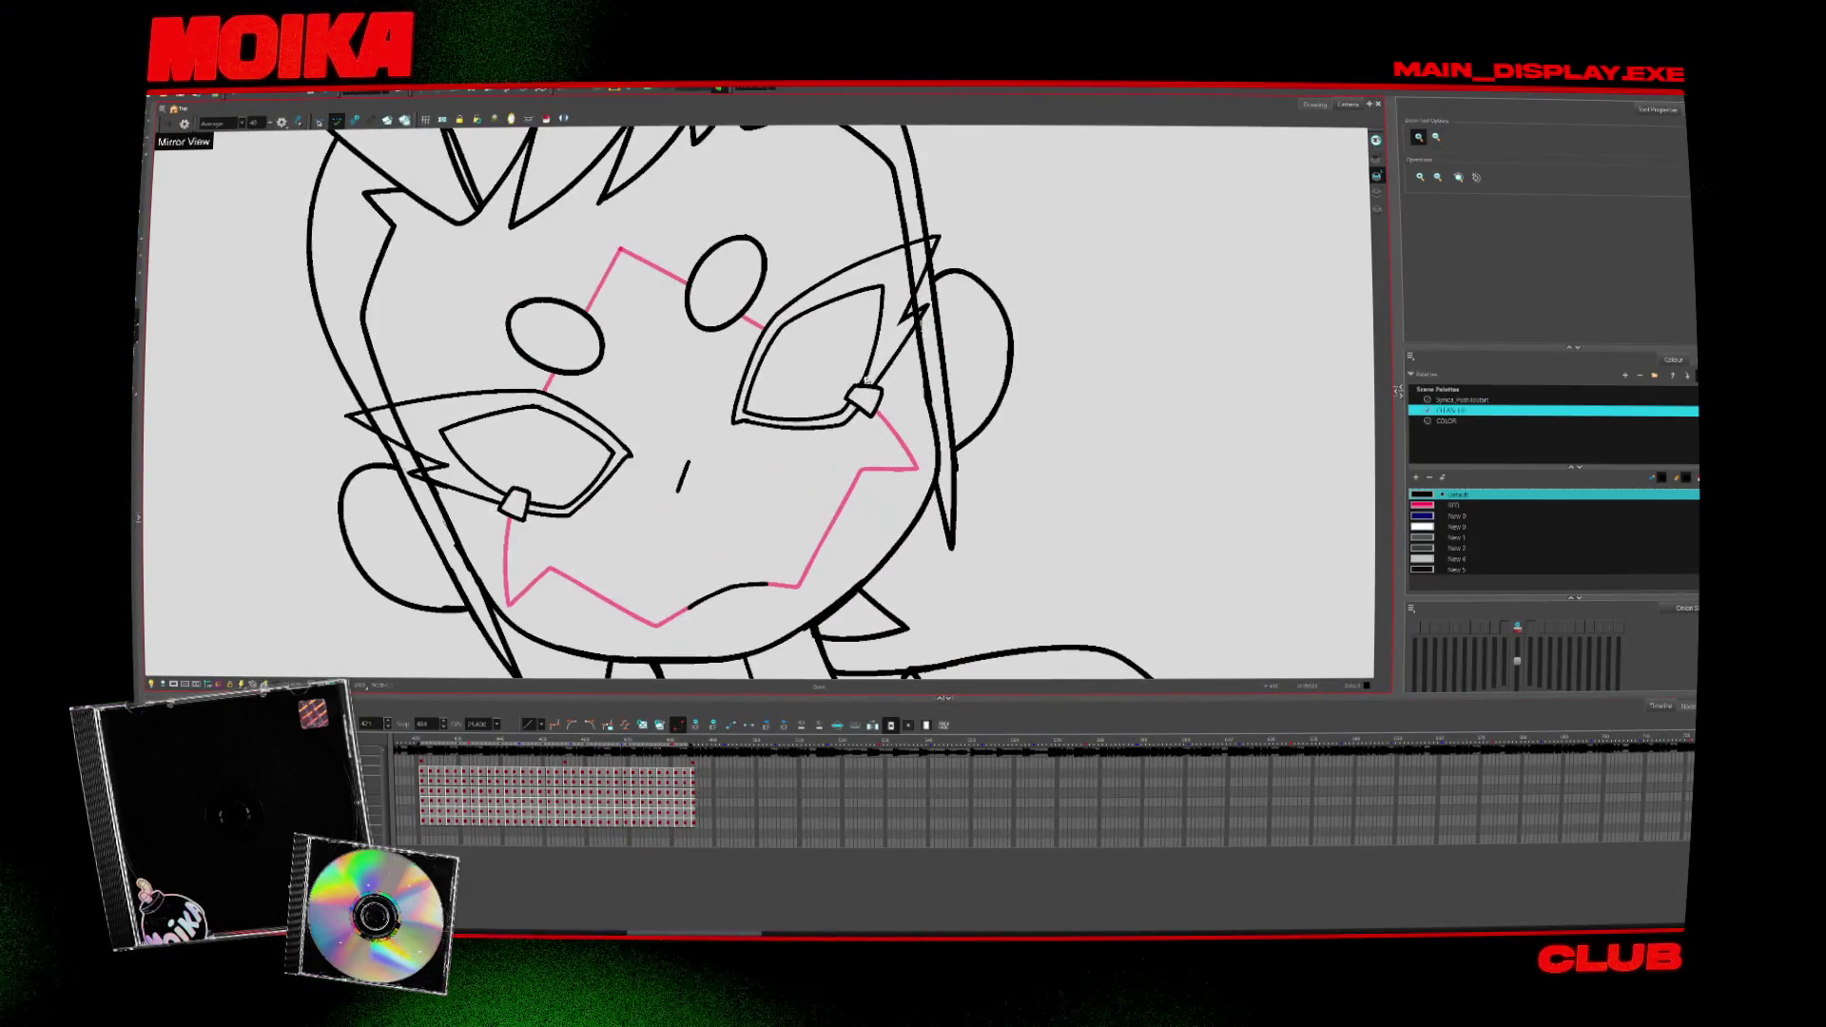
pyautogui.hotkey('alt', 'b')
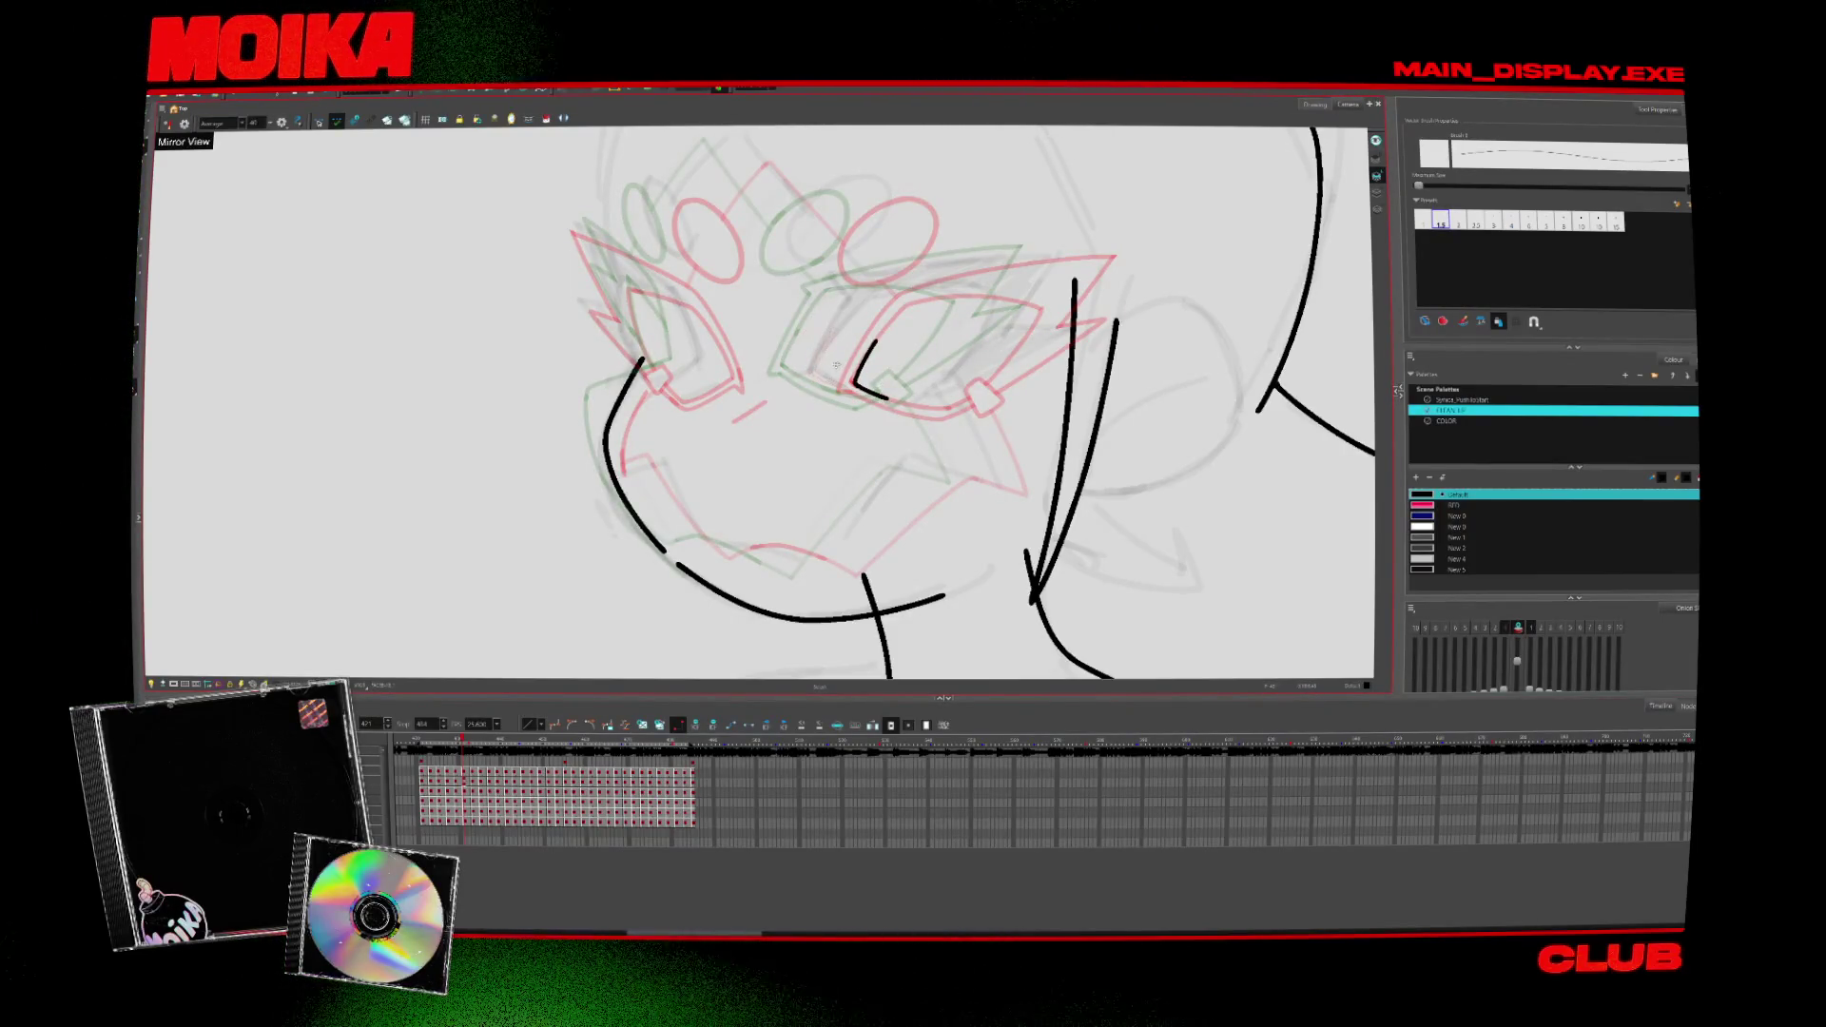
# Step: Select the short cheek stroke, then resume inking with a black line above the left eye
pyautogui.hotkey('alt', 's')
pyautogui.click(782, 421)
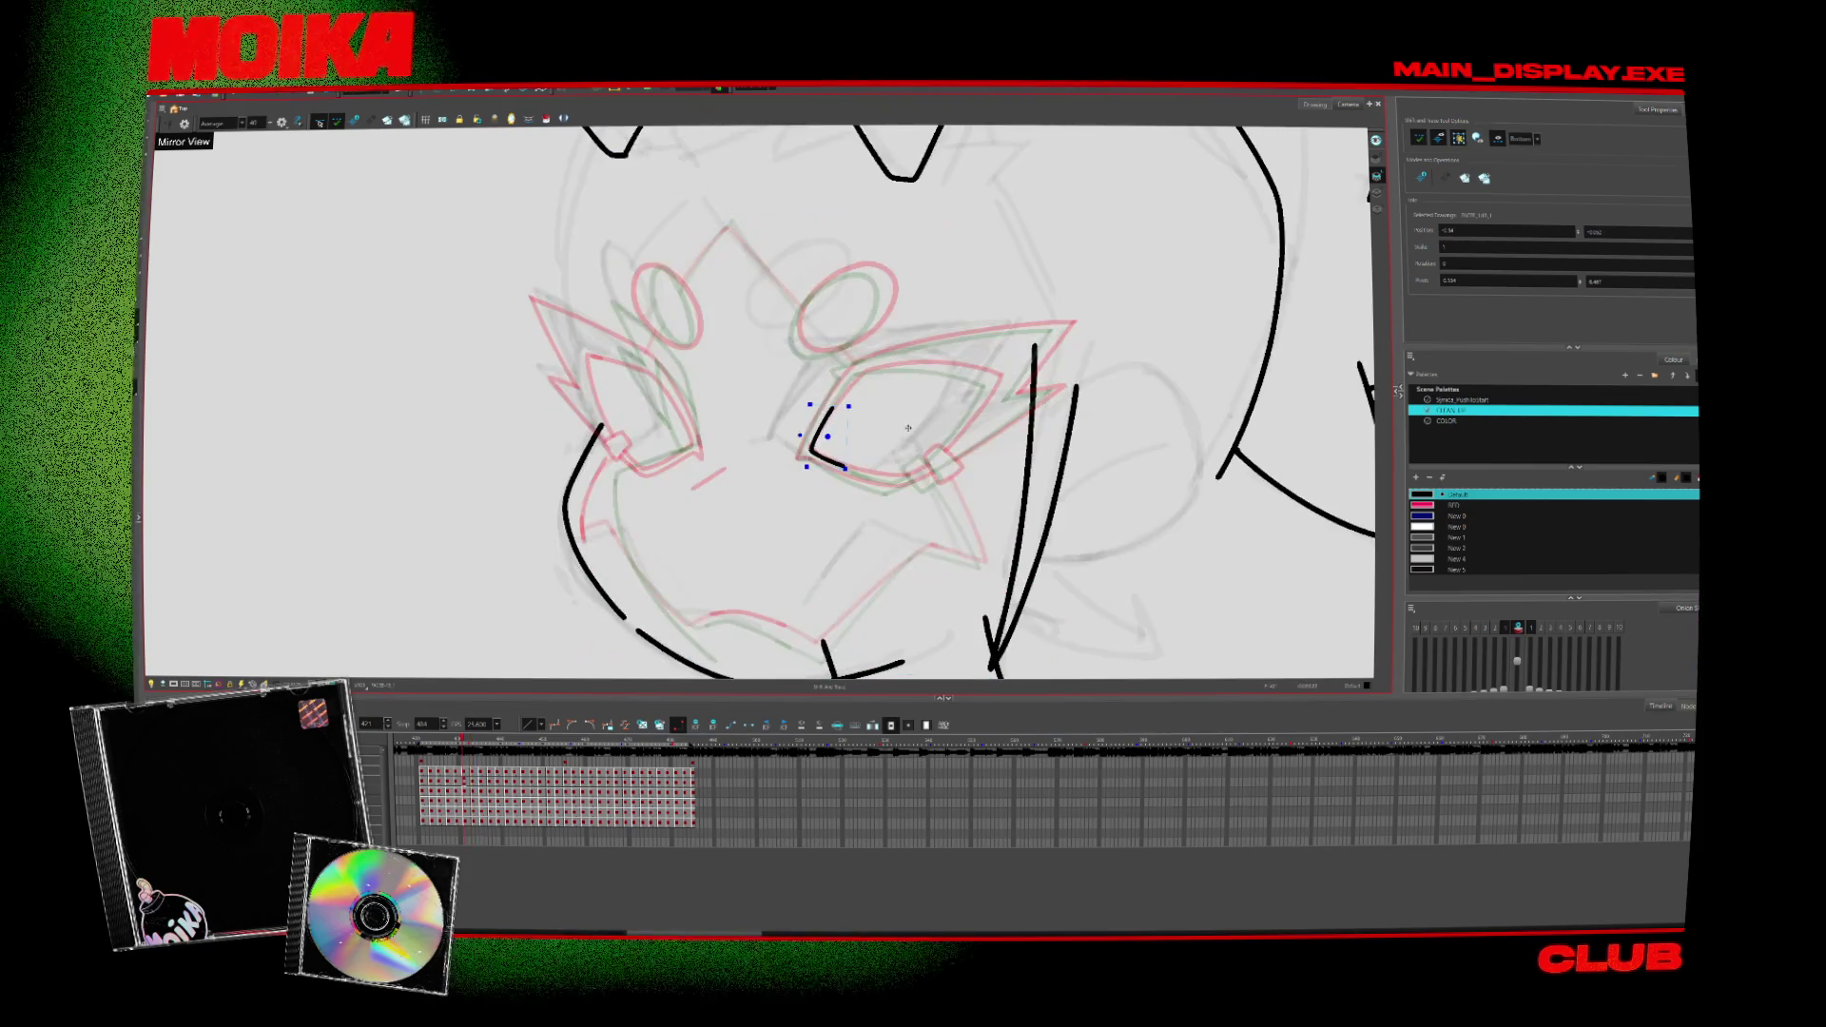
pyautogui.hotkey('alt', 'b')
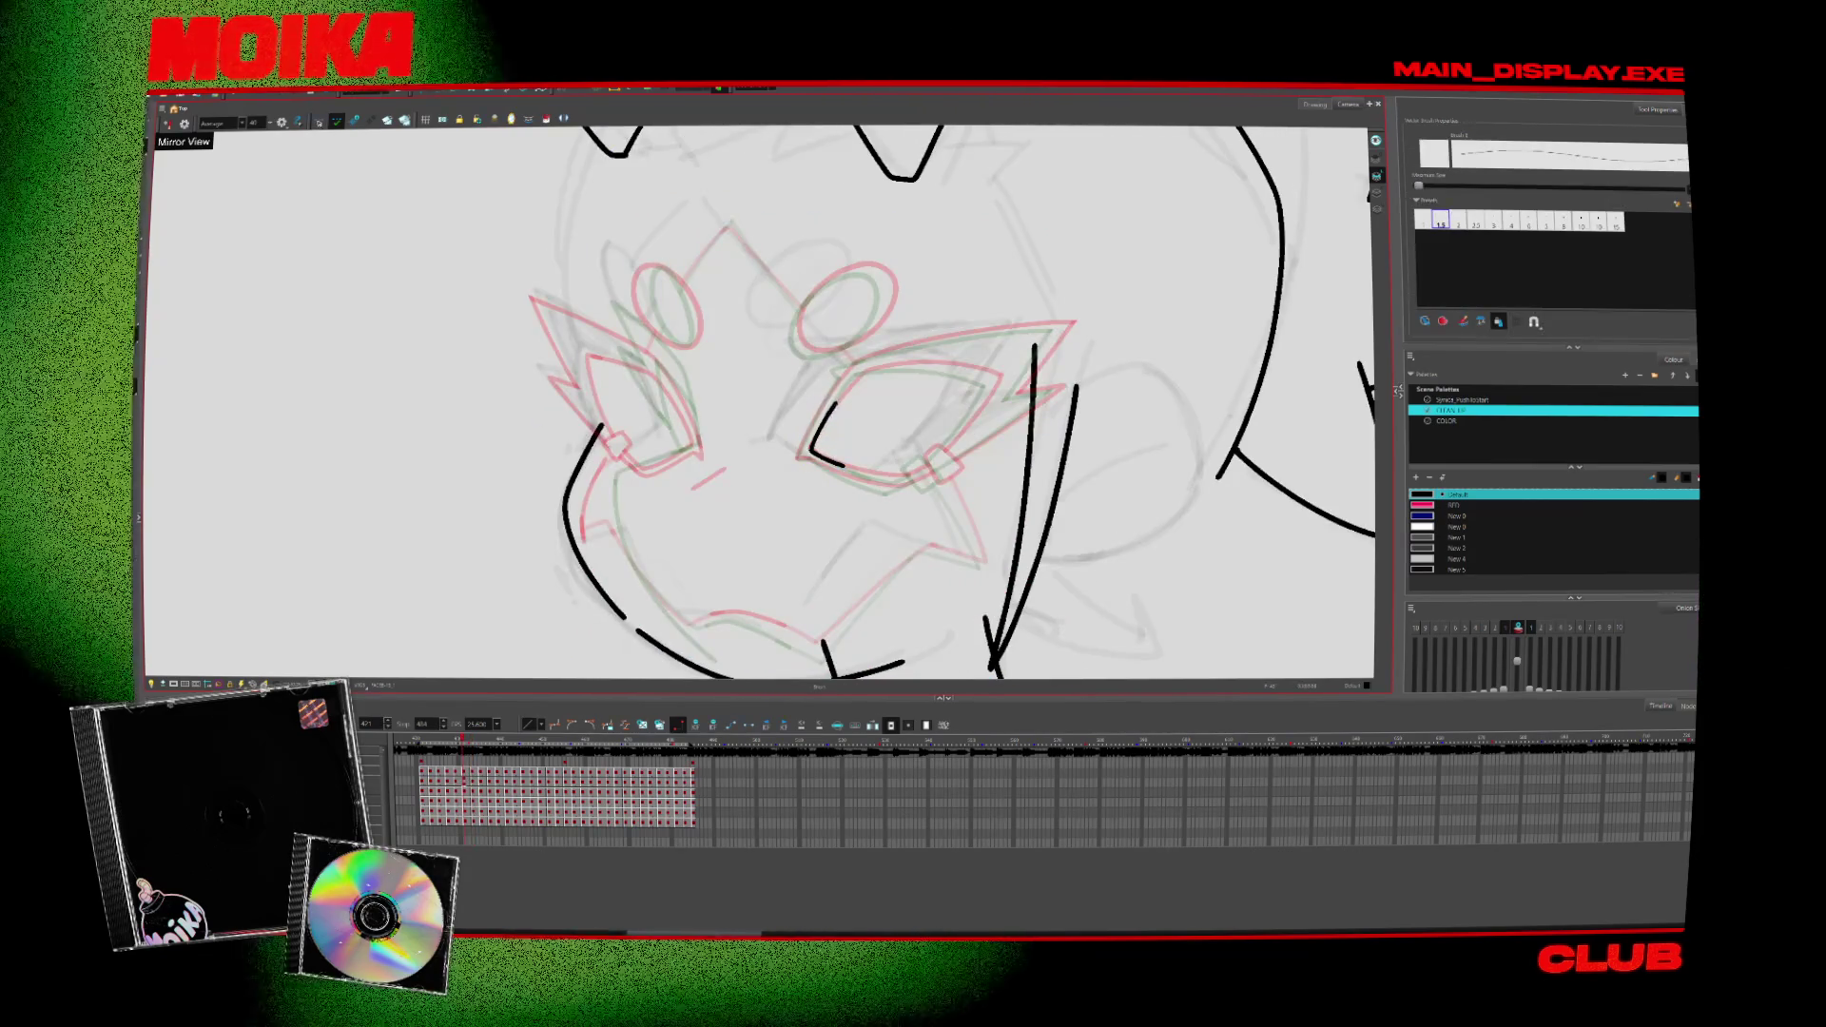
pyautogui.moveTo(860, 374); pyautogui.dragTo(835, 414)
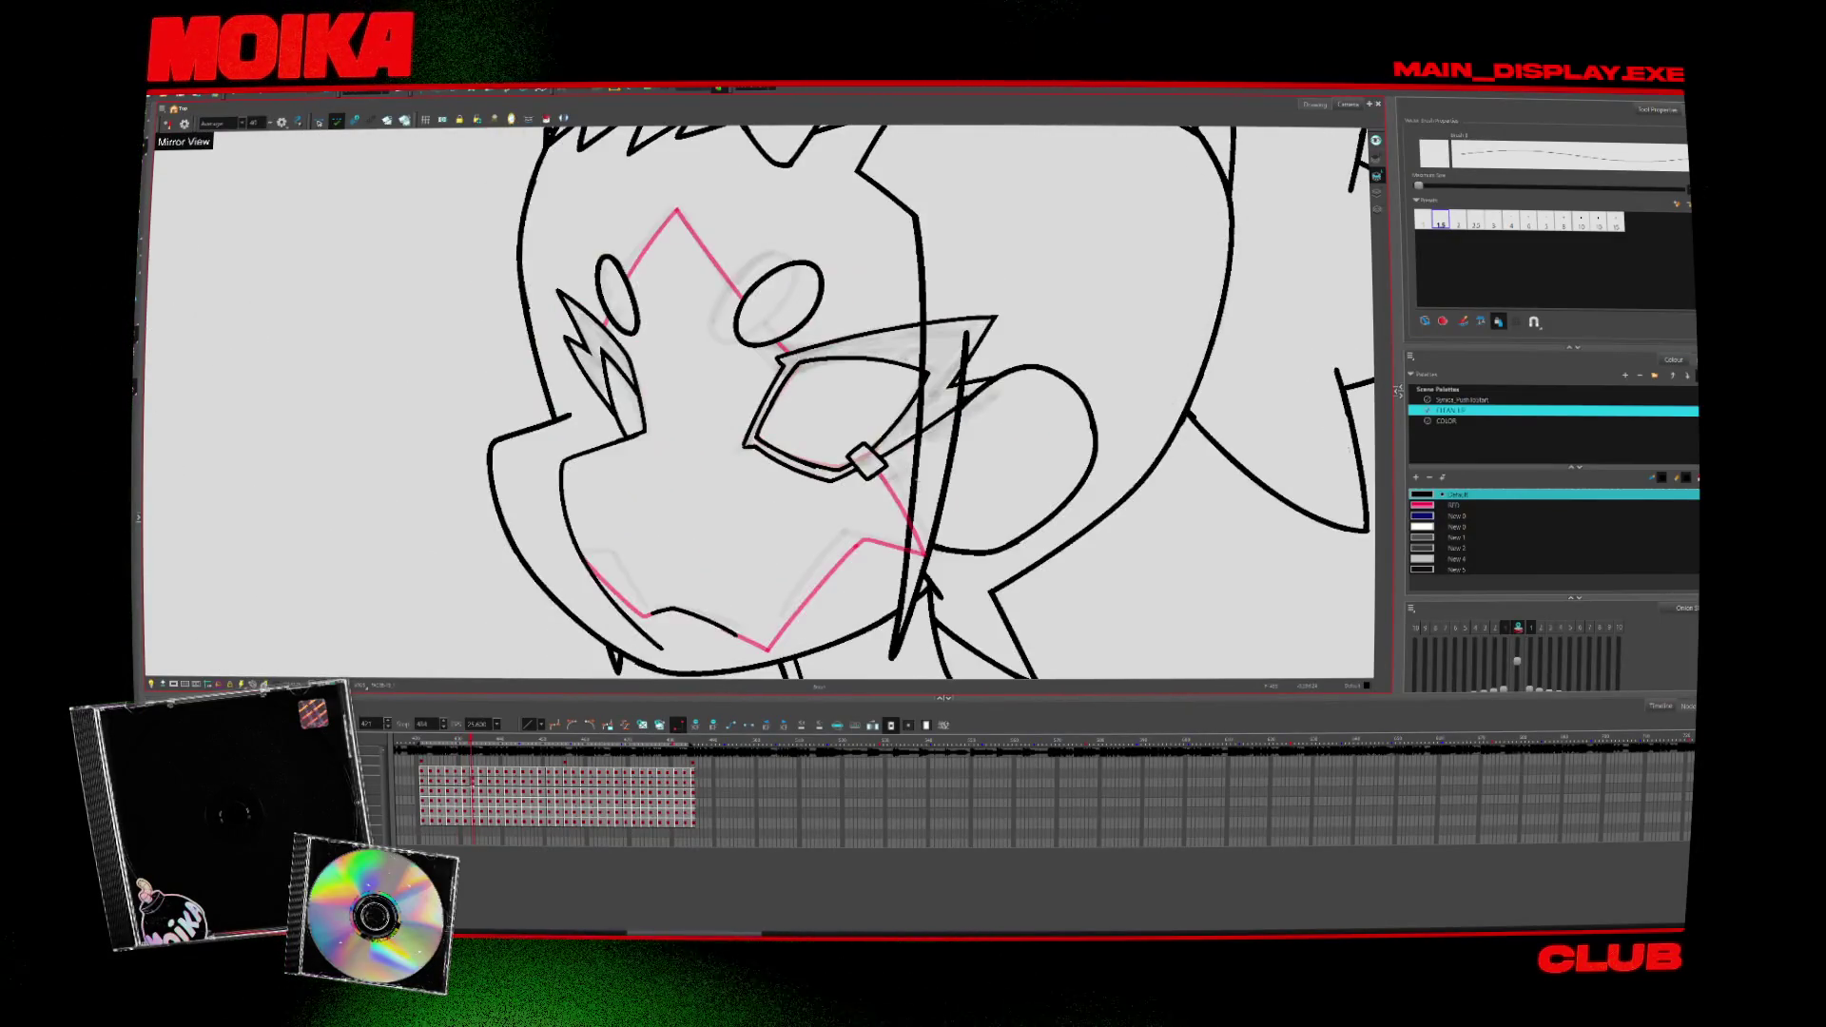
# Step: Flip and rotate the view to check the inked head and spikes from fresh angles
pyautogui.click(169, 122)
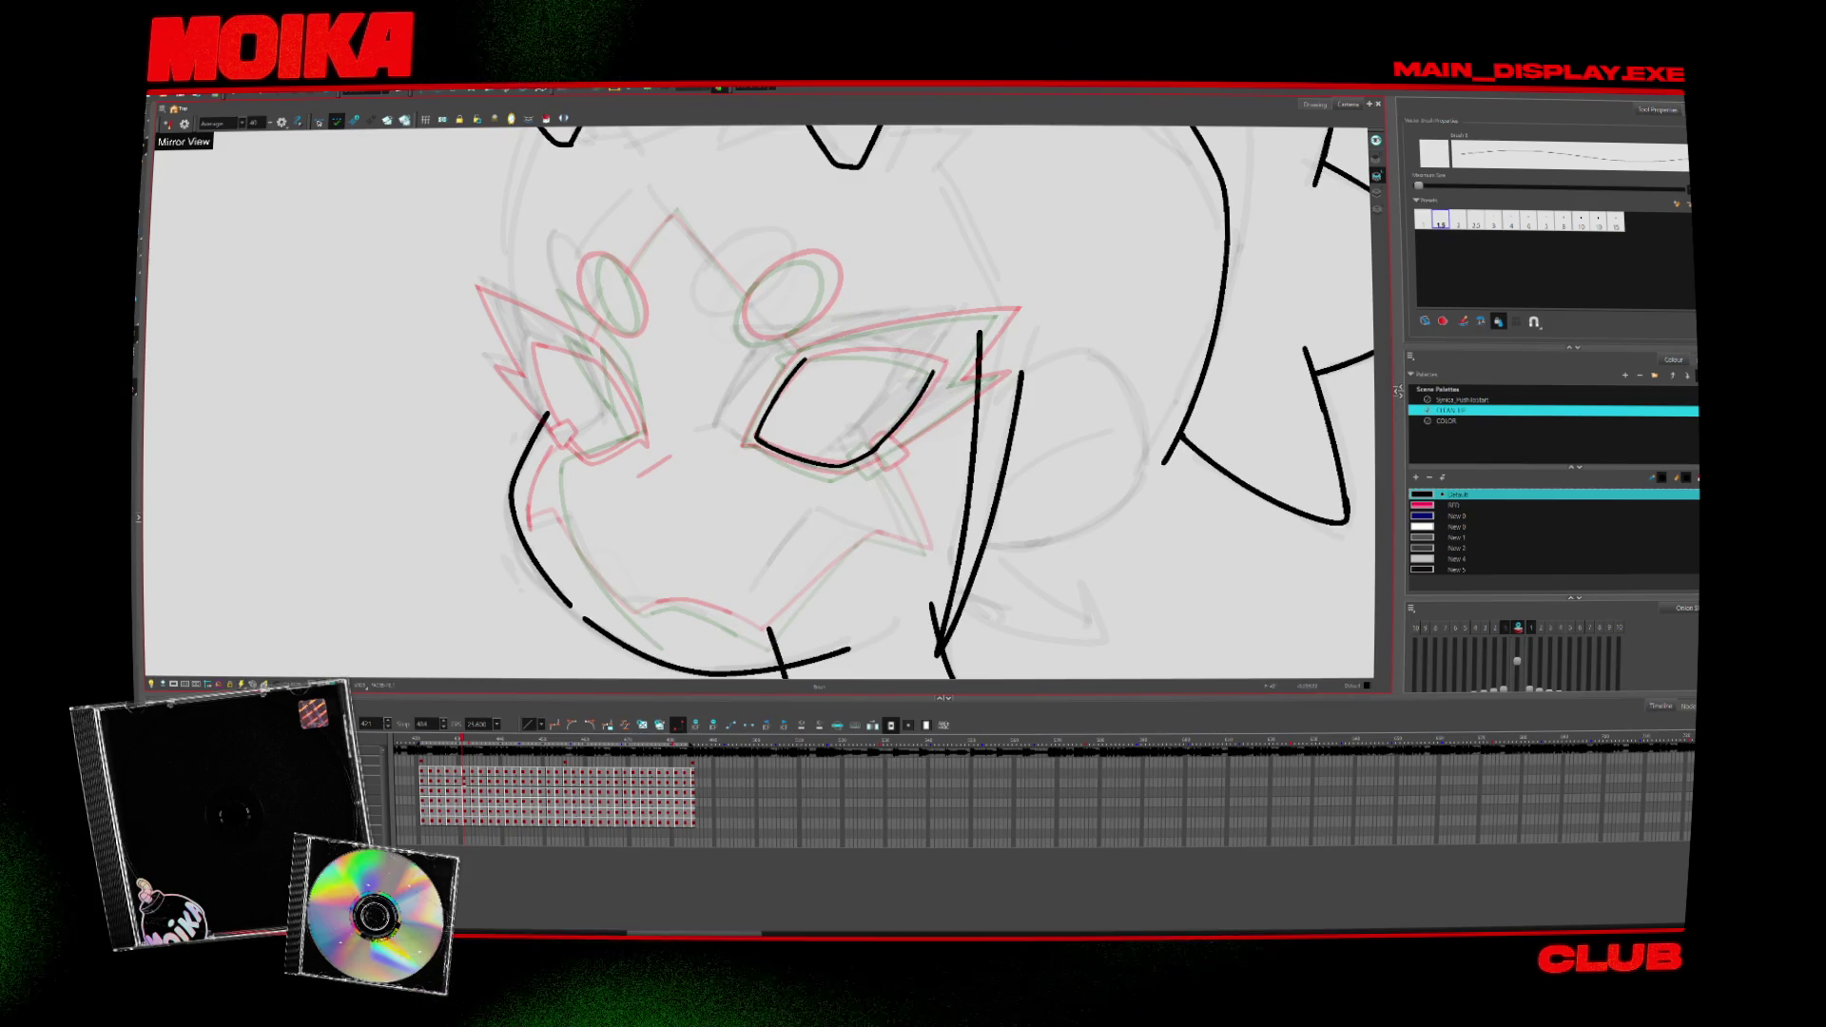
pyautogui.press('x')
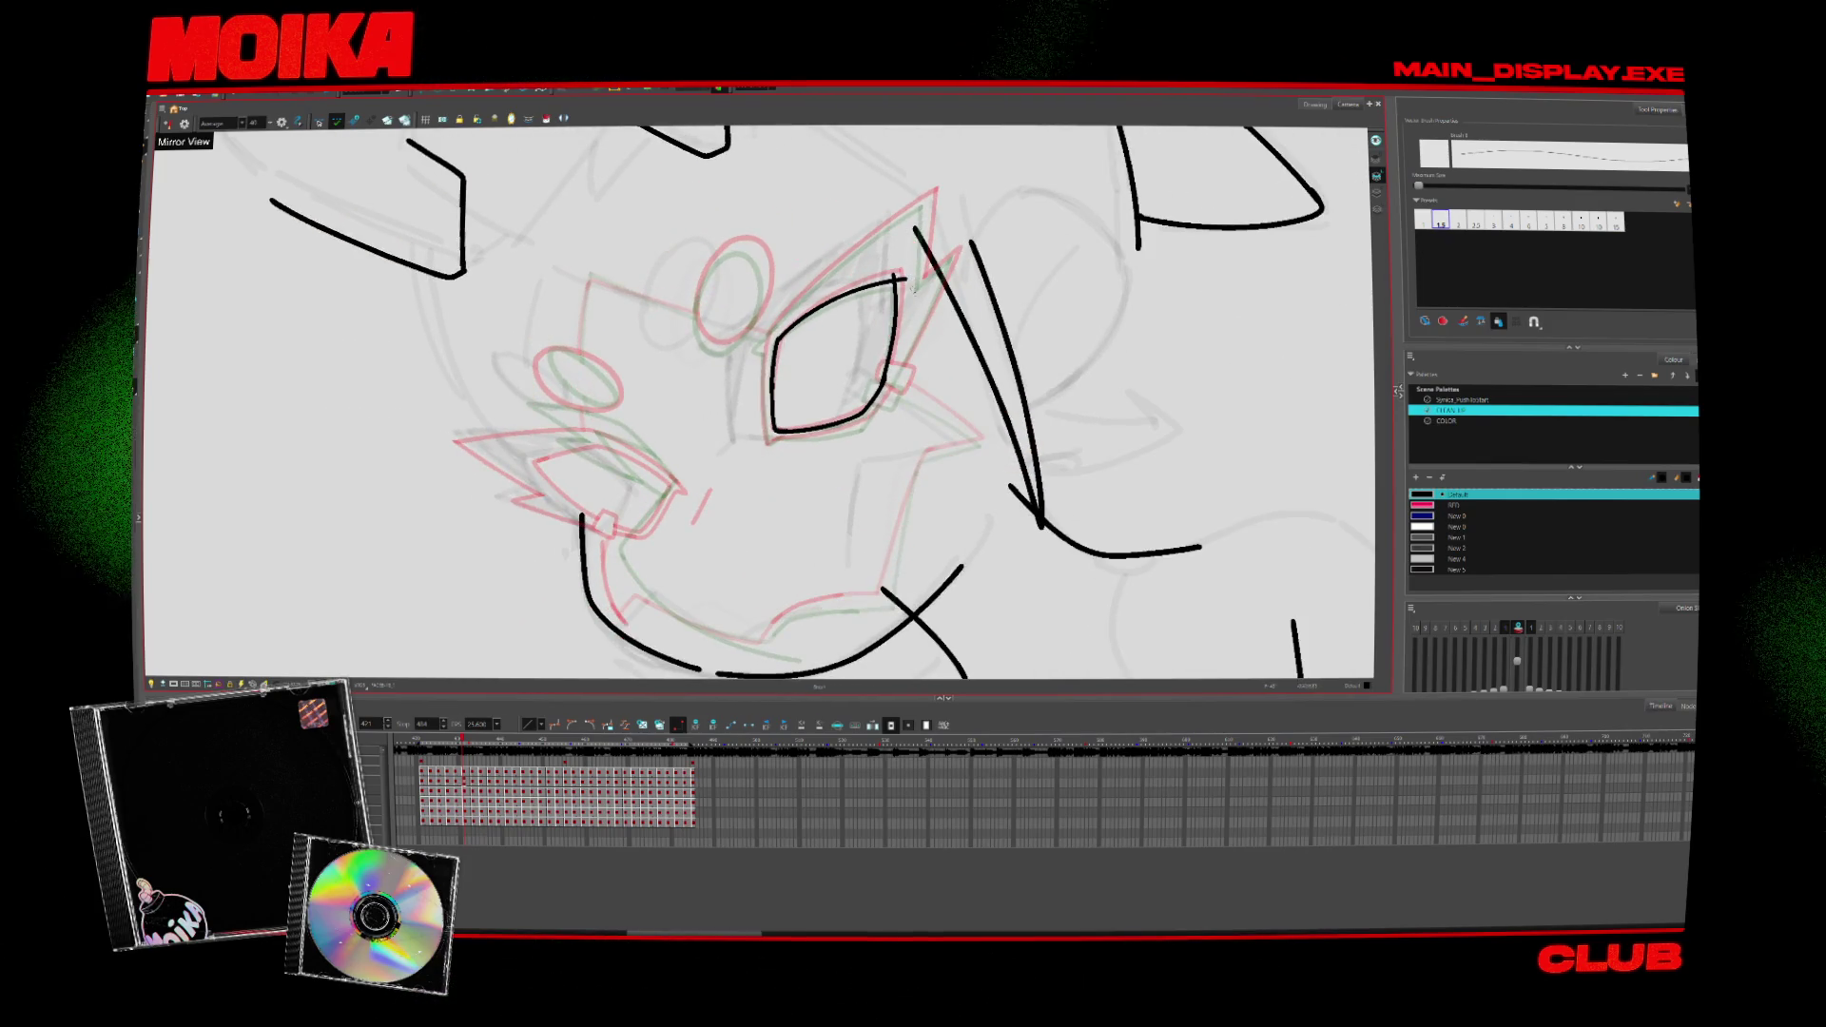
pyautogui.press('v')
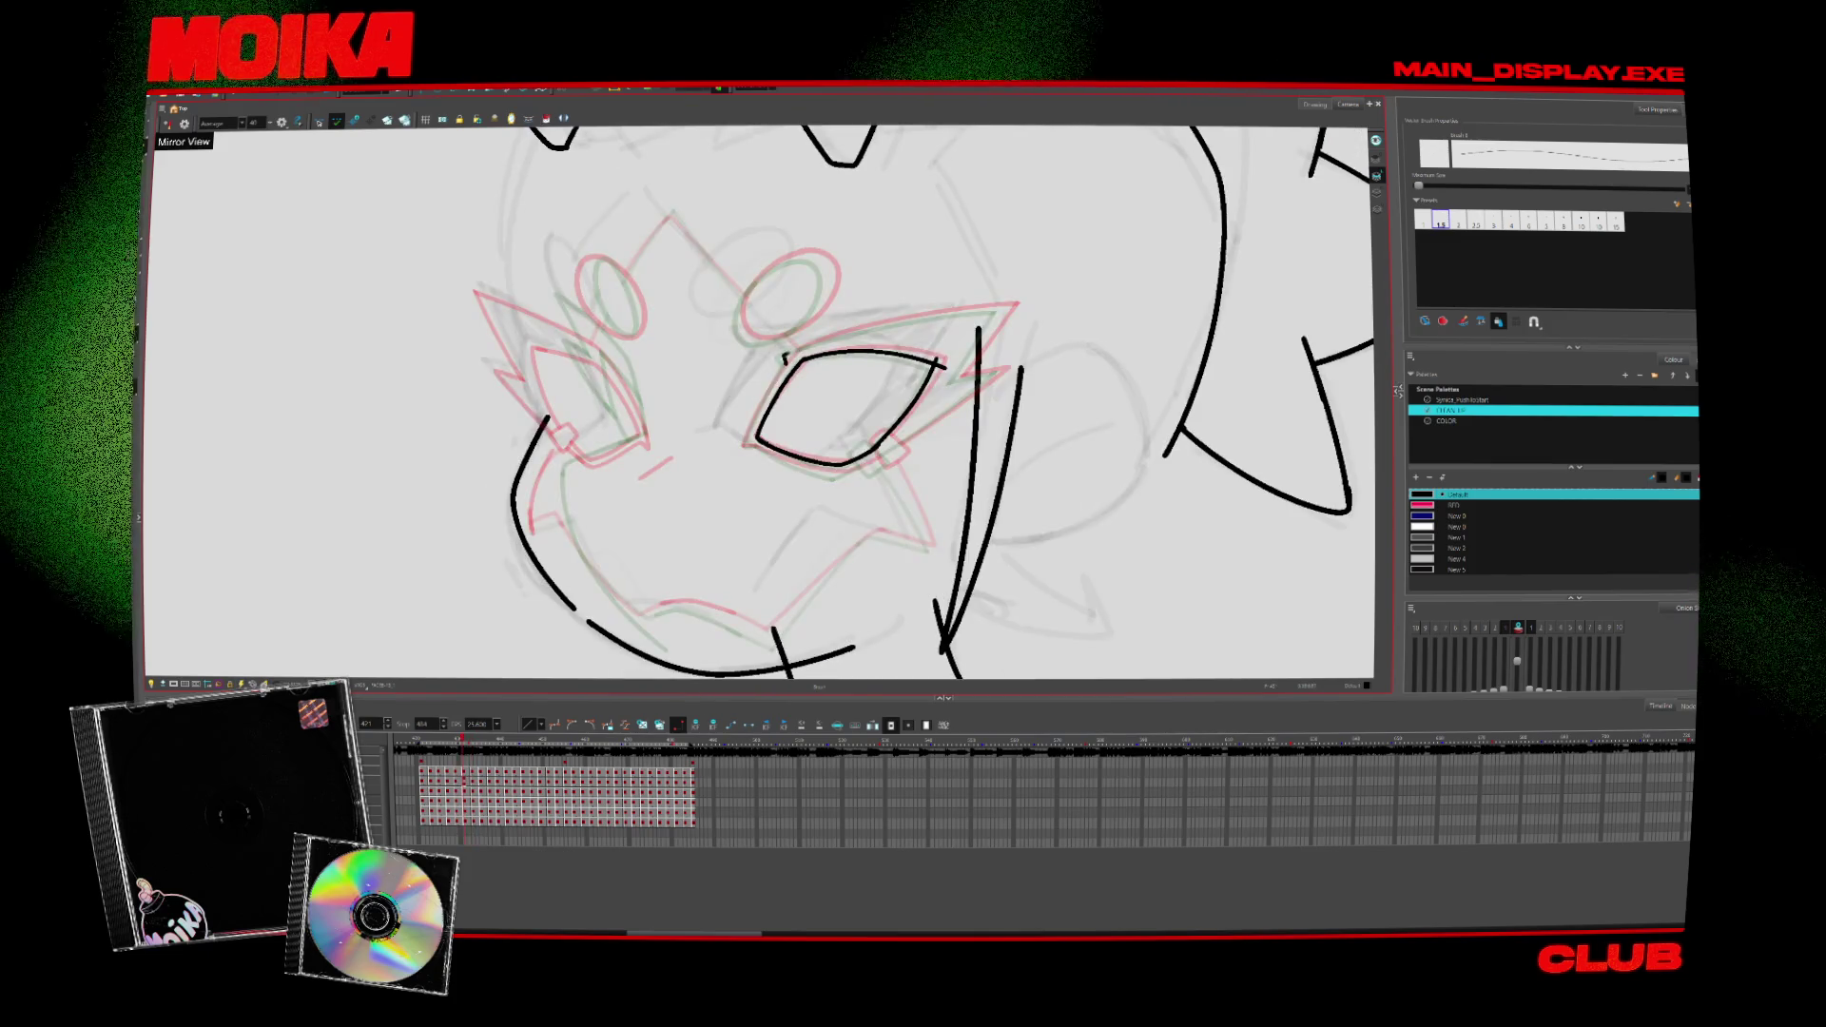
pyautogui.press('x')
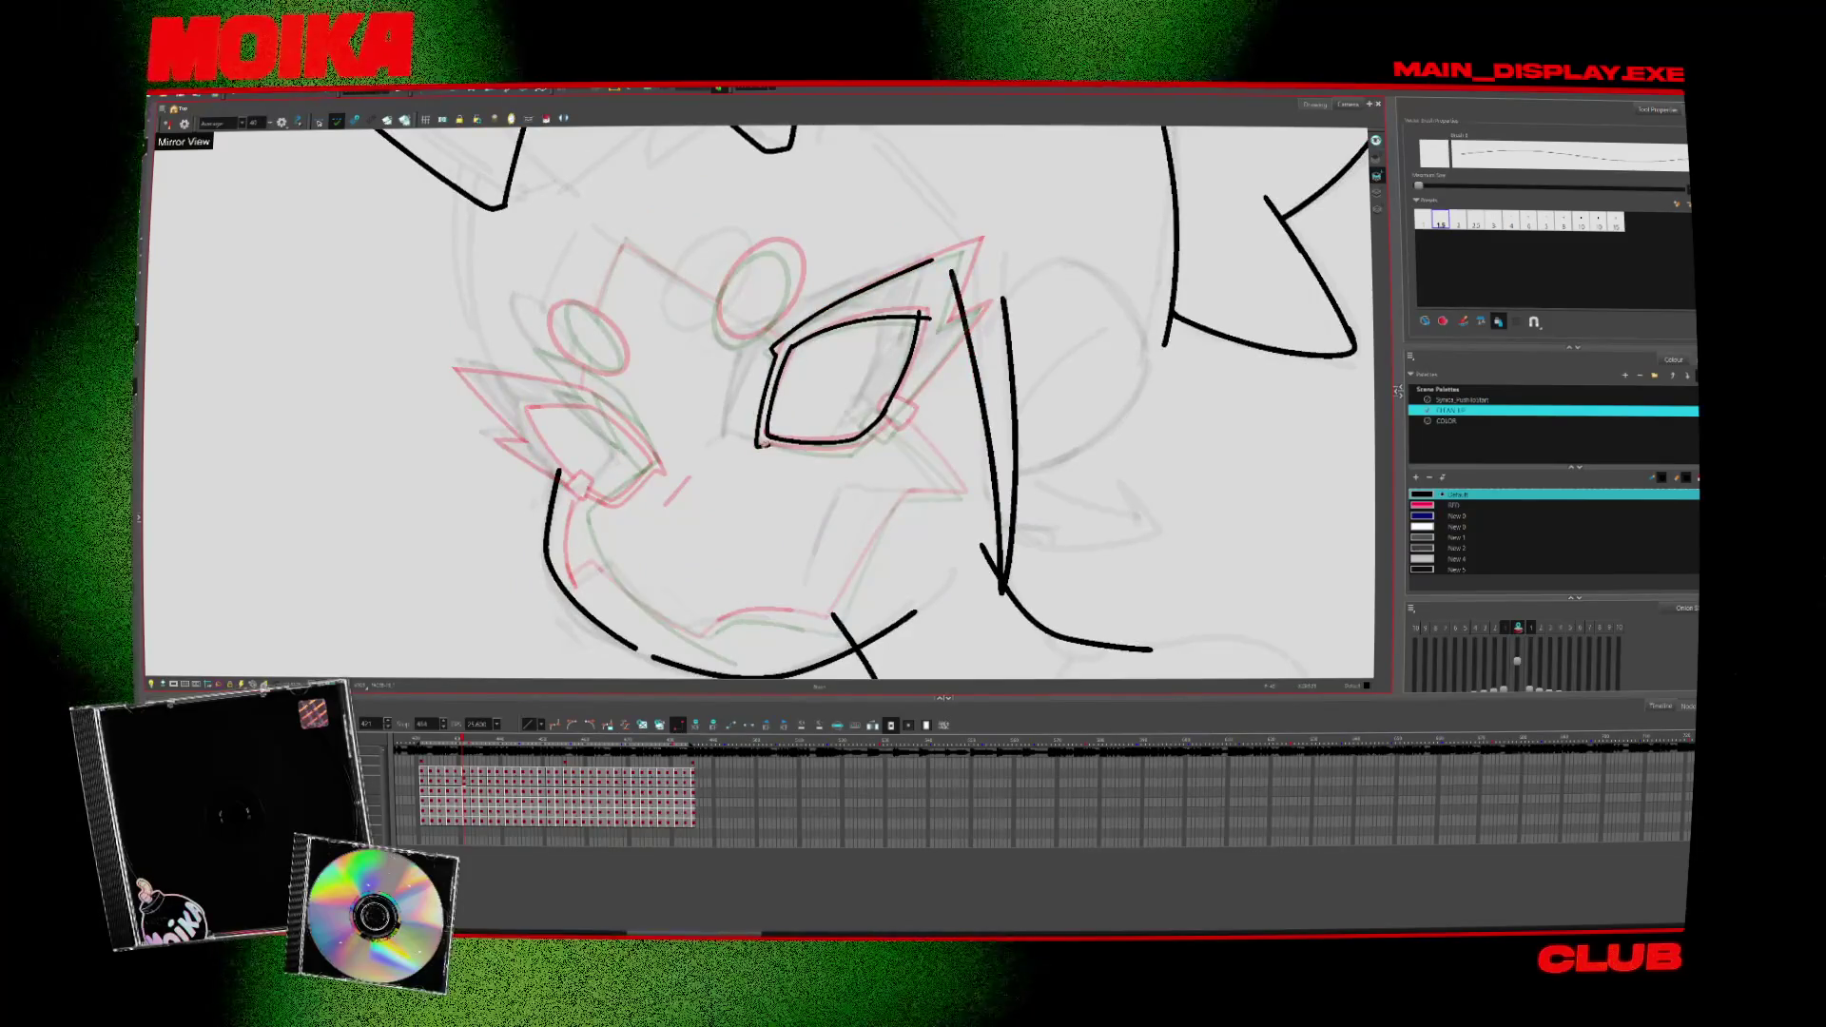
pyautogui.press('x')
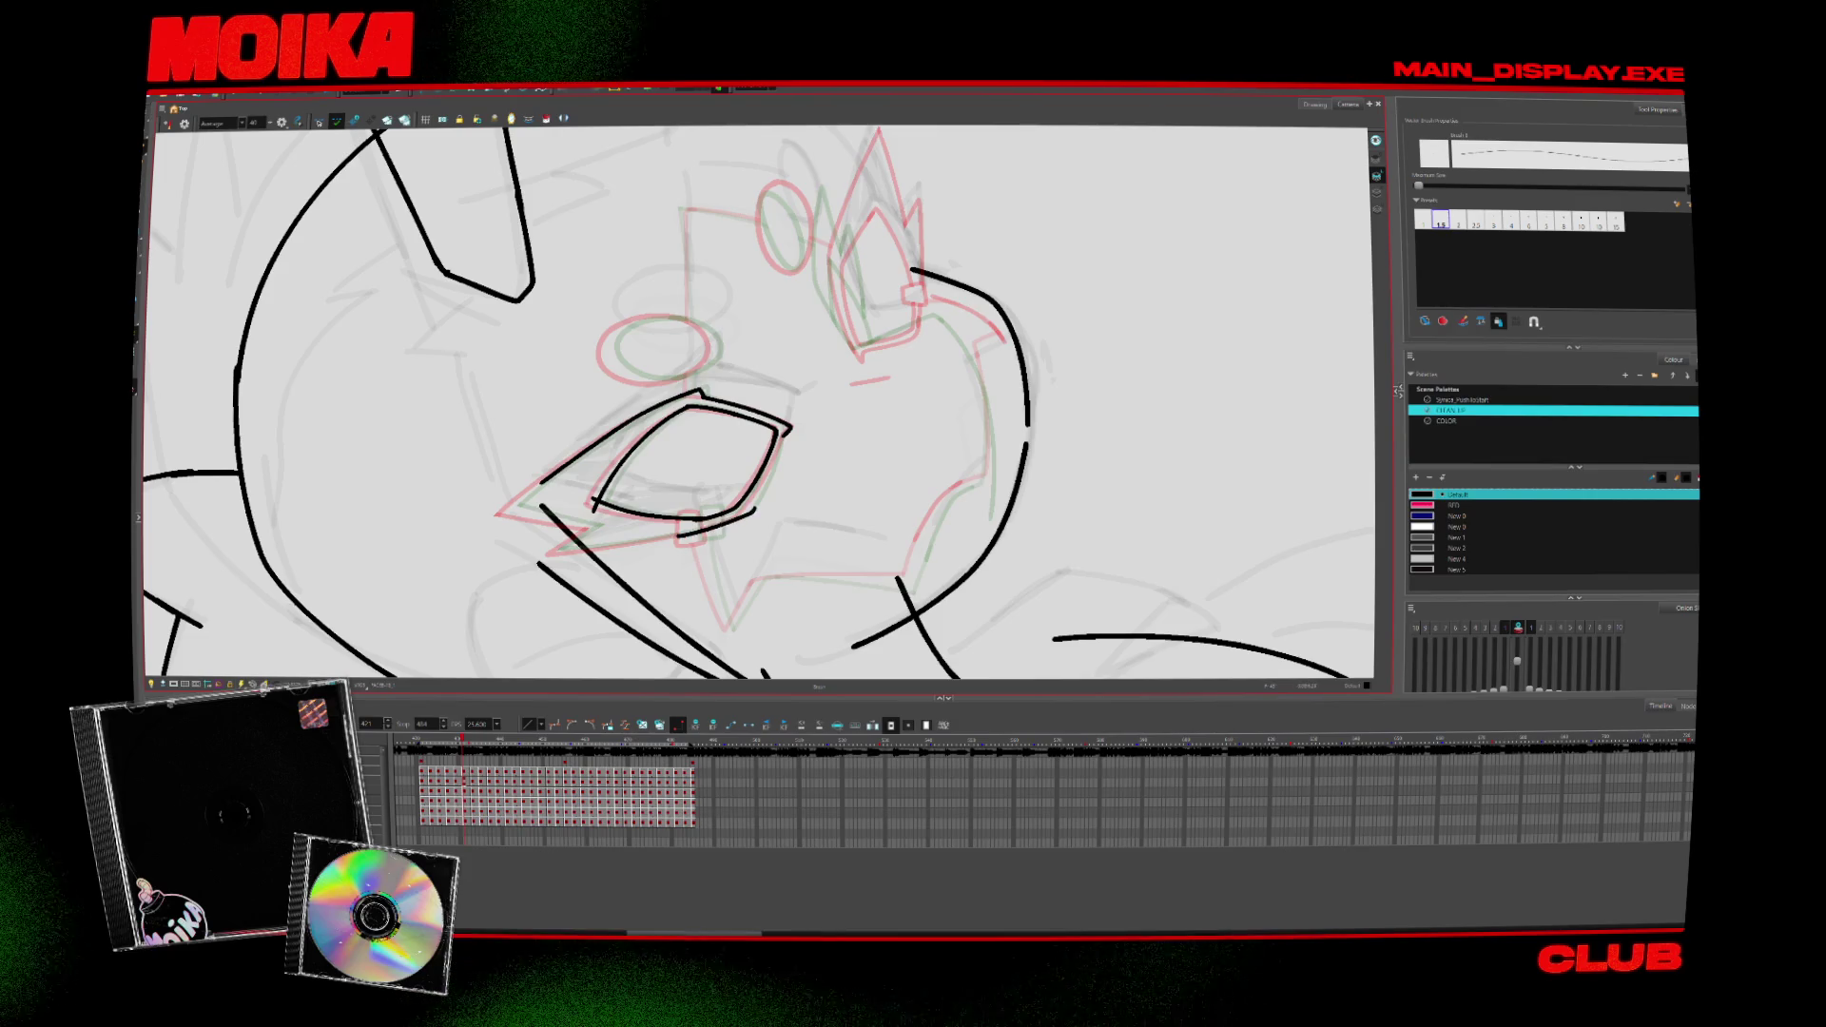
pyautogui.press('4')
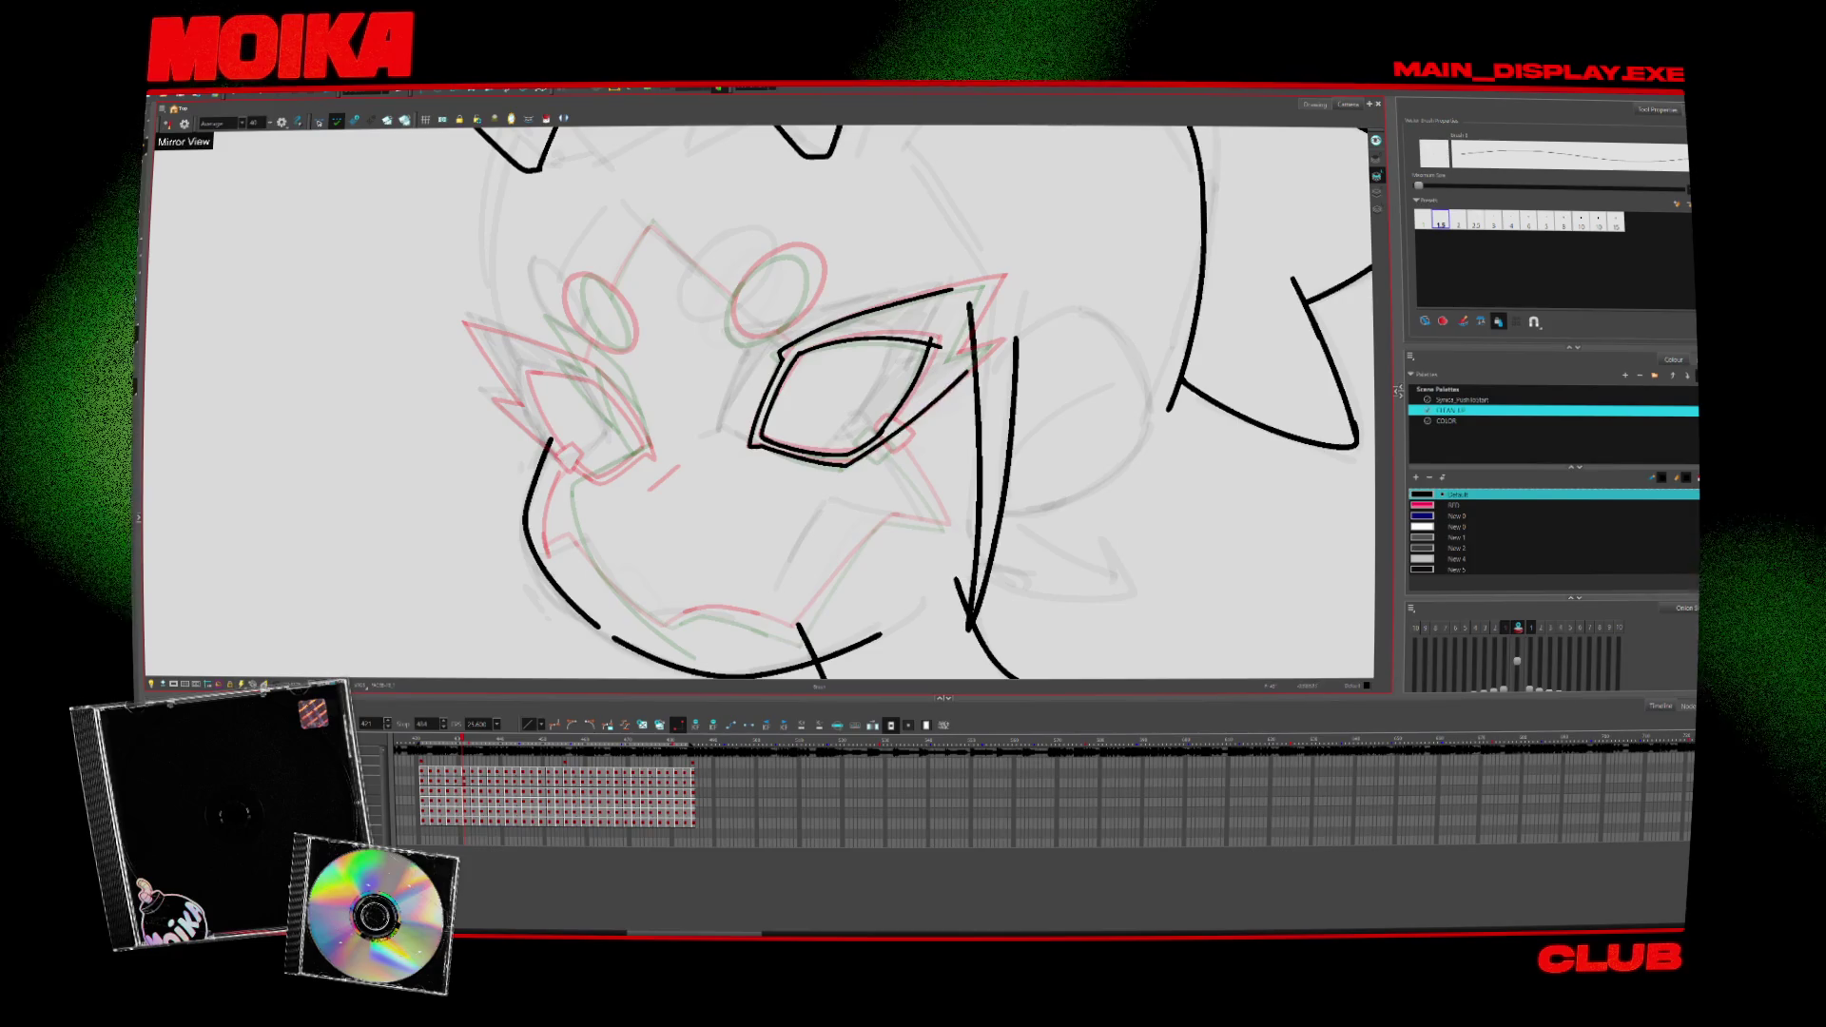
# Step: Ink the lower edge of the eye-mask outline over the rough, tilting the canvas around the eye
pyautogui.moveTo(756, 432)
pyautogui.mouseDown()
pyautogui.moveTo(884, 429)
pyautogui.moveTo(842, 536)
pyautogui.moveTo(856, 525)
pyautogui.moveTo(799, 428)
pyautogui.mouseUp()
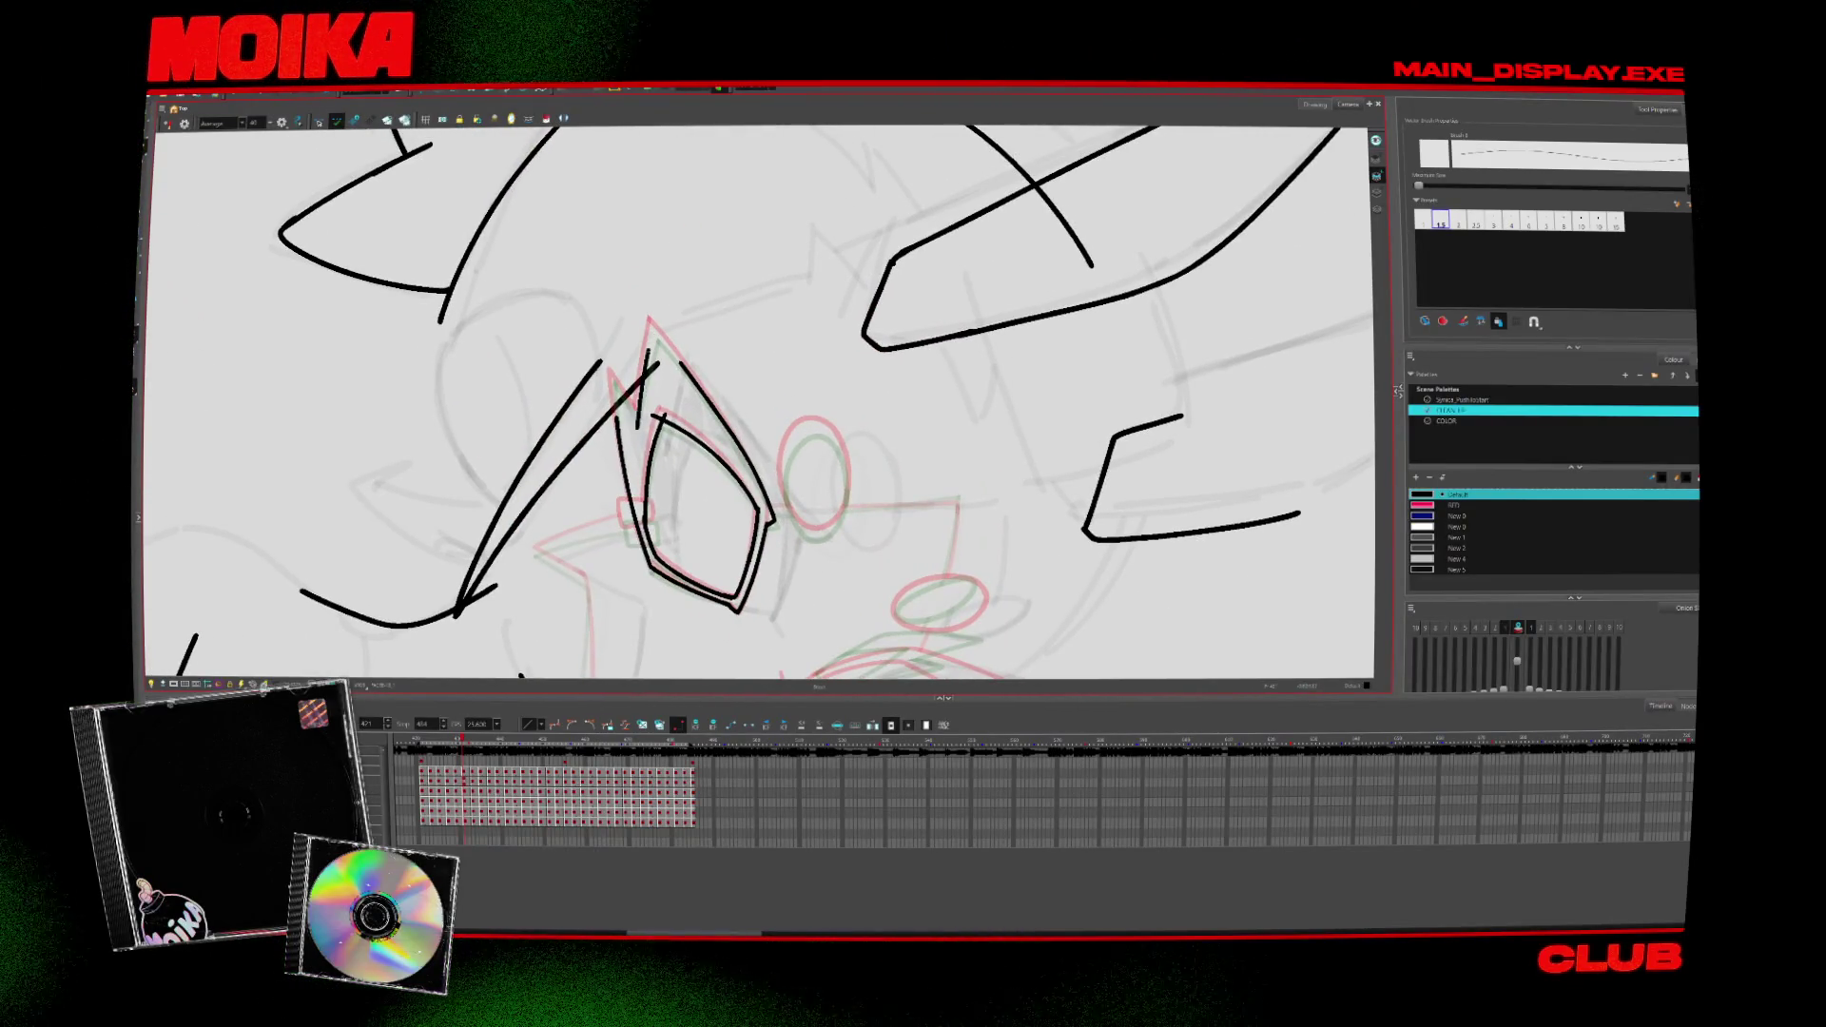
pyautogui.moveTo(683, 362); pyautogui.dragTo(732, 510)
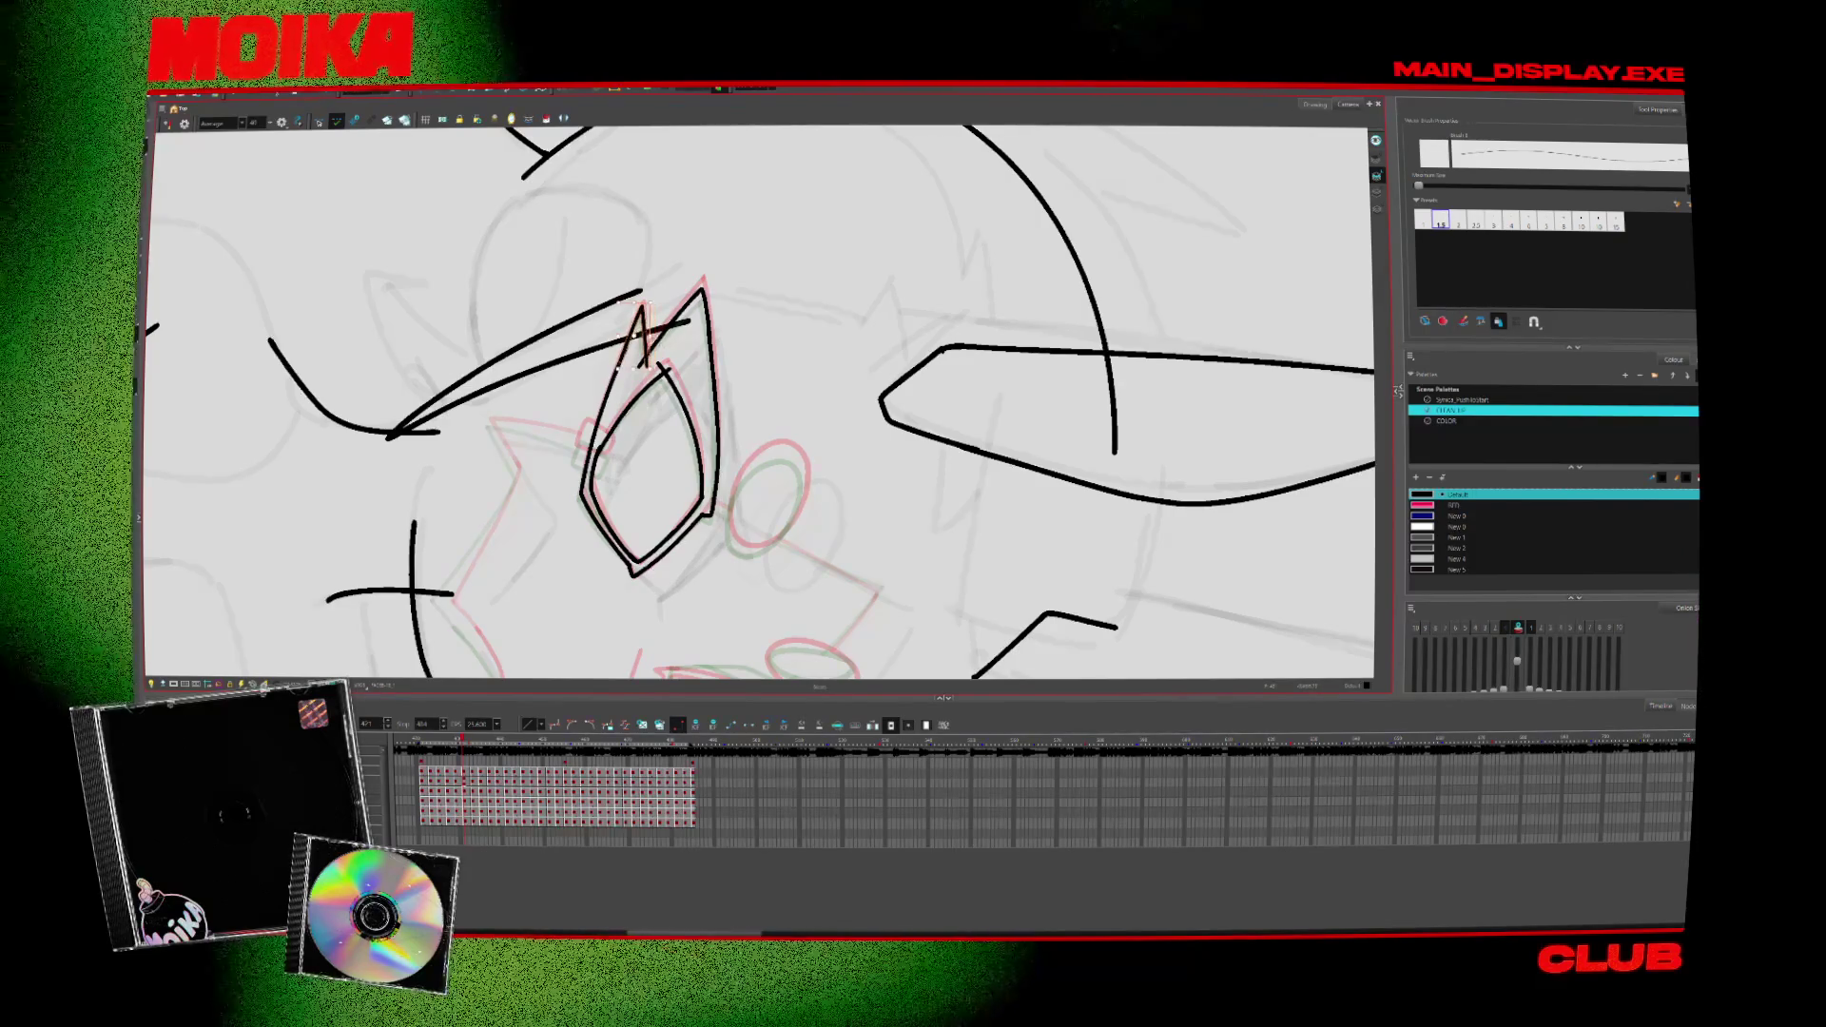
pyautogui.hotkey('alt', 's')
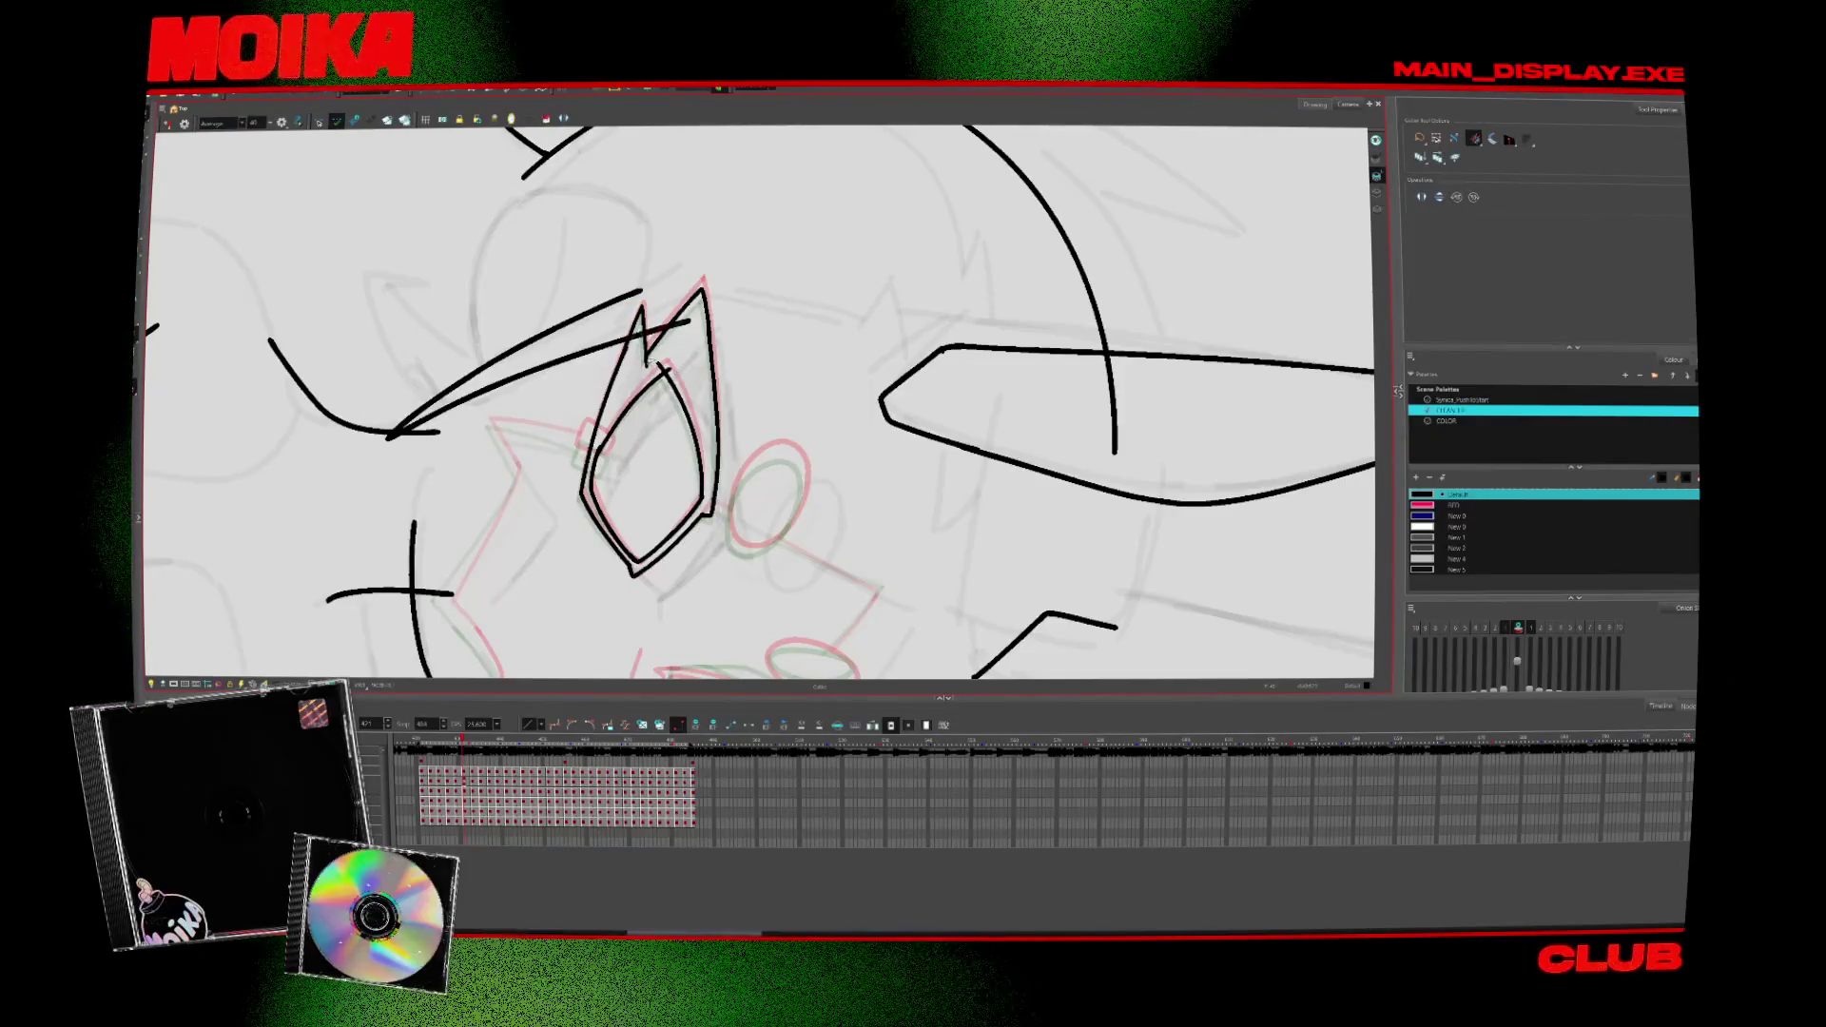
pyautogui.moveTo(674, 362)
pyautogui.mouseDown()
pyautogui.moveTo(846, 597)
pyautogui.moveTo(842, 542)
pyautogui.mouseUp()
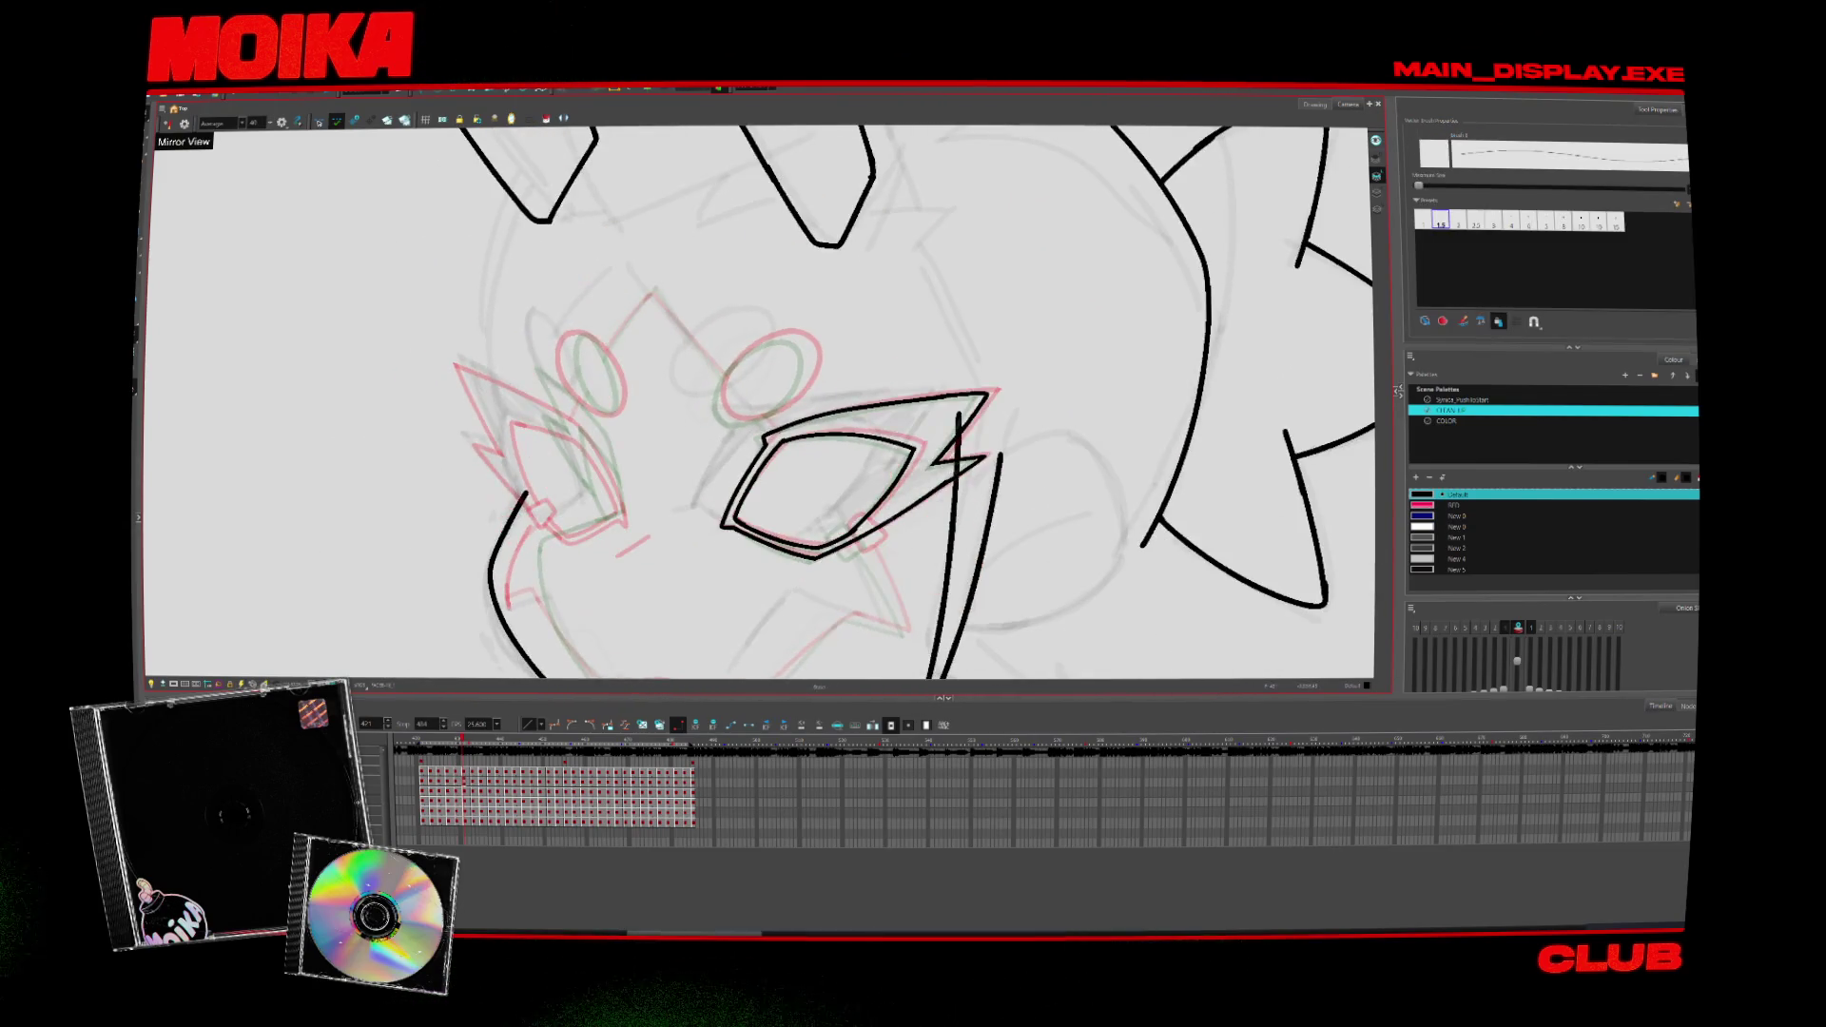
# Step: Adjust the mask clasp with Select, then brush closed the round dot above the eye mask
pyautogui.moveTo(842, 542); pyautogui.dragTo(853, 496)
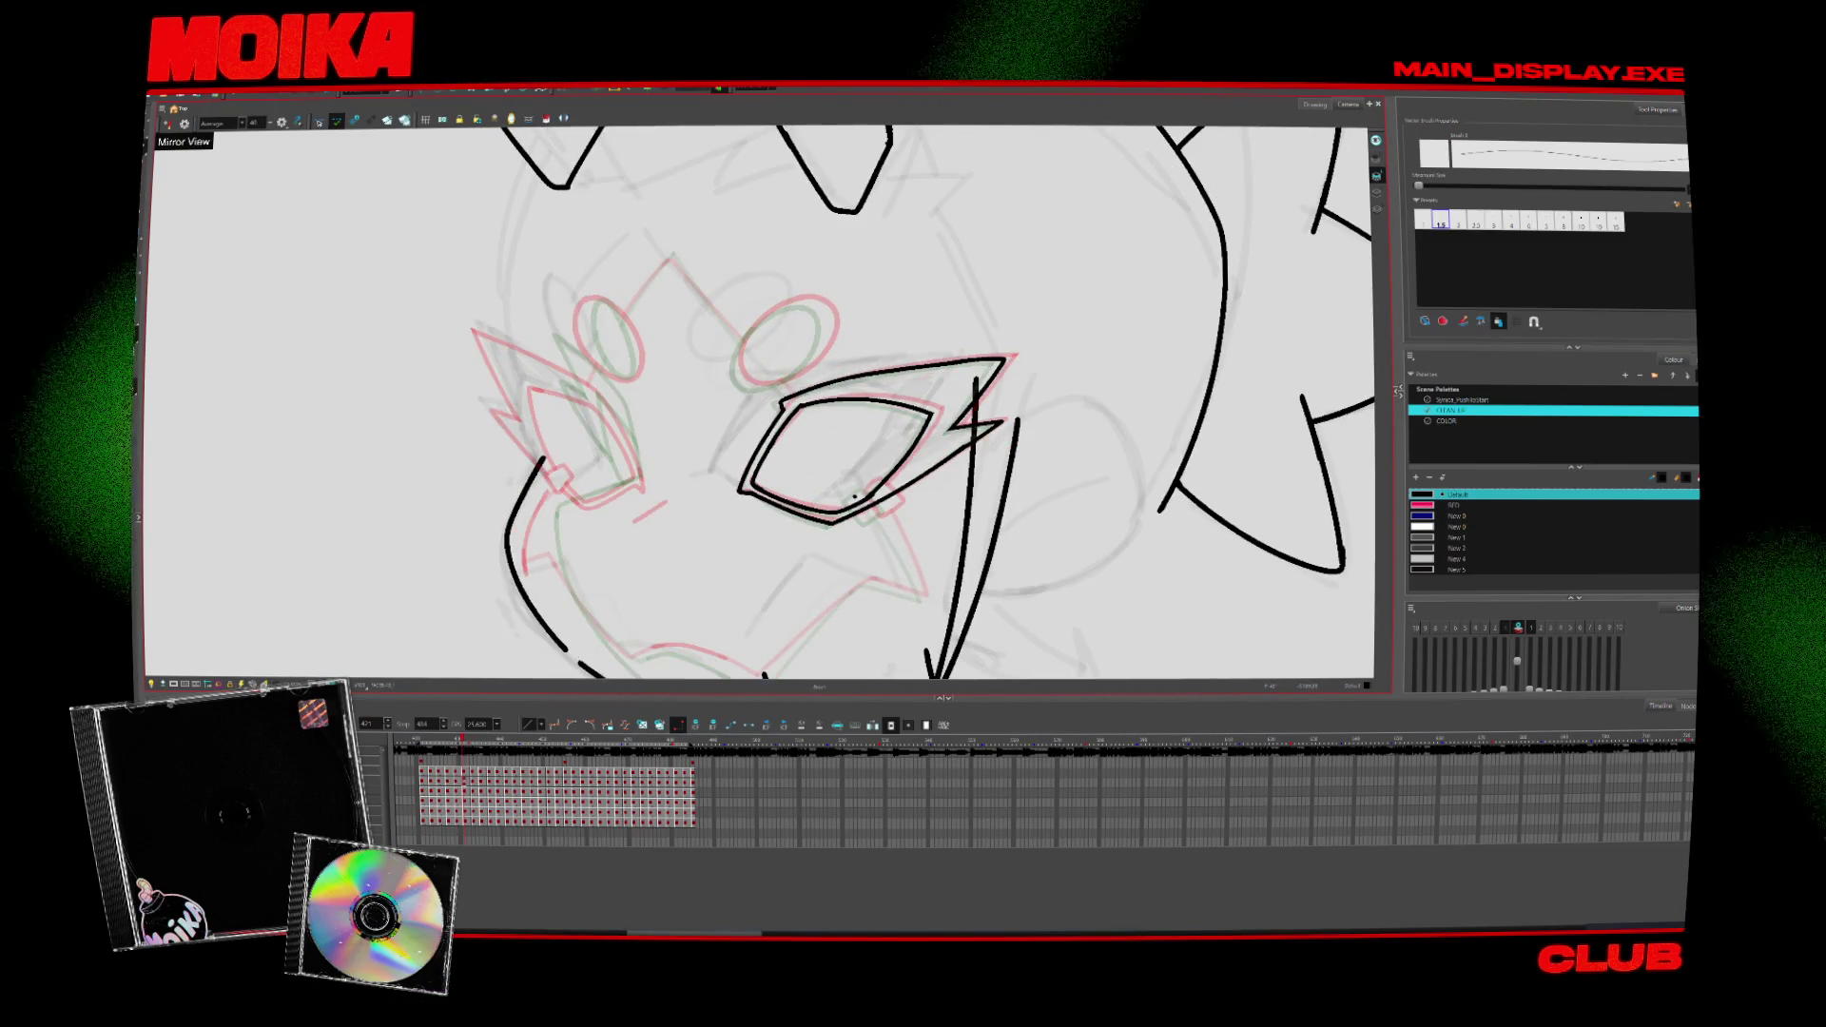
pyautogui.hotkey('alt', 's')
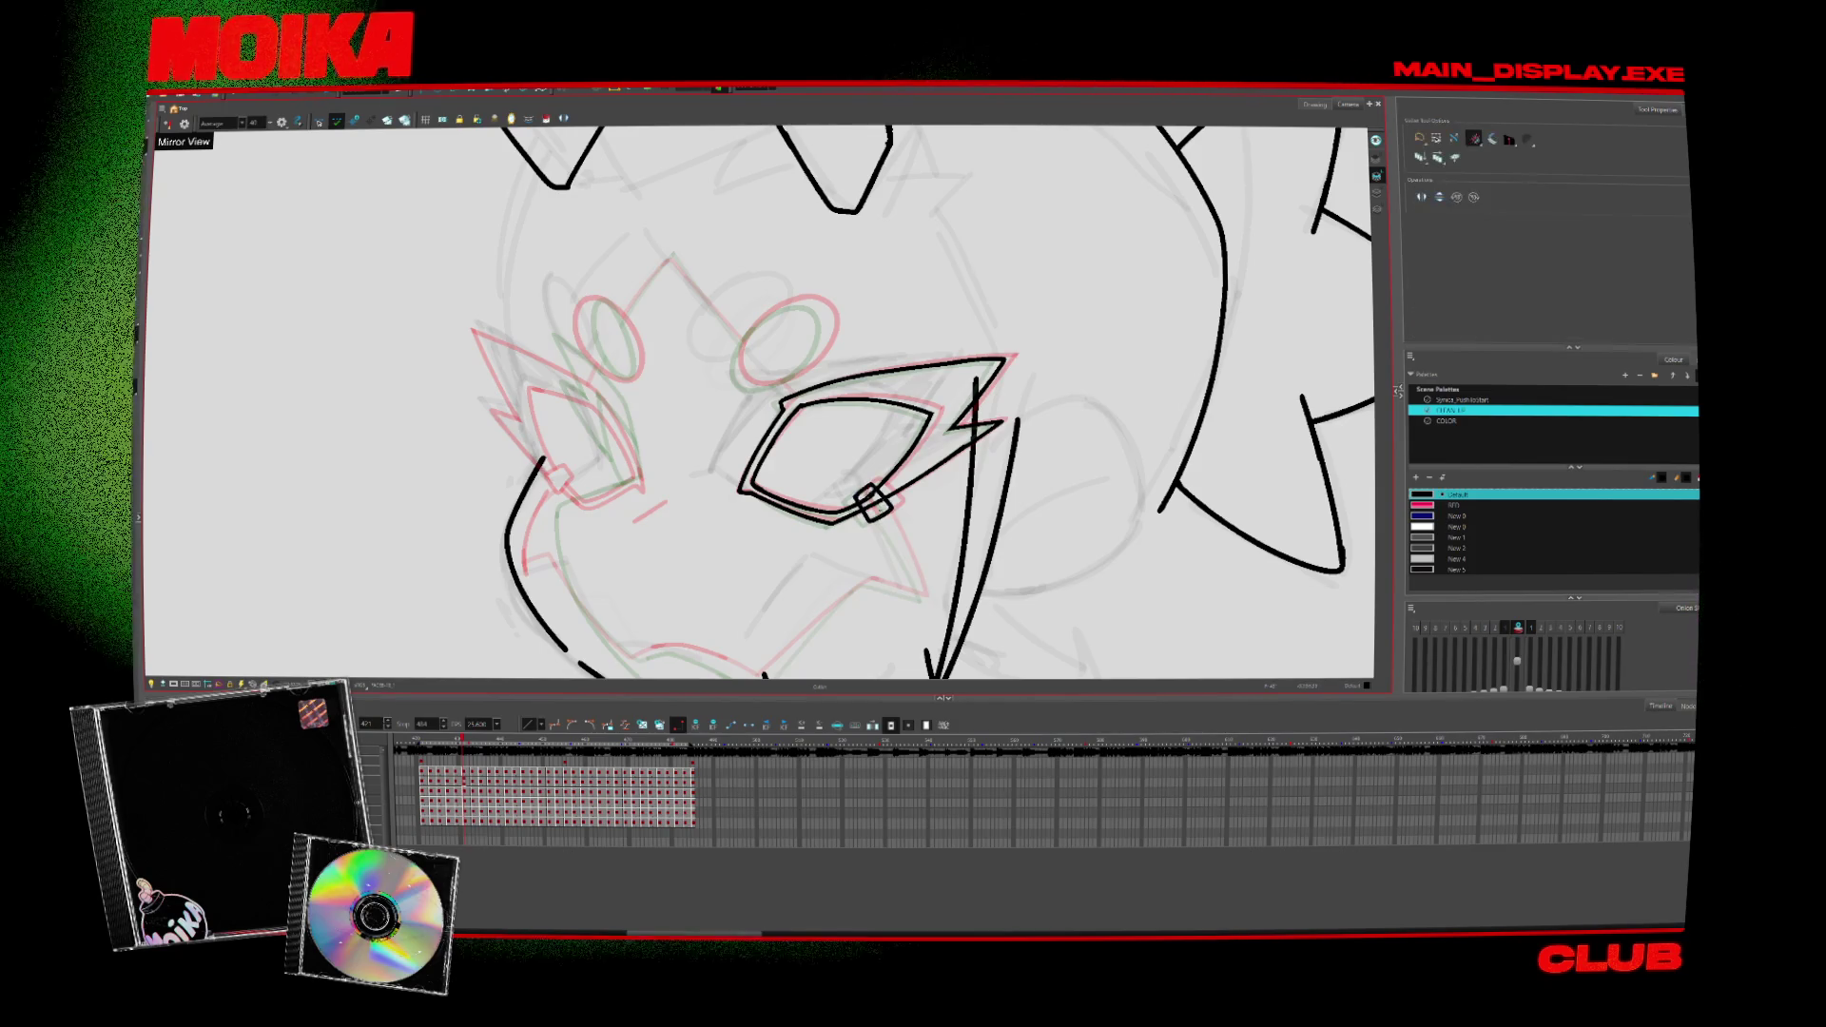
pyautogui.press('.')
pyautogui.press('.')
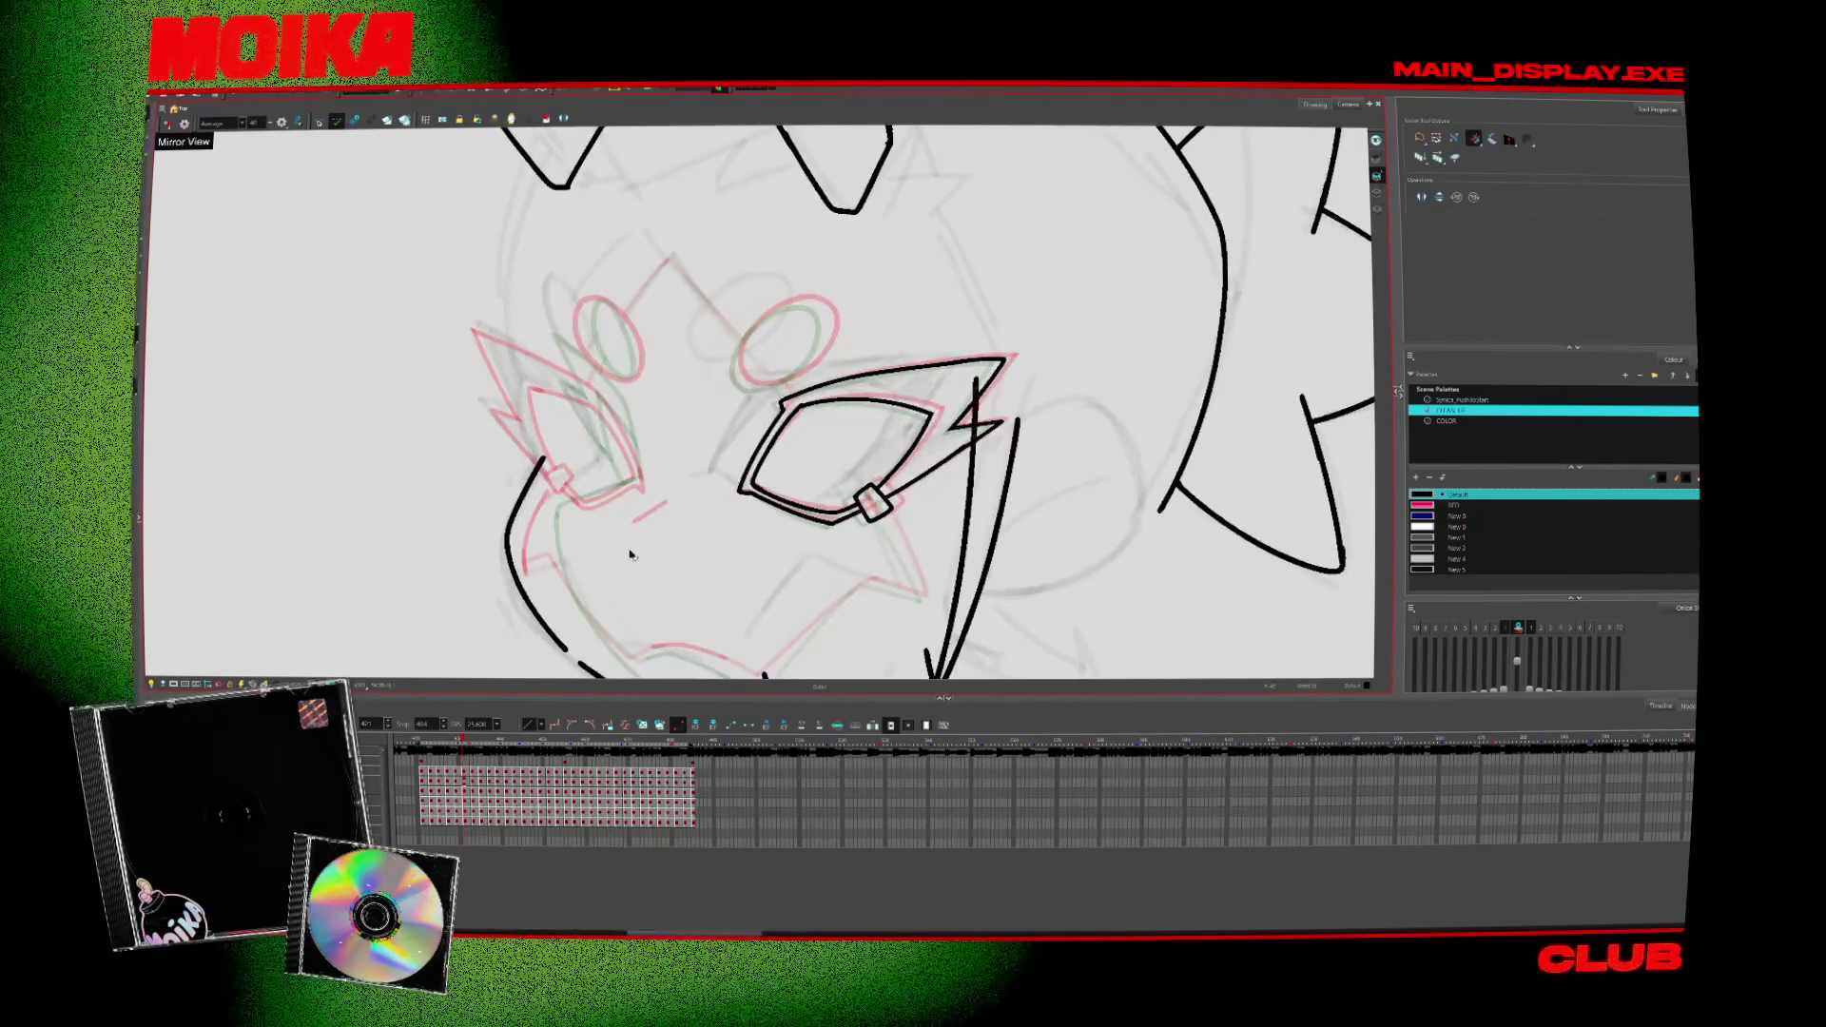
pyautogui.hotkey('alt', 'b')
pyautogui.moveTo(622, 596); pyautogui.dragTo(567, 570)
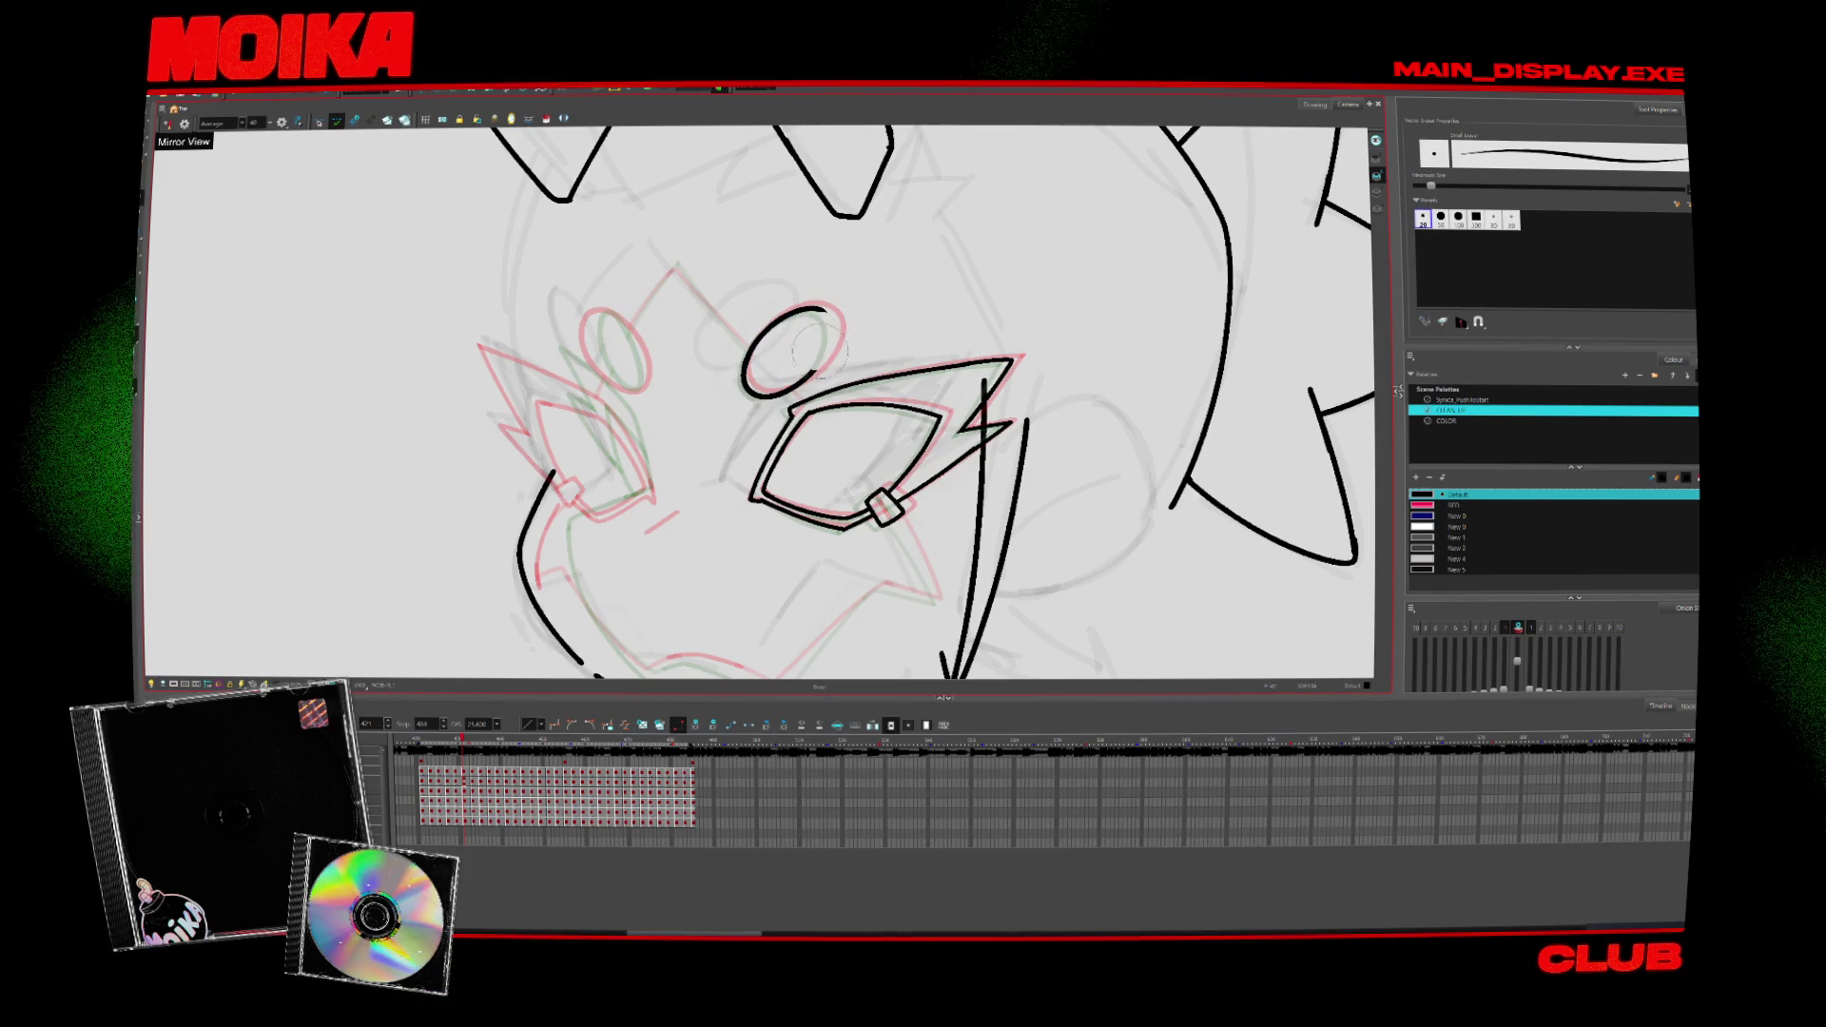
pyautogui.moveTo(814, 371); pyautogui.dragTo(799, 306)
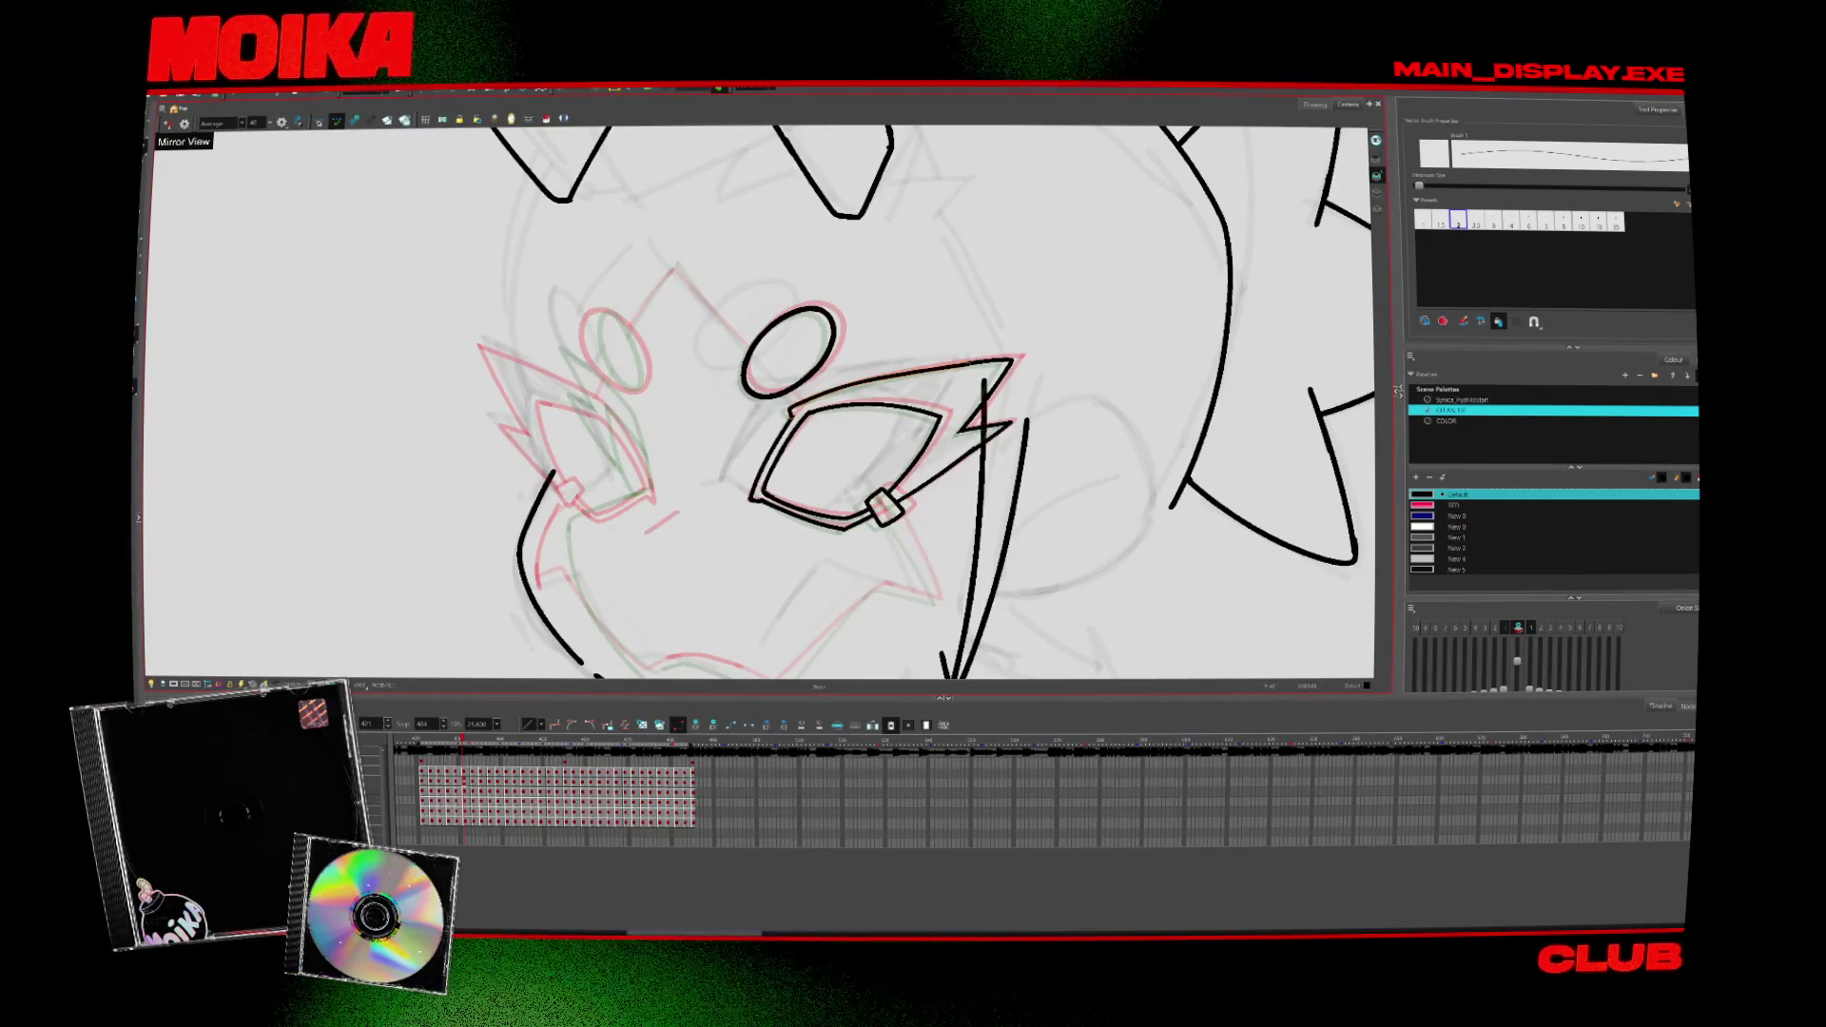
# Step: Flip between the neighbouring mask frames to compare the new strokes, then hide onion skin
pyautogui.press('.')
pyautogui.press(',')
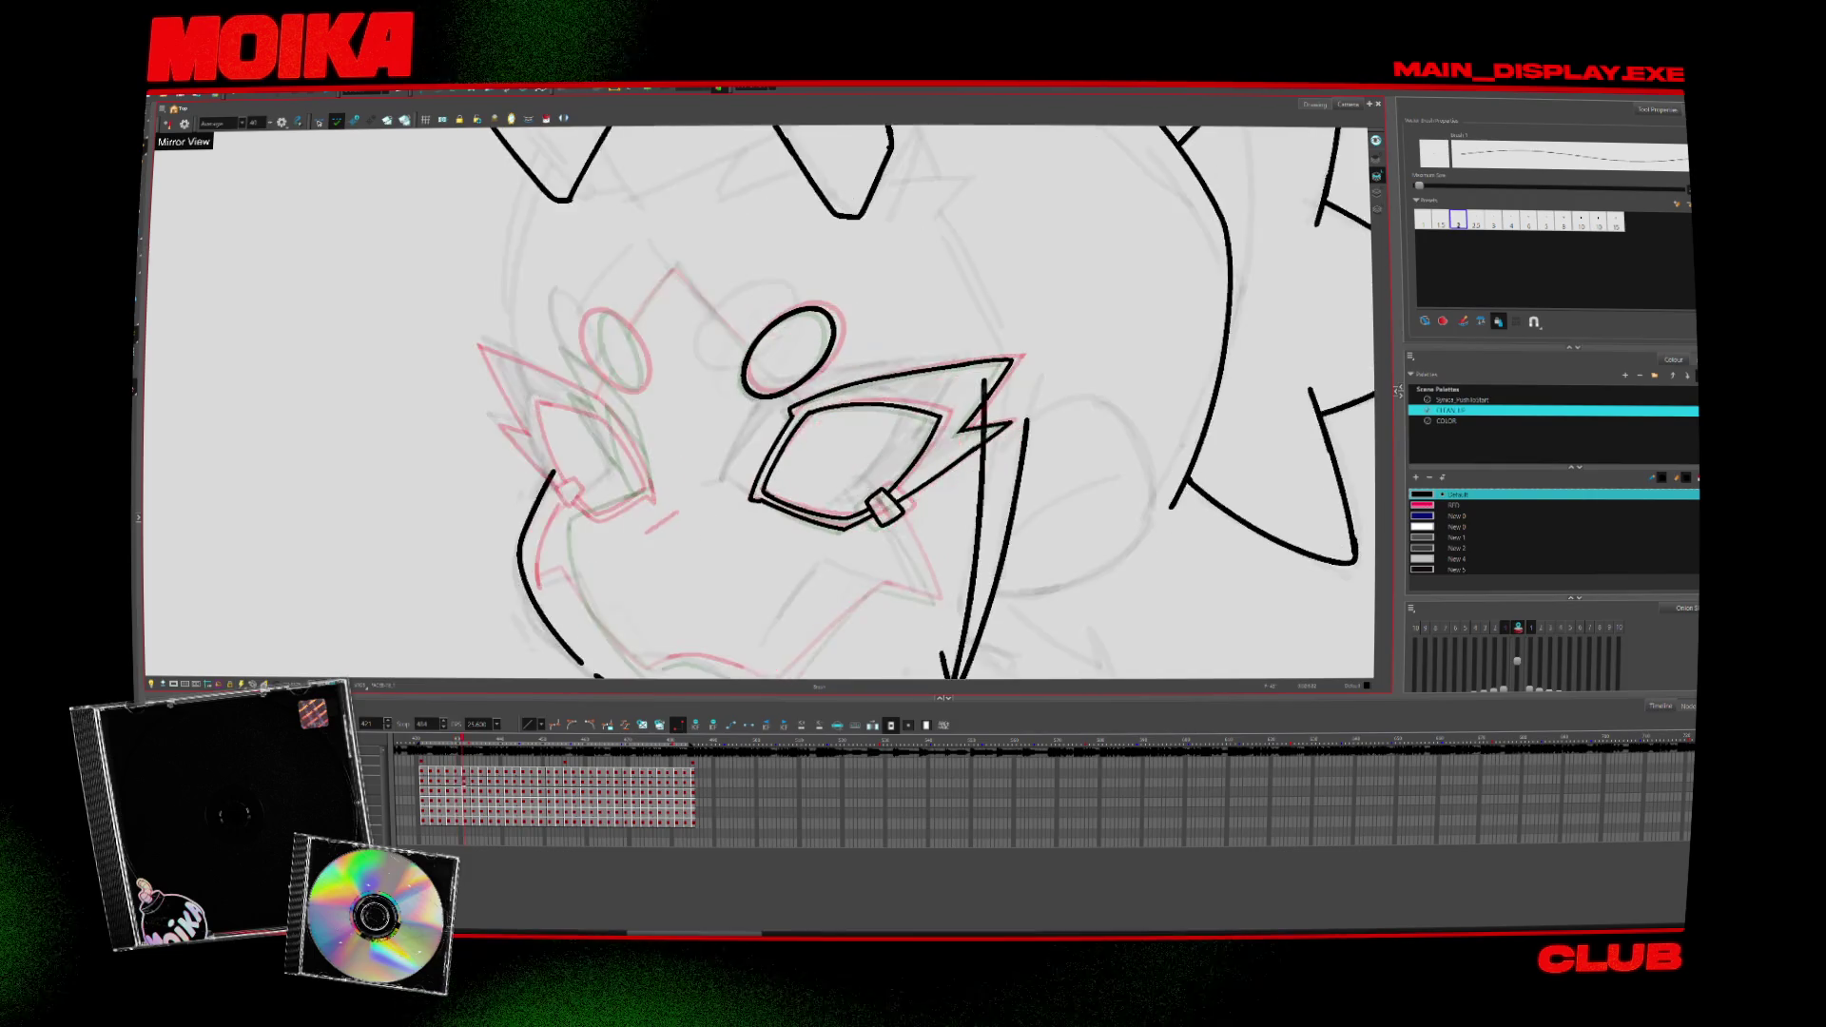
pyautogui.press('.')
pyautogui.press(',')
pyautogui.press('.')
pyautogui.press('.')
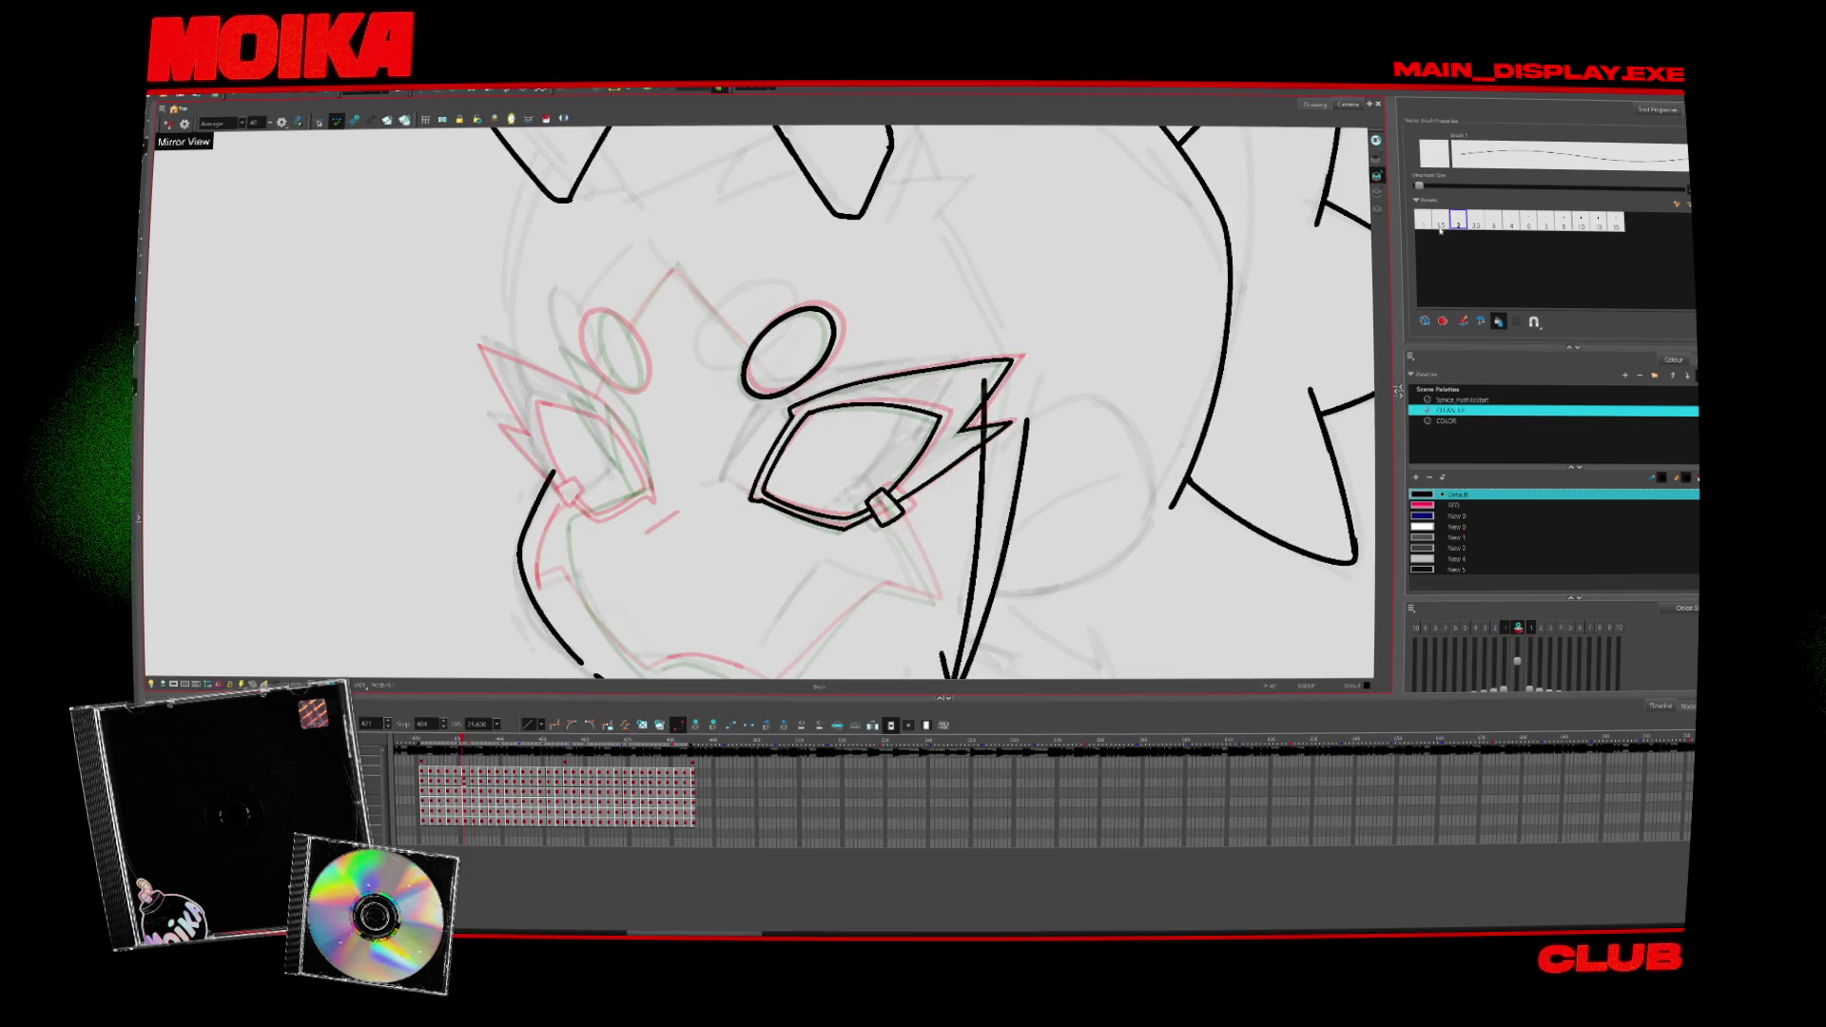
pyautogui.press(',')
pyautogui.press('.')
pyautogui.press('.')
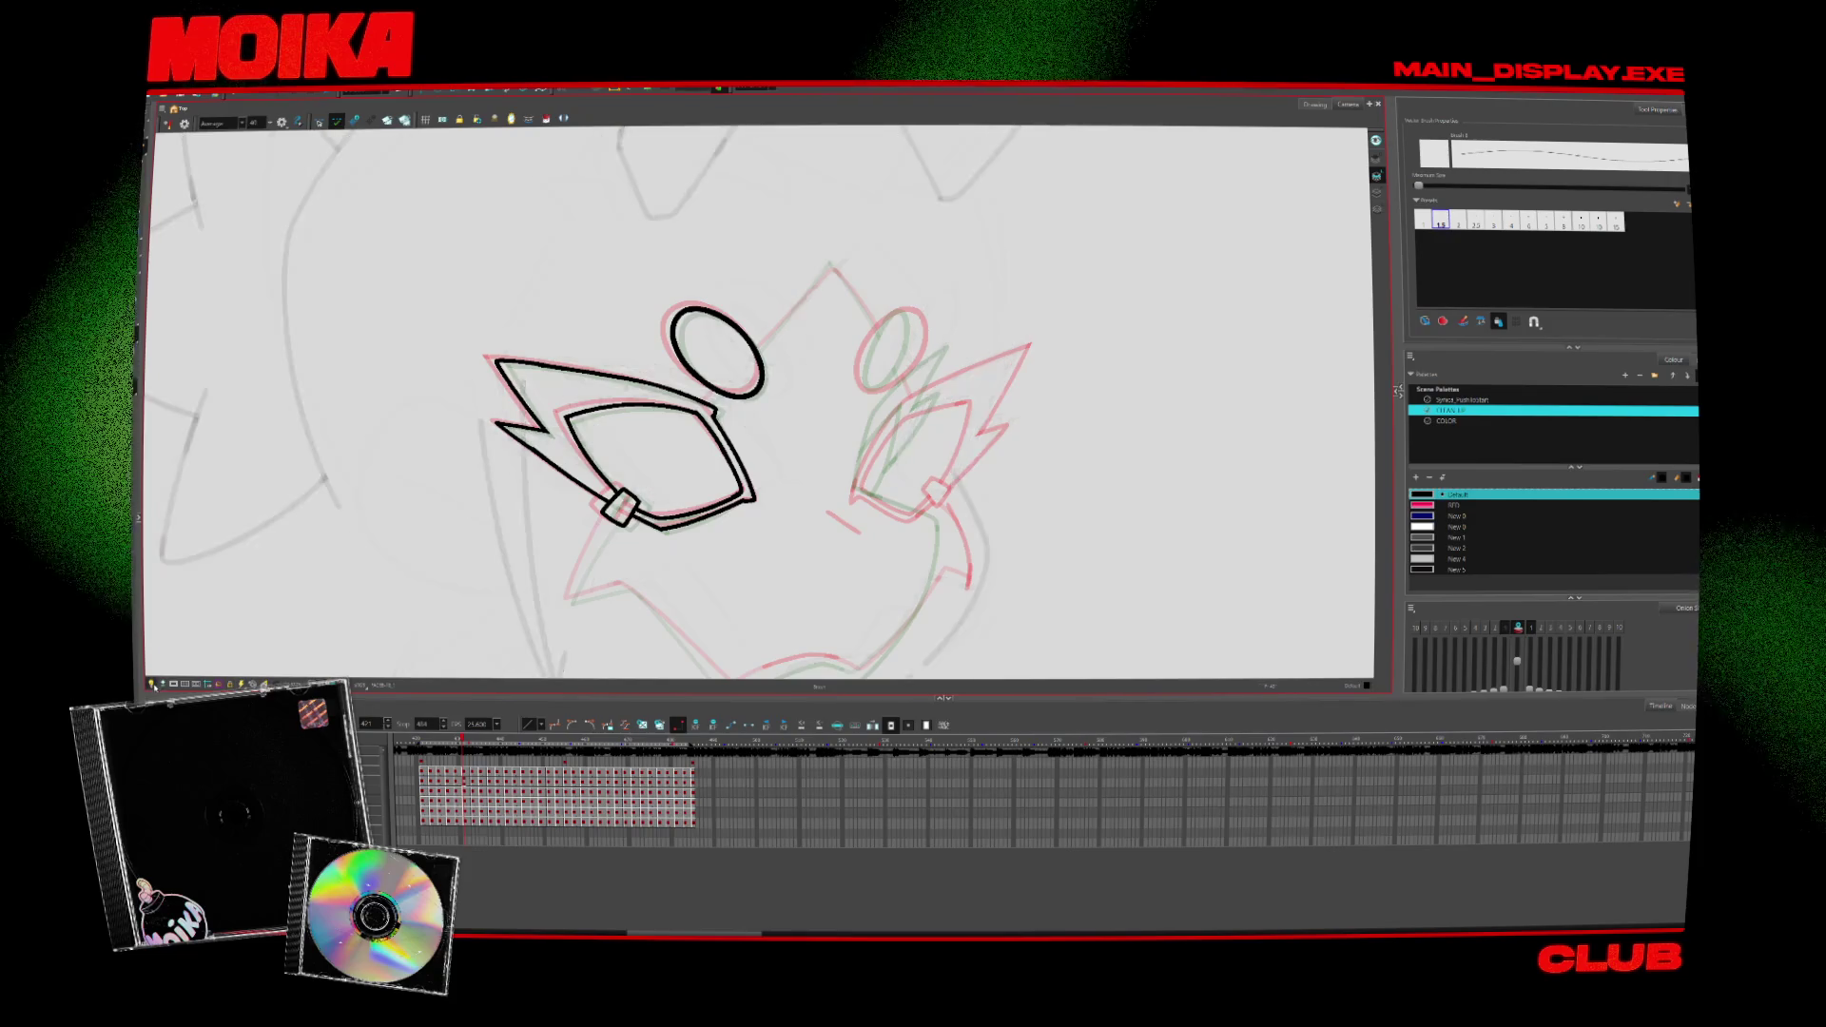
pyautogui.press(',')
pyautogui.press(',')
pyautogui.press('.')
pyautogui.press('.')
pyautogui.press('.')
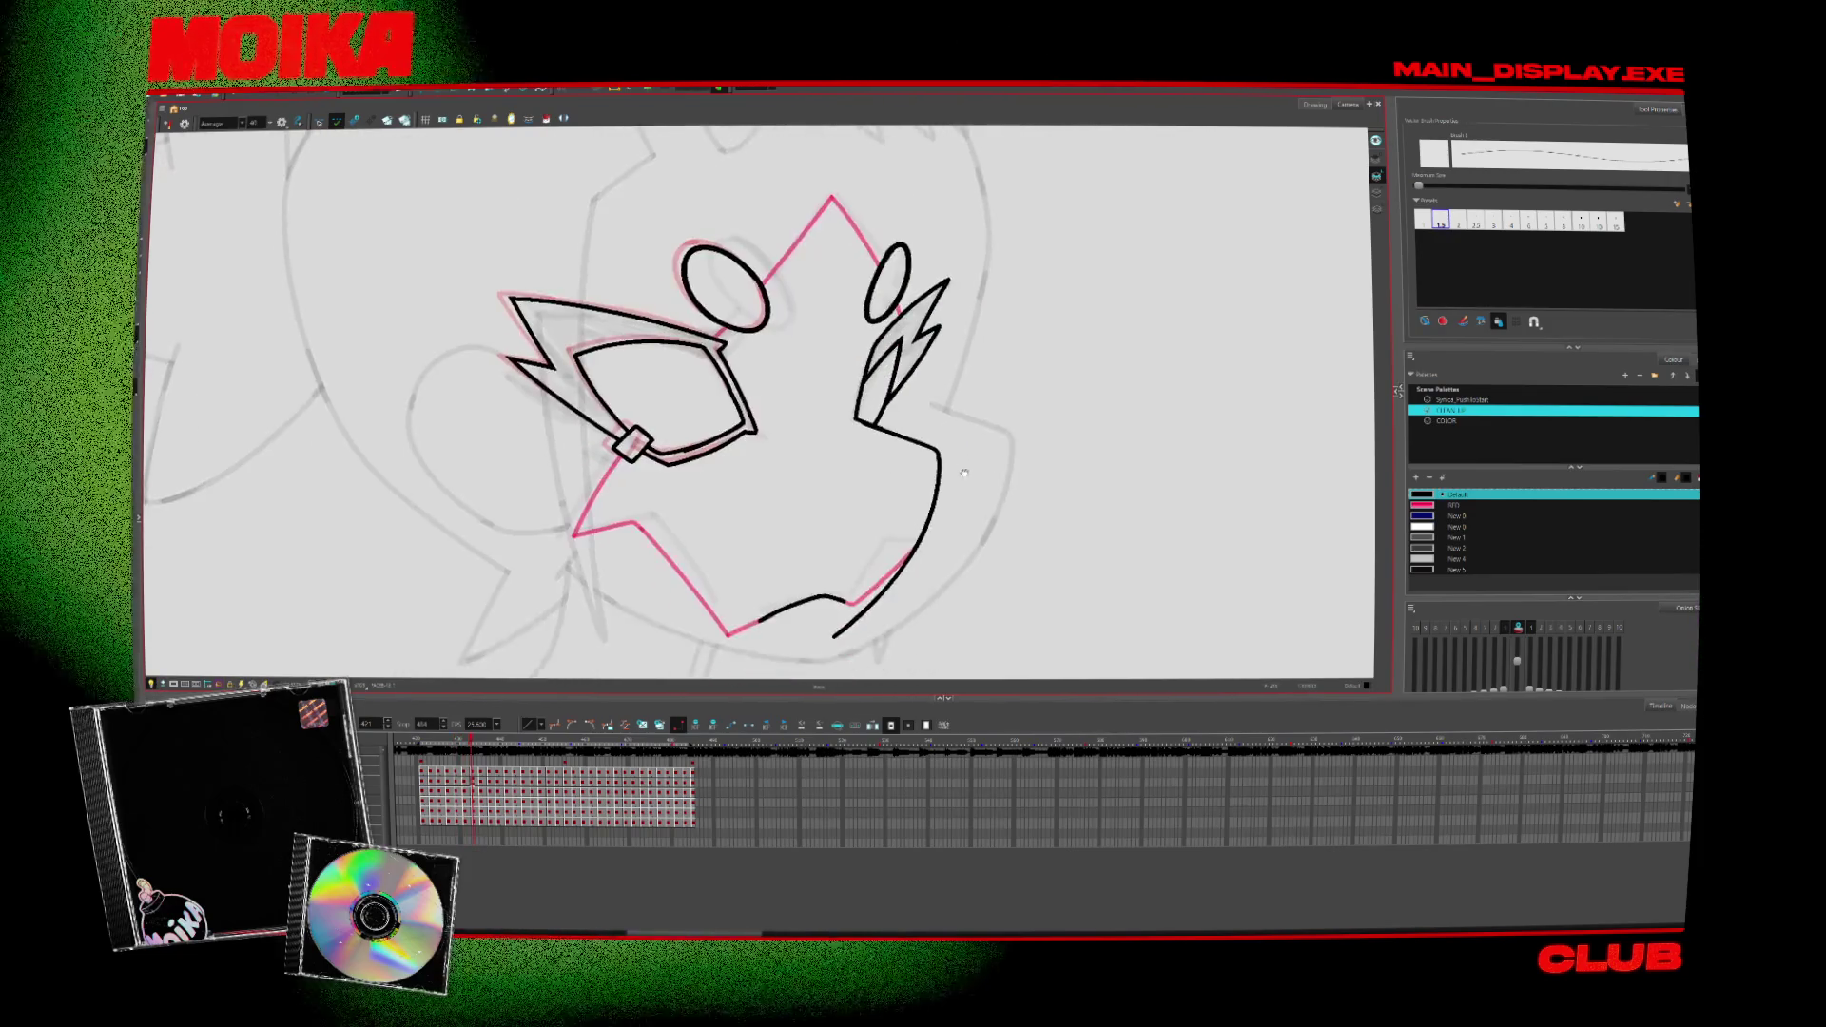
pyautogui.press(',')
pyautogui.press(',')
pyautogui.press('.')
pyautogui.press('.')
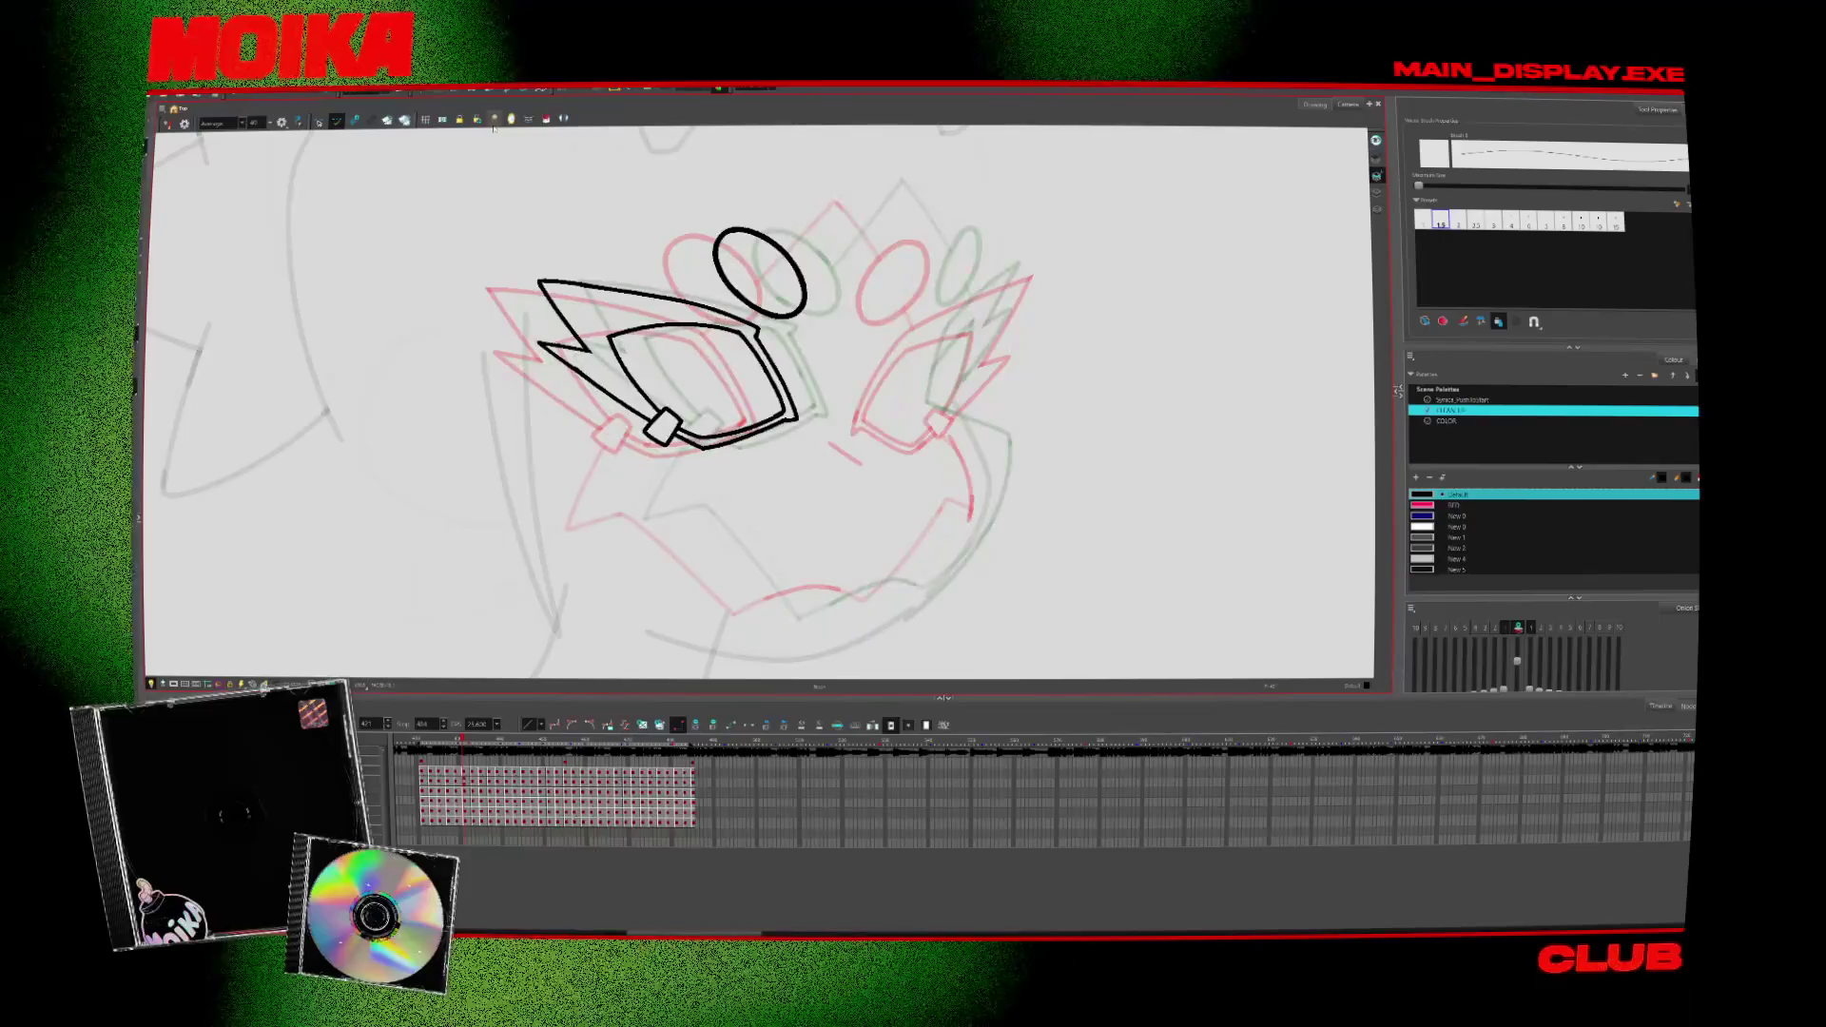
pyautogui.press('.')
pyautogui.press(',')
pyautogui.hotkey('alt', 'o')
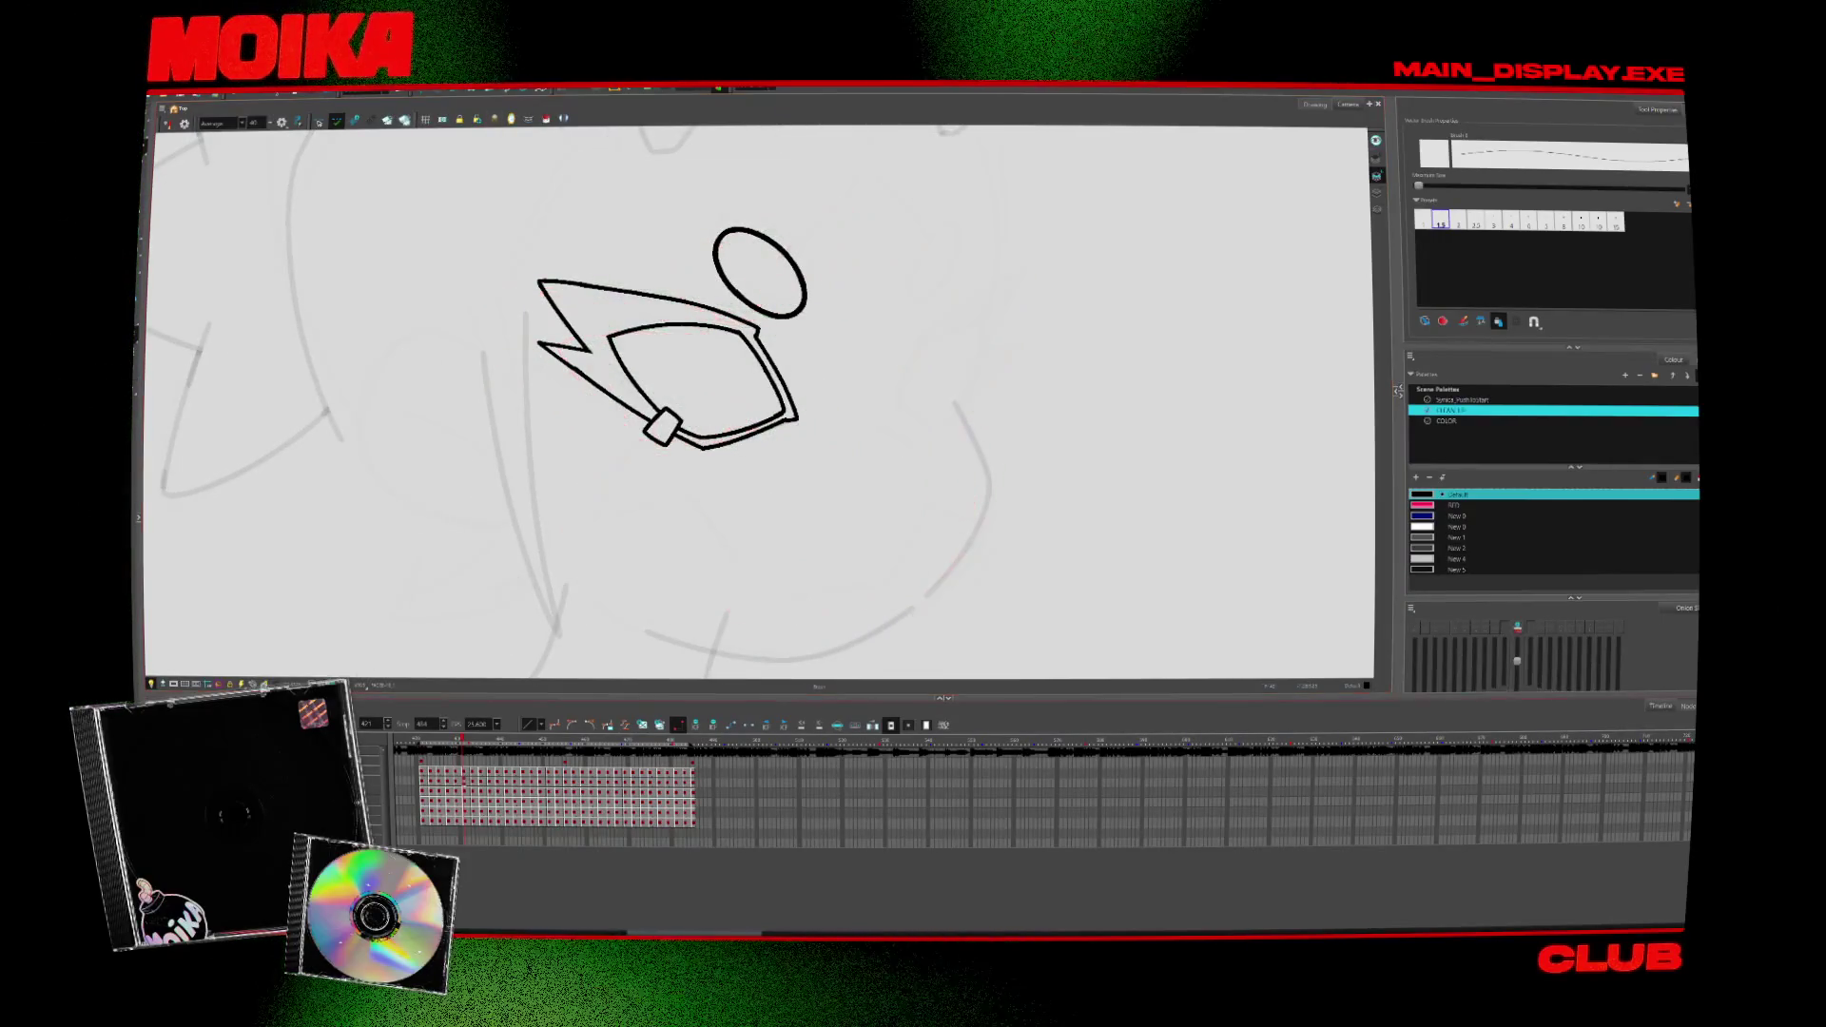
# Step: Flip back and forth against the fully inked face frame to check the partly inked drawing
pyautogui.press('.')
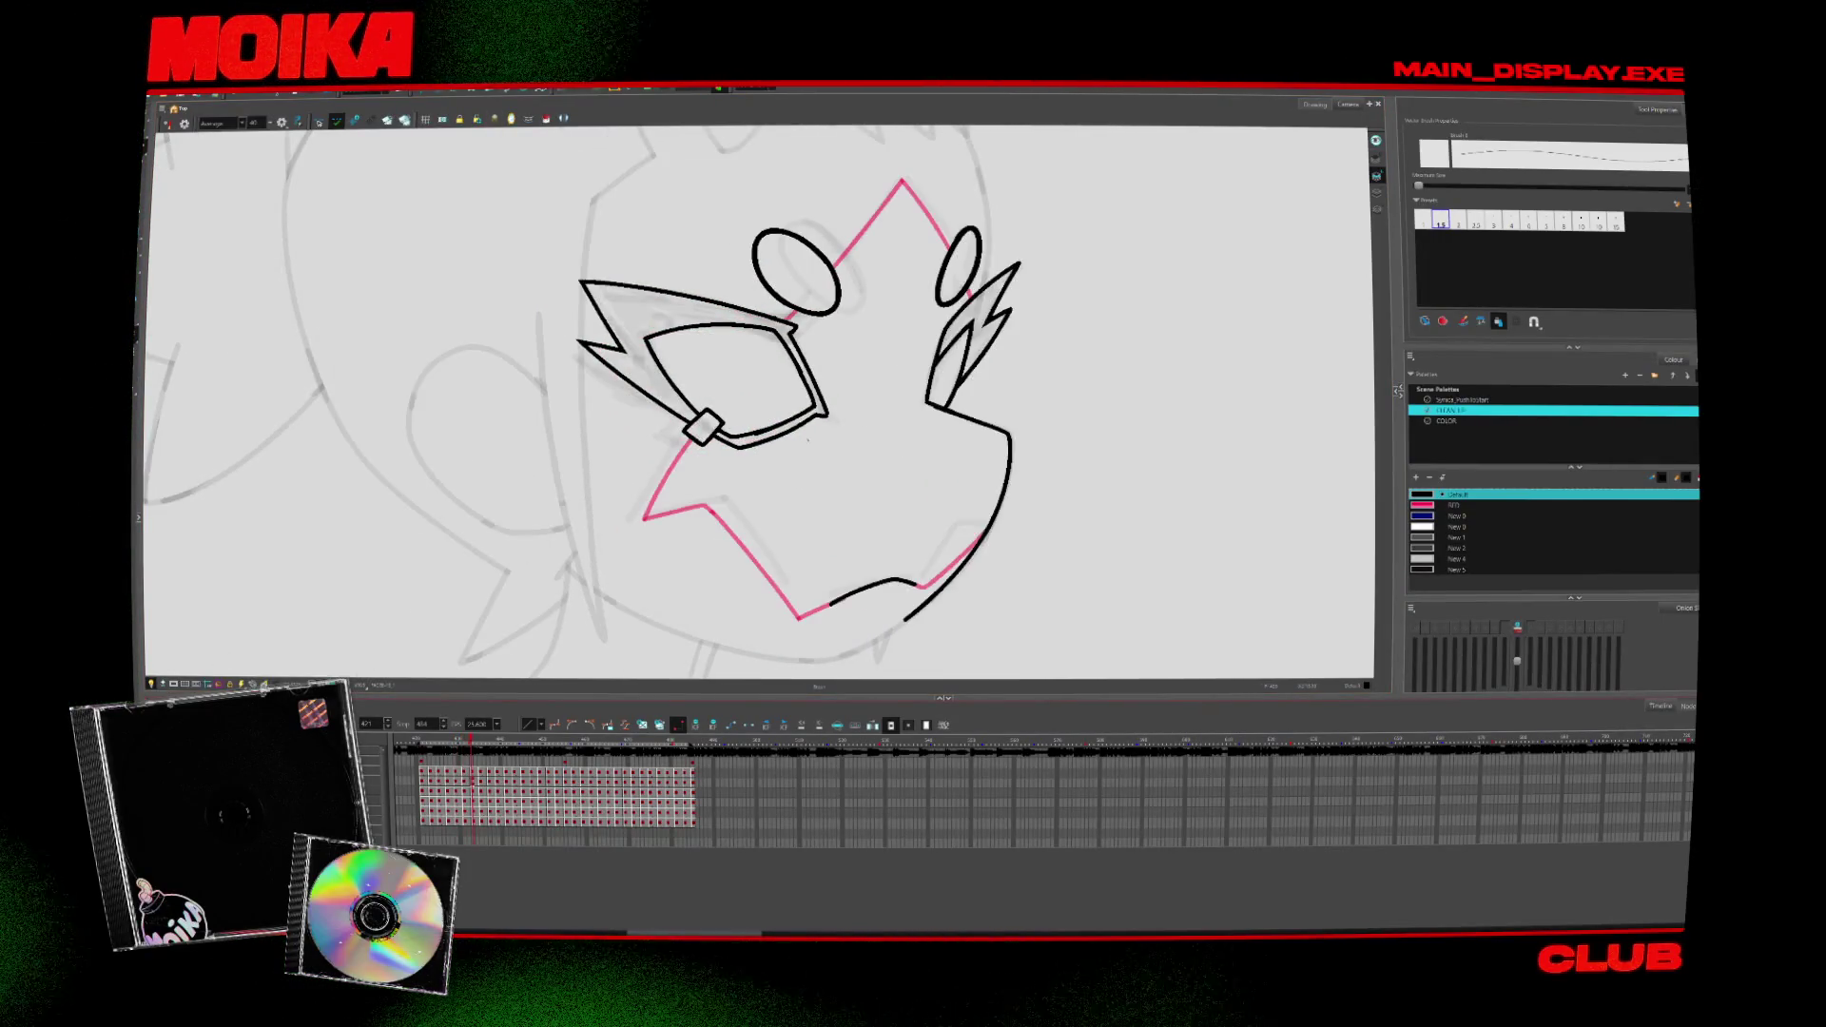
pyautogui.press(',')
pyautogui.press(',')
pyautogui.press('.')
pyautogui.press('.')
pyautogui.press(',')
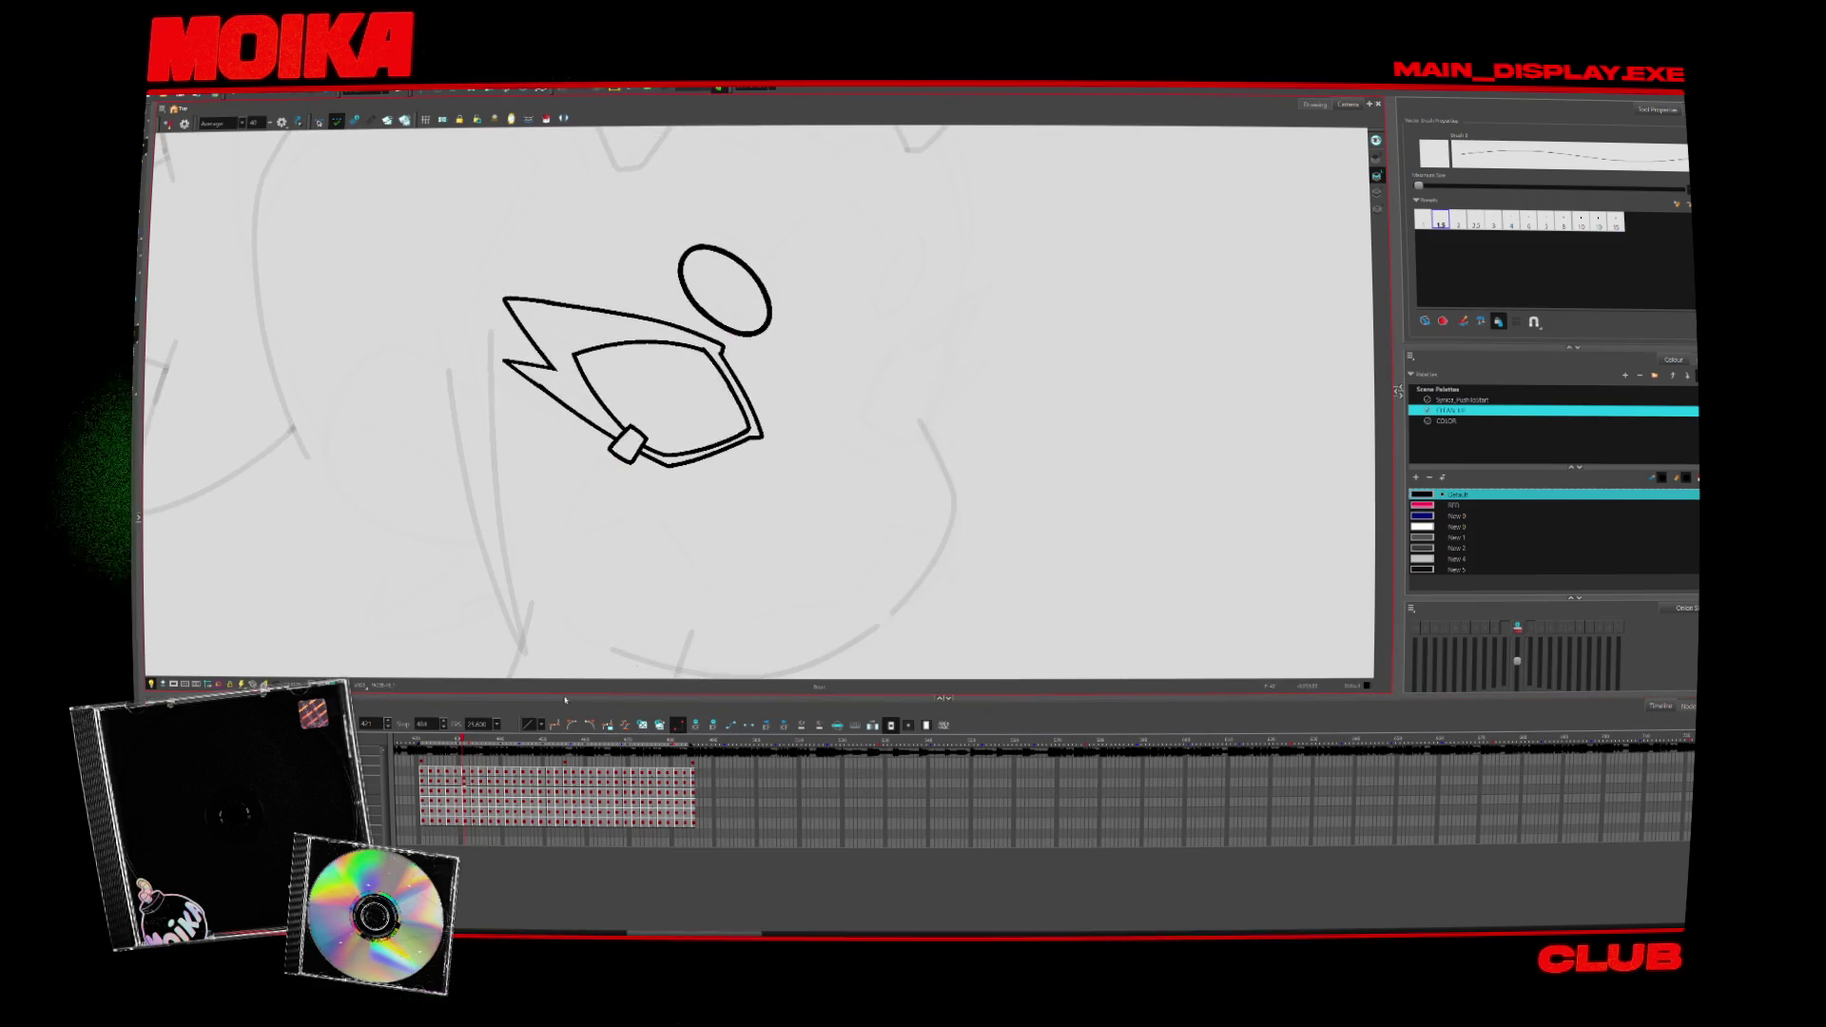
pyautogui.press(',')
pyautogui.press('.')
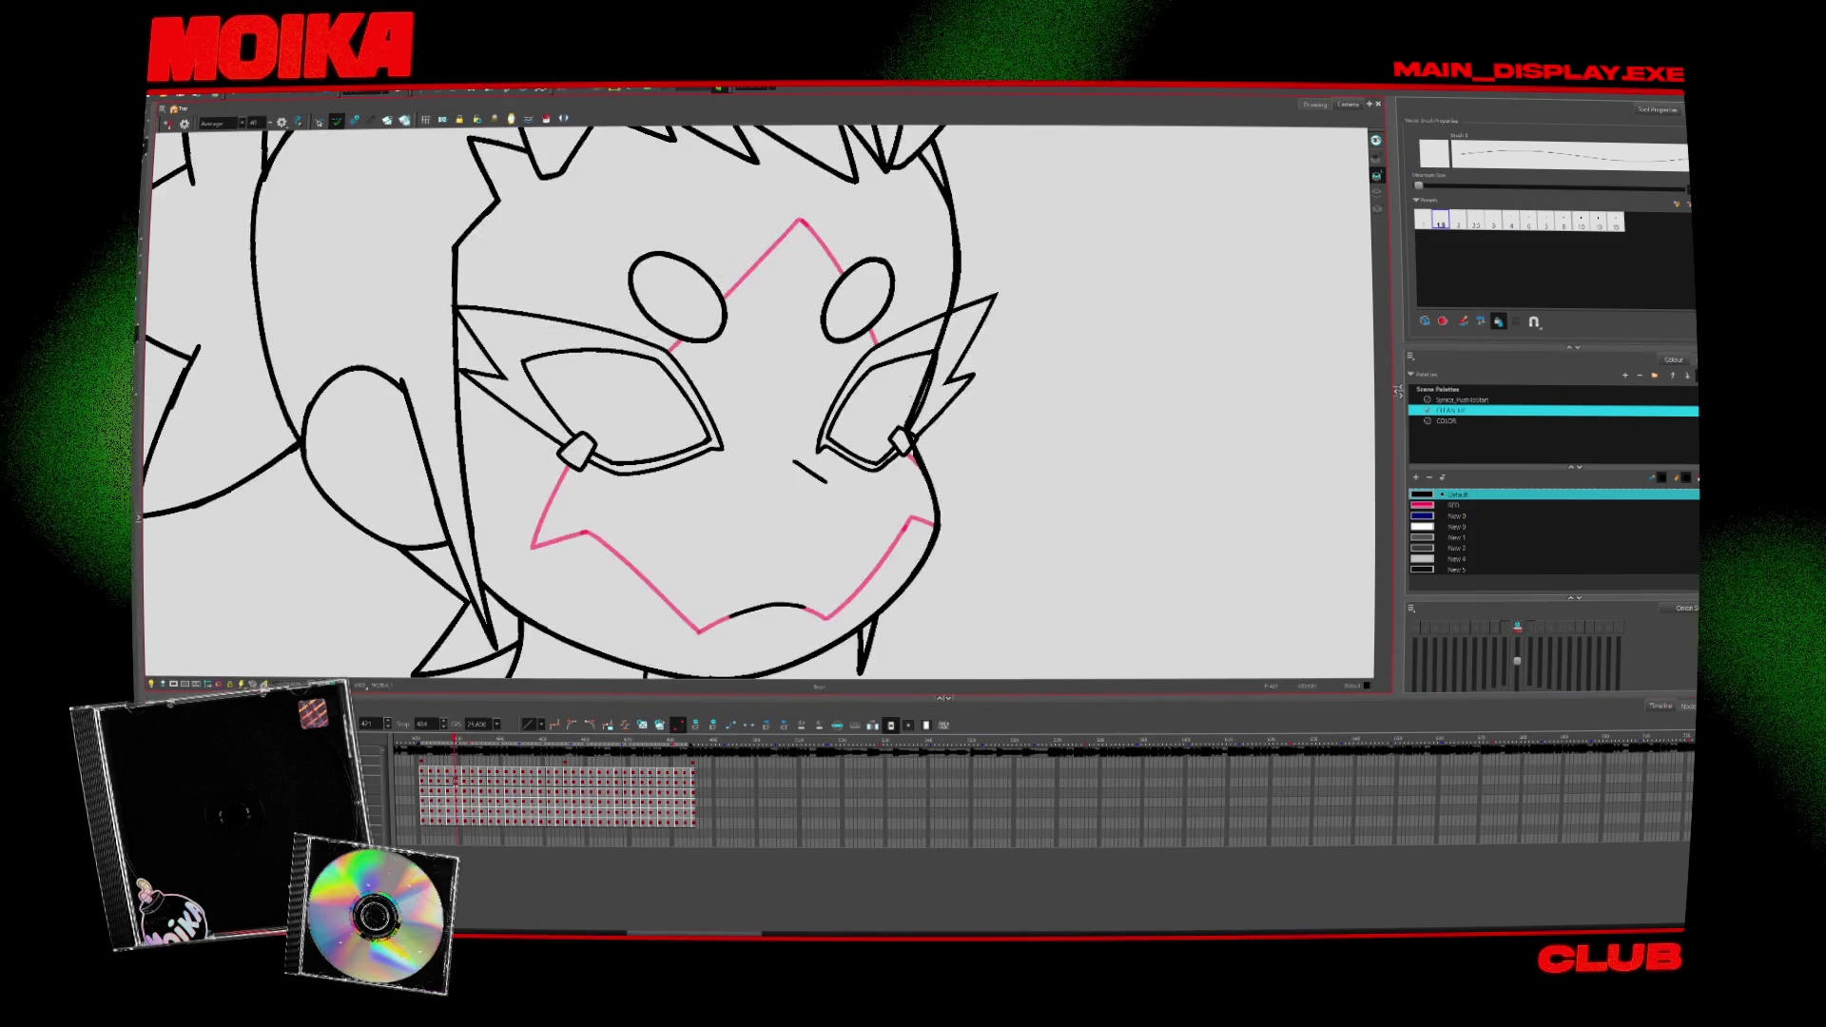
pyautogui.press(',')
pyautogui.press('.')
pyautogui.press(',')
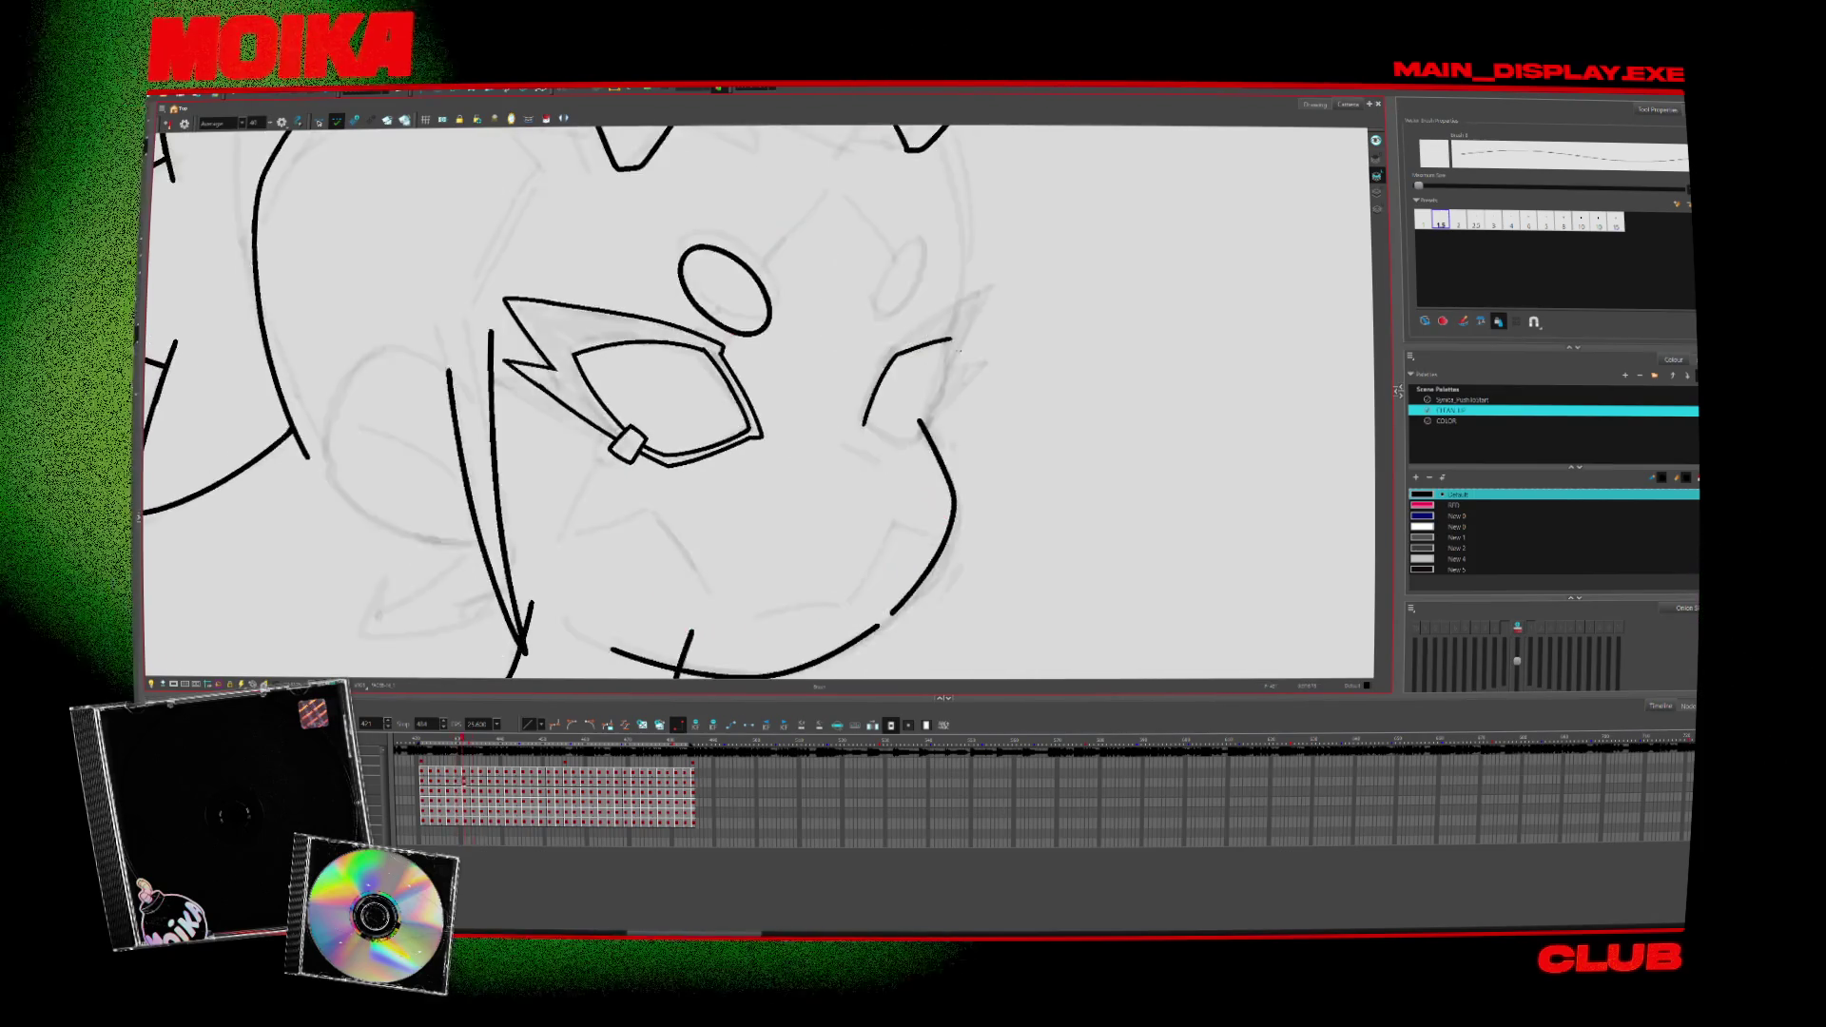
pyautogui.press('.')
pyautogui.press(',')
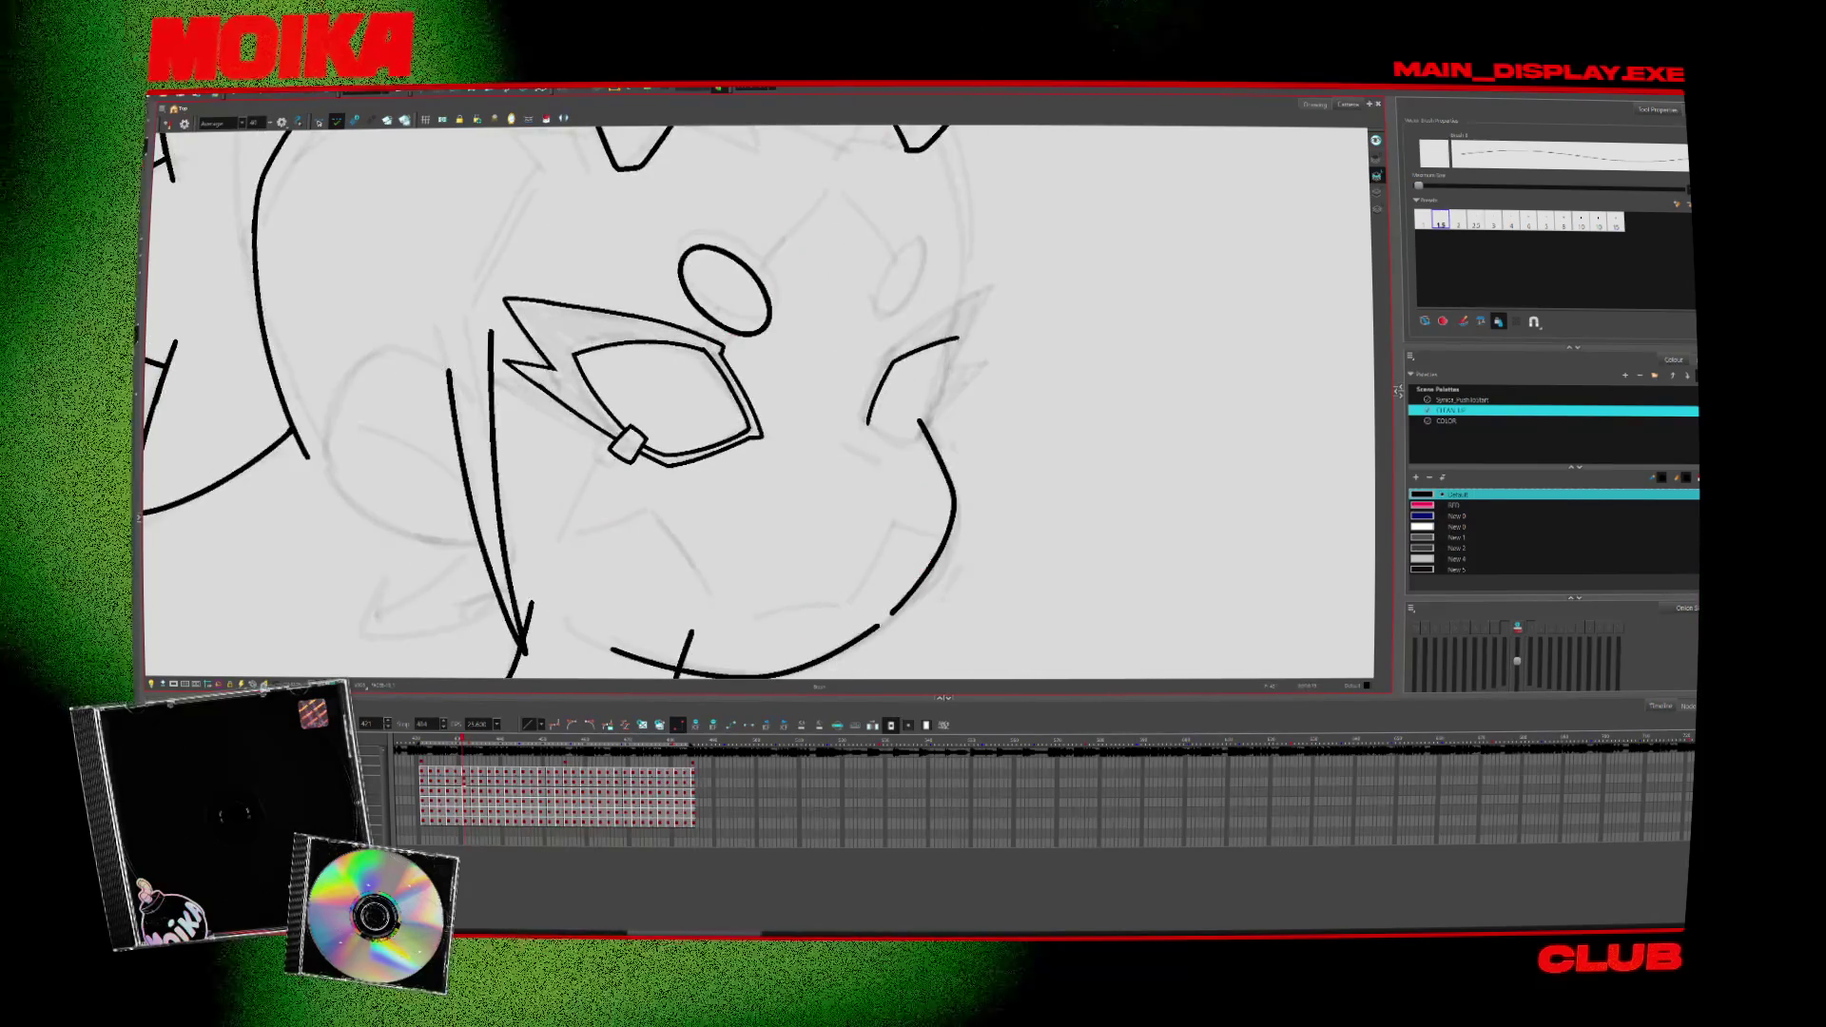
pyautogui.press('.')
pyautogui.press(',')
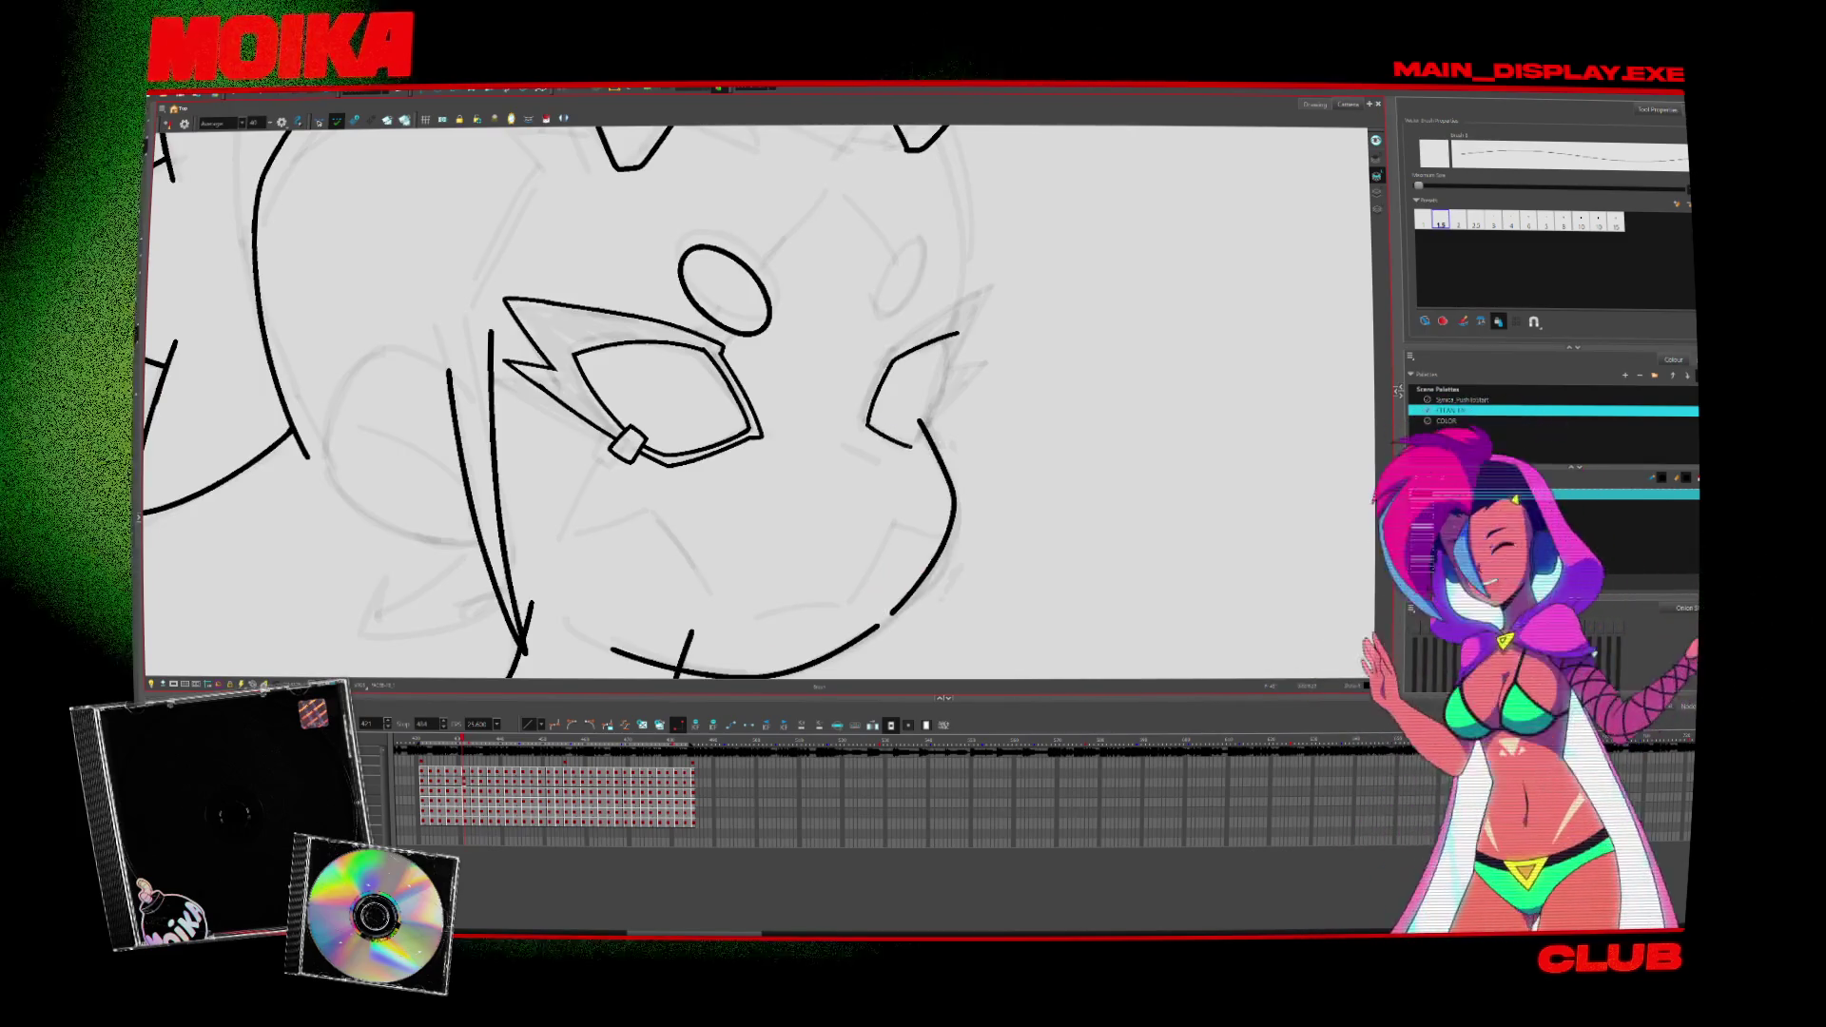
pyautogui.press('.')
pyautogui.press(',')
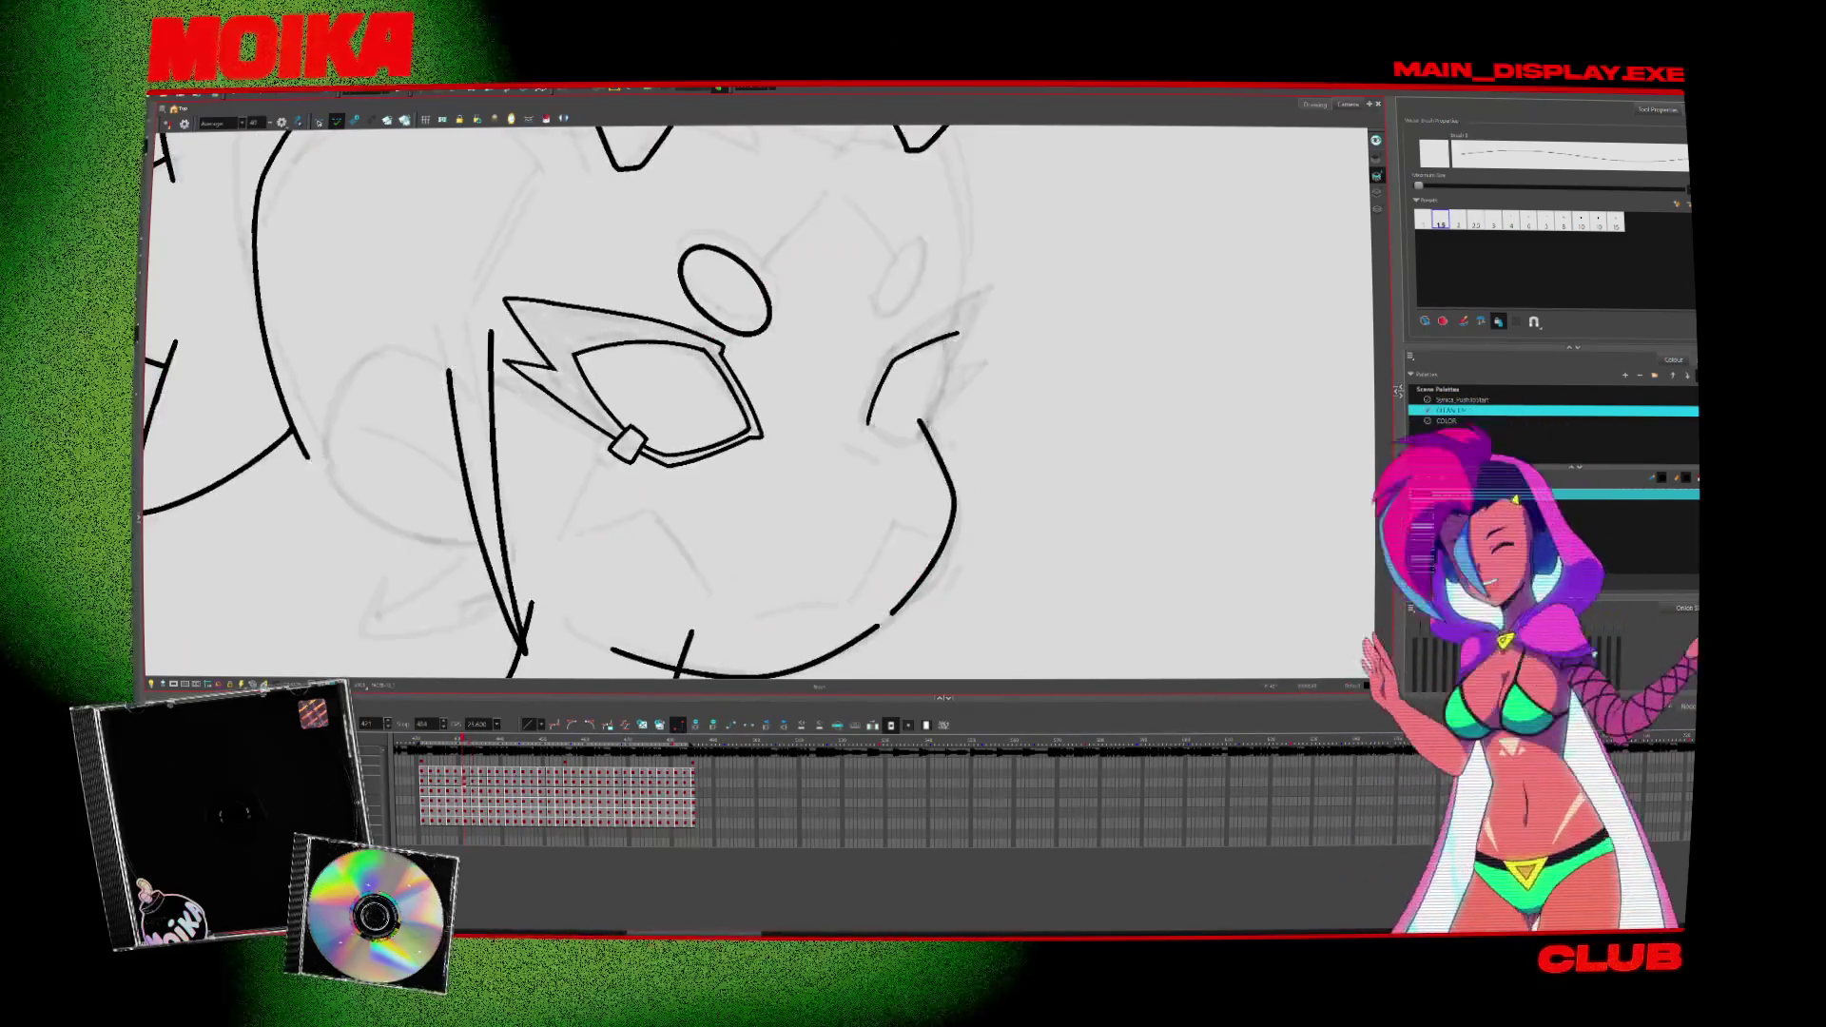
pyautogui.press('.')
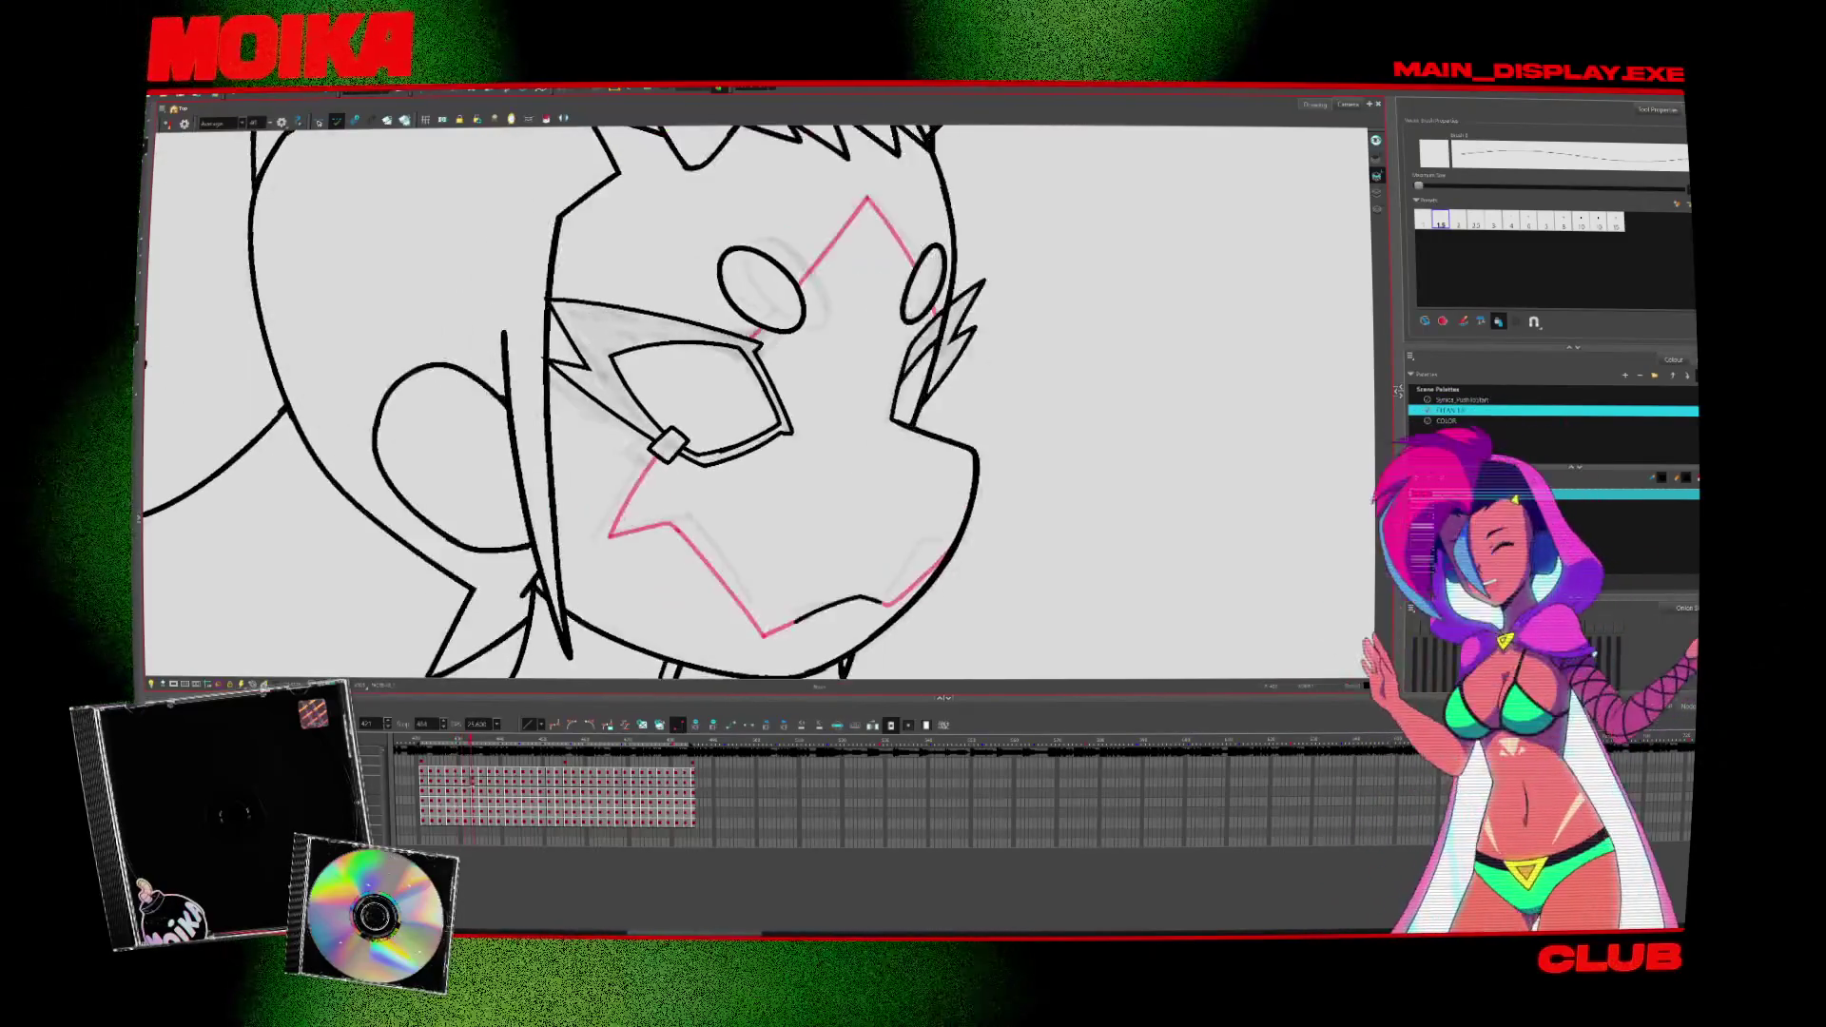
pyautogui.press(',')
pyautogui.press('.')
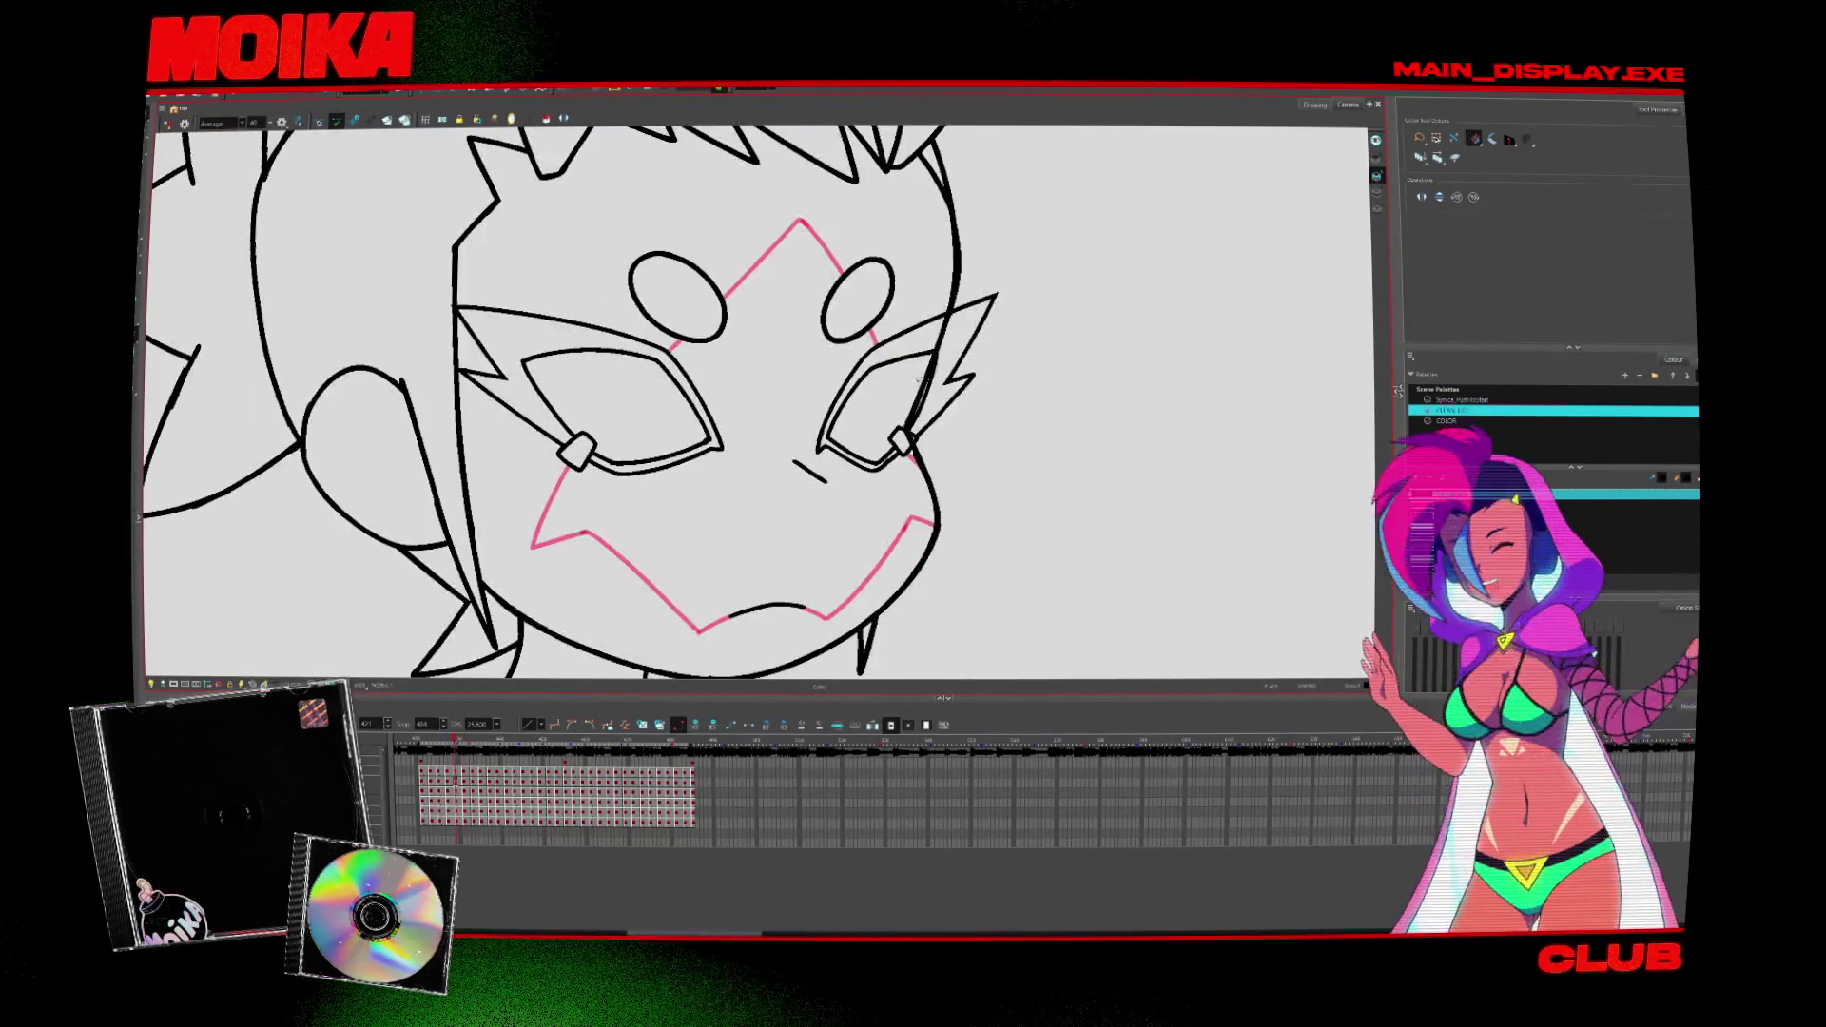
pyautogui.press(',')
pyautogui.press('.')
pyautogui.press(',')
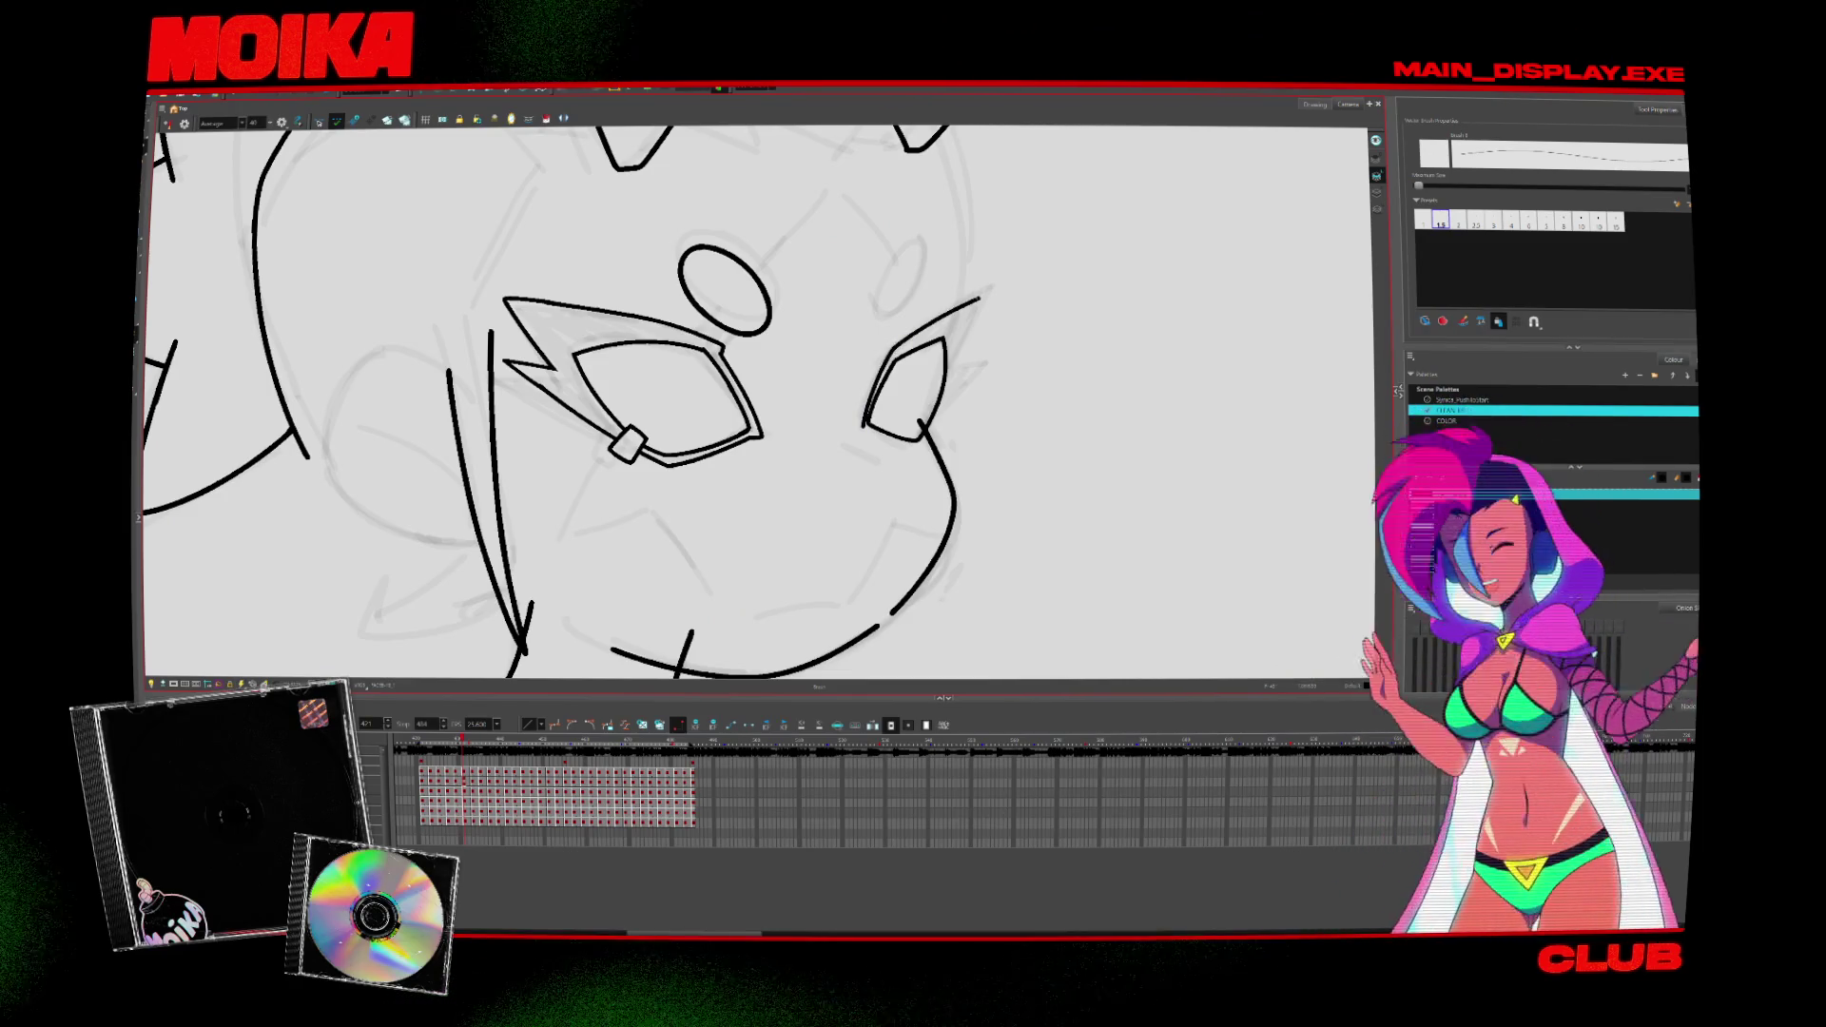
# Step: Ink the pointed tip of the right eye piece and flip frames to check it against neighbours
pyautogui.moveTo(987, 297); pyautogui.dragTo(945, 359)
pyautogui.press('.')
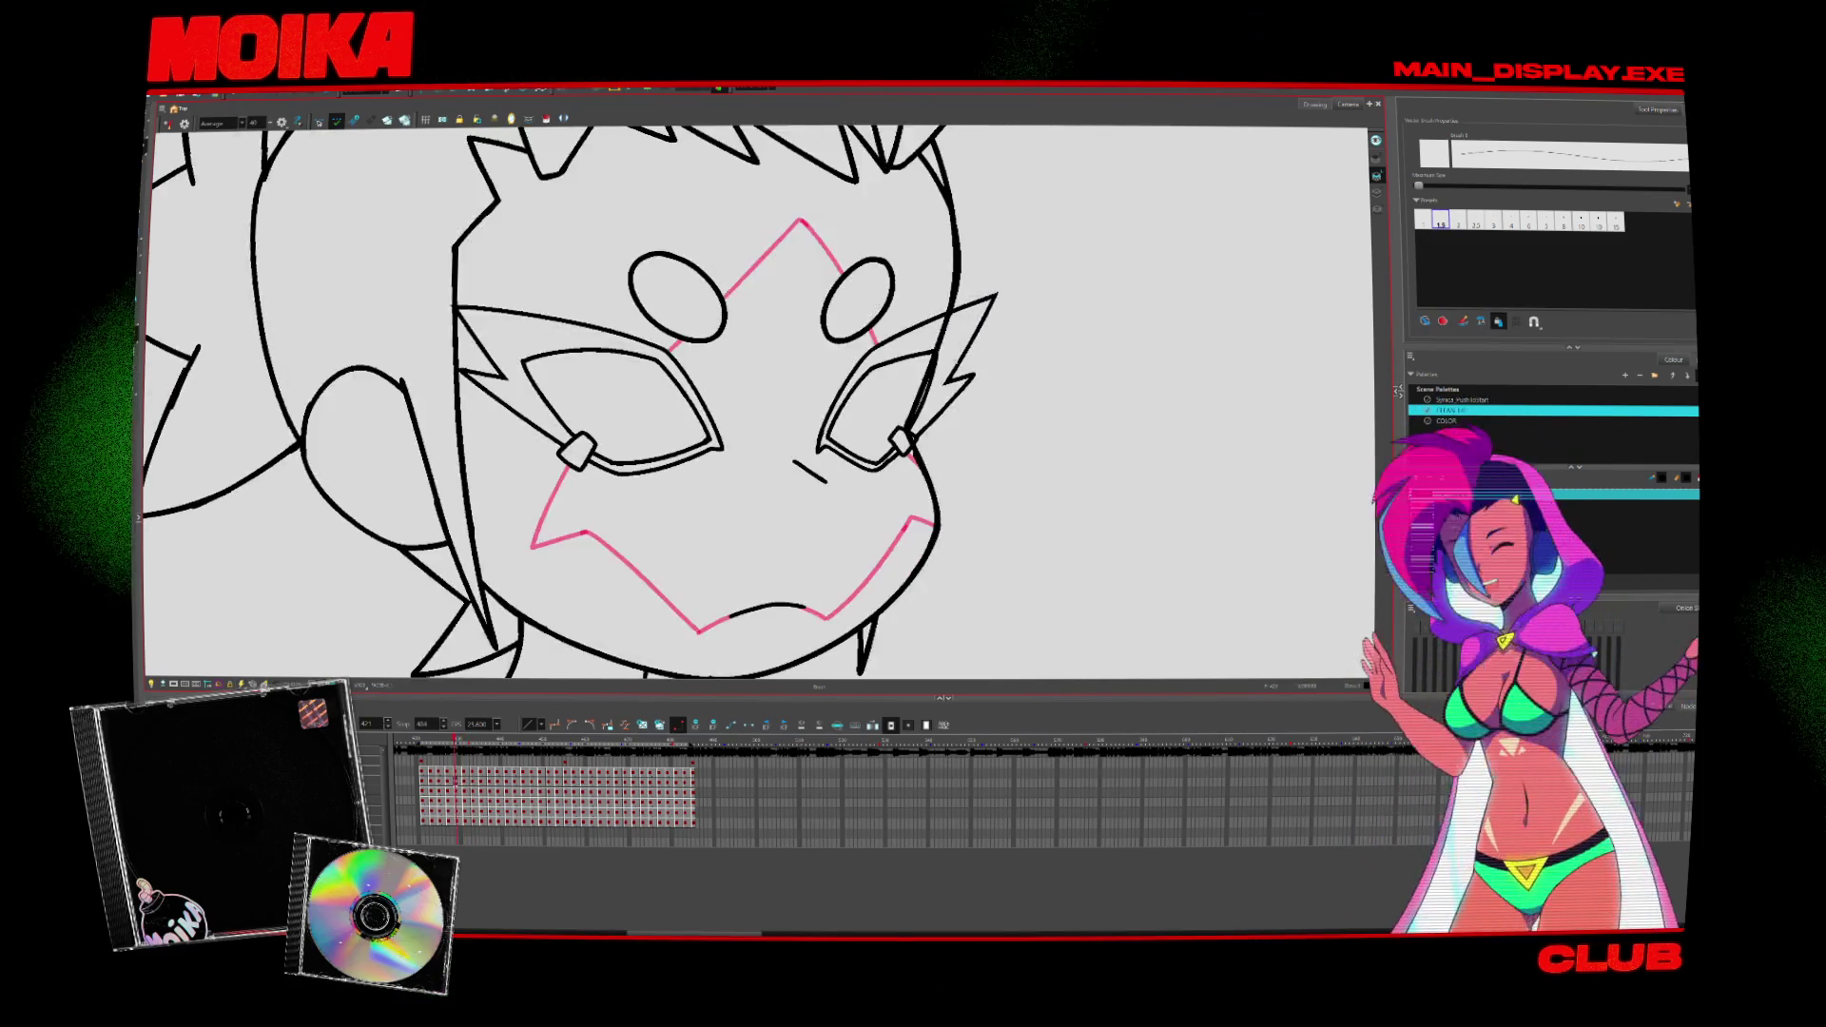
pyautogui.press(',')
pyautogui.press('.')
pyautogui.press(',')
pyautogui.press('.')
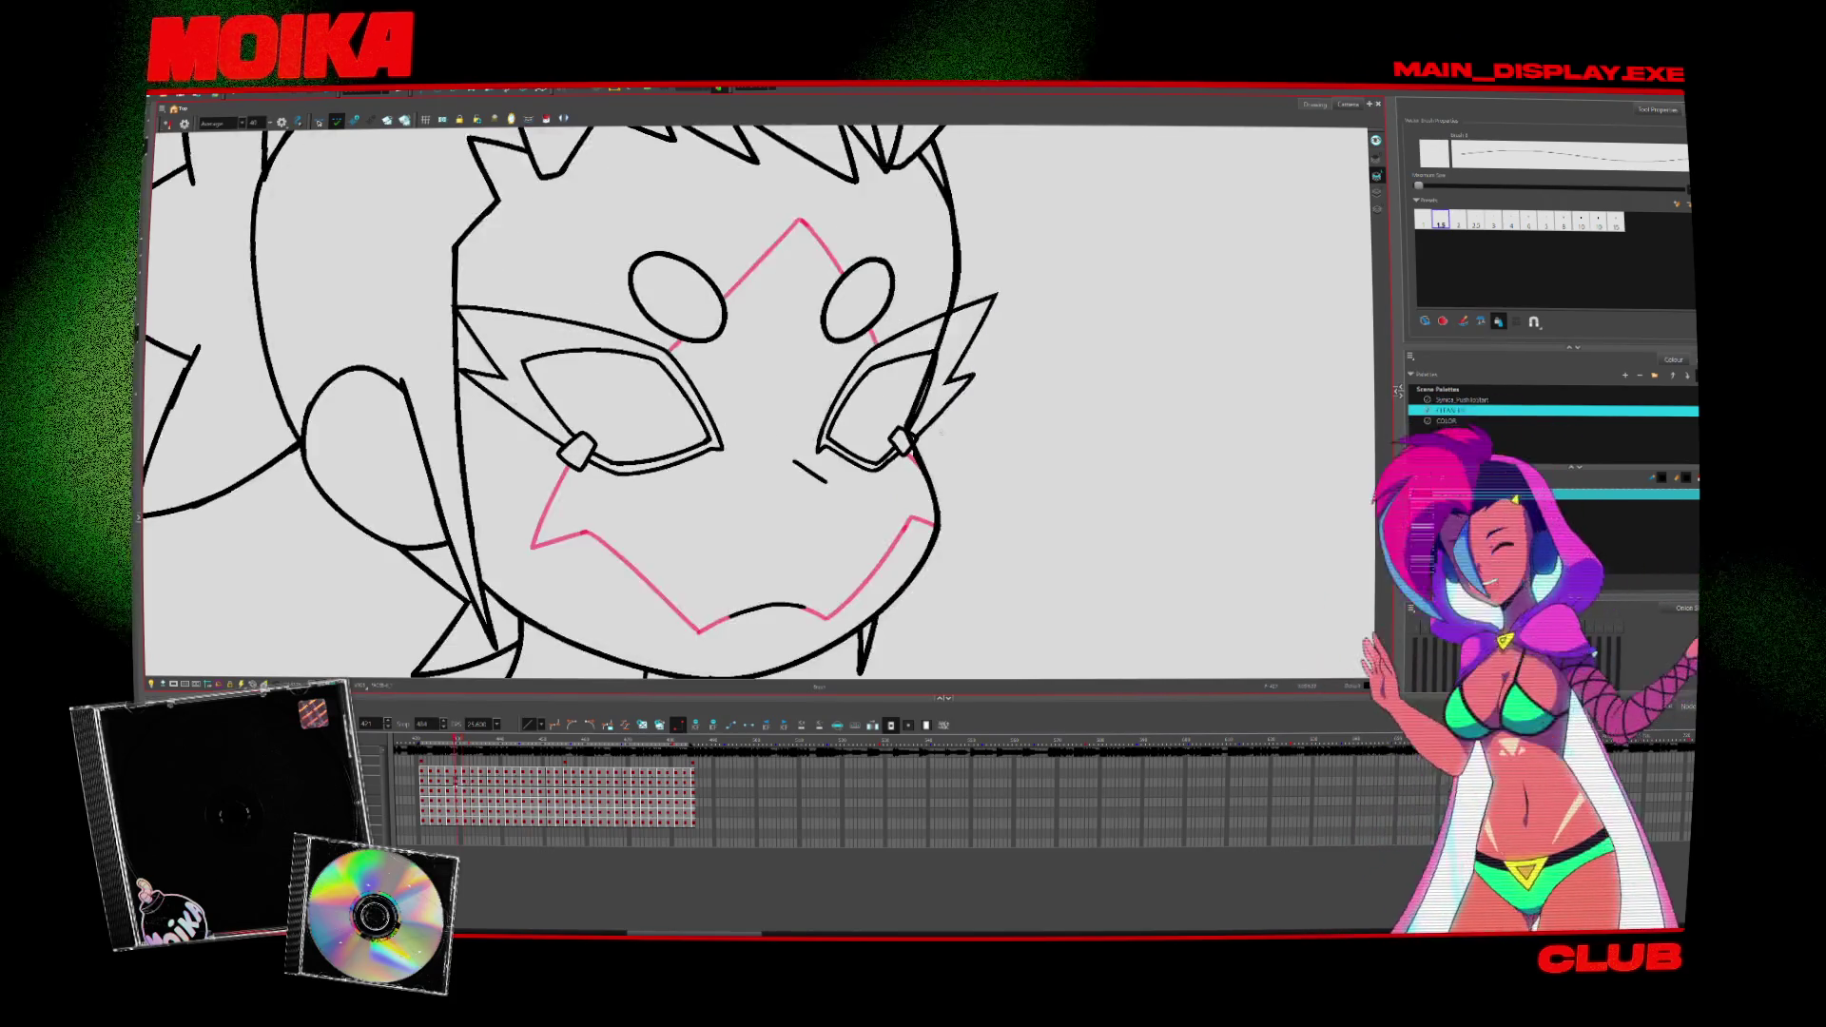
pyautogui.press('.')
pyautogui.press(',')
pyautogui.press(',')
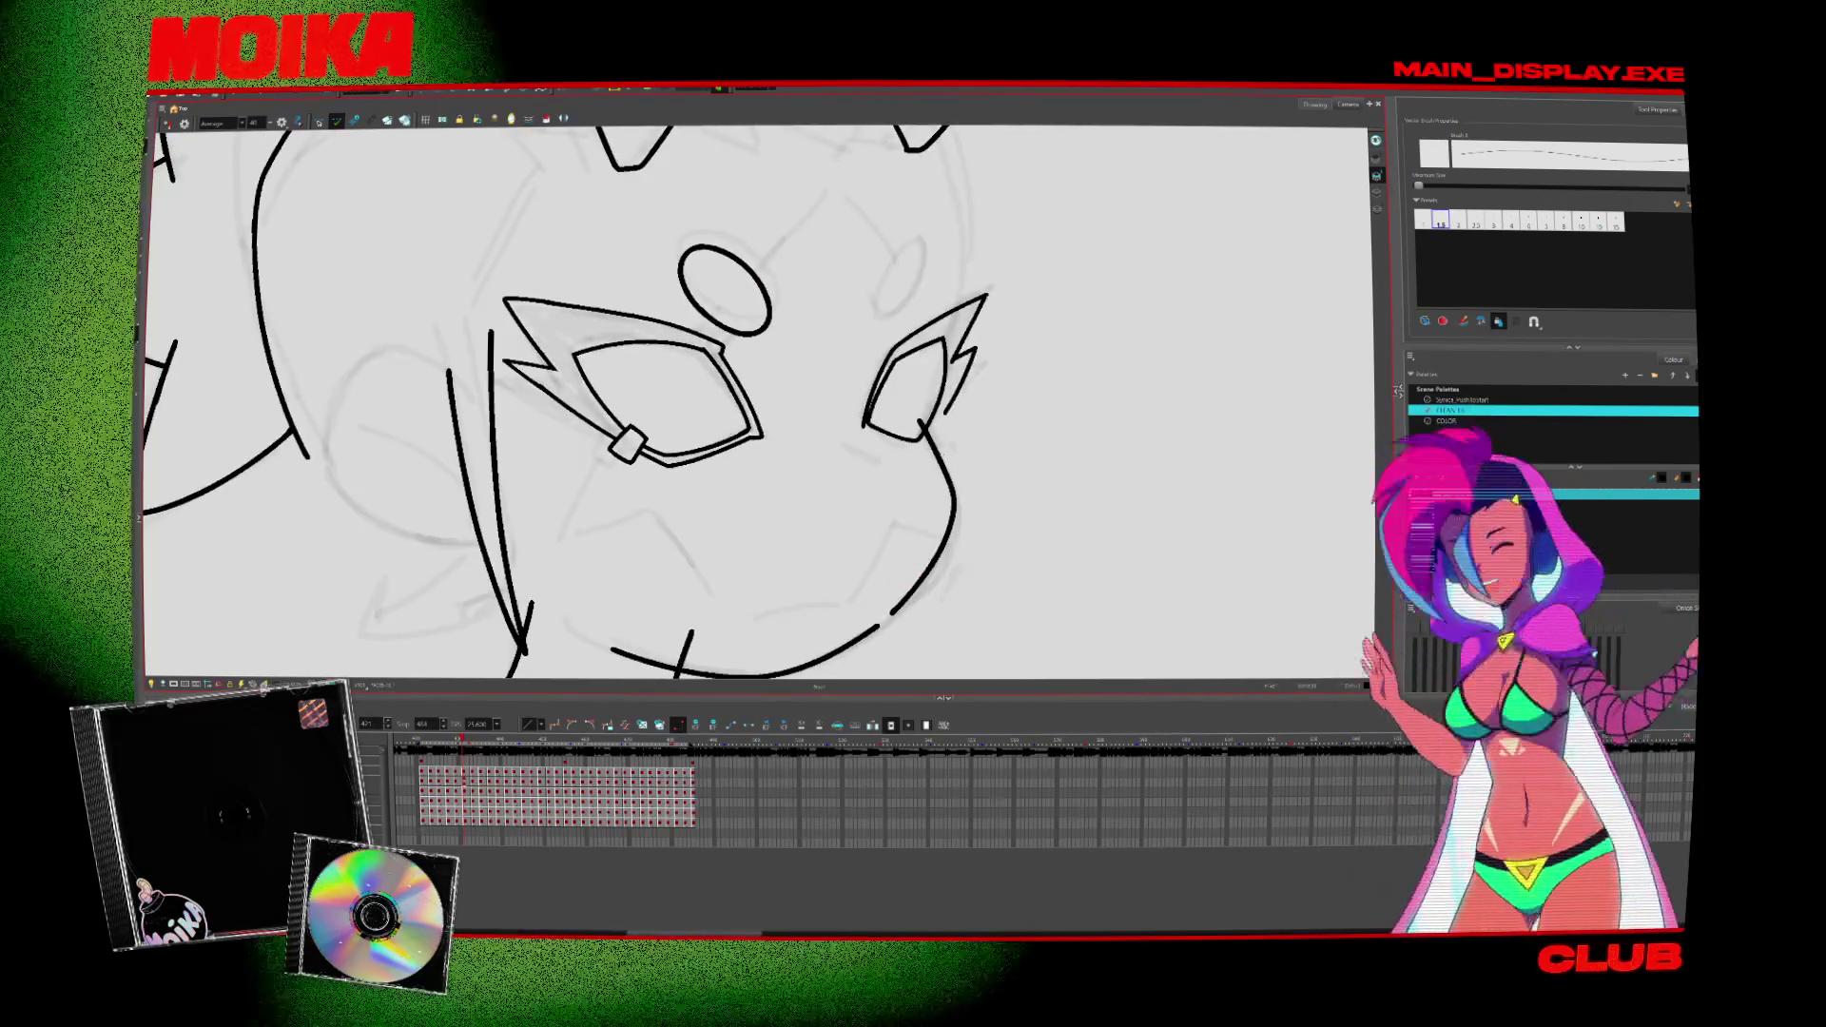
pyautogui.press('.')
pyautogui.press(',')
# Step: Select the new pointed stroke, compare it across frames, then mirror the canvas view
pyautogui.click(960, 361)
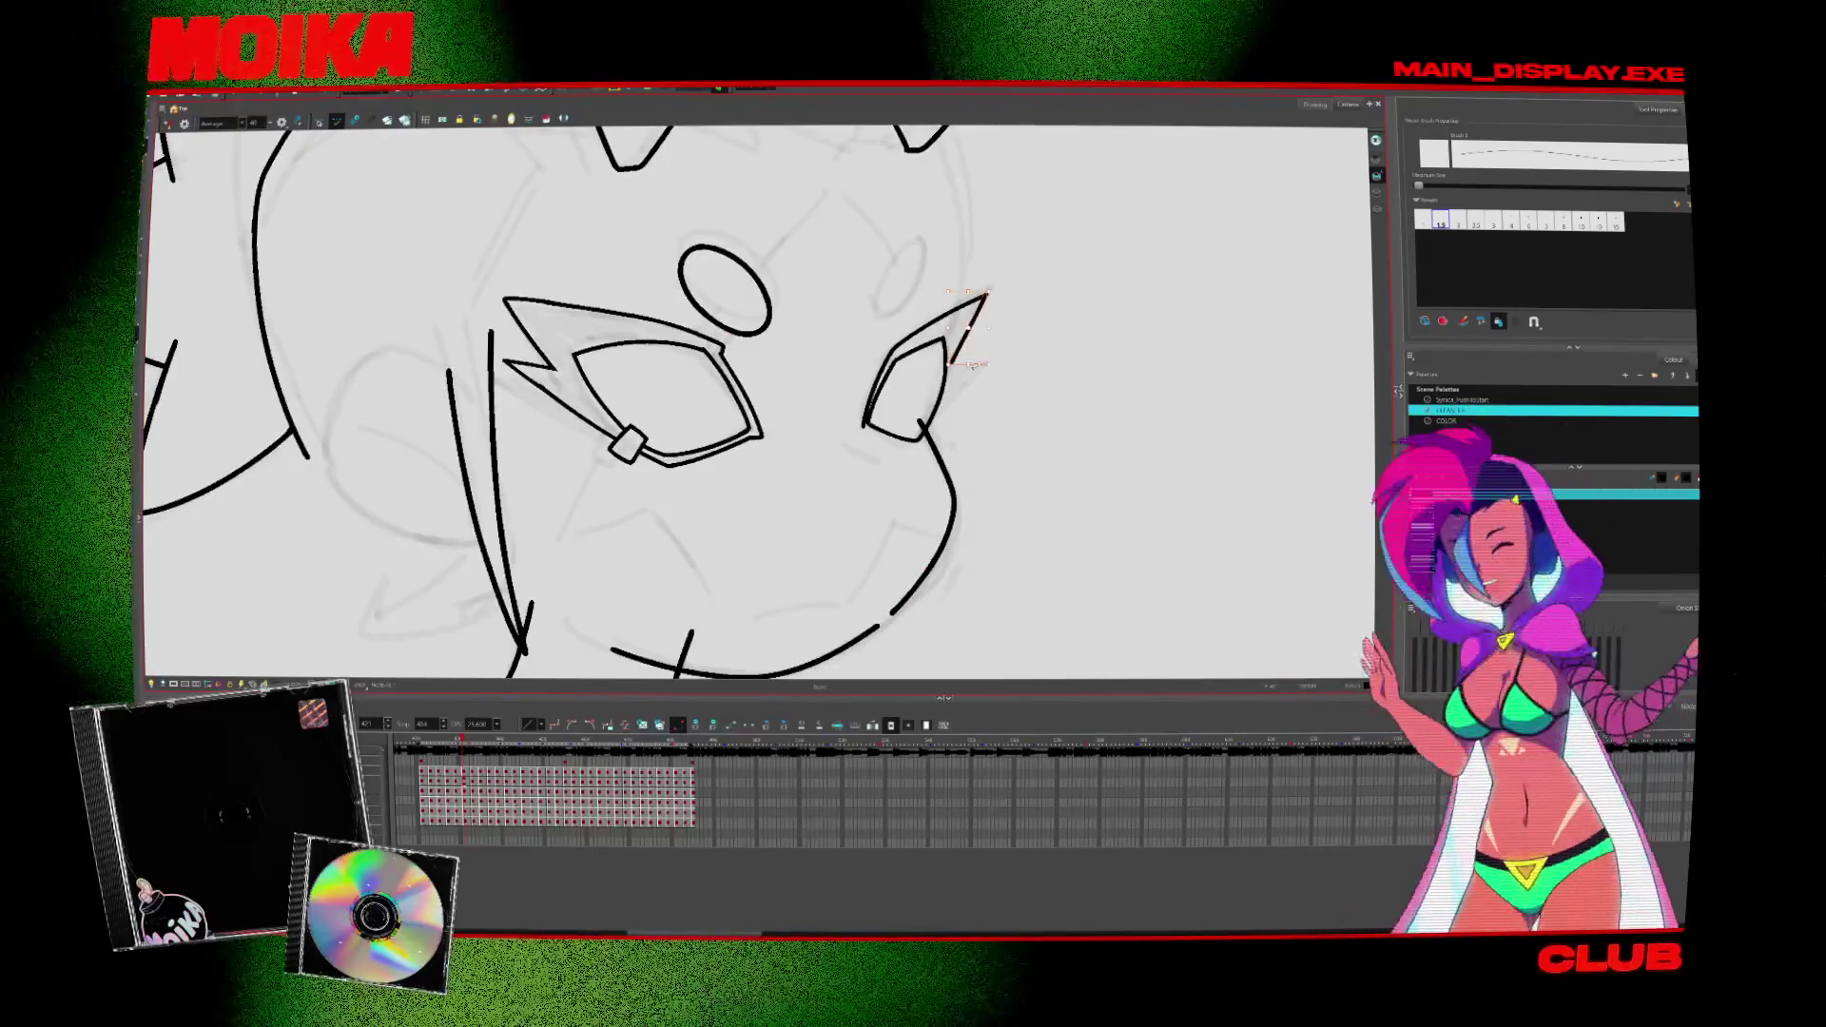
pyautogui.press('.')
pyautogui.press(',')
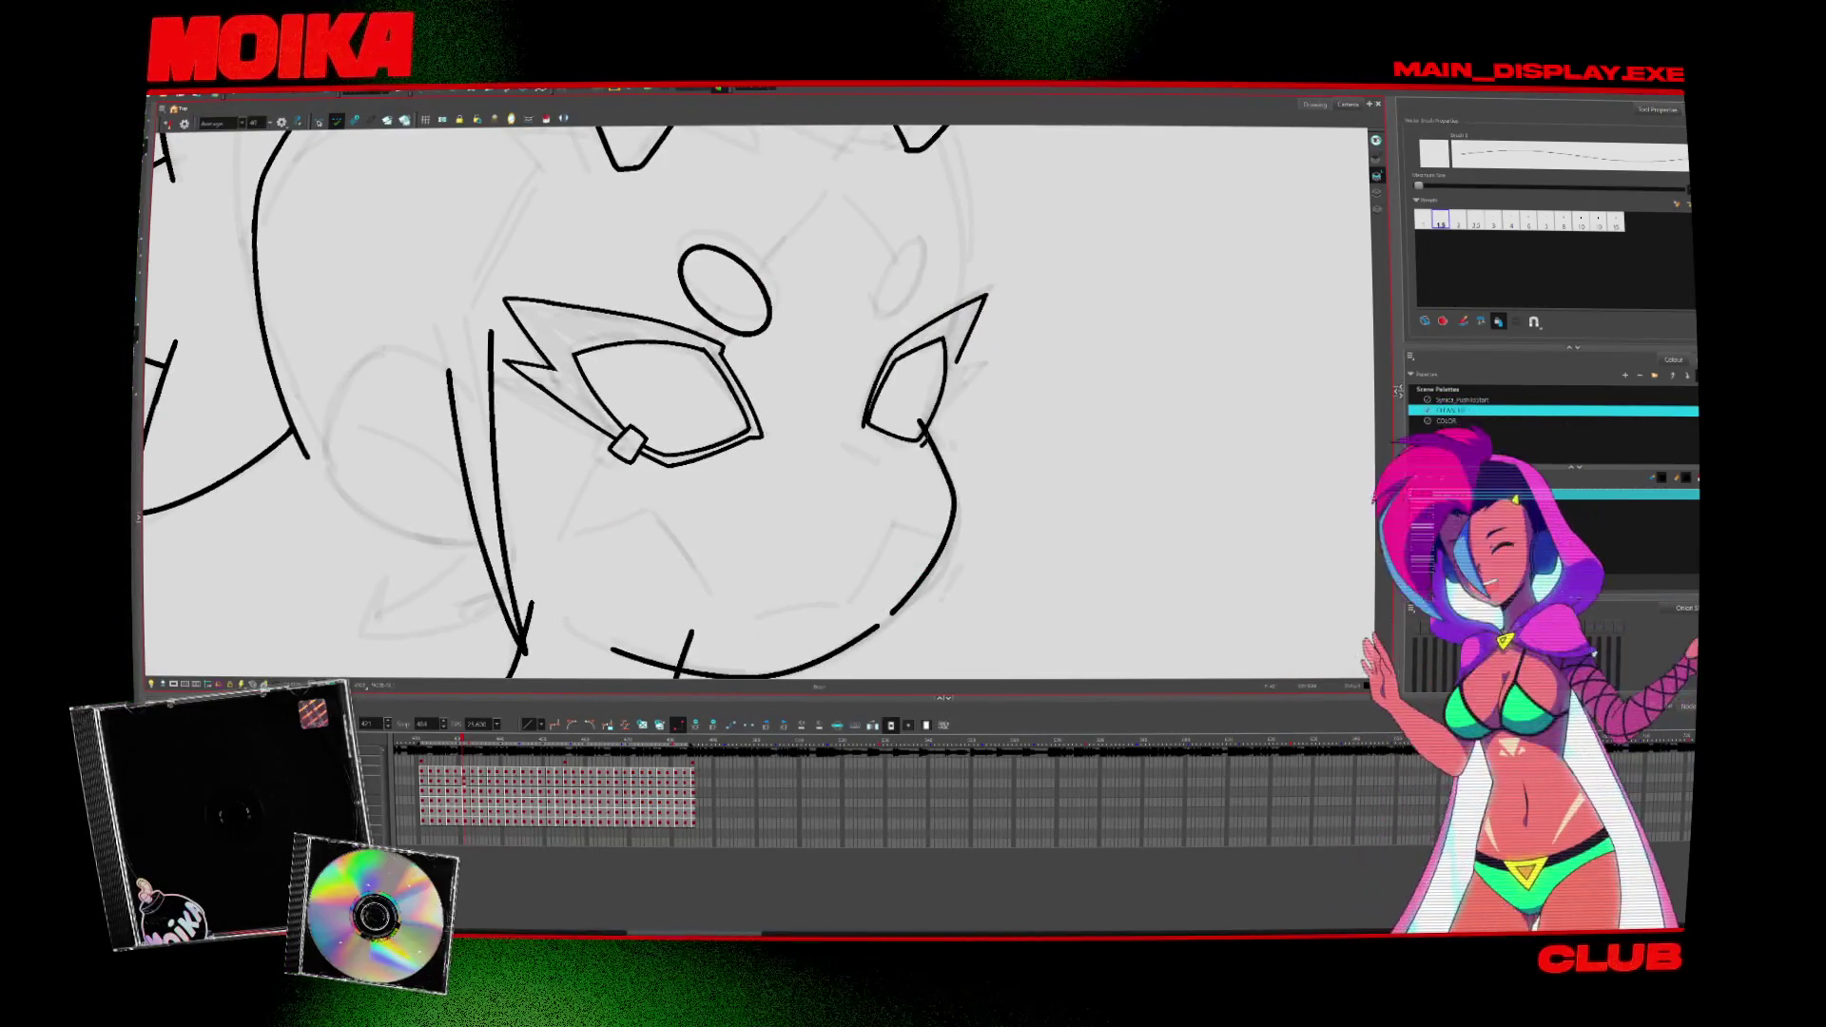
pyautogui.press('.')
pyautogui.press(',')
pyautogui.press('.')
pyautogui.press(',')
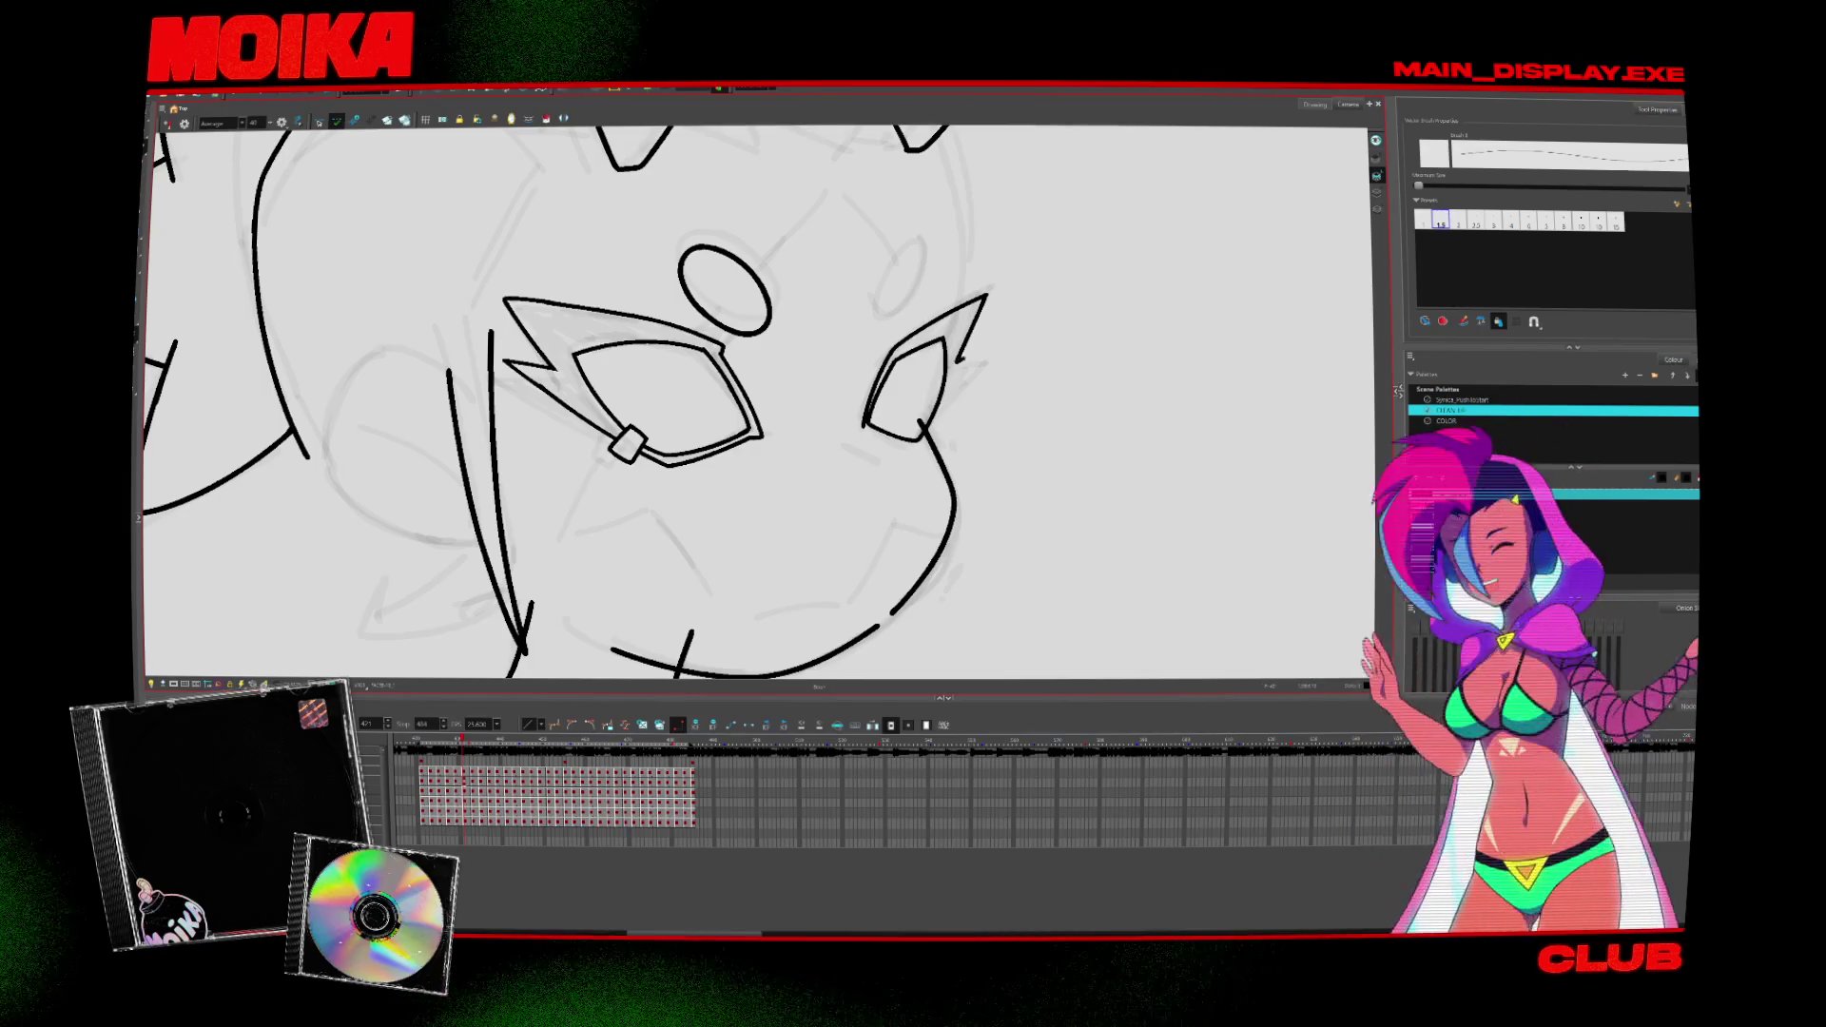
pyautogui.press('v')
pyautogui.press('v')
# Step: Review the finished inked drawings mirrored and unmirrored, then move to the onion-skinned frame
pyautogui.press('.')
pyautogui.press(',')
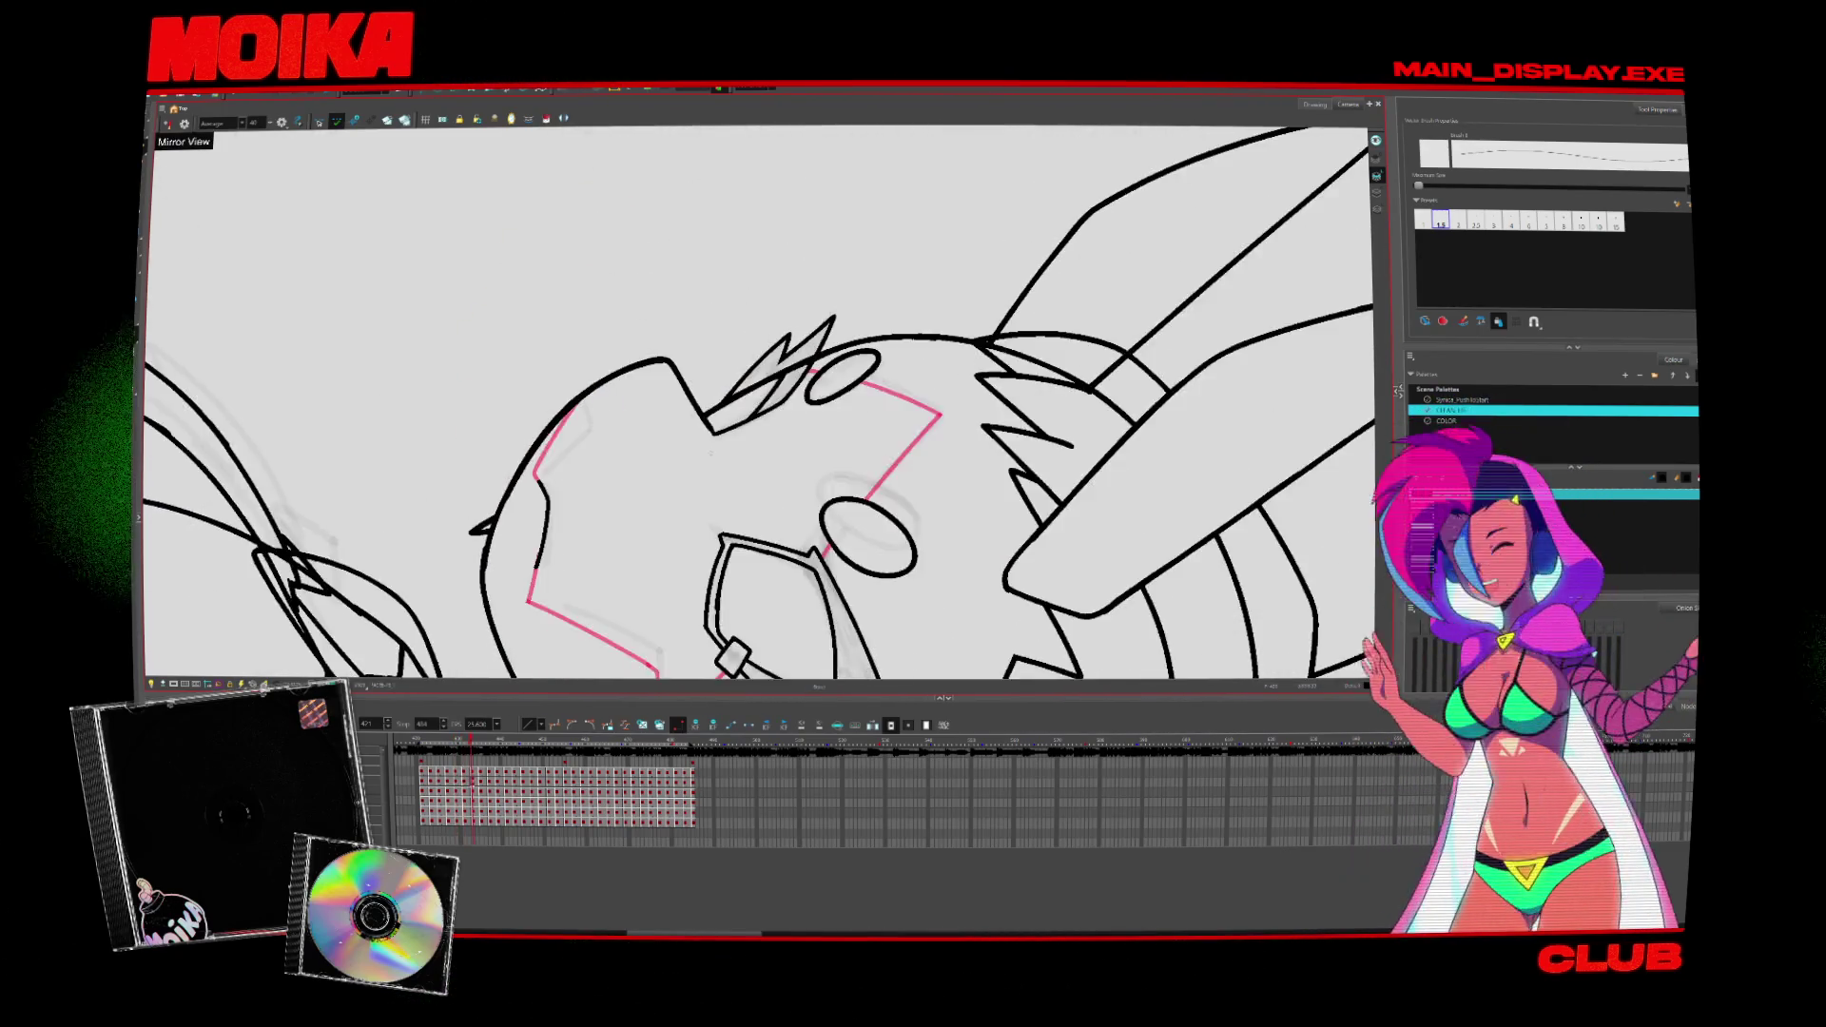
pyautogui.press('.')
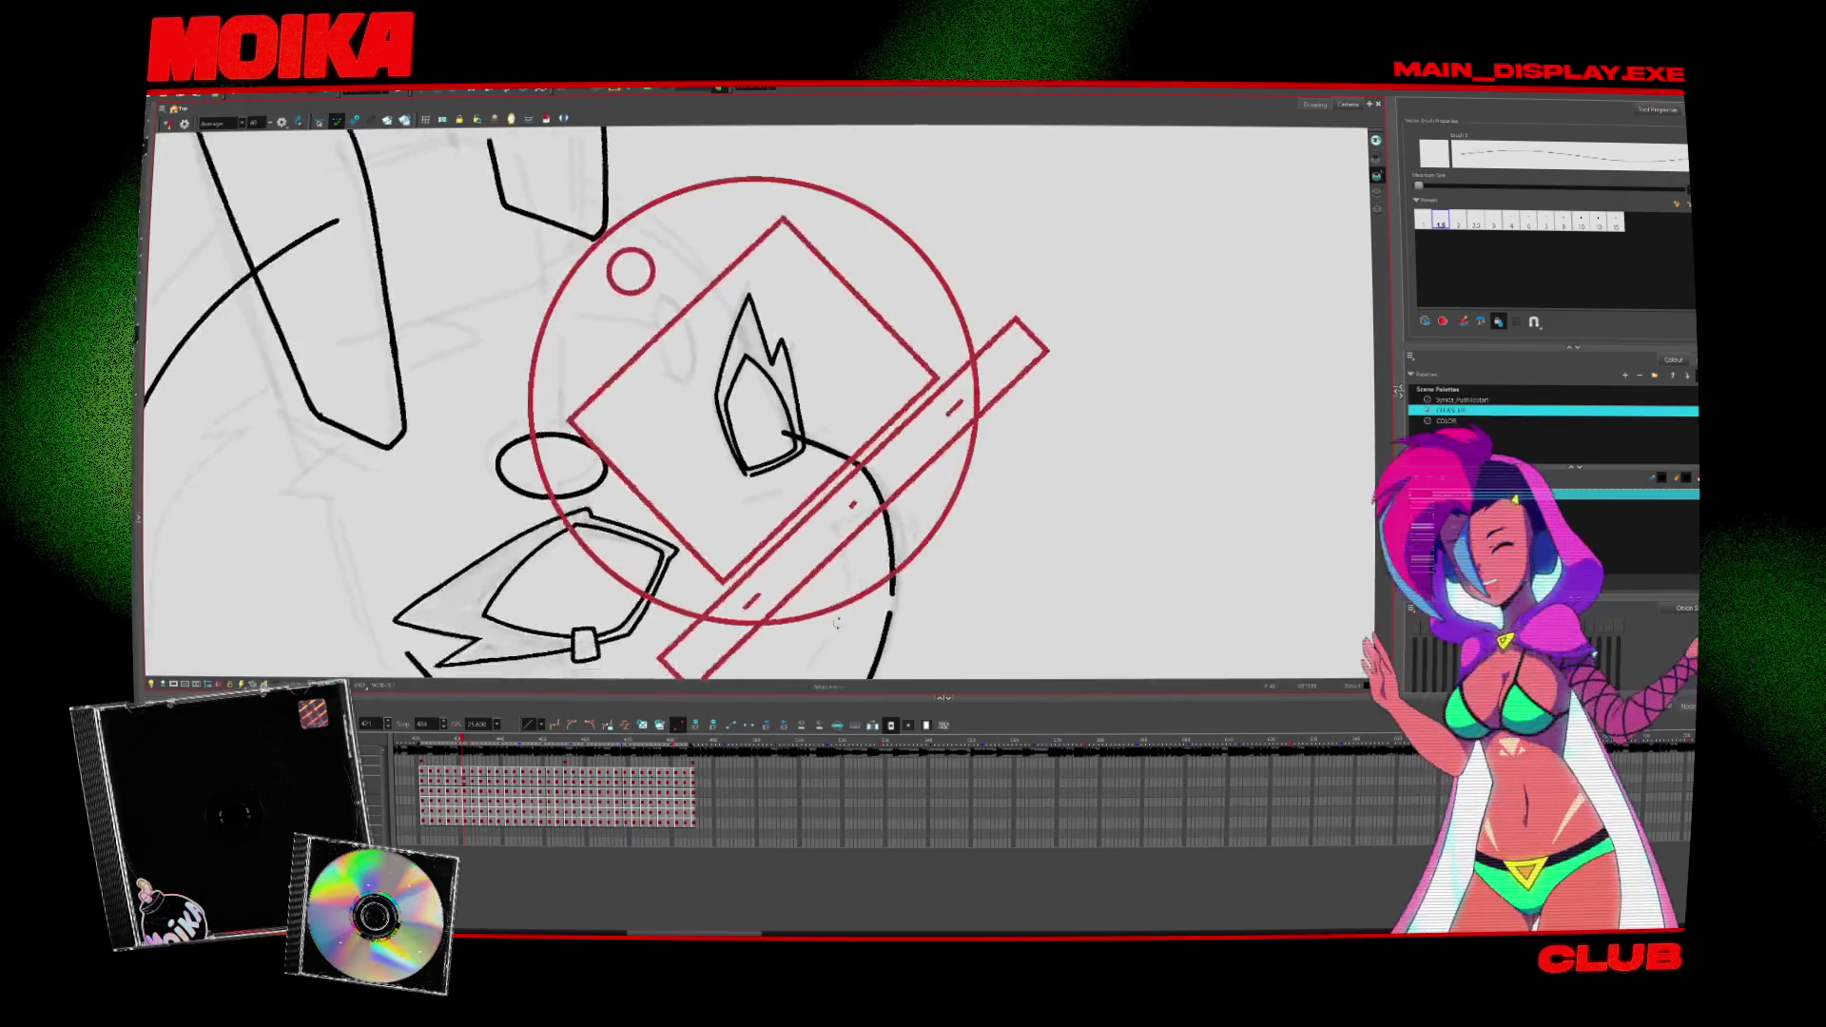
pyautogui.press(',')
pyautogui.press('.')
pyautogui.press('v')
pyautogui.press('.')
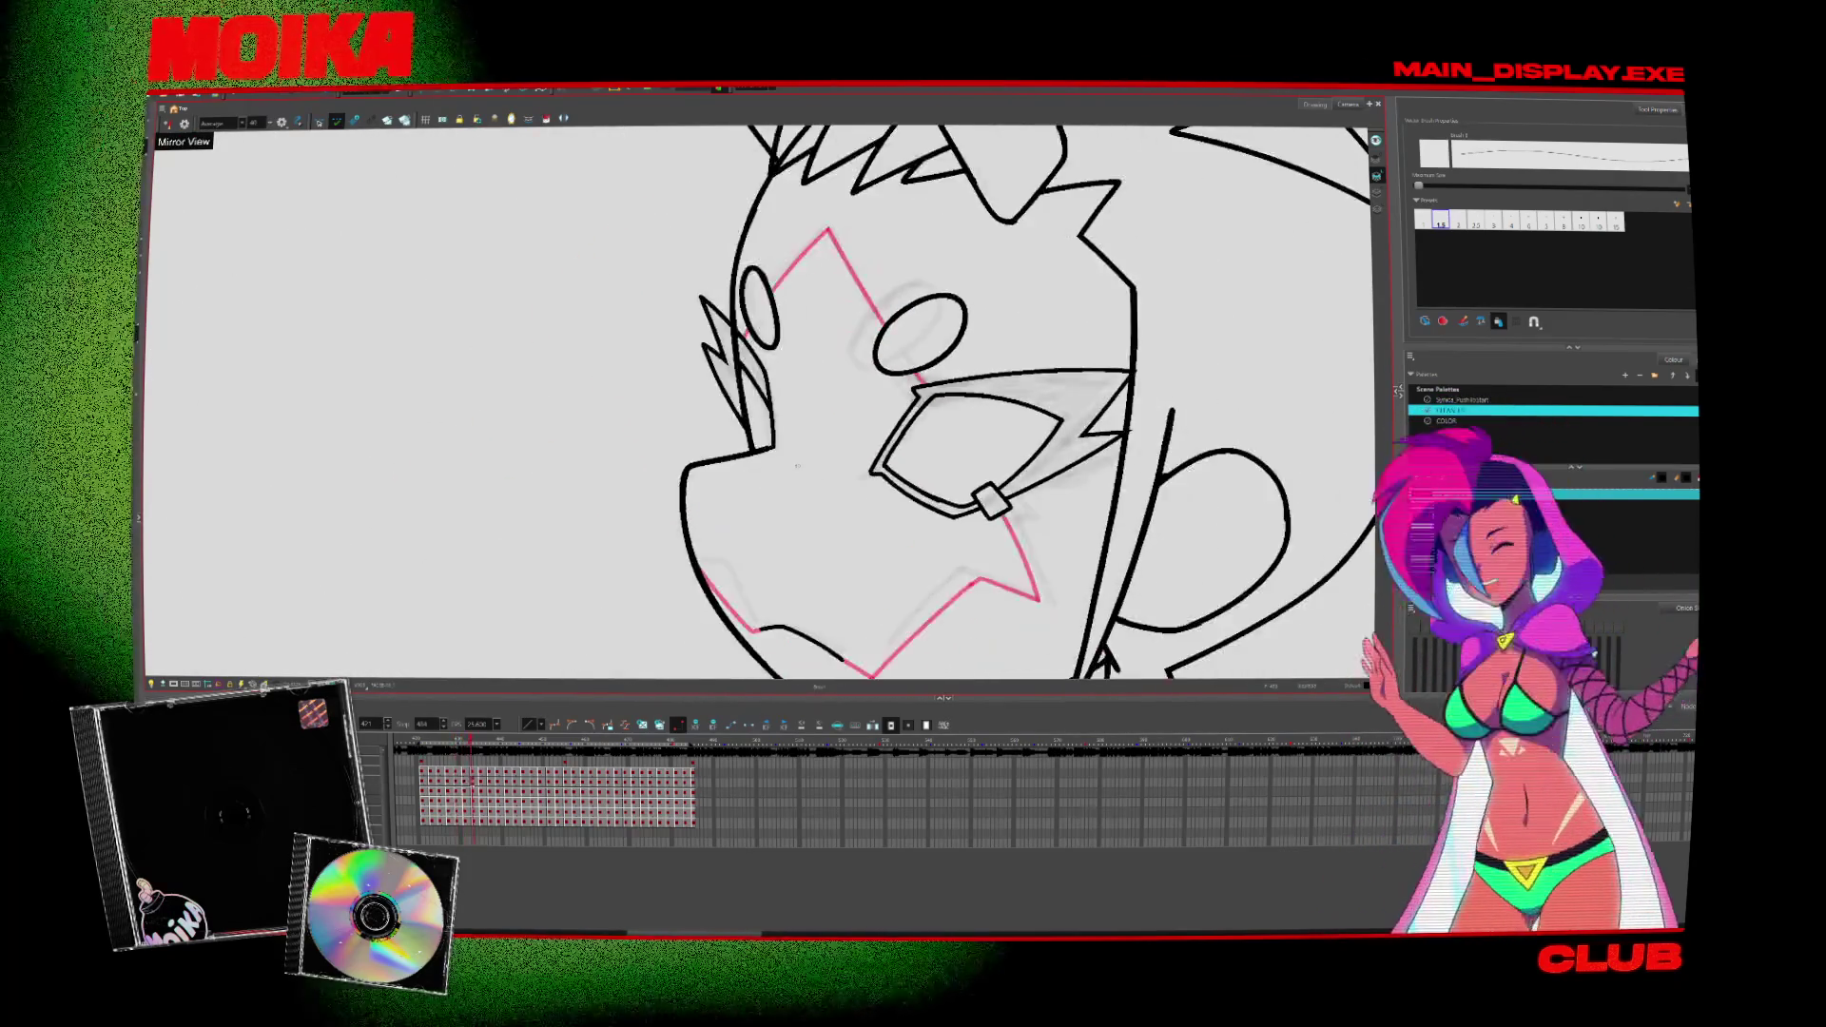
pyautogui.press('.')
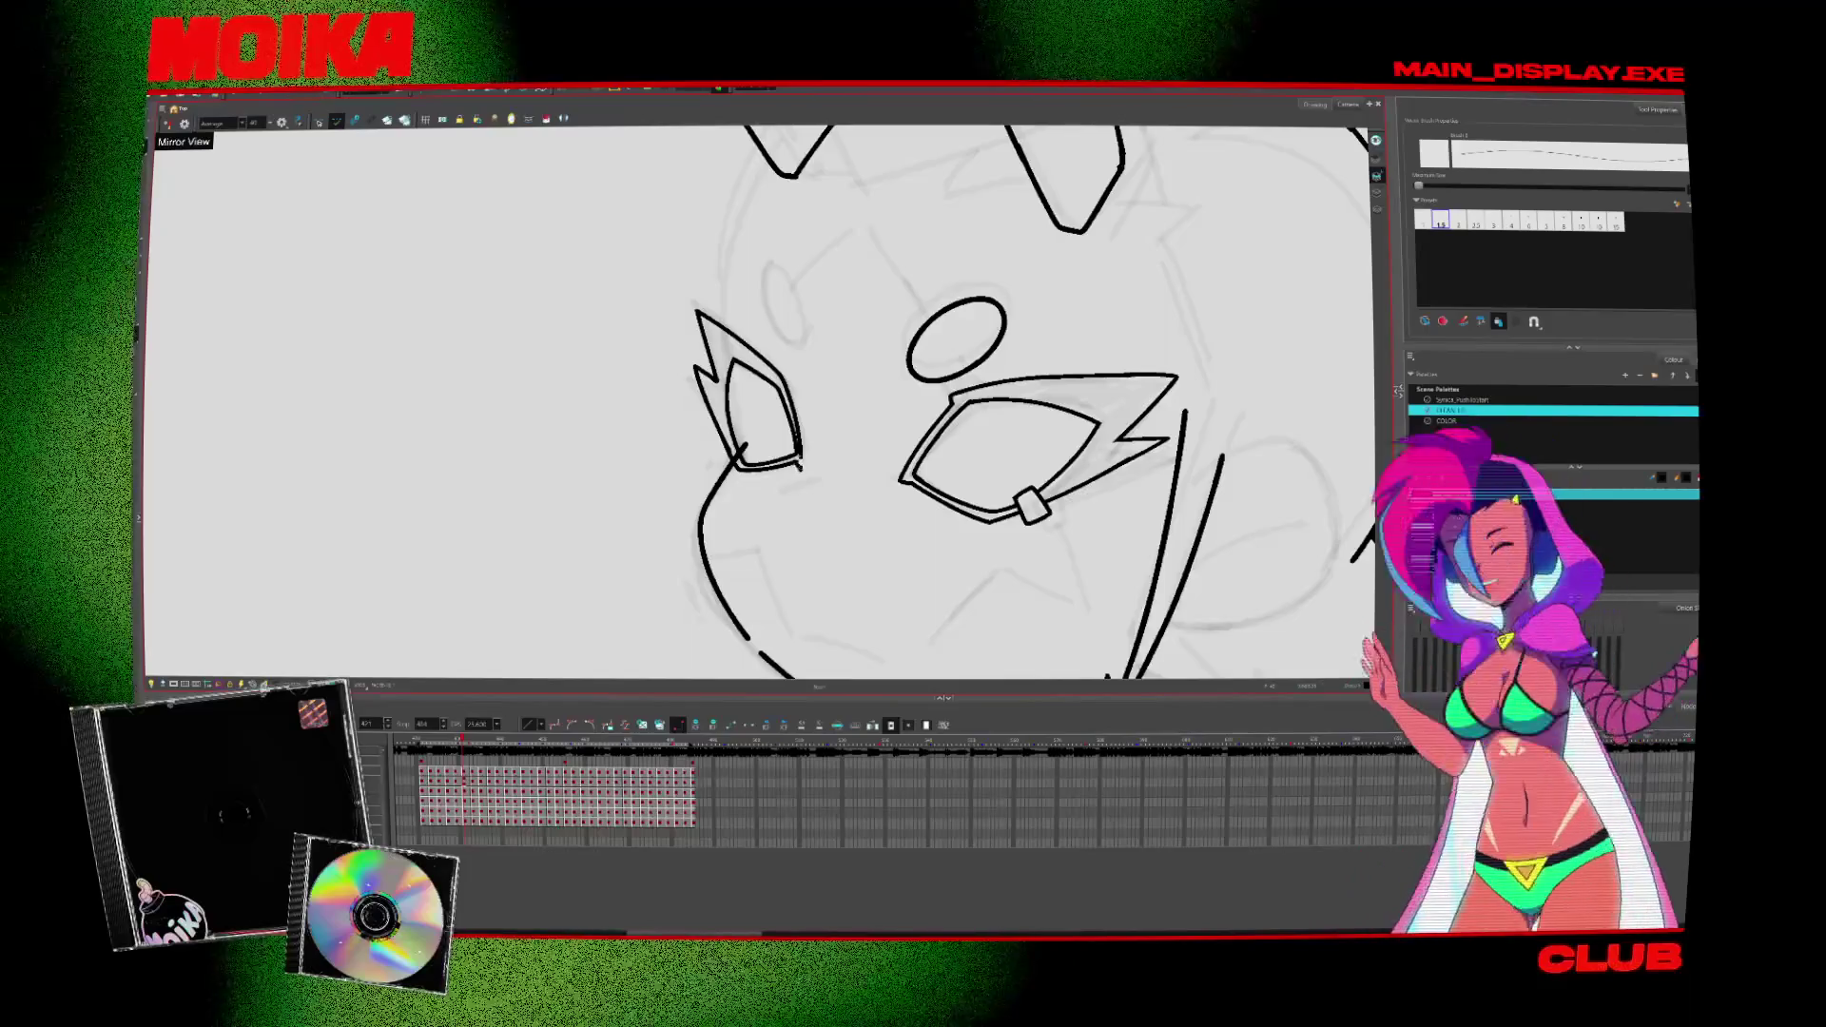
# Step: Check the eyes-and-dots frame mirrored and plain, ending on the Select tool
pyautogui.hotkey('alt', 's')
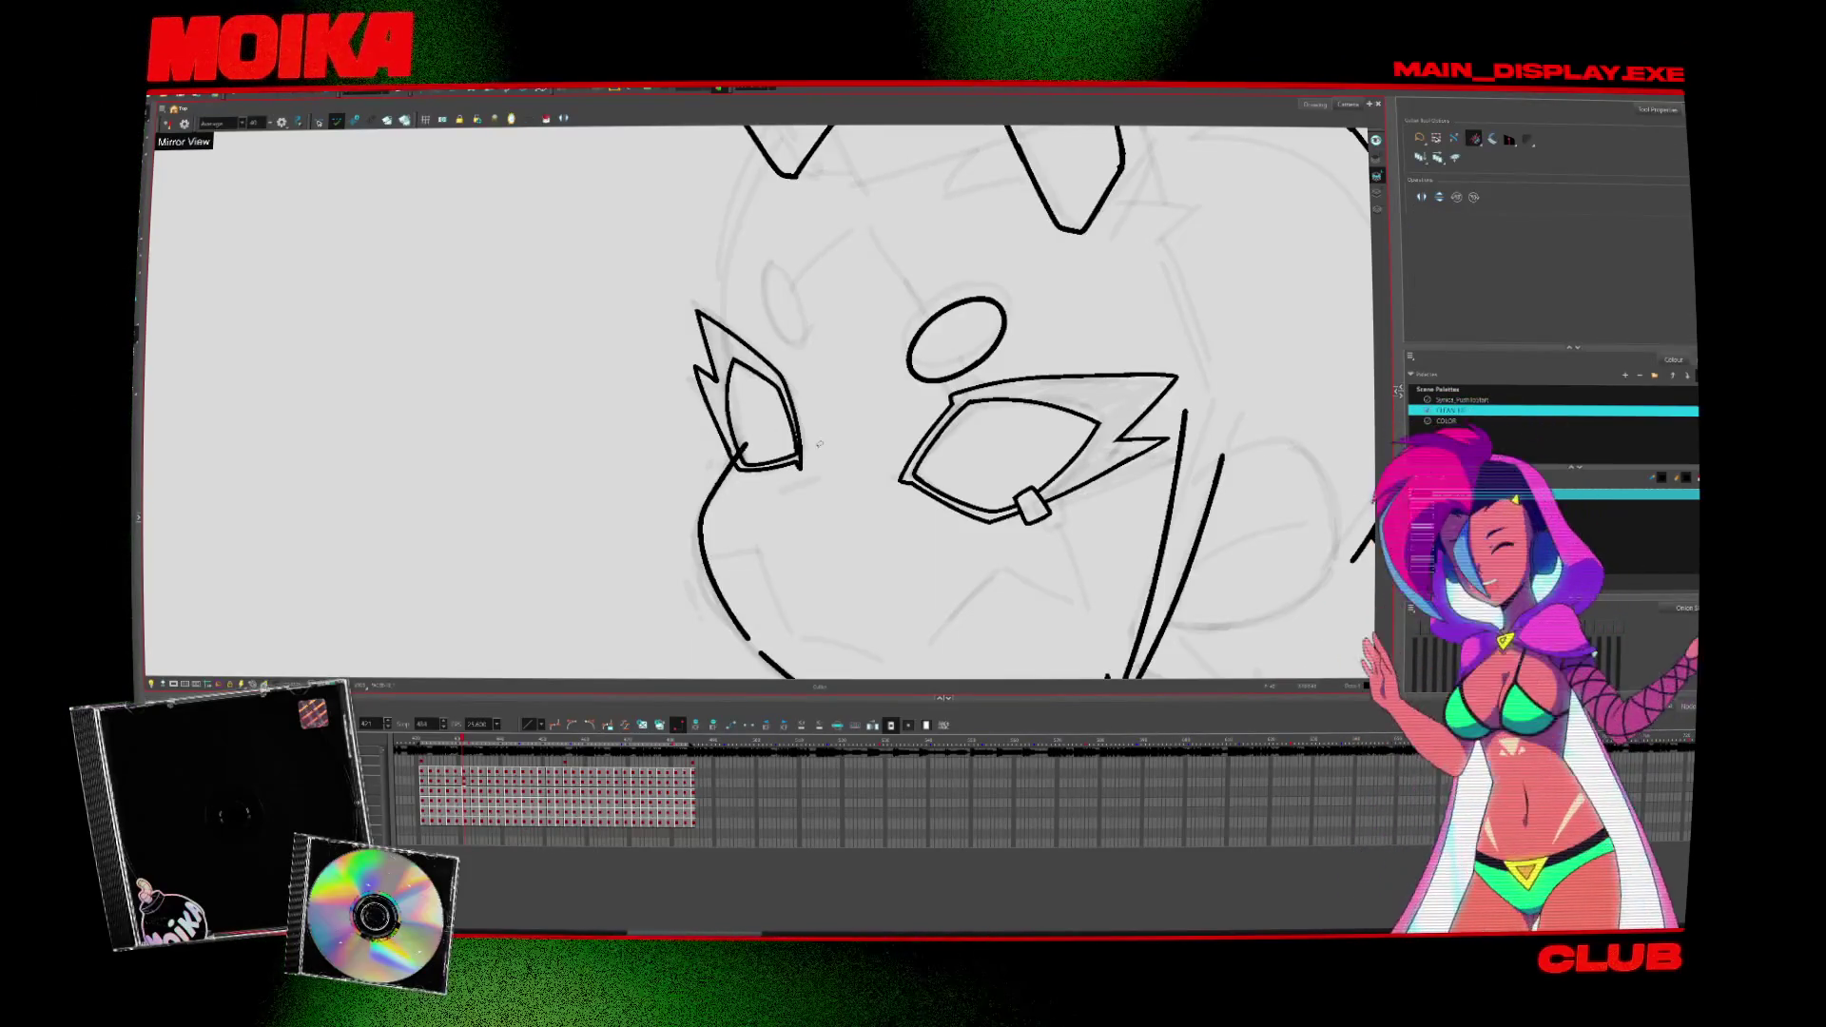
pyautogui.press('4')
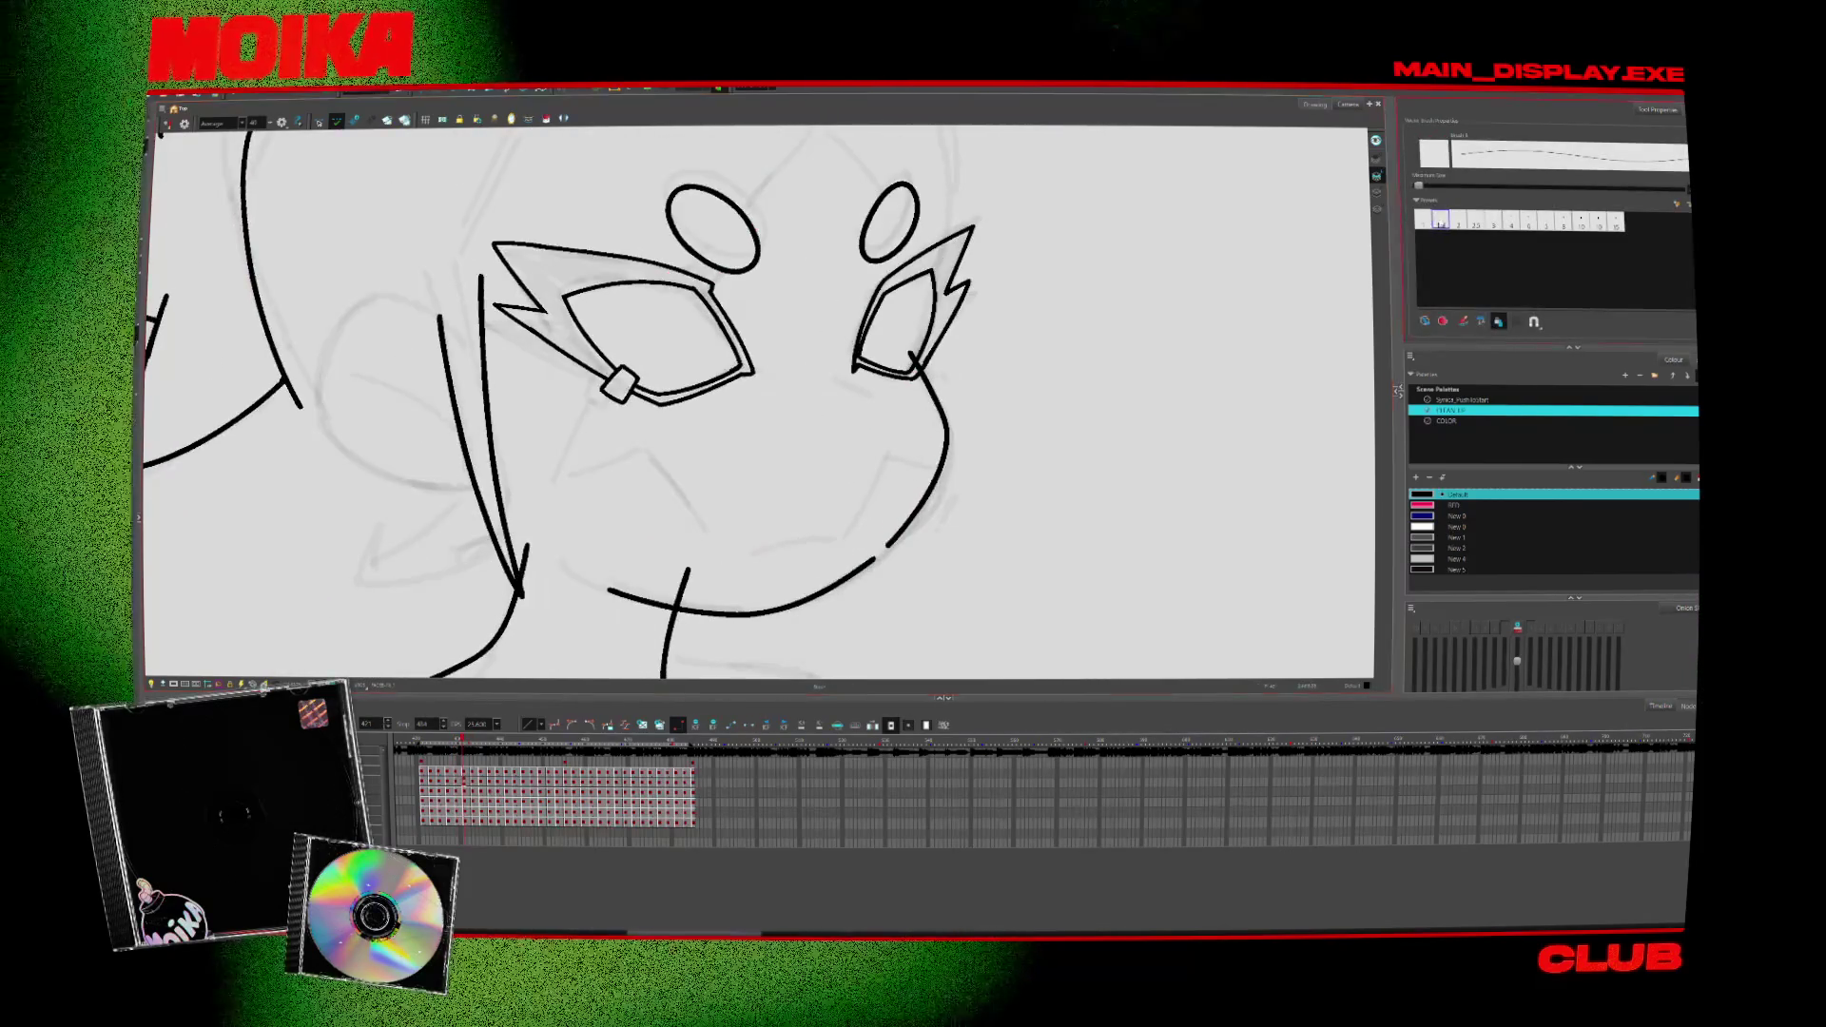
pyautogui.click(164, 124)
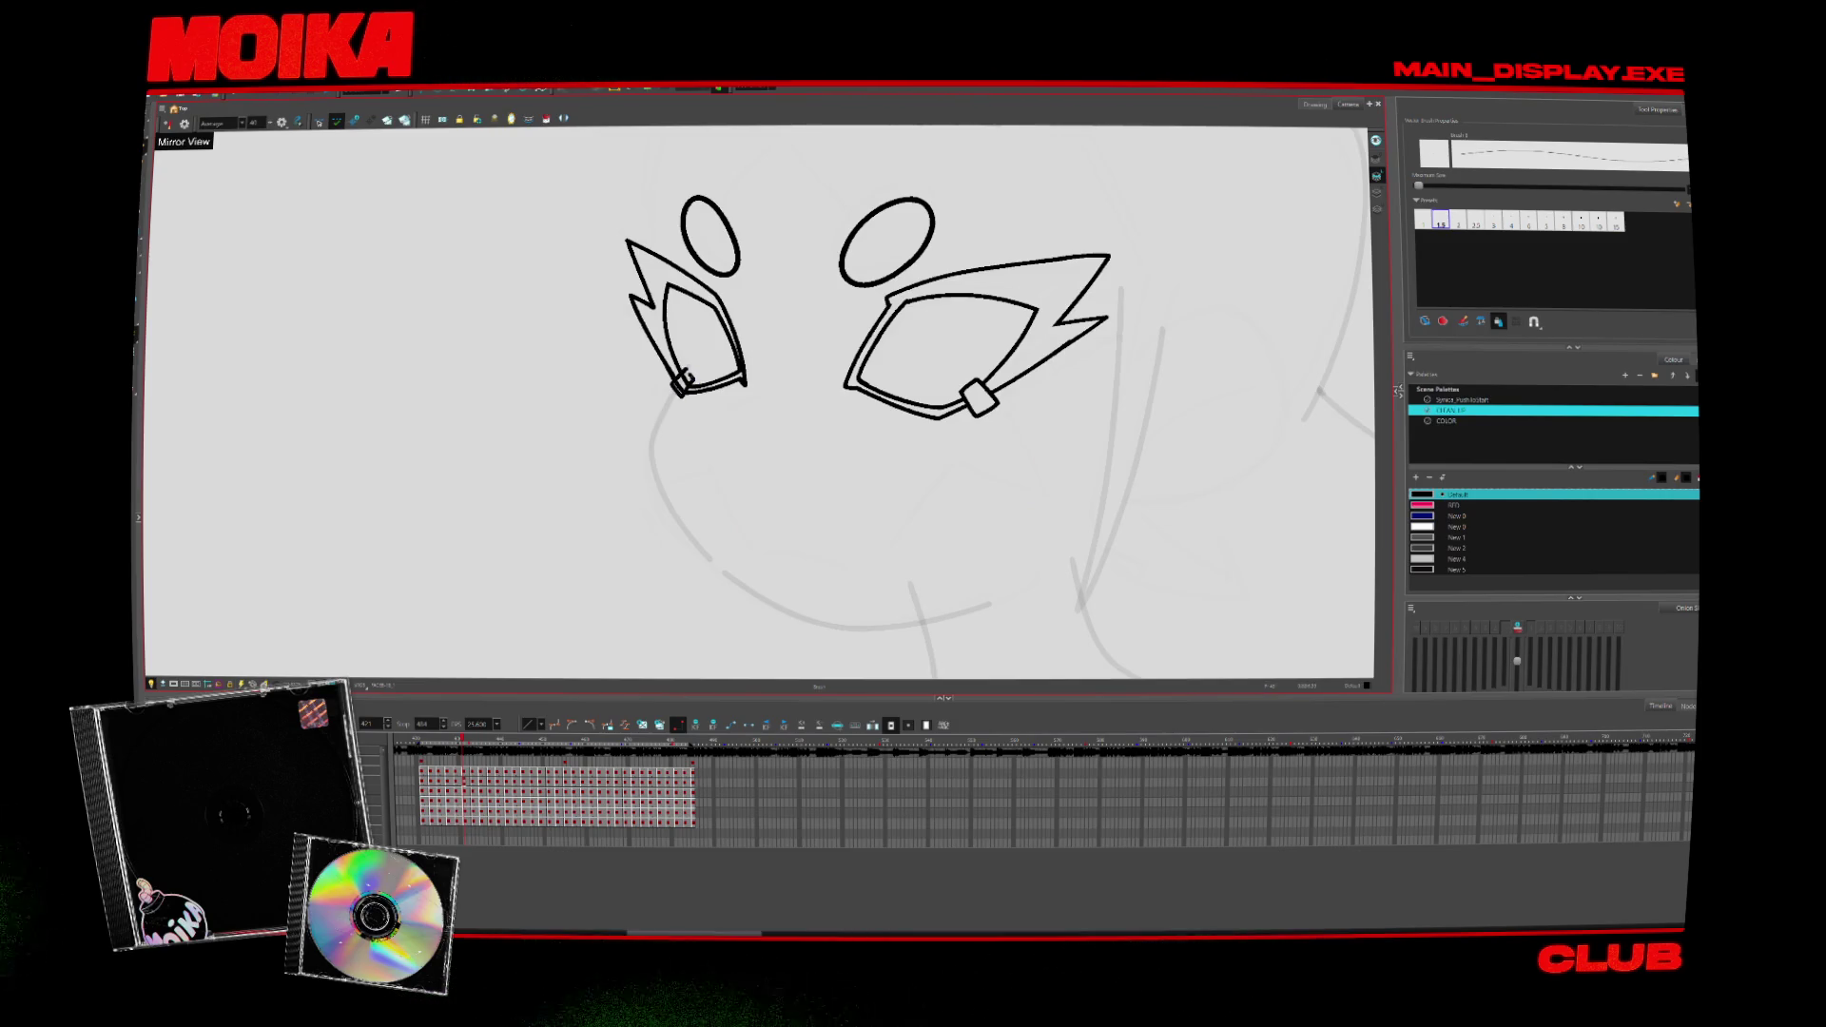
pyautogui.hotkey('alt', 'v')
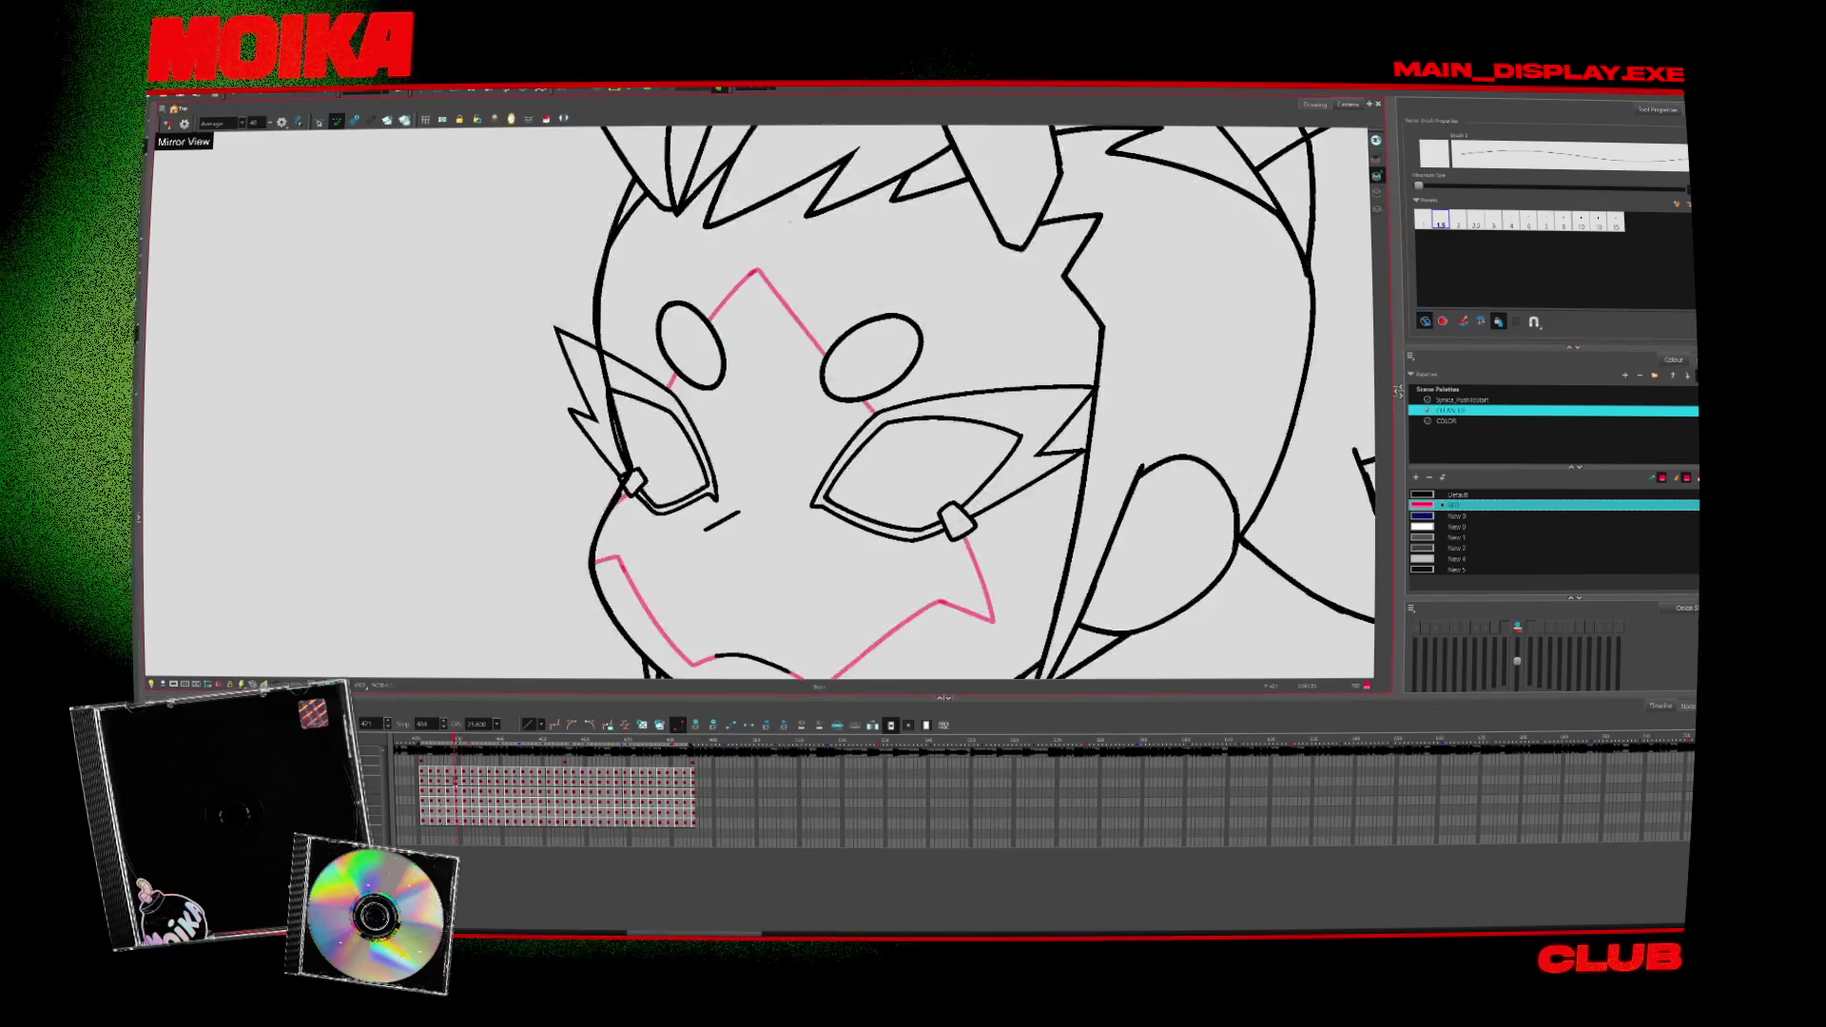
# Step: Unmirror the view to check the face inked over the onion-skinned roughs
pyautogui.click(169, 122)
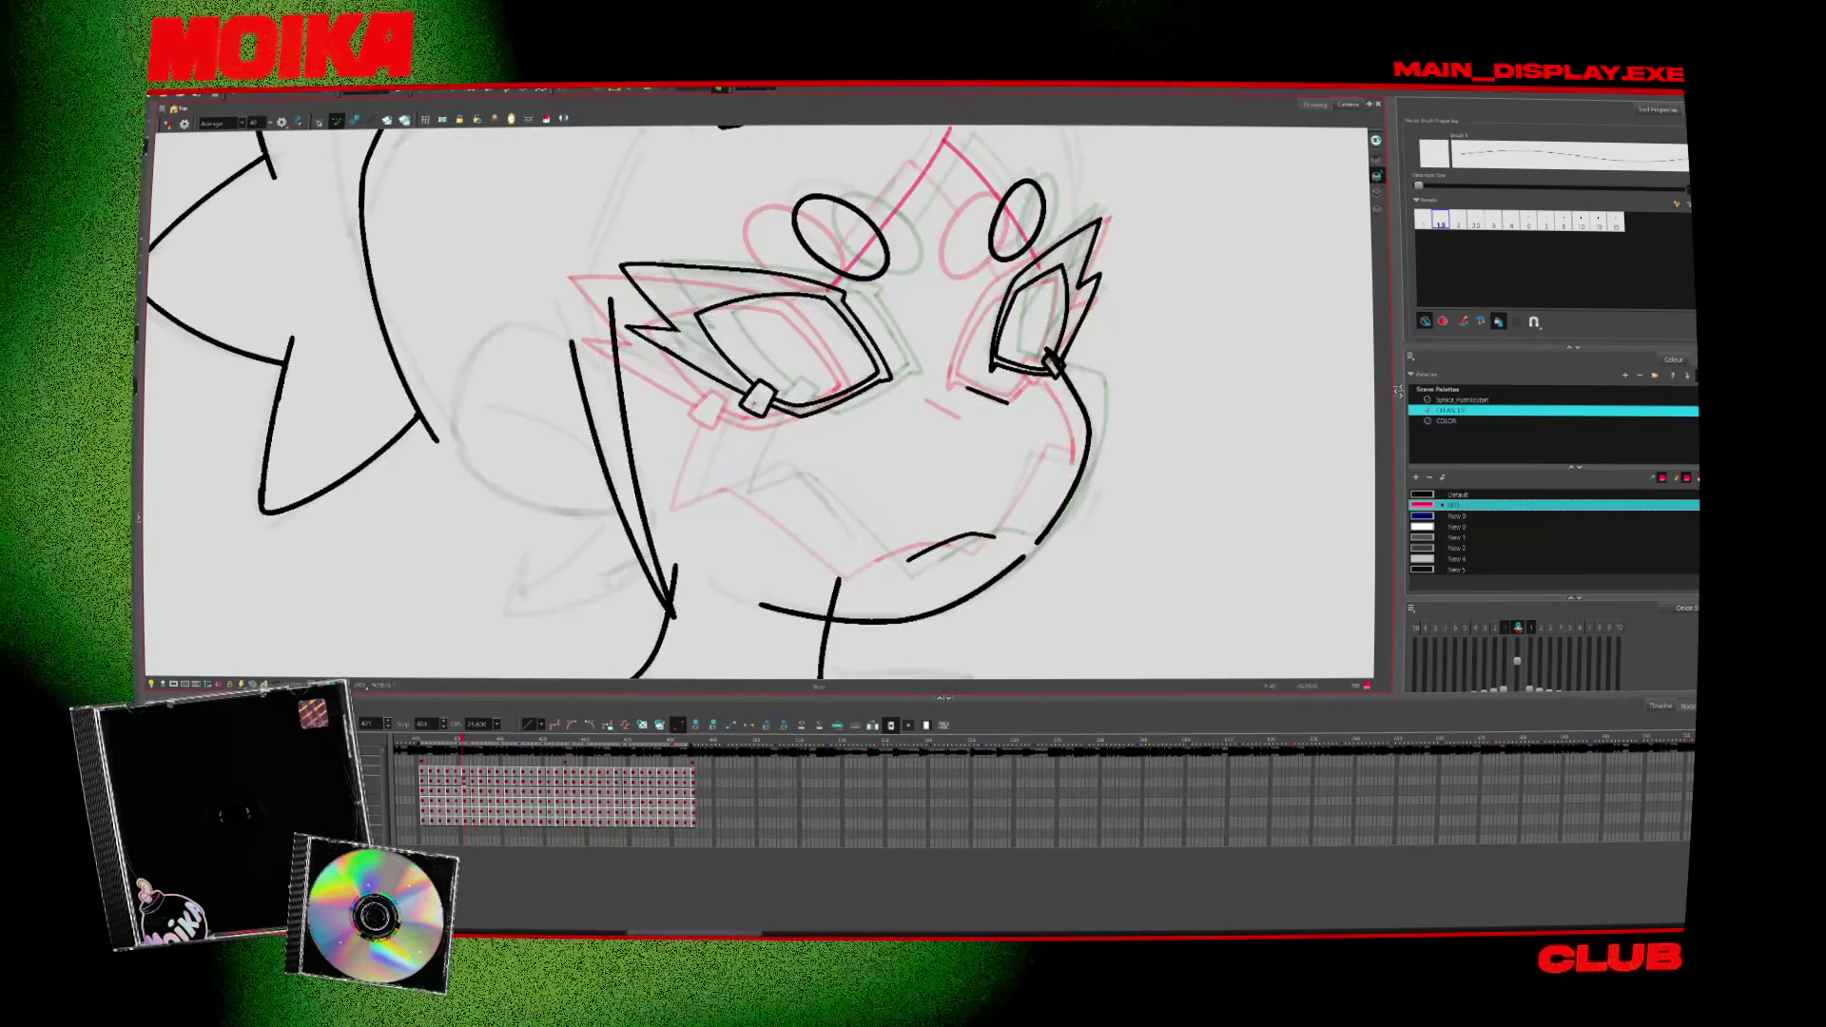
# Step: Mirror and restore the drawing, switching between the black and pink ink swatches
pyautogui.click(183, 122)
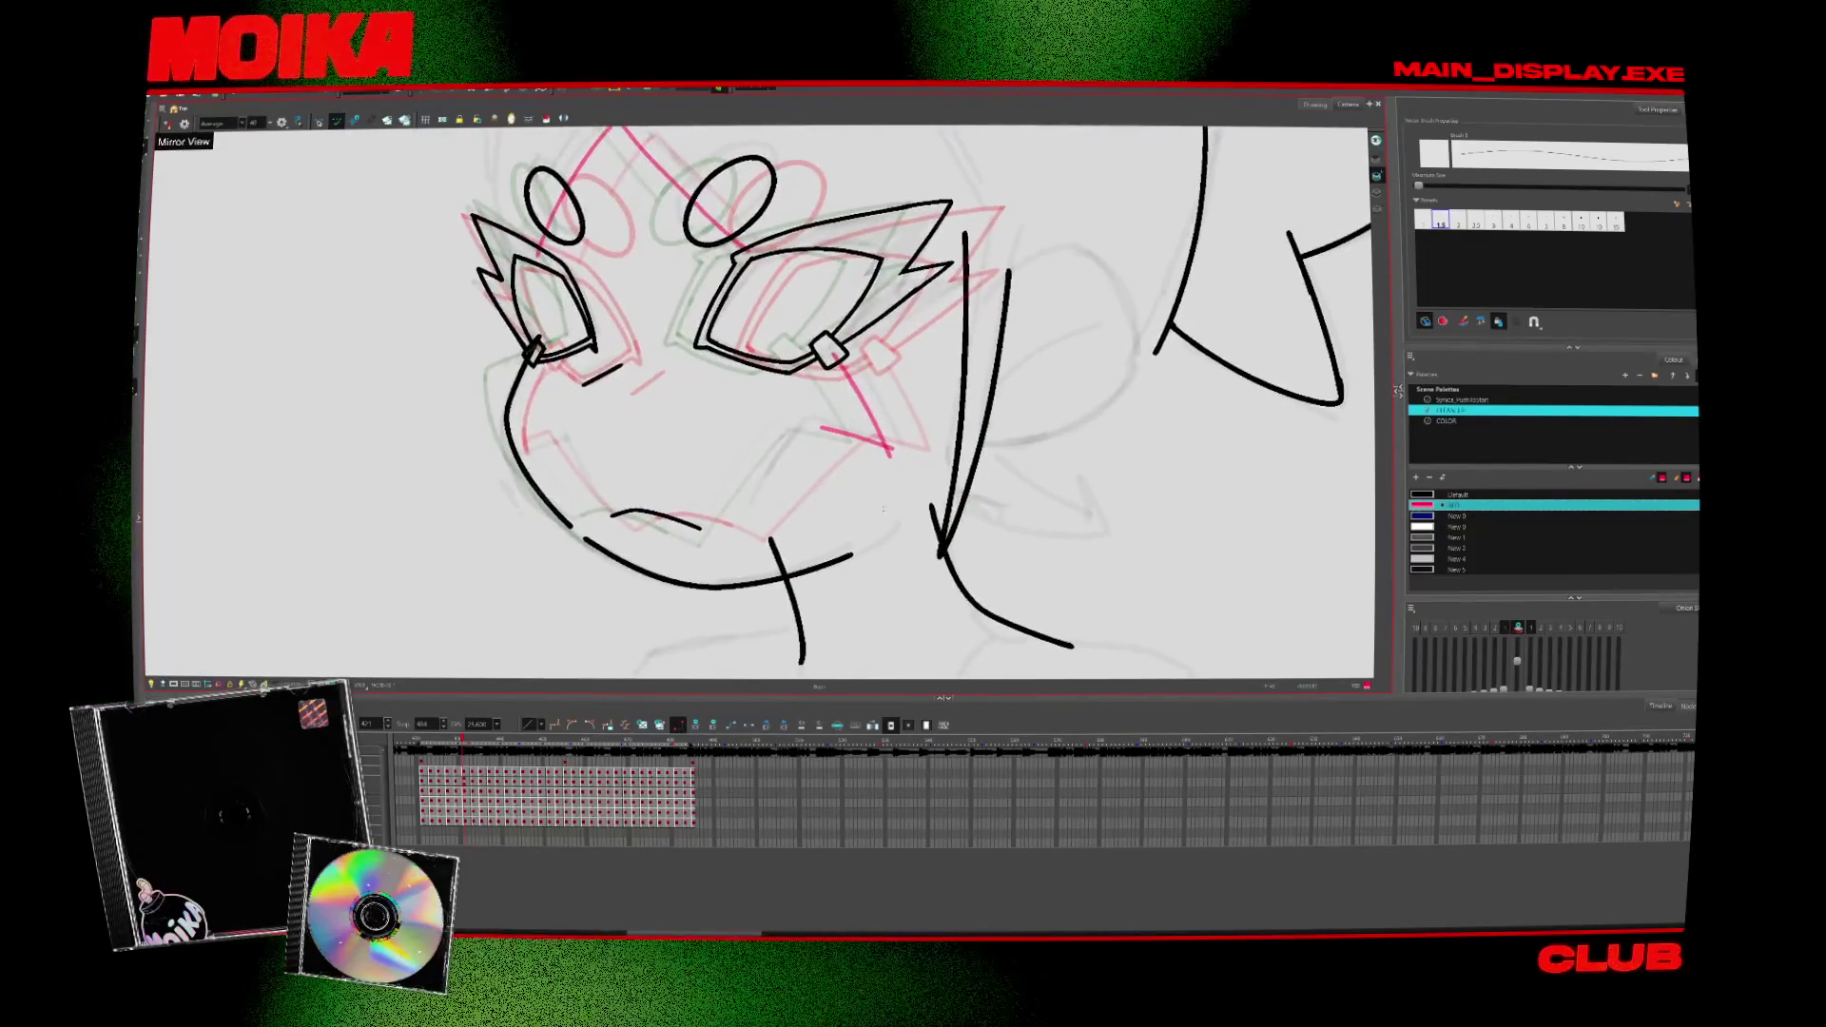
pyautogui.click(184, 122)
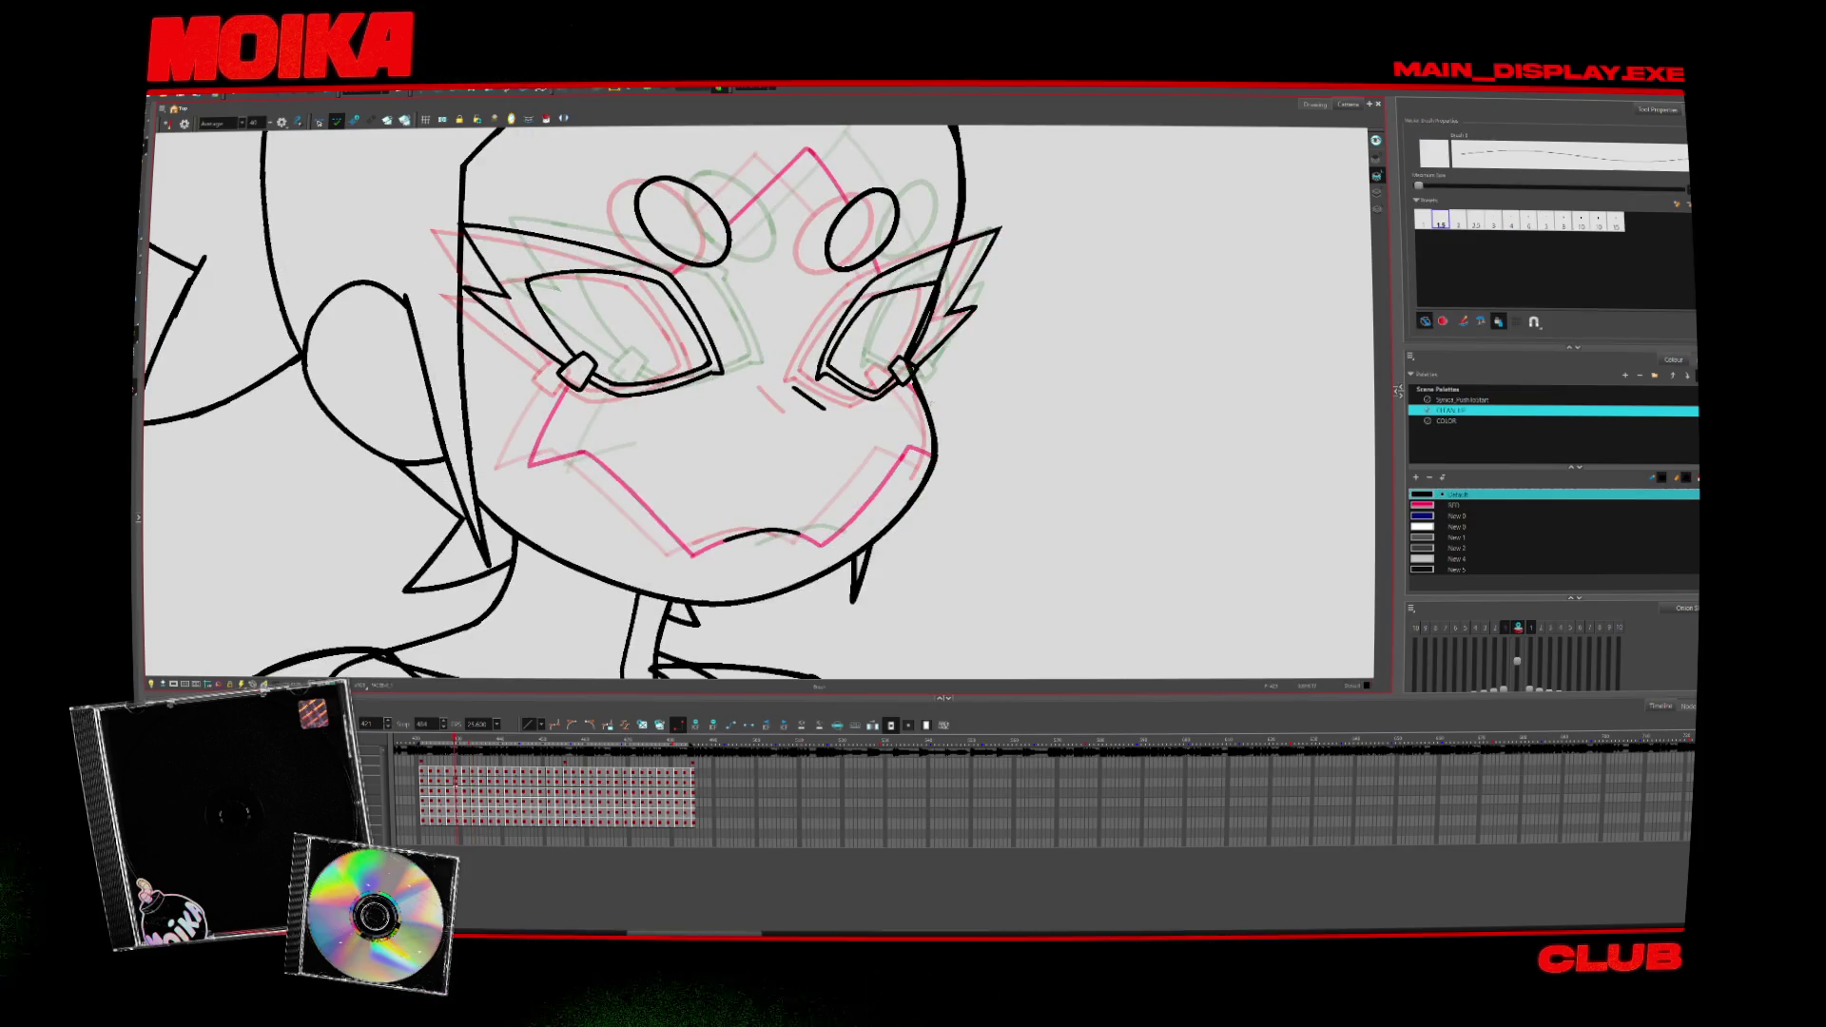
pyautogui.hotkey('alt', 's')
pyautogui.press('4')
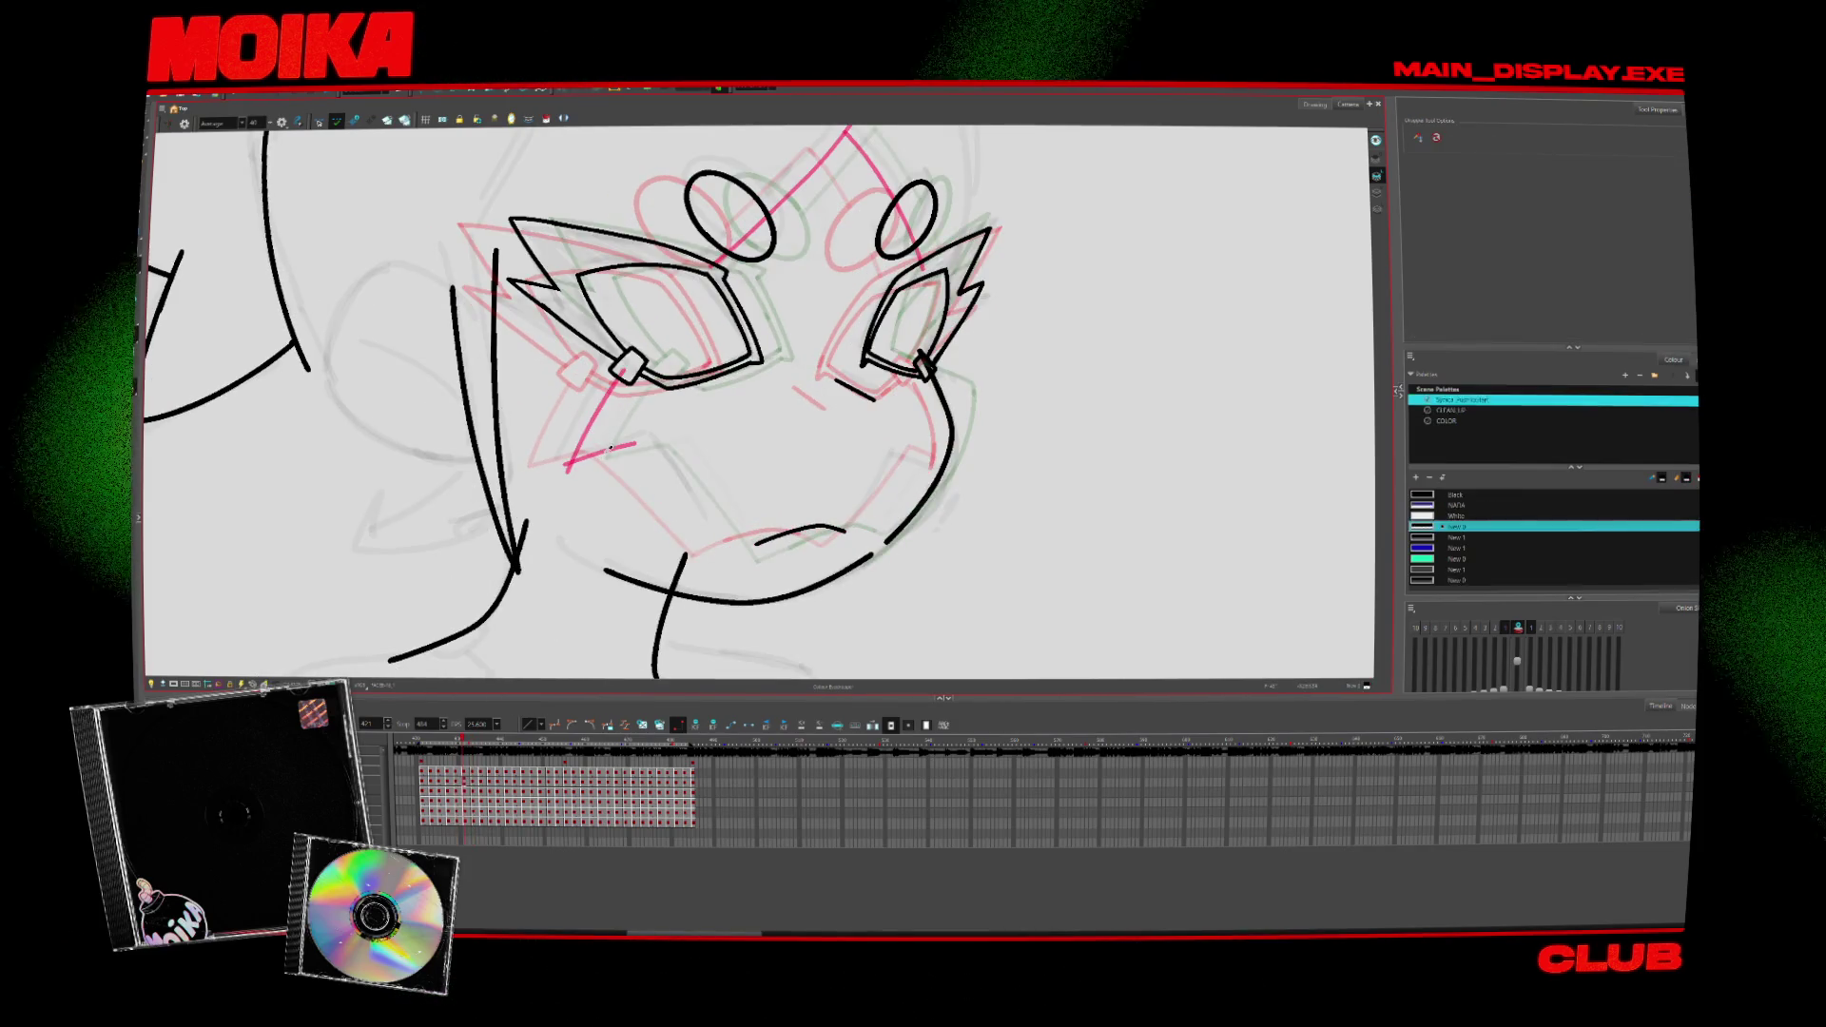
pyautogui.press('4')
pyautogui.press('4')
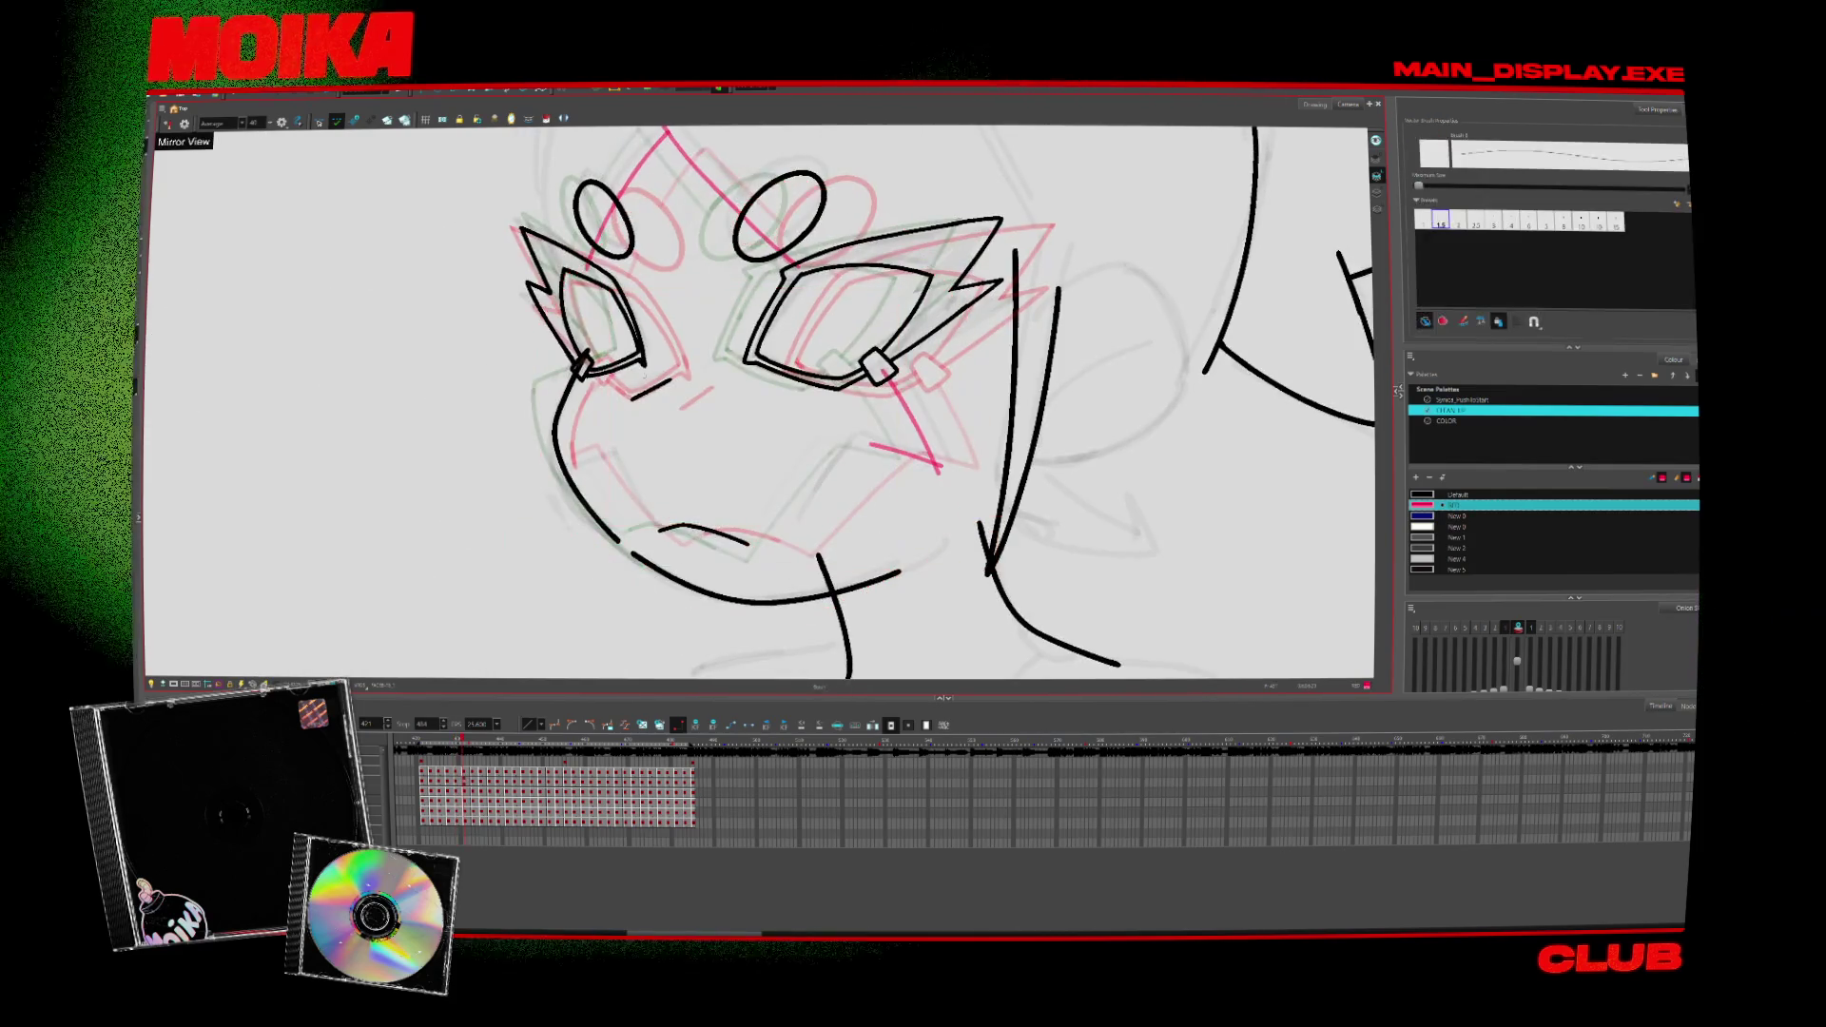
# Step: Step through the neighbouring face drawings and back to the current one
pyautogui.press('.')
pyautogui.press('.')
pyautogui.press('.')
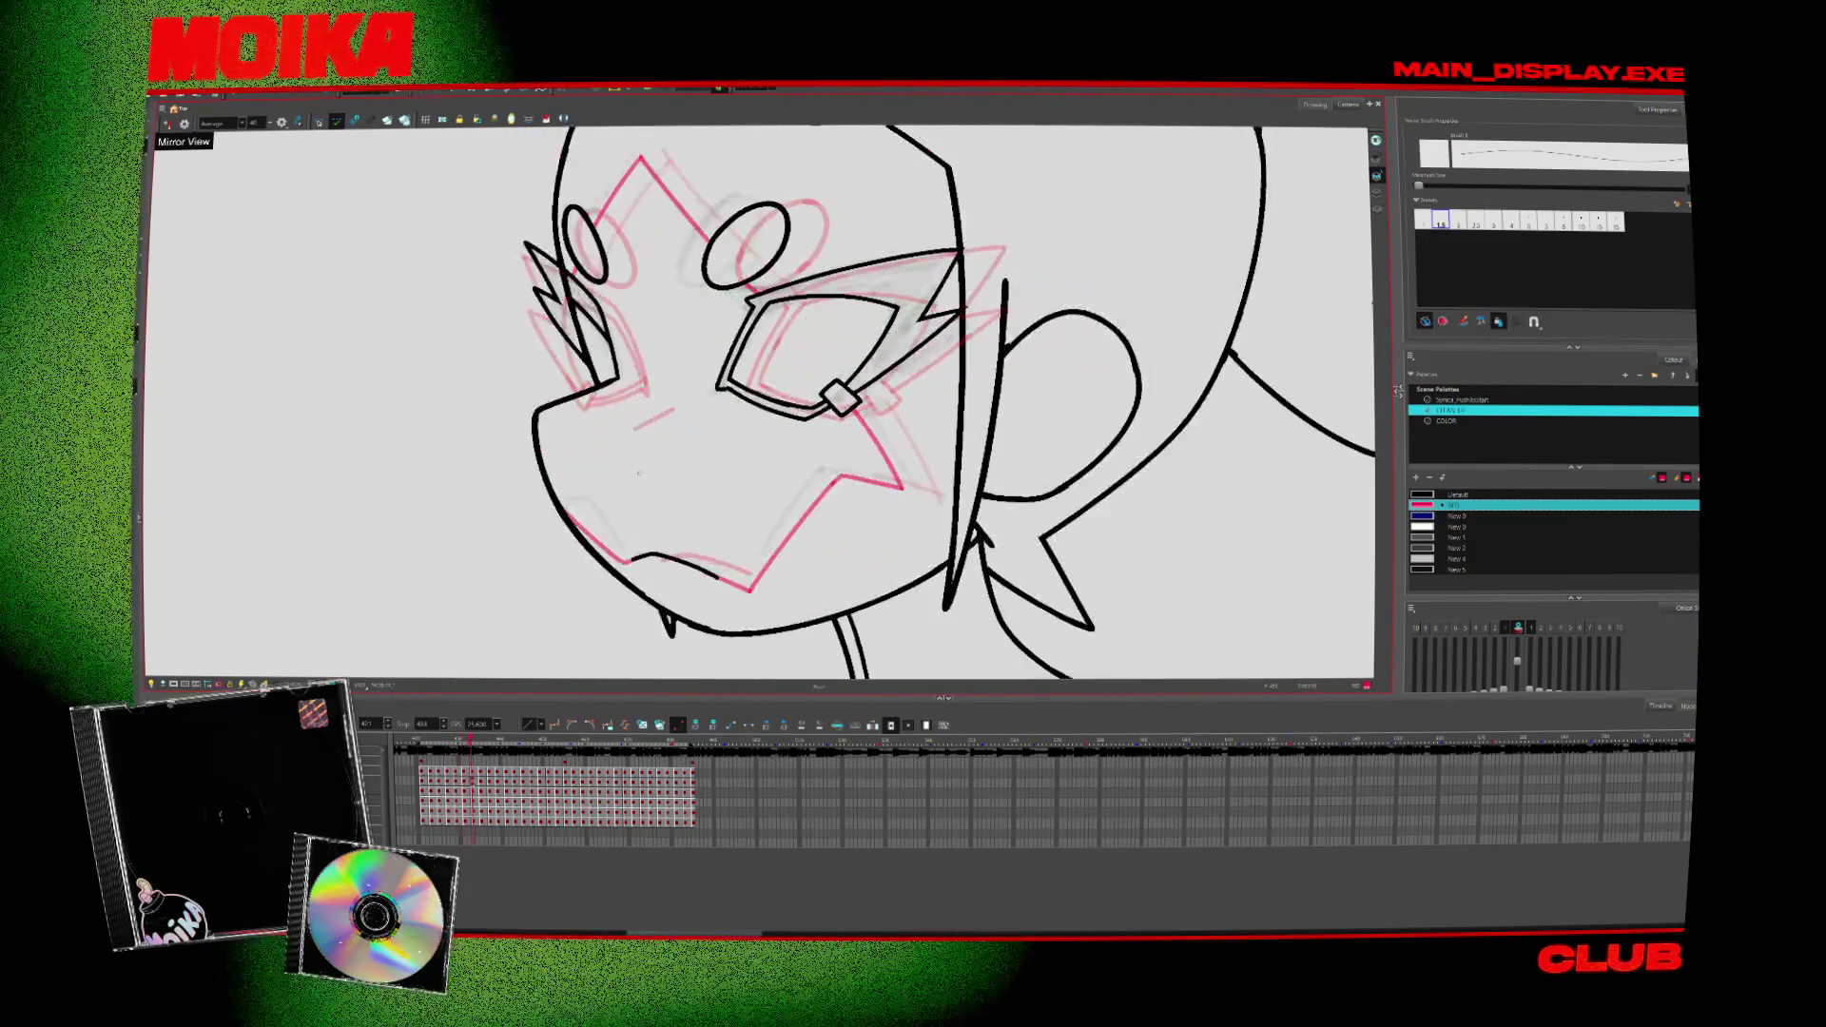
pyautogui.press('.')
pyautogui.press('.')
pyautogui.press('.')
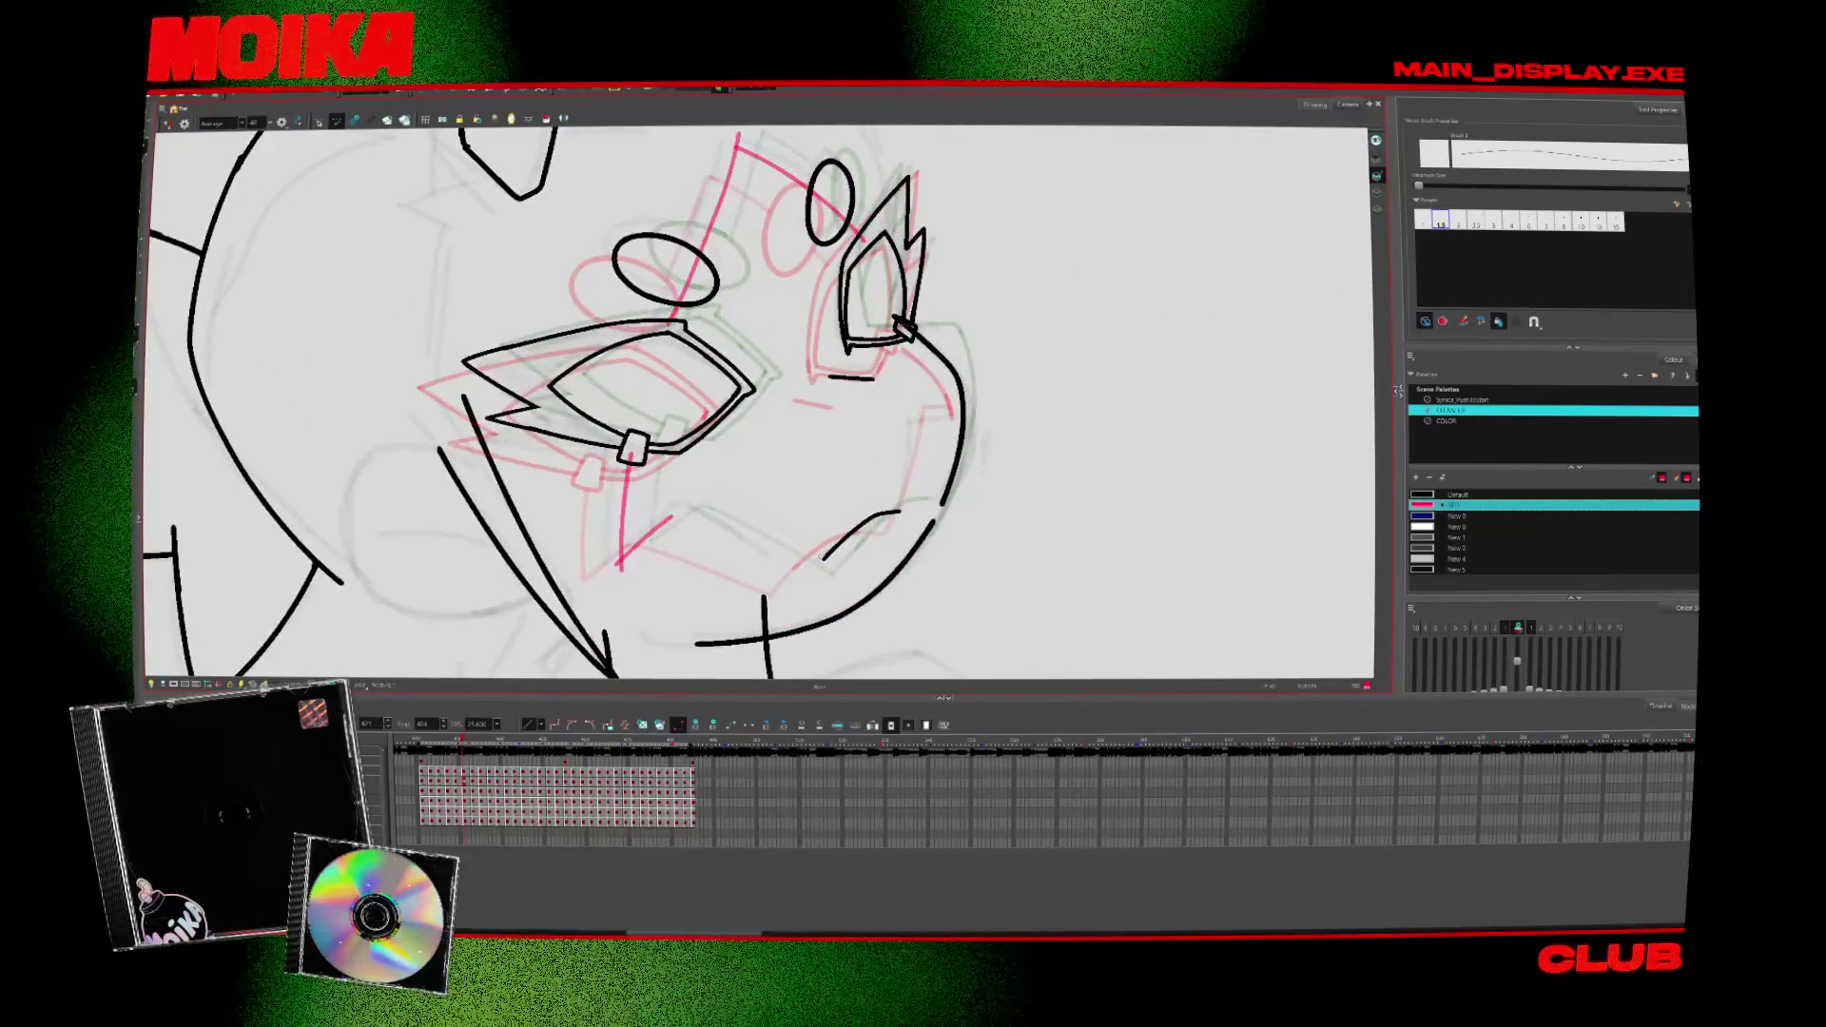
pyautogui.press('.')
pyautogui.press('.')
pyautogui.press('4')
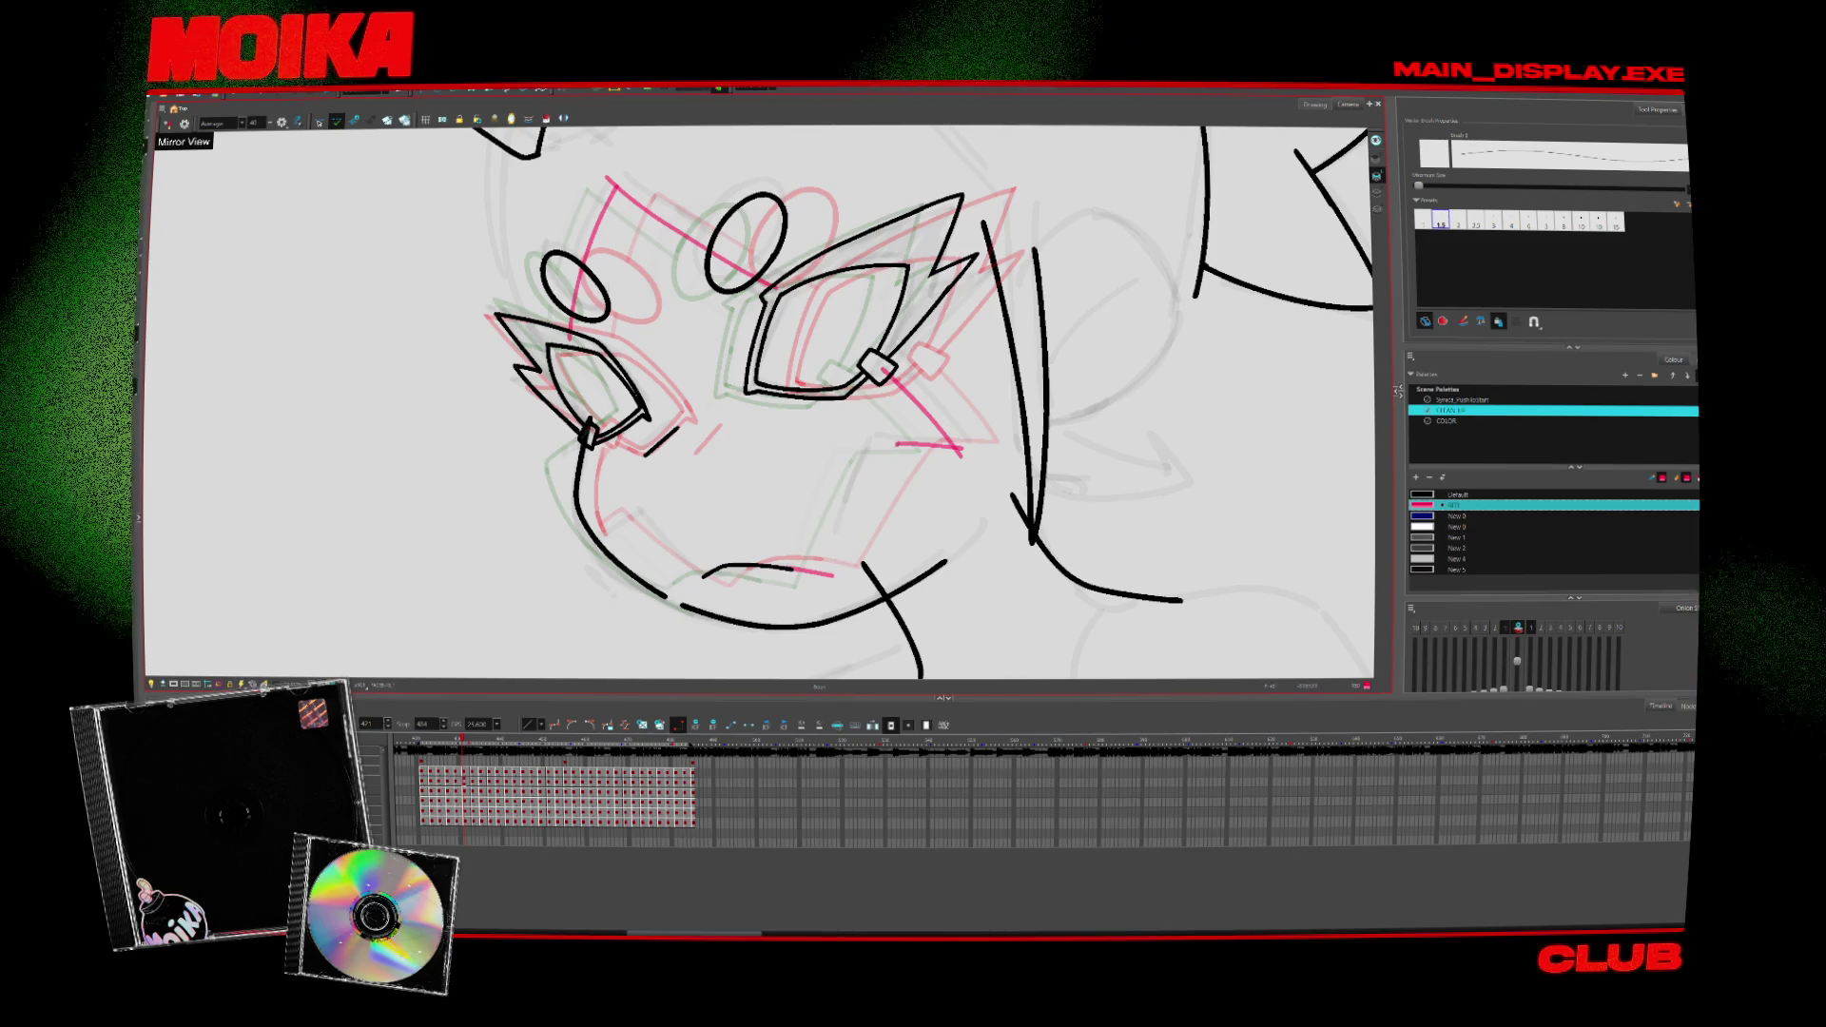
pyautogui.press('4')
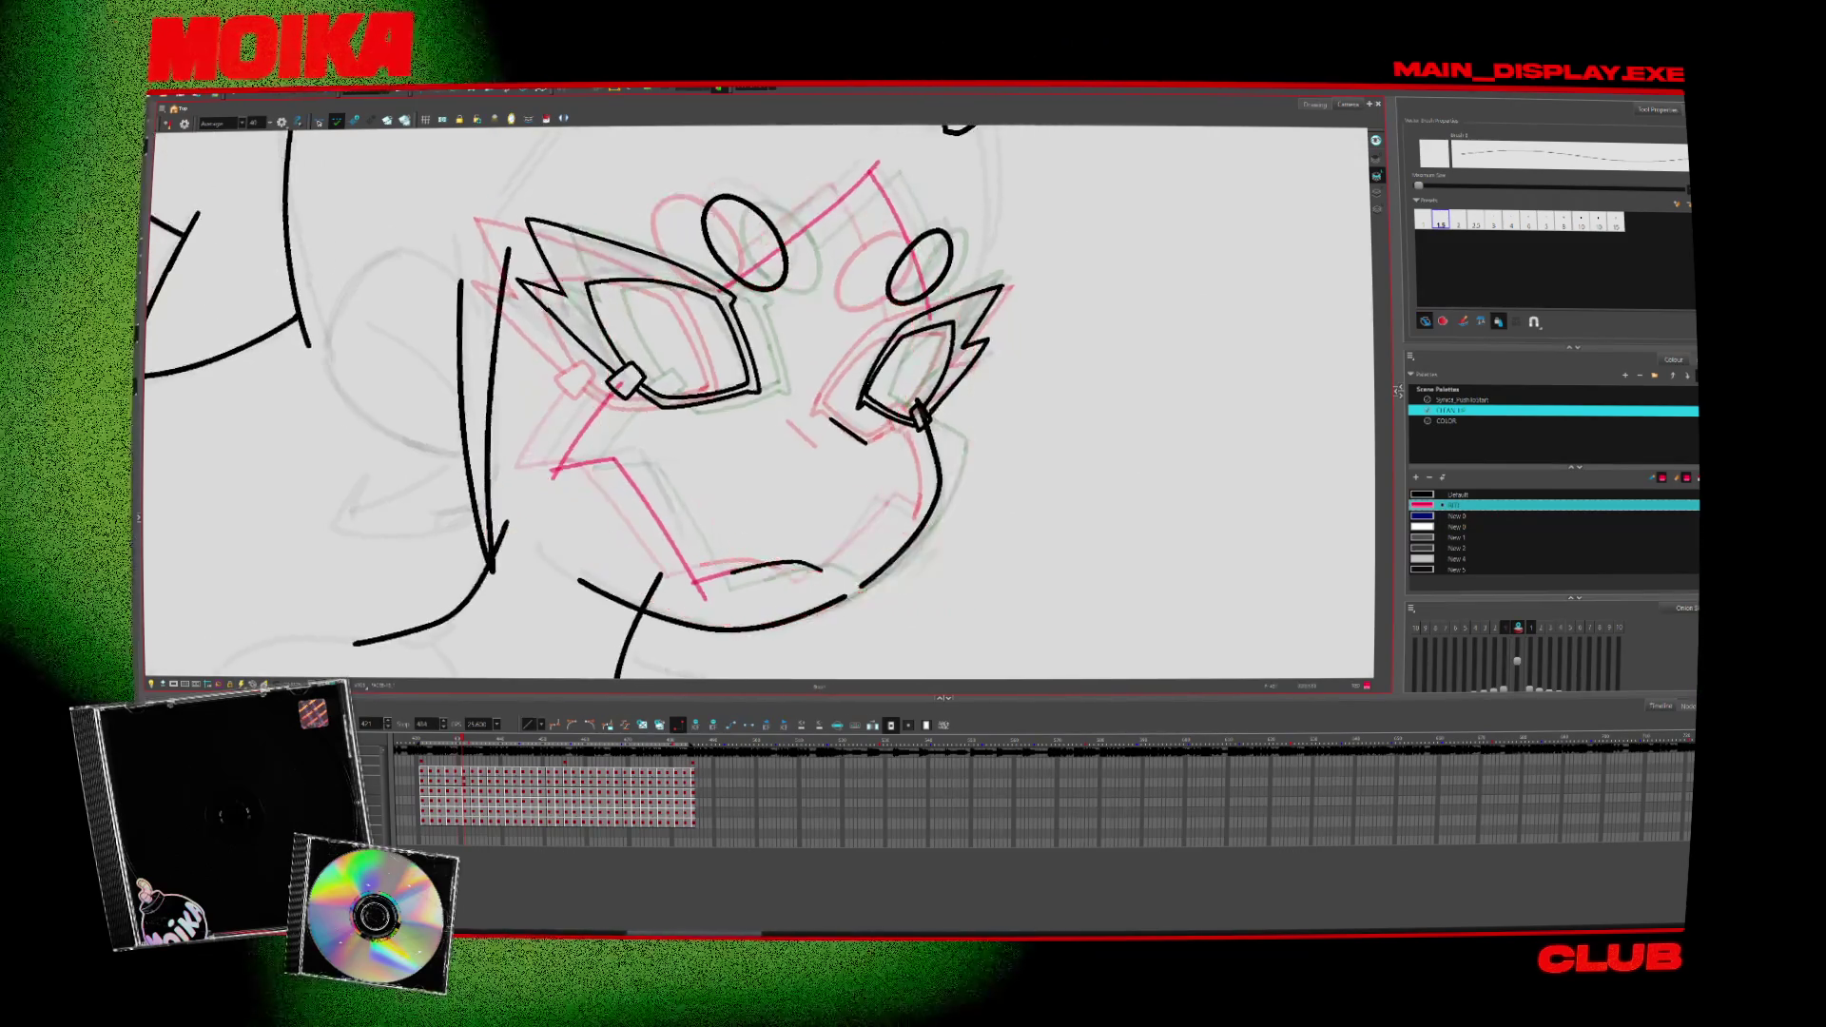
pyautogui.press('.')
pyautogui.press(',')
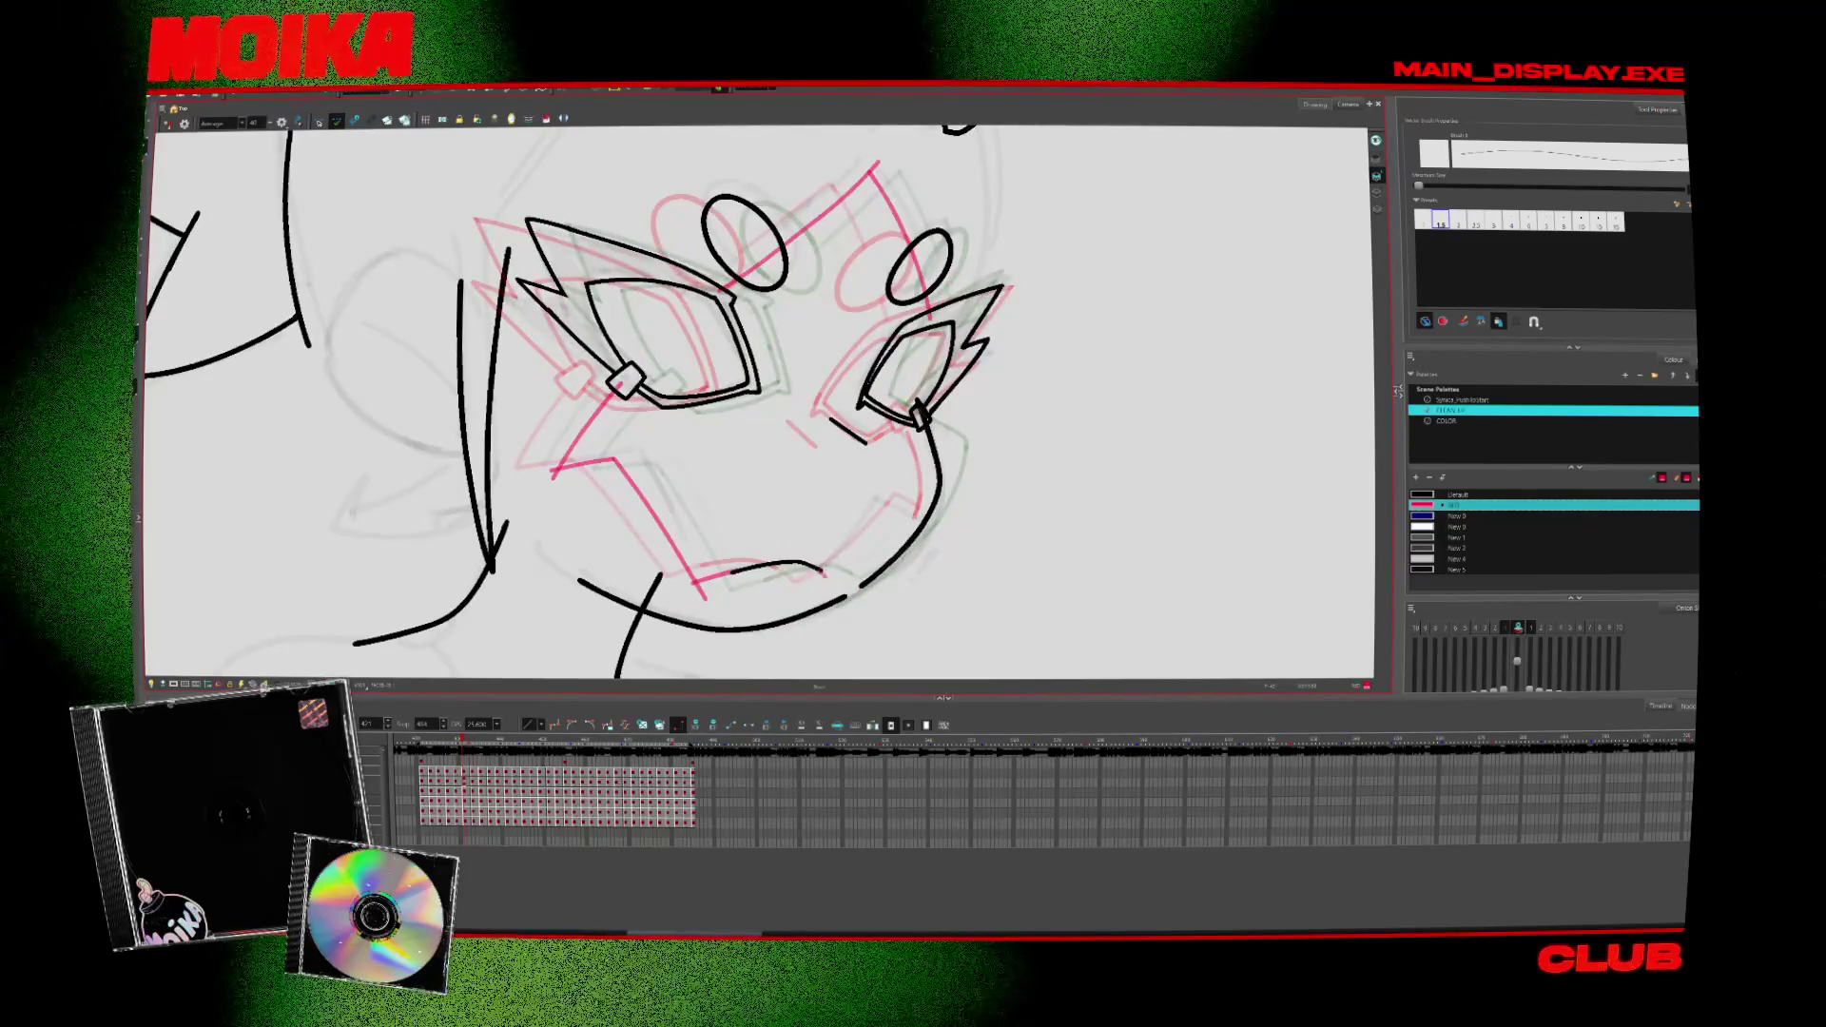
# Step: Flip between adjacent drawings to check the motion of the inked eyes and jaw lines
pyautogui.press('.')
pyautogui.press(',')
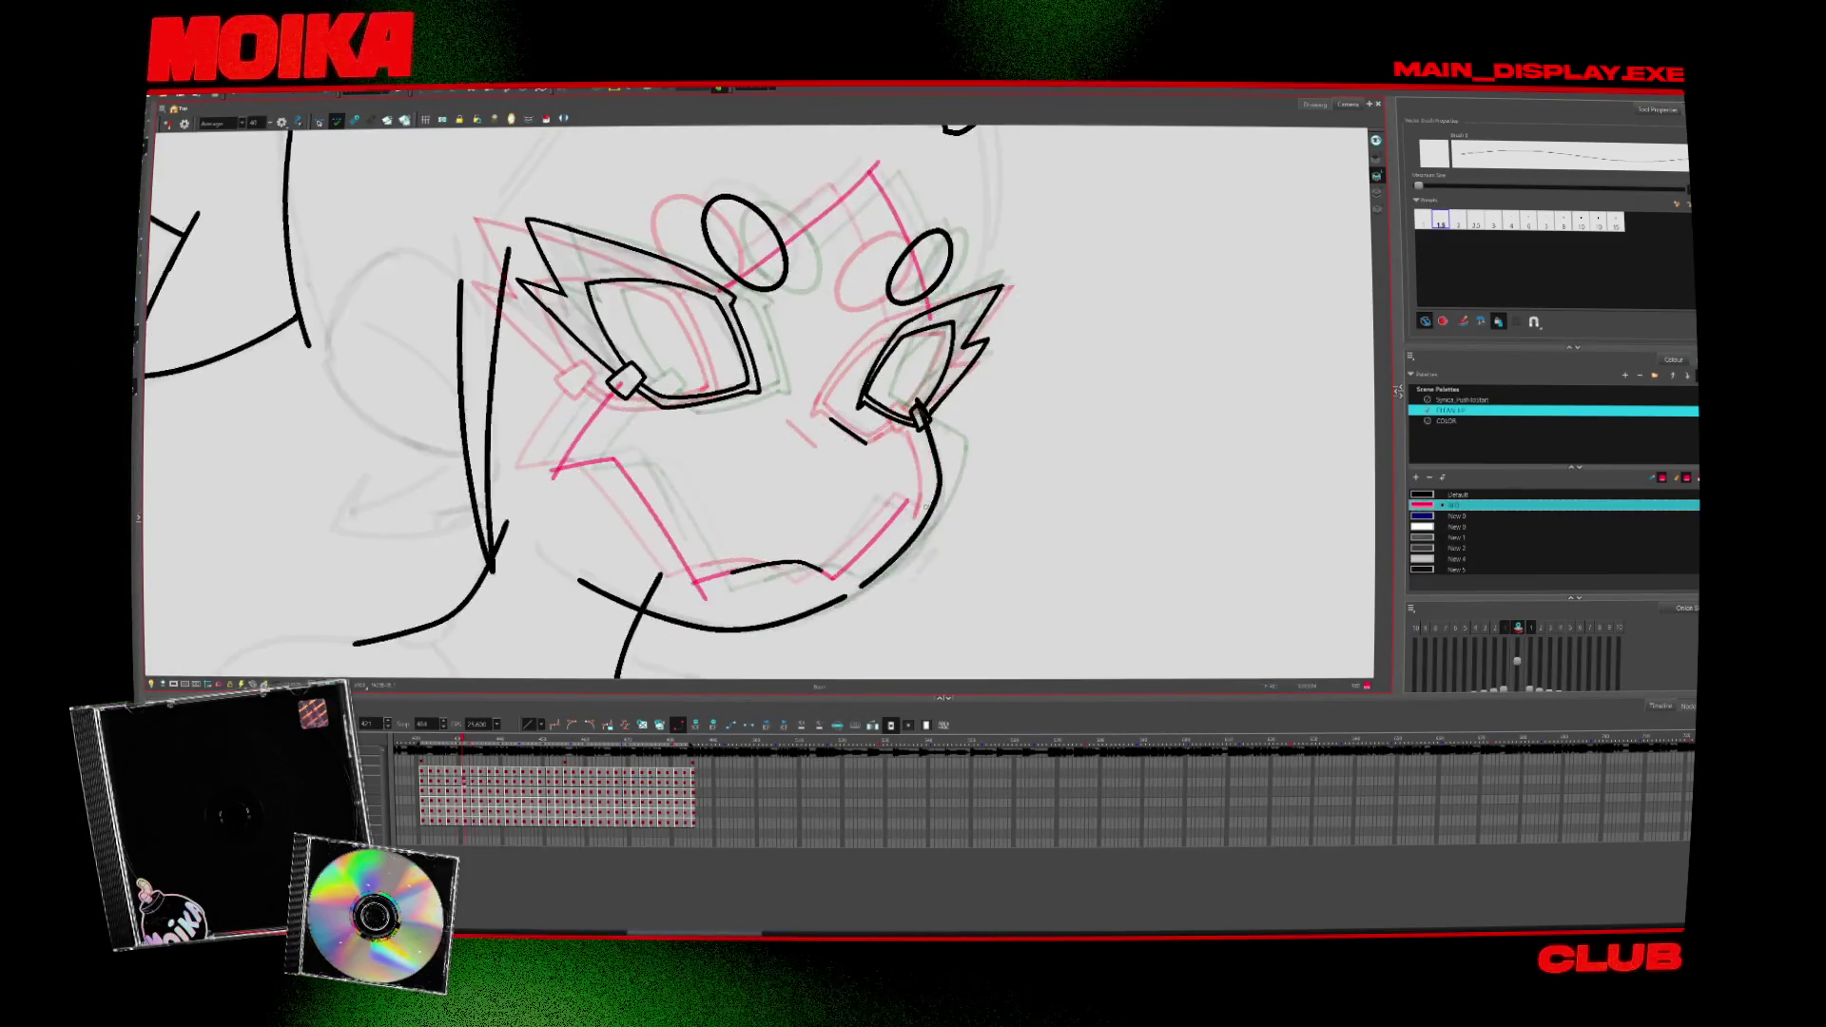
pyautogui.press('.')
pyautogui.press(',')
pyautogui.press('.')
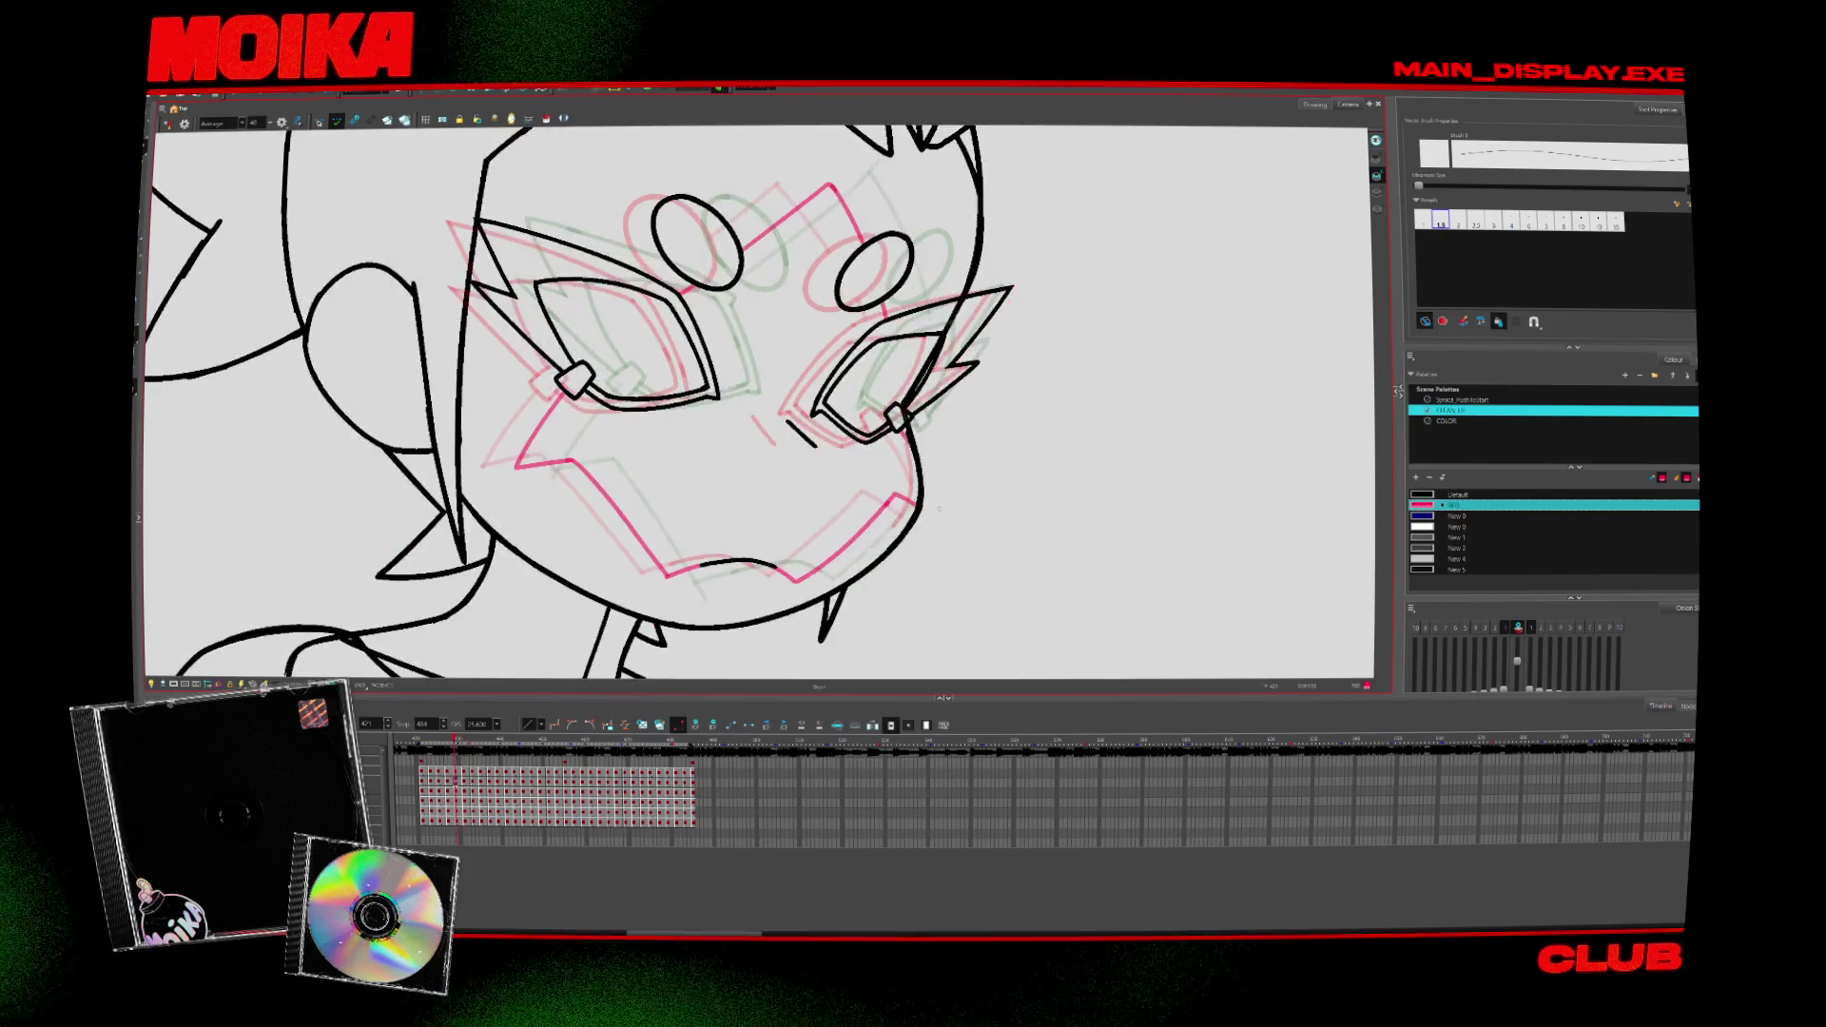
pyautogui.press('.')
pyautogui.press(',')
pyautogui.press(',')
pyautogui.press('.')
pyautogui.press(',')
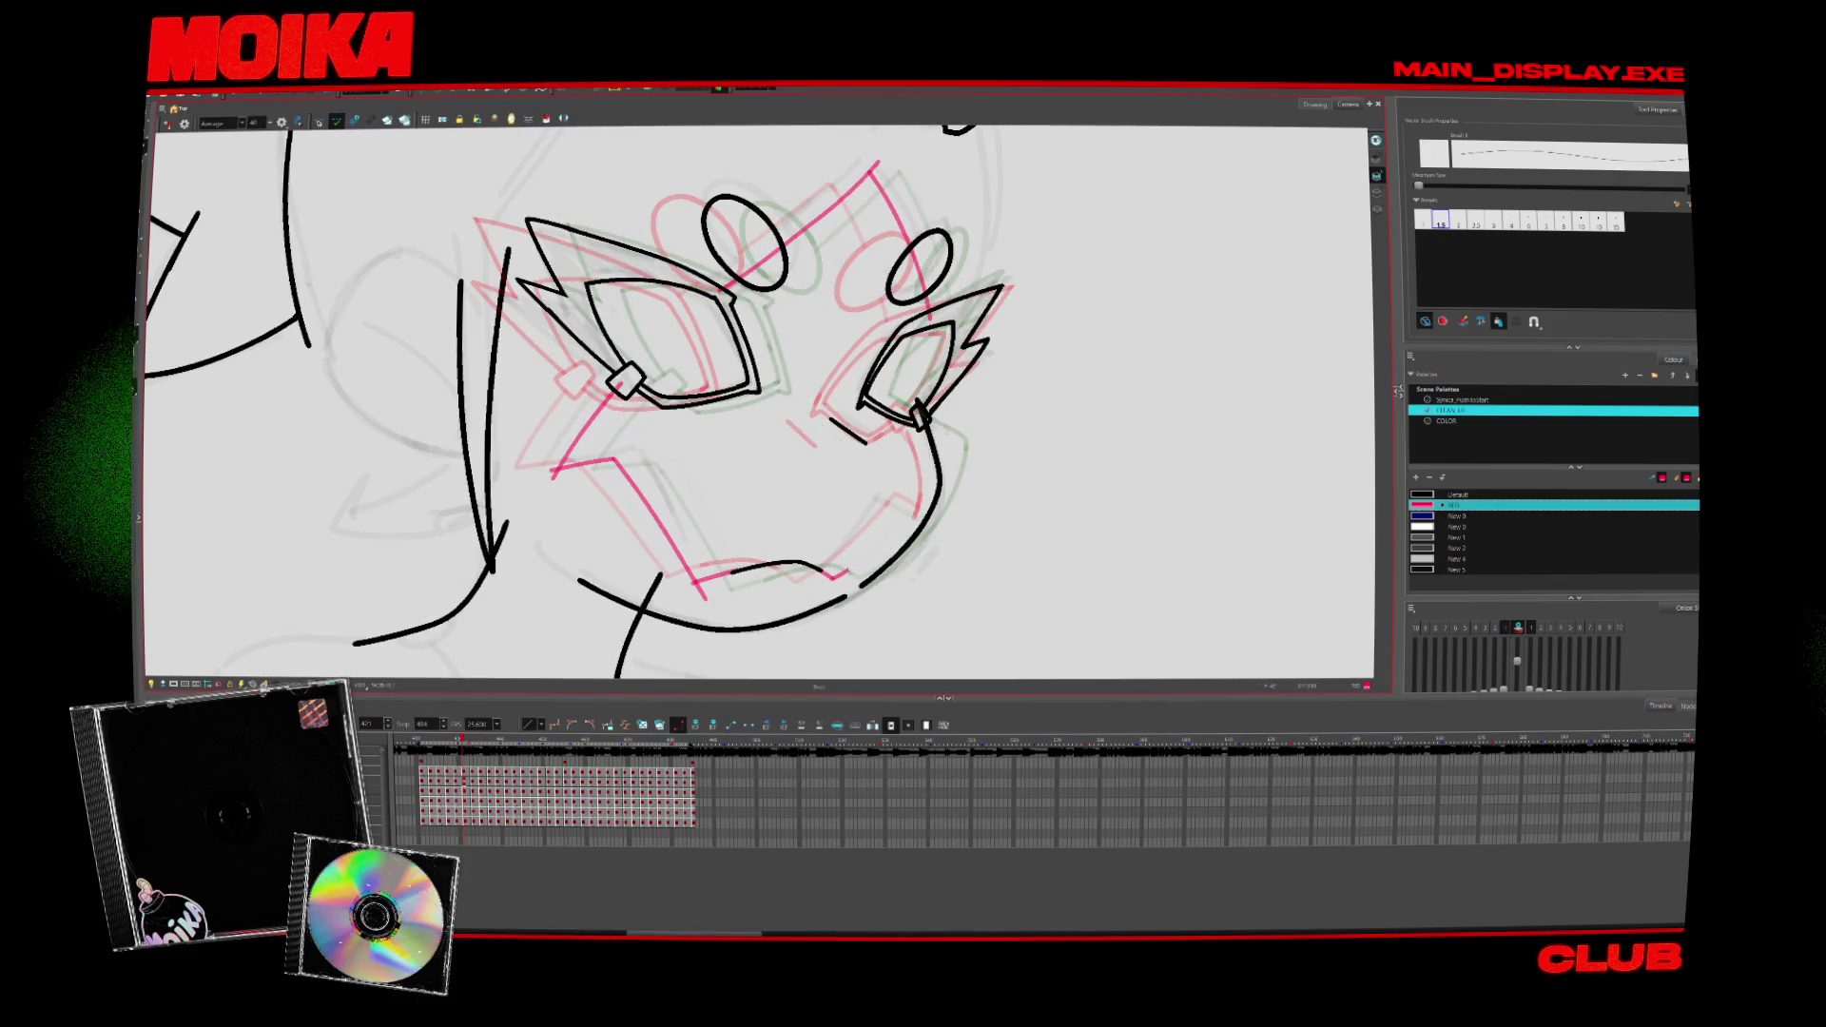
pyautogui.press('.')
pyautogui.press('.')
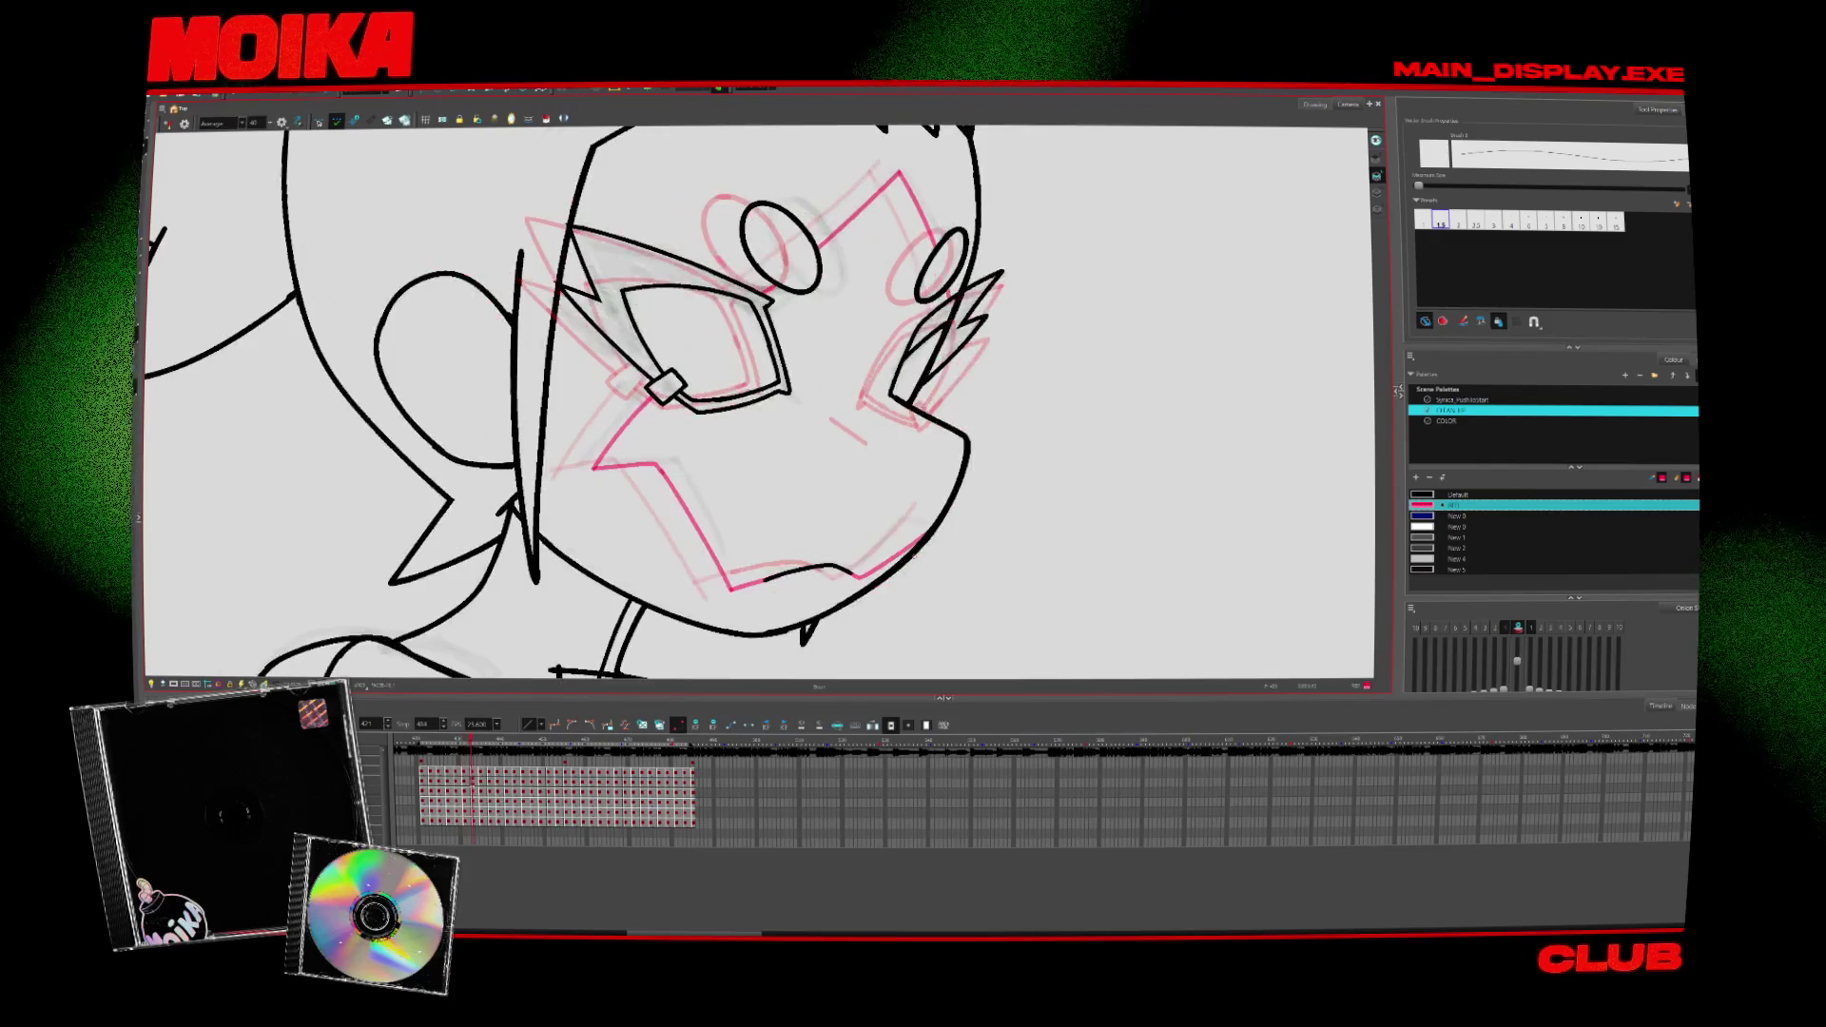
pyautogui.press(',')
pyautogui.press(',')
# Step: Go to the pink-jaw-line drawing, compare it mirrored and unmirrored, and return to black ink
pyautogui.press('.')
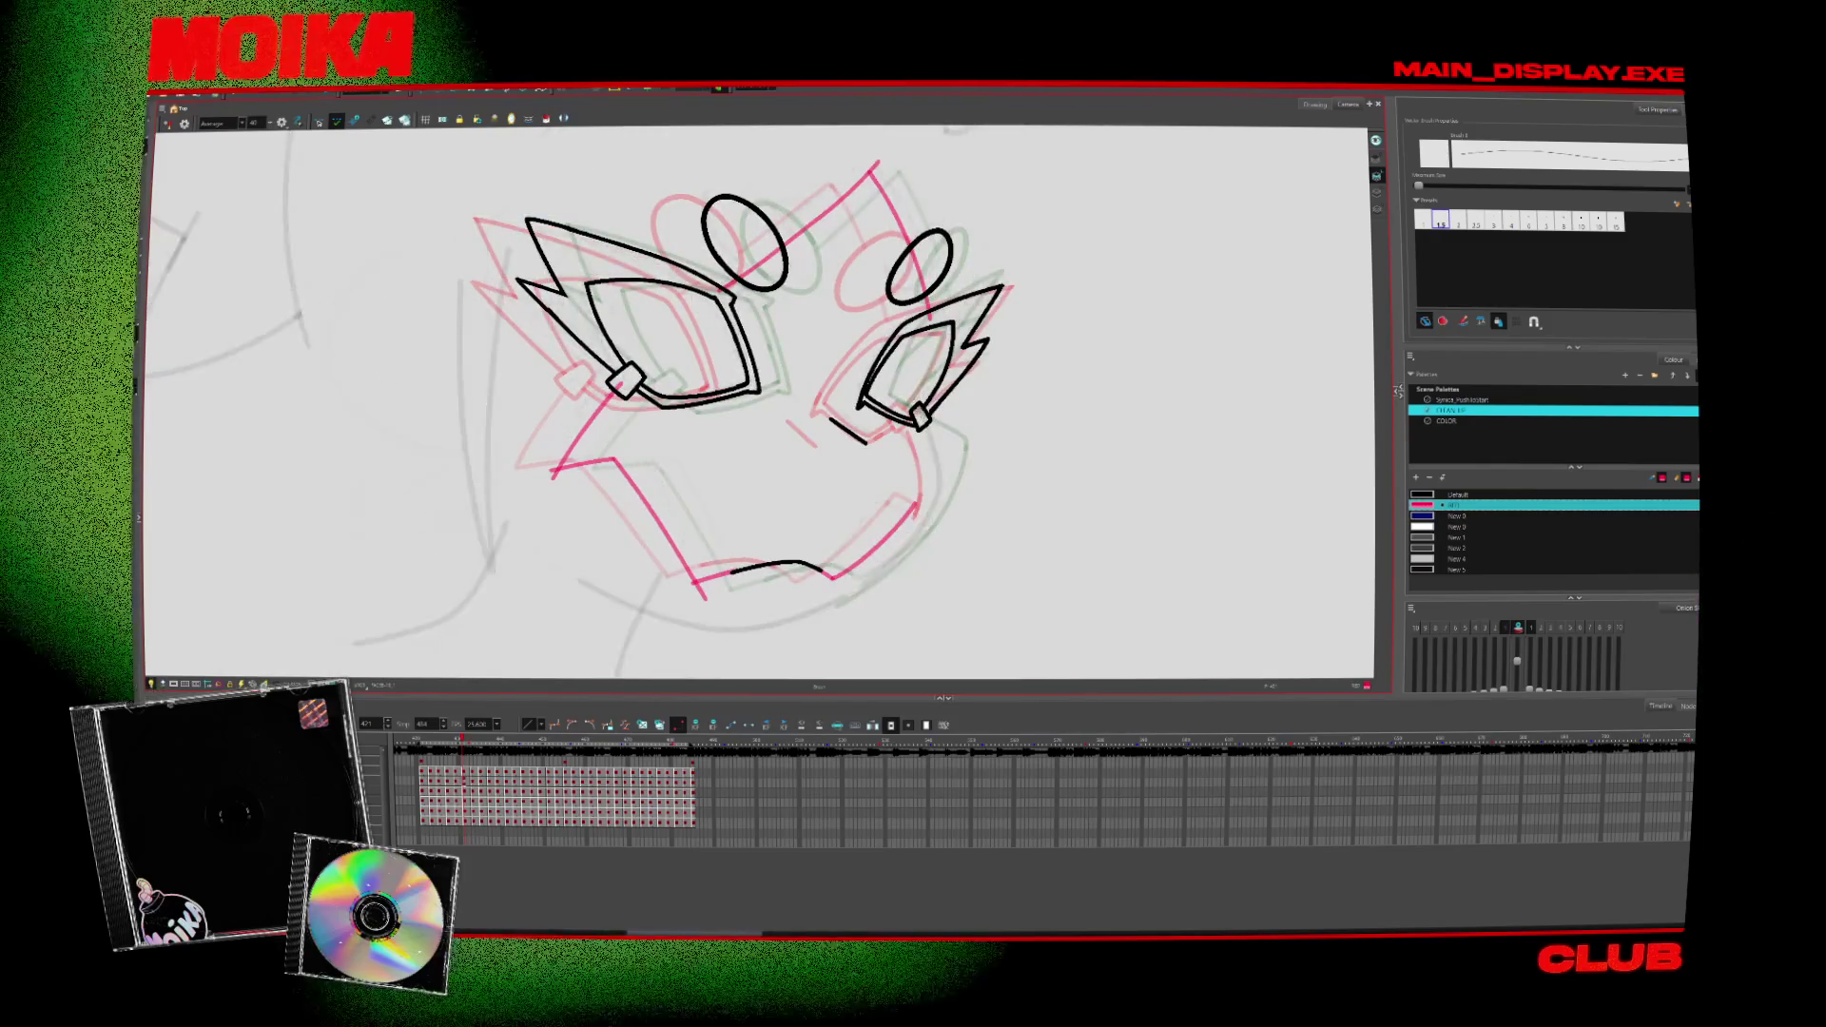
pyautogui.press('.')
pyautogui.click(172, 122)
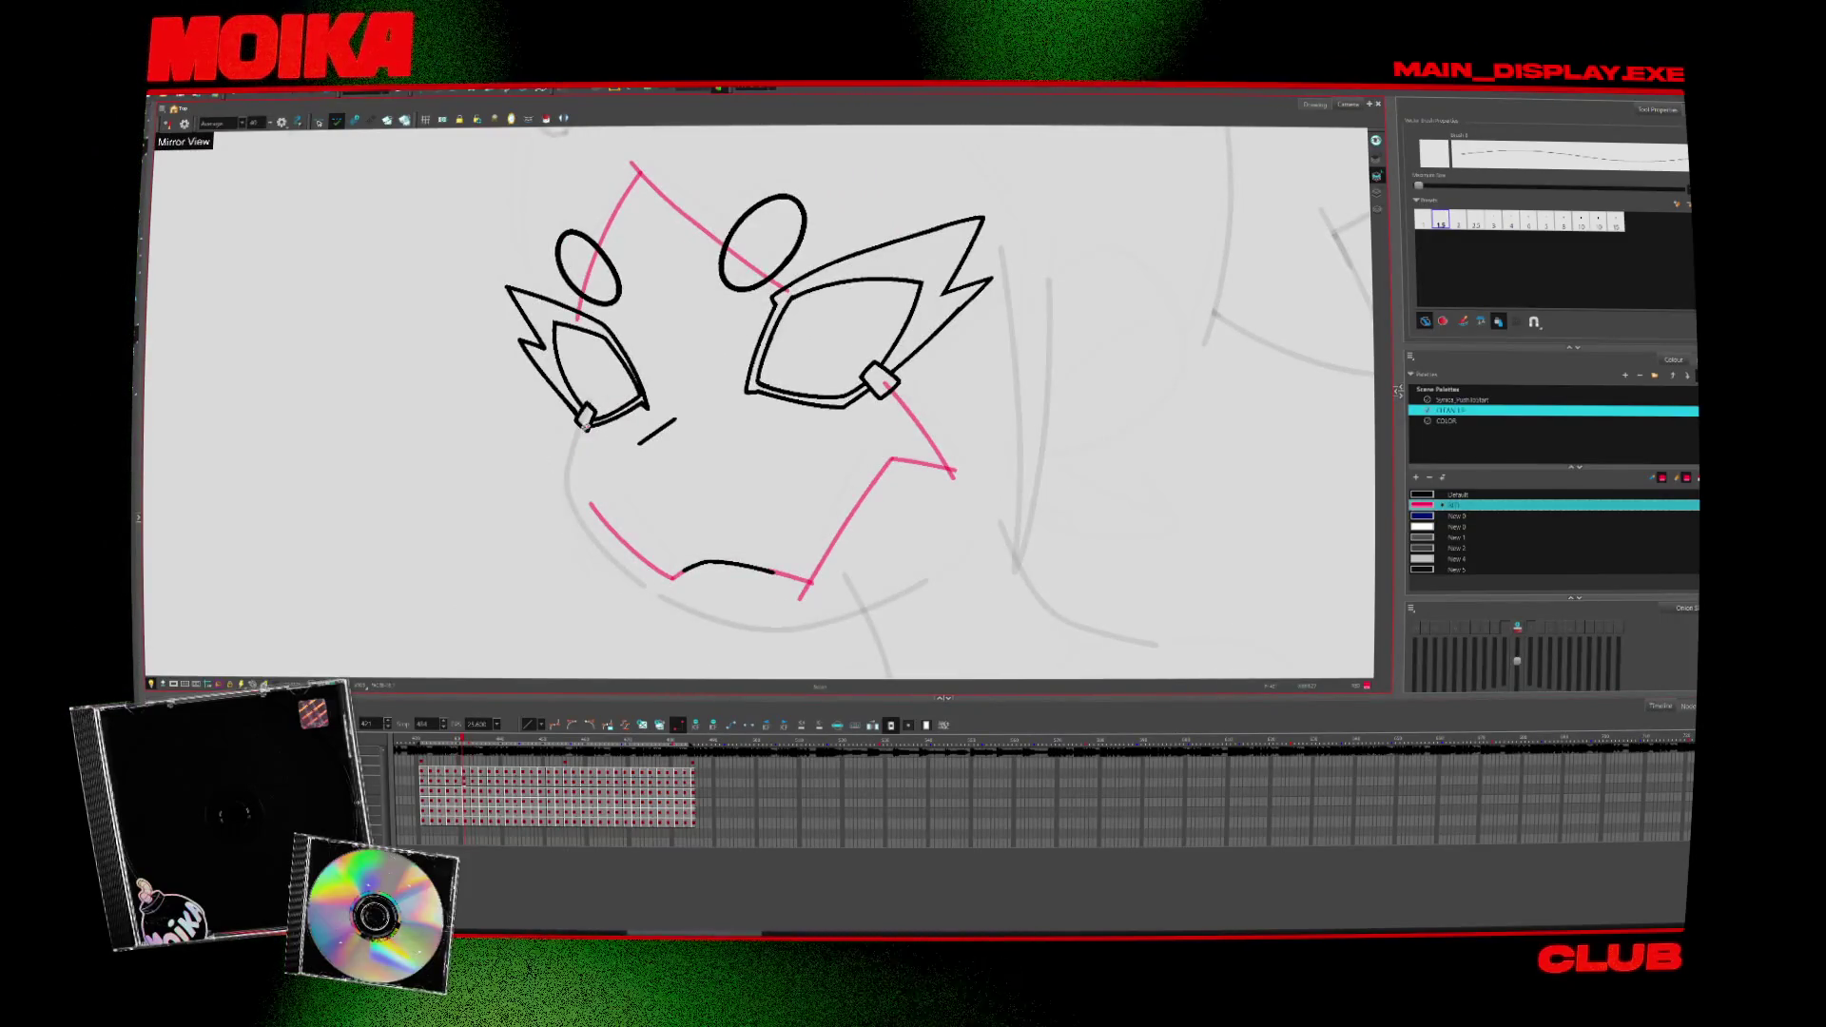
pyautogui.click(168, 123)
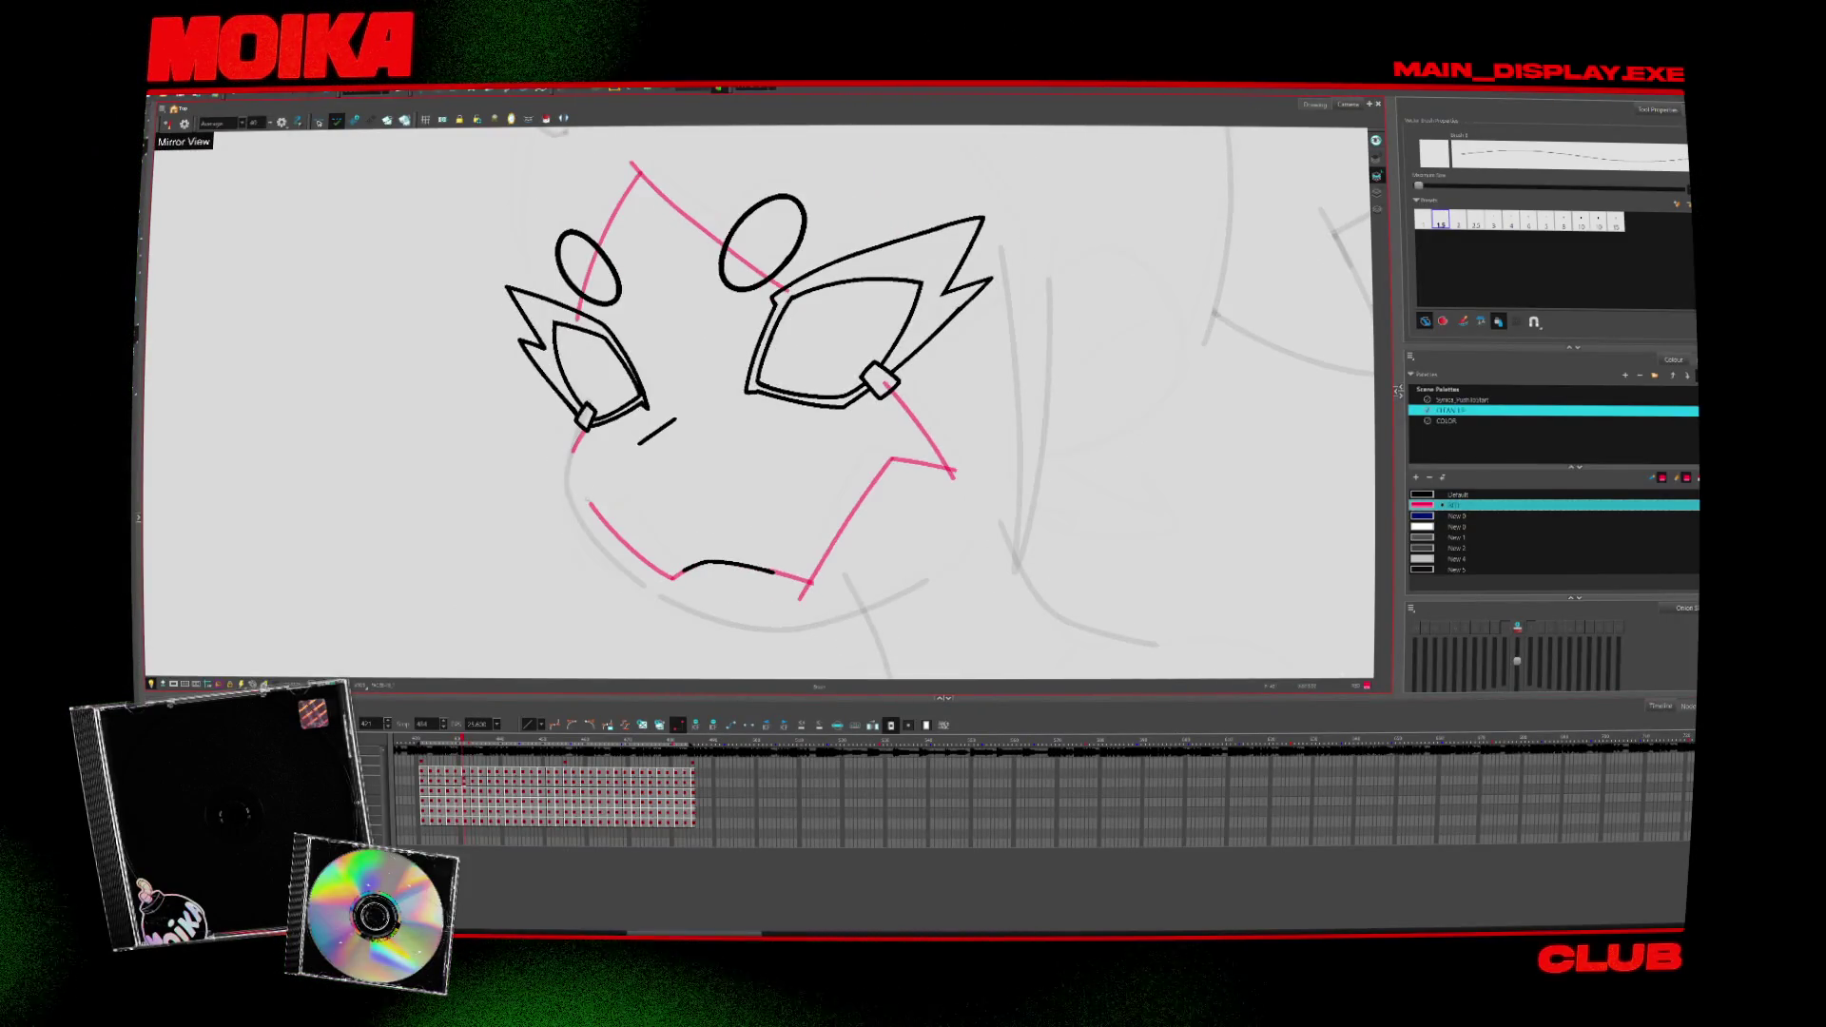
pyautogui.click(169, 124)
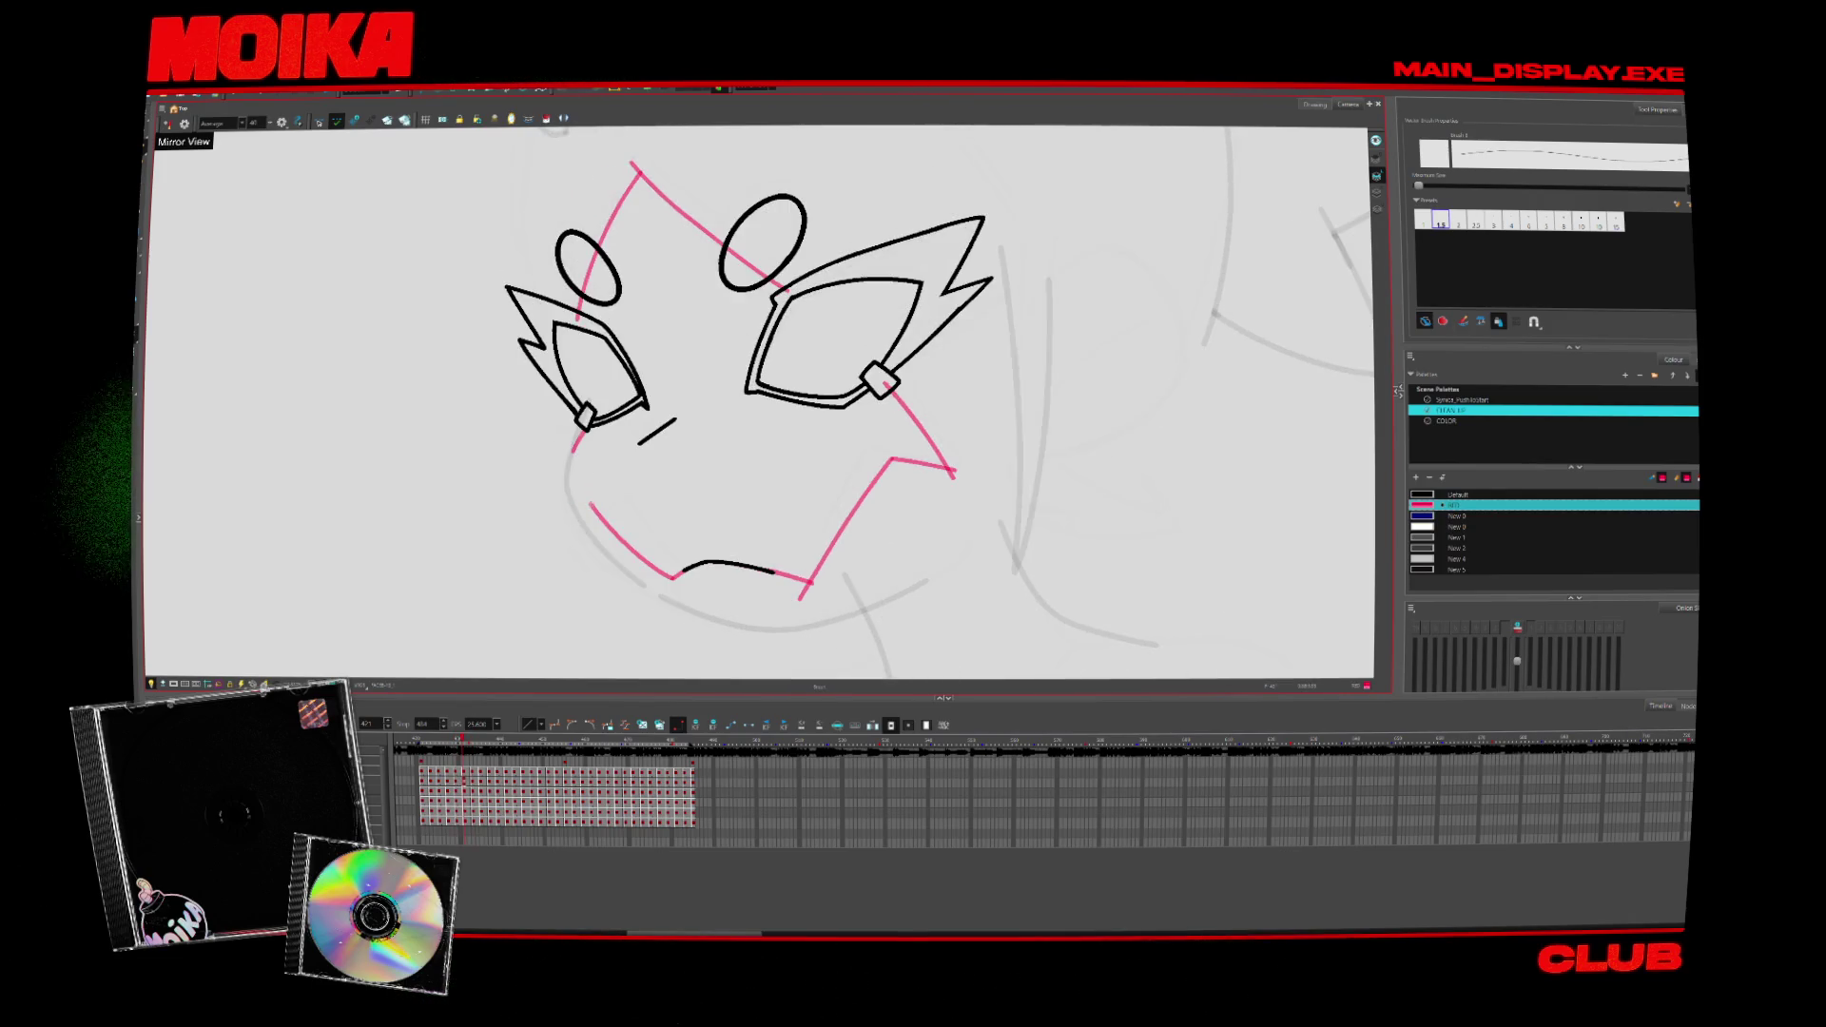
pyautogui.click(169, 123)
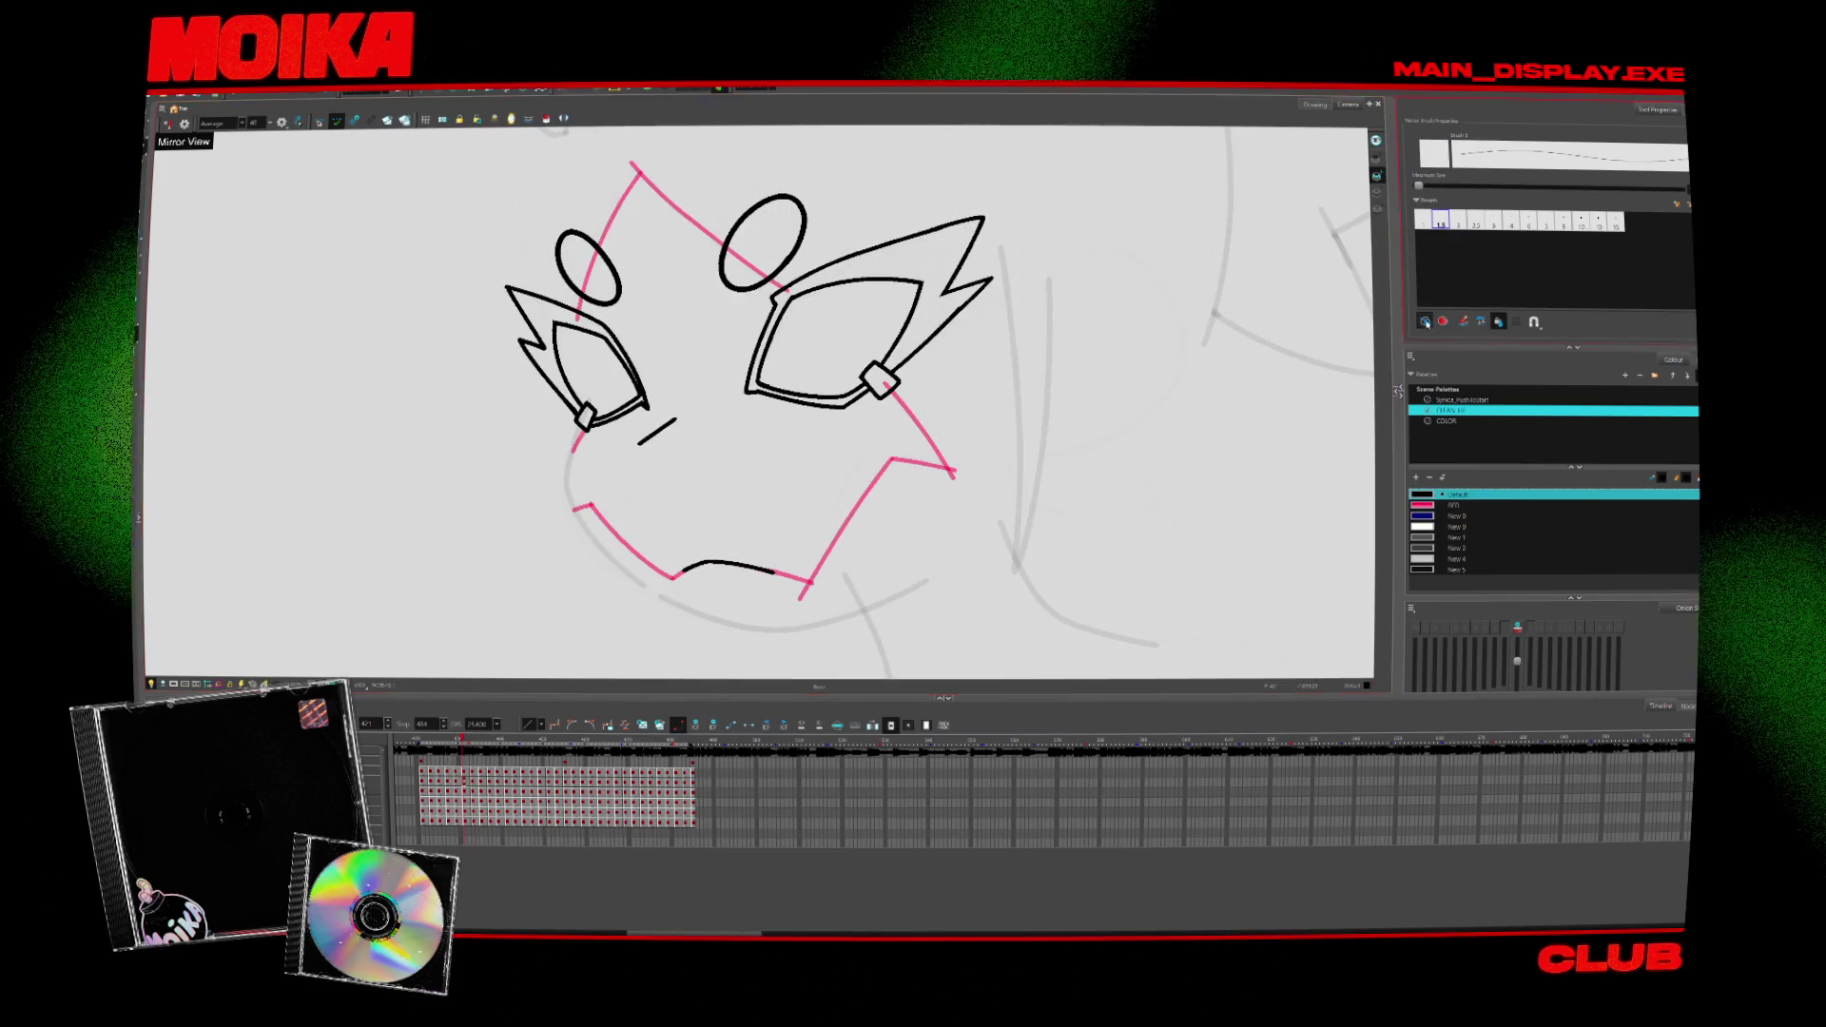